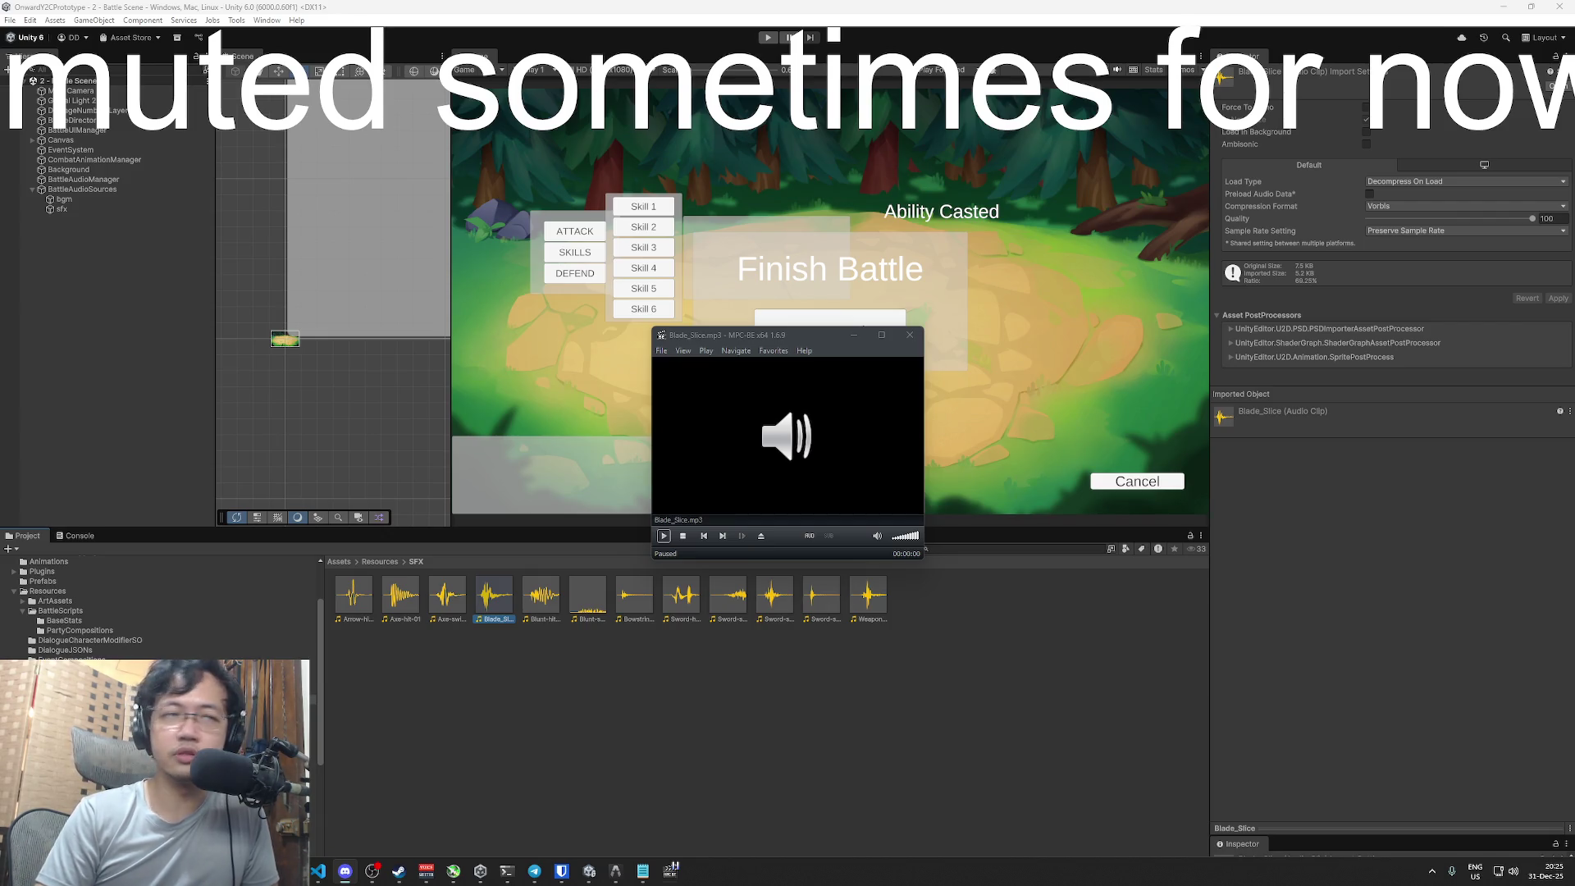
- Play the Blade_Slice clip three times
{"action": "left_click", "coordinate": [665, 535]}
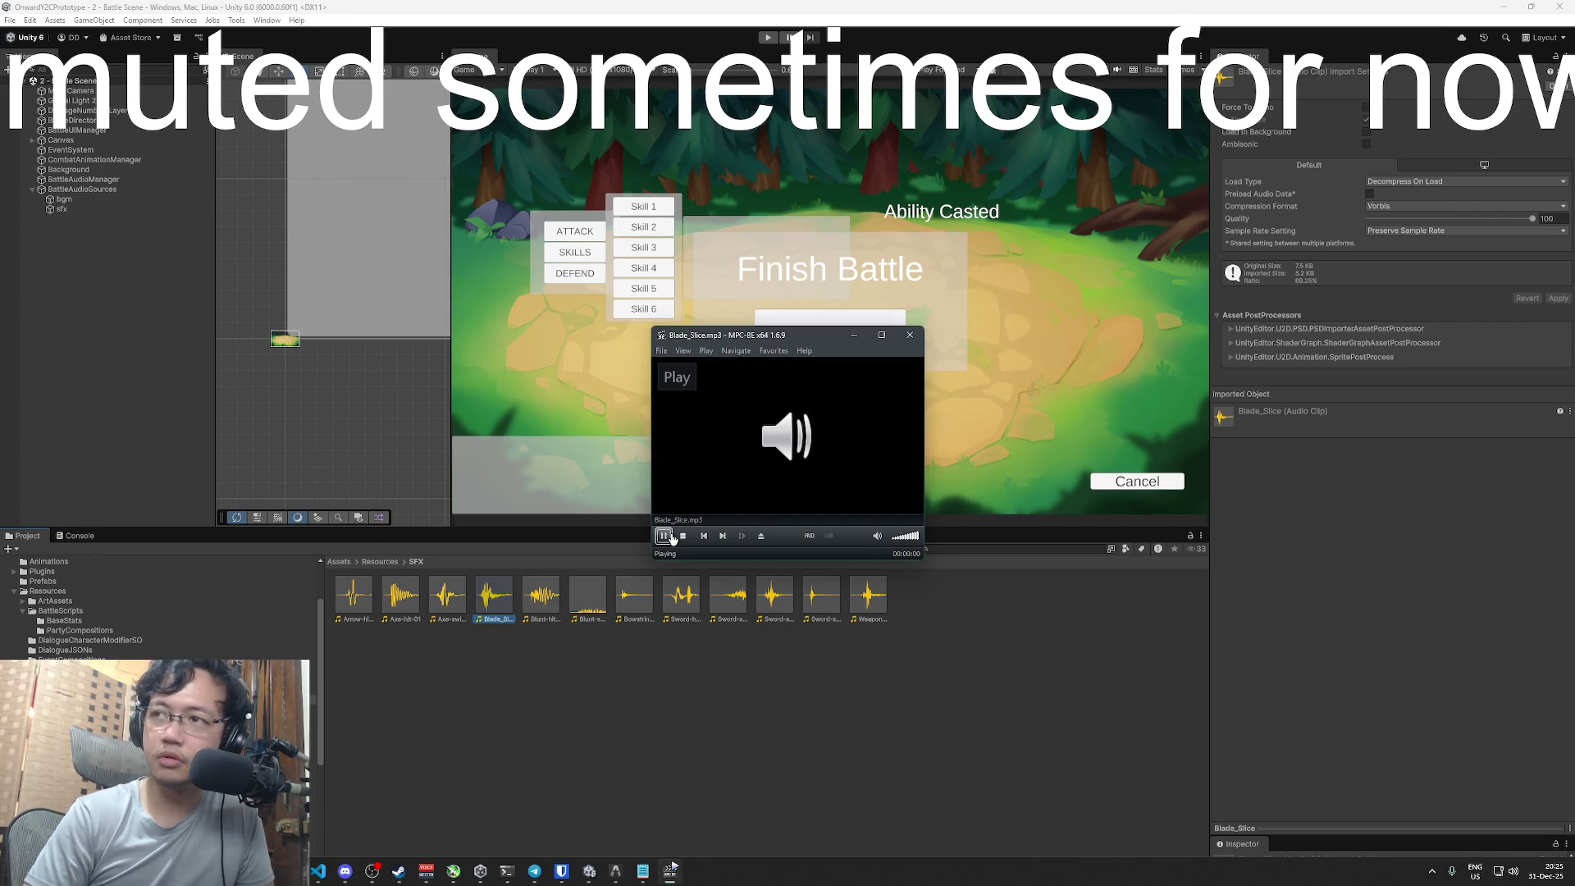
{"action": "left_click", "coordinate": [665, 536]}
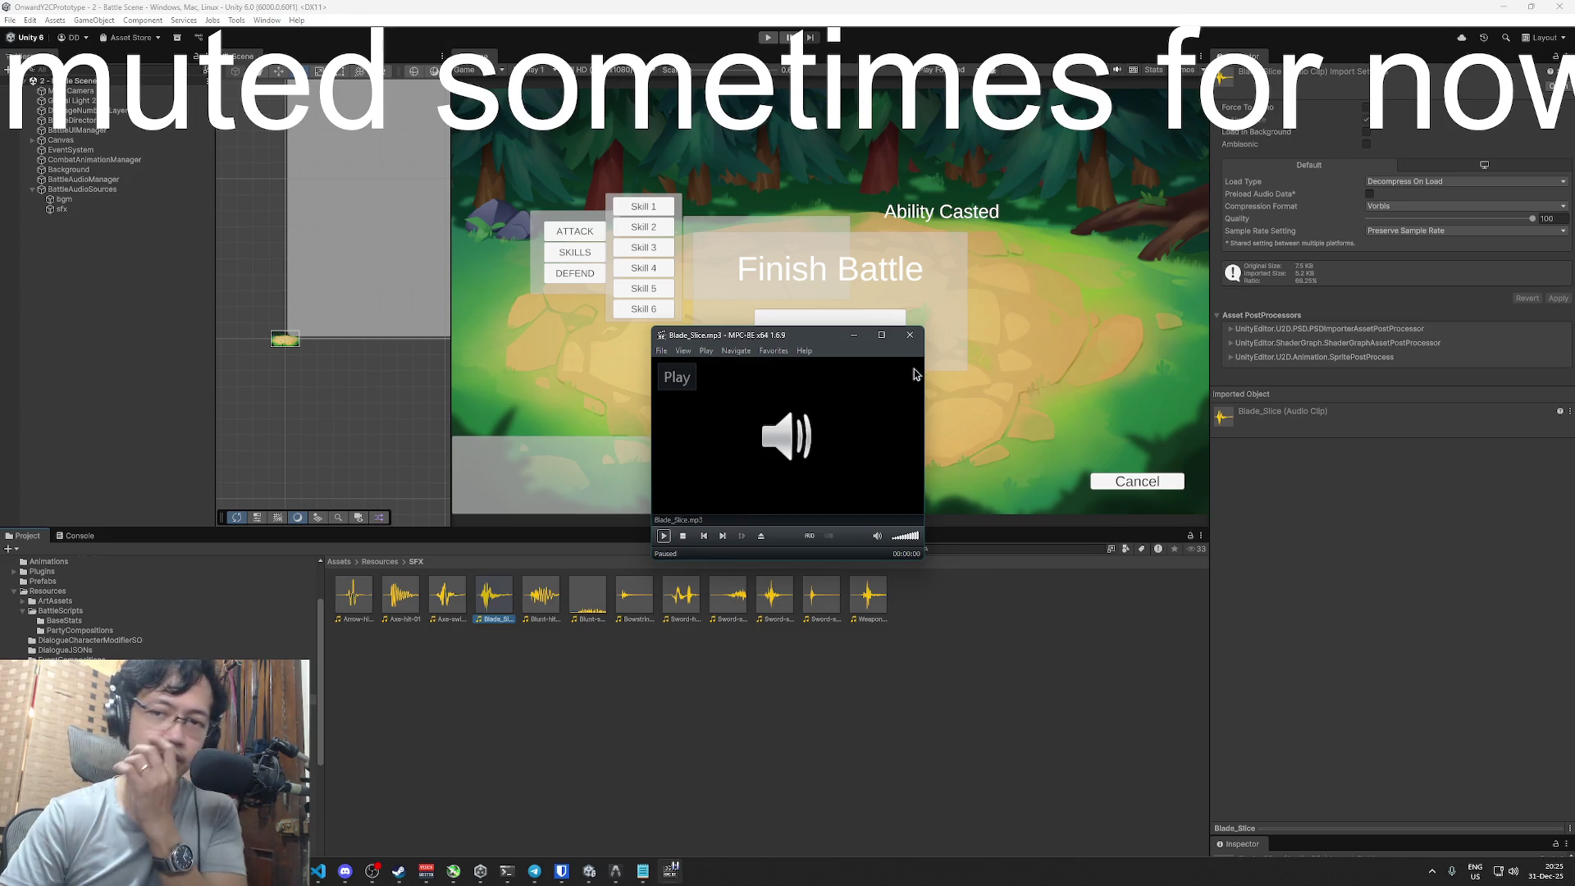
{"action": "left_click", "coordinate": [664, 536]}
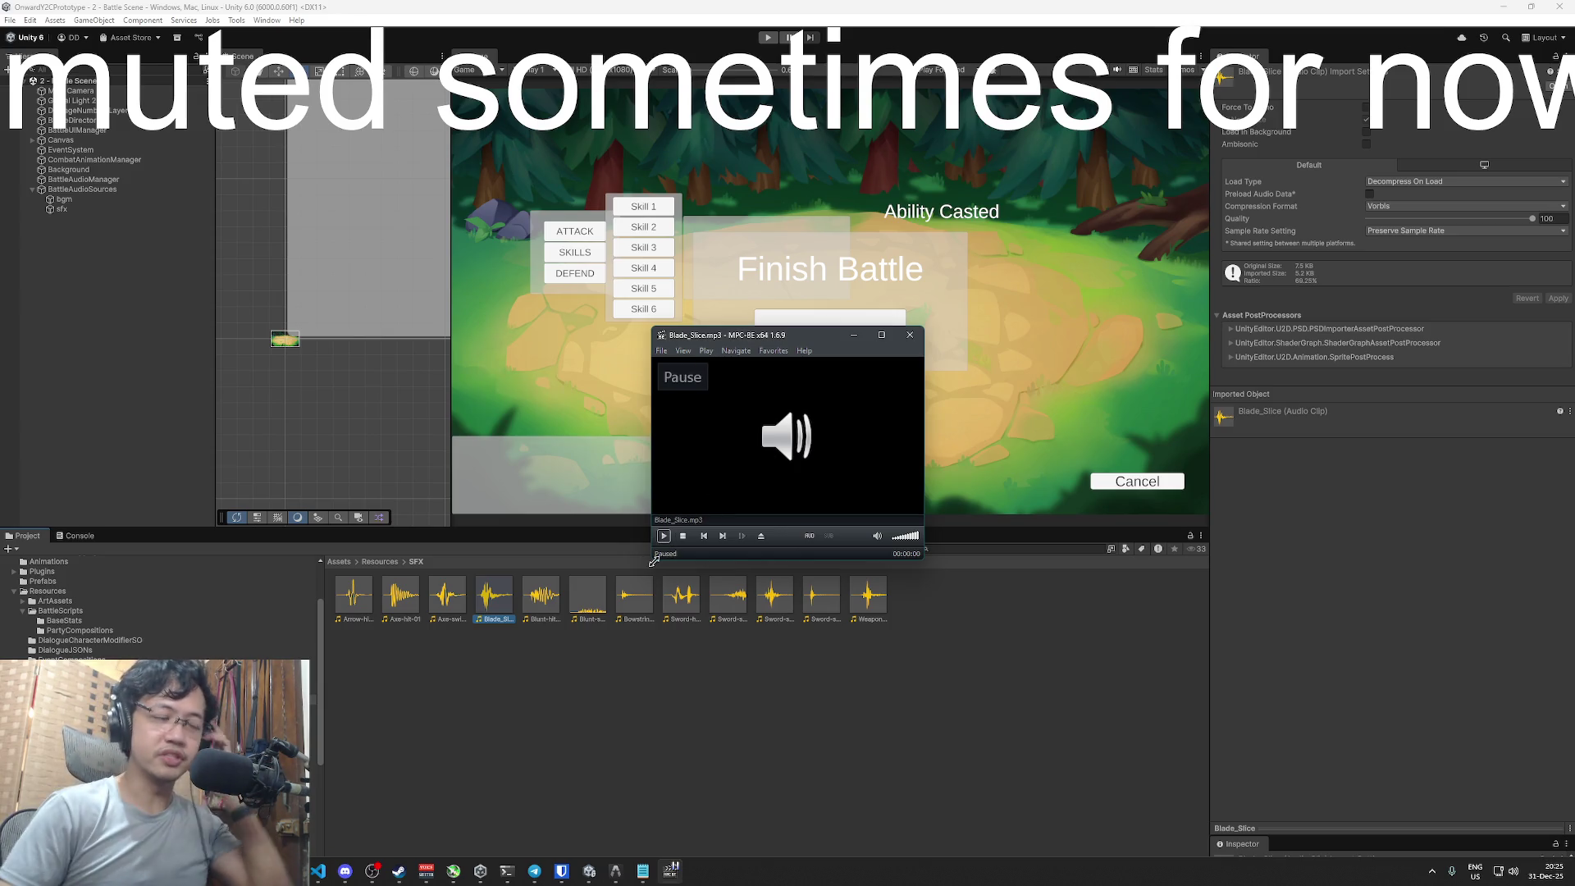
- Preview Blunt-hit-01, Blunt-swing-01, Bowstring-release-01 and the sword-swing clips, then close the player
{"action": "double_click", "coordinate": [555, 606]}
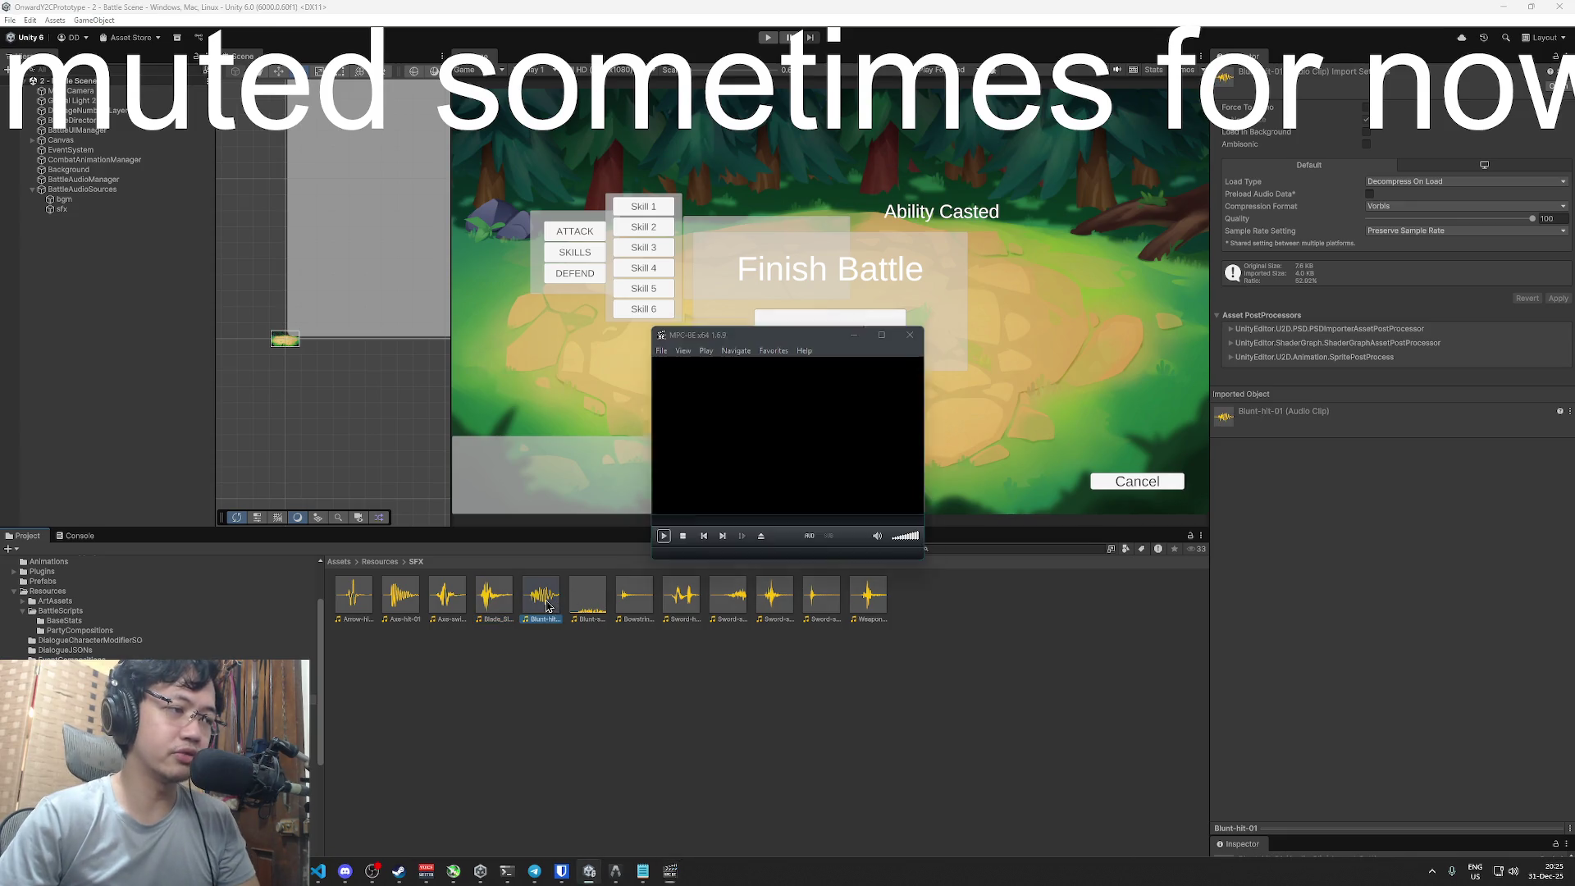
{"action": "double_click", "coordinate": [591, 597]}
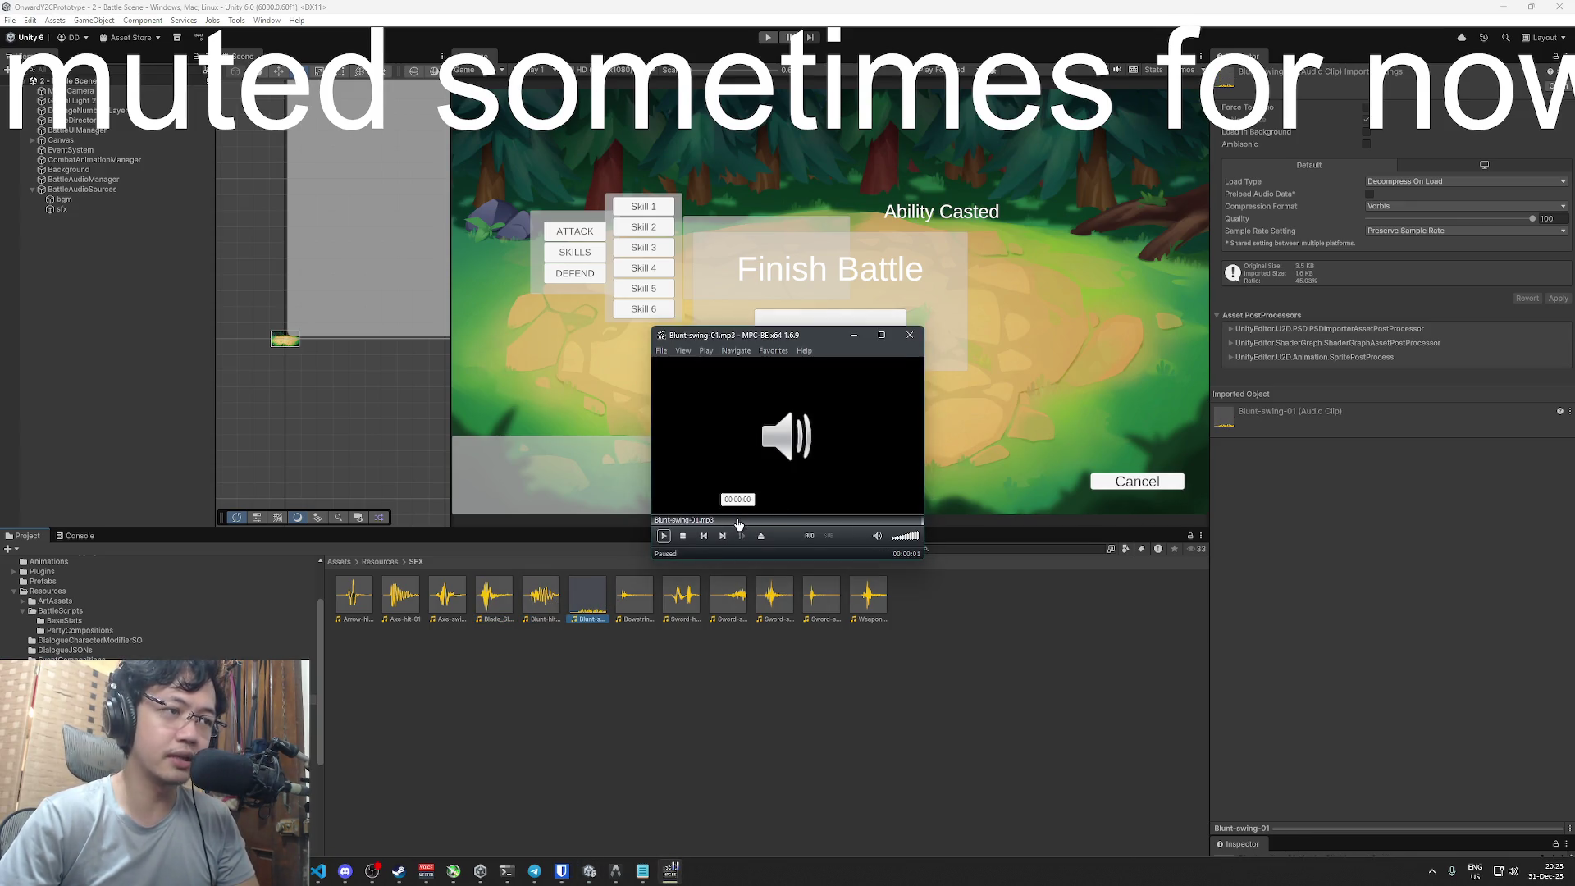
{"action": "double_click", "coordinate": [631, 600]}
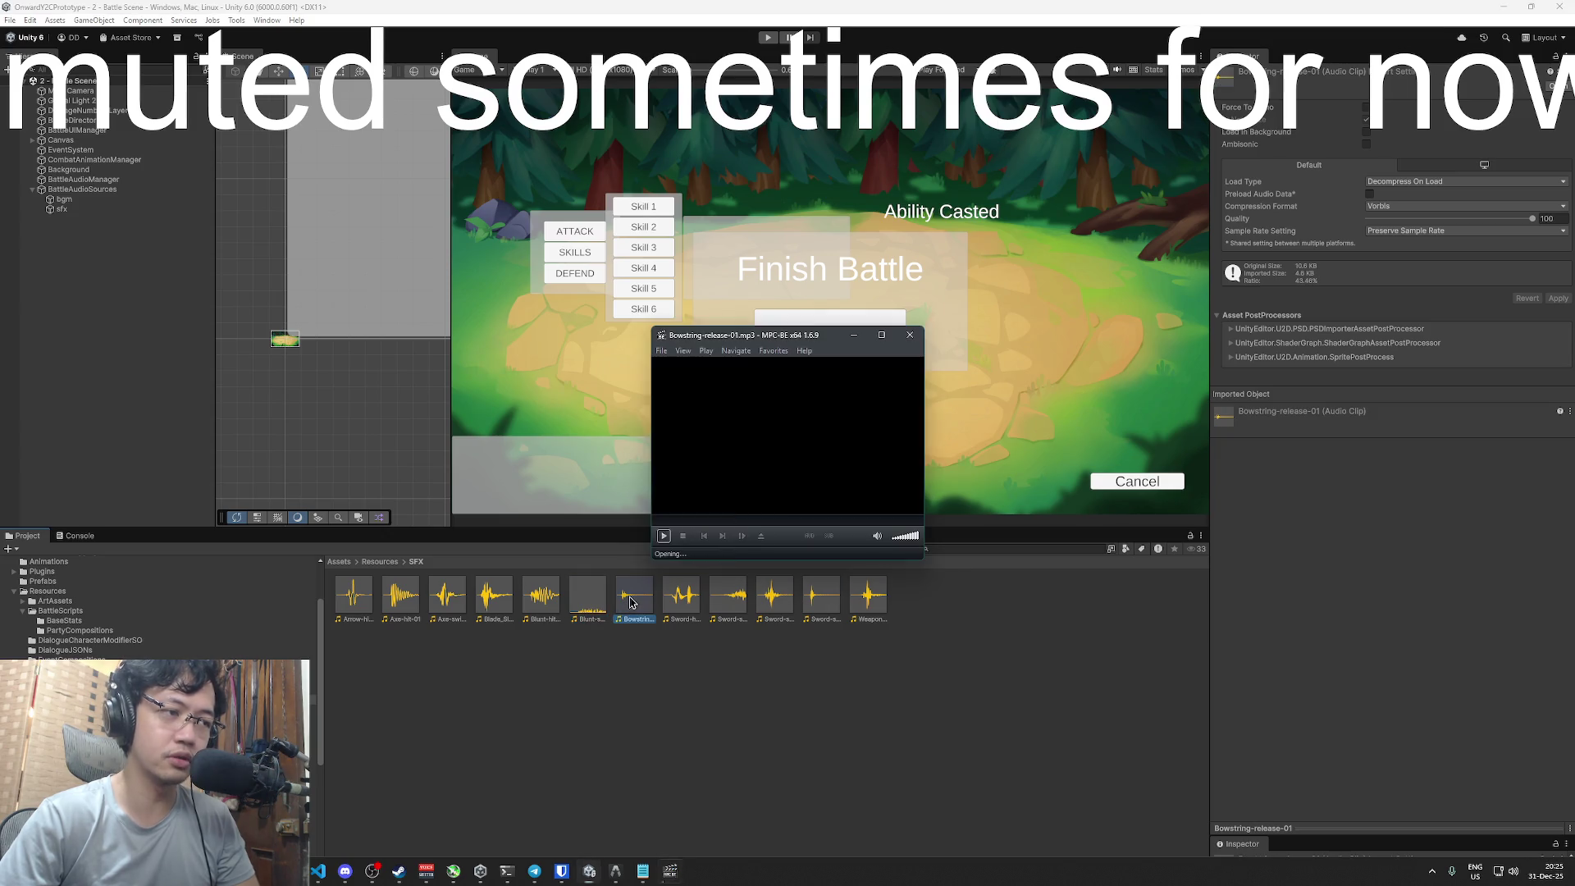
{"action": "double_click", "coordinate": [687, 604]}
{"action": "double_click", "coordinate": [727, 597]}
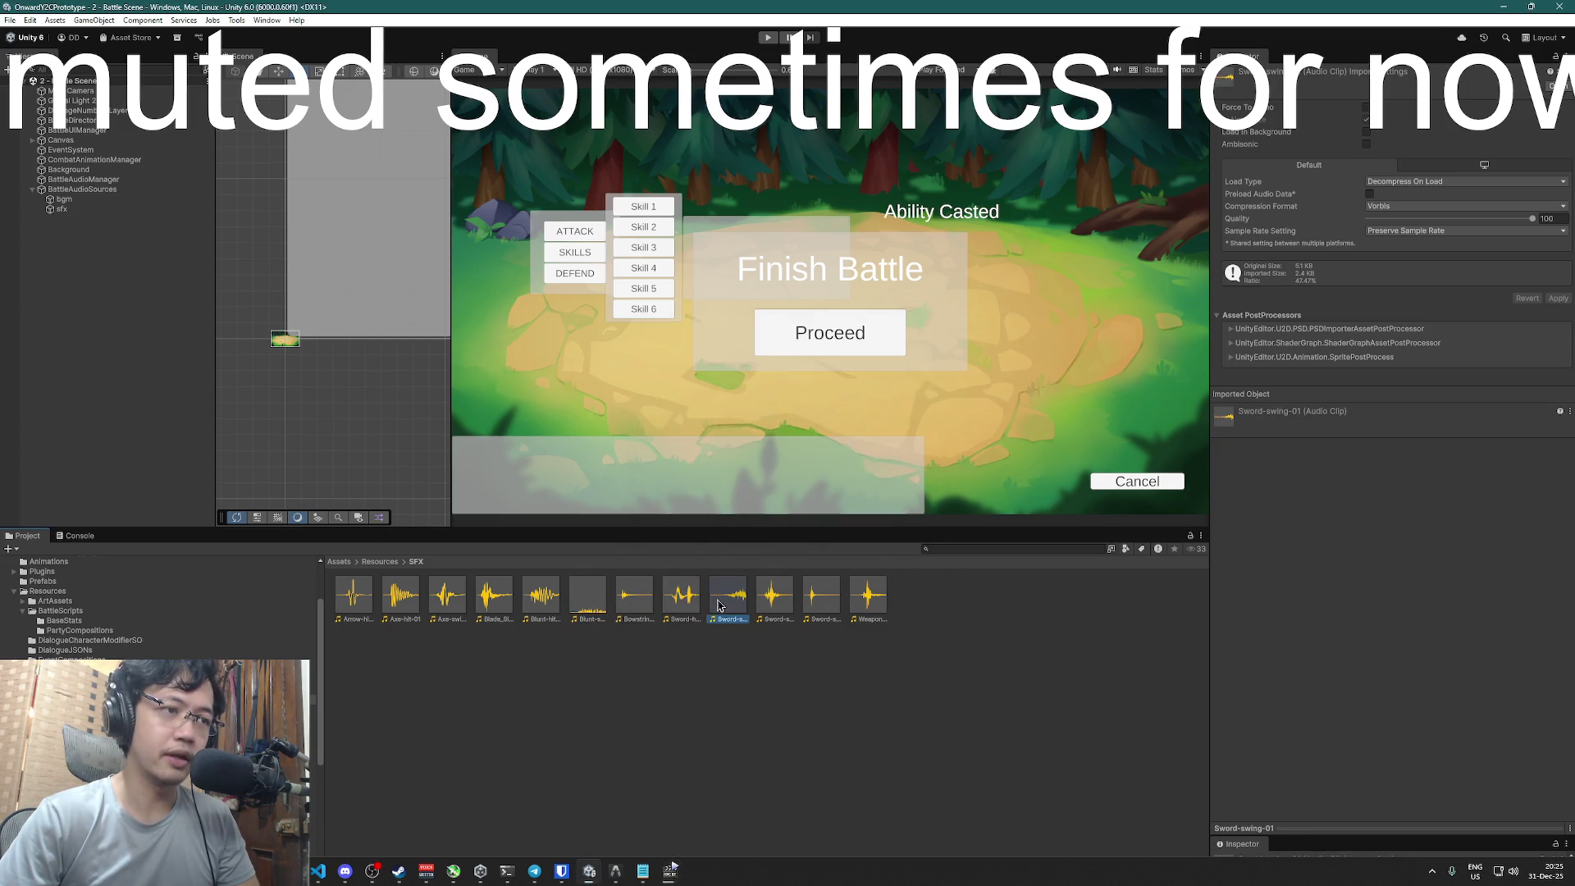
{"action": "double_click", "coordinate": [773, 597]}
{"action": "left_click", "coordinate": [909, 334]}
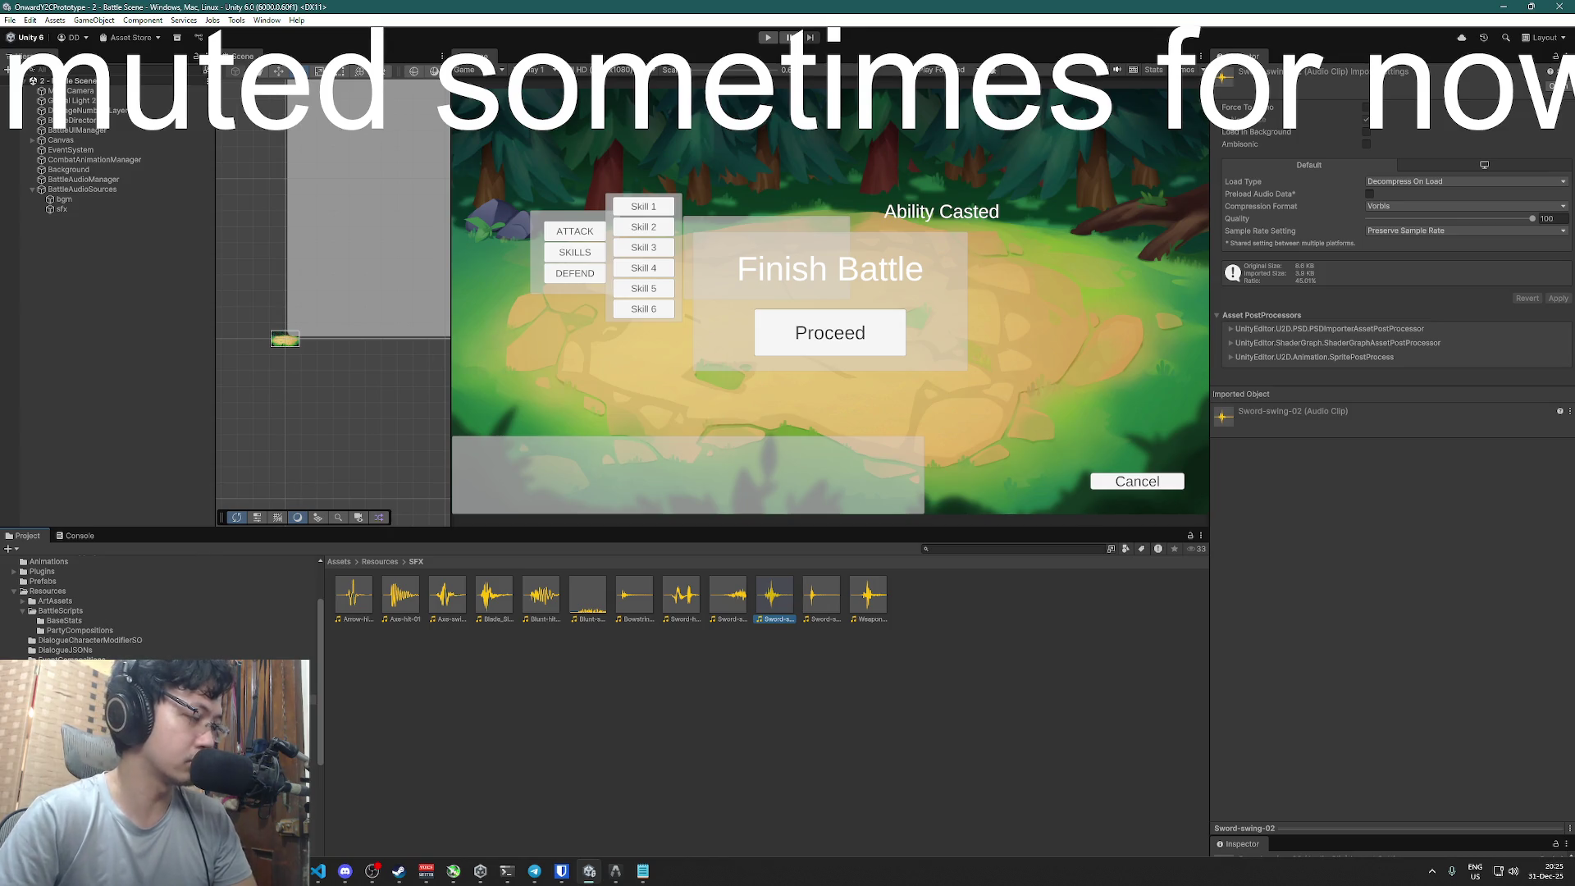
- Browse to Assets/Resources/VoiceClips/Barks/Esme in the Project panel
{"action": "left_click", "coordinate": [57, 679]}
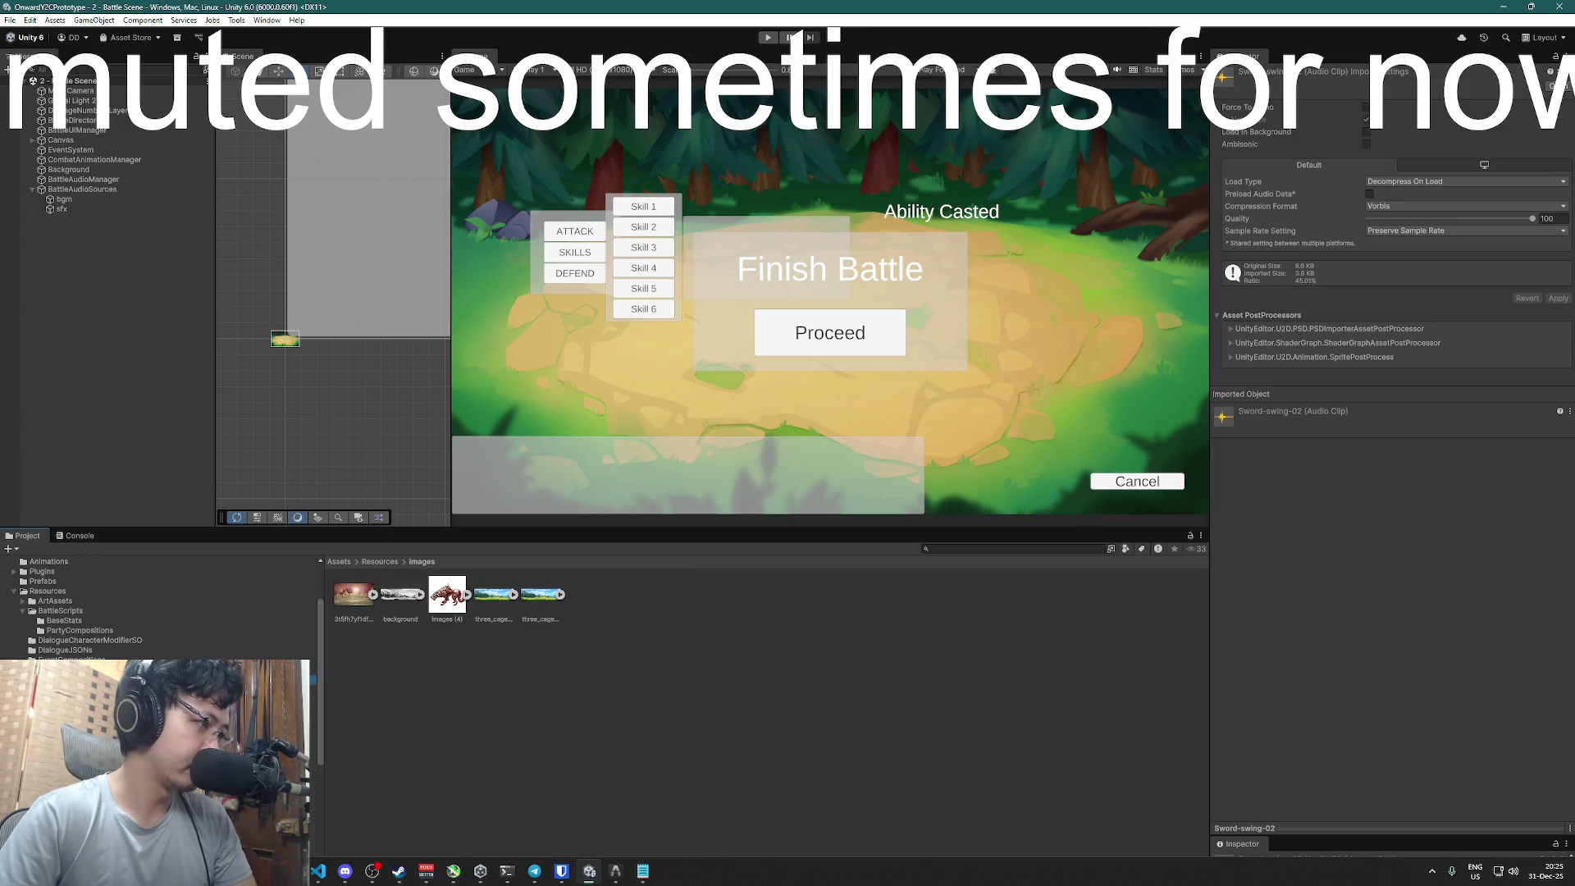
{"action": "left_click", "coordinate": [62, 709]}
{"action": "left_click", "coordinate": [69, 718]}
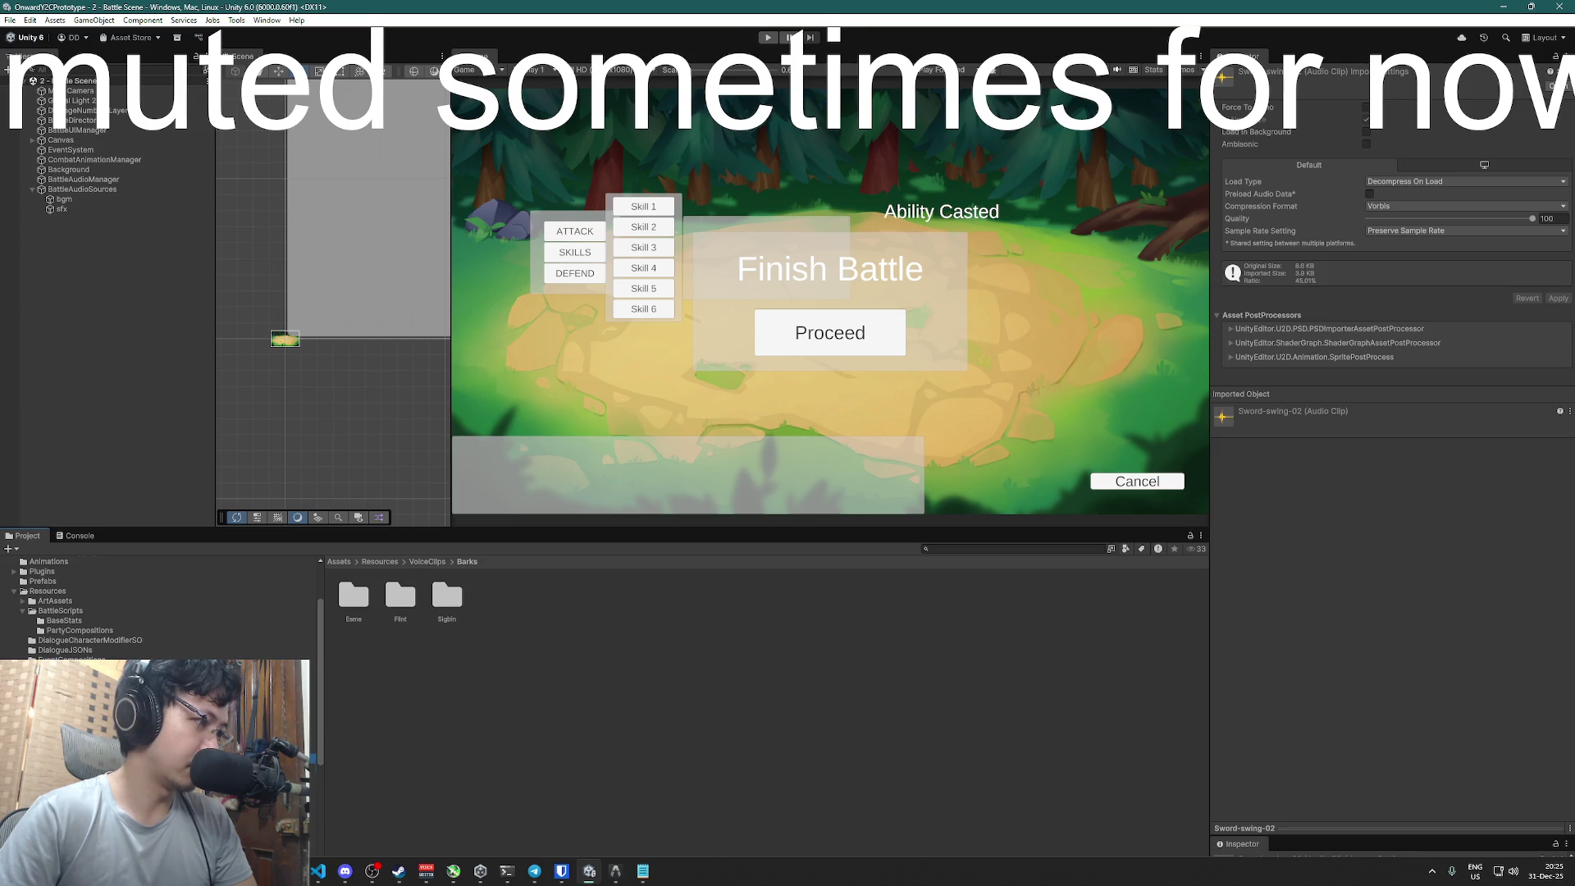
{"action": "left_click", "coordinate": [78, 728]}
- Preview EsmeAttackBark1, EsmeAttackBark2 and EsmeHurtBark1, then close the audio player
{"action": "double_click", "coordinate": [400, 594]}
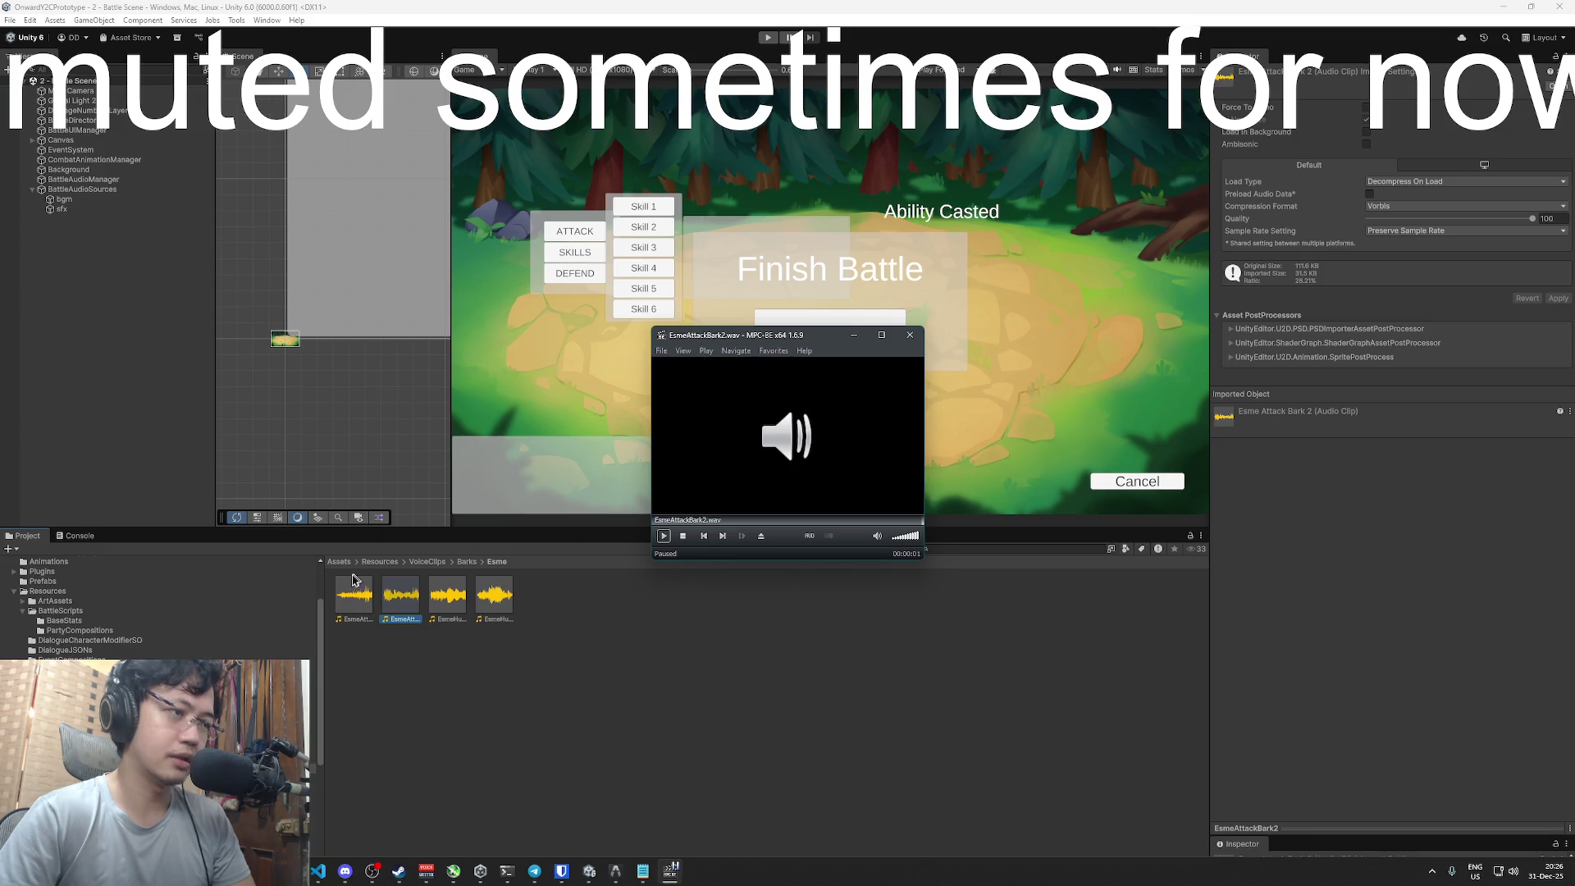
{"action": "double_click", "coordinate": [354, 586]}
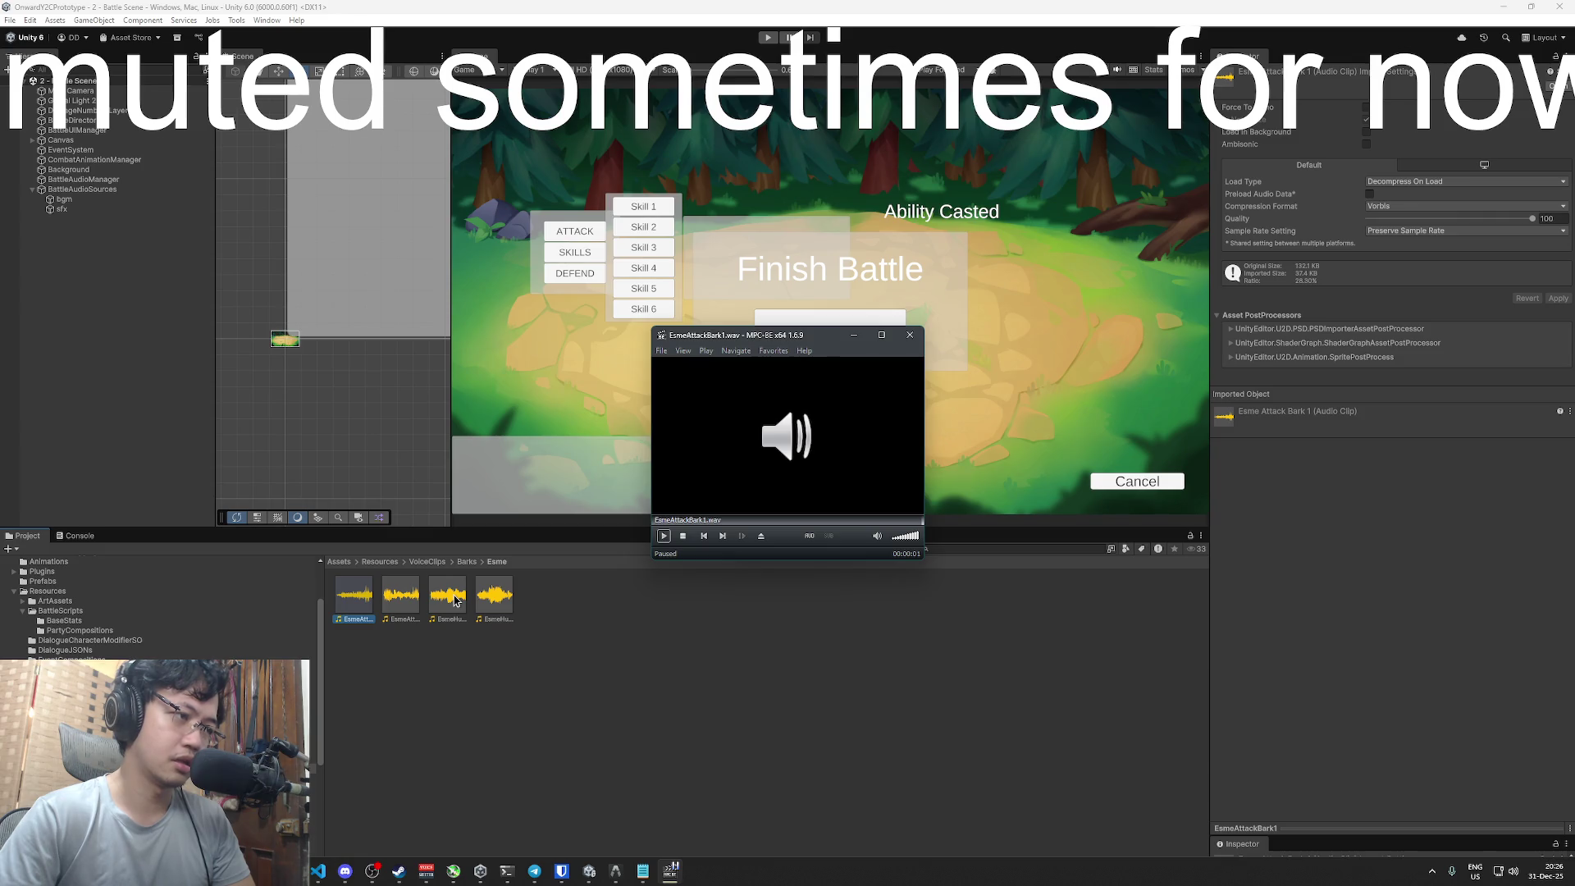
{"action": "double_click", "coordinate": [392, 601]}
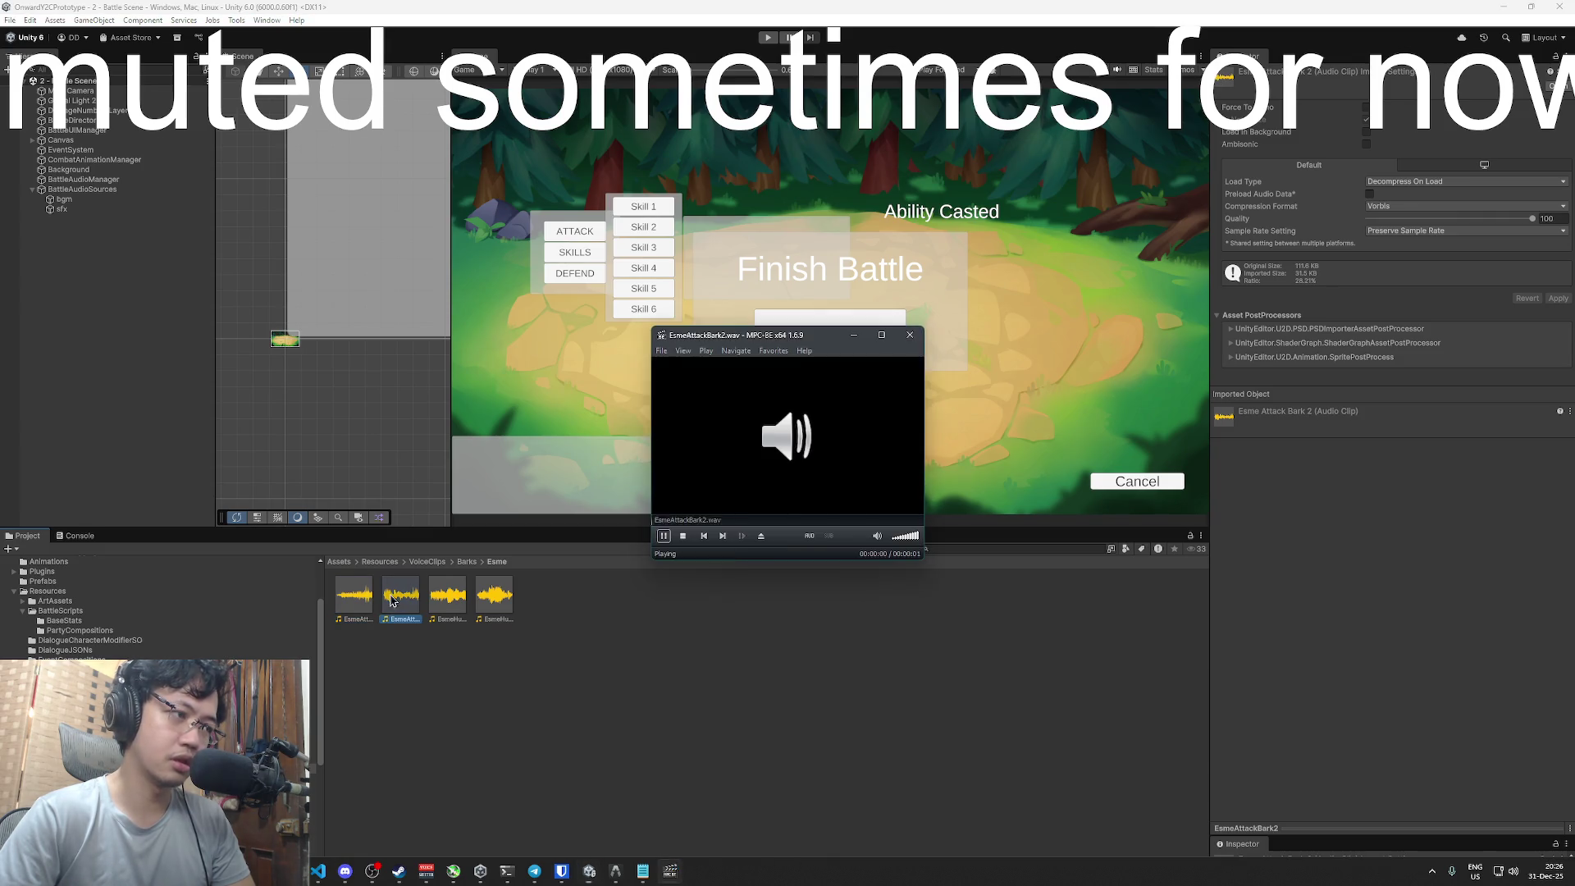
{"action": "double_click", "coordinate": [447, 597]}
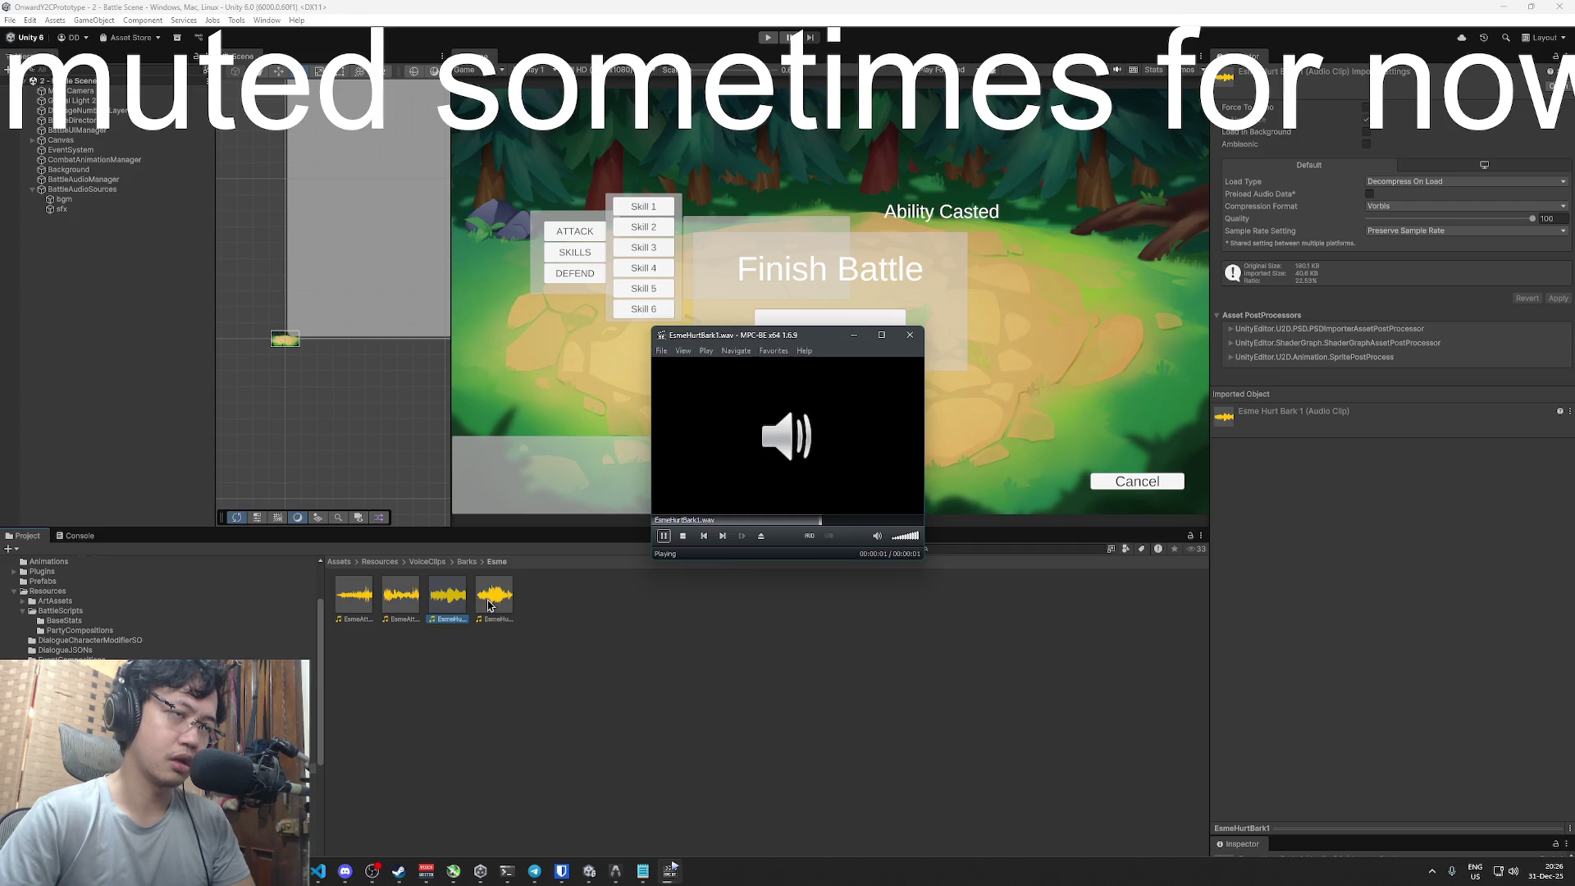
{"action": "left_click", "coordinate": [908, 335]}
{"action": "left_click", "coordinate": [1024, 324]}
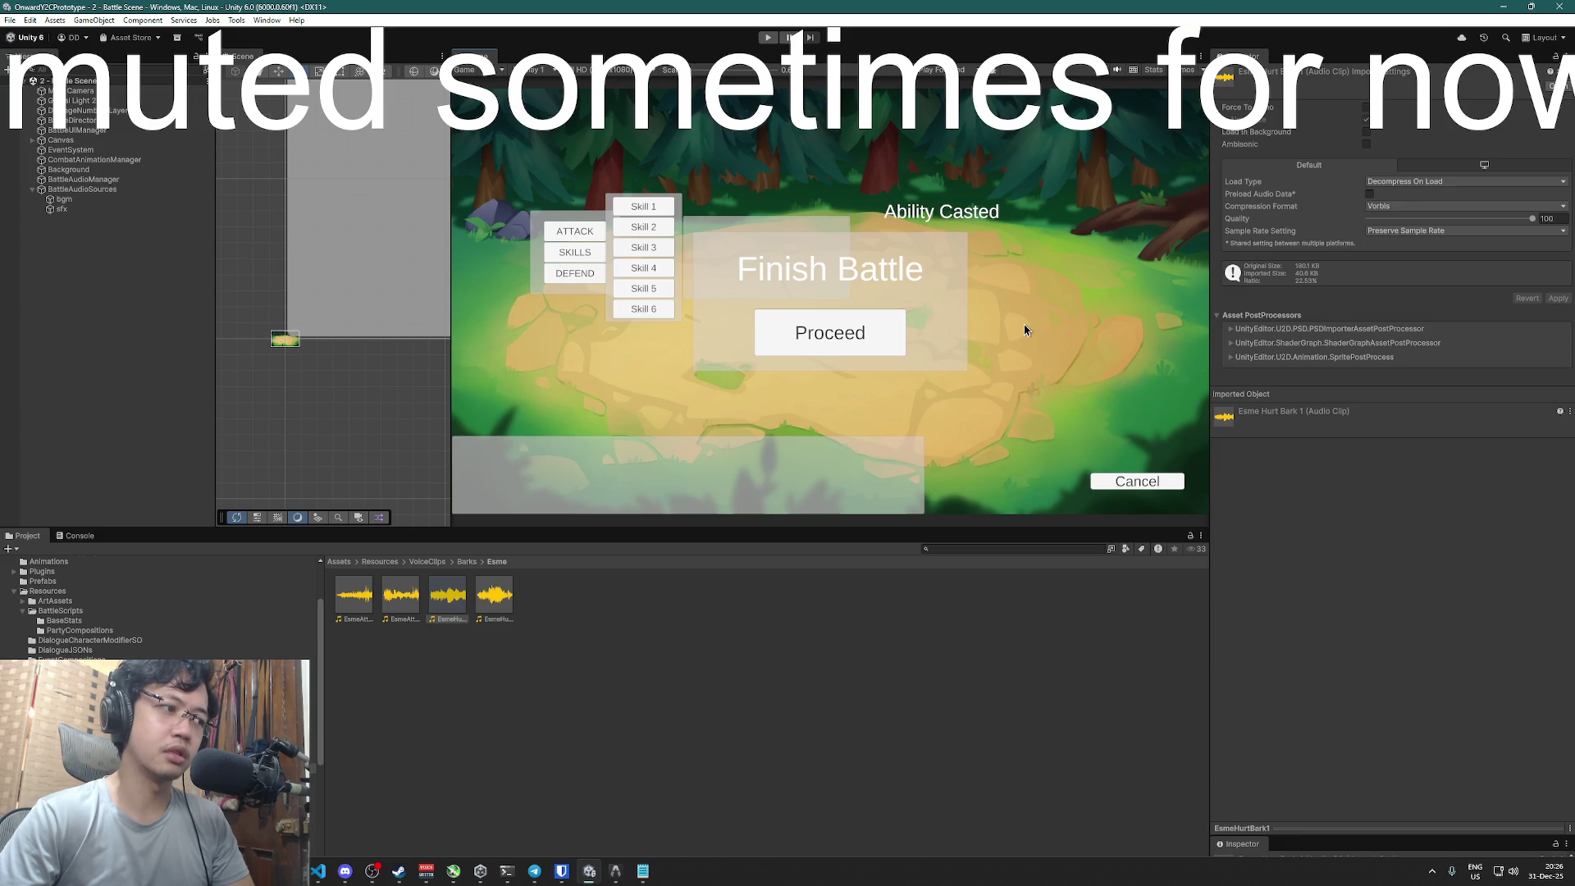
- Check line 18 of the script in Visual Studio, then run the battle scene and pick Attack
{"action": "key", "text": "alt+Tab"}
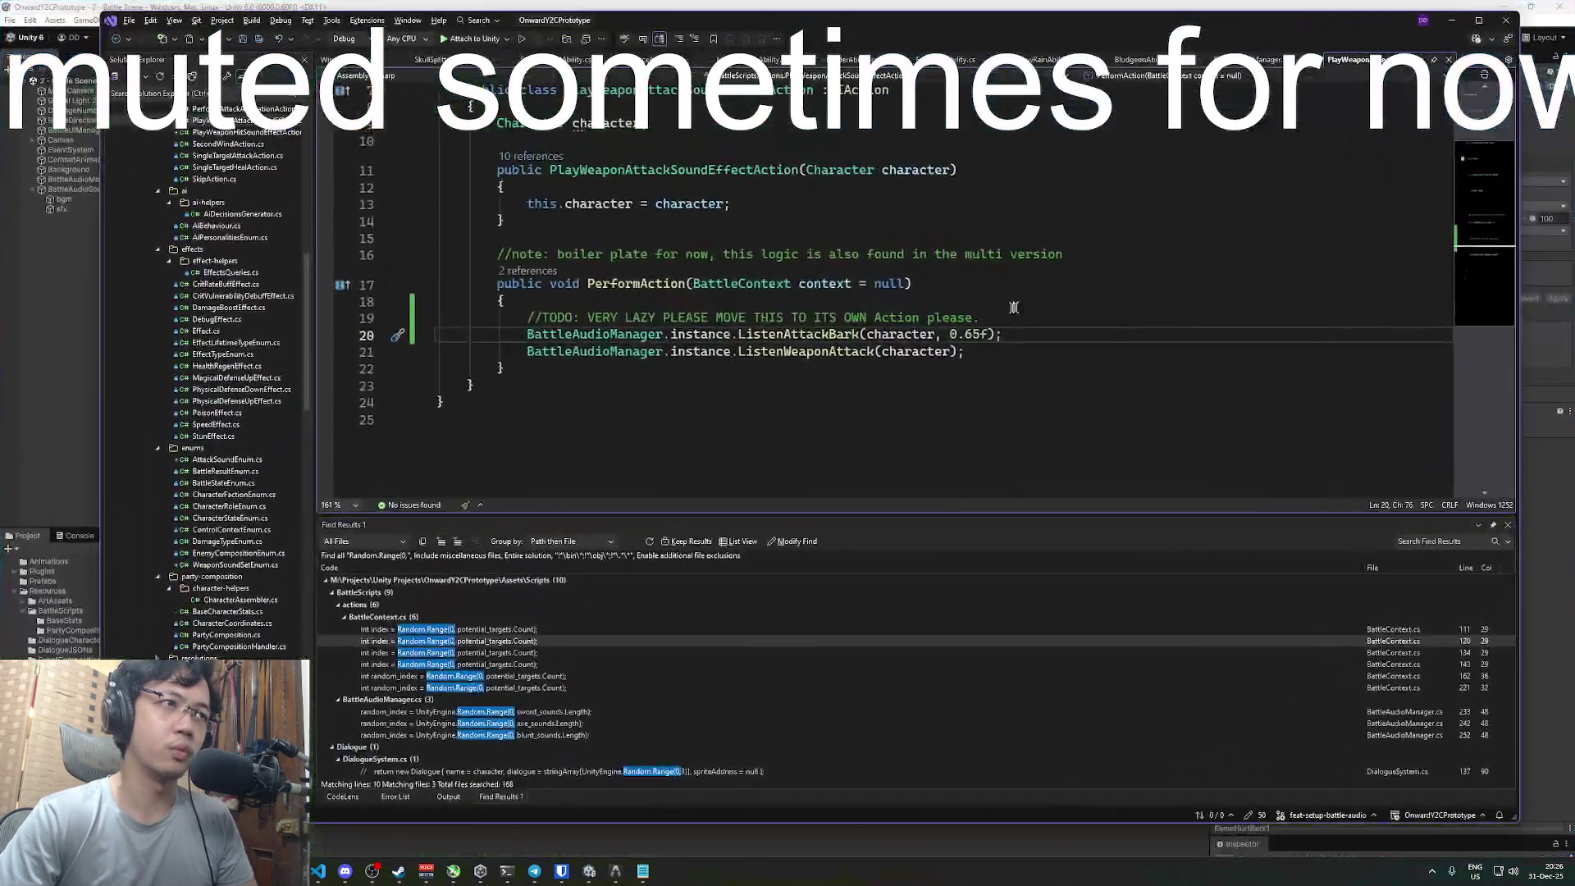
{"action": "left_click", "coordinate": [1063, 293]}
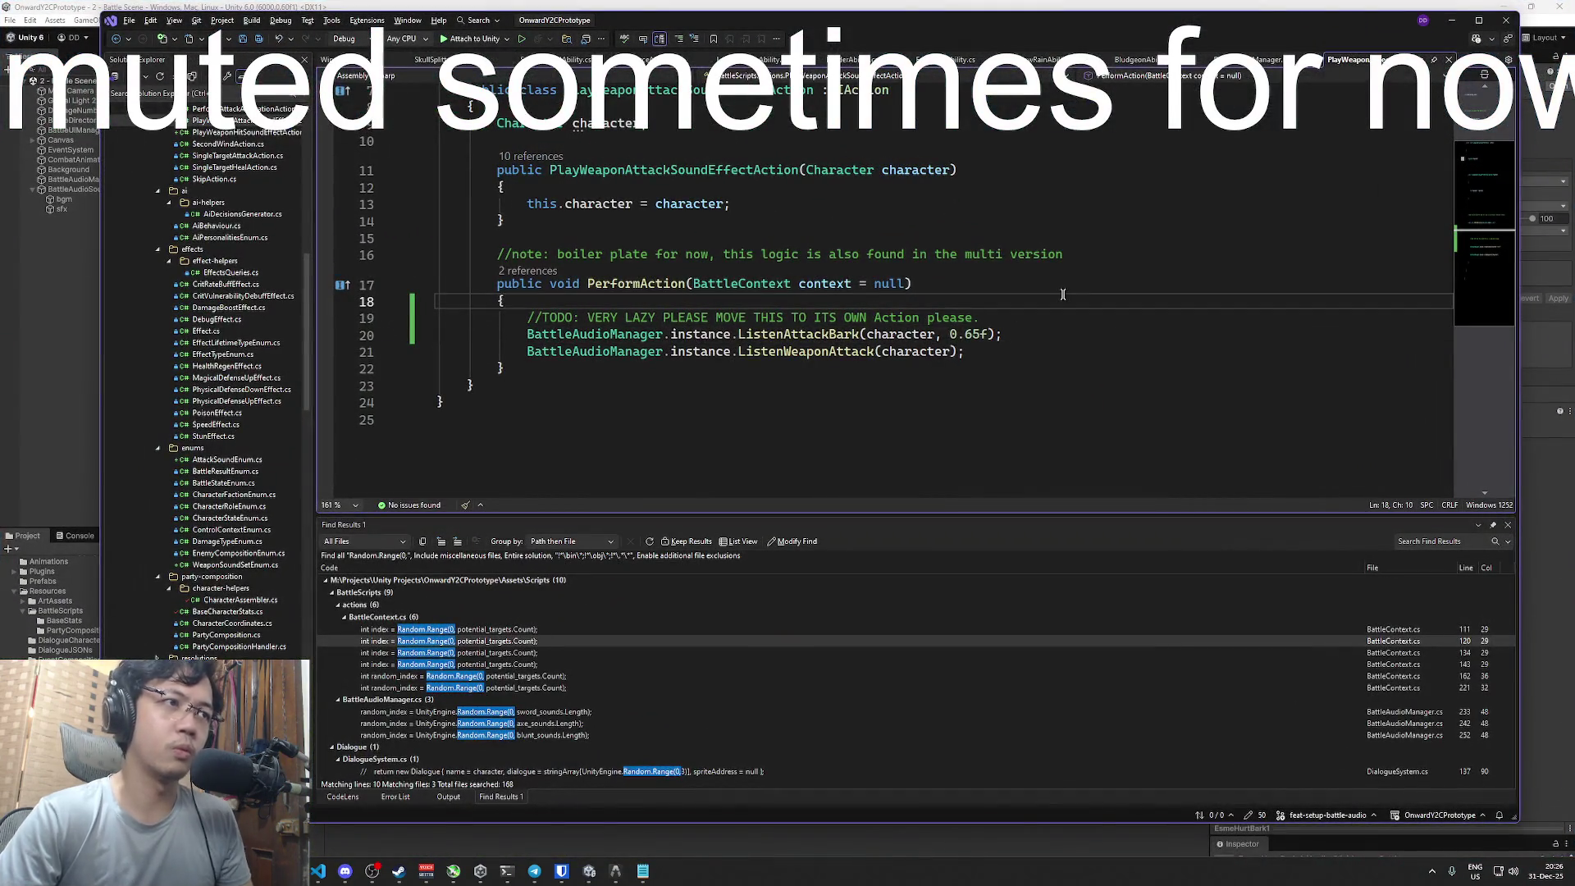
{"action": "key", "text": "alt+Tab"}
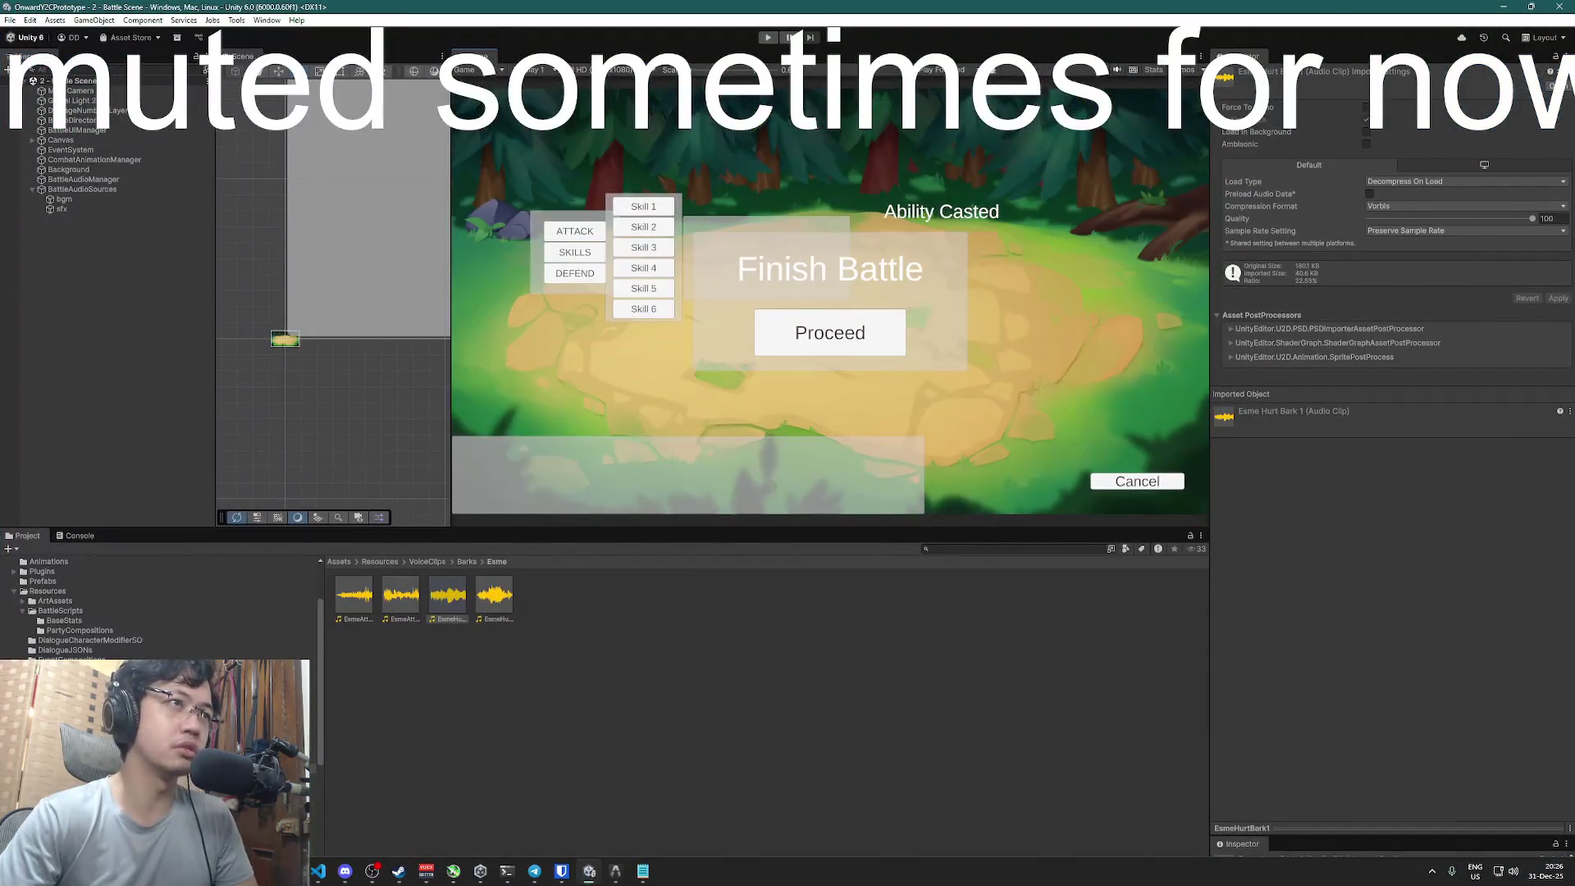
{"action": "left_click", "coordinate": [768, 38]}
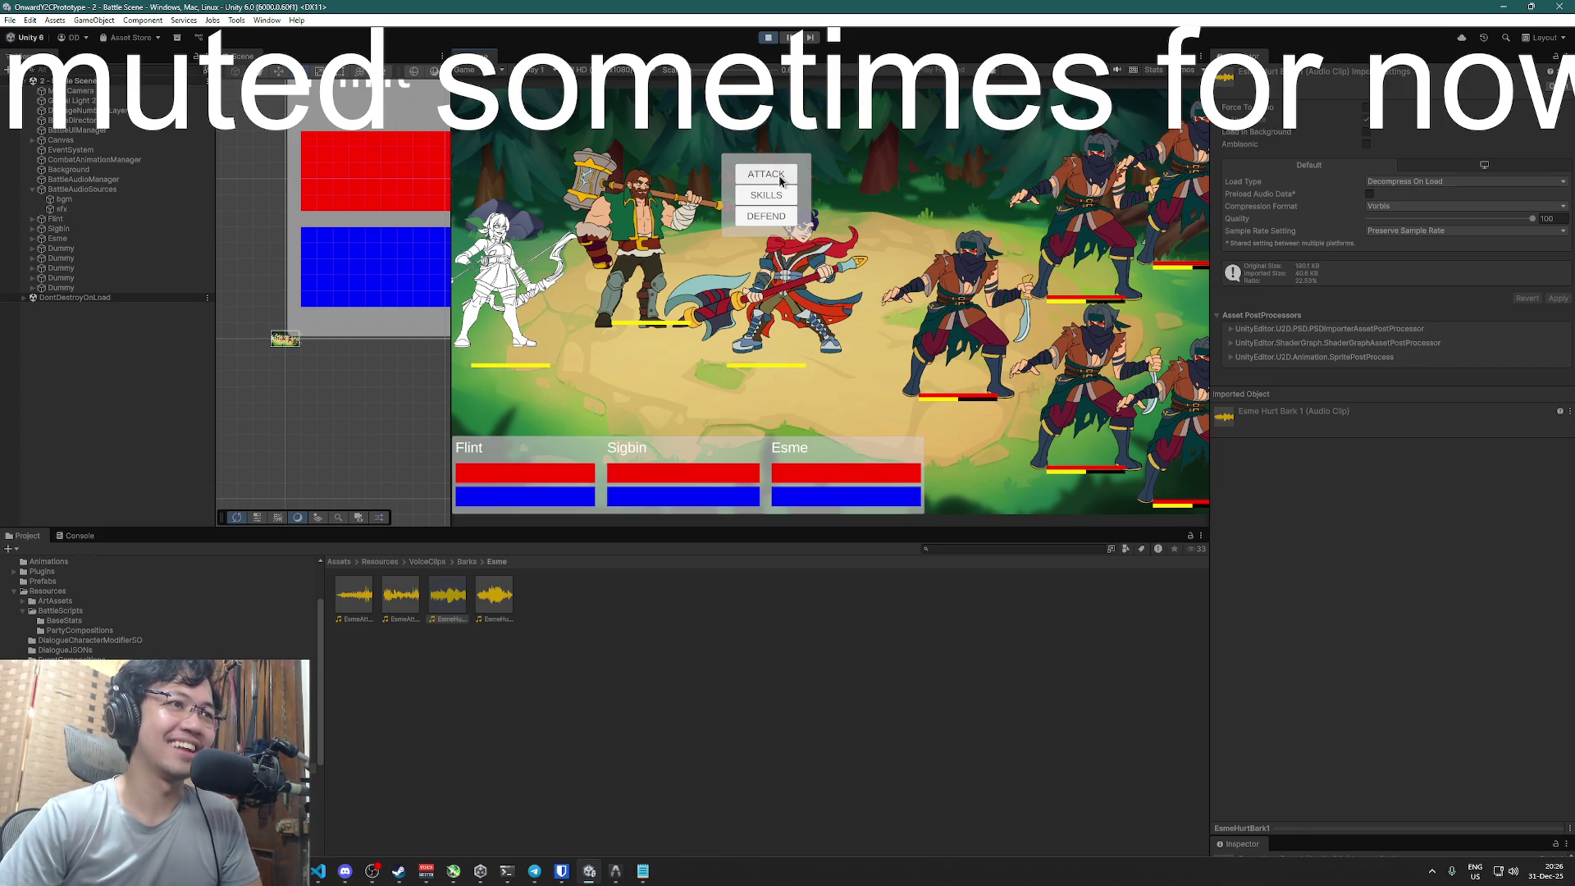
{"action": "left_click", "coordinate": [779, 177]}
- Attack an enemy with Flint and hit another with Esme's Pierce skill
{"action": "left_click", "coordinate": [967, 292]}
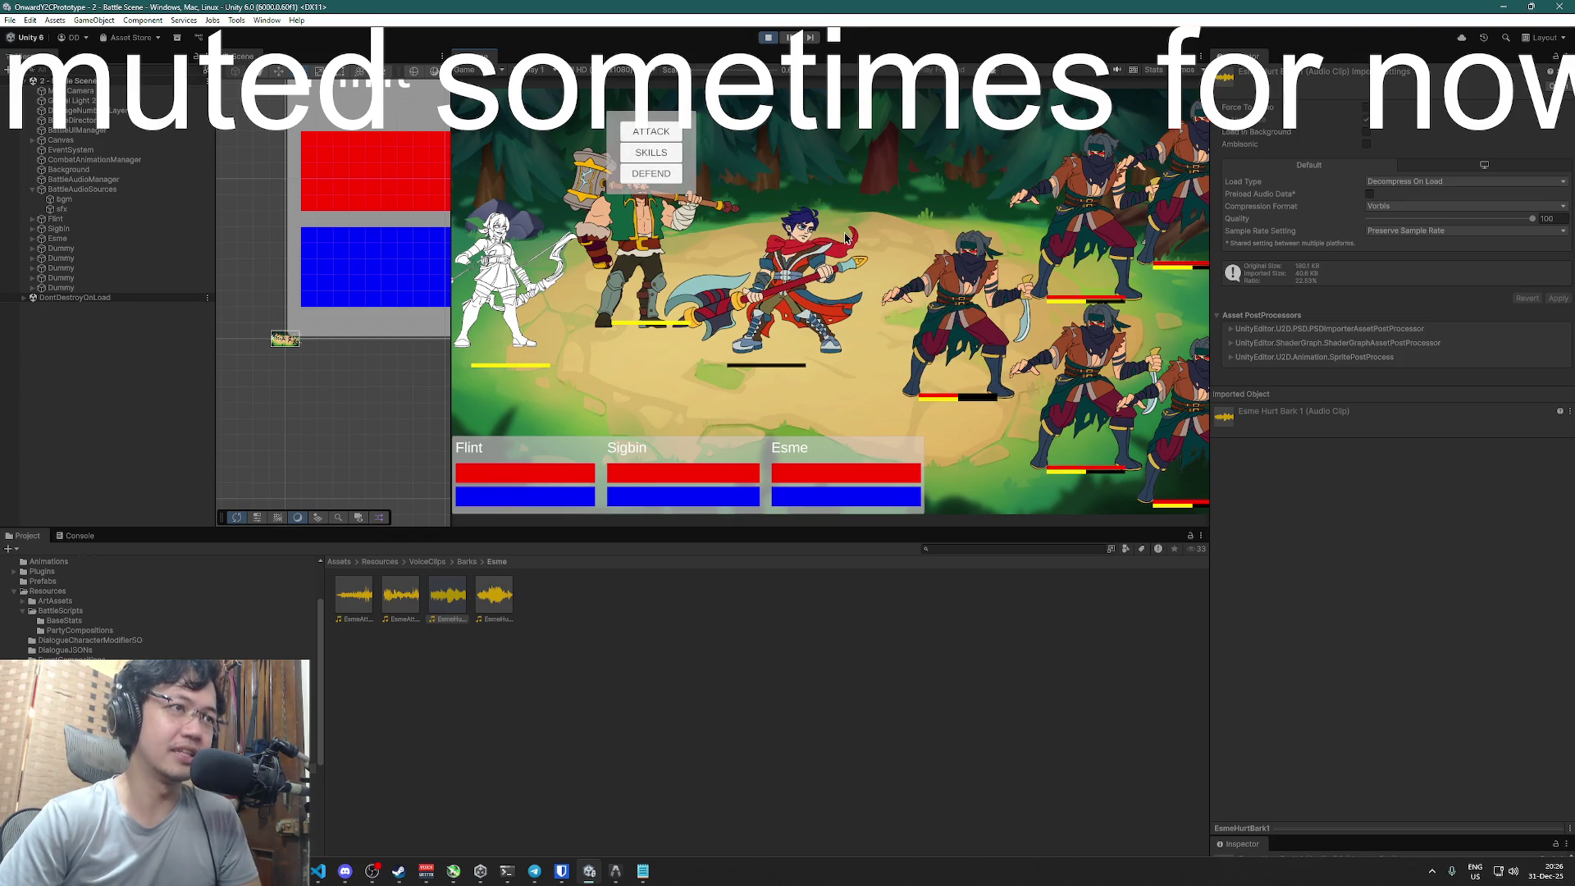
{"action": "left_click", "coordinate": [656, 133]}
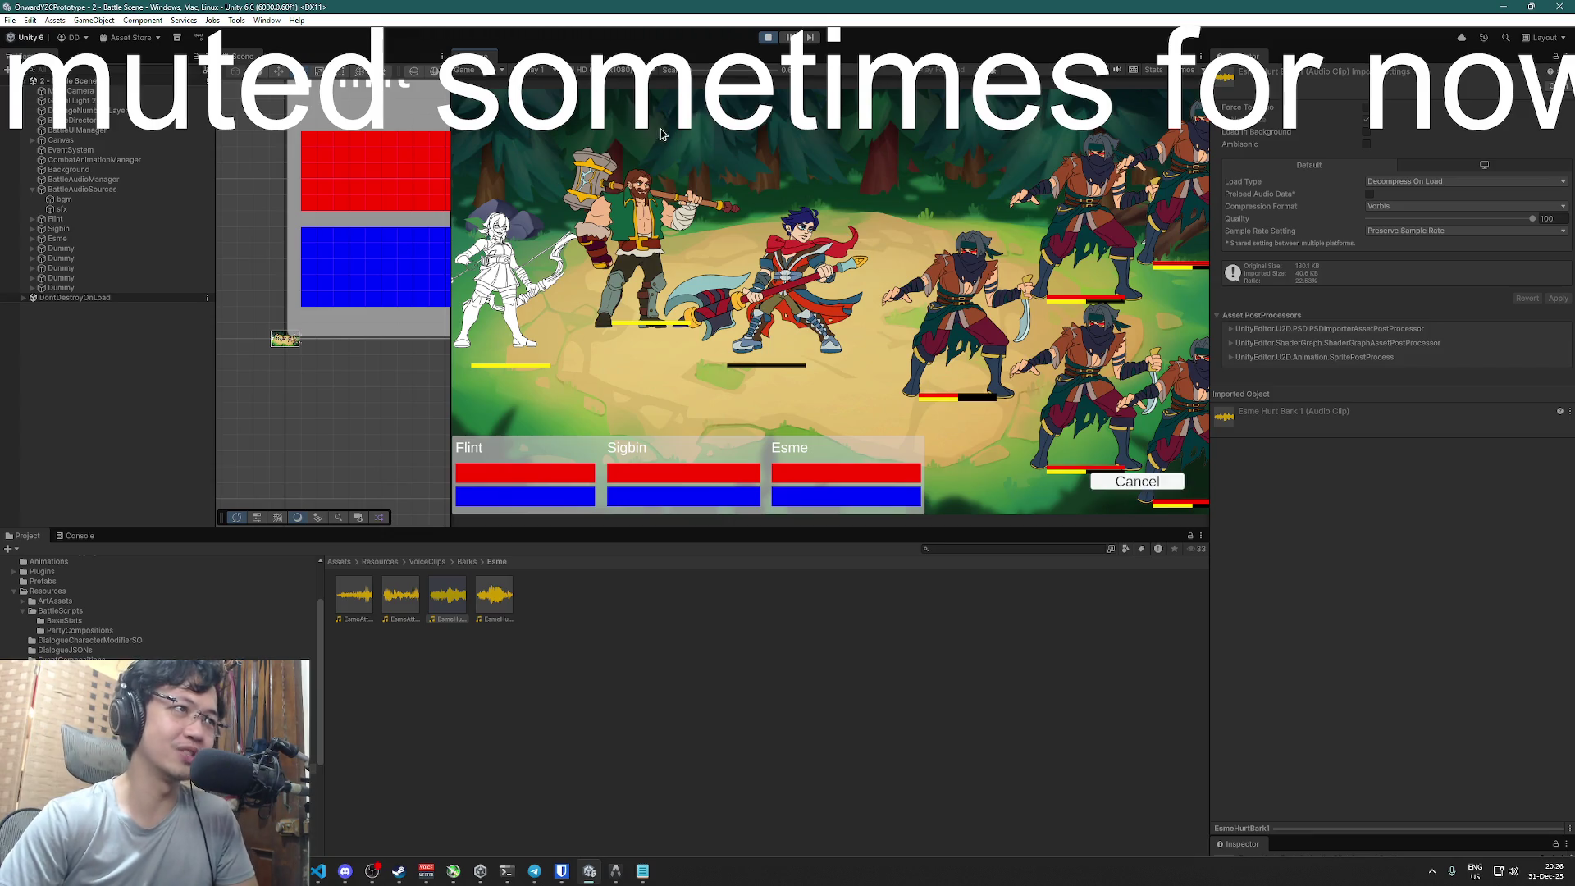
{"action": "left_click", "coordinate": [972, 320]}
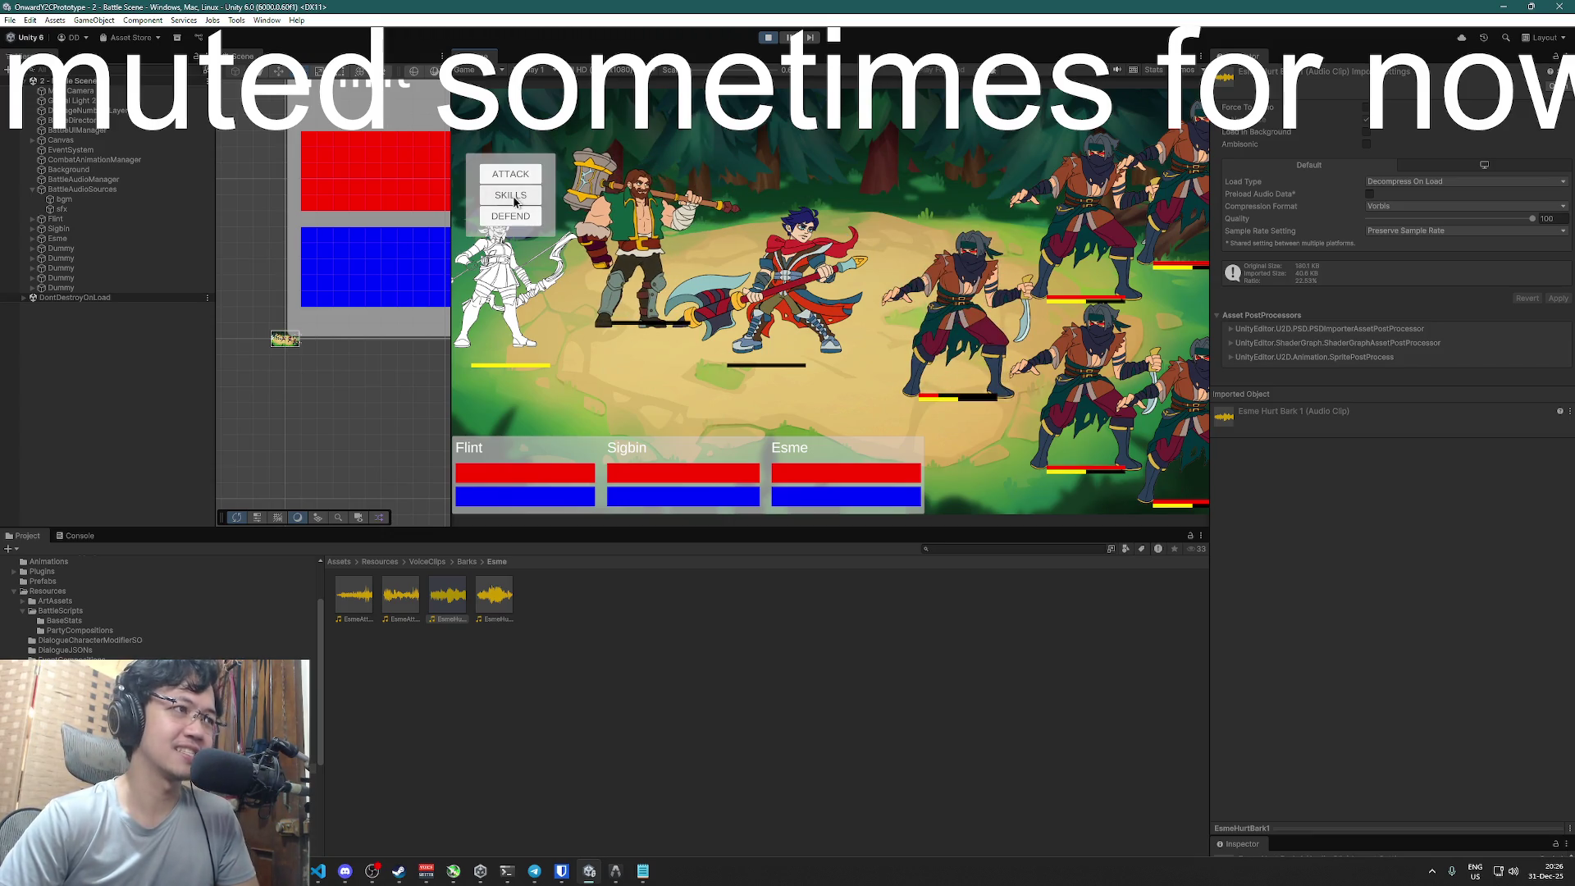
{"action": "left_click", "coordinate": [515, 199]}
{"action": "left_click", "coordinate": [579, 211]}
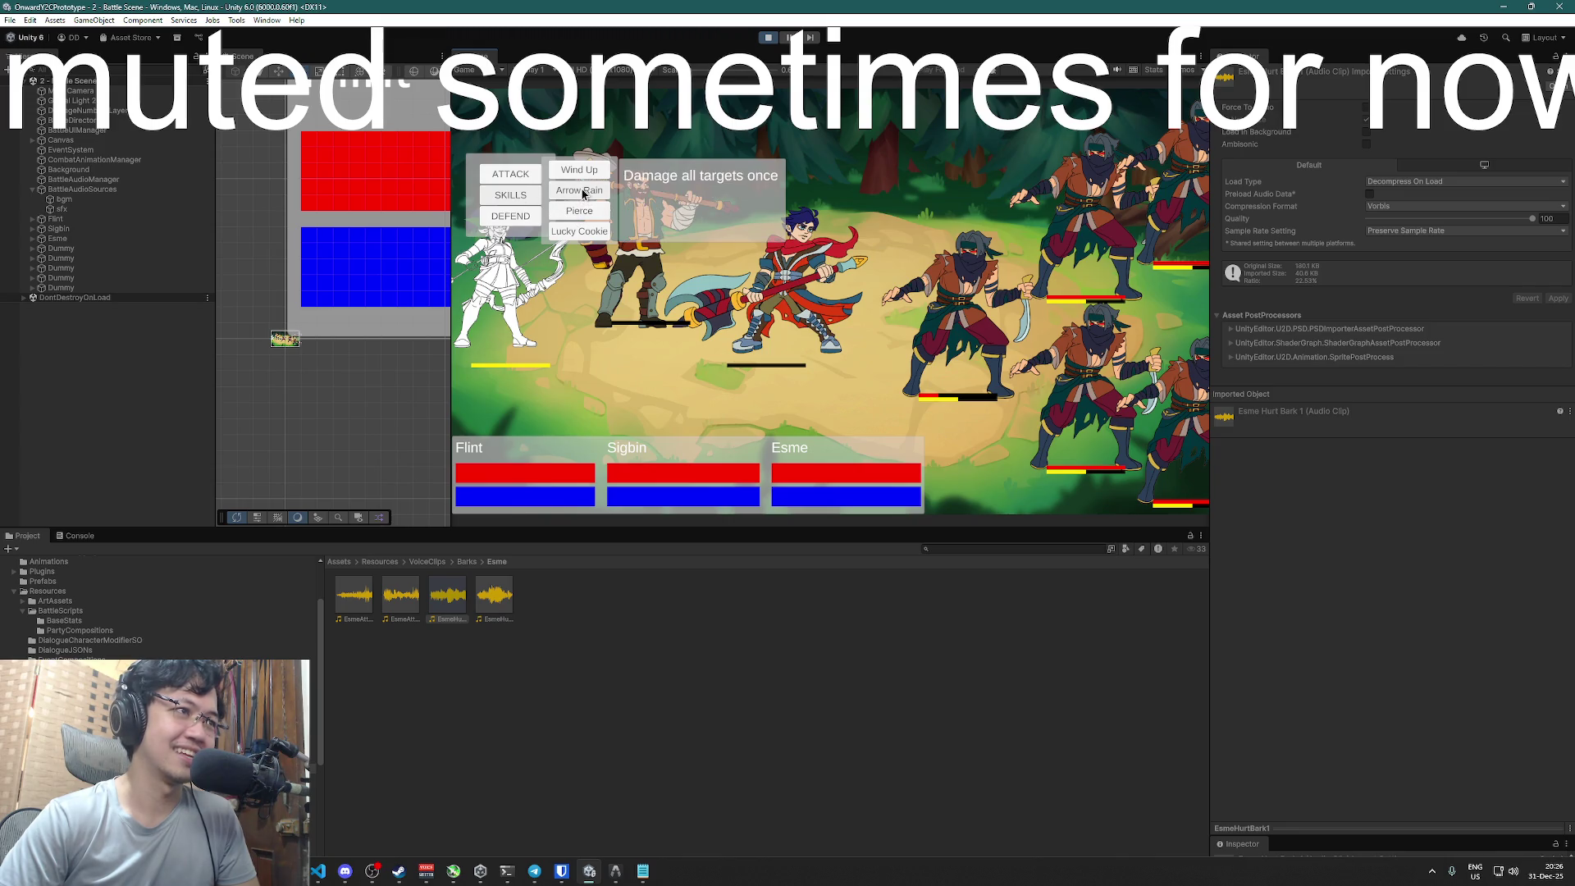
{"action": "left_click", "coordinate": [959, 317]}
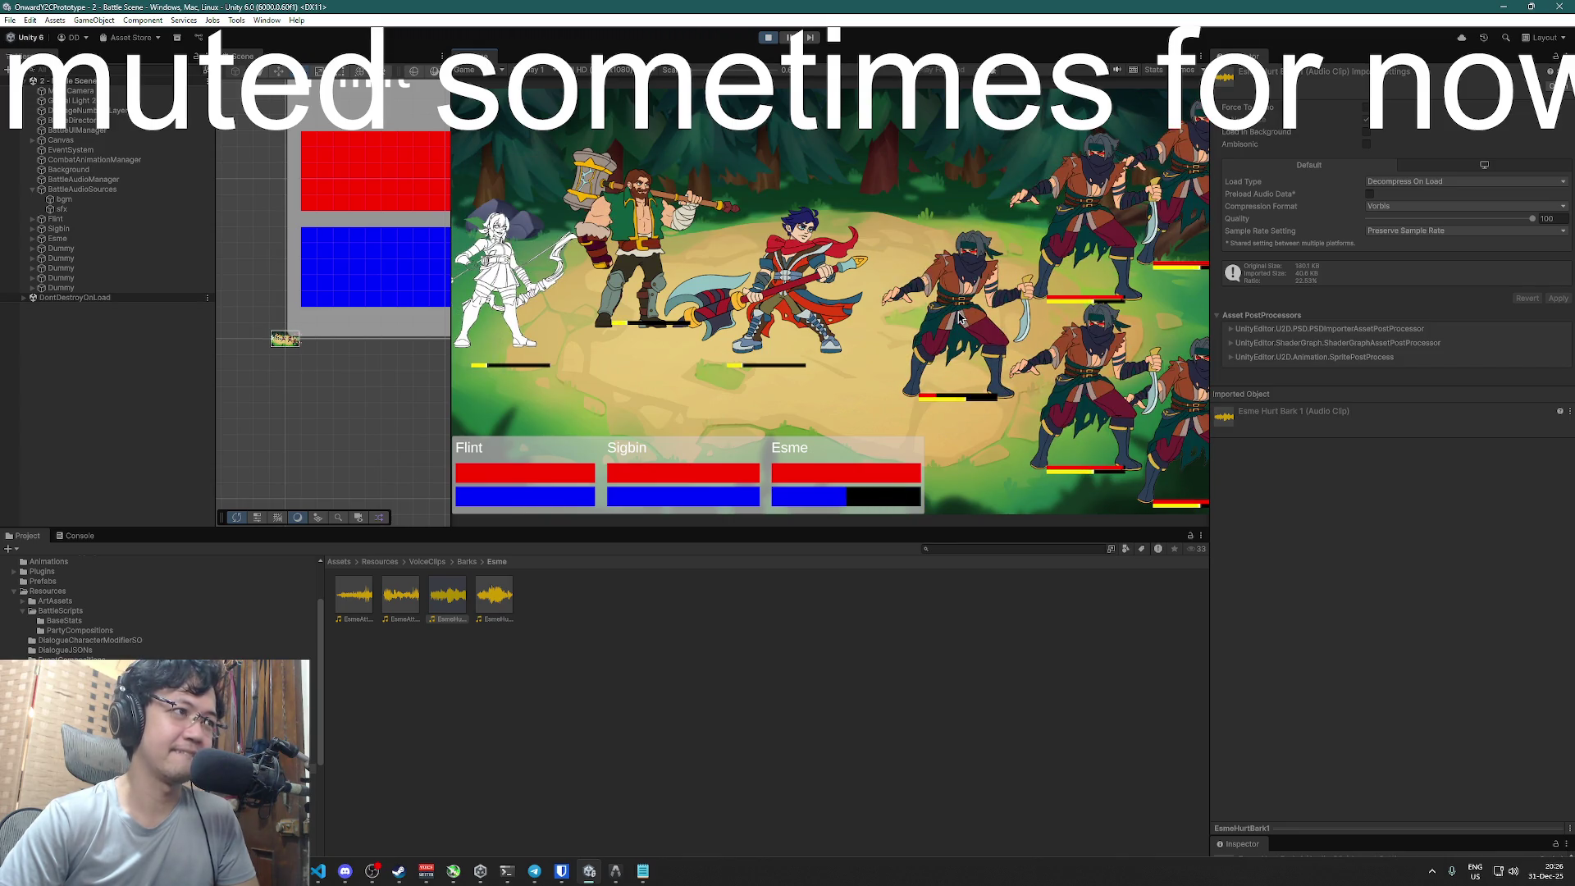
- Attack enemies with Esme and Flint, then bring up Task View
{"action": "left_click", "coordinate": [759, 175]}
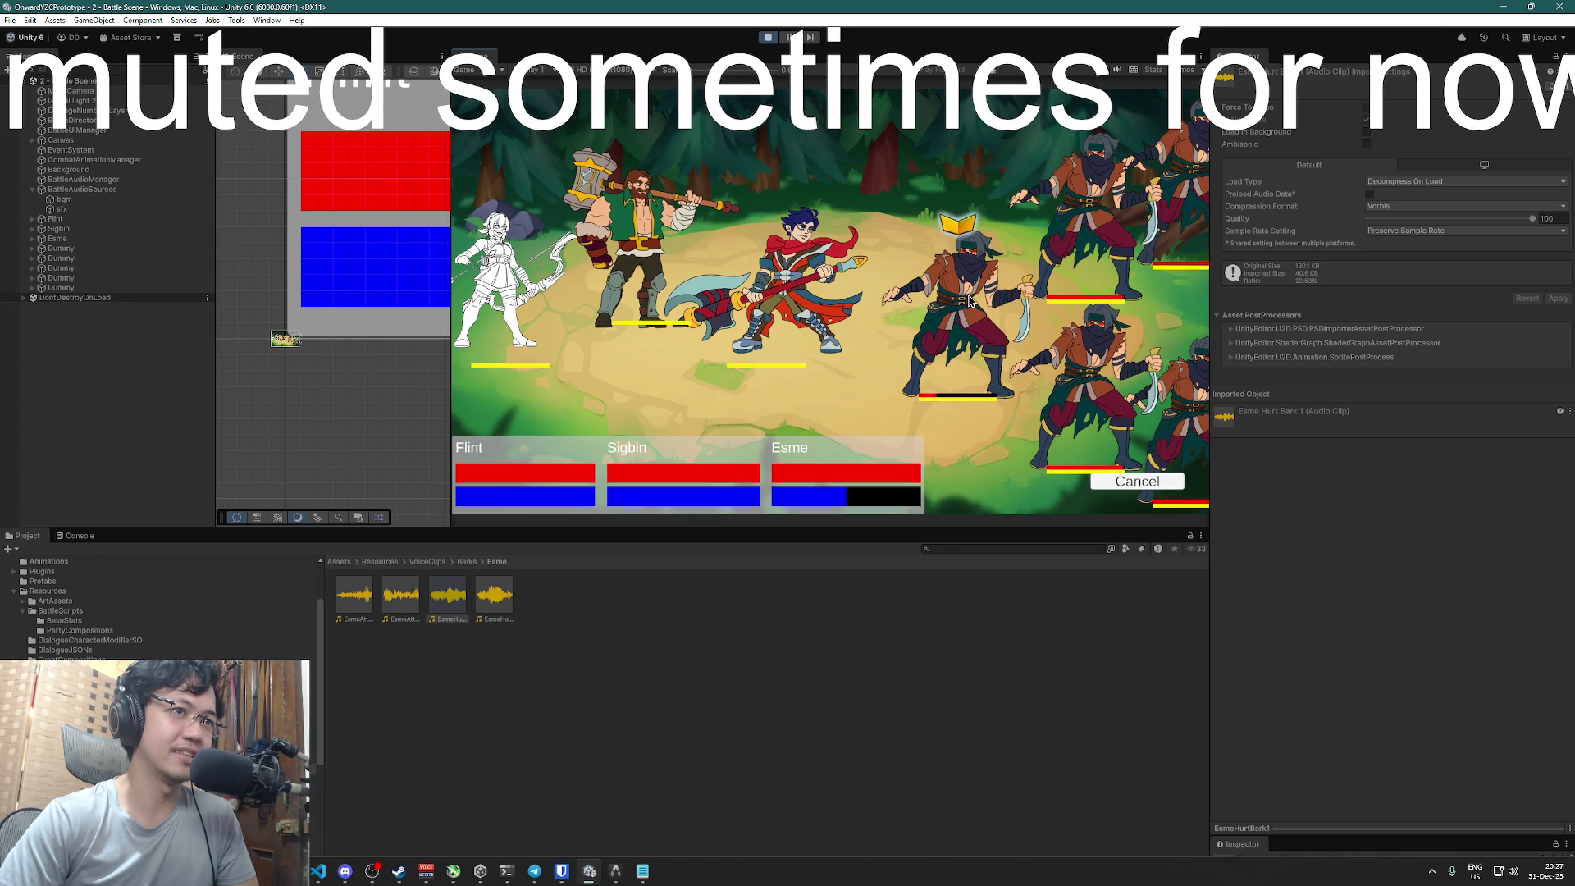
{"action": "left_click", "coordinate": [966, 297]}
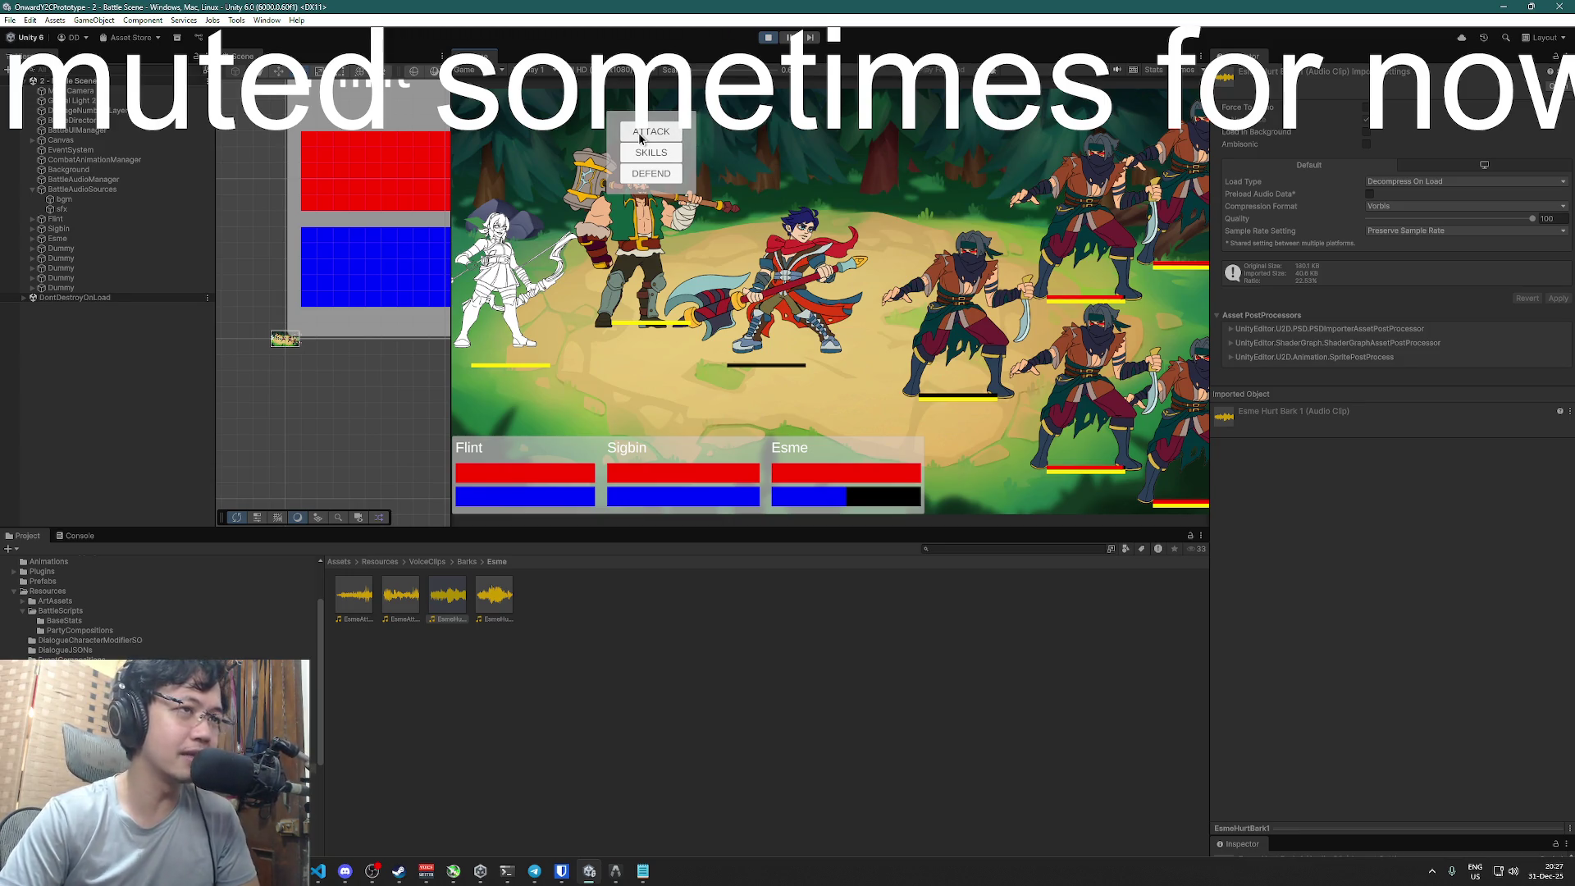
{"action": "left_click", "coordinate": [641, 133]}
{"action": "left_click", "coordinate": [1082, 230]}
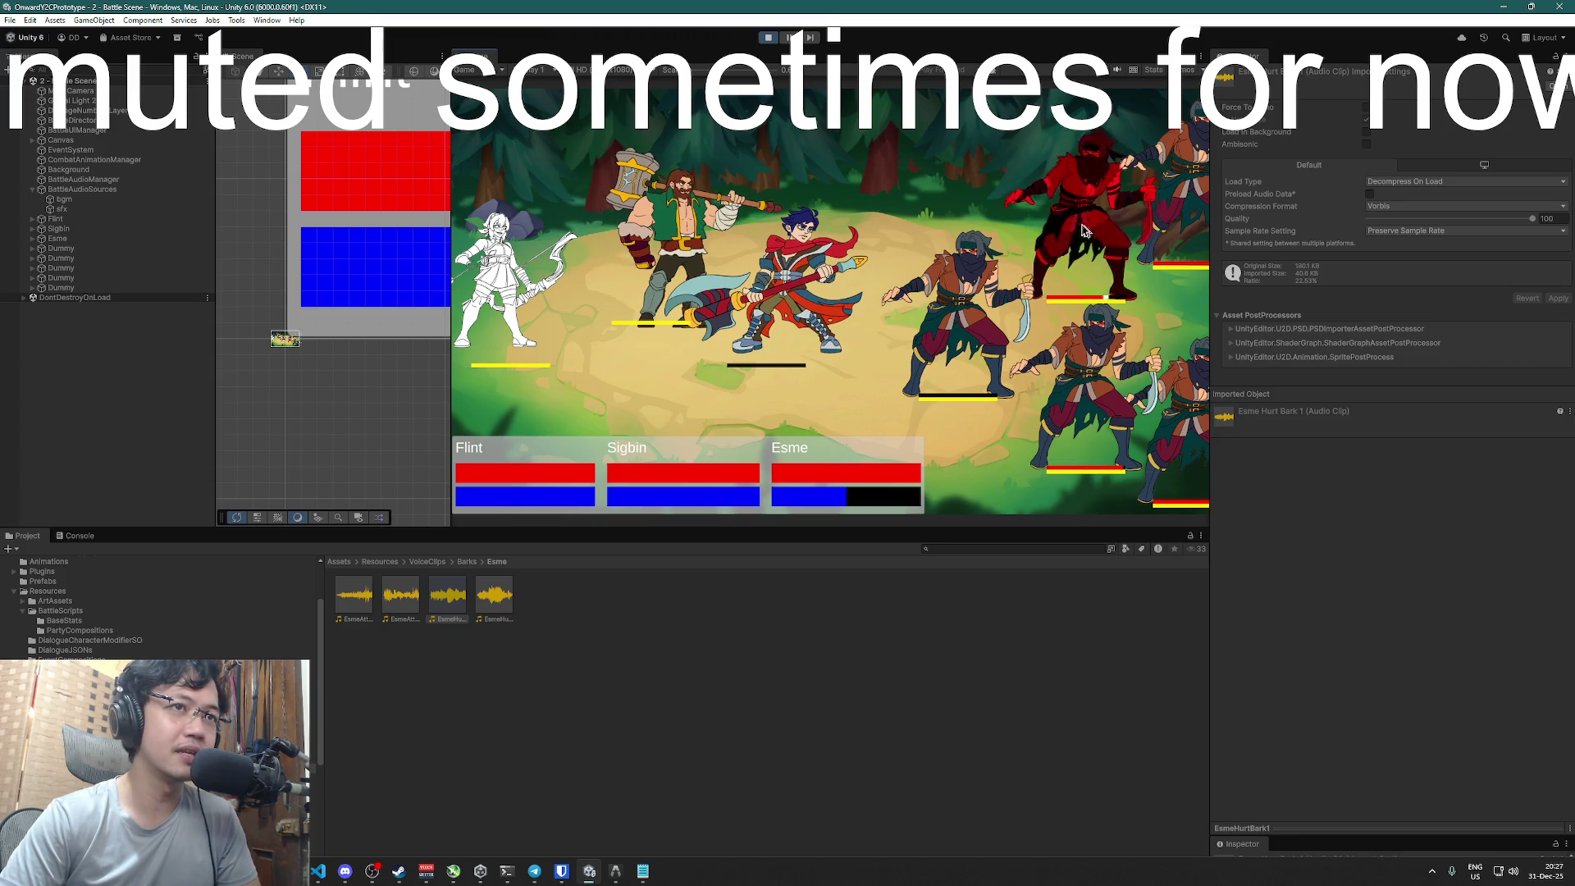
{"action": "key", "text": "super+Tab"}
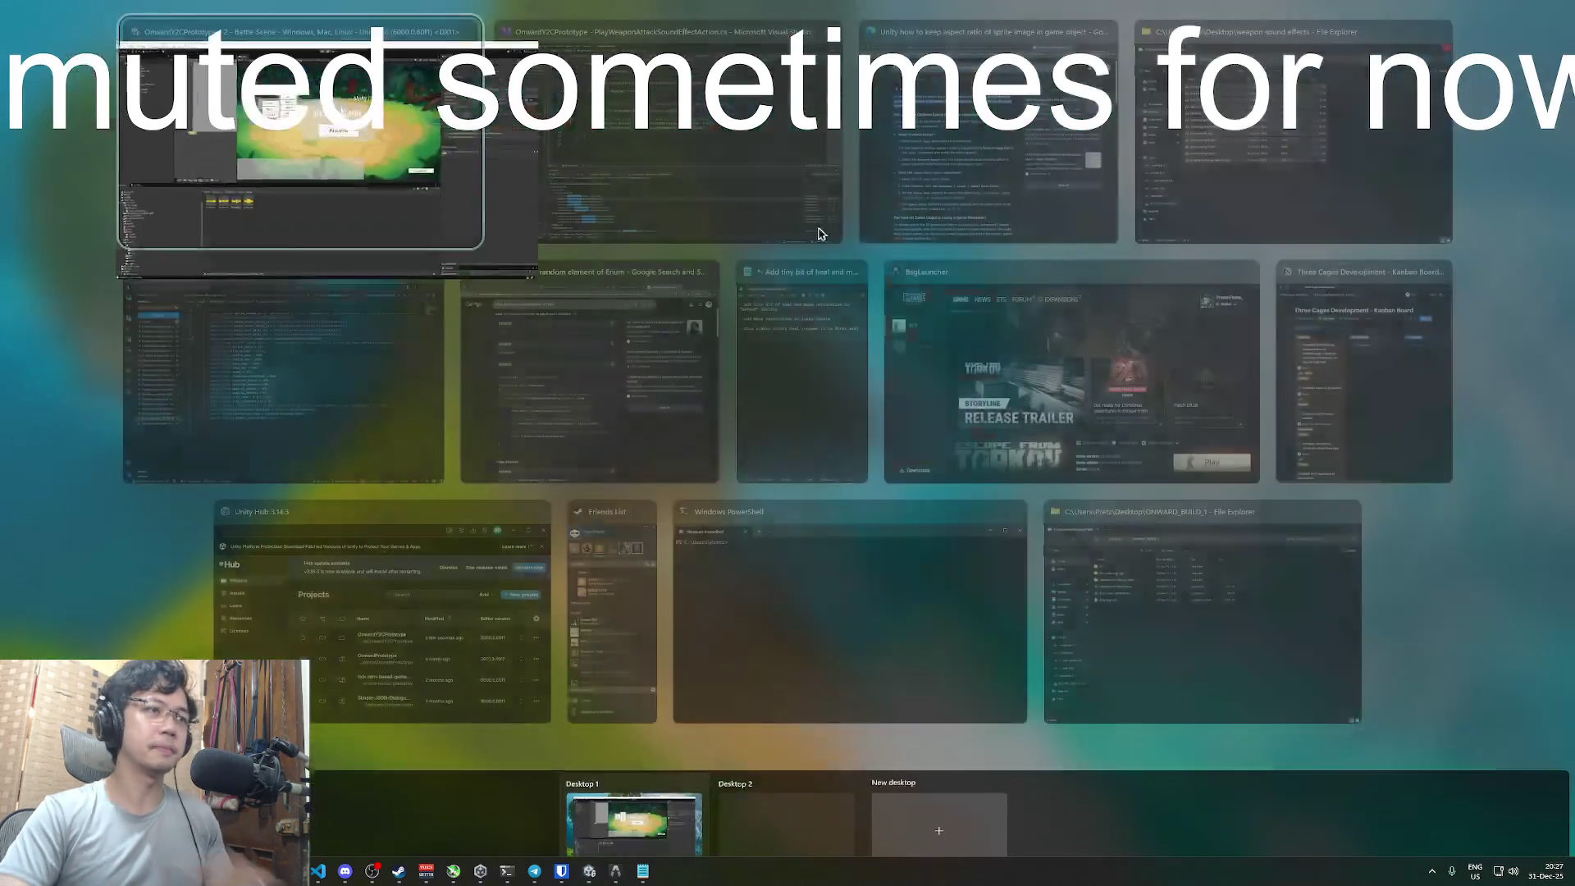
- Jump from the sound effect script to the ListenAttackBark definition in BattleAudioManager.cs
{"action": "left_click", "coordinate": [742, 181]}
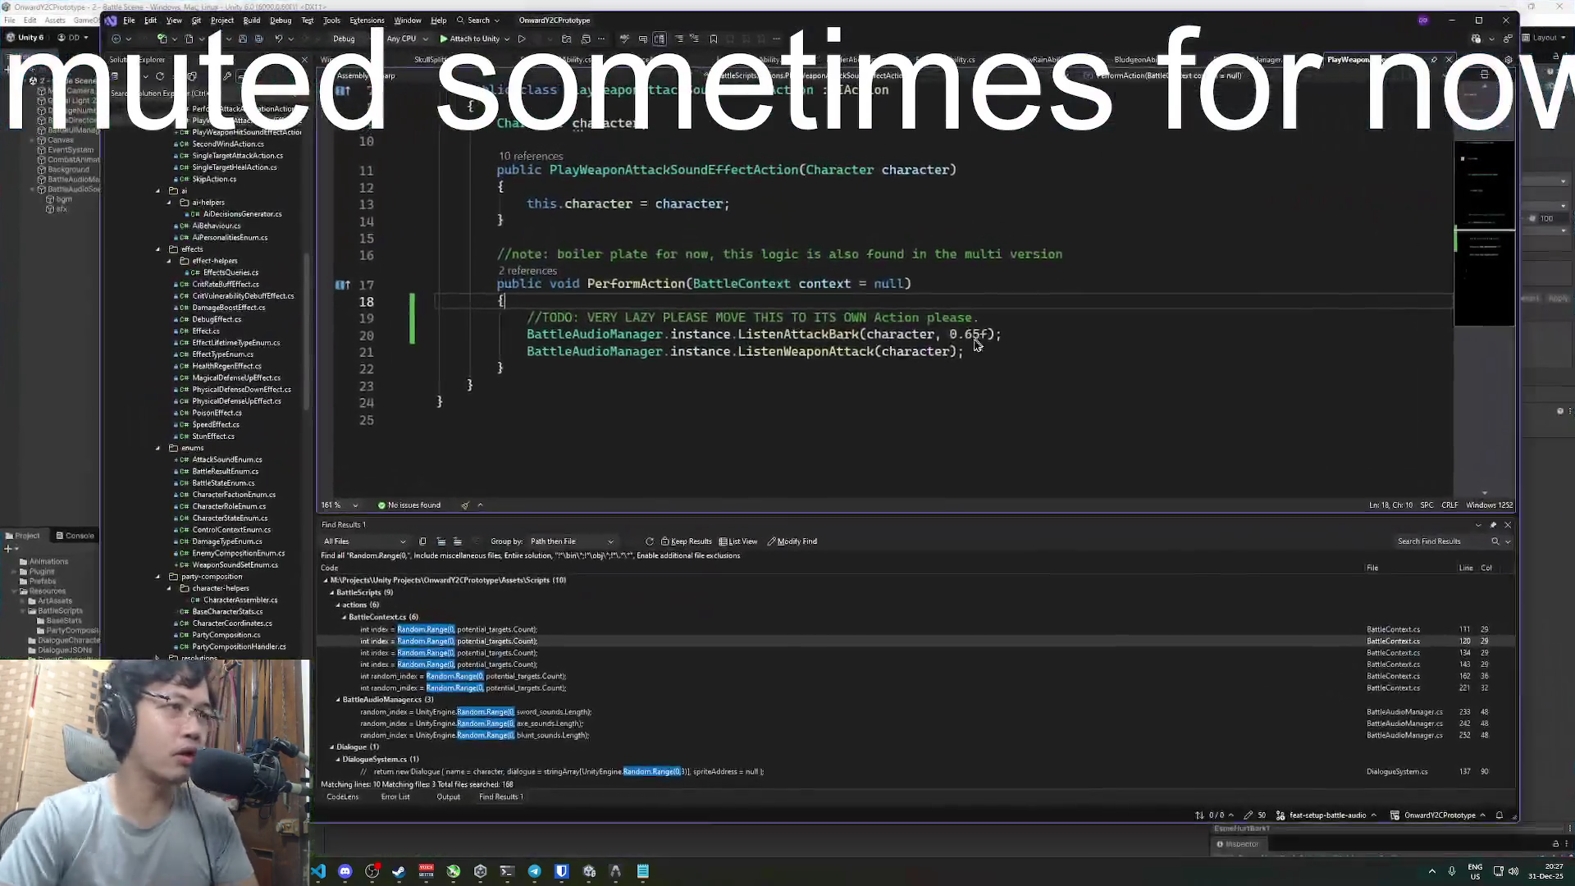
{"action": "left_click", "coordinate": [1031, 329]}
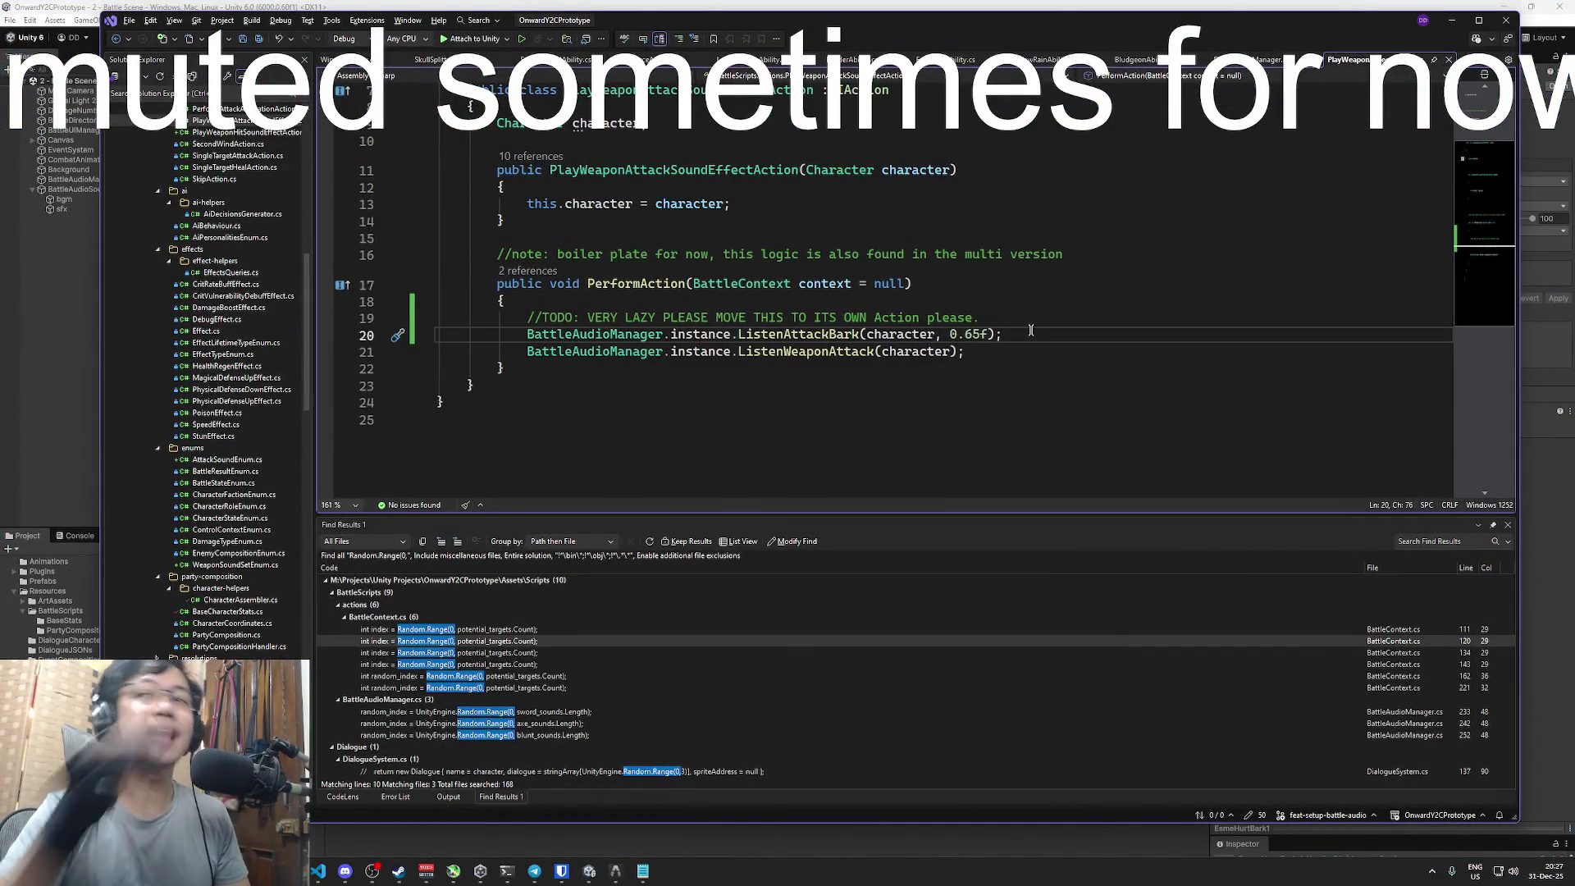
{"action": "left_click", "coordinate": [1047, 302]}
{"action": "scroll", "coordinate": [1039, 327], "scroll_direction": "up", "scroll_amount": 2}
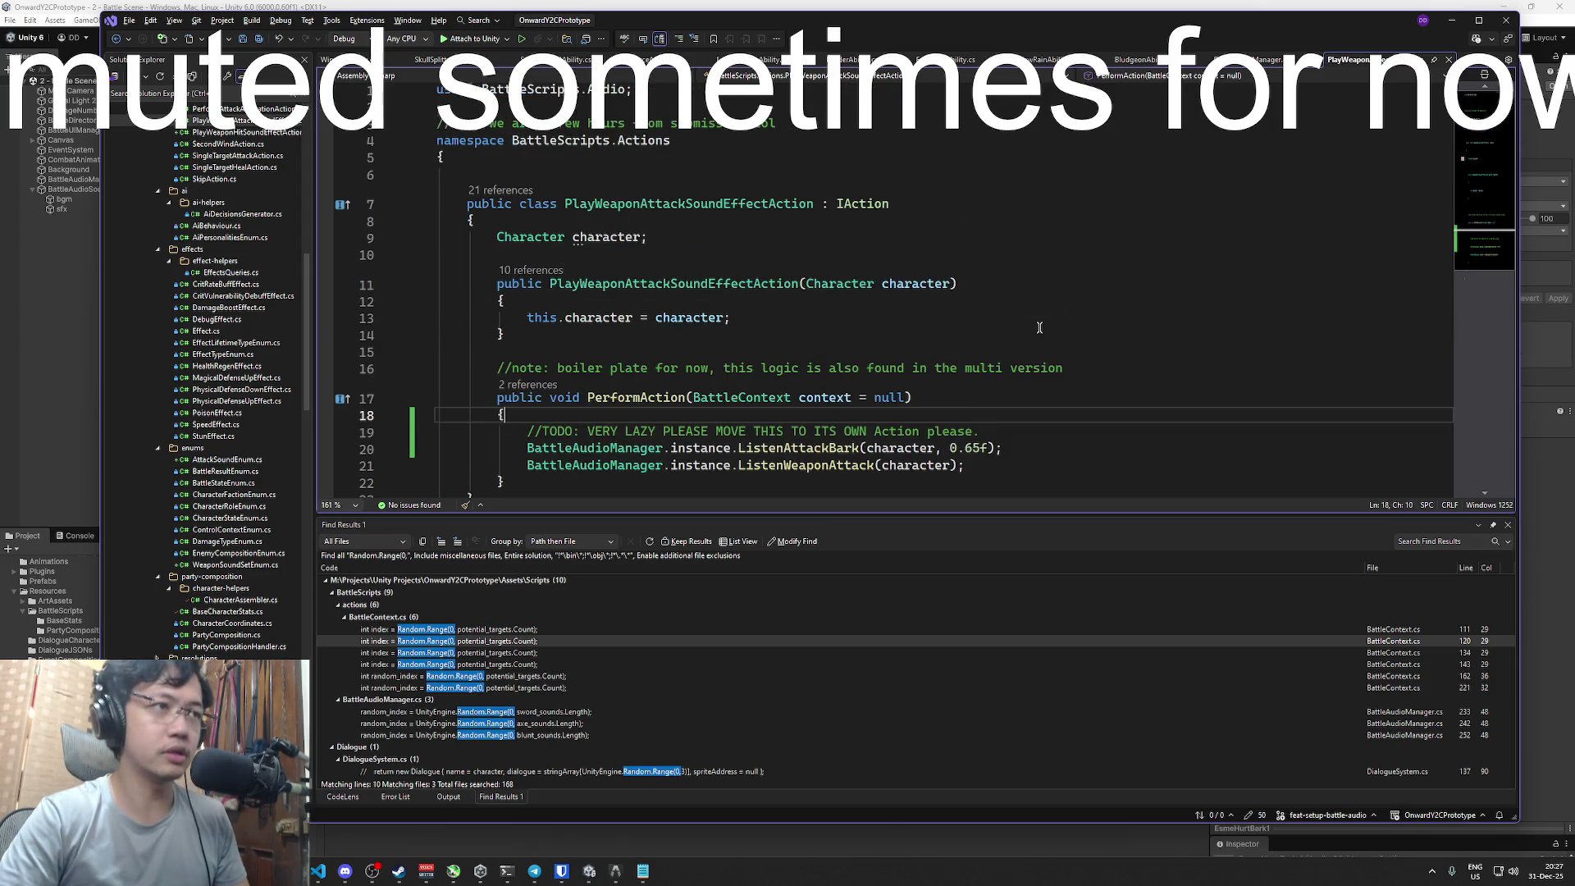
{"action": "left_click", "coordinate": [825, 450], "text": "ctrl"}
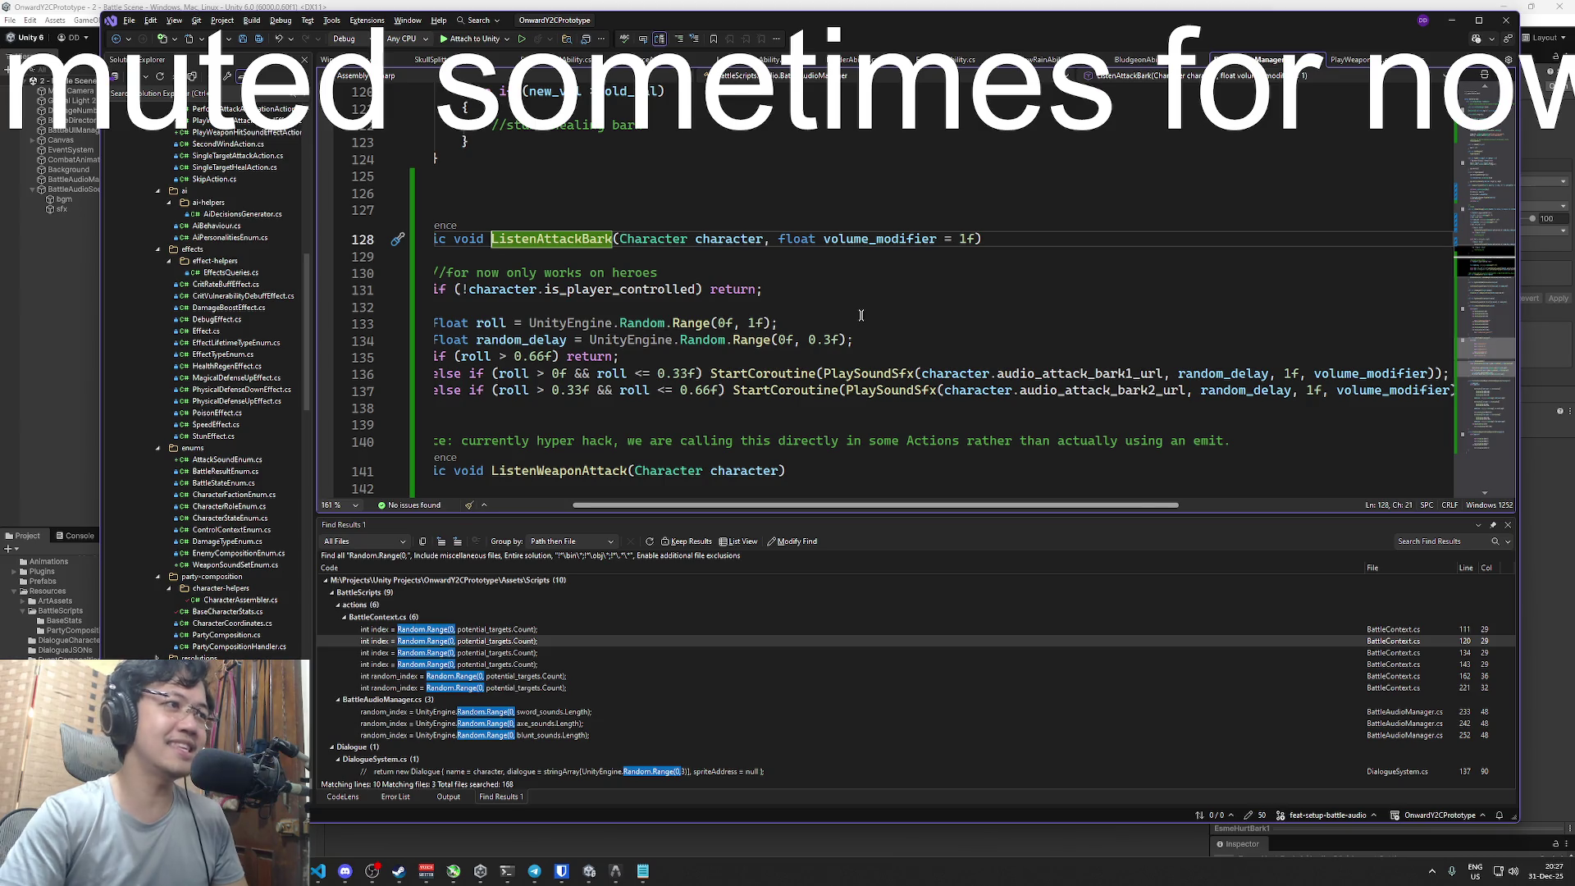
{"action": "key", "text": "Home"}
- Review ListenAttackBark, including the random delay range on line 134
{"action": "left_click", "coordinate": [664, 243]}
{"action": "scroll", "coordinate": [672, 271], "scroll_direction": "up", "scroll_amount": 2}
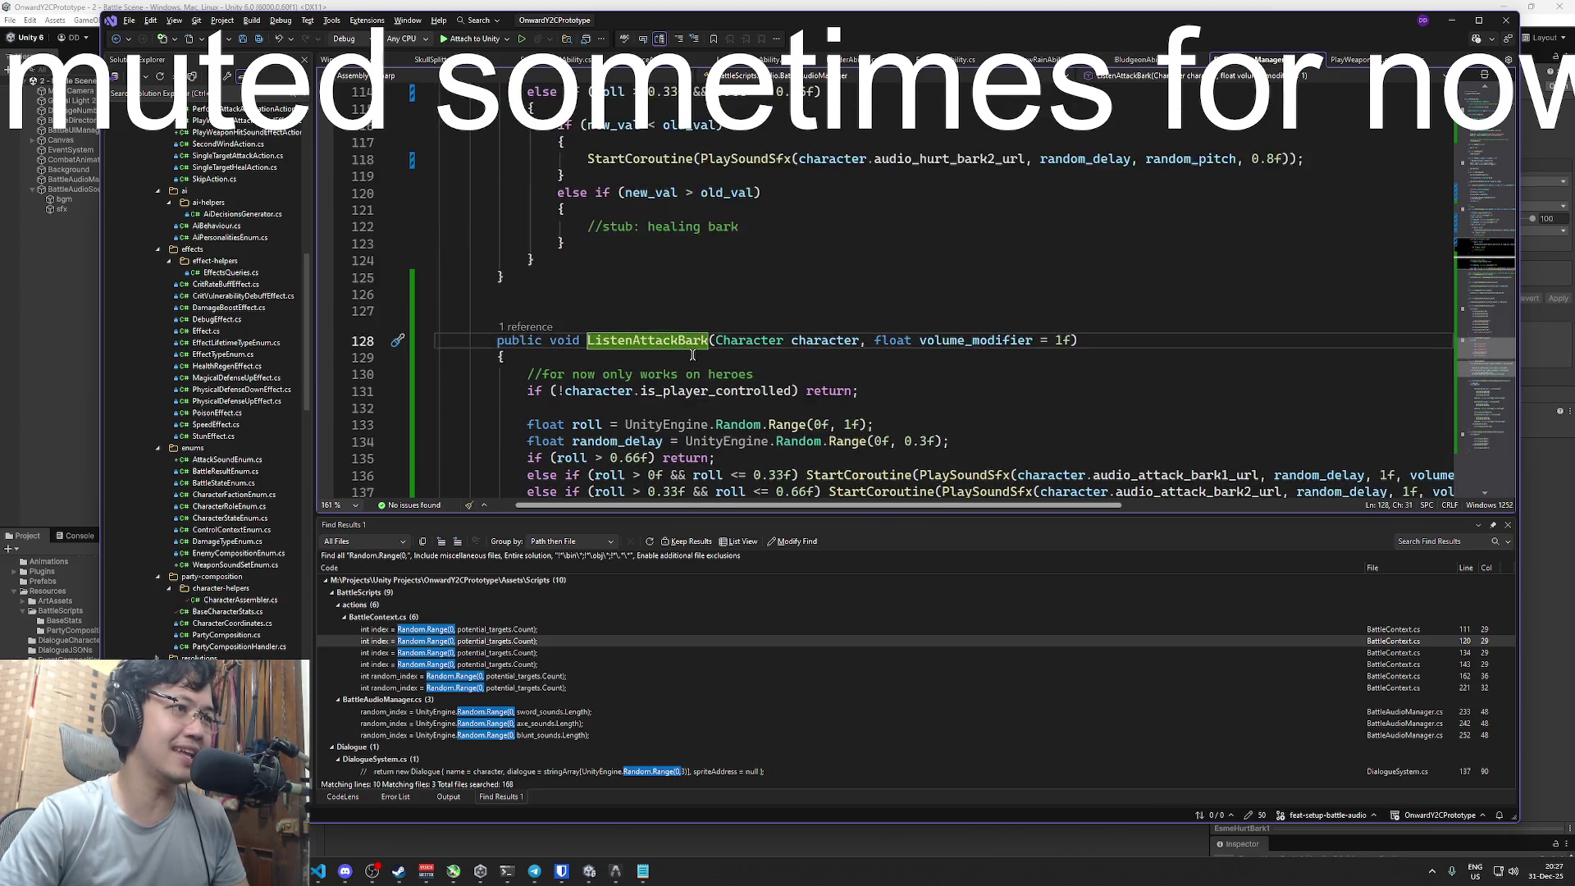
{"action": "scroll", "coordinate": [692, 354], "scroll_direction": "down", "scroll_amount": 3}
{"action": "left_click_drag", "start_coordinate": [949, 288], "coordinate": [686, 289]}
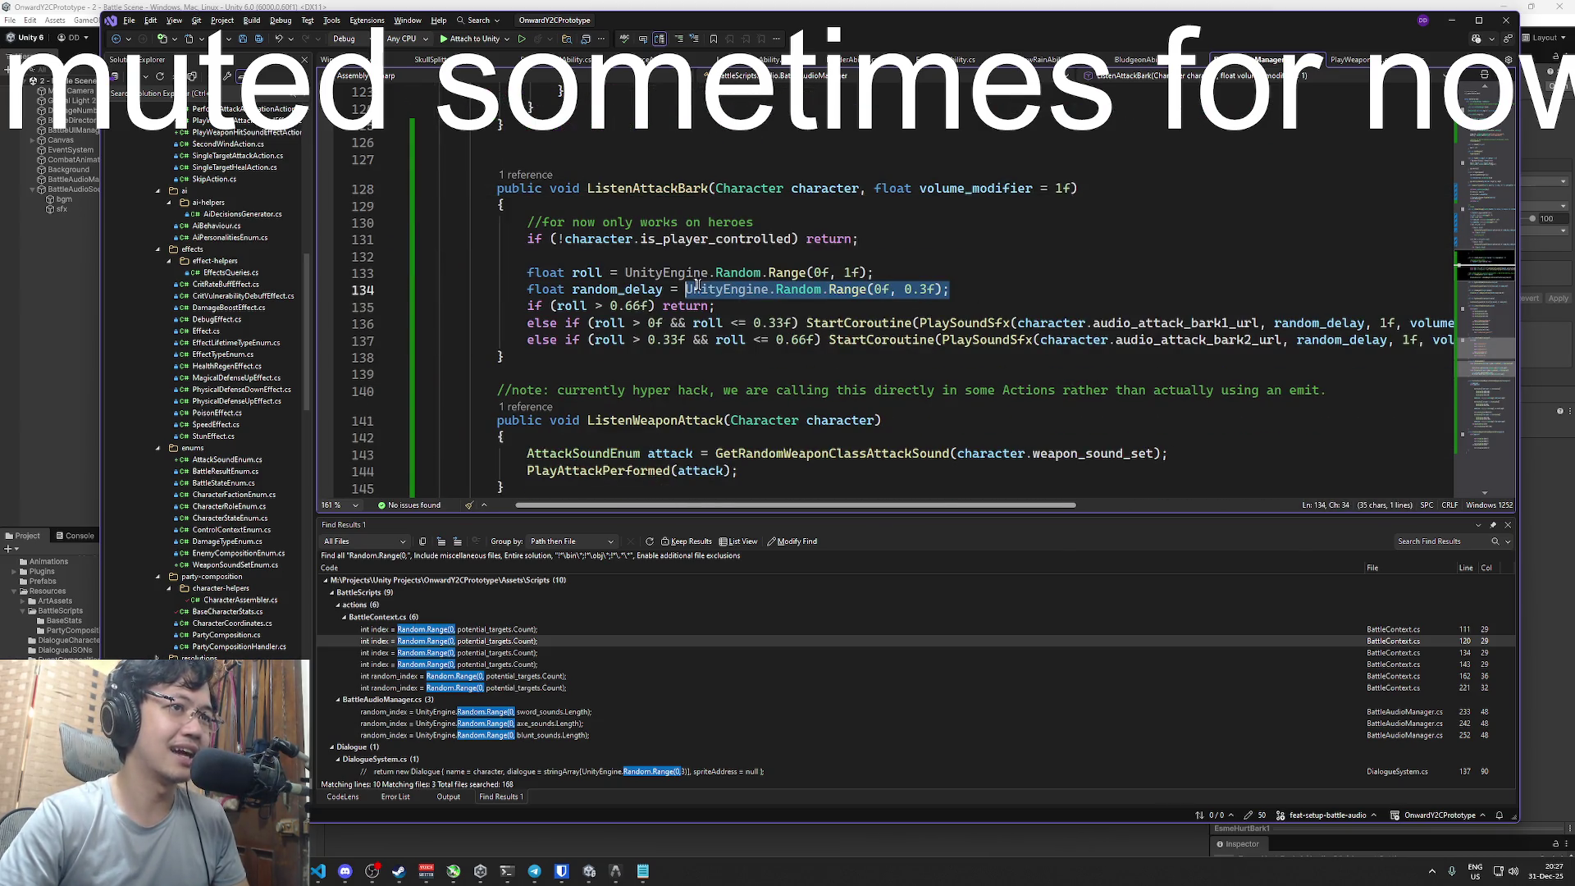
{"action": "left_click", "coordinate": [971, 289]}
{"action": "scroll", "coordinate": [968, 306], "scroll_direction": "down", "scroll_amount": 1}
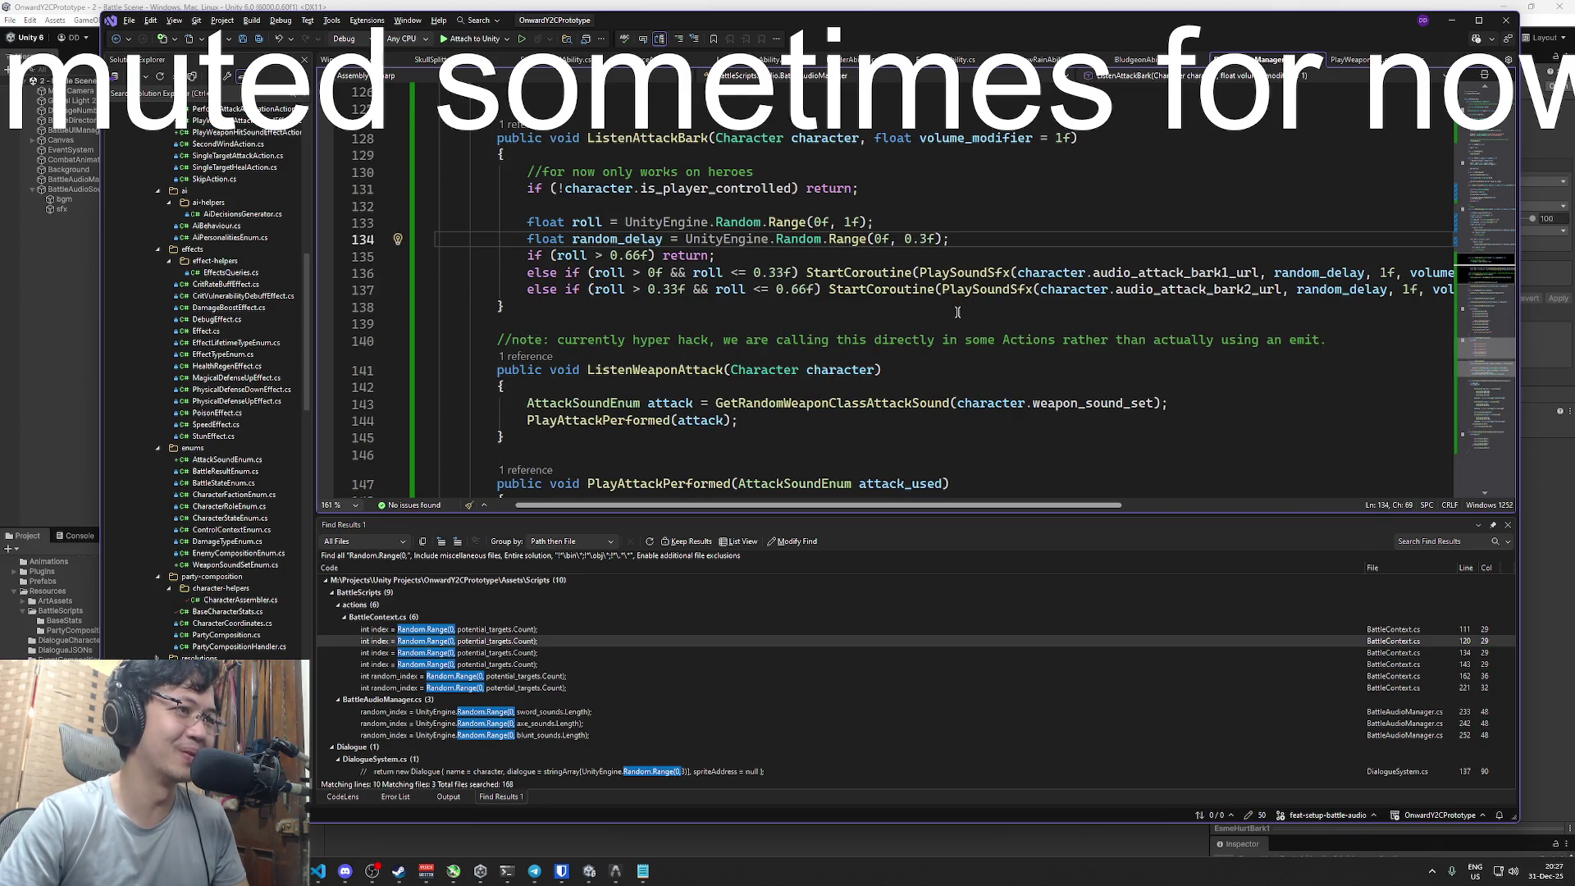
{"action": "scroll", "coordinate": [955, 312], "scroll_direction": "up", "scroll_amount": 10}
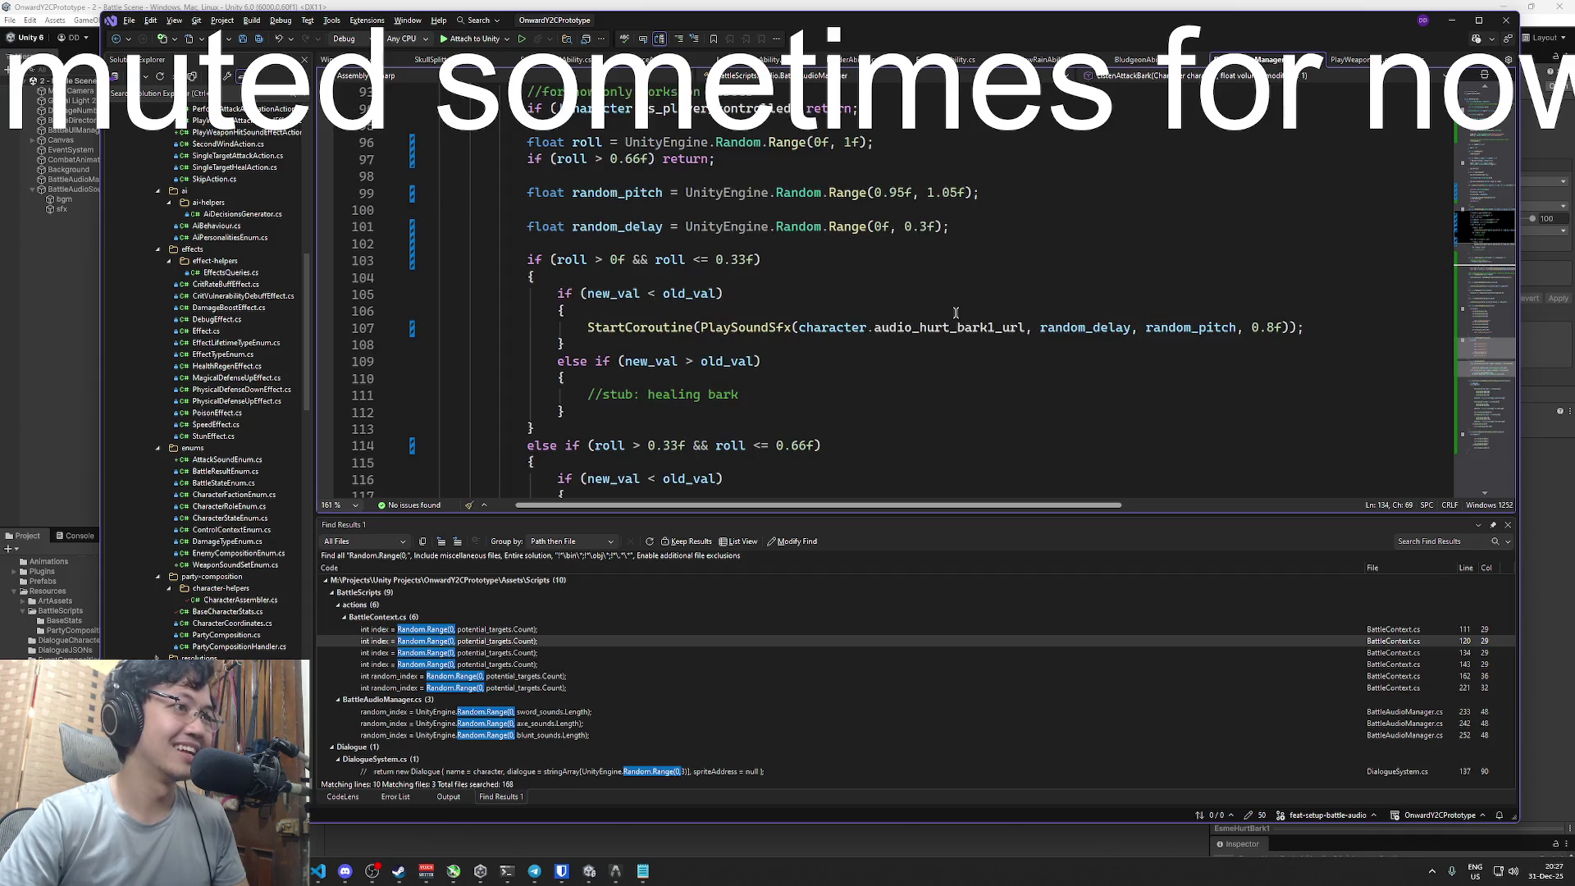
{"action": "scroll", "coordinate": [955, 313], "scroll_direction": "up", "scroll_amount": 12}
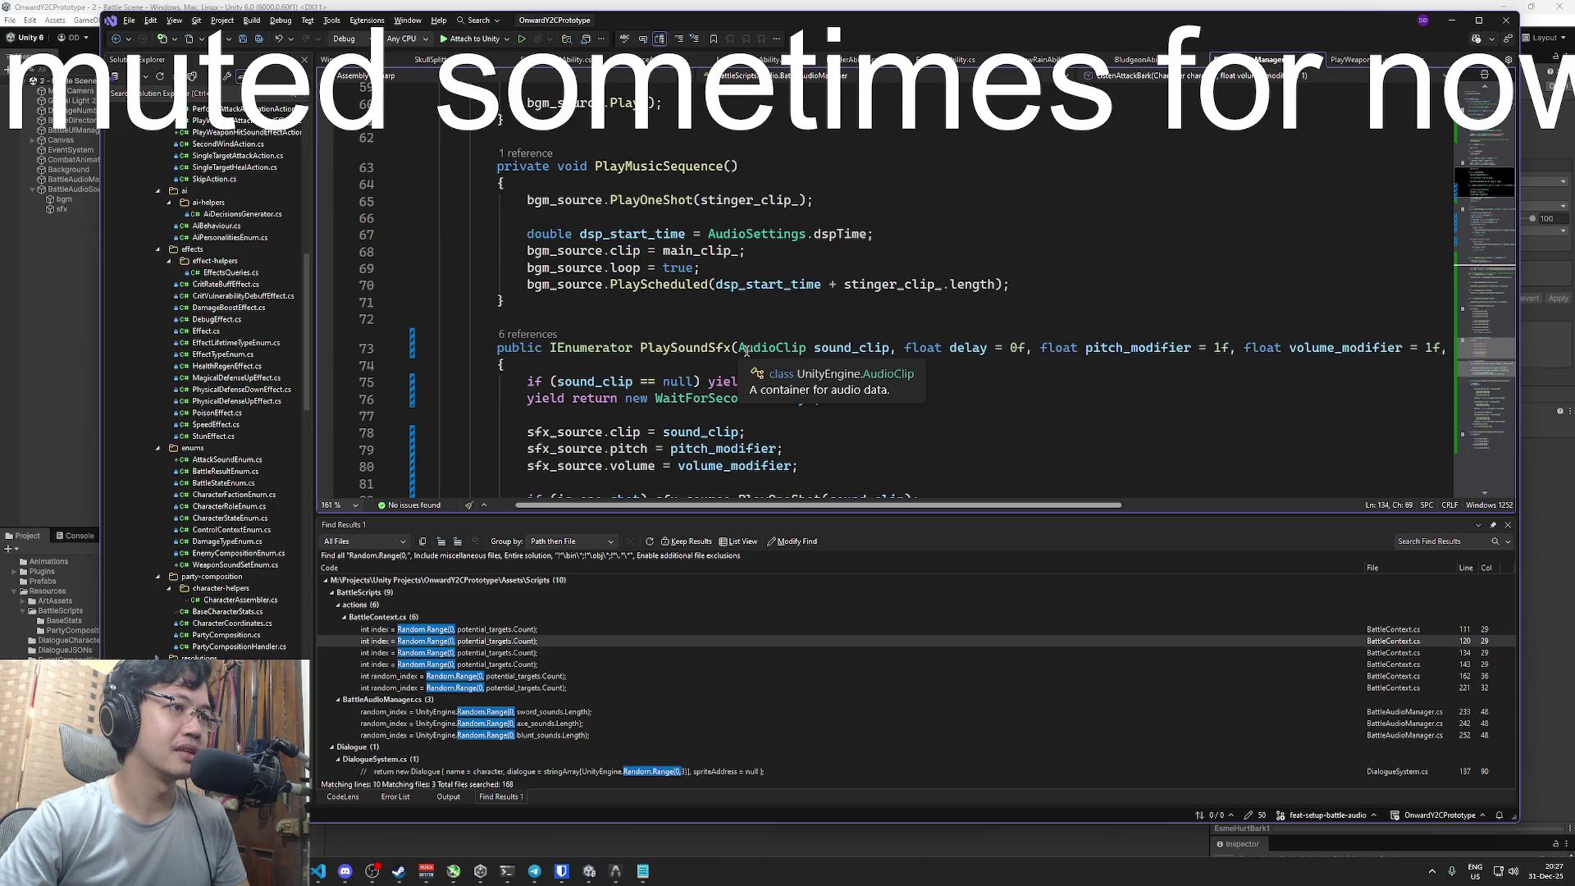
{"action": "scroll", "coordinate": [713, 344], "scroll_direction": "up", "scroll_amount": 5}
{"action": "scroll", "coordinate": [738, 358], "scroll_direction": "down", "scroll_amount": 20}
{"action": "scroll", "coordinate": [739, 359], "scroll_direction": "down", "scroll_amount": 12}
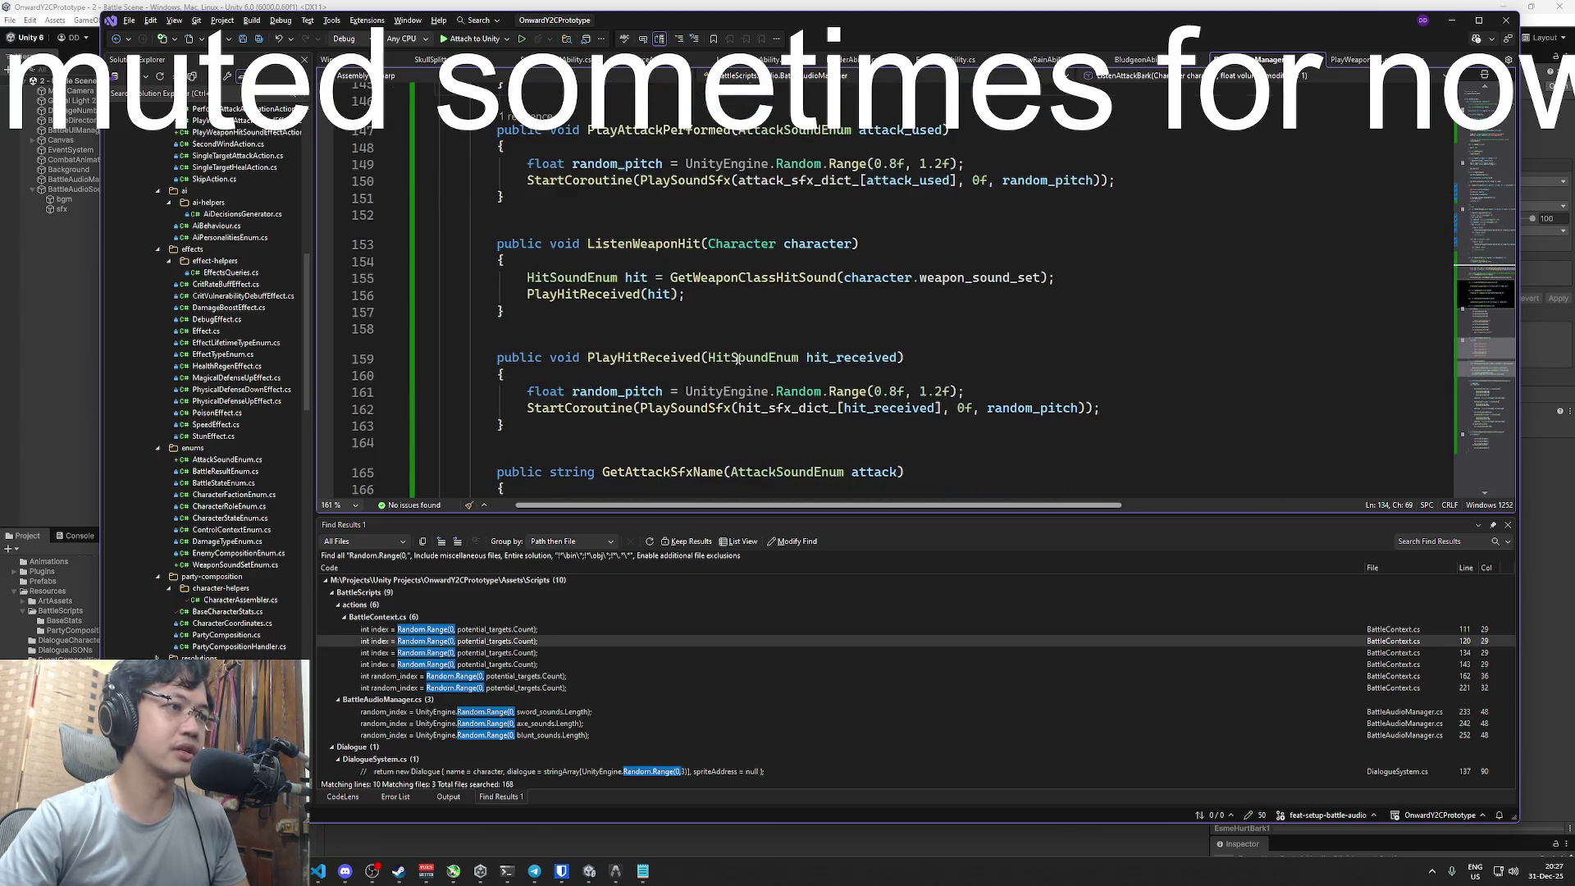
{"action": "scroll", "coordinate": [738, 359], "scroll_direction": "down", "scroll_amount": 1}
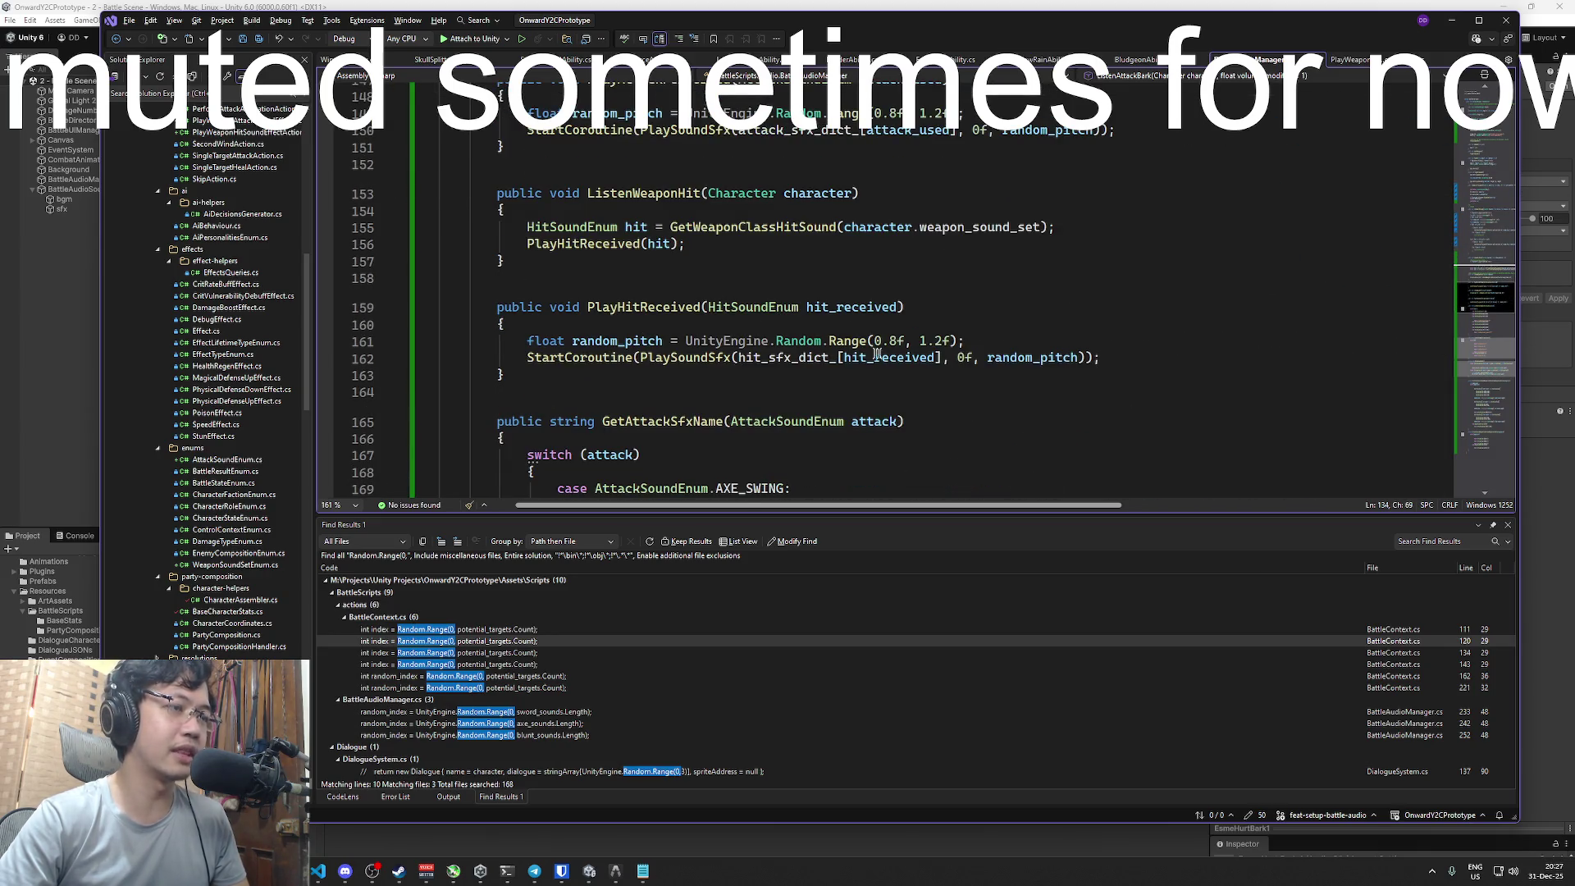
- Inspect PlayHitReceived, its hit_sfx_dict_ lookup, and the ListenWeaponAttack method
{"action": "left_click", "coordinate": [671, 308]}
{"action": "key", "text": "Down"}
{"action": "key", "text": "Down"}
{"action": "key", "text": "Down"}
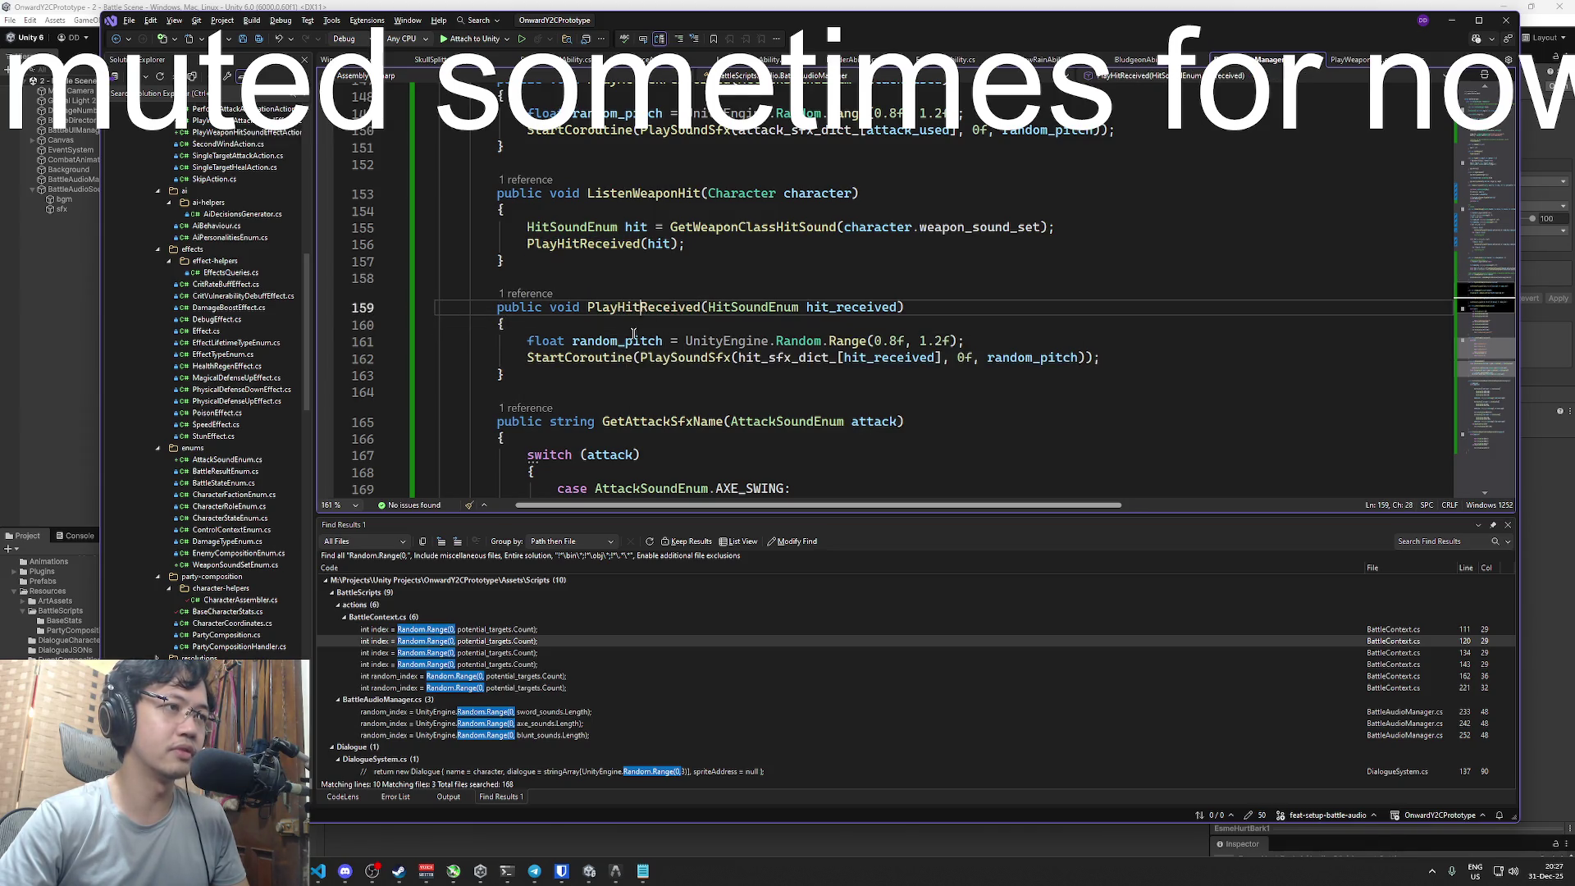
{"action": "double_click", "coordinate": [783, 358]}
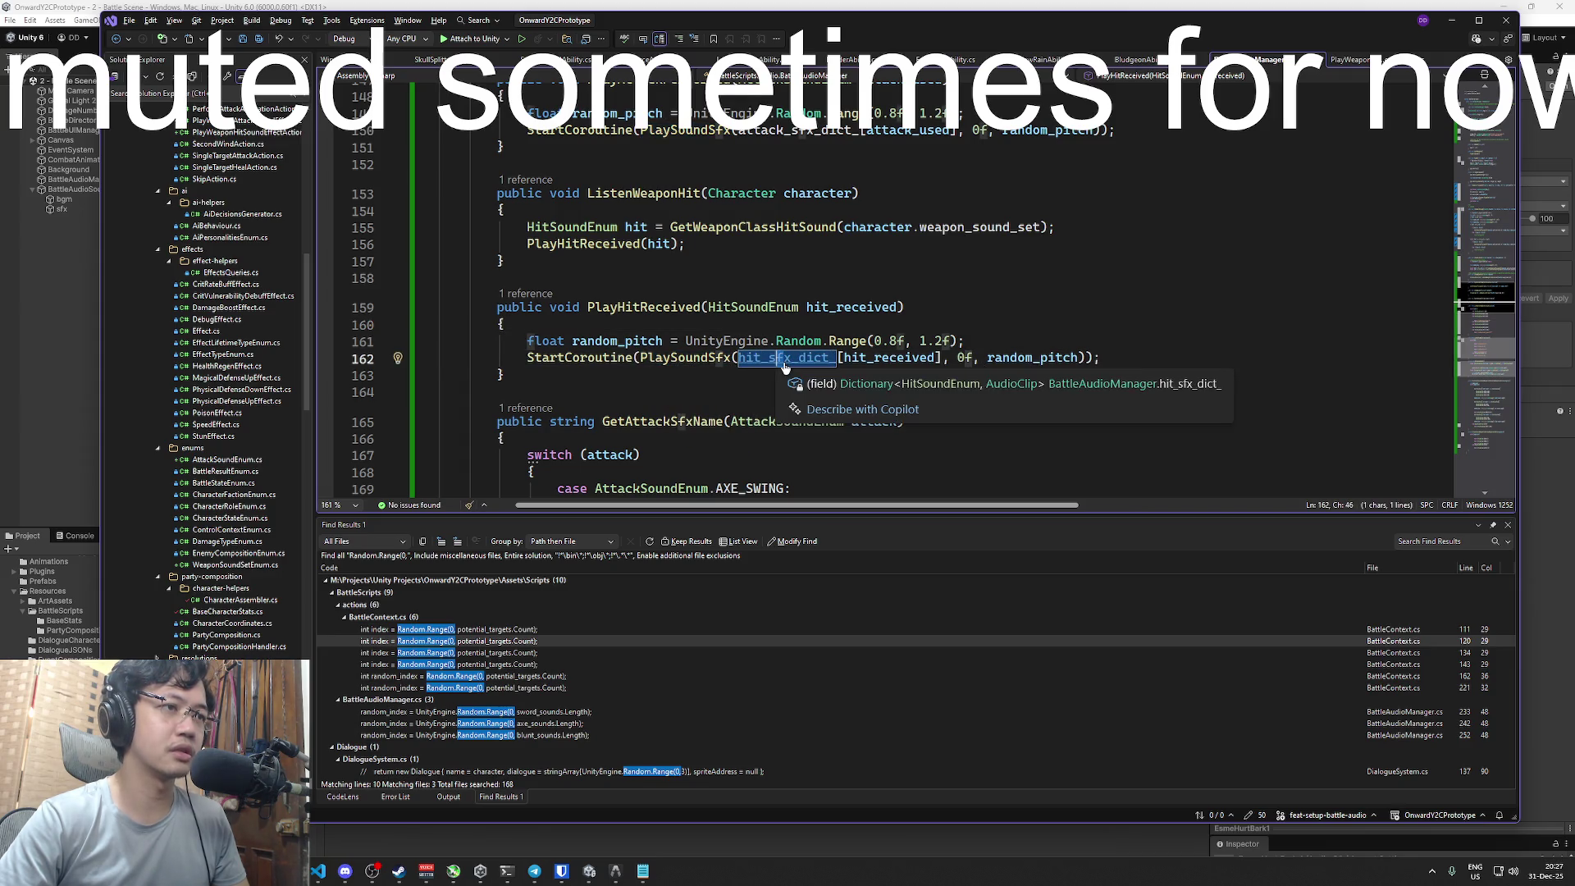
{"action": "left_click", "coordinate": [678, 307]}
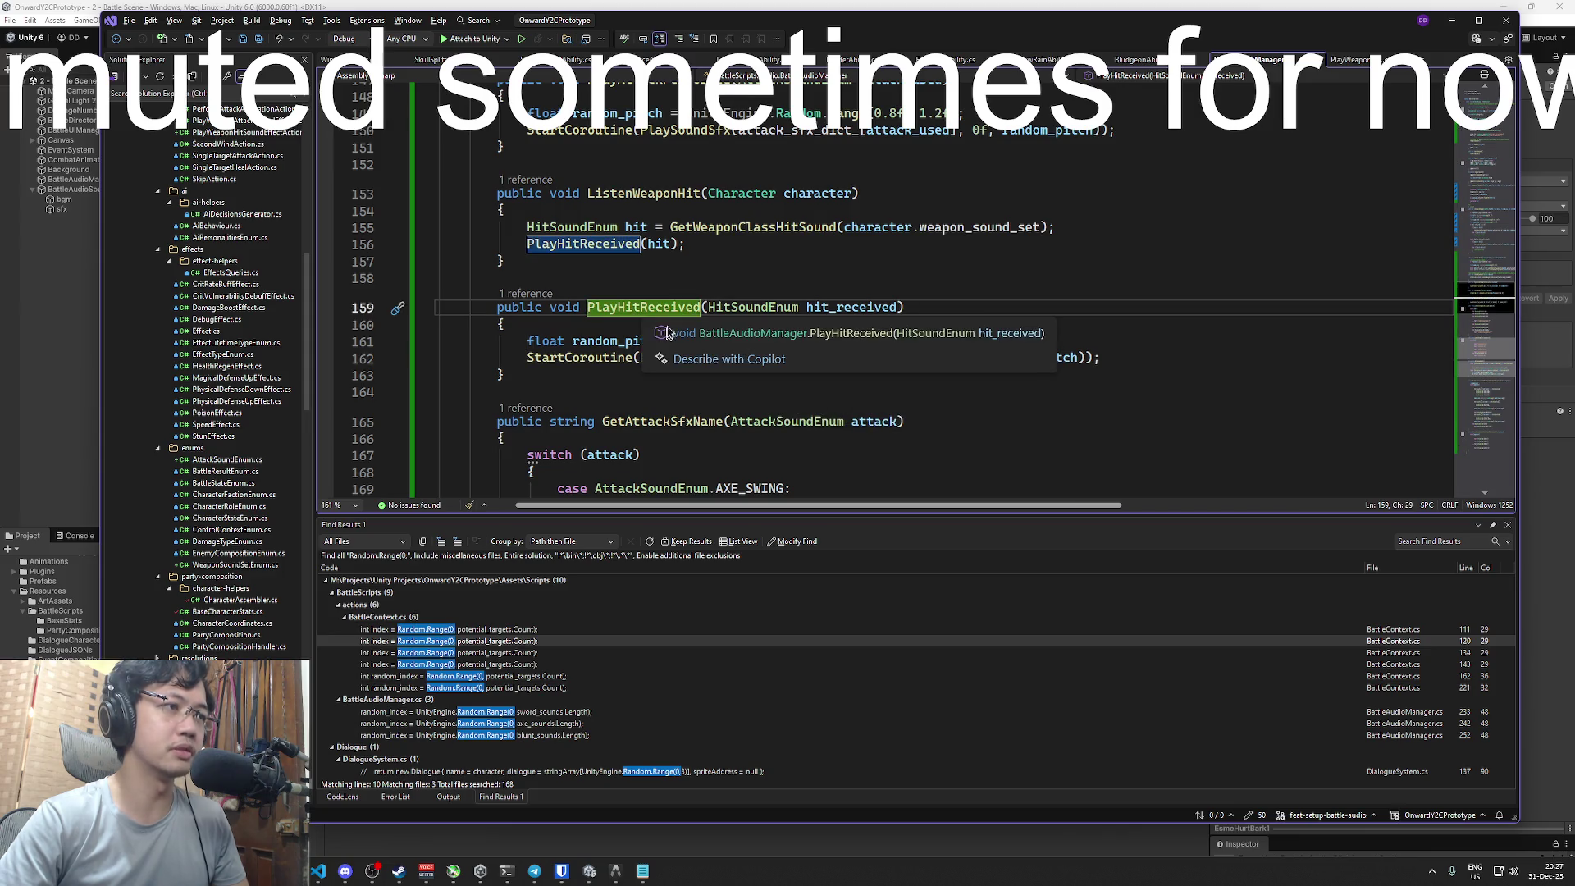
{"action": "scroll", "coordinate": [678, 297], "scroll_direction": "up", "scroll_amount": 3}
{"action": "scroll", "coordinate": [677, 297], "scroll_direction": "up", "scroll_amount": 4}
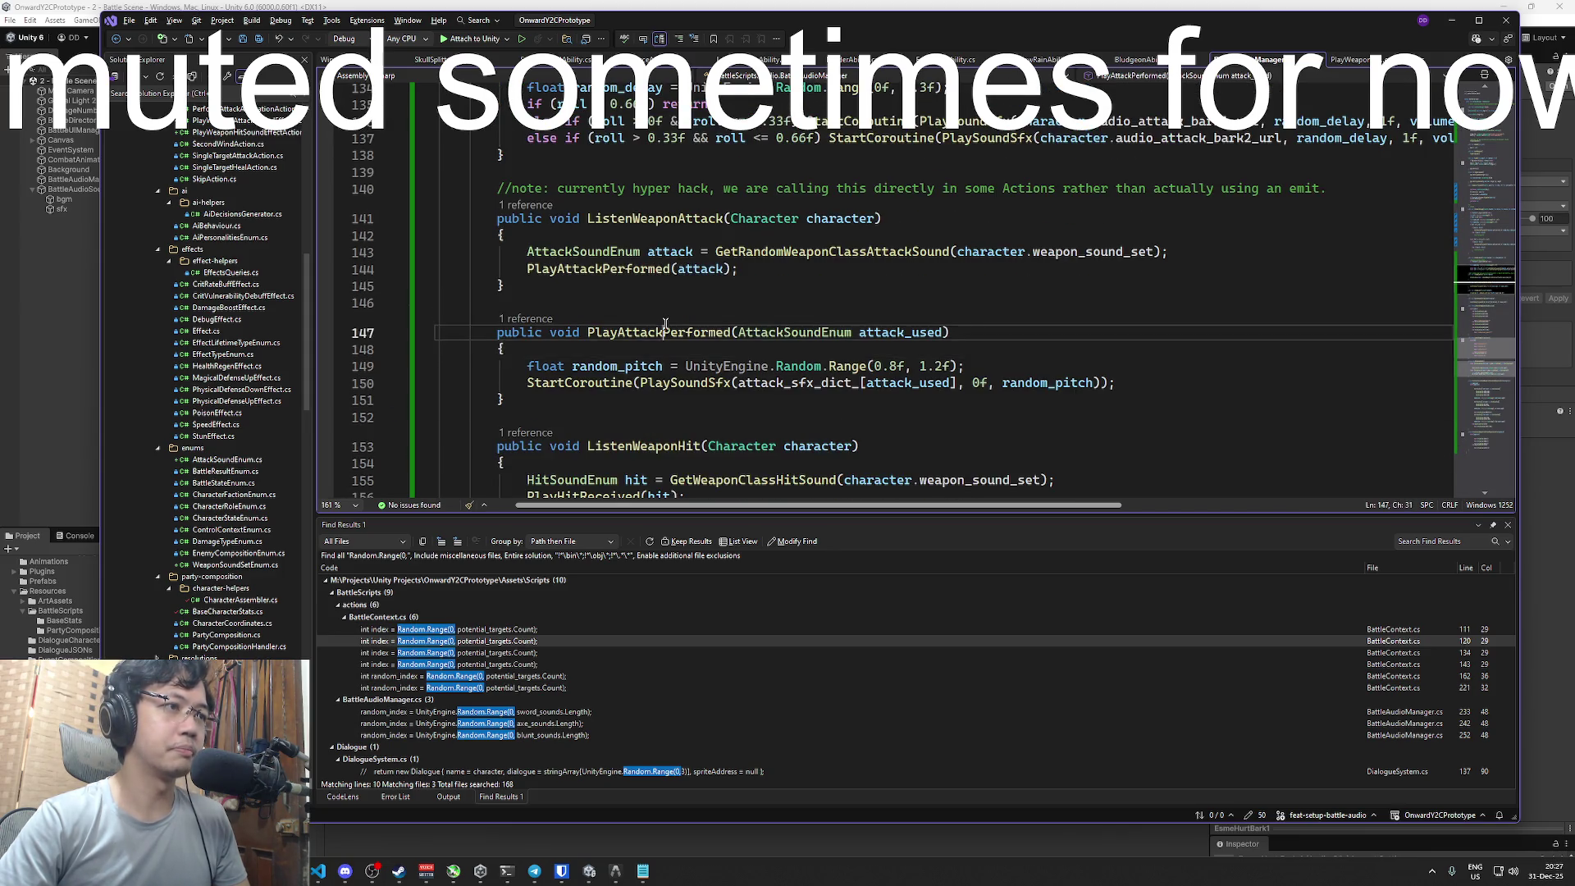
{"action": "left_click", "coordinate": [669, 319]}
{"action": "scroll", "coordinate": [668, 319], "scroll_direction": "up", "scroll_amount": 8}
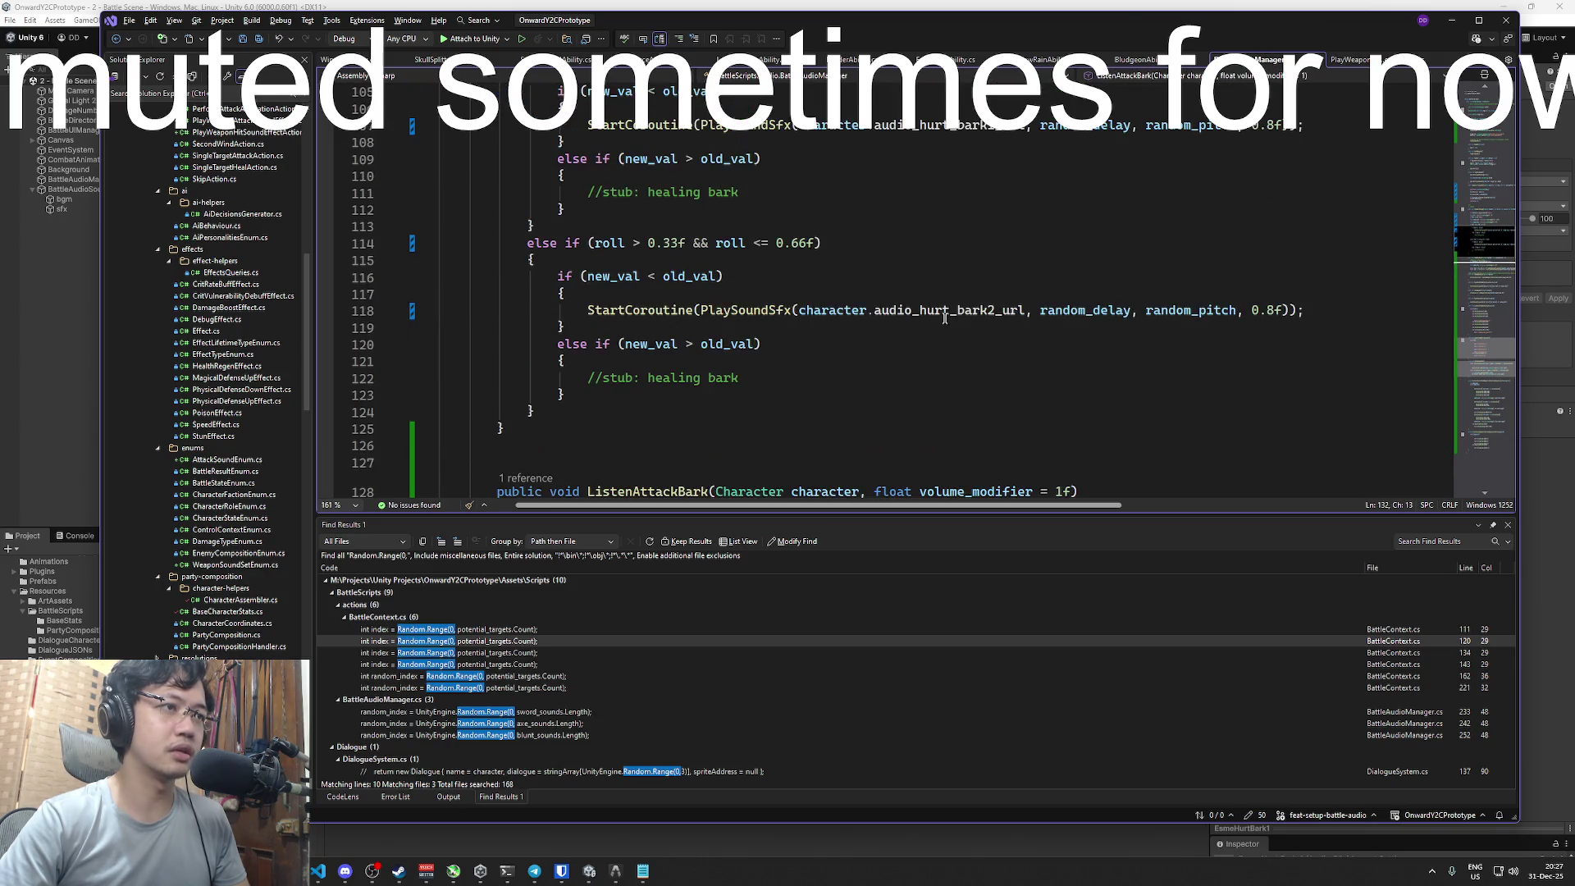
- Look up the audio_hurt_bark1_url and audio_hurt_bark2_url fields
{"action": "left_click", "coordinate": [943, 312]}
{"action": "key", "text": "ctrl+f"}
{"action": "double_click", "coordinate": [943, 324]}
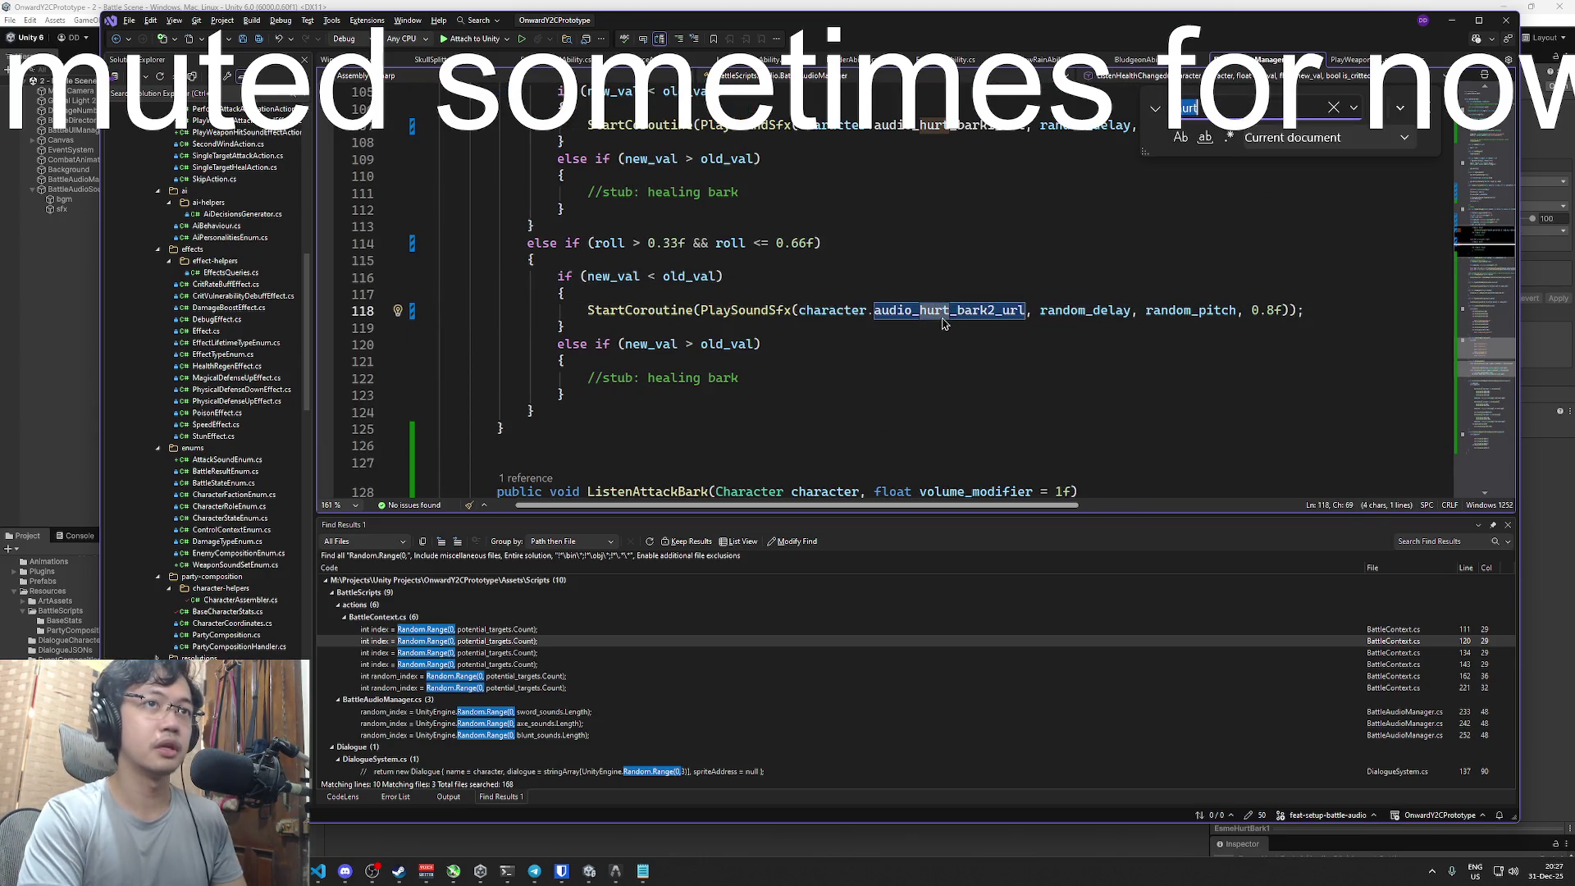
{"action": "key", "text": "Escape"}
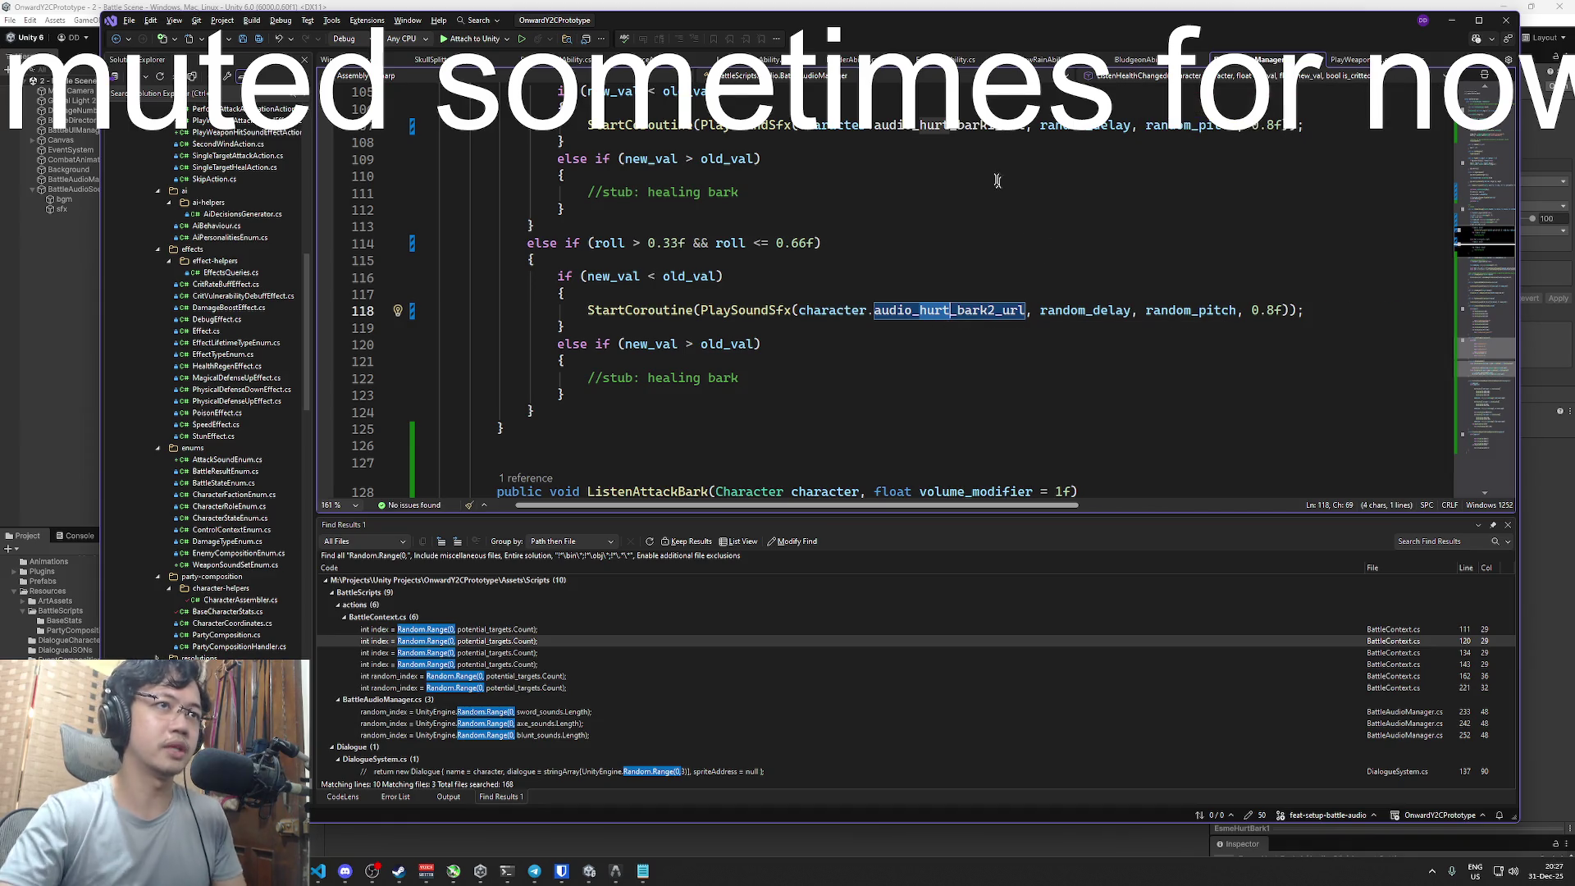
{"action": "double_click", "coordinate": [949, 124]}
{"action": "scroll", "coordinate": [820, 205], "scroll_direction": "up", "scroll_amount": 4}
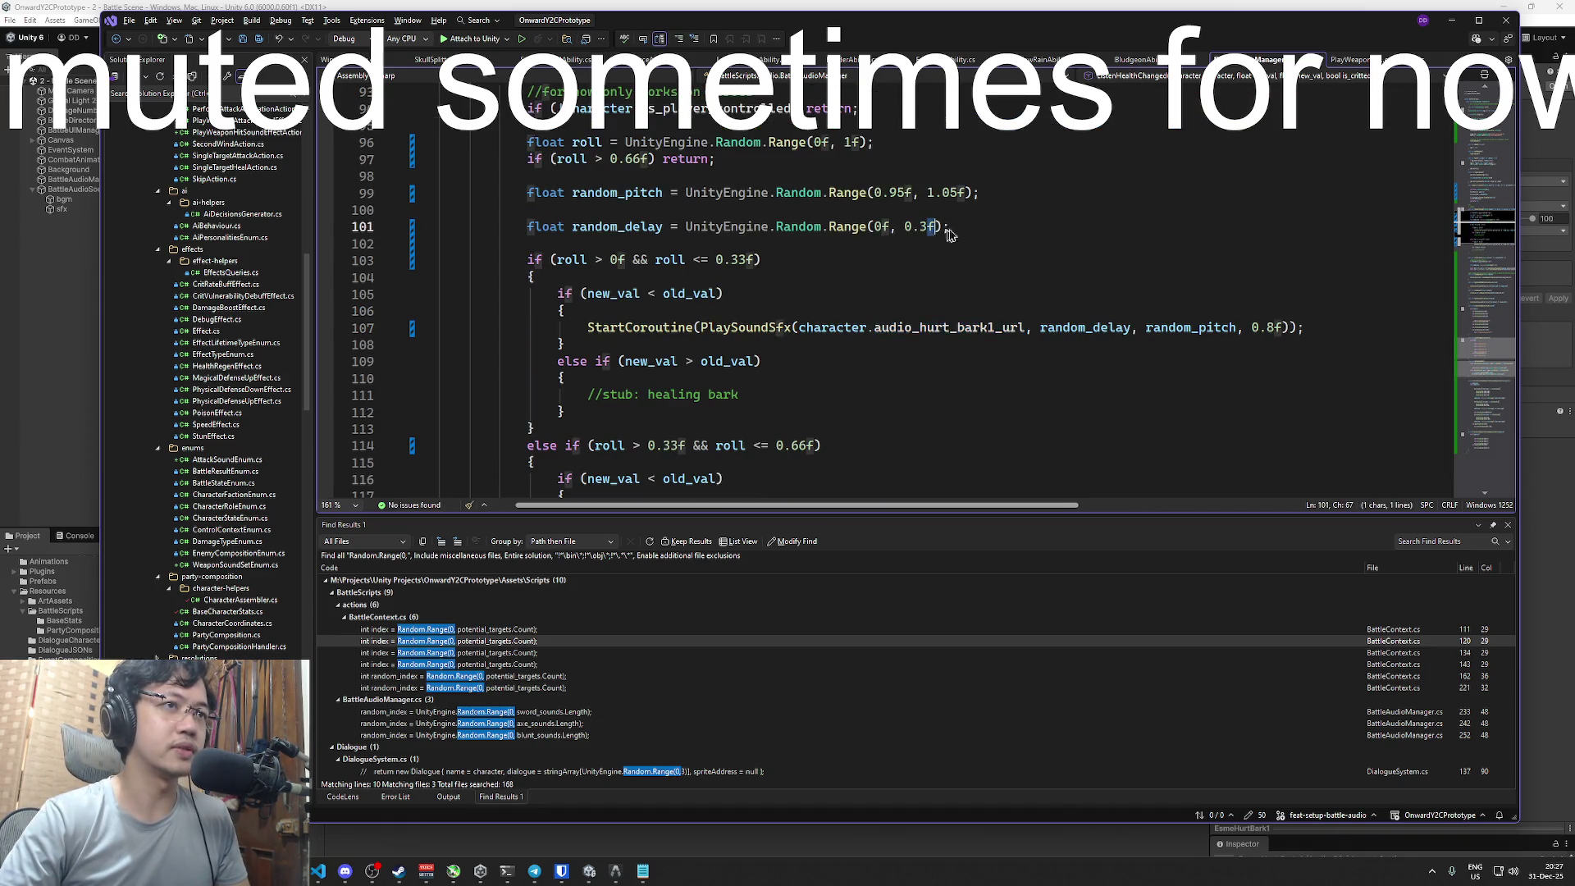
{"action": "scroll", "coordinate": [847, 234], "scroll_direction": "up", "scroll_amount": 1}
- Inspect ListenHealthChanged and select the 66 in the 0.66f bark threshold
{"action": "left_click", "coordinate": [632, 109]}
{"action": "left_click", "coordinate": [949, 267]}
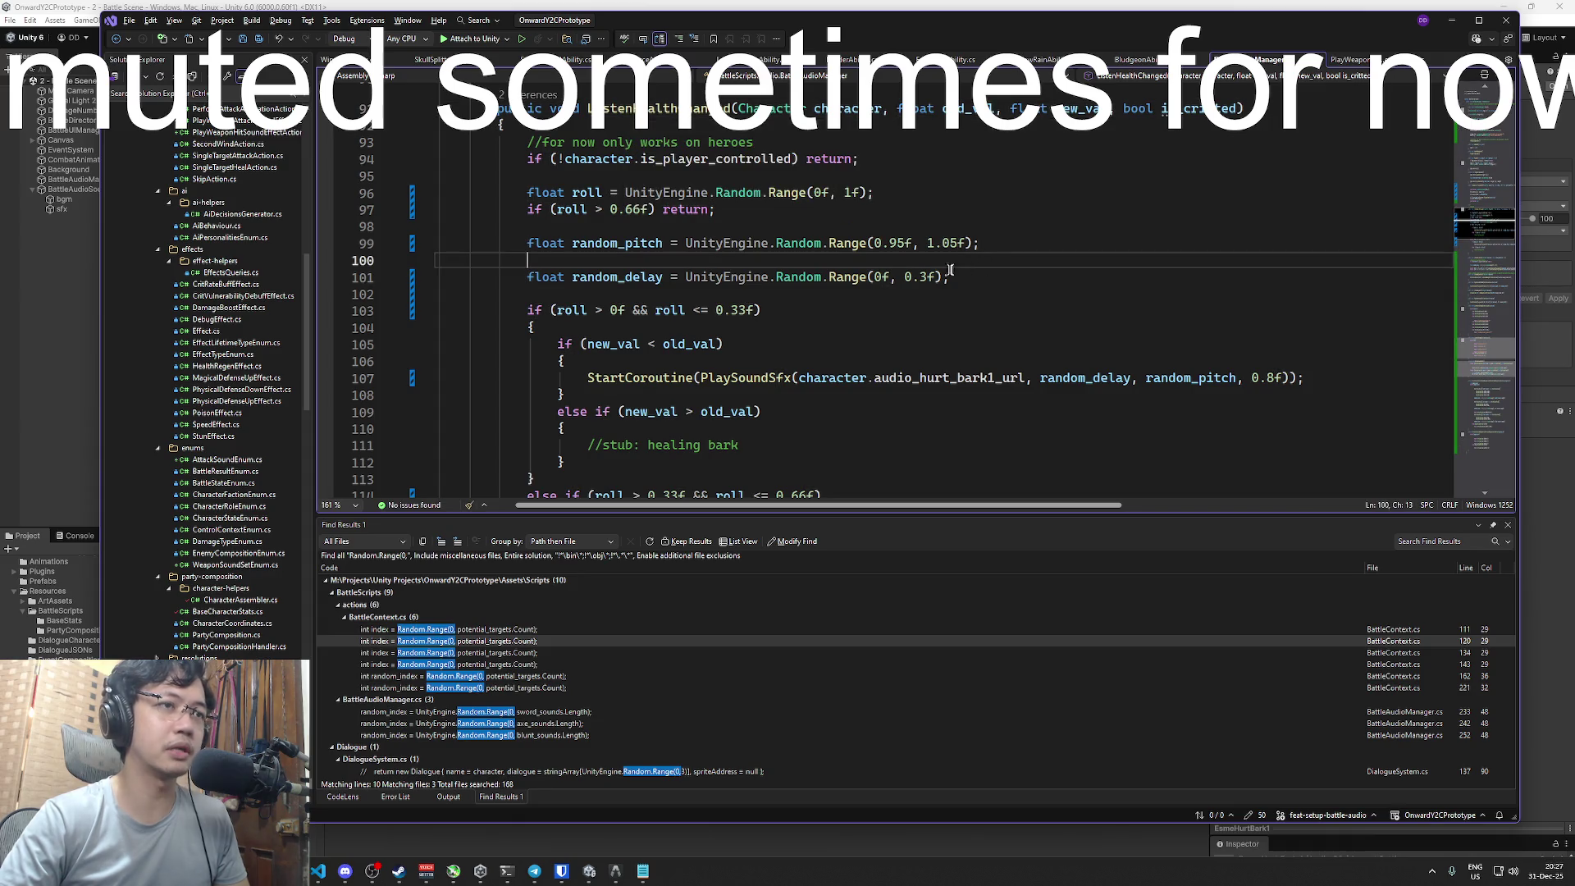
{"action": "left_click", "coordinate": [976, 283]}
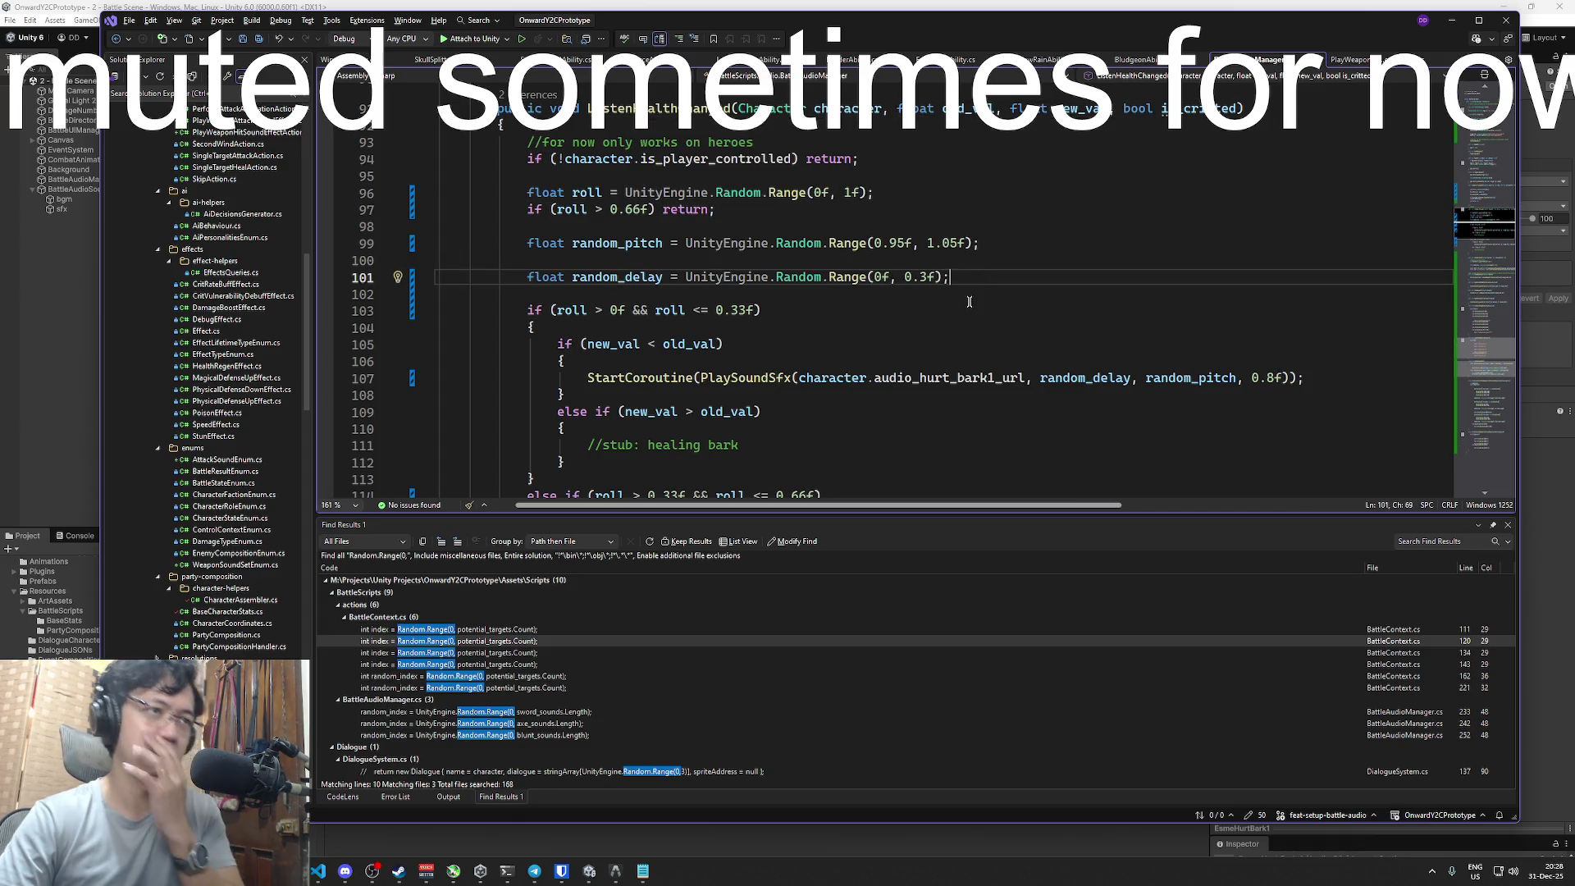
{"action": "scroll", "coordinate": [969, 302], "scroll_direction": "down", "scroll_amount": 12}
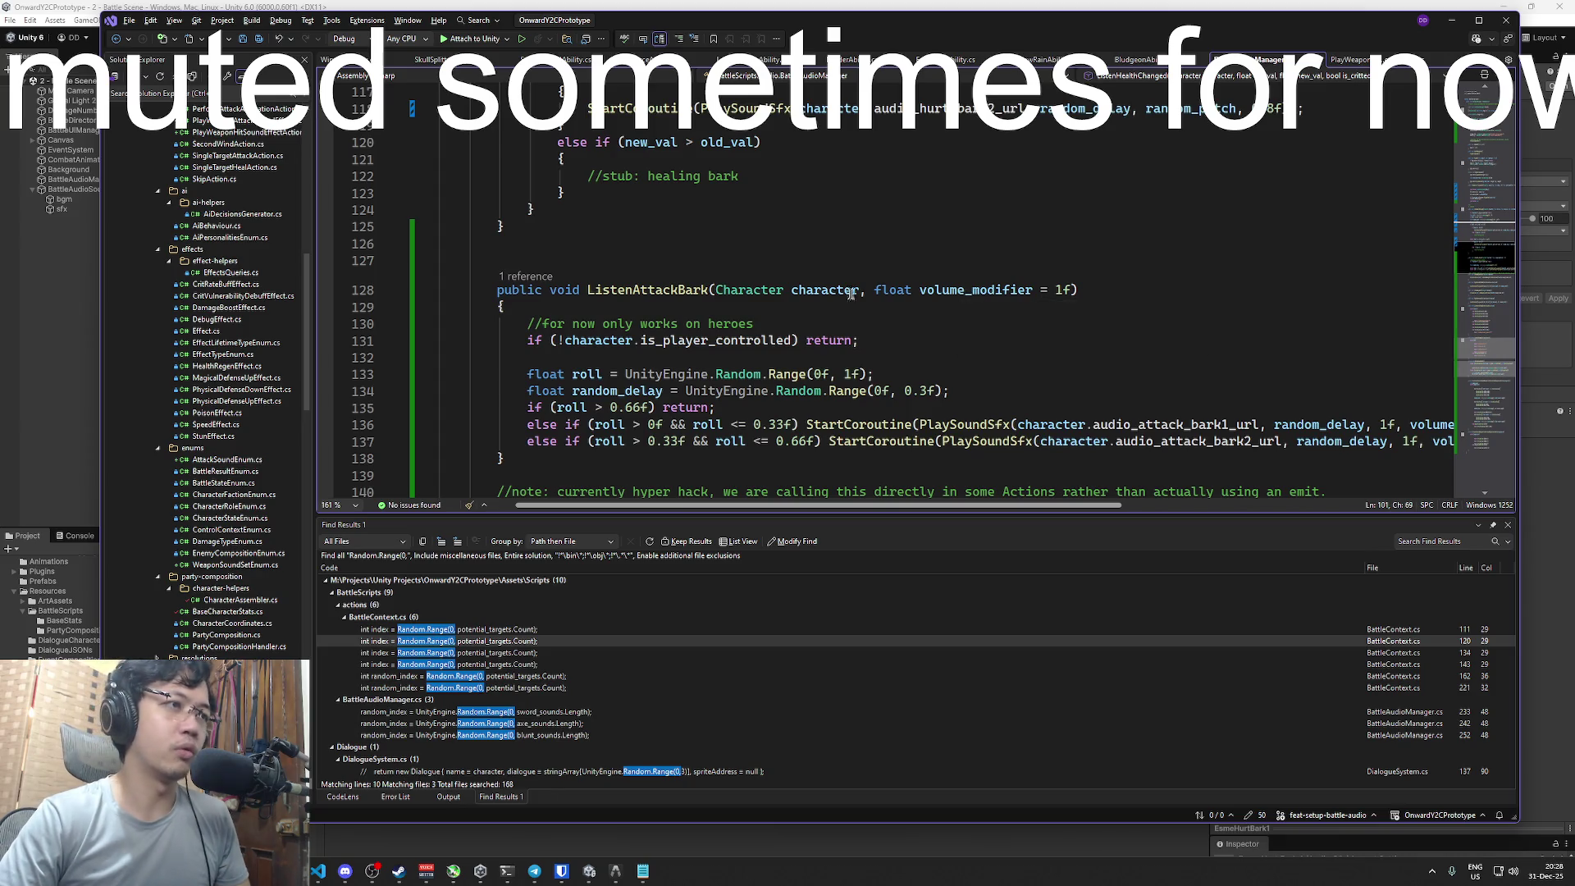
{"action": "left_click_drag", "start_coordinate": [641, 256], "coordinate": [625, 256]}
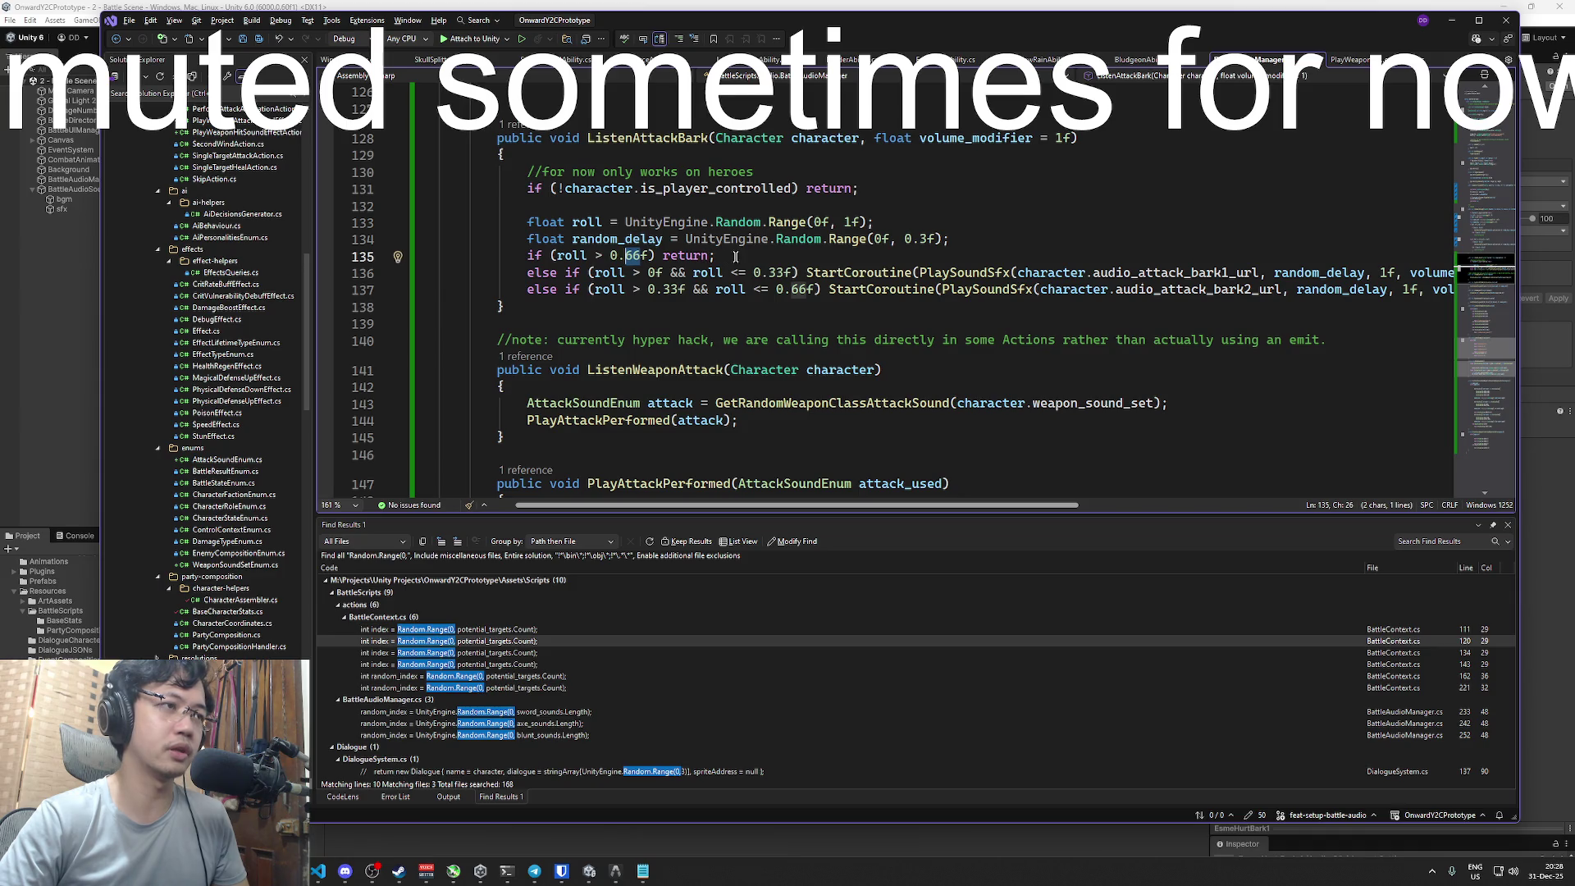
{"action": "left_click", "coordinate": [654, 256]}
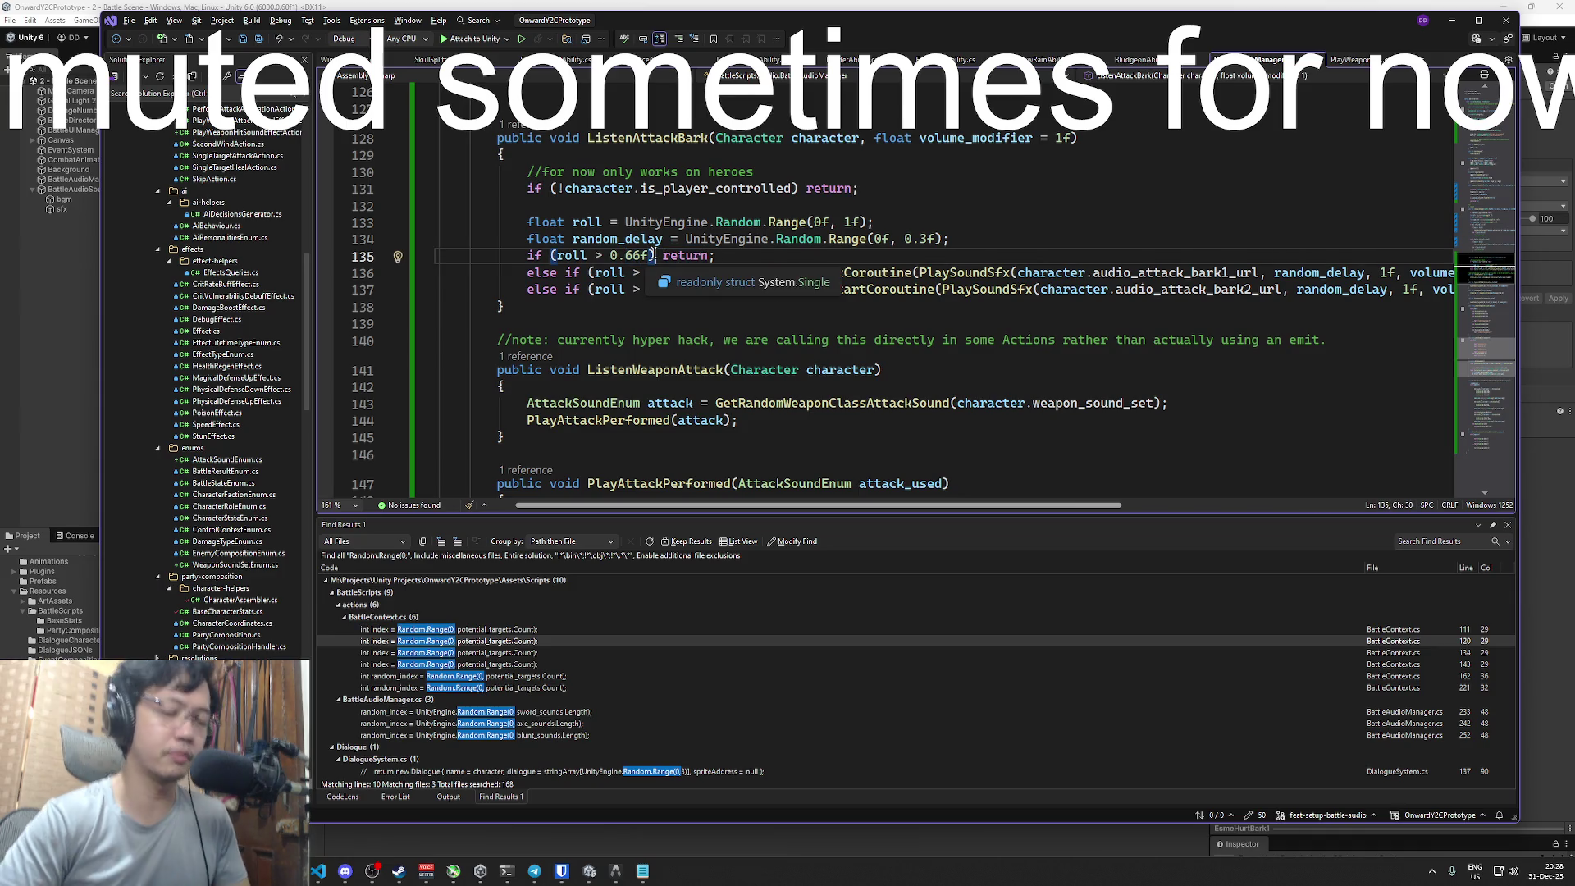
{"action": "left_click", "coordinate": [903, 289]}
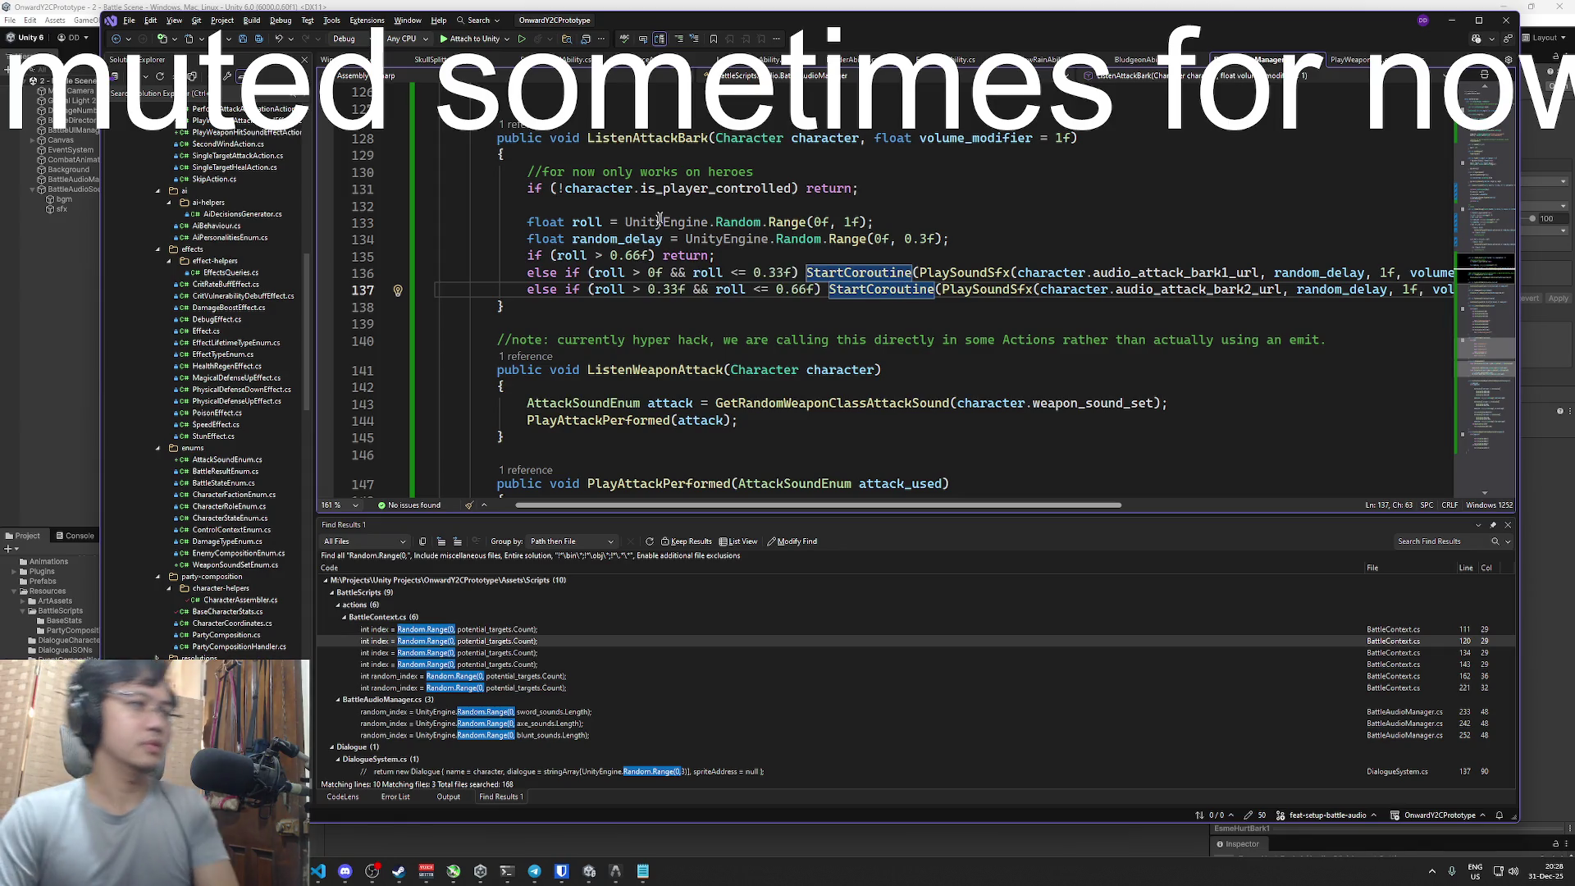
{"action": "left_click_drag", "start_coordinate": [644, 255], "coordinate": [625, 255]}
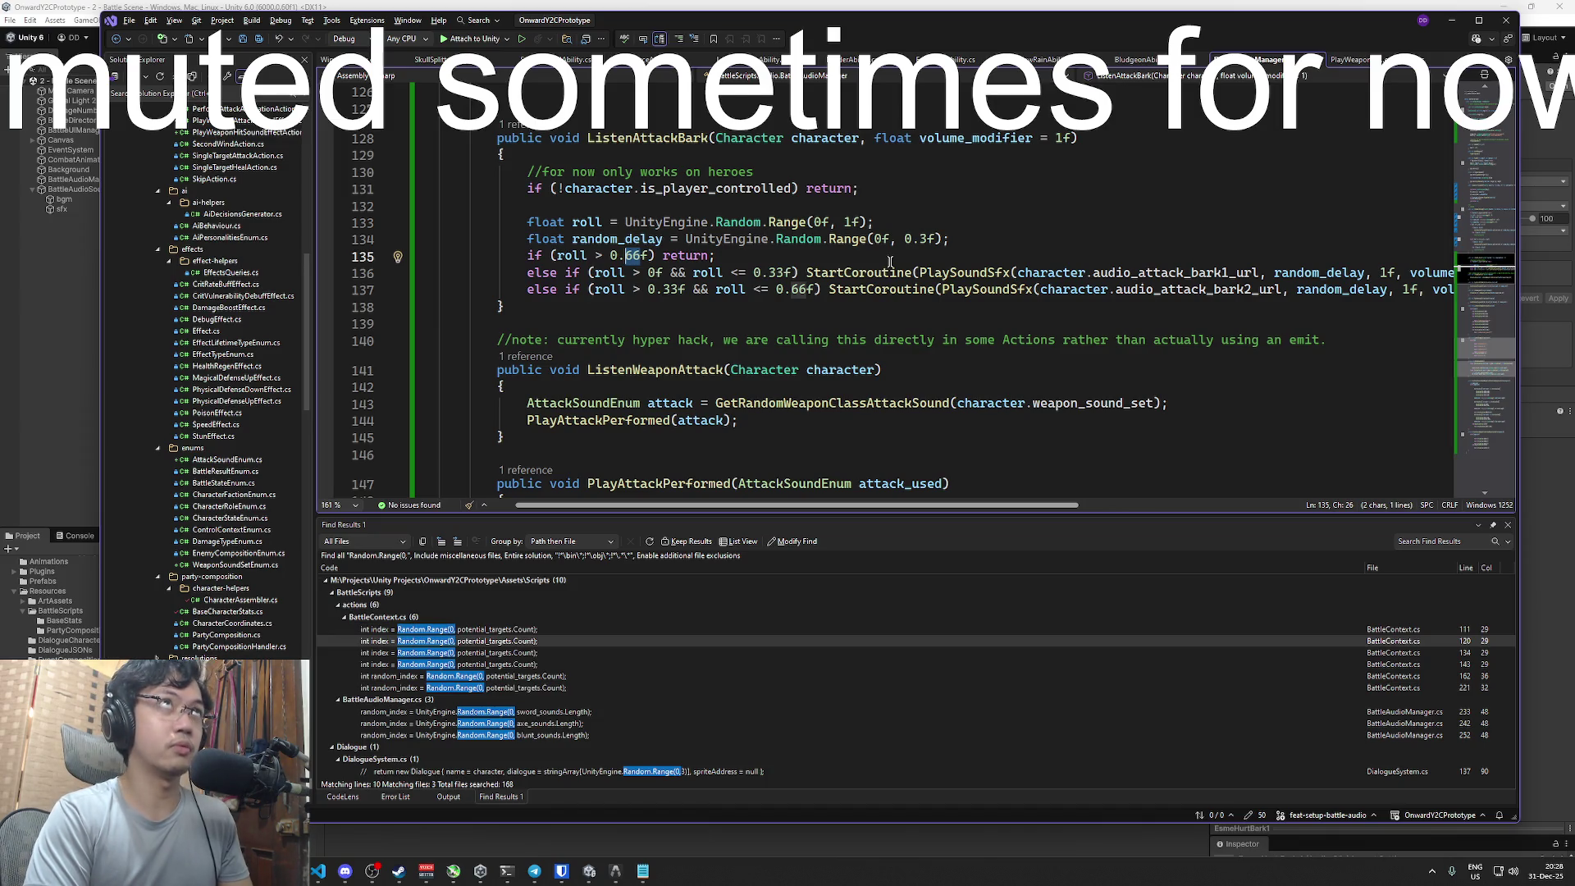
- Retune the attack-bark roll bounds: 0.33f to 0.40f on lines 136–137, 0.66f to 0.80f
{"action": "type", "text": "20"}
{"action": "key", "text": "BackSpace"}
{"action": "key", "text": "BackSpace"}
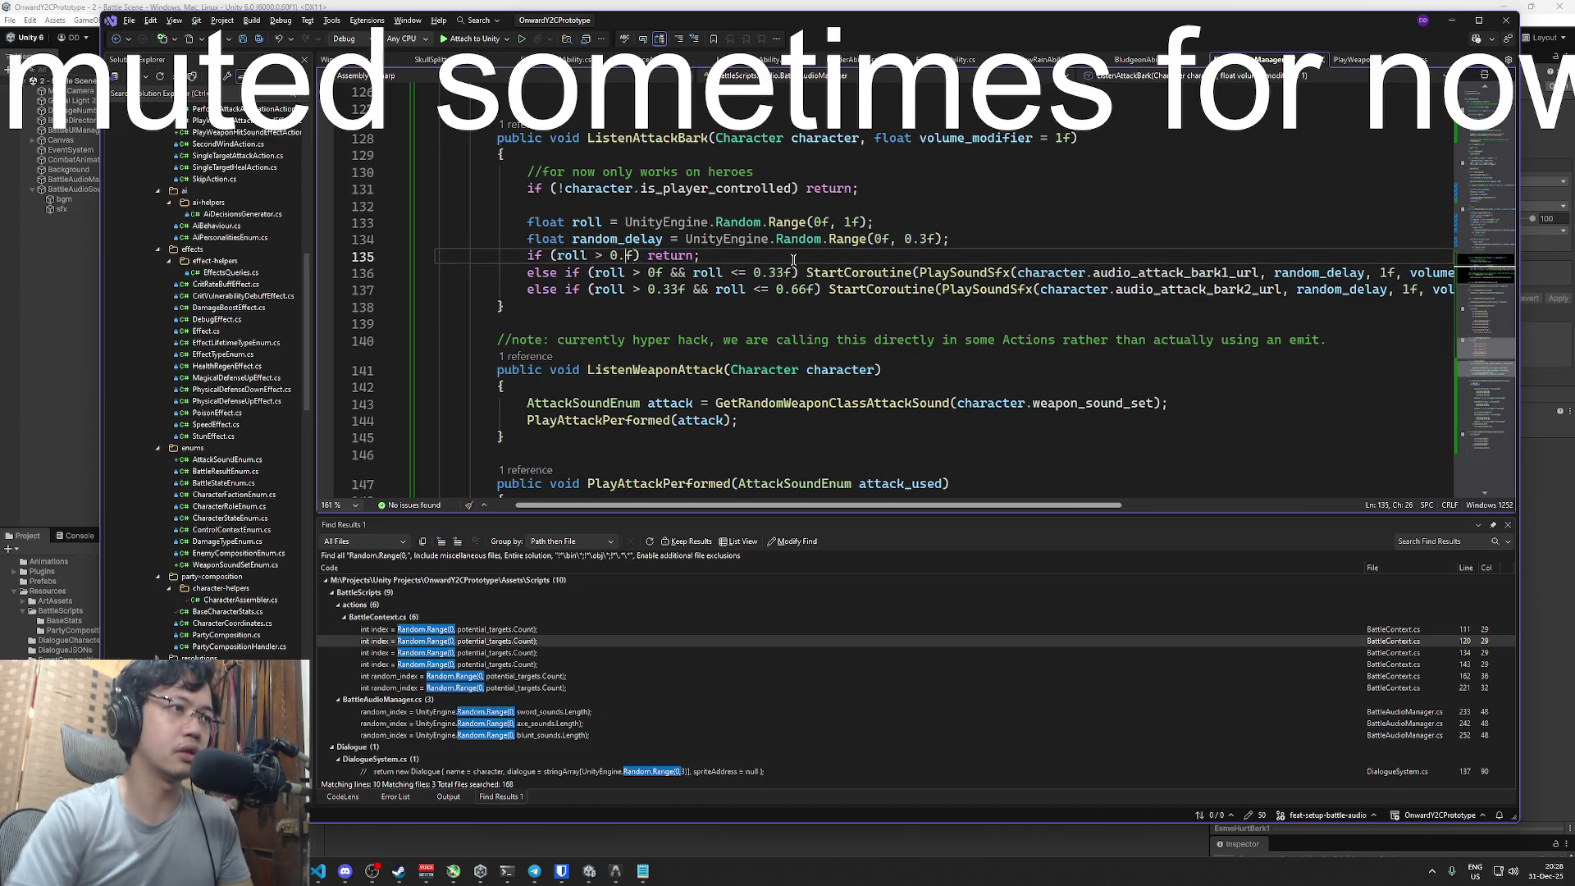
{"action": "type", "text": "80"}
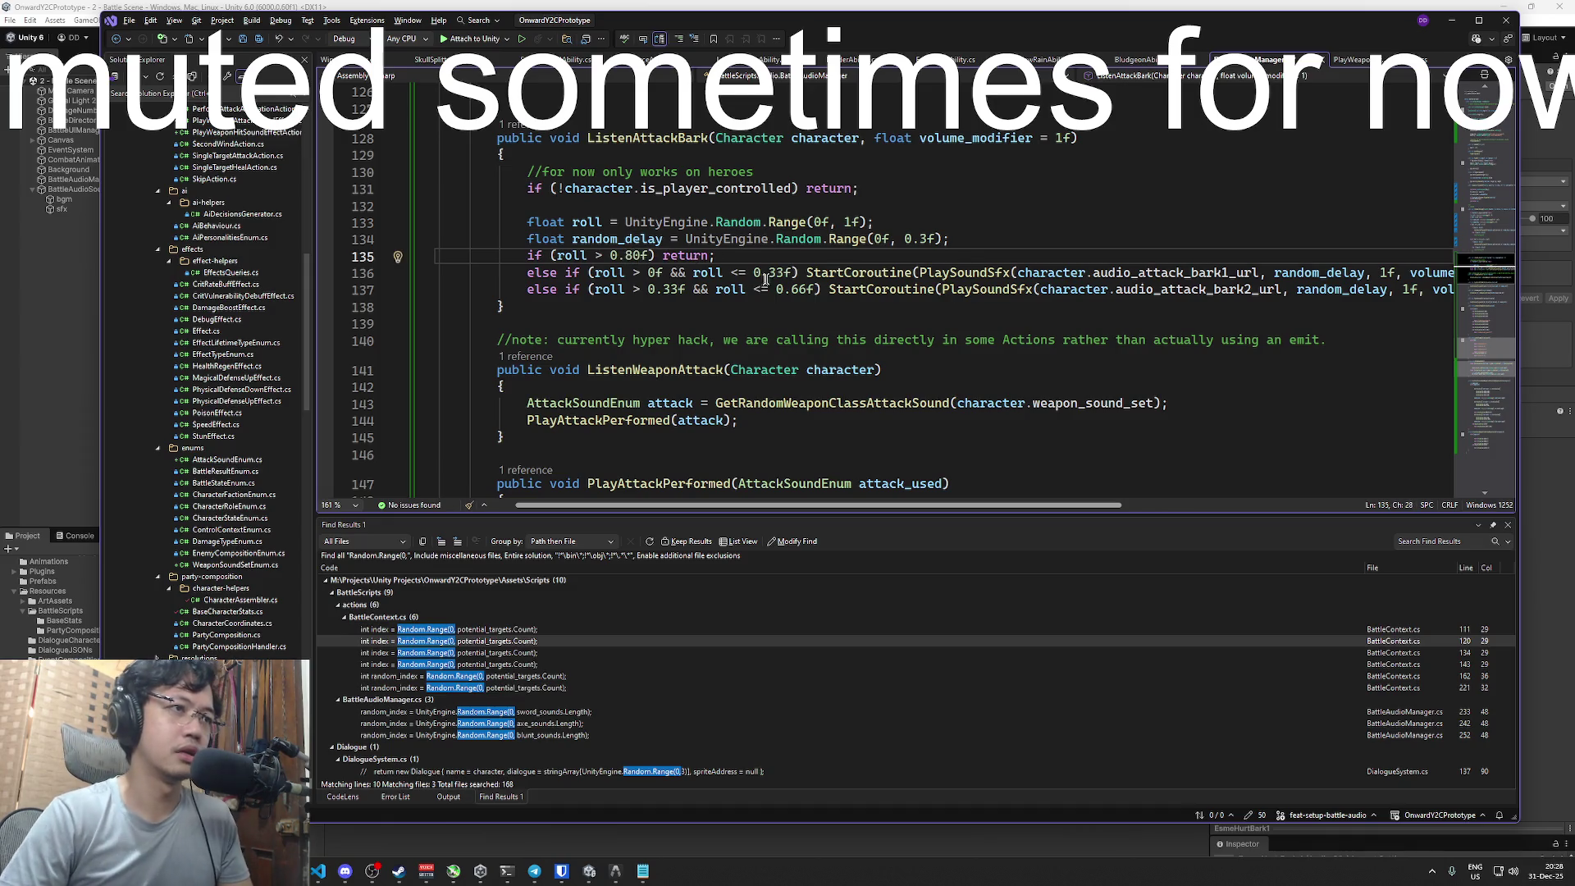
{"action": "double_click", "coordinate": [776, 272]}
{"action": "type", "text": "40"}
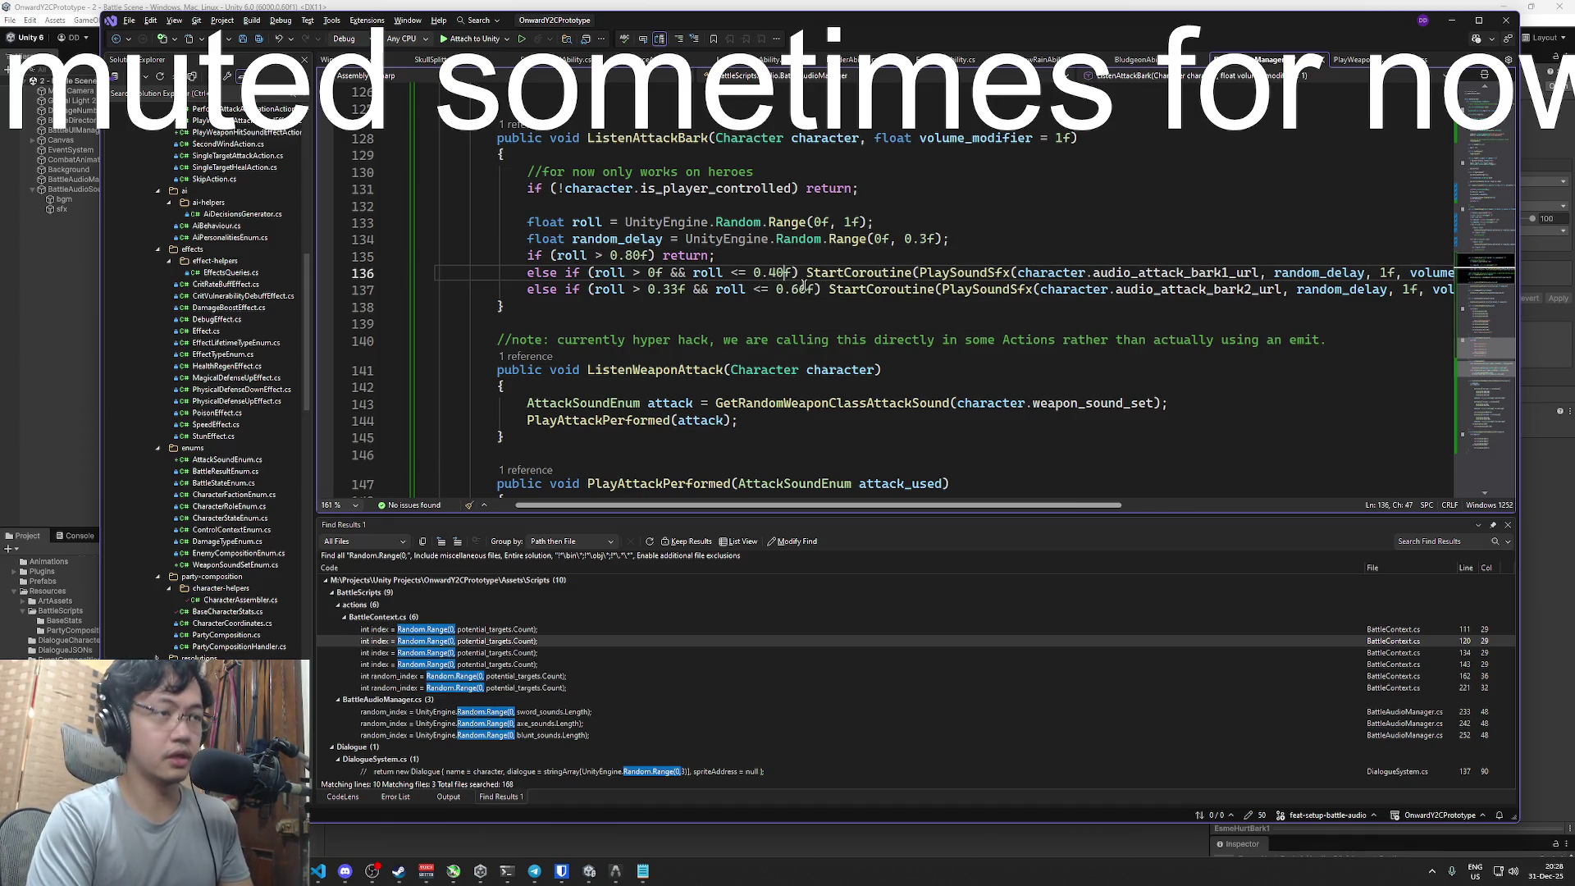
{"action": "double_click", "coordinate": [673, 289]}
{"action": "type", "text": "40"}
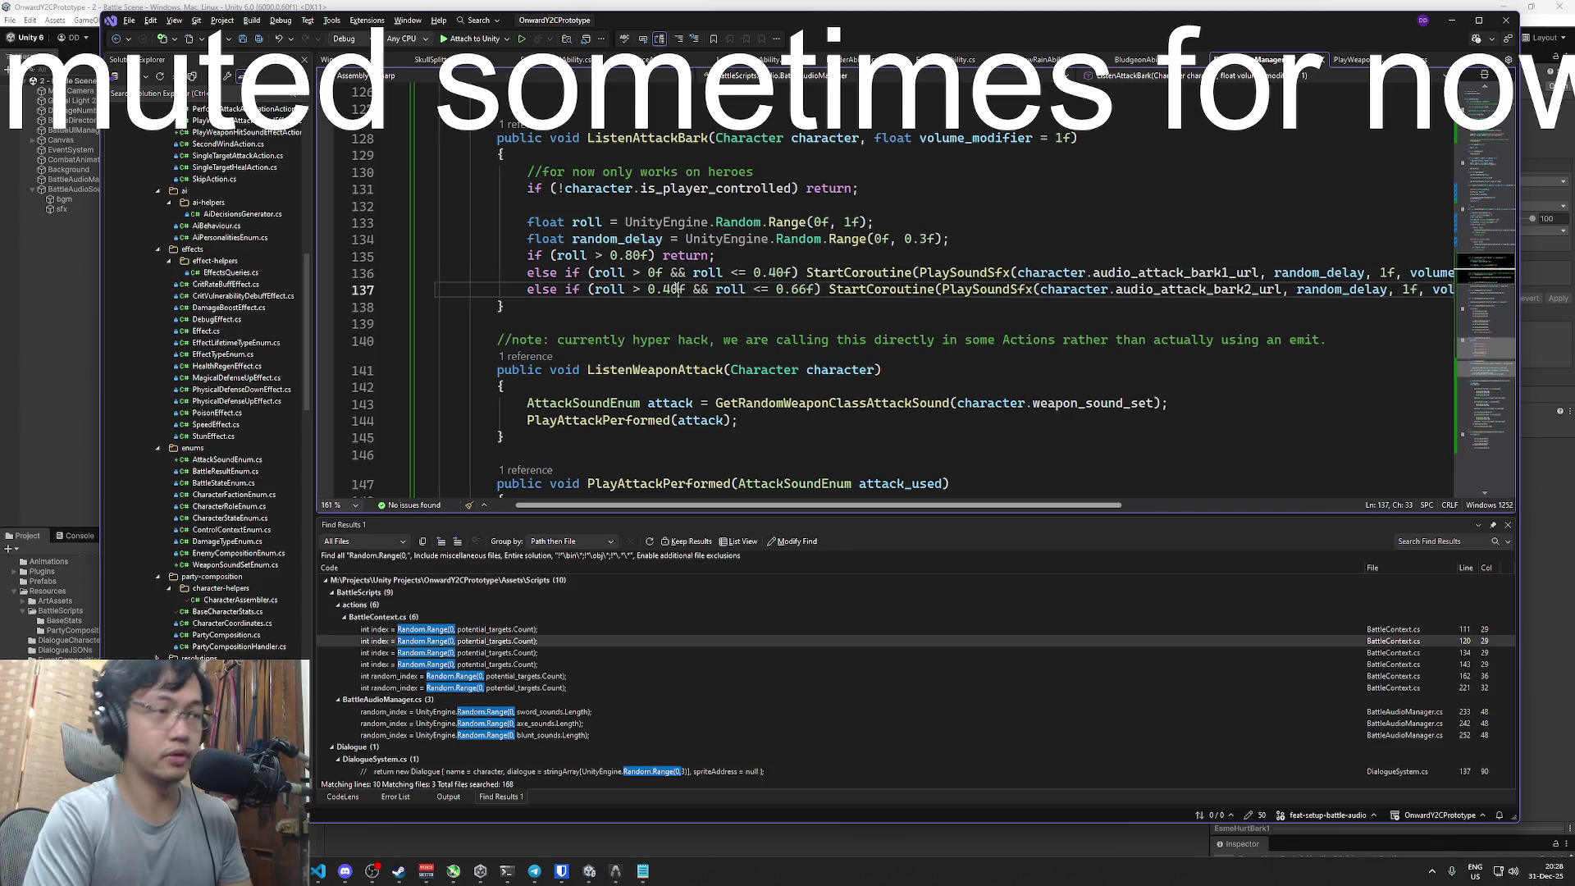
{"action": "double_click", "coordinate": [799, 290]}
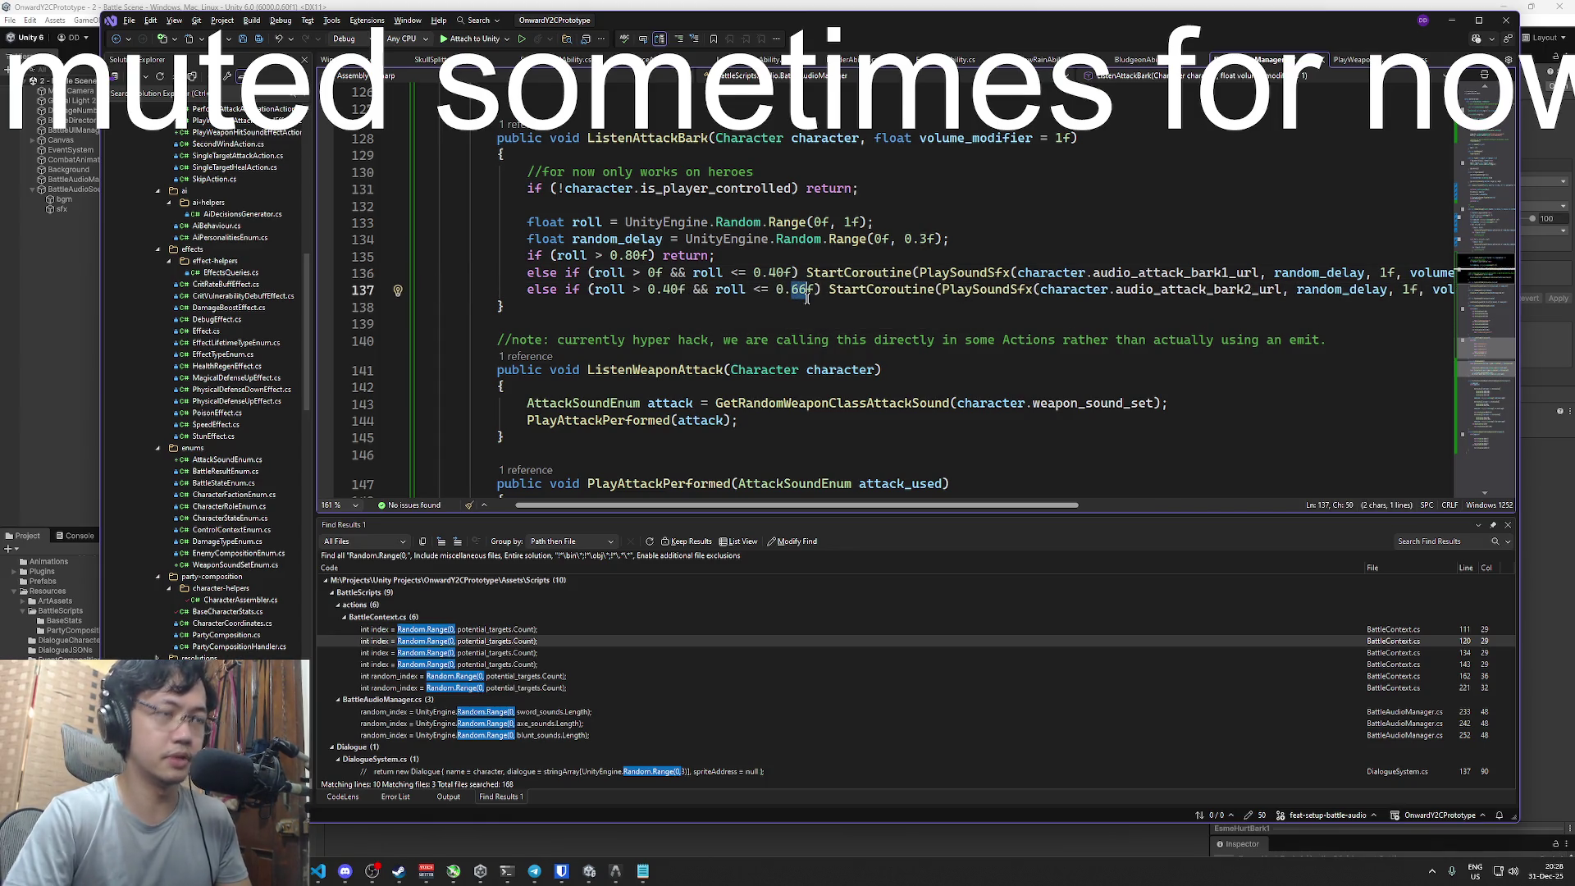
{"action": "type", "text": "80"}
- Review the hurt-bark roll code, then bring the Unity editor to the front
{"action": "scroll", "coordinate": [824, 303], "scroll_direction": "up", "scroll_amount": 3}
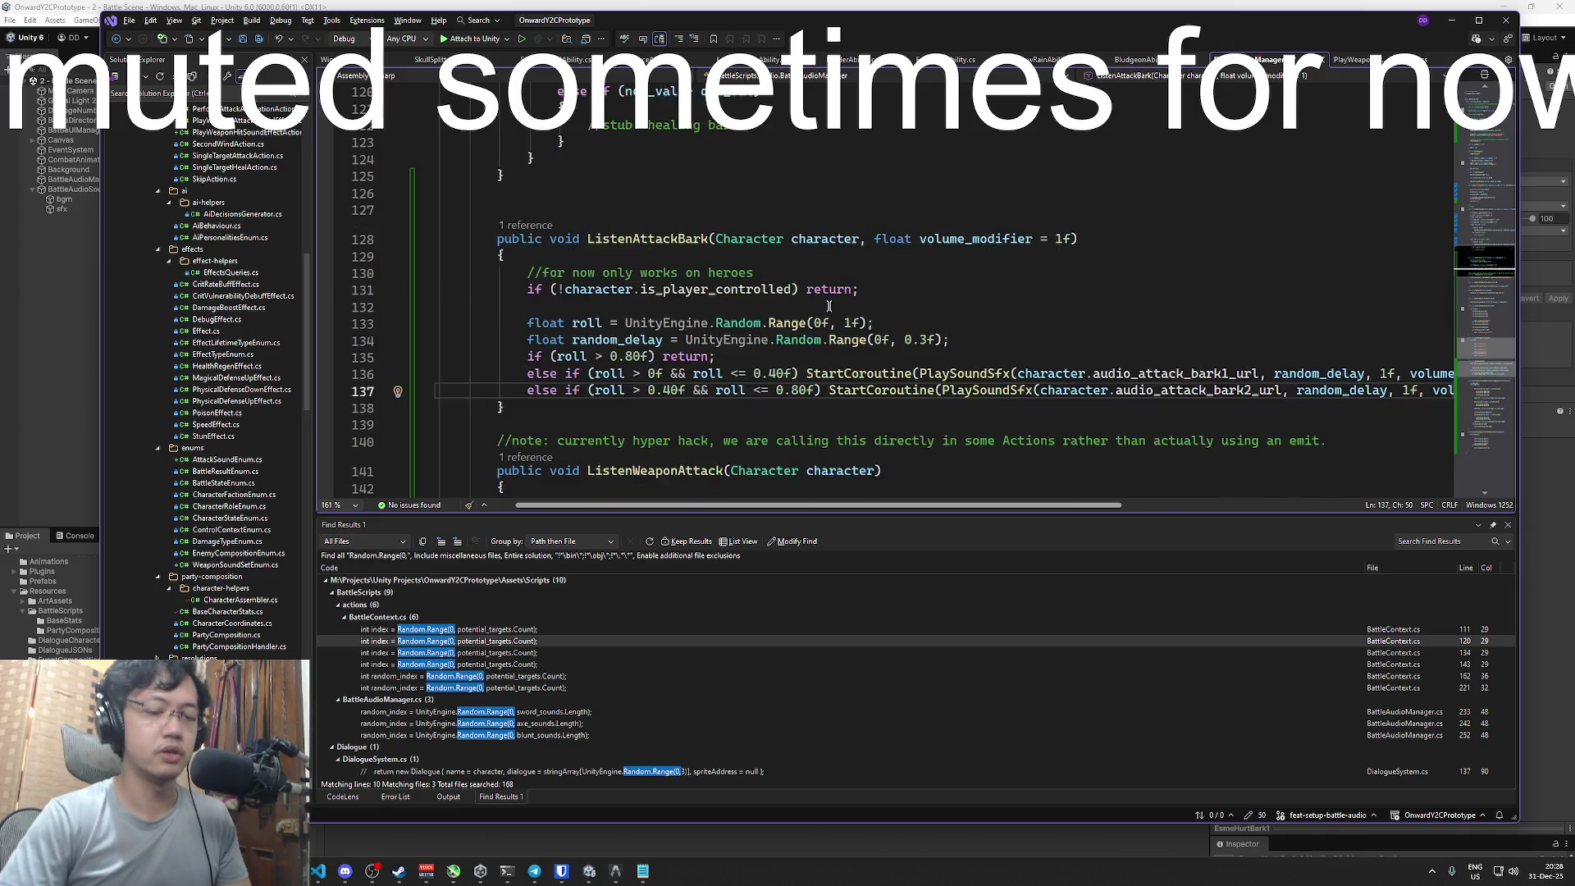
{"action": "scroll", "coordinate": [829, 306], "scroll_direction": "up", "scroll_amount": 8}
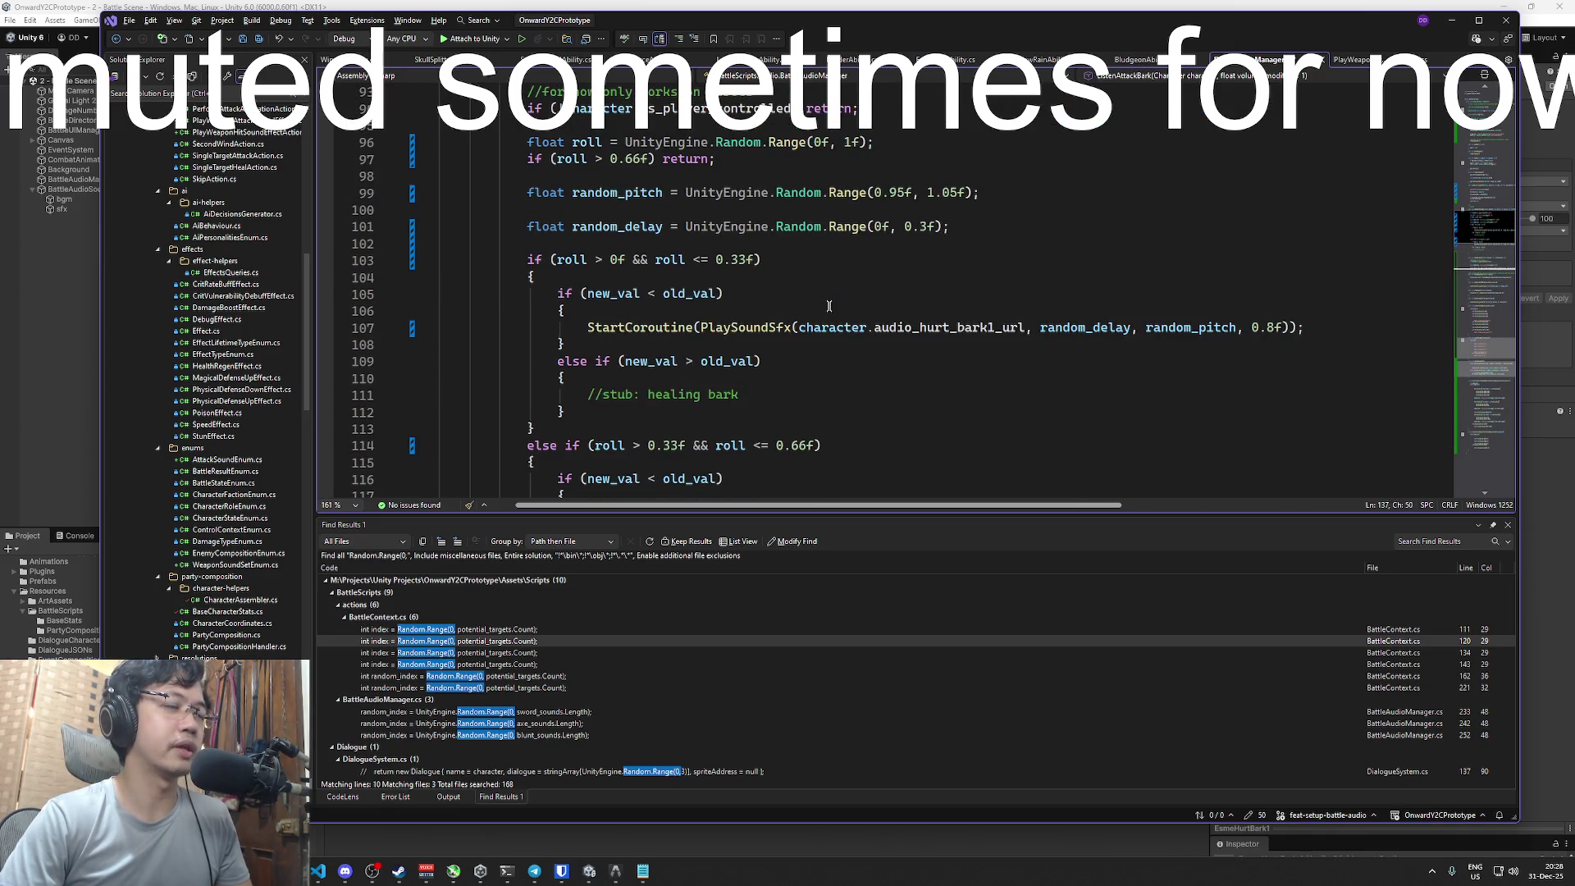
{"action": "scroll", "coordinate": [828, 305], "scroll_direction": "down", "scroll_amount": 1}
{"action": "left_click", "coordinate": [891, 325]}
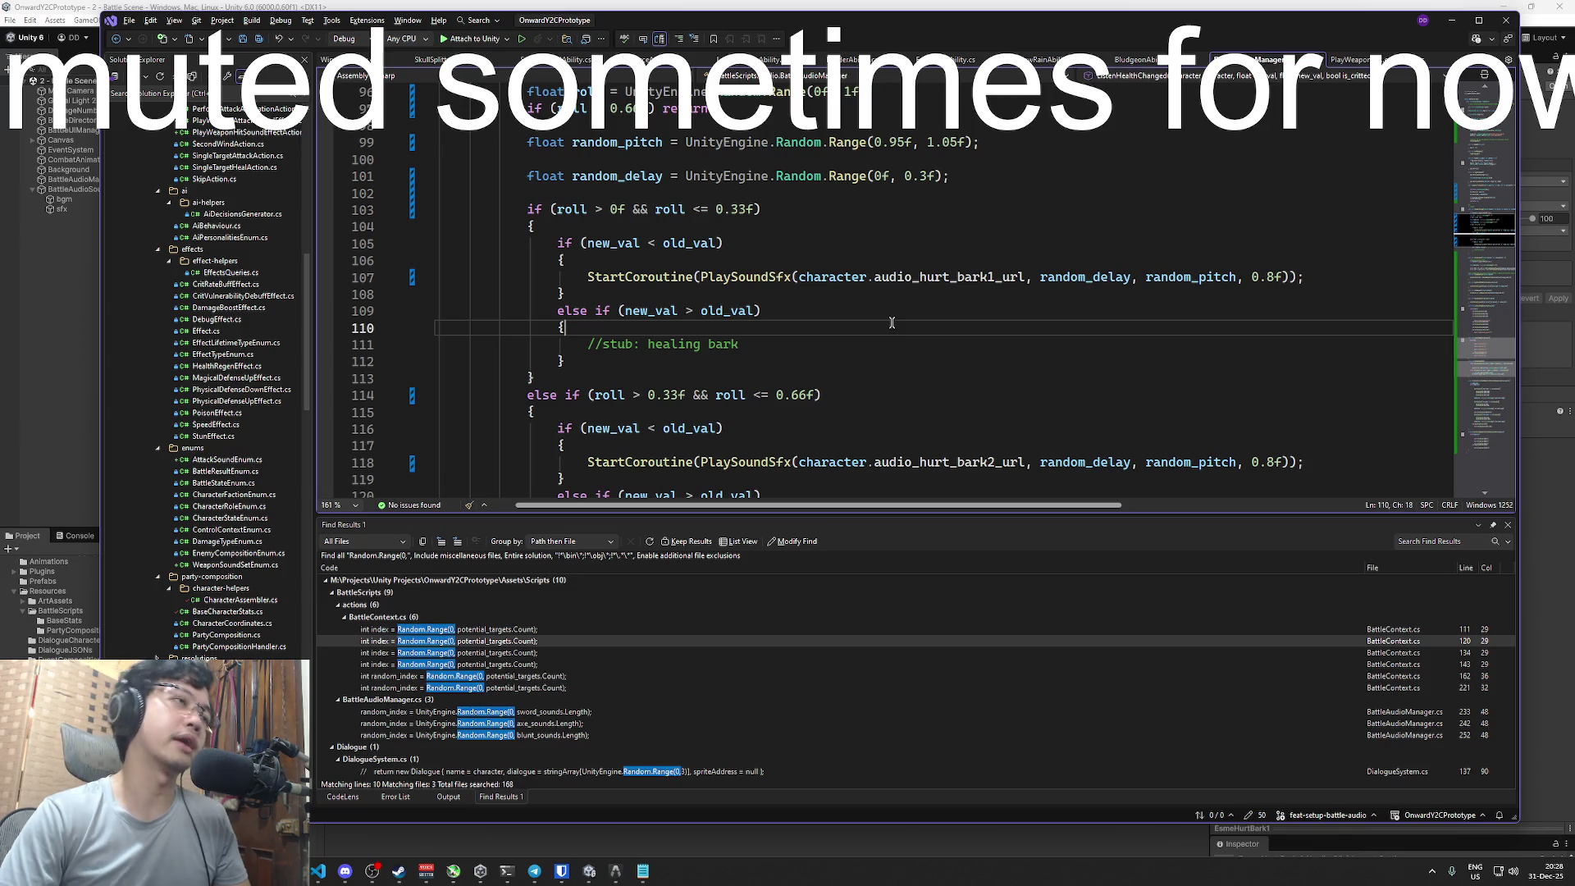
{"action": "left_click", "coordinate": [840, 209]}
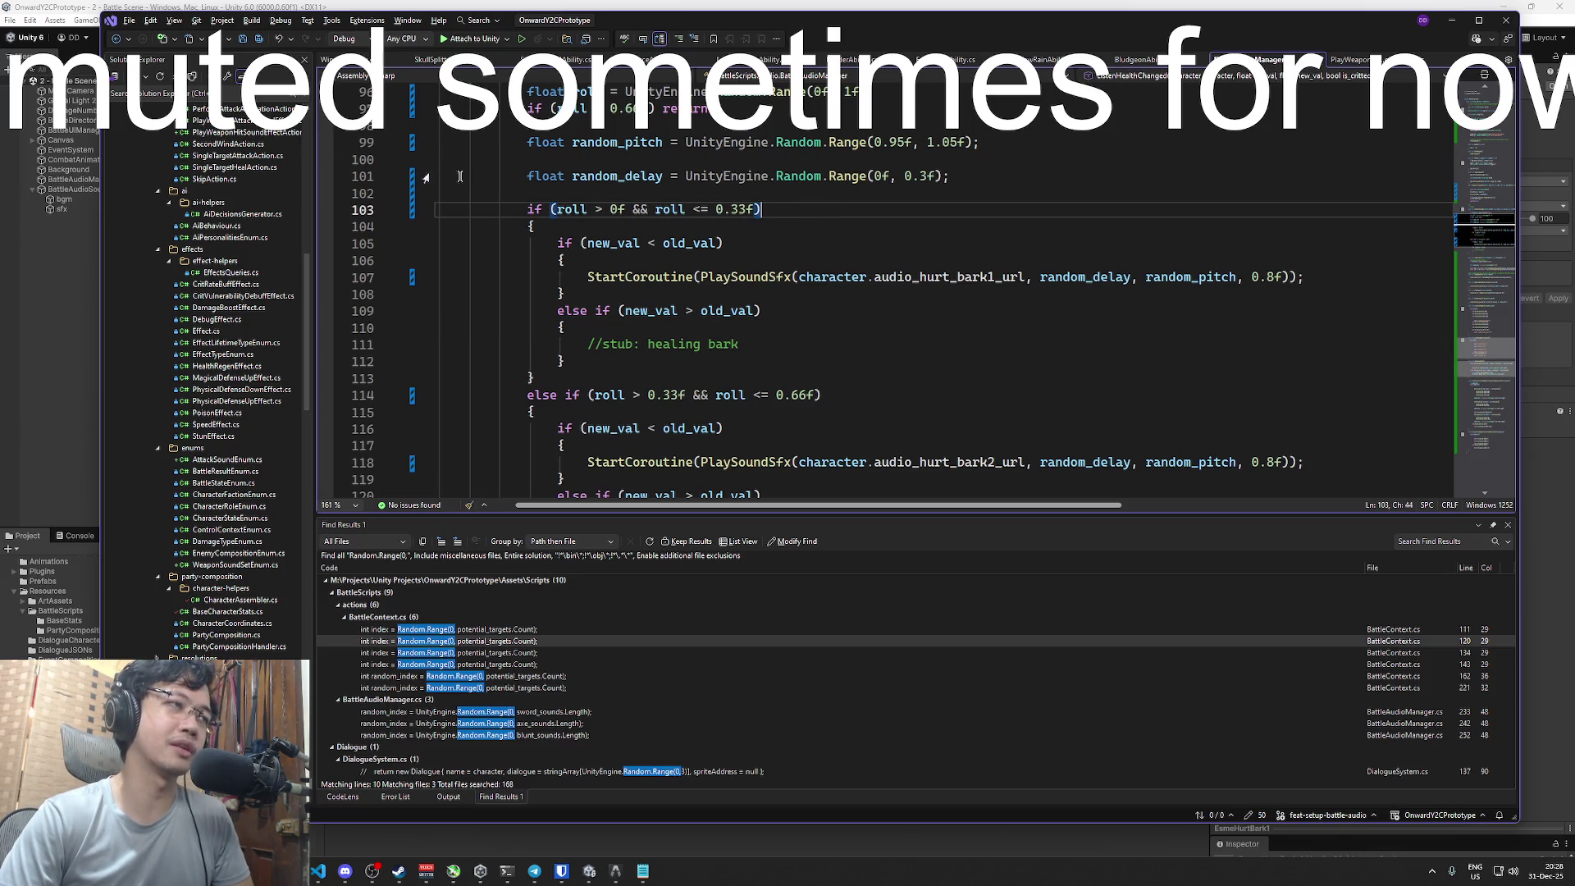
{"action": "left_click_drag", "start_coordinate": [944, 13], "coordinate": [945, 24]}
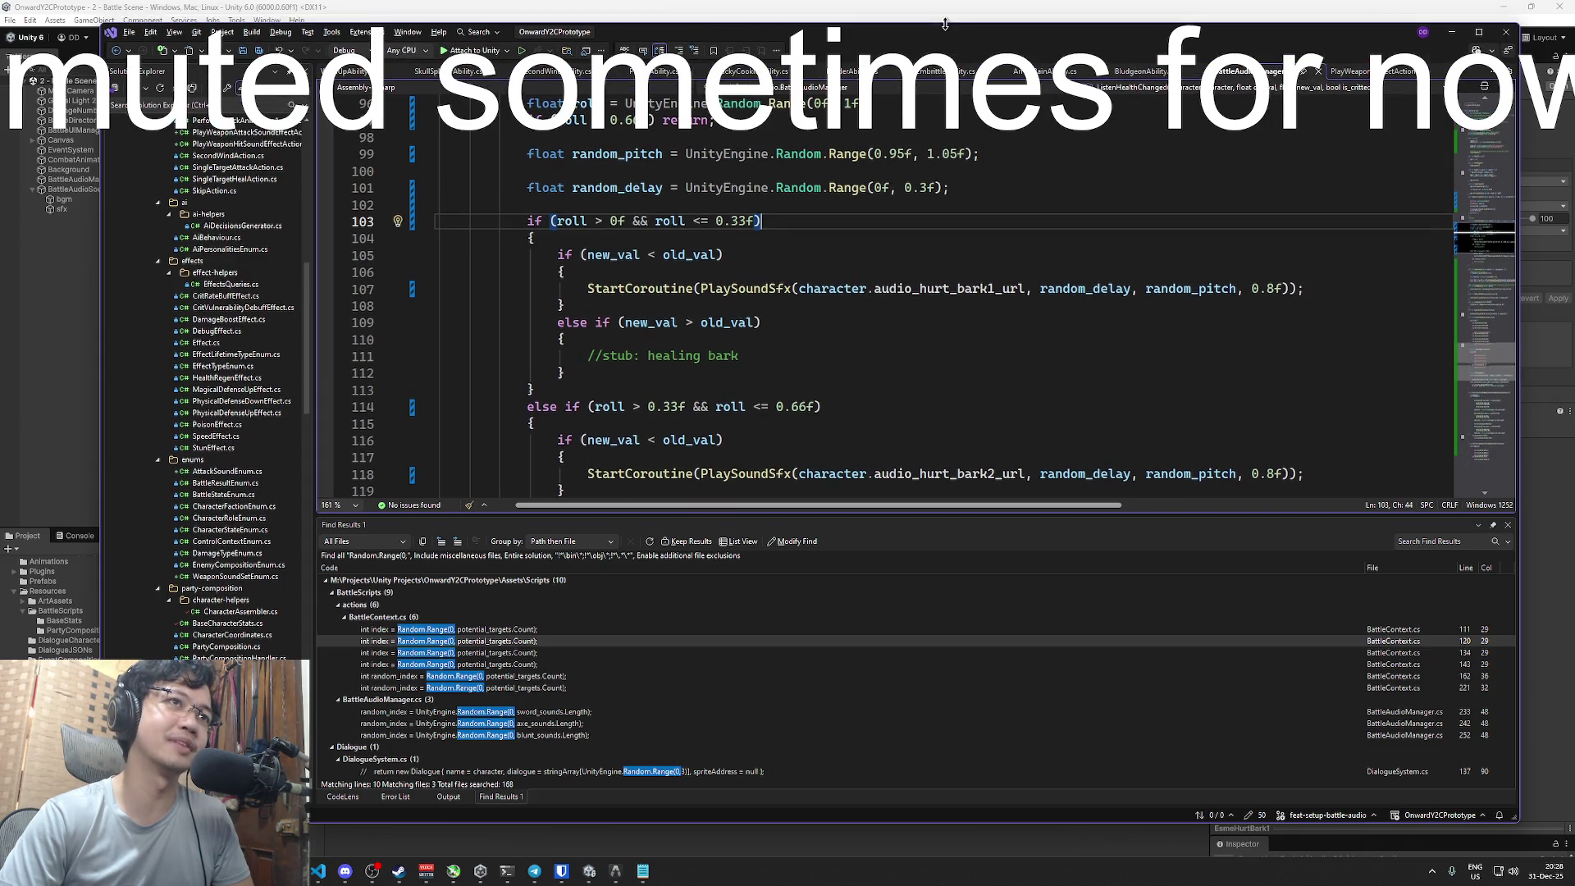
{"action": "left_click", "coordinate": [963, 14]}
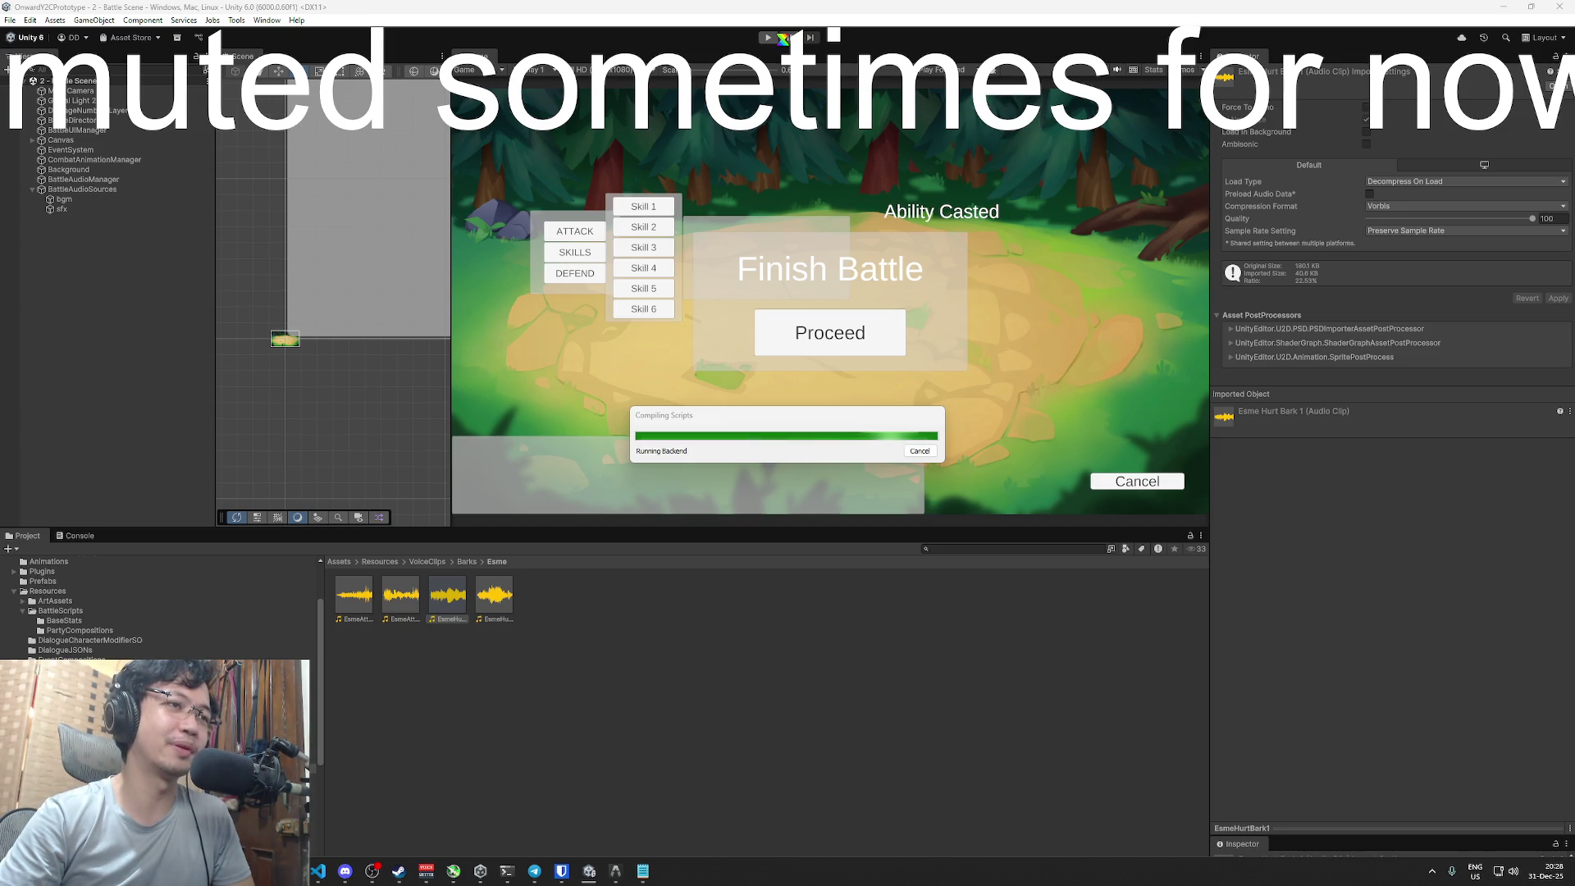
- Return to Unity, start the battle scene and land an attack on Esme
{"action": "key", "text": "super+Tab"}
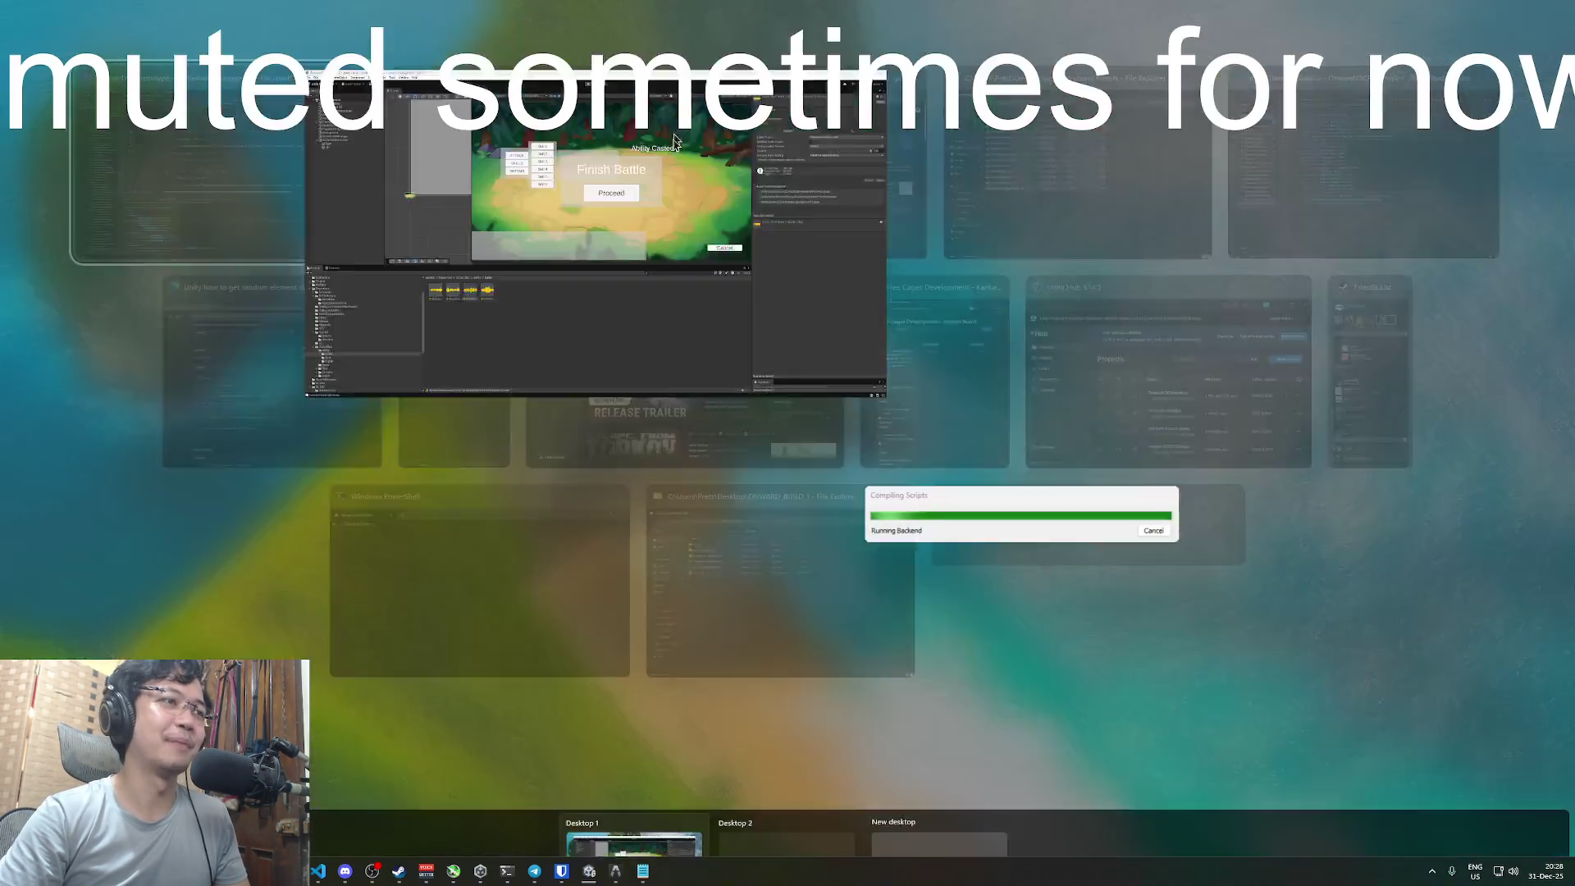
{"action": "left_click", "coordinate": [226, 164]}
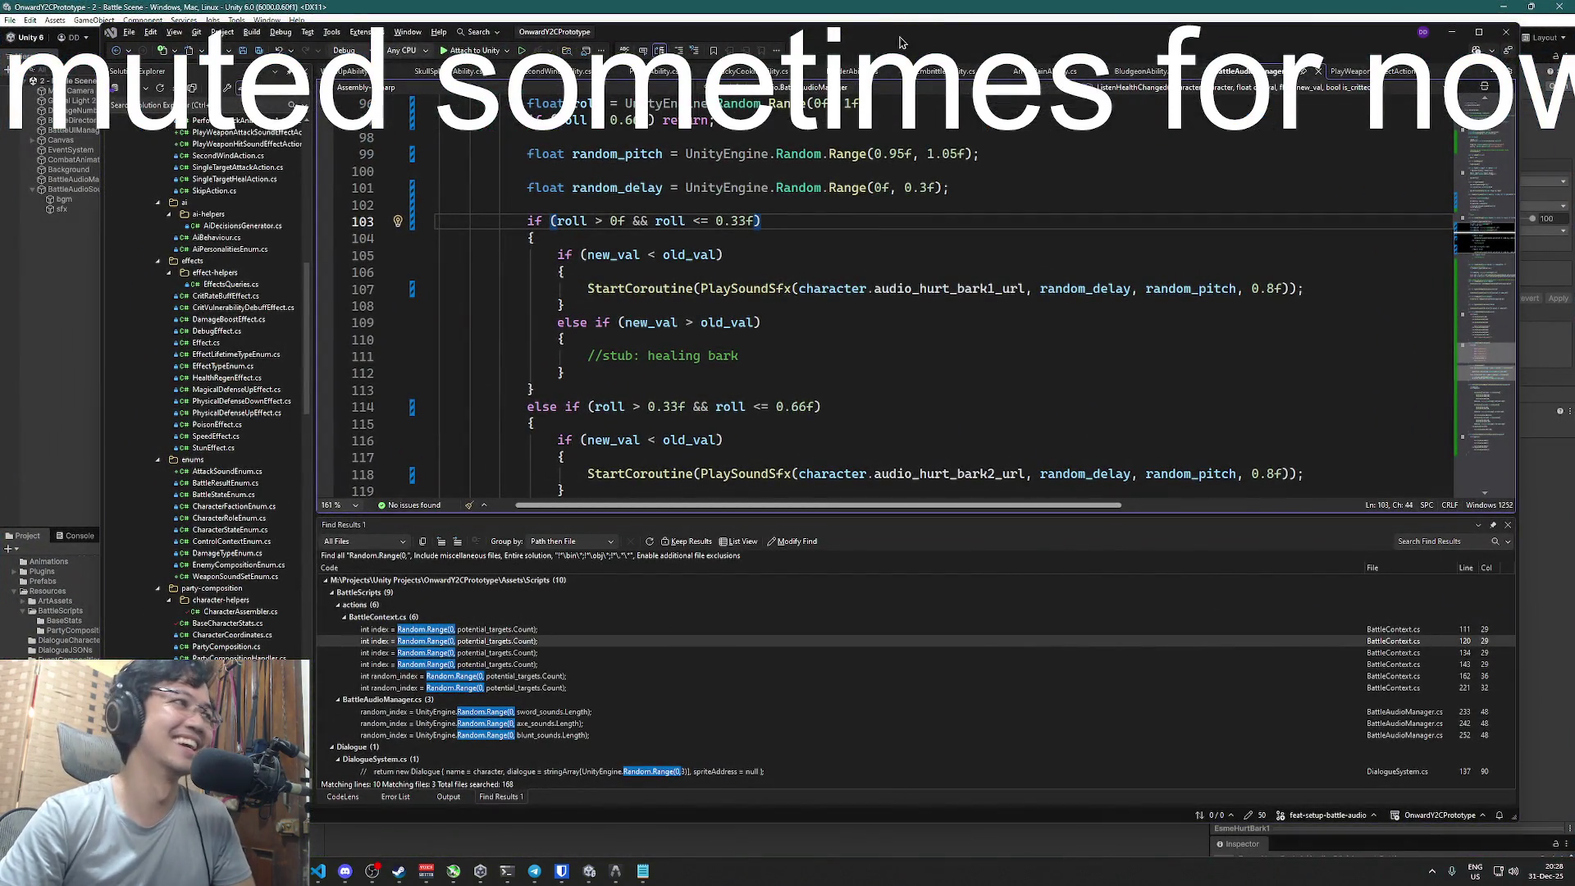
{"action": "left_click", "coordinate": [907, 12]}
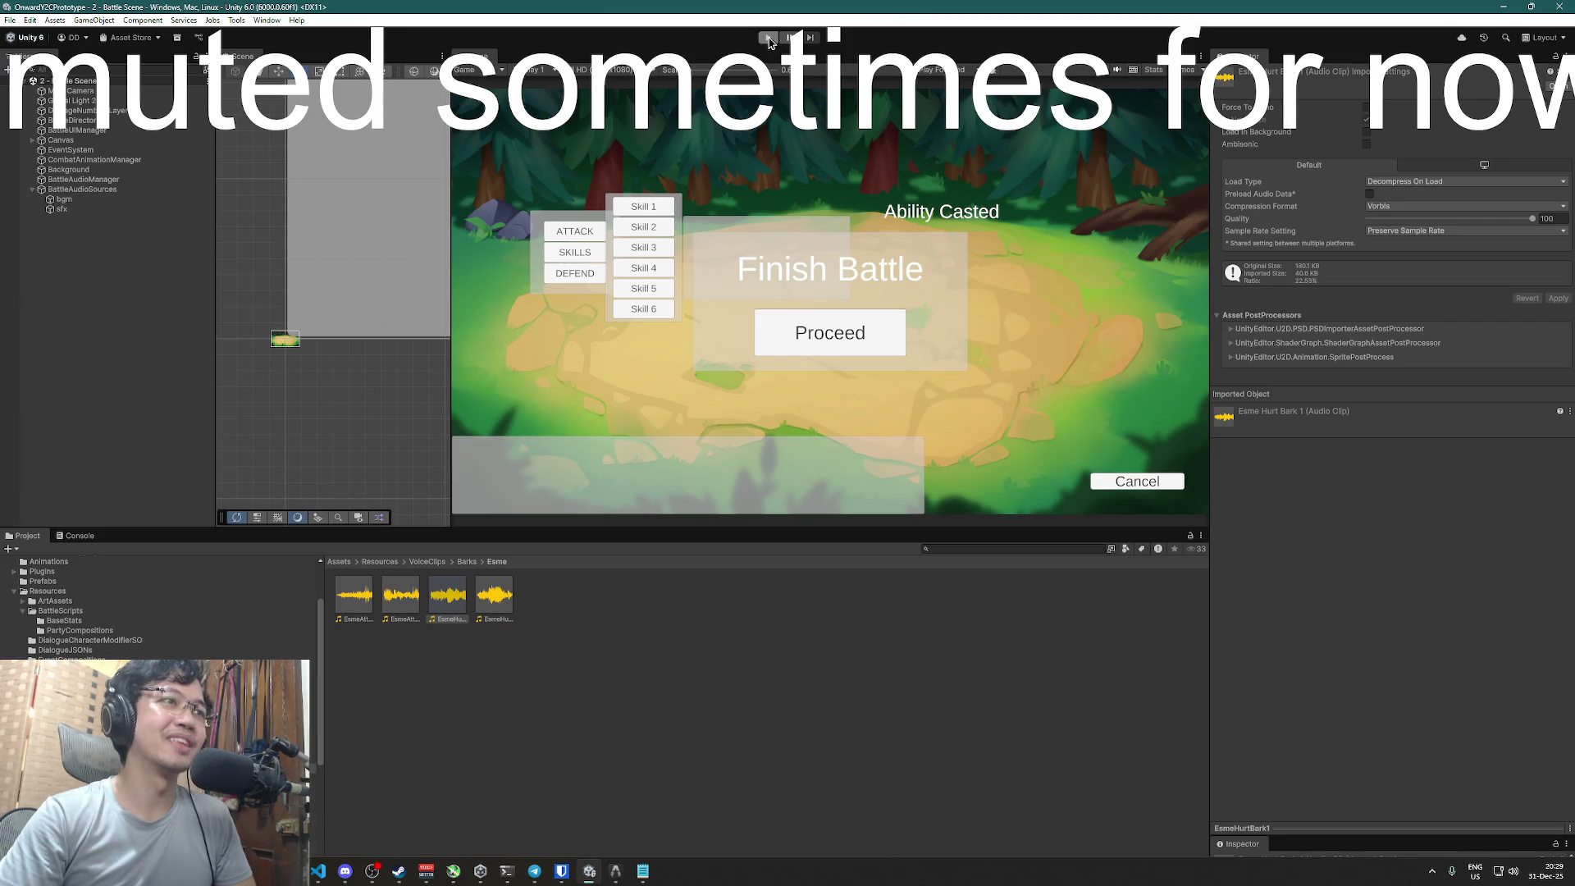
{"action": "left_click", "coordinate": [768, 38]}
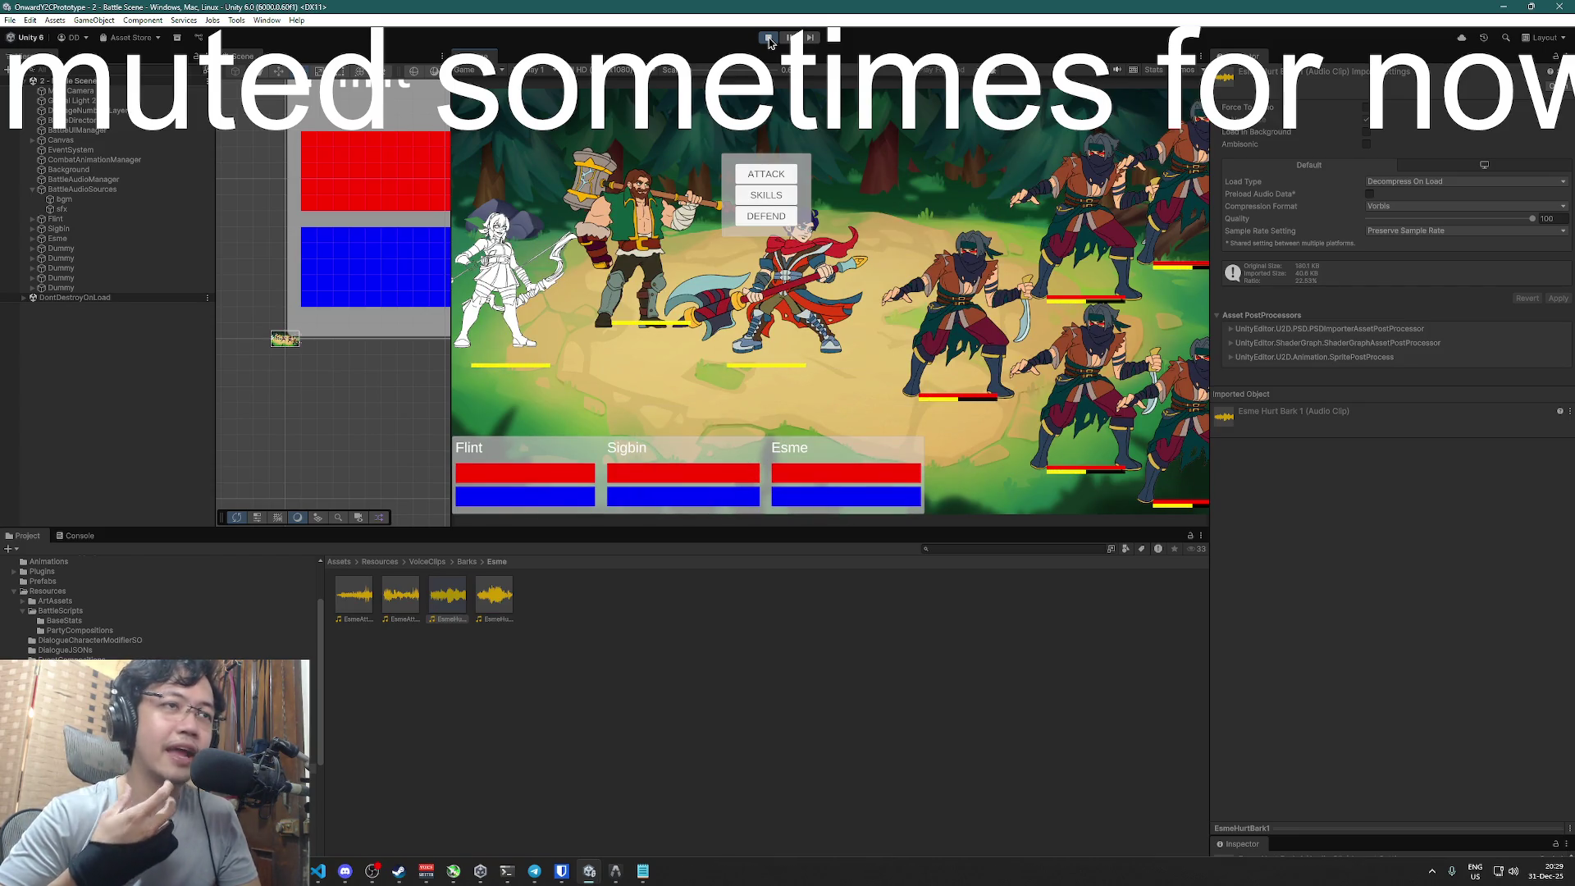
{"action": "left_click", "coordinate": [769, 175]}
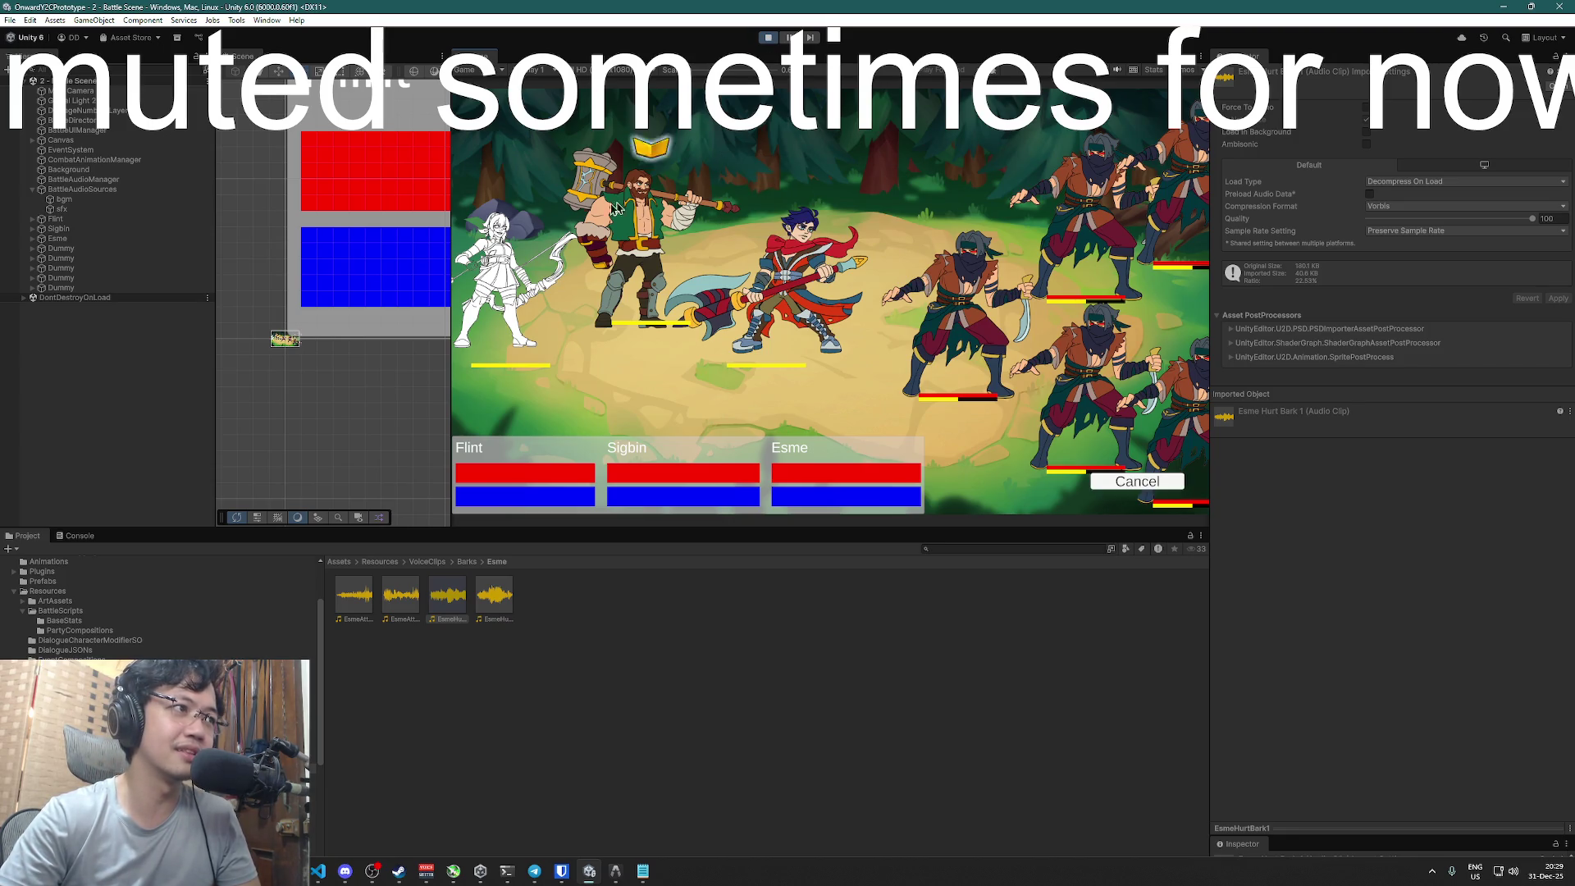
{"action": "left_click", "coordinate": [503, 262]}
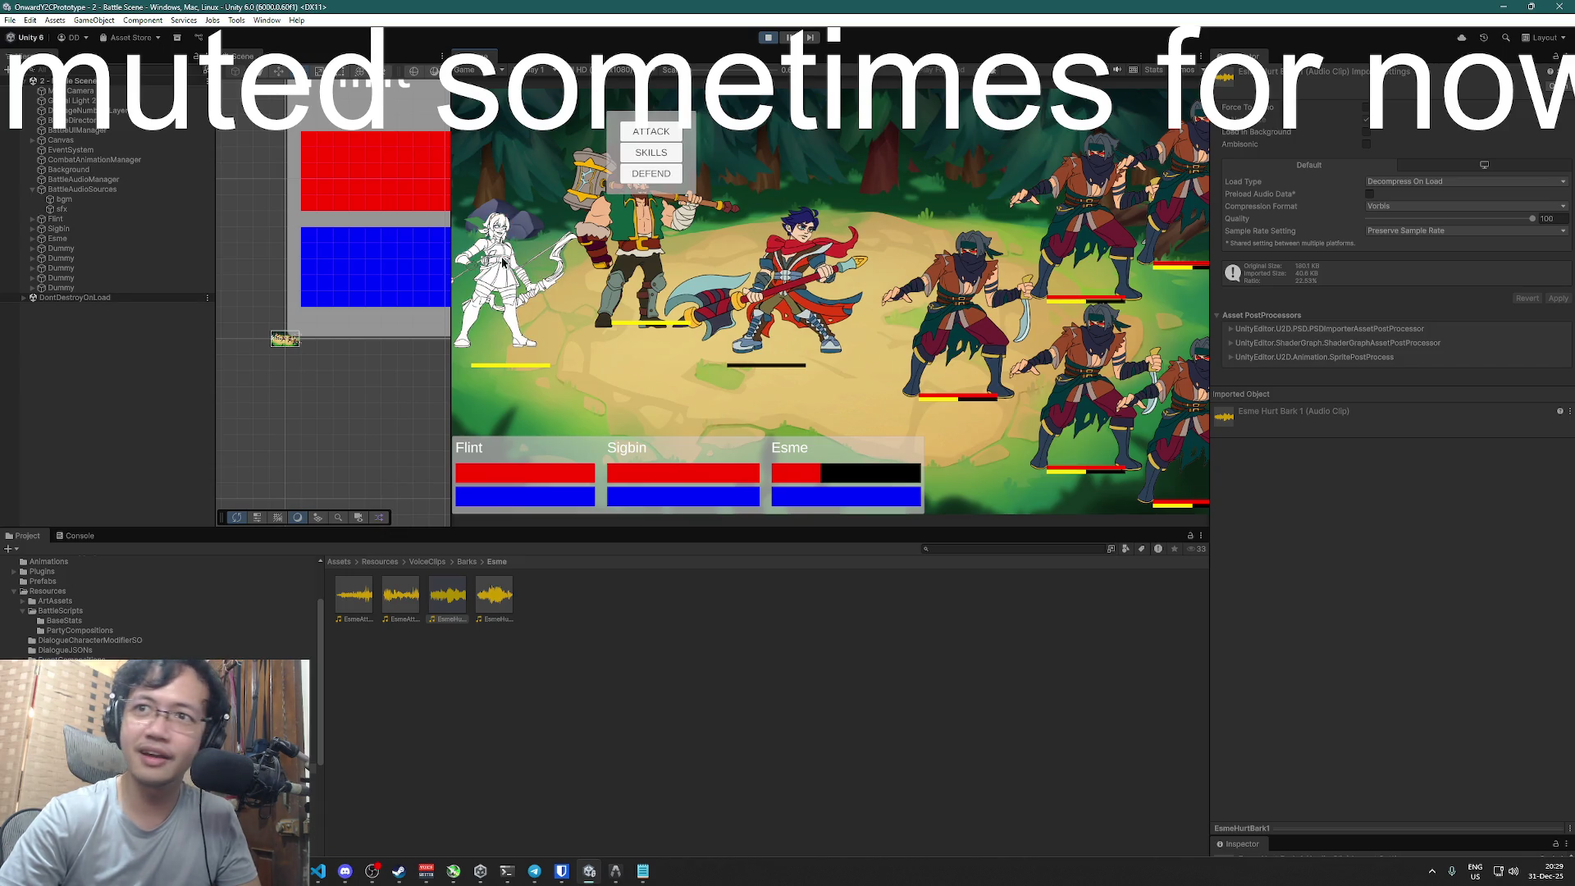
- Stop the play test and switch to Visual Studio
{"action": "left_click", "coordinate": [771, 37]}
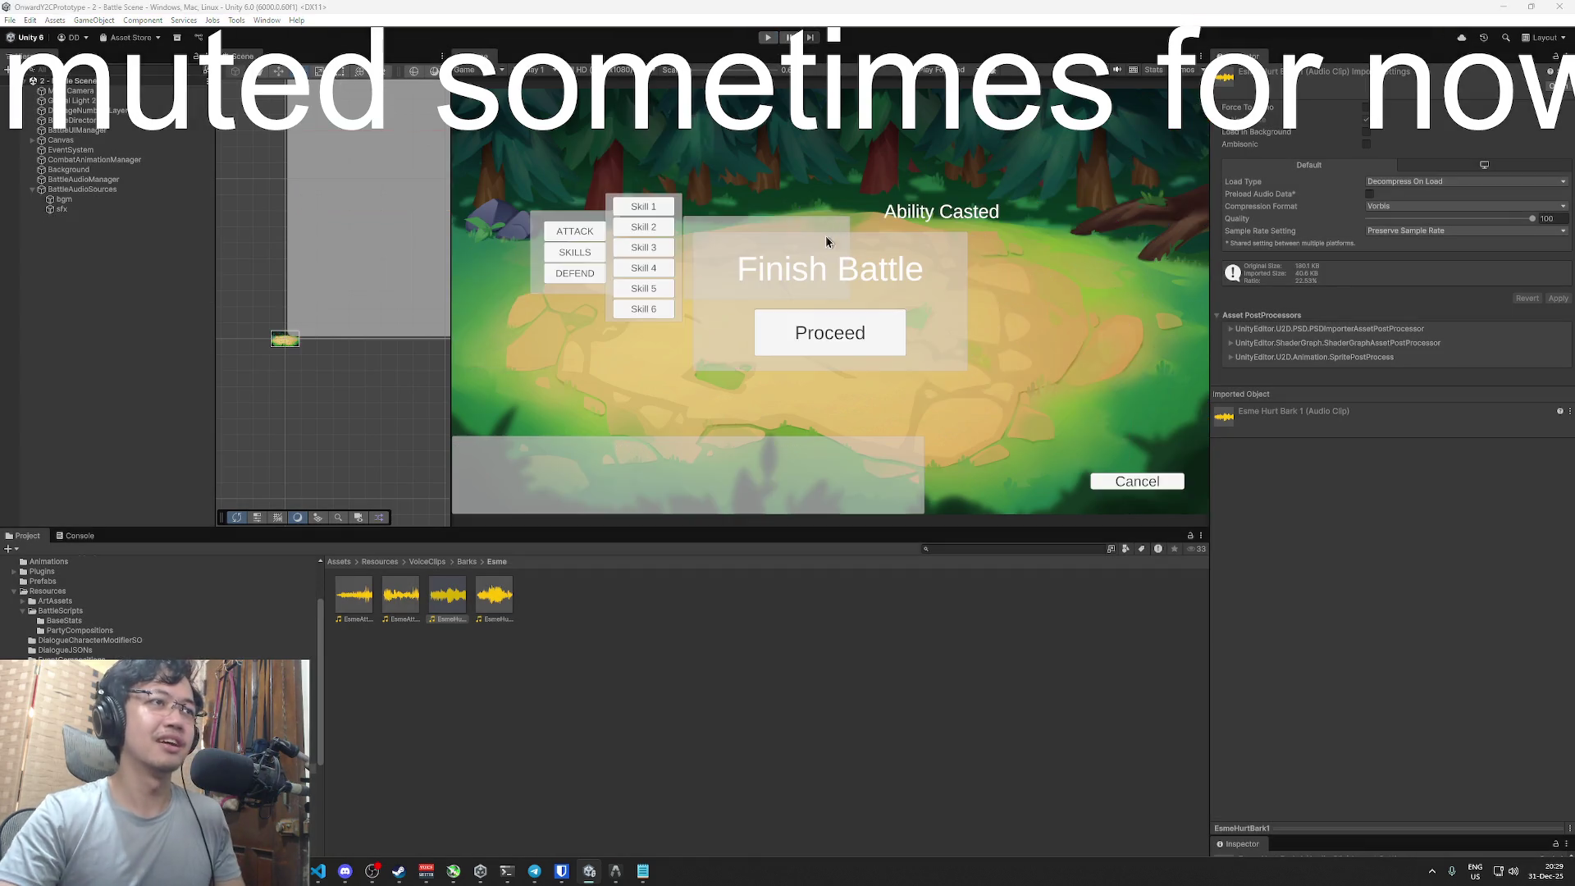
{"action": "key", "text": "super+Tab"}
{"action": "left_click", "coordinate": [746, 190]}
- Find 'atta' and lower random_delay's Range maximum on line 134 from 0.3f to 0.1f
{"action": "scroll", "coordinate": [972, 273], "scroll_direction": "up", "scroll_amount": 4}
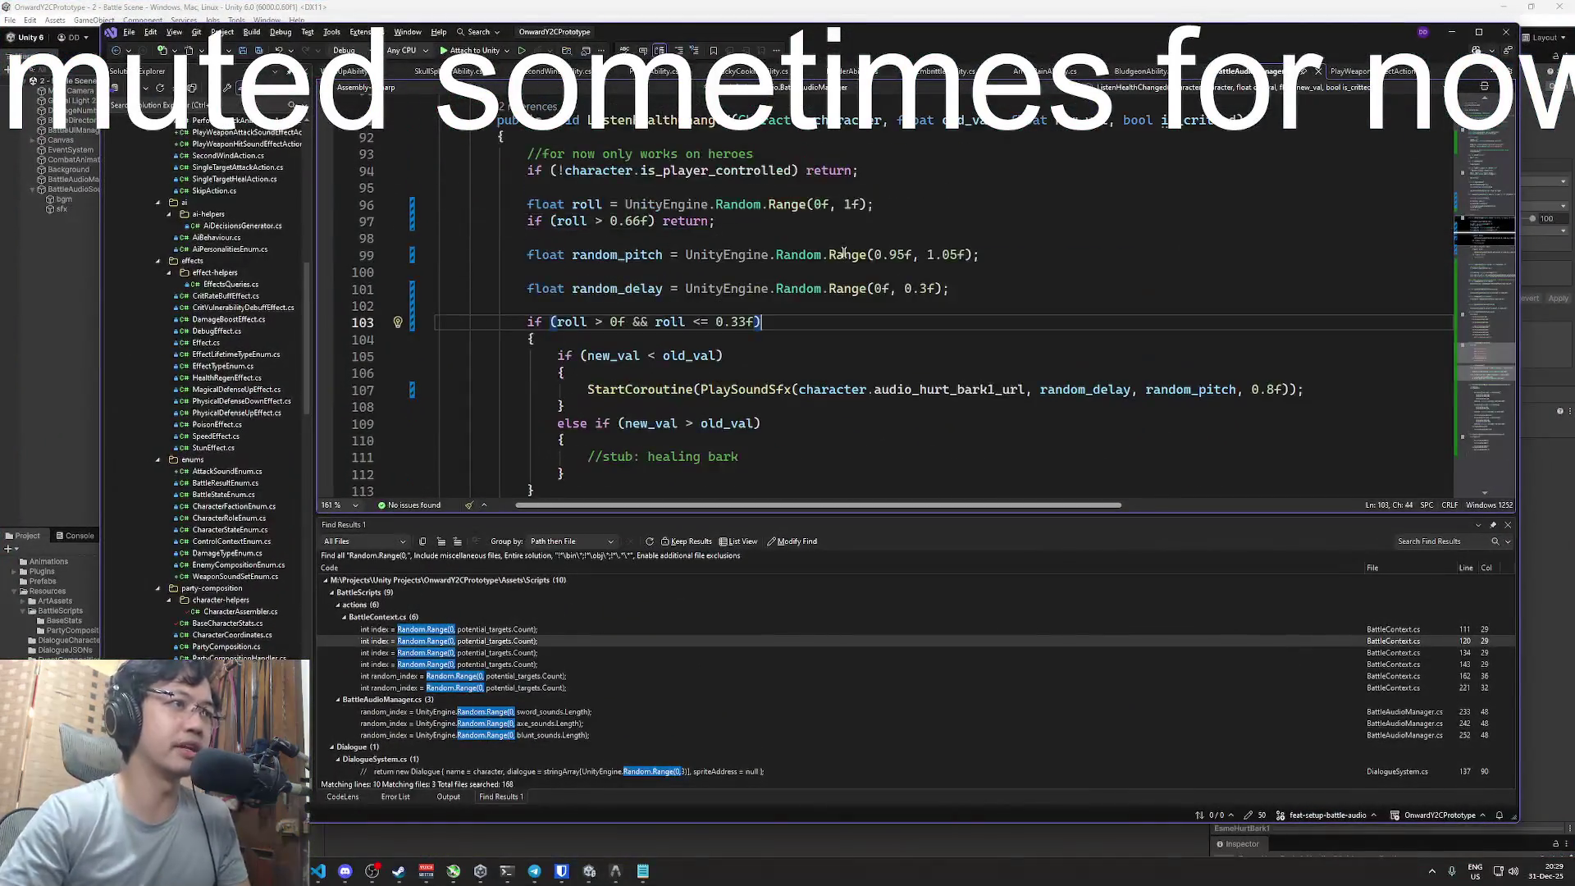
{"action": "scroll", "coordinate": [972, 273], "scroll_direction": "down", "scroll_amount": 5}
{"action": "key", "text": "ctrl+f"}
{"action": "type", "text": "atta"}
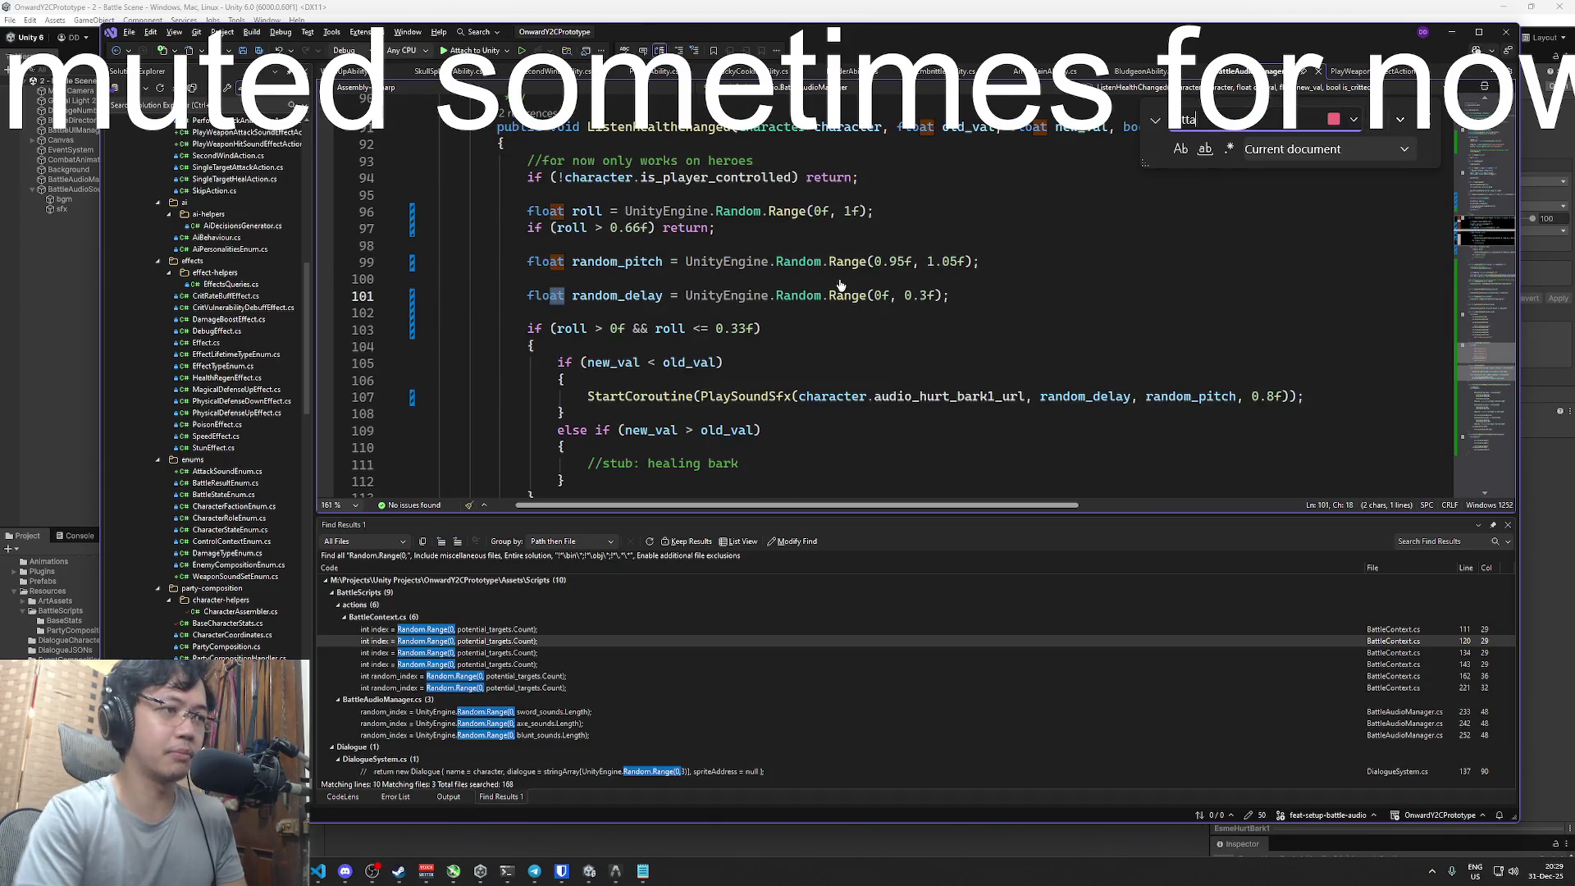
{"action": "scroll", "coordinate": [820, 296], "scroll_direction": "down", "scroll_amount": 3}
{"action": "left_click", "coordinate": [927, 257]}
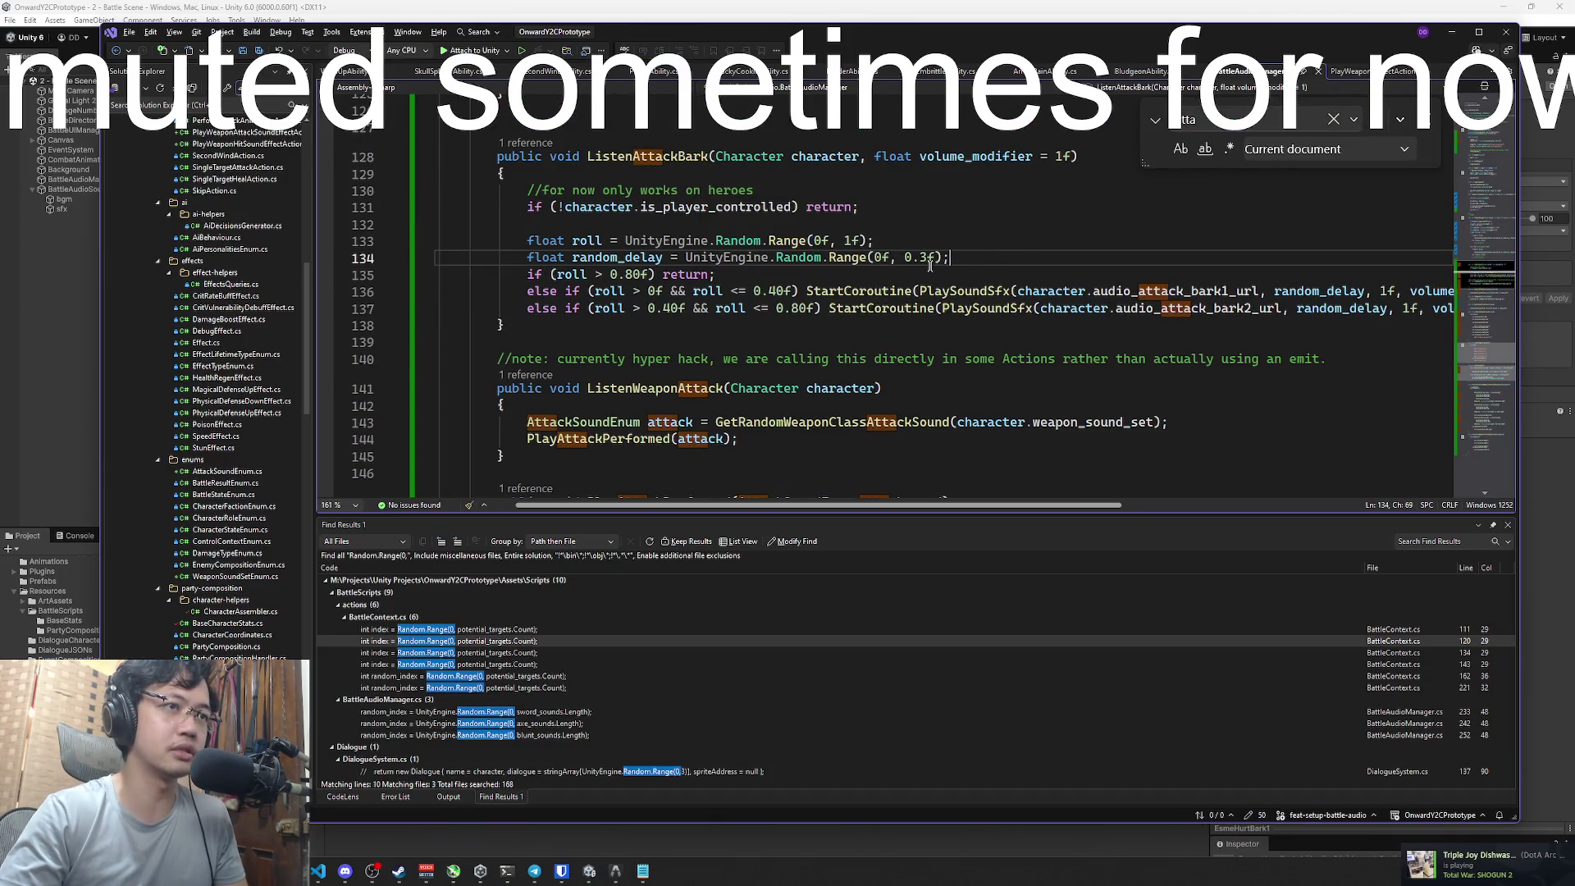
{"action": "key", "text": "BackSpace"}
{"action": "type", "text": "05"}
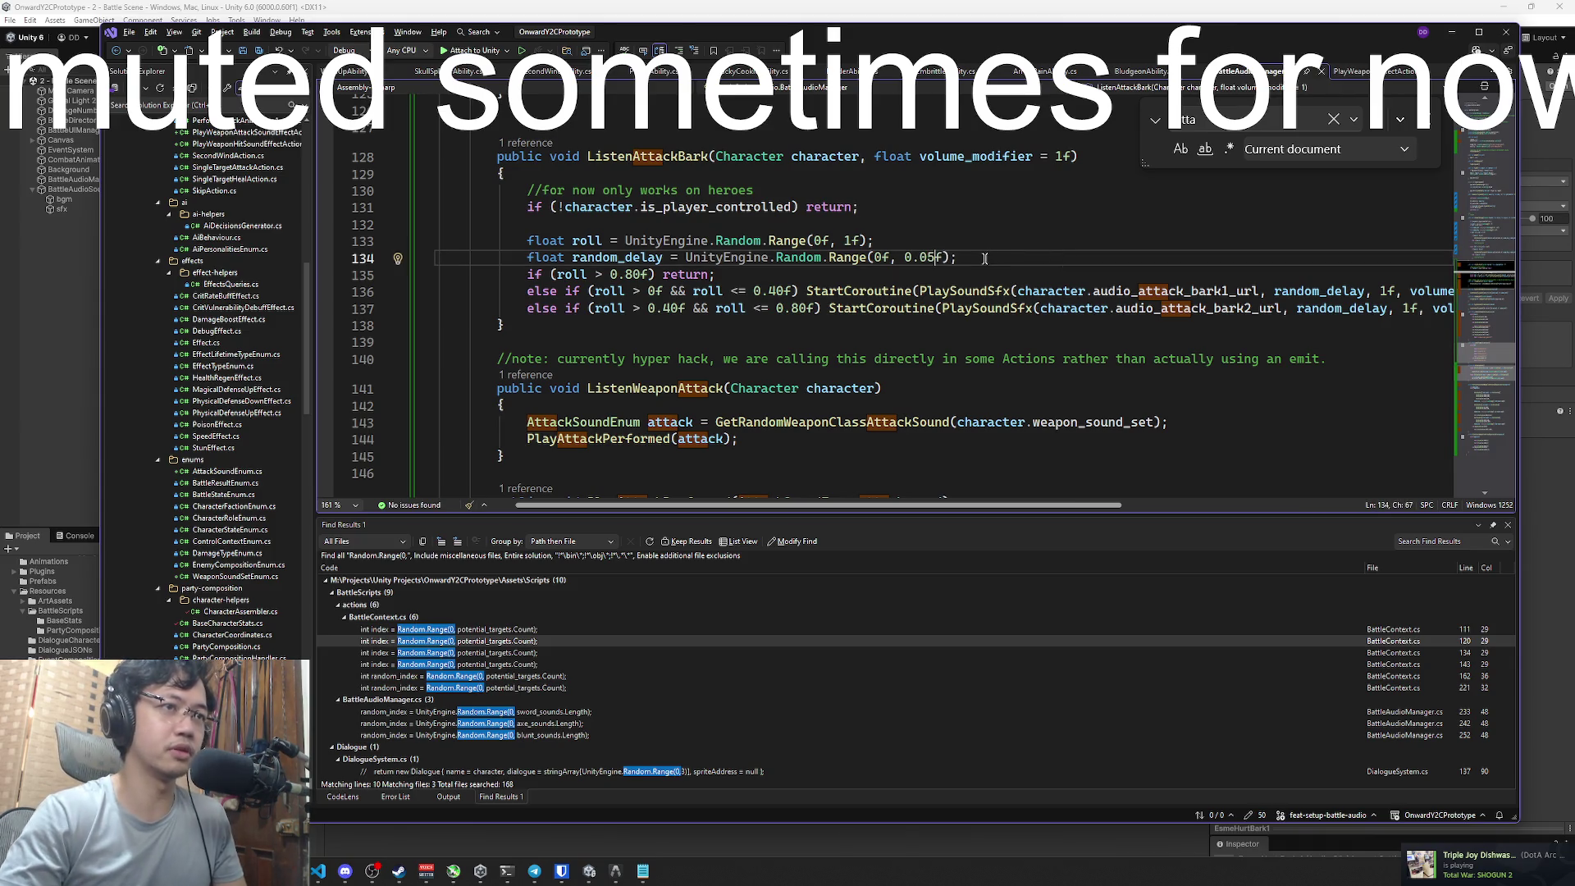
{"action": "key", "text": "BackSpace"}
{"action": "type", "text": "1"}
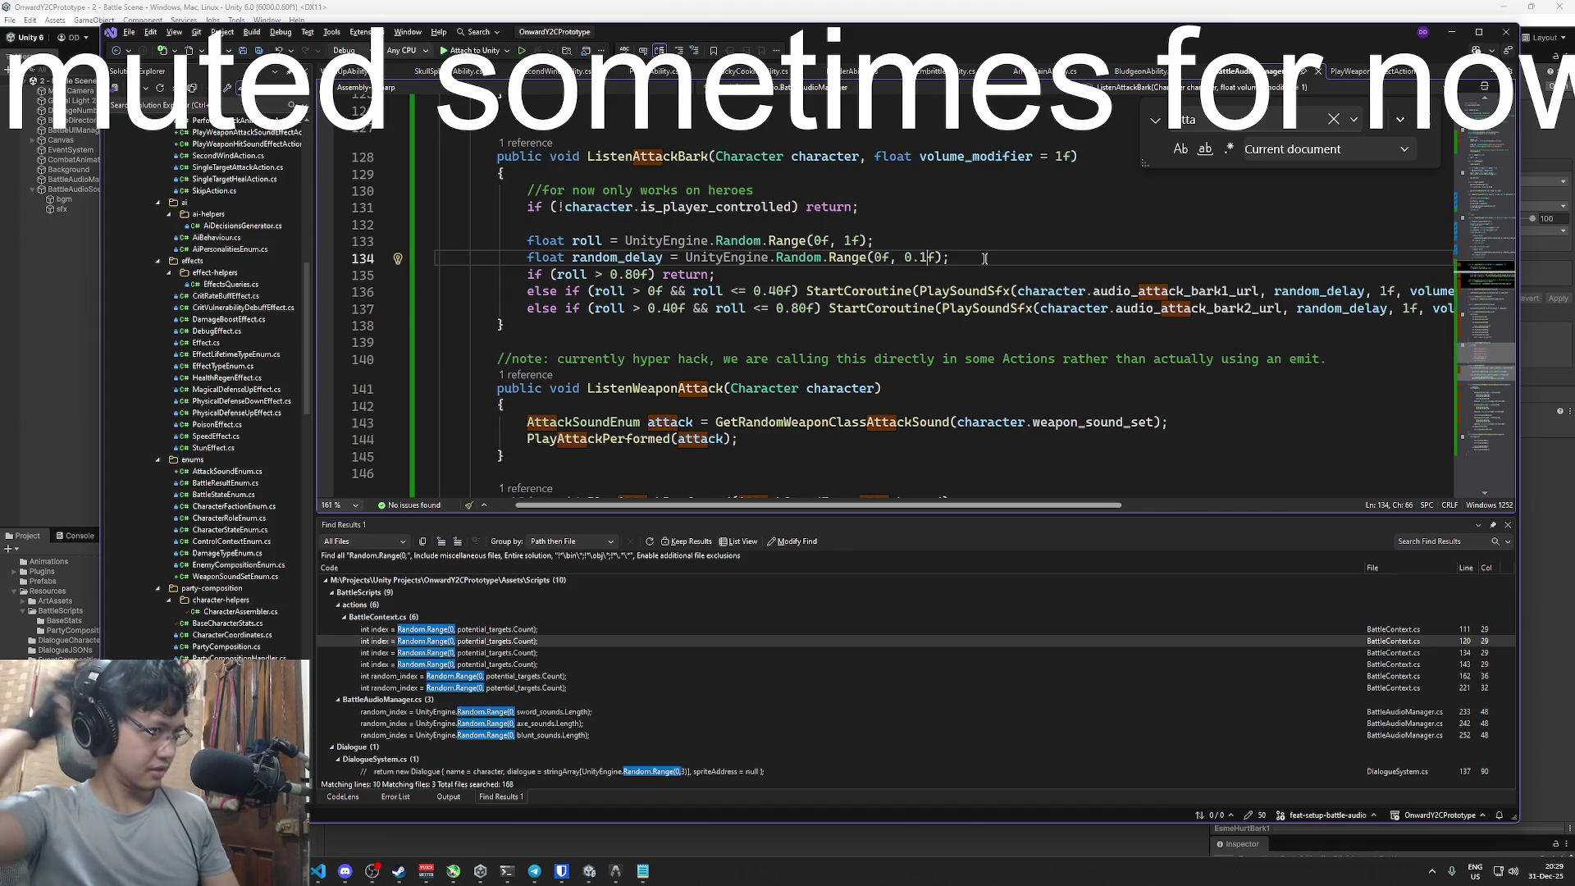
{"action": "key", "text": "Escape"}
{"action": "left_click", "coordinate": [916, 17]}
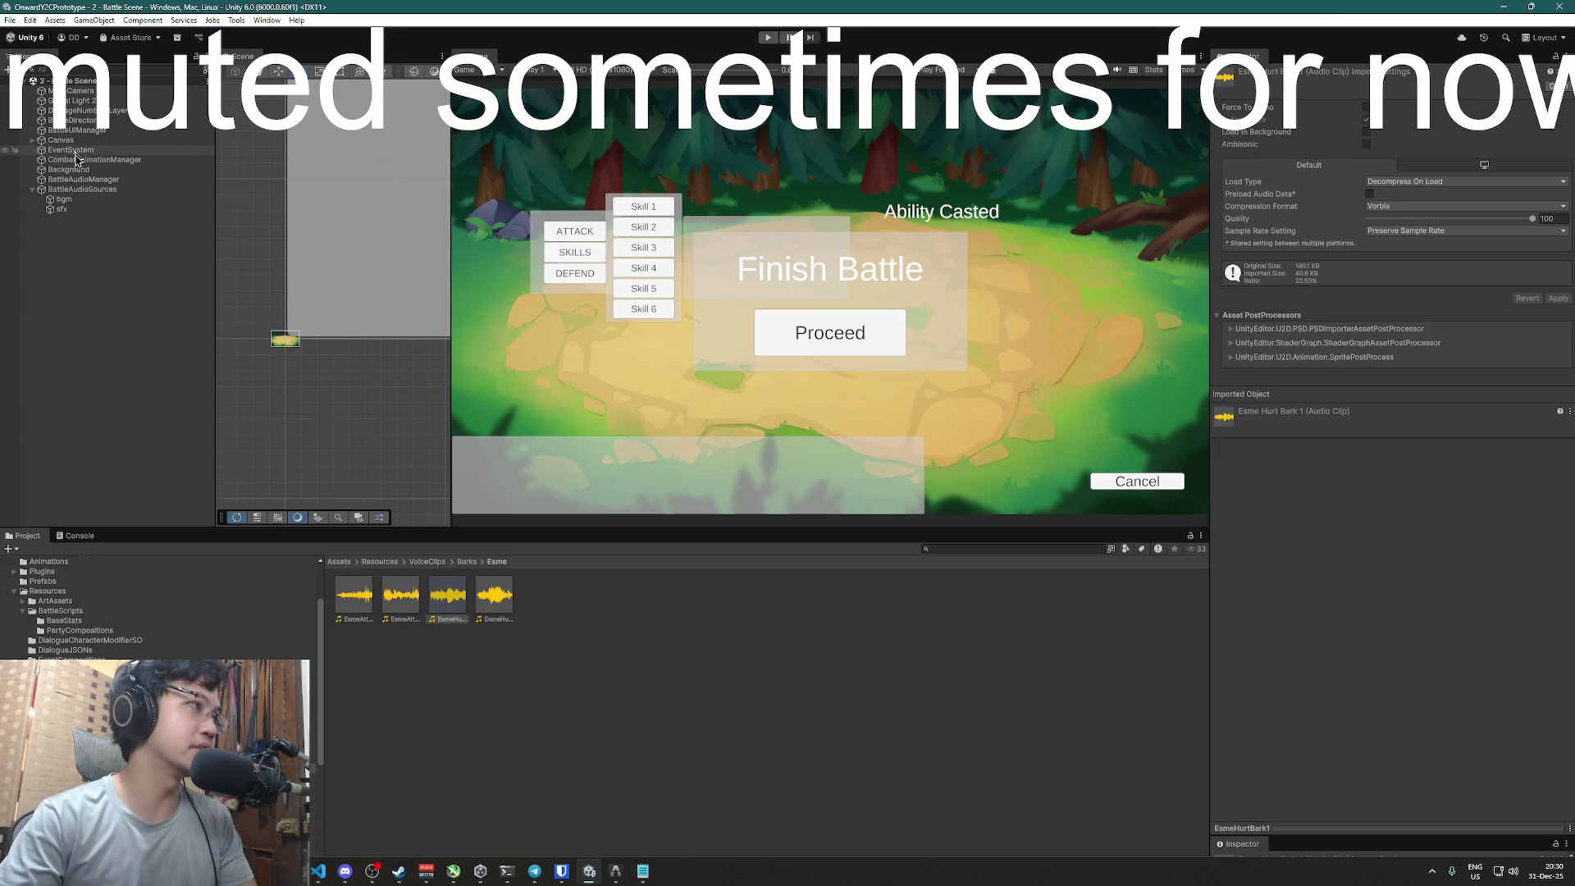
- Check BattleAudioManager and Background, then uncheck Is_debug on the BattleDirector
{"action": "left_click", "coordinate": [77, 180]}
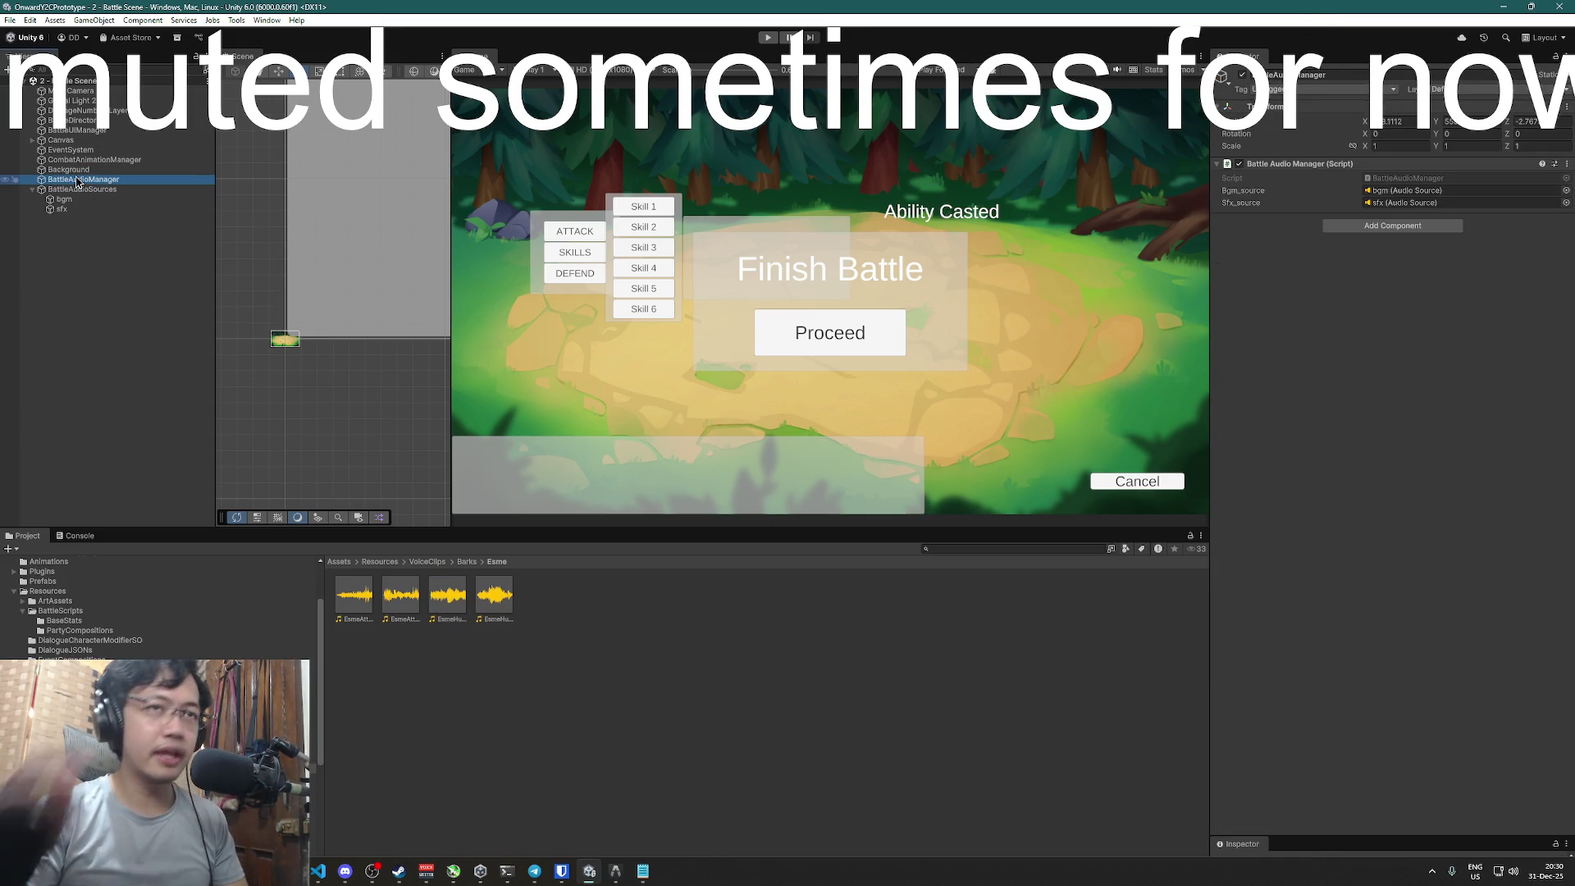
{"action": "left_click", "coordinate": [86, 120]}
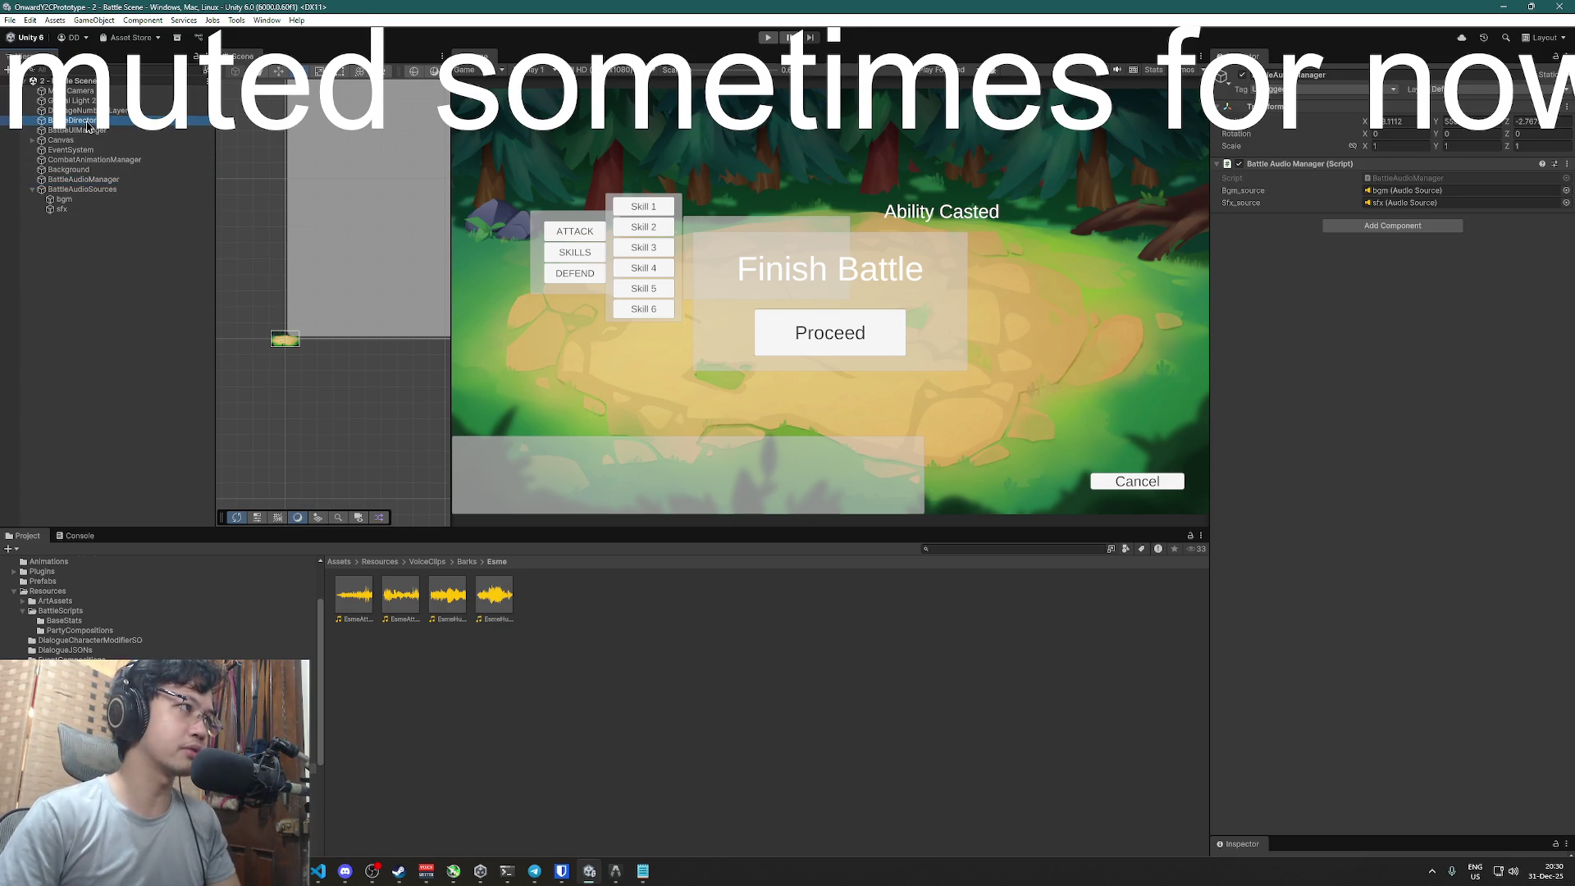
{"action": "left_click", "coordinate": [92, 180]}
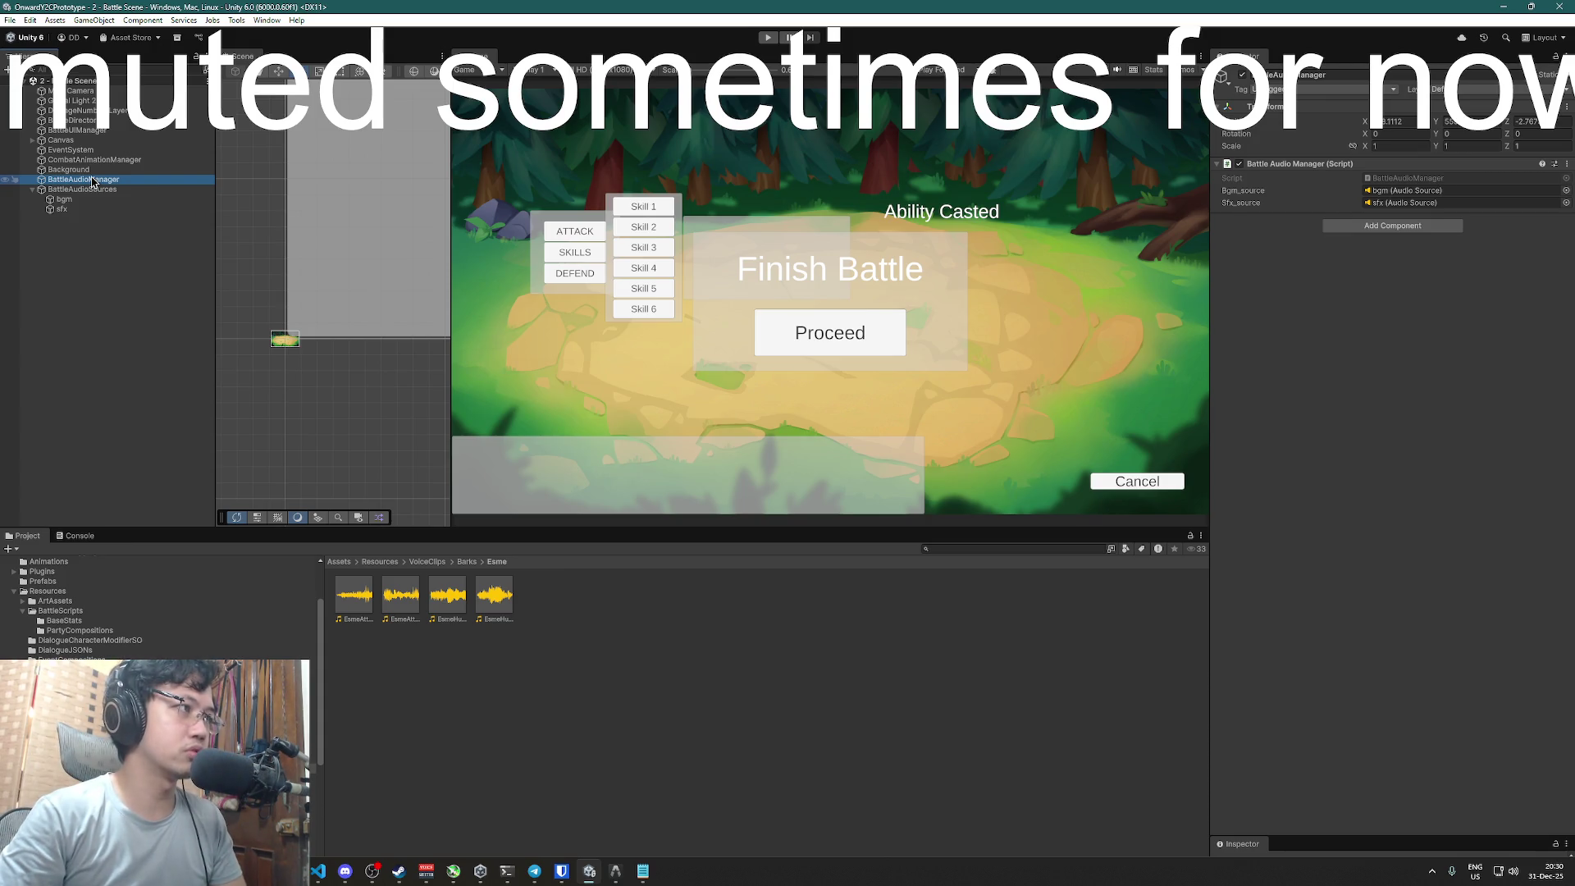
{"action": "left_click", "coordinate": [91, 169]}
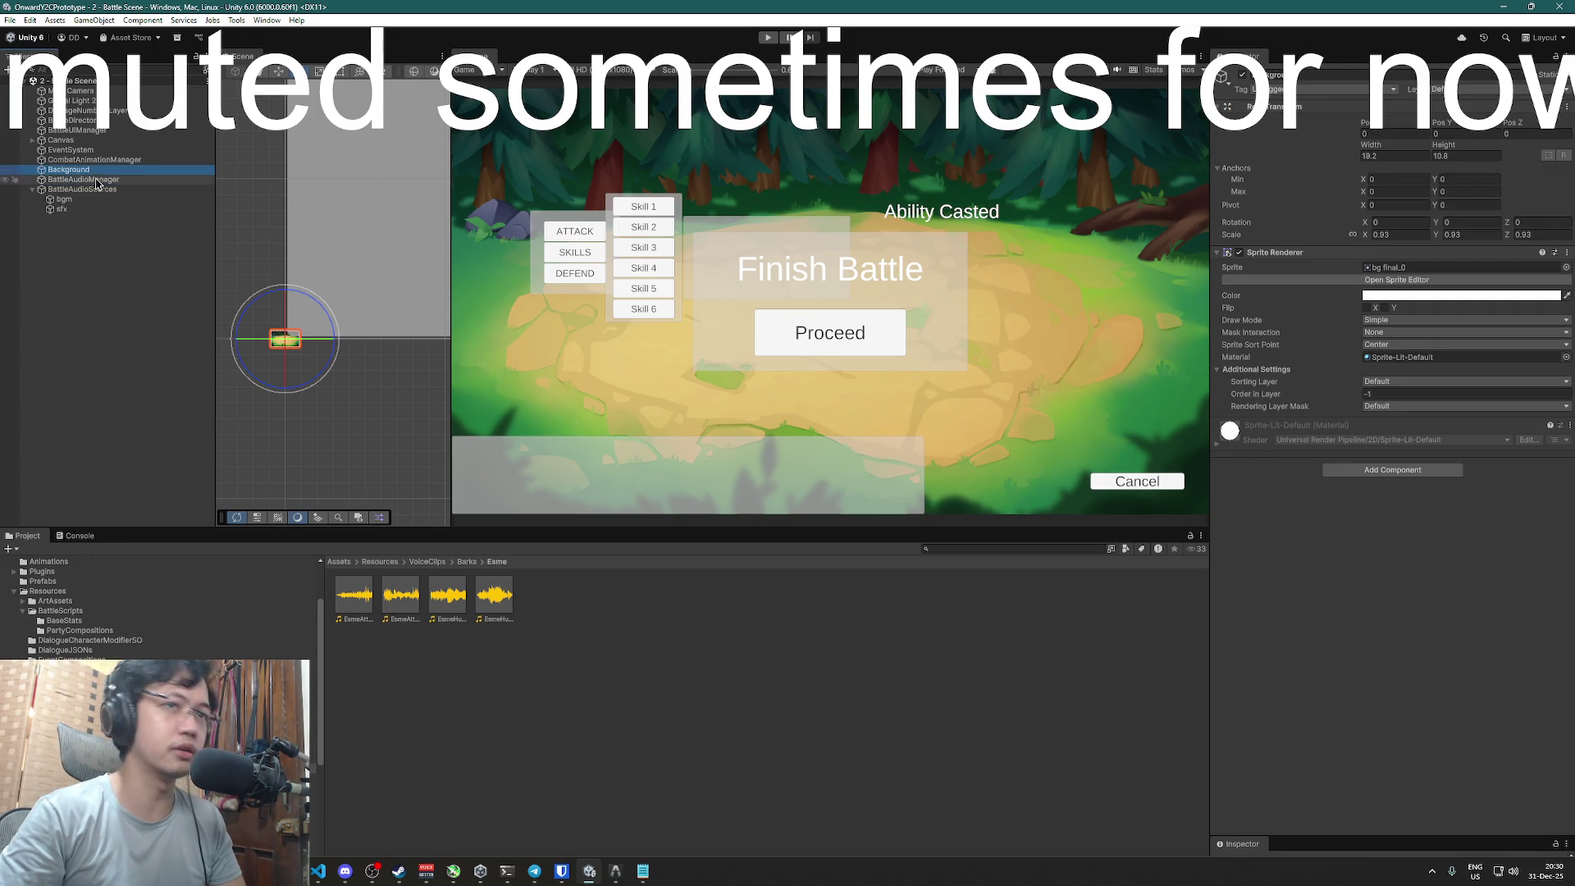
{"action": "left_click", "coordinate": [73, 120]}
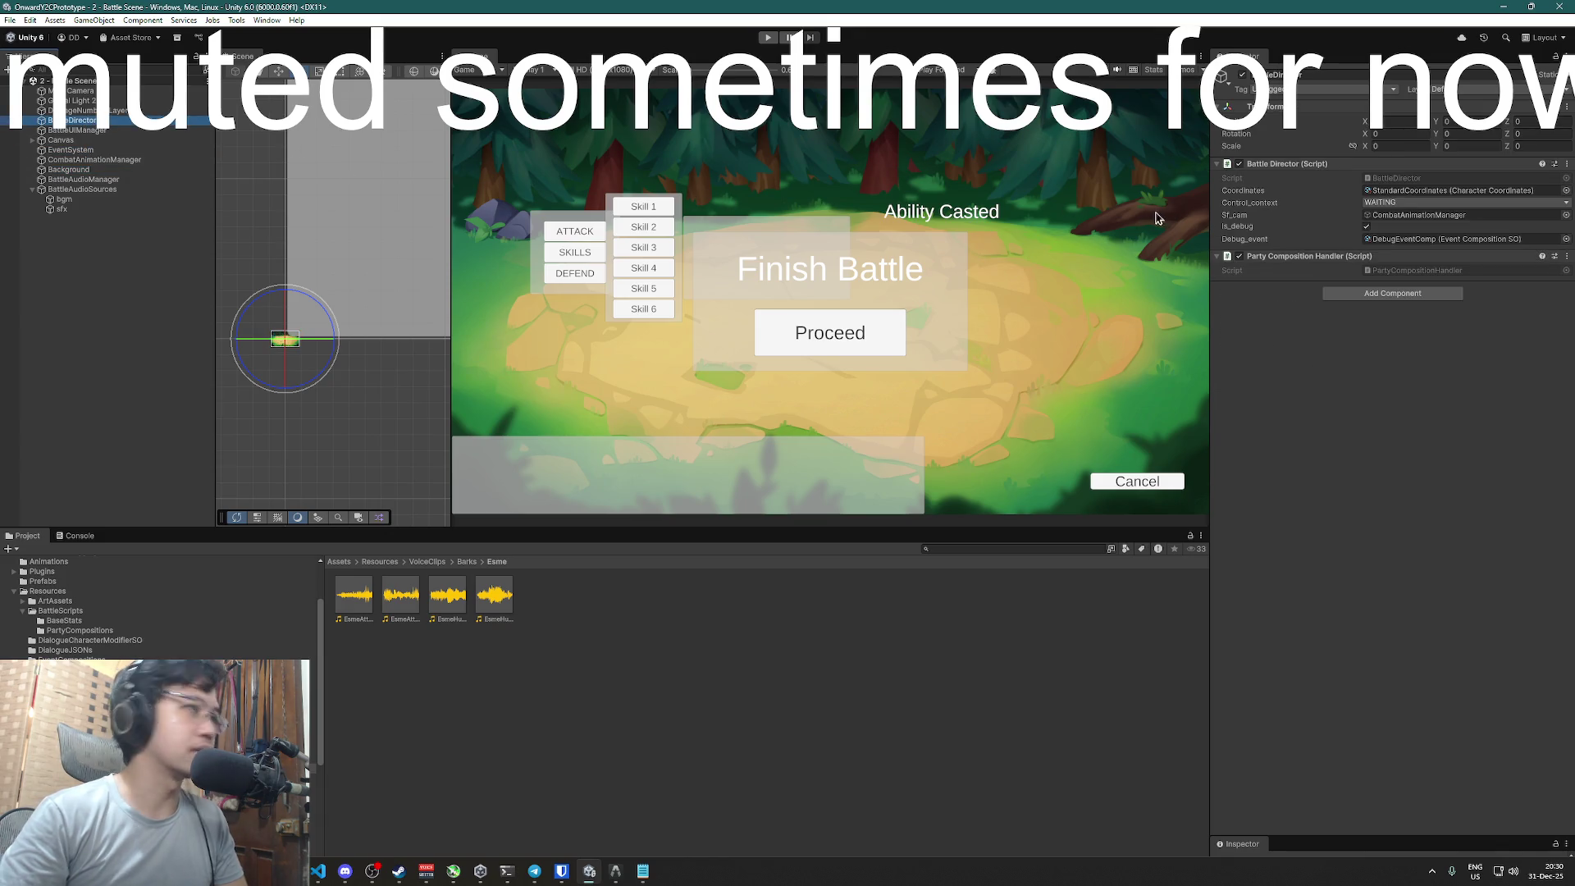
{"action": "left_click", "coordinate": [1365, 227]}
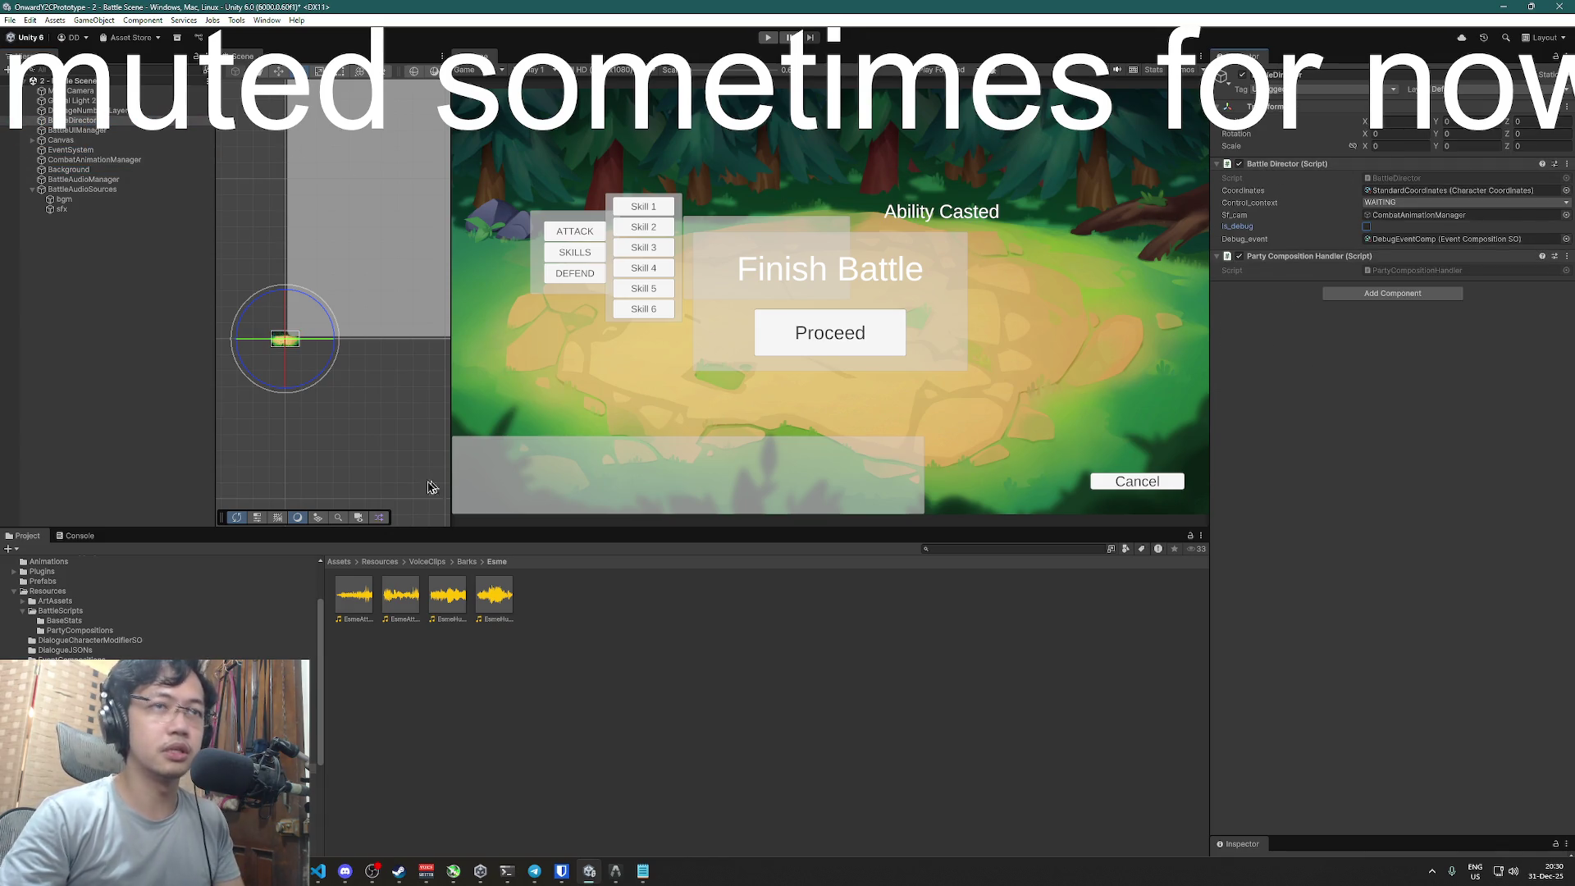
{"action": "left_click", "coordinate": [576, 685]}
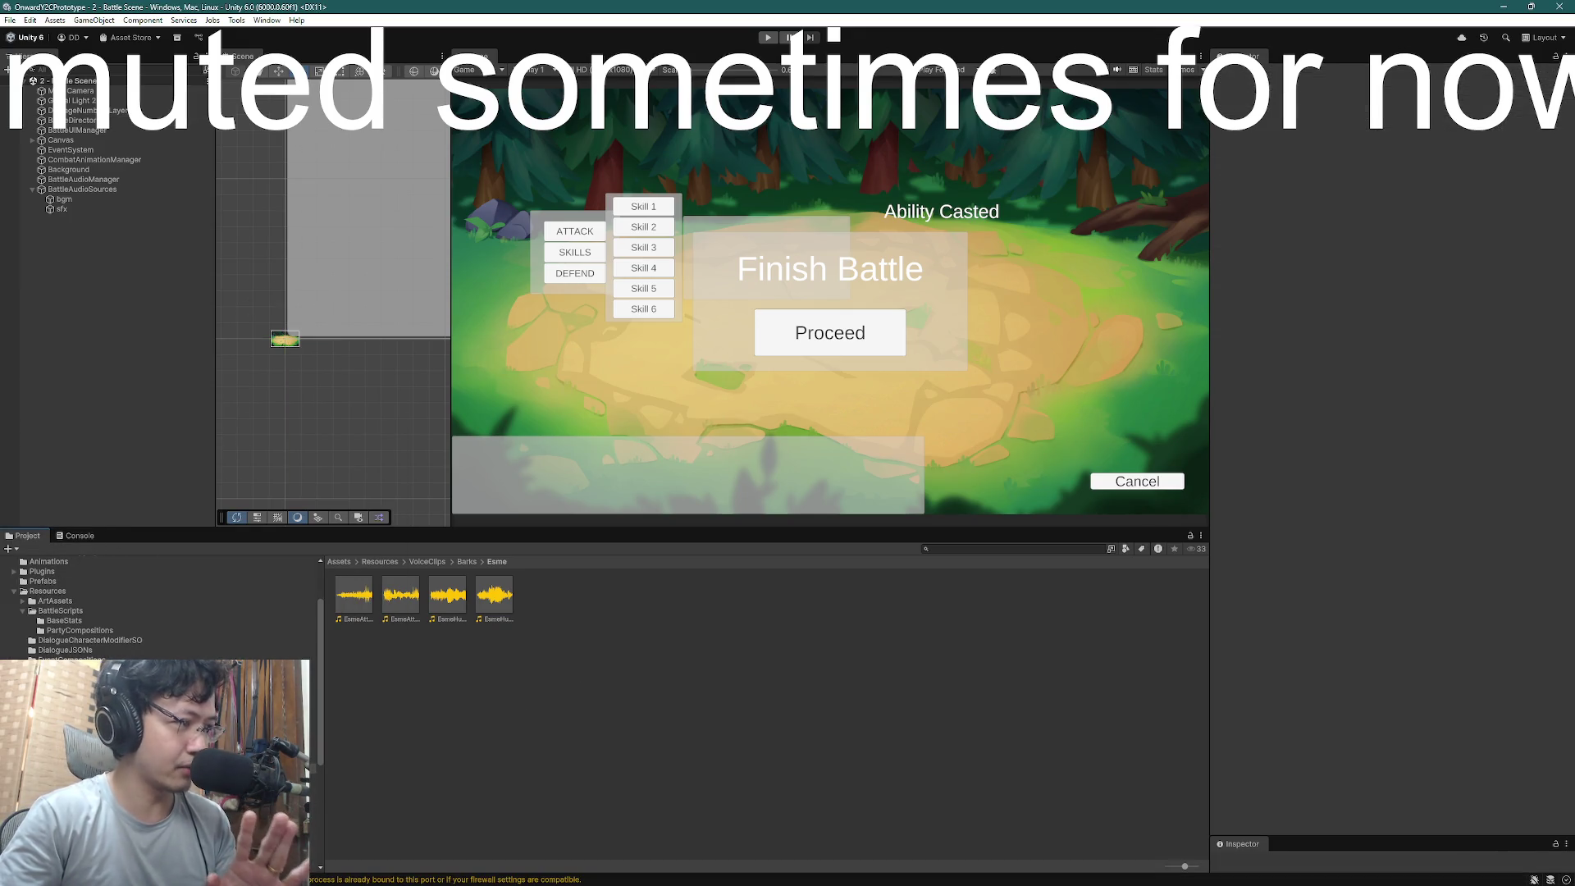
- Open 1 - Exploration Scene from Assets/Scenes and select EventSystem, then PlayerCharacter
{"action": "scroll", "coordinate": [123, 607], "scroll_direction": "down", "scroll_amount": 3}
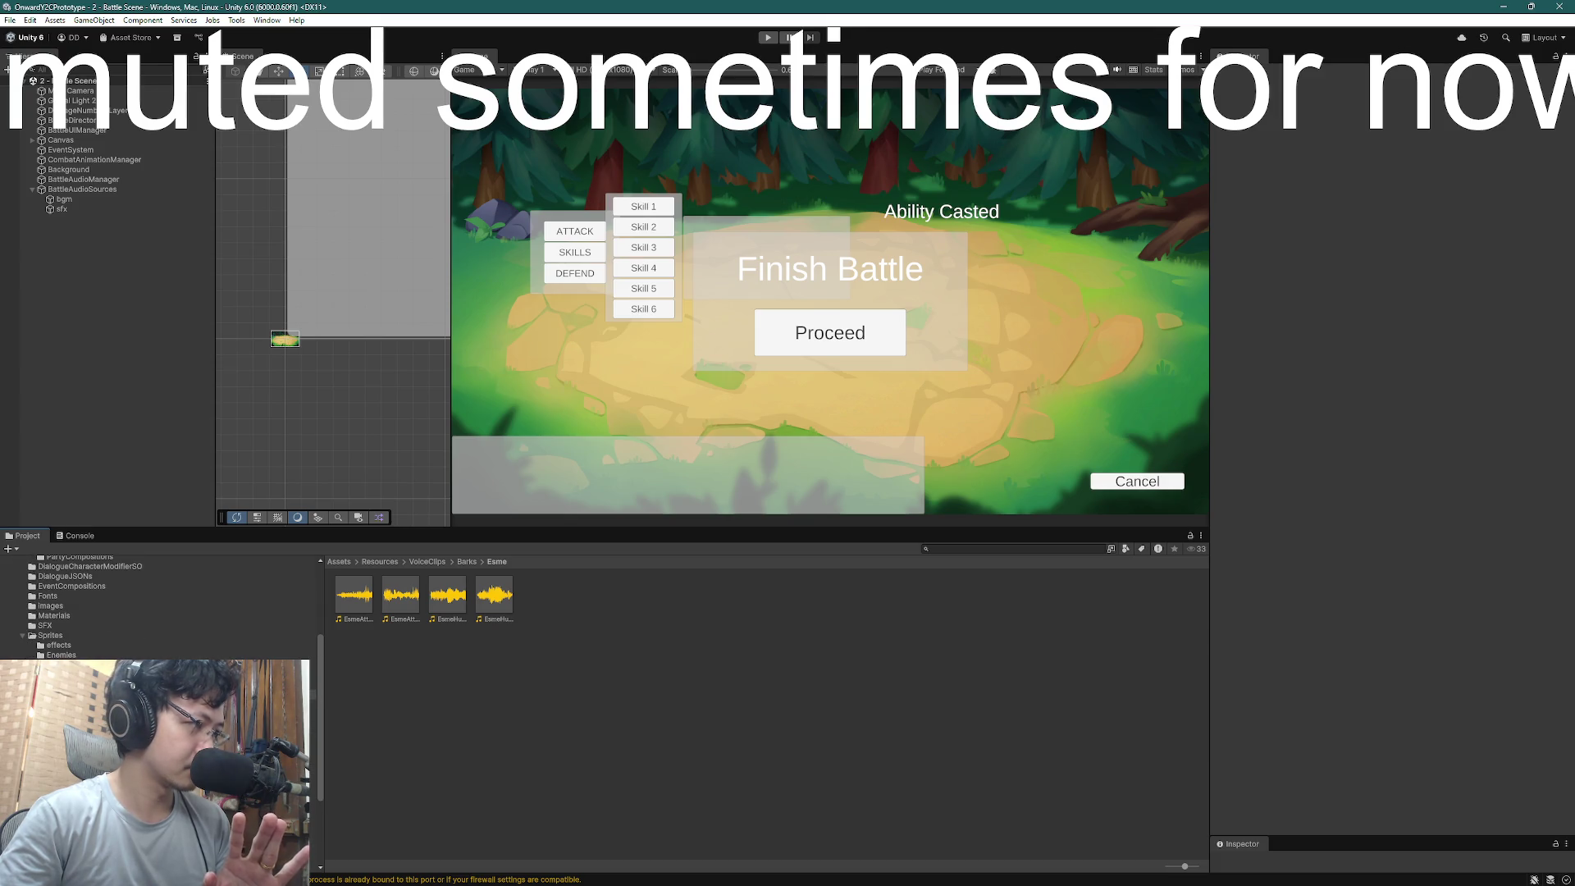
{"action": "left_click", "coordinate": [82, 738]}
{"action": "double_click", "coordinate": [404, 603]}
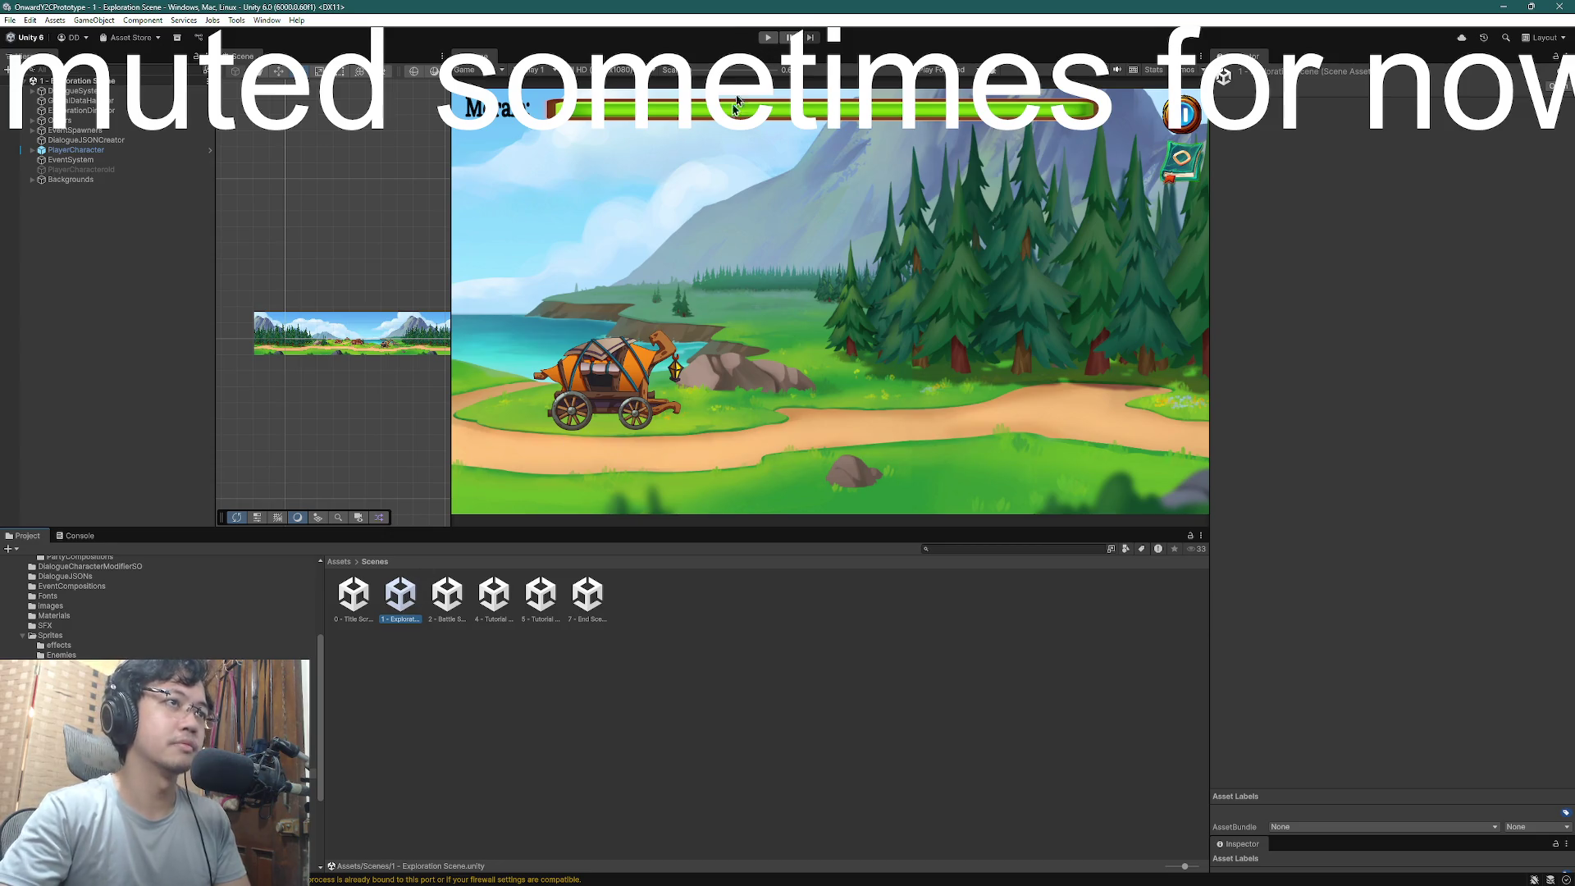
{"action": "scroll", "coordinate": [414, 324], "scroll_direction": "down", "scroll_amount": 3}
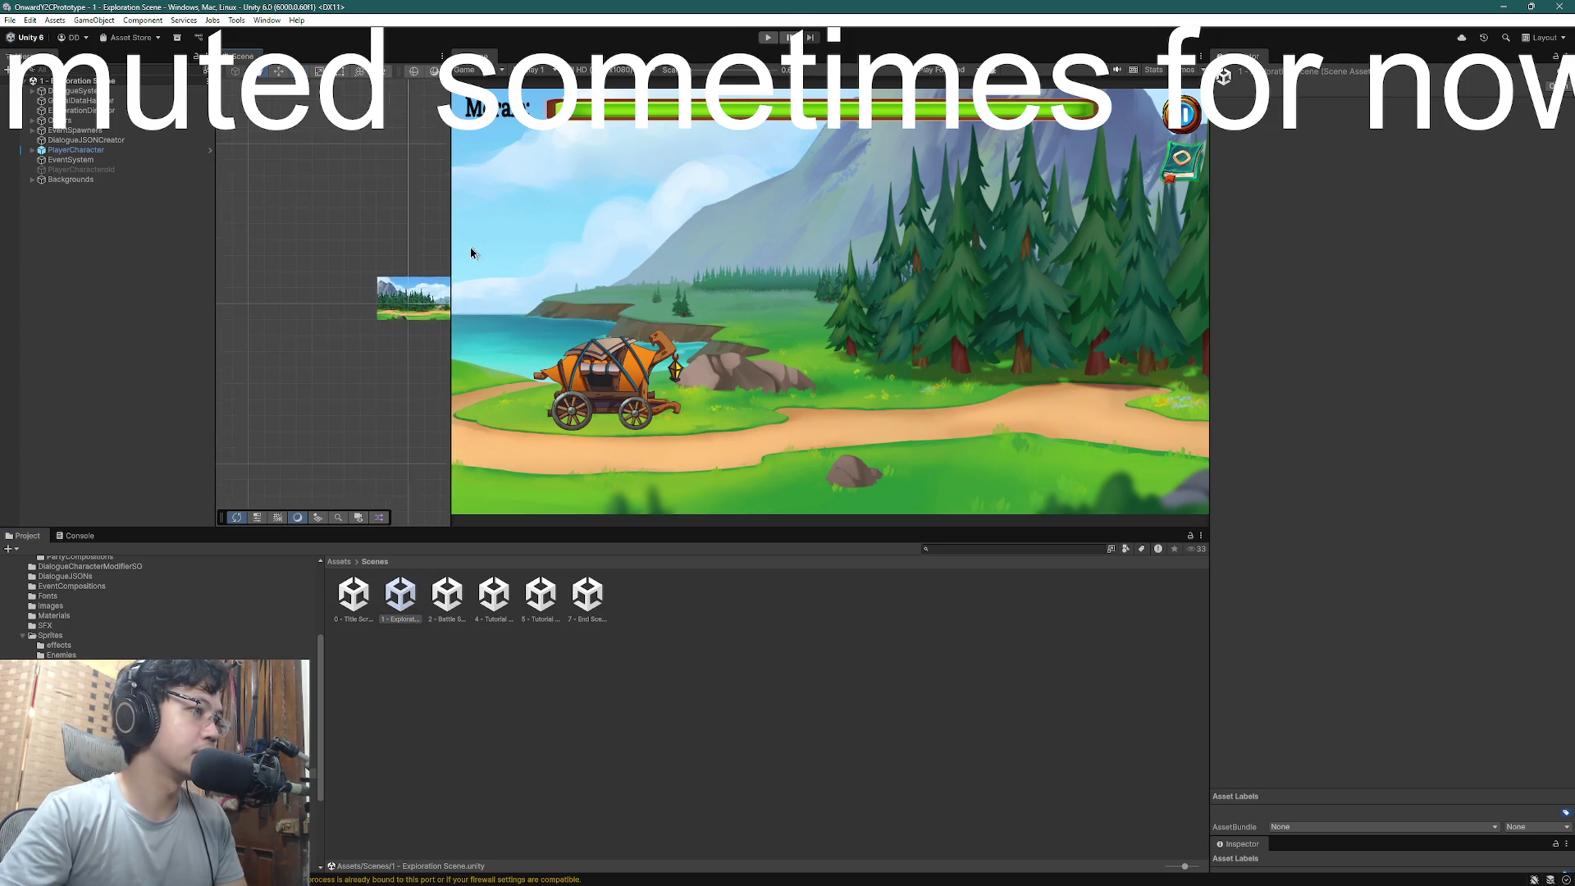
{"action": "scroll", "coordinate": [344, 279], "scroll_direction": "up", "scroll_amount": 3}
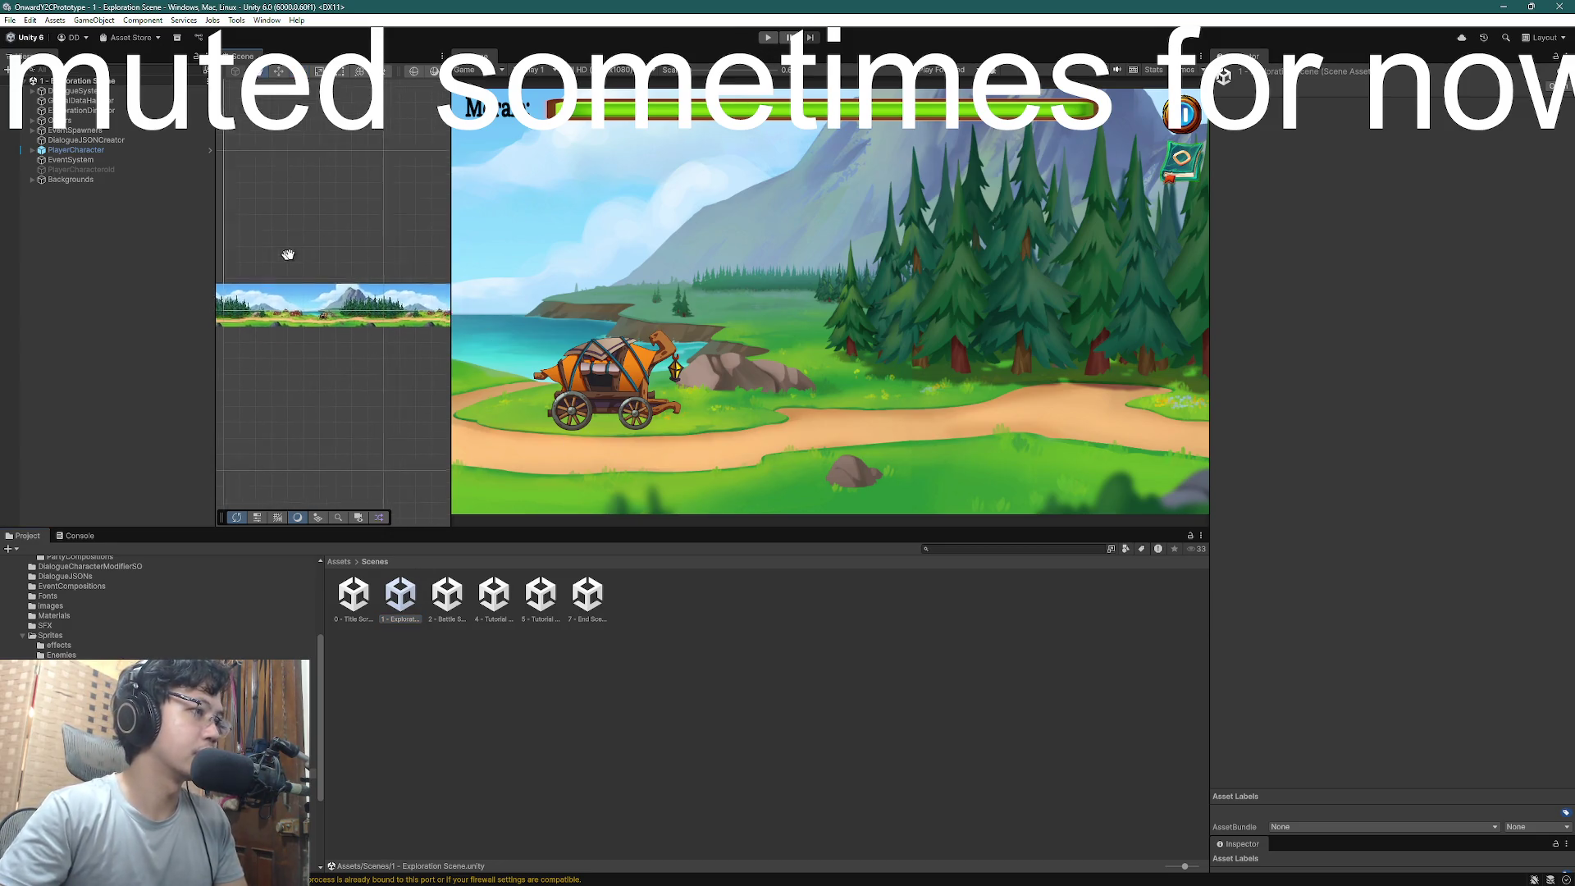
{"action": "left_click", "coordinate": [111, 159]}
{"action": "left_click", "coordinate": [296, 315]}
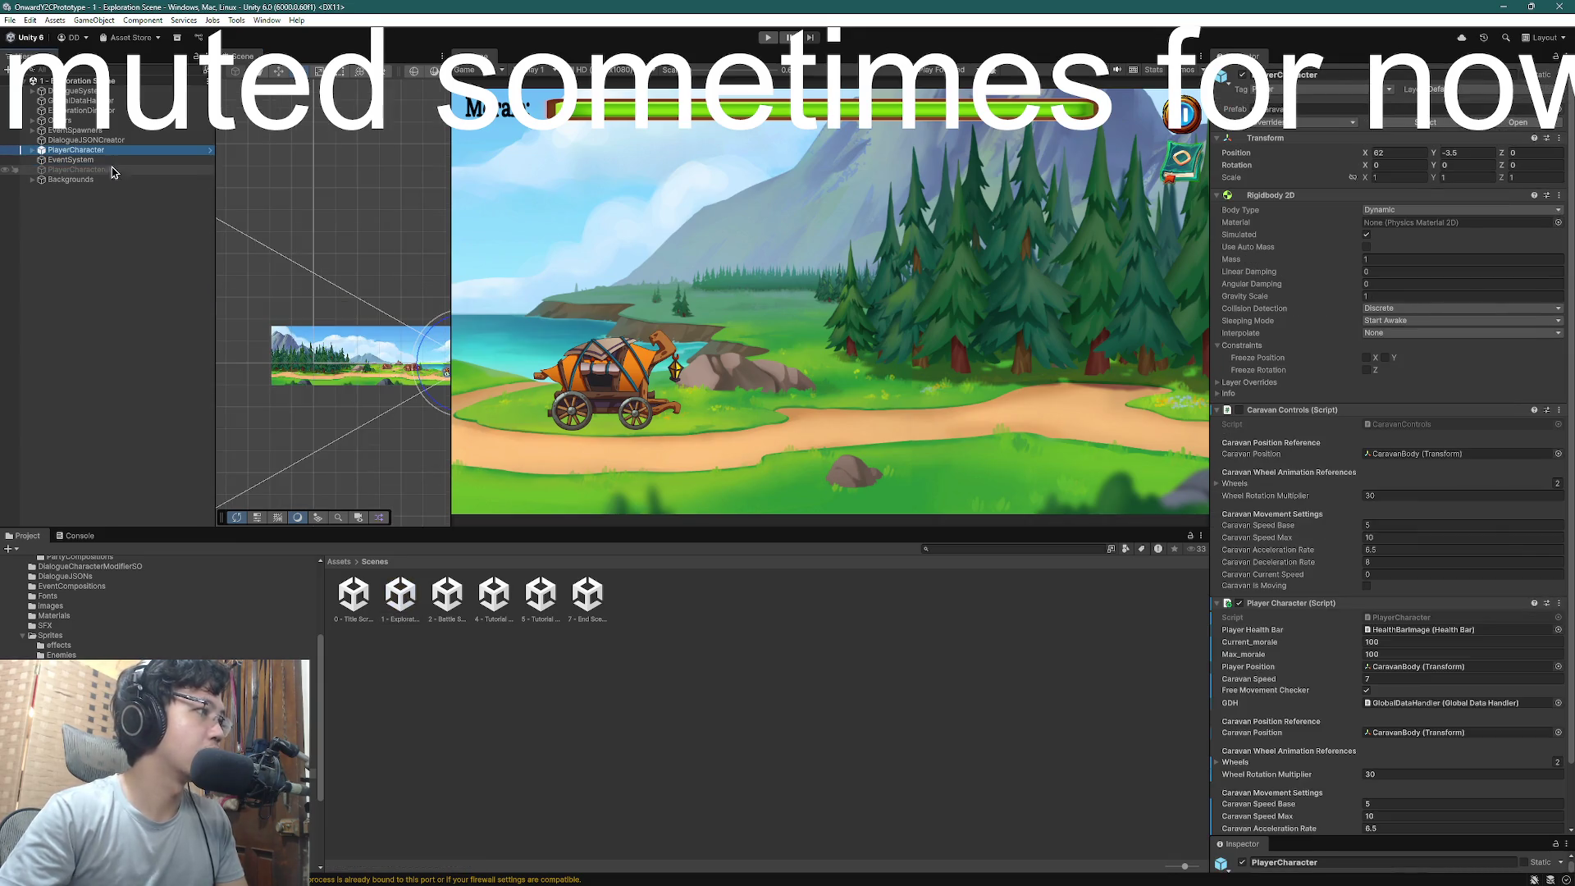
- Frame the caravan and drag PlayerCharacter left along X to about -12, into the forest
{"action": "scroll", "coordinate": [329, 334], "scroll_direction": "up", "scroll_amount": 2}
{"action": "scroll", "coordinate": [332, 338], "scroll_direction": "up", "scroll_amount": 6}
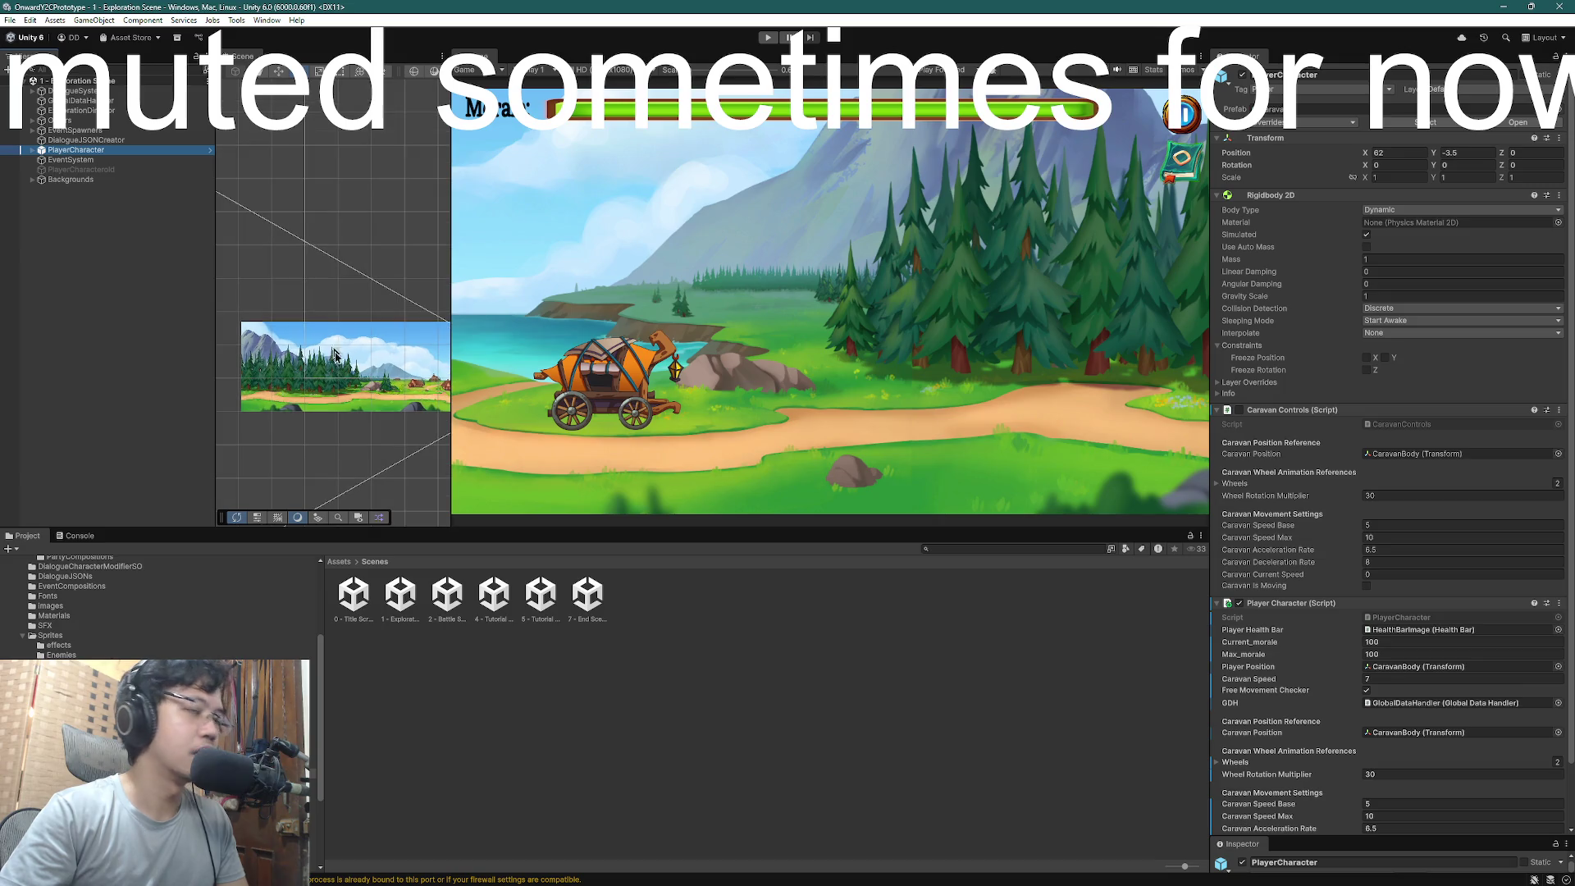
{"action": "scroll", "coordinate": [401, 410], "scroll_direction": "down", "scroll_amount": 3}
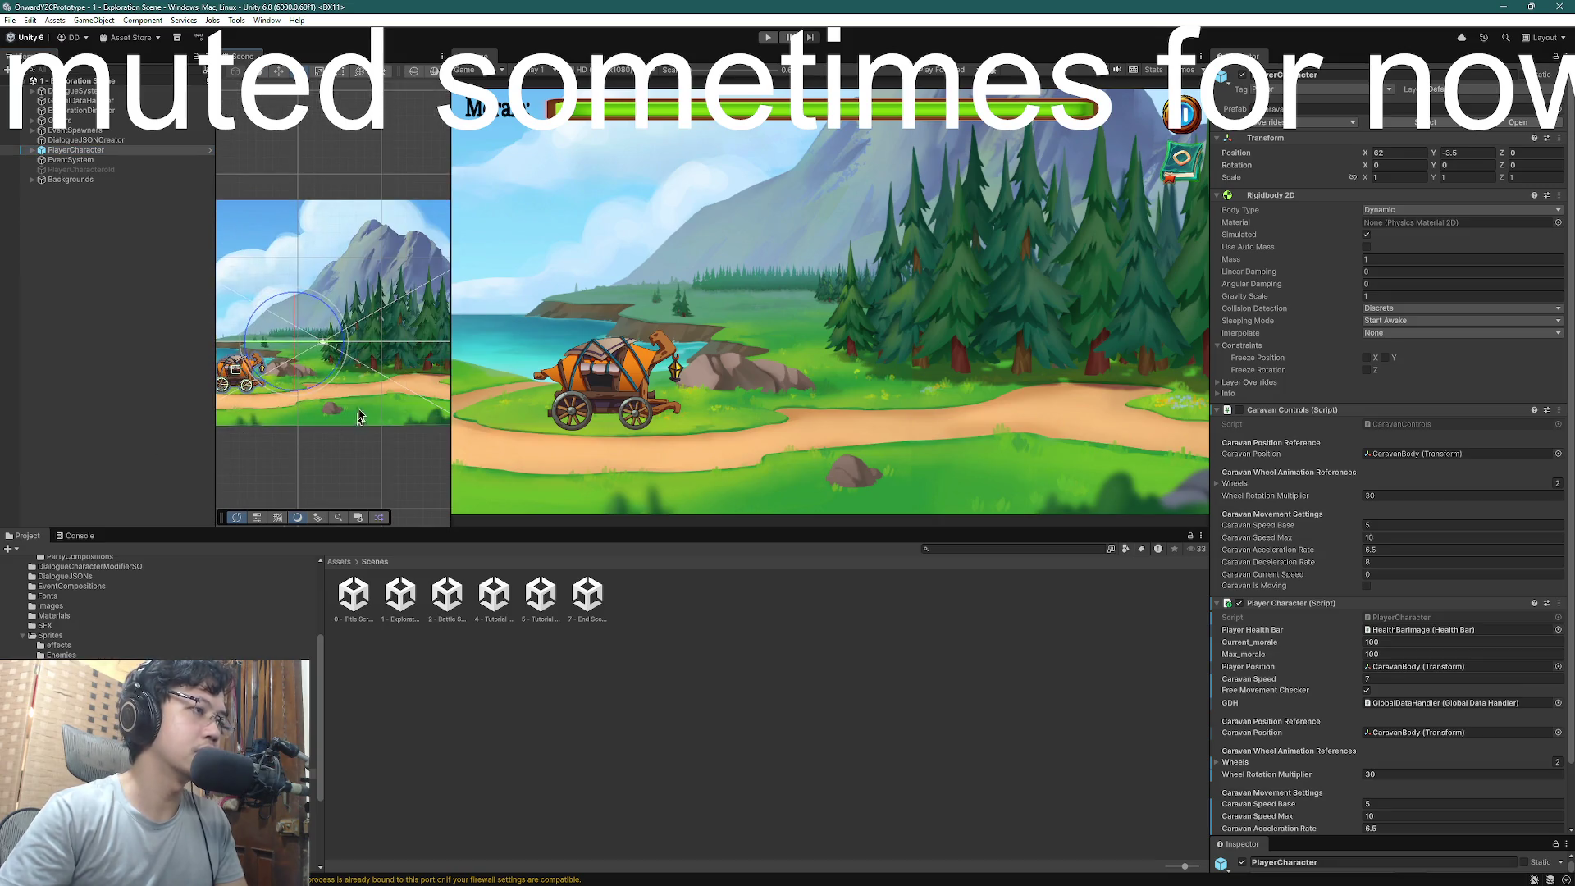
{"action": "key", "text": "f"}
{"action": "left_click", "coordinate": [96, 152]}
{"action": "key", "text": "w"}
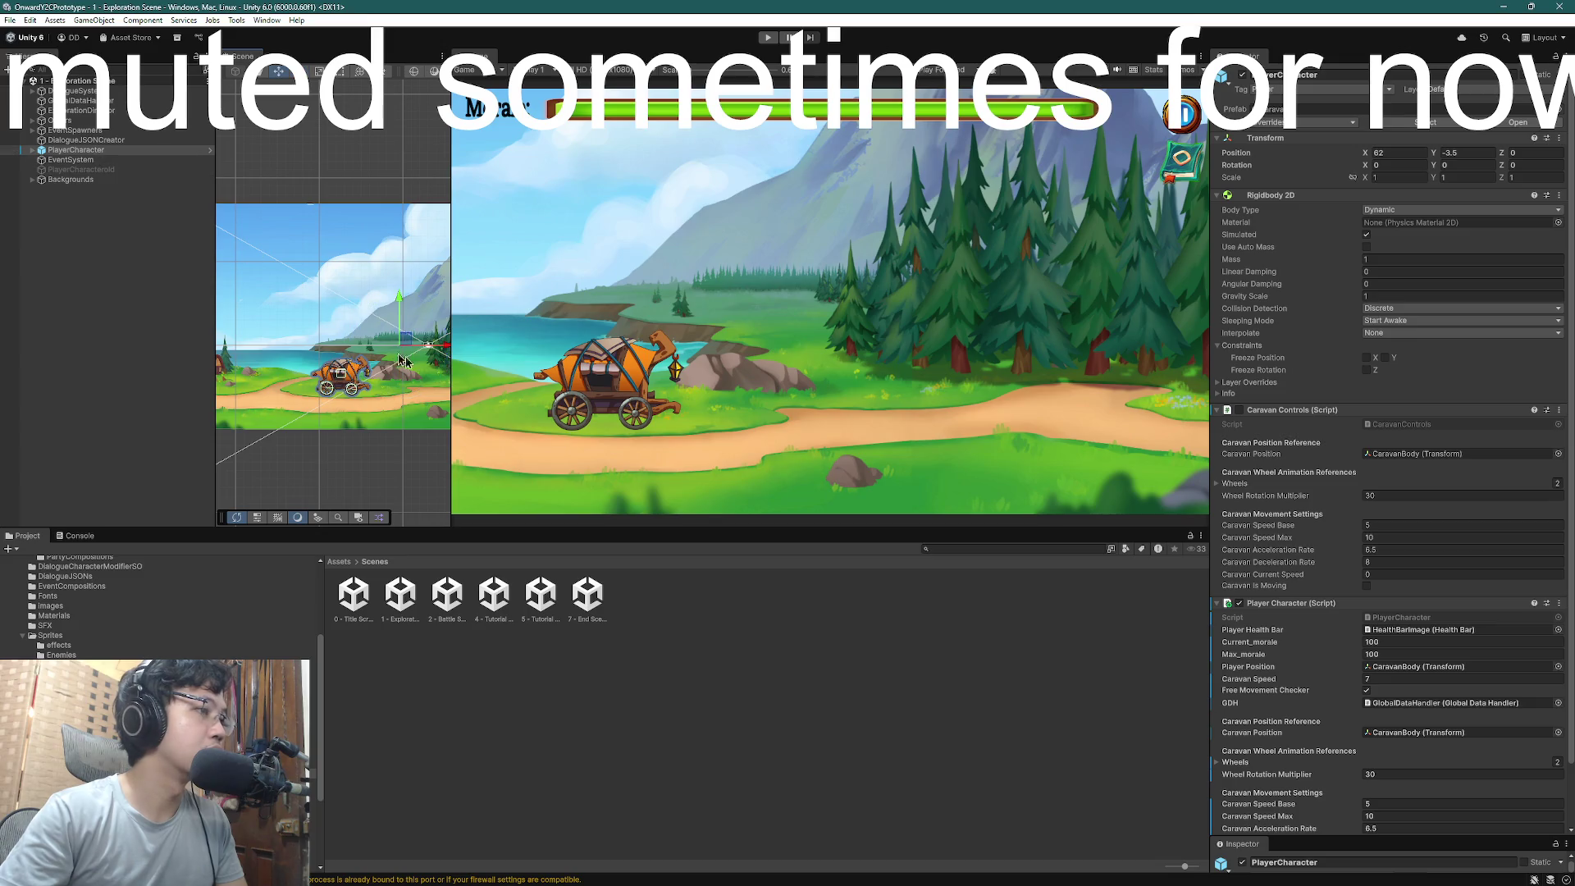
{"action": "mouse_move", "coordinate": [444, 350]}
{"action": "left_mouse_down"}
{"action": "mouse_move", "coordinate": [1574, 320]}
{"action": "mouse_move", "coordinate": [2, 308]}
{"action": "left_mouse_up"}
{"action": "left_click_drag", "start_coordinate": [443, 431], "coordinate": [287, 414]}
{"action": "mouse_move", "coordinate": [404, 335]}
{"action": "left_mouse_down"}
{"action": "mouse_move", "coordinate": [215, 336]}
{"action": "mouse_move", "coordinate": [229, 340]}
{"action": "left_mouse_up"}
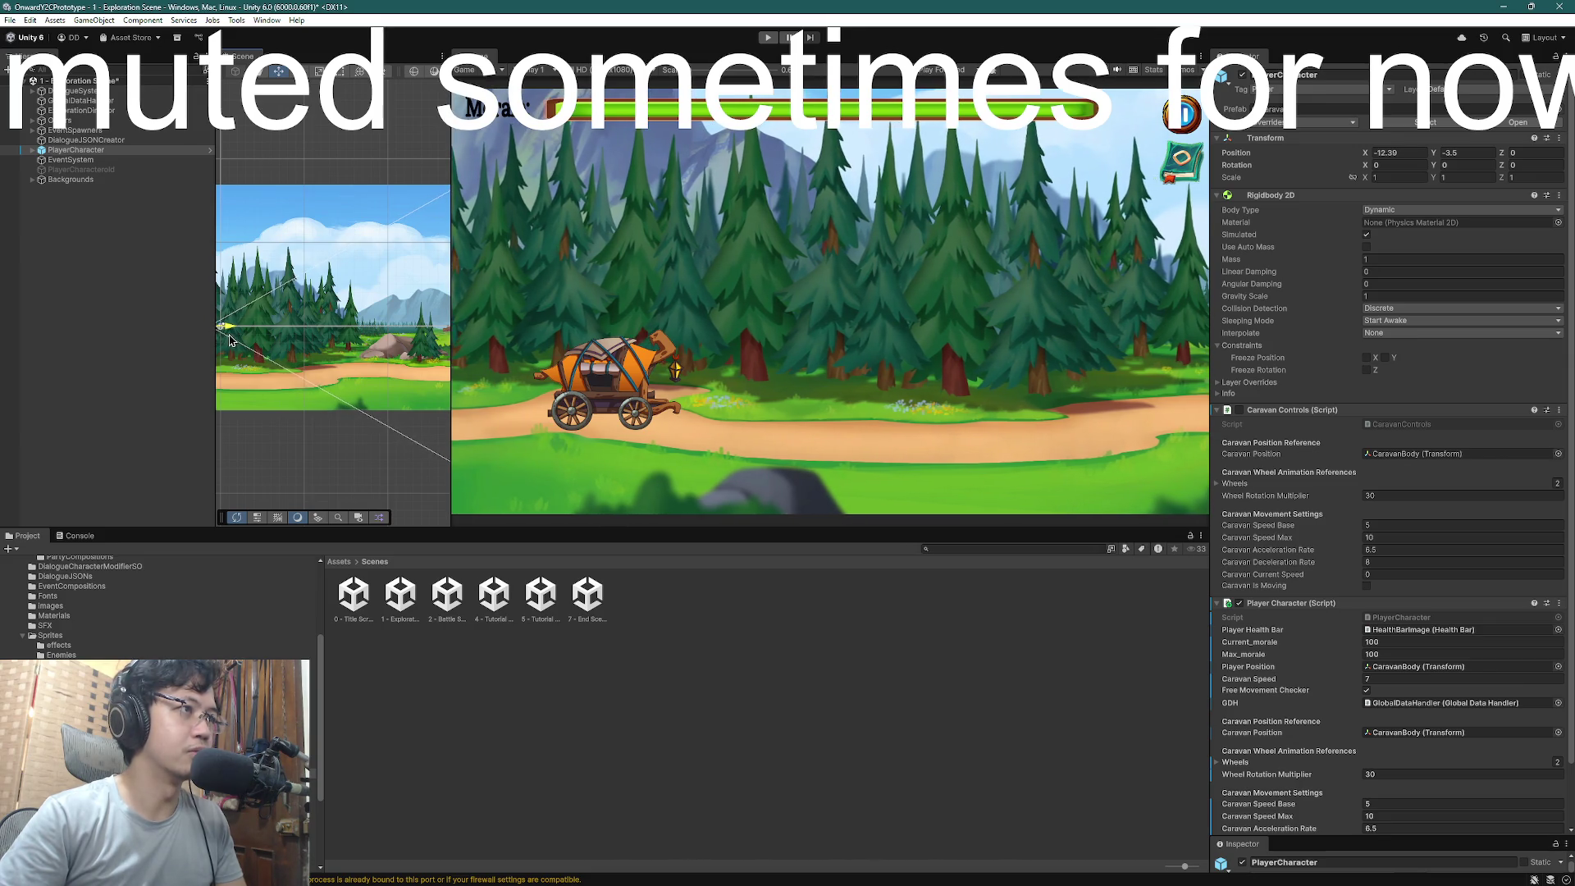
- Play the Exploration Scene until the first dialogue event, then advance to Esme's line
{"action": "left_click", "coordinate": [768, 38]}
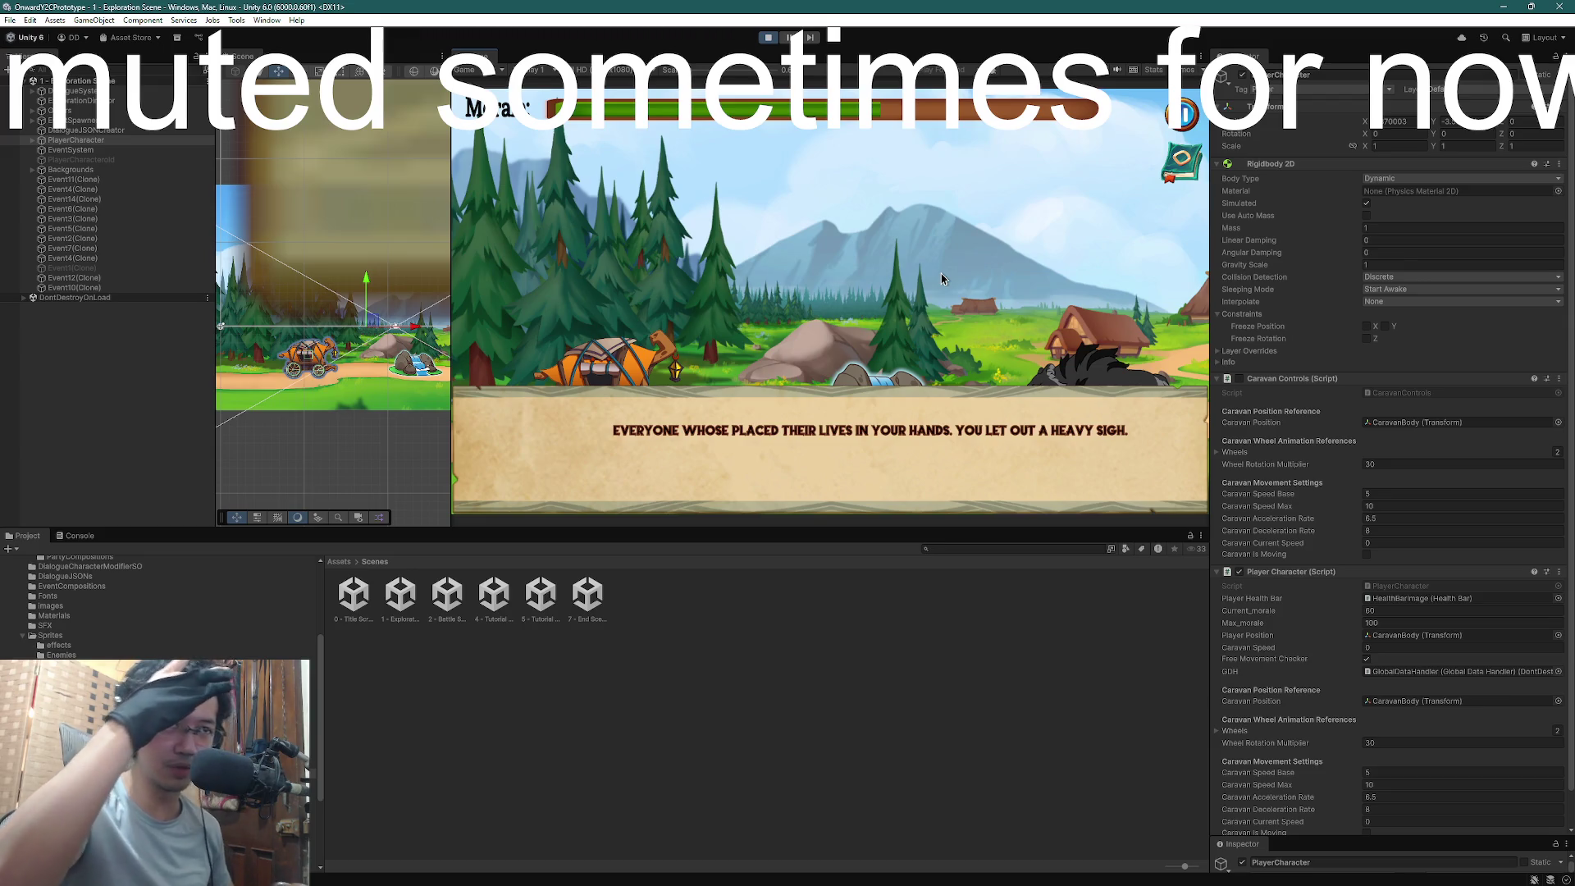
{"action": "left_click", "coordinate": [941, 279]}
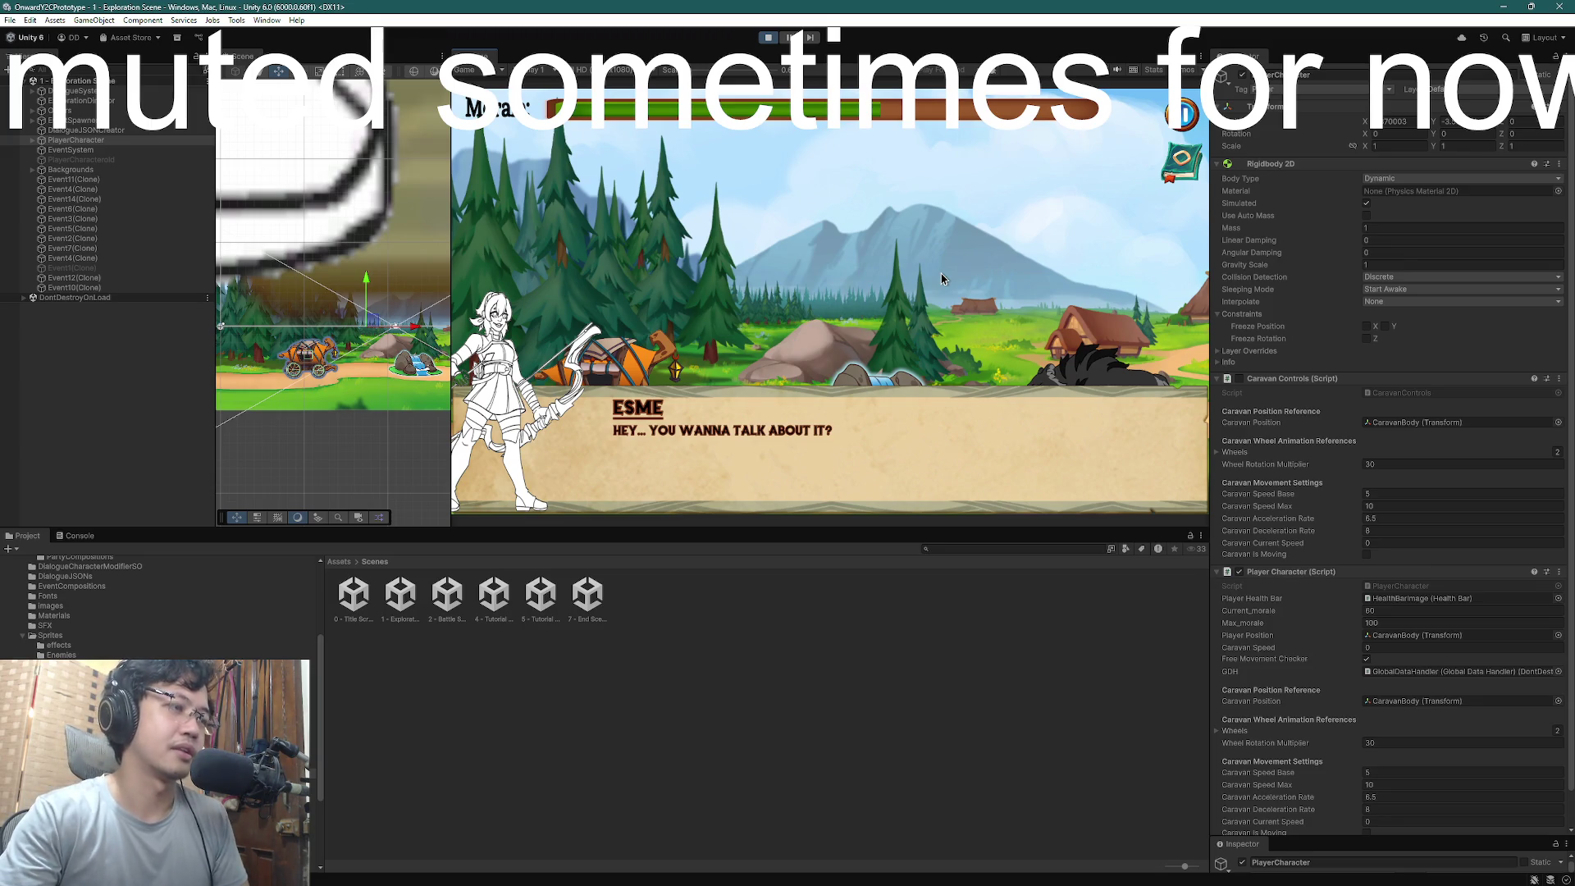
- Click through Esme and Flint's conversation lines and end it so the caravan travels on
{"action": "left_click", "coordinate": [941, 279]}
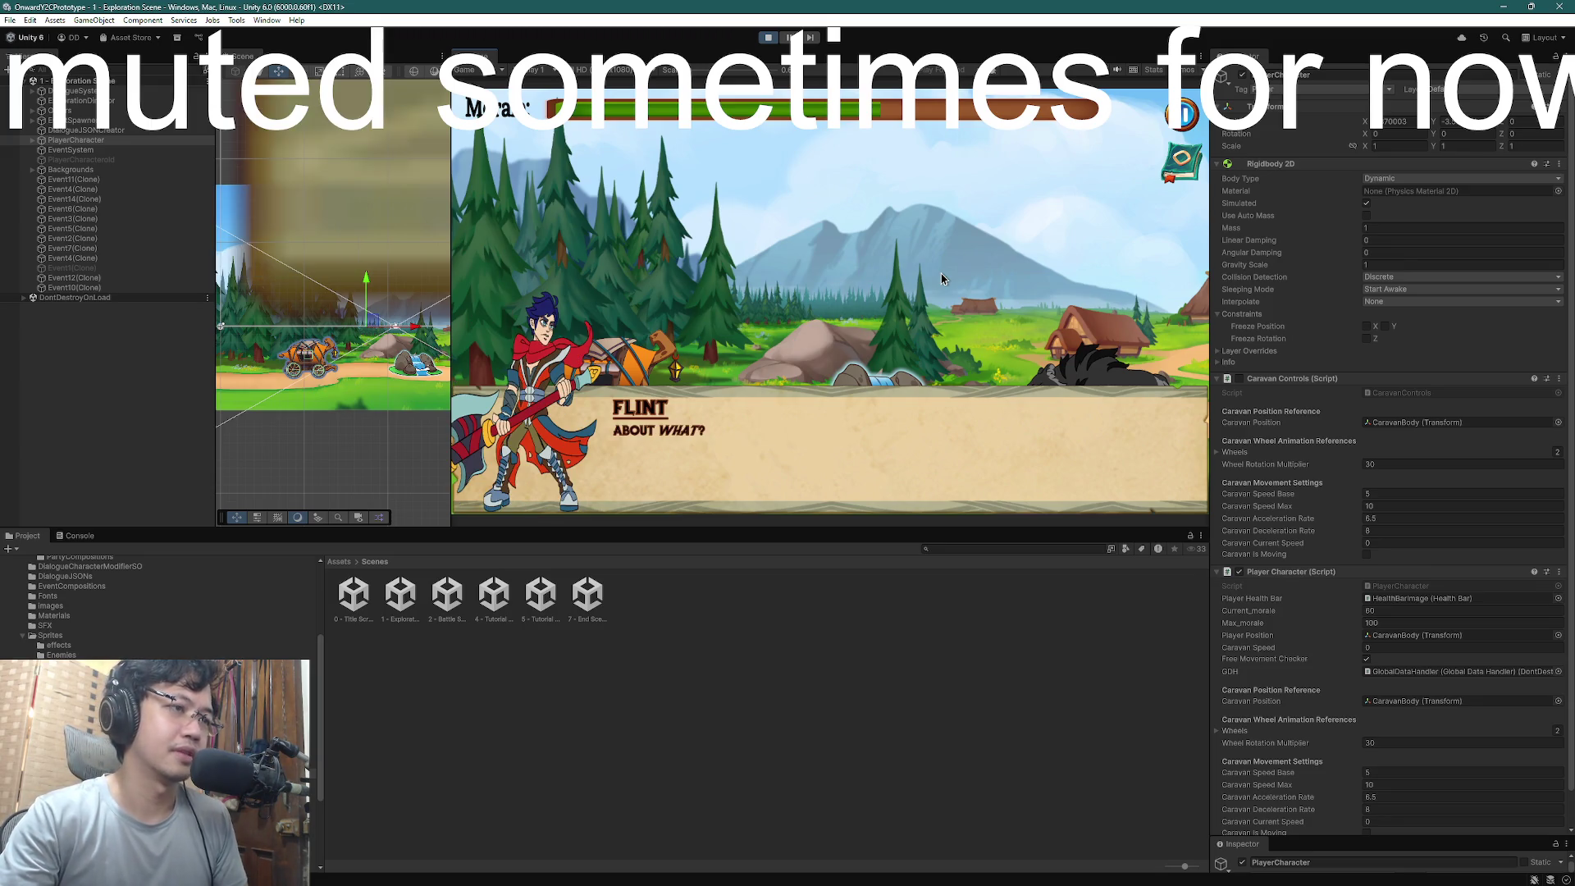
{"action": "left_click", "coordinate": [941, 278]}
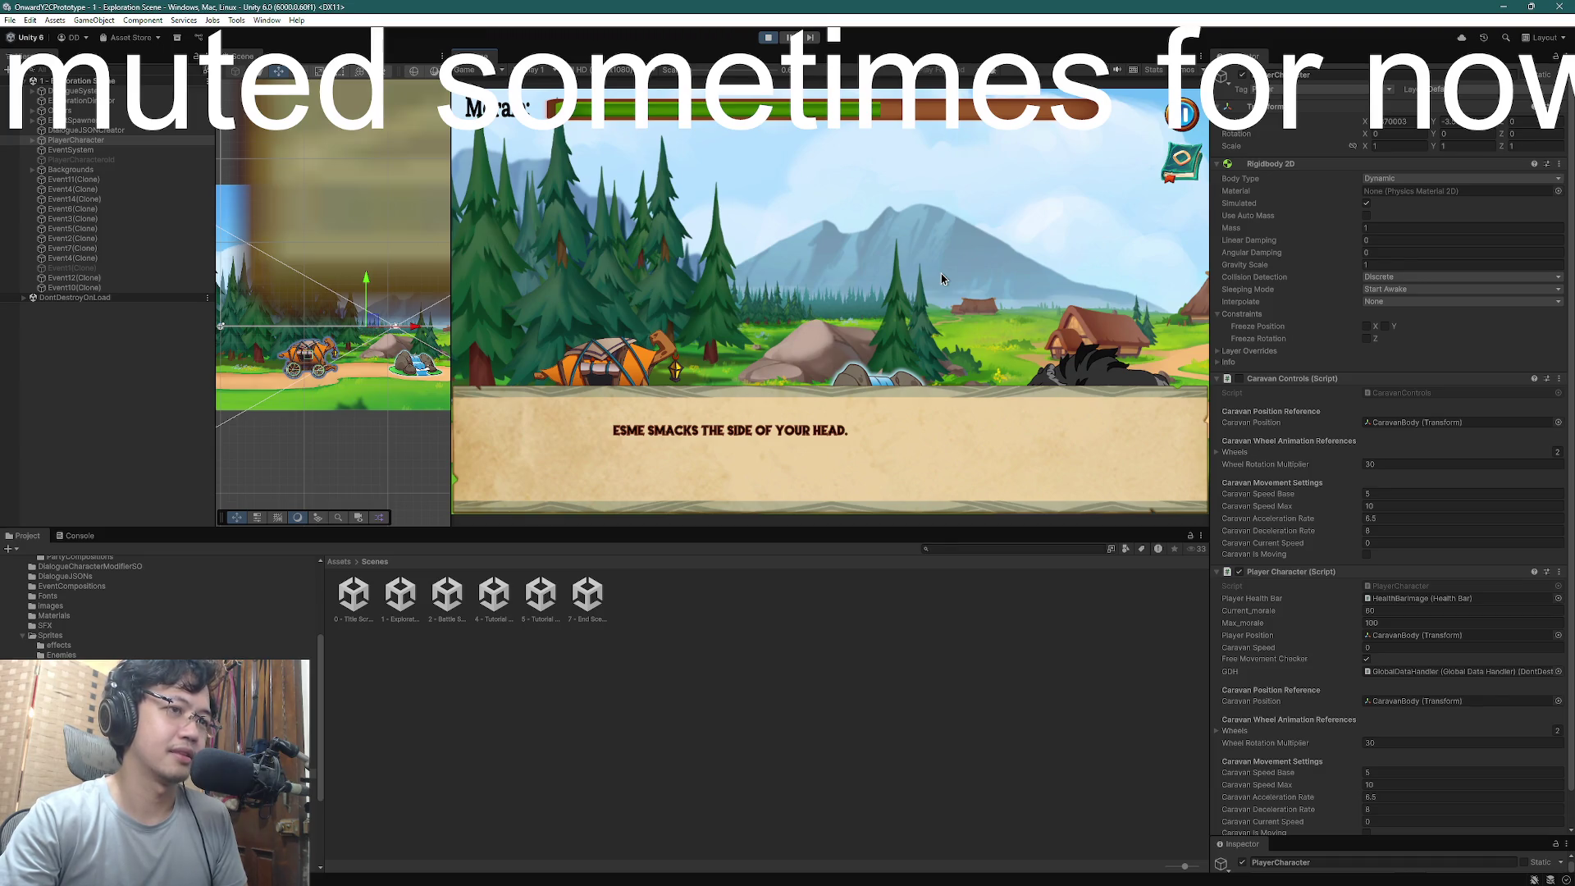
{"action": "left_click", "coordinate": [941, 279]}
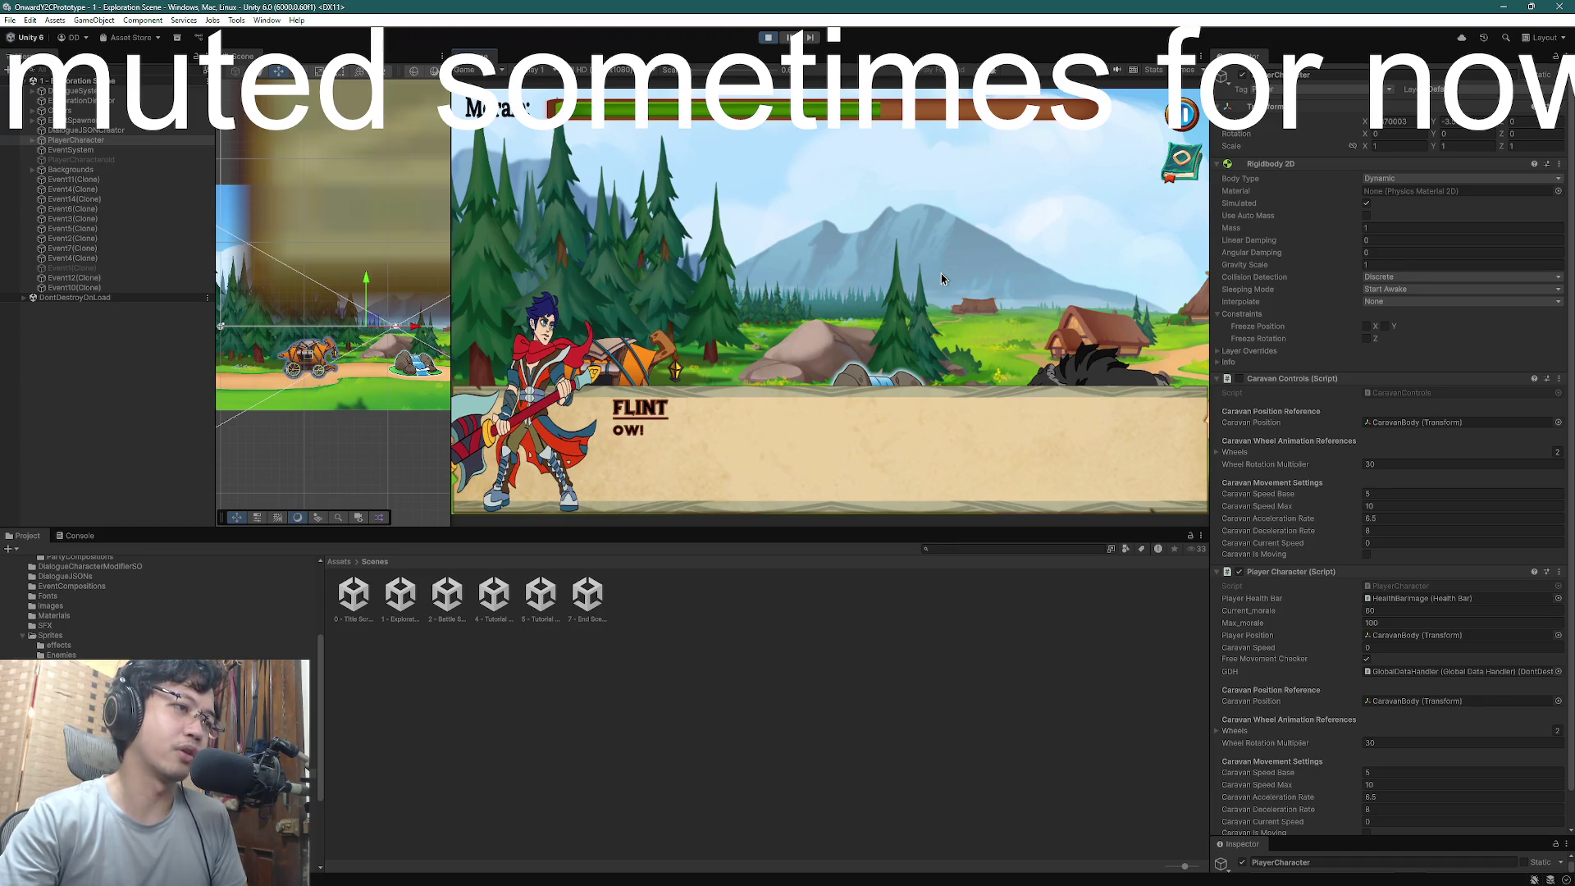
{"action": "left_click", "coordinate": [941, 279]}
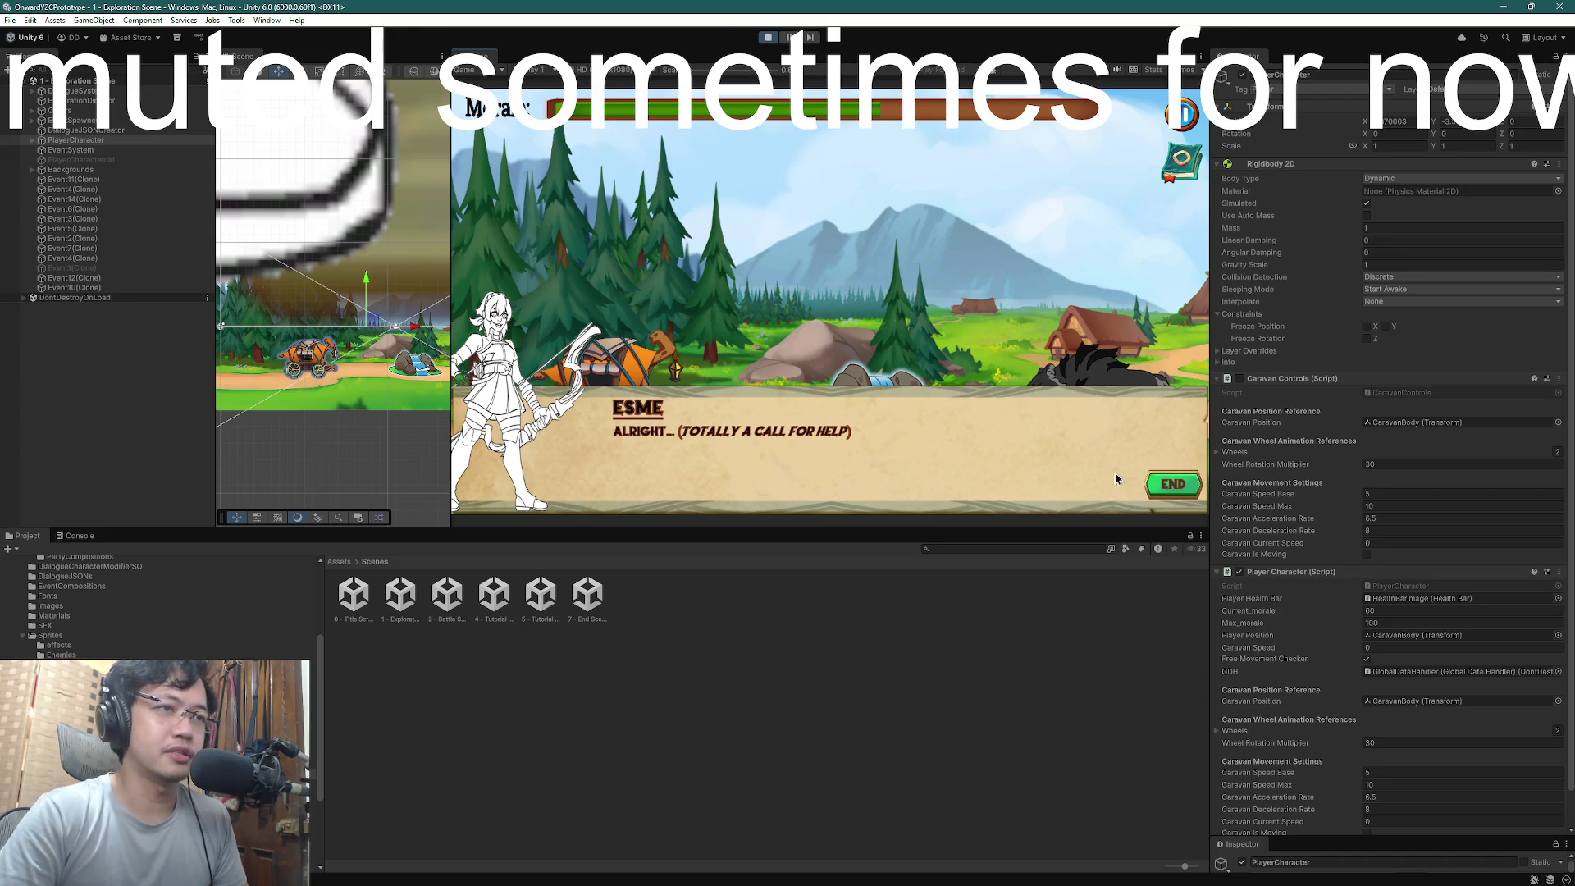
{"action": "left_click", "coordinate": [1177, 485]}
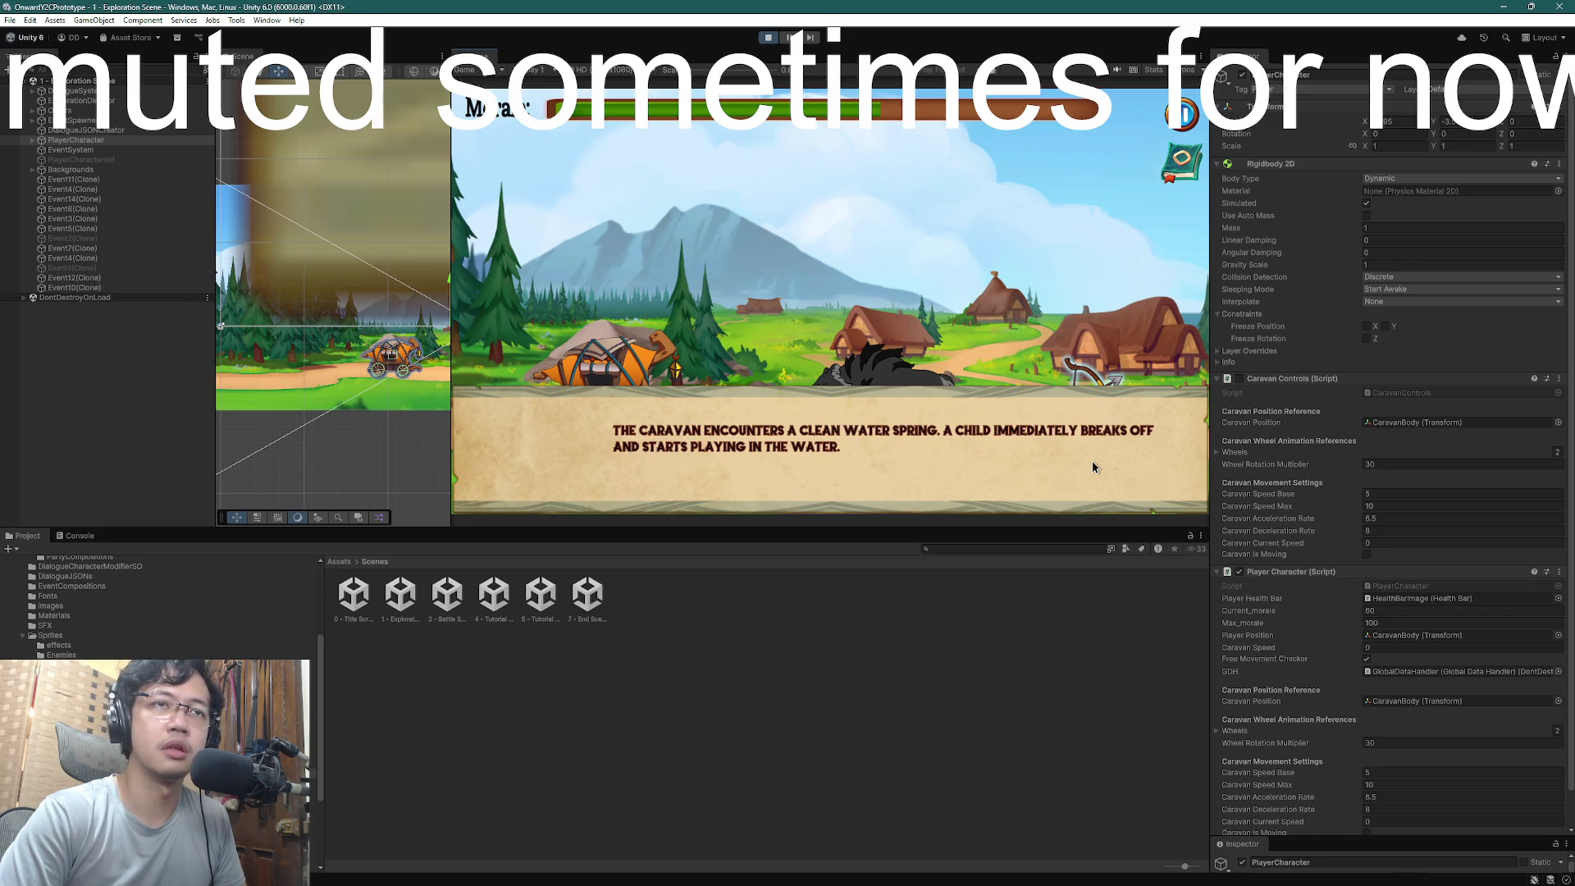
- Pause the game, set the music volume to about halfway, and continue playing
{"action": "left_click", "coordinate": [1183, 129]}
{"action": "mouse_move", "coordinate": [900, 320]}
{"action": "left_mouse_down"}
{"action": "mouse_move", "coordinate": [778, 319]}
{"action": "mouse_move", "coordinate": [802, 320]}
{"action": "left_mouse_up"}
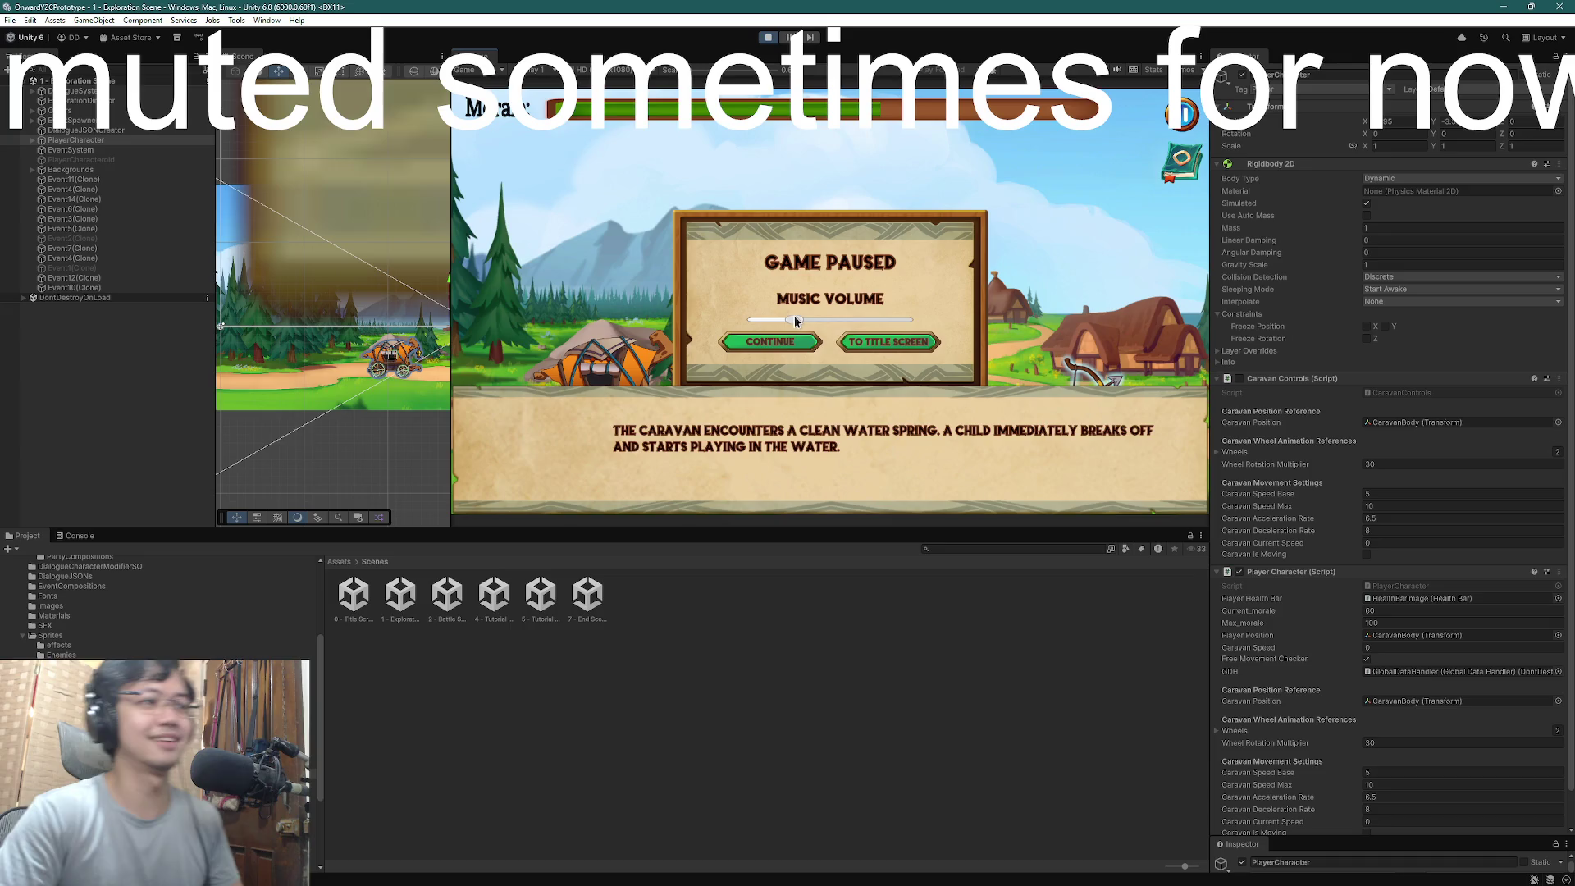
{"action": "left_click", "coordinate": [788, 345]}
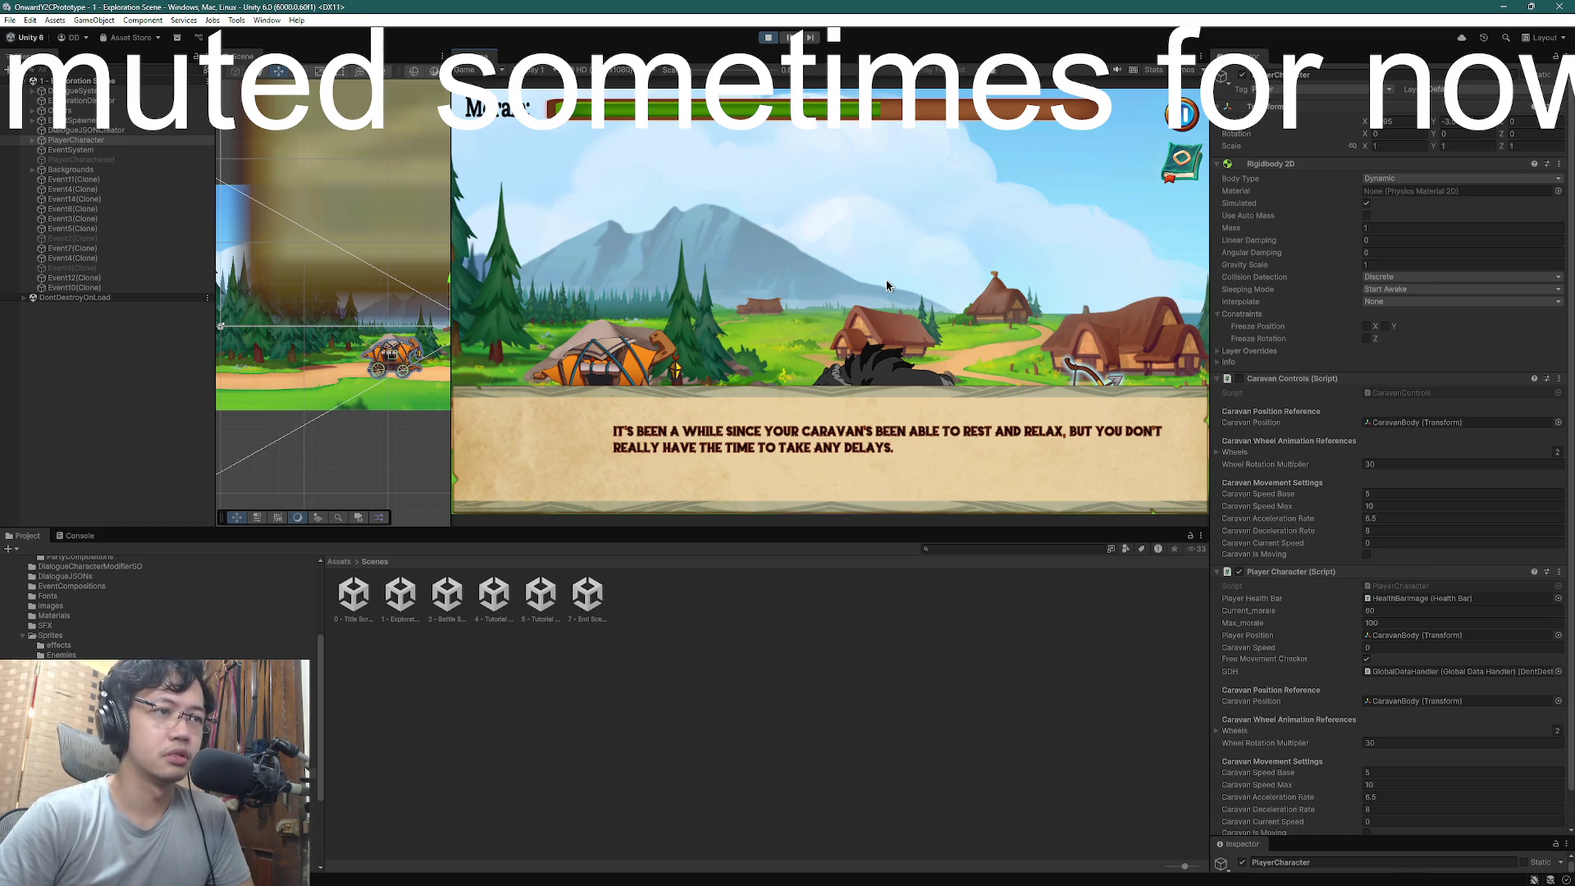
- Choose 'Allow the caravan to rest.' in the water spring event and play it through to END
{"action": "left_click", "coordinate": [887, 285]}
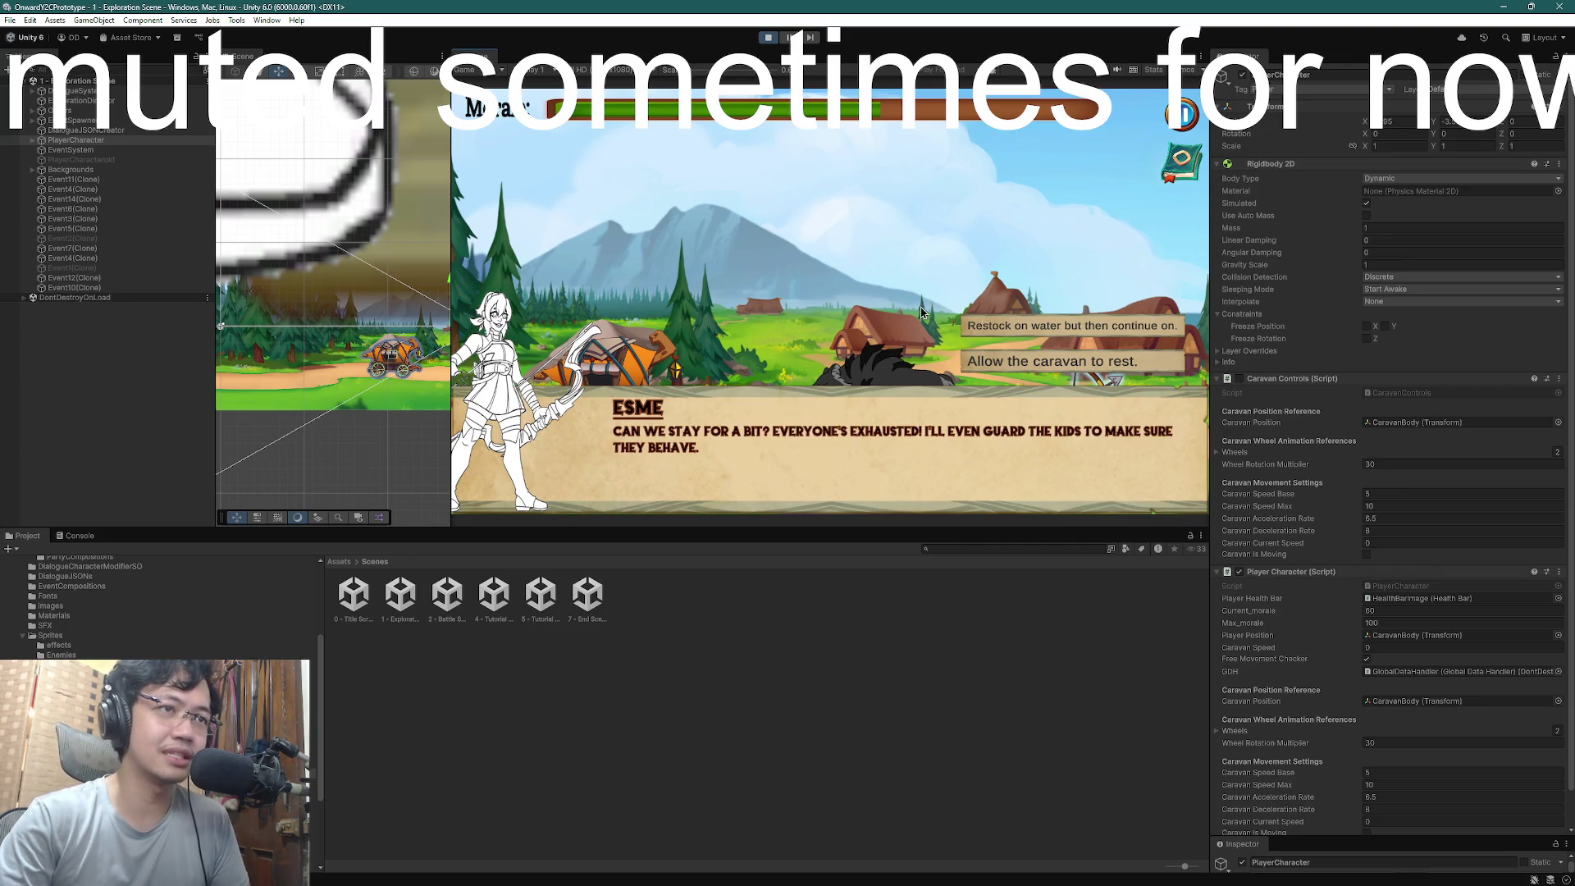
{"action": "left_click", "coordinate": [1076, 373]}
{"action": "left_click", "coordinate": [1075, 373]}
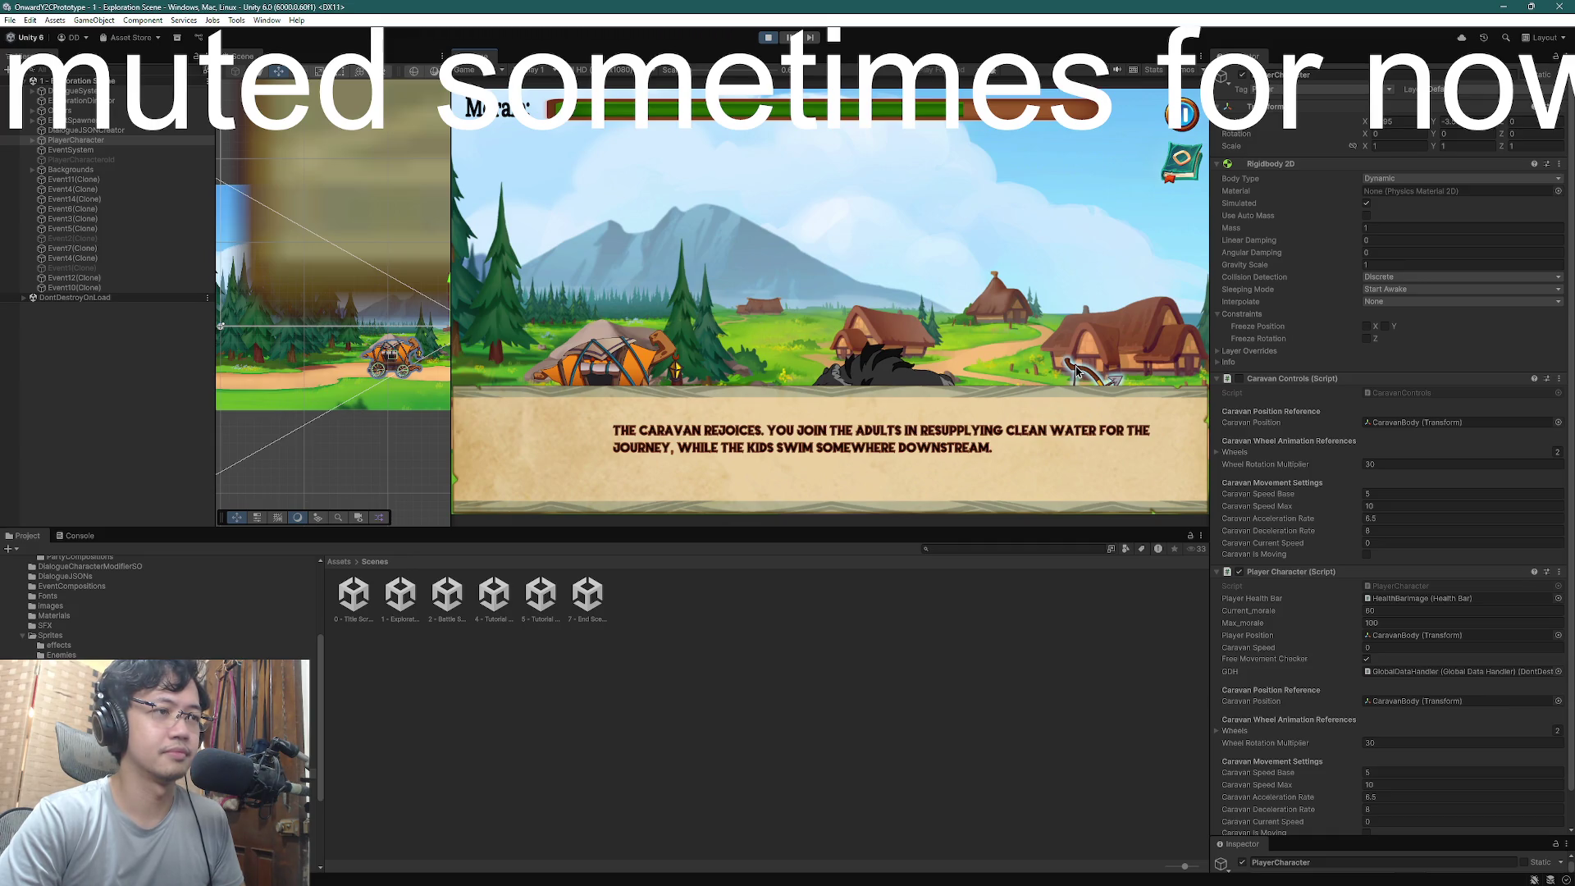
{"action": "left_click", "coordinate": [1076, 373]}
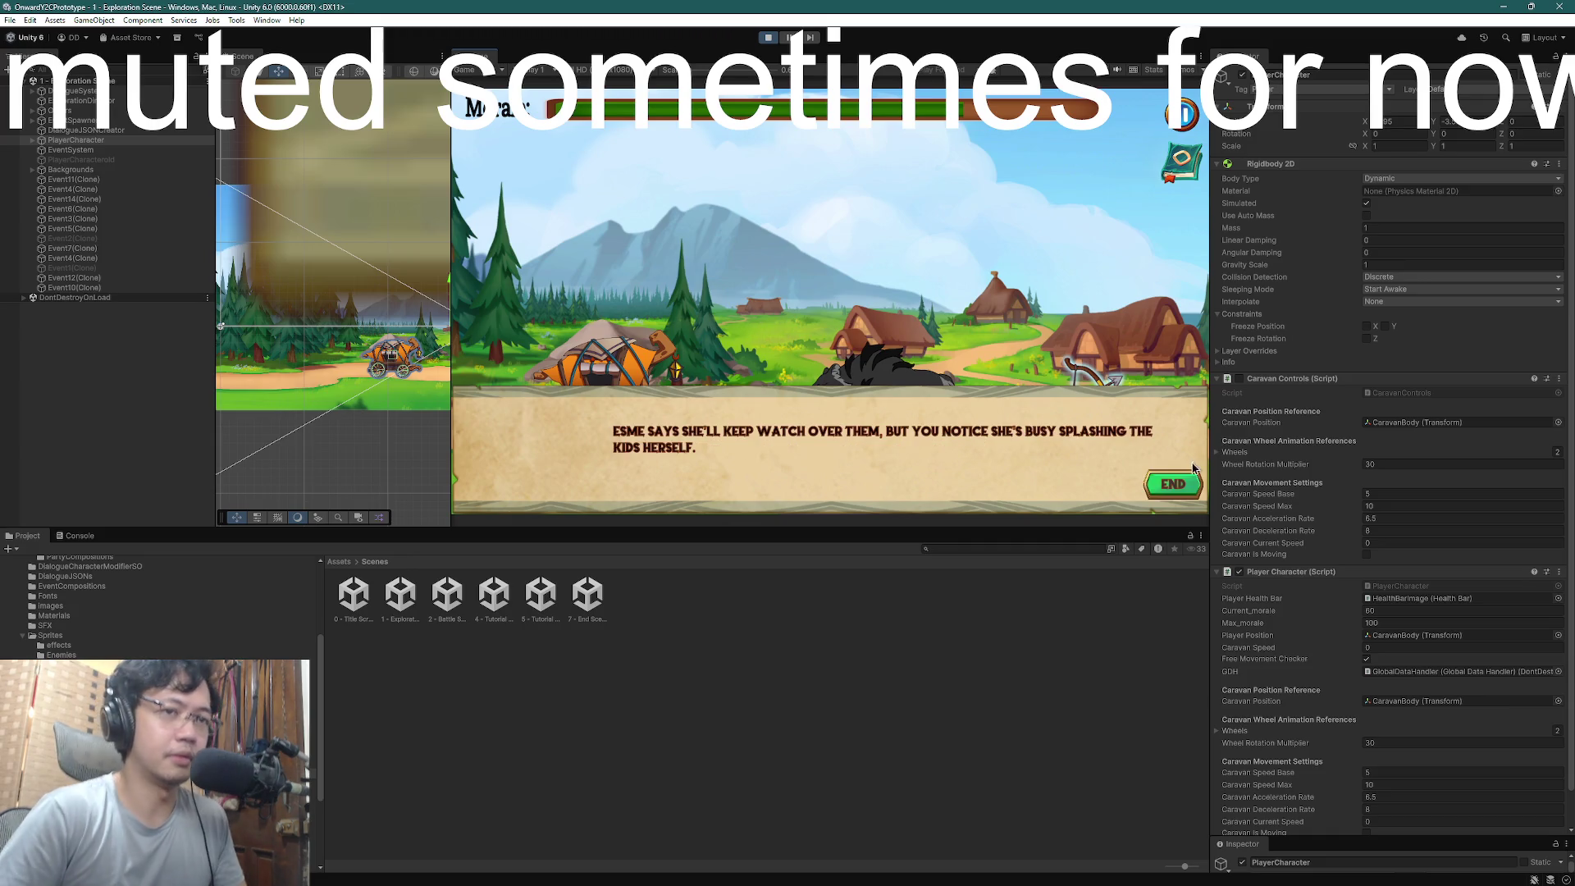
{"action": "left_click", "coordinate": [1178, 479]}
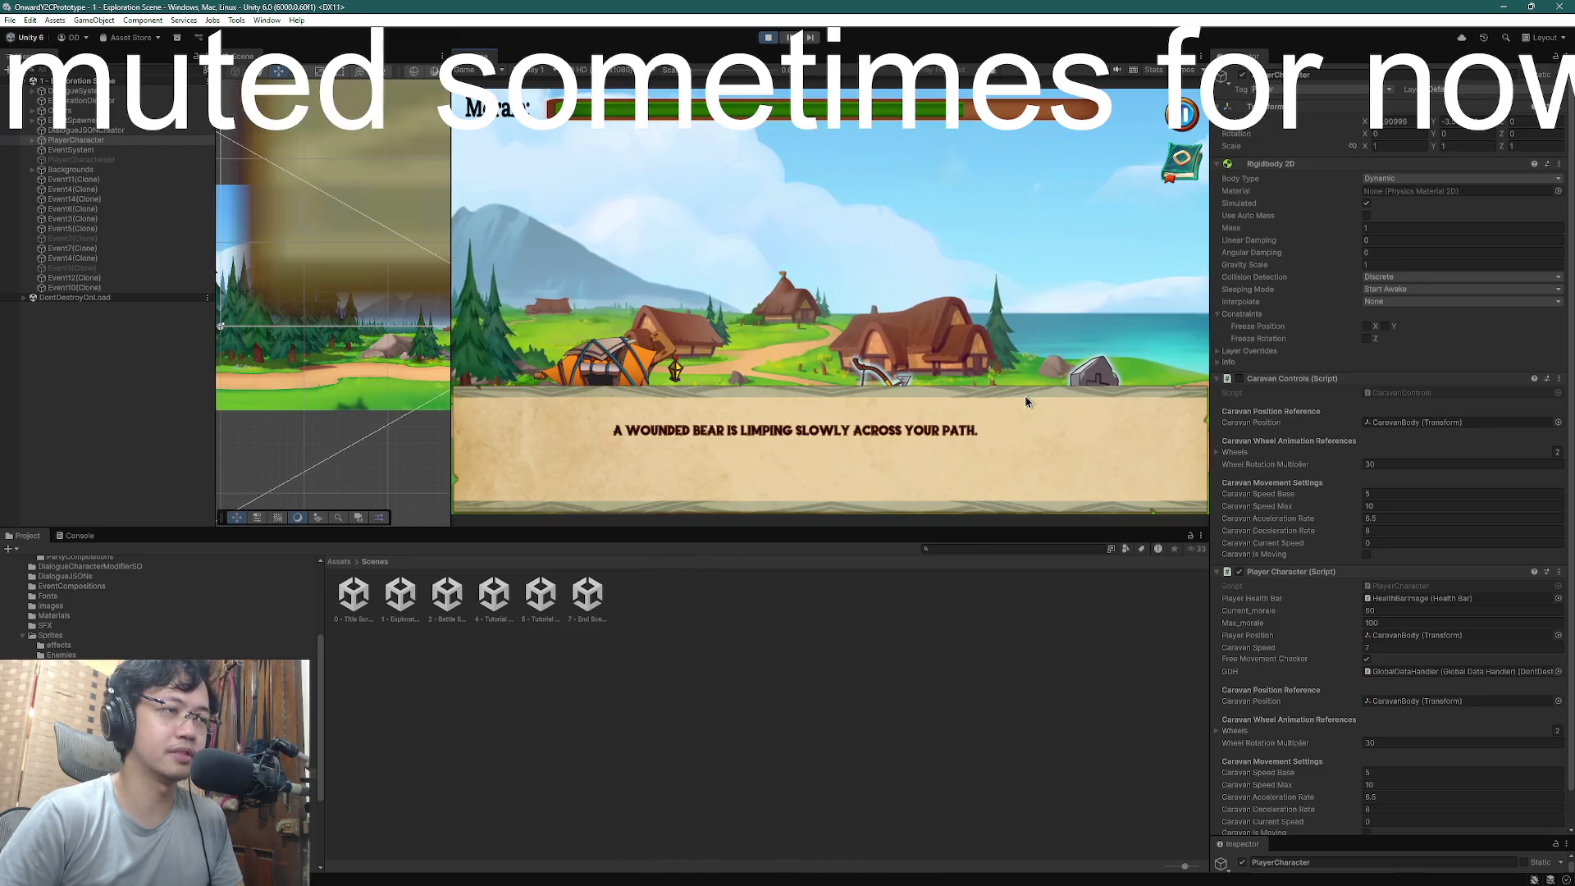
- Advance the wounded bear dialogue and enter combat with the bear
{"action": "left_click", "coordinate": [1025, 401]}
{"action": "left_click", "coordinate": [1025, 401]}
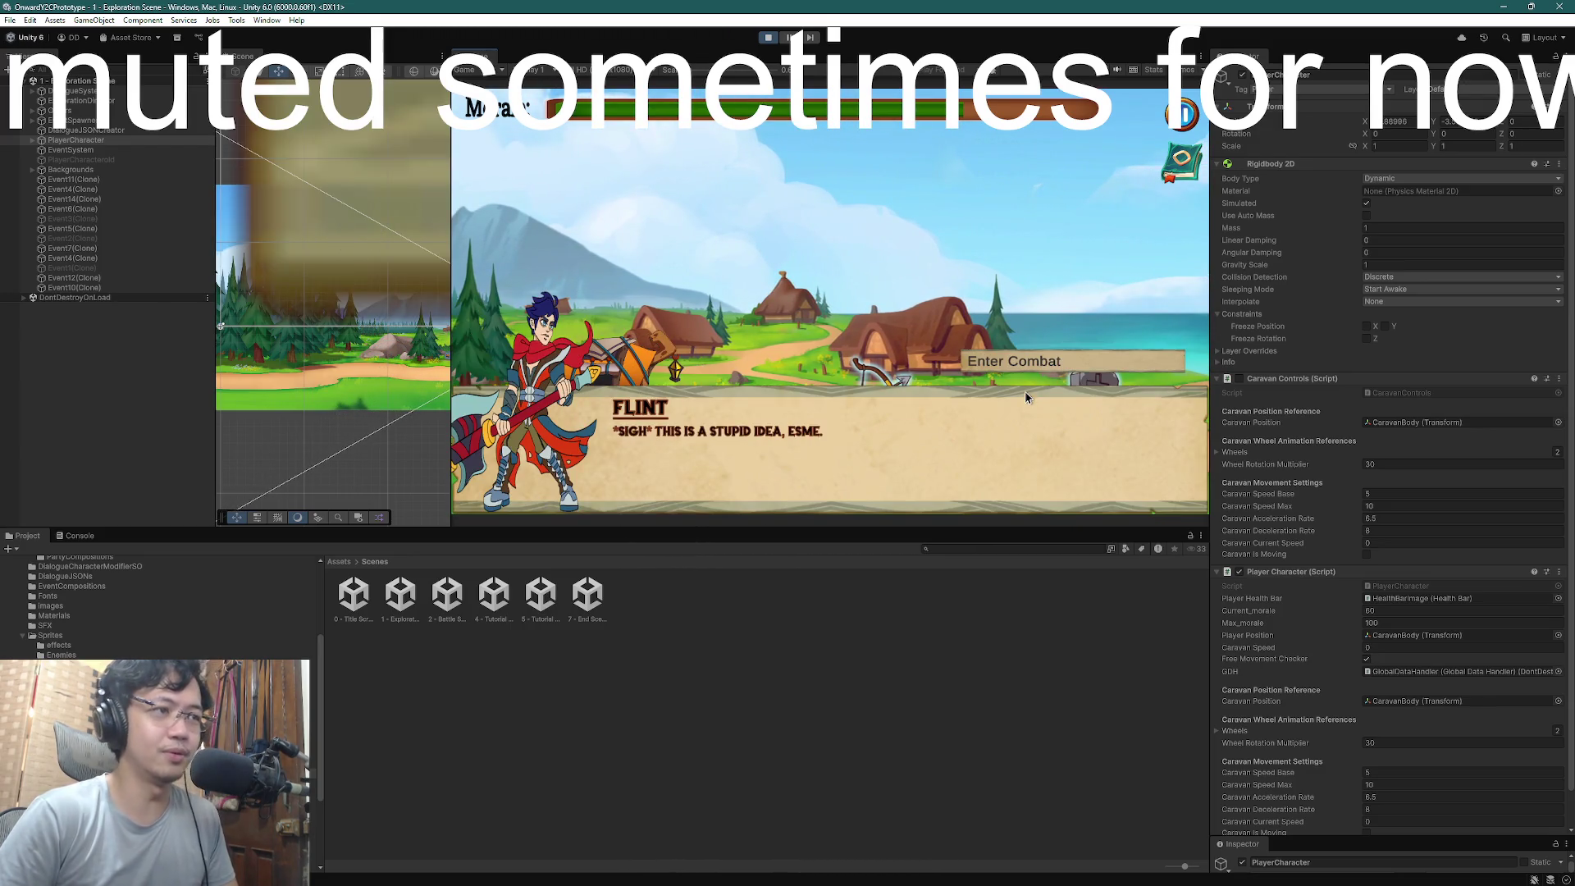
{"action": "left_click", "coordinate": [1042, 363]}
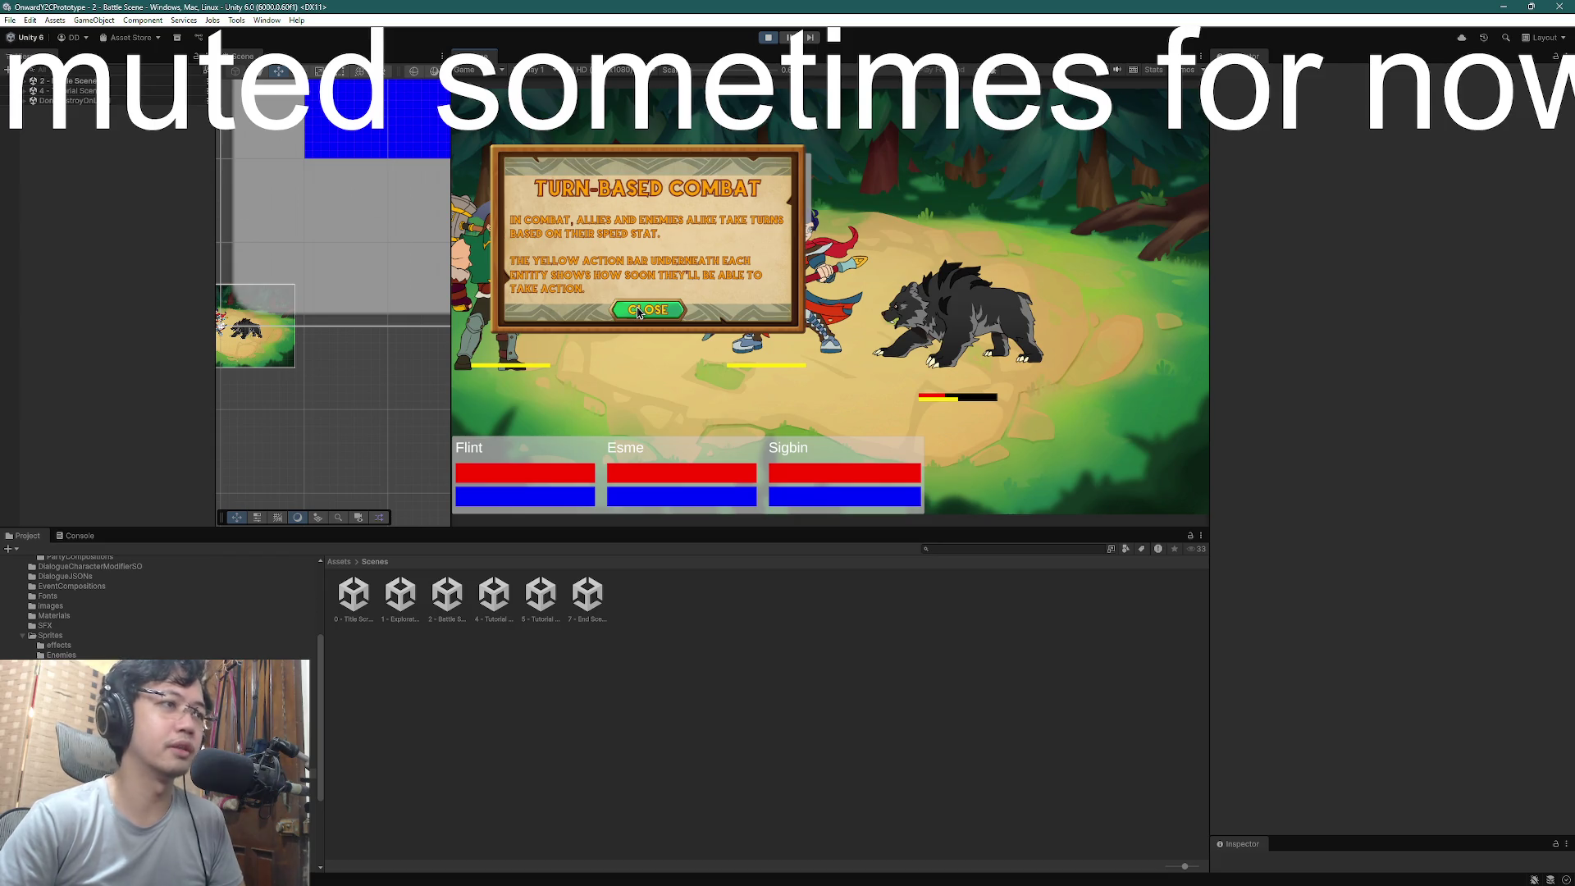
- Dismiss the turn-based, targeting and Different Methods tutorials, then expand 2 - Battle Scene
{"action": "left_click", "coordinate": [638, 312]}
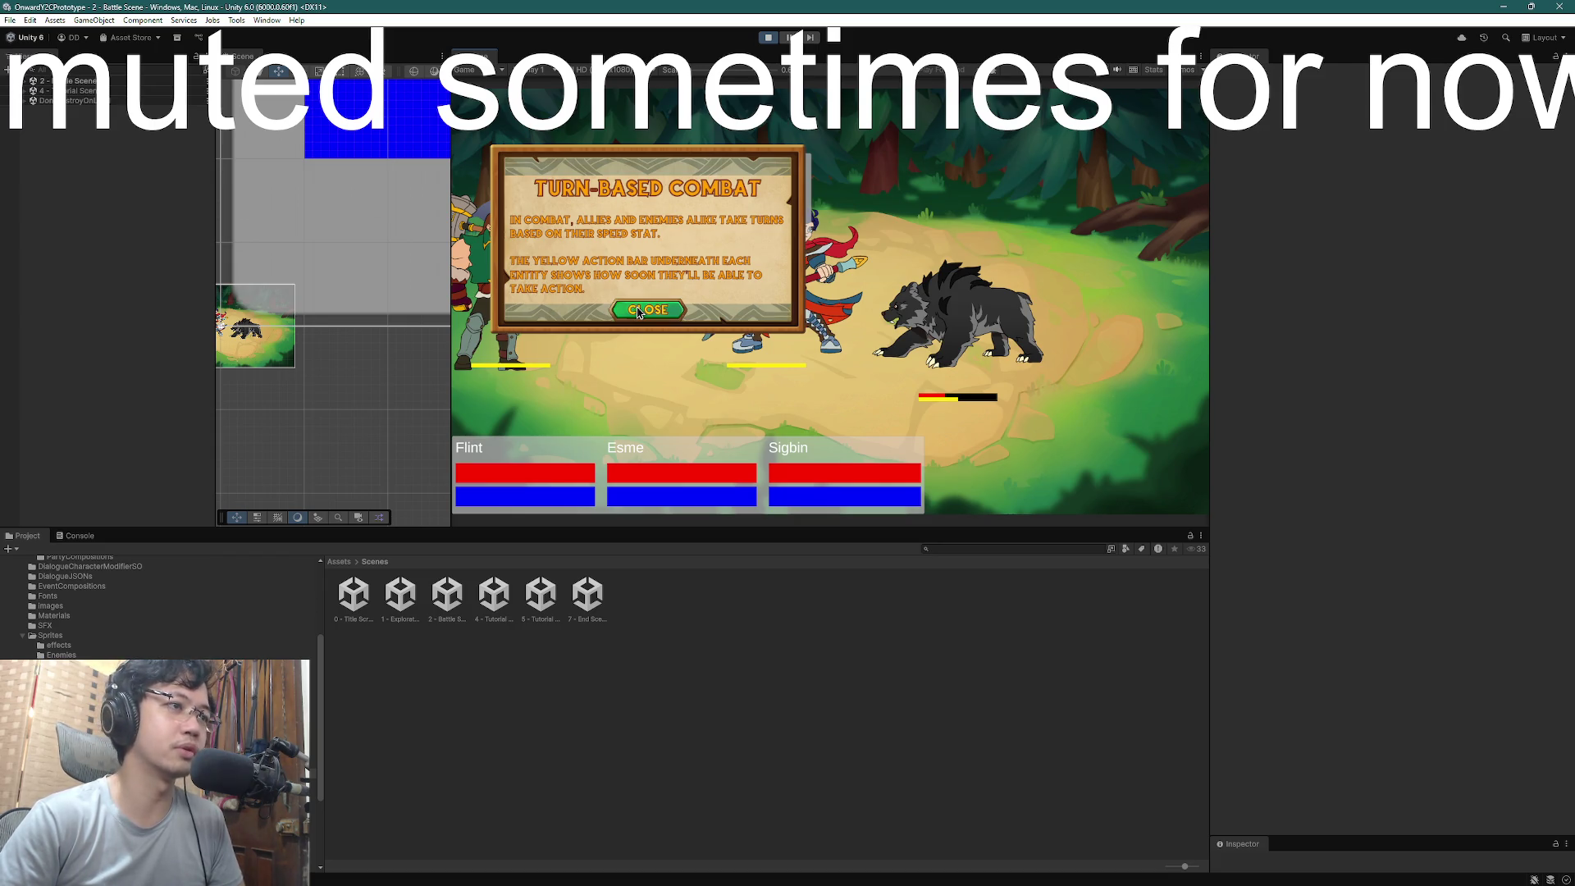
{"action": "left_click", "coordinate": [1024, 458]}
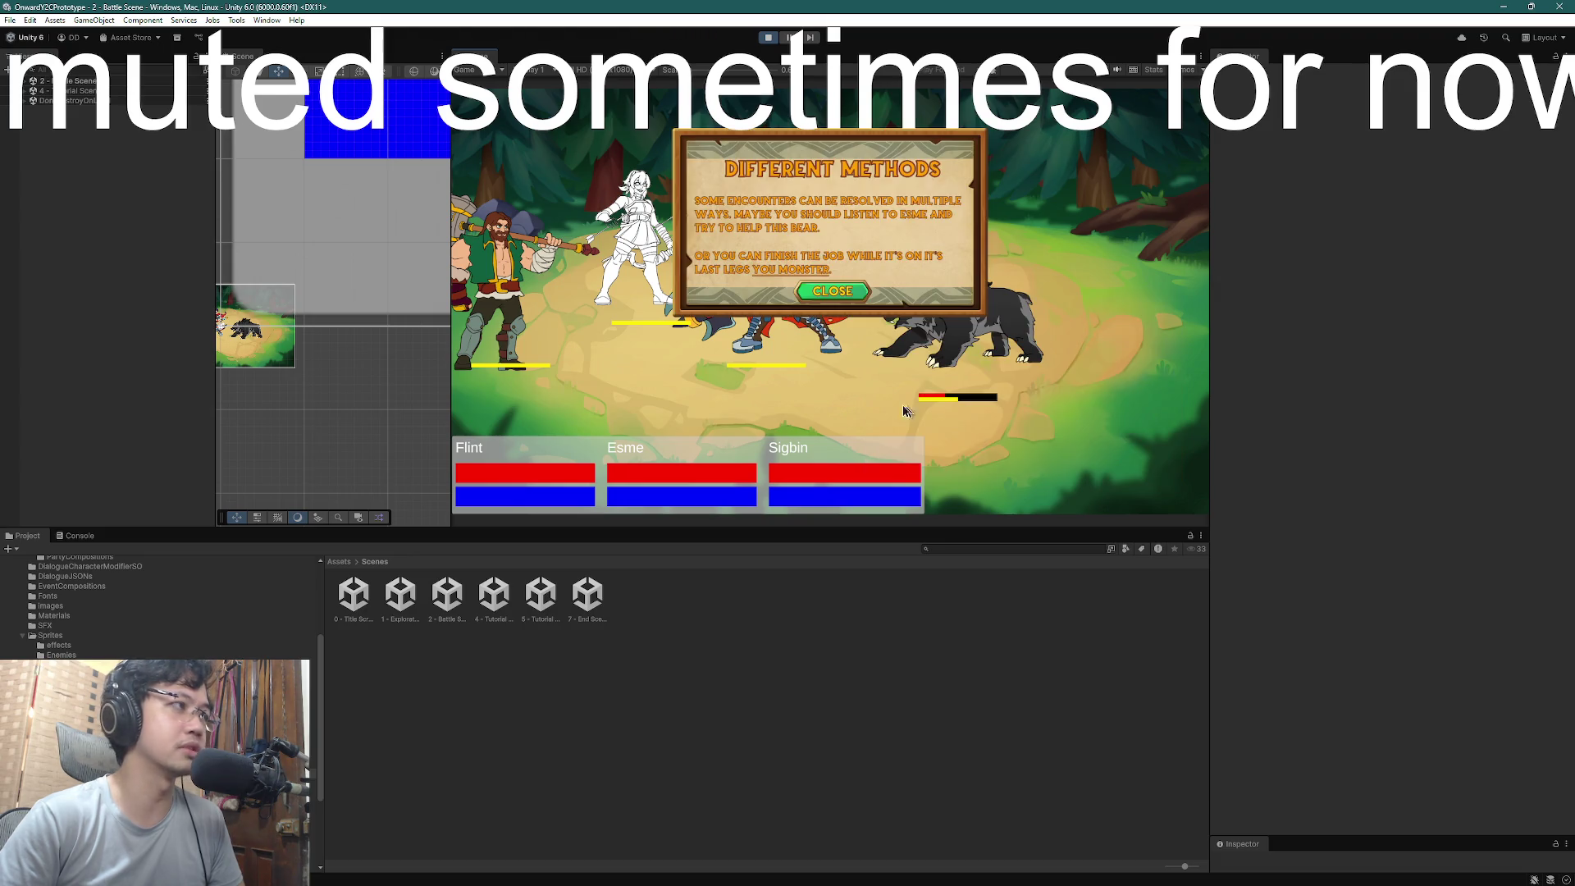
{"action": "left_click", "coordinate": [847, 290]}
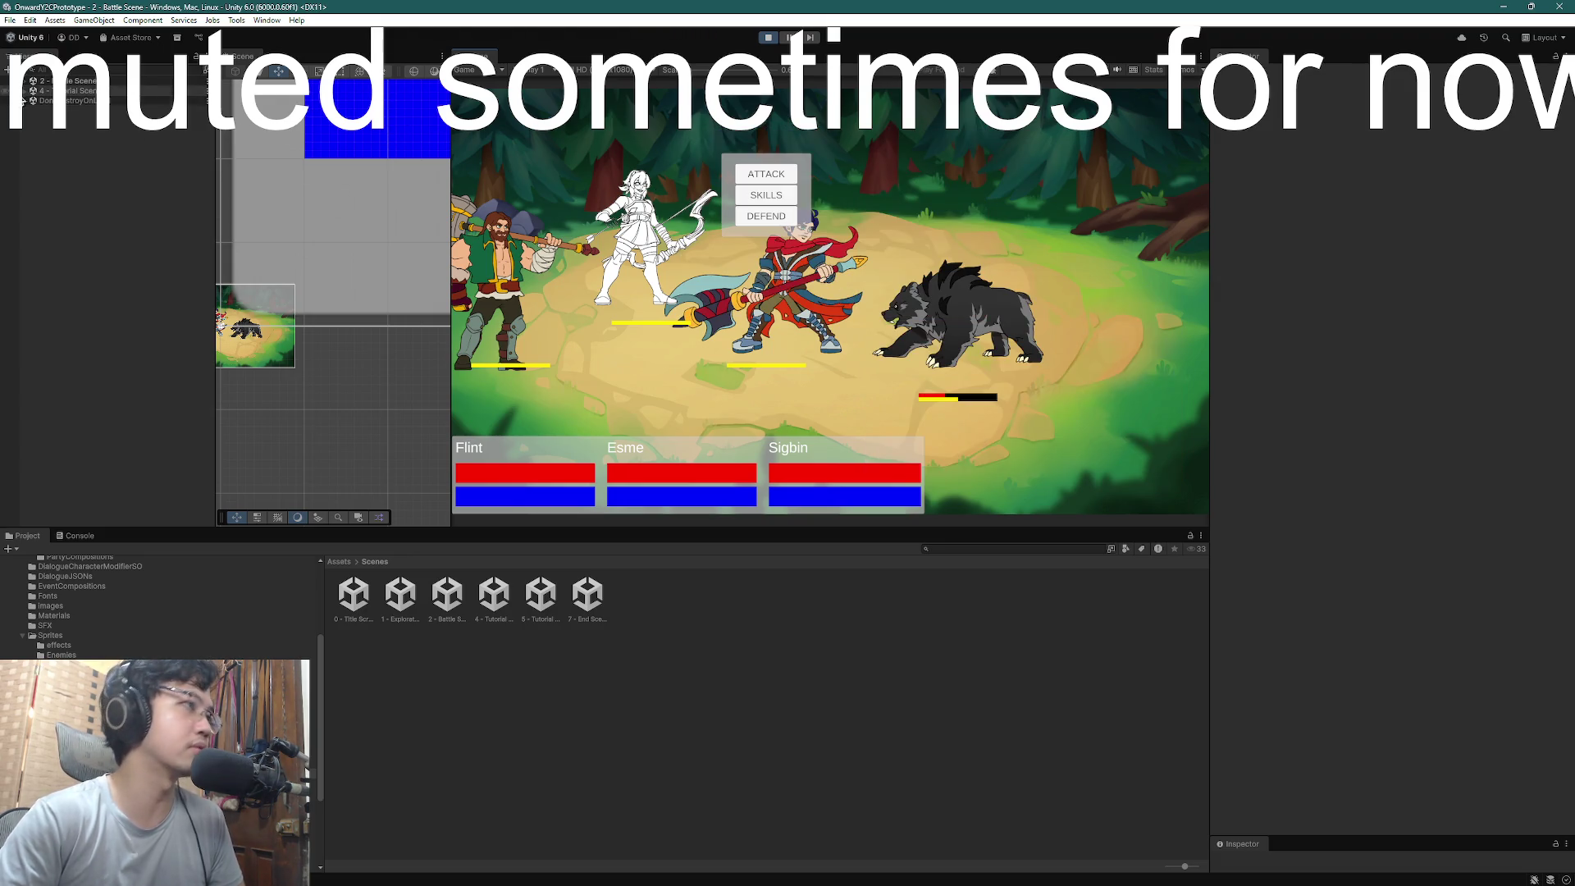
{"action": "left_click", "coordinate": [24, 80]}
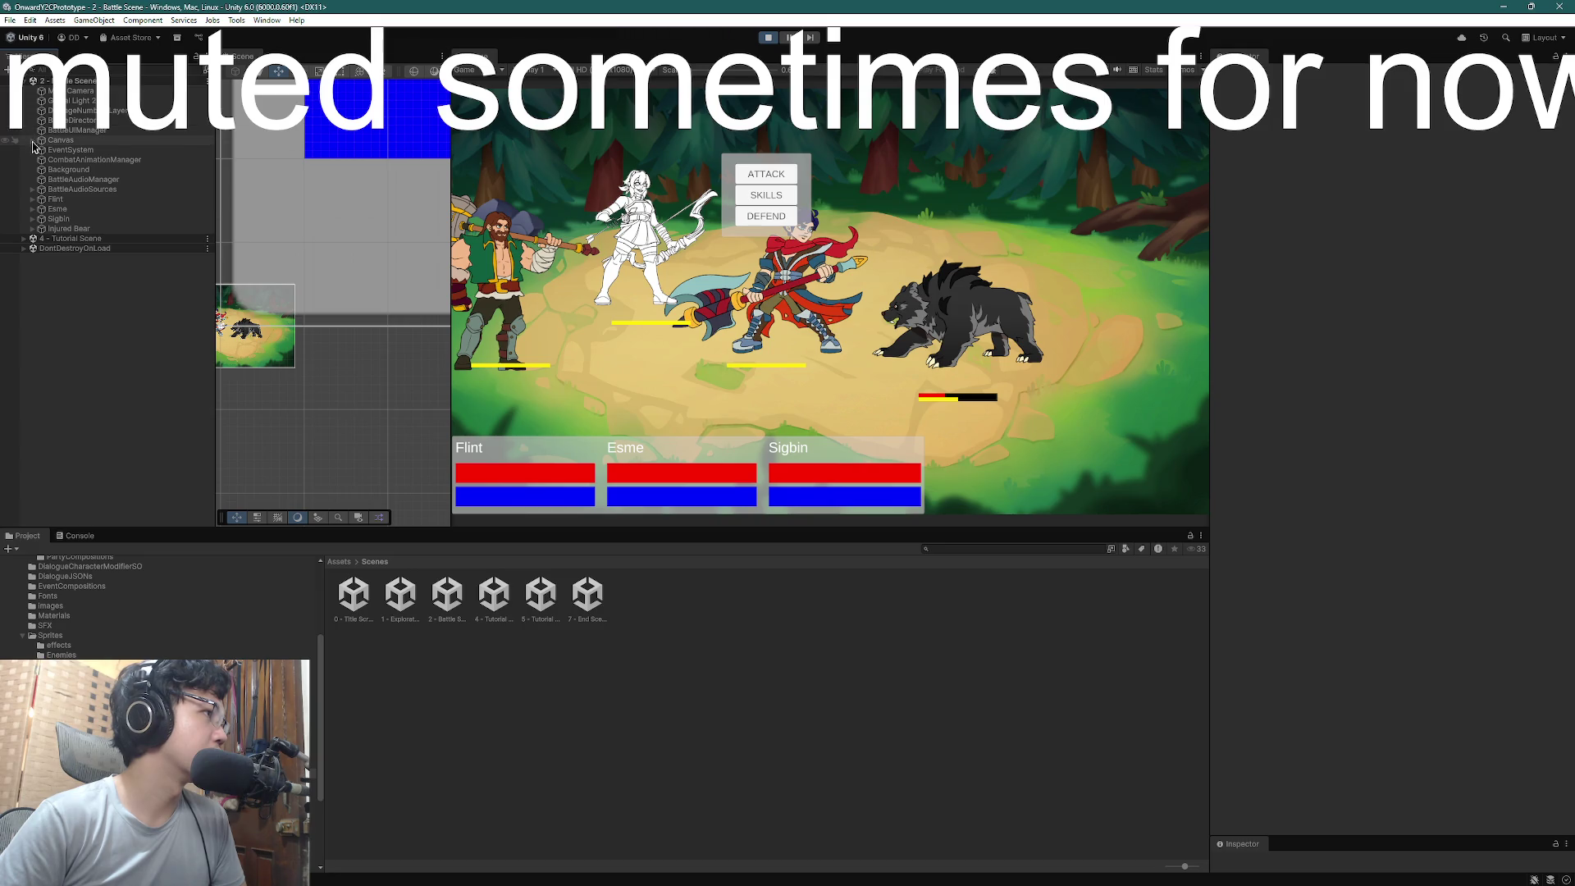
- Raise the bgm audio source volume under BattleAudioSources from 0.066 to 0.308
{"action": "left_click", "coordinate": [37, 180]}
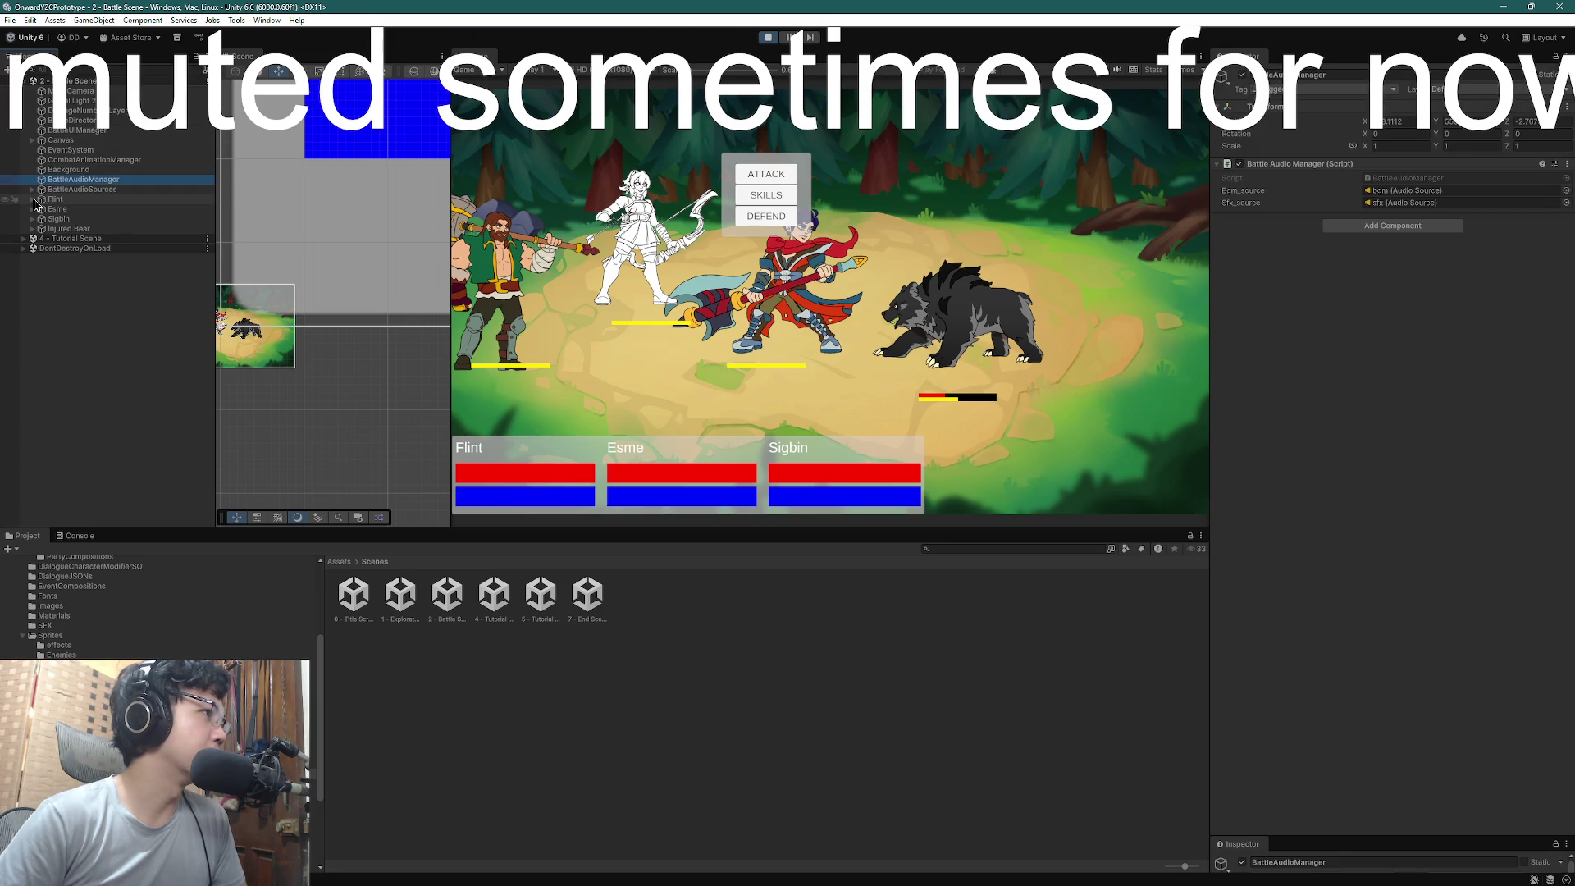
{"action": "left_click", "coordinate": [32, 189]}
{"action": "left_click", "coordinate": [64, 200]}
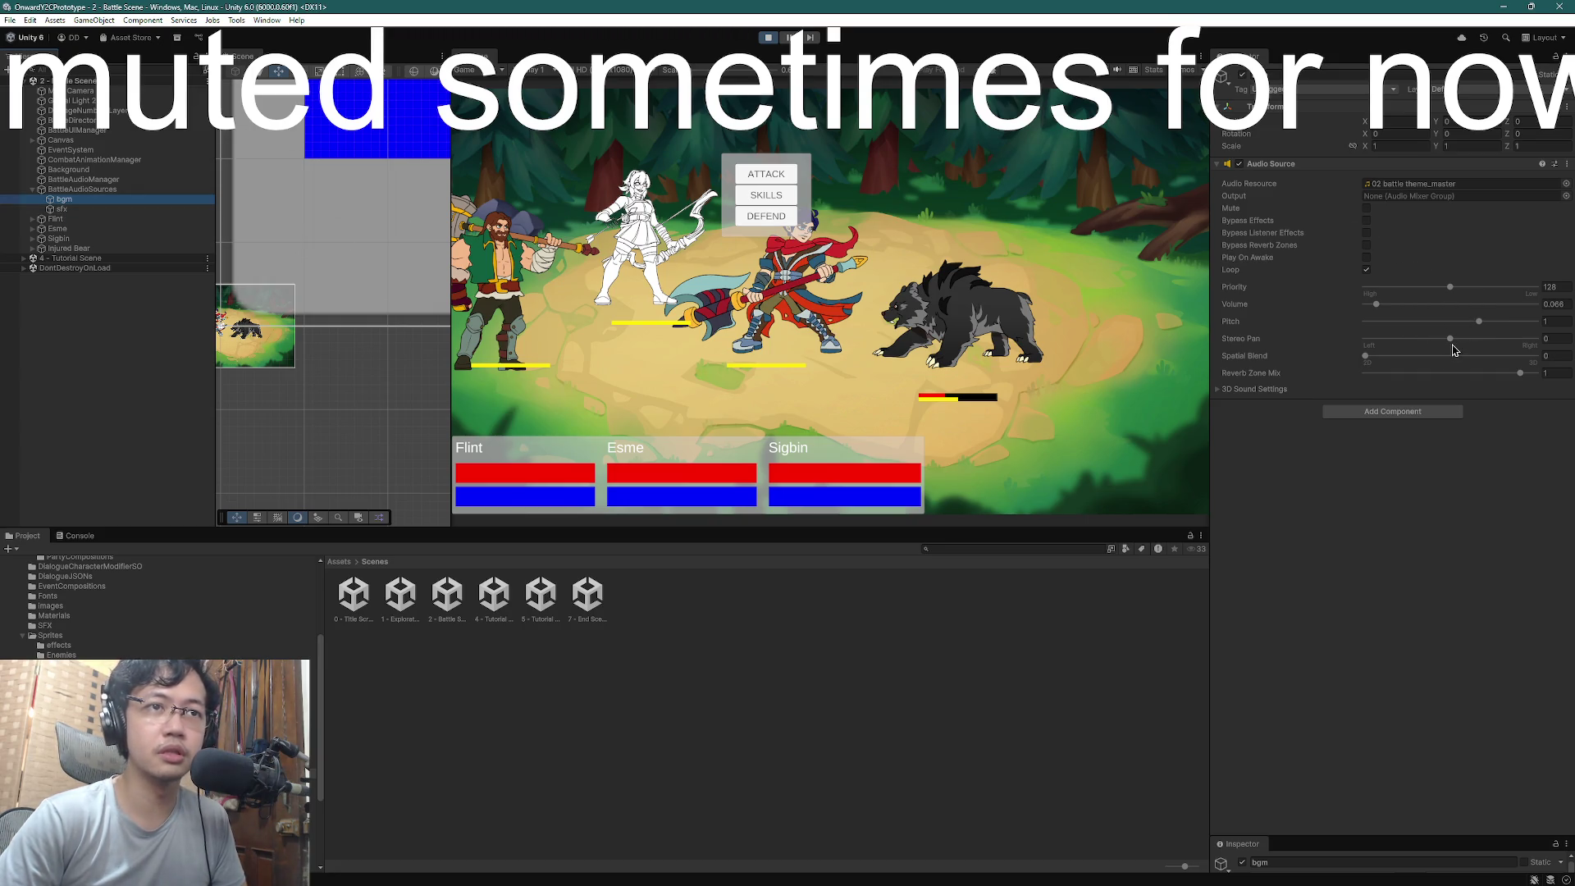
{"action": "left_click_drag", "start_coordinate": [1377, 305], "coordinate": [1421, 310]}
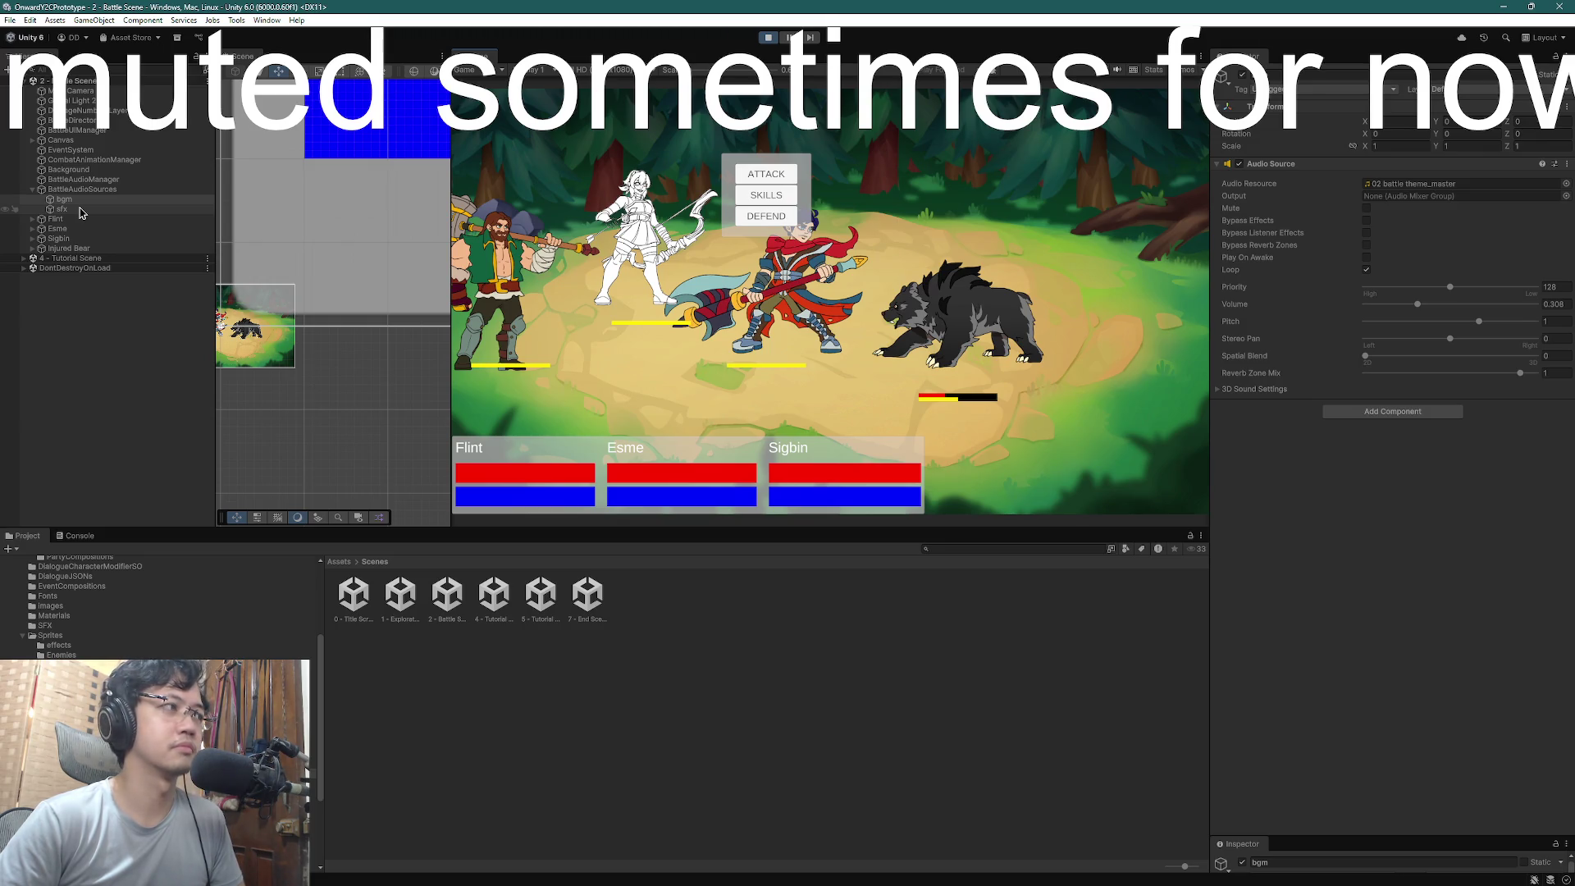
- Compare bgm with the sfx source, confirming sfx volume stays at 0.813
{"action": "left_click", "coordinate": [62, 209]}
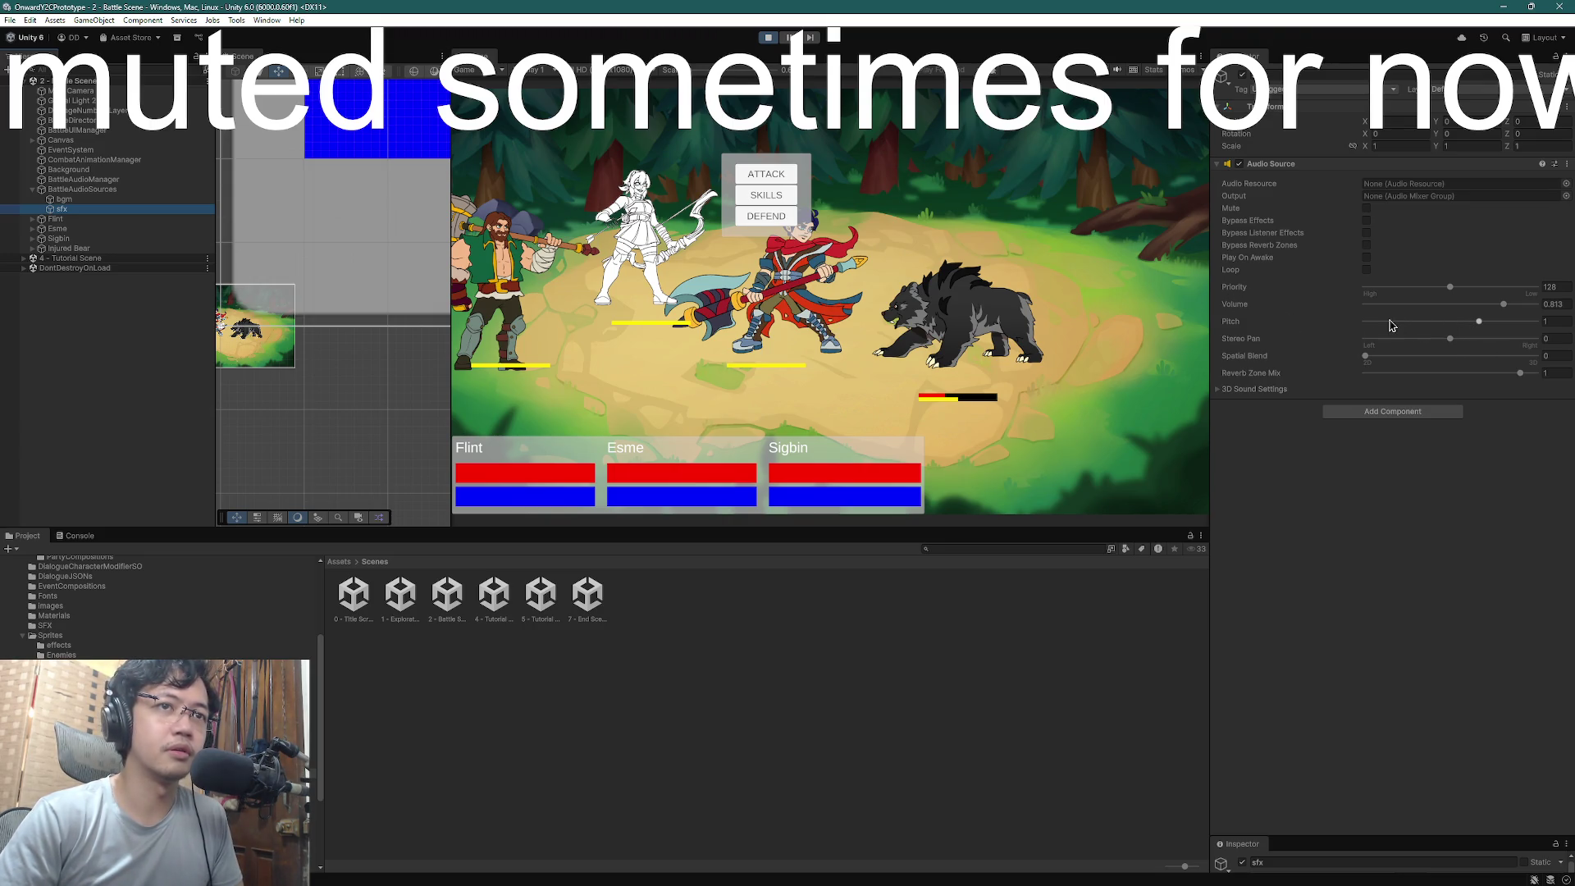
{"action": "left_click", "coordinate": [69, 201]}
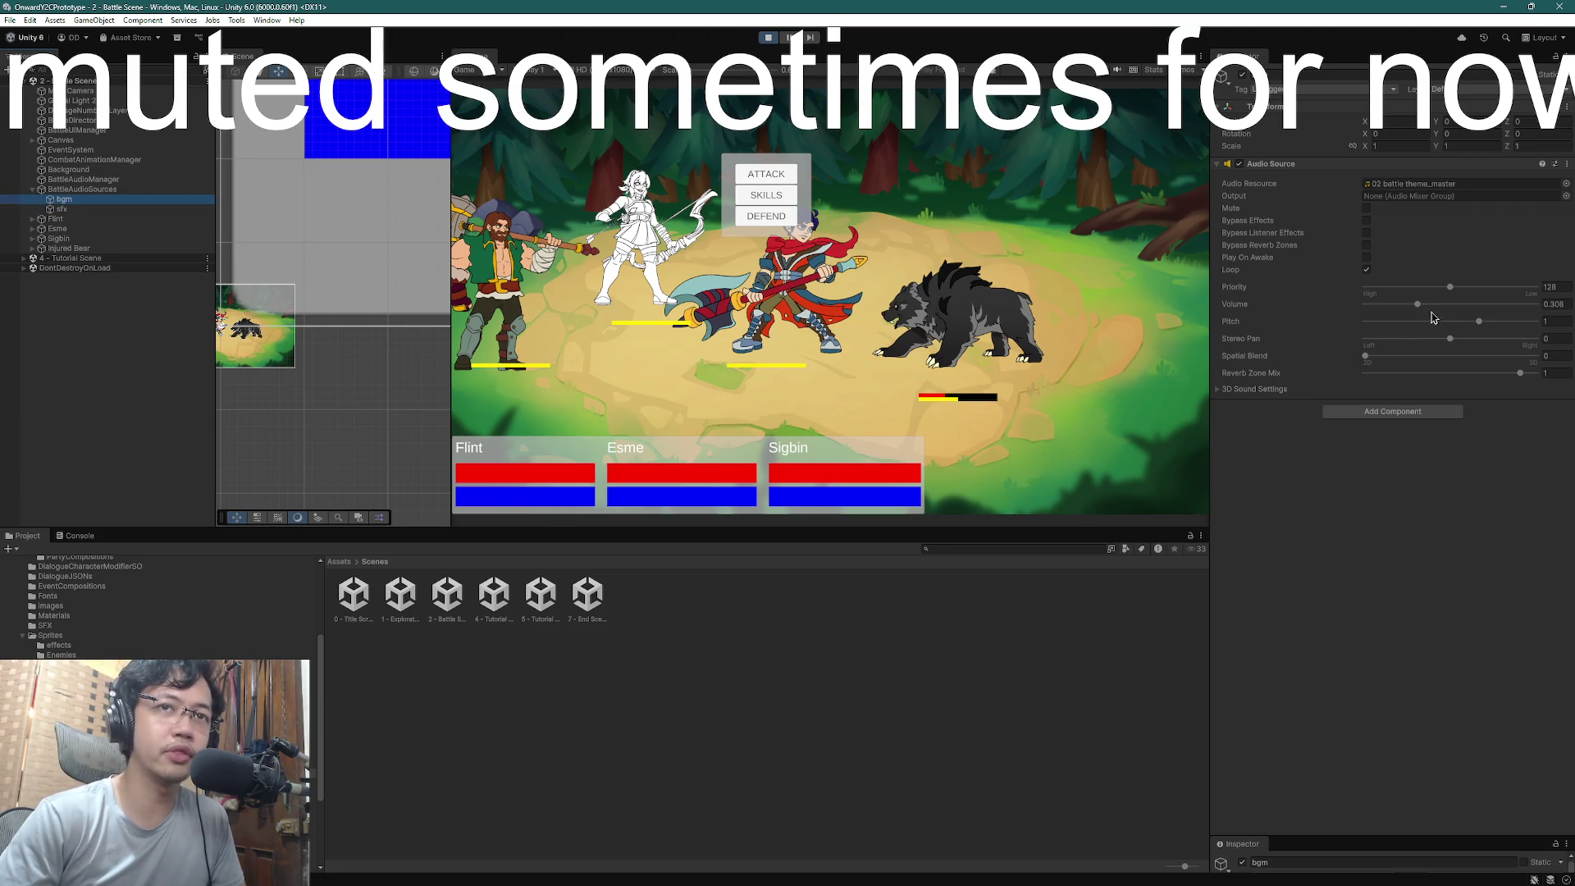
{"action": "left_click", "coordinate": [62, 211]}
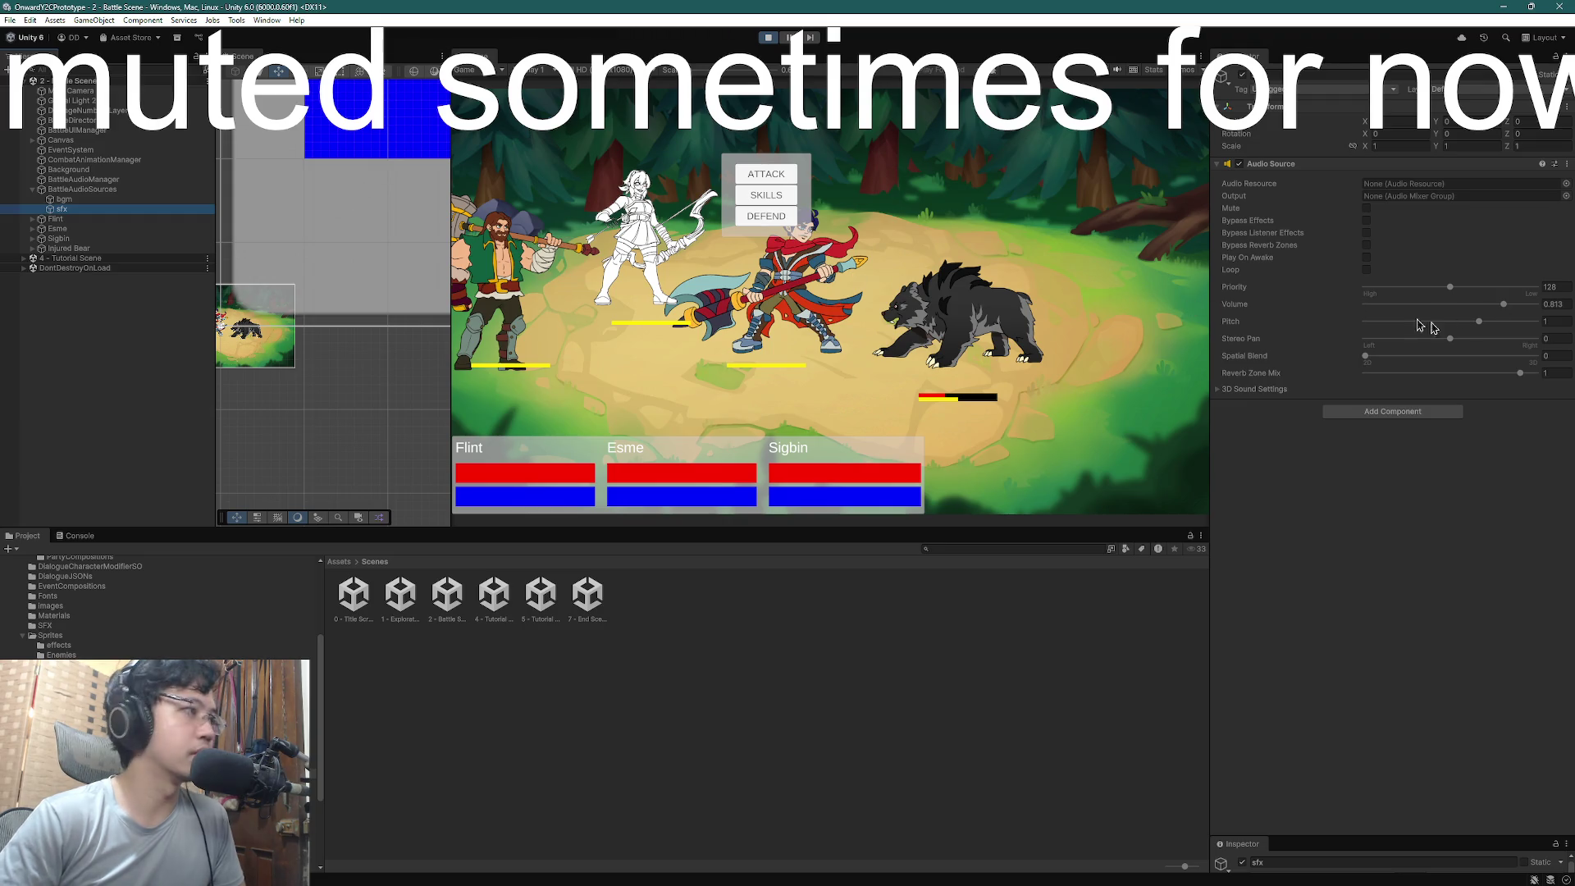
{"action": "left_click", "coordinate": [1504, 305]}
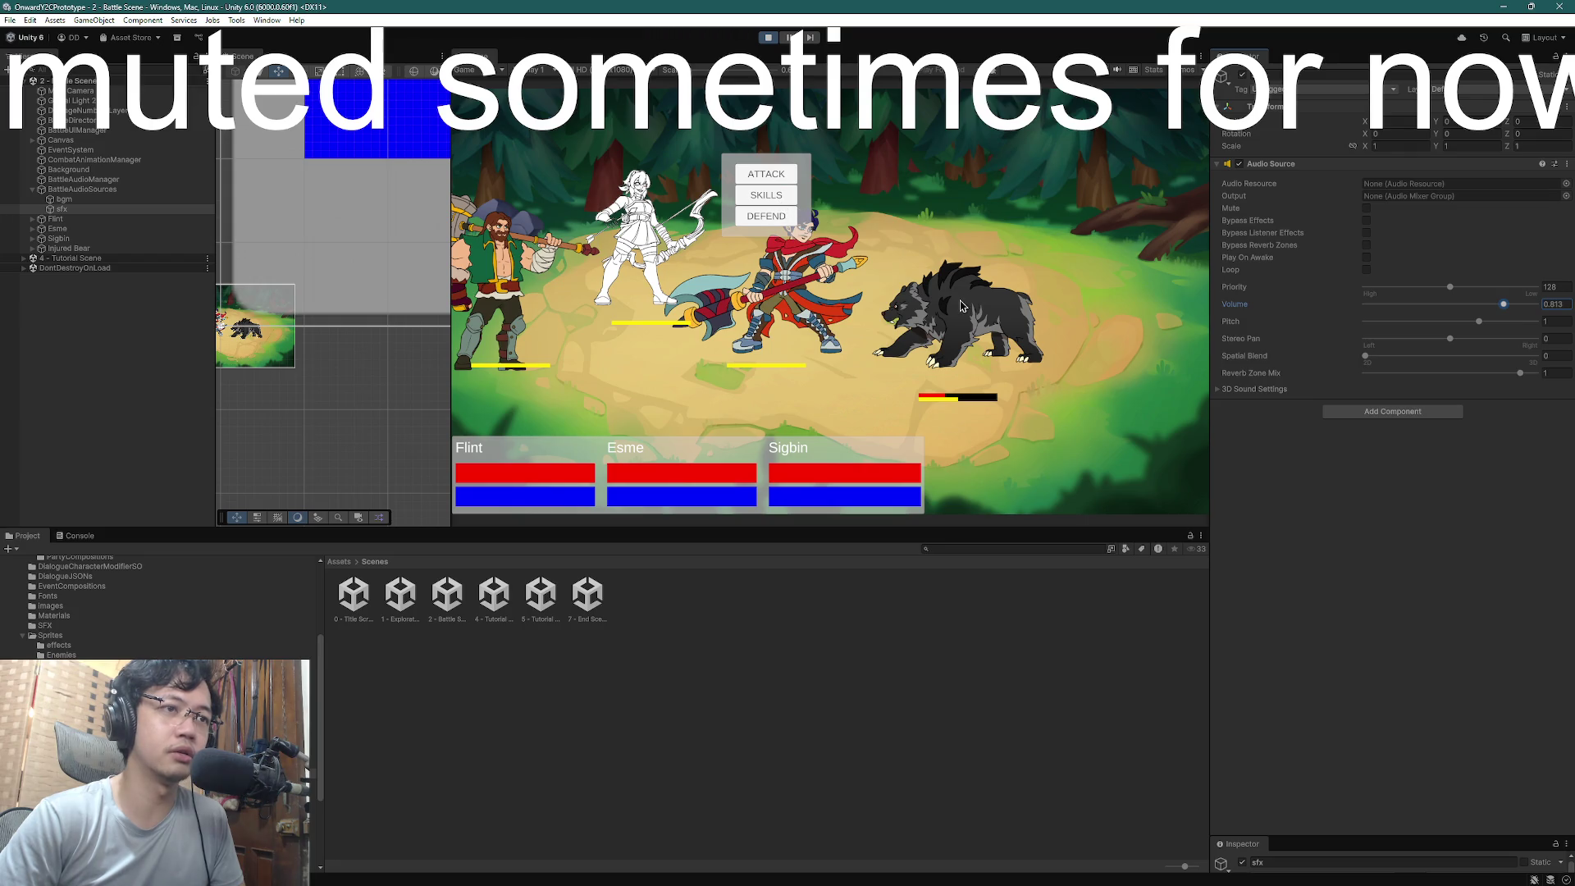
- Use Regen, then Esme's Lucky Cookie skill on the bear
{"action": "left_click", "coordinate": [768, 198]}
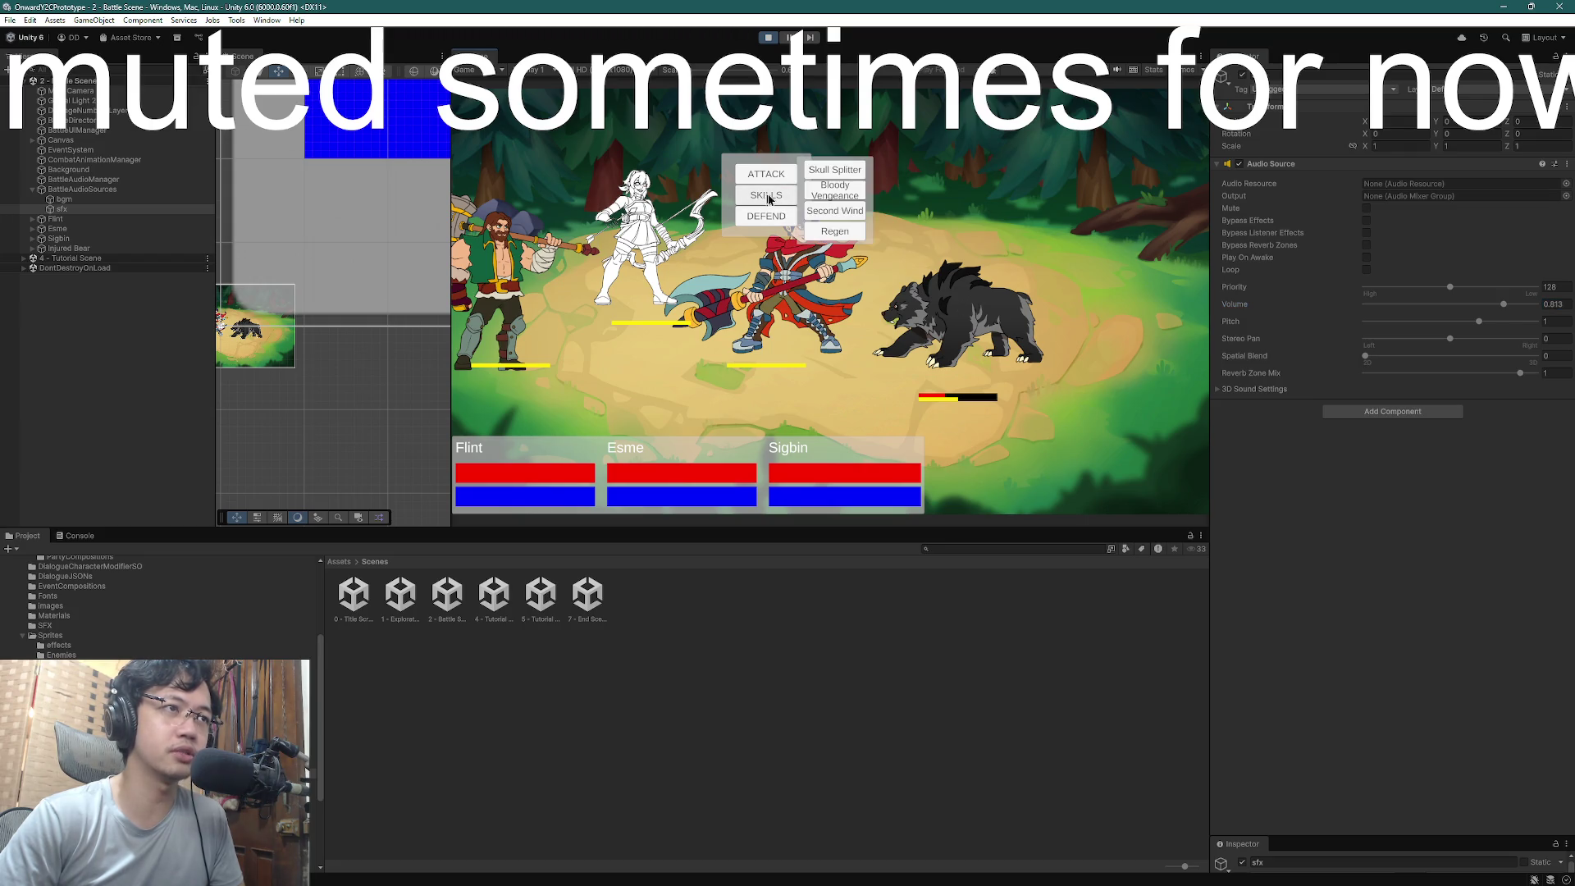
{"action": "left_click", "coordinate": [835, 232]}
{"action": "left_click", "coordinate": [963, 320]}
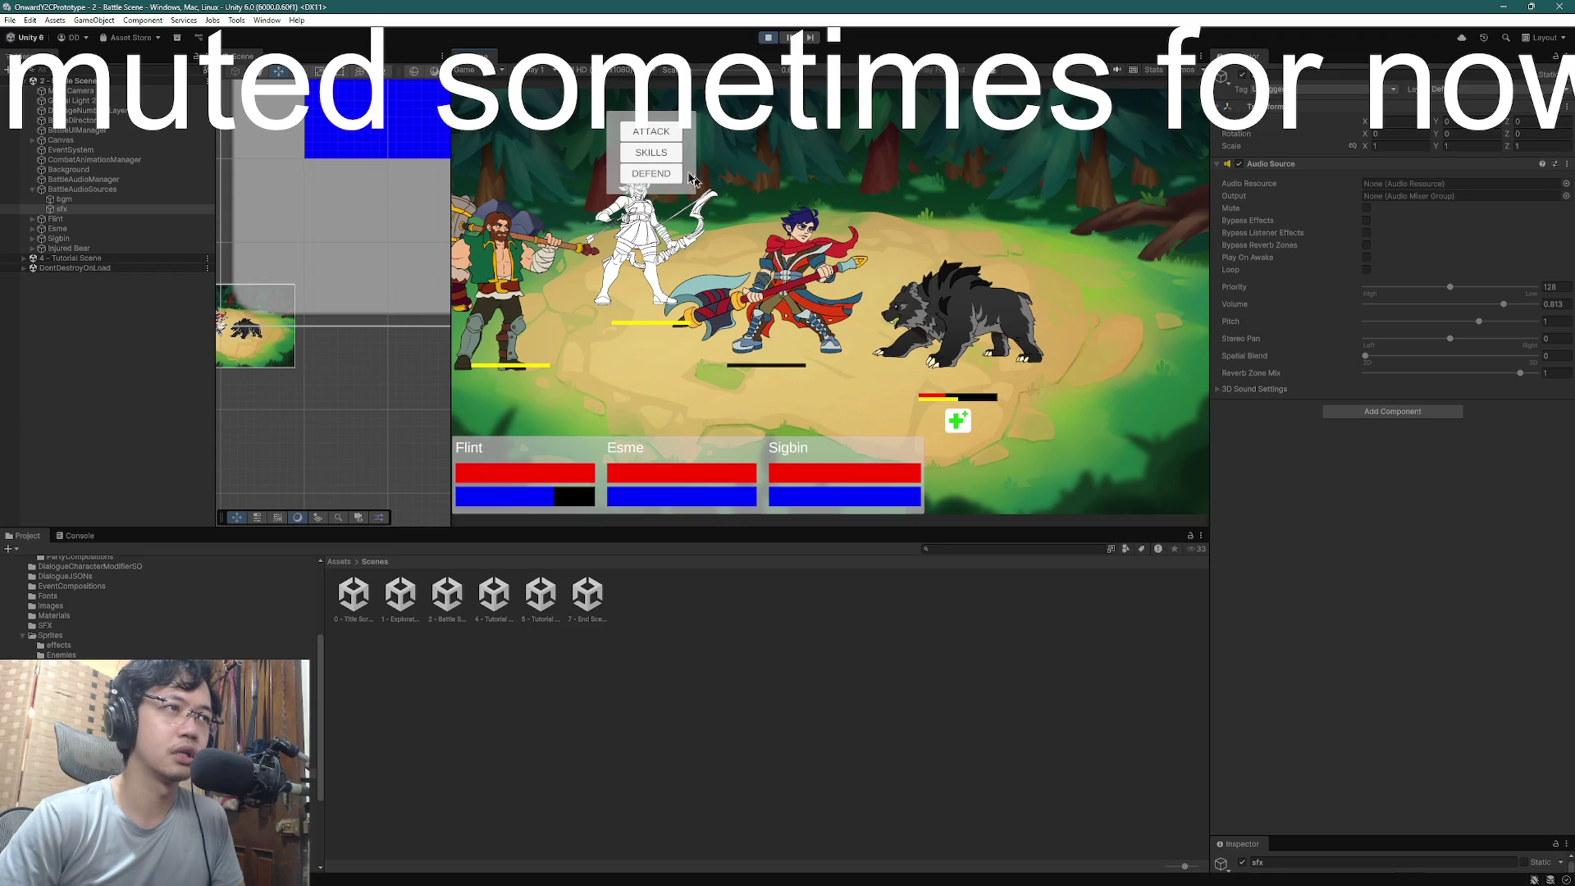
{"action": "left_click", "coordinate": [673, 154]}
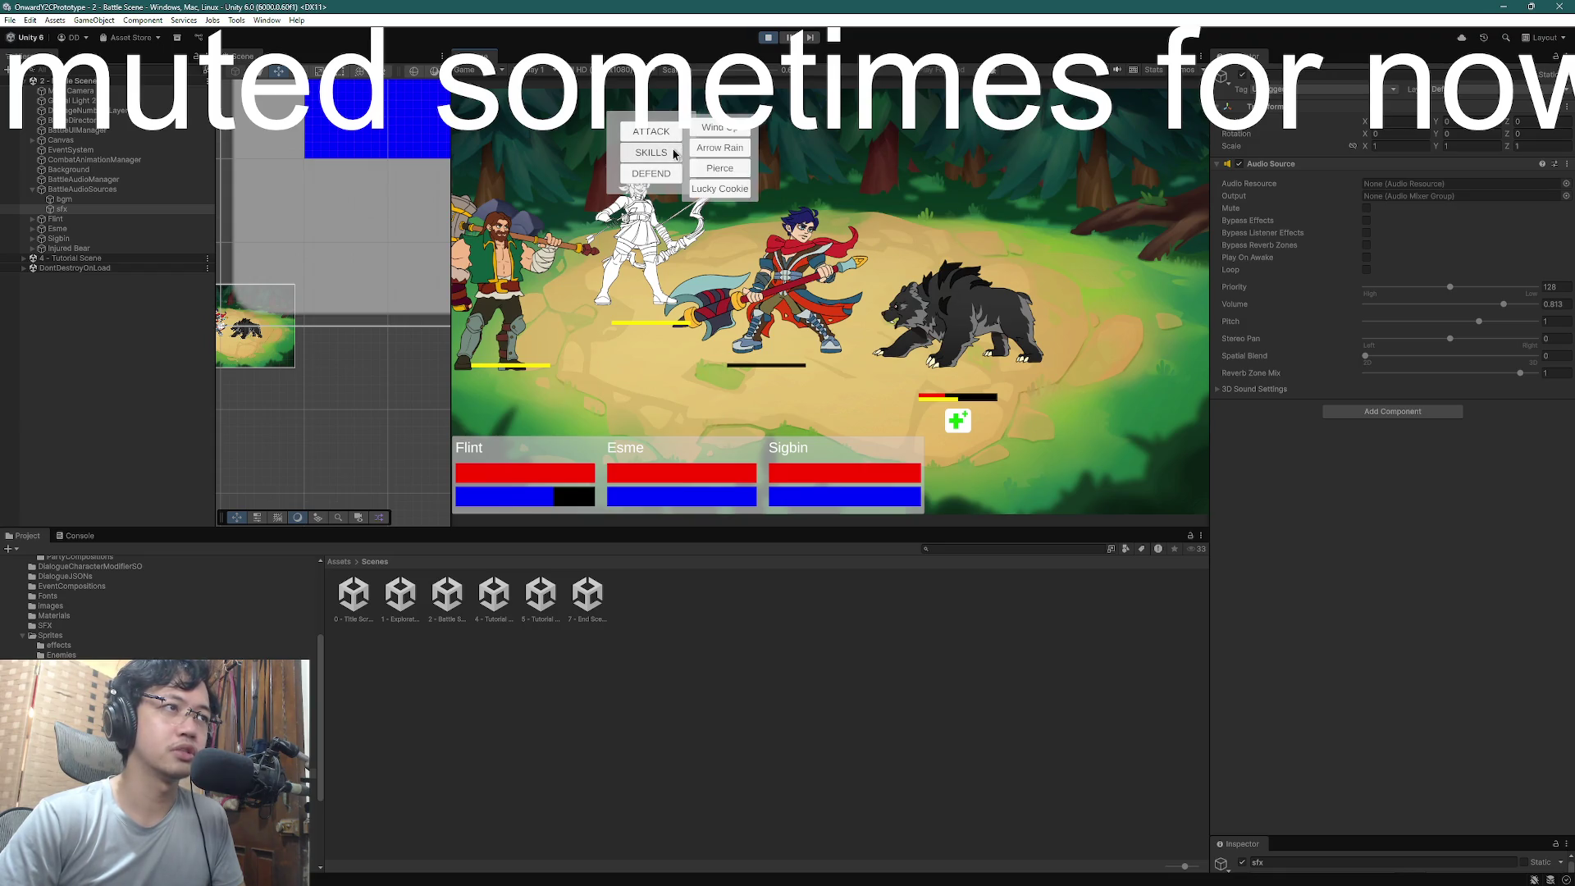
{"action": "left_click", "coordinate": [726, 189]}
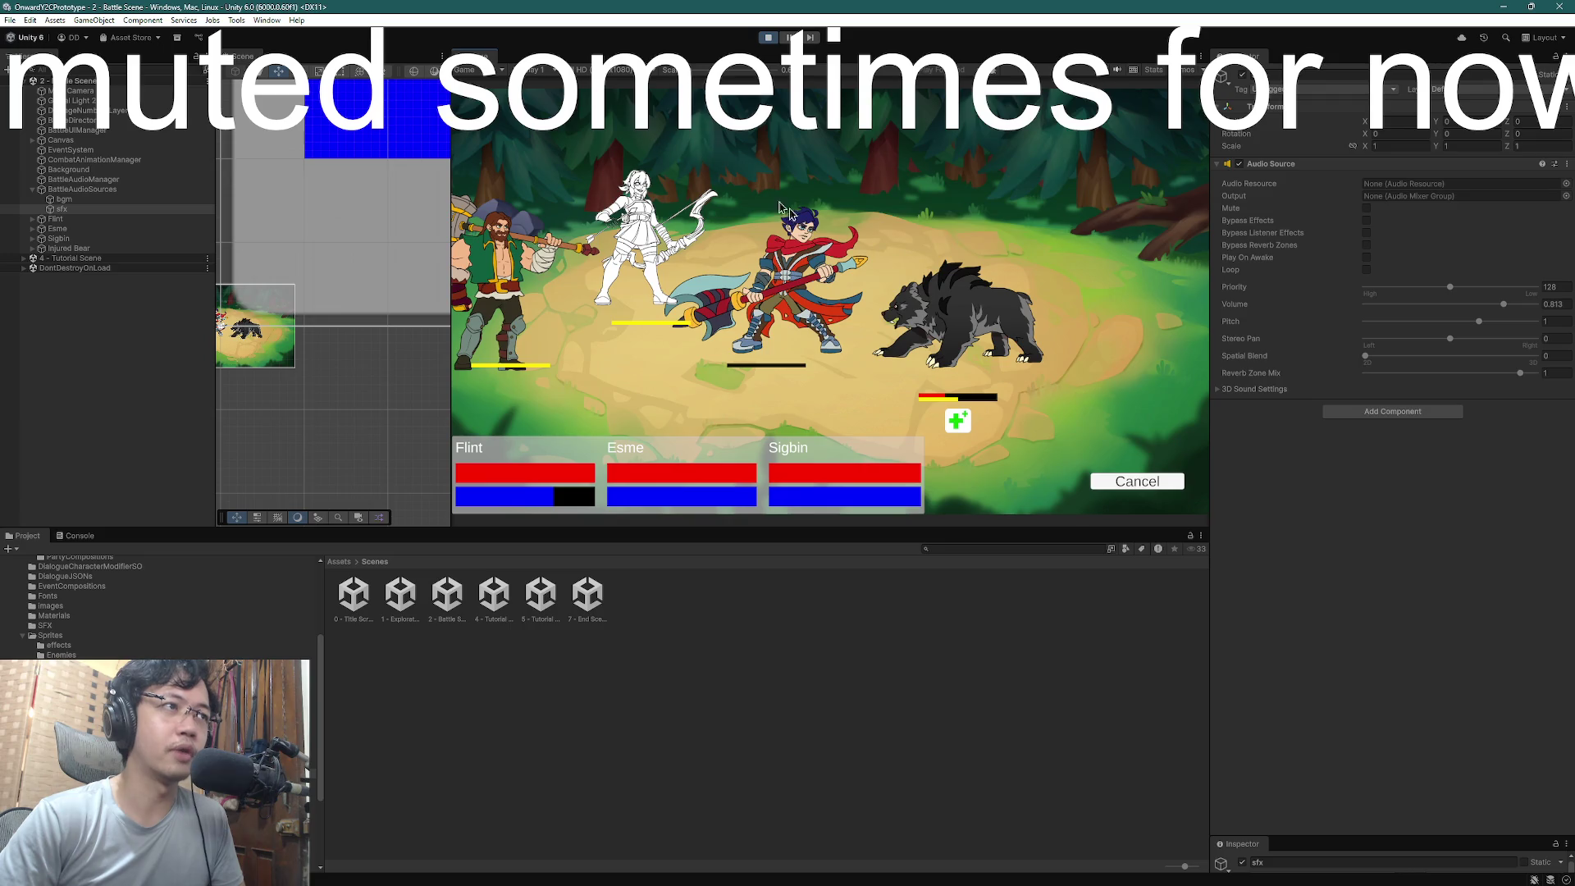
{"action": "left_click", "coordinate": [947, 310]}
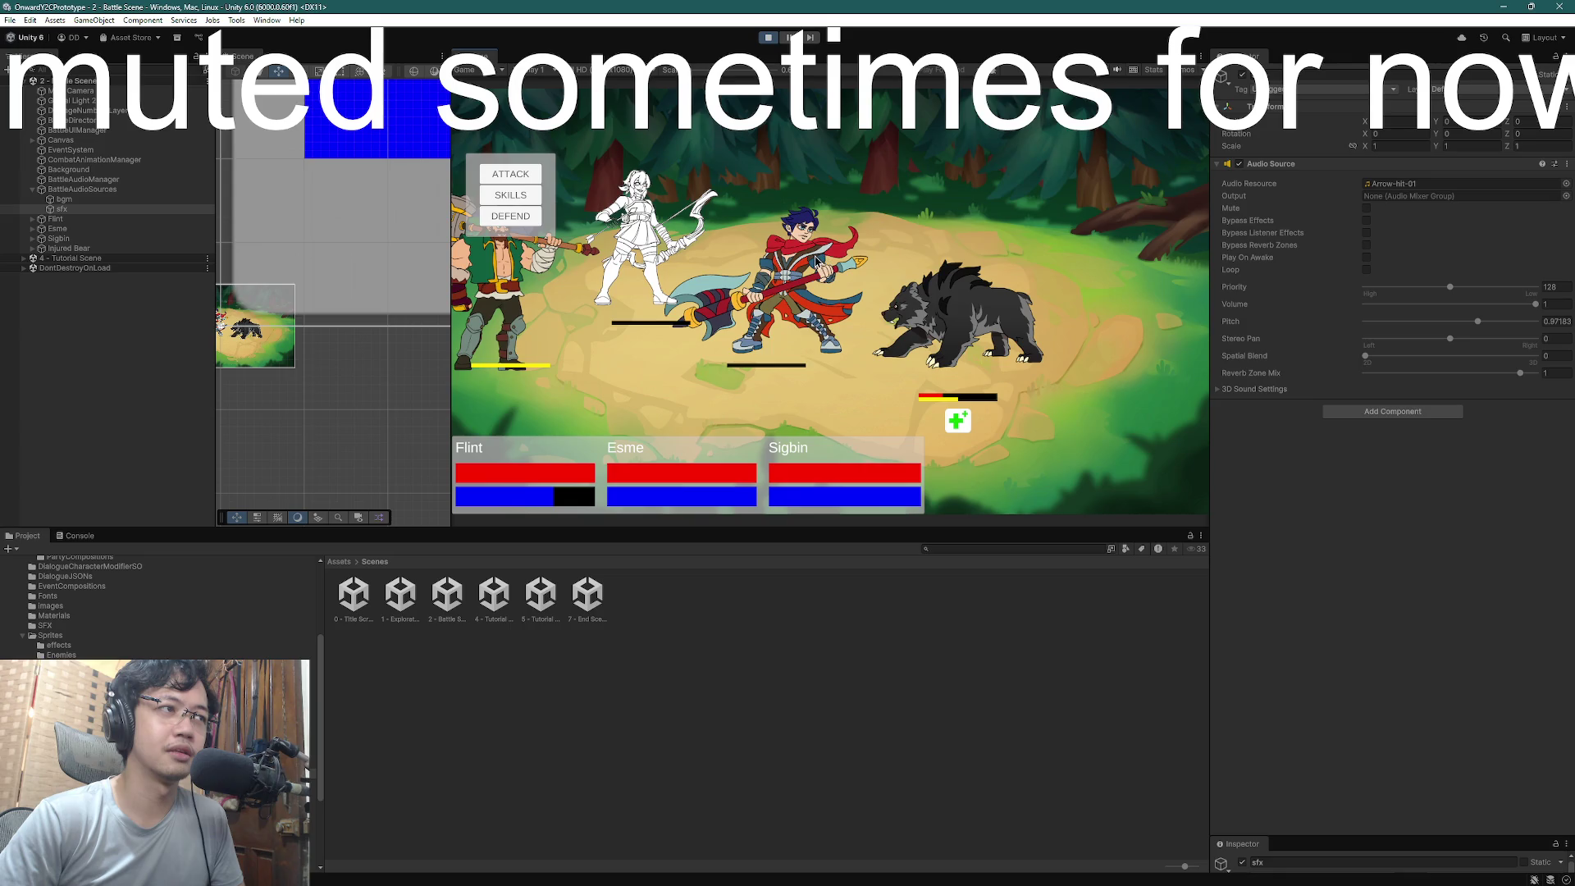
- Hit the bear with Sigbin's stunning skill, finish it with a basic attack, and leave VICTORY
{"action": "left_click", "coordinate": [527, 195]}
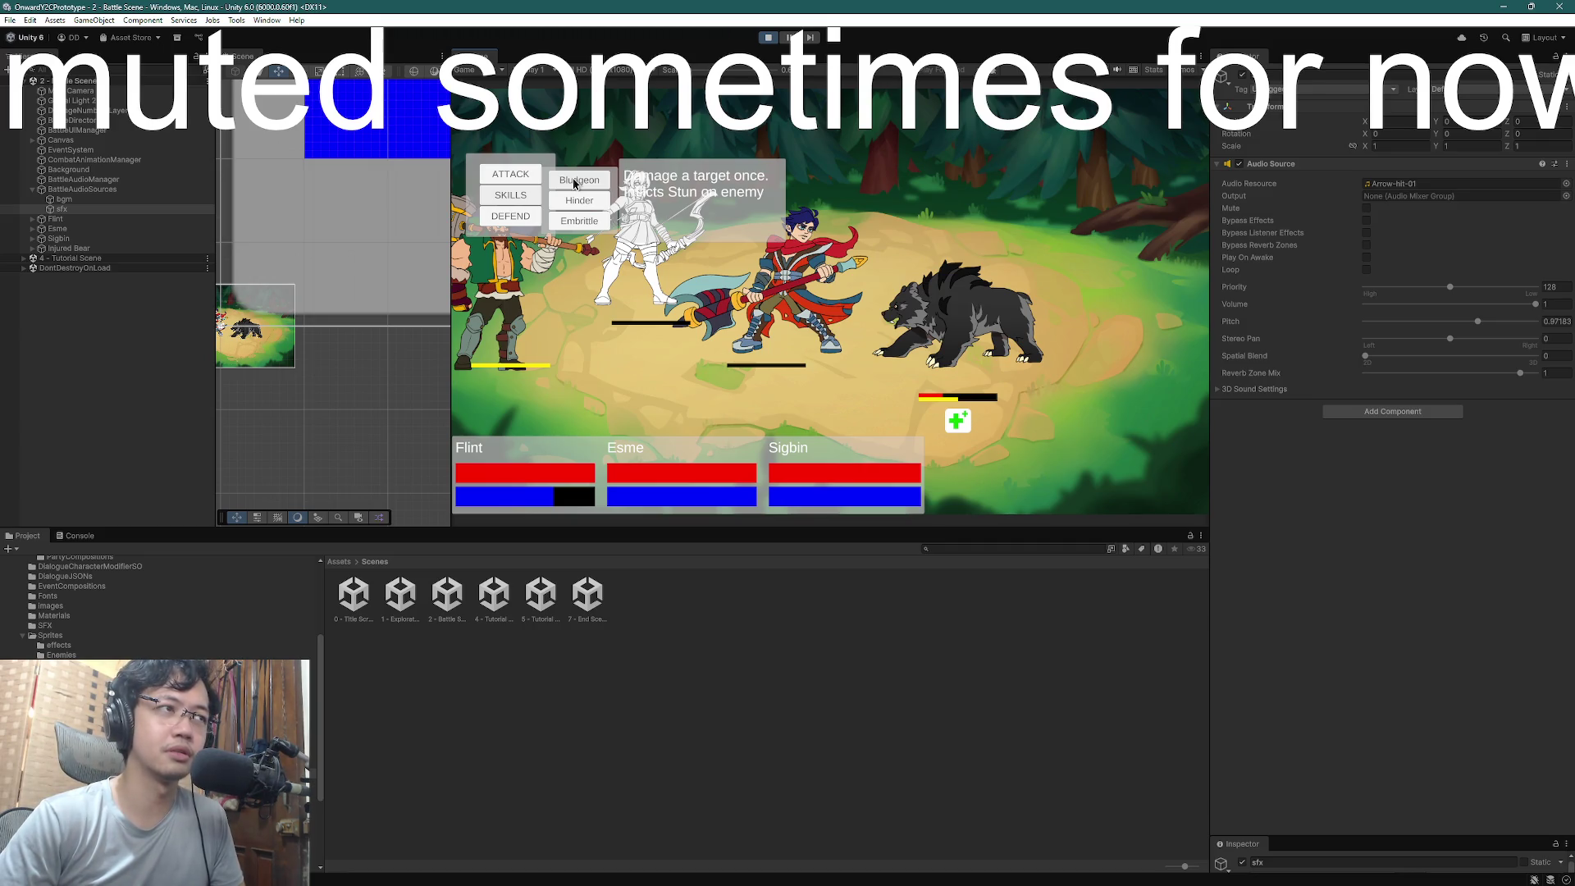
{"action": "left_click", "coordinate": [574, 182]}
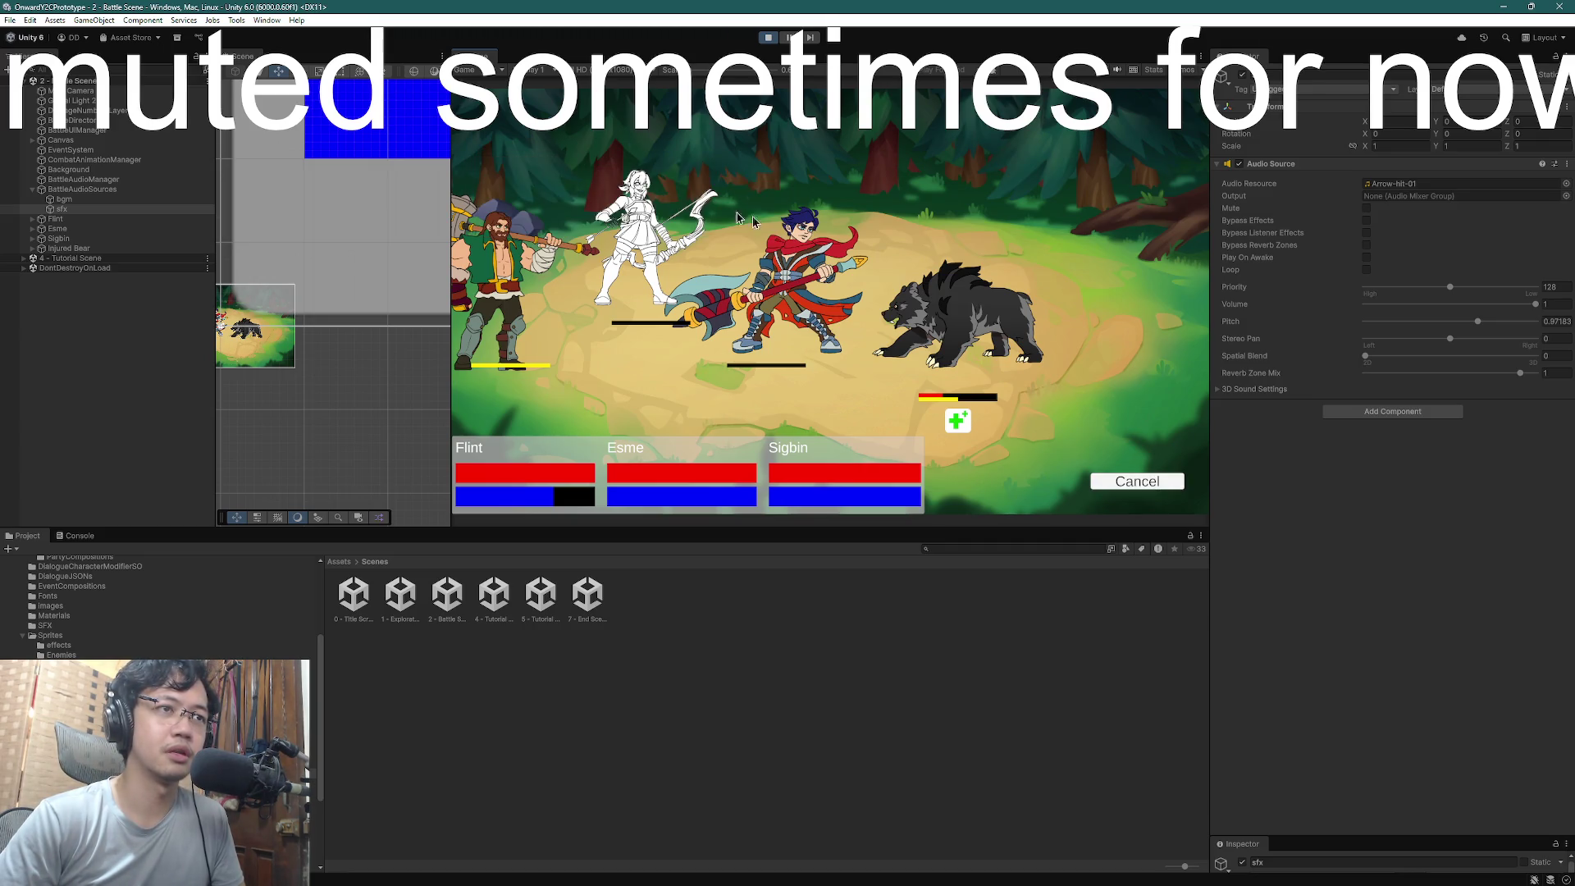
{"action": "left_click", "coordinate": [965, 315]}
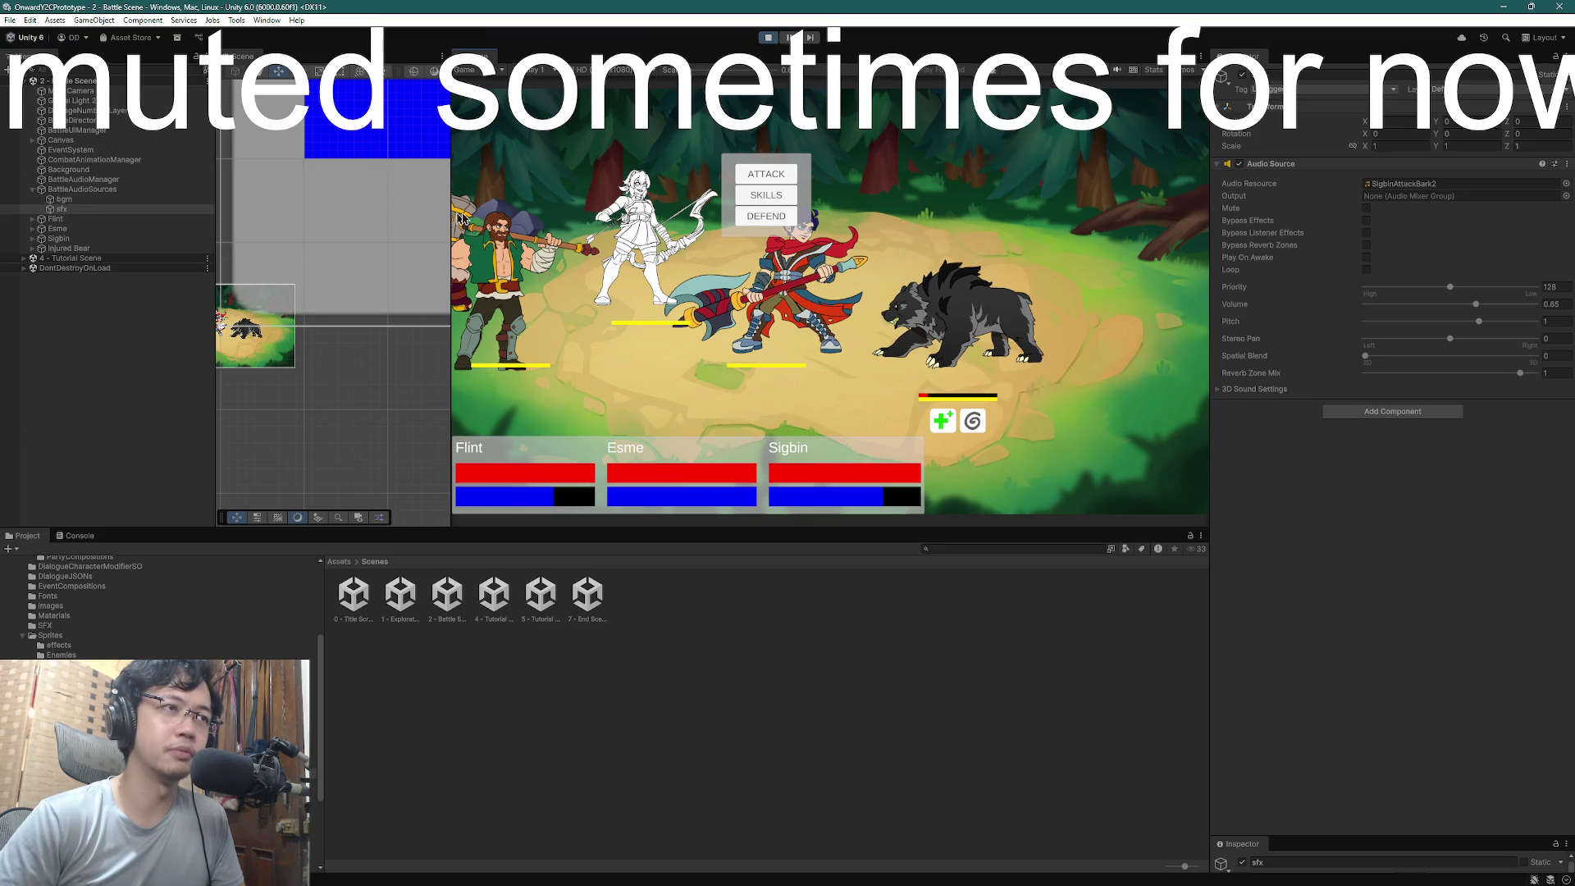
{"action": "left_click", "coordinate": [767, 195]}
{"action": "left_click", "coordinate": [925, 297]}
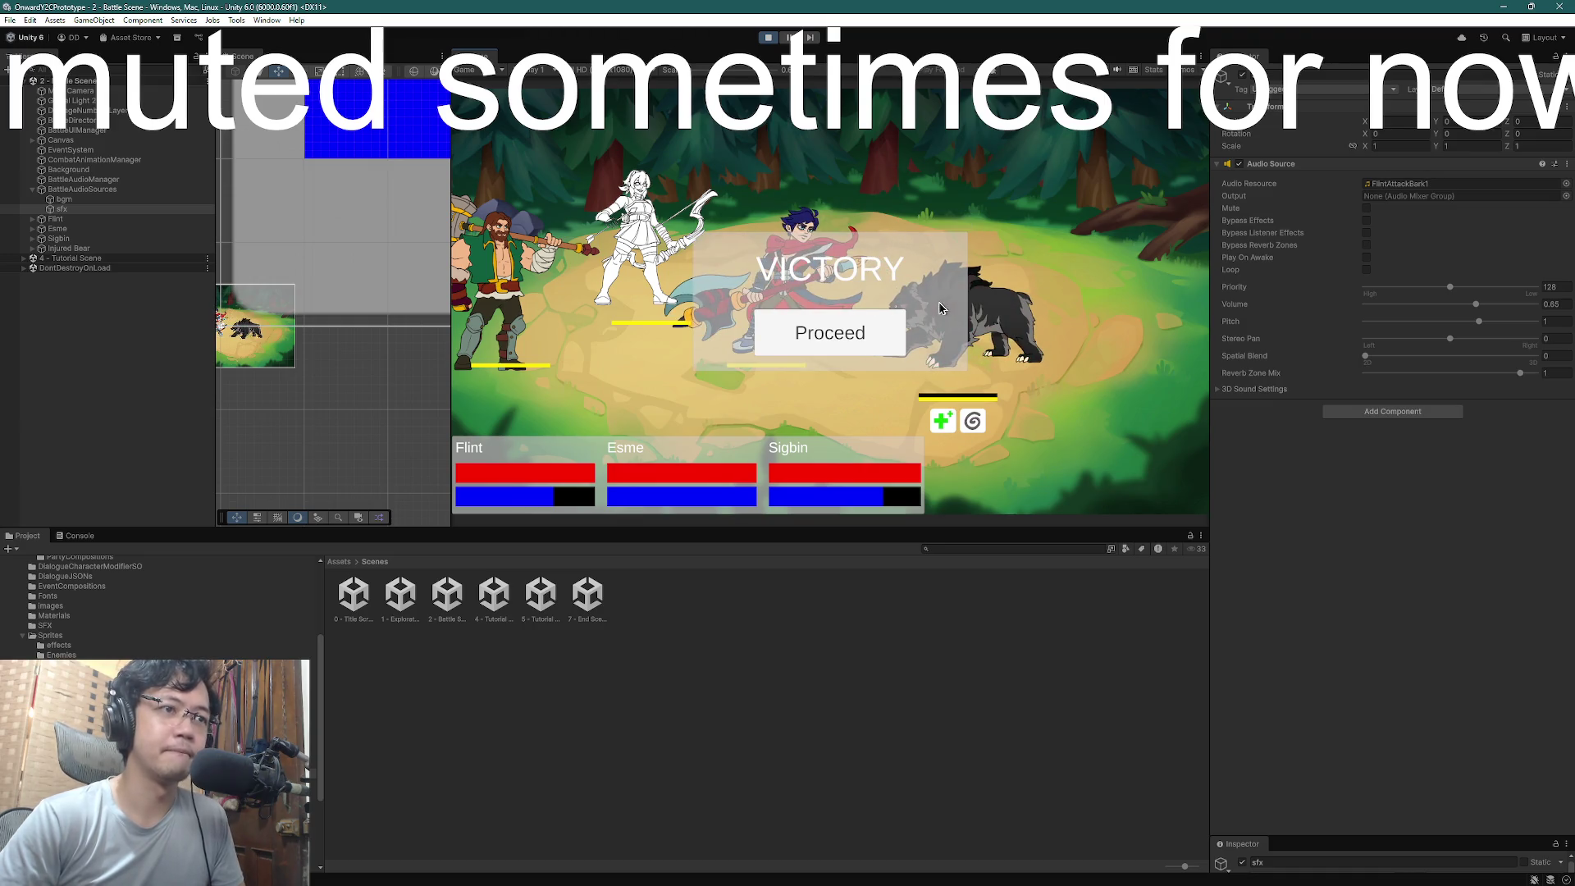
{"action": "left_click", "coordinate": [863, 335]}
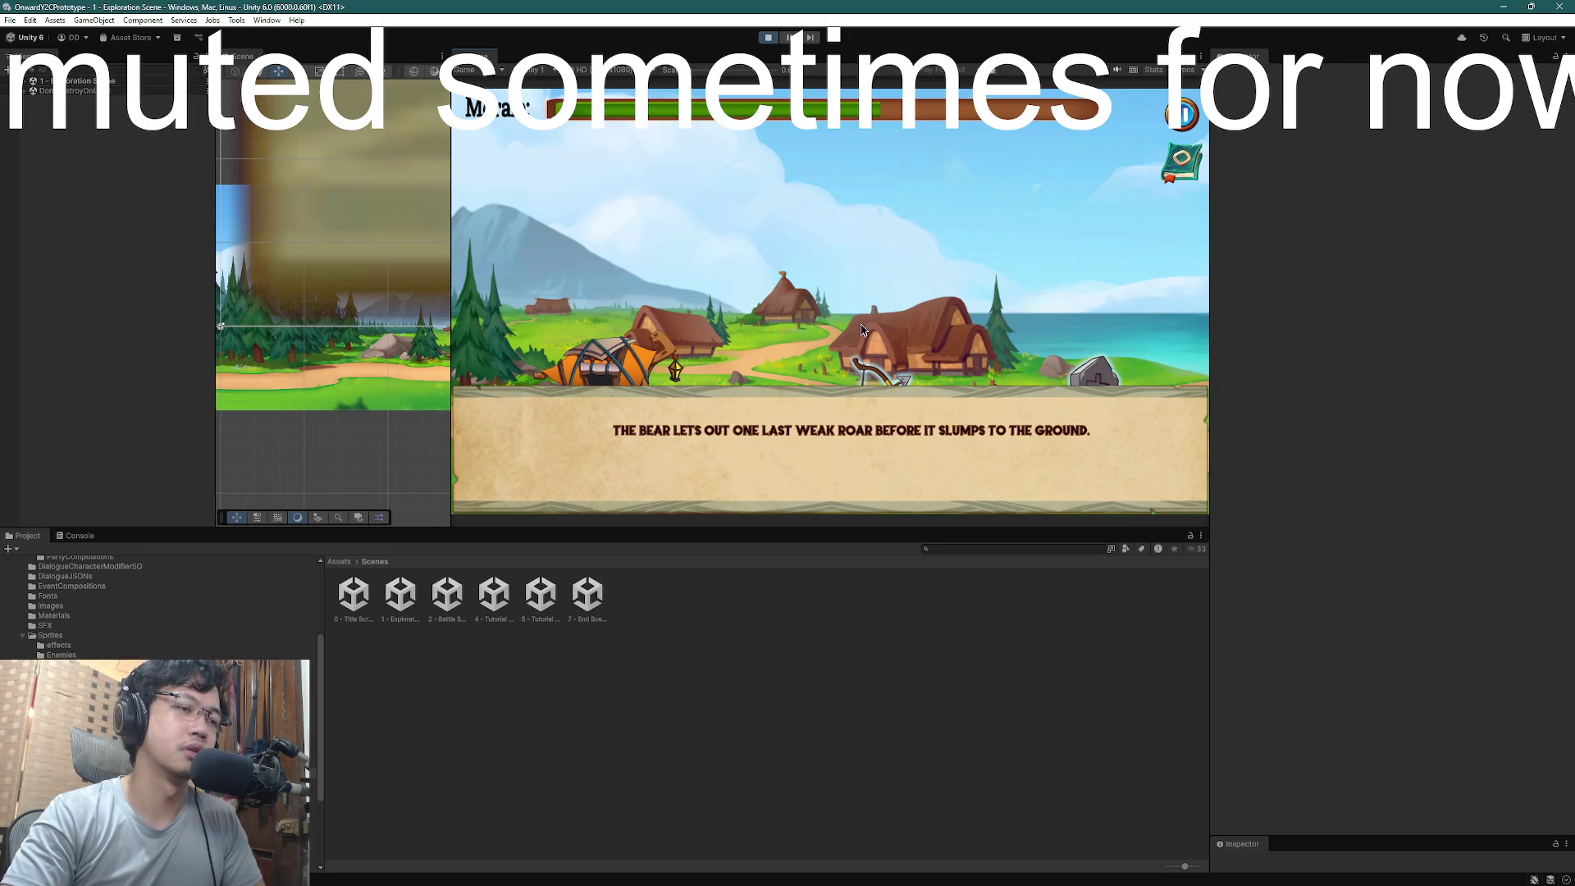
- Advance the post-battle story dialogue and choose 'Apologize to Esme.'
{"action": "left_click", "coordinate": [934, 416]}
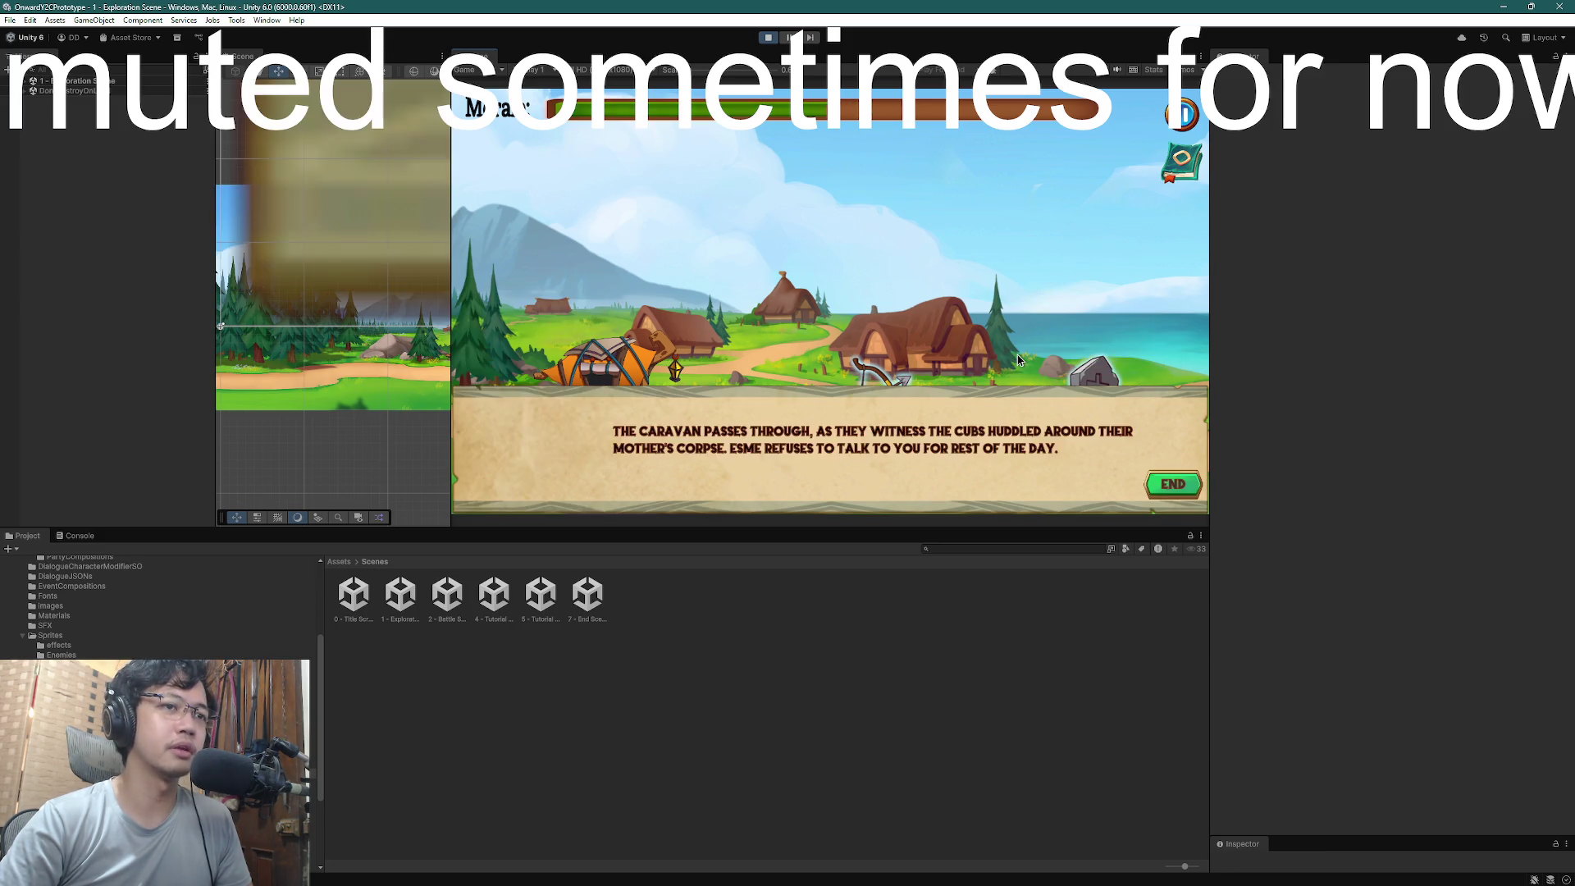
{"action": "left_click", "coordinate": [1020, 361]}
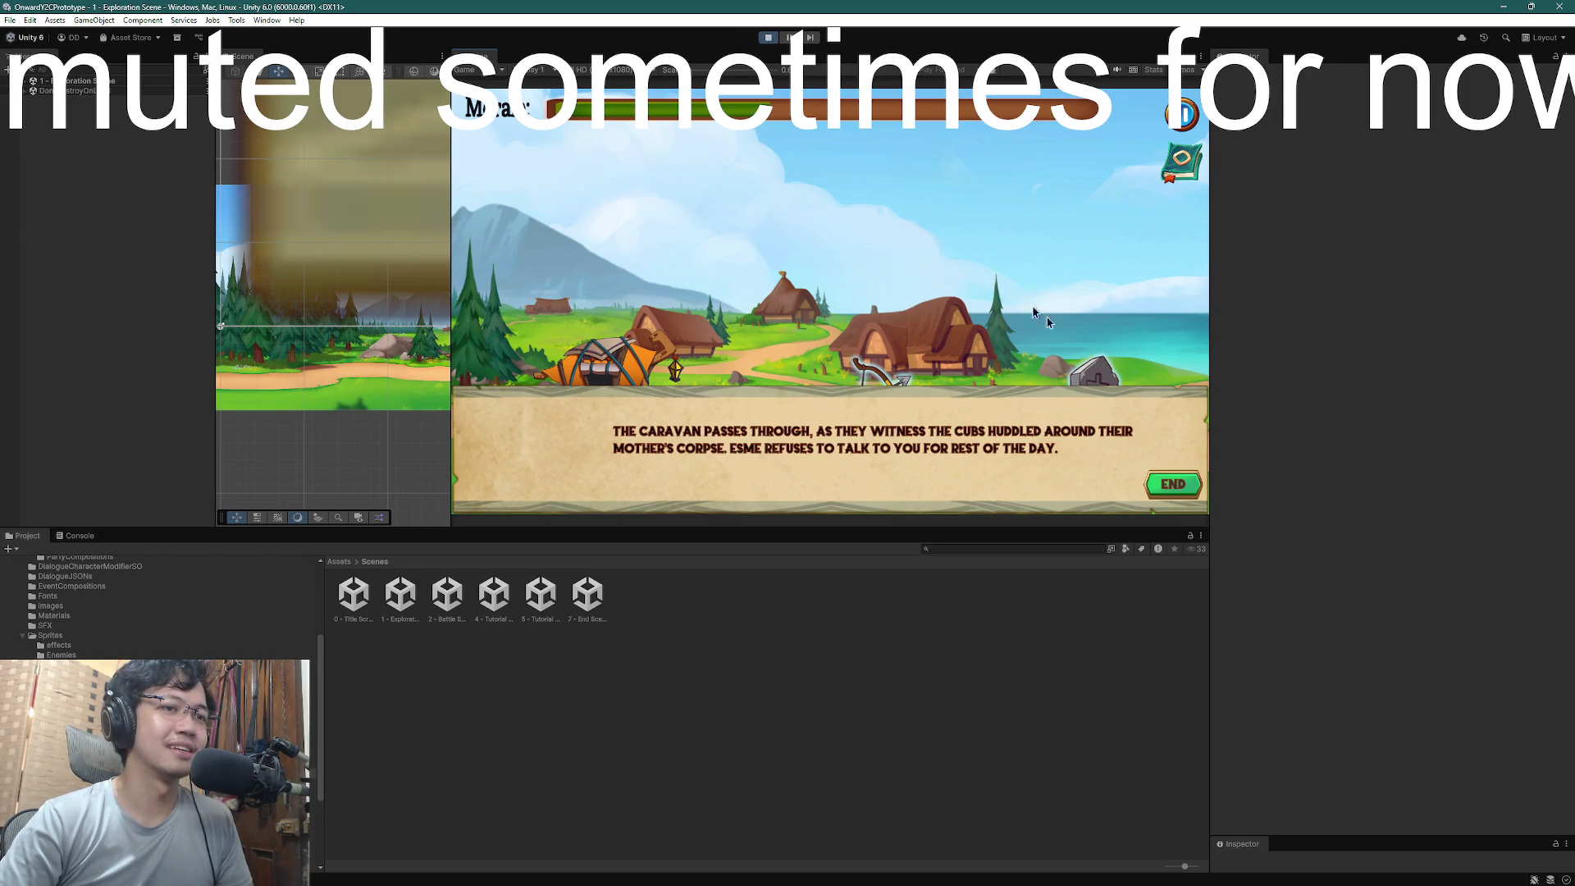
- End the bear-cub narration and advance the dialogue to the boar encounter
{"action": "left_click", "coordinate": [1160, 482]}
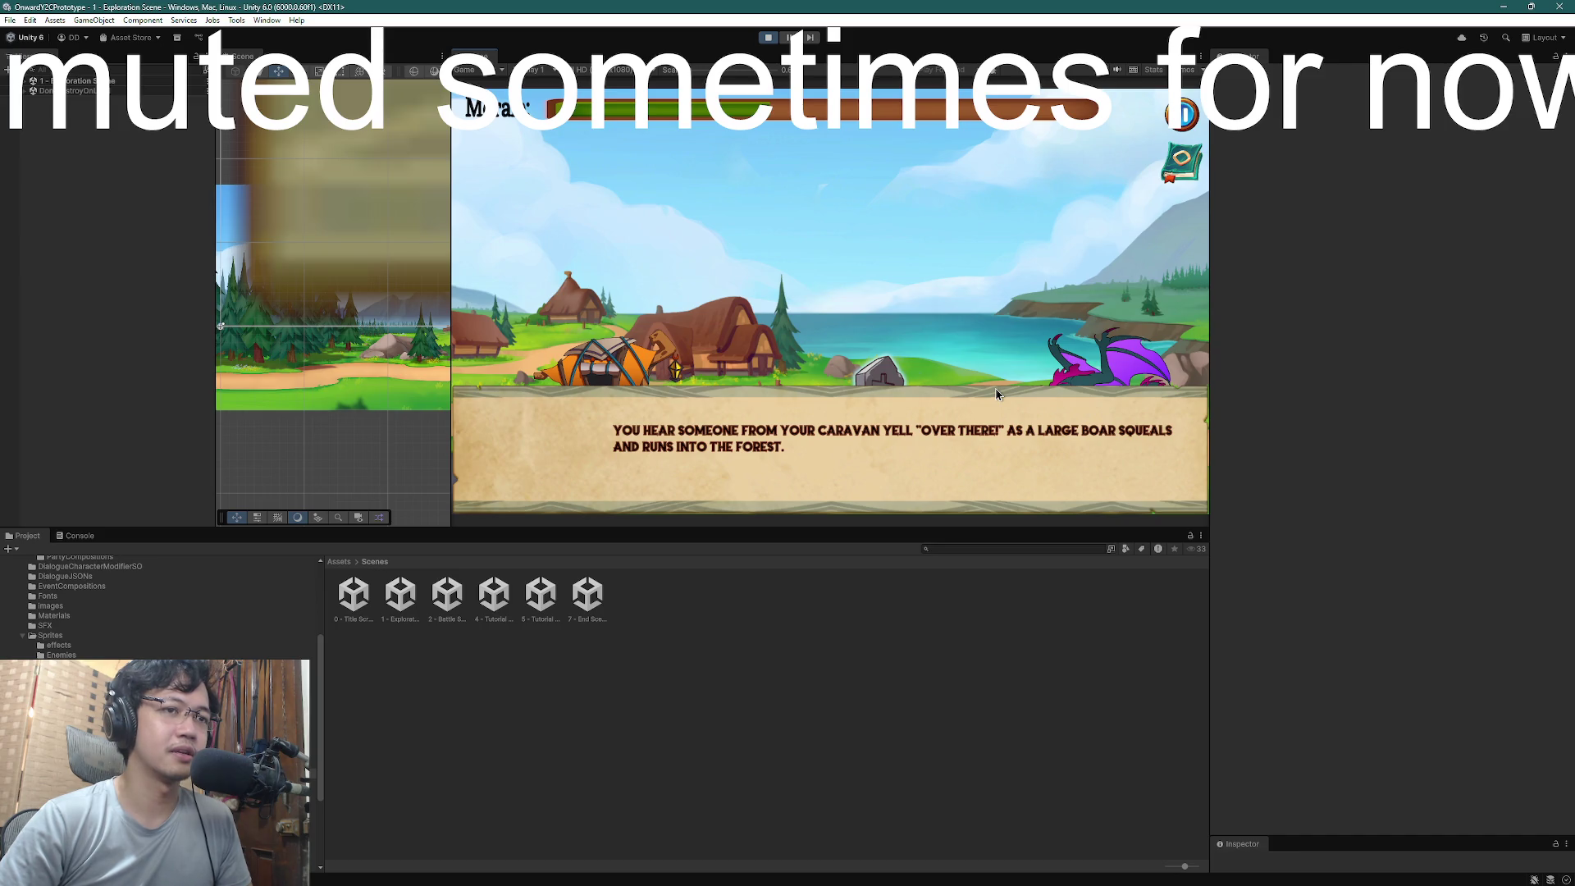
{"action": "left_click", "coordinate": [997, 395]}
{"action": "left_click", "coordinate": [996, 395]}
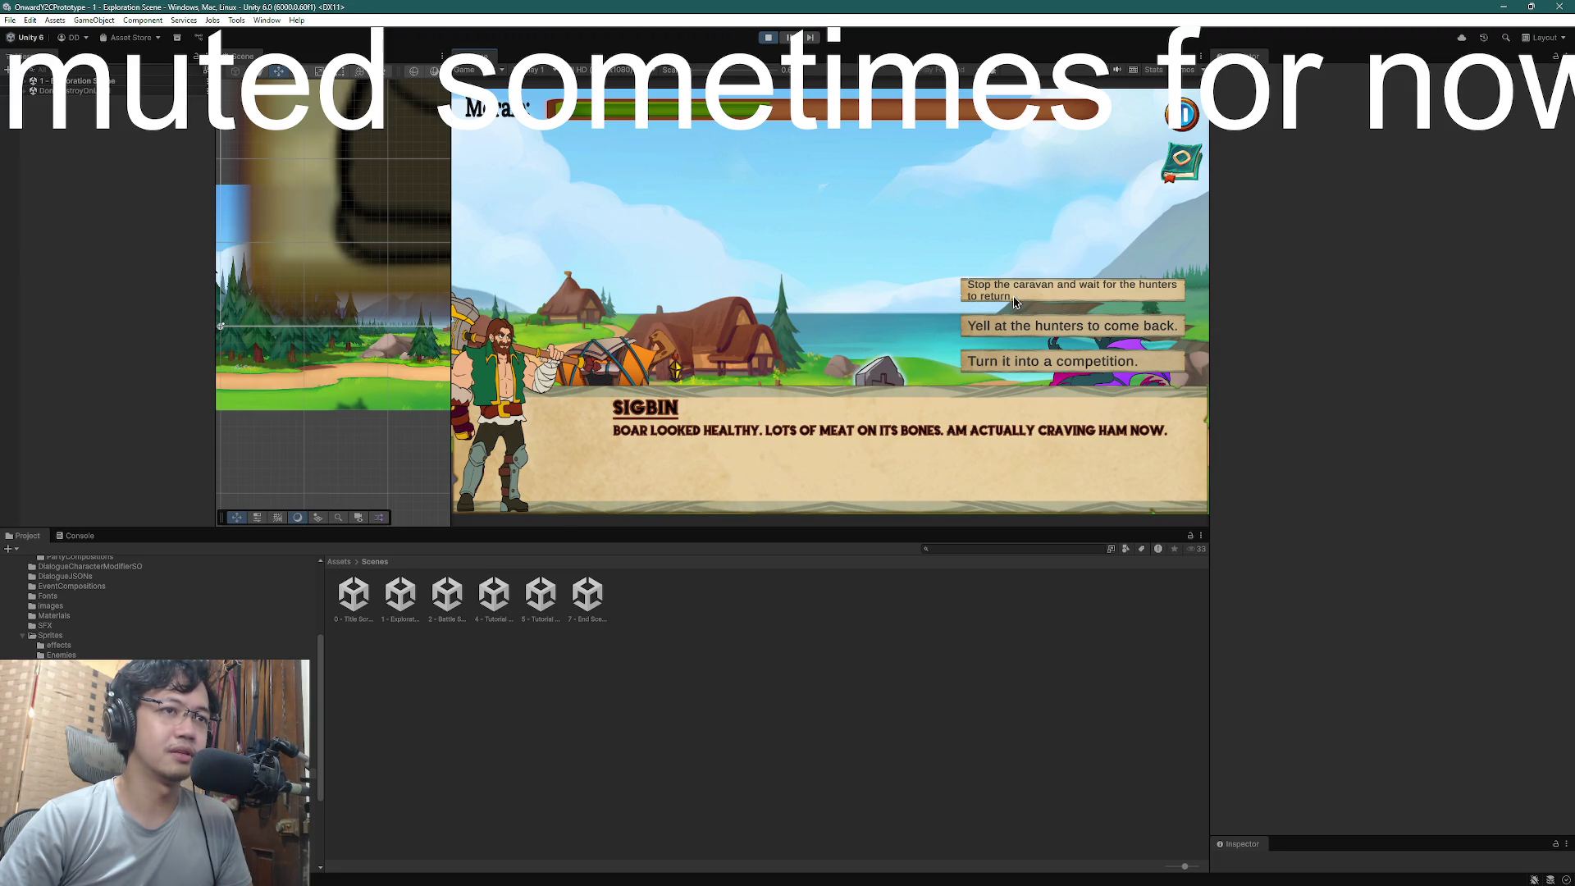
- Pick a boar response, click through its lines, and reach the grieving family dialogue
{"action": "left_click", "coordinate": [1023, 363]}
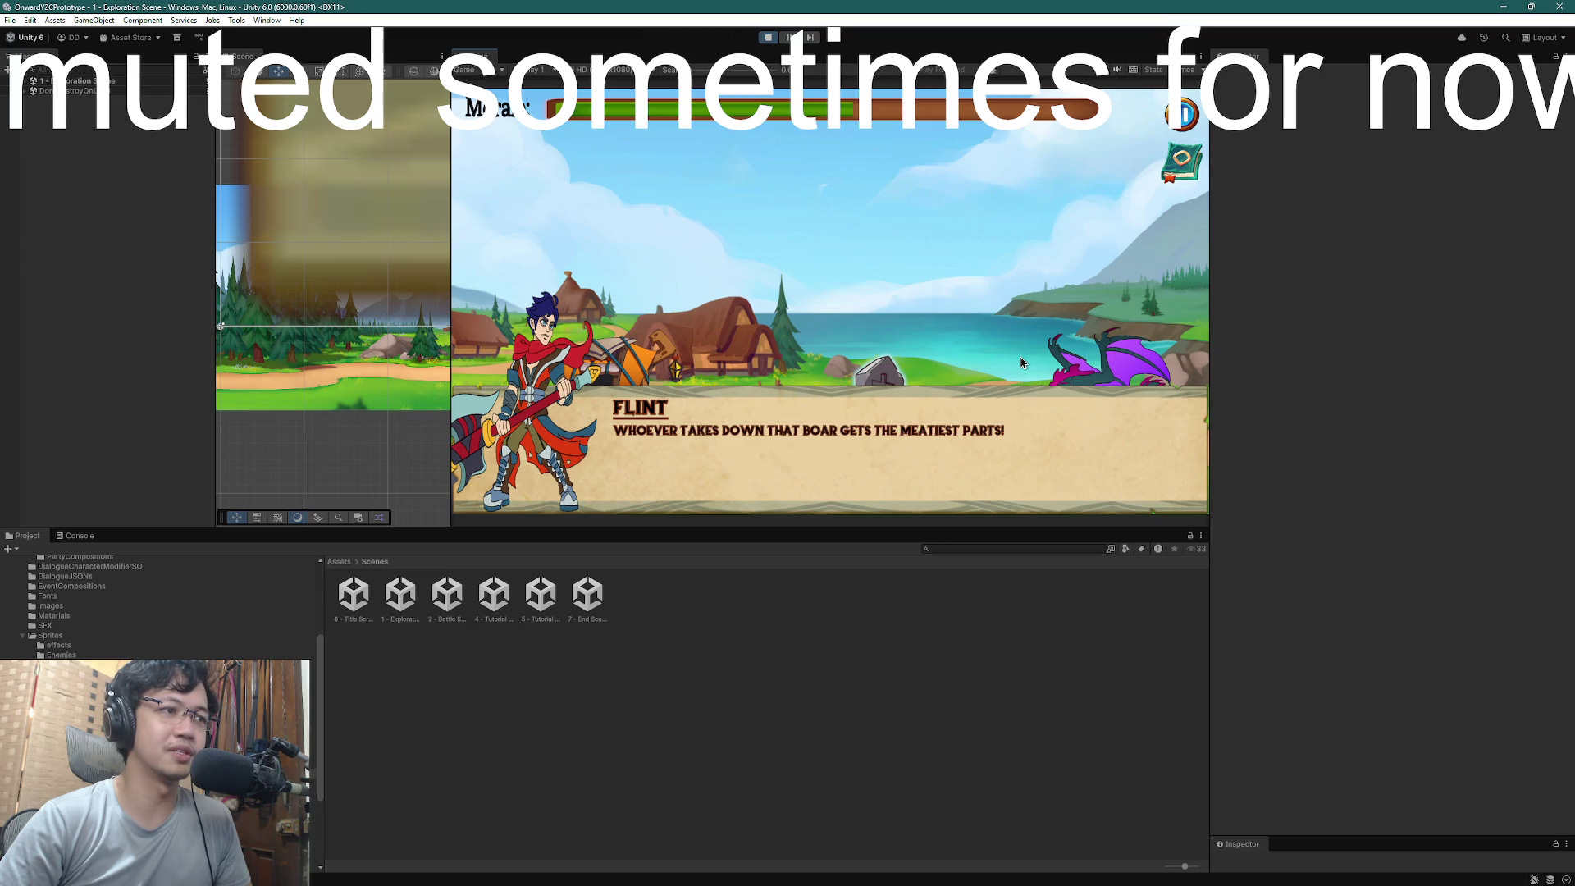
{"action": "left_click", "coordinate": [1023, 362]}
{"action": "left_click", "coordinate": [1023, 362]}
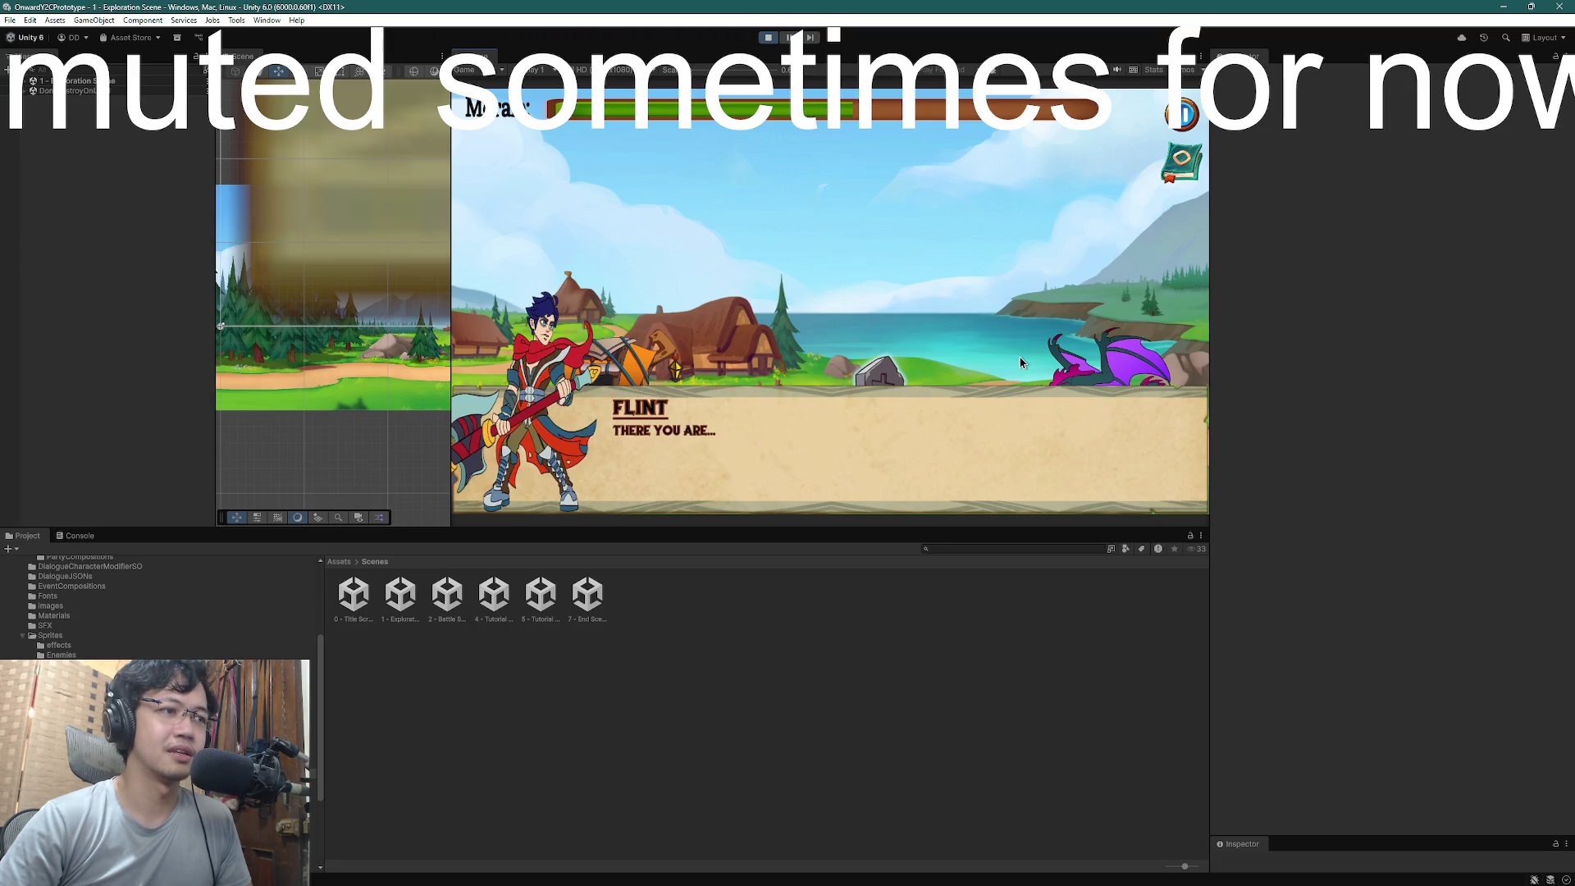
{"action": "left_click", "coordinate": [1023, 363]}
{"action": "left_click", "coordinate": [1023, 363]}
{"action": "left_click", "coordinate": [1022, 362]}
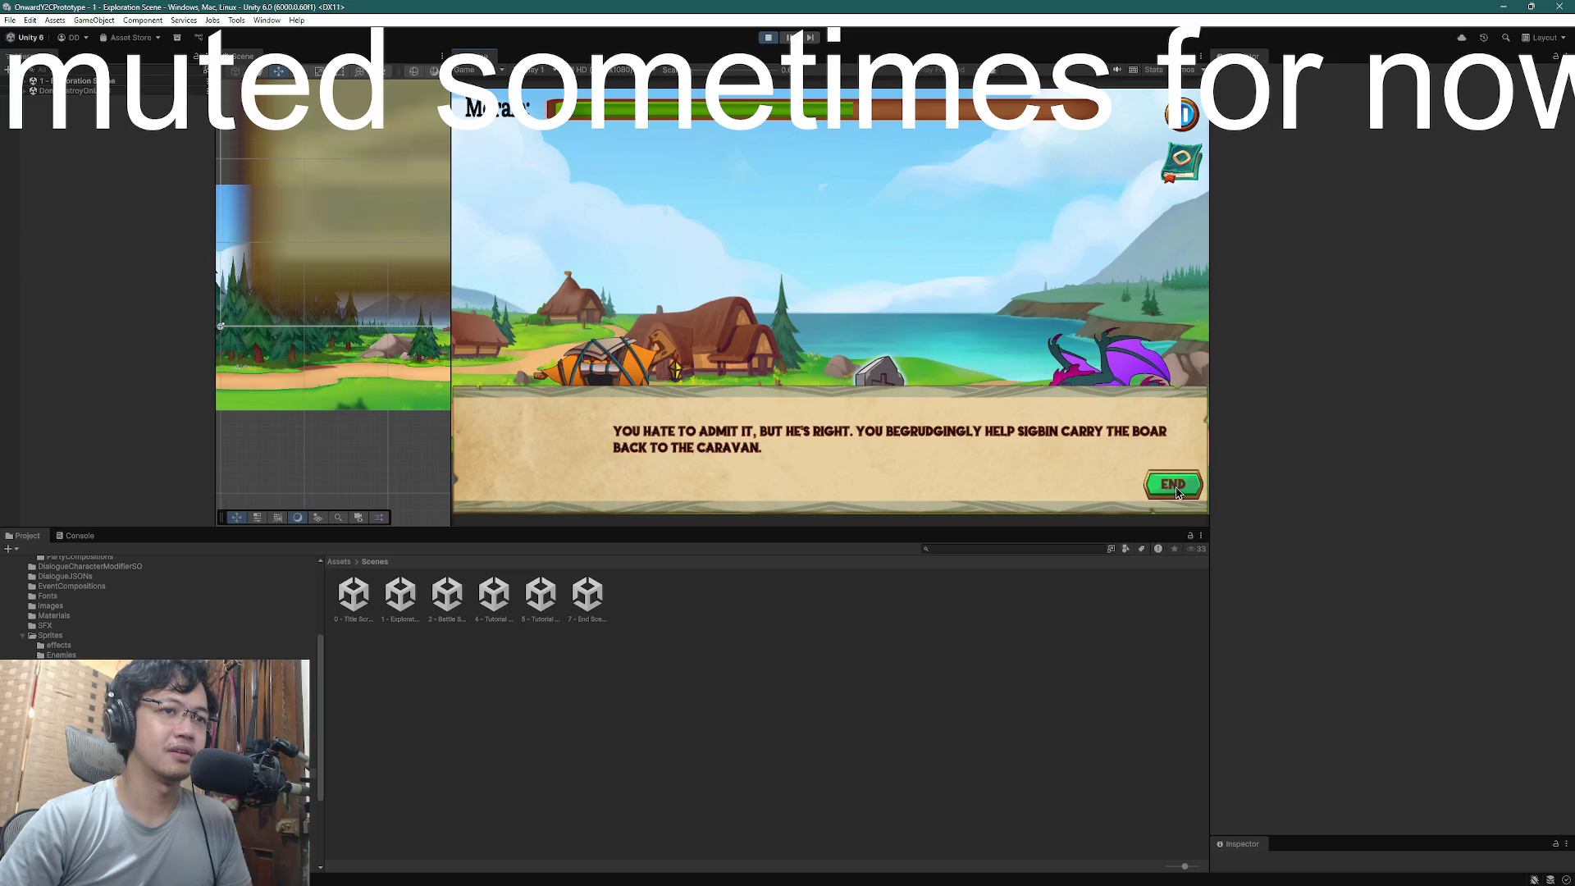
{"action": "left_click", "coordinate": [1023, 362]}
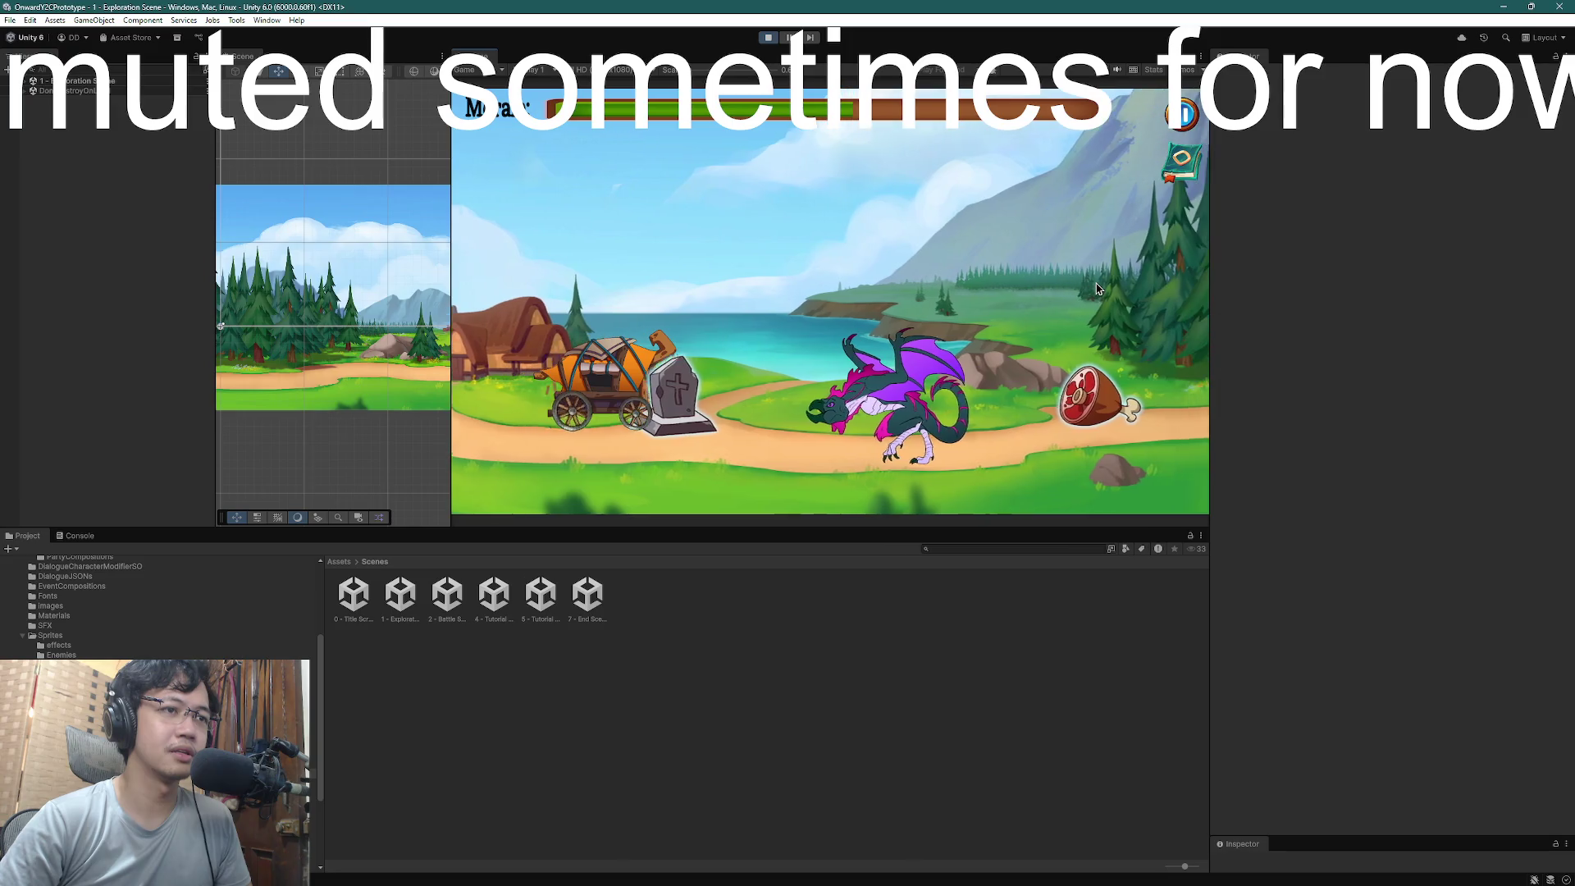
{"action": "left_click", "coordinate": [1098, 288]}
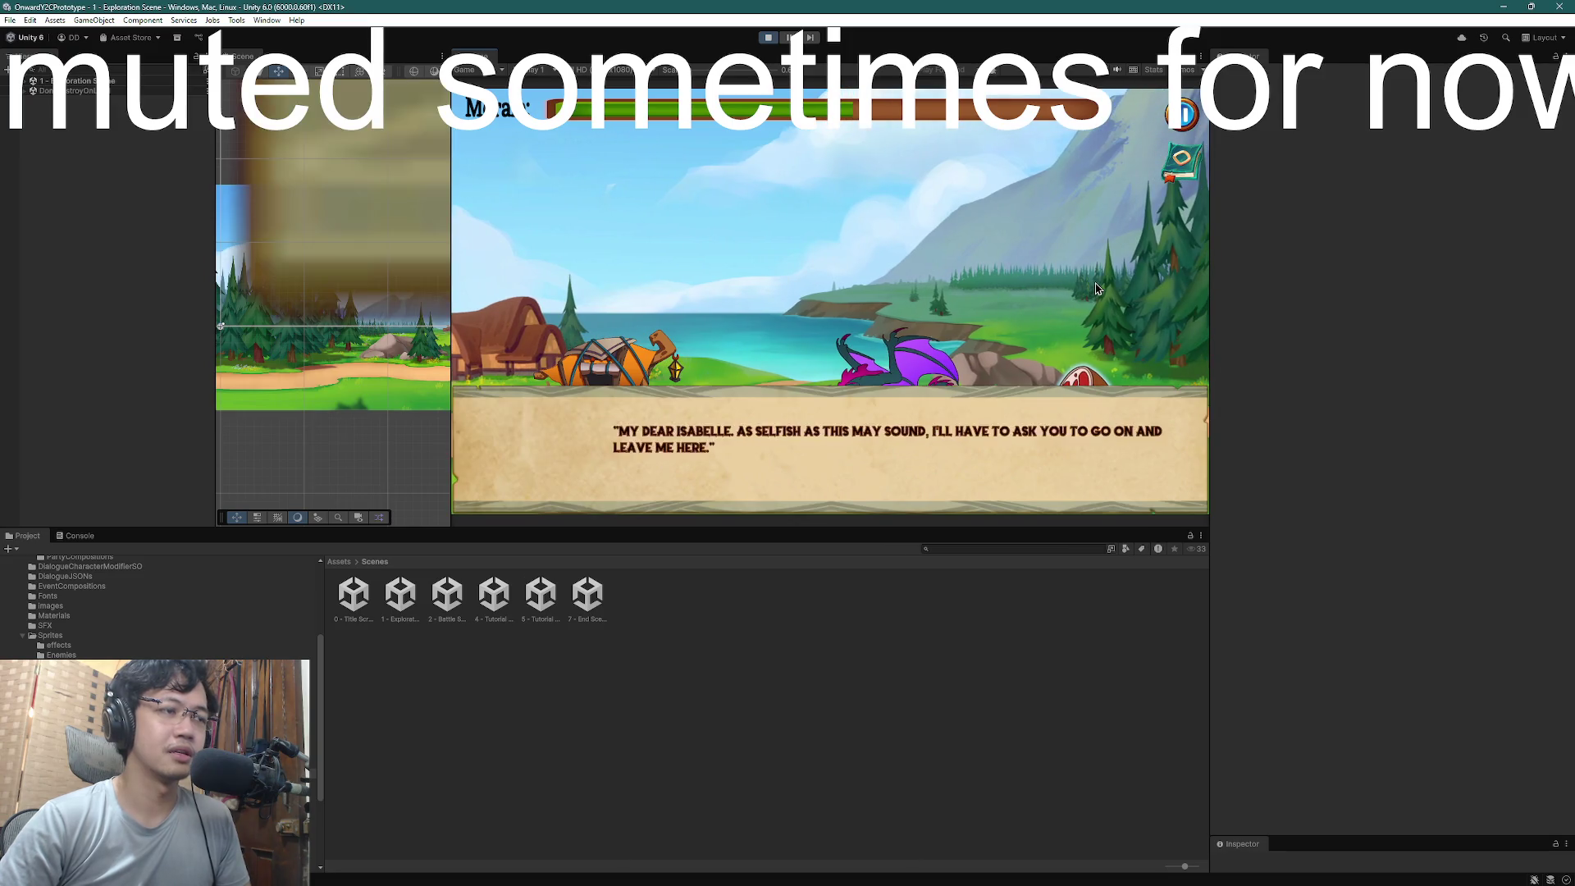
- Choose 'Allow the family to grieve in peace.' and end the family event
{"action": "left_click", "coordinate": [1097, 287]}
{"action": "left_click", "coordinate": [1097, 287]}
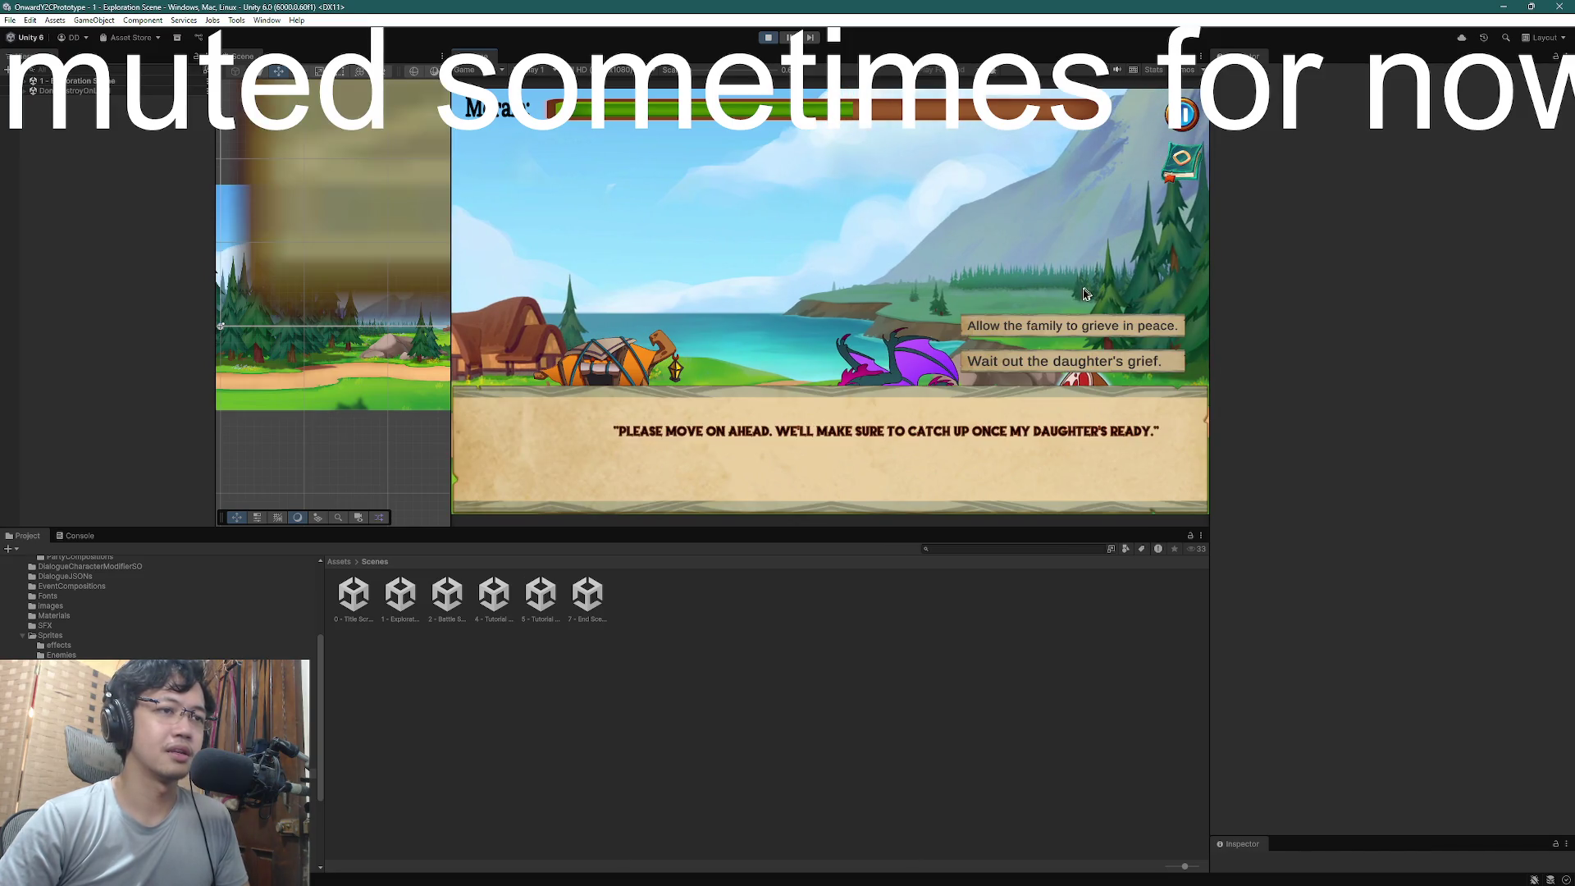
{"action": "left_click", "coordinate": [1062, 325]}
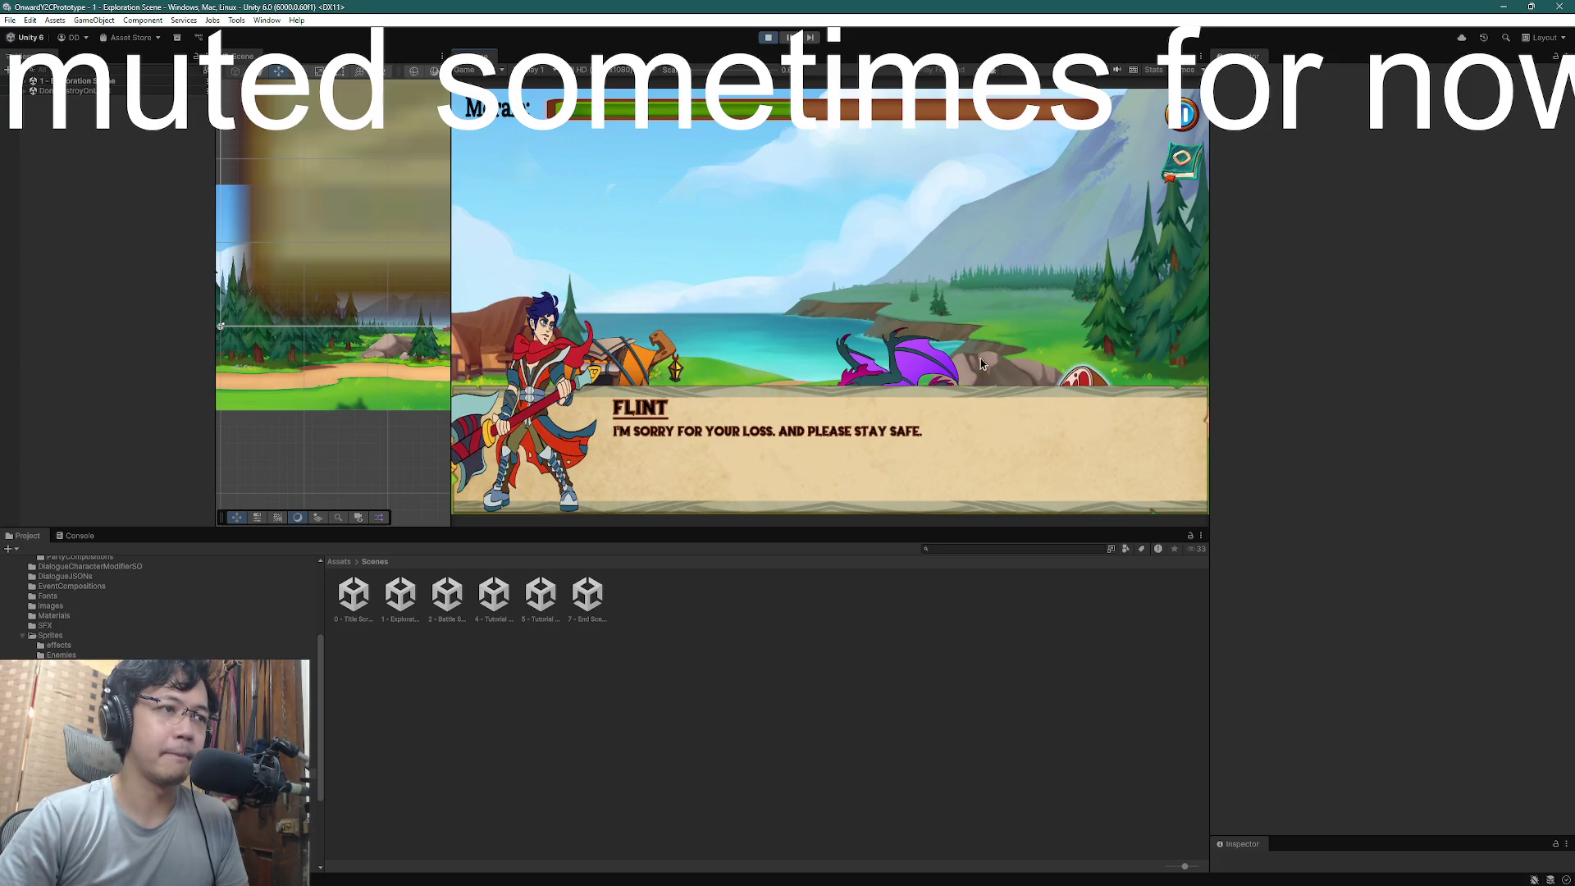
{"action": "left_click", "coordinate": [1053, 344]}
{"action": "left_click", "coordinate": [1165, 483]}
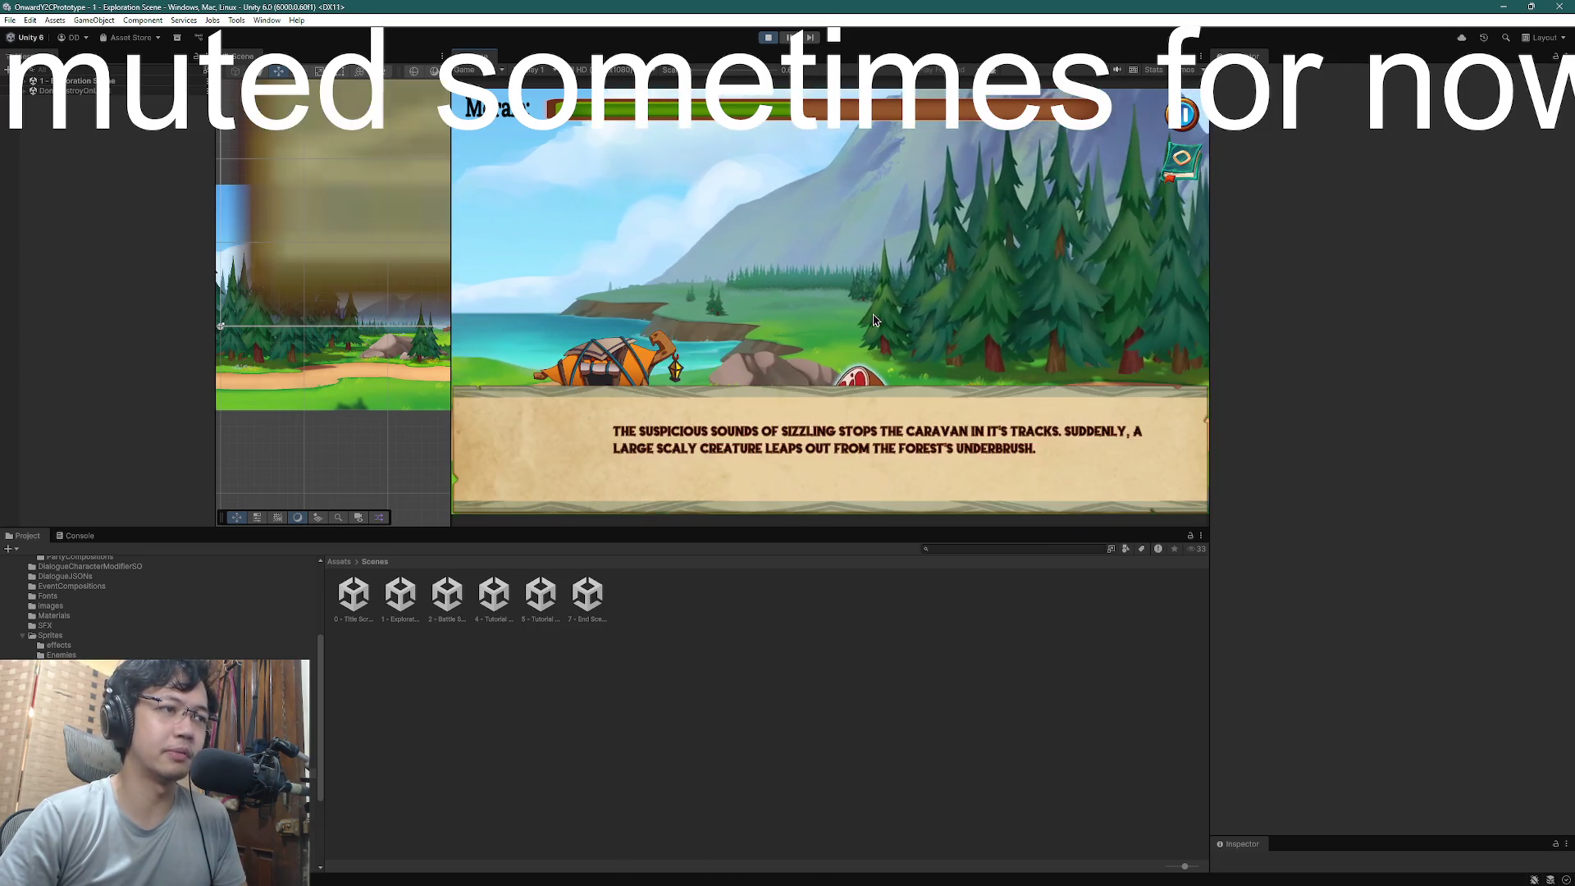
- Click through the basilisk encounter lines and enter combat against the creature
{"action": "left_click", "coordinate": [874, 369]}
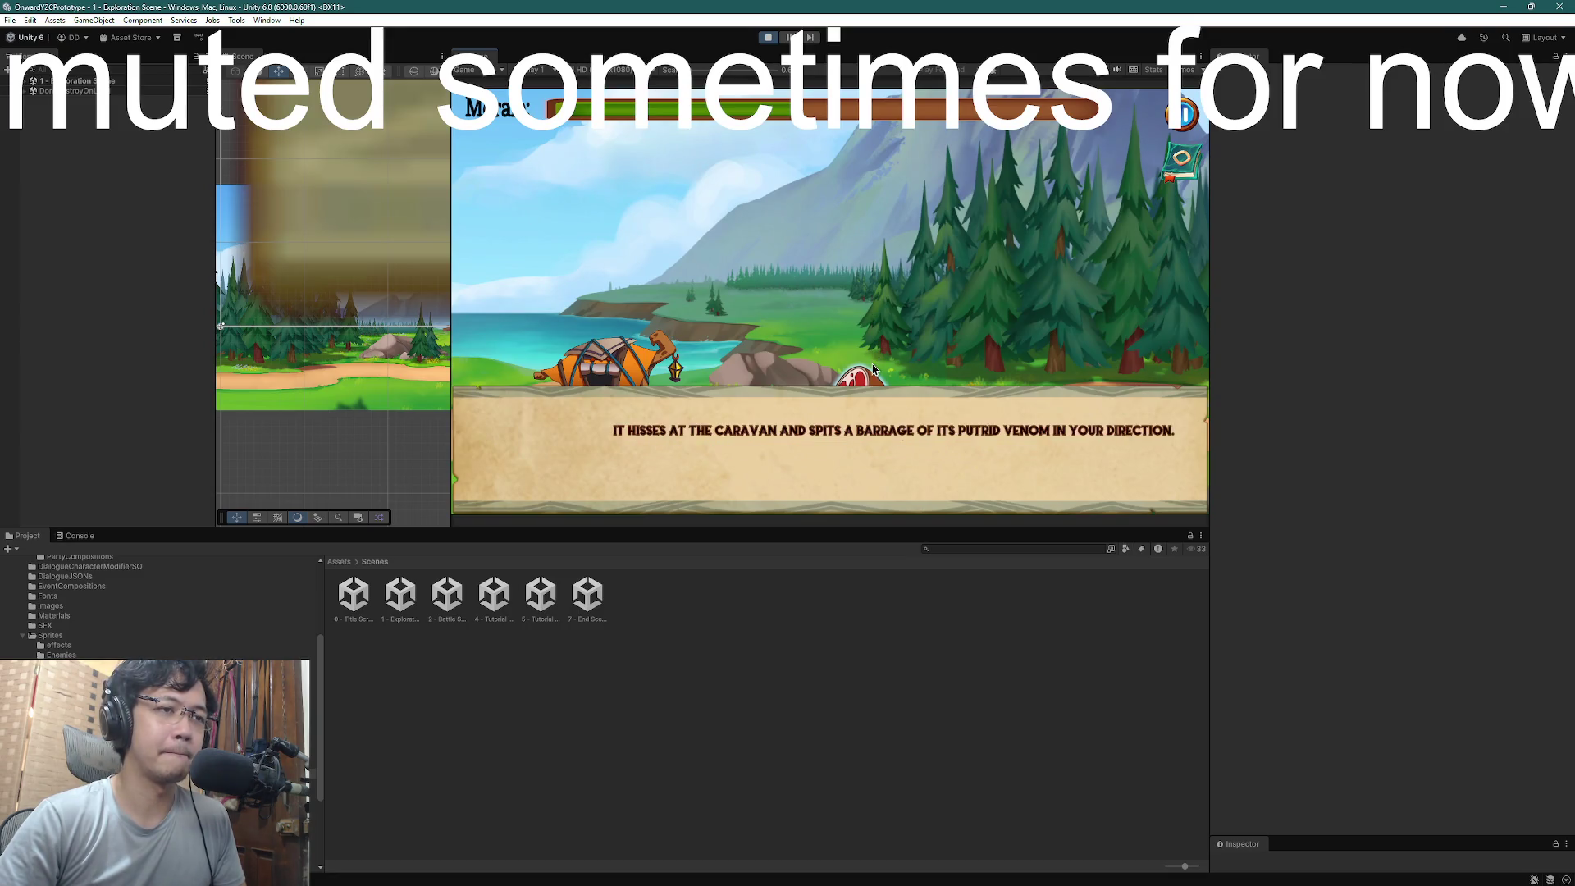
{"action": "left_click", "coordinate": [875, 369]}
{"action": "left_click", "coordinate": [874, 369]}
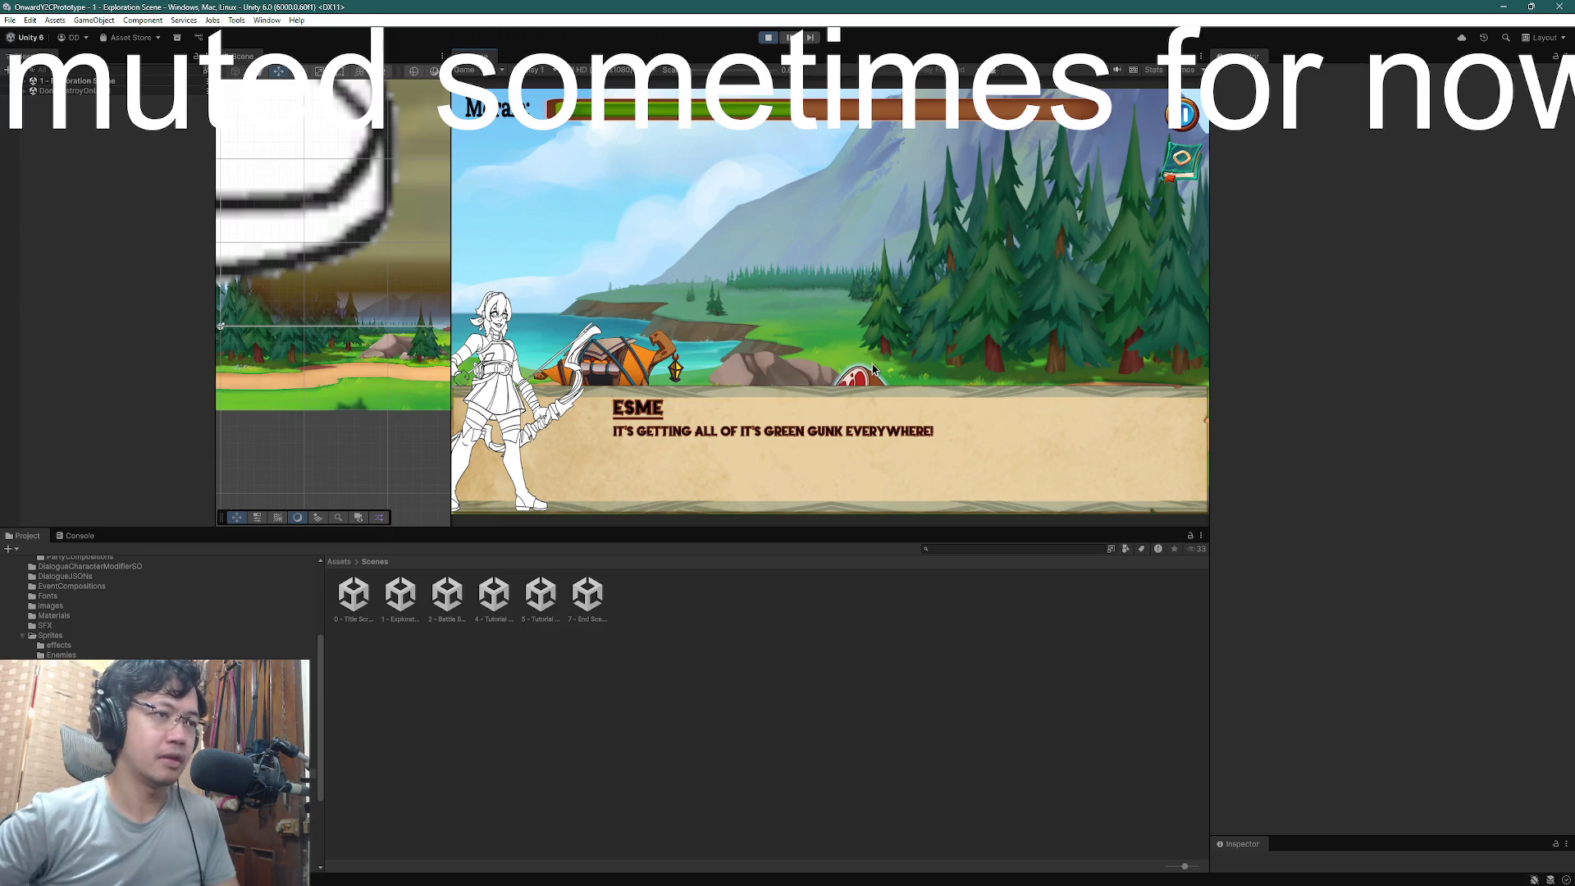
{"action": "left_click", "coordinate": [873, 369]}
{"action": "left_click", "coordinate": [1048, 361]}
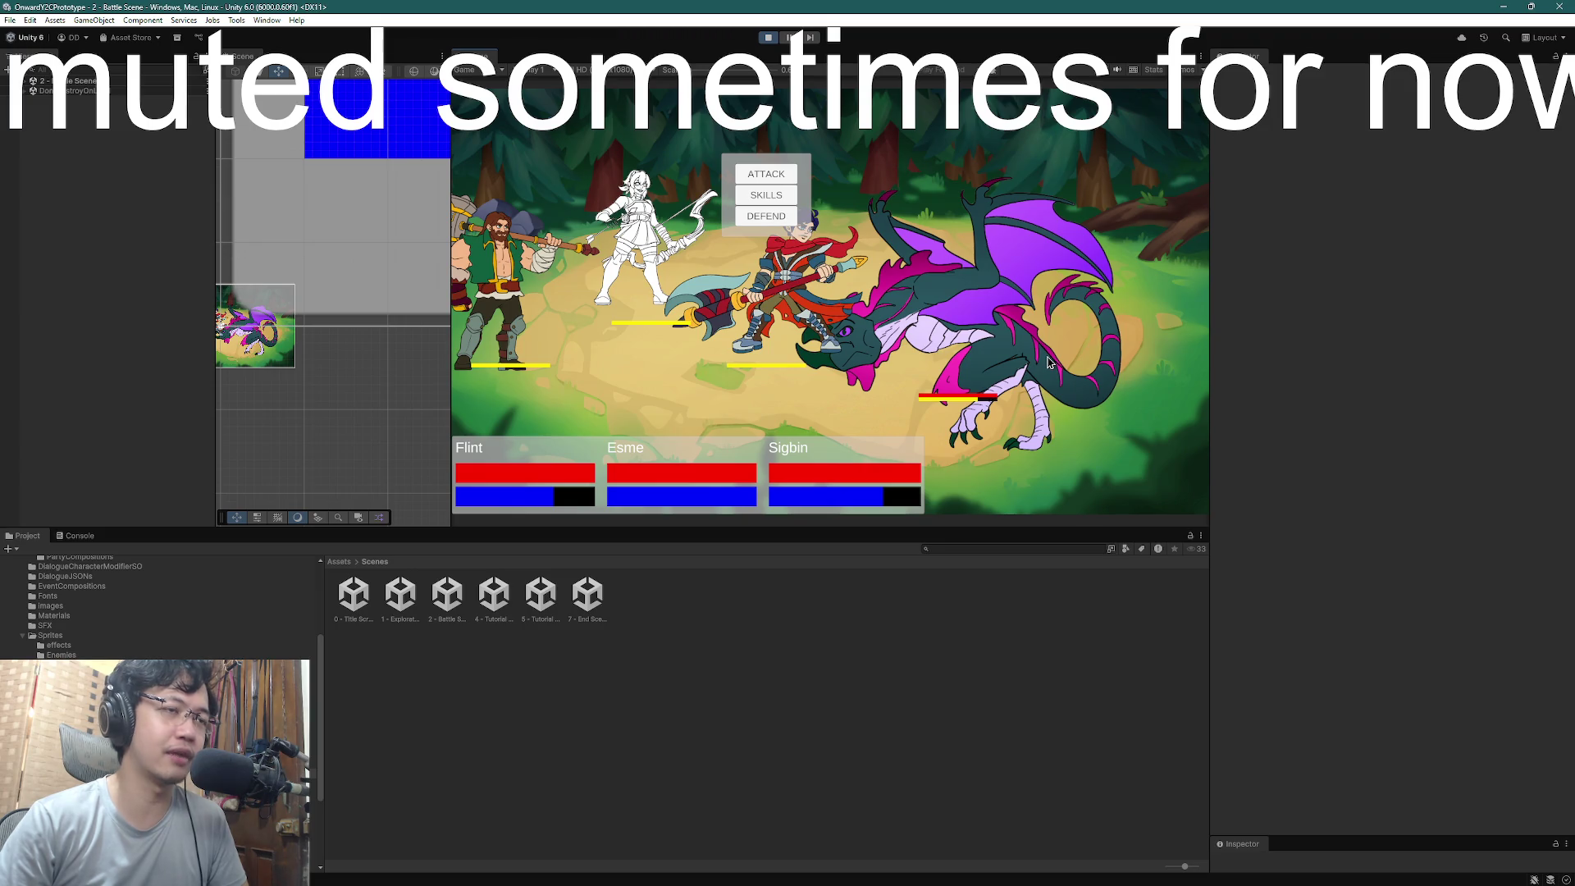
- Buff Sigbin with Second Wind, then strike the dragon with Esme's Pierce skill
{"action": "left_click", "coordinate": [768, 198]}
{"action": "left_click", "coordinate": [845, 212]}
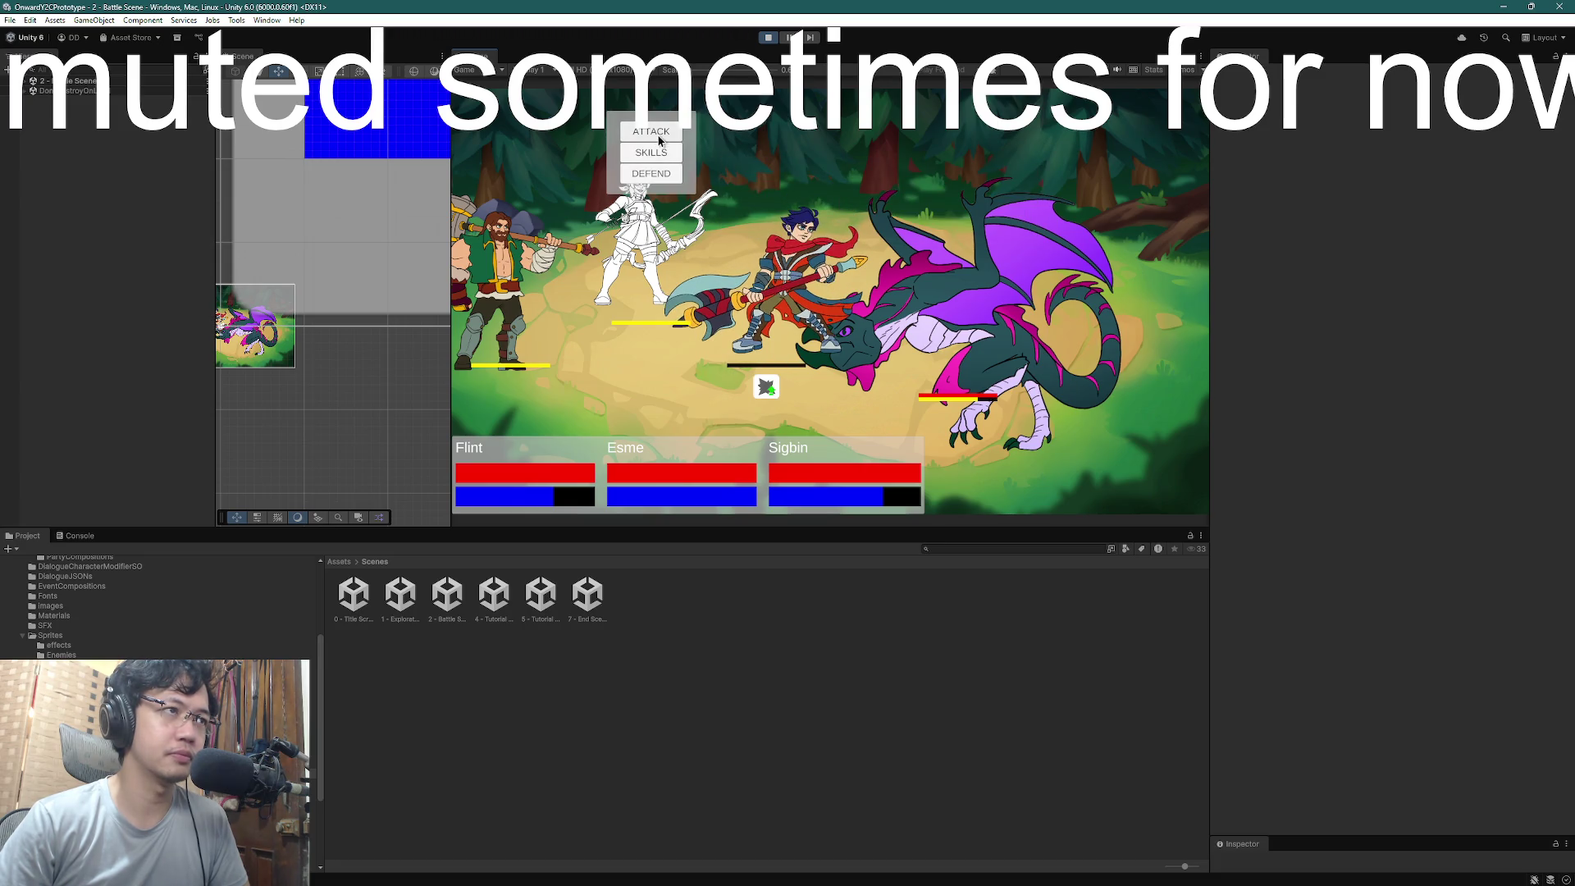
{"action": "left_click", "coordinate": [663, 154]}
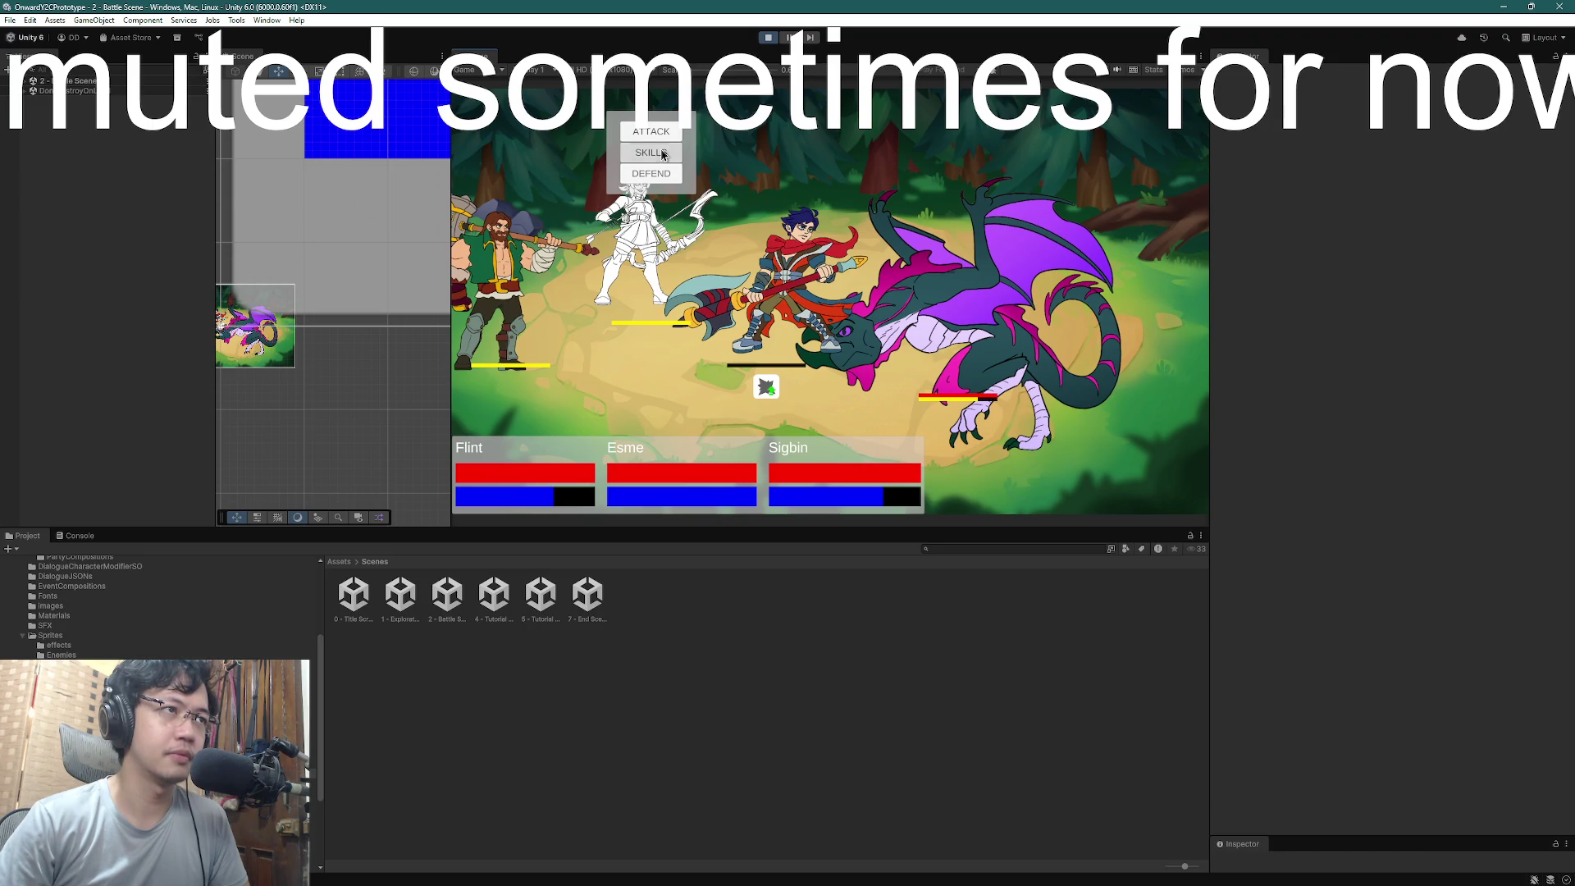
{"action": "left_click", "coordinate": [663, 154]}
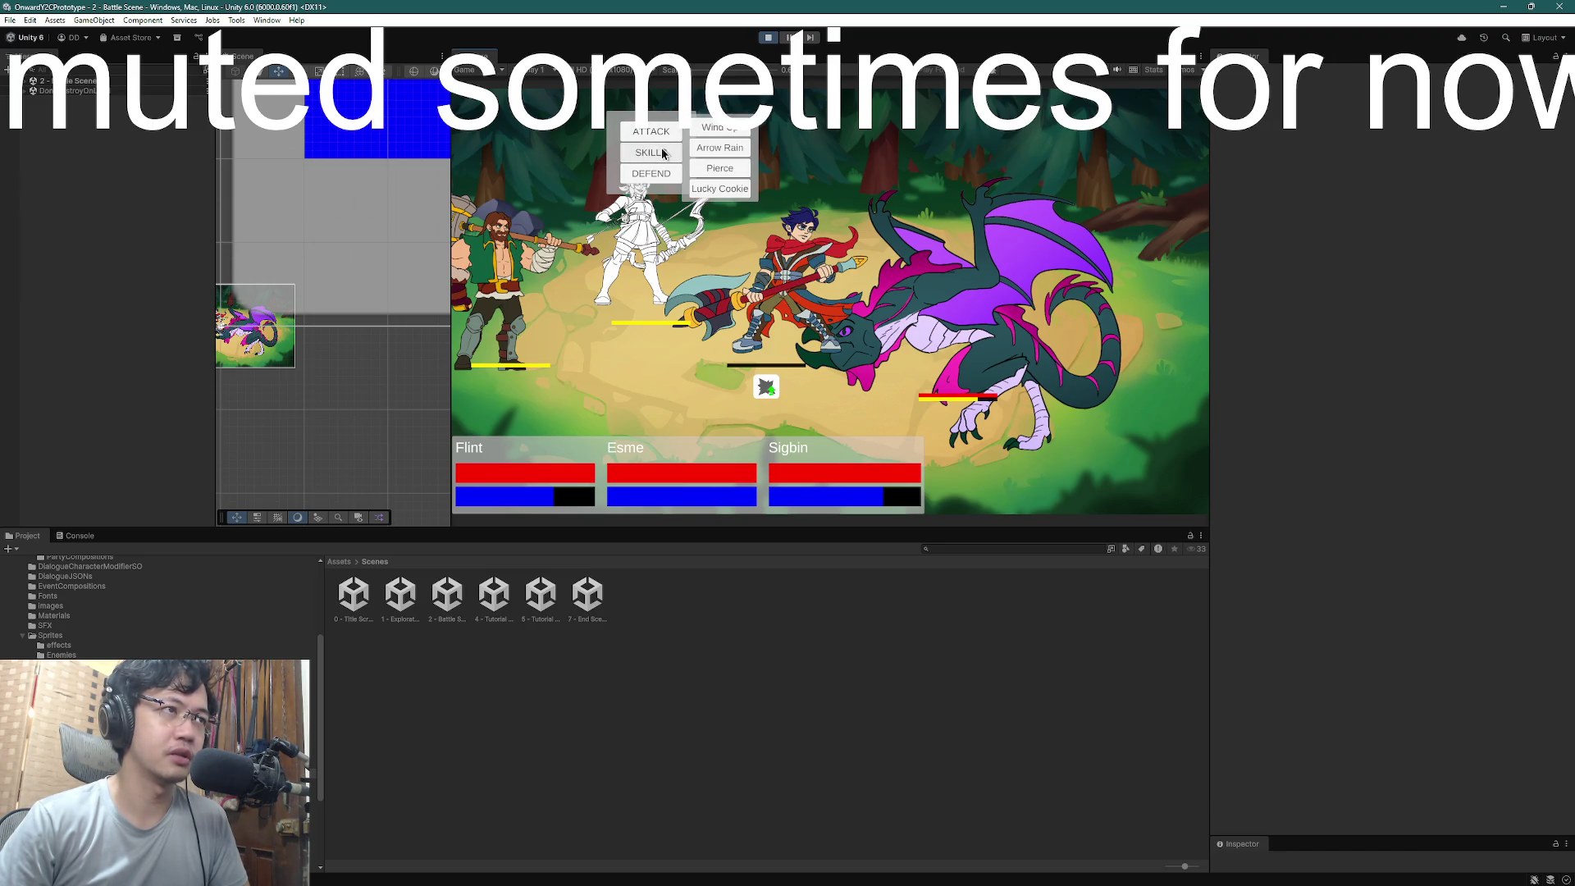
{"action": "mouse_move", "coordinate": [726, 174]}
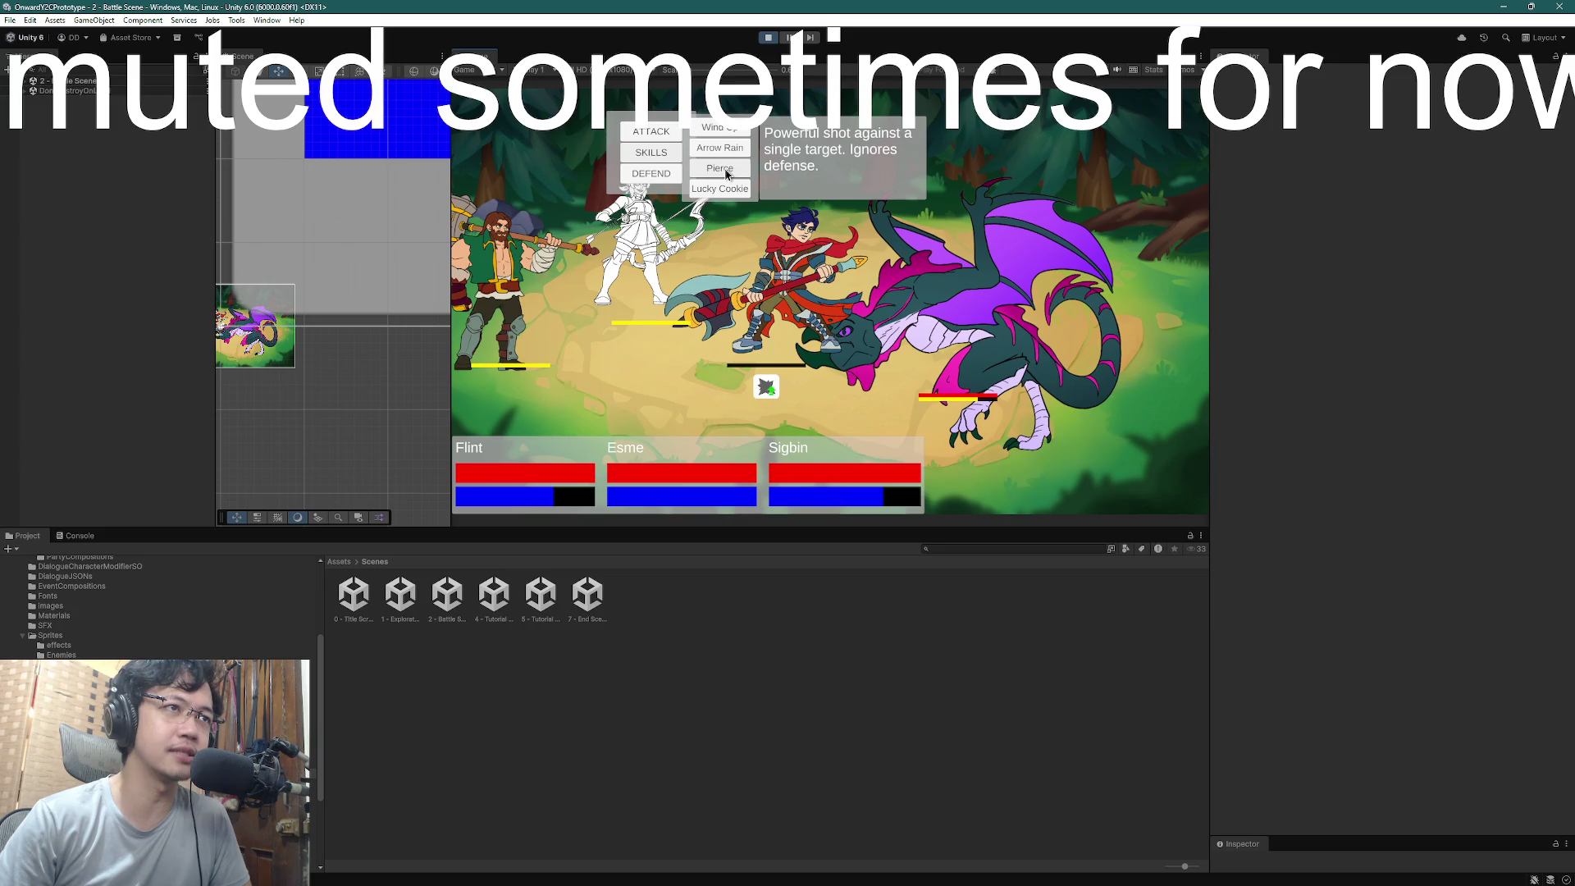
{"action": "left_click", "coordinate": [726, 174]}
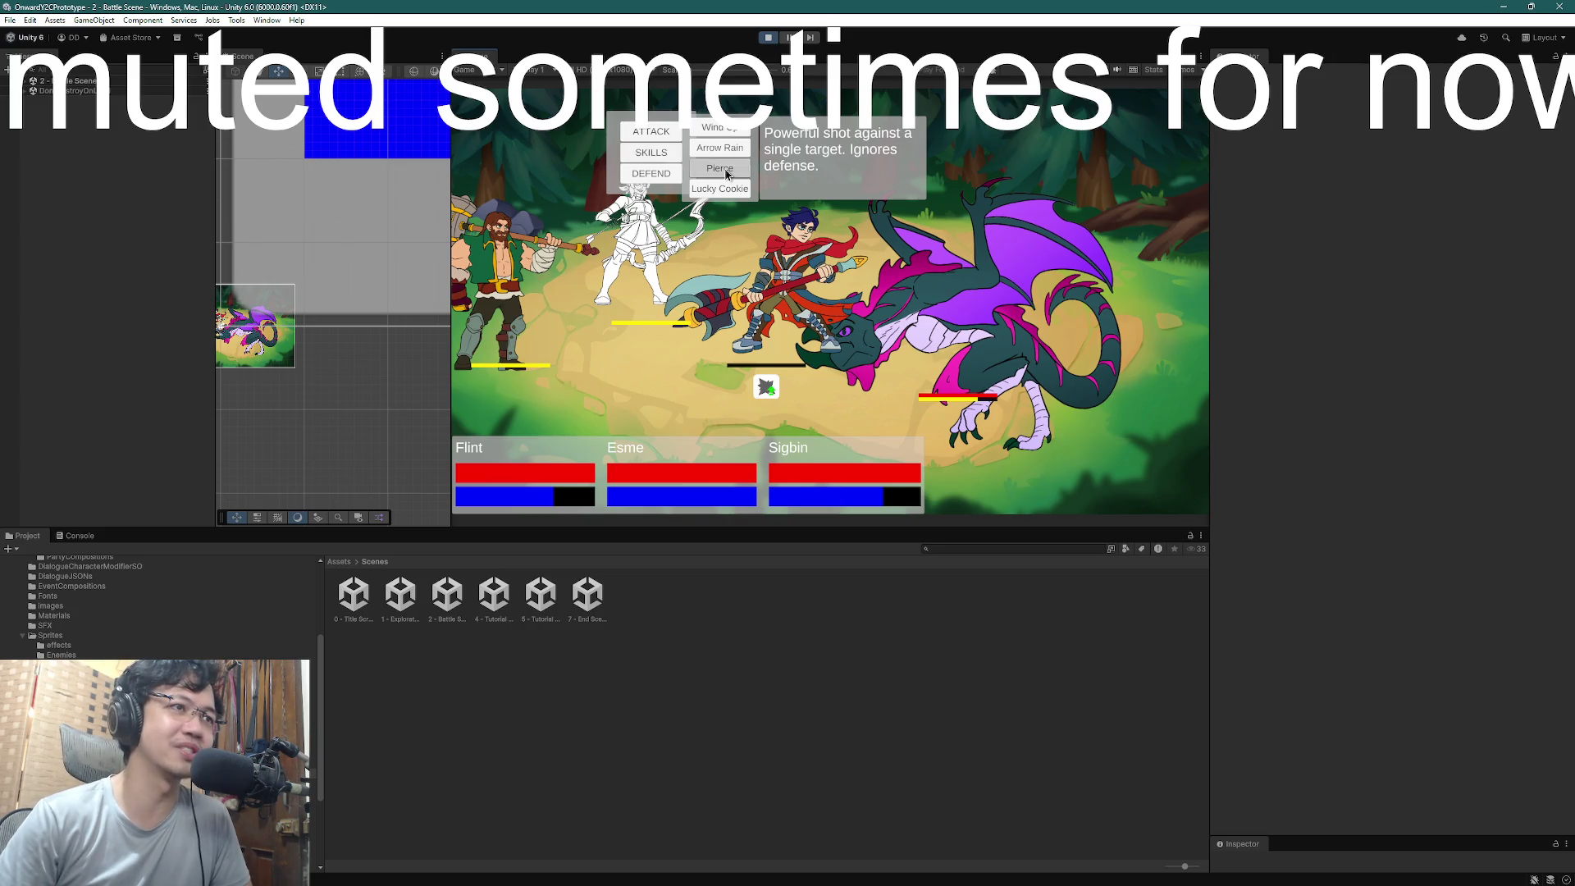
{"action": "left_click", "coordinate": [962, 319]}
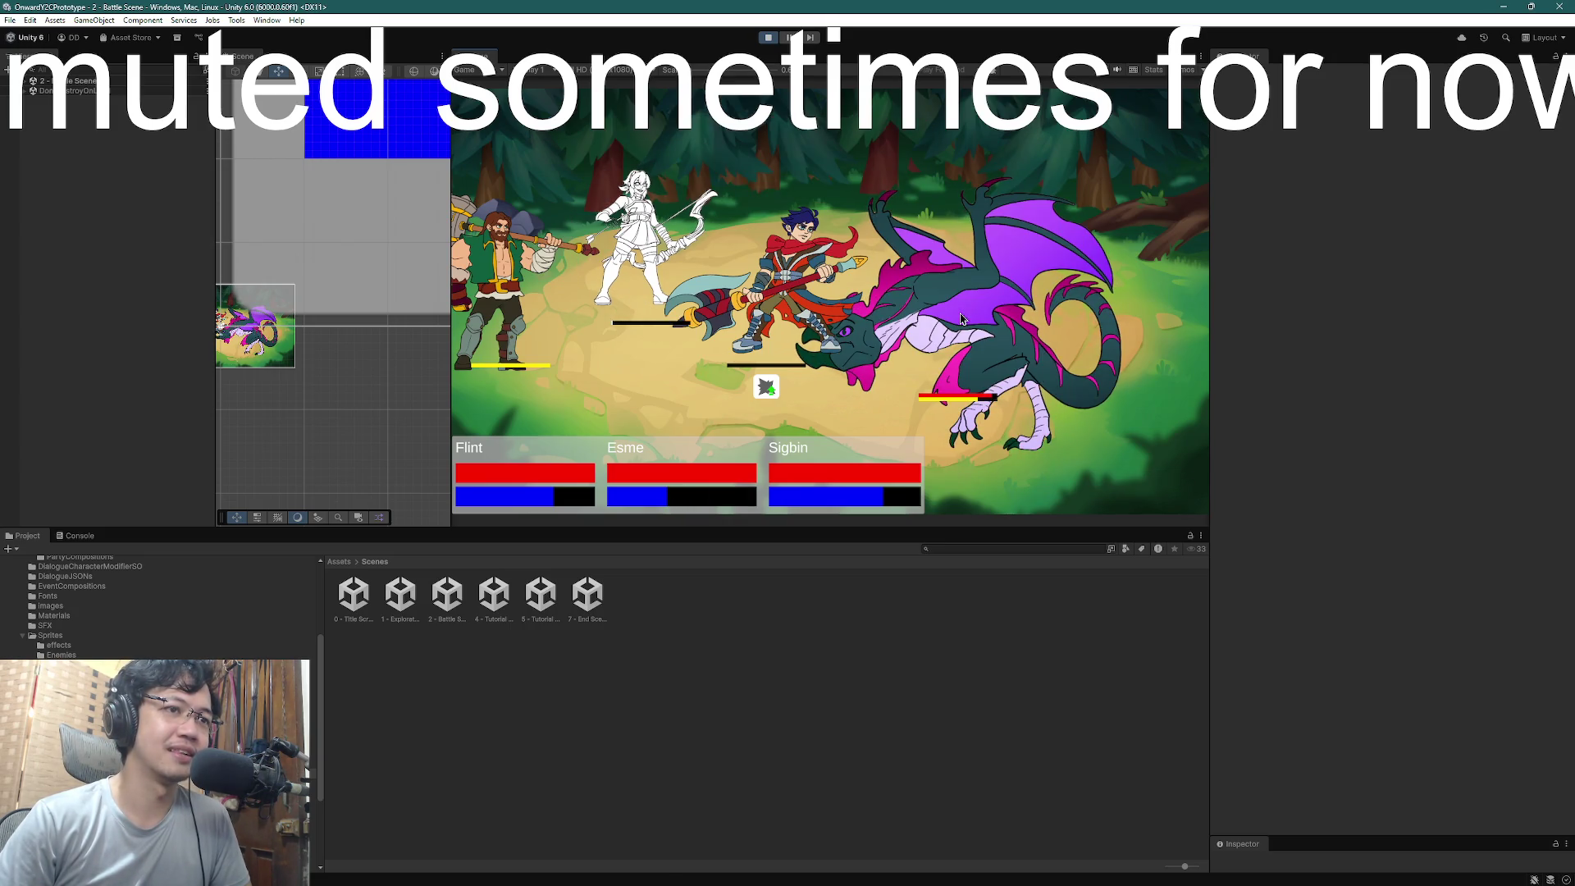
- Keep attacking the dragon with Flint and the other heroes until it is defeated
{"action": "left_click", "coordinate": [519, 173]}
{"action": "left_click", "coordinate": [1006, 340]}
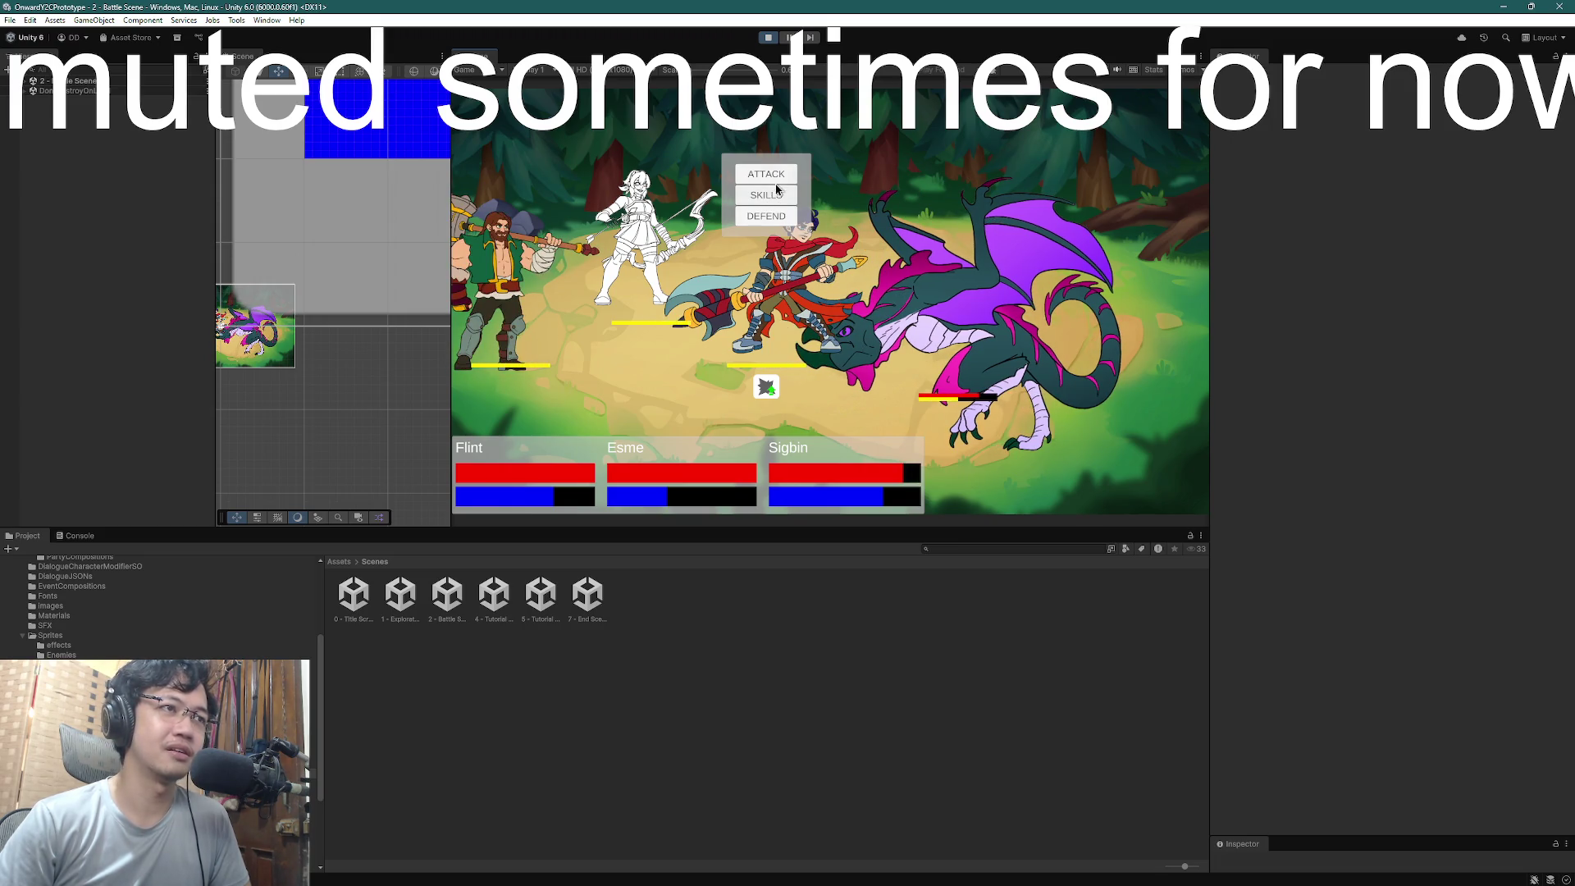
{"action": "left_click", "coordinate": [771, 175]}
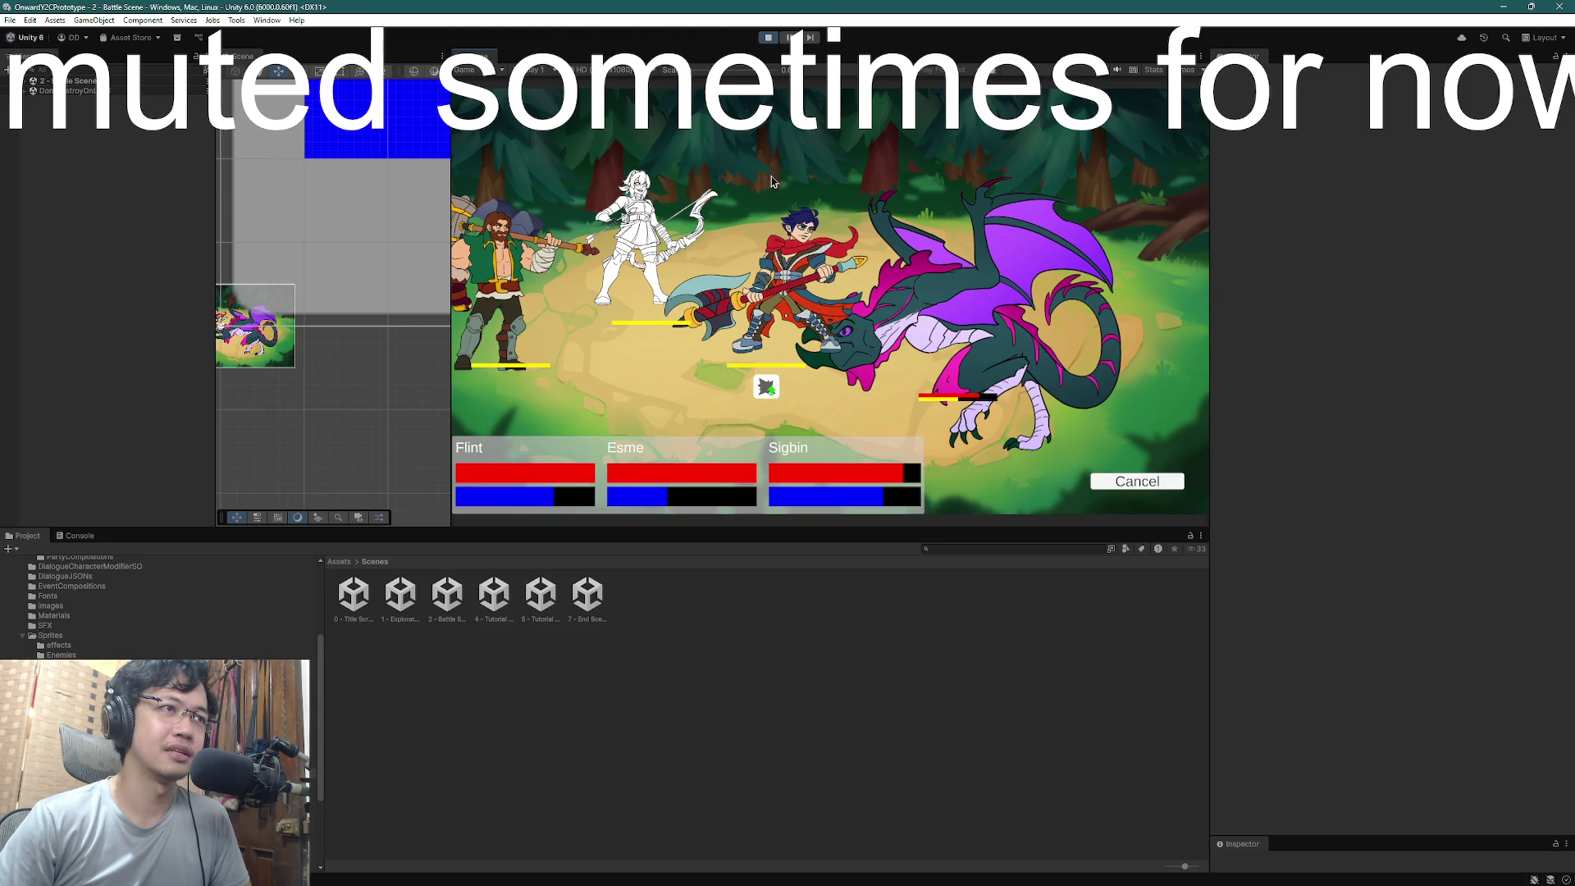
{"action": "left_click", "coordinate": [986, 328]}
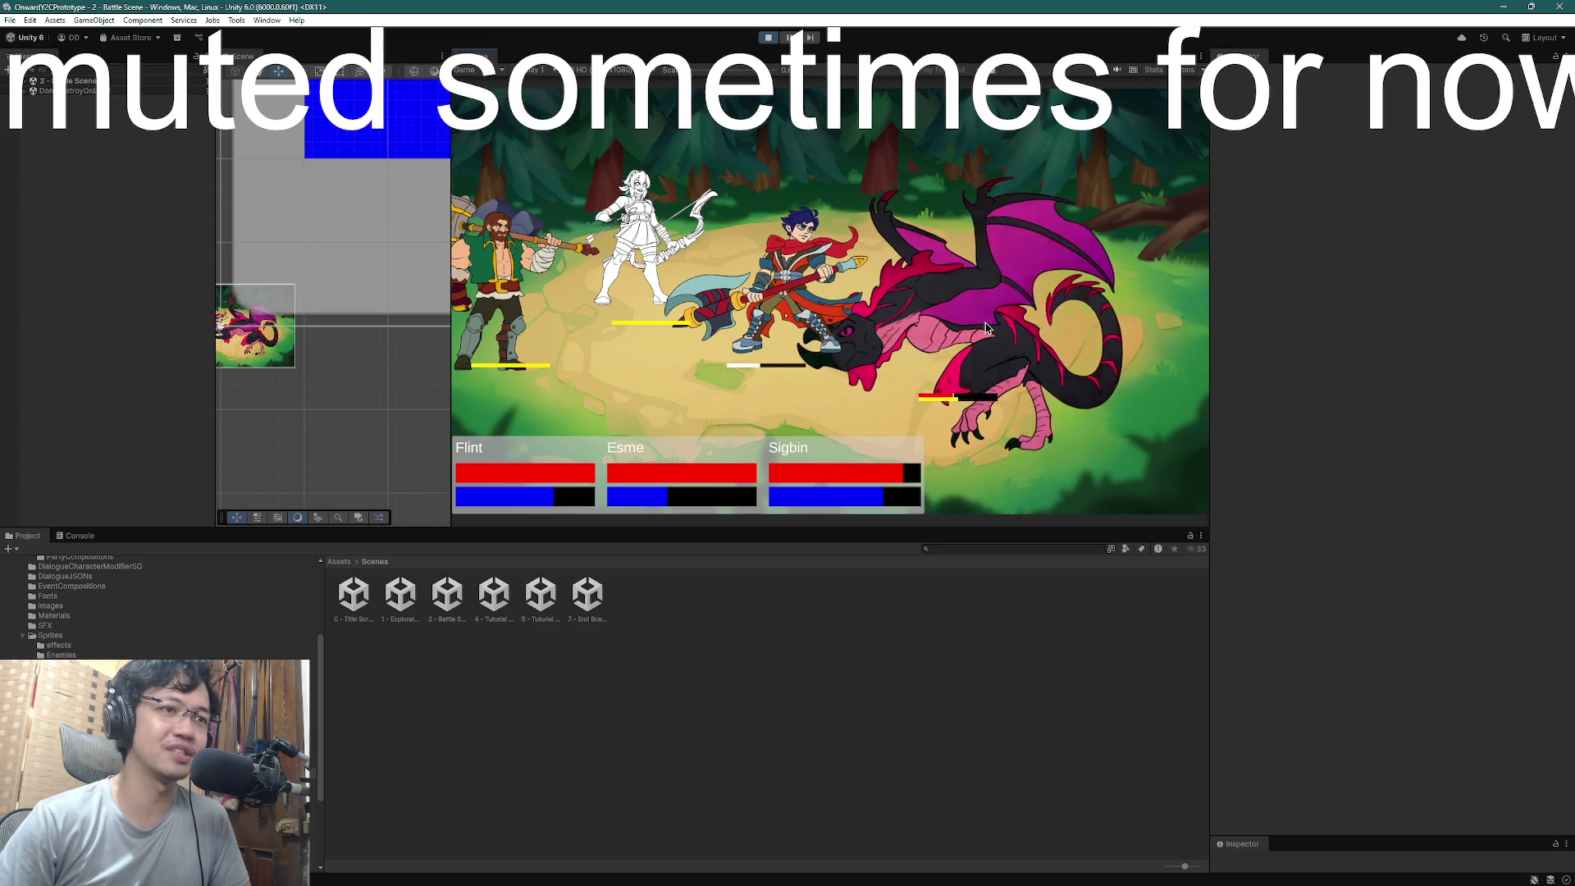
{"action": "left_click", "coordinate": [632, 131]}
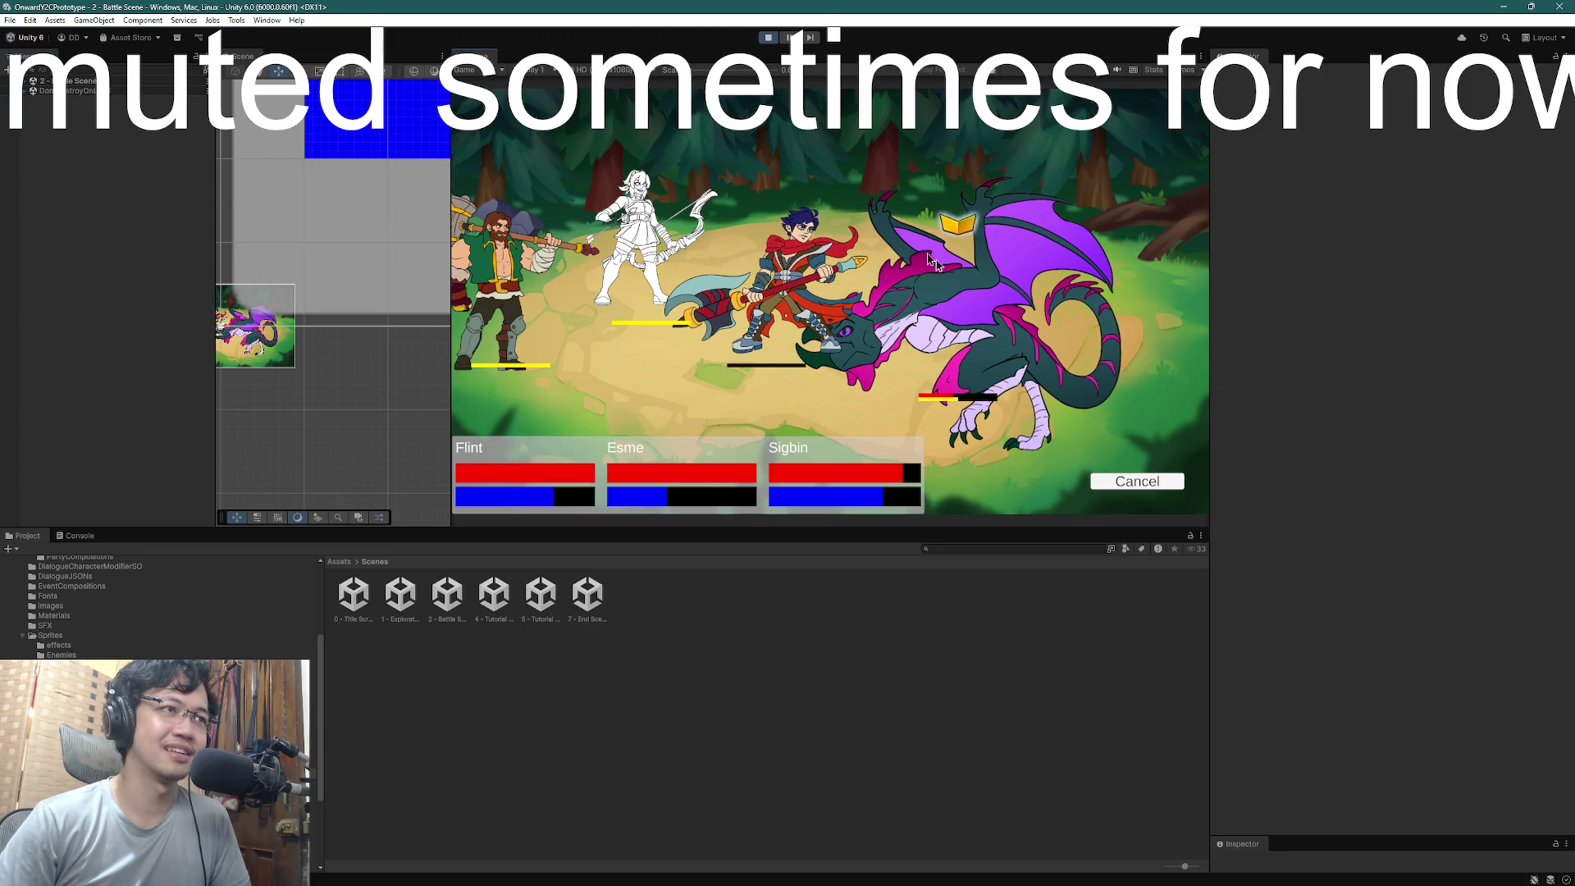
{"action": "left_click", "coordinate": [991, 309]}
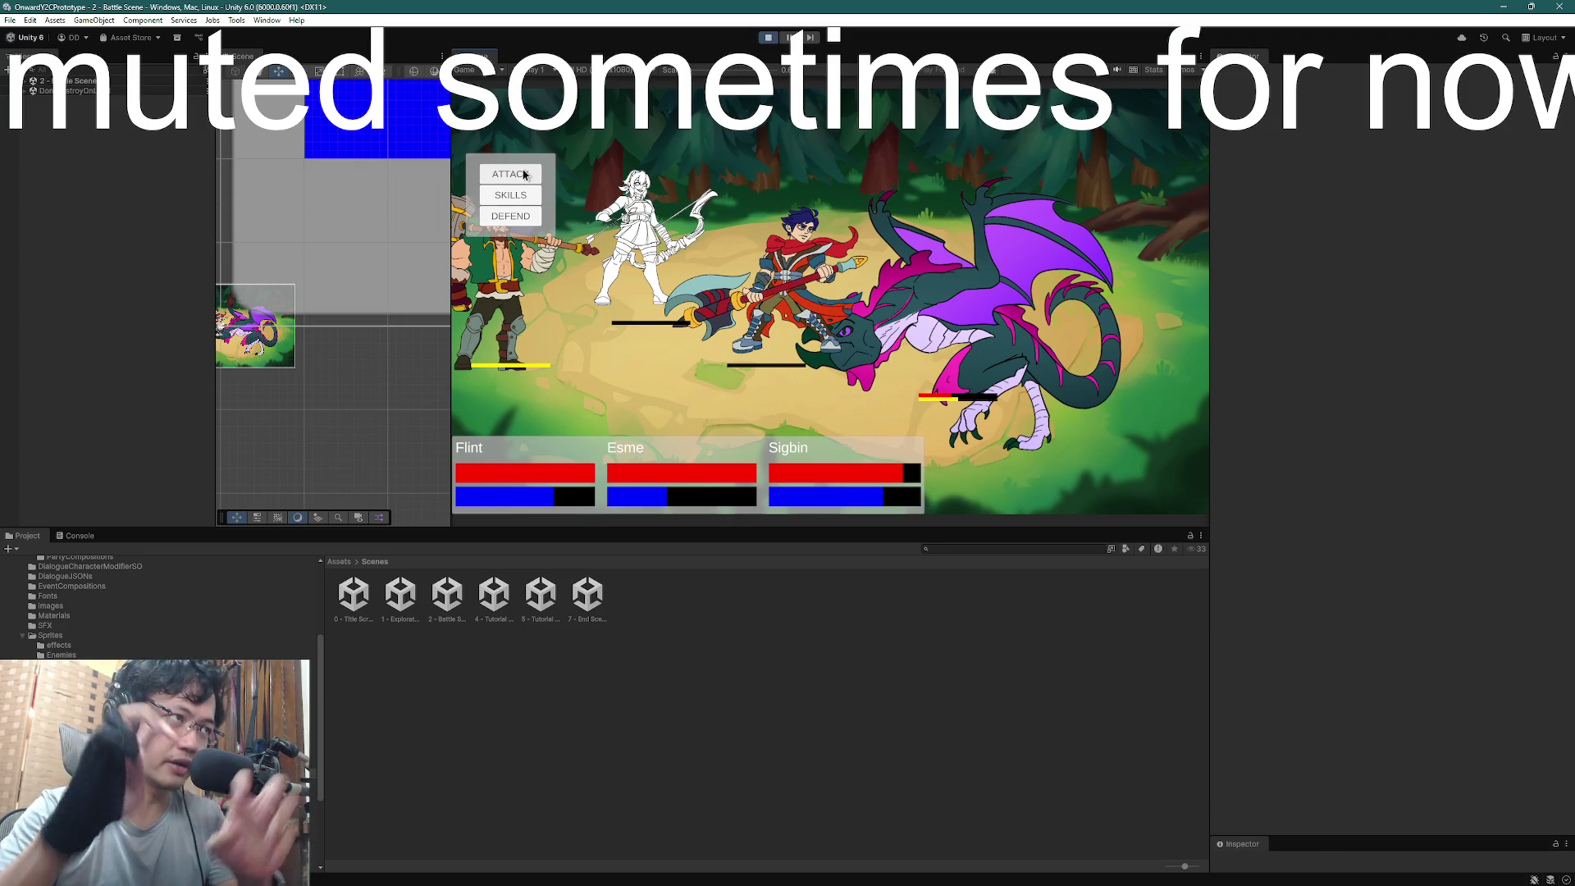
{"action": "left_click", "coordinate": [524, 175]}
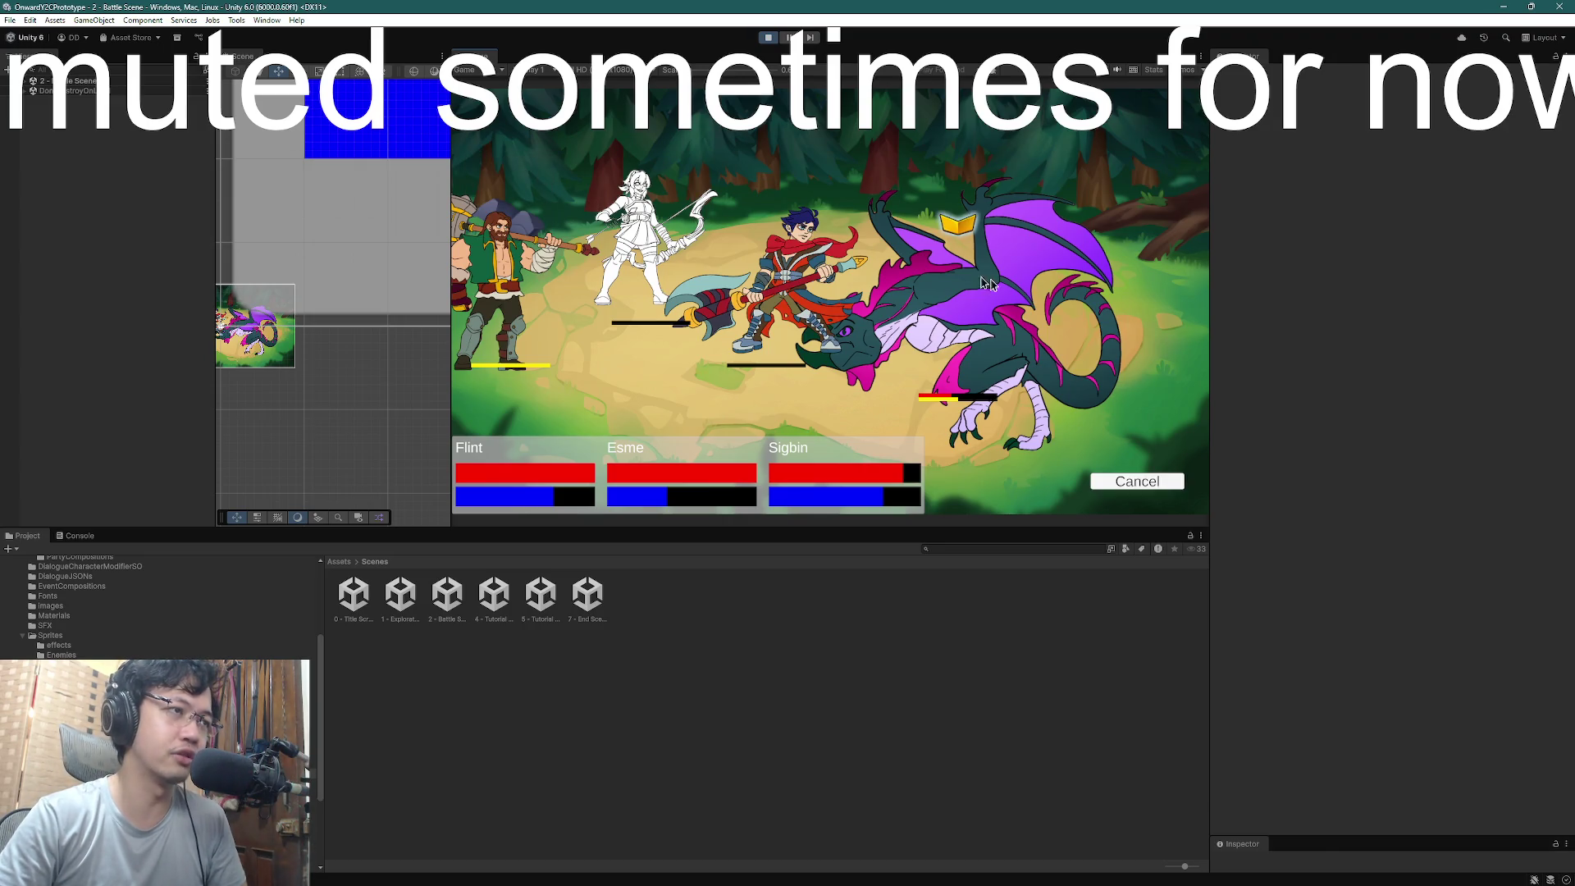
{"action": "left_click", "coordinate": [992, 318]}
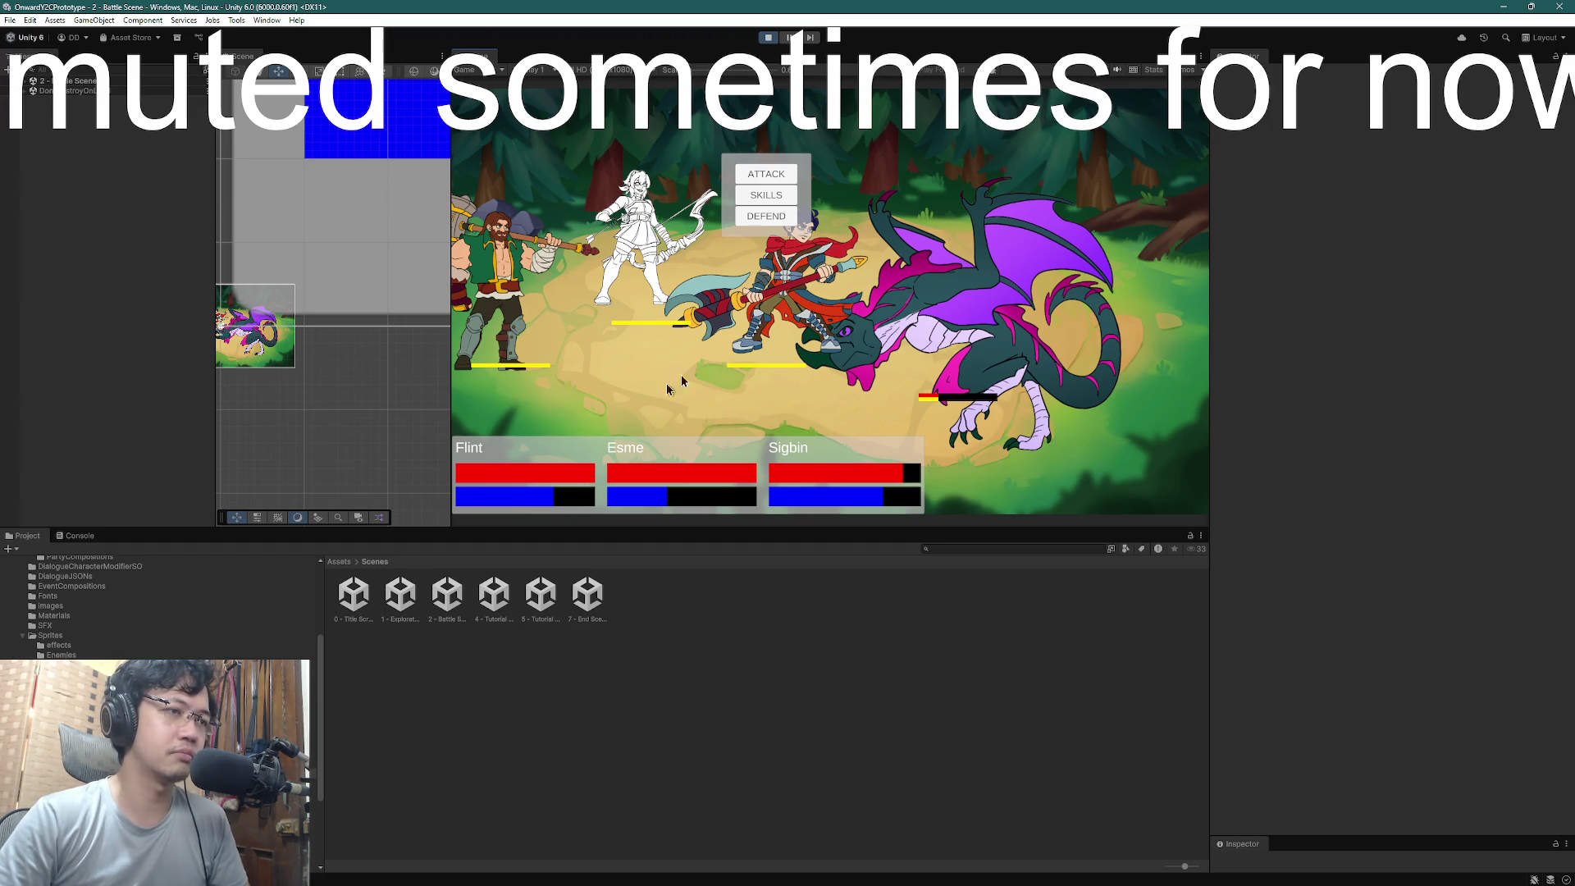
{"action": "left_click", "coordinate": [783, 176]}
{"action": "left_click", "coordinate": [958, 224]}
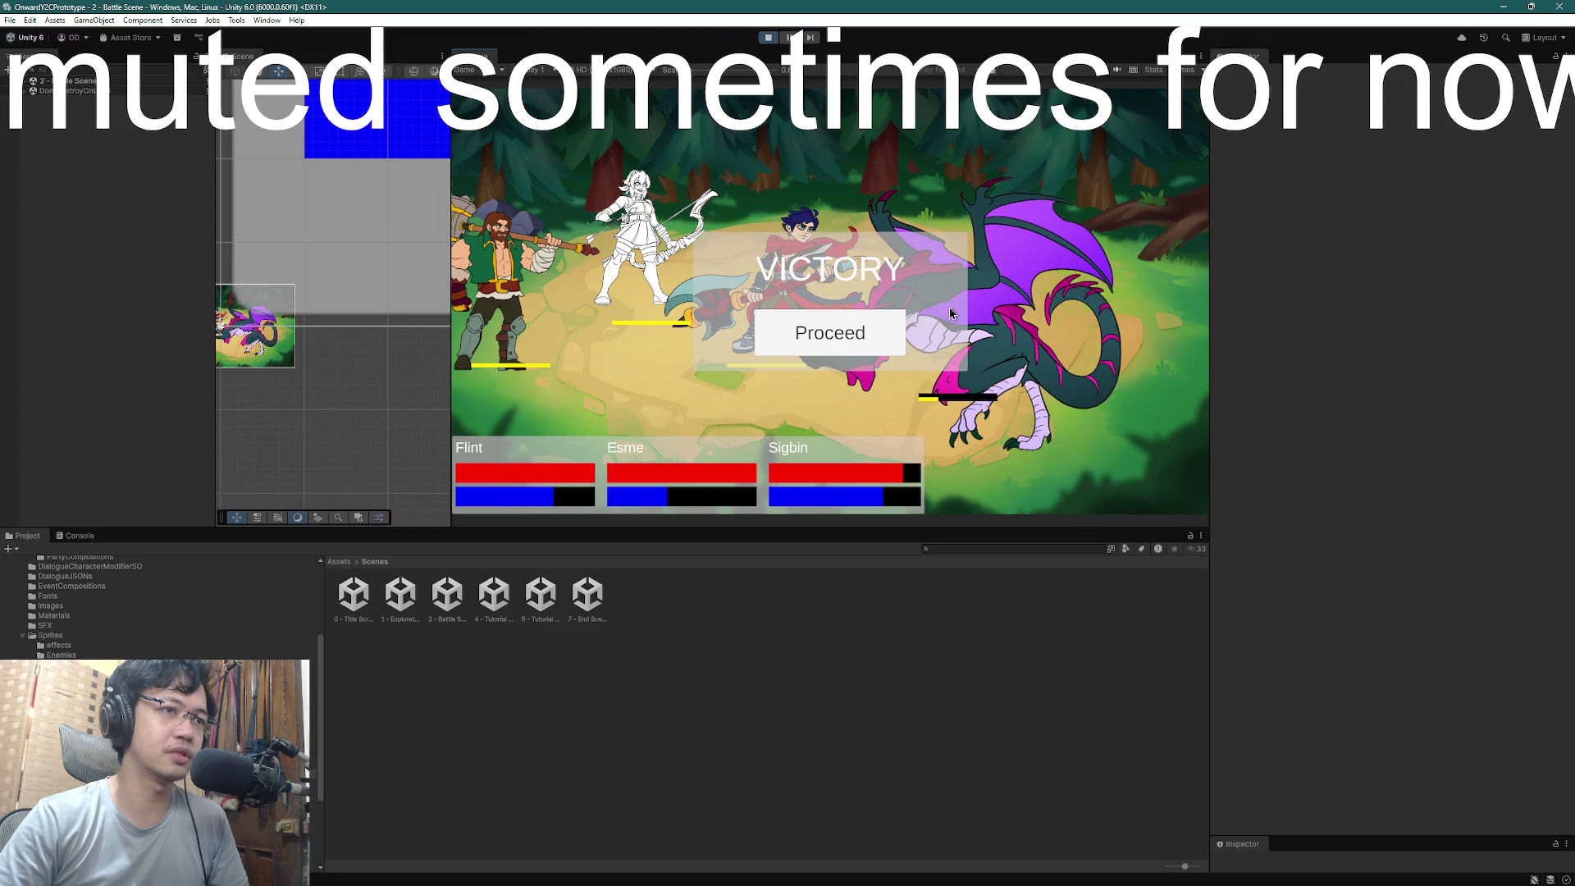
- Proceed from VICTORY, dismiss Esme's dialogue, stop Play mode, and show Task View
{"action": "left_click", "coordinate": [852, 341]}
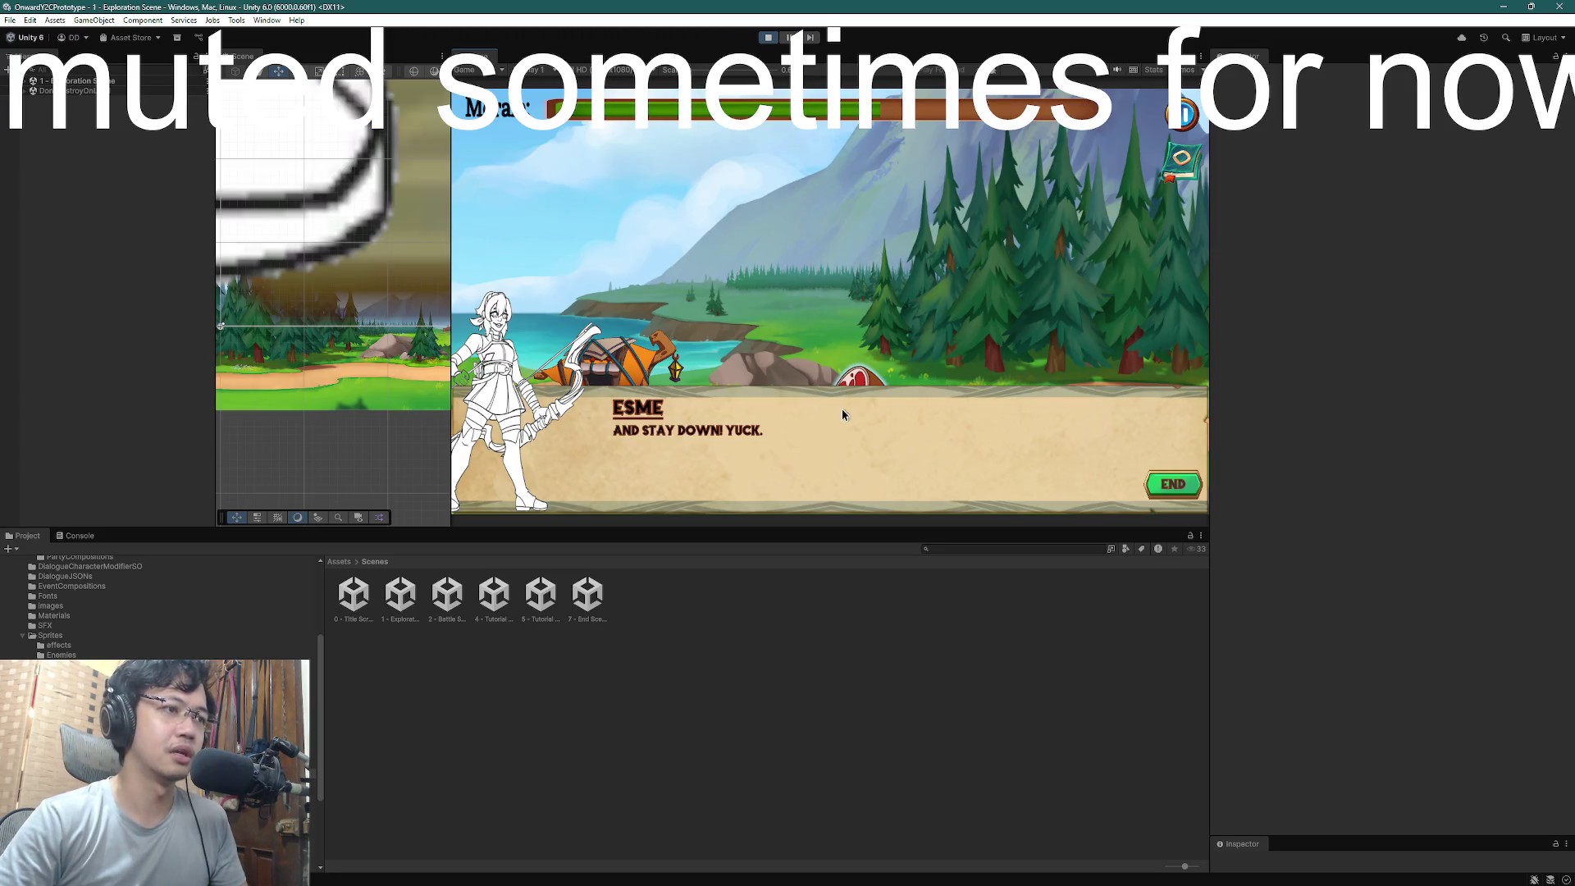
{"action": "left_click", "coordinate": [1152, 487]}
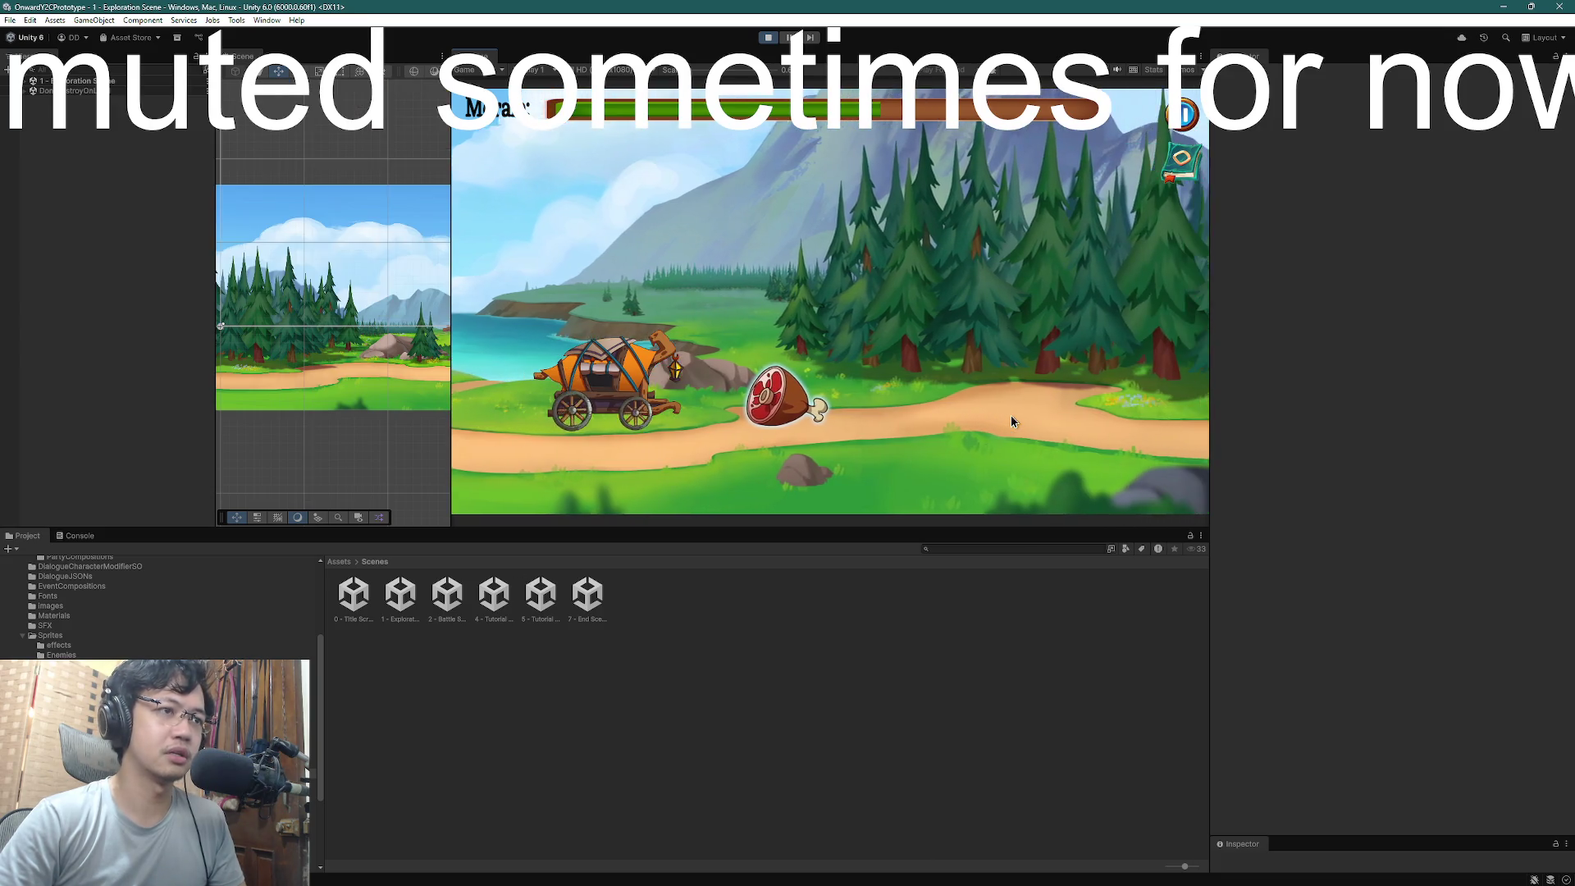
{"action": "left_click", "coordinate": [768, 37]}
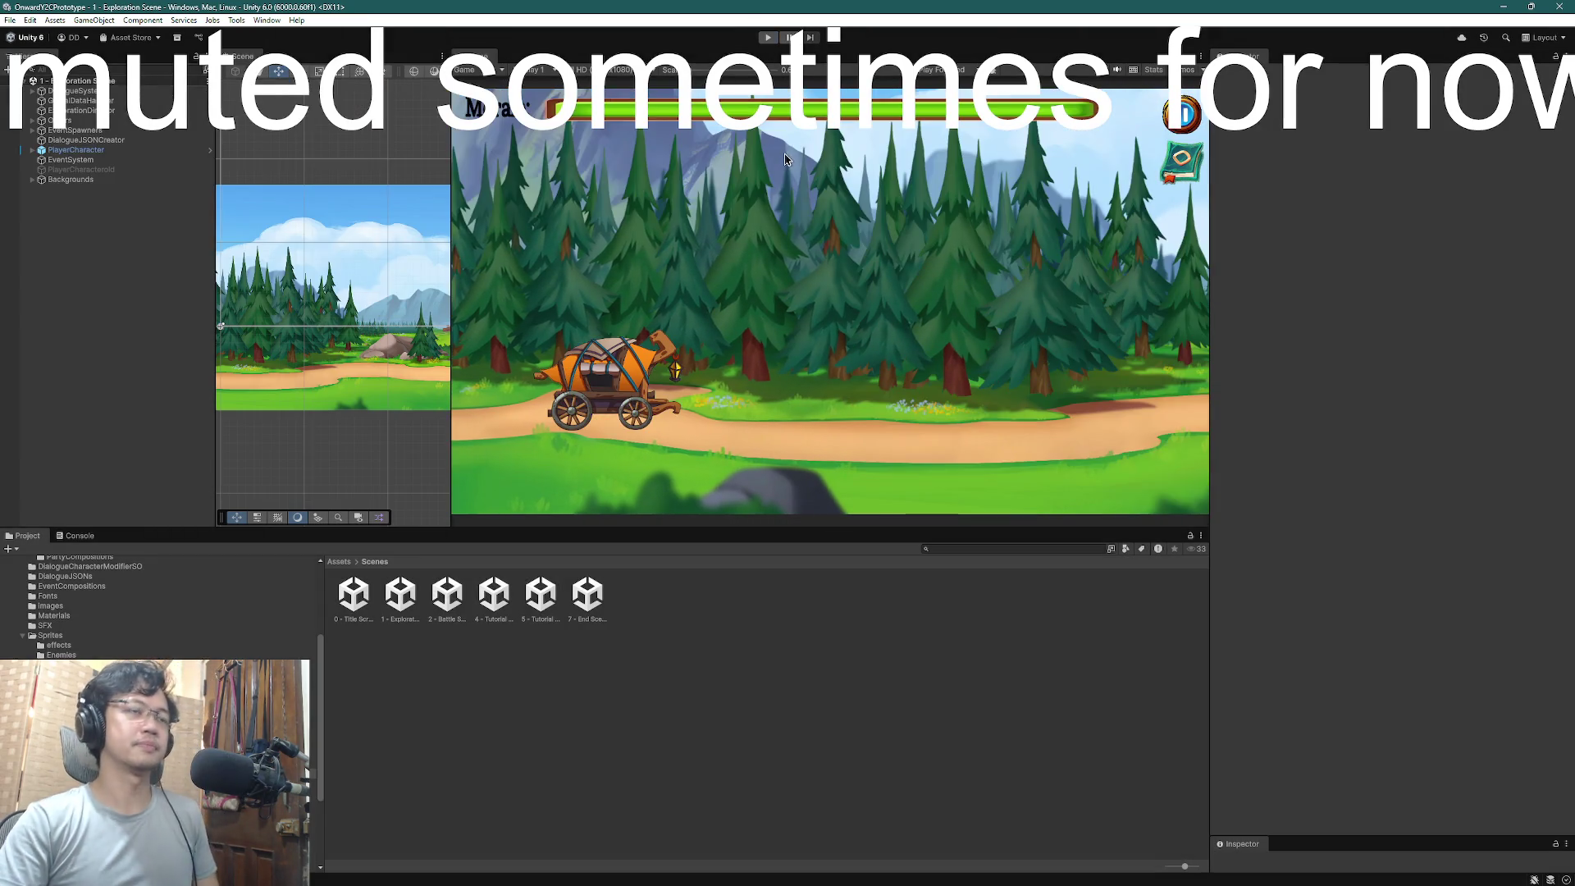
{"action": "key", "text": "super+Tab"}
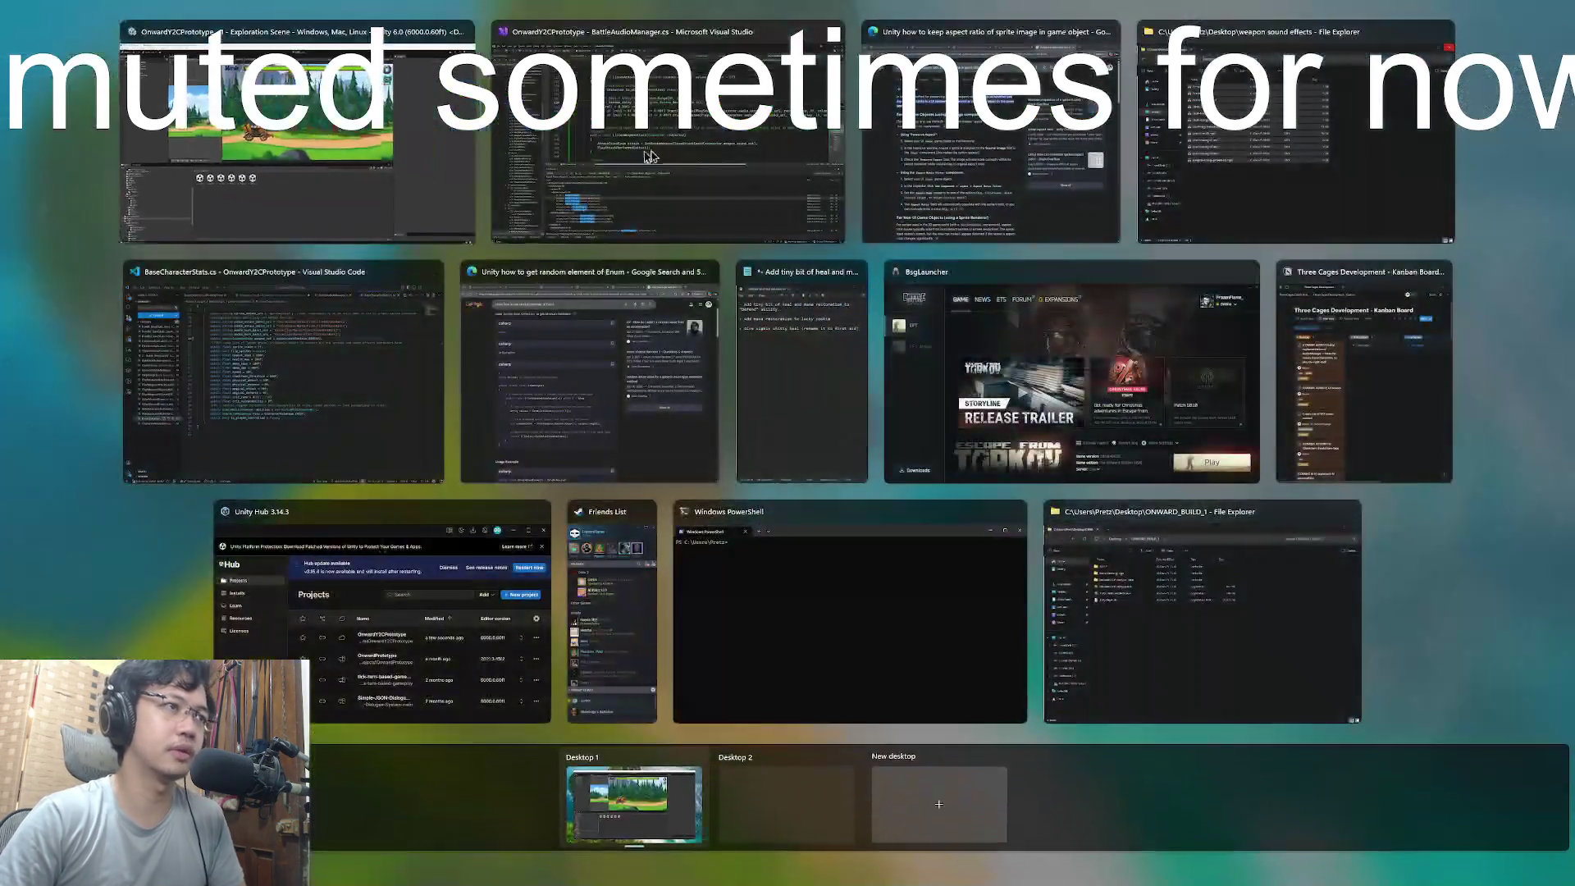
- Bring Visual Studio forward, then reopen Task View and pick Visual Studio Code
{"action": "left_click", "coordinate": [648, 147]}
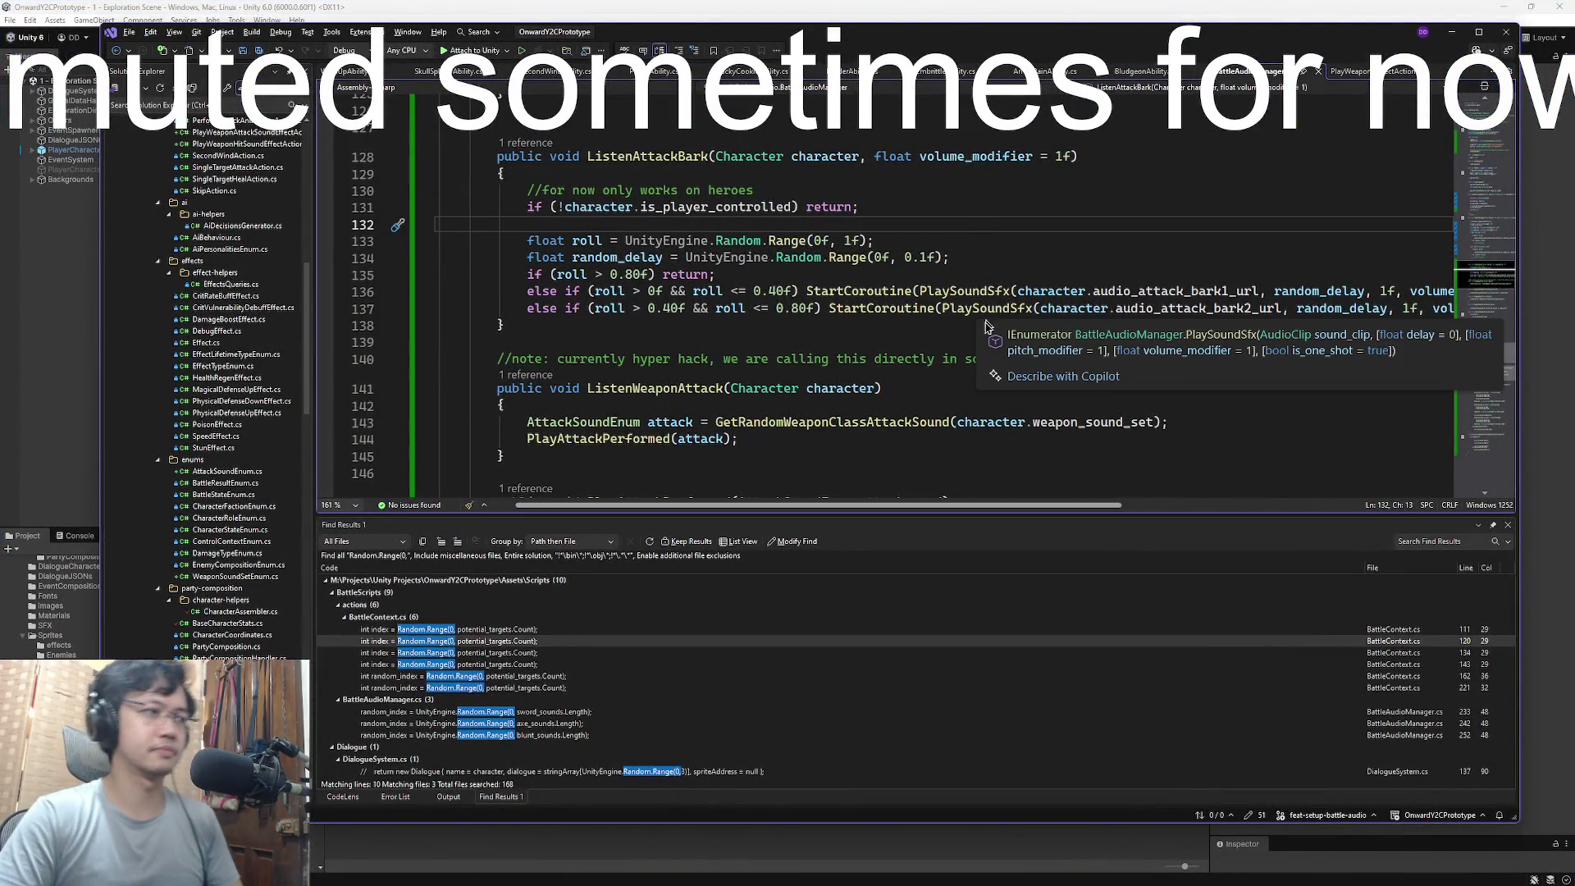
{"action": "key", "text": "super+Tab"}
{"action": "key", "text": "super+Tab"}
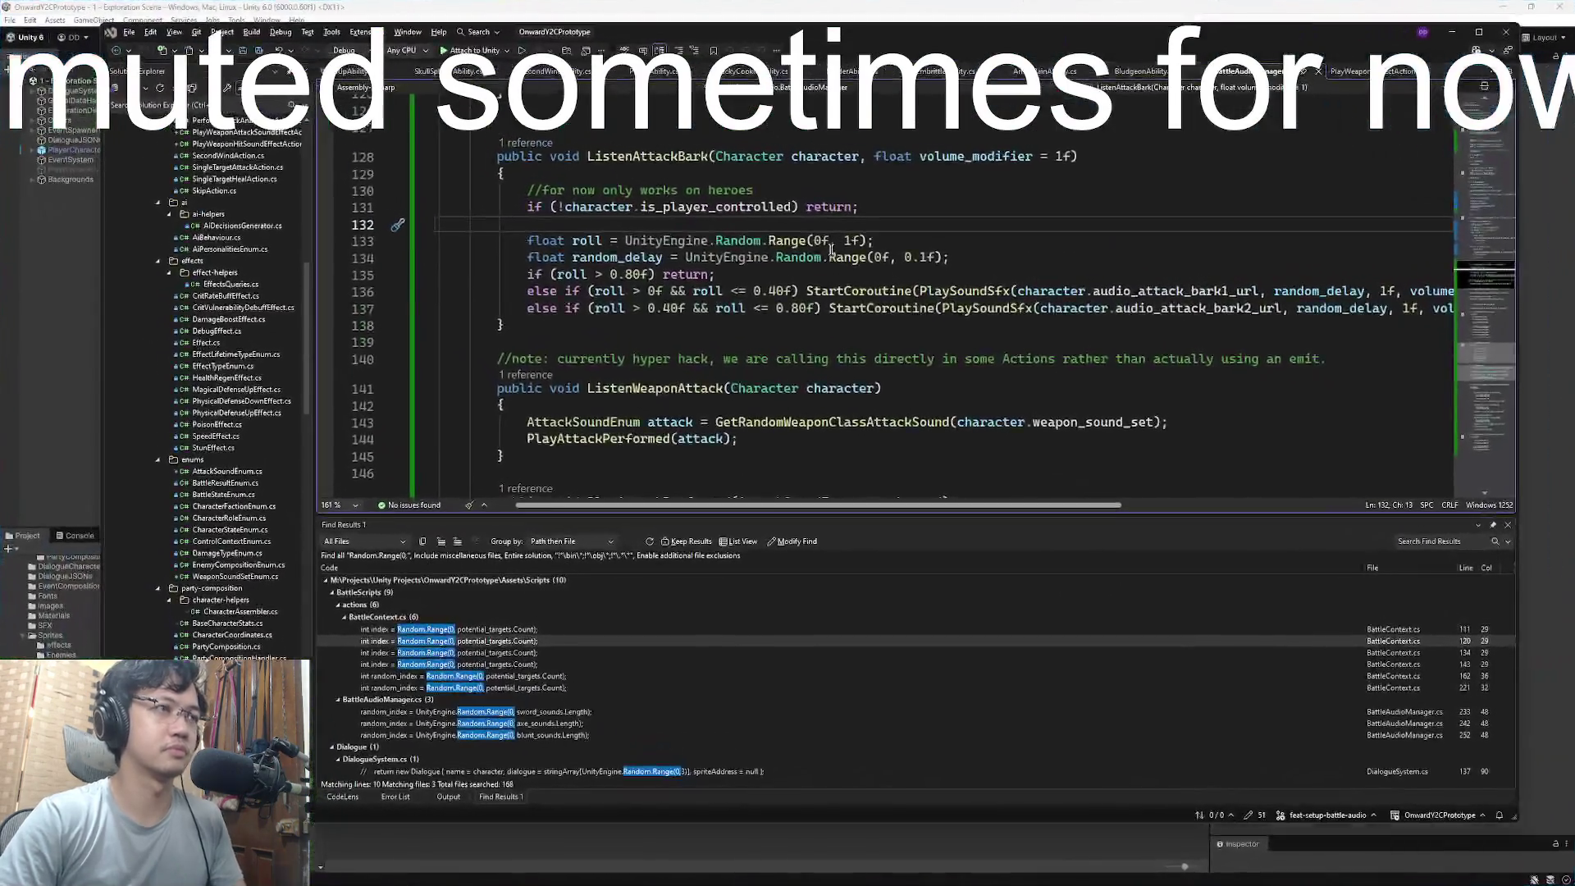
{"action": "key", "text": "super+Tab"}
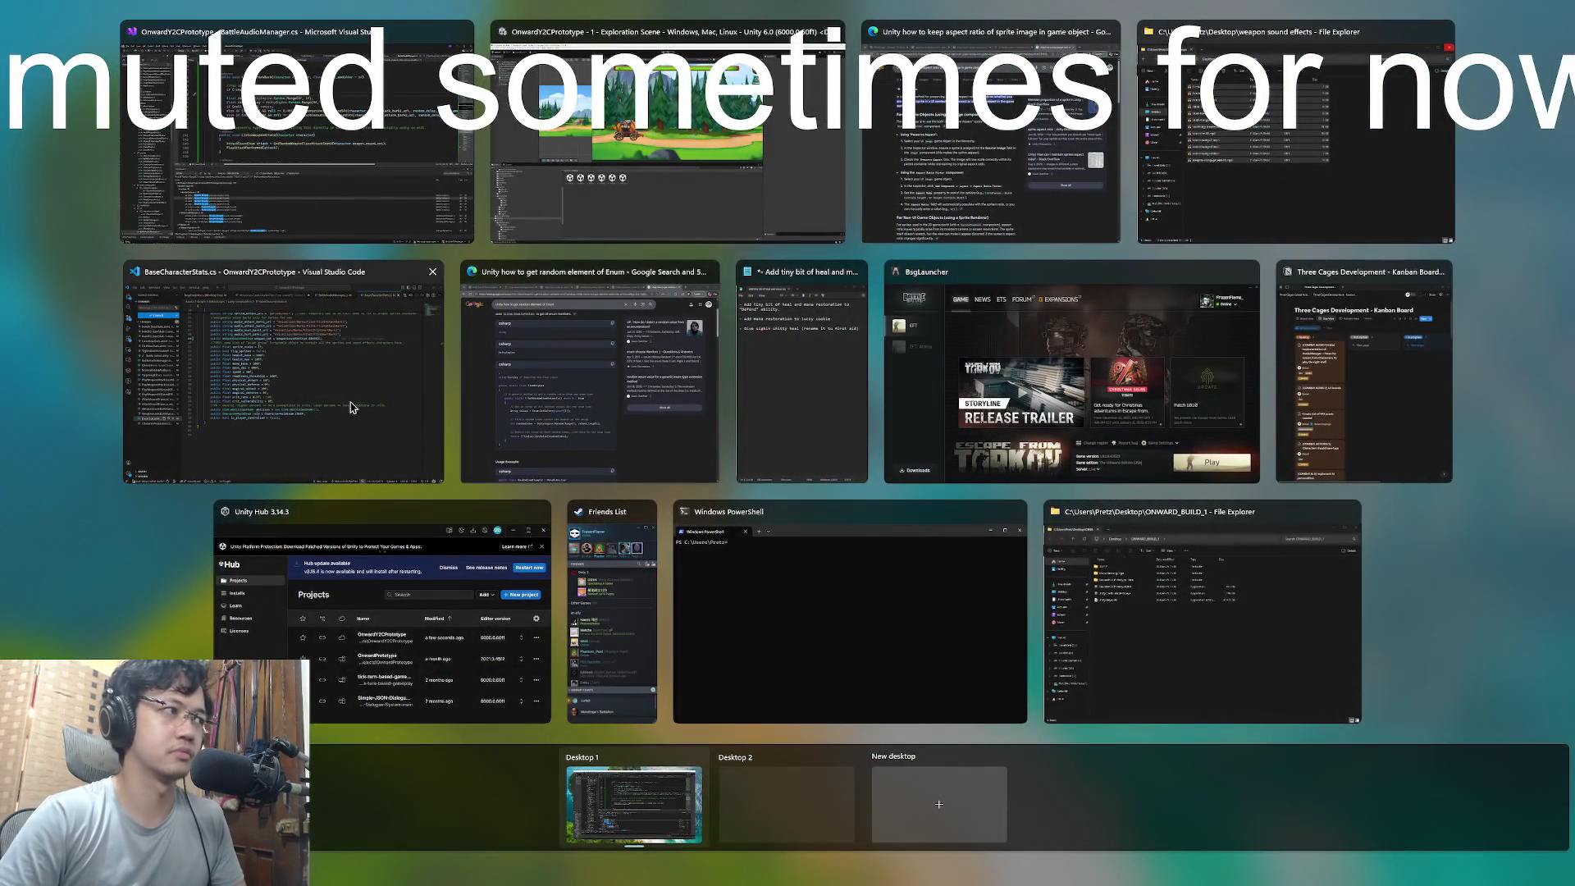
{"action": "left_click", "coordinate": [283, 369]}
- Open the VS Code terminal and stage every change with git add --all
{"action": "left_click", "coordinate": [576, 652]}
{"action": "scroll", "coordinate": [576, 653], "scroll_direction": "down", "scroll_amount": 1}
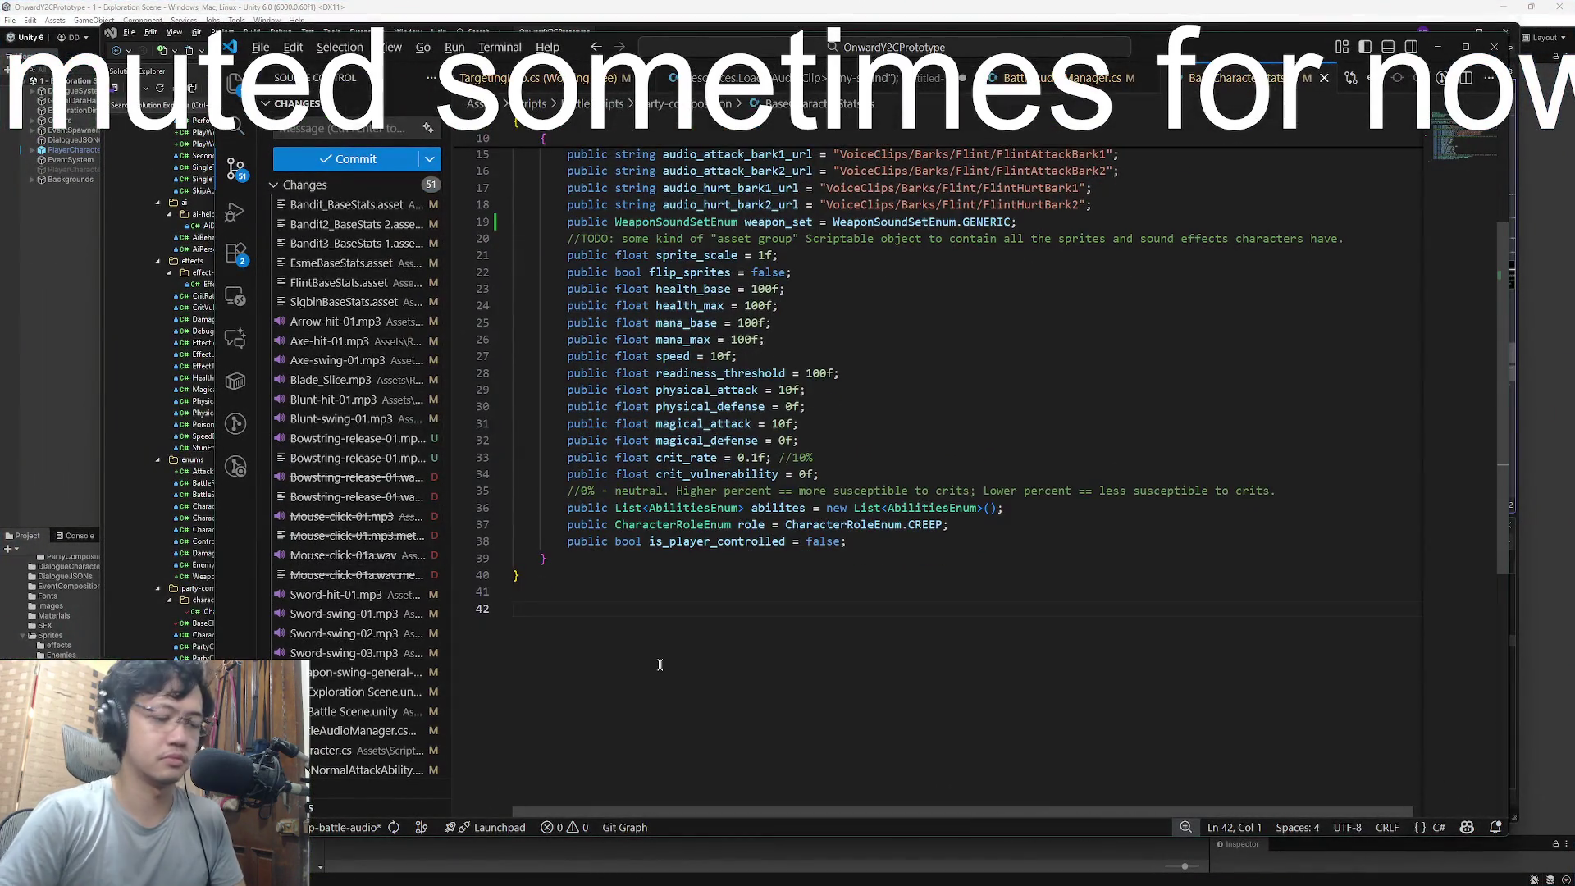
{"action": "key", "text": "ctrl+grave"}
{"action": "left_click_drag", "start_coordinate": [770, 322], "coordinate": [779, 305]}
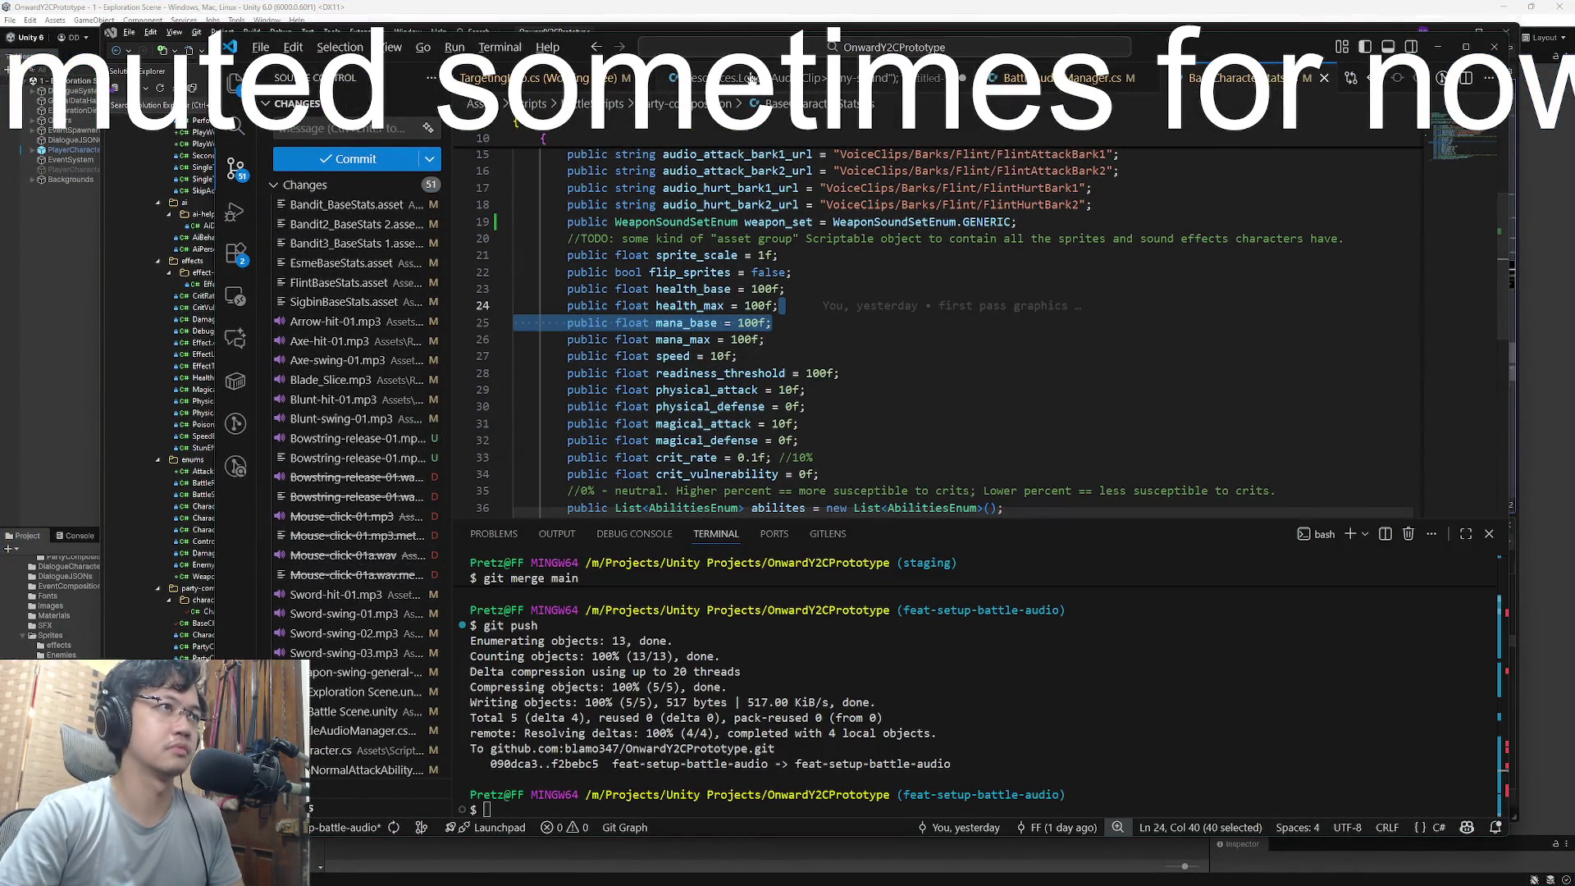
{"action": "left_click", "coordinate": [863, 627]}
{"action": "type", "text": "git add --all"}
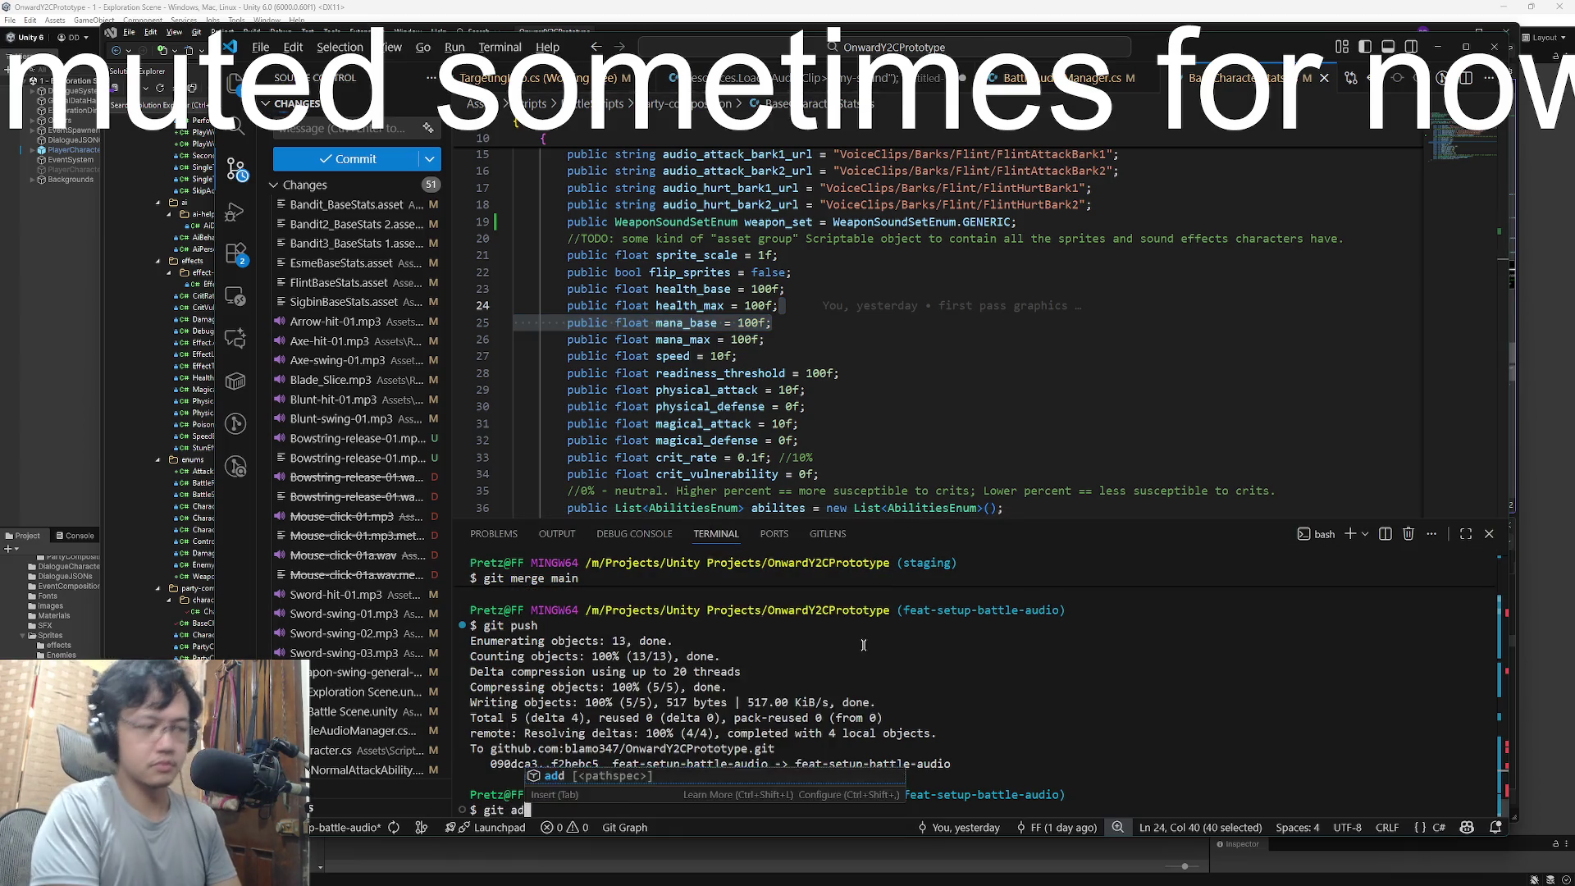
{"action": "key", "text": "Return"}
- Commit as 'Added a bunch of weapon and hit sounds', push, and return to Visual Studio
{"action": "type", "text": "git commit -m \"Added "}
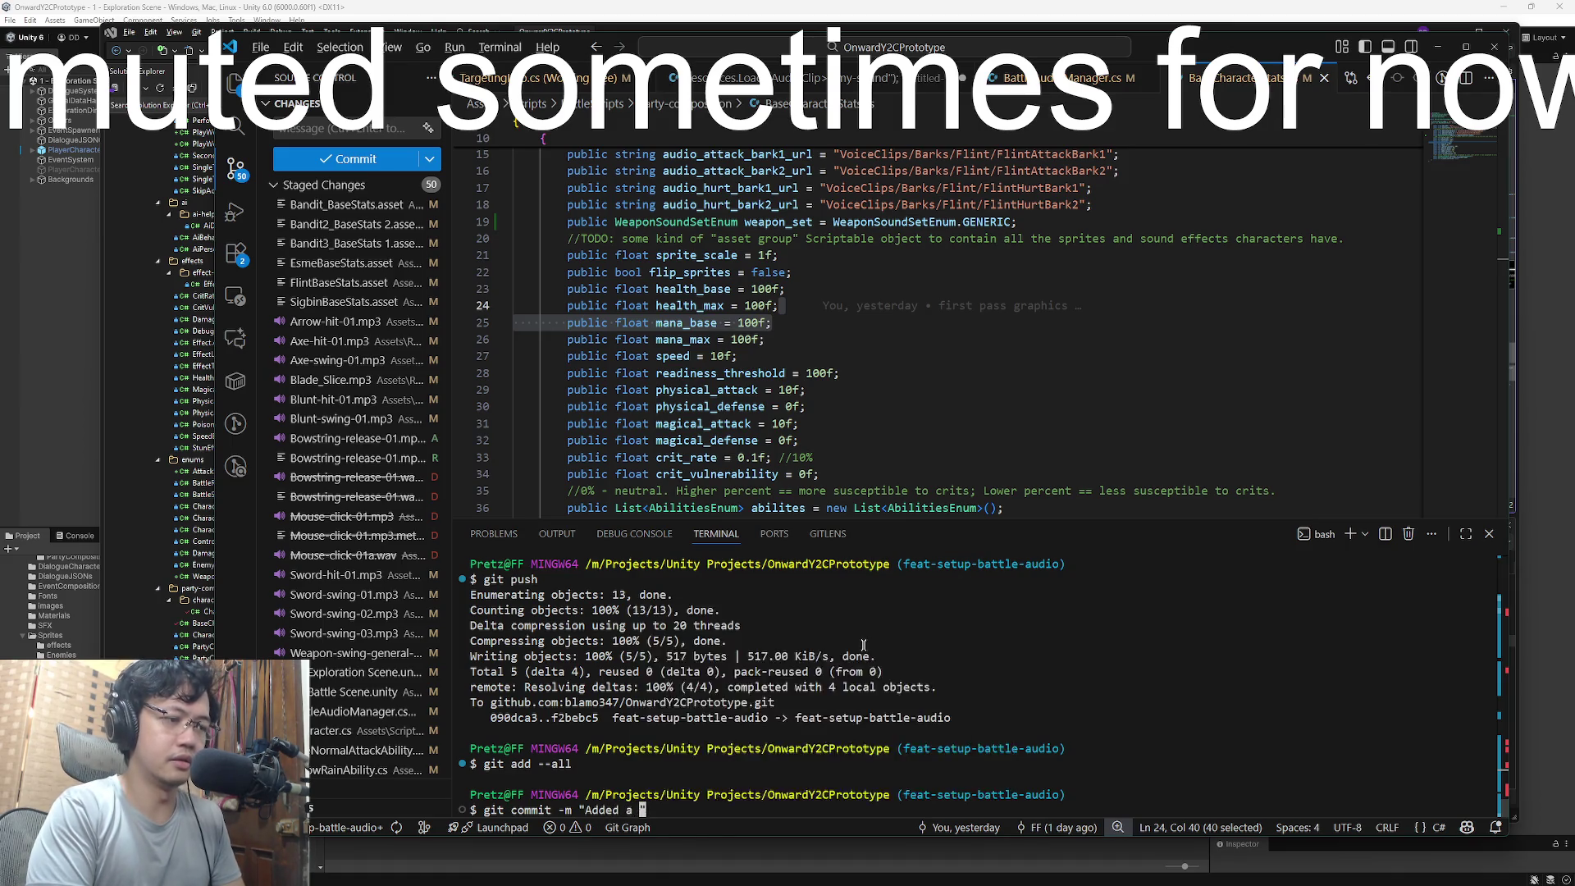
{"action": "type", "text": "weapon a"}
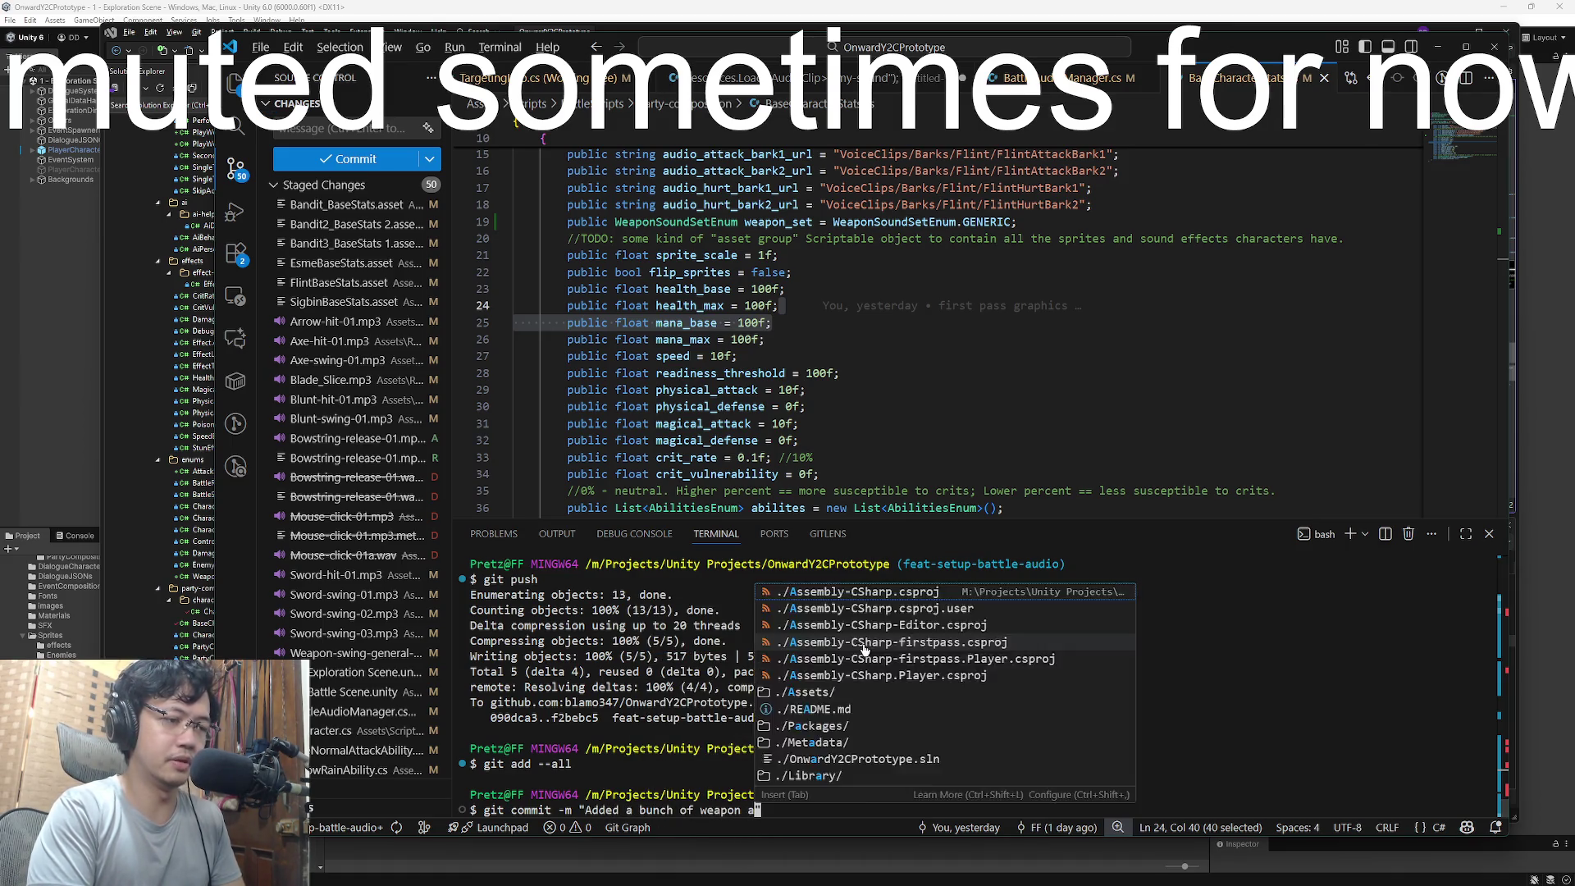
{"action": "type", "text": "nd hit sounds\" This c"}
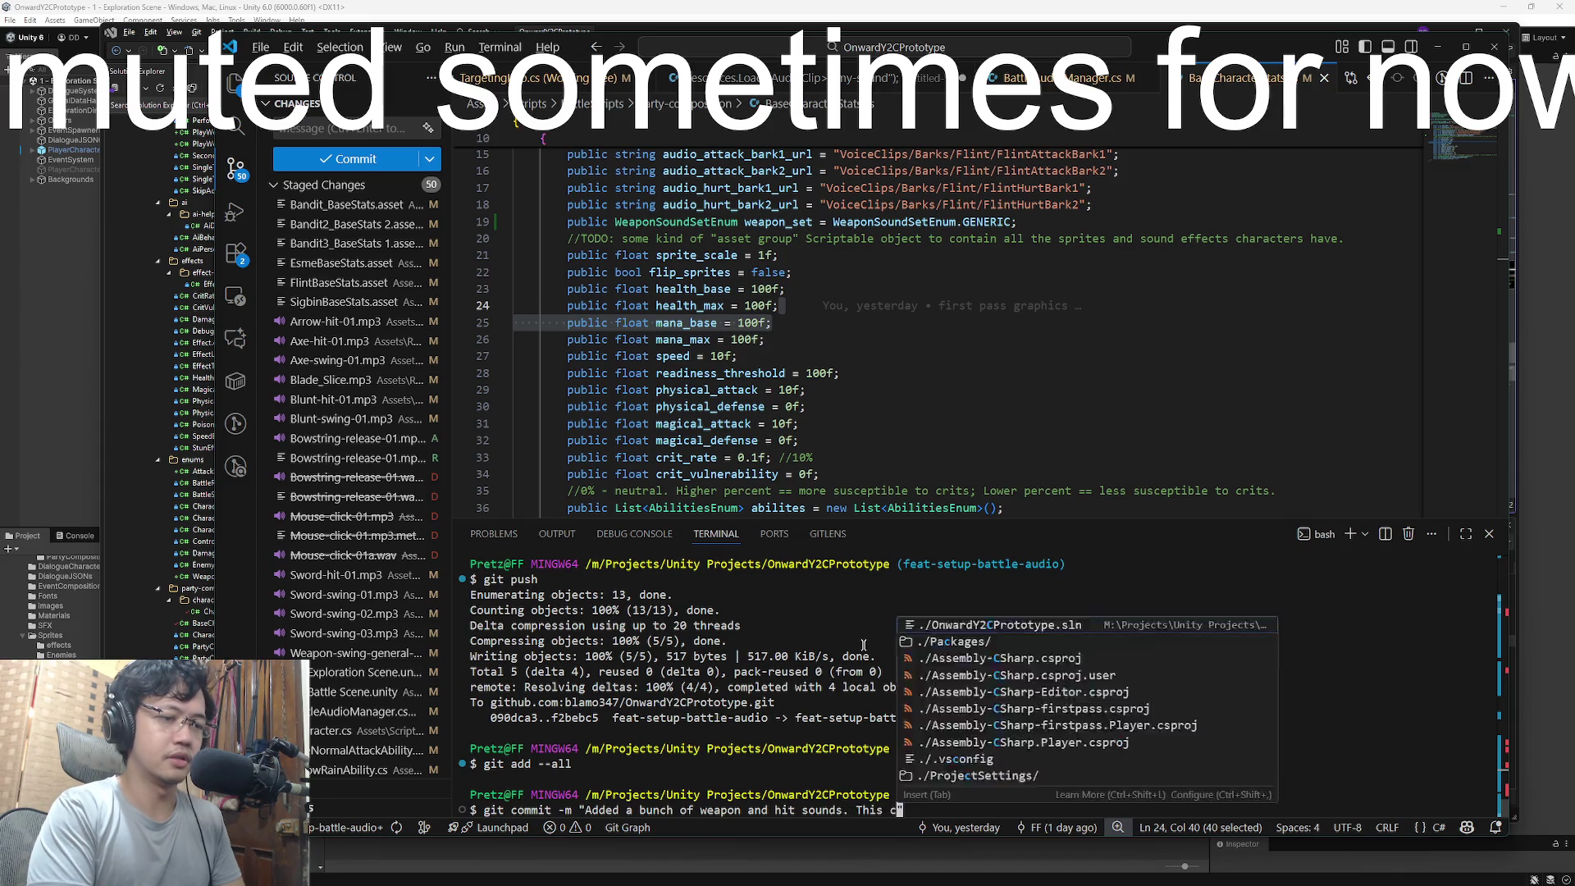
{"action": "type", "text": "ommit is bign it lo"}
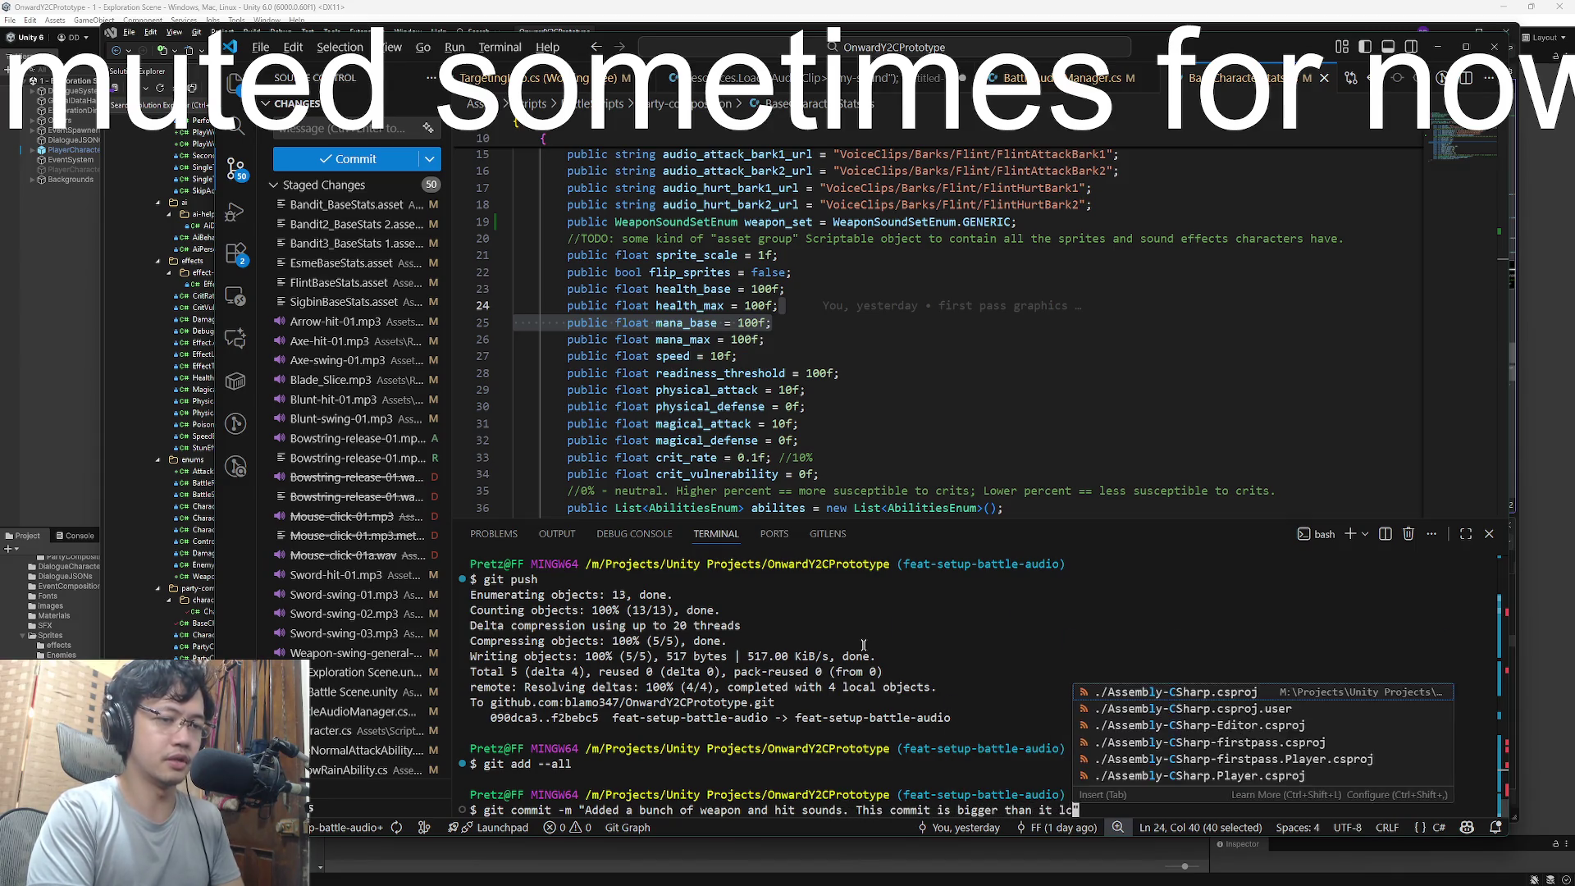
{"action": "type", "text": "oks lol\""}
{"action": "key", "text": "Return"}
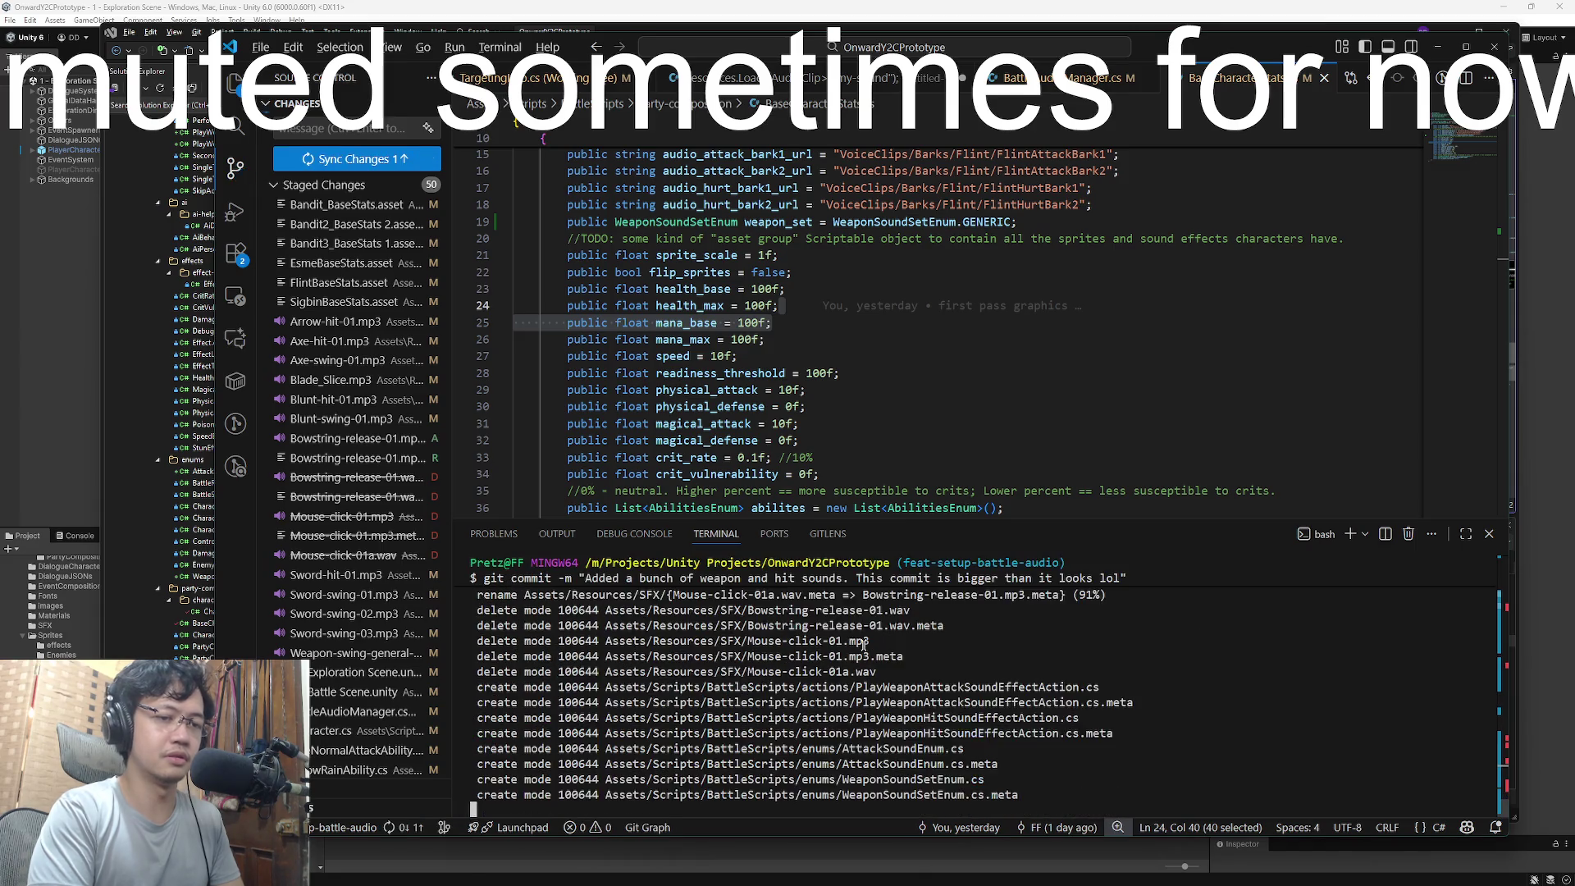
{"action": "type", "text": "git push"}
{"action": "key", "text": "Return"}
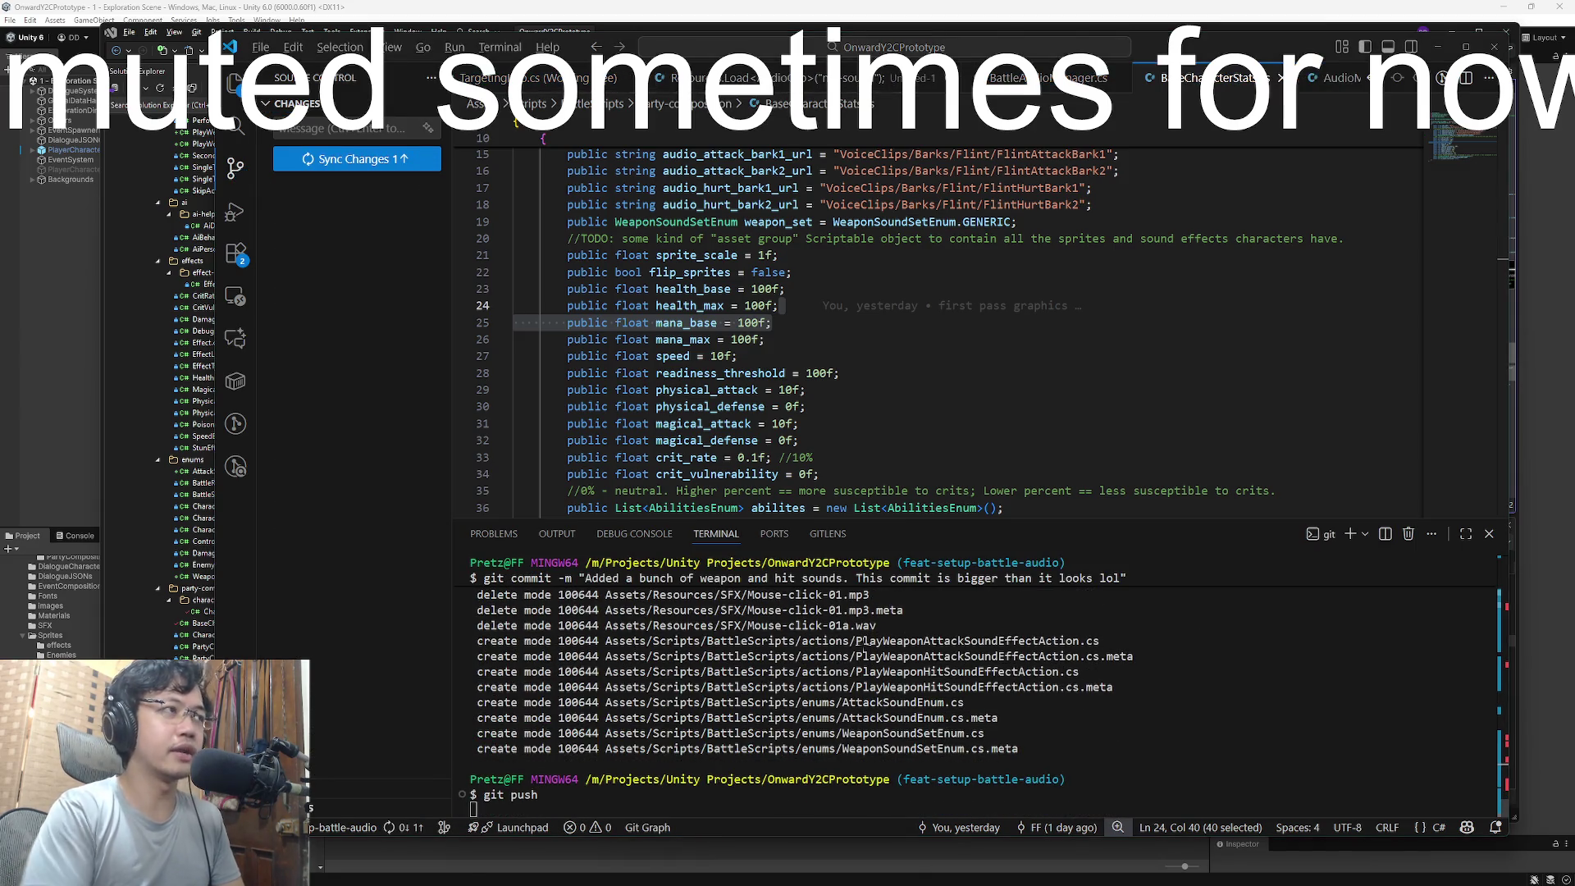
{"action": "left_click", "coordinate": [165, 72]}
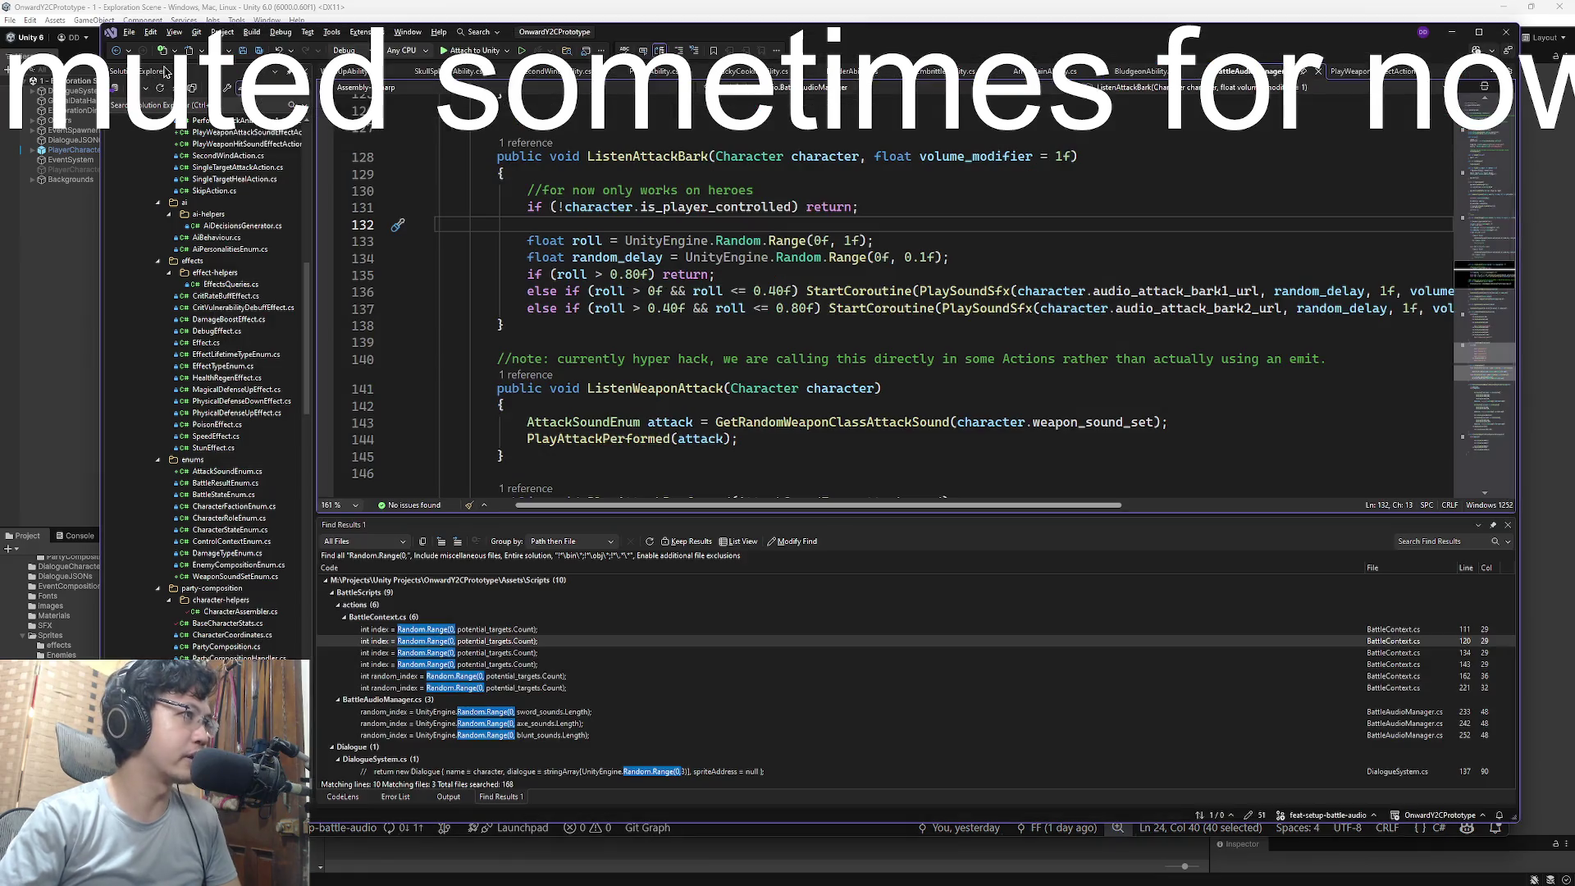
- Find and open BattleAudioManager.cs through Code Search, closing the AudioManager.cs opened by mistake
{"action": "left_click", "coordinate": [761, 154]}
{"action": "key", "text": "ctrl+t"}
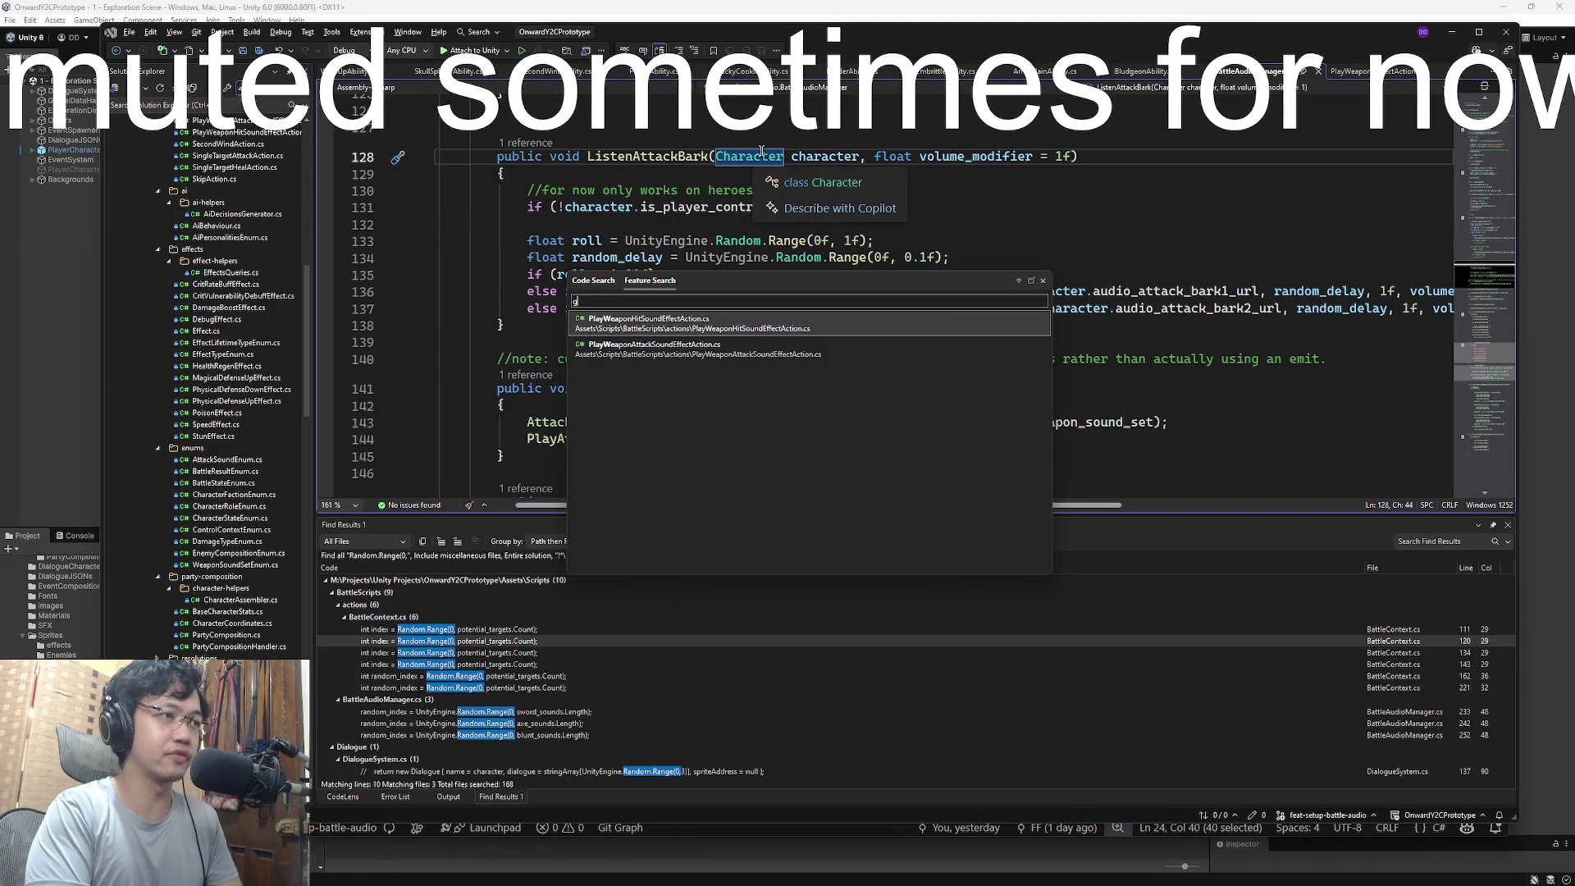
{"action": "key", "text": "ctrl+shift+t"}
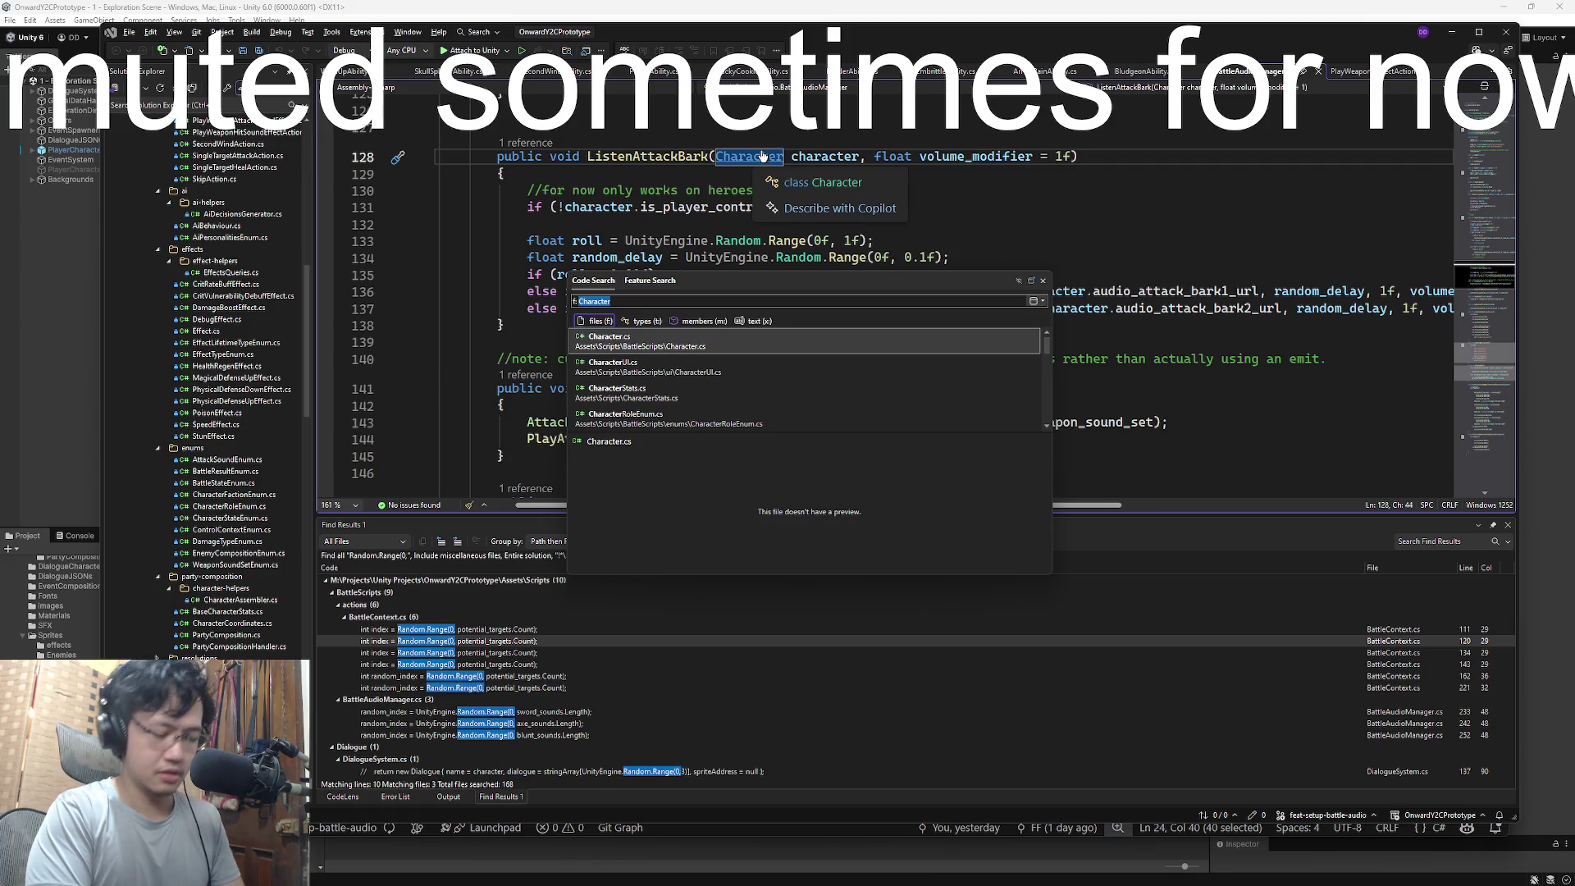
{"action": "type", "text": "udiomanager"}
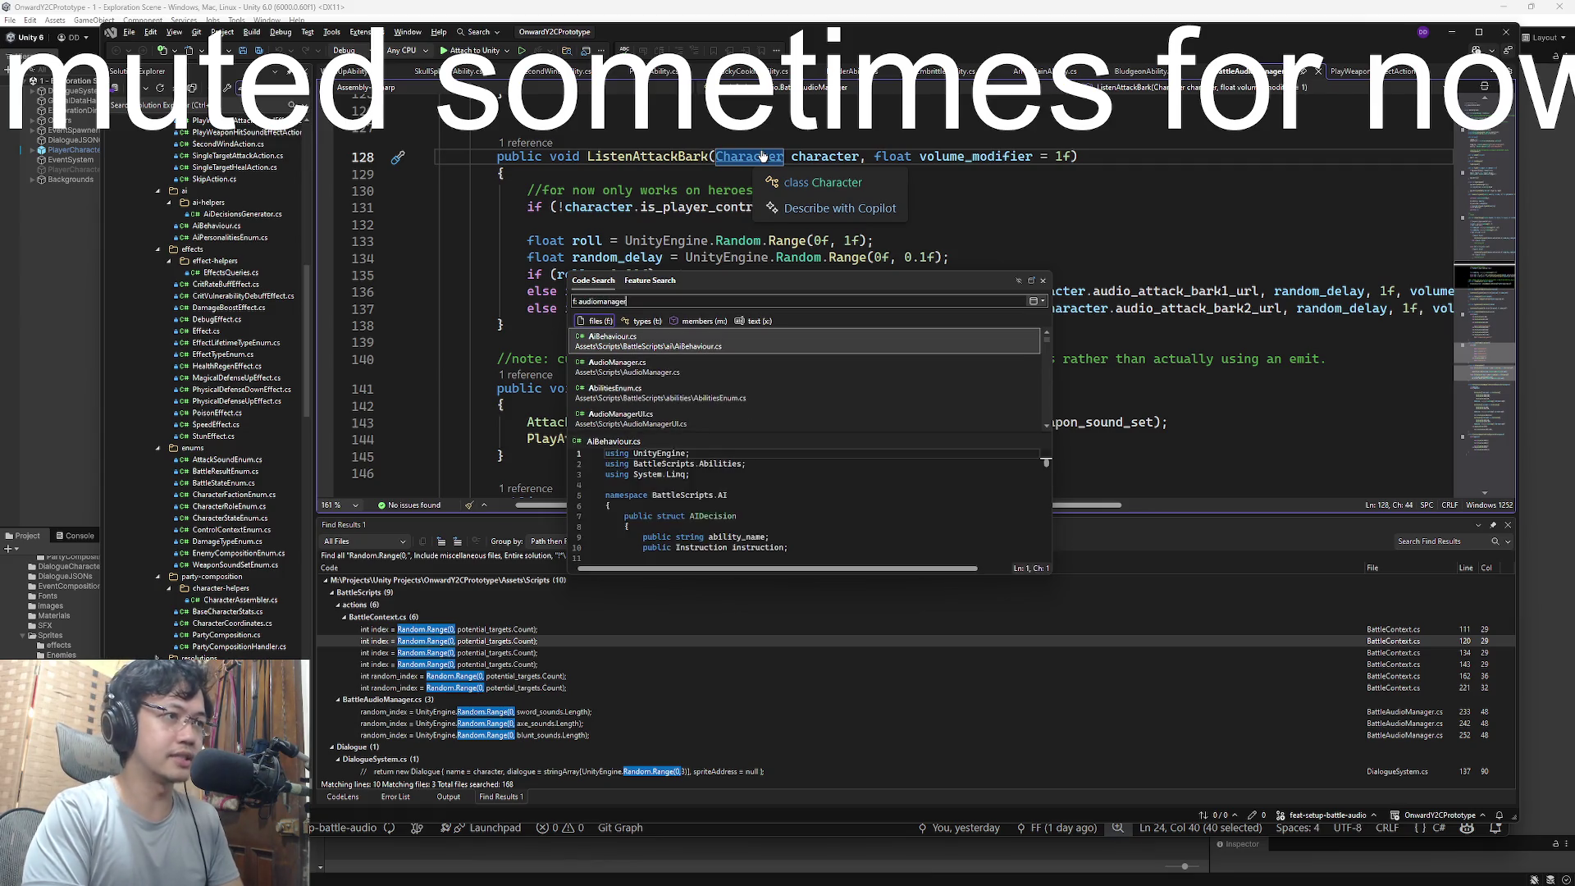
{"action": "key", "text": "Return"}
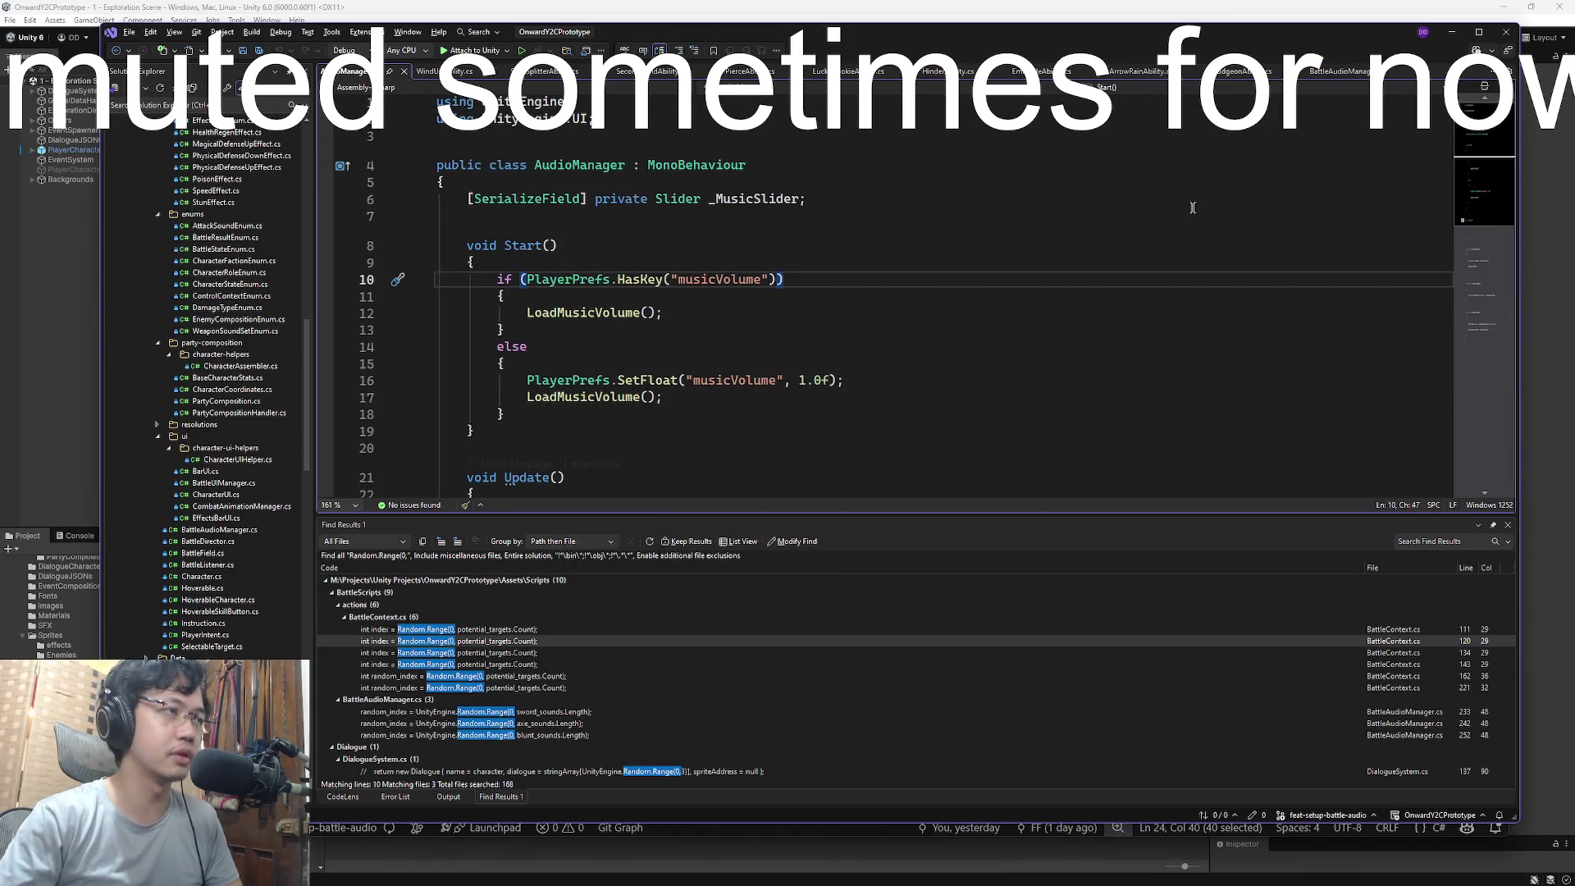
{"action": "key", "text": "ctrl+F4"}
{"action": "key", "text": "ctrl+t"}
{"action": "type", "text": "f:battleadu"}
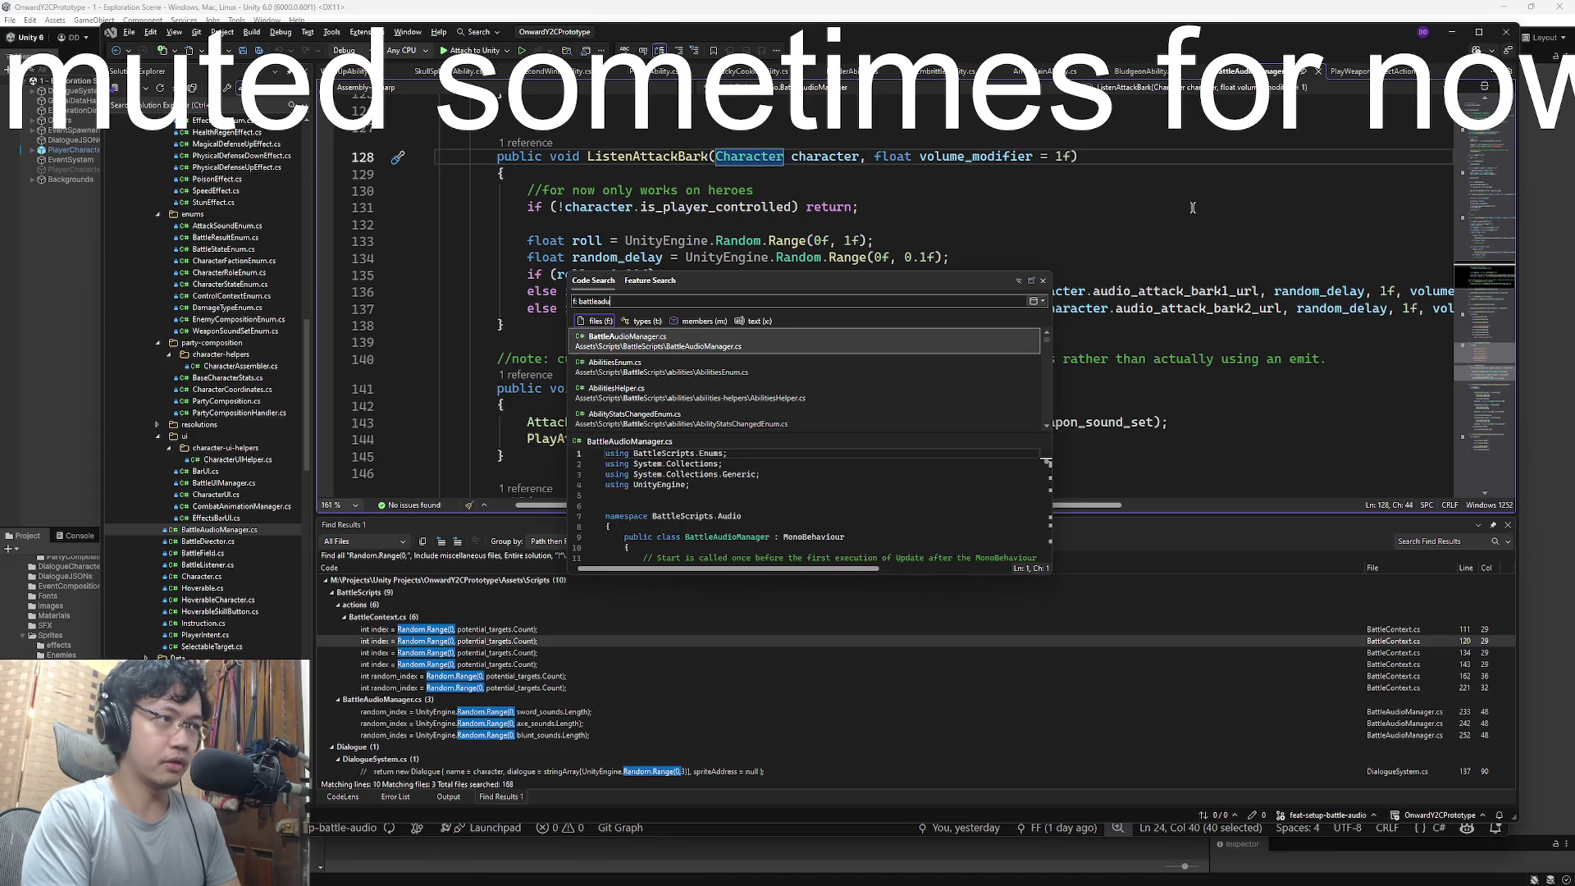
{"action": "key", "text": "BackSpace"}
{"action": "key", "text": "BackSpace"}
{"action": "type", "text": "udio"}
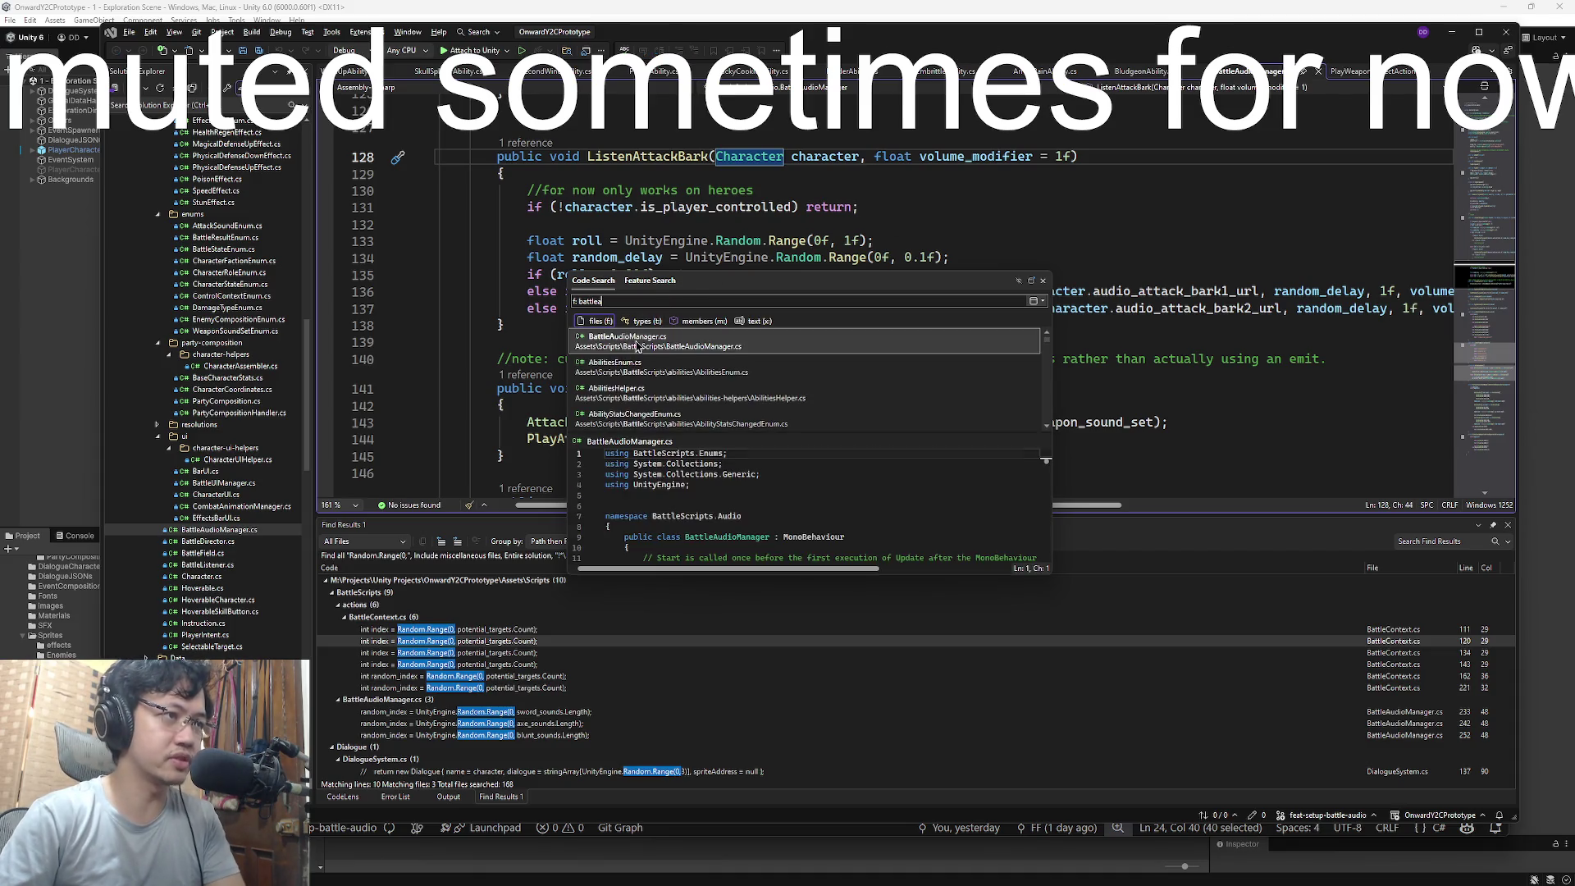
{"action": "key", "text": "Escape"}
- Review the weapon sound cases in GetRandomWeaponClassAttackSound
{"action": "left_click", "coordinate": [1347, 224]}
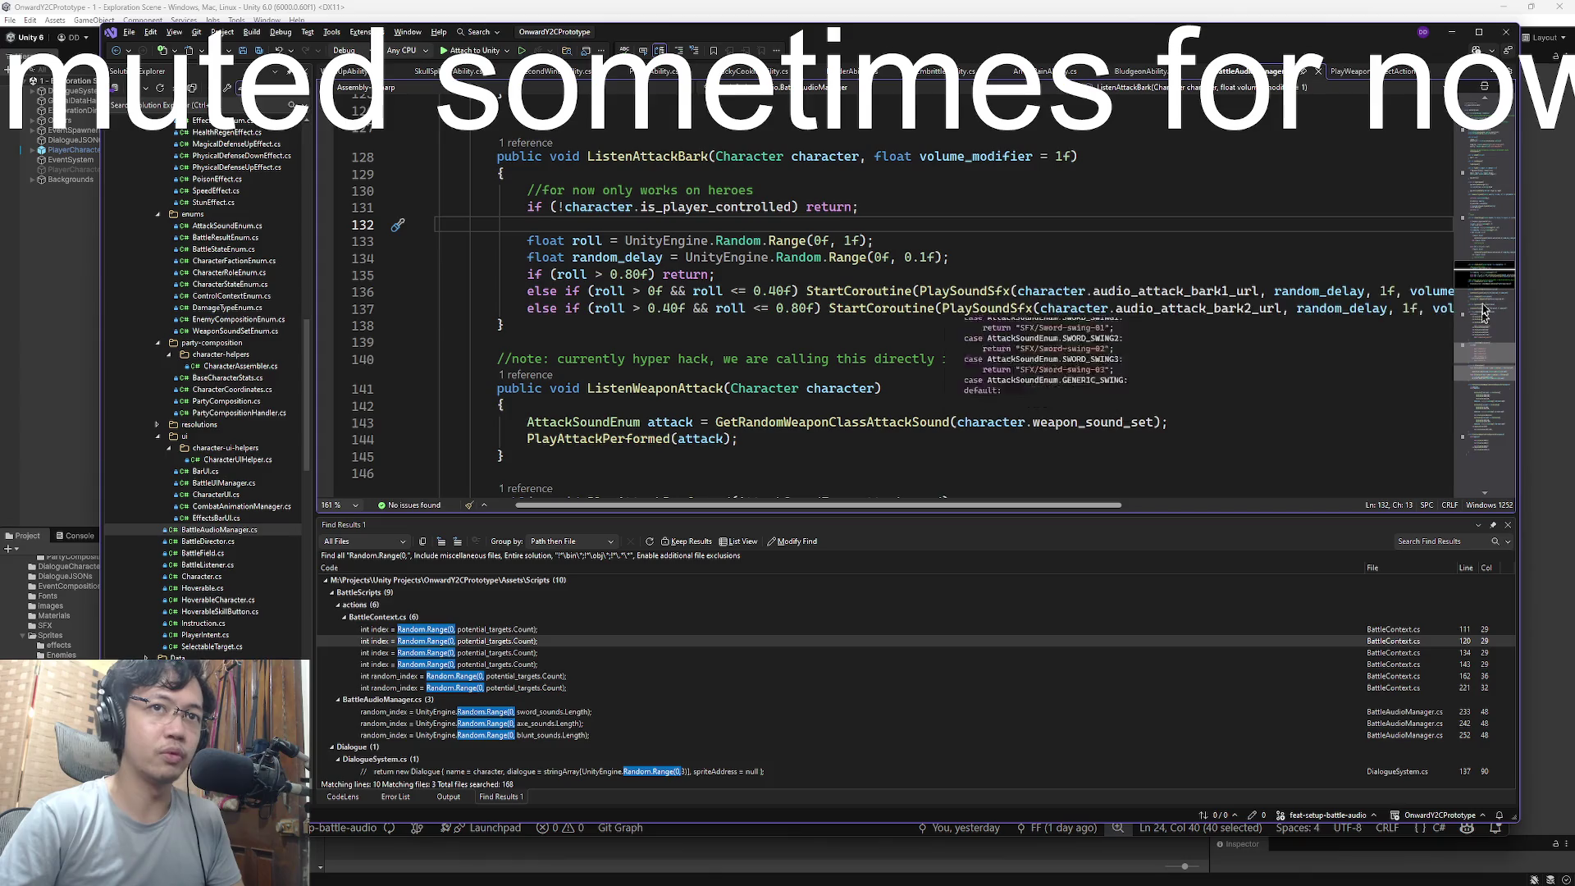
{"action": "left_click", "coordinate": [1486, 236]}
{"action": "mouse_move", "coordinate": [1486, 236]}
{"action": "left_mouse_down"}
{"action": "mouse_move", "coordinate": [1501, 492]}
{"action": "mouse_move", "coordinate": [1506, 388]}
{"action": "mouse_move", "coordinate": [1495, 449]}
{"action": "left_mouse_up"}
{"action": "scroll", "coordinate": [1093, 342], "scroll_direction": "up", "scroll_amount": 14}
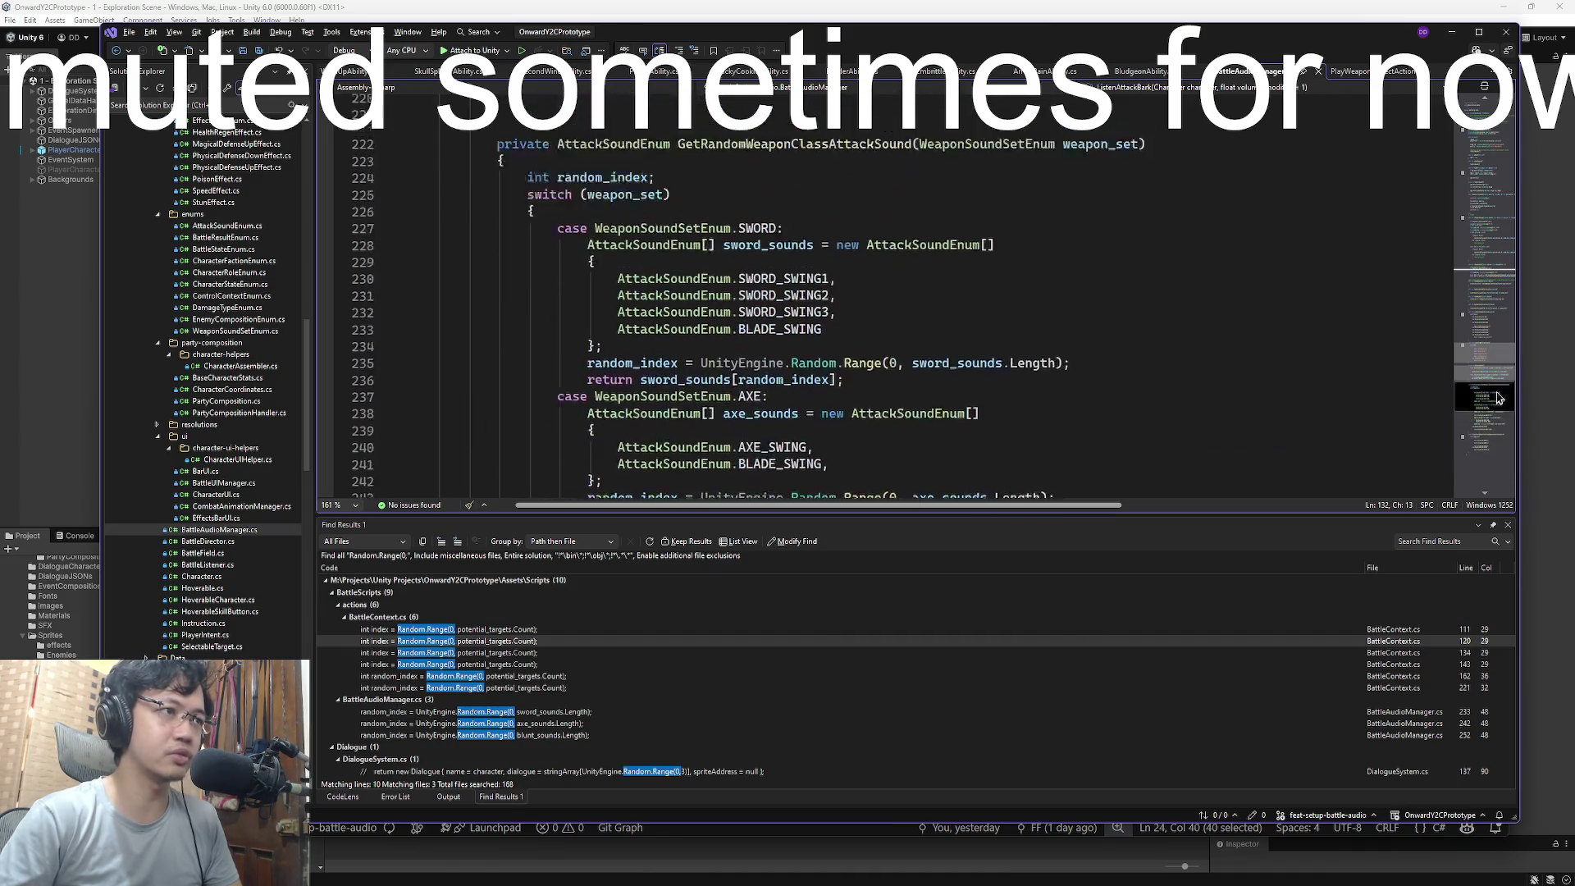
{"action": "mouse_move", "coordinate": [571, 308]}
{"action": "left_mouse_down"}
{"action": "mouse_move", "coordinate": [1001, 369]}
{"action": "mouse_move", "coordinate": [1104, 421]}
{"action": "left_mouse_up"}
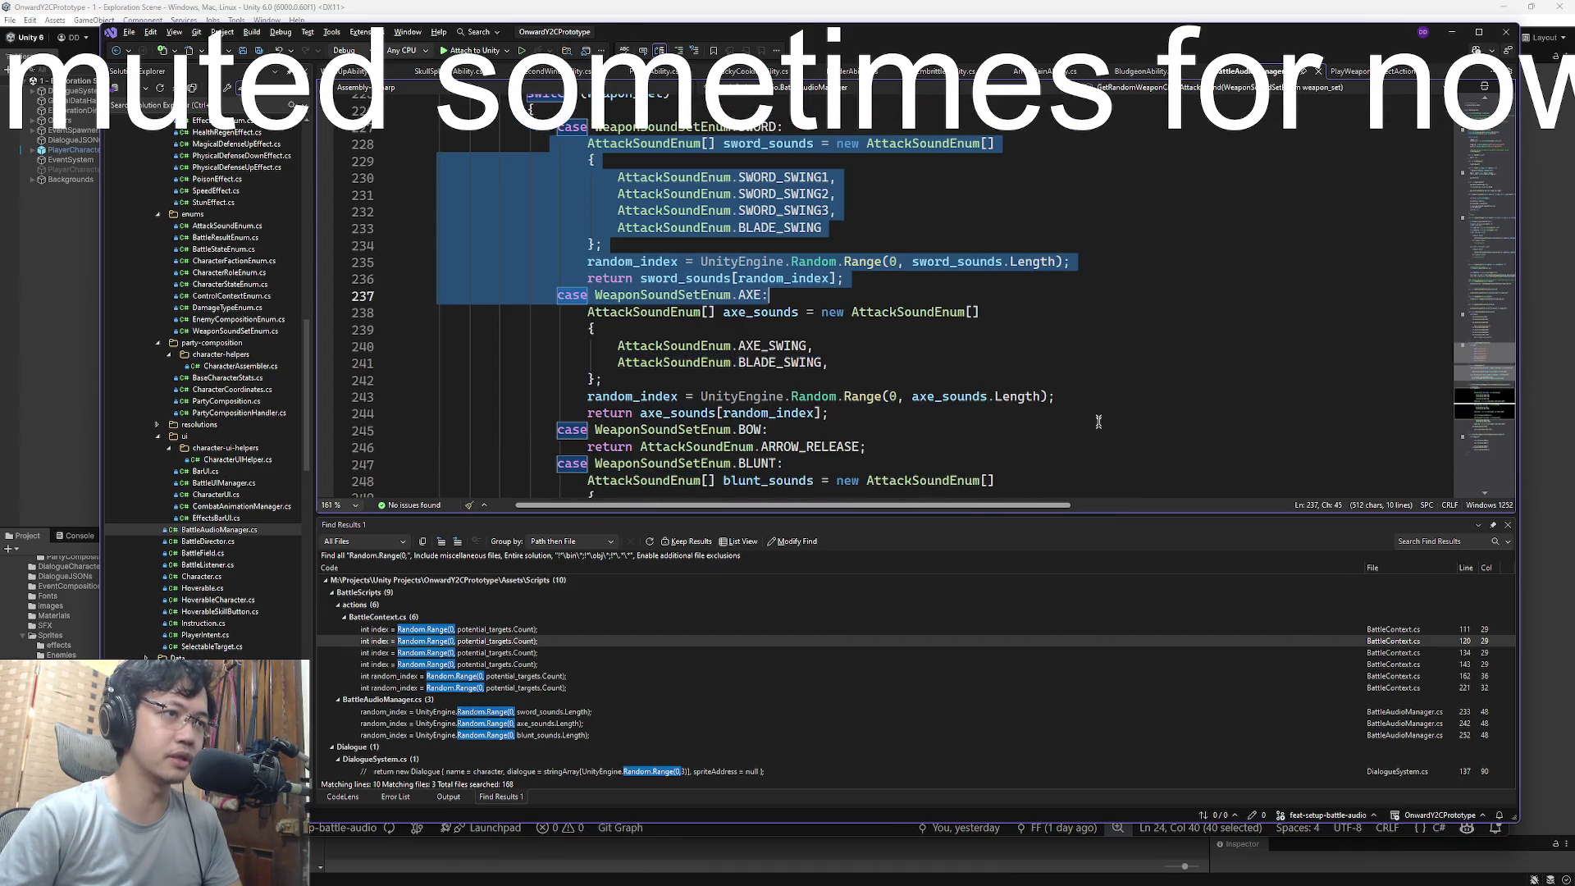
{"action": "mouse_move", "coordinate": [669, 211]}
{"action": "left_mouse_down"}
{"action": "mouse_move", "coordinate": [828, 262]}
{"action": "mouse_move", "coordinate": [1132, 430]}
{"action": "left_mouse_up"}
{"action": "left_click", "coordinate": [1132, 431]}
{"action": "scroll", "coordinate": [988, 390], "scroll_direction": "up", "scroll_amount": 20}
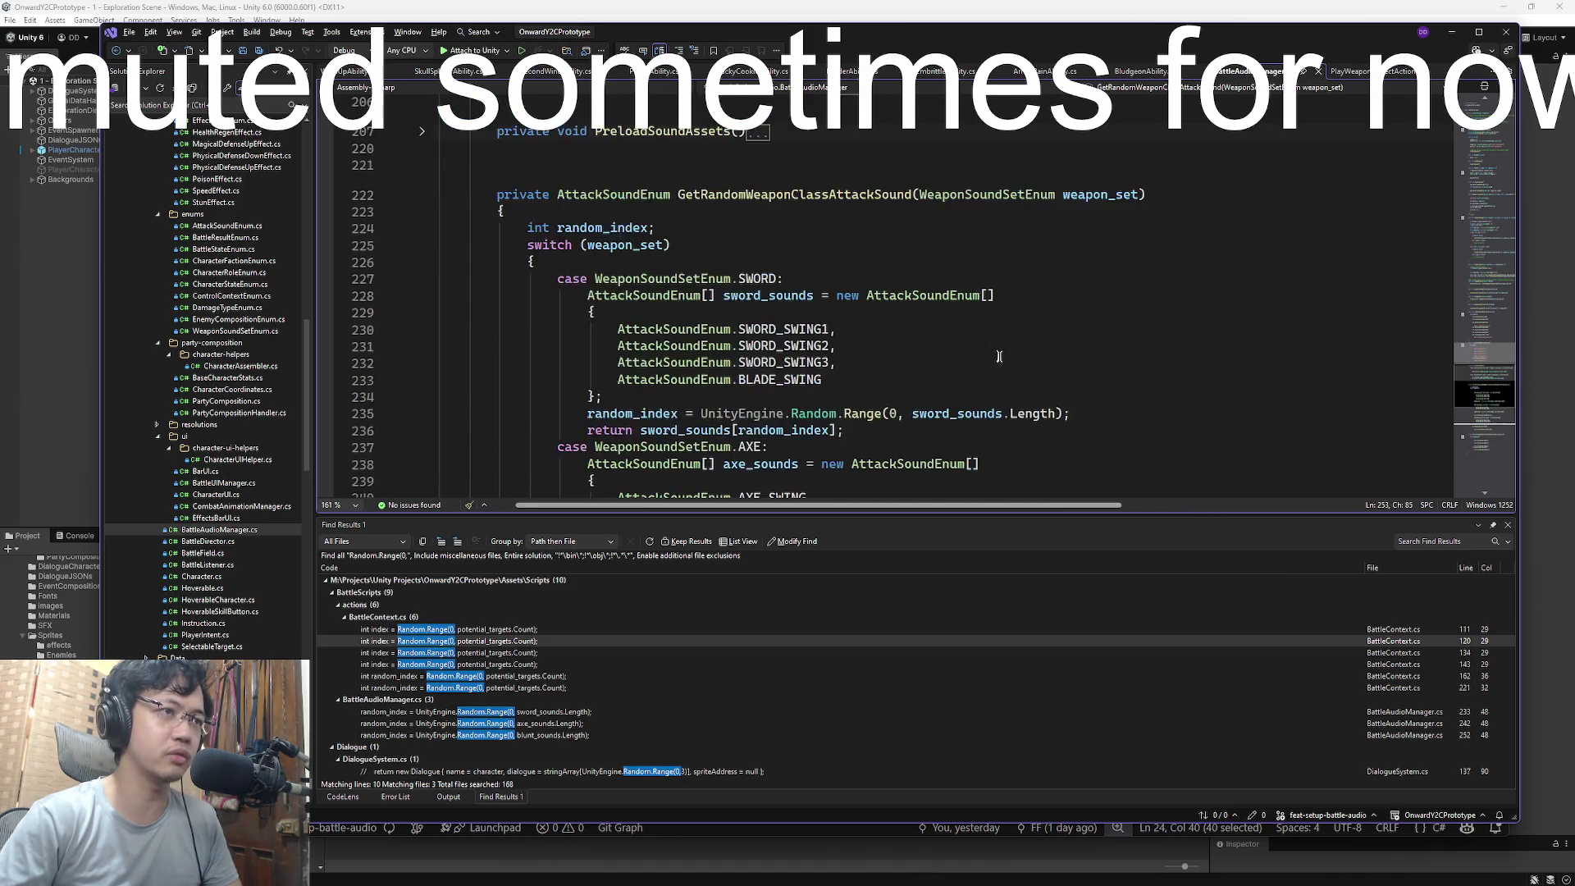
{"action": "scroll", "coordinate": [988, 389], "scroll_direction": "down", "scroll_amount": 8}
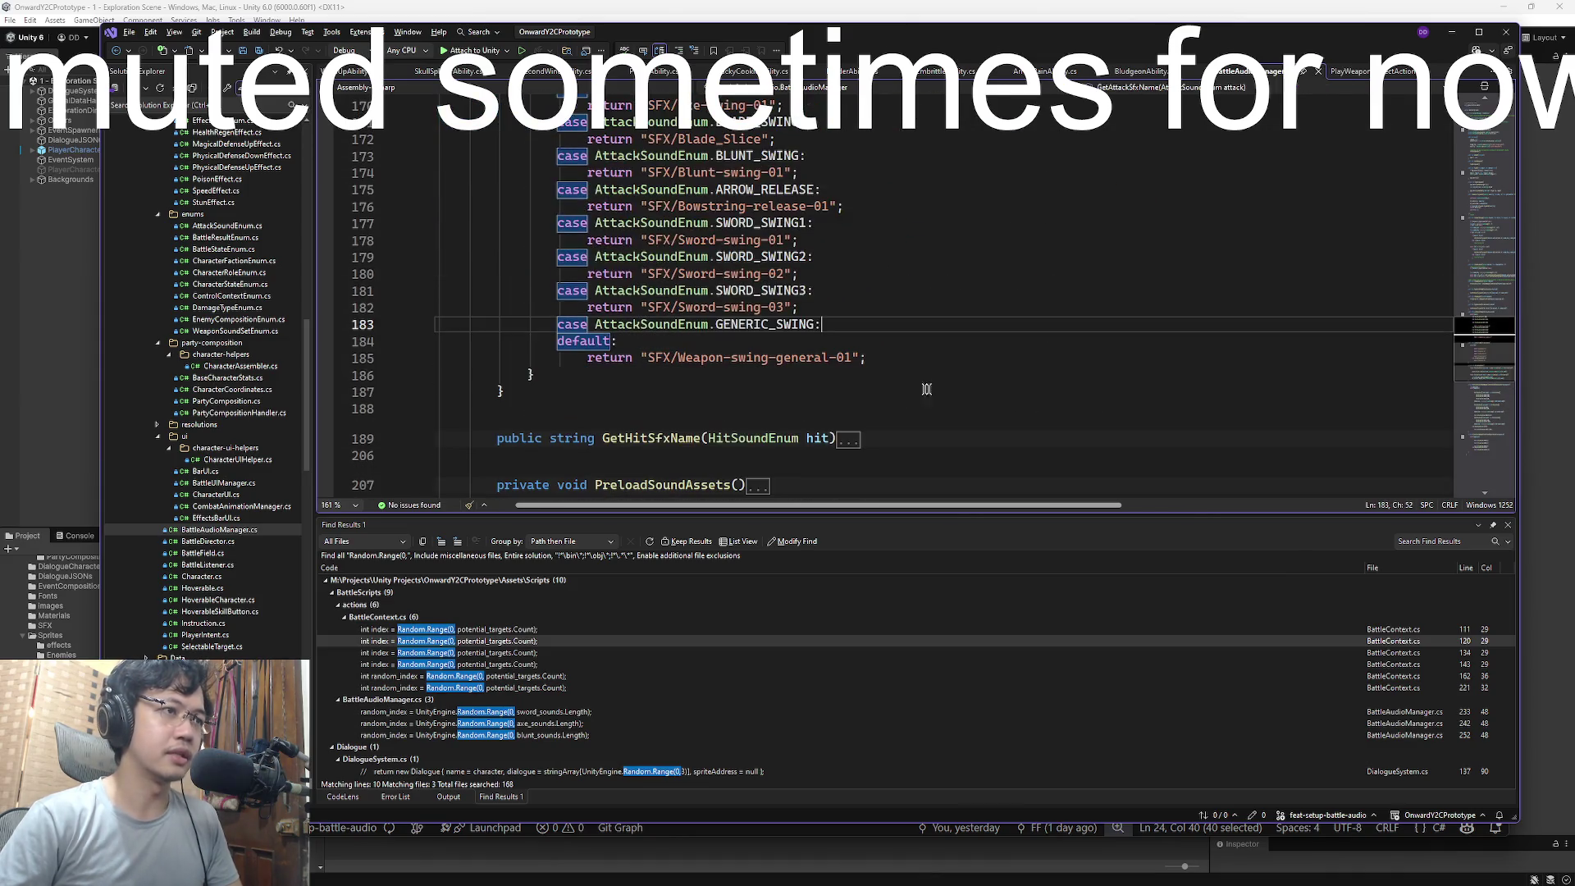
{"action": "left_click_drag", "start_coordinate": [984, 352], "coordinate": [574, 106]}
{"action": "left_click", "coordinate": [968, 322]}
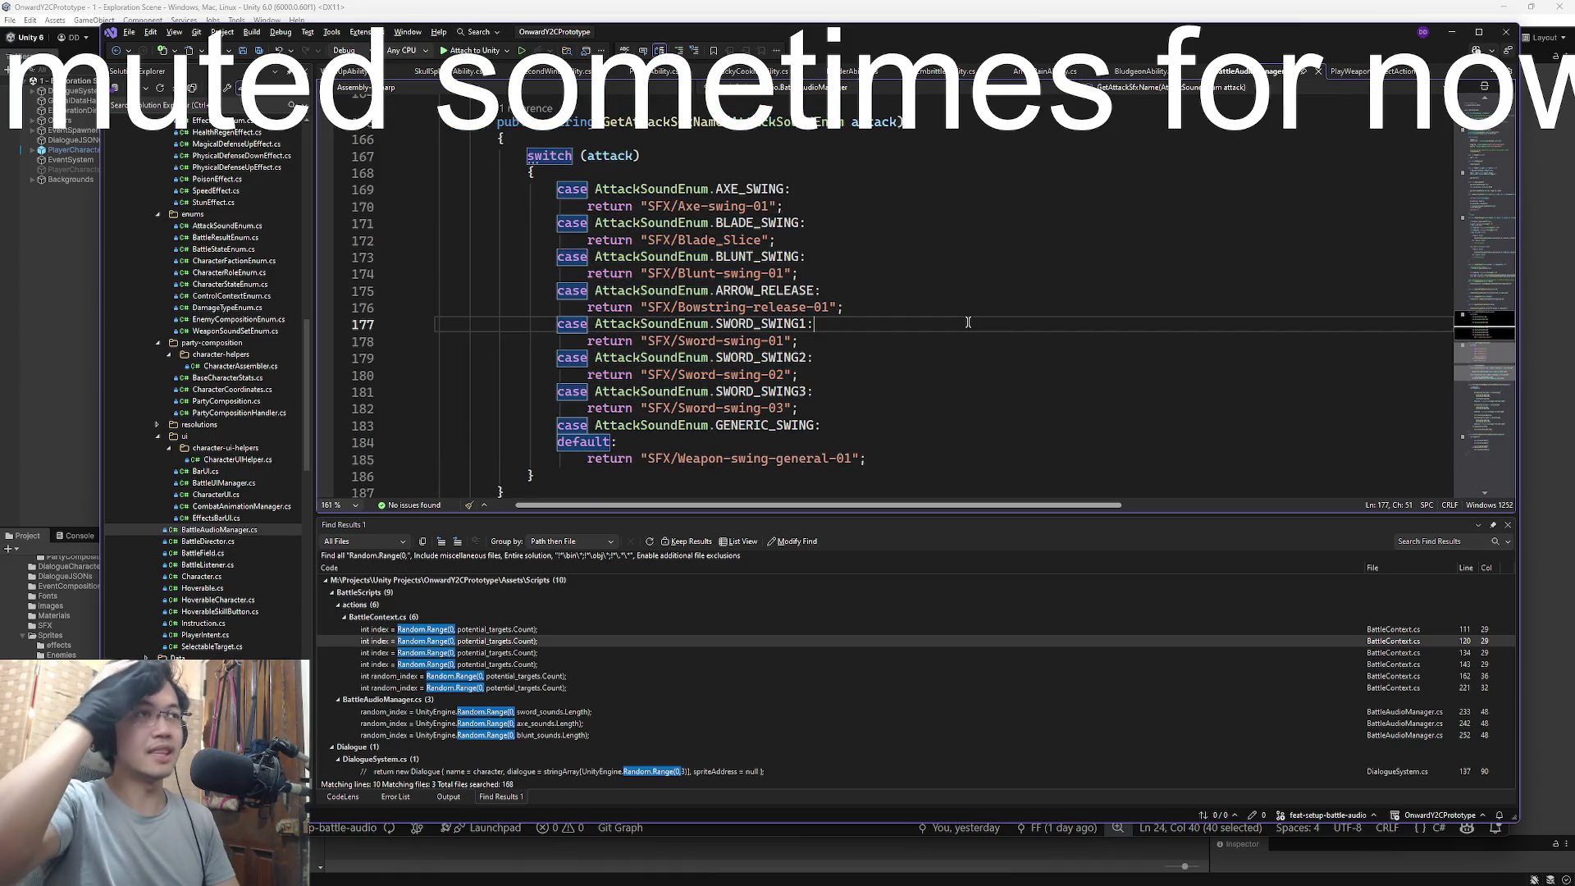
- Trace GetAttackSfxName's uses and inspect the Resources.Load call in PreloadSoundAssets
{"action": "double_click", "coordinate": [666, 121]}
{"action": "key", "text": "ctrl+f"}
{"action": "key", "text": "Return"}
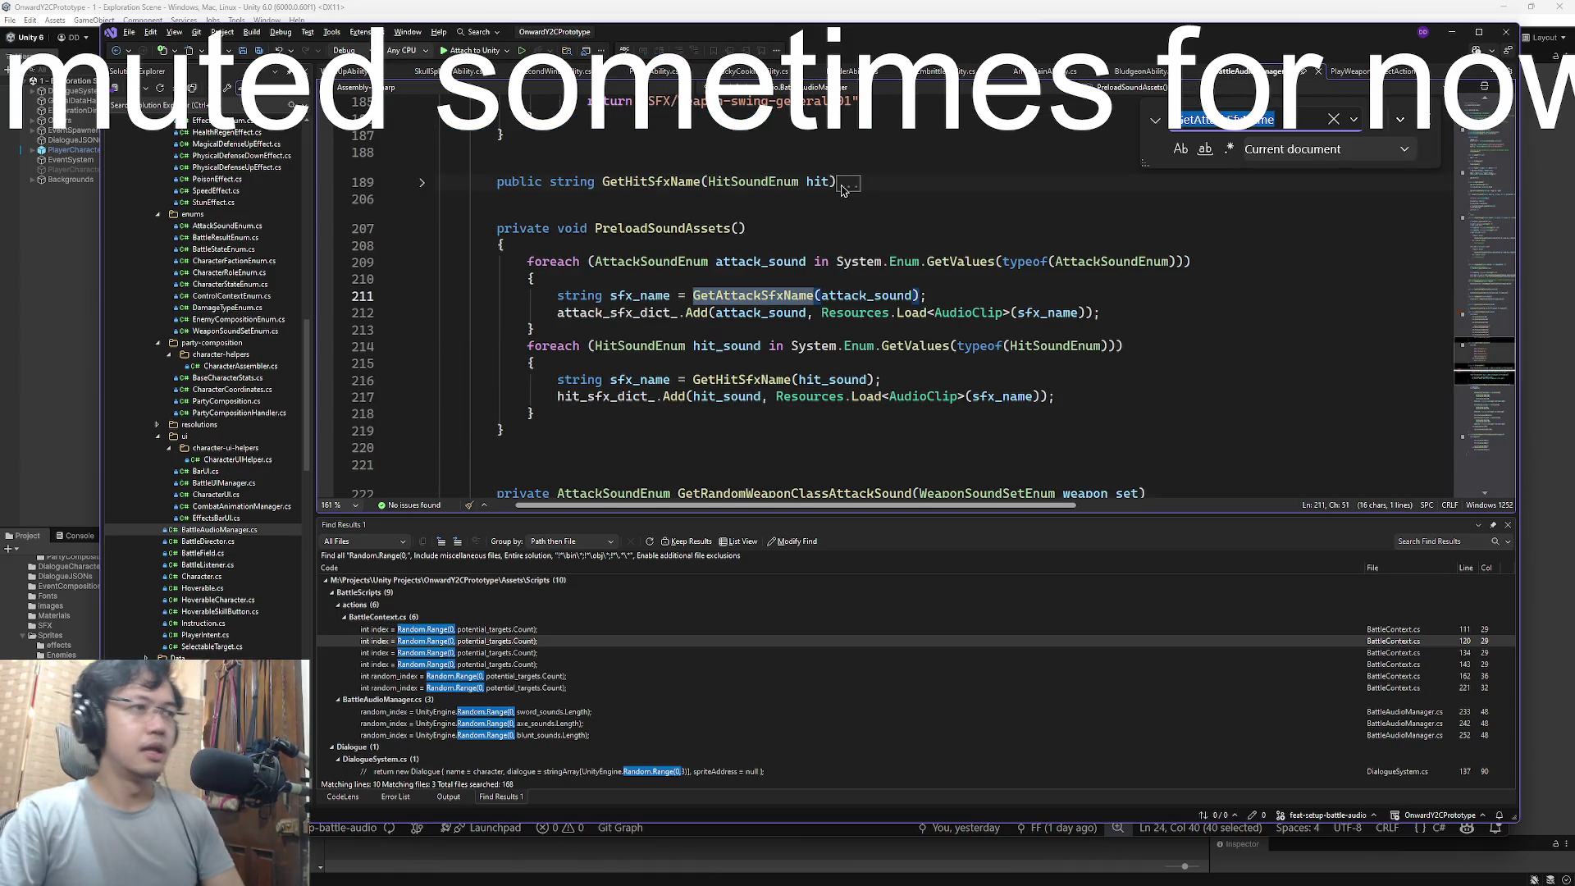
{"action": "left_click", "coordinate": [1173, 287]}
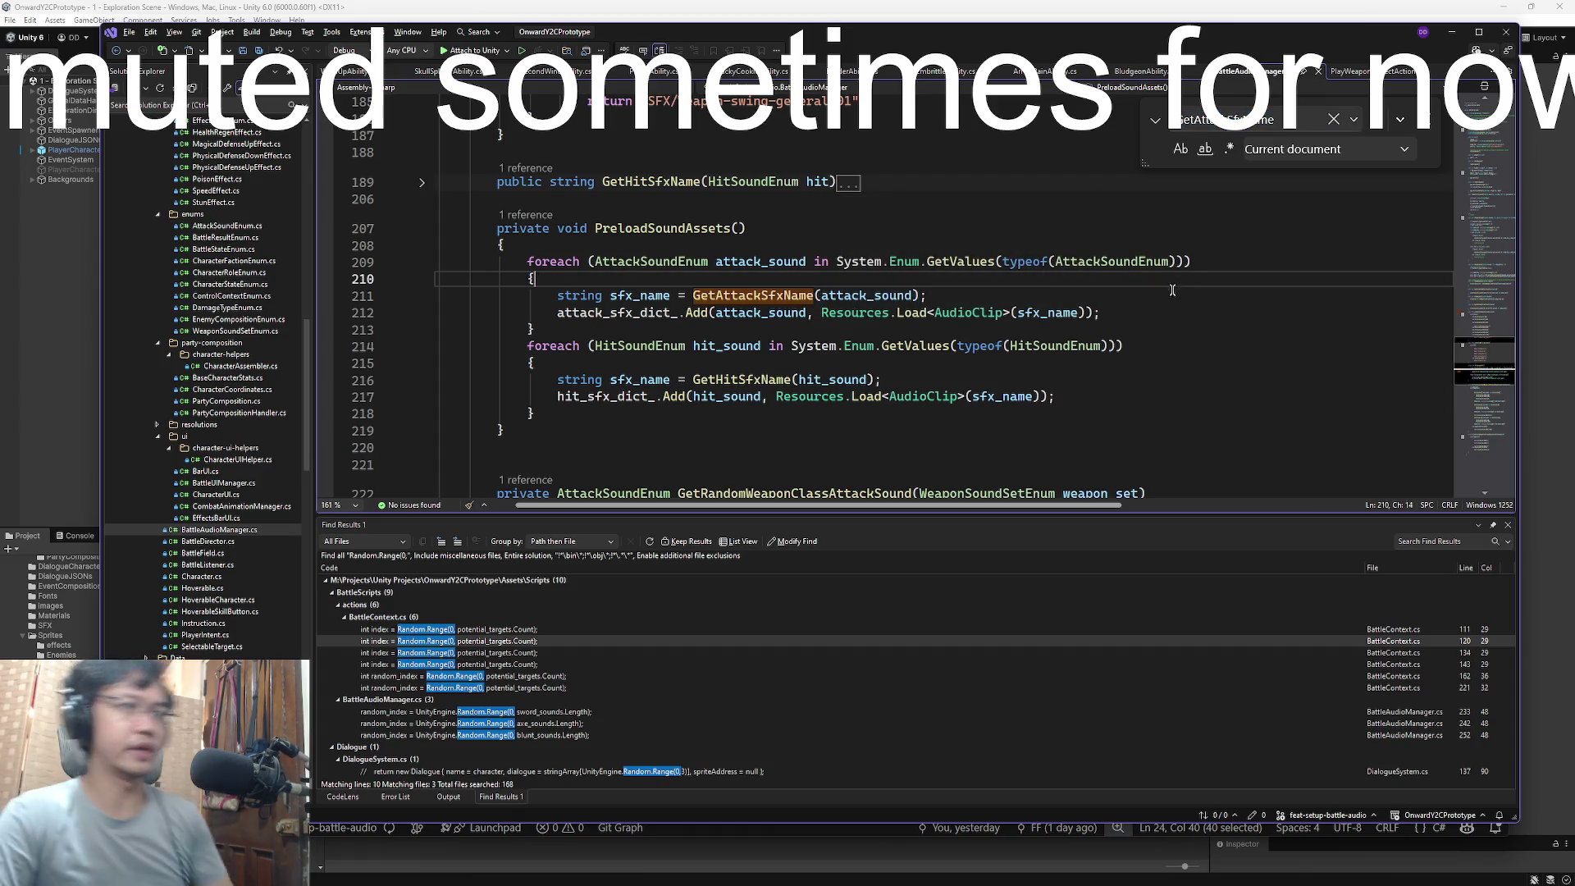
{"action": "left_click", "coordinate": [1164, 311]}
{"action": "left_click", "coordinate": [709, 228]}
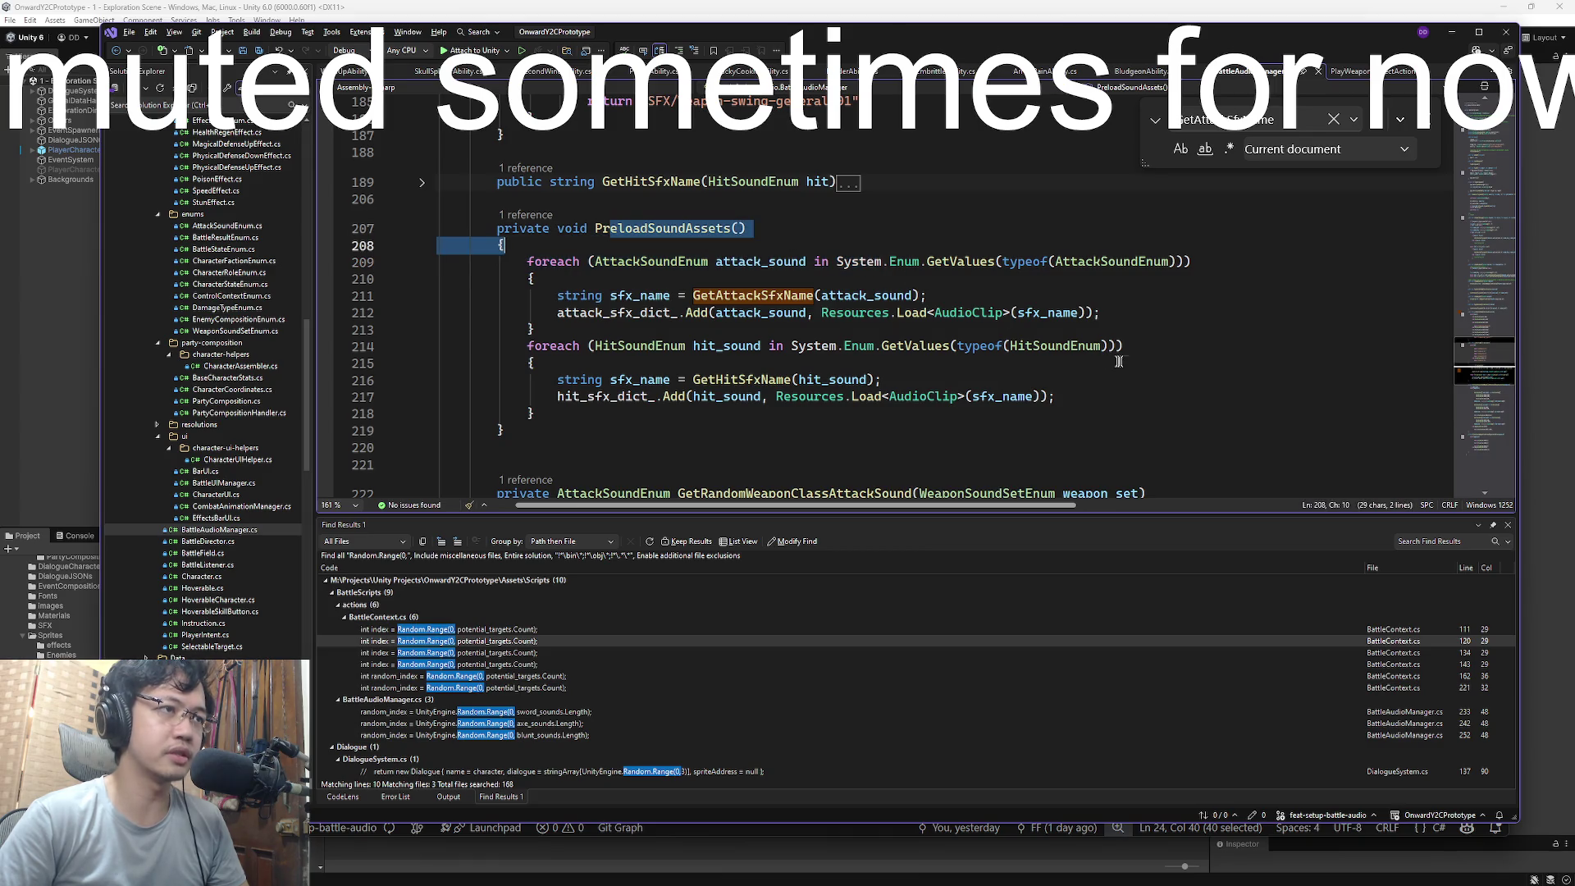
{"action": "mouse_move", "coordinate": [816, 312]}
{"action": "left_mouse_down"}
{"action": "mouse_move", "coordinate": [820, 349]}
{"action": "mouse_move", "coordinate": [820, 312]}
{"action": "mouse_move", "coordinate": [1021, 312]}
{"action": "left_mouse_up"}
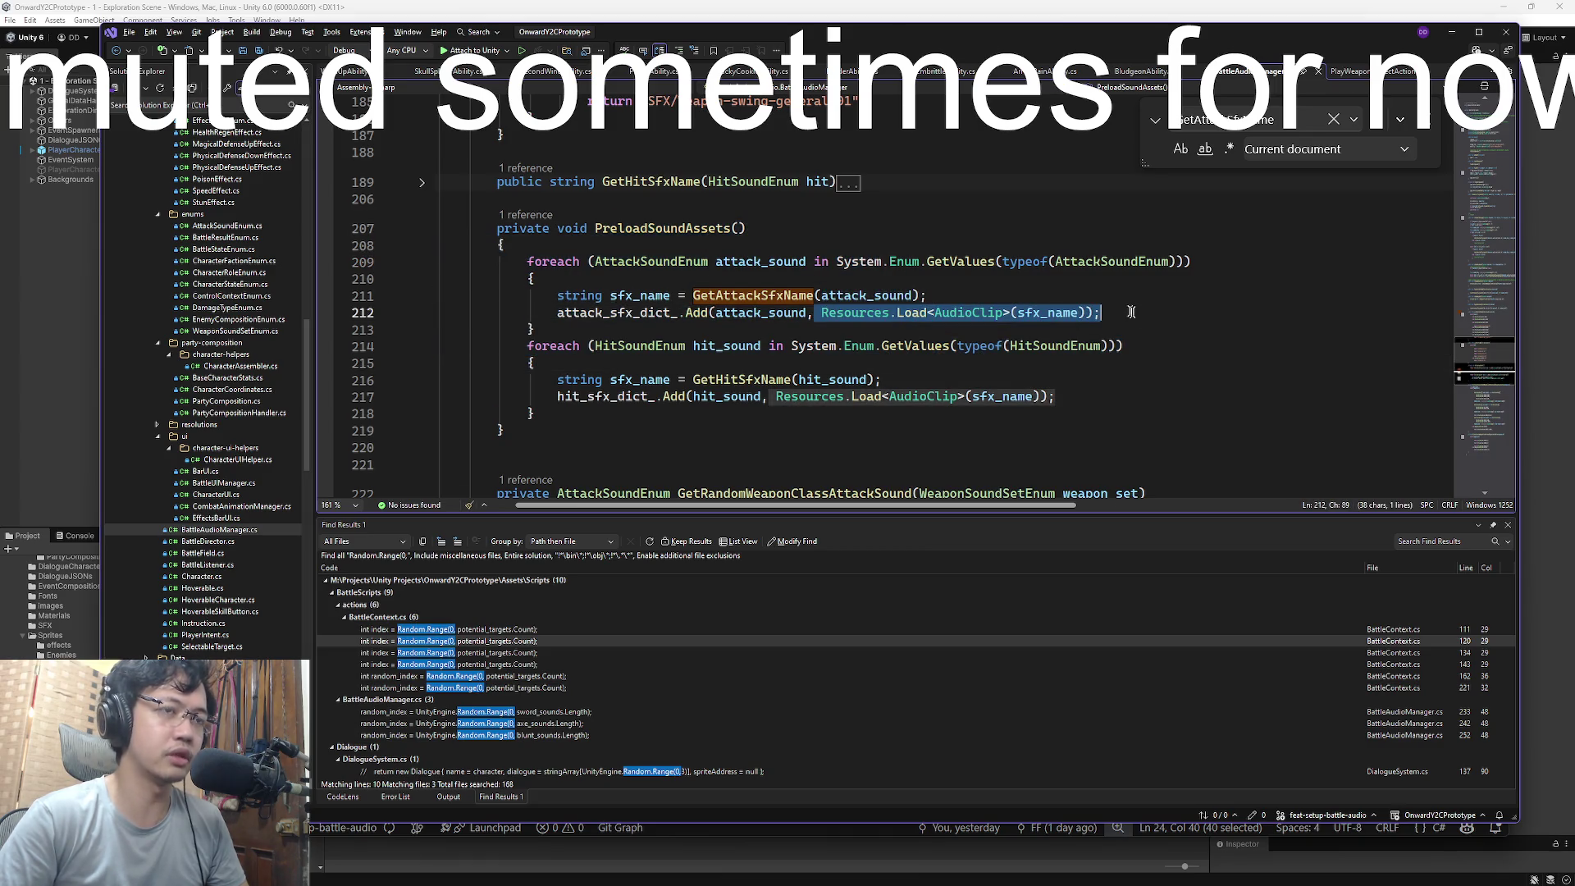
{"action": "left_click", "coordinate": [927, 312]}
- Follow attack_sfx_dict_ occurrences and the Sword-swing-03 path, then show Task View
{"action": "left_click", "coordinate": [821, 312]}
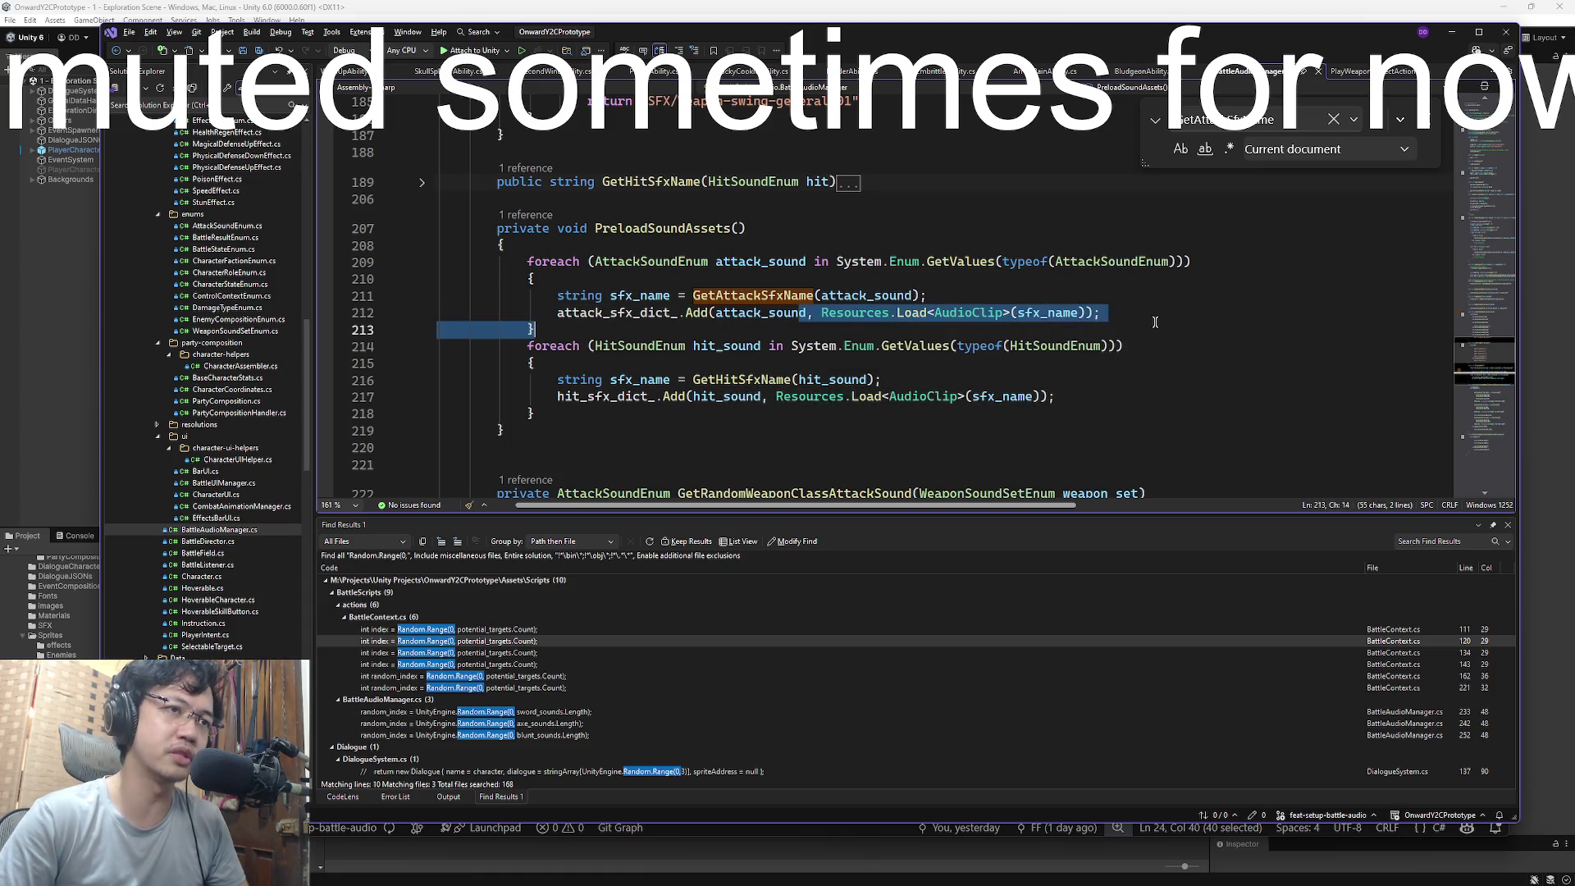
{"action": "left_click", "coordinate": [750, 313]}
{"action": "double_click", "coordinate": [611, 312]}
{"action": "key", "text": "ctrl+f"}
{"action": "key", "text": "Return"}
{"action": "key", "text": "Return"}
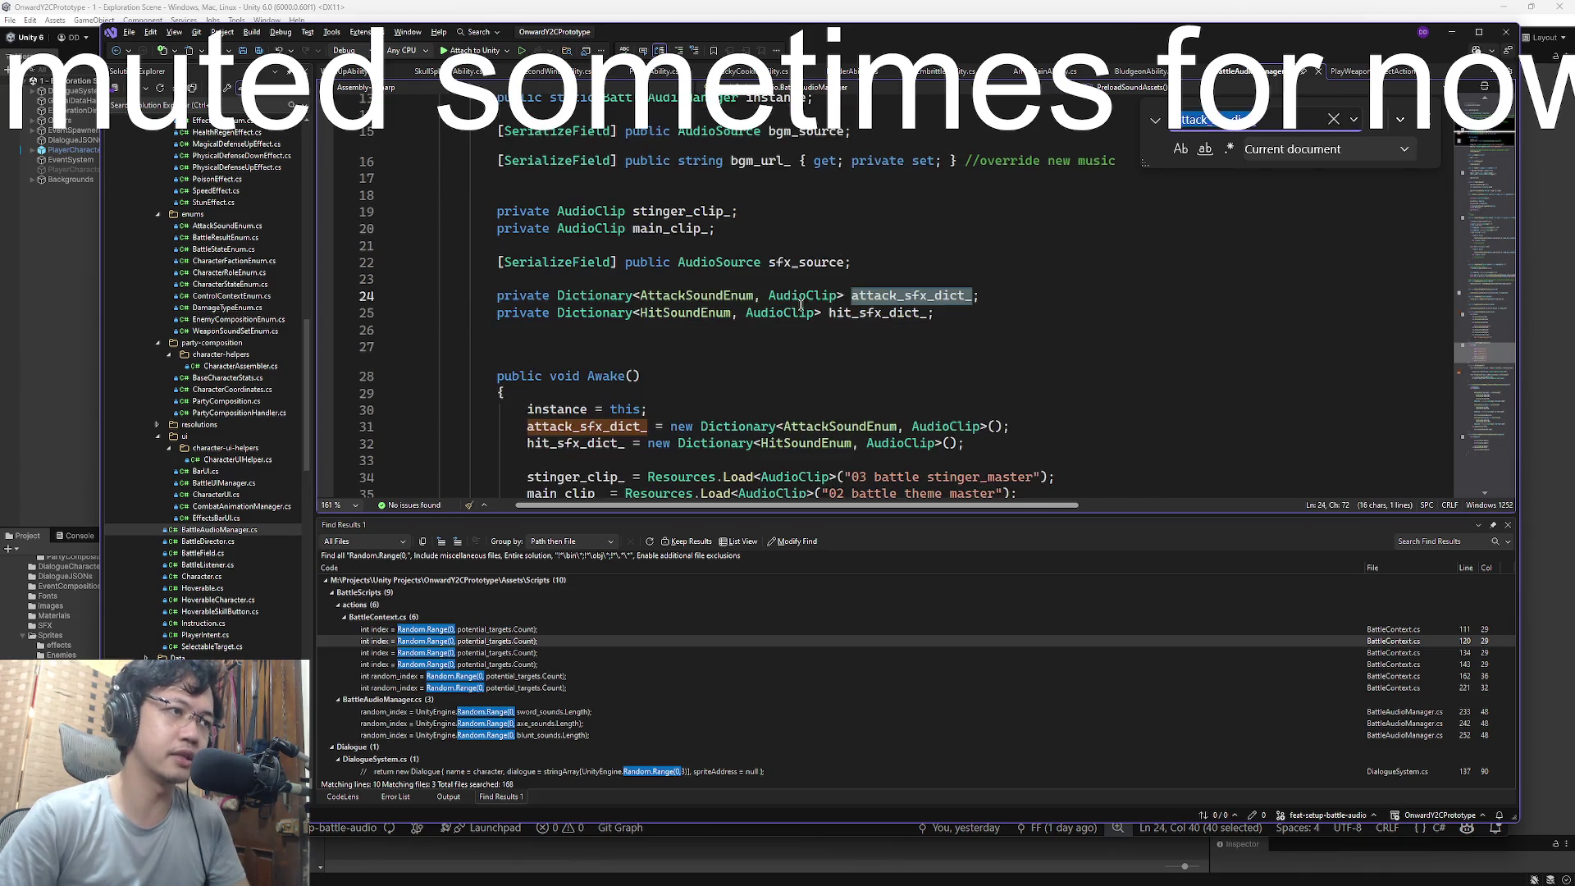
{"action": "key", "text": "Escape"}
{"action": "mouse_move", "coordinate": [525, 443]}
{"action": "left_mouse_down"}
{"action": "mouse_move", "coordinate": [574, 246]}
{"action": "mouse_move", "coordinate": [508, 198]}
{"action": "left_mouse_up"}
{"action": "scroll", "coordinate": [1228, 266], "scroll_direction": "down", "scroll_amount": 12}
{"action": "left_click", "coordinate": [1066, 258]}
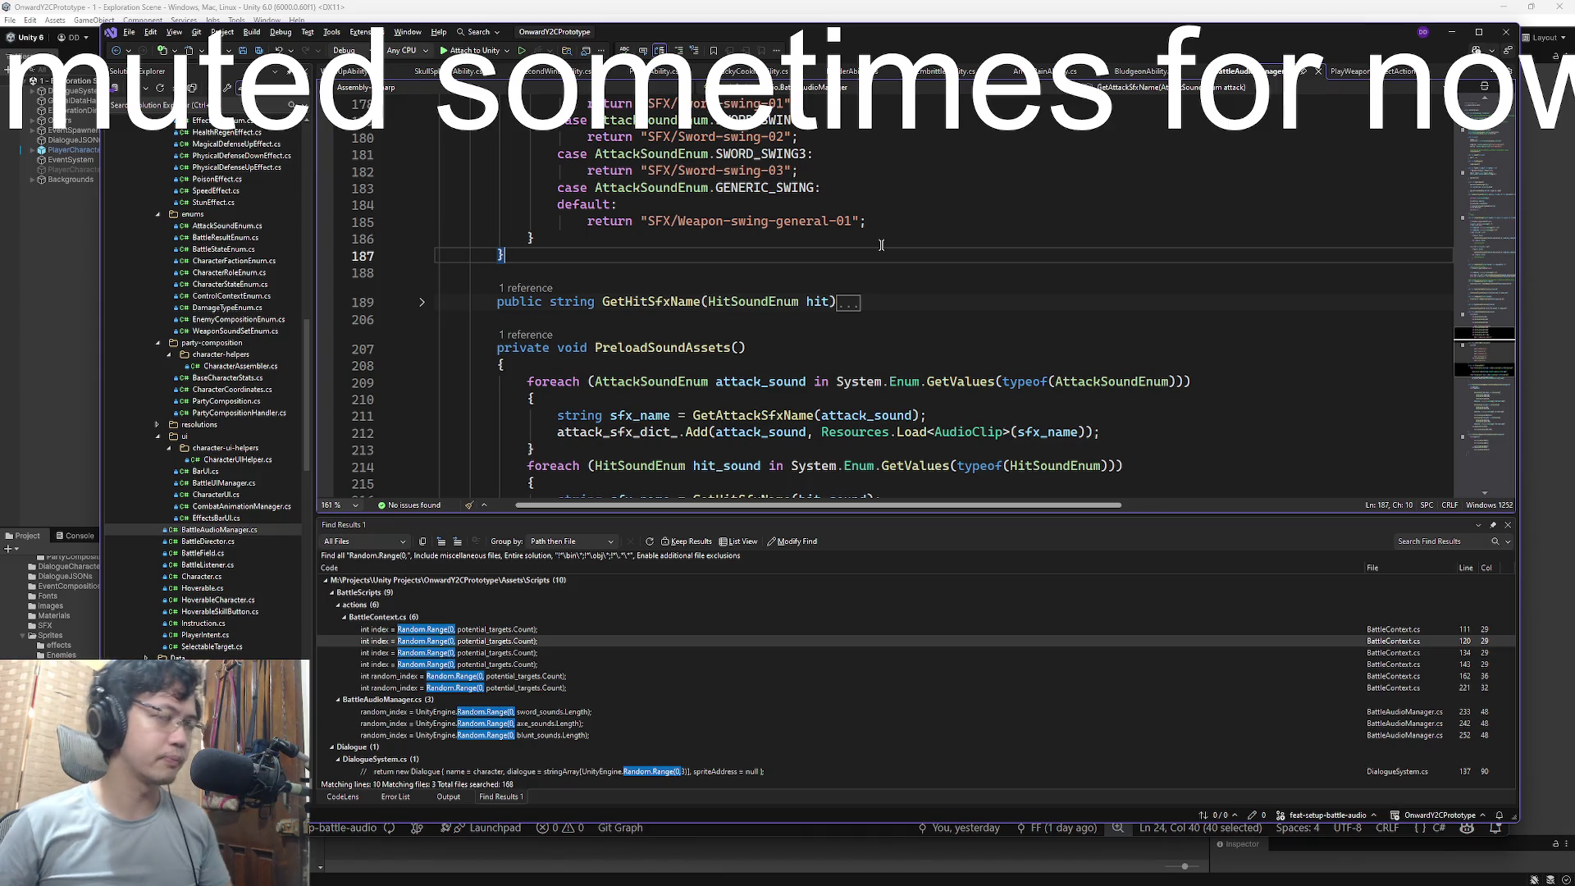
{"action": "left_click", "coordinate": [821, 172]}
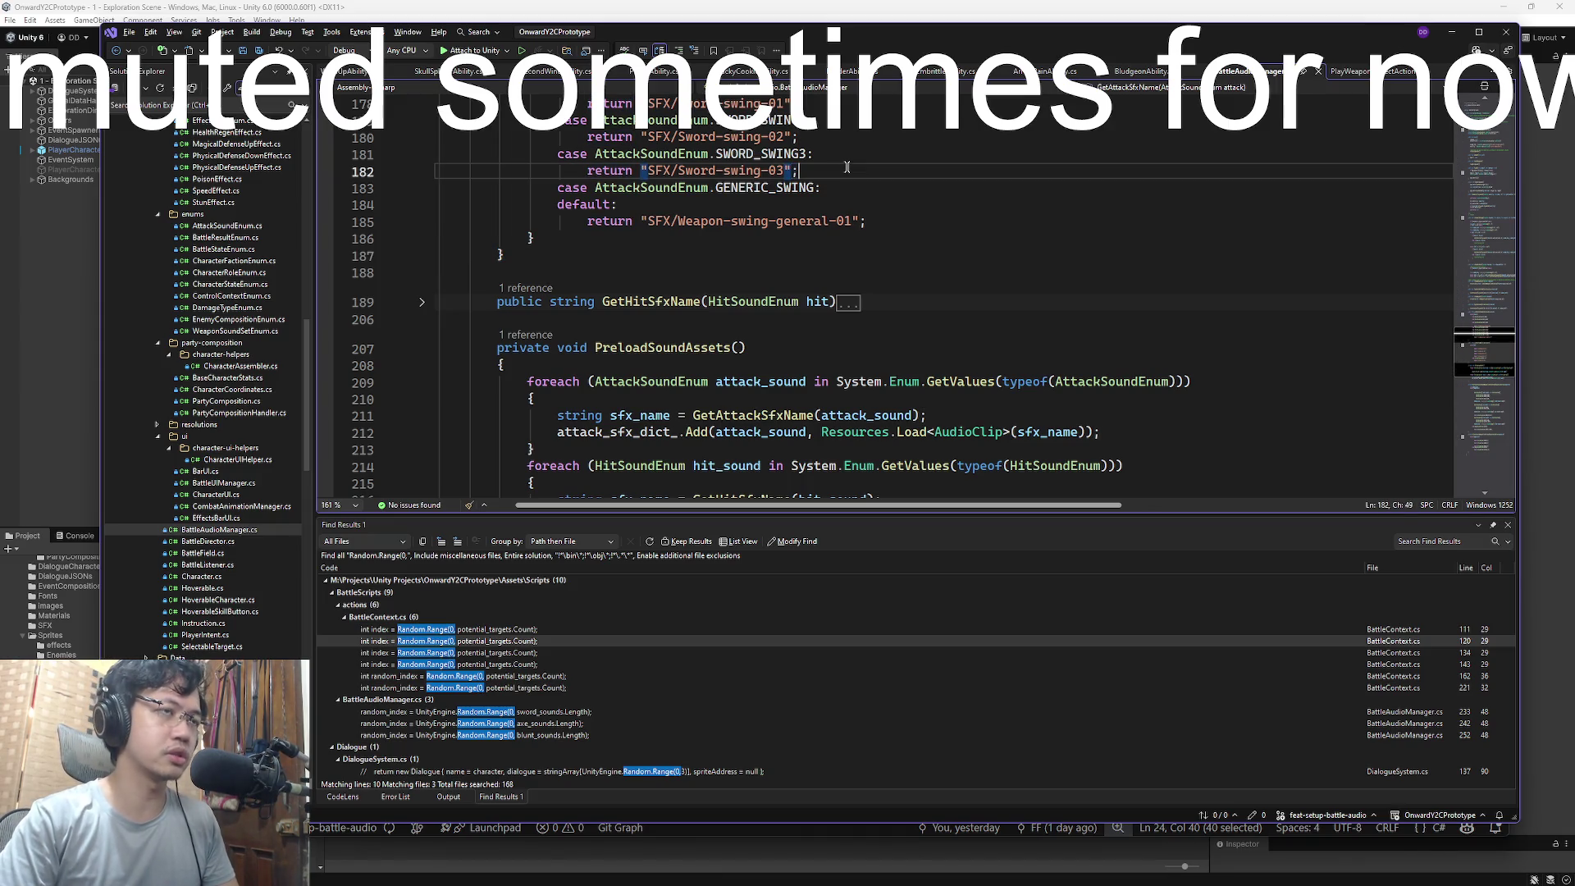
{"action": "key", "text": "super+Tab"}
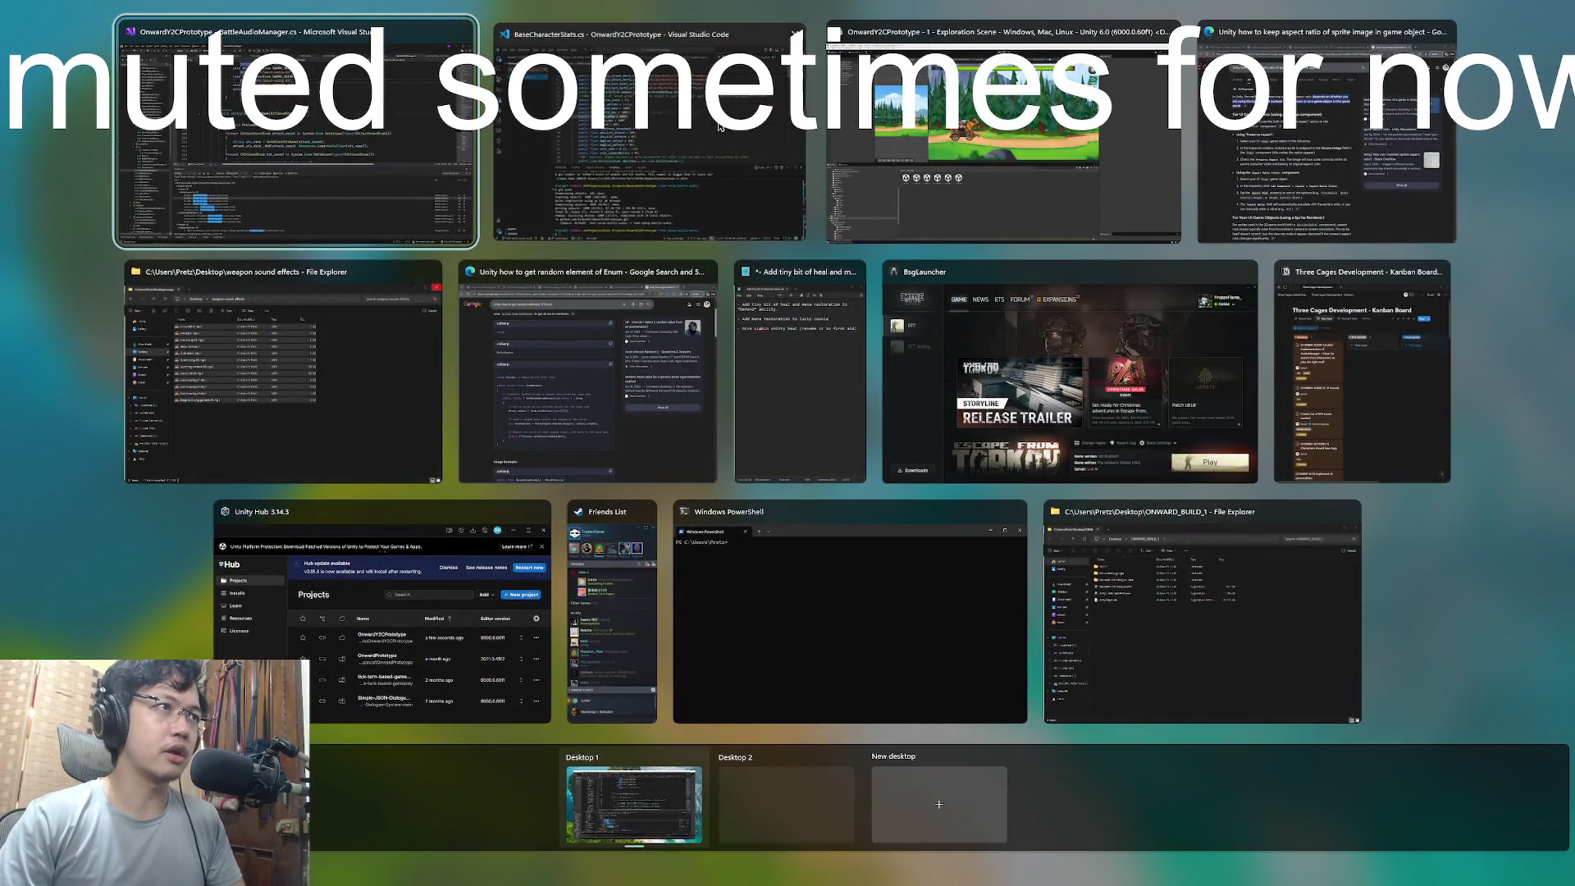
- In VS Code, close Untitled-1 with Don't Save and open the Git Graph tab
{"action": "left_click", "coordinate": [648, 132]}
{"action": "left_click", "coordinate": [875, 355]}
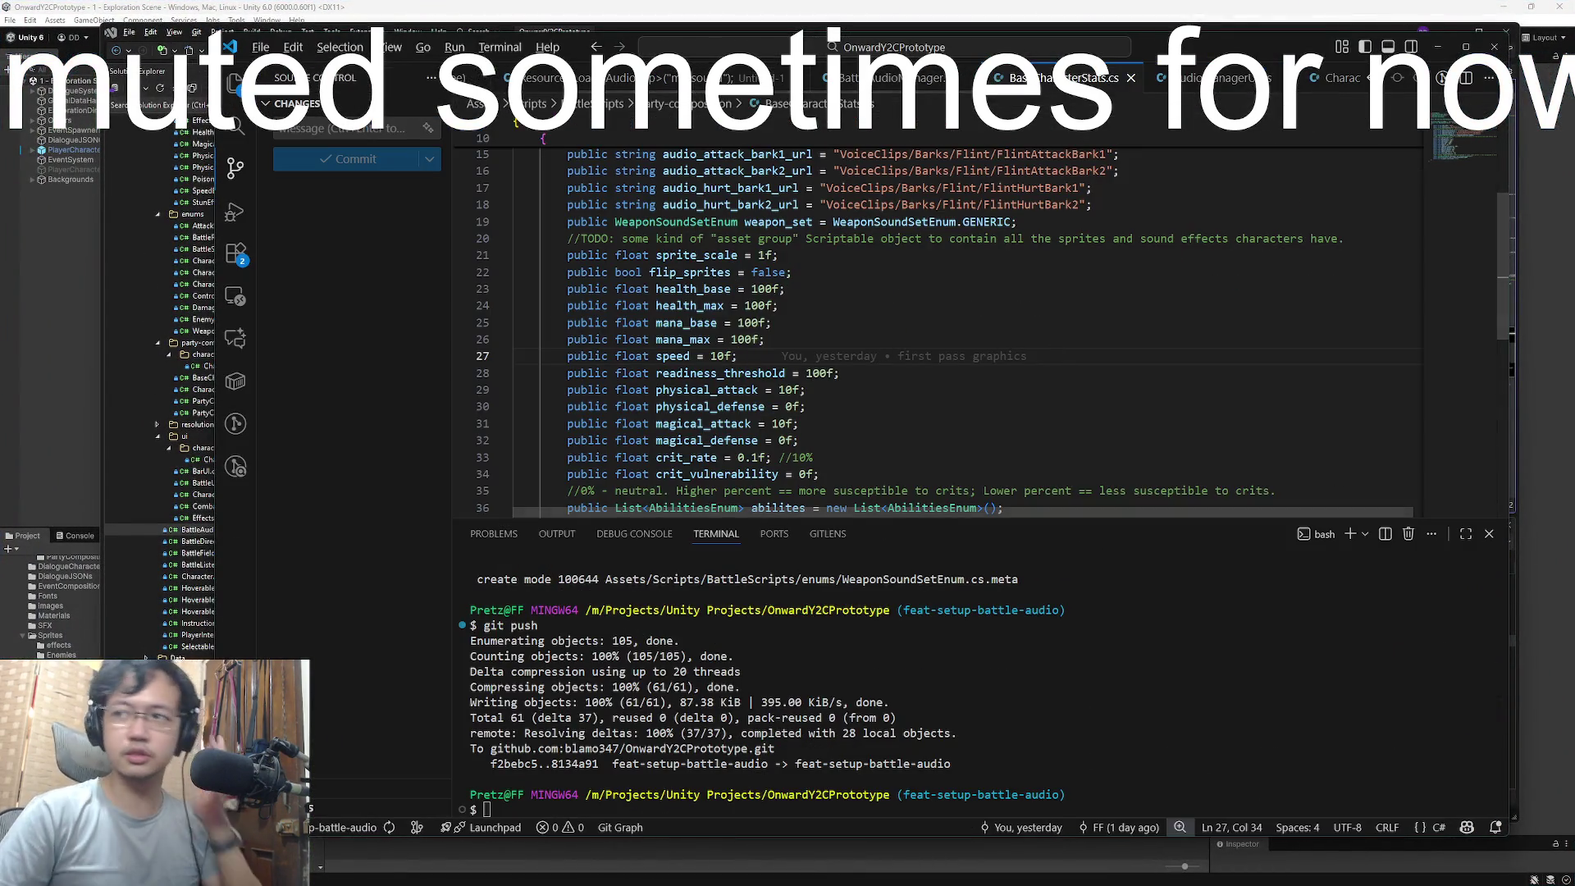
{"action": "left_click", "coordinate": [823, 340]}
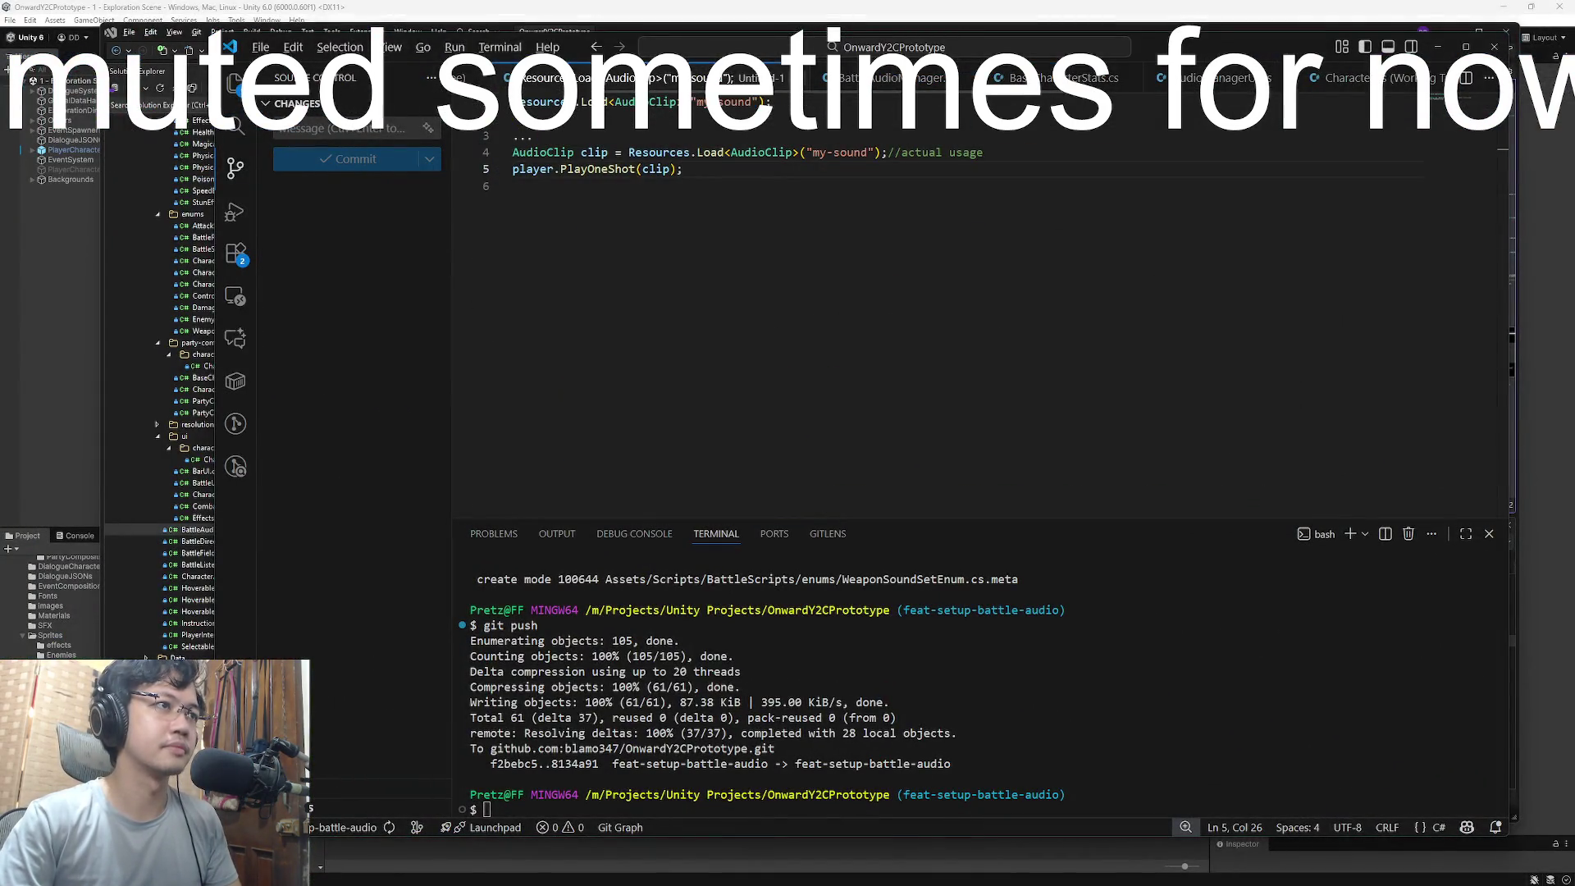
{"action": "key", "text": "ctrl+w"}
{"action": "left_click", "coordinate": [882, 458]}
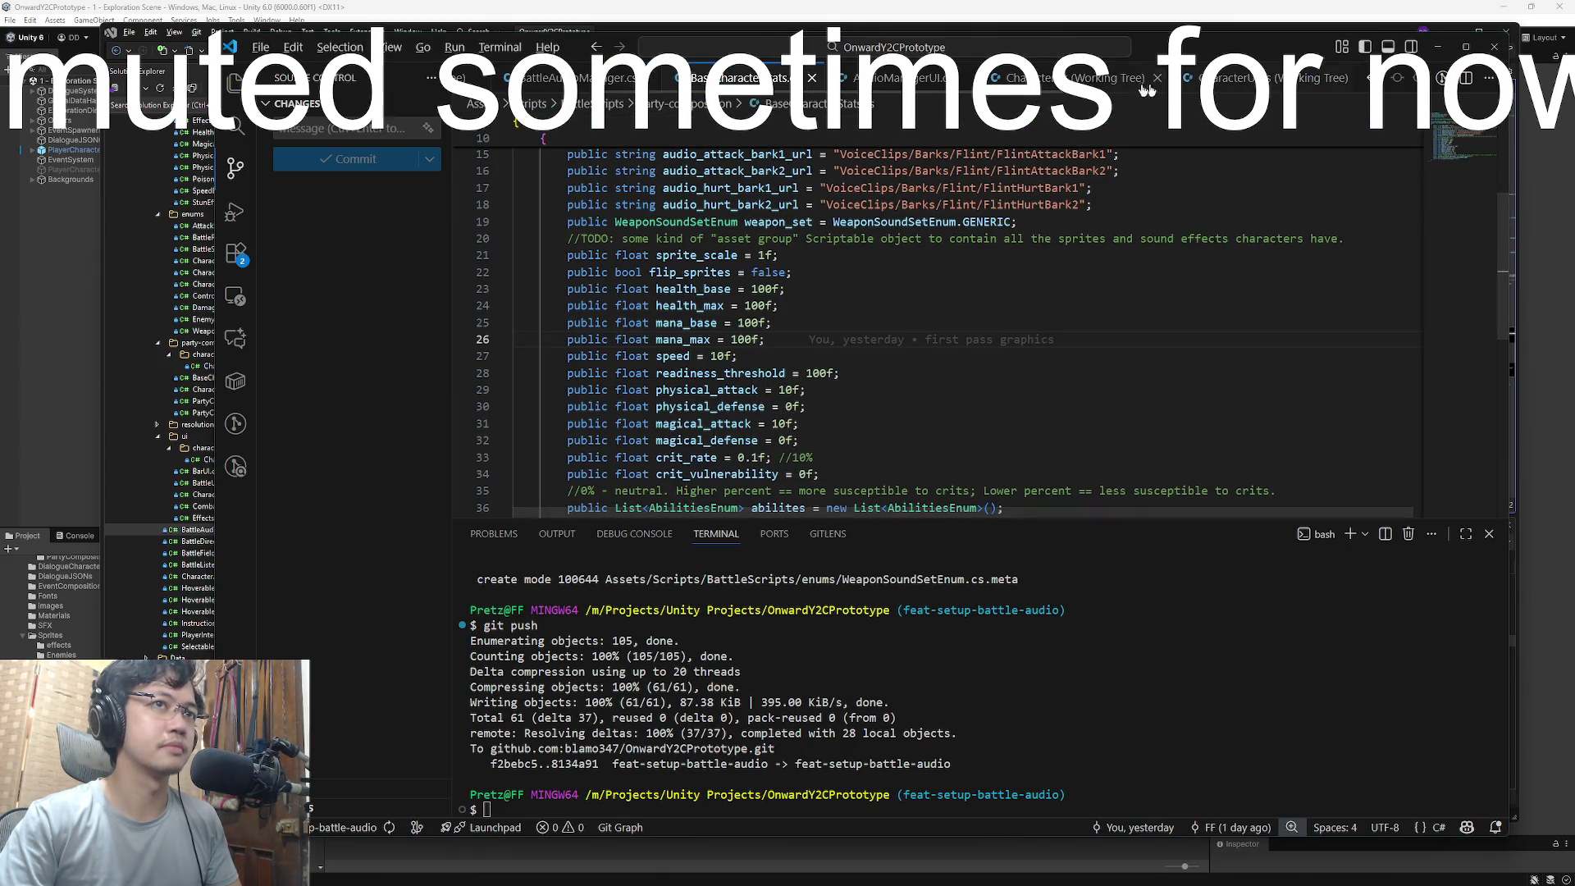
{"action": "left_click", "coordinate": [673, 78]}
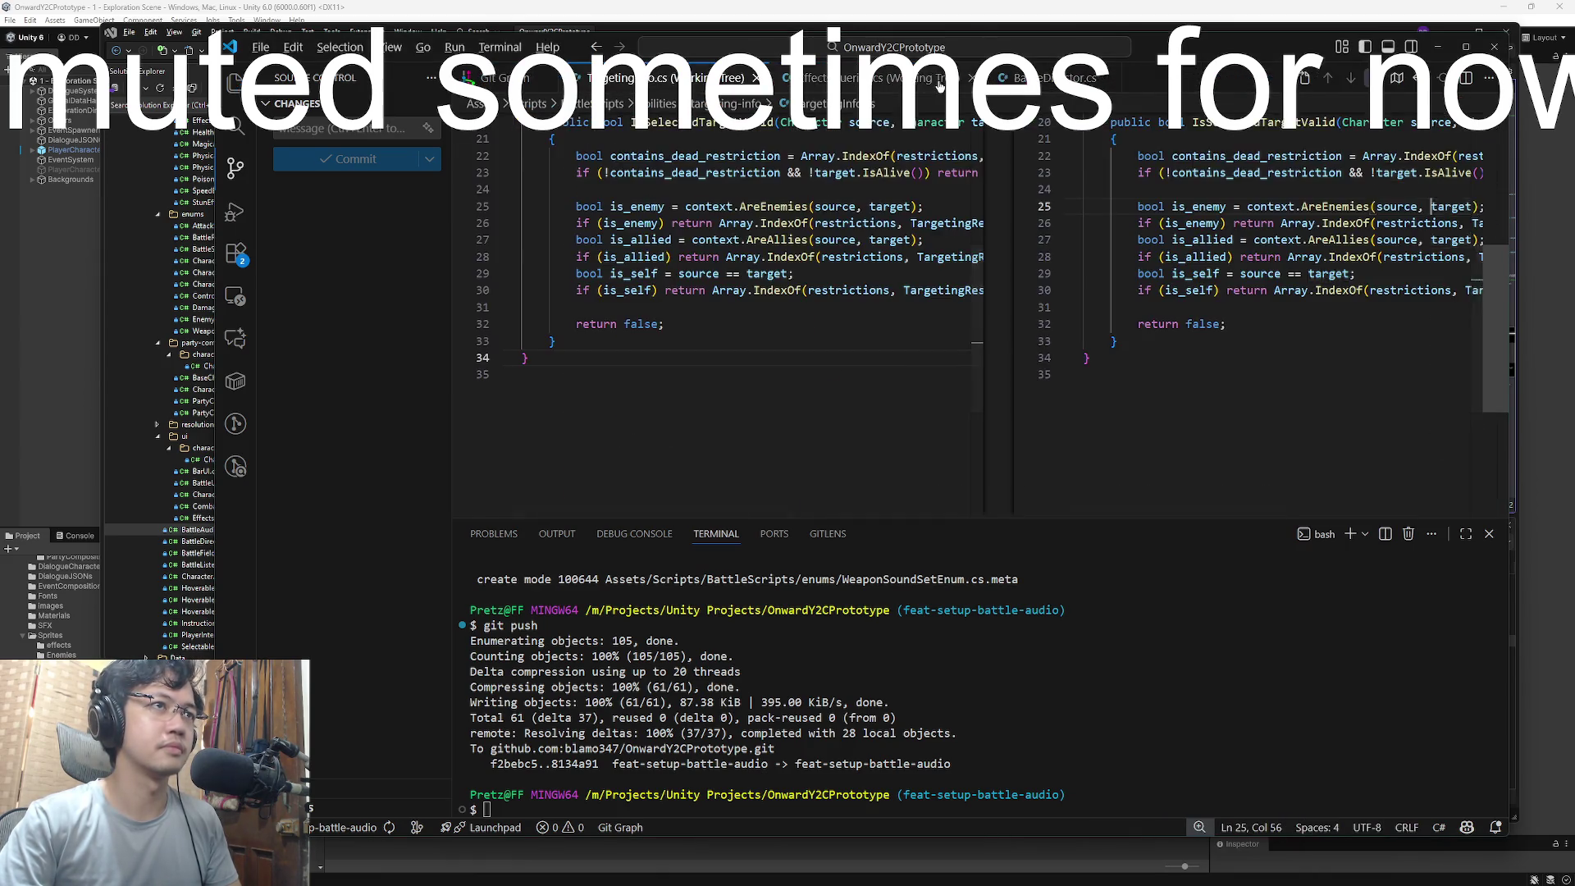
{"action": "left_click", "coordinate": [502, 77]}
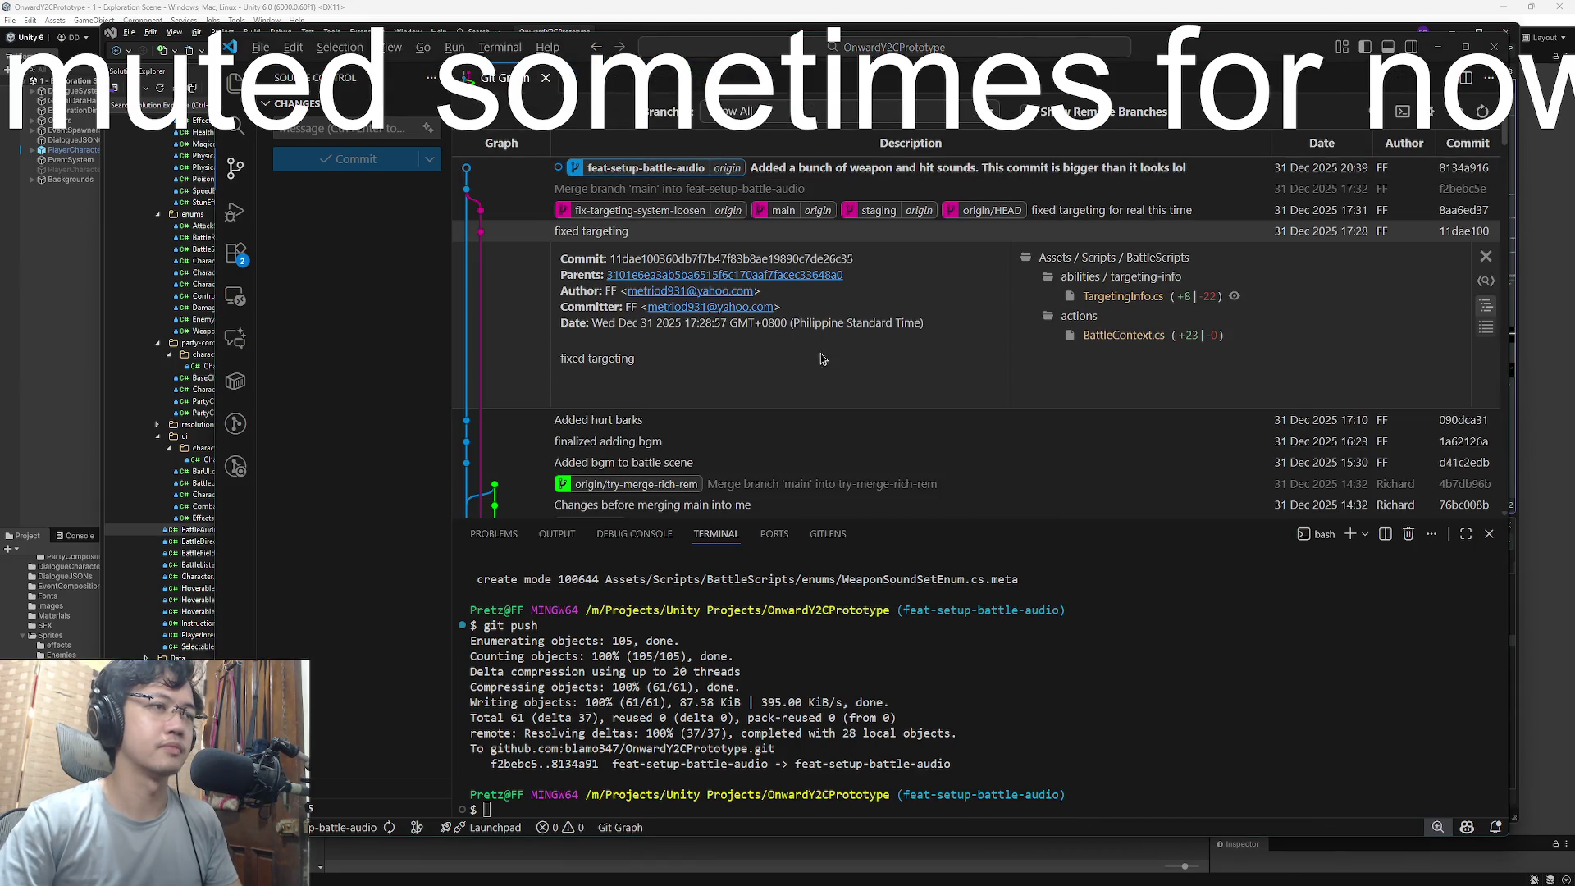
- Check out main and merge feat-setup-battle-audio into it
{"action": "key", "text": "super+Tab"}
{"action": "key", "text": "Escape"}
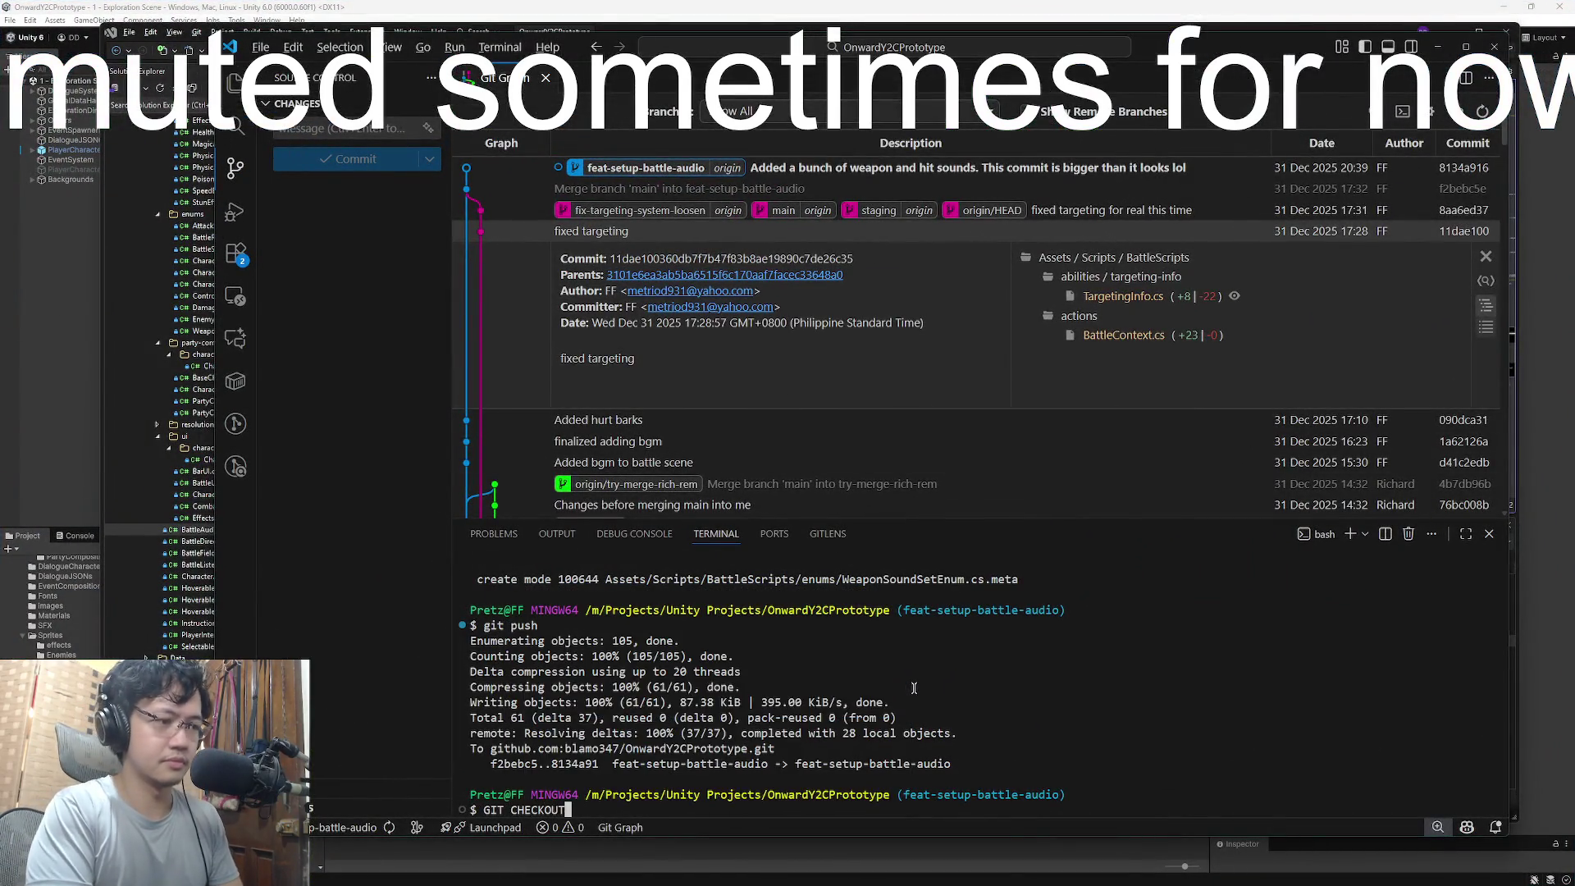
{"action": "type", "text": "git checkout main"}
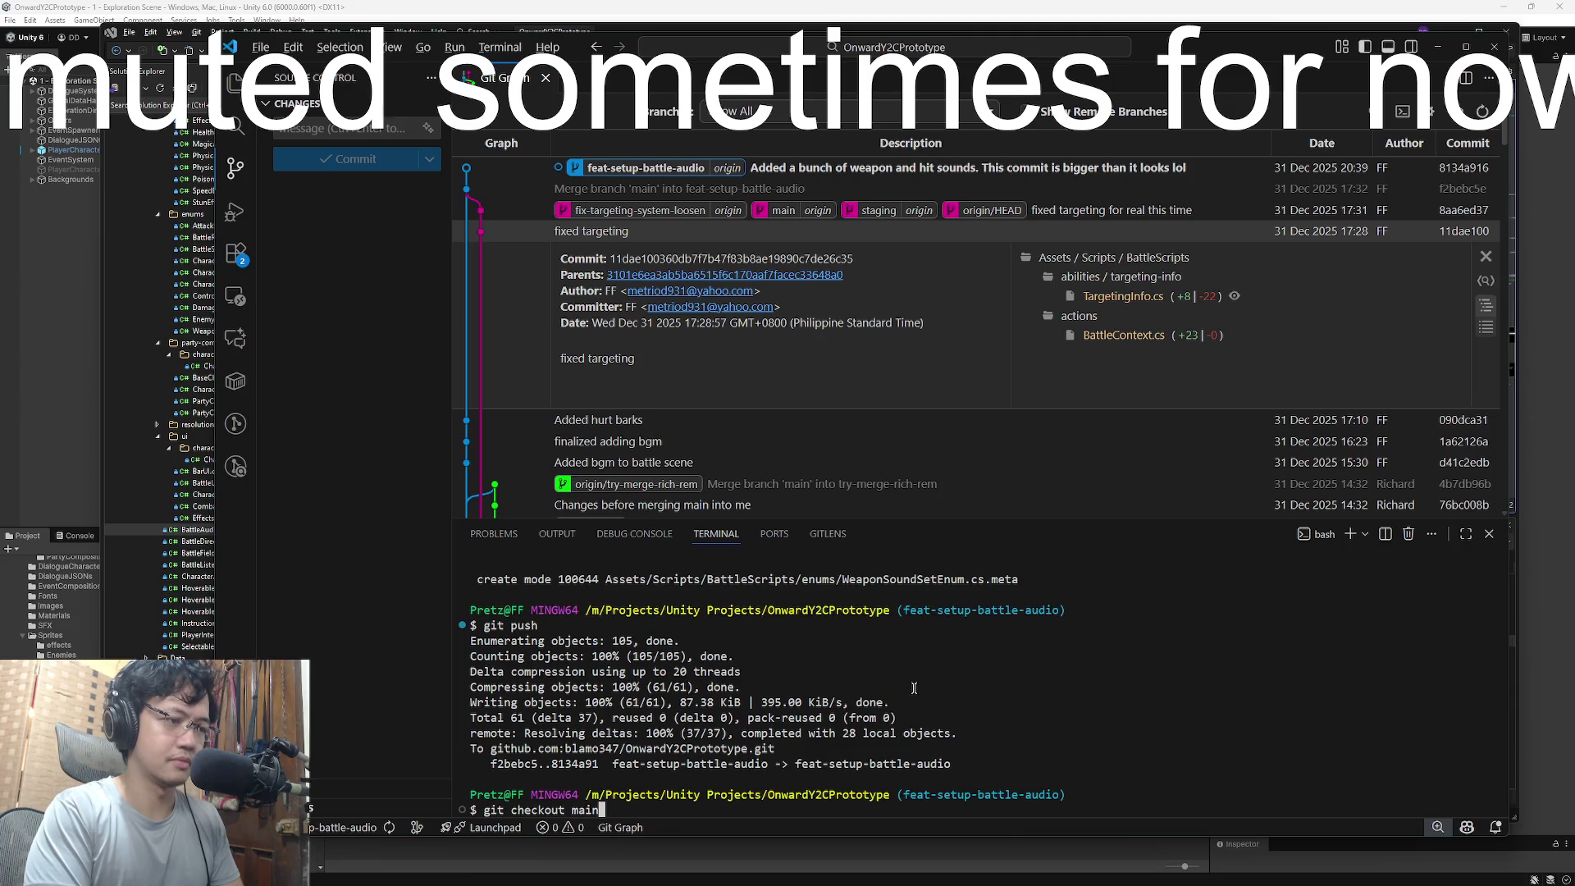
{"action": "key", "text": "Return"}
{"action": "type", "text": "g"}
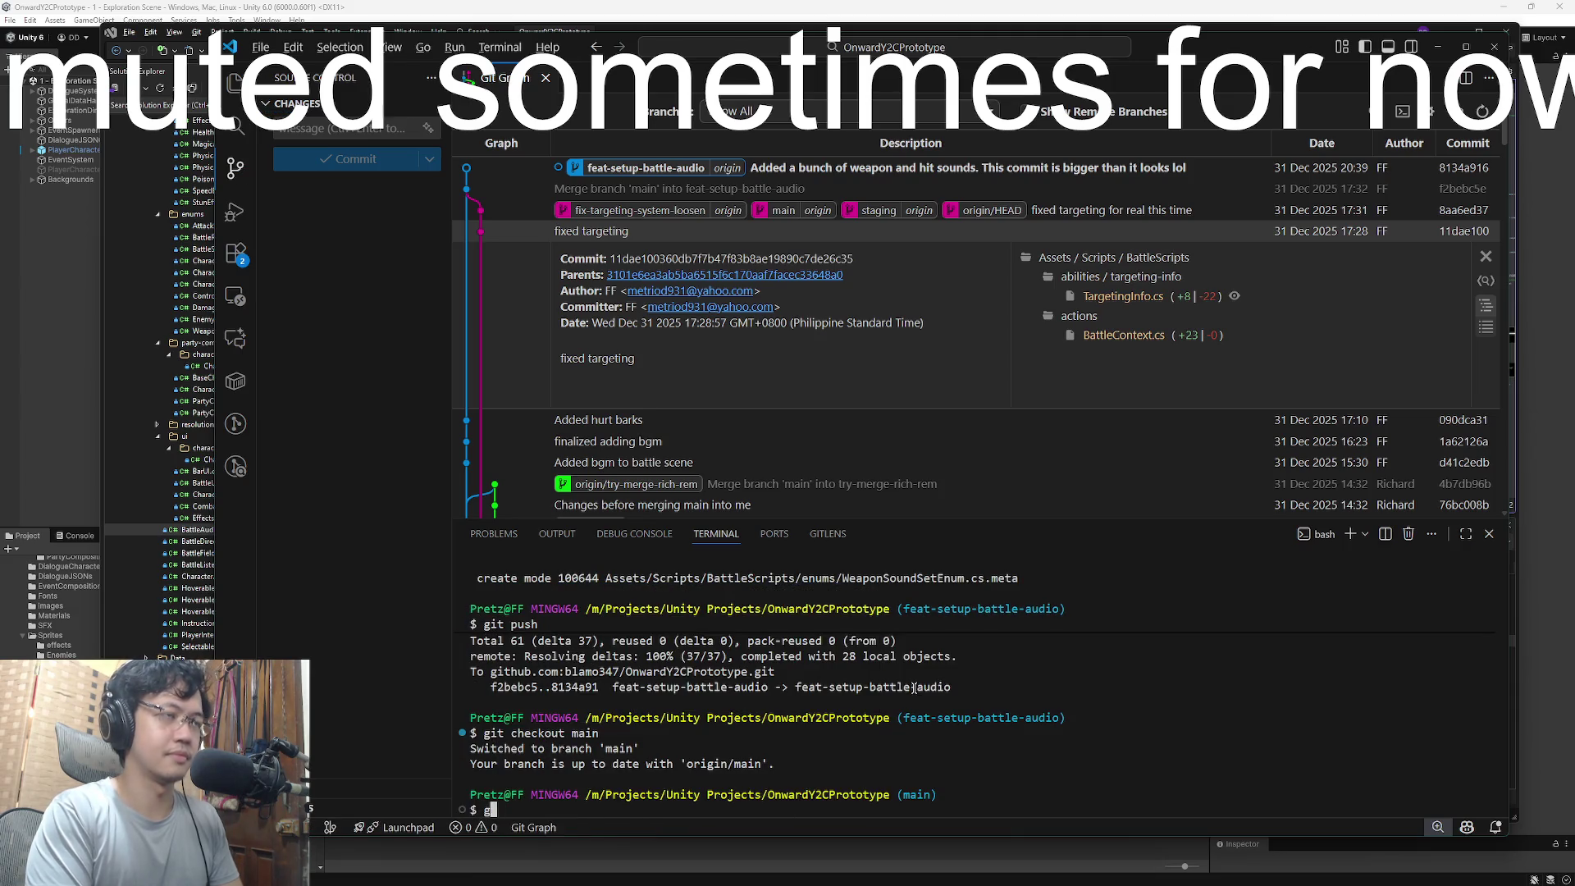
{"action": "type", "text": "it "}
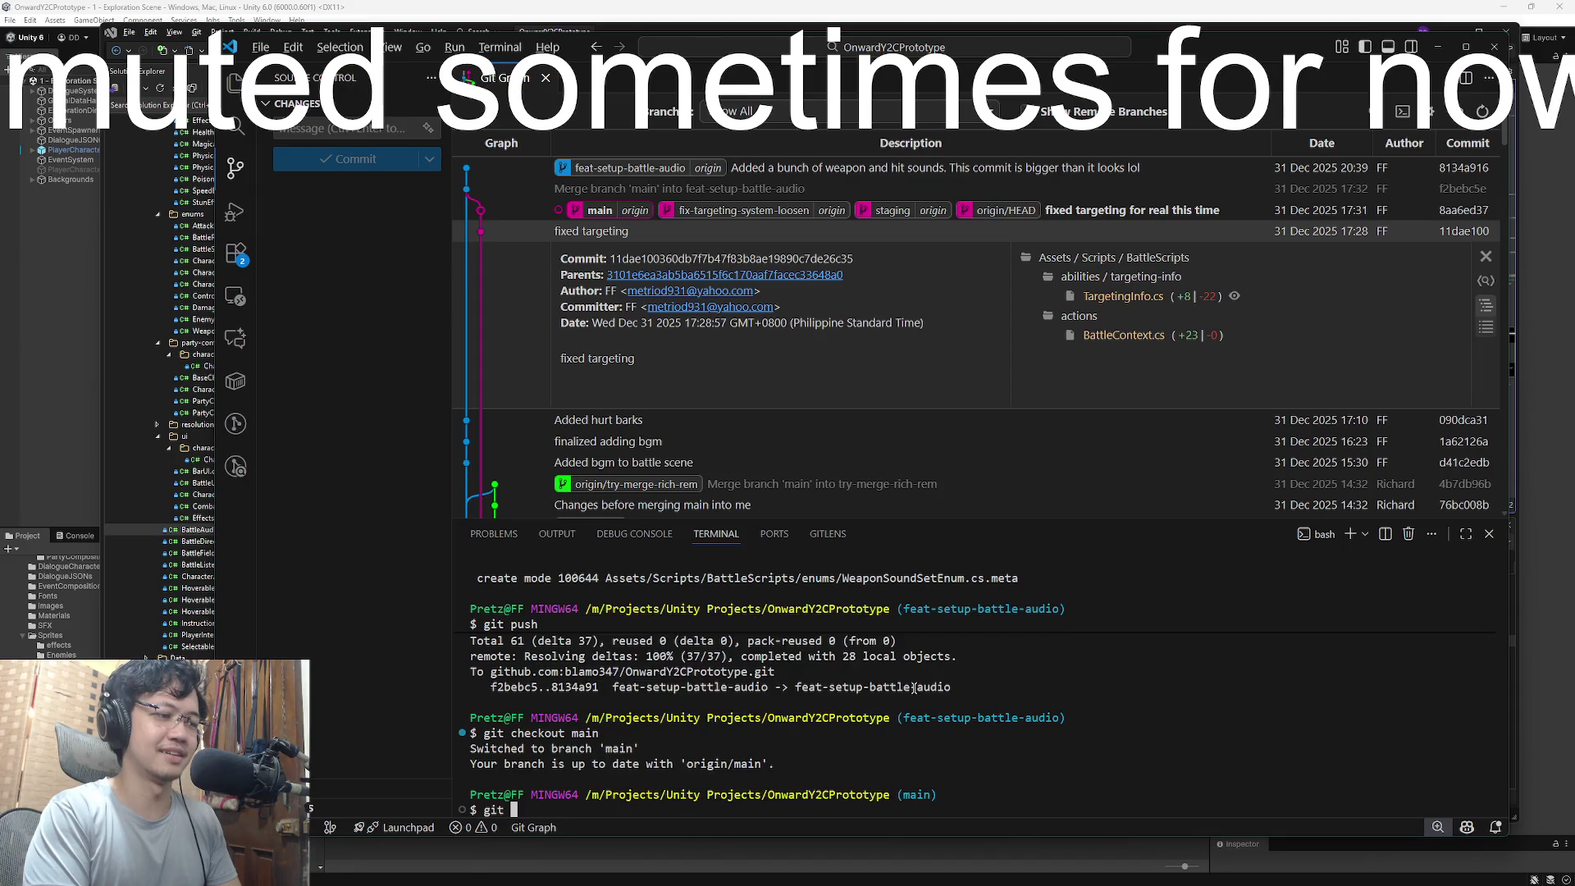
{"action": "type", "text": "it merge feat-set-"}
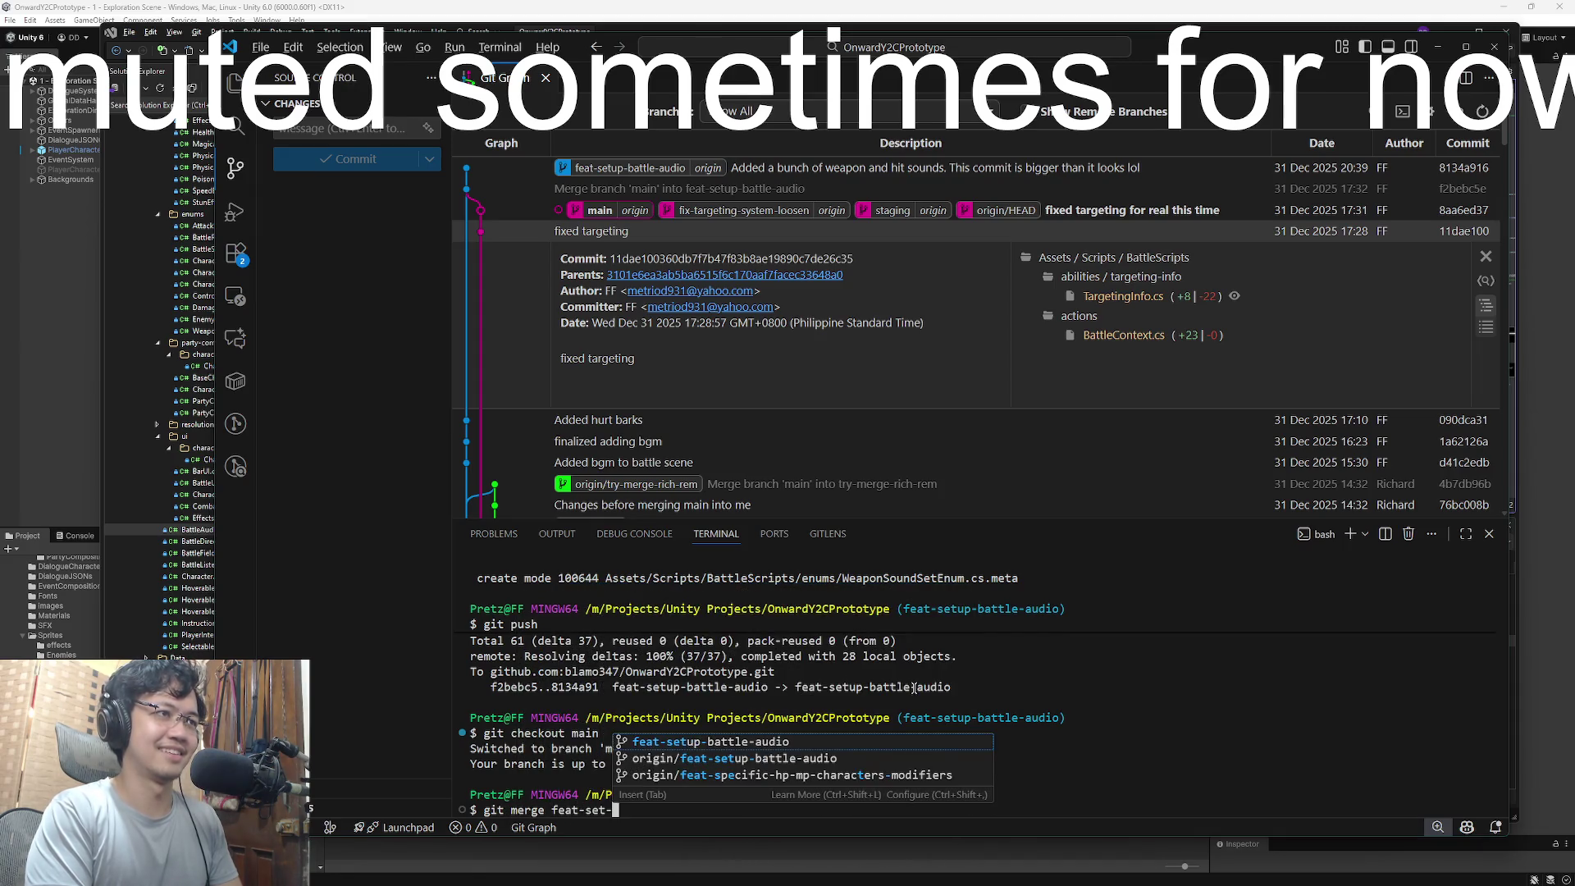
{"action": "type", "text": "battle-audio"}
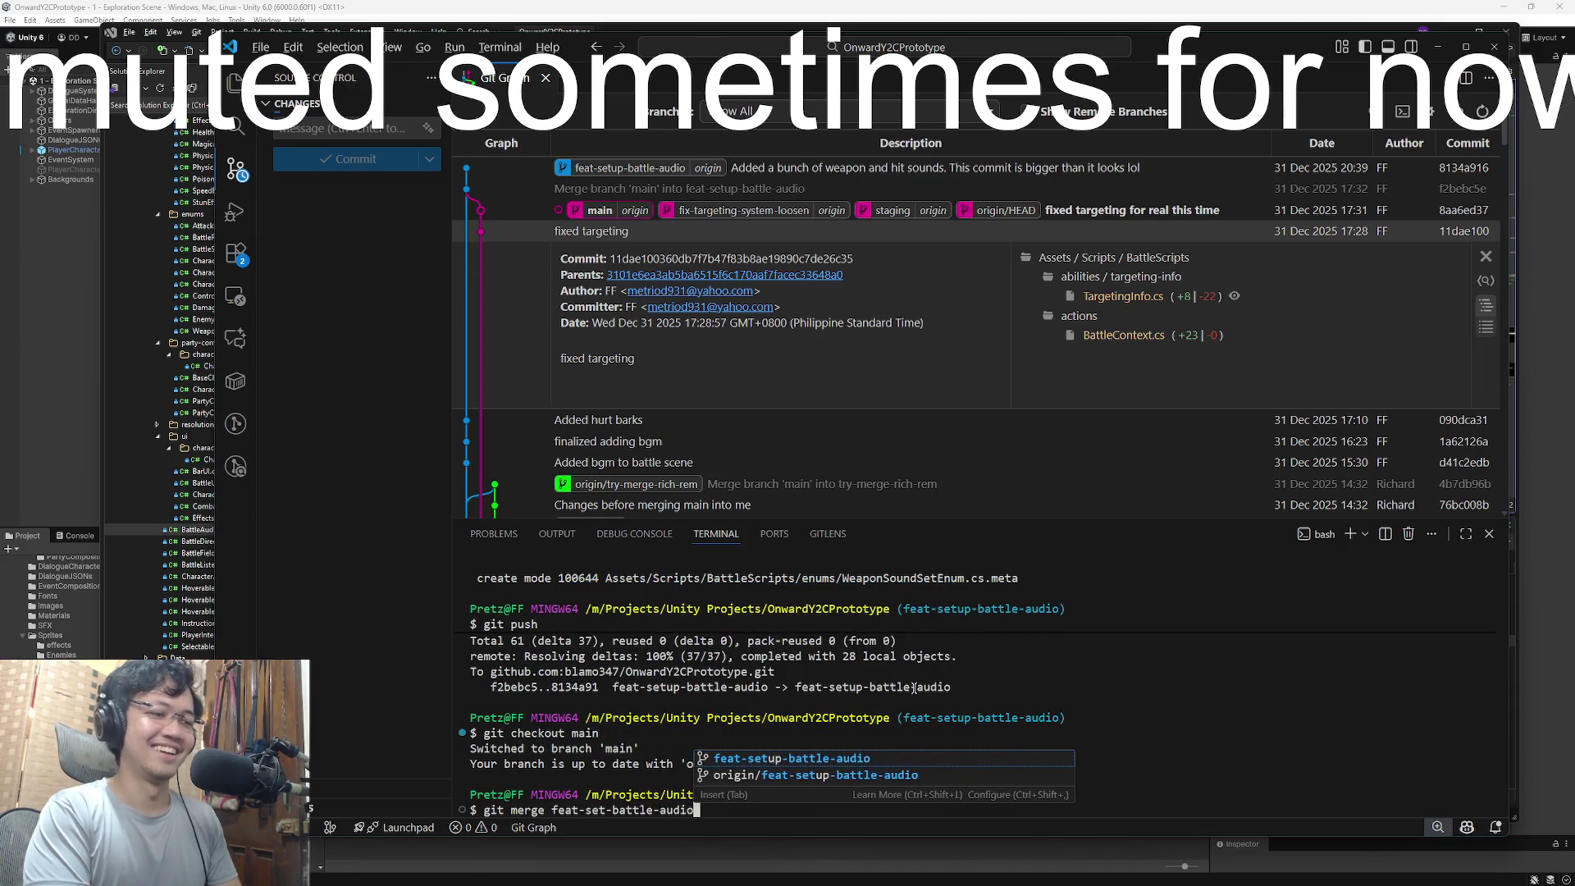
{"action": "key", "text": "Return"}
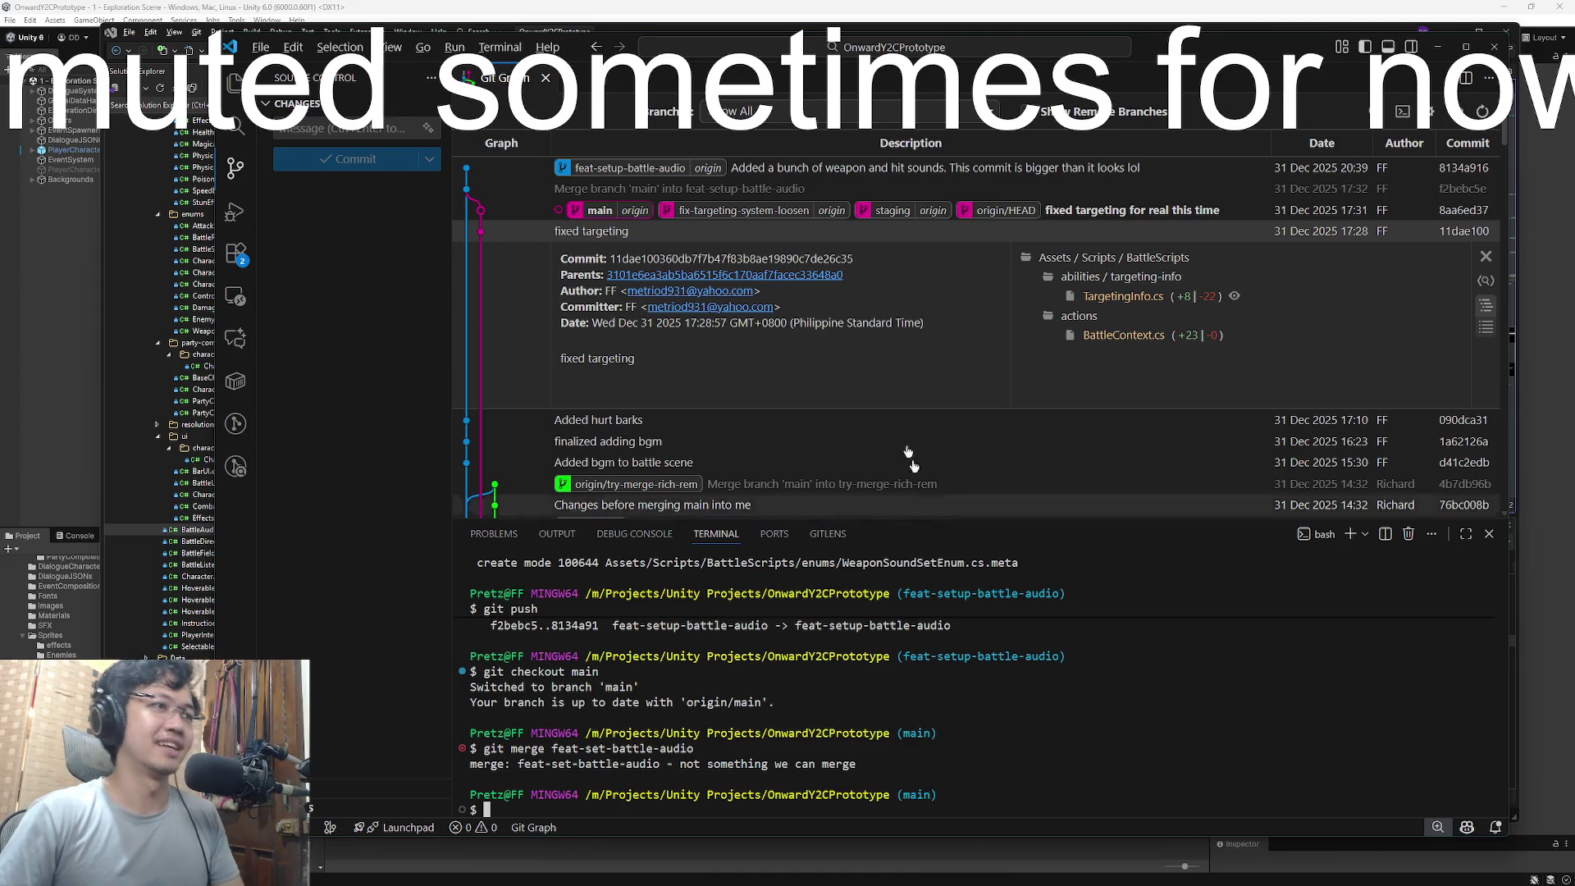
{"action": "key", "text": "Up"}
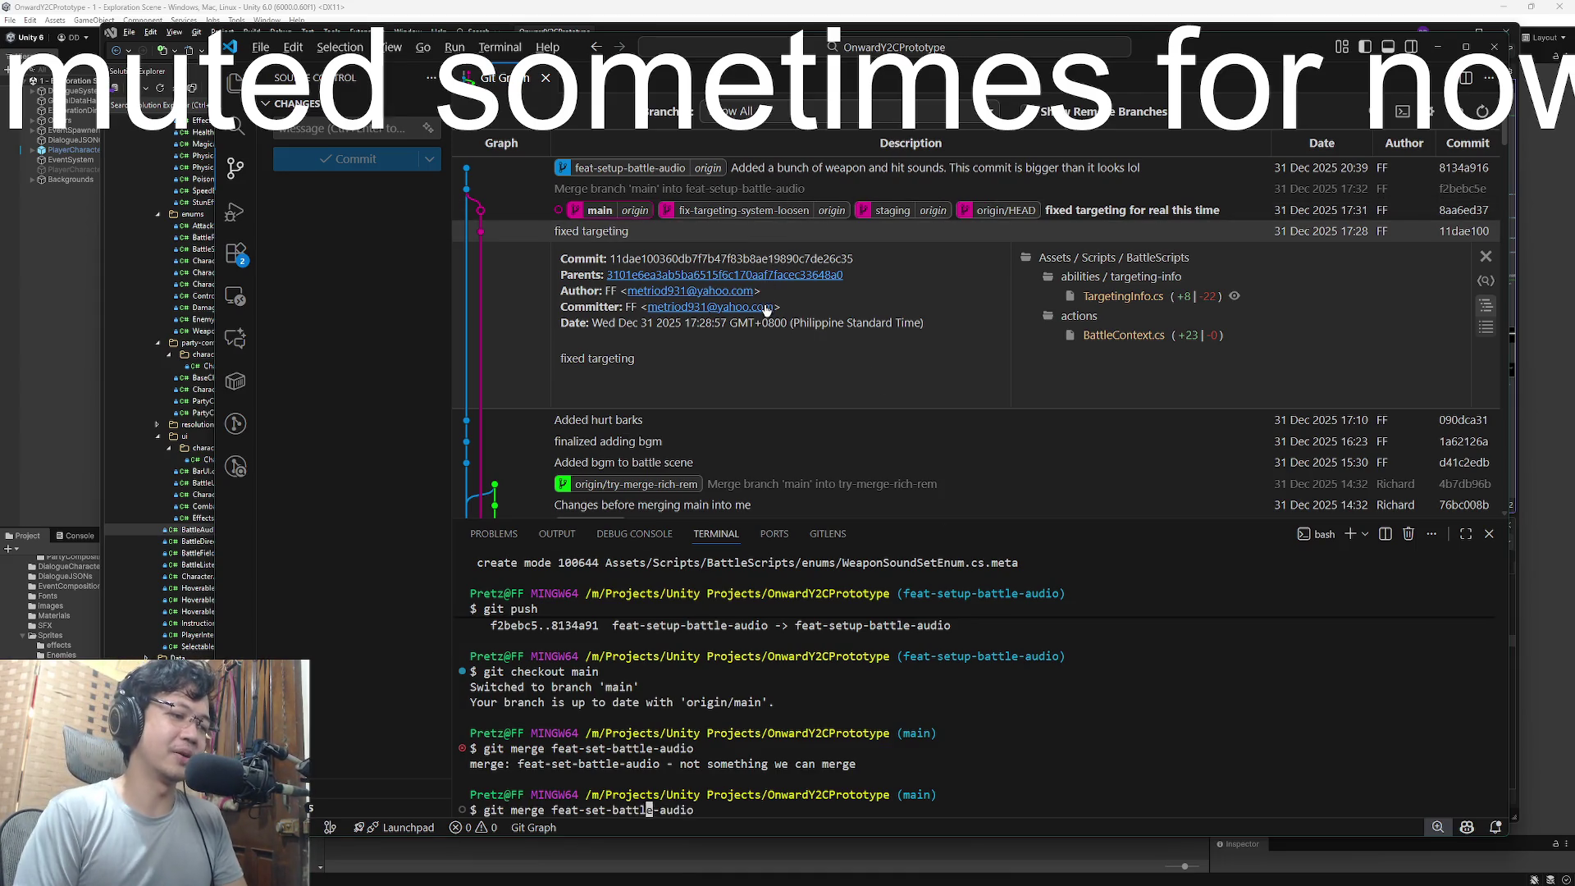
{"action": "type", "text": "up"}
{"action": "key", "text": "Return"}
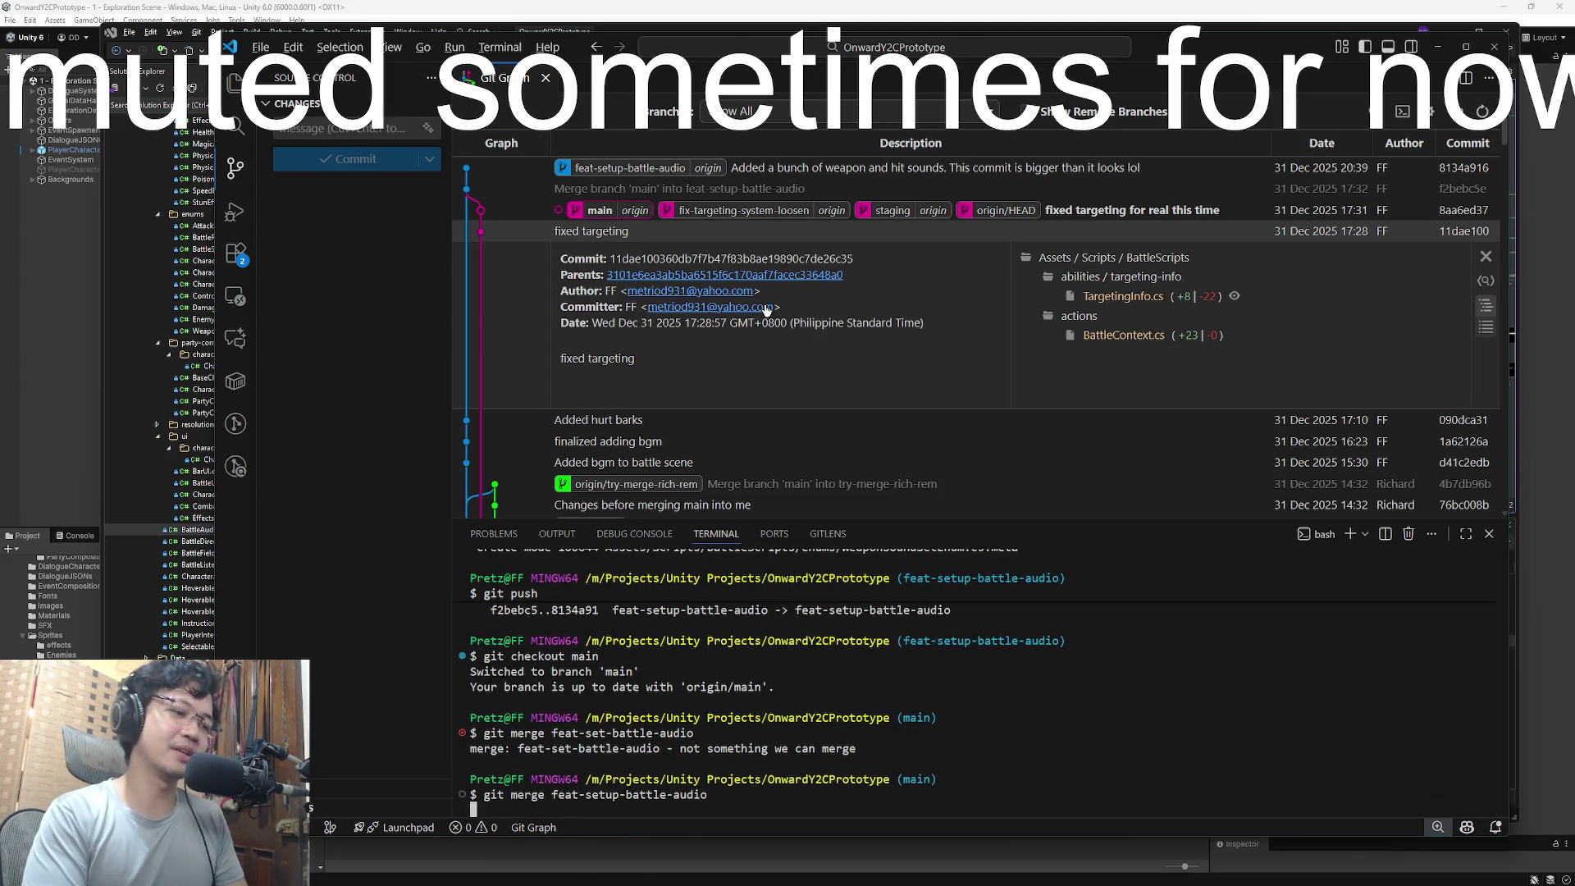
- Attempt git push, then git pull after rejection, hitting the Exploration Scene conflict
{"action": "type", "text": "git push"}
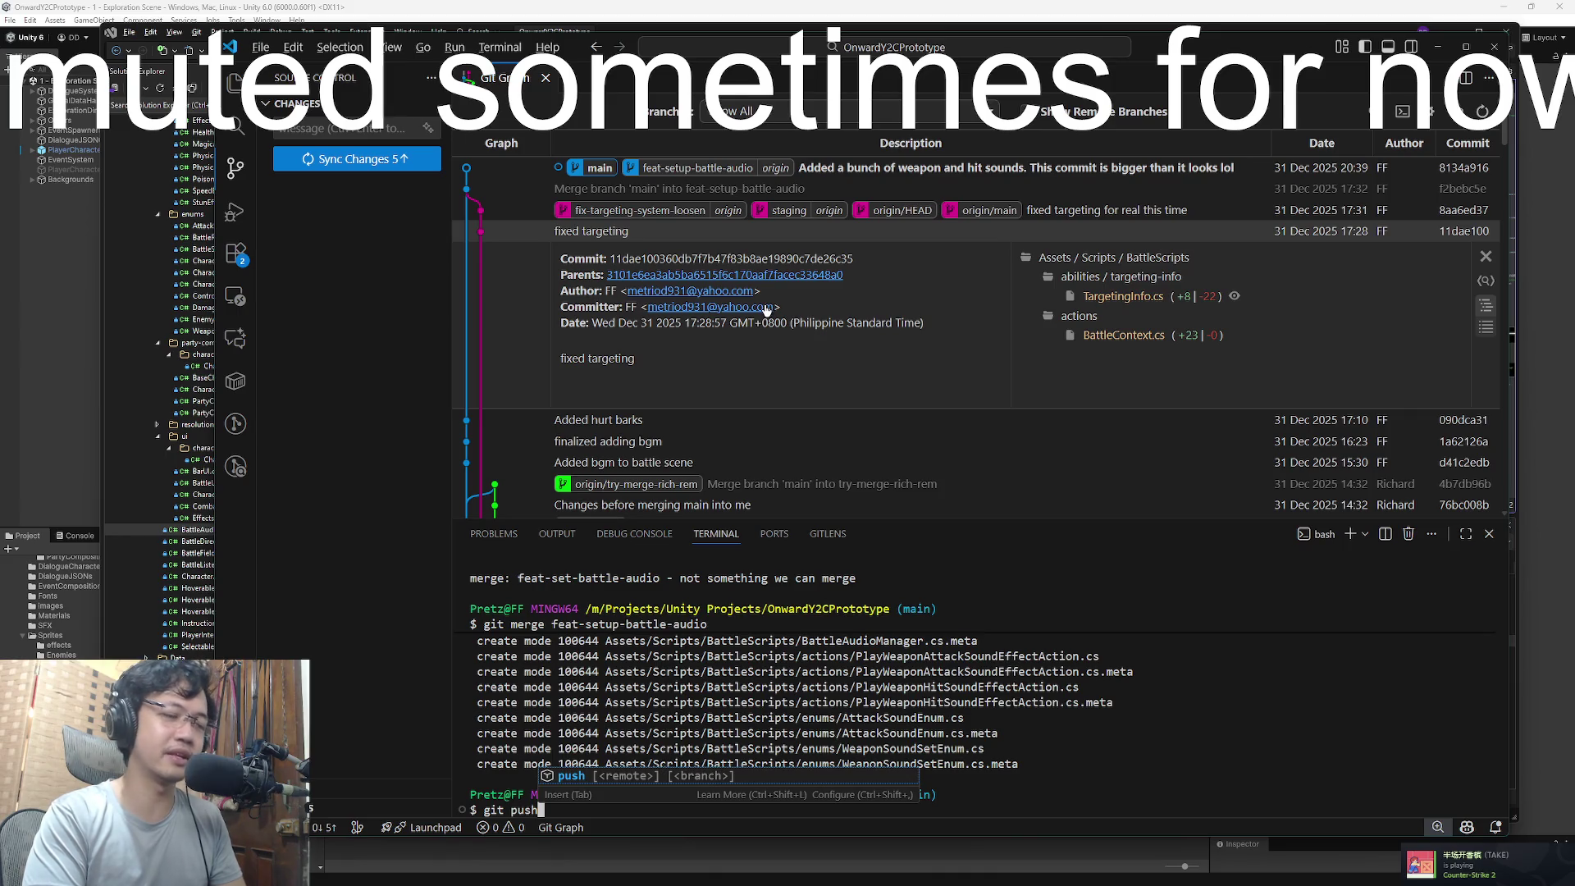
{"action": "key", "text": "Return"}
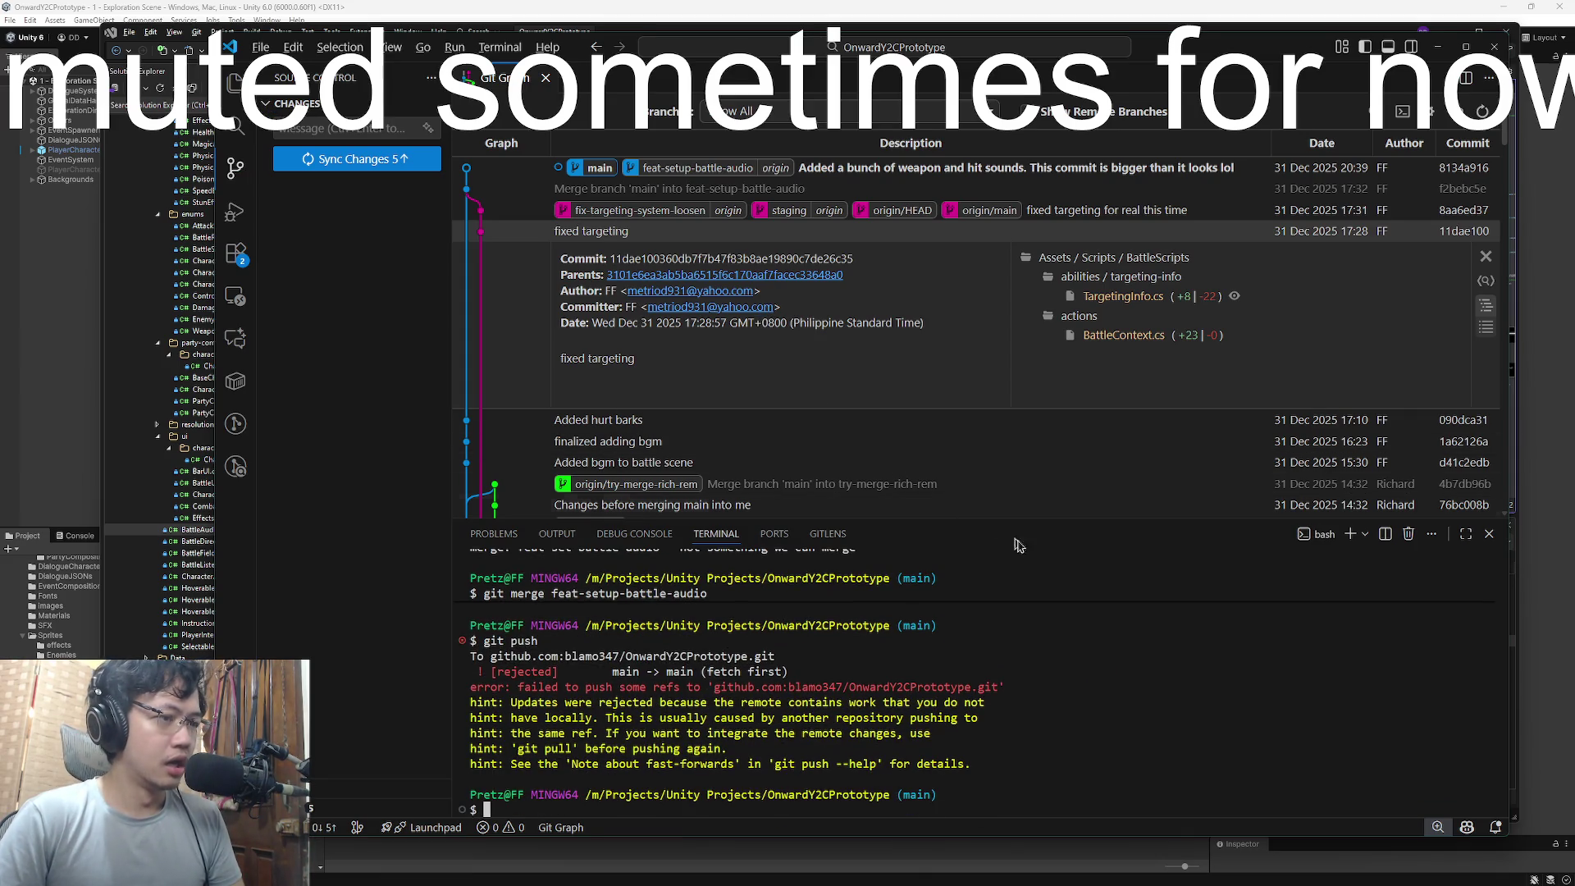
{"action": "scroll", "coordinate": [1079, 615], "scroll_direction": "up", "scroll_amount": 3}
{"action": "scroll", "coordinate": [1102, 640], "scroll_direction": "down", "scroll_amount": 5}
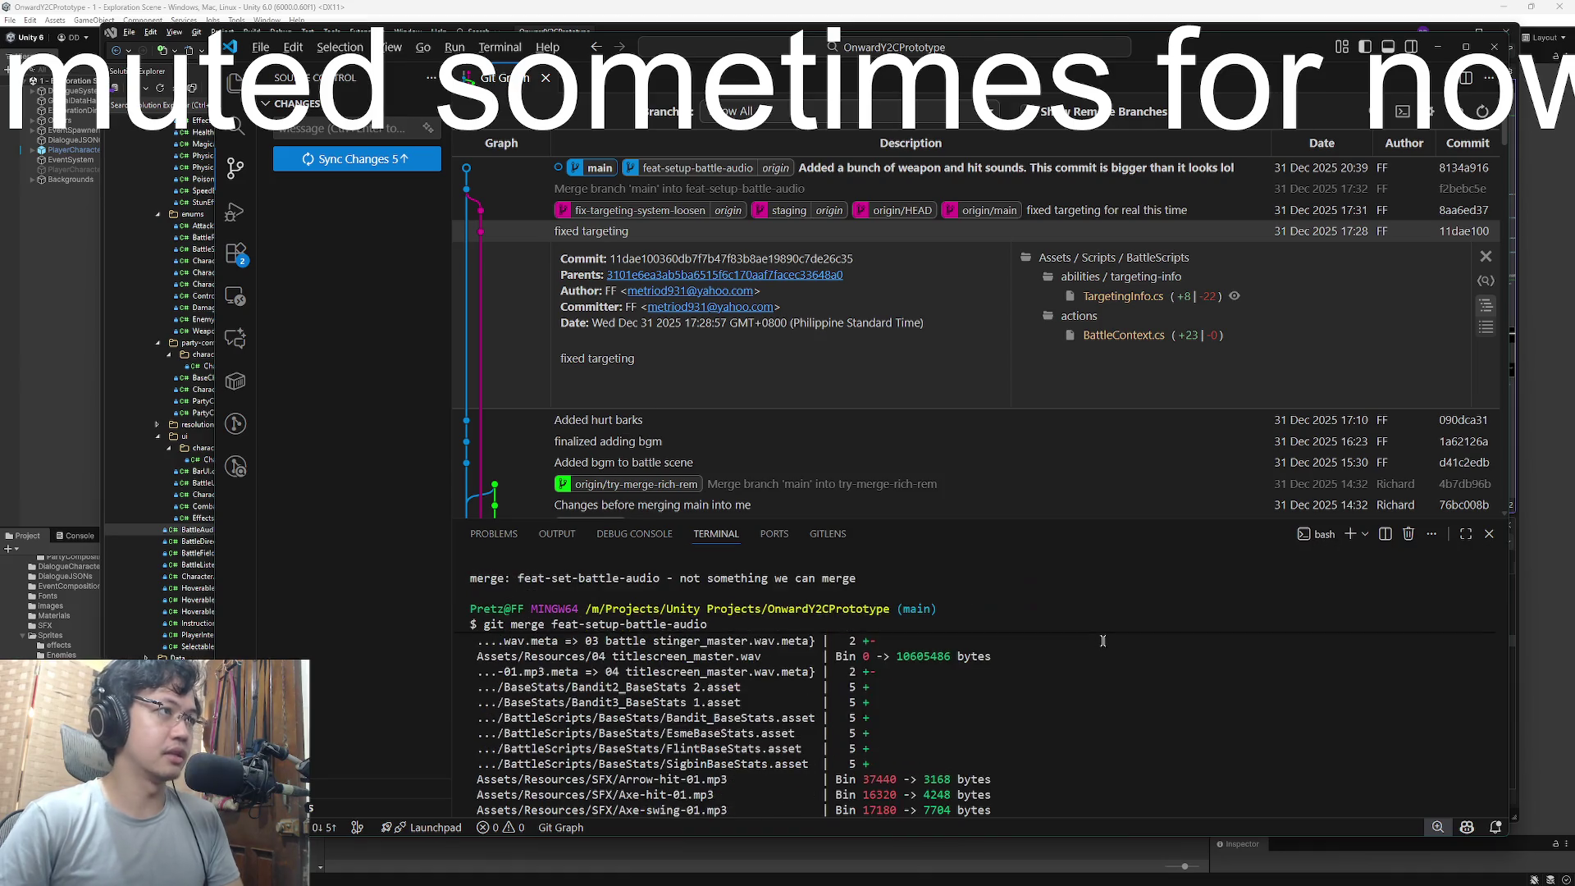
{"action": "type", "text": "git pull"}
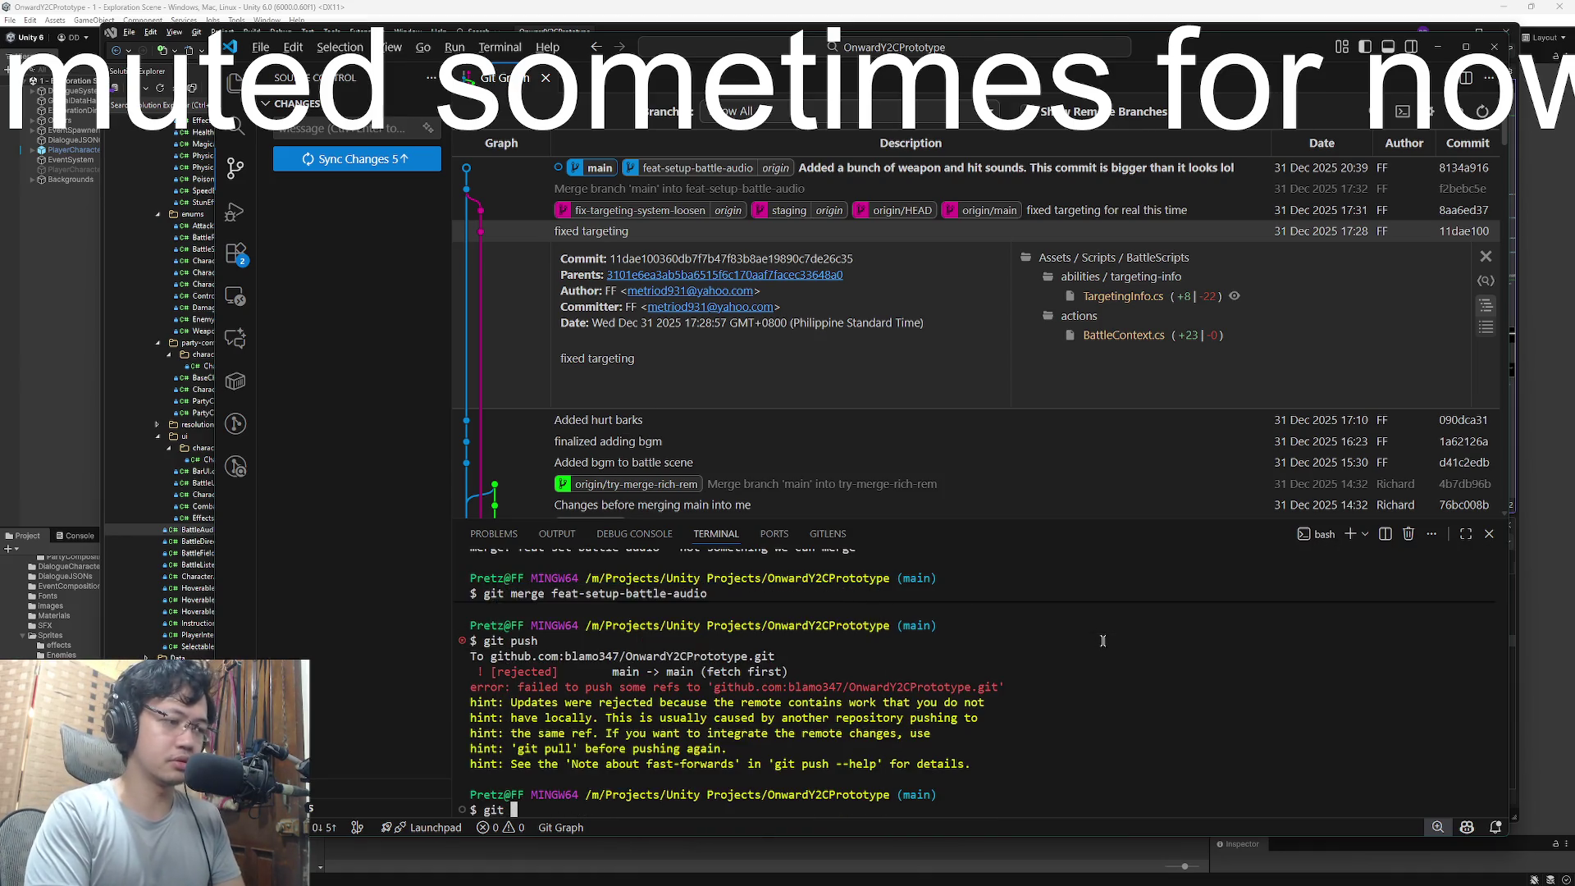
{"action": "key", "text": "Return"}
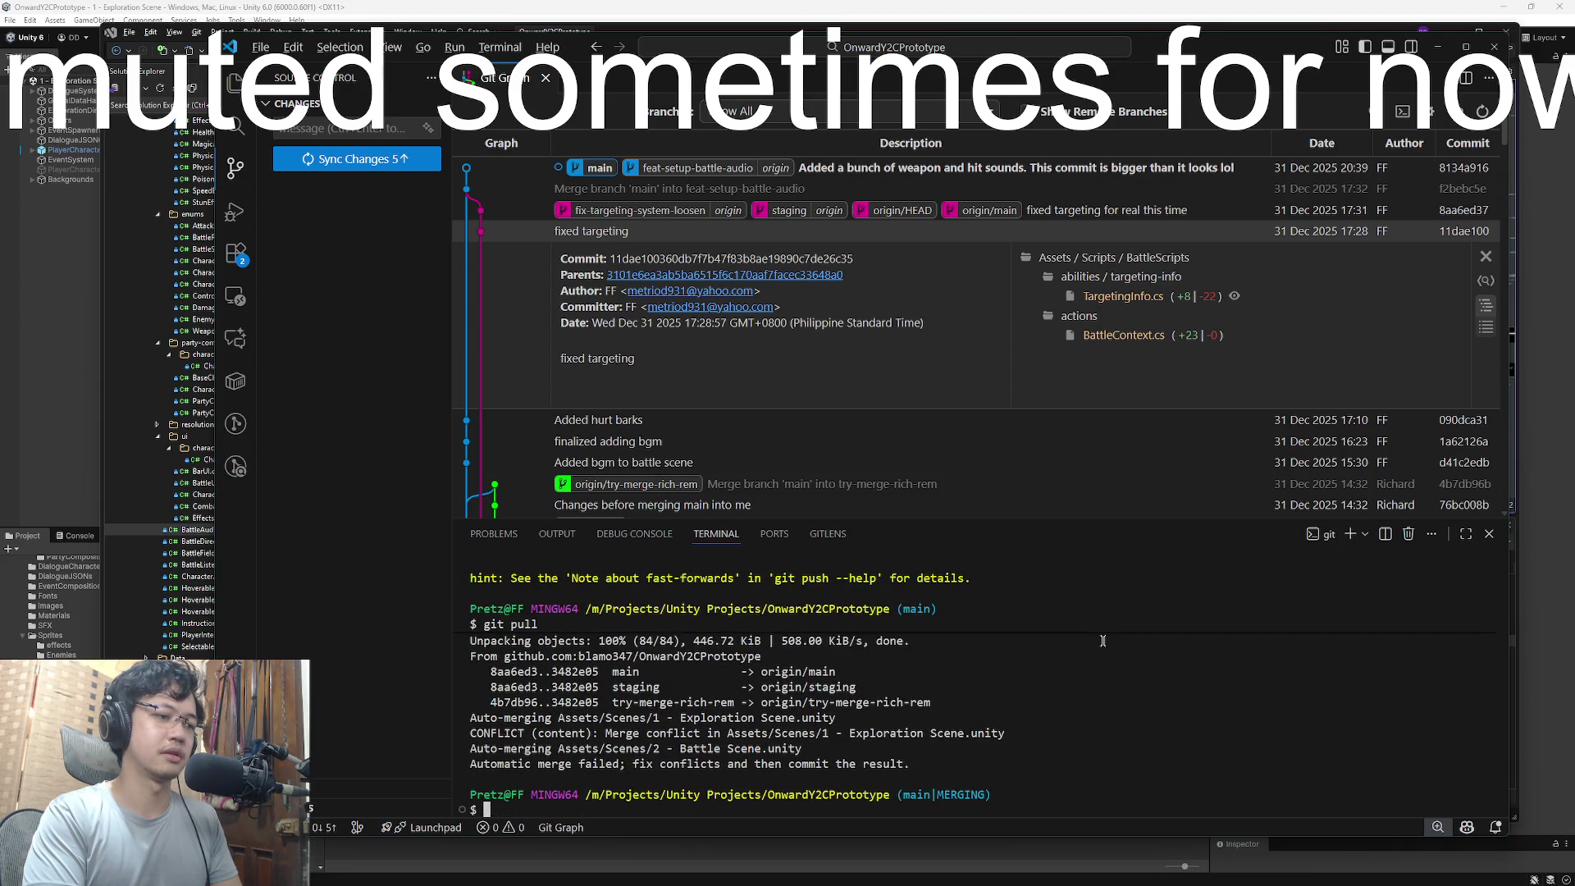
{"action": "type", "text": "git push"}
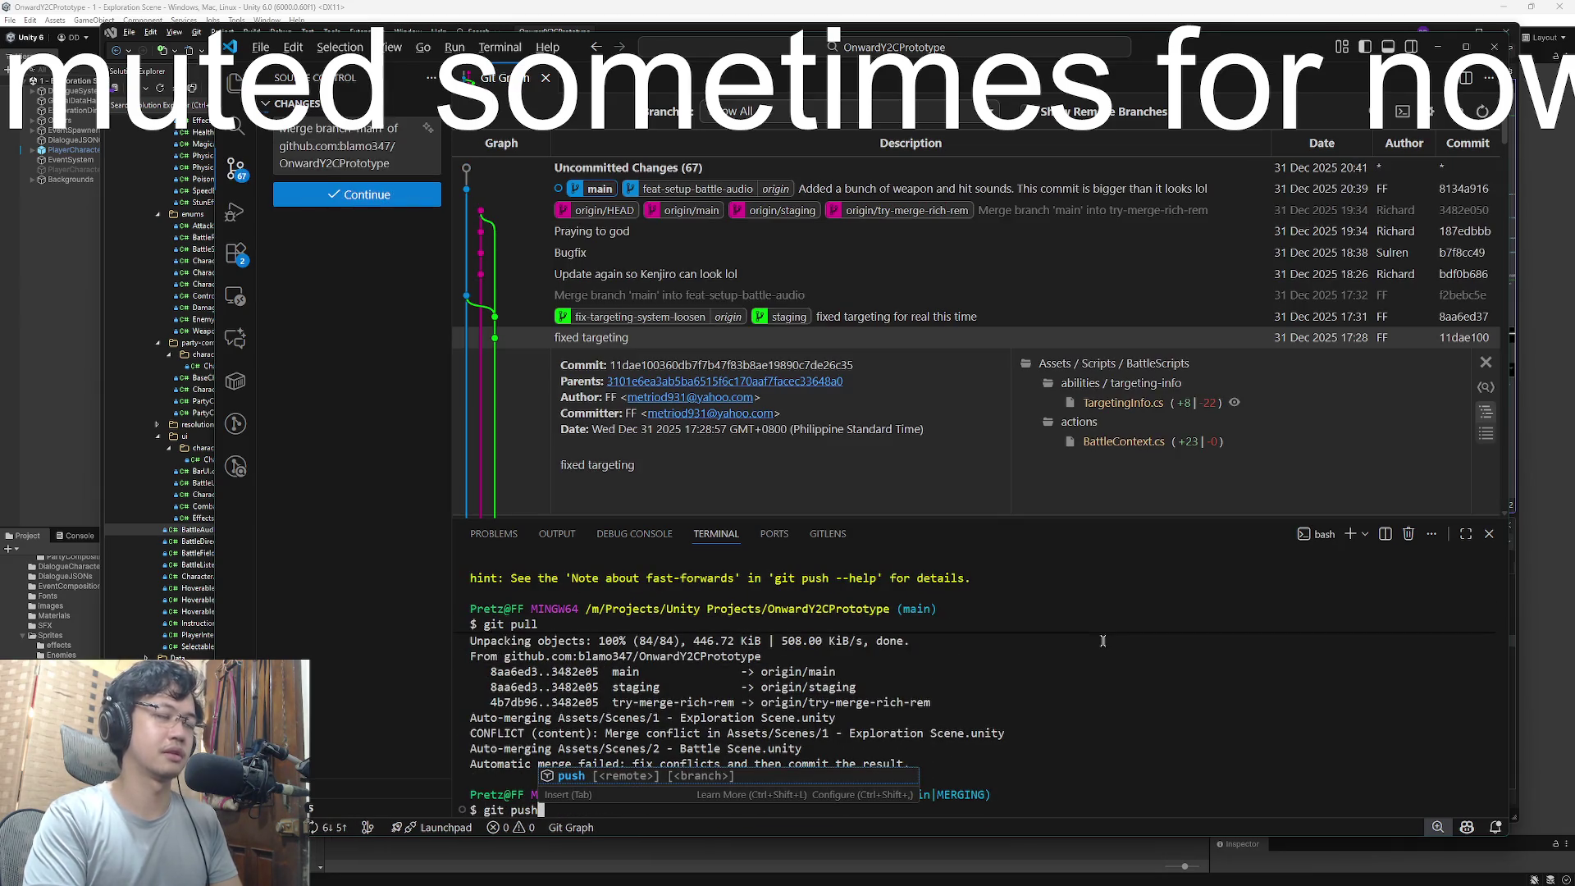
- Recreate local main with git checkout main and pull the latest from the remote
{"action": "key", "text": "BackSpace"}
{"action": "key", "text": "BackSpace"}
{"action": "key", "text": "BackSpace"}
{"action": "key", "text": "BackSpace"}
{"action": "key", "text": "BackSpace"}
{"action": "key", "text": "BackSpace"}
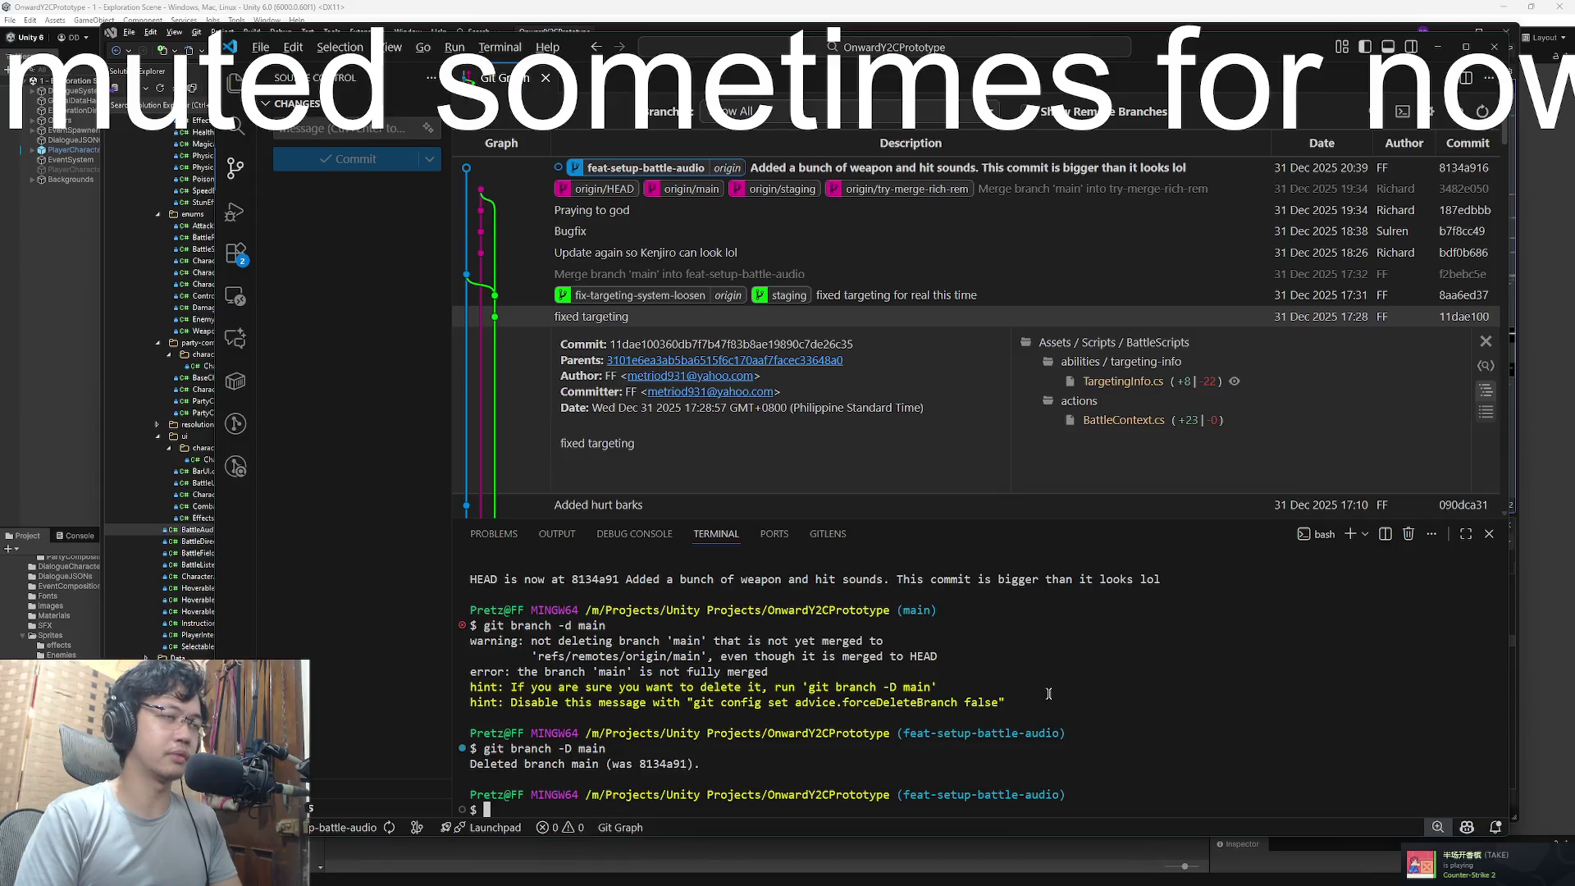
{"action": "type", "text": "git checkout main"}
{"action": "key", "text": "Return"}
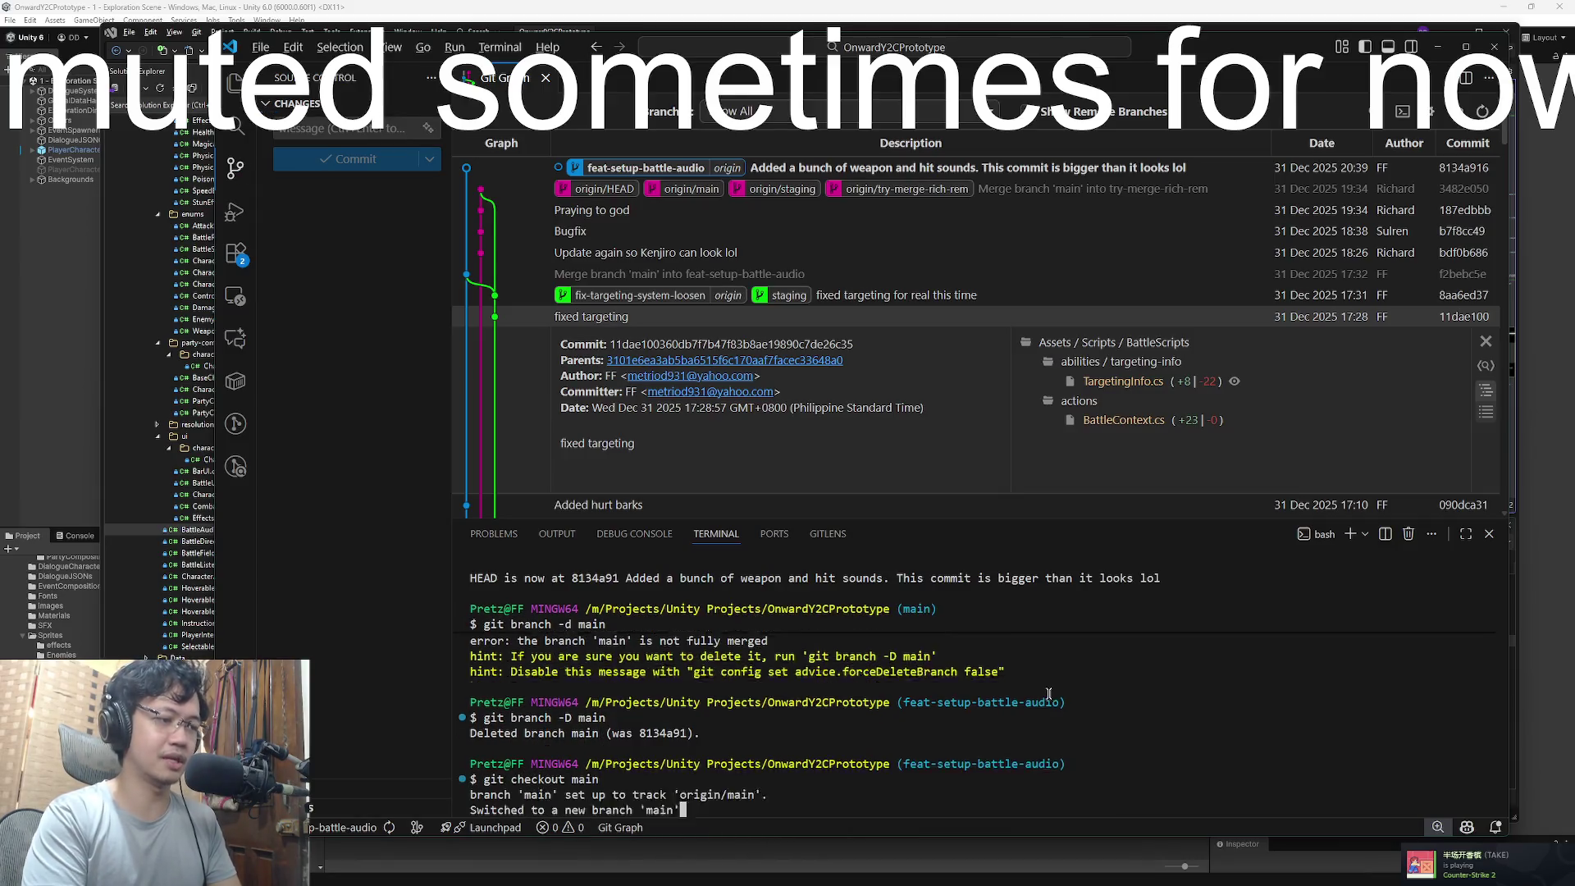
{"action": "type", "text": "git pull"}
{"action": "key", "text": "Return"}
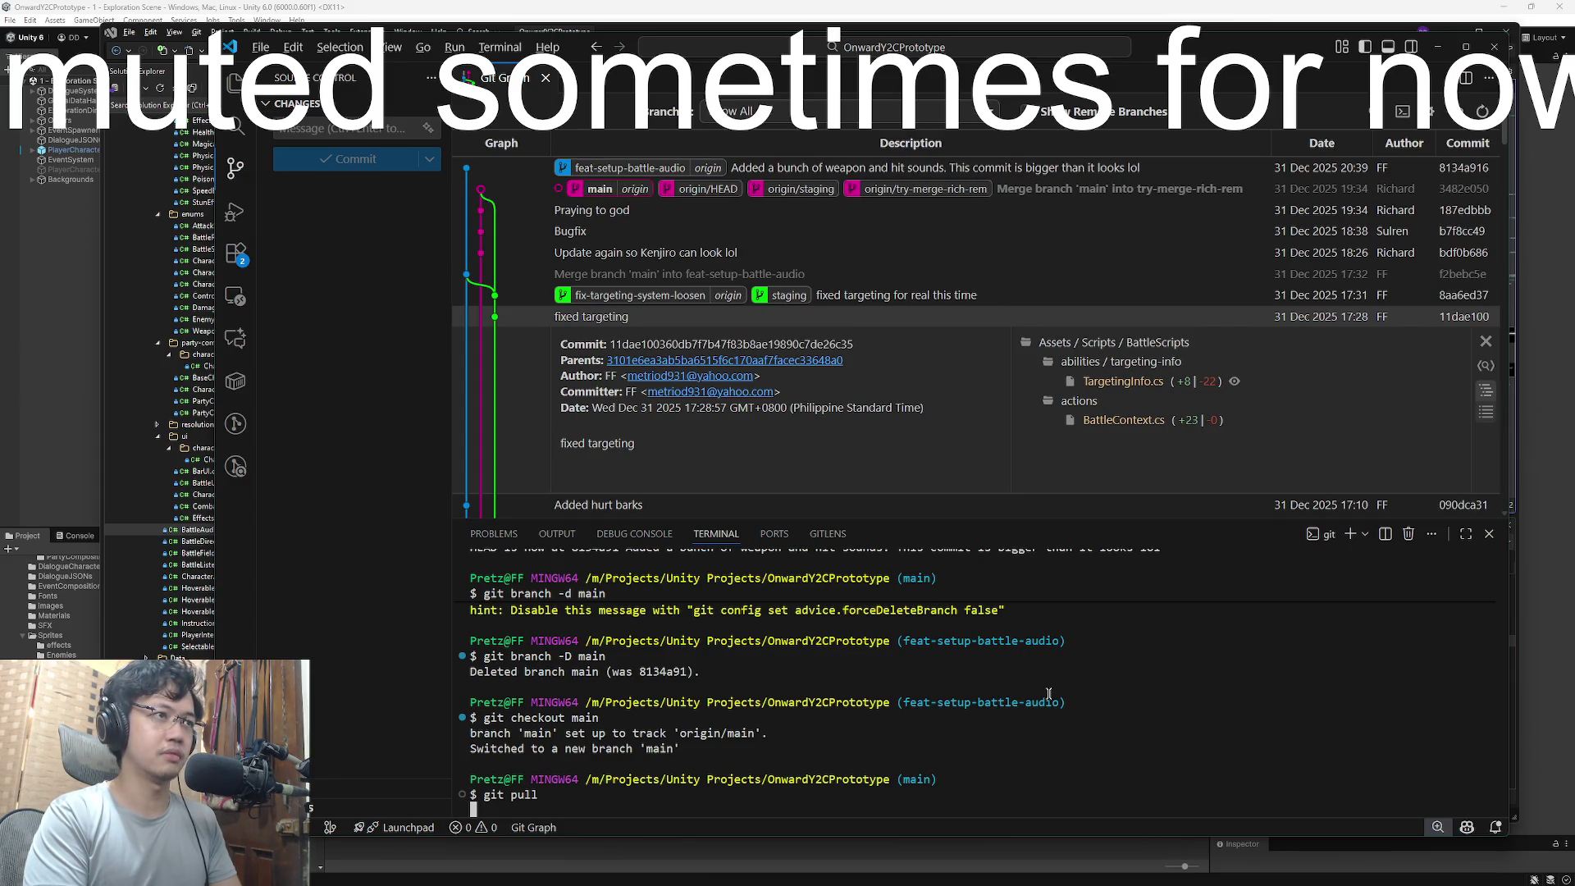
- Check out feat-setup-battle-audio from Git Graph and run git merge main
{"action": "double_click", "coordinate": [630, 168]}
{"action": "left_click", "coordinate": [998, 705]}
{"action": "type", "text": "g"}
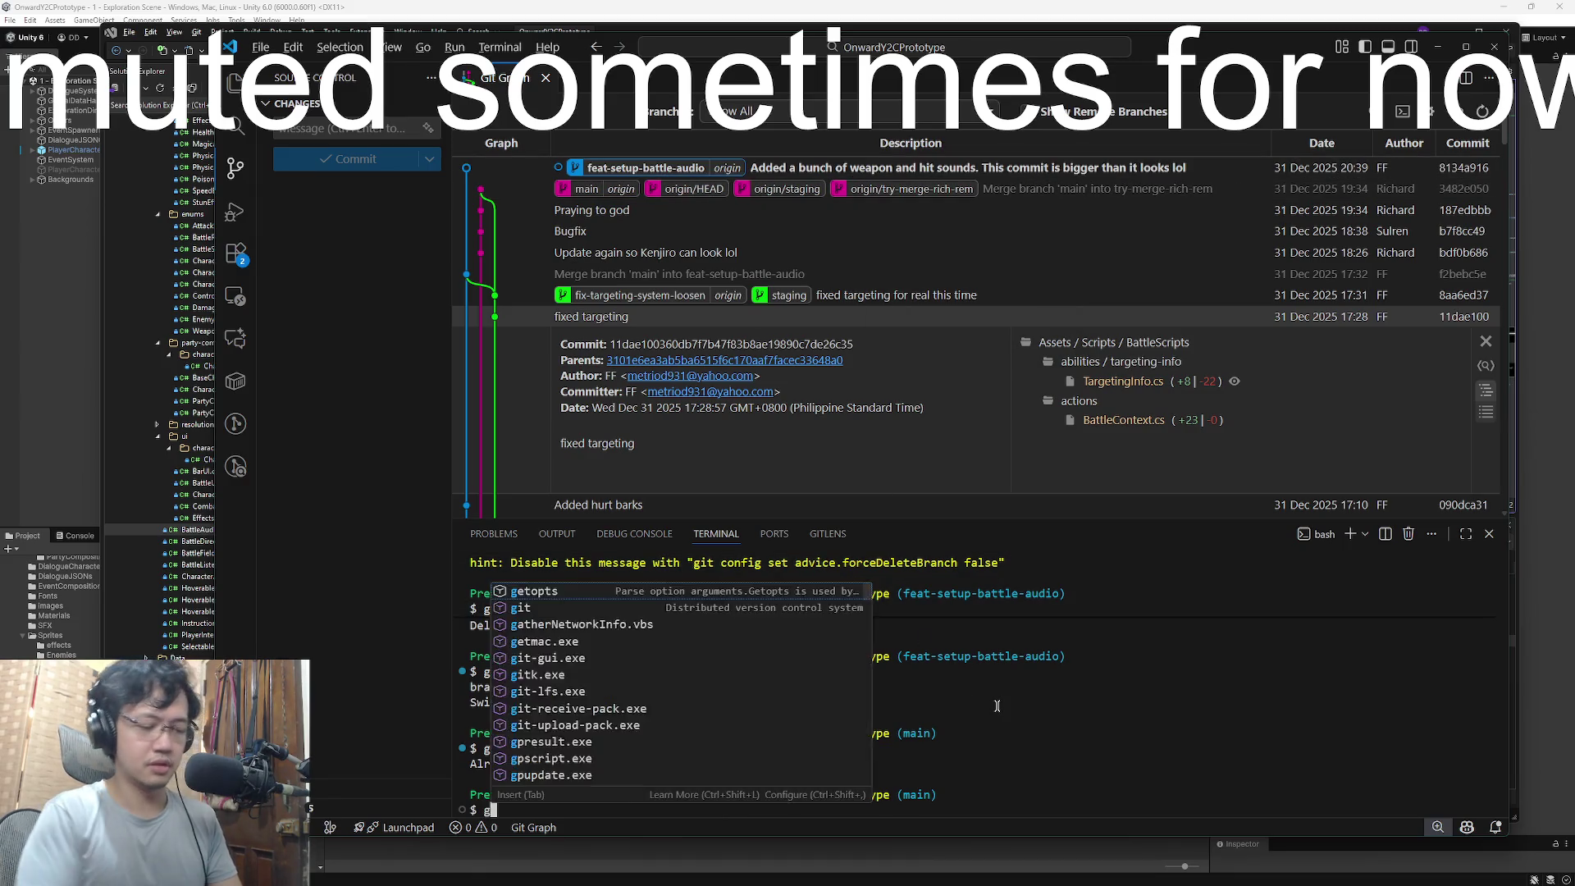
{"action": "type", "text": "it merge main"}
{"action": "key", "text": "Return"}
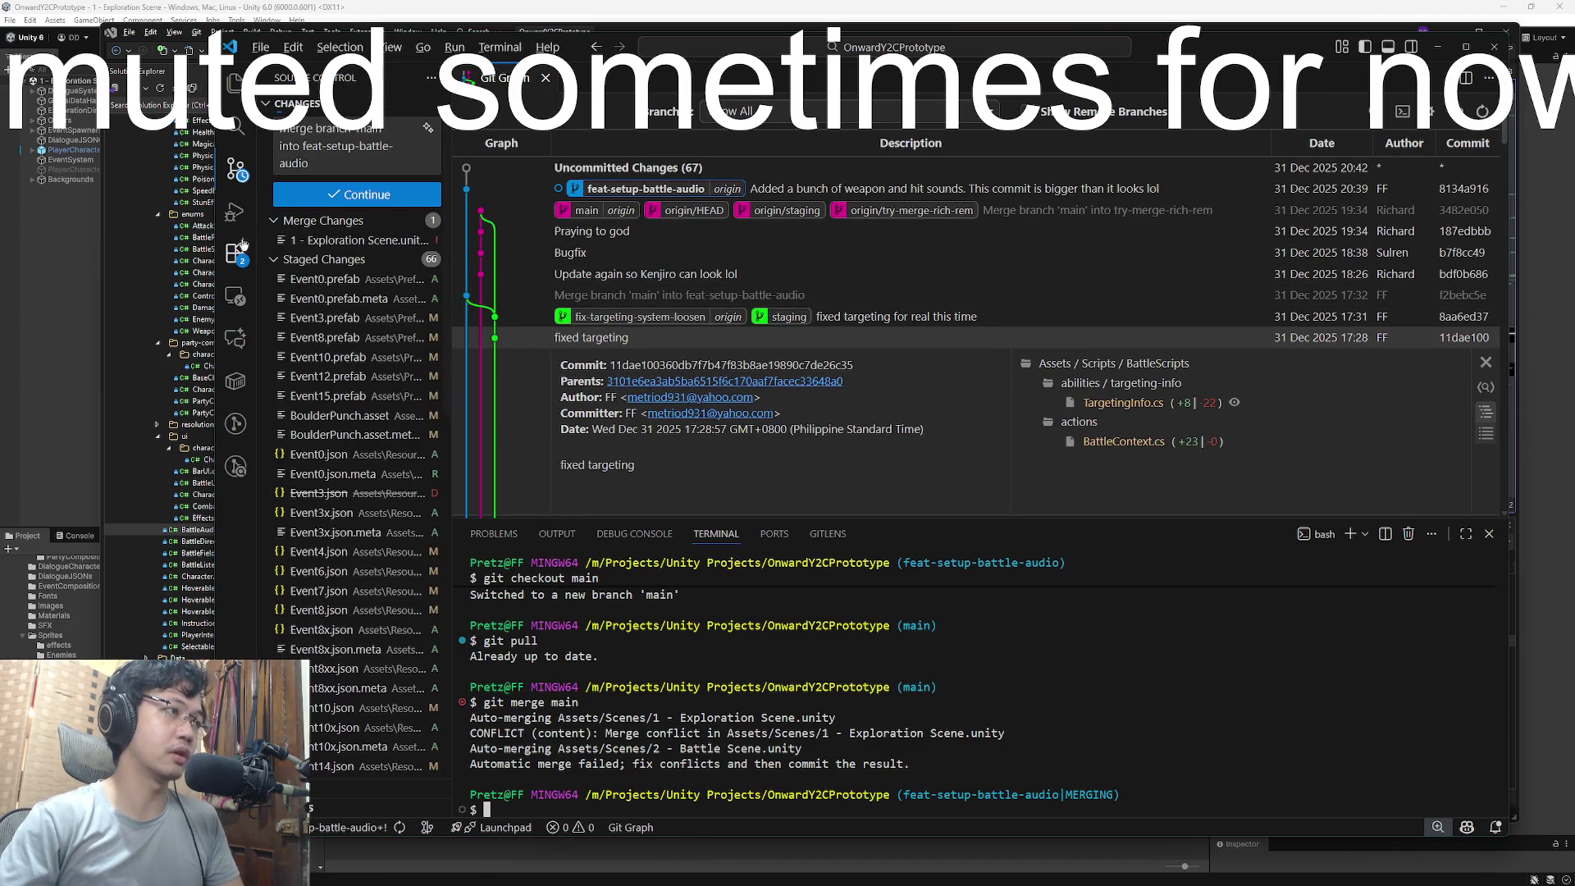
- Open the conflicted 1 - Exploration Scene.unity and locate the conflict block
{"action": "left_click", "coordinate": [237, 176]}
{"action": "left_click", "coordinate": [237, 176]}
{"action": "left_click", "coordinate": [345, 240]}
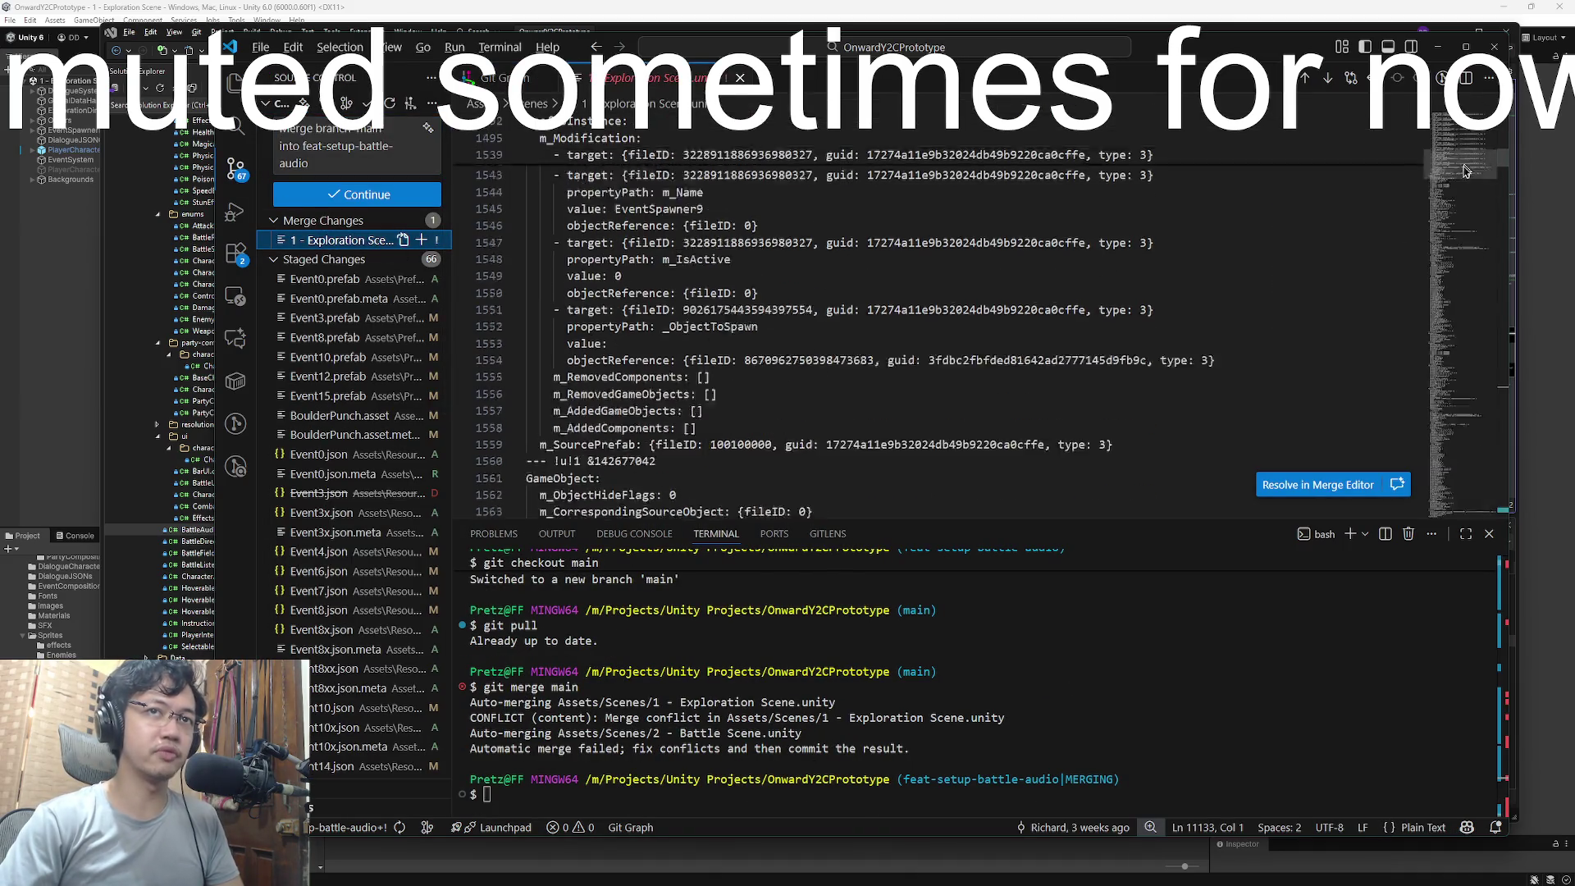
{"action": "left_click", "coordinate": [1474, 445]}
{"action": "left_click_drag", "start_coordinate": [1474, 445], "coordinate": [1476, 512]}
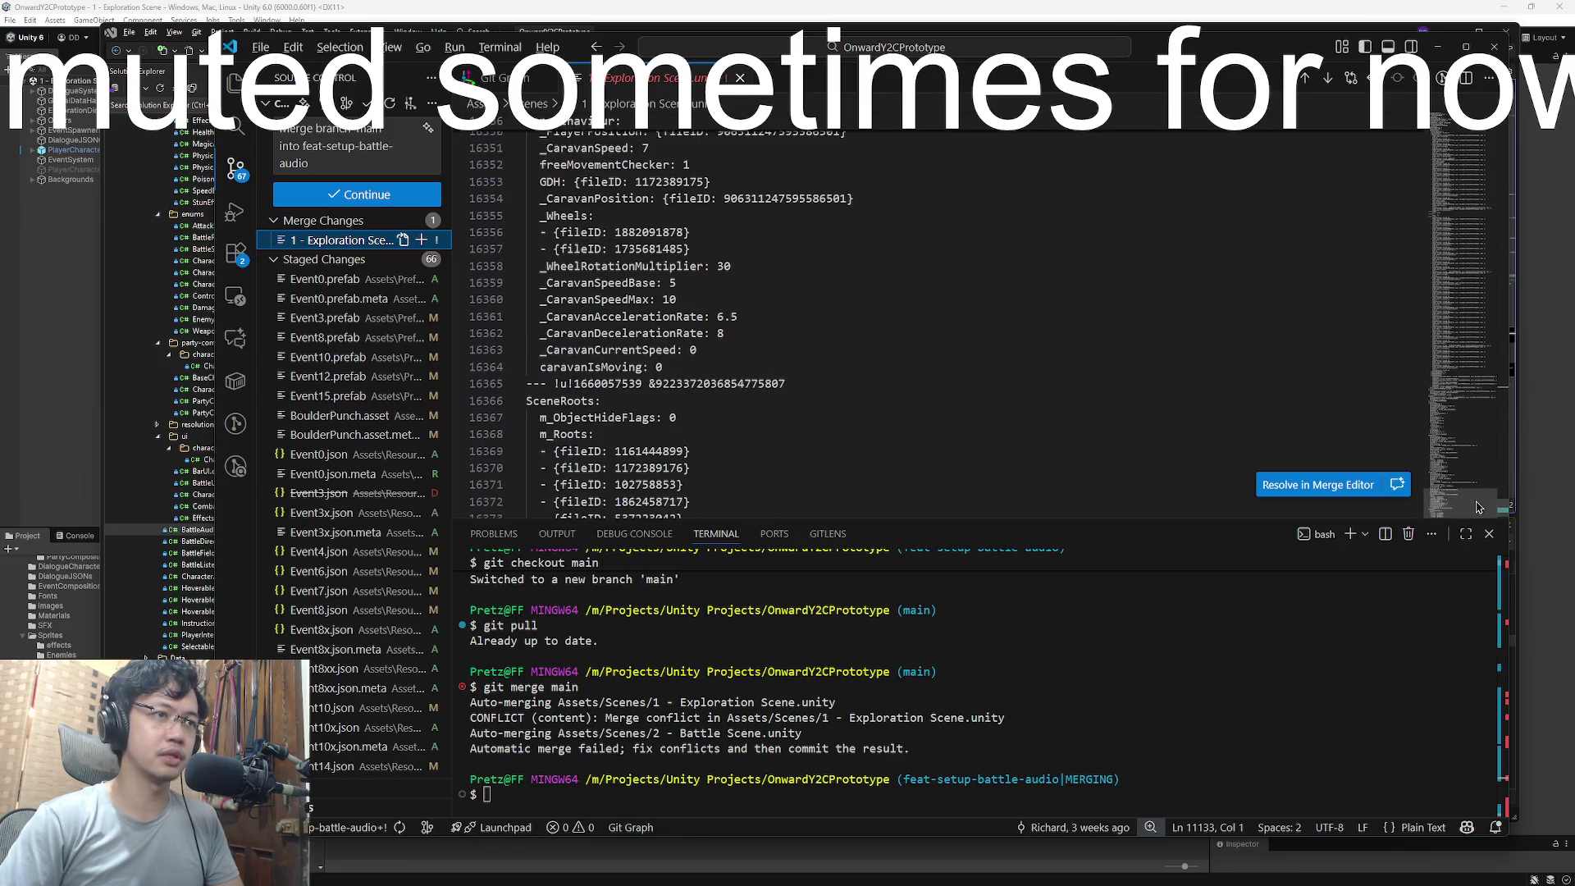
{"action": "scroll", "coordinate": [1064, 373], "scroll_direction": "up", "scroll_amount": 3}
{"action": "scroll", "coordinate": [1462, 506], "scroll_direction": "up", "scroll_amount": 15}
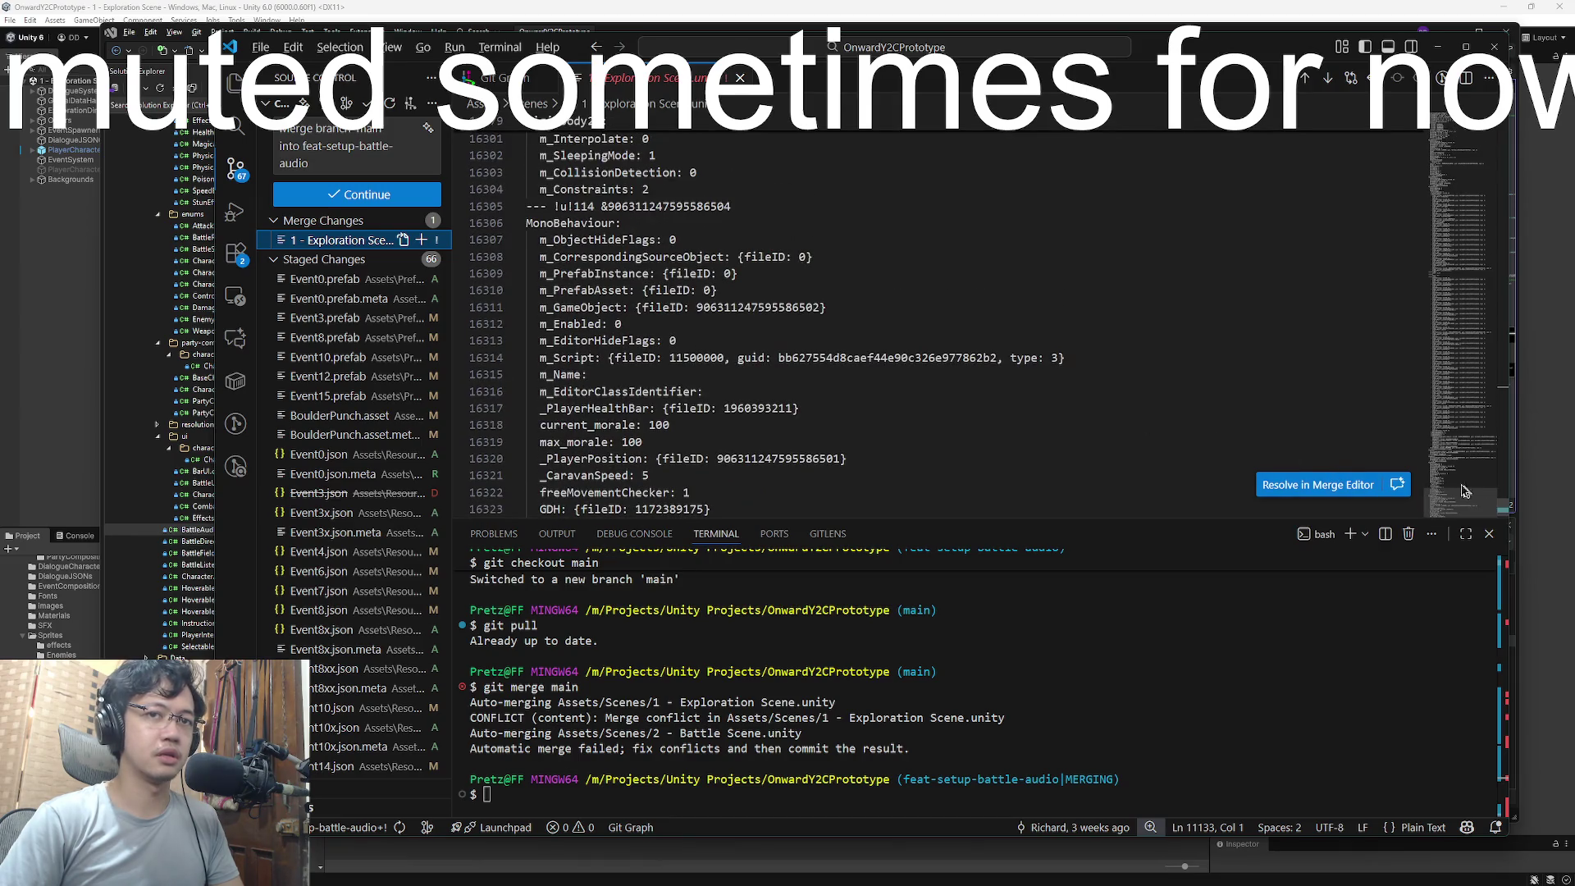
{"action": "scroll", "coordinate": [1089, 388], "scroll_direction": "up", "scroll_amount": 5}
{"action": "left_click", "coordinate": [596, 205]}
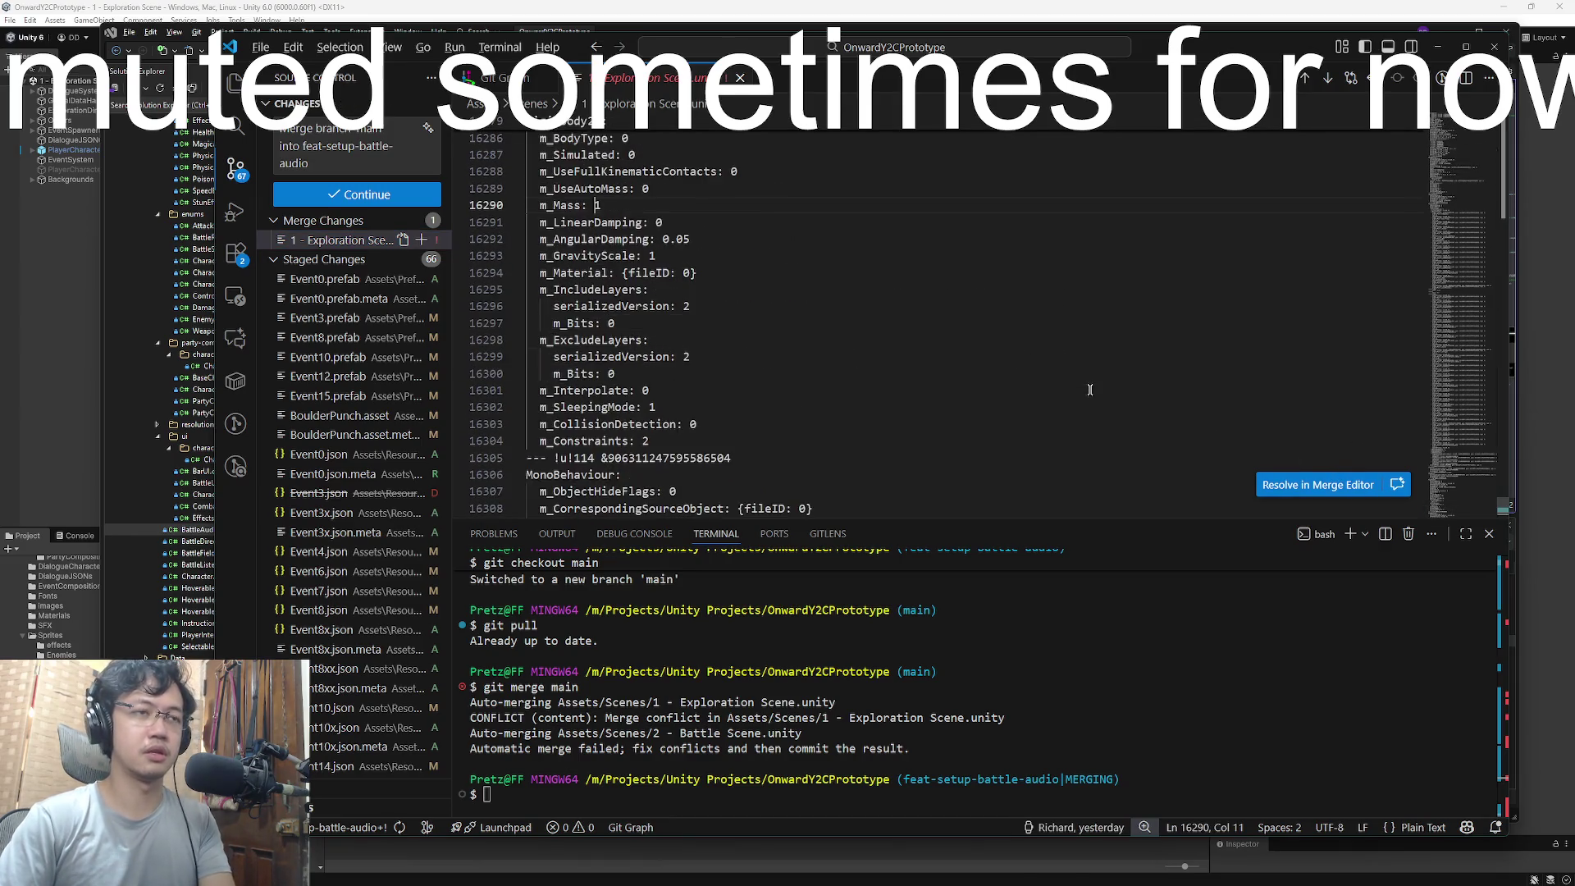
{"action": "key", "text": "Page_Up"}
{"action": "key", "text": "Page_Up"}
{"action": "key", "text": "Page_Up"}
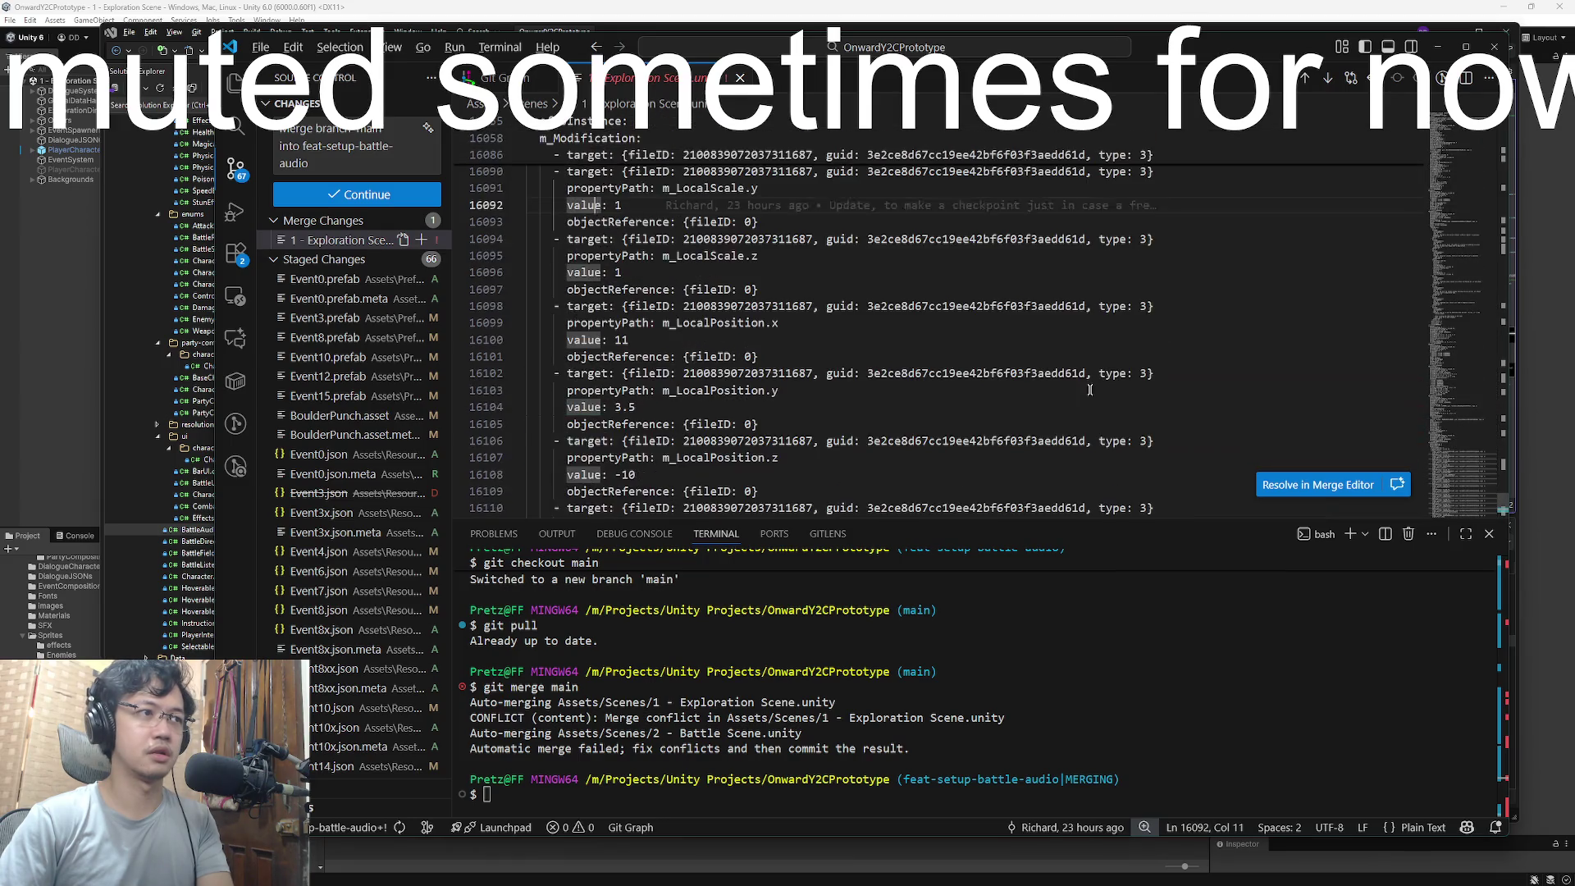
{"action": "key", "text": "Page_Down"}
{"action": "key", "text": "Page_Down"}
{"action": "scroll", "coordinate": [786, 359], "scroll_direction": "up", "scroll_amount": 2}
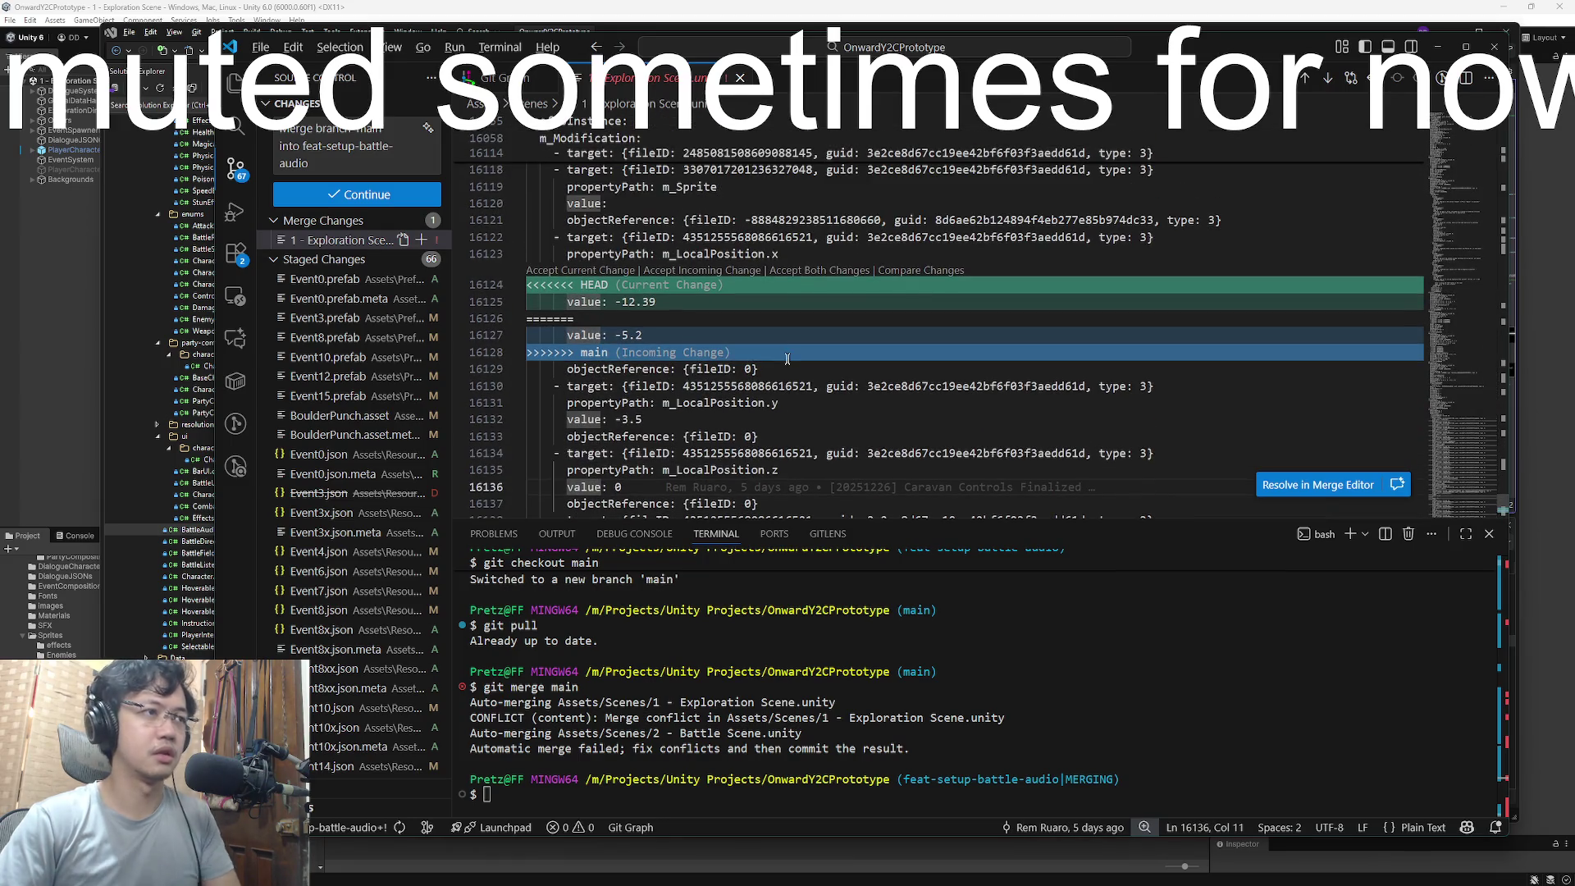
- Accept main's incoming -5.2 value, save, stage the scene, and commit the merge
{"action": "left_click", "coordinate": [663, 337]}
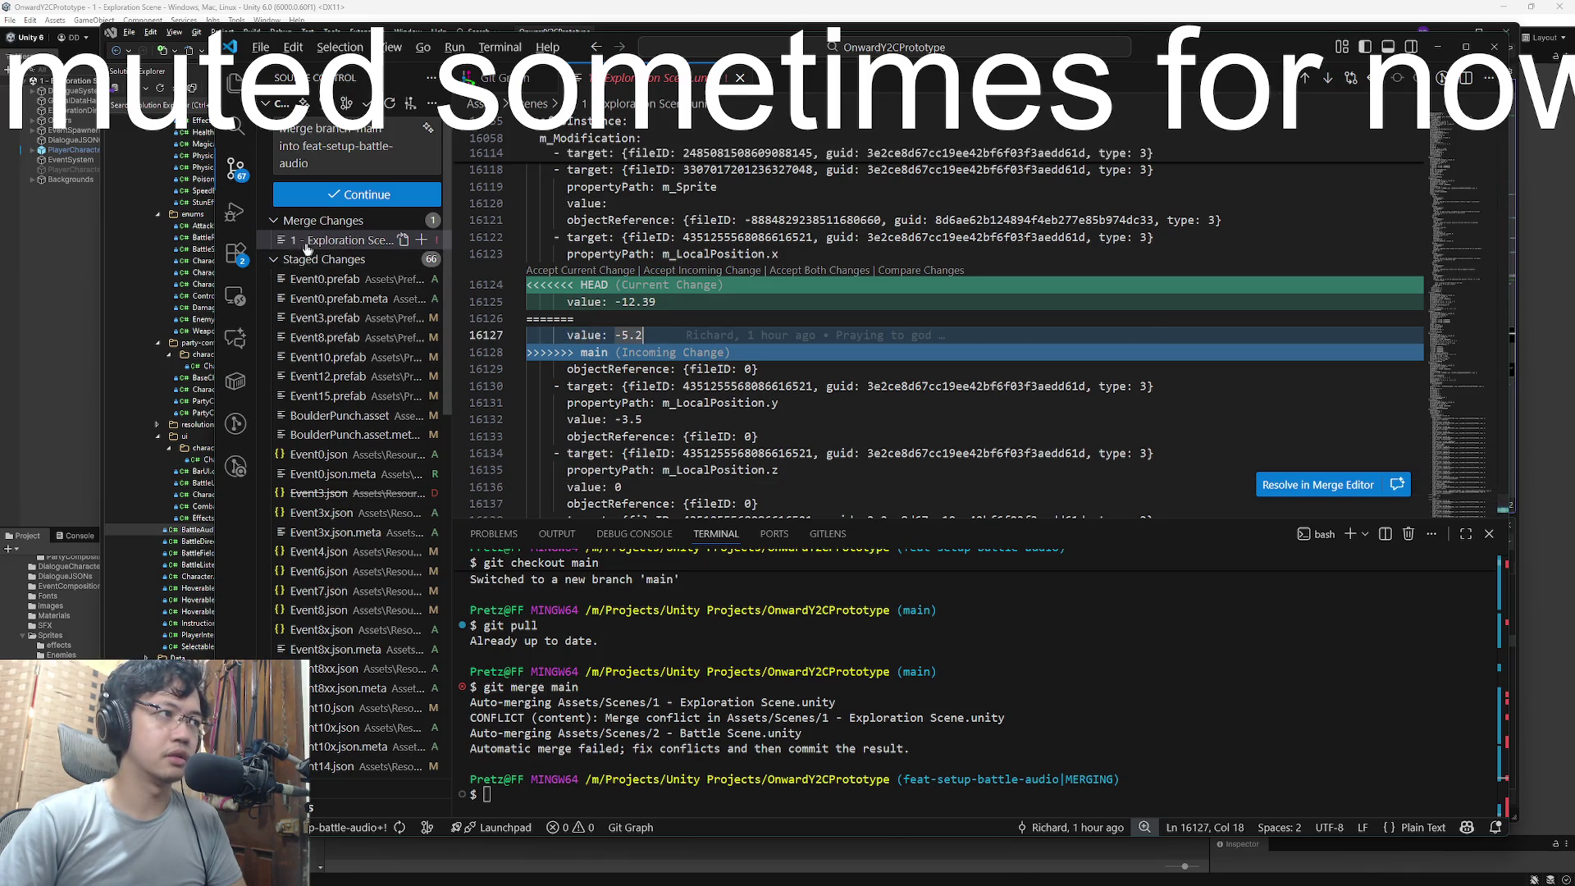
{"action": "left_click", "coordinate": [691, 271]}
{"action": "left_click", "coordinate": [675, 276]}
{"action": "key", "text": "ctrl+s"}
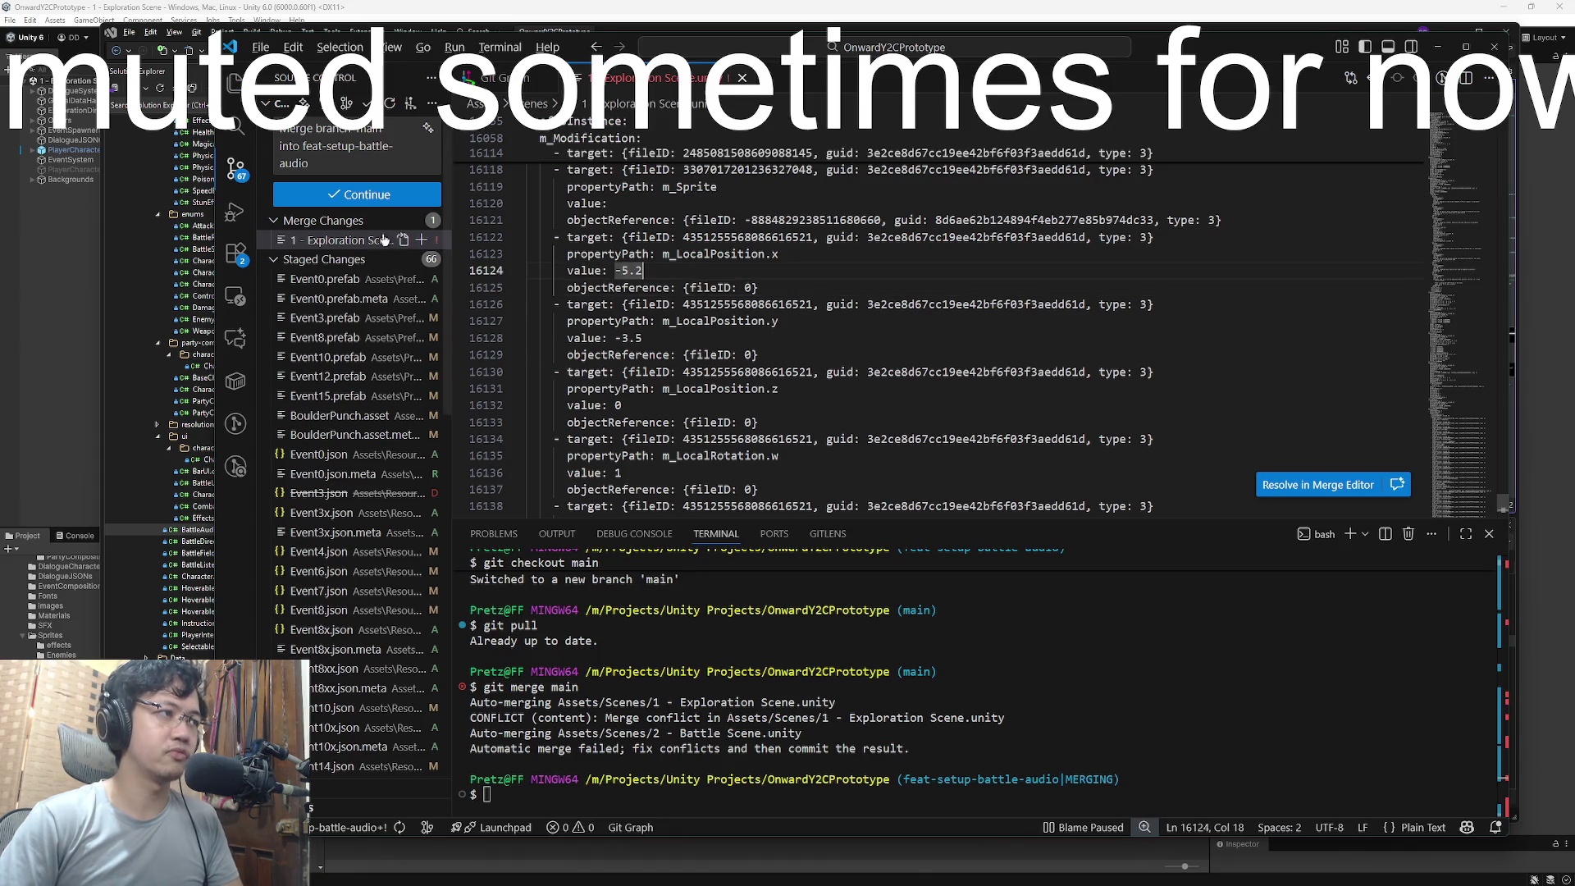
{"action": "left_click", "coordinate": [421, 240]}
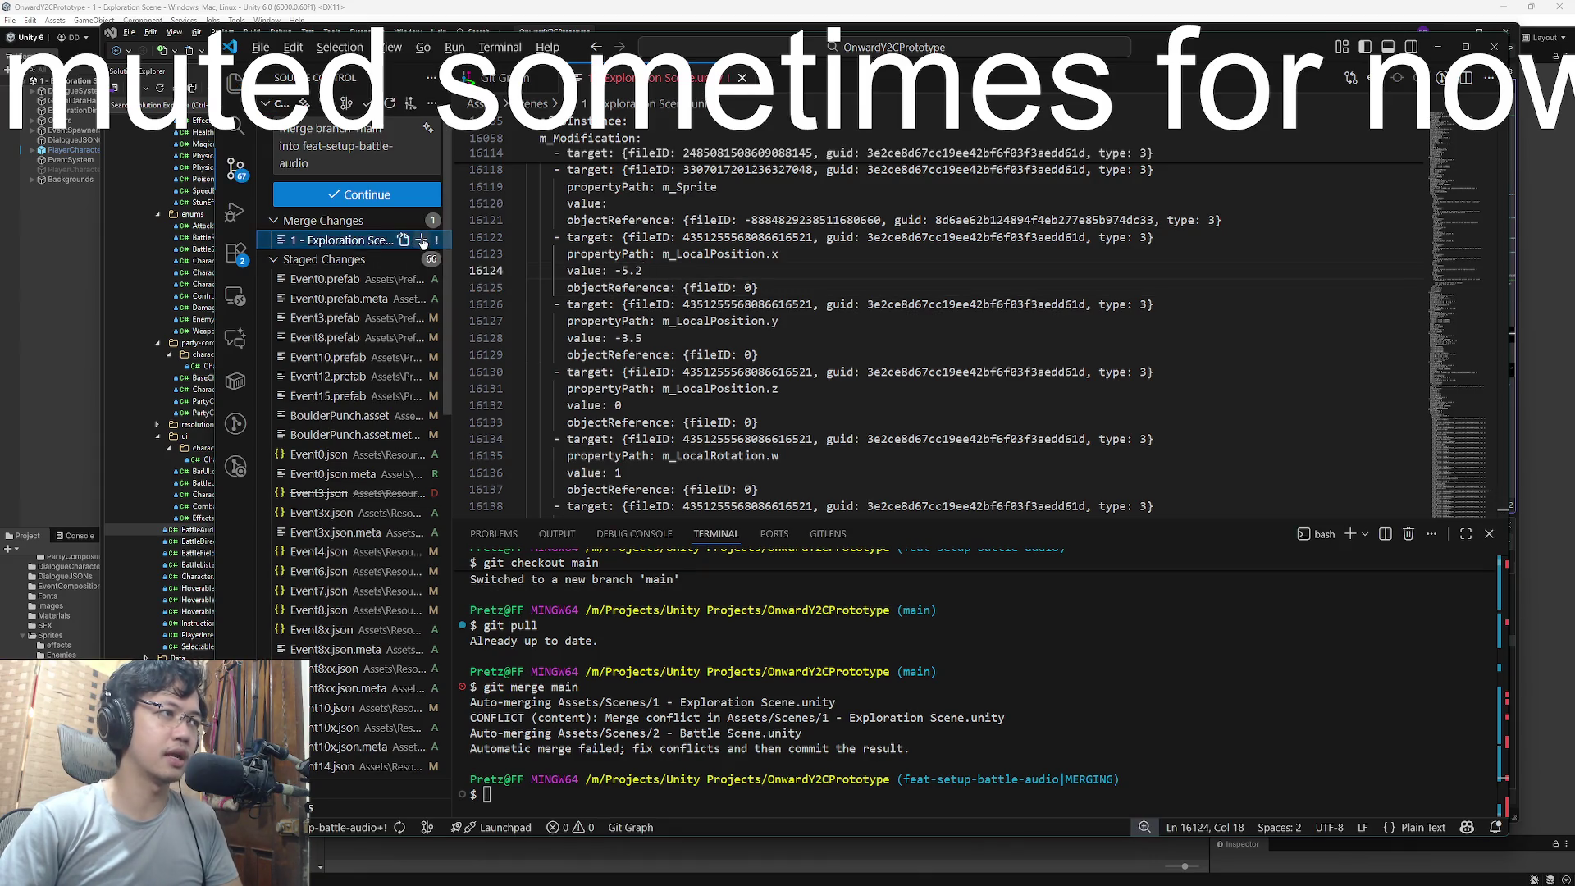
{"action": "left_click", "coordinate": [373, 196]}
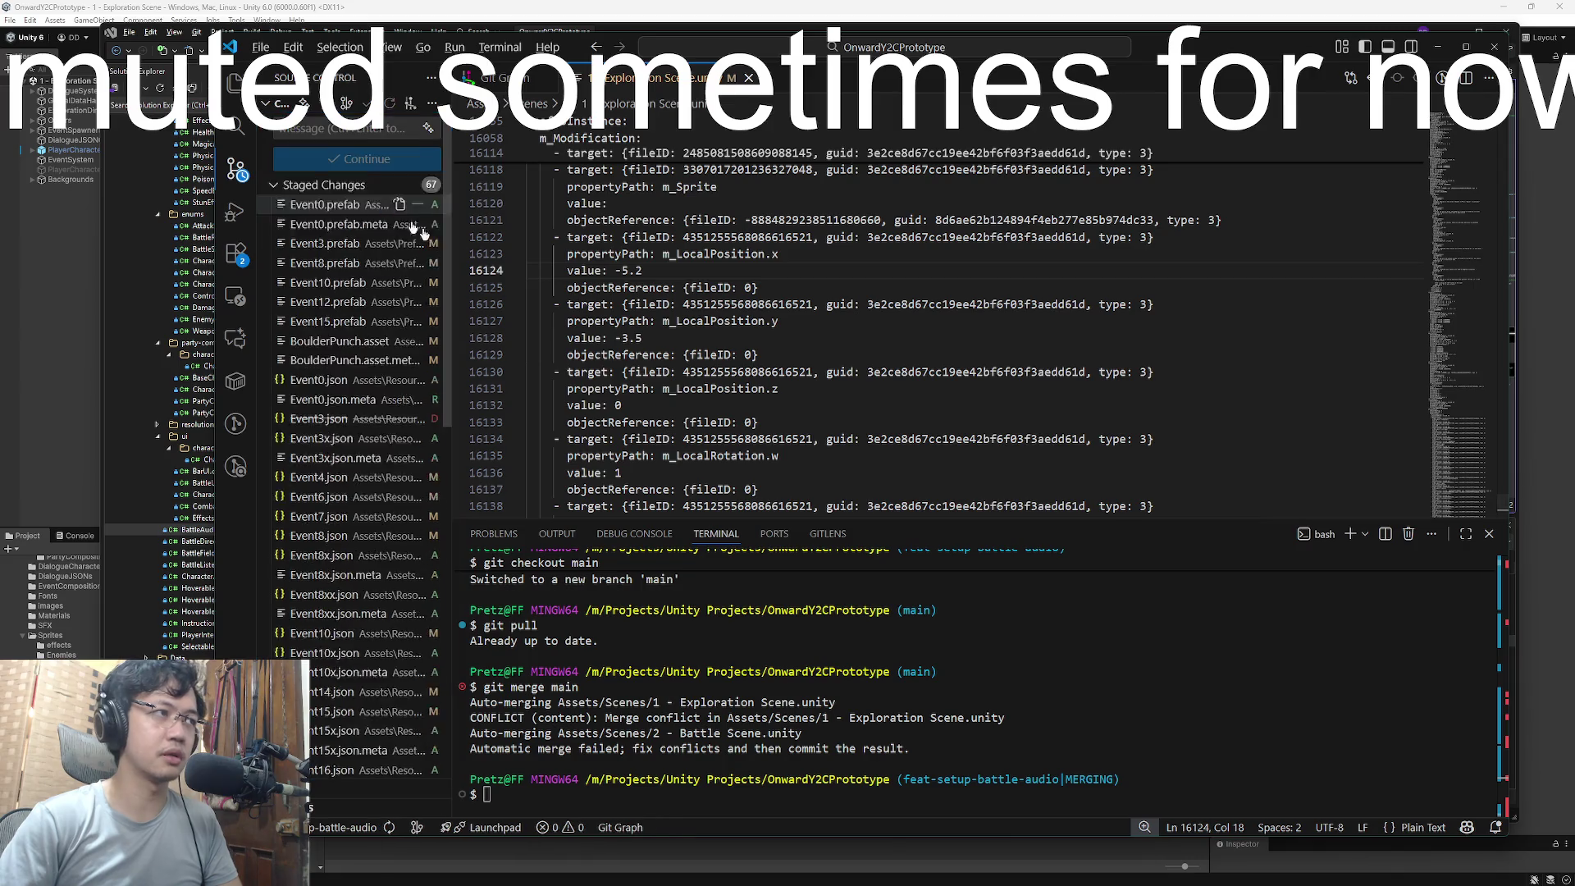
{"action": "left_click", "coordinate": [825, 673]}
- Push the merged feat-setup-battle-audio branch, check the Git Graph, and switch back to Unity
{"action": "type", "text": "git push"}
{"action": "key", "text": "Return"}
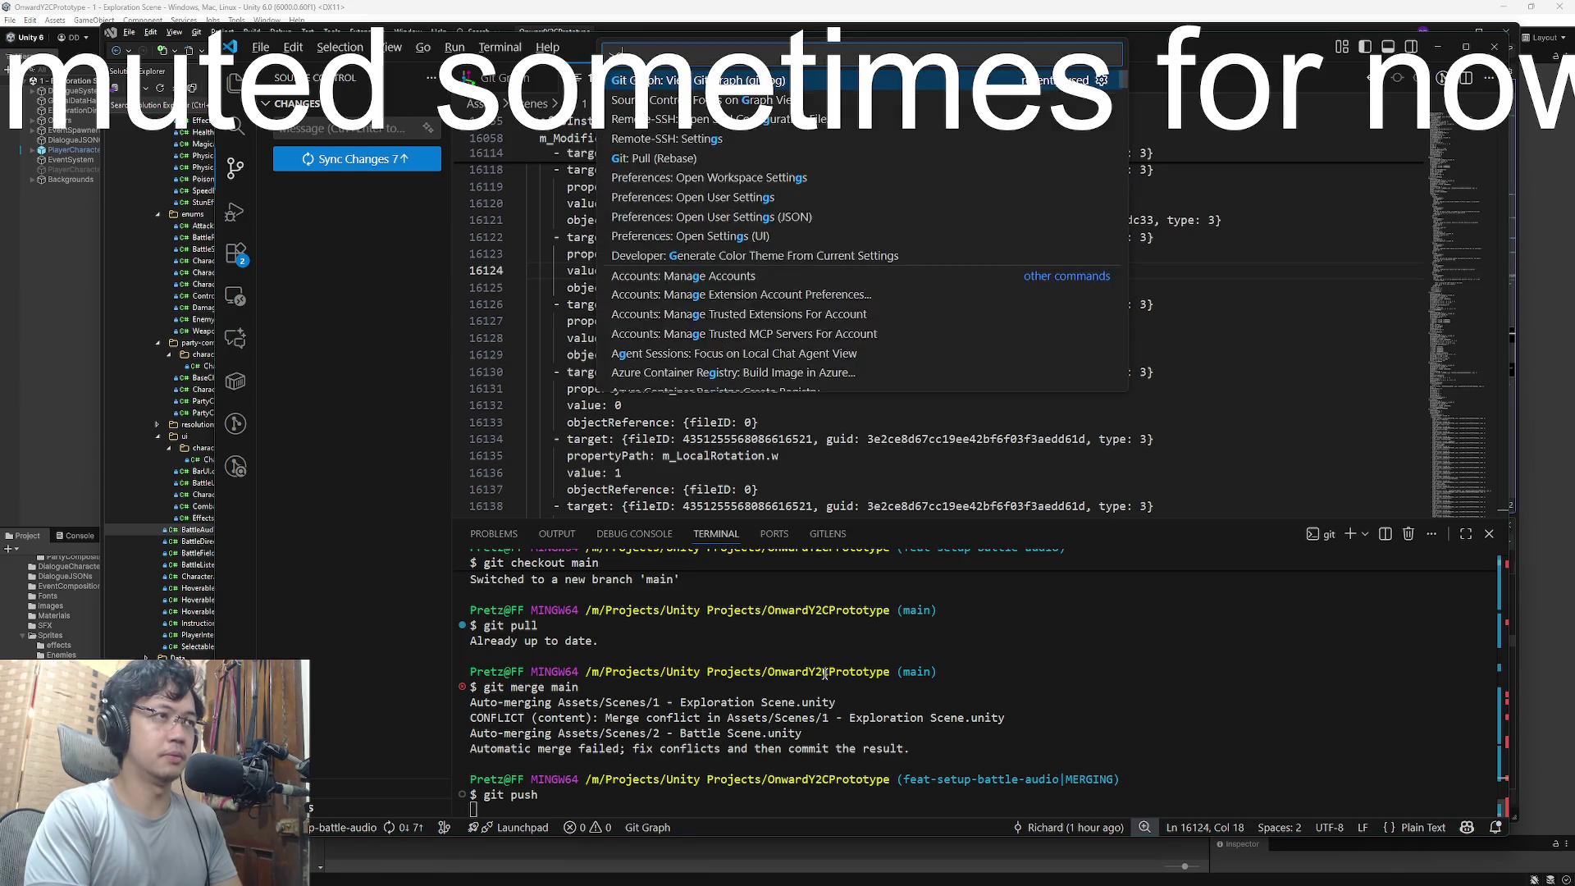
{"action": "left_click", "coordinate": [500, 78]}
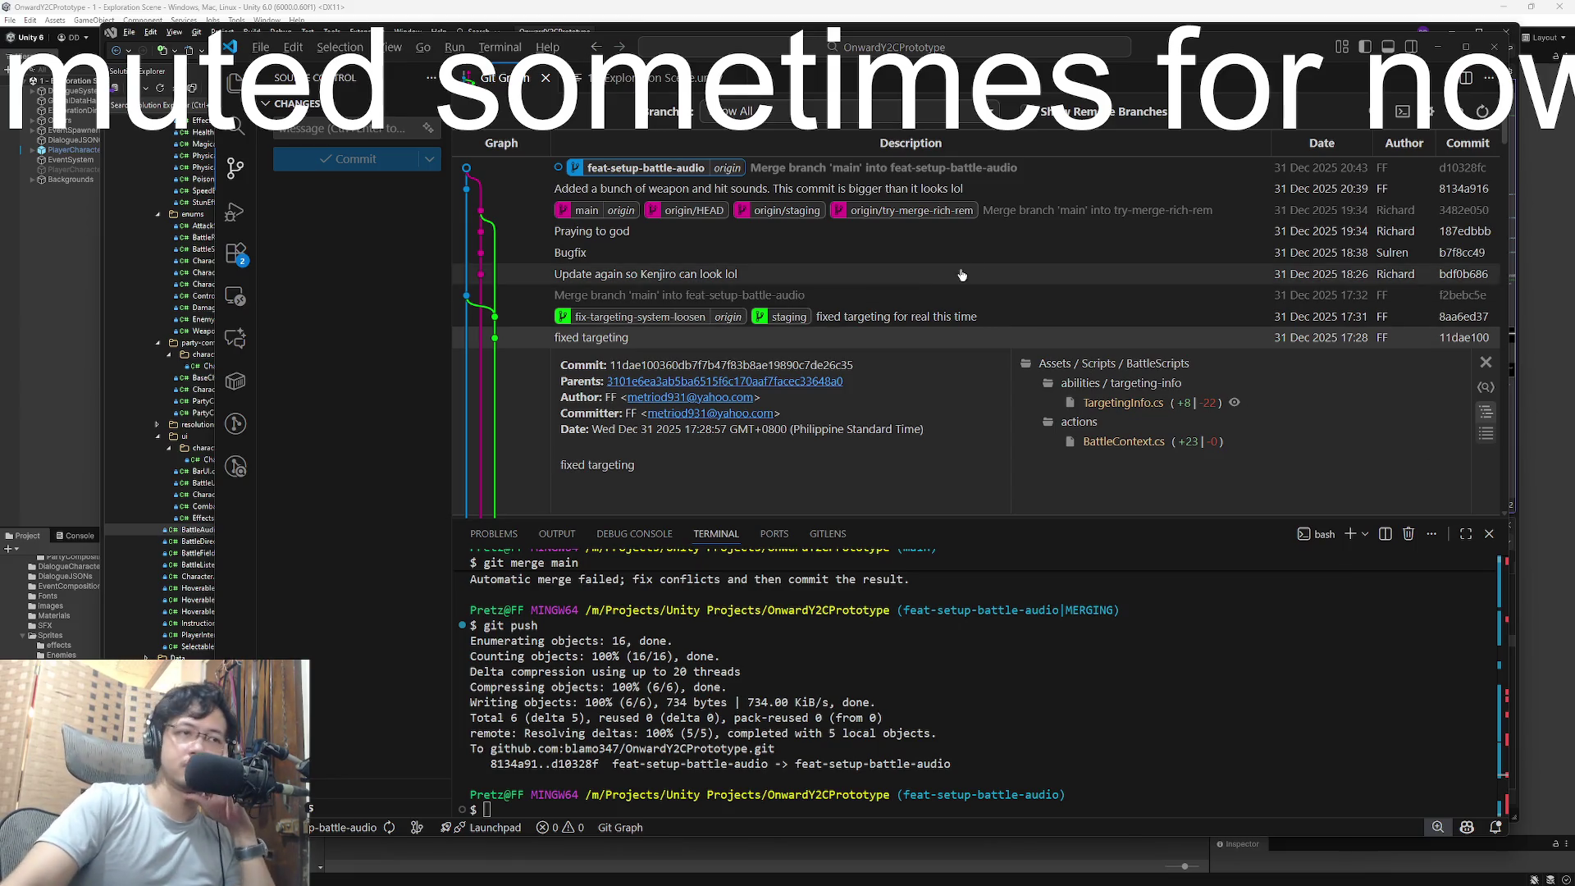
{"action": "key", "text": "alt+Tab"}
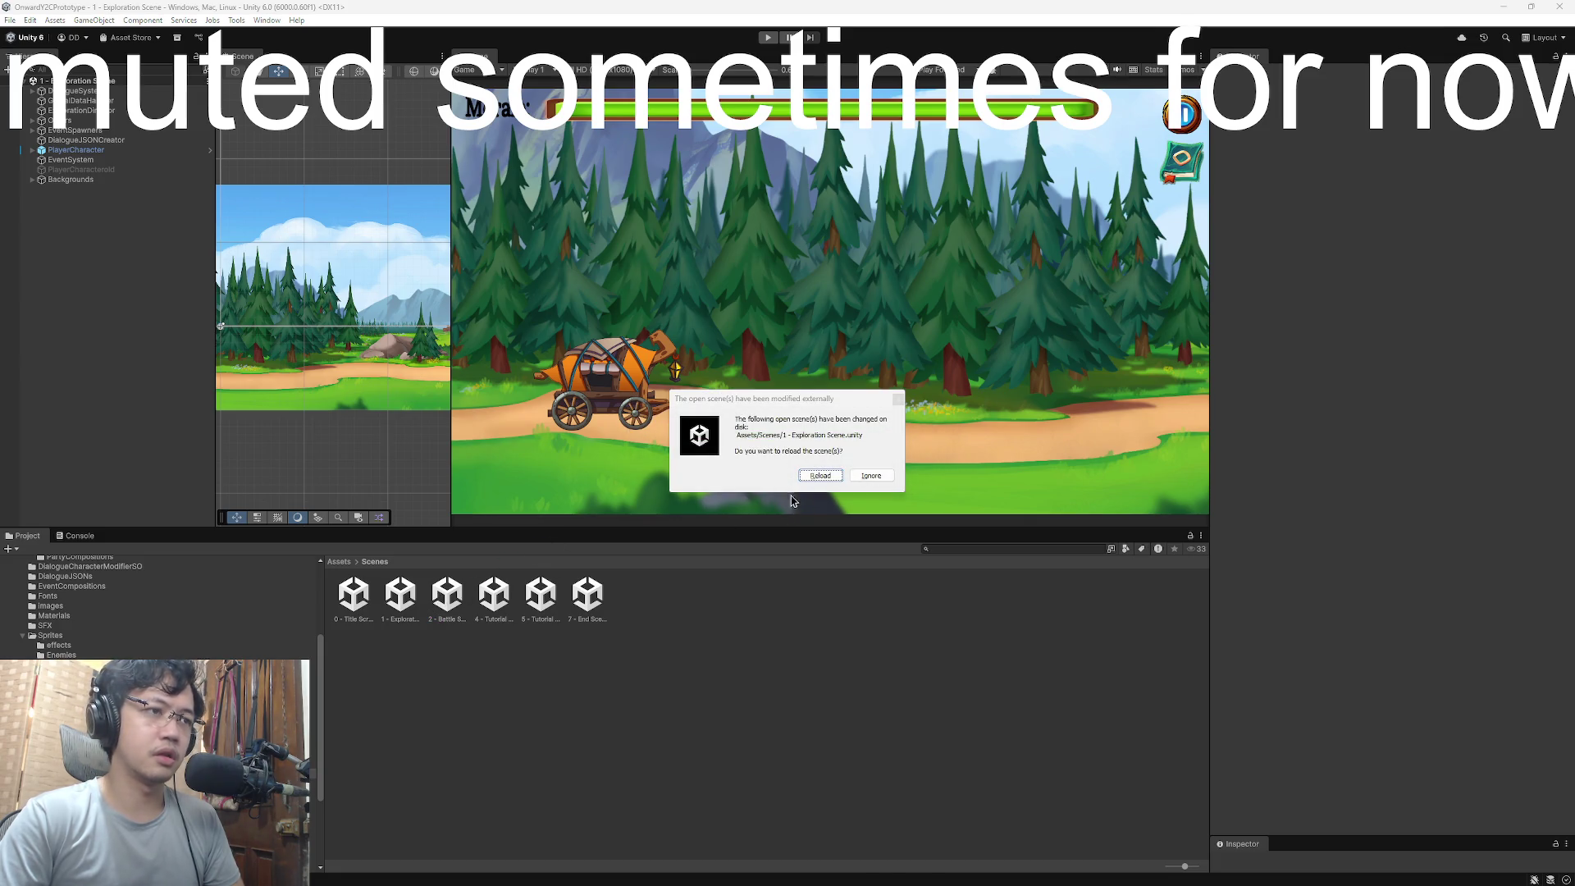
- Reload the scene changed on disk, open 2 - Battle Scene and frame BattleDirector
{"action": "left_click", "coordinate": [828, 480]}
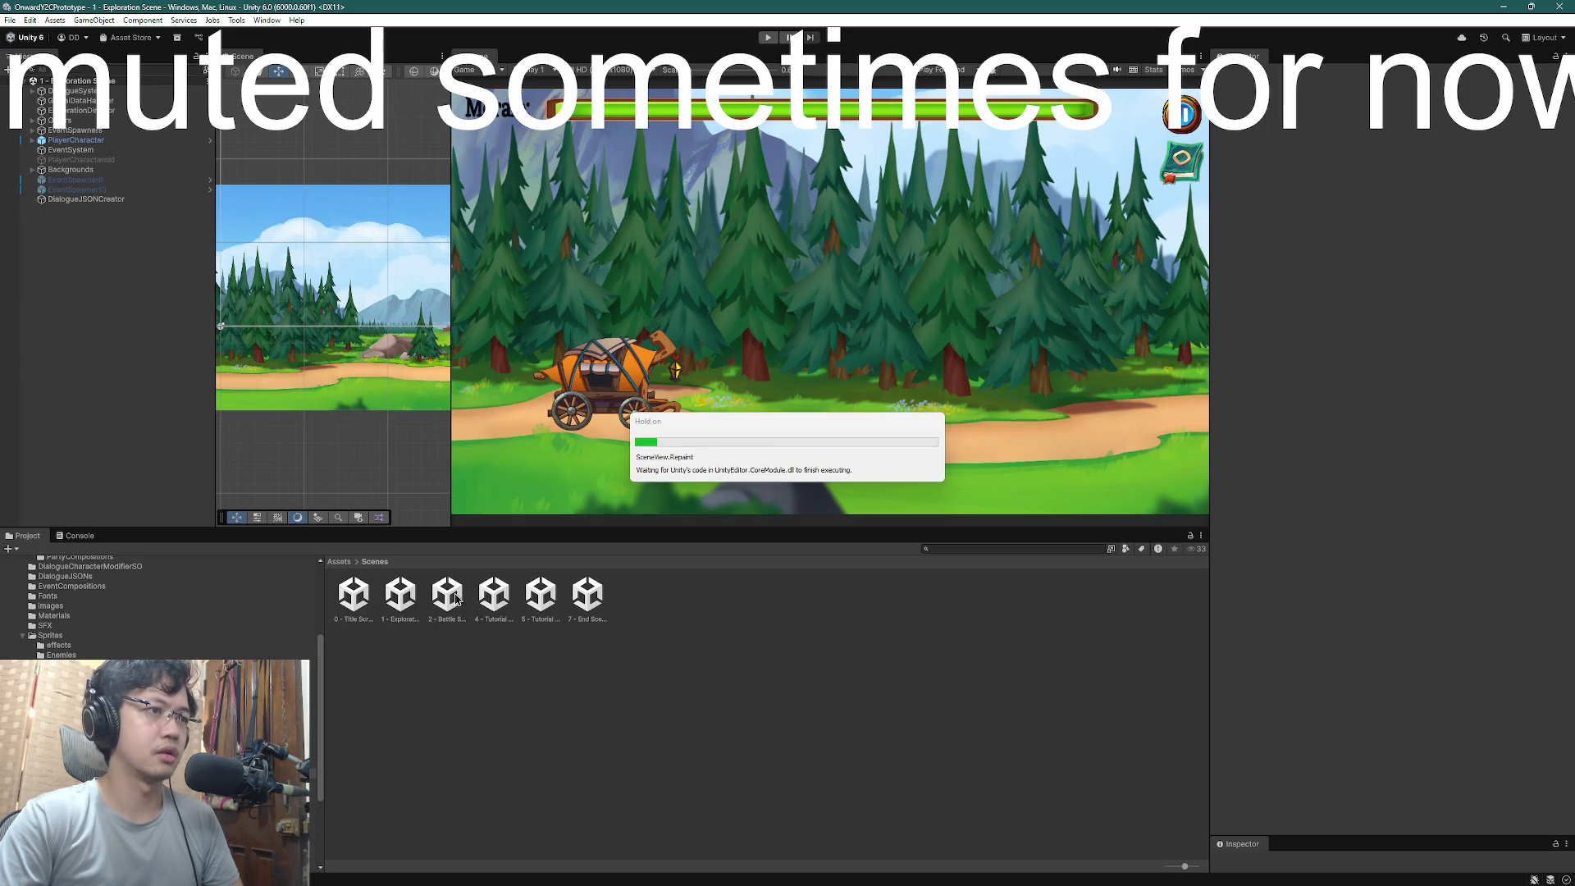
{"action": "double_click", "coordinate": [451, 598]}
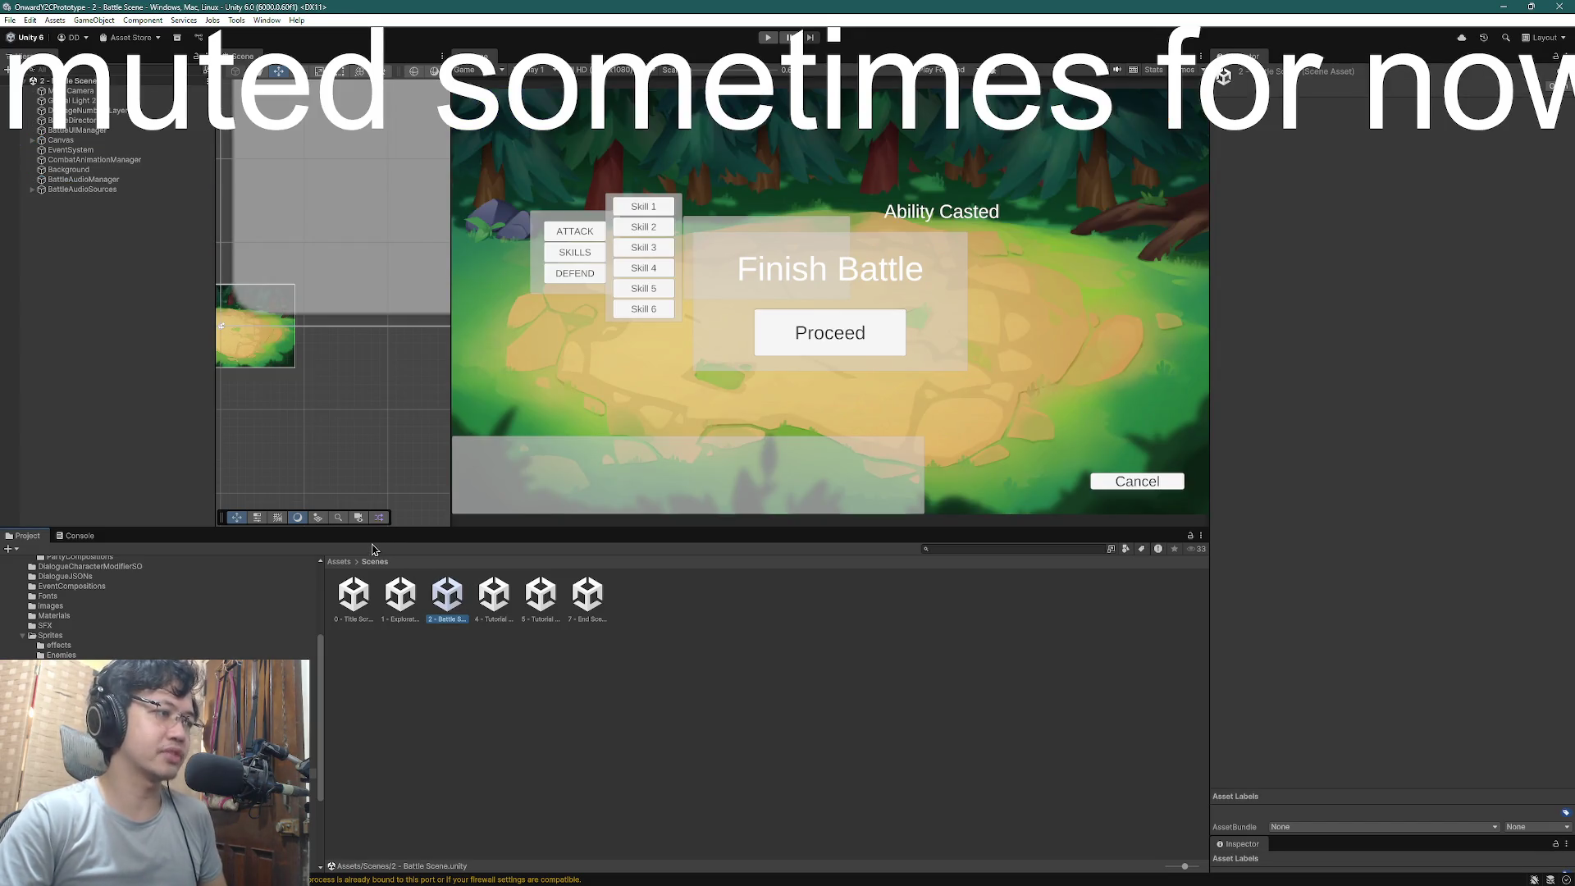
{"action": "left_click", "coordinate": [64, 141]}
{"action": "left_click", "coordinate": [73, 120]}
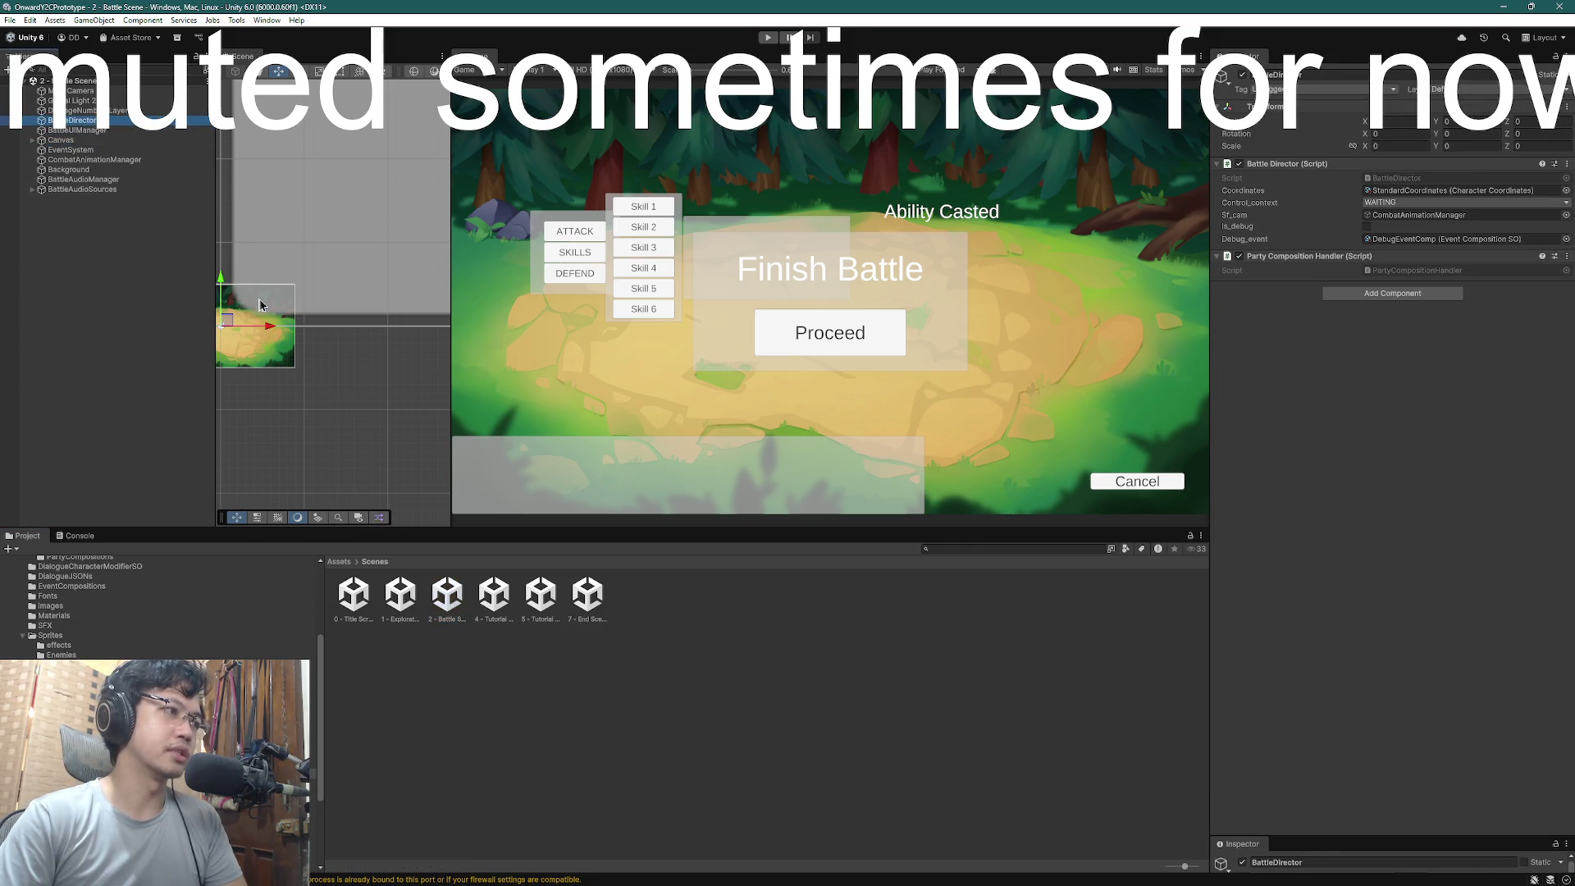
{"action": "key", "text": "f"}
{"action": "scroll", "coordinate": [378, 408], "scroll_direction": "down", "scroll_amount": 10}
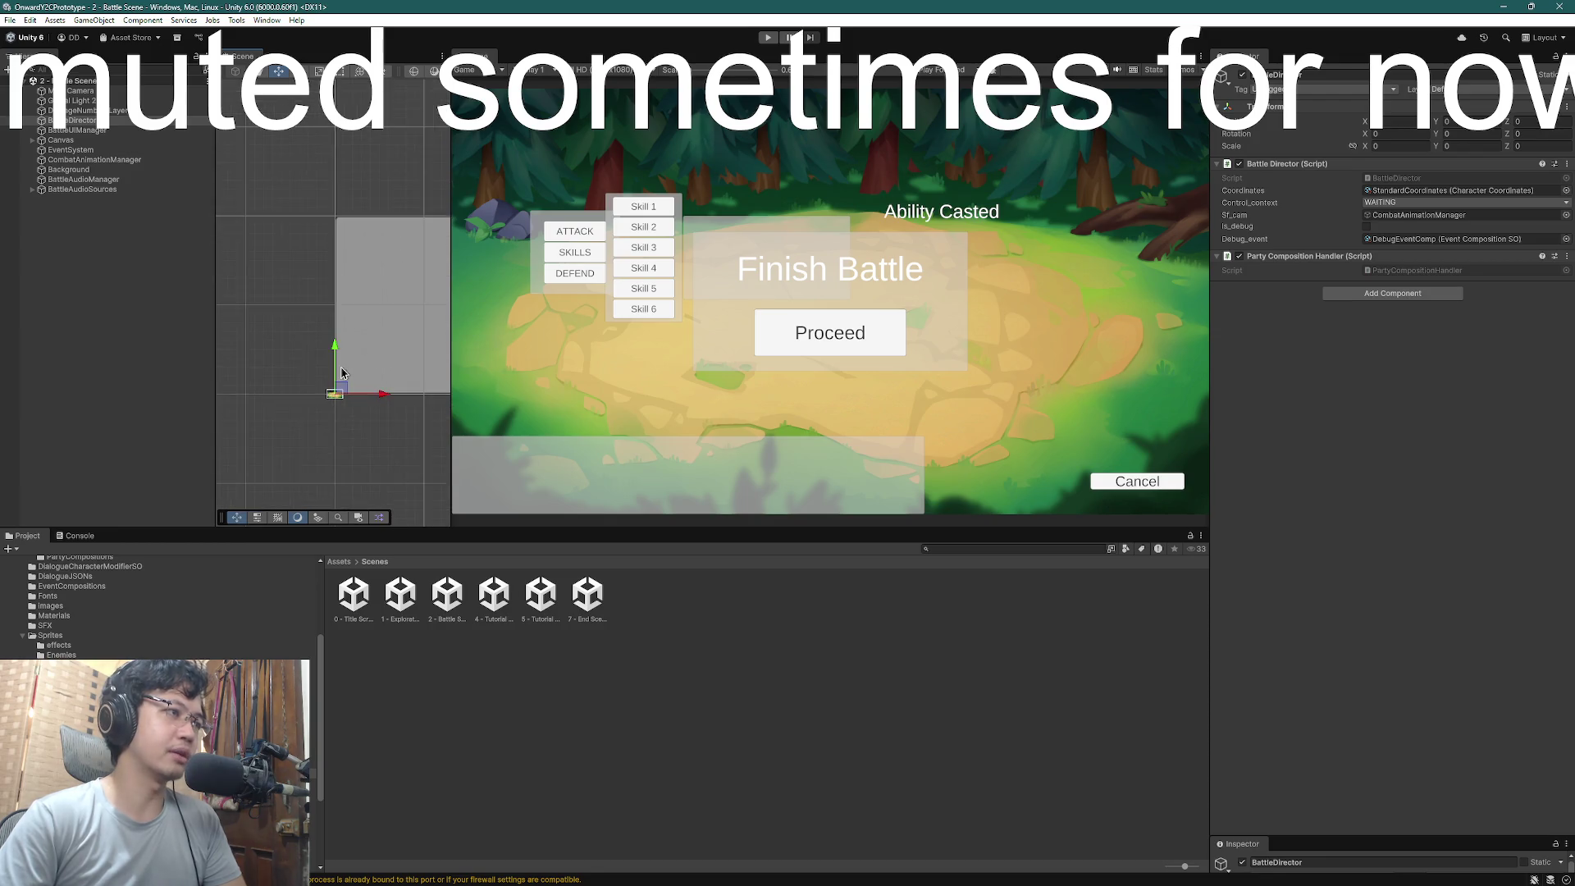
- Select MainHud, frame the bar in the Scene view and inspect its Source Image
{"action": "left_click", "coordinate": [326, 320]}
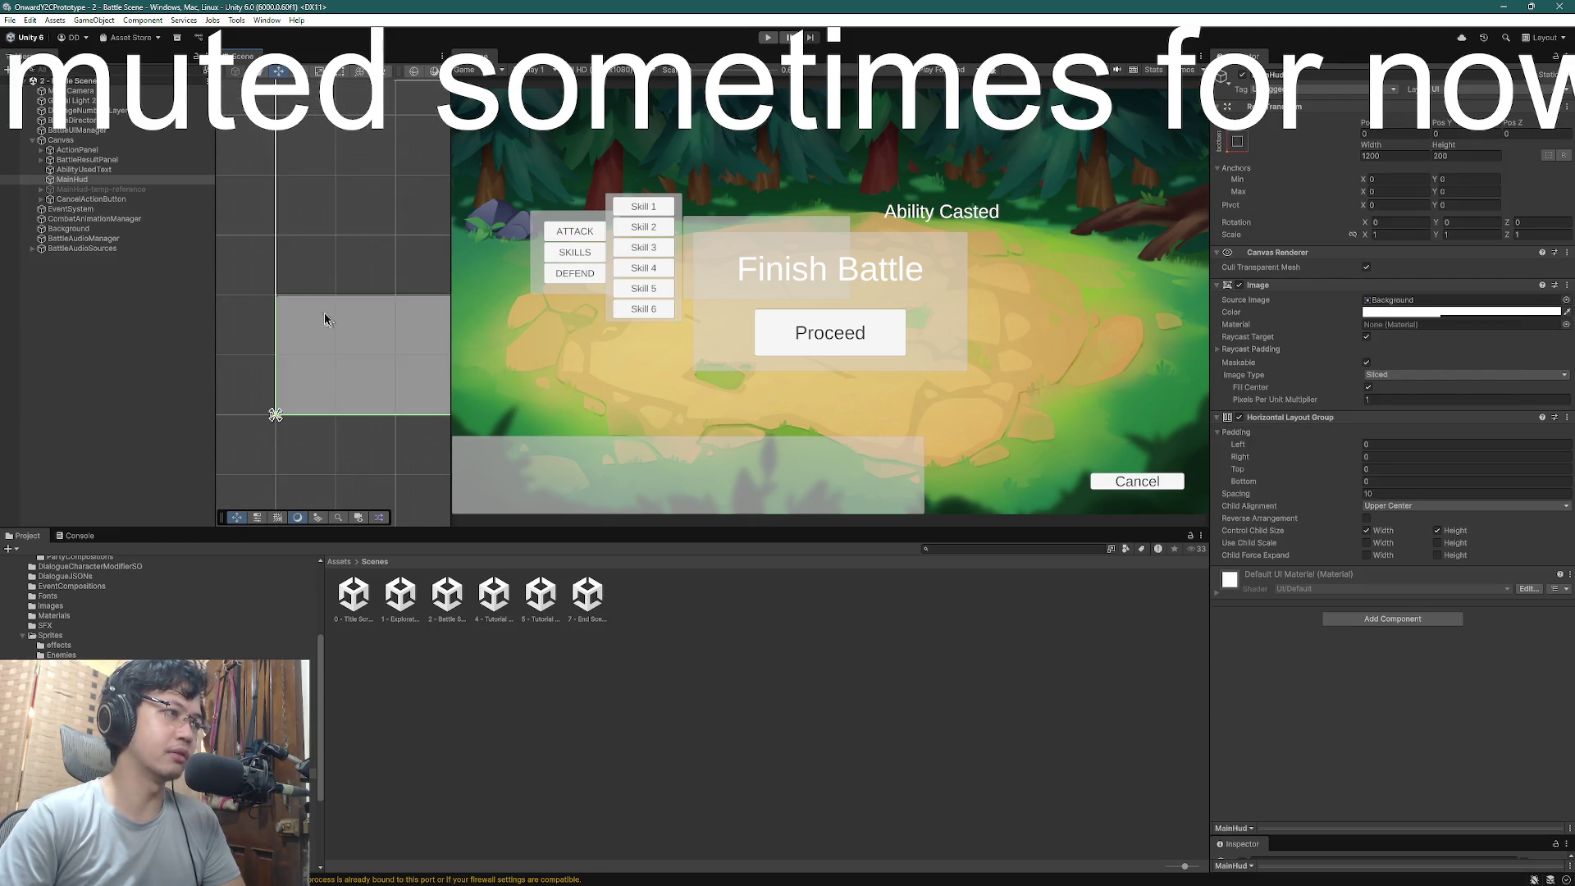
{"action": "left_click", "coordinate": [69, 182]}
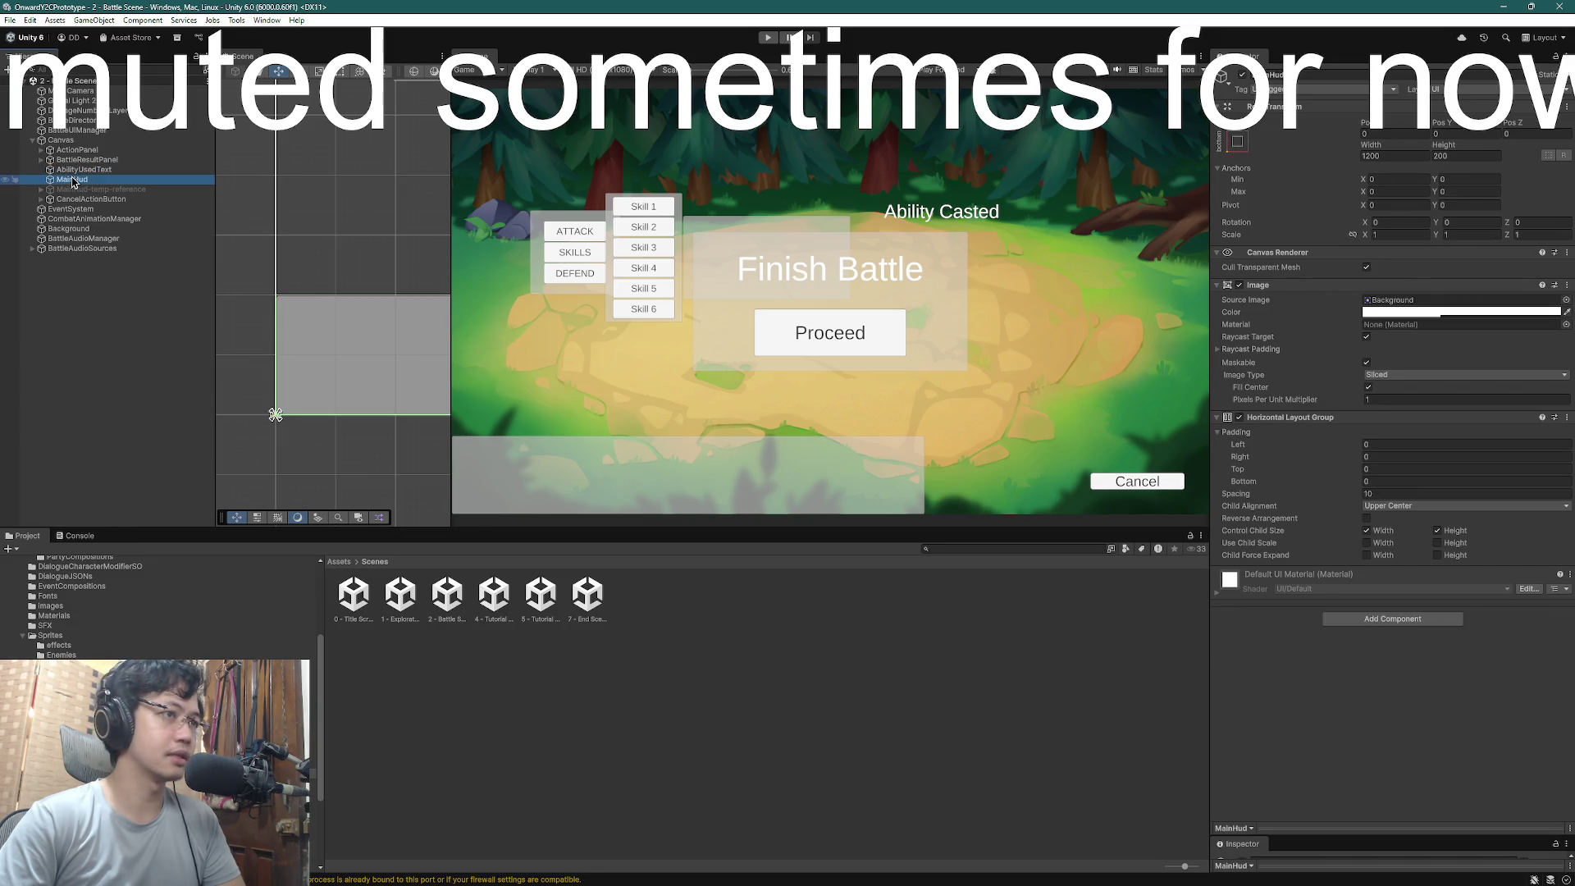
{"action": "key", "text": "f"}
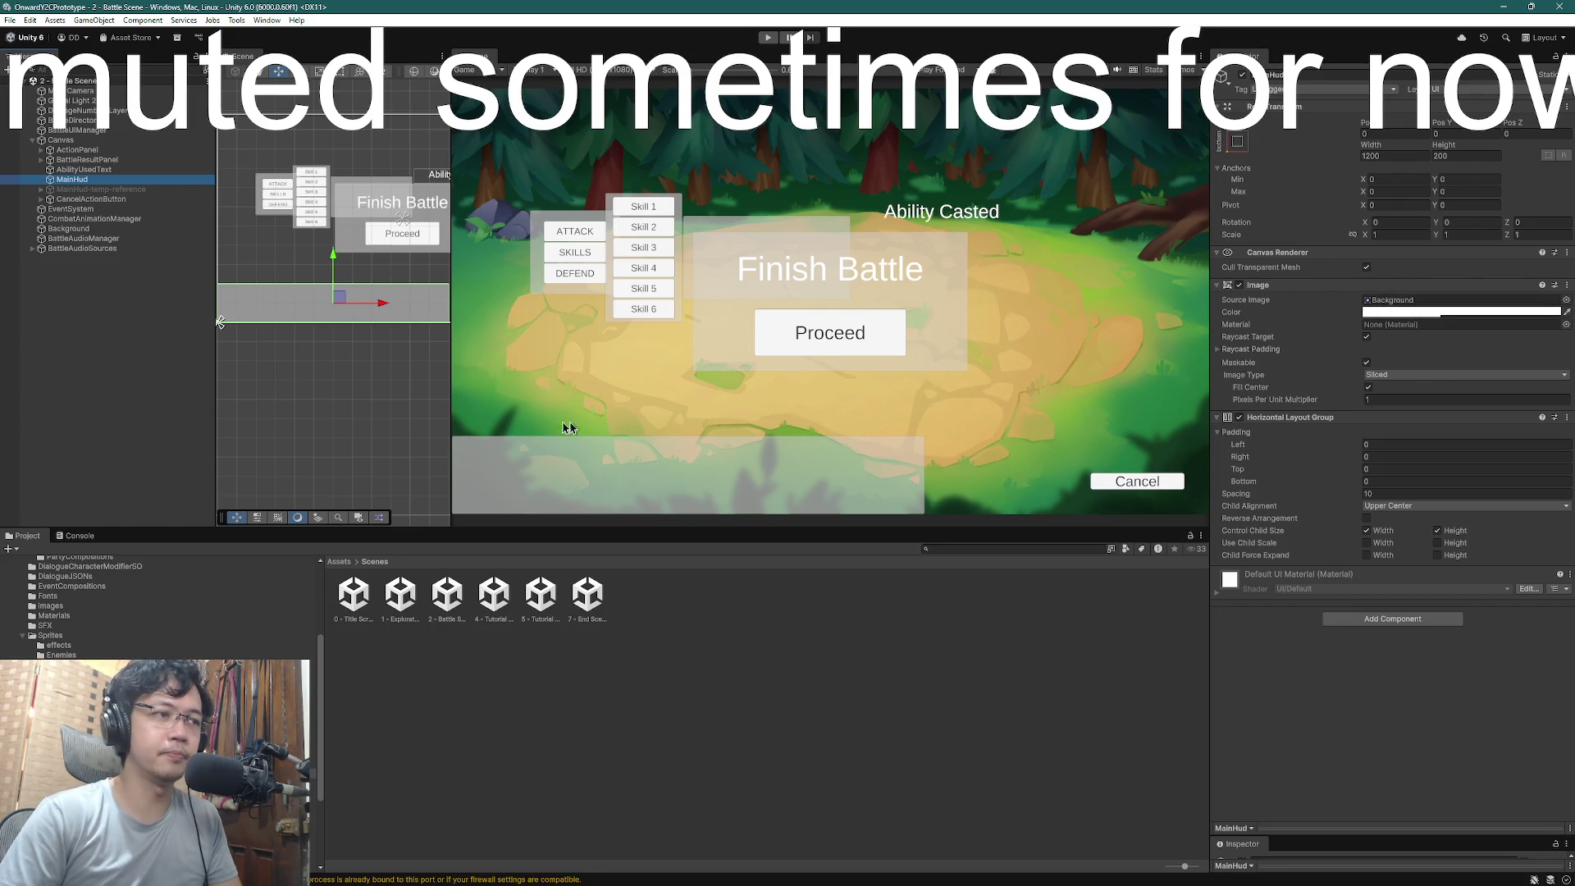
{"action": "left_click", "coordinate": [1442, 303]}
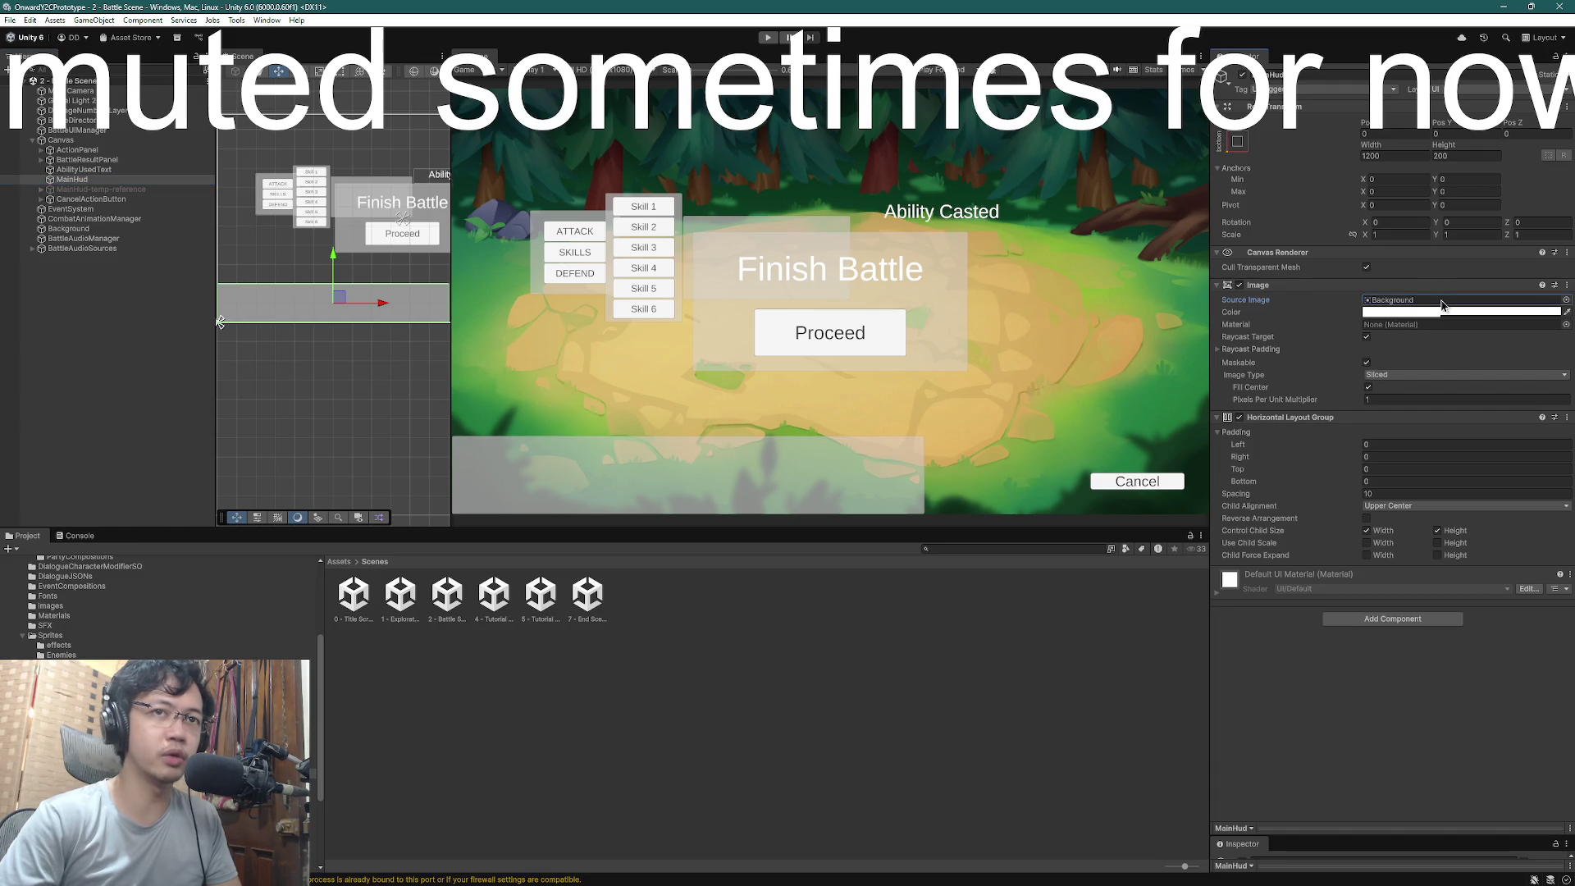
- Browse the Resources folder, looking into its SFX and Materials subfolders
{"action": "scroll", "coordinate": [113, 638], "scroll_direction": "up", "scroll_amount": 5}
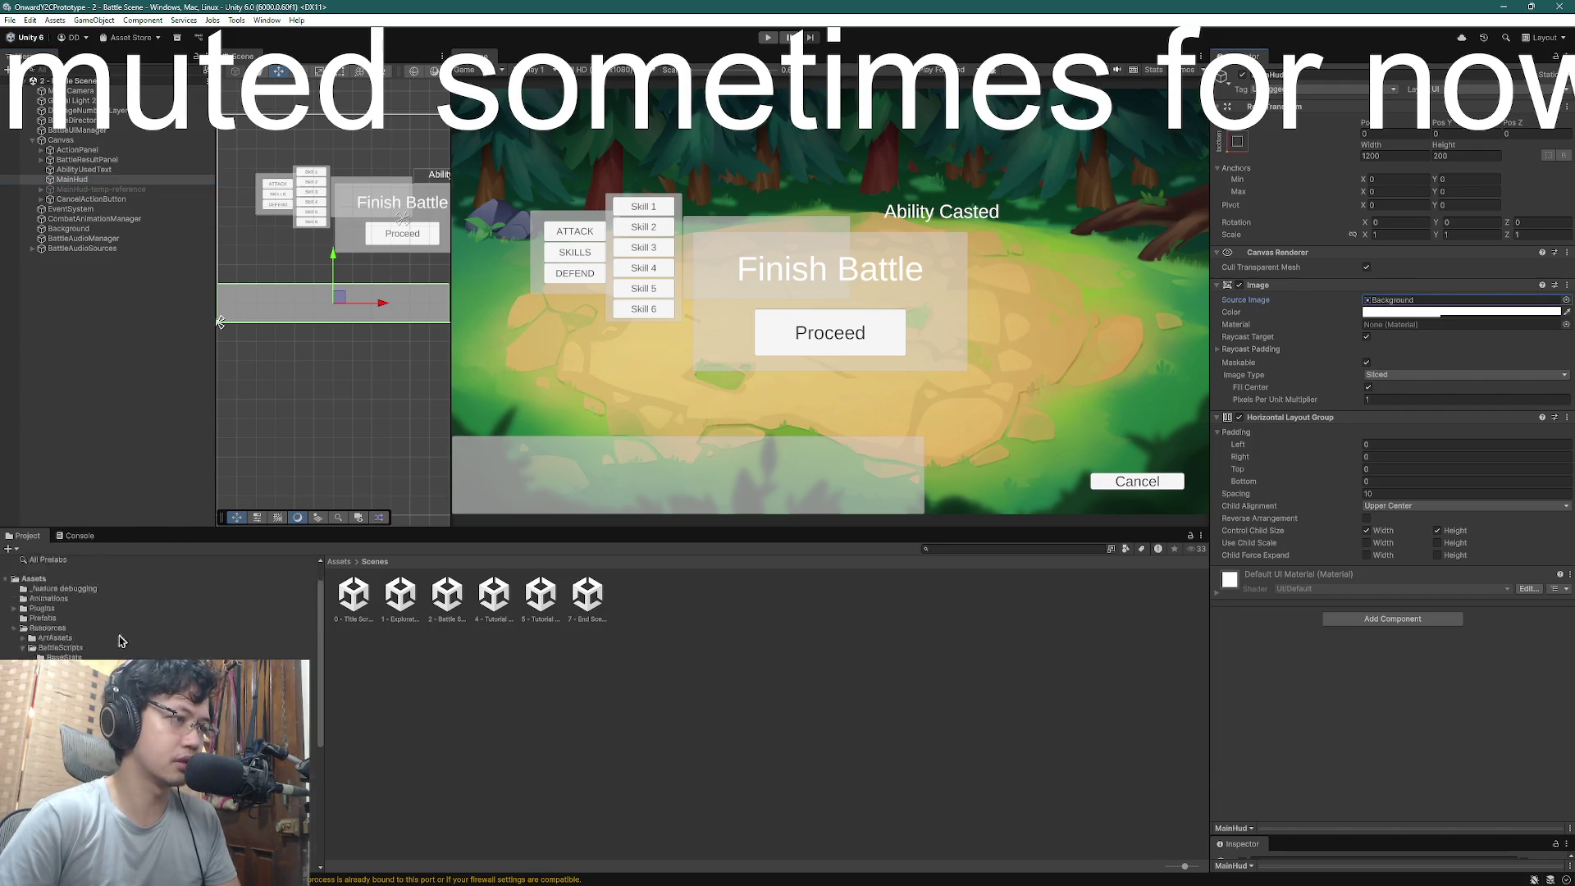
{"action": "left_click", "coordinate": [47, 657]}
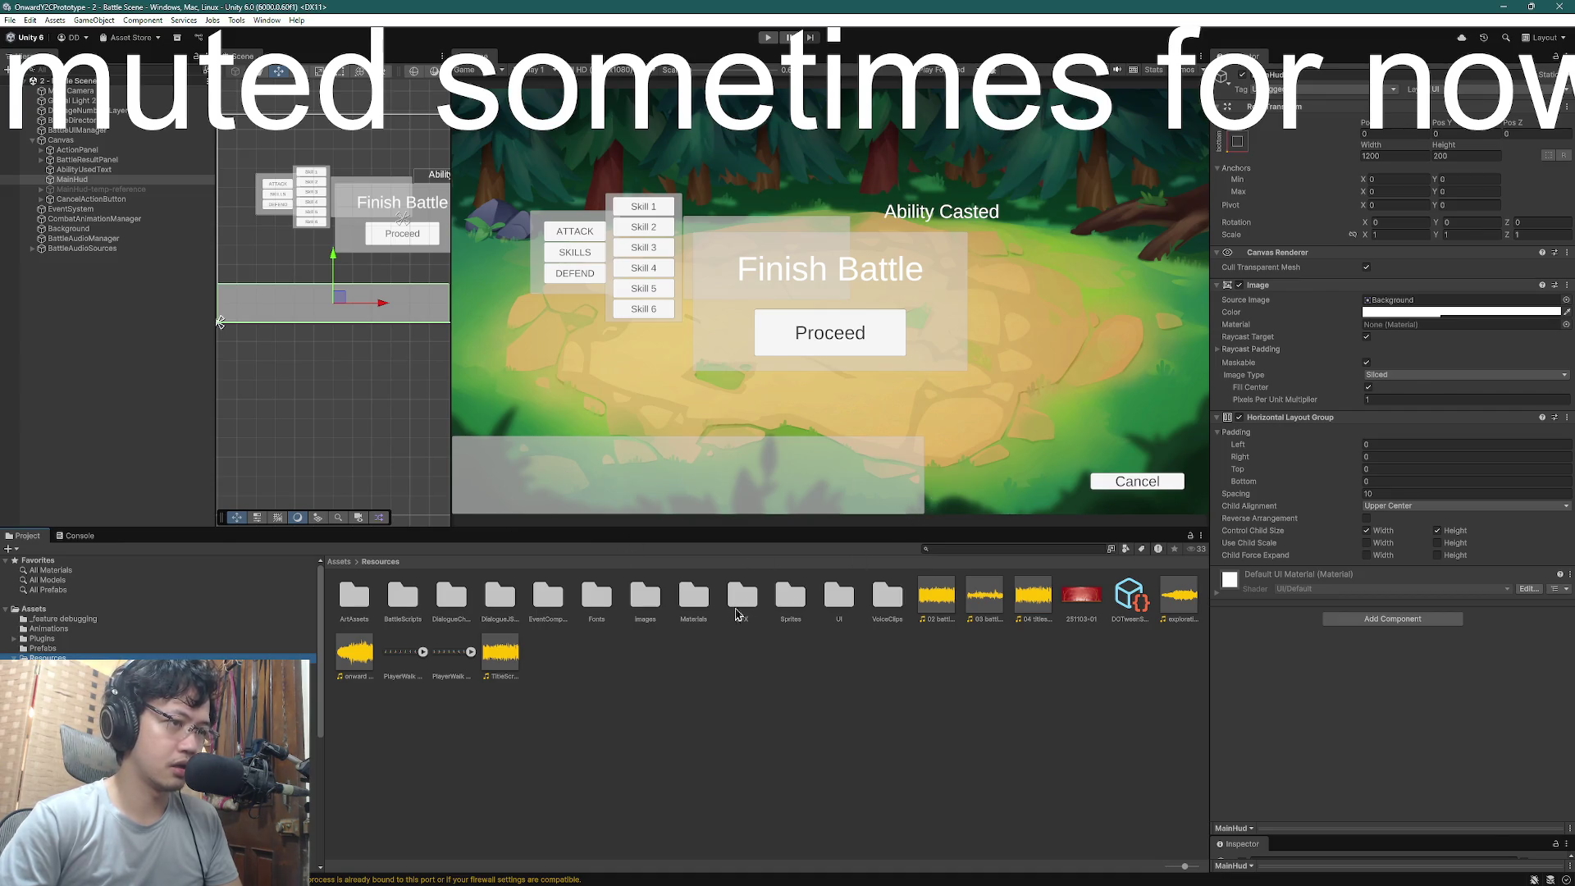
{"action": "left_click", "coordinate": [742, 607]}
{"action": "double_click", "coordinate": [693, 603]}
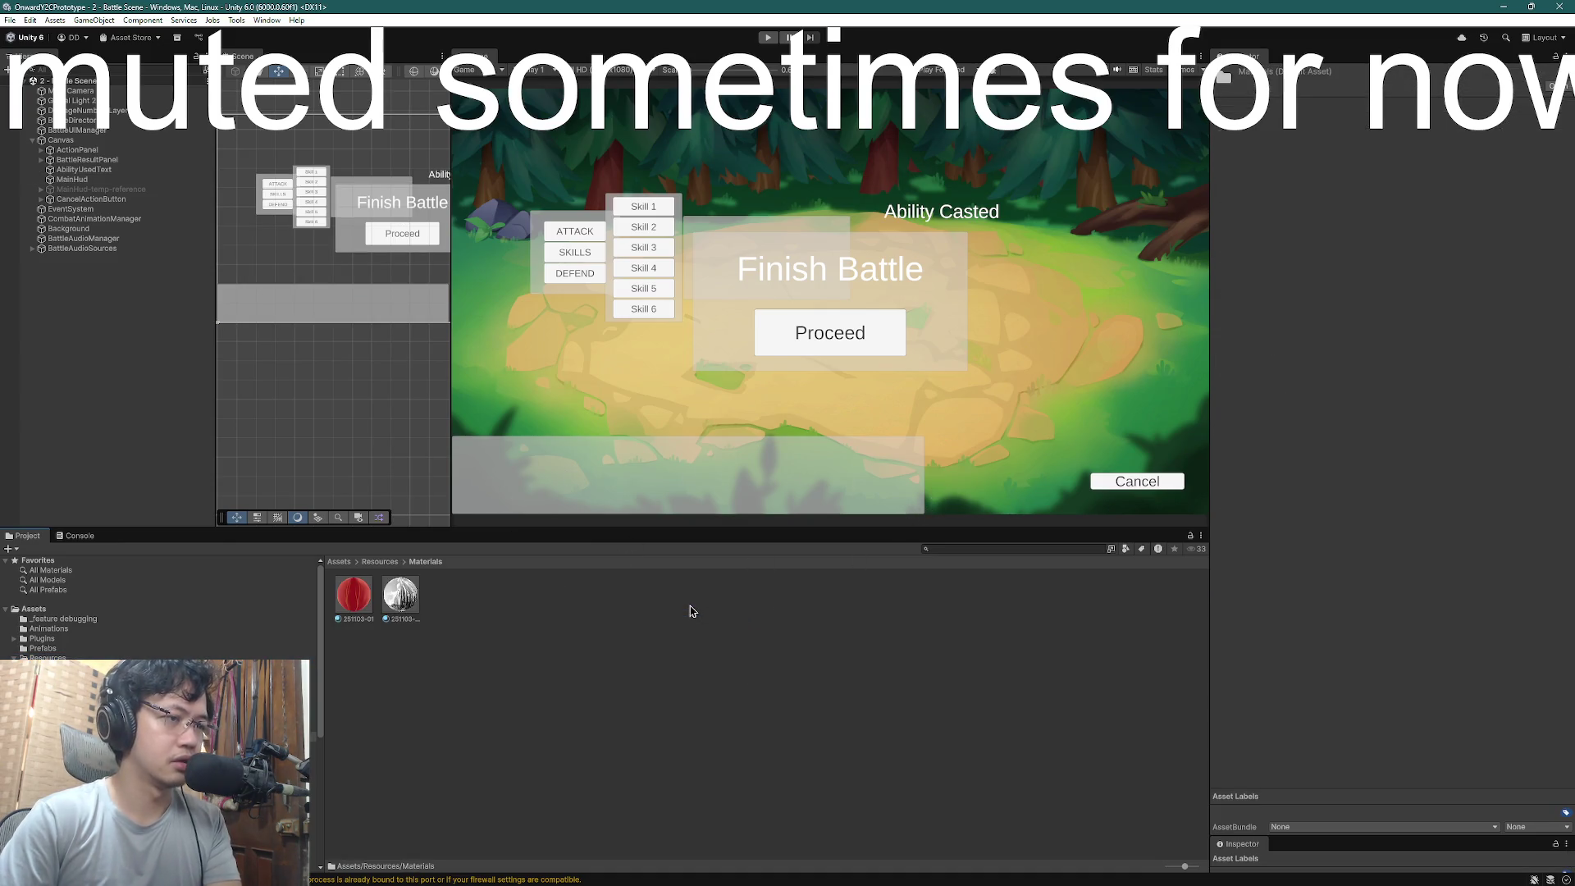
{"action": "left_click", "coordinate": [386, 562]}
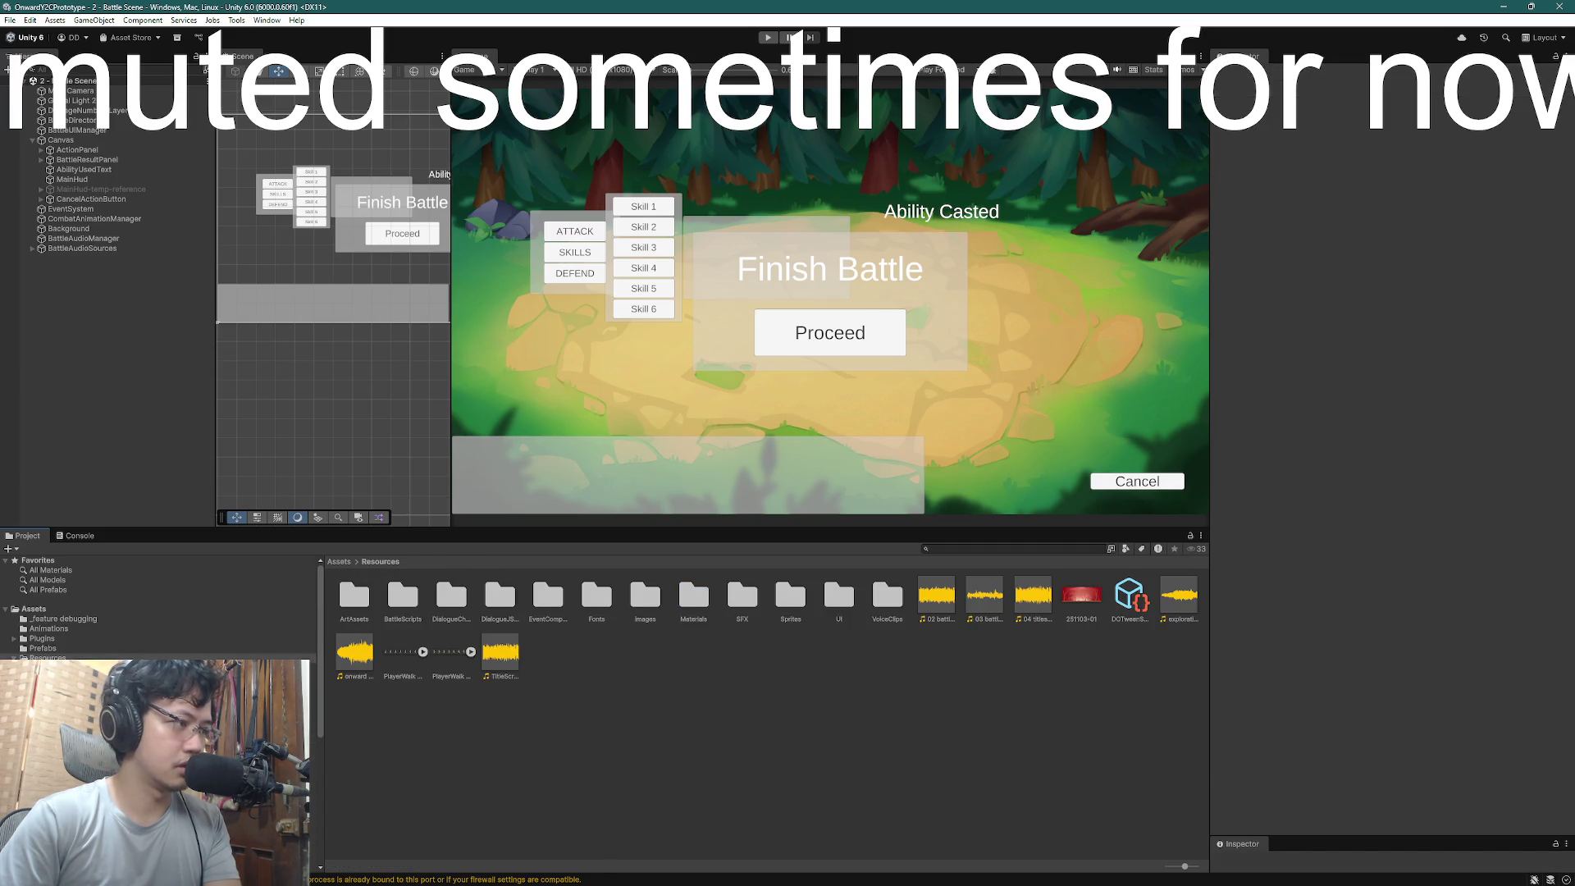
- Open the Resources/UI sprite folder and select the Untitled wood sprite
{"action": "left_click", "coordinate": [57, 667]}
{"action": "left_click", "coordinate": [82, 707]}
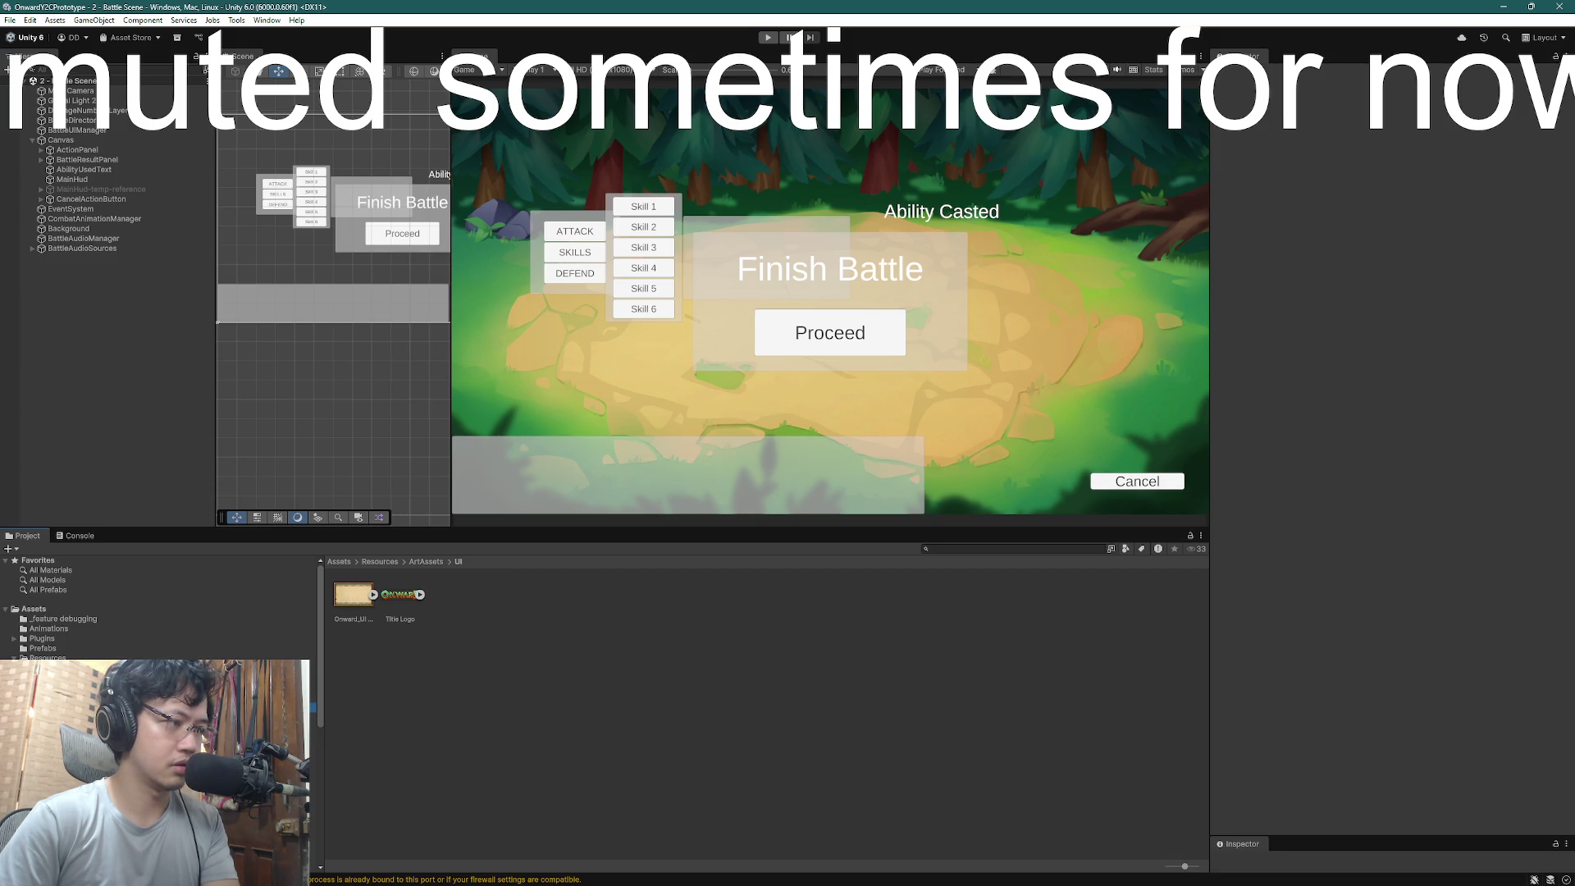
{"action": "scroll", "coordinate": [156, 607], "scroll_direction": "down", "scroll_amount": 3}
{"action": "left_click", "coordinate": [49, 682]}
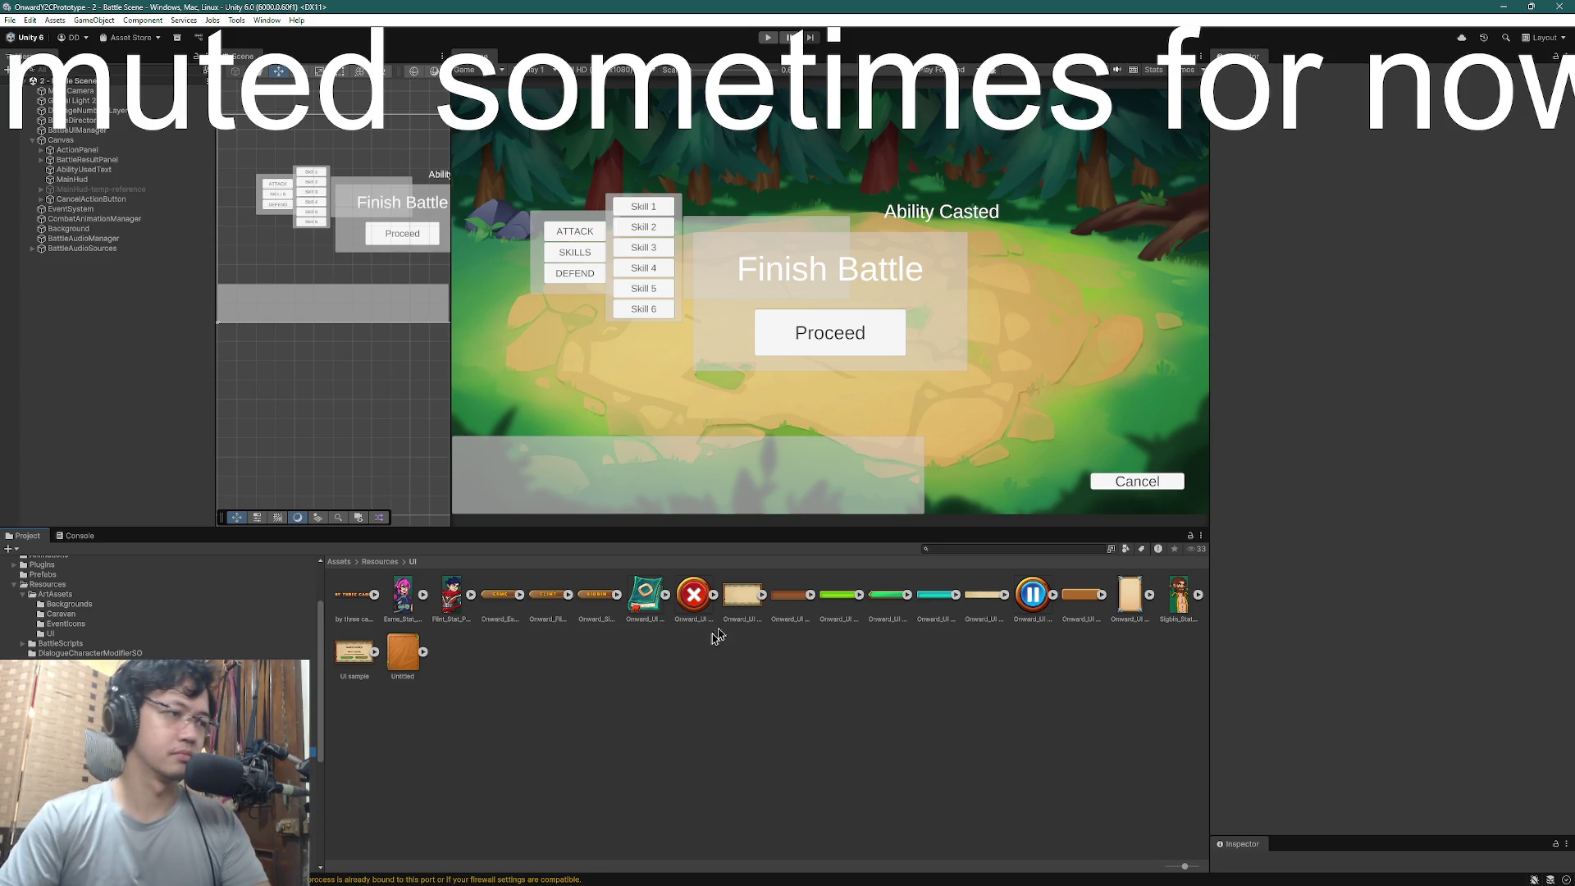
{"action": "left_click", "coordinate": [404, 661]}
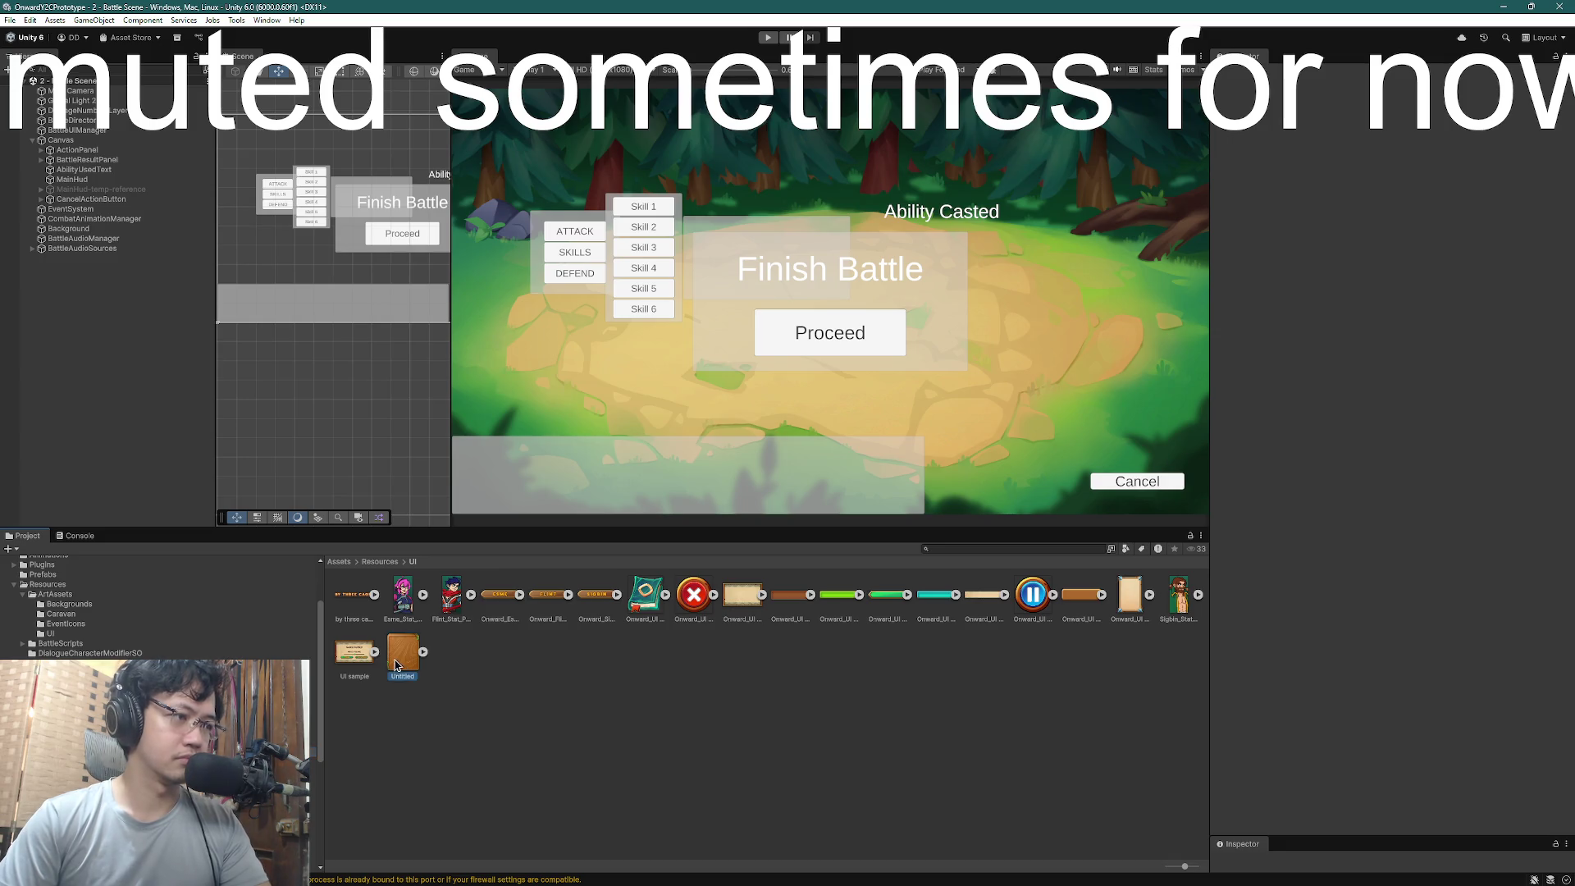
- Assign the Untitled sprite to MainHud's Source Image and enlarge the sprite preview
{"action": "mouse_move", "coordinate": [403, 663]}
{"action": "left_mouse_down"}
{"action": "mouse_move", "coordinate": [481, 597]}
{"action": "mouse_move", "coordinate": [1175, 508]}
{"action": "mouse_move", "coordinate": [412, 657]}
{"action": "left_mouse_up"}
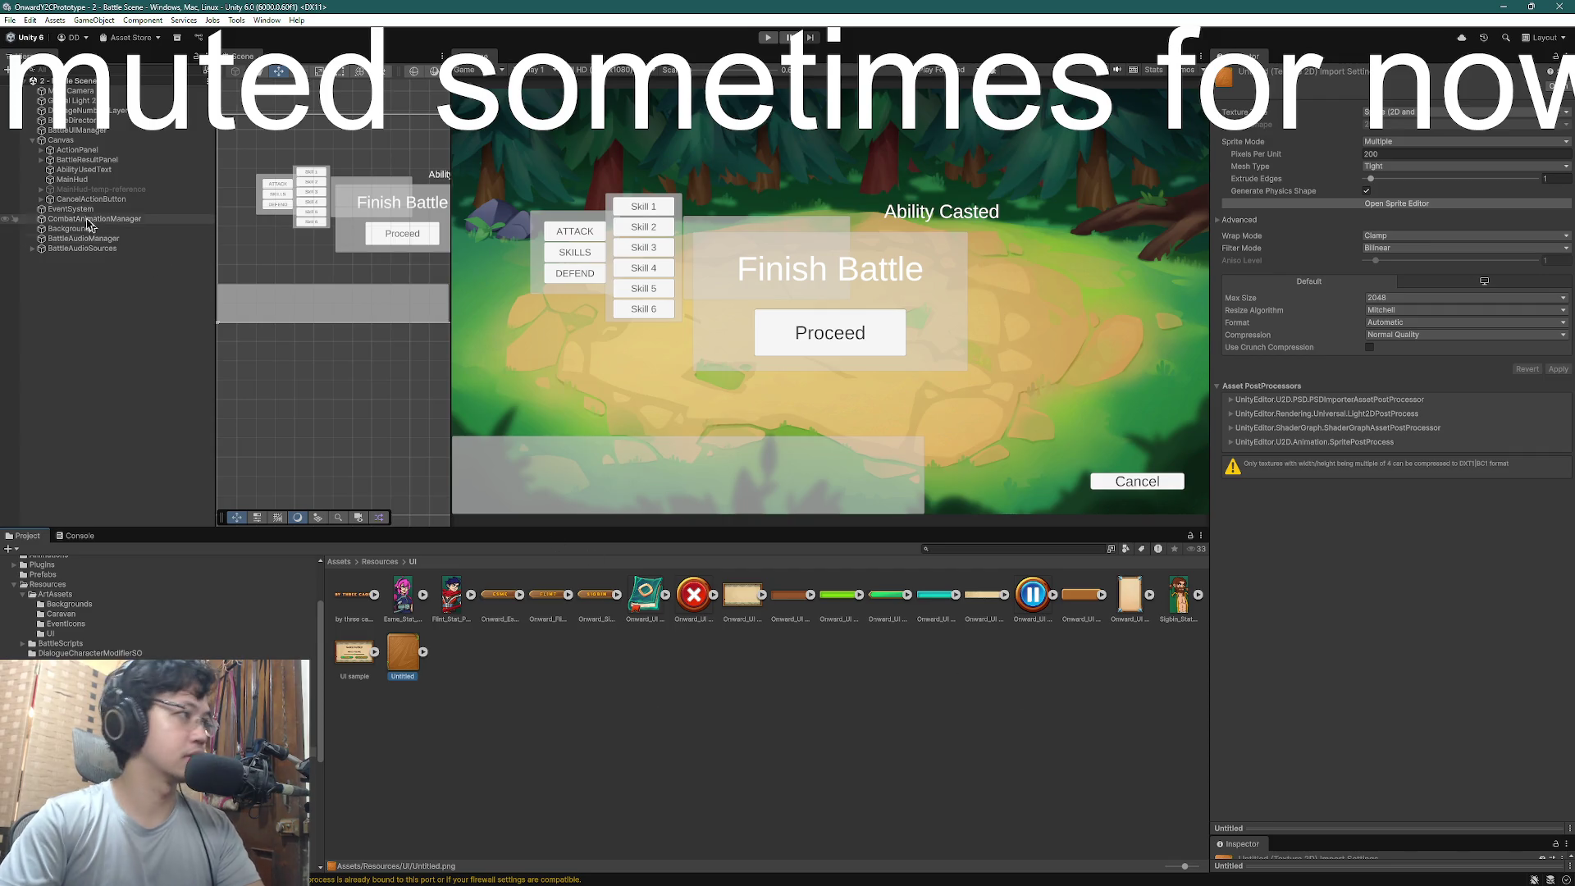
{"action": "left_click", "coordinate": [82, 179]}
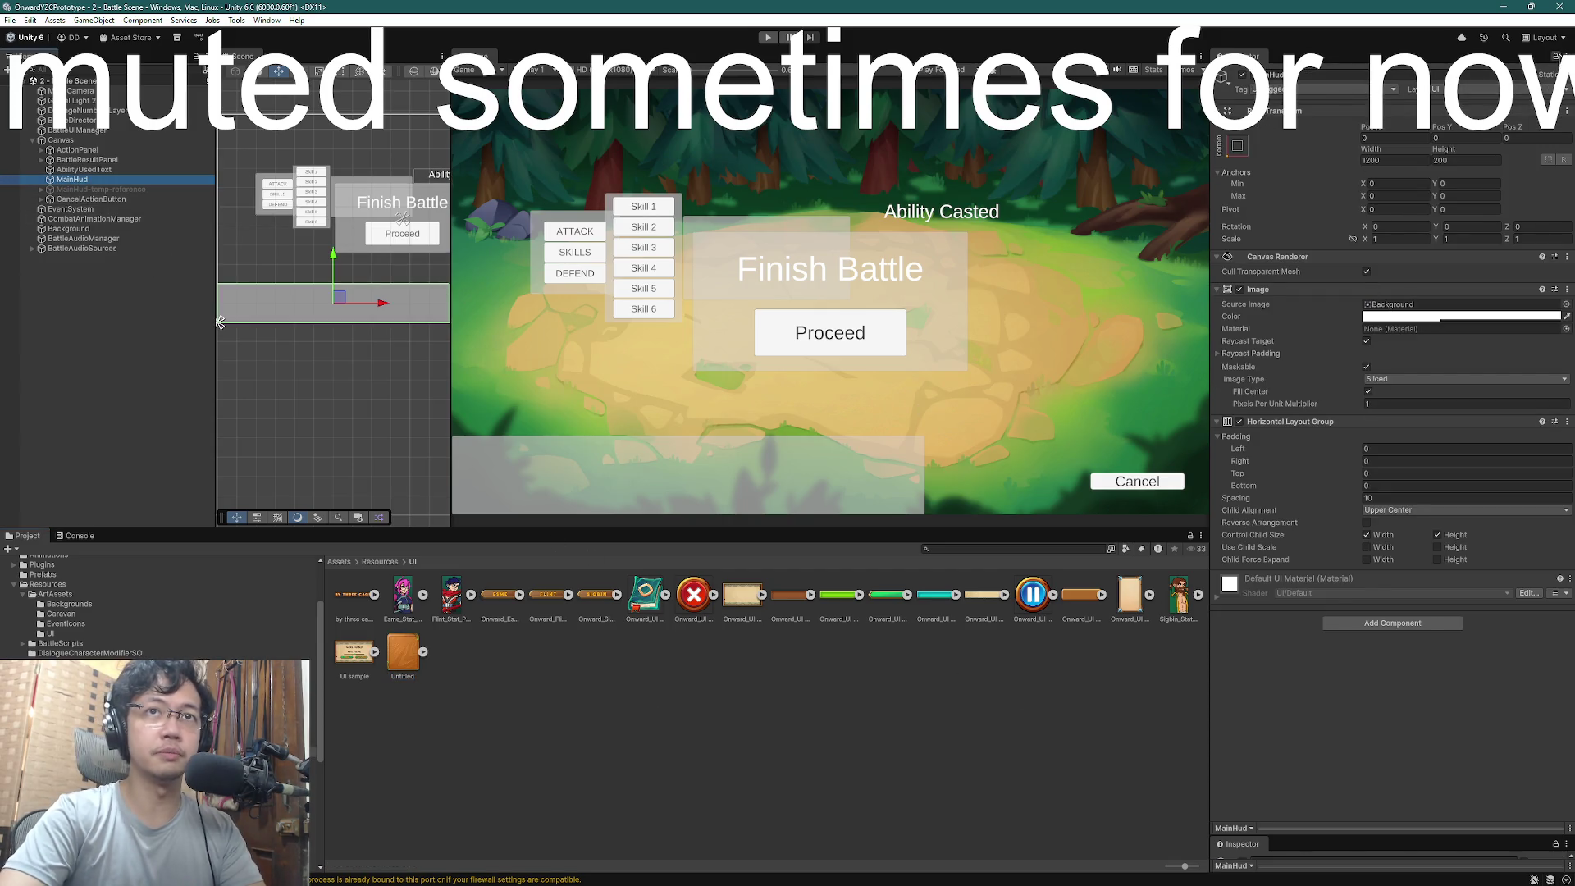
{"action": "left_click", "coordinate": [220, 322]}
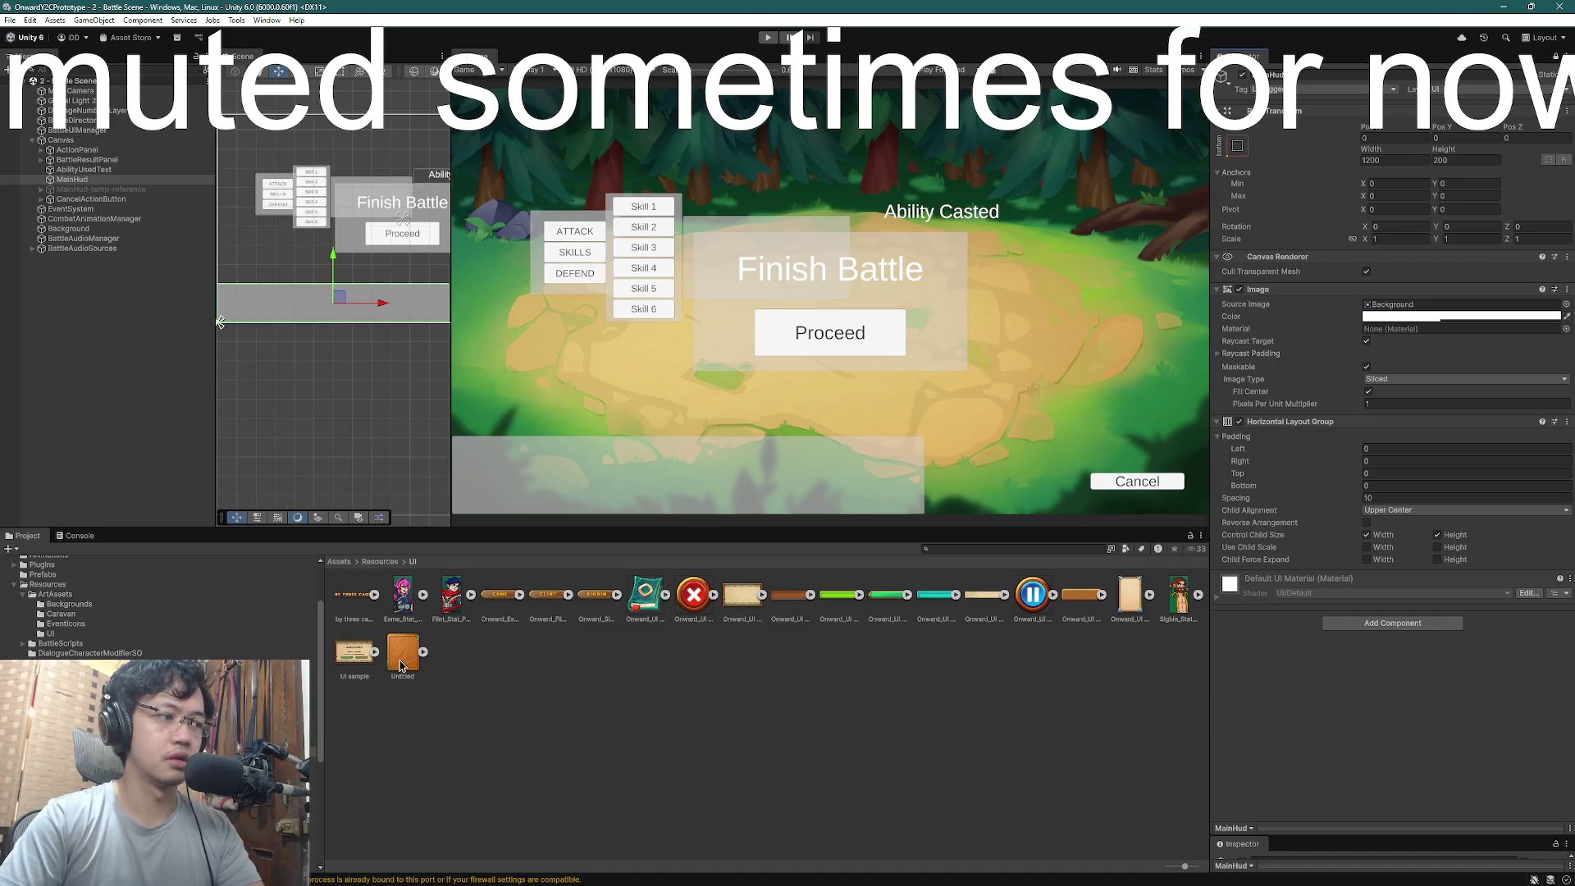
{"action": "mouse_move", "coordinate": [402, 665]}
{"action": "left_mouse_down"}
{"action": "mouse_move", "coordinate": [1144, 568]}
{"action": "mouse_move", "coordinate": [1401, 350]}
{"action": "mouse_move", "coordinate": [1405, 312]}
{"action": "left_mouse_up"}
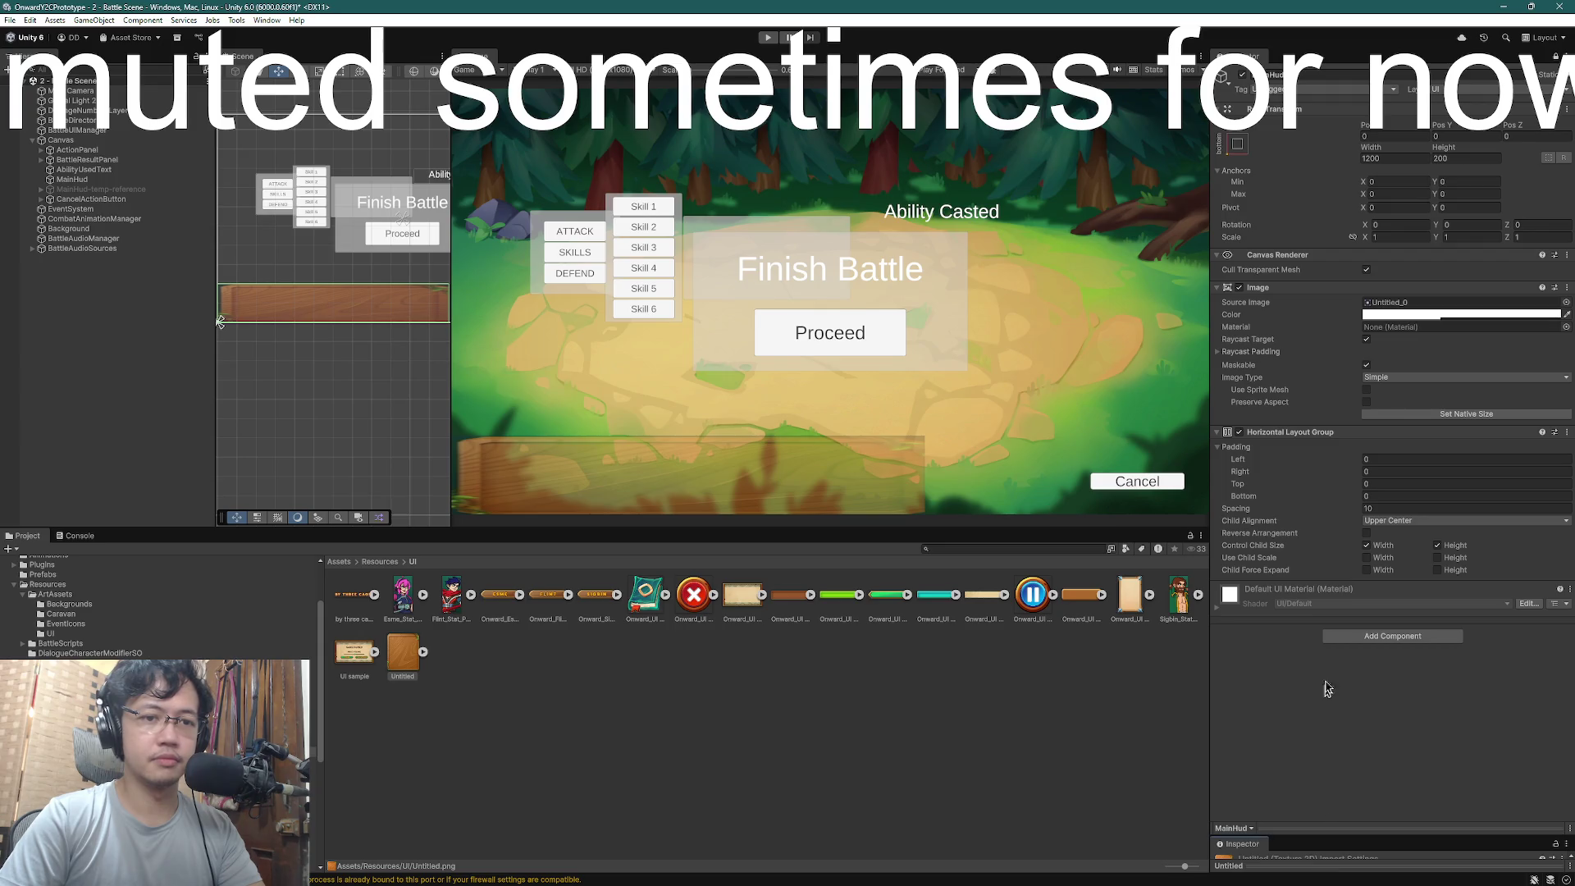
{"action": "mouse_move", "coordinate": [1333, 767]}
{"action": "left_mouse_down"}
{"action": "mouse_move", "coordinate": [1334, 722]}
{"action": "mouse_move", "coordinate": [1335, 770]}
{"action": "left_mouse_up"}
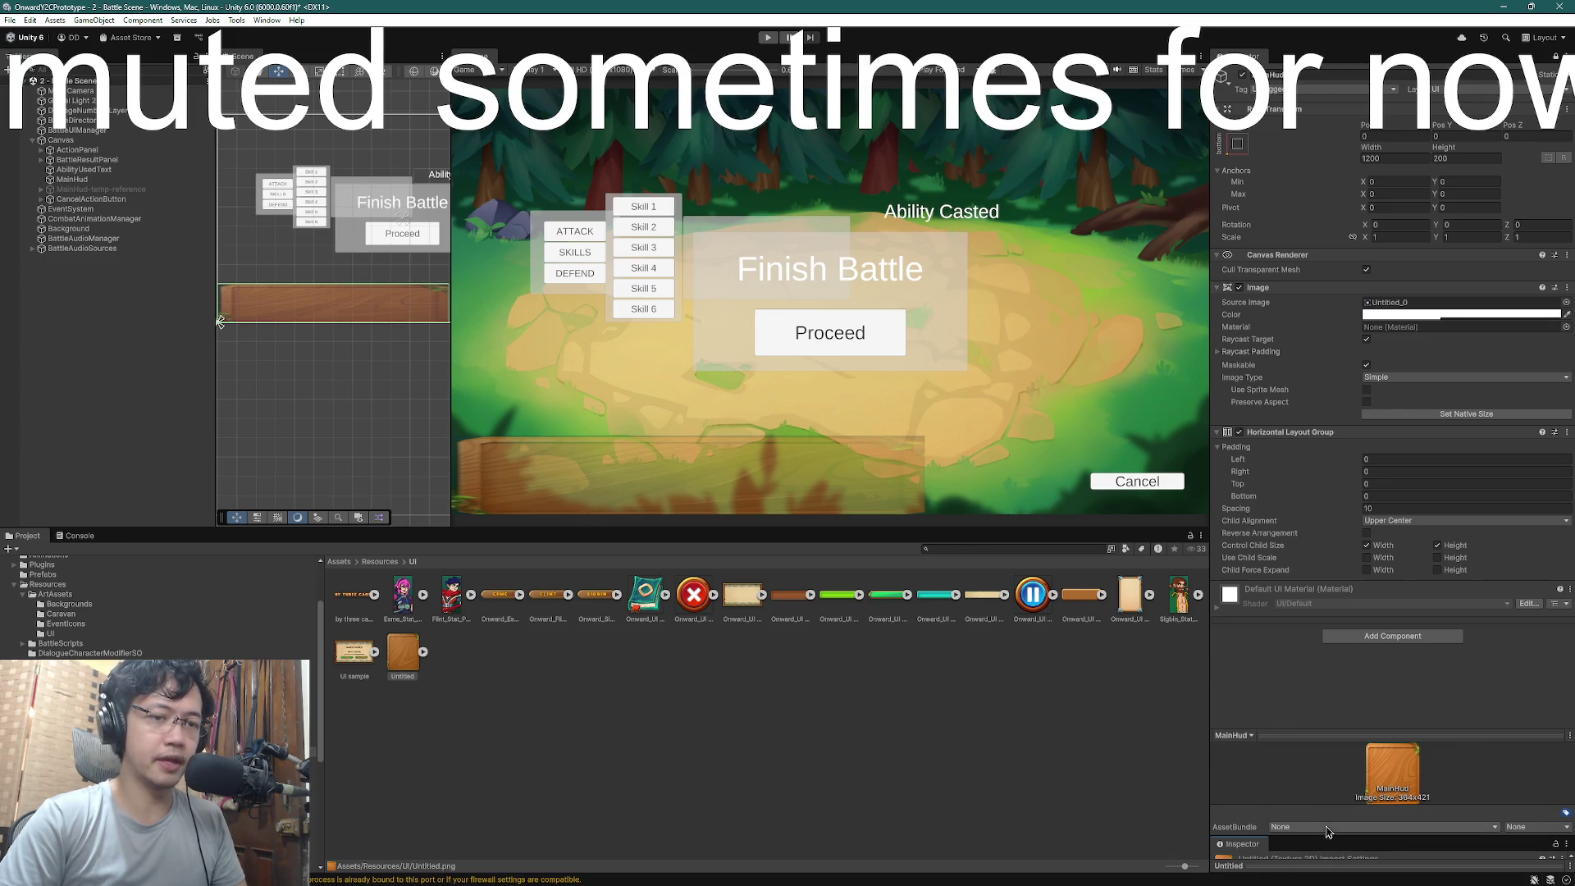
{"action": "left_click_drag", "start_coordinate": [1327, 836], "coordinate": [1333, 678]}
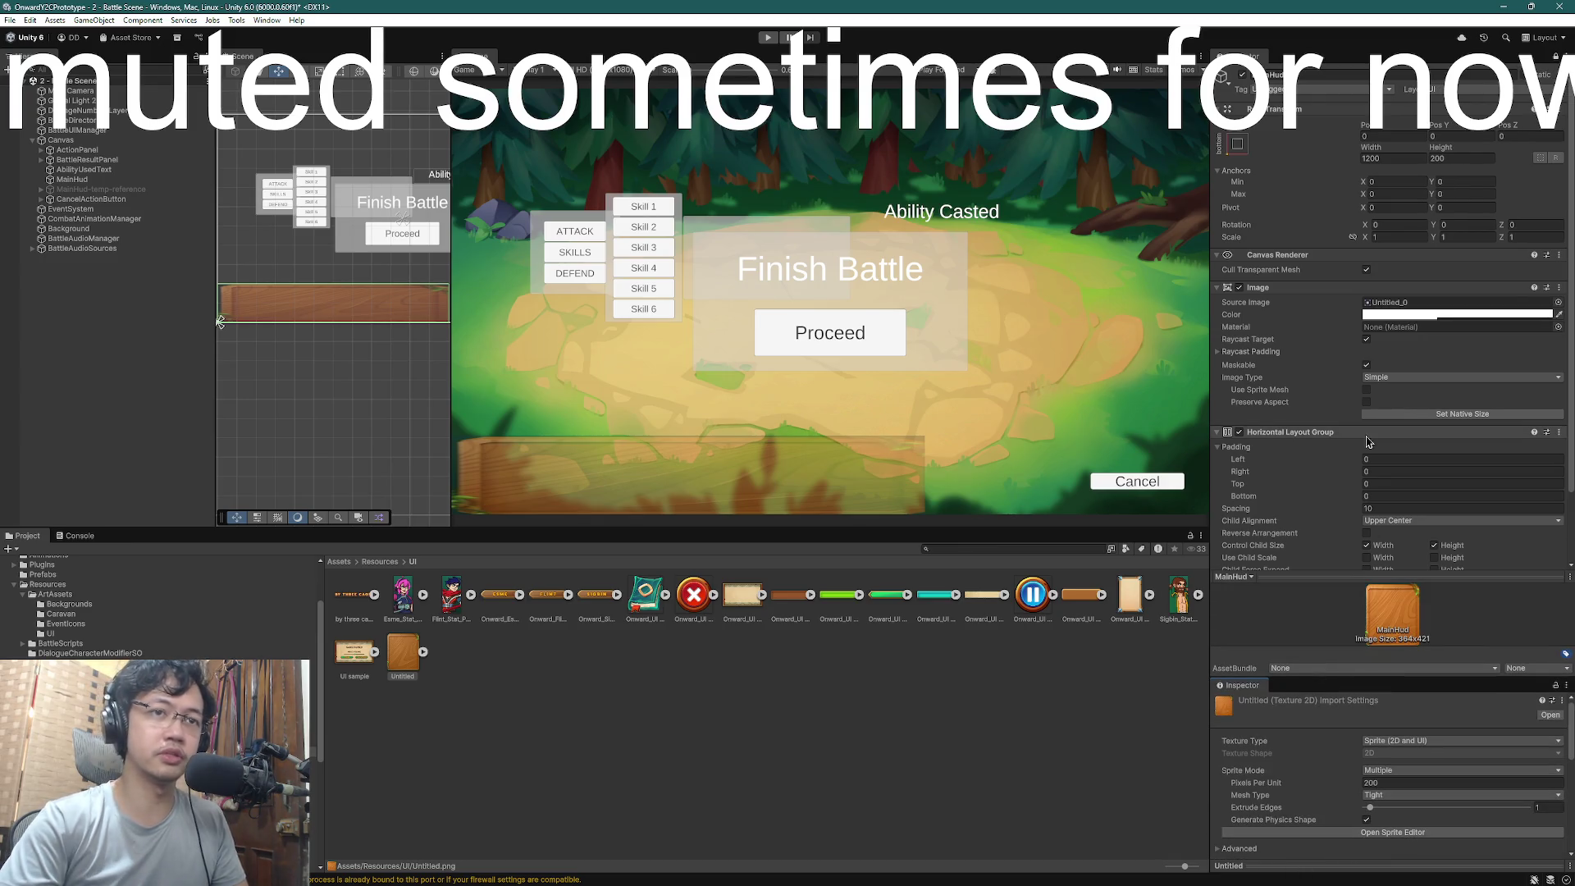
- Set the bar's colour alpha to fully opaque, then swap in the parchment Panel Box sprite
{"action": "left_click", "coordinate": [1559, 315]}
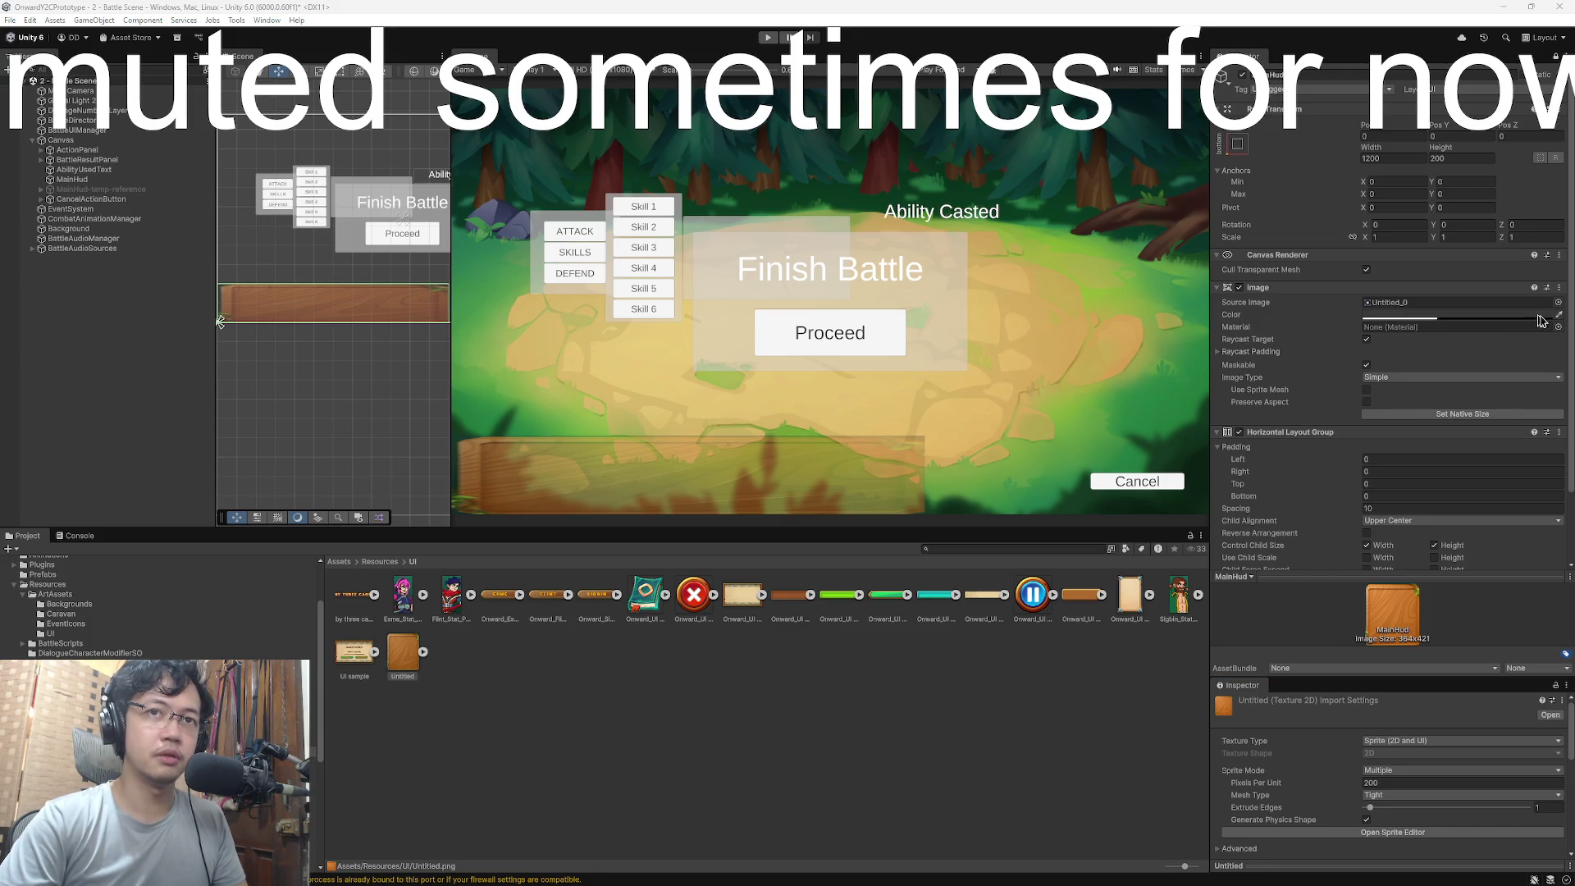
{"action": "left_click", "coordinate": [1505, 324]}
{"action": "key", "text": "ctrl+z"}
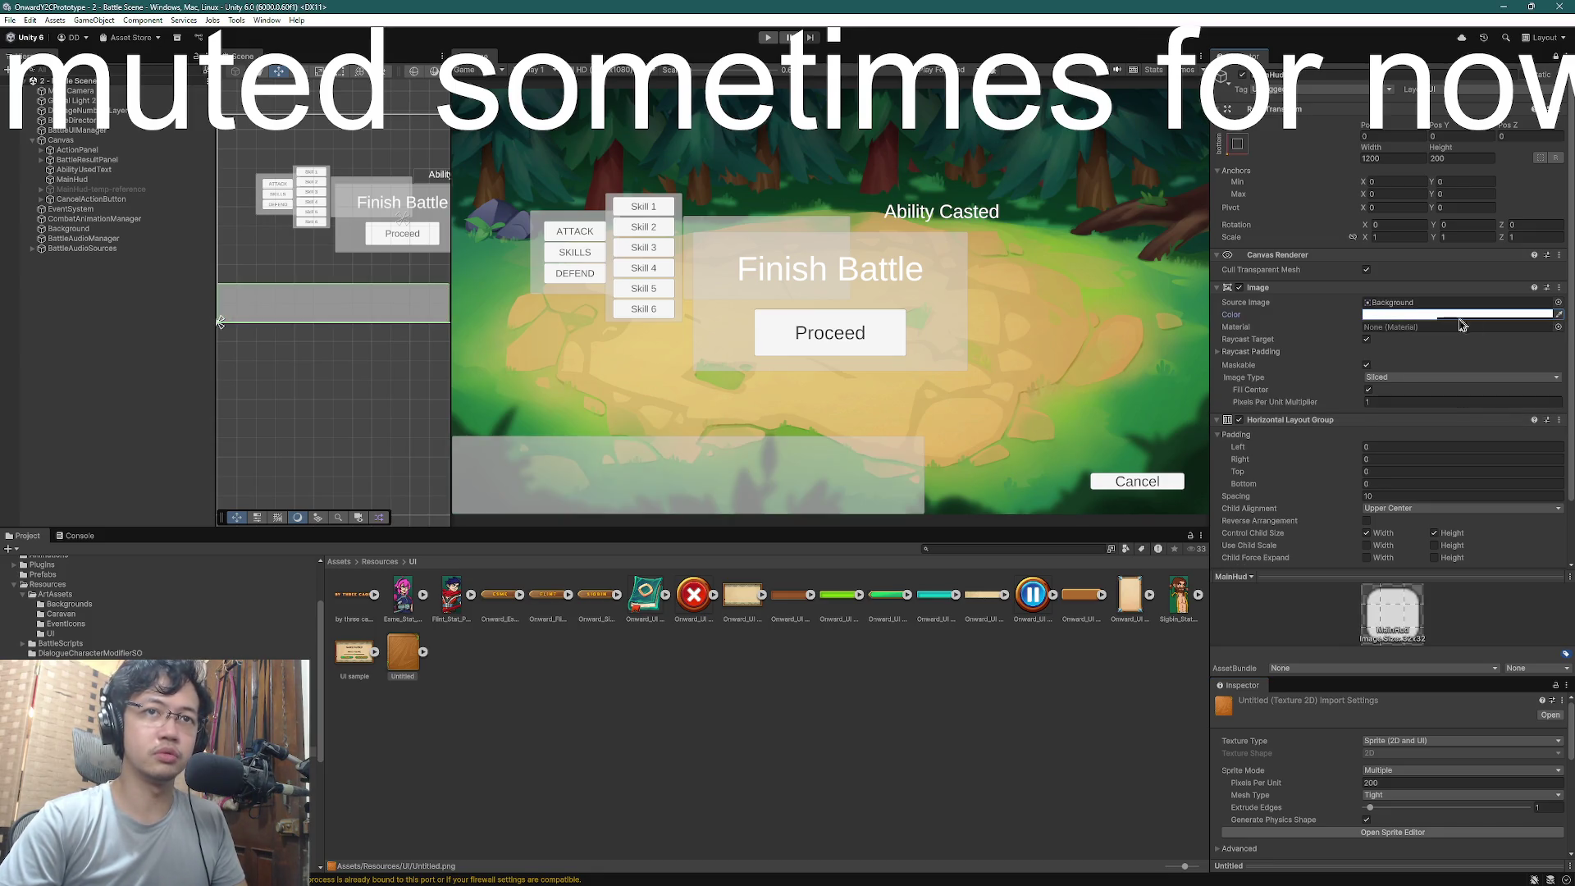
{"action": "left_click", "coordinate": [1447, 315]}
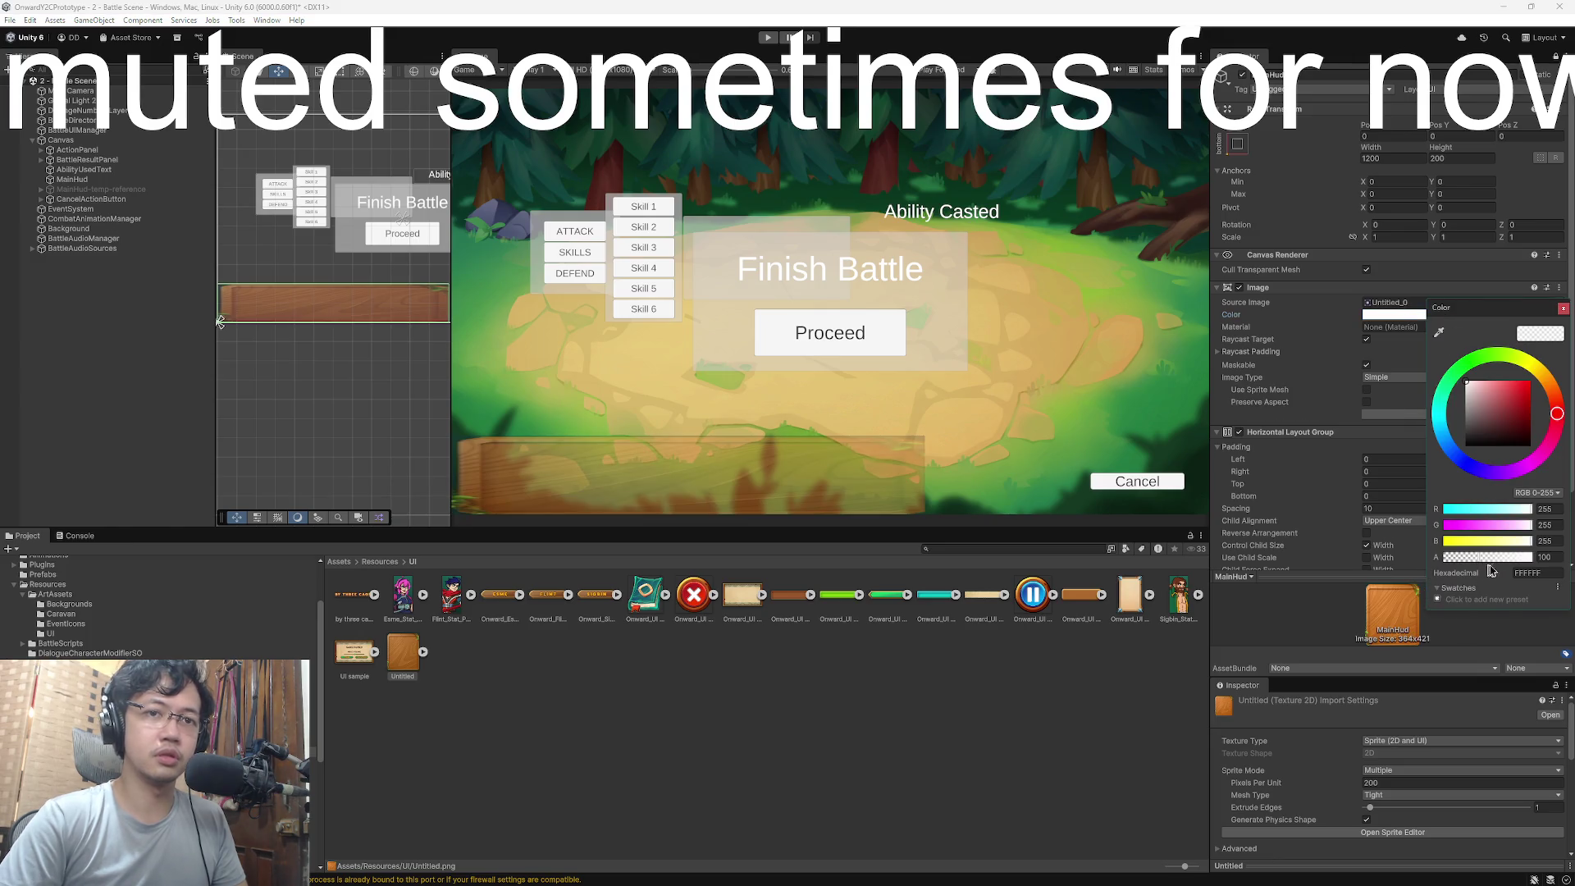
{"action": "left_click_drag", "start_coordinate": [1489, 557], "coordinate": [1530, 557]}
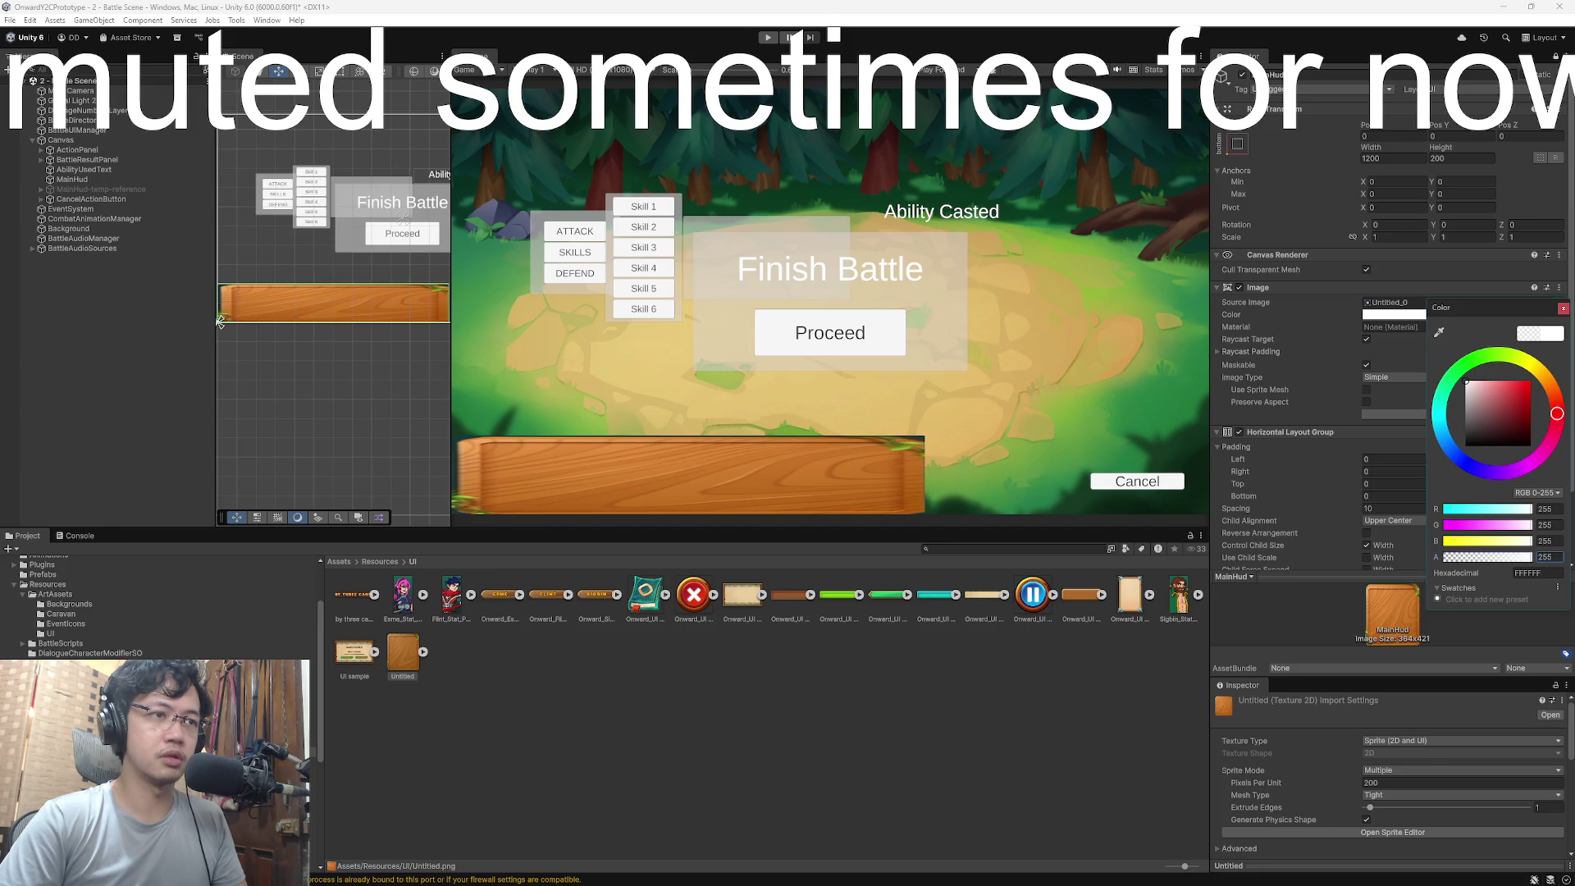
{"action": "left_click", "coordinate": [572, 673]}
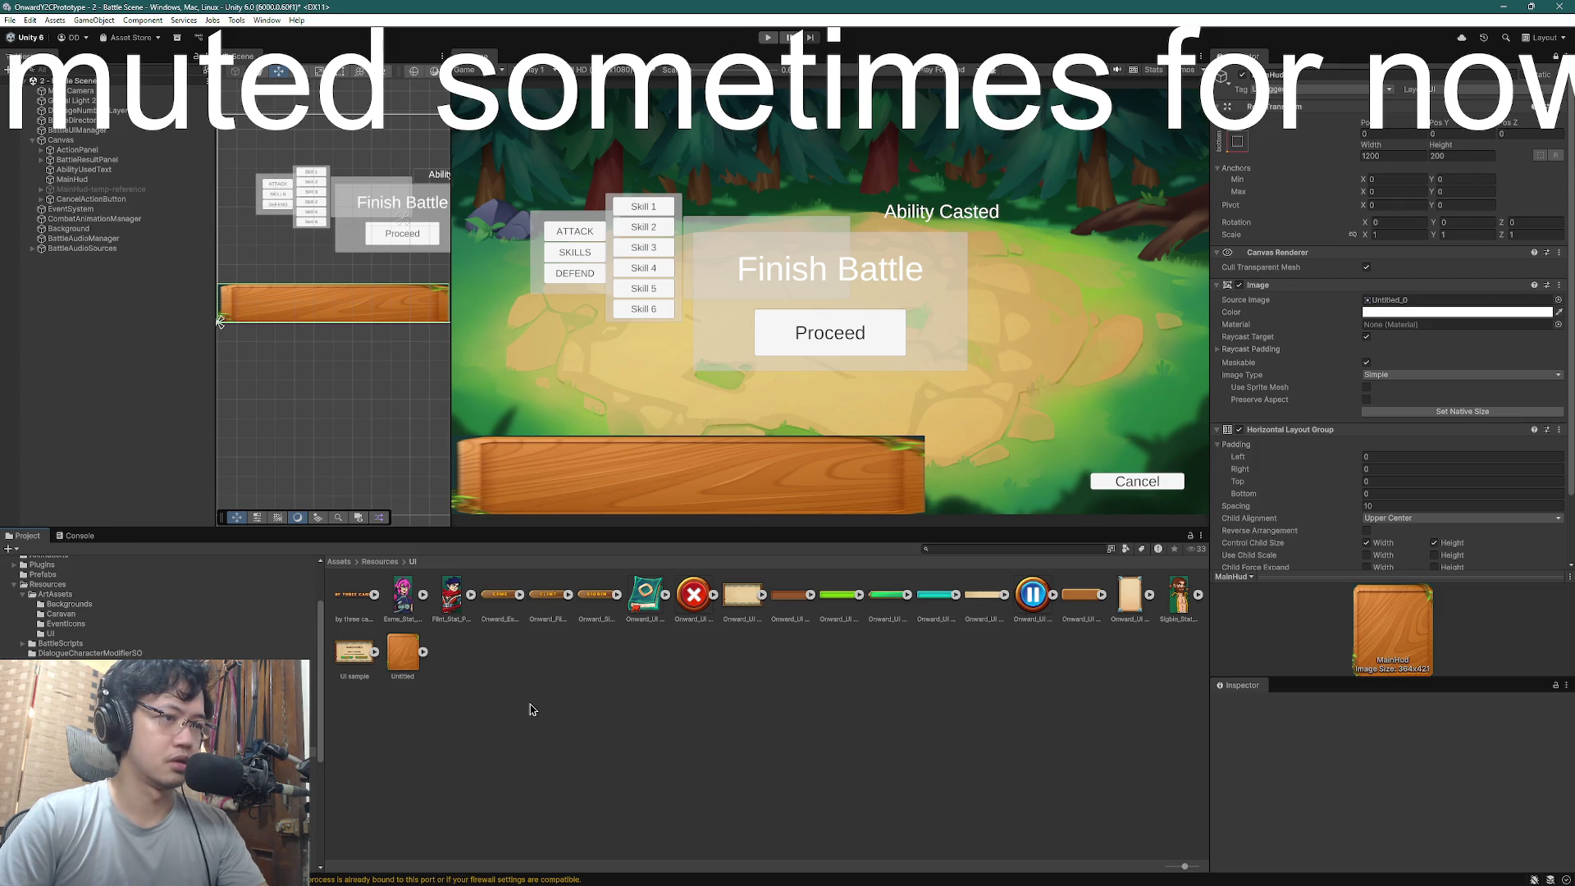
{"action": "mouse_move", "coordinate": [988, 596]}
{"action": "left_mouse_down"}
{"action": "mouse_move", "coordinate": [1375, 314]}
{"action": "mouse_move", "coordinate": [1409, 309]}
{"action": "left_mouse_up"}
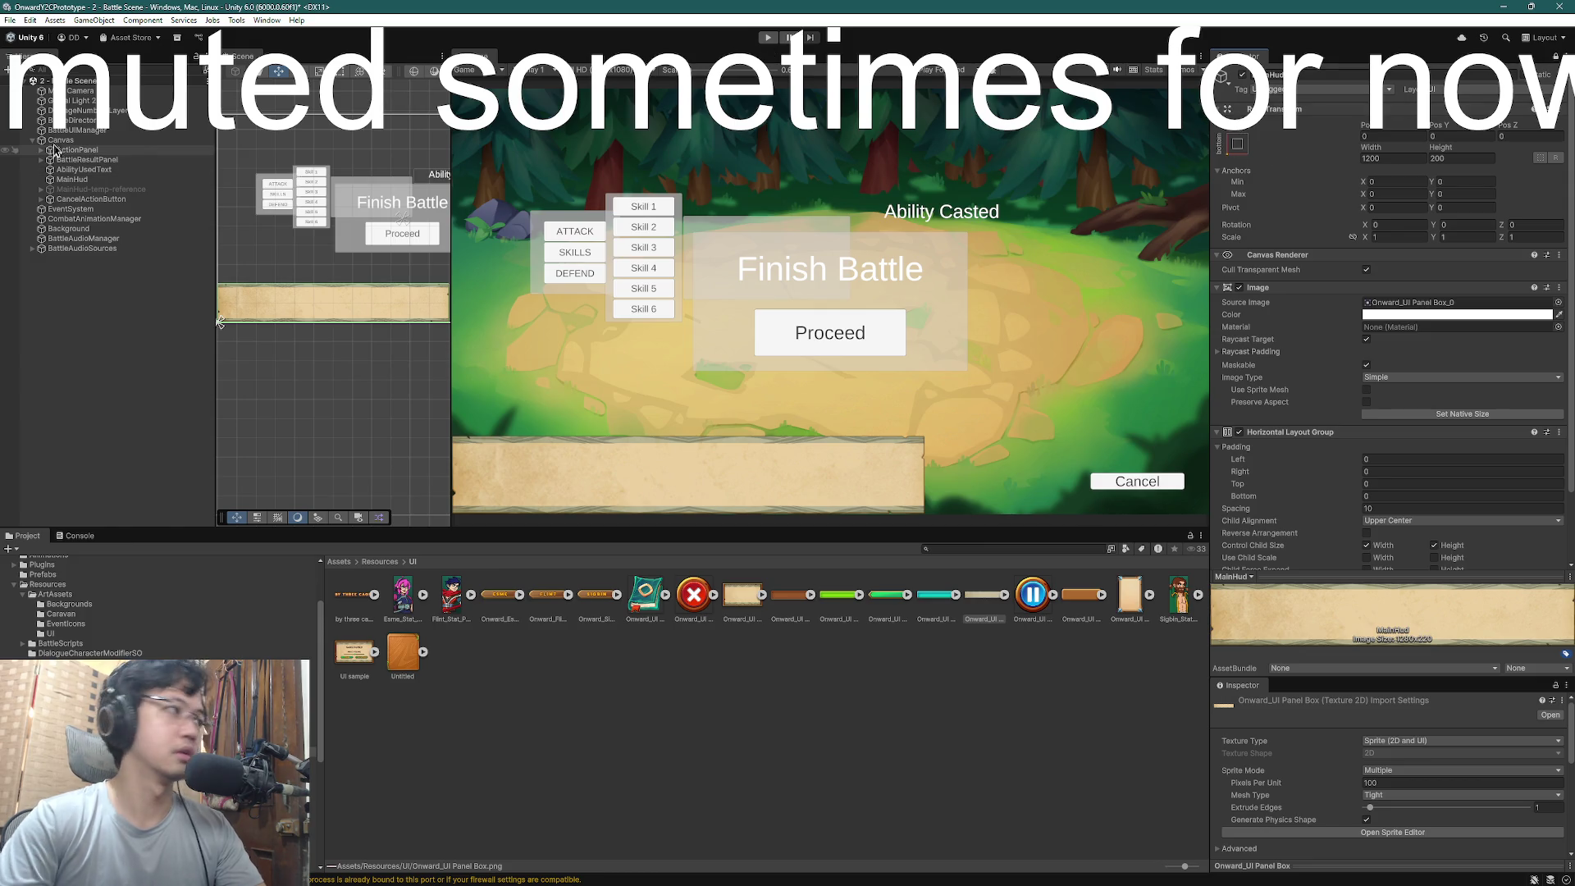
- Tick Is_debug on BattleDirector, then select the Onward_UI HP Bar sprite
{"action": "left_click", "coordinate": [72, 119]}
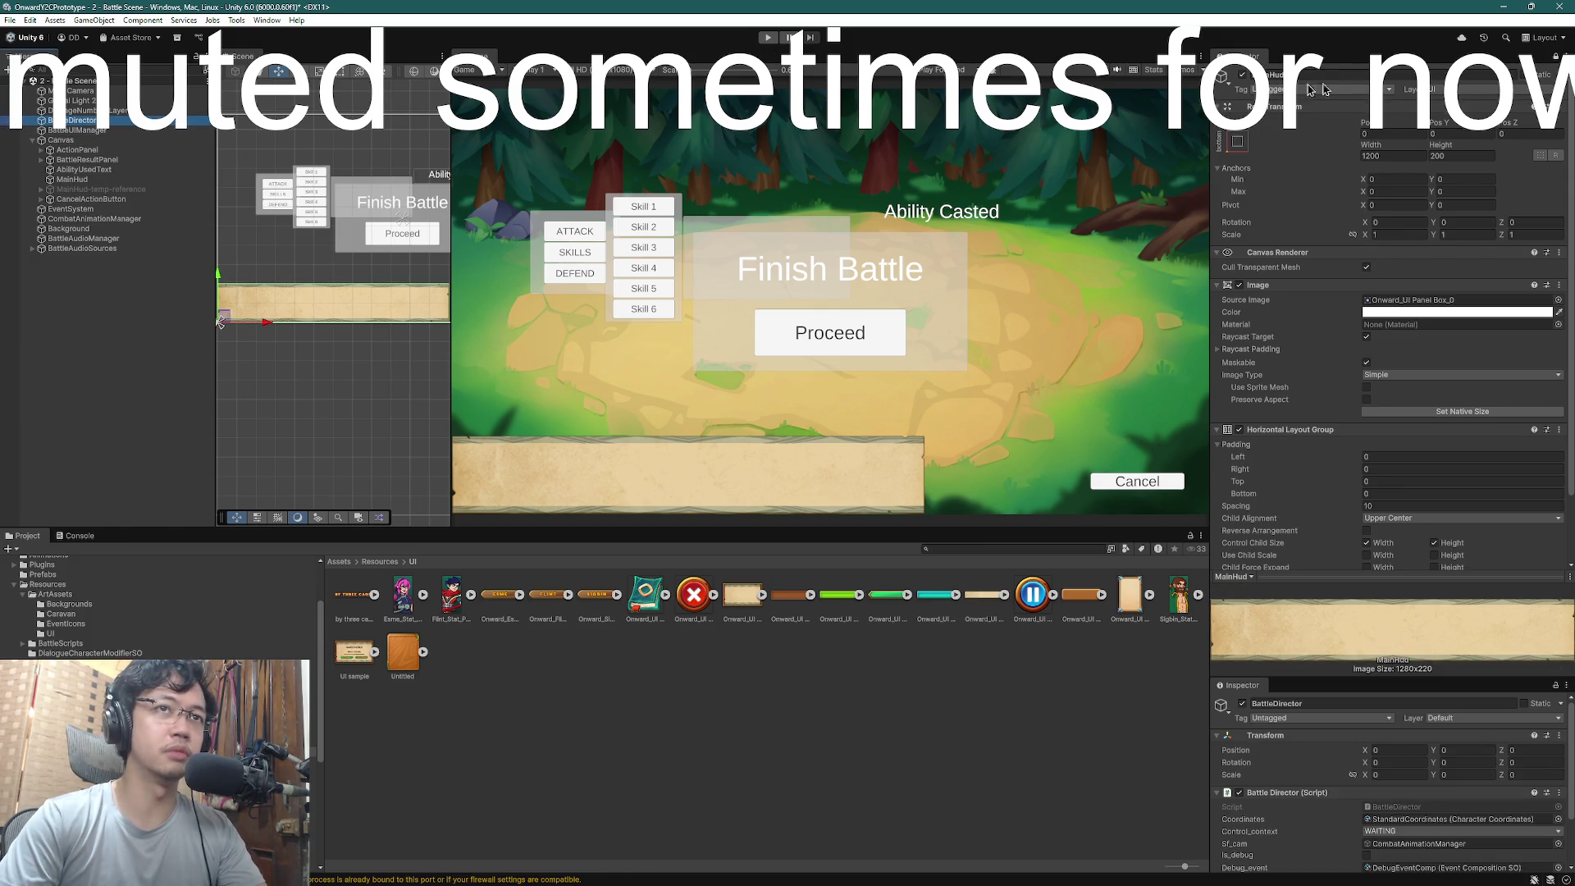
{"action": "scroll", "coordinate": [1345, 807], "scroll_direction": "down", "scroll_amount": 2}
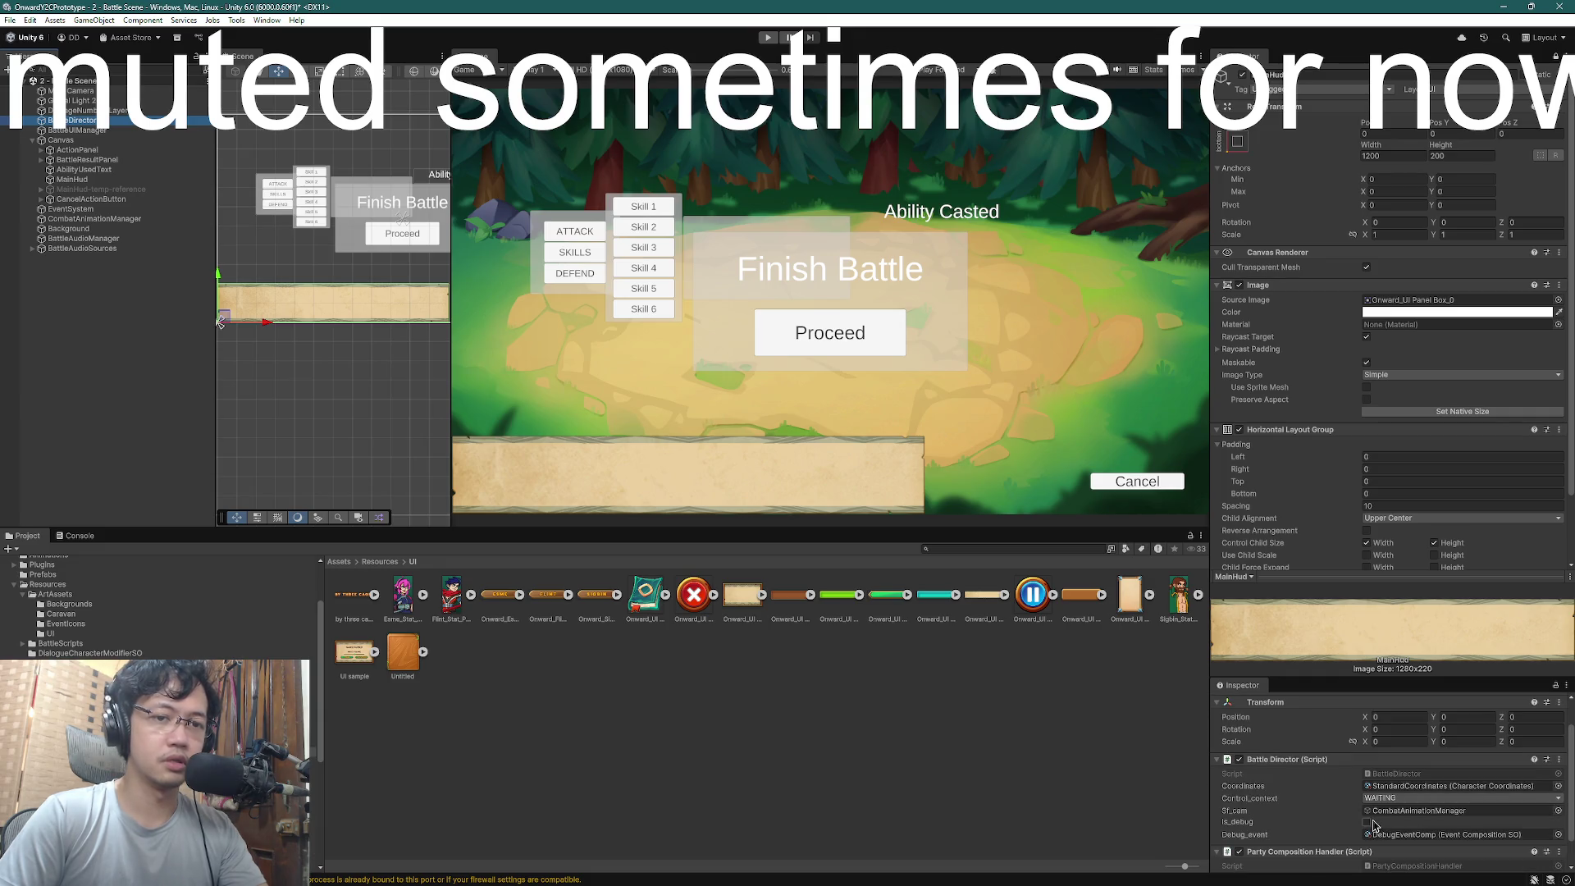
{"action": "left_click", "coordinate": [1374, 824]}
{"action": "scroll", "coordinate": [1374, 824], "scroll_direction": "up", "scroll_amount": 2}
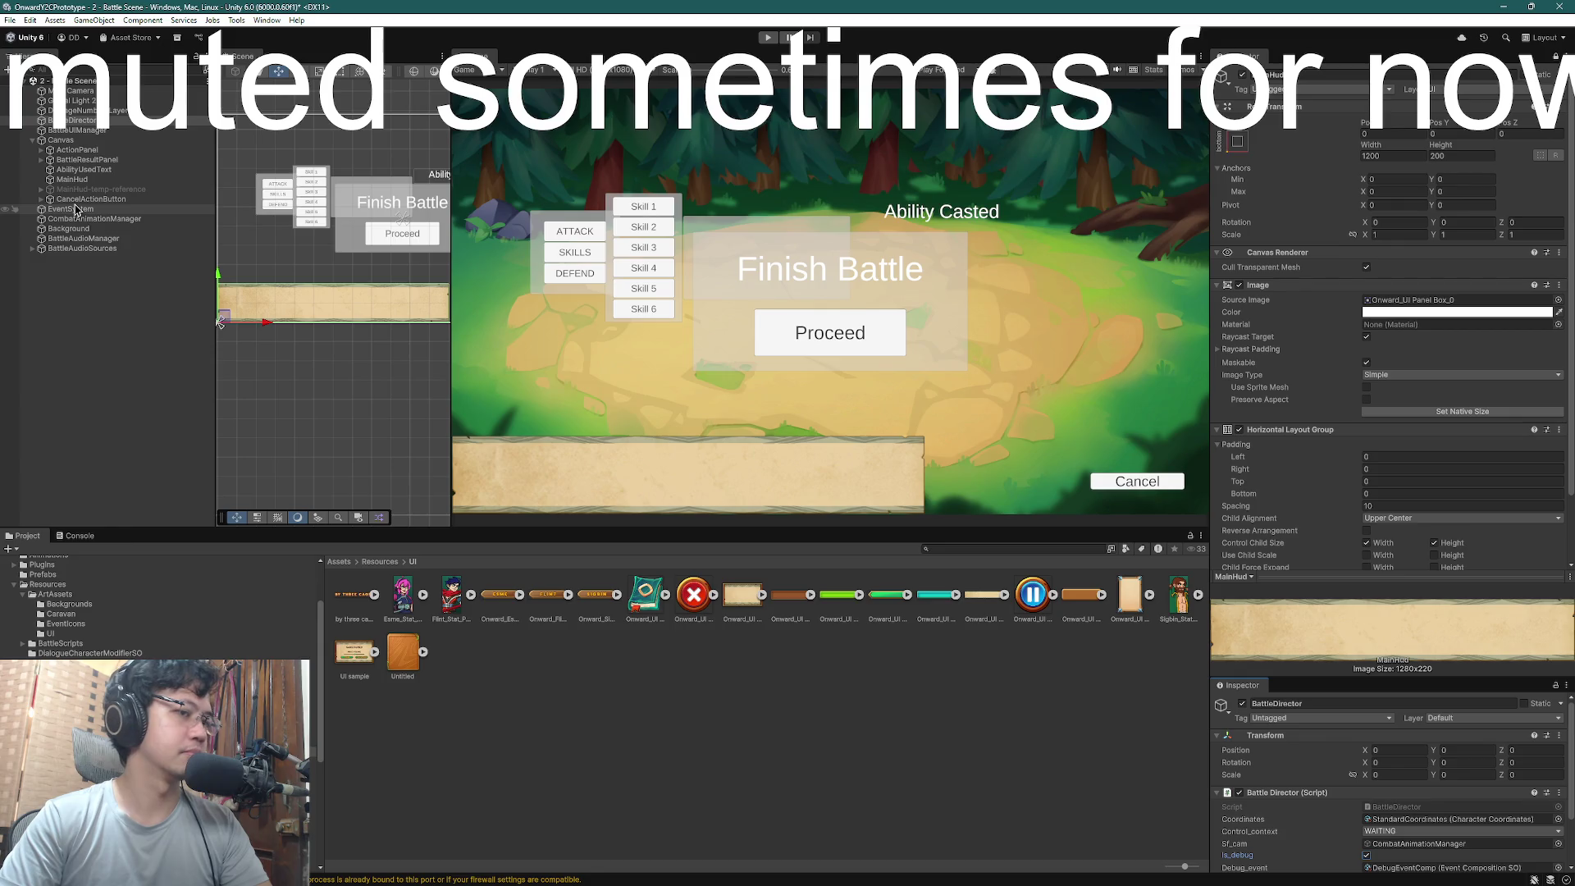
{"action": "left_click", "coordinate": [825, 611]}
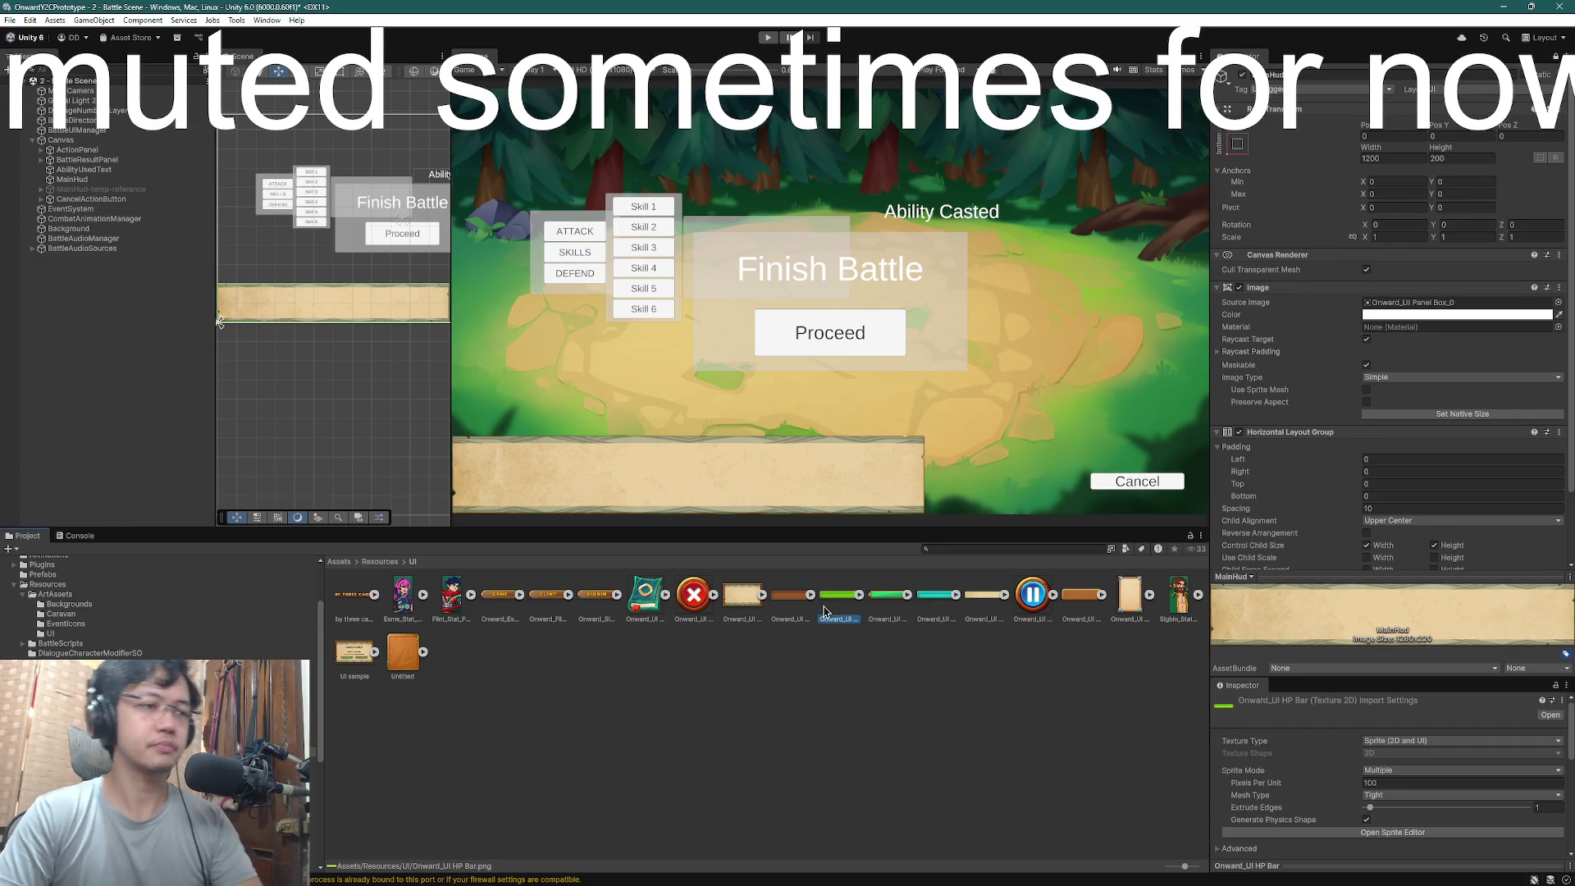
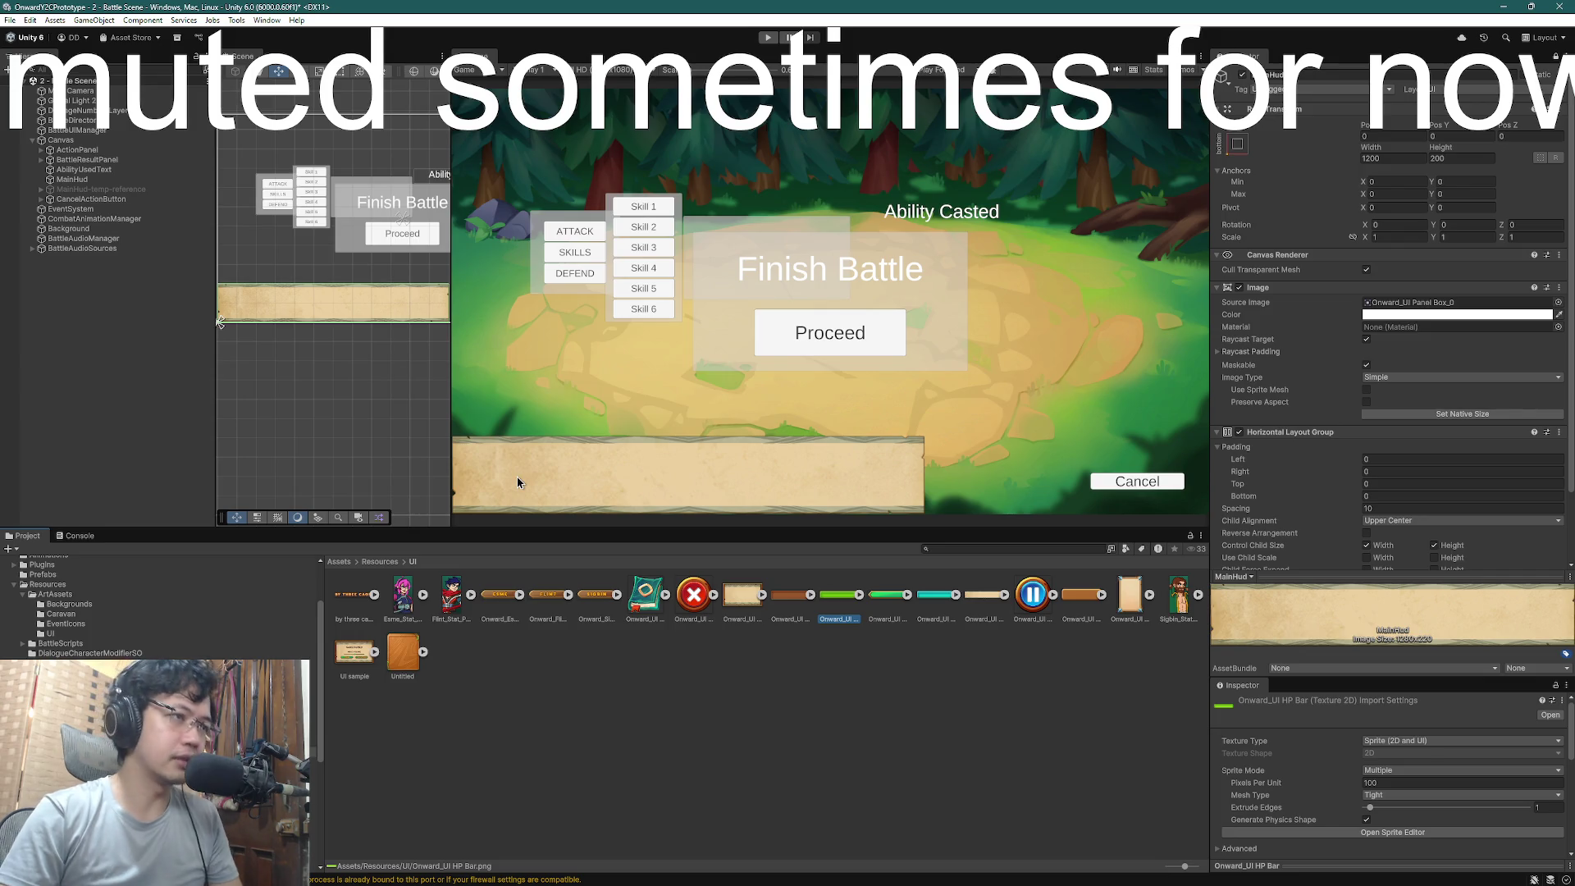
- Select ActionPanel in the Hierarchy and expand it to list its child buttons and SkillPanel
{"action": "left_click", "coordinate": [71, 171]}
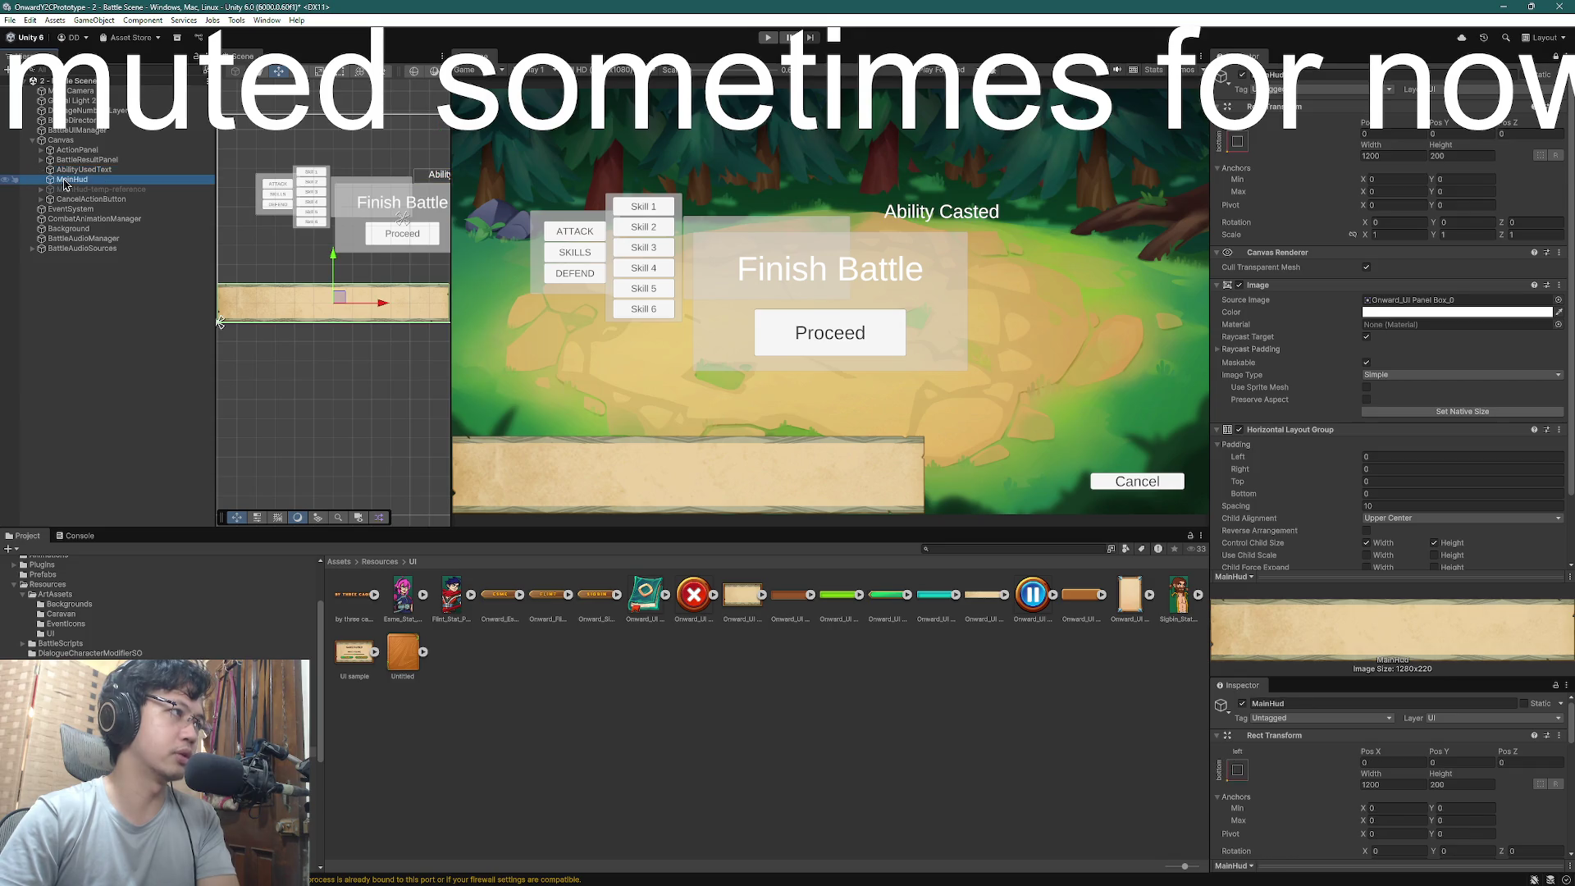
{"action": "left_click", "coordinate": [51, 151]}
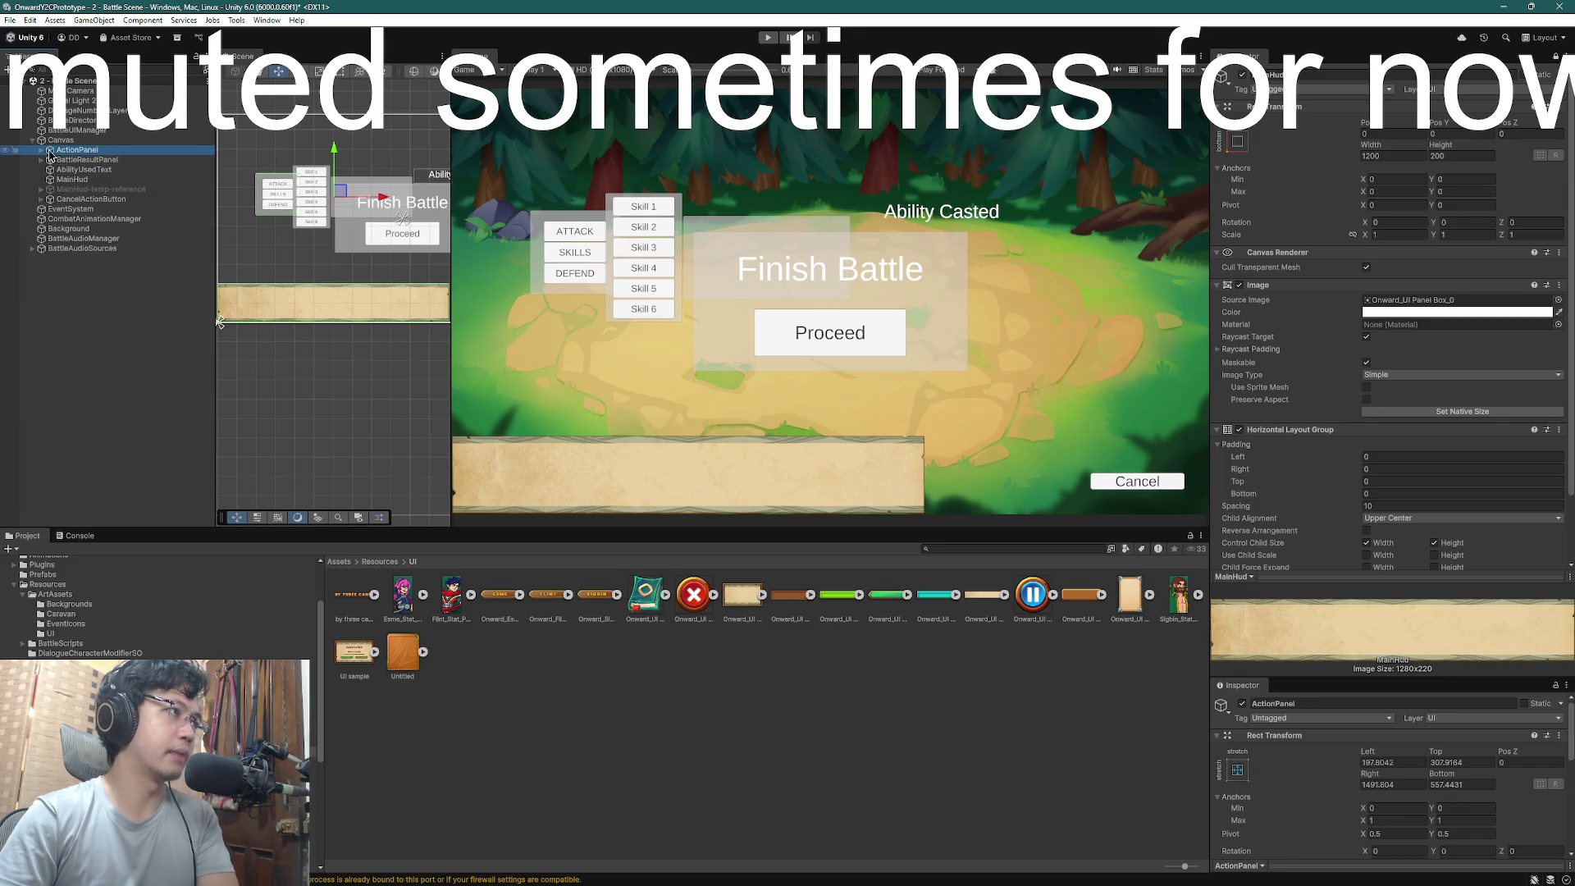
{"action": "left_click", "coordinate": [46, 151]}
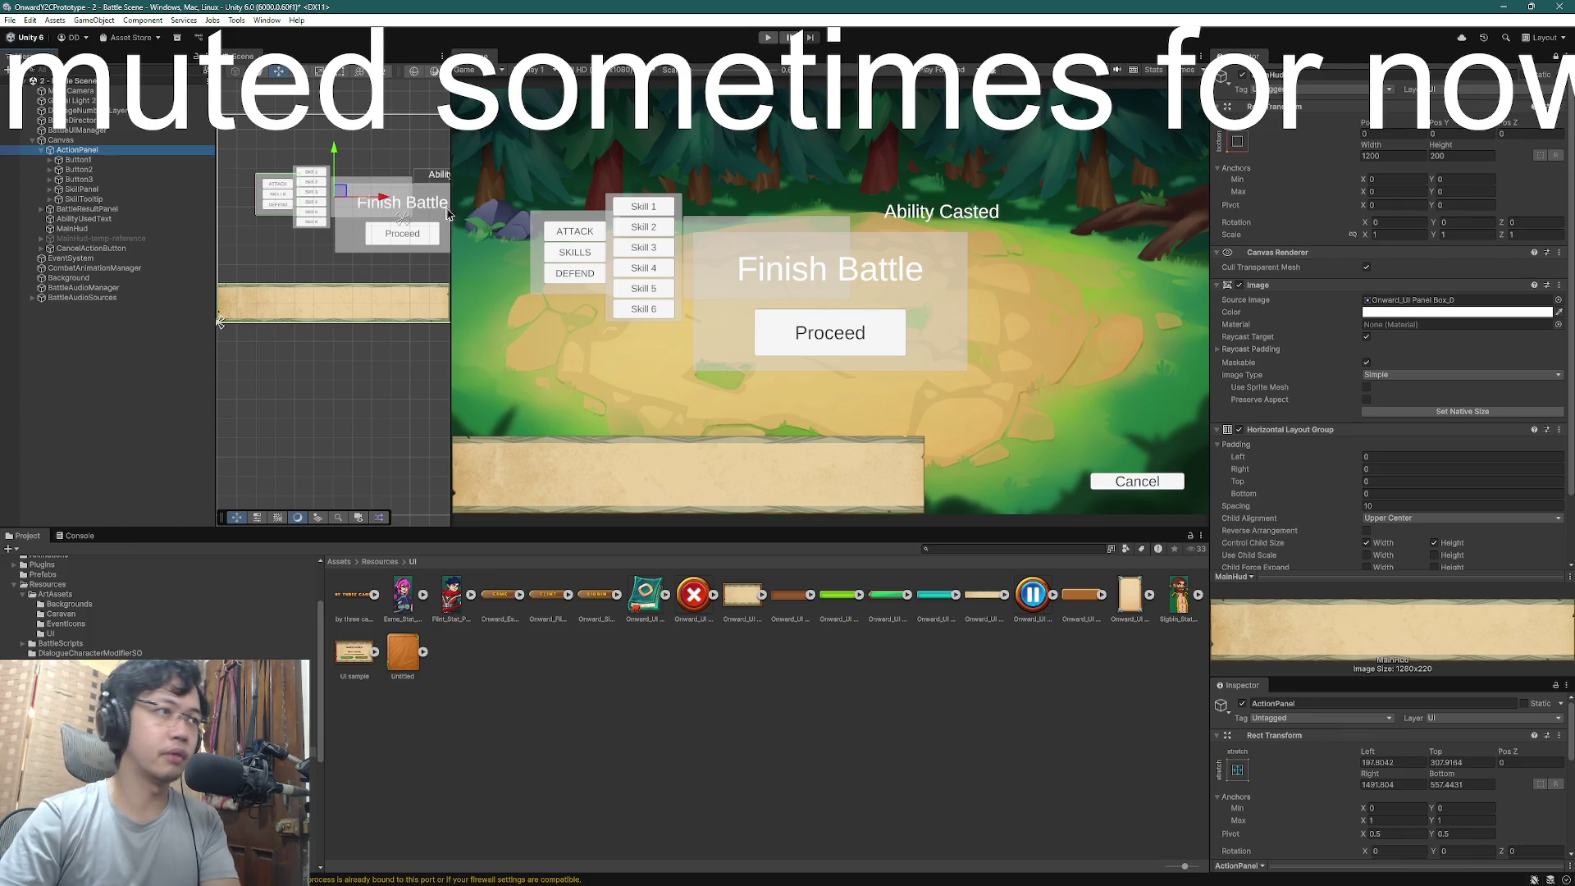
- Lock the Inspector on ActionPanel and assign the Untitled sprite as its image
{"action": "mouse_move", "coordinate": [399, 678]}
{"action": "left_mouse_down"}
{"action": "mouse_move", "coordinate": [1370, 404]}
{"action": "mouse_move", "coordinate": [1408, 446]}
{"action": "mouse_move", "coordinate": [1389, 545]}
{"action": "mouse_move", "coordinate": [416, 666]}
{"action": "mouse_move", "coordinate": [1516, 64]}
{"action": "mouse_move", "coordinate": [82, 180]}
{"action": "mouse_move", "coordinate": [83, 153]}
{"action": "left_mouse_up"}
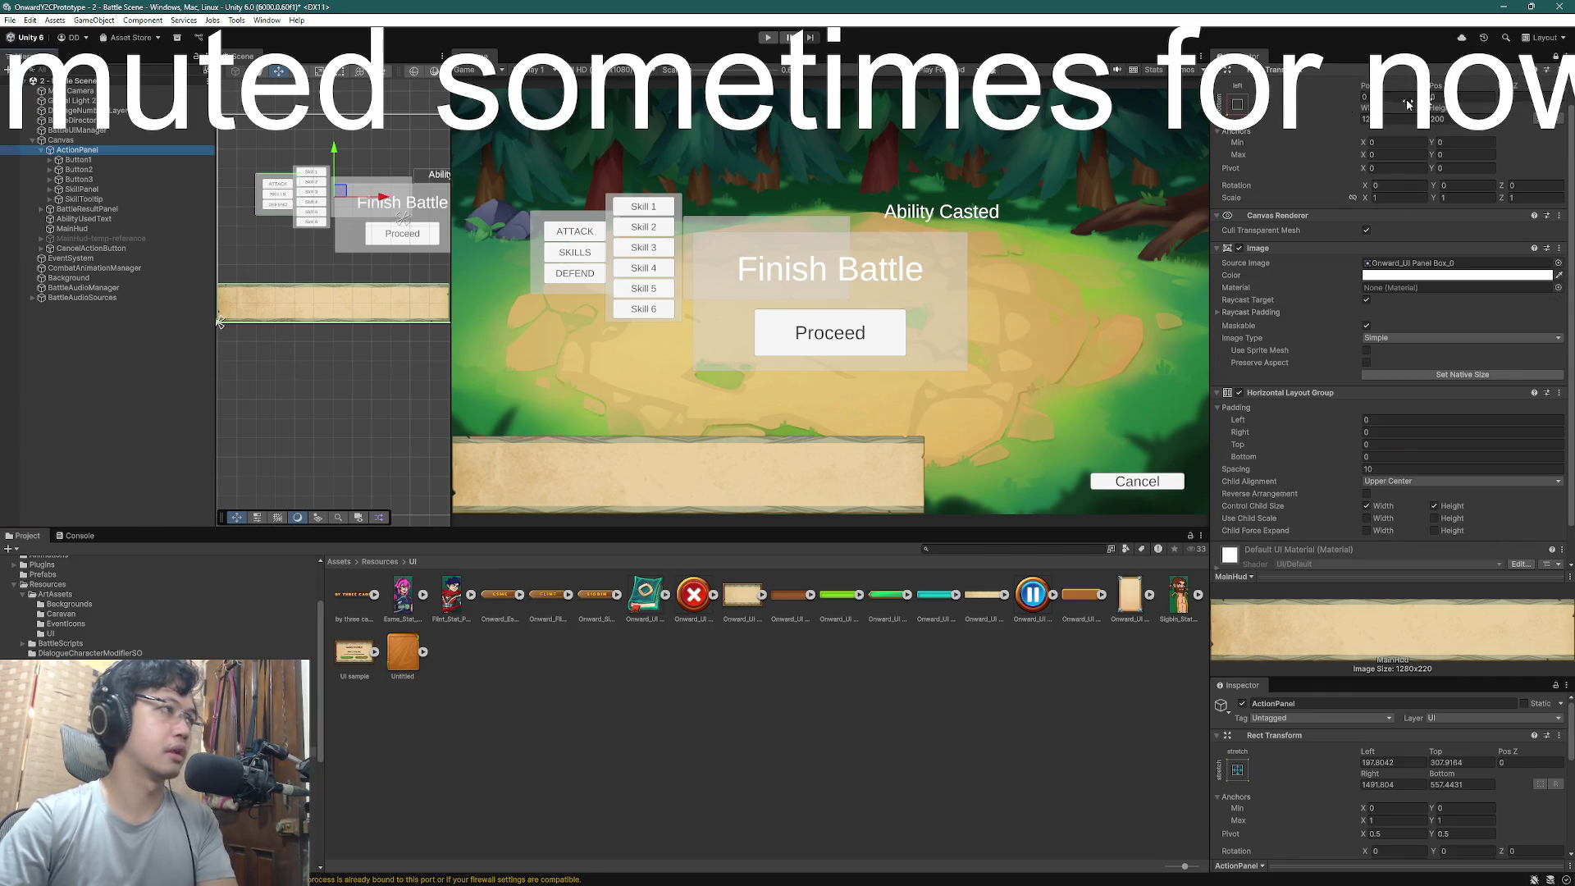
{"action": "left_click", "coordinate": [1554, 57]}
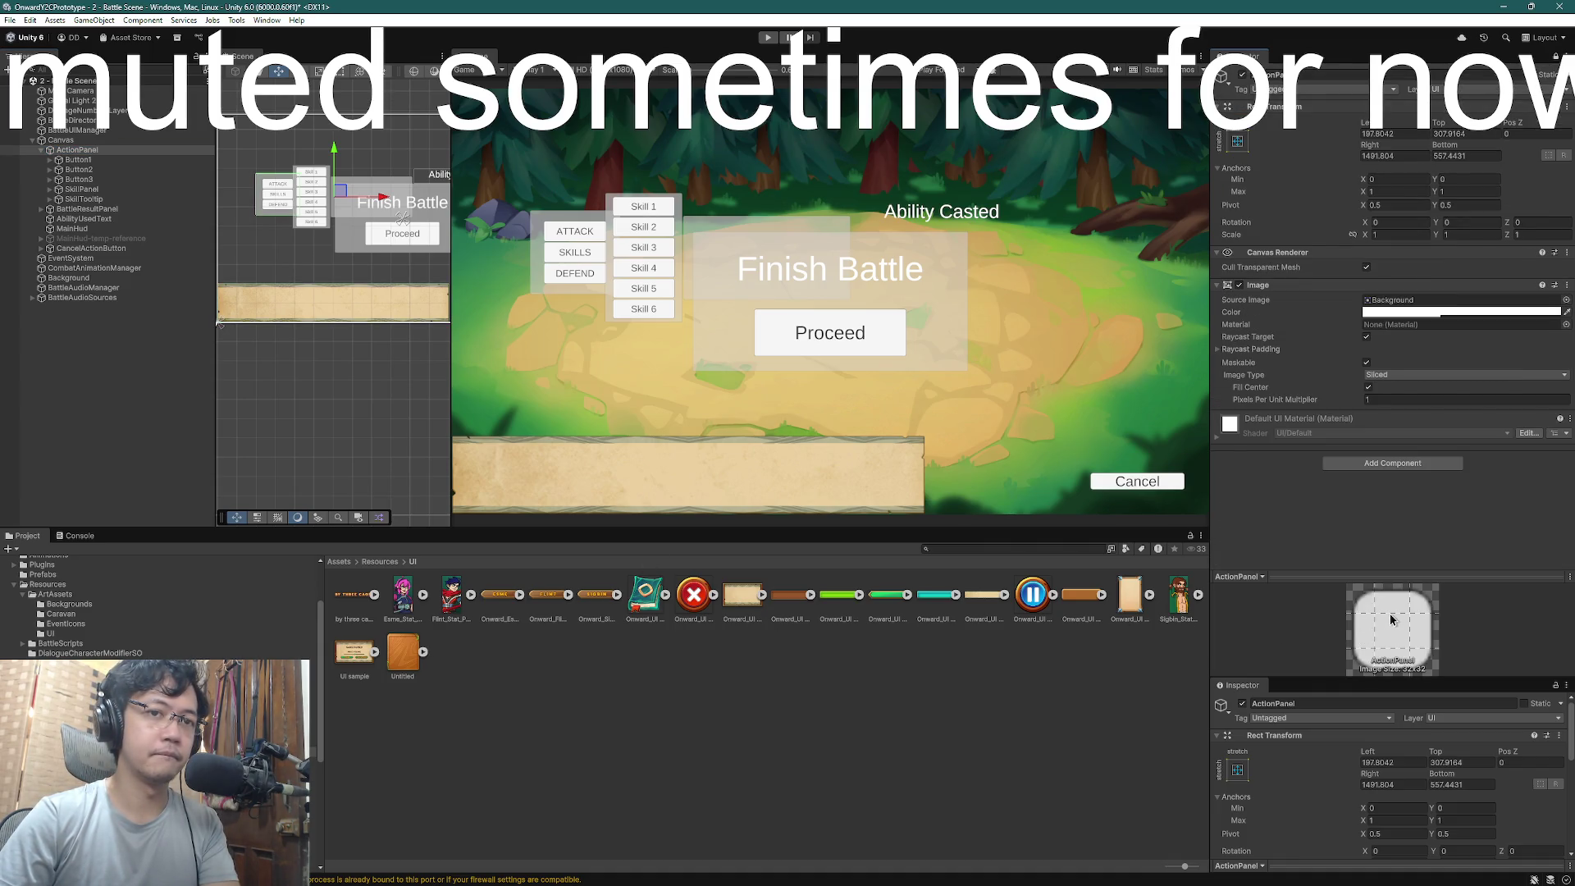
{"action": "mouse_move", "coordinate": [402, 656]}
{"action": "left_mouse_down"}
{"action": "mouse_move", "coordinate": [1148, 517]}
{"action": "mouse_move", "coordinate": [1405, 308]}
{"action": "left_mouse_up"}
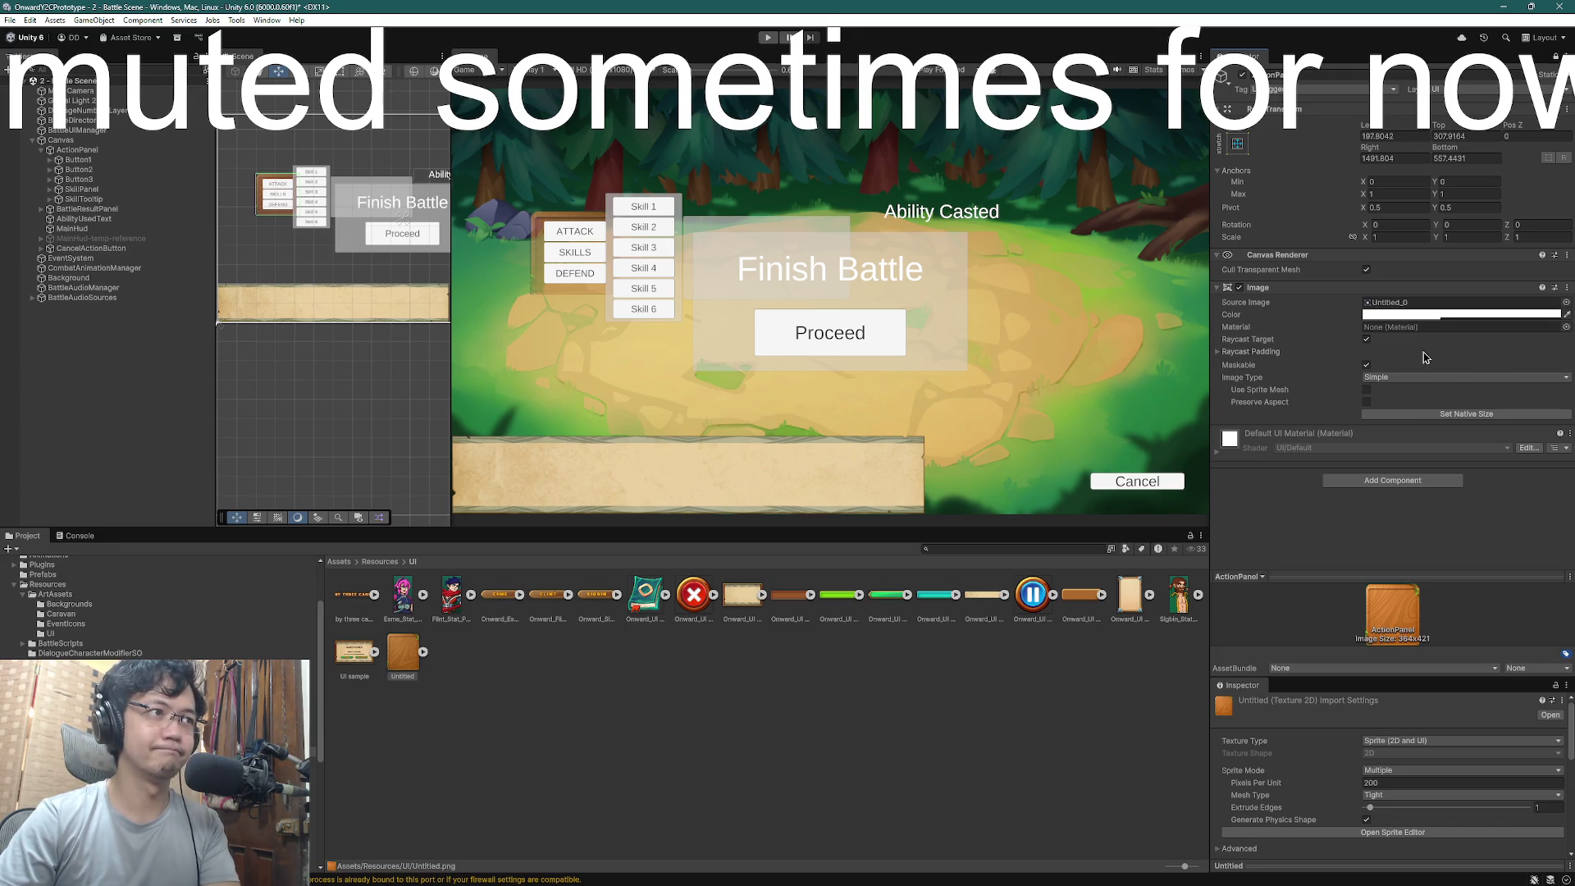
- Set the ActionPanel Image colour's Alpha to 255 so it is fully opaque
{"action": "left_click", "coordinate": [1442, 315]}
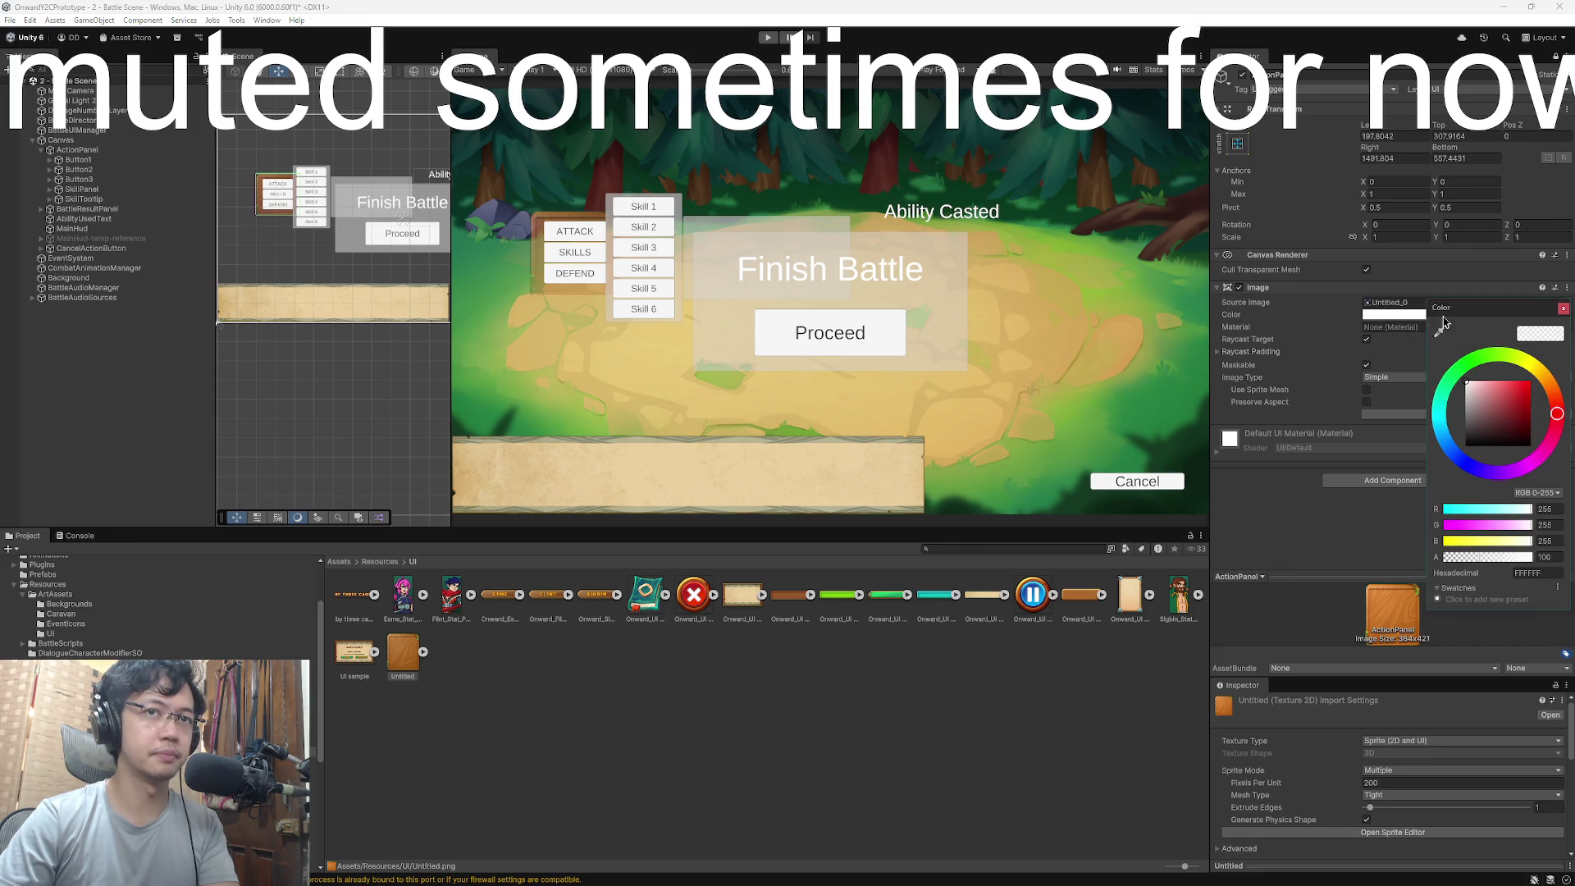
{"action": "left_click_drag", "start_coordinate": [1474, 558], "coordinate": [1532, 558]}
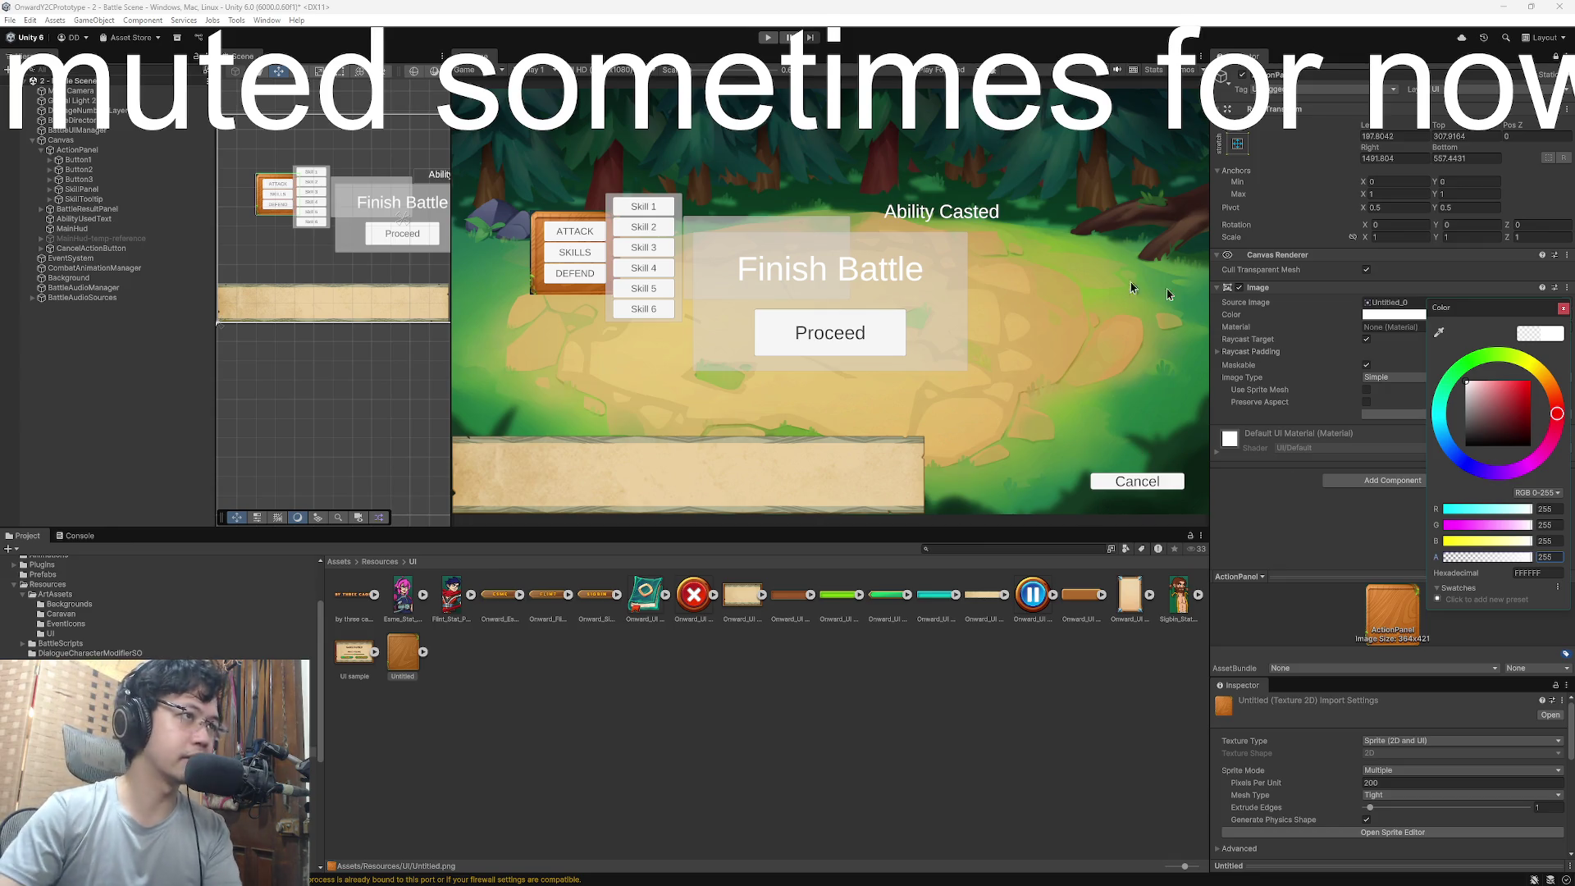
{"action": "left_click", "coordinate": [1564, 310]}
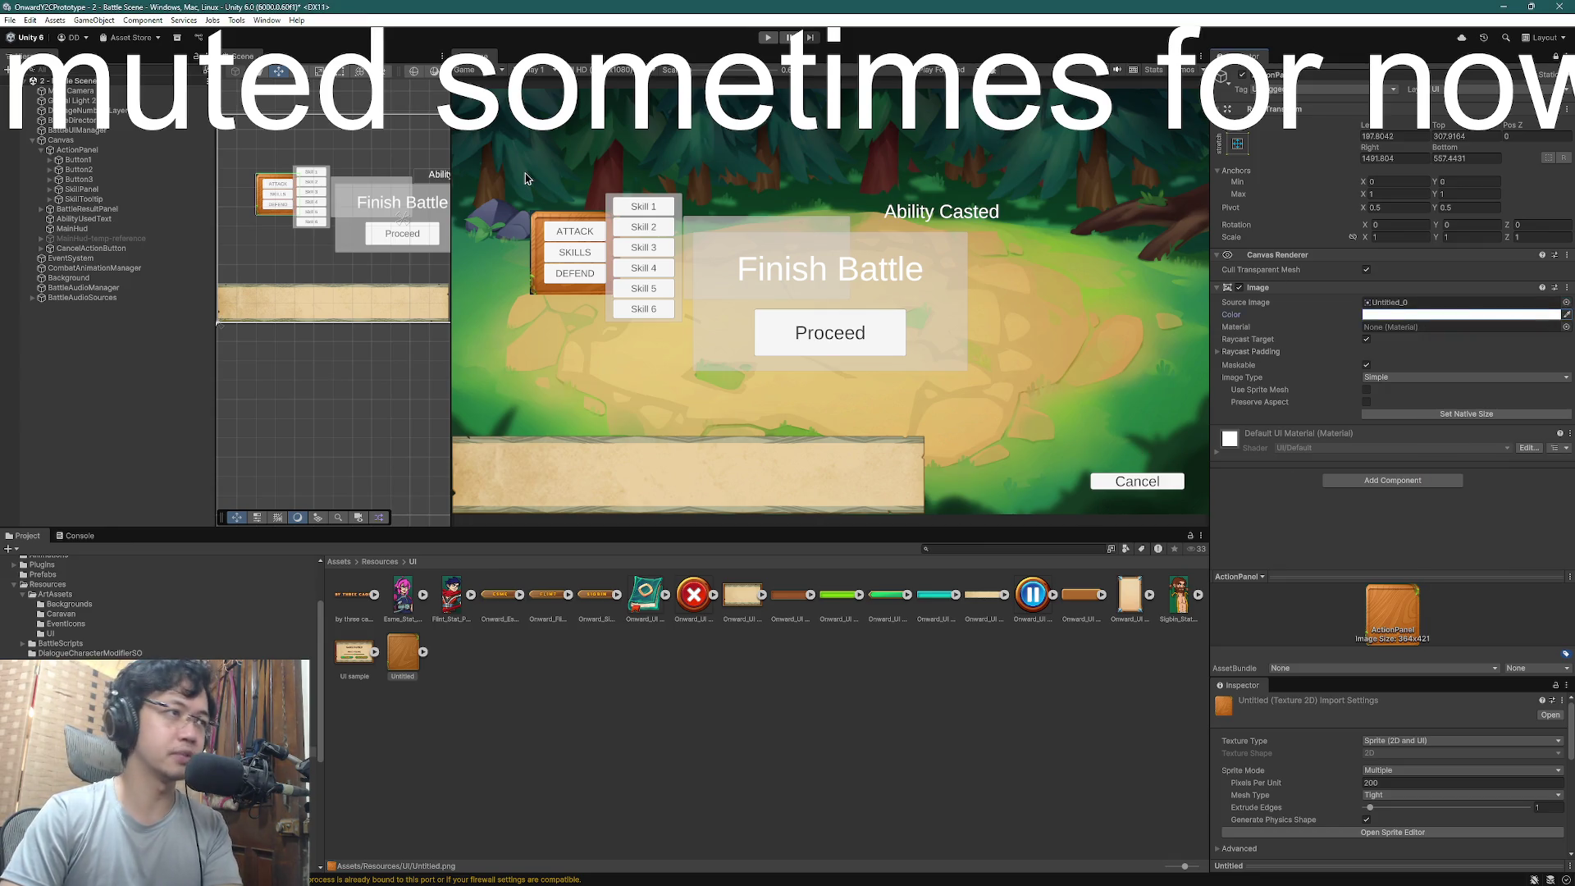
- Inspect the Untitled sprite asset's properties in a separate window
{"action": "scroll", "coordinate": [531, 203], "scroll_direction": "up", "scroll_amount": 5}
{"action": "scroll", "coordinate": [532, 204], "scroll_direction": "up", "scroll_amount": 2}
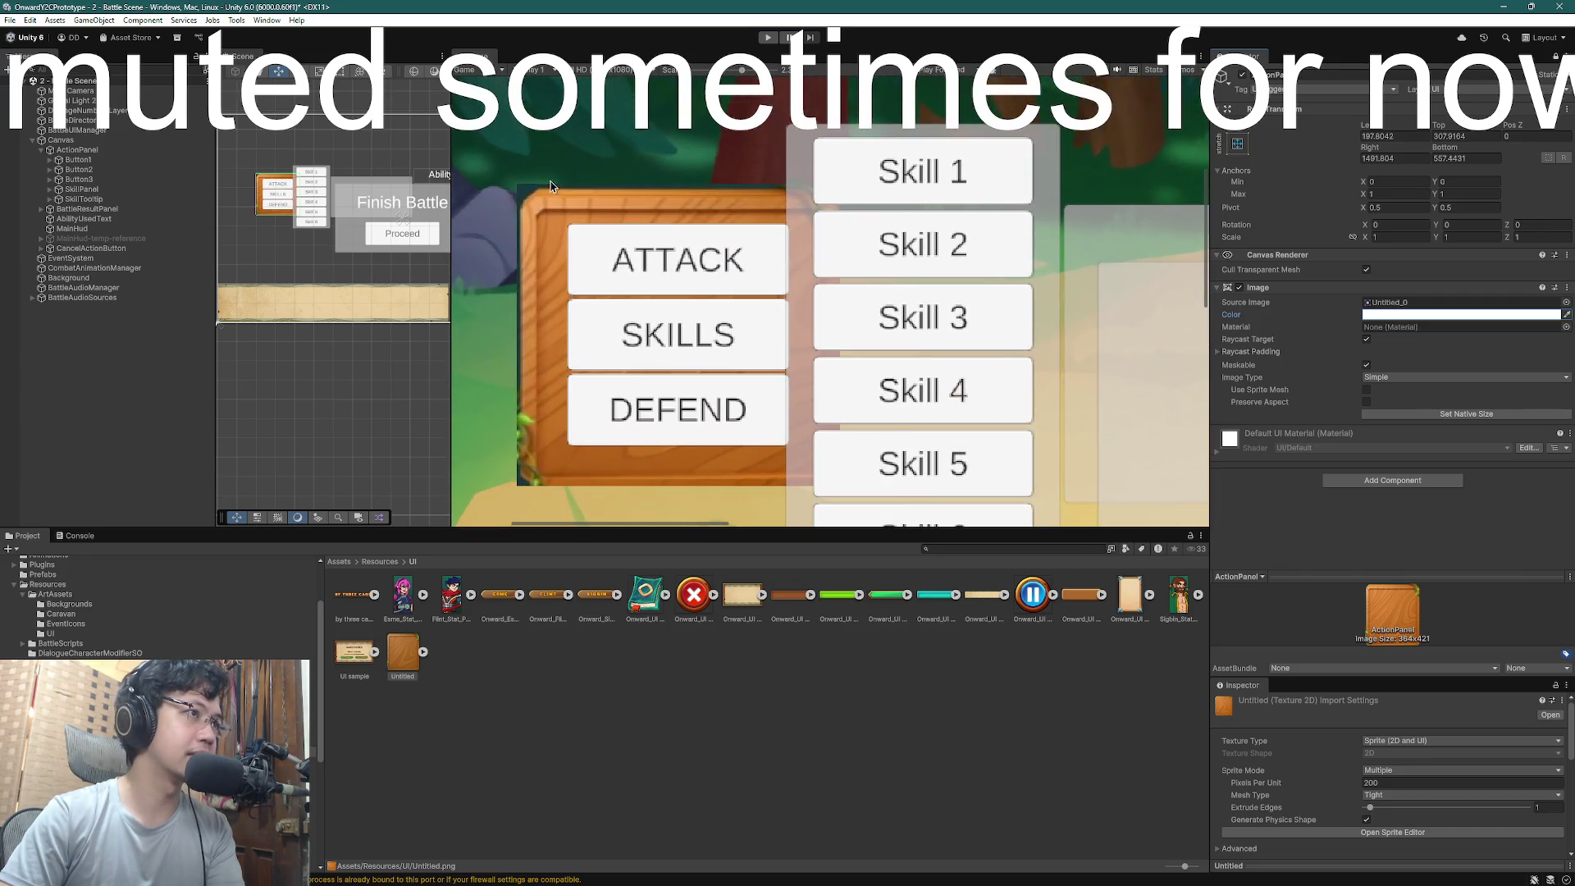
{"action": "scroll", "coordinate": [511, 237], "scroll_direction": "up", "scroll_amount": 5}
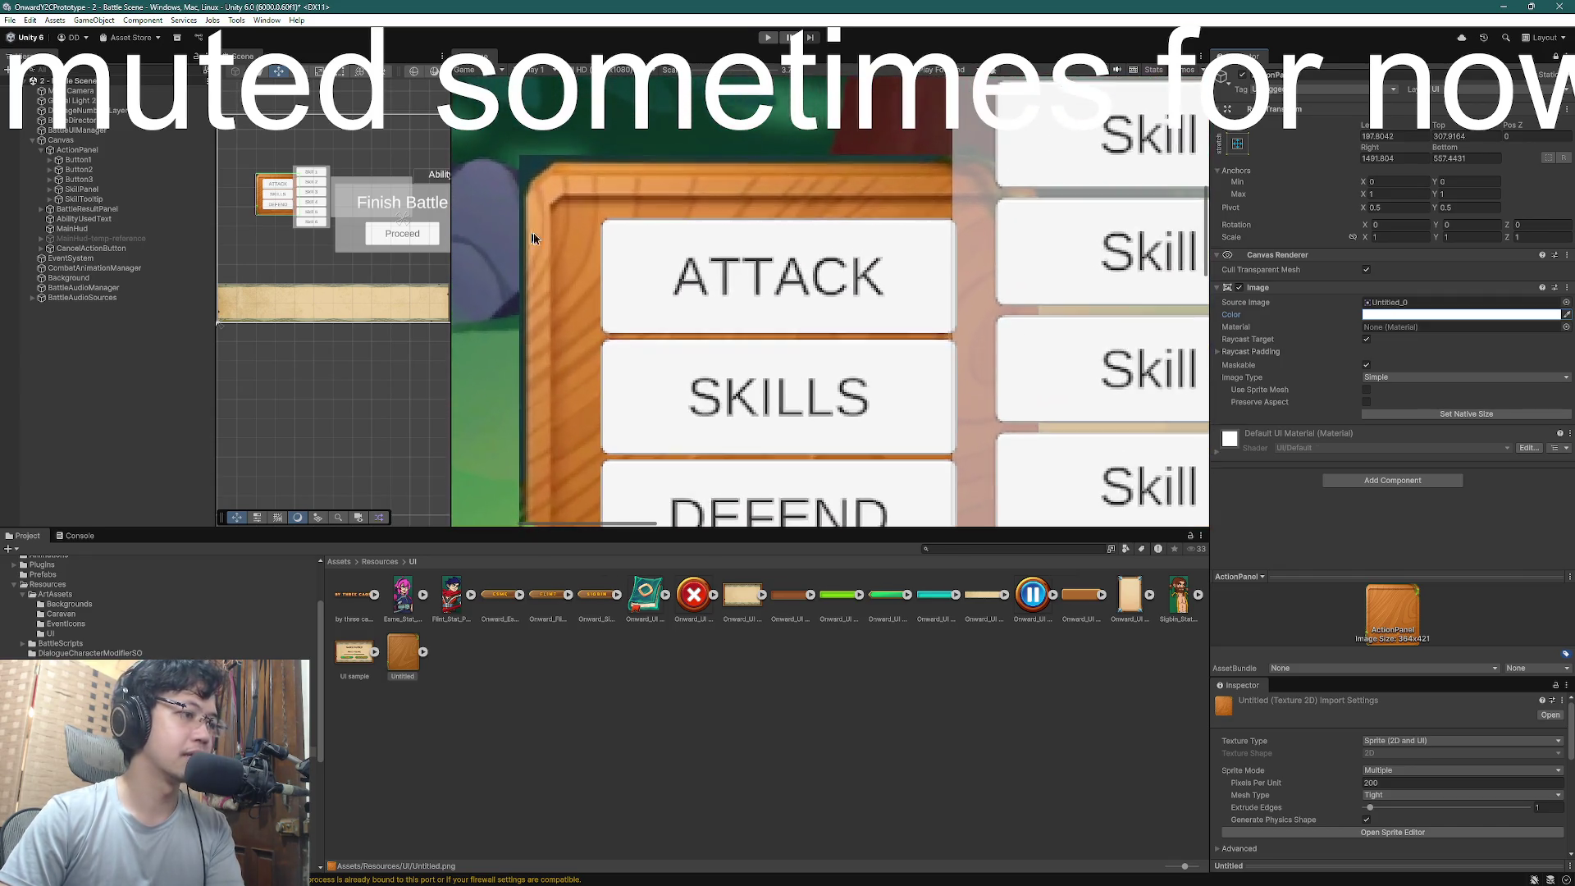
{"action": "left_click", "coordinate": [409, 652]}
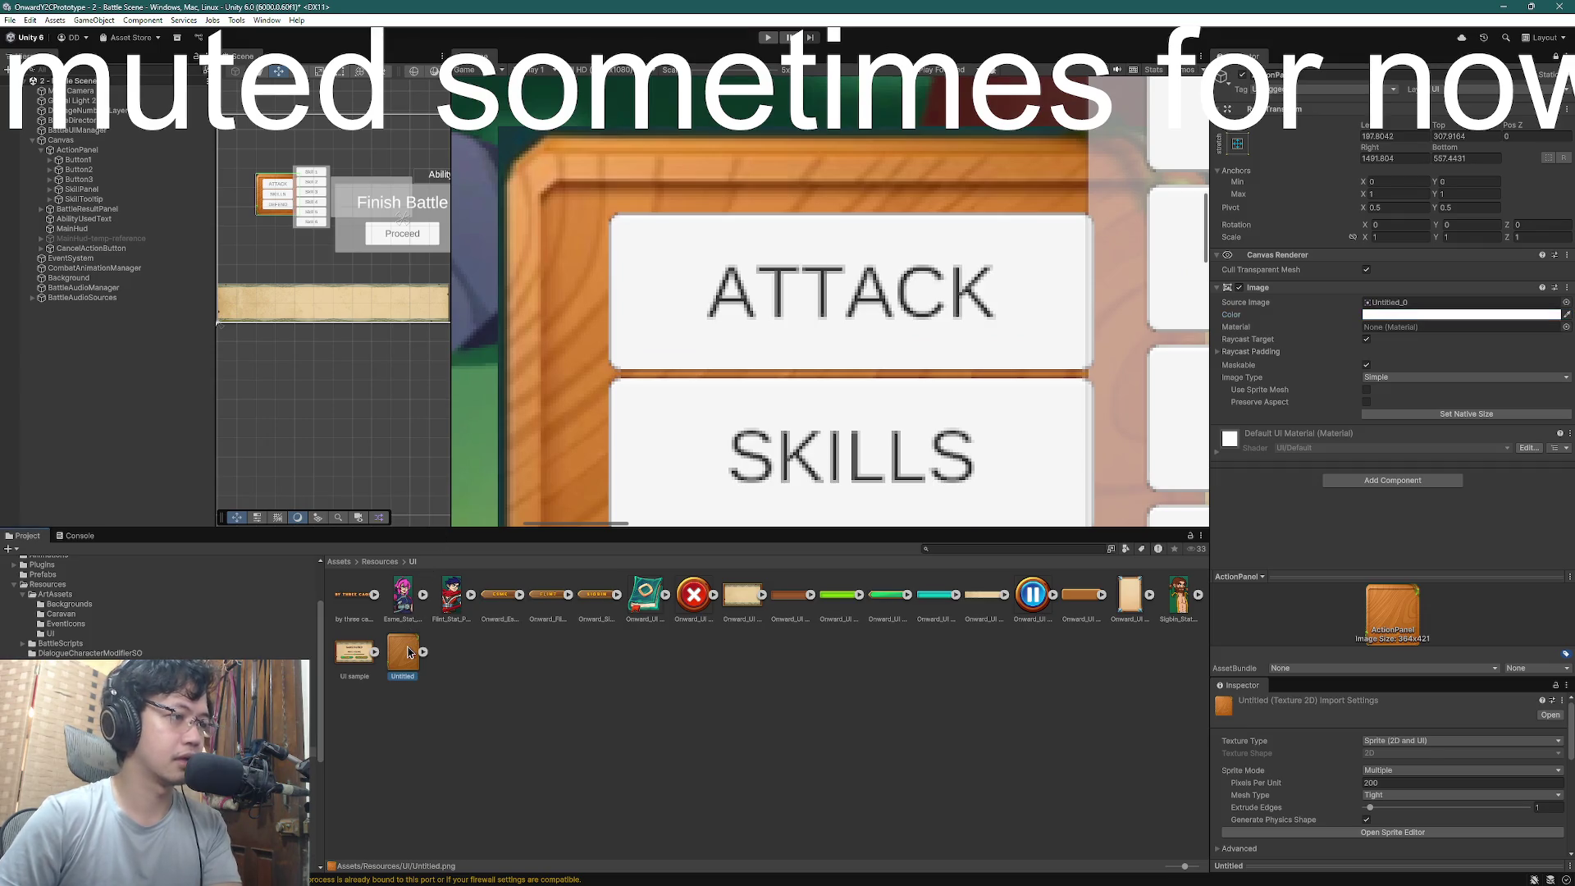
{"action": "right_click", "coordinate": [409, 652]}
{"action": "left_click", "coordinate": [492, 637]}
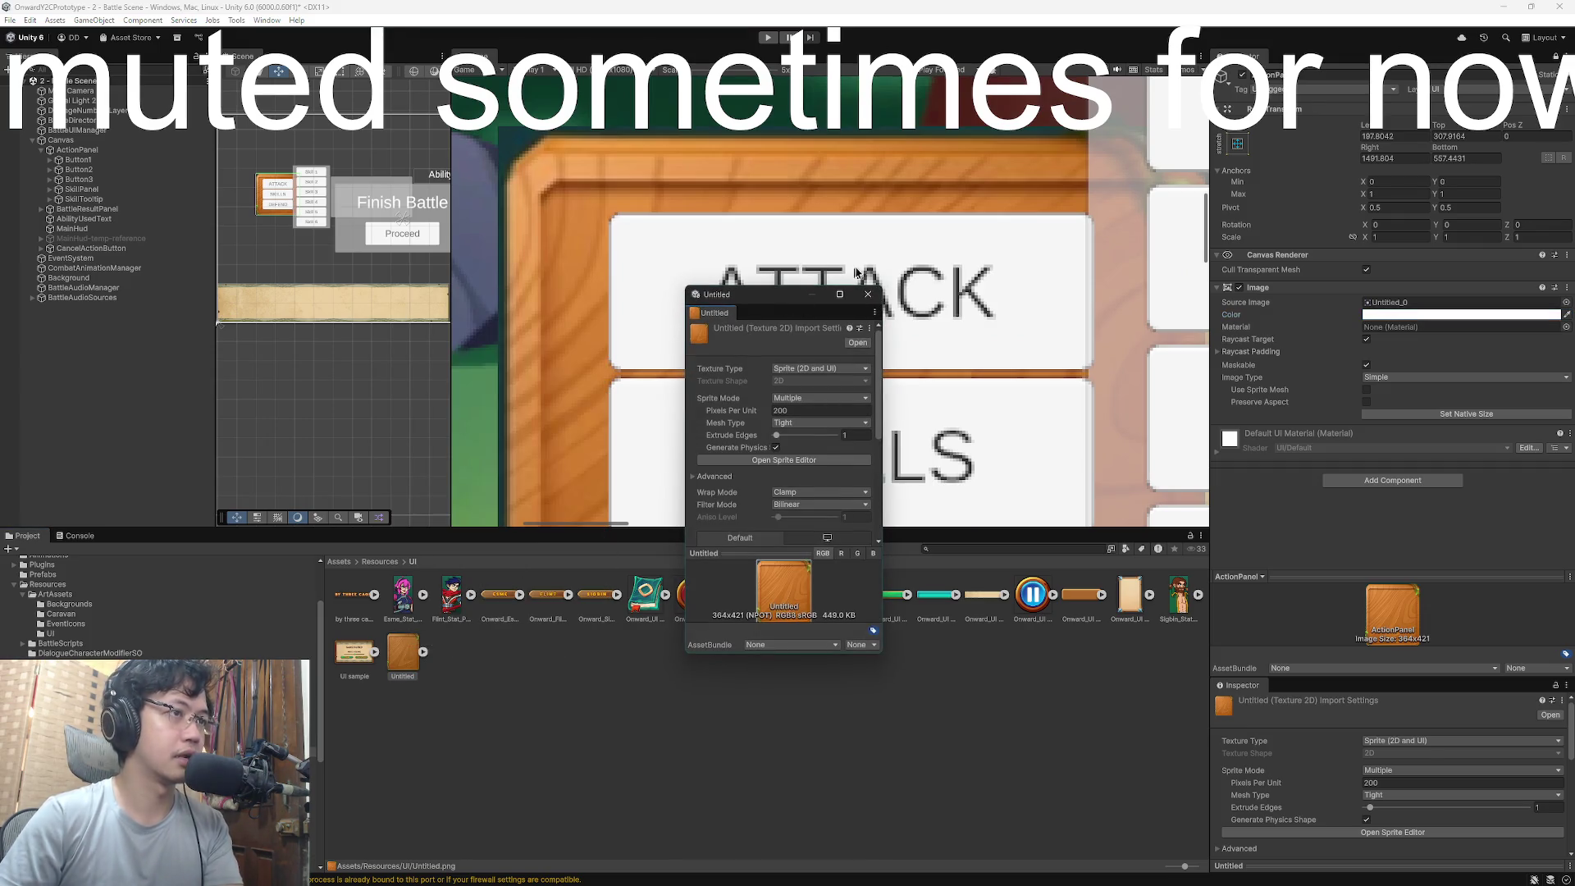
{"action": "left_click", "coordinate": [868, 293]}
- Locate and select the Onward_UI Tab sprite asset in the Project window
{"action": "scroll", "coordinate": [837, 401], "scroll_direction": "down", "scroll_amount": 5}
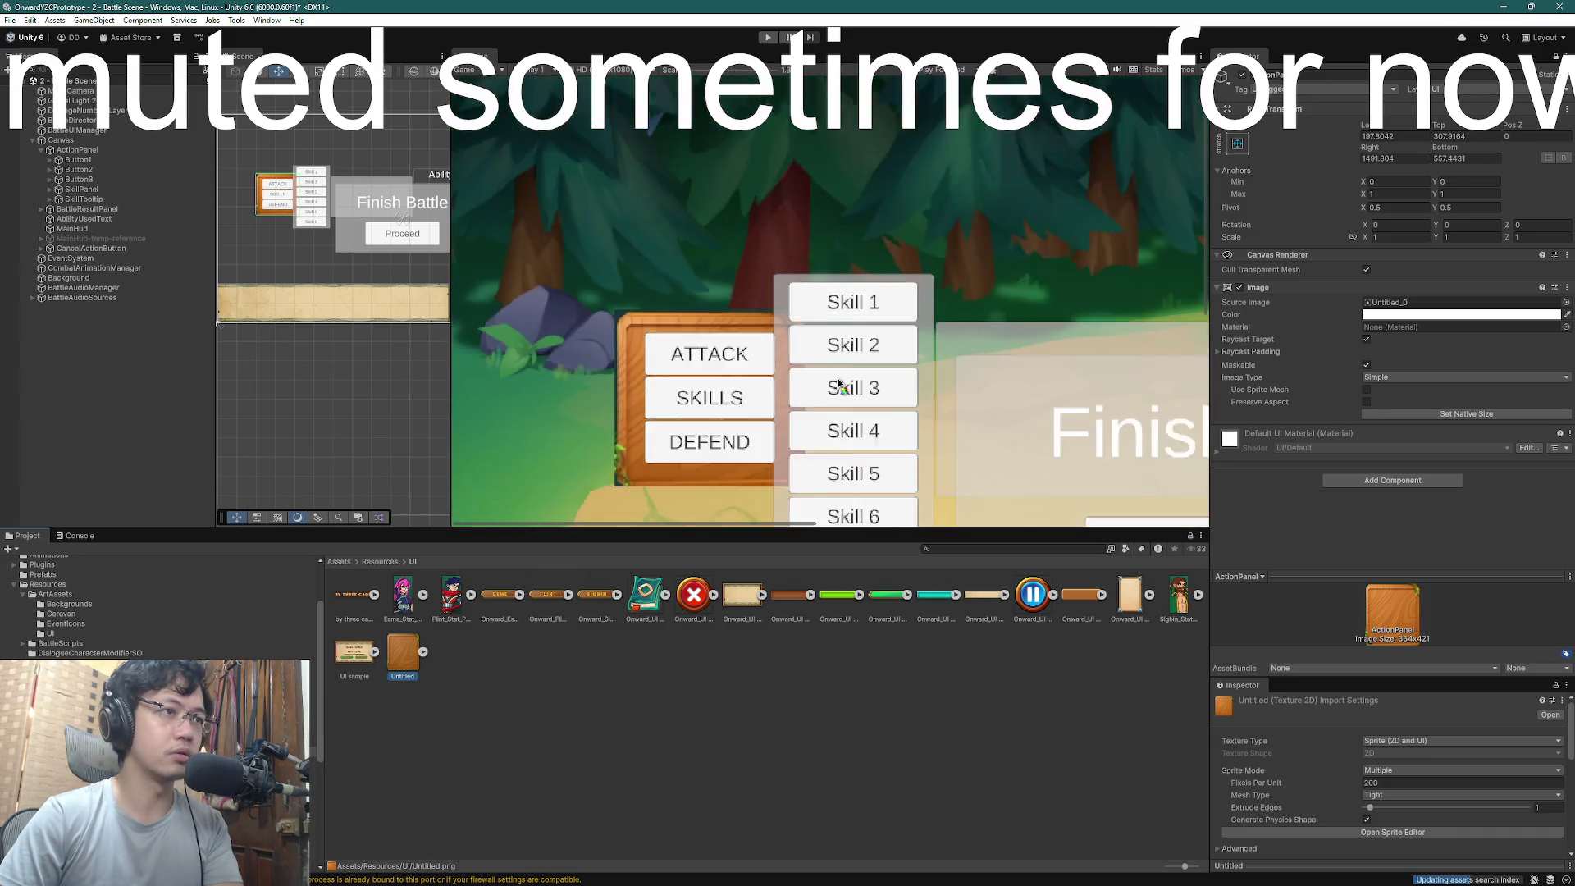
{"action": "scroll", "coordinate": [837, 385], "scroll_direction": "down", "scroll_amount": 2}
{"action": "scroll", "coordinate": [803, 379], "scroll_direction": "down", "scroll_amount": 2}
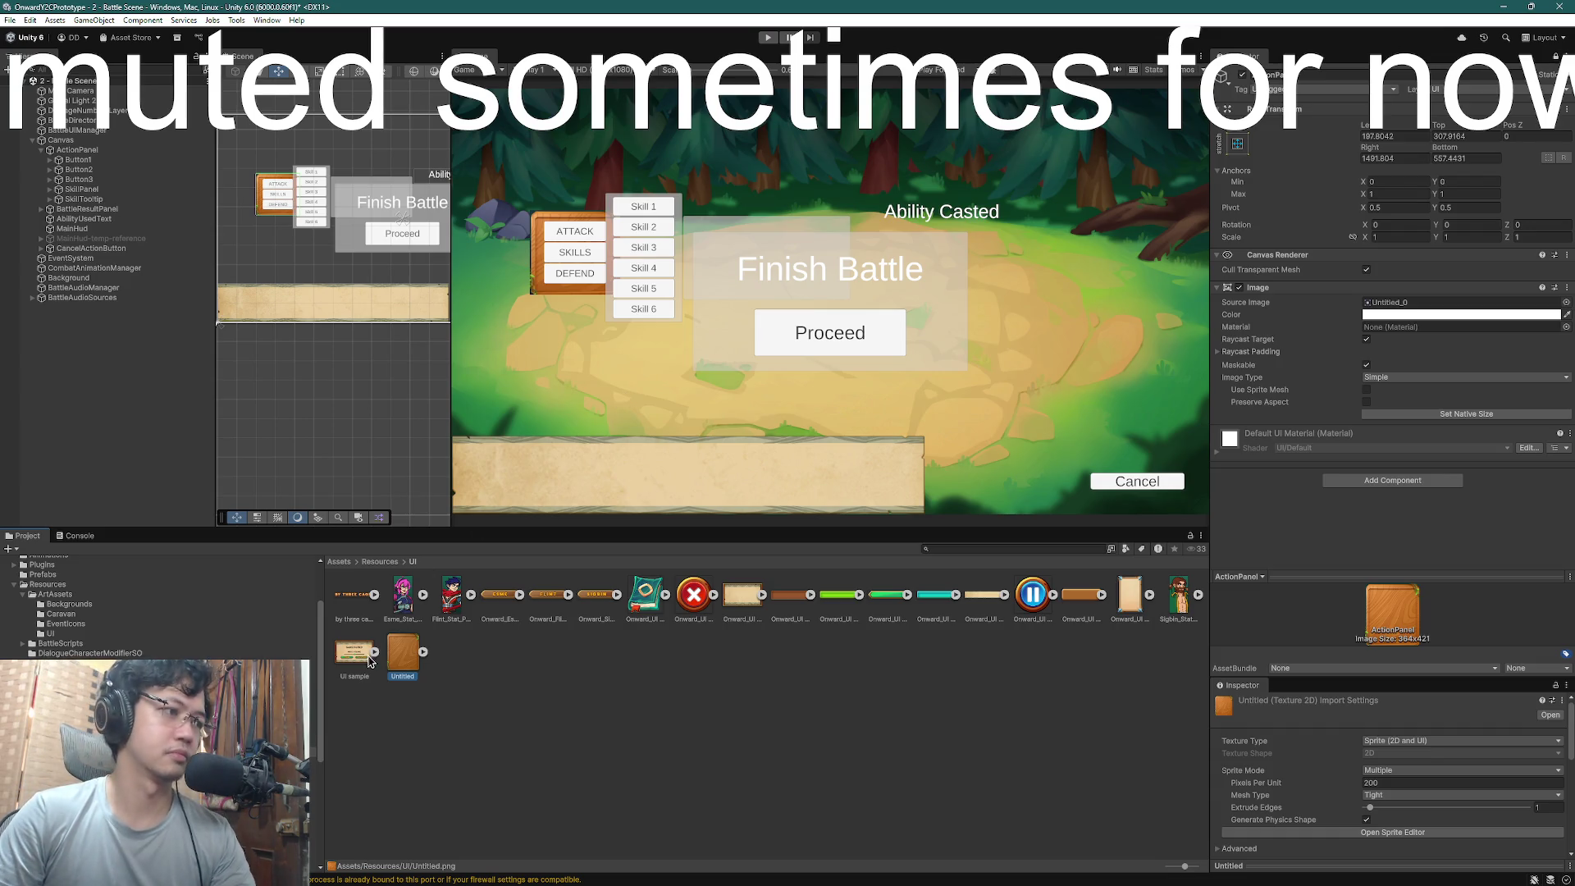
{"action": "left_click", "coordinate": [1127, 607]}
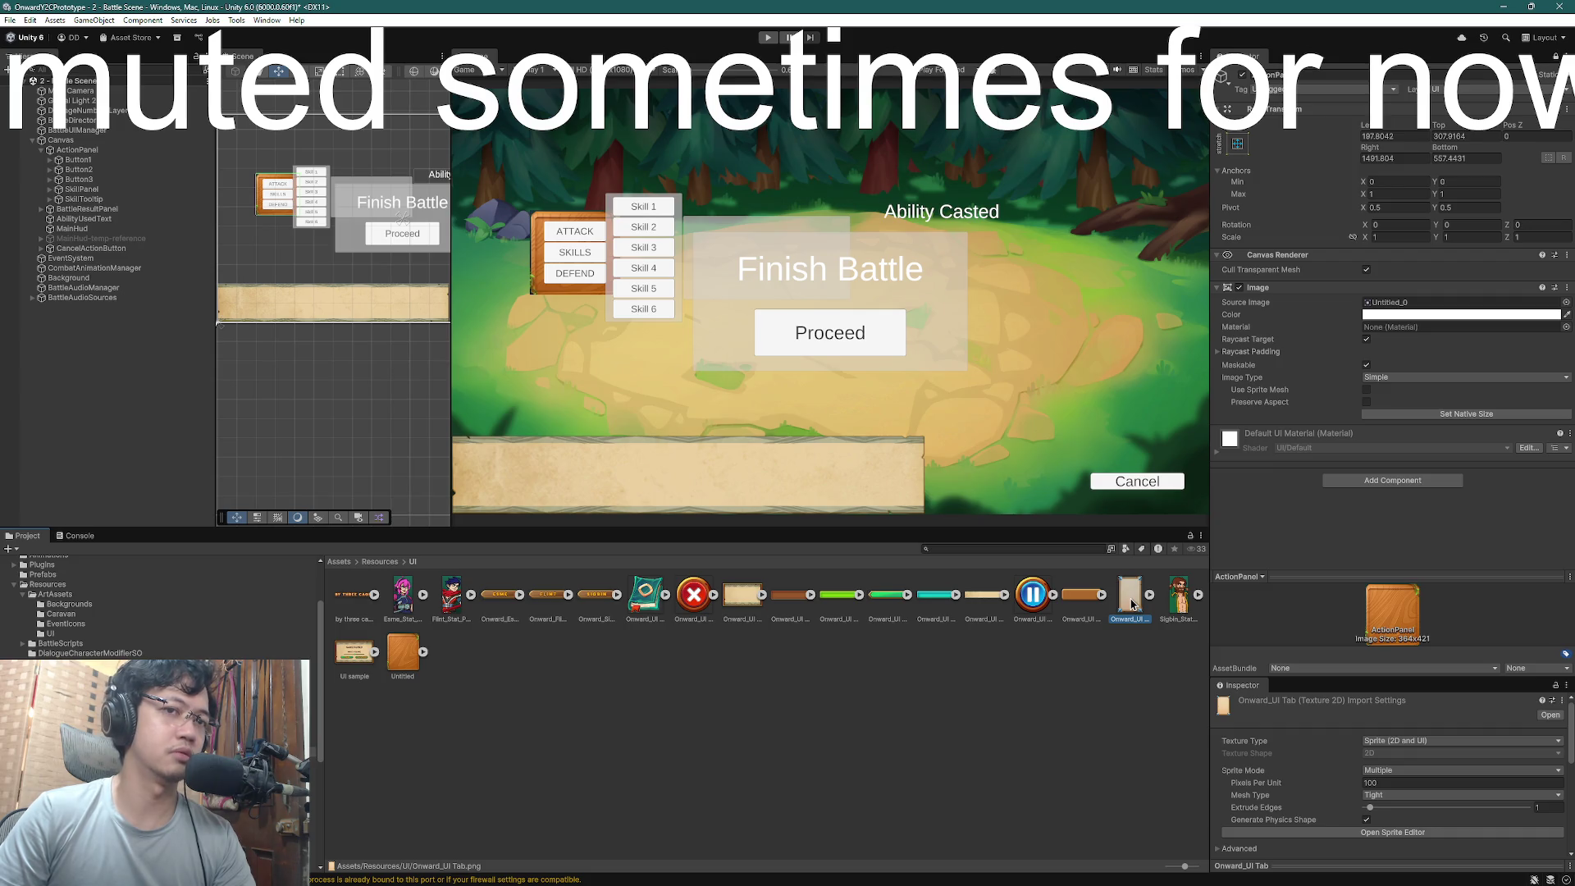
- Set ActionPanel's Source Image to the parchment Onward_UI Tab sprite and select SkillPanel
{"action": "mouse_move", "coordinate": [1132, 604]}
{"action": "left_mouse_down"}
{"action": "mouse_move", "coordinate": [1307, 532]}
{"action": "mouse_move", "coordinate": [1392, 306]}
{"action": "left_mouse_up"}
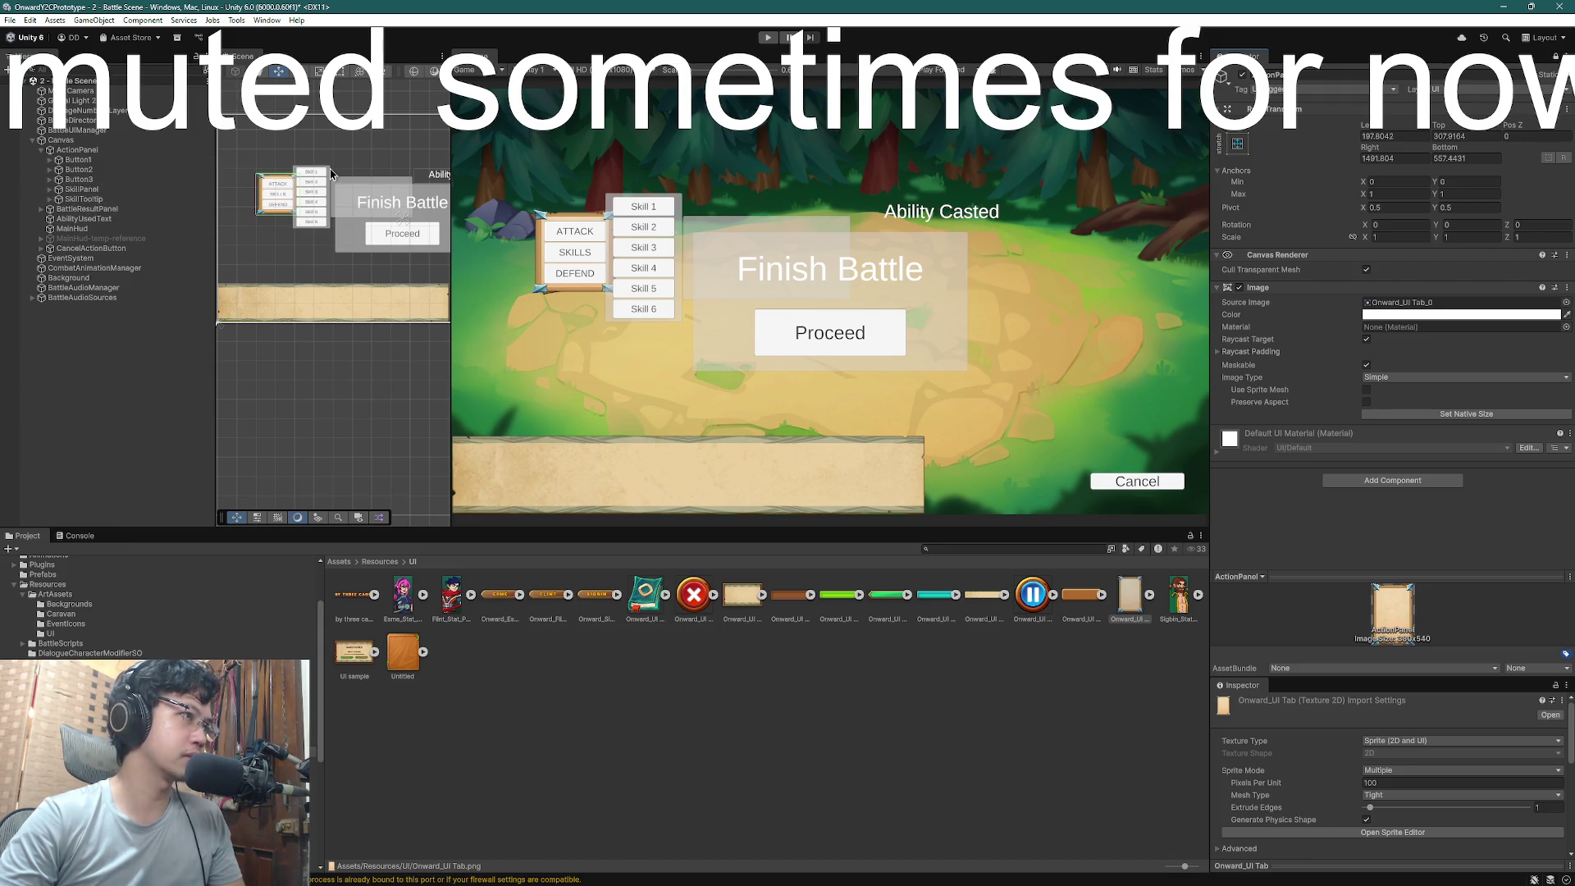
{"action": "left_click", "coordinate": [327, 175]}
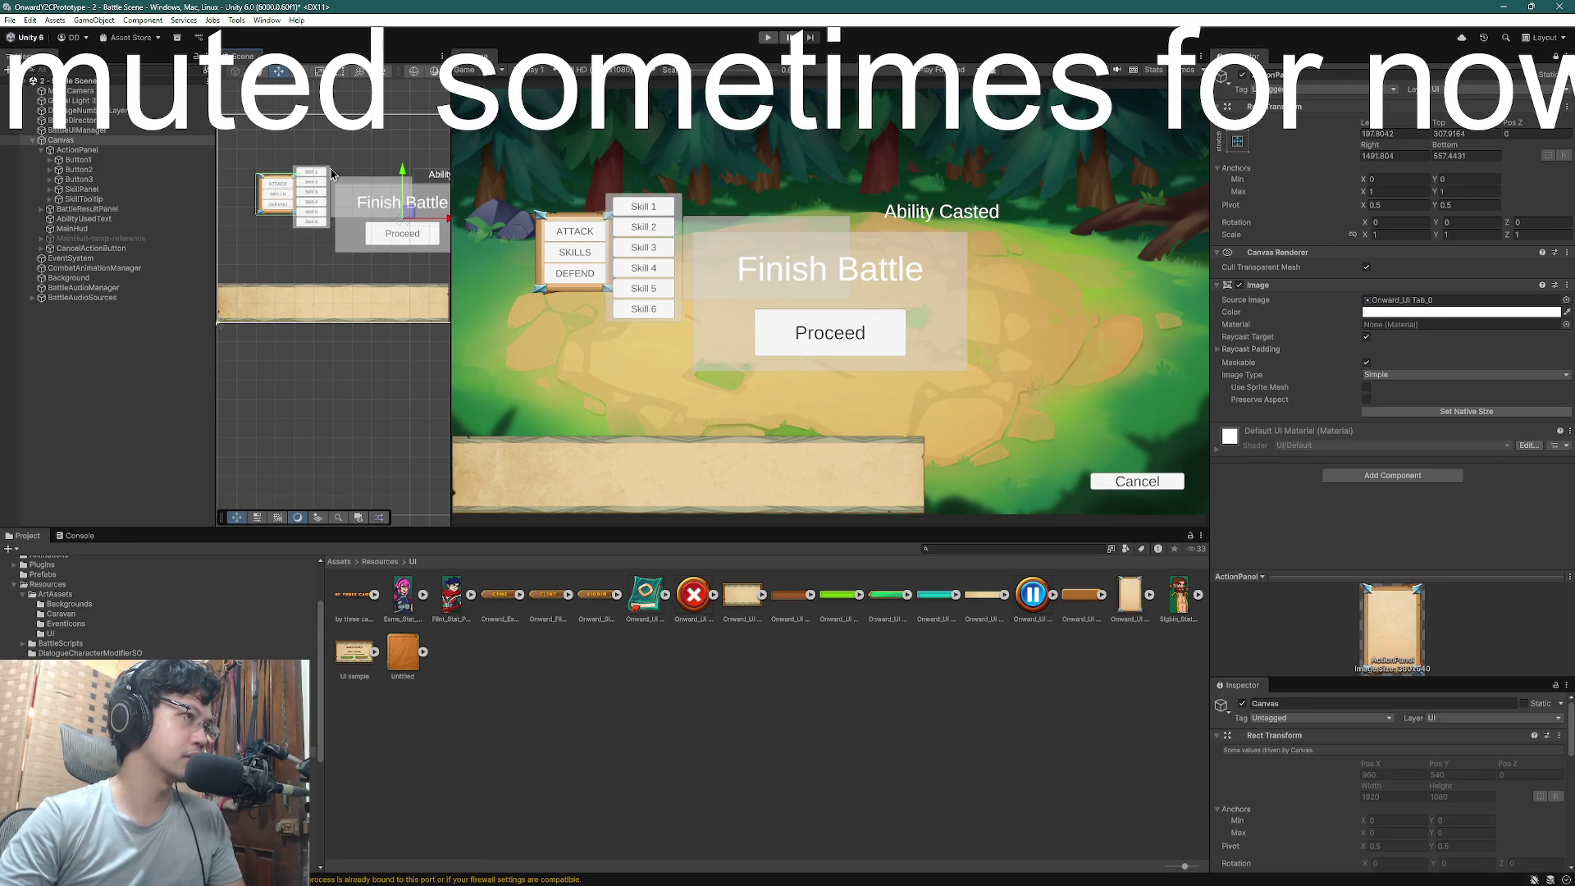
{"action": "left_click", "coordinate": [85, 189]}
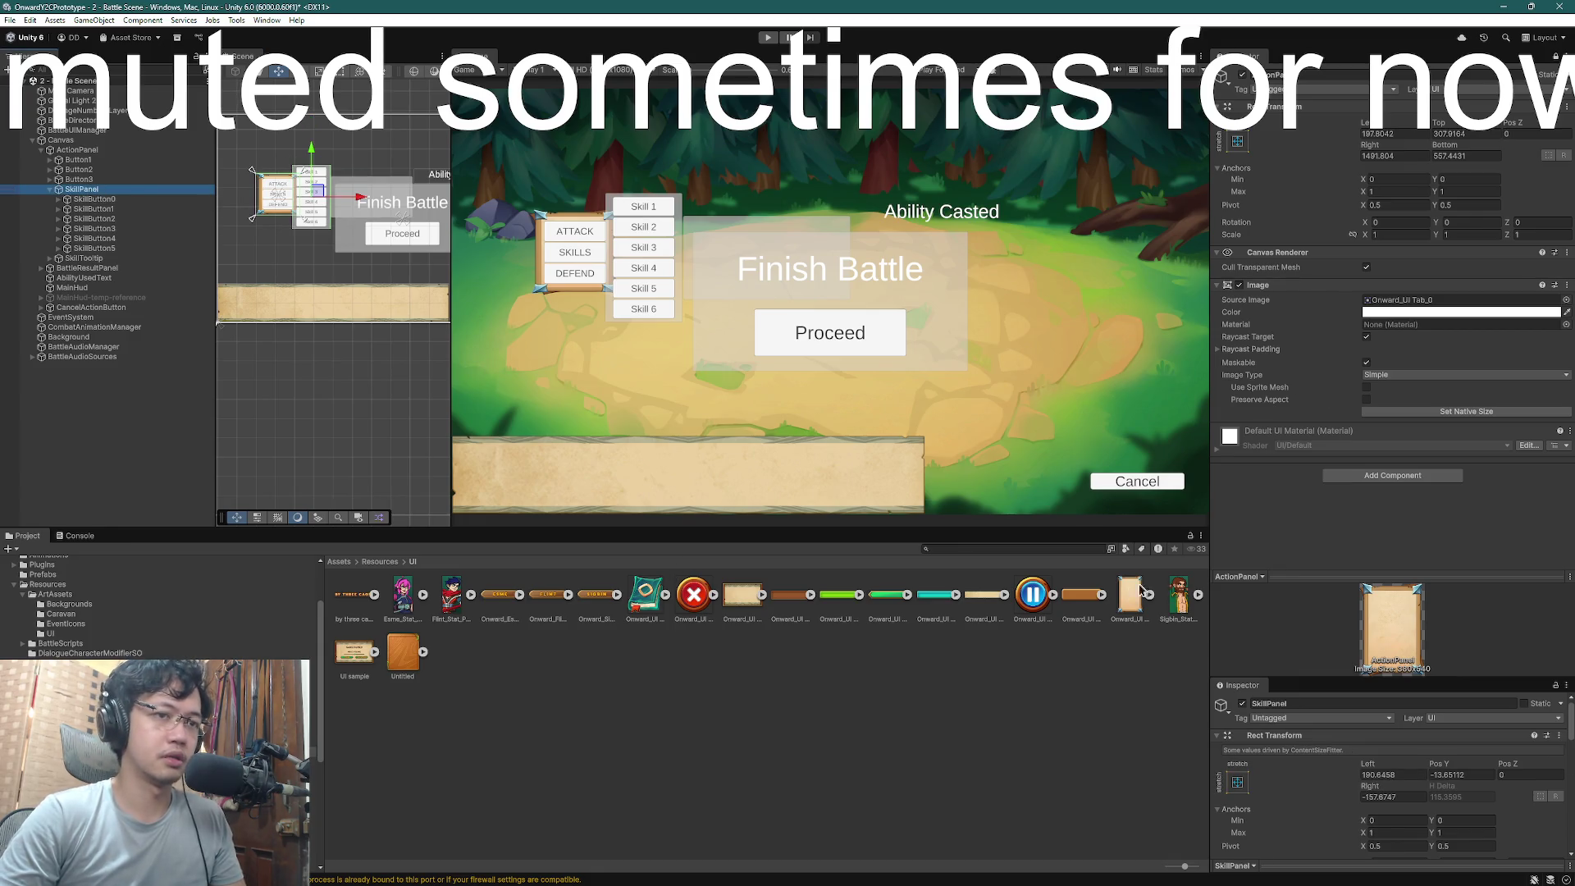
- Unlock the Inspector on SkillPanel and drop an Onward_UI sprite into its Source Image
{"action": "mouse_move", "coordinate": [1140, 590]}
{"action": "left_mouse_down"}
{"action": "mouse_move", "coordinate": [1408, 540]}
{"action": "mouse_move", "coordinate": [1423, 303]}
{"action": "left_mouse_up"}
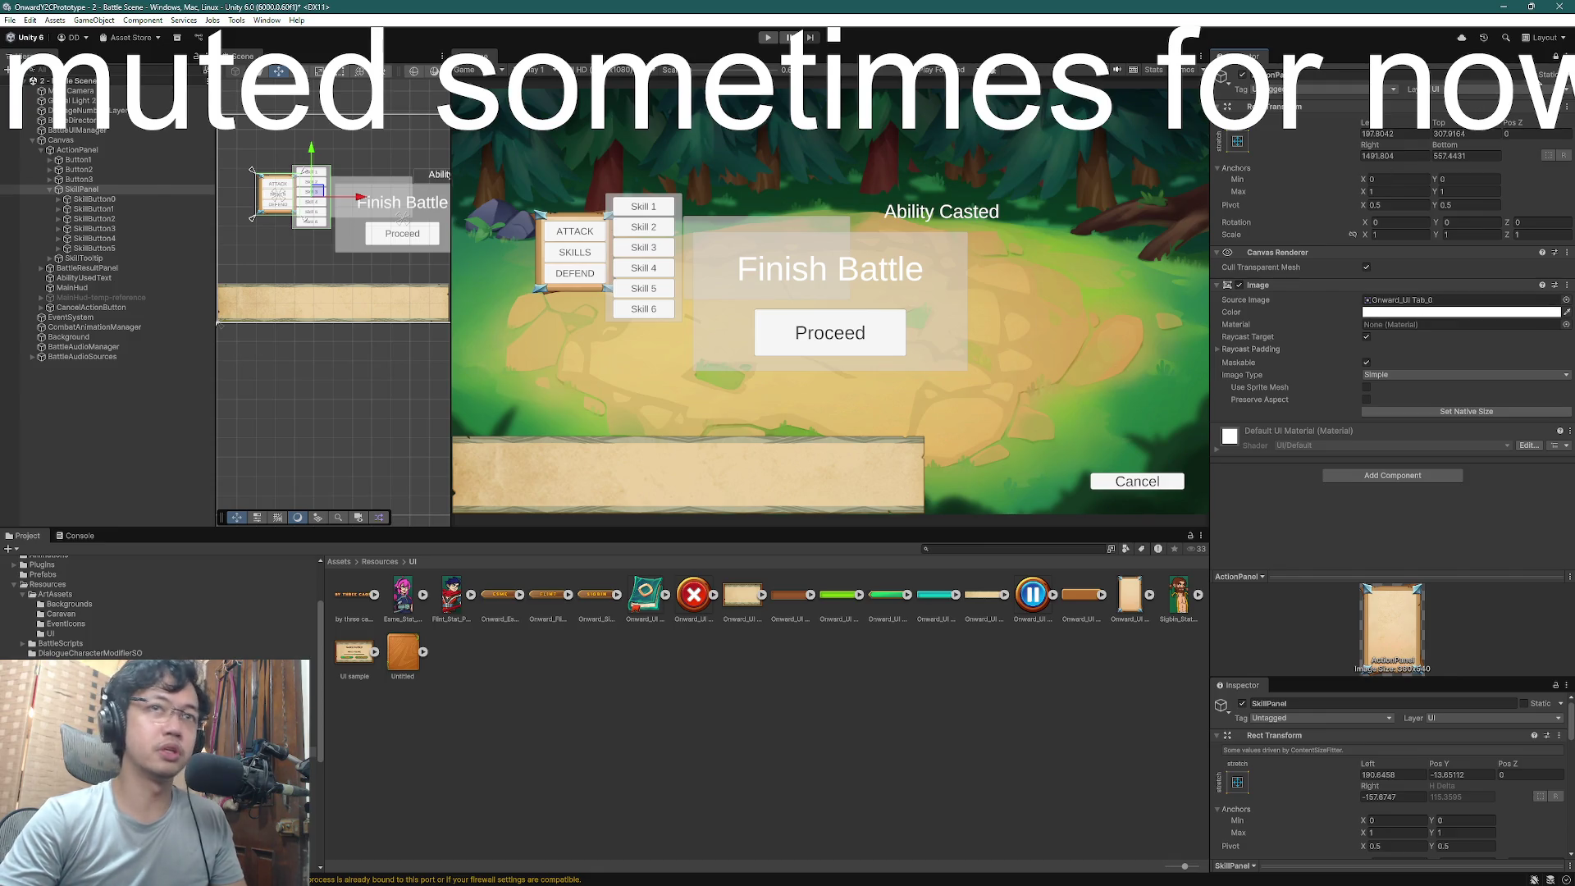
{"action": "left_click", "coordinate": [1555, 56]}
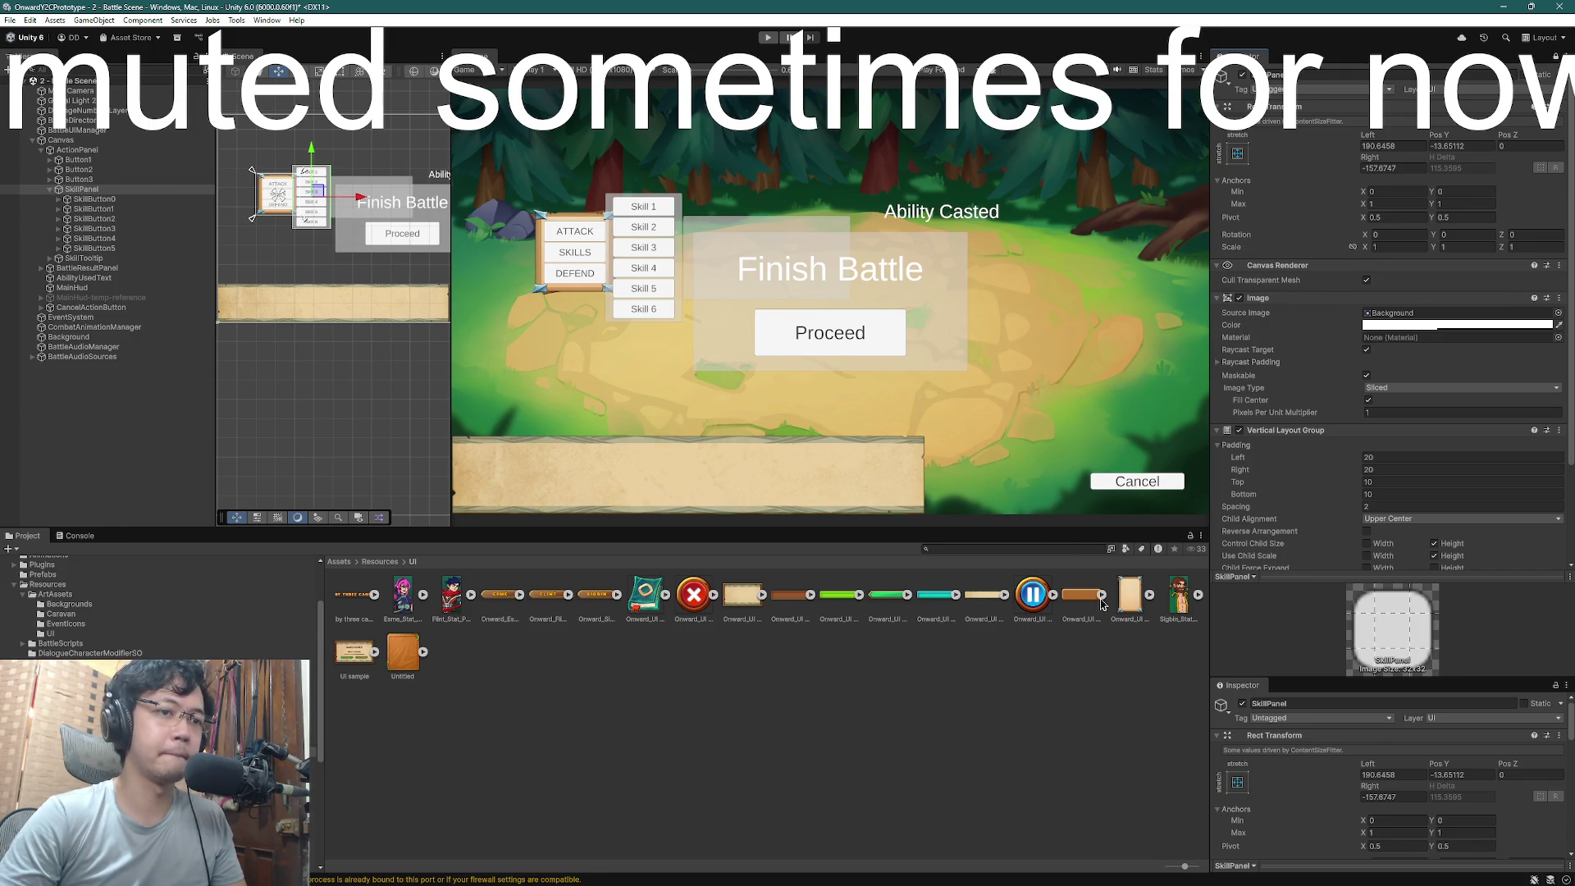
{"action": "mouse_move", "coordinate": [1101, 604]}
{"action": "left_mouse_down"}
{"action": "mouse_move", "coordinate": [1332, 351]}
{"action": "mouse_move", "coordinate": [1394, 305]}
{"action": "mouse_move", "coordinate": [1425, 342]}
{"action": "mouse_move", "coordinate": [1400, 323]}
{"action": "left_mouse_up"}
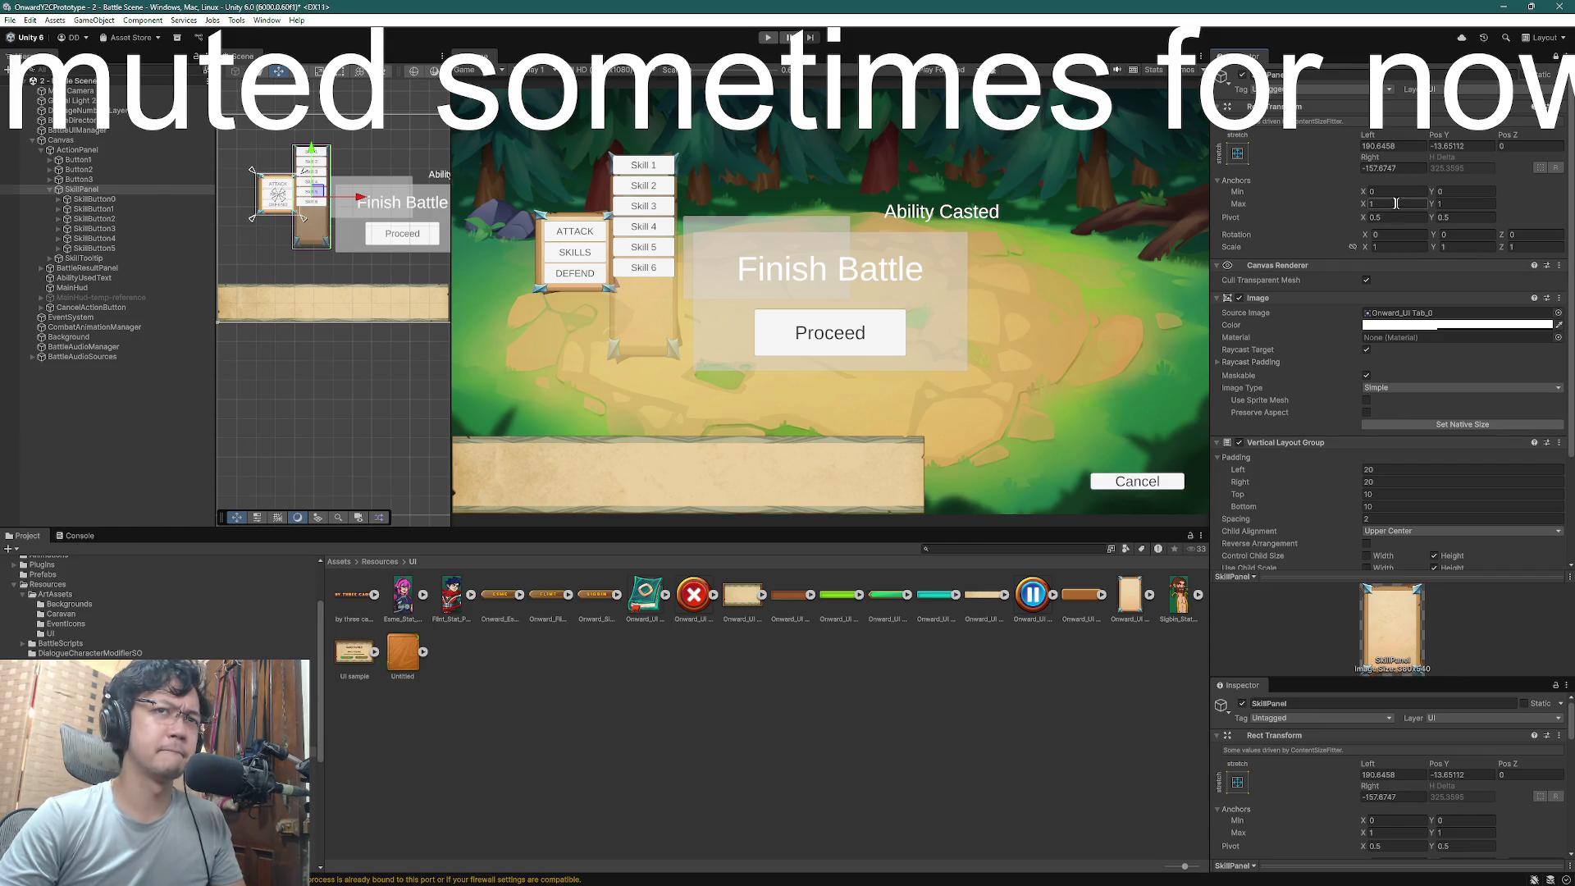
- Compare SkillPanel's plain Background against the parchment Onward_UI Tab_0 sprite, keeping the parchment
{"action": "key", "text": "ctrl+z"}
{"action": "key", "text": "ctrl+y"}
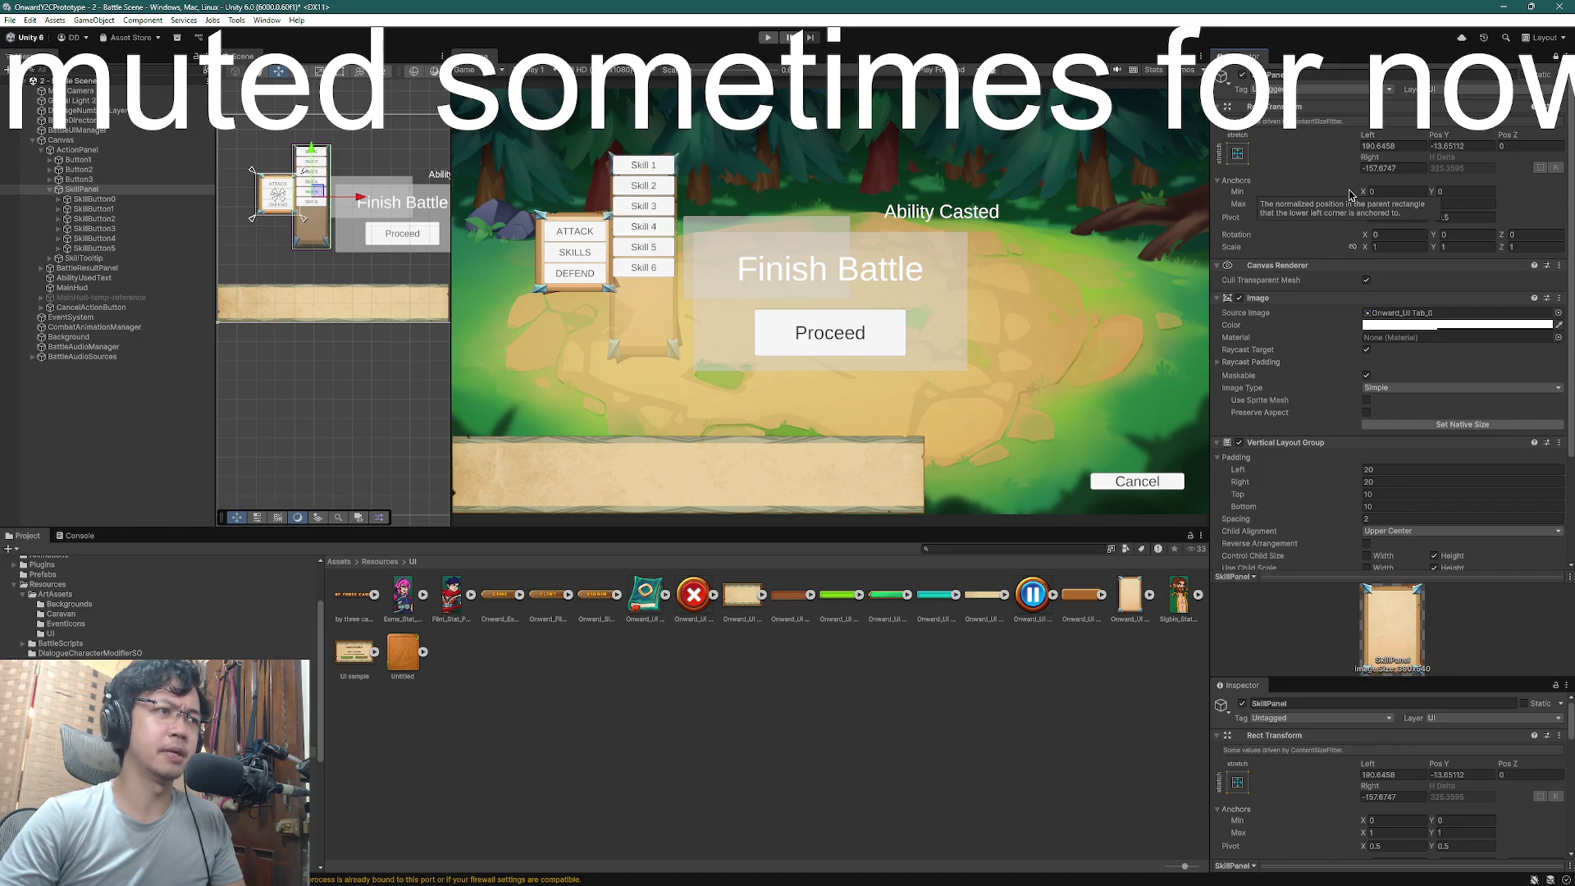
{"action": "key", "text": "ctrl+z"}
{"action": "key", "text": "ctrl+y"}
{"action": "key", "text": "ctrl+z"}
{"action": "key", "text": "ctrl+y"}
{"action": "key", "text": "ctrl+z"}
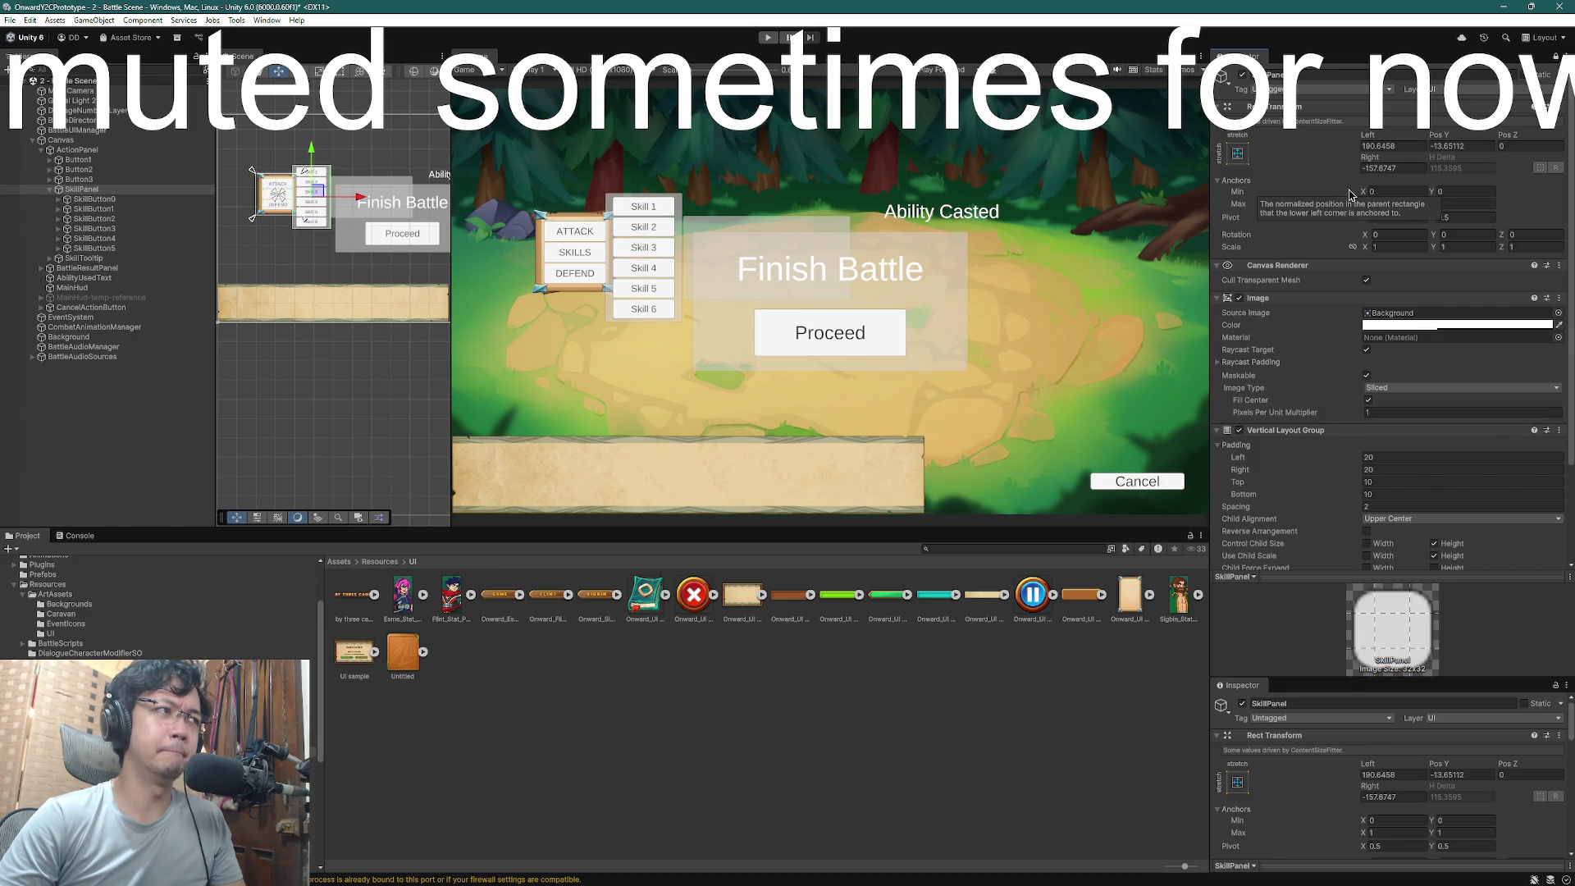
{"action": "key", "text": "ctrl+y"}
{"action": "key", "text": "ctrl+z"}
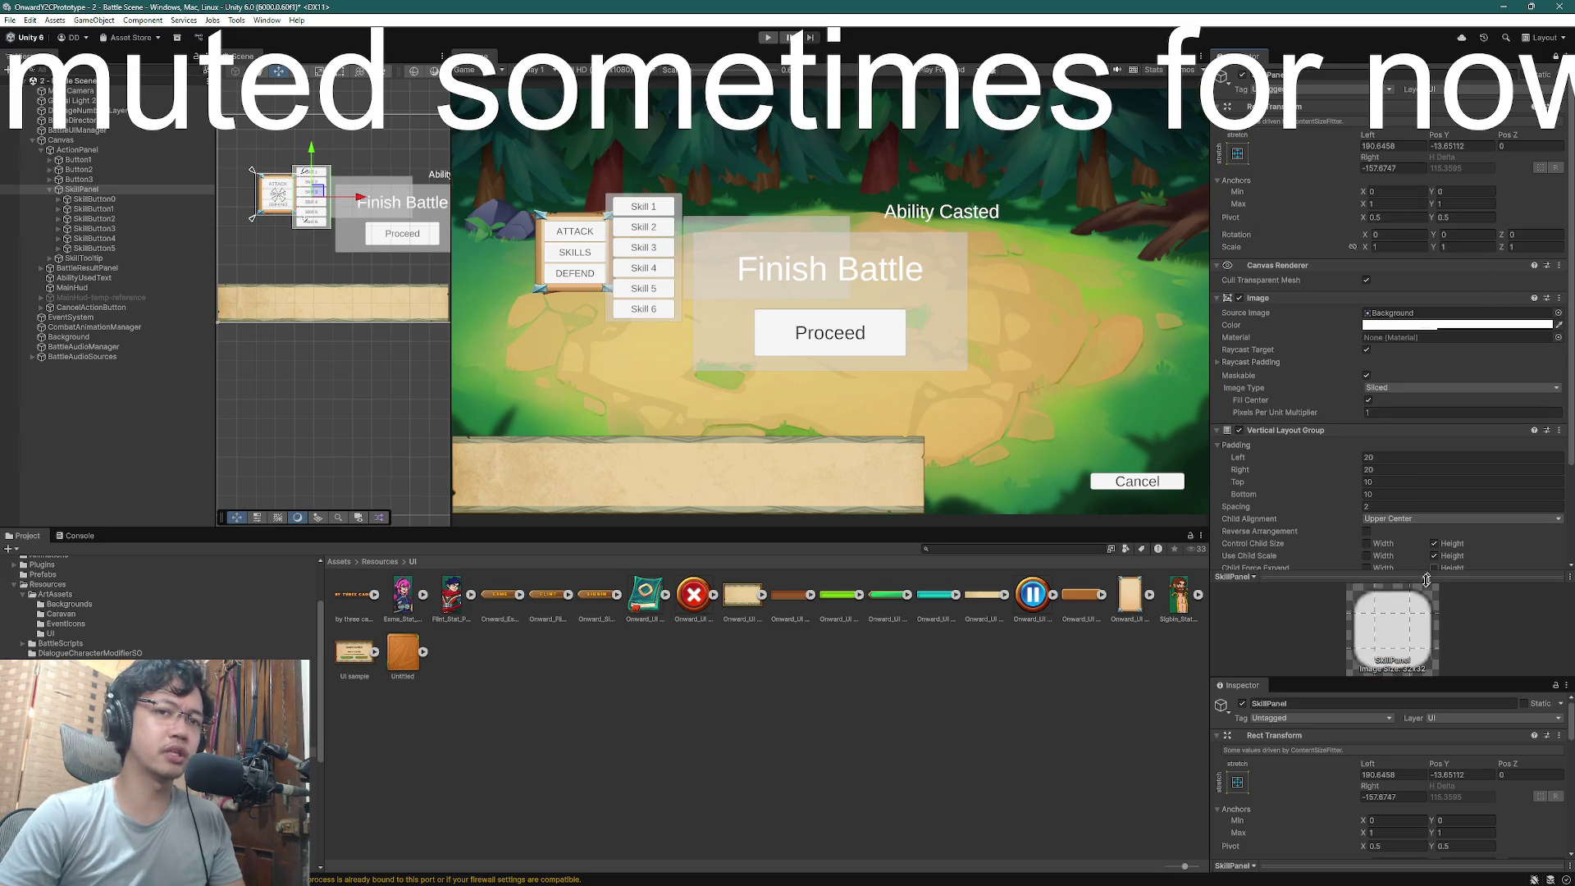
{"action": "key", "text": "ctrl+y"}
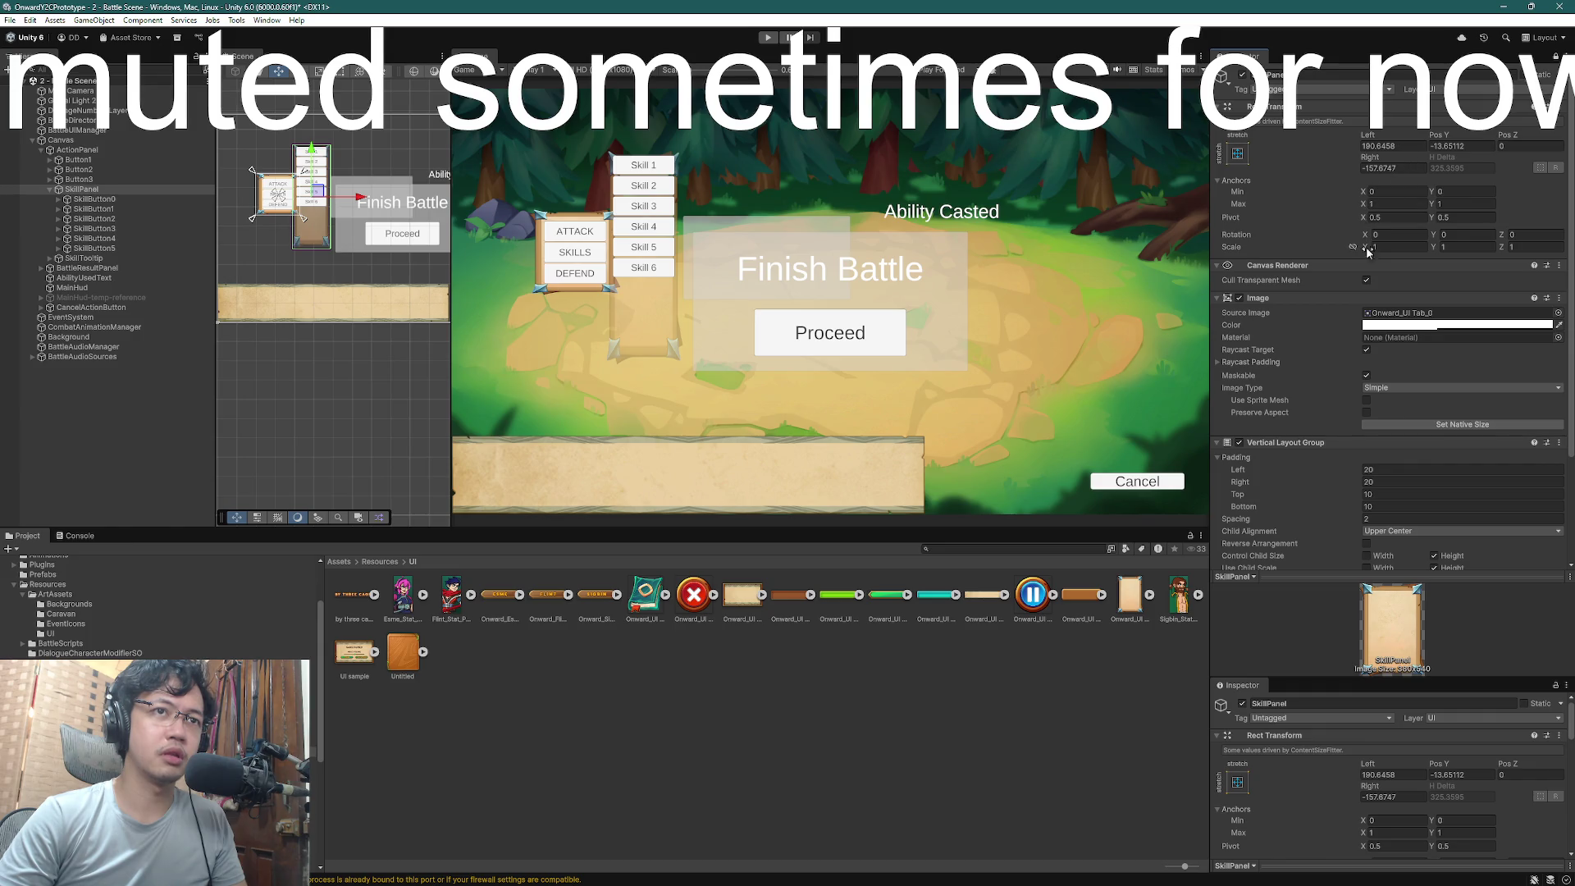
- Try a Scale Y of 0.6 on SkillPanel, then reset it to 1
{"action": "left_click", "coordinate": [1448, 246]}
{"action": "type", "text": "0.6"}
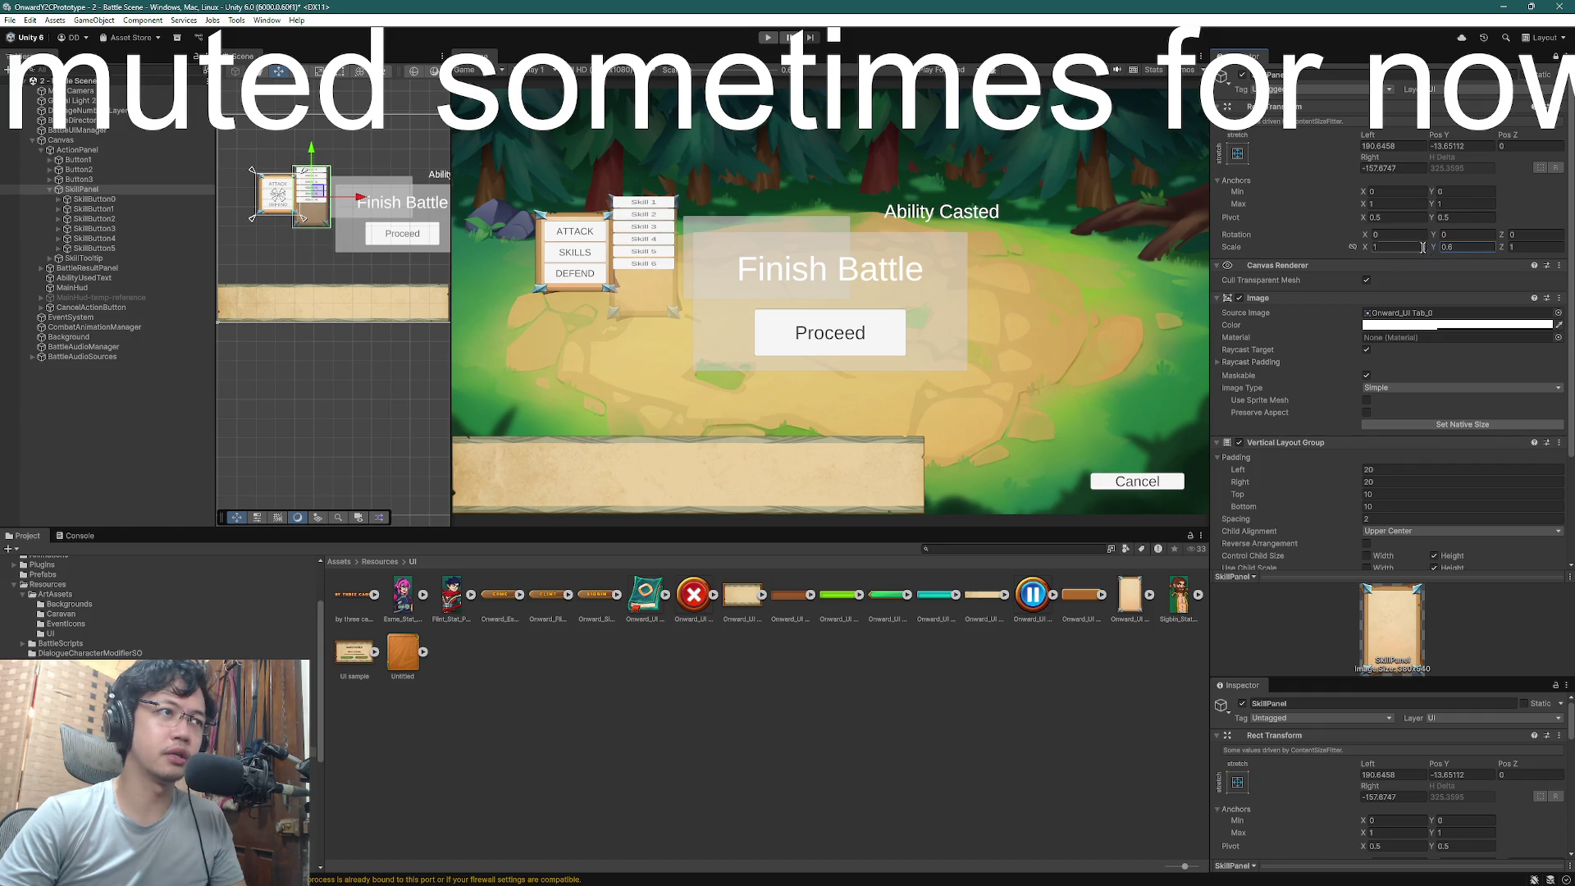
{"action": "key", "text": "BackSpace"}
{"action": "key", "text": "BackSpace"}
{"action": "key", "text": "BackSpace"}
{"action": "type", "text": "1"}
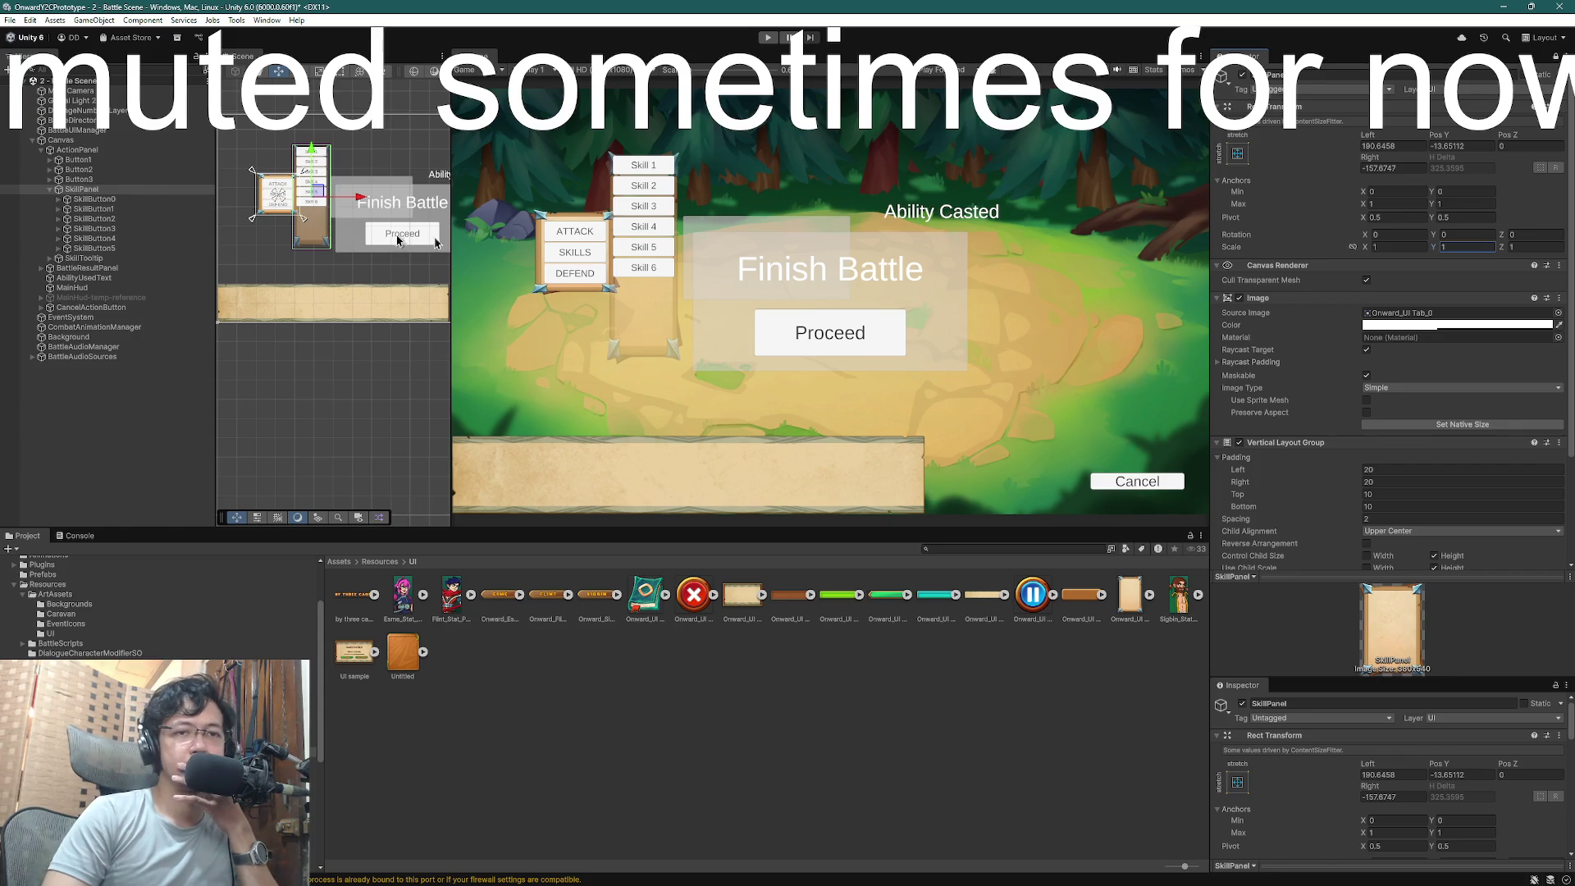
{"action": "scroll", "coordinate": [1316, 420], "scroll_direction": "down", "scroll_amount": 3}
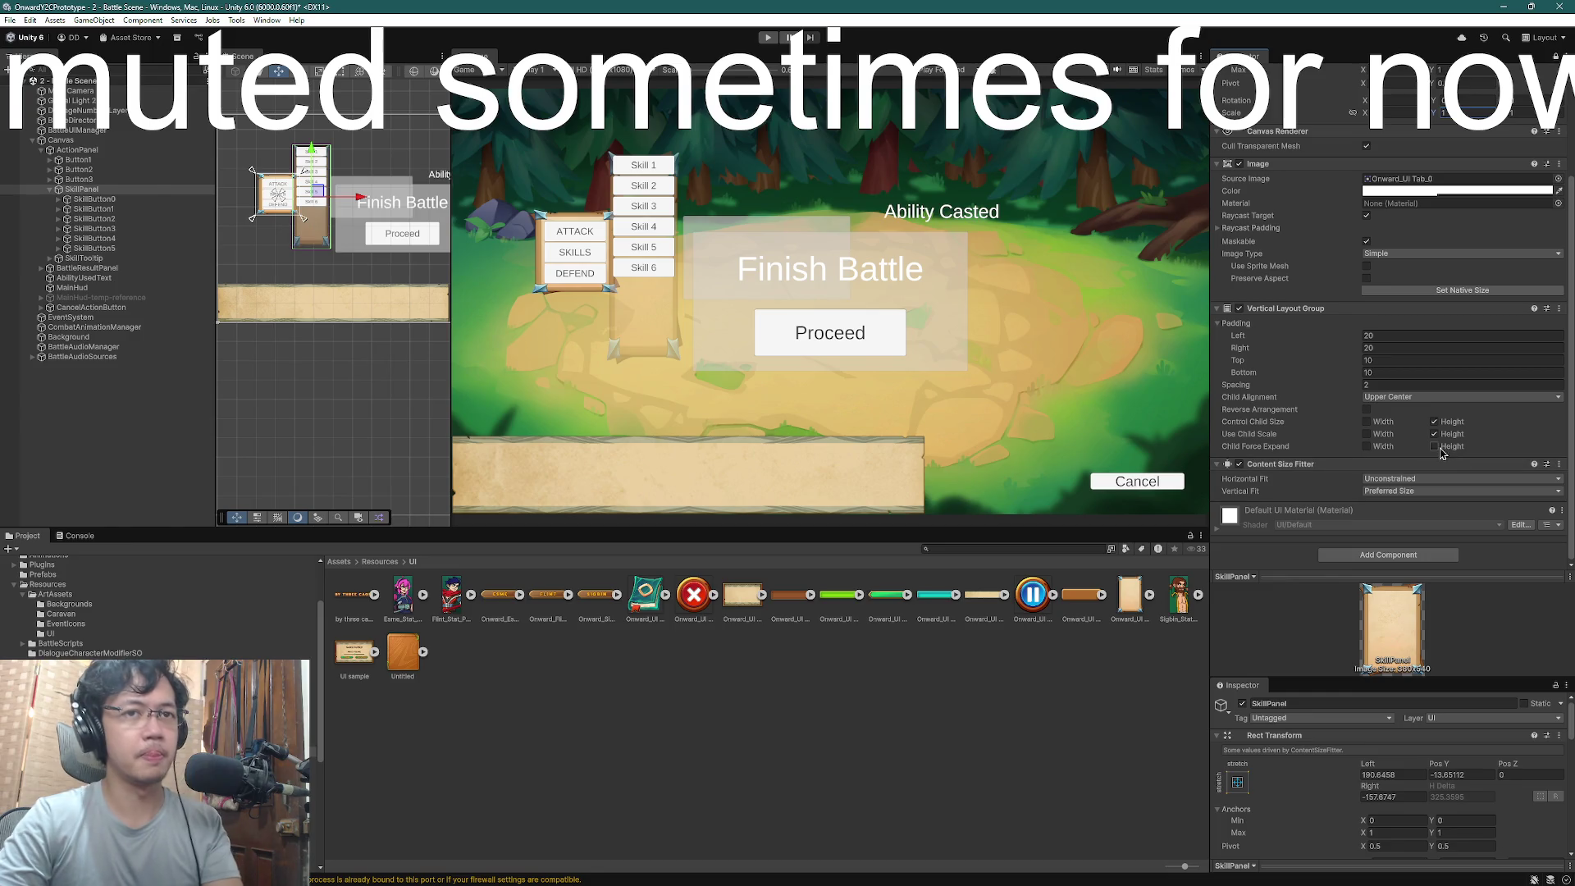
- Test SkillPanel's child height control and toggle its Vertical Layout Group off and on
{"action": "left_click", "coordinate": [1435, 447]}
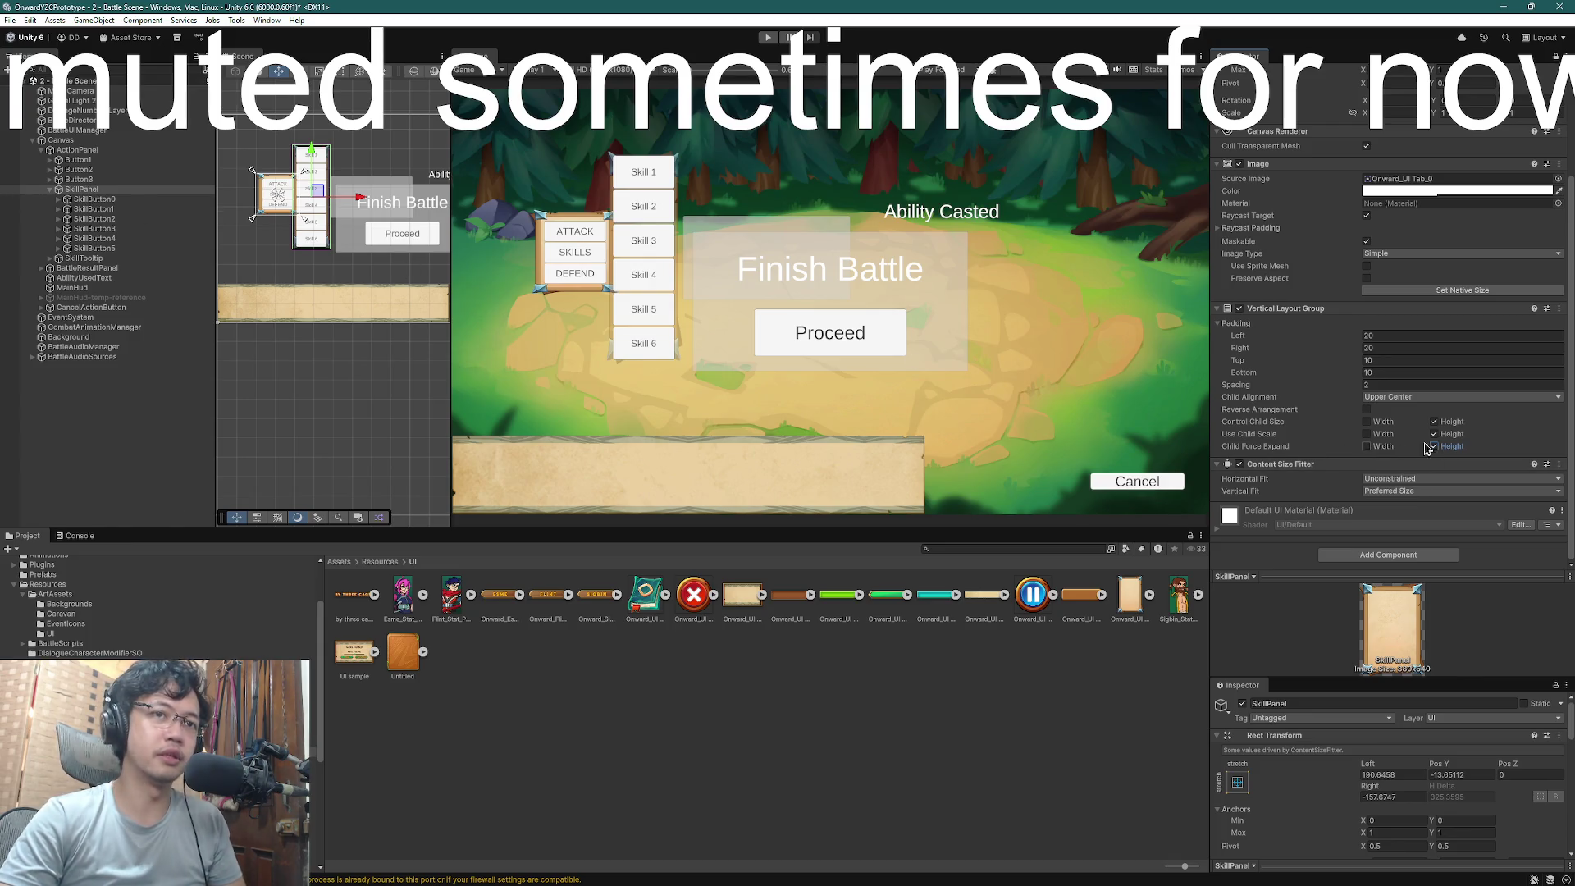
{"action": "left_click", "coordinate": [1239, 310]}
{"action": "left_click", "coordinate": [1239, 309]}
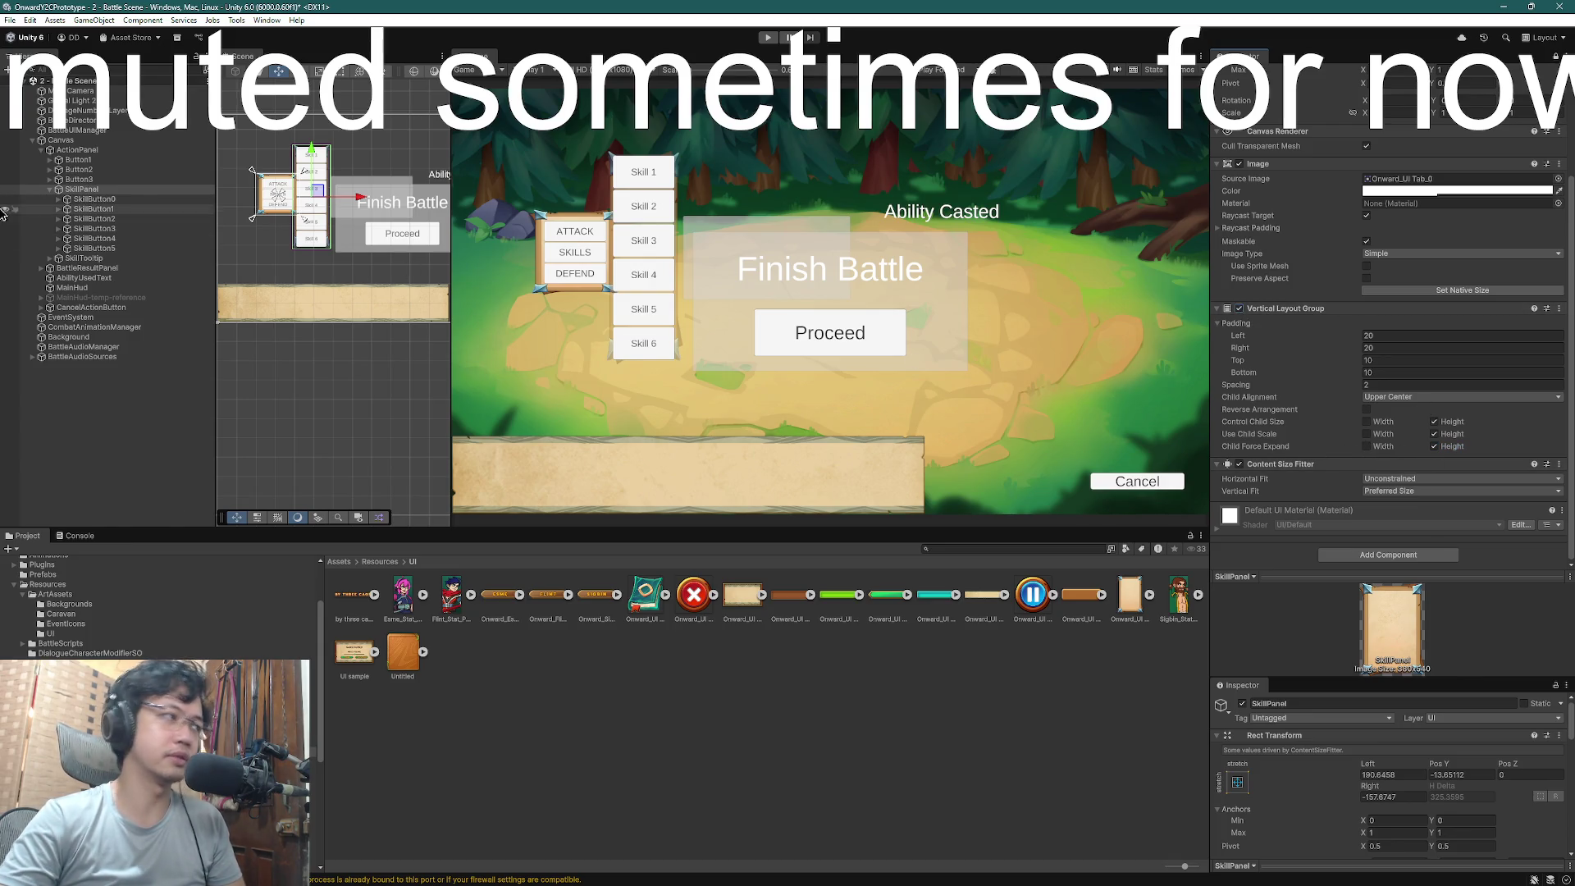
- Try squashing SkillPanel's vertical scale, then set it back to 1
{"action": "left_click", "coordinate": [80, 189]}
{"action": "scroll", "coordinate": [1410, 213], "scroll_direction": "up", "scroll_amount": 3}
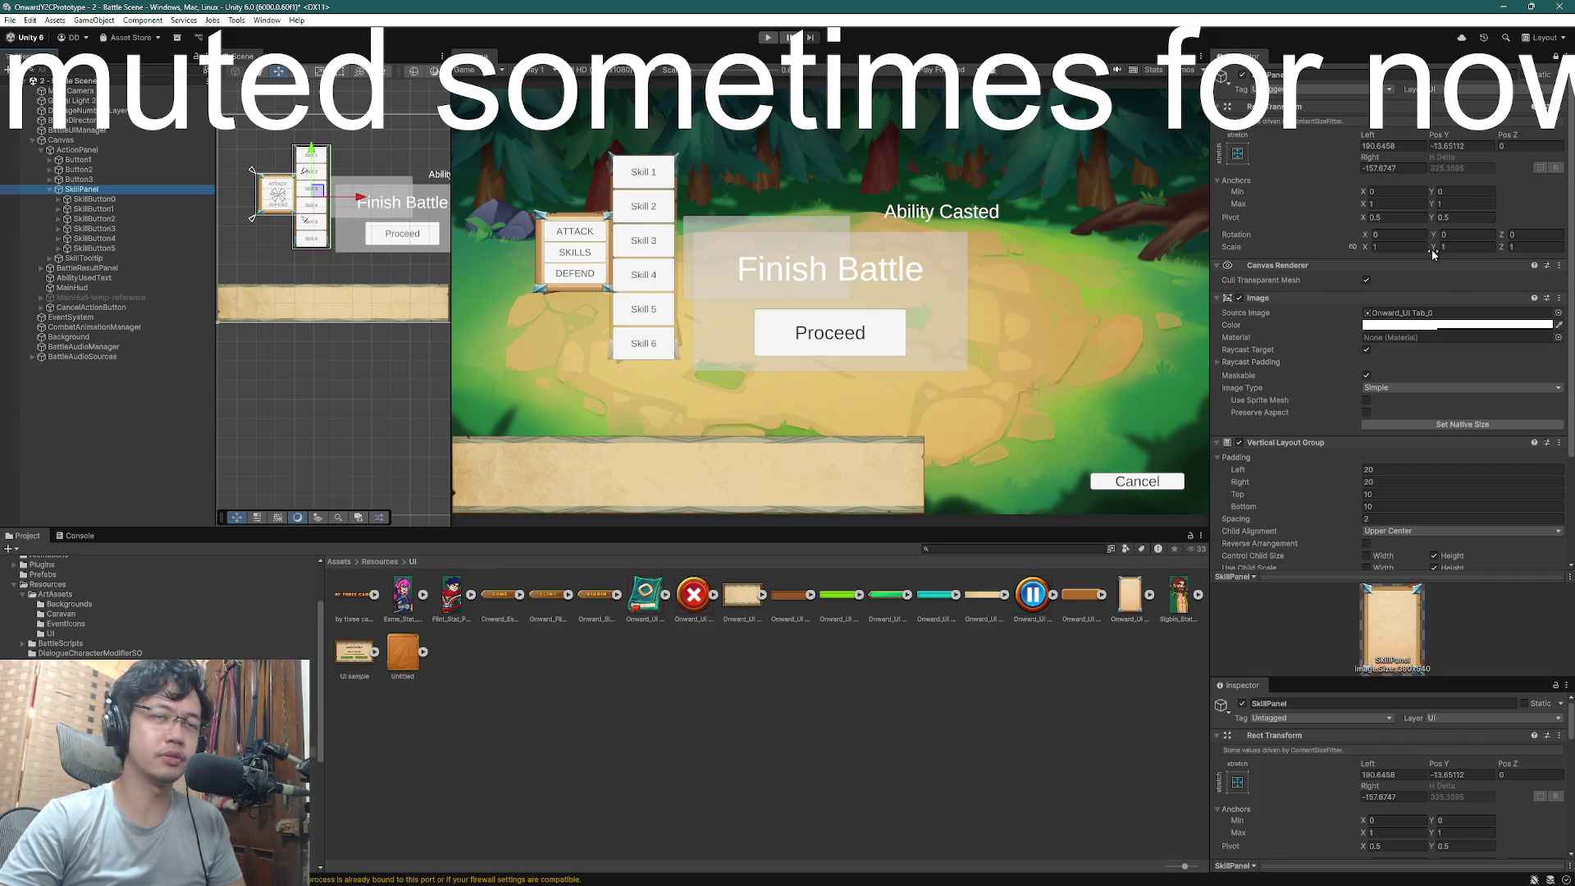
{"action": "left_click_drag", "start_coordinate": [1433, 251], "coordinate": [1420, 248]}
{"action": "type", "text": "1"}
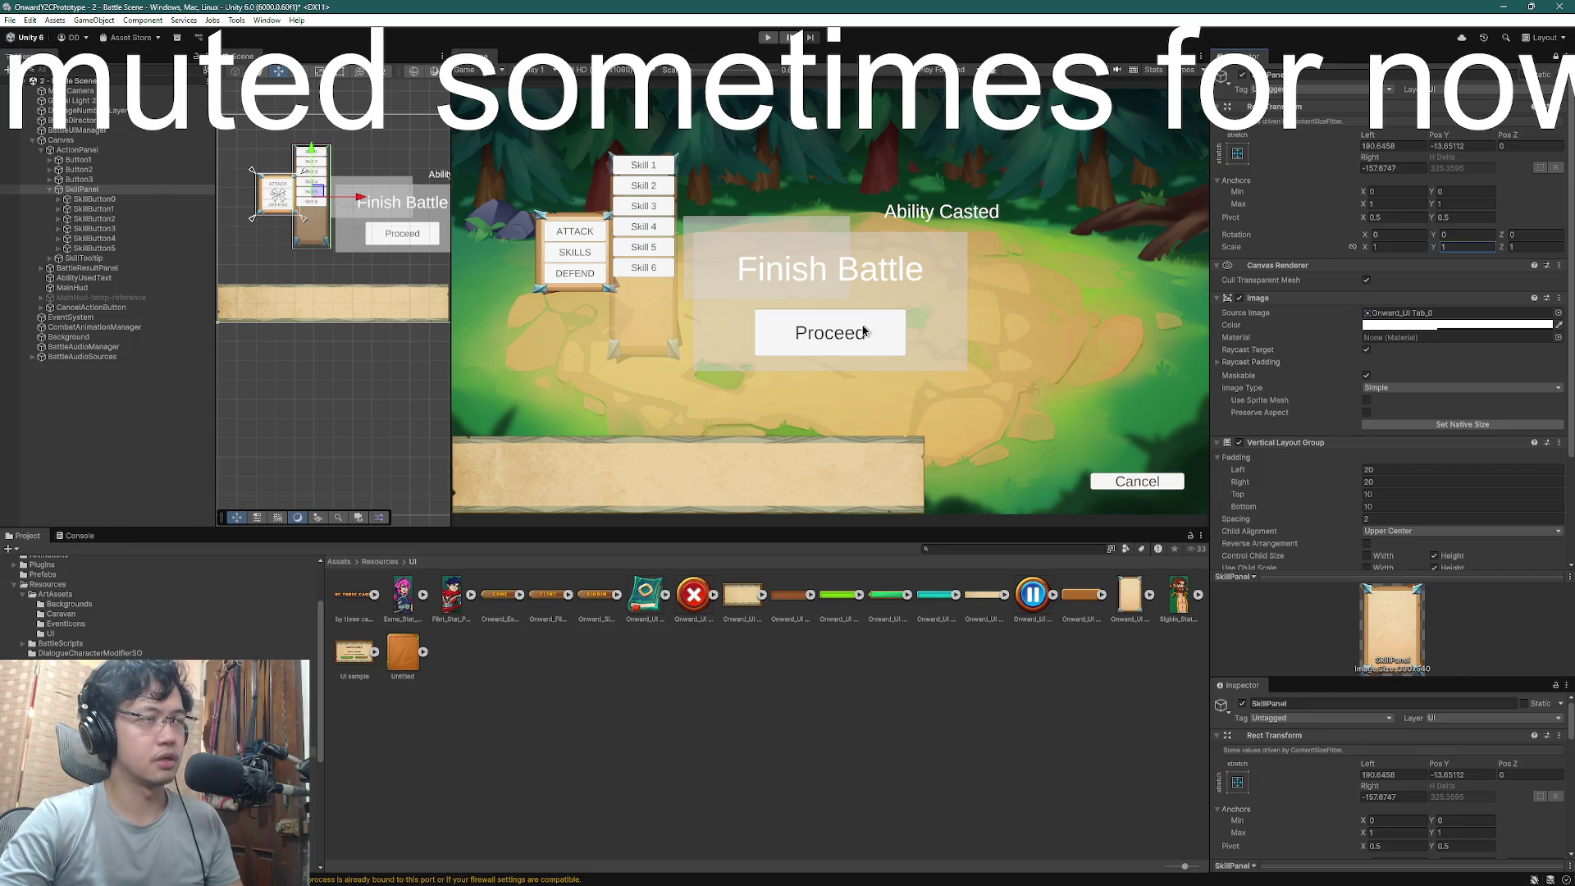
- Return SkillPanel's Source Image to the sliced Background sprite
{"action": "key", "text": "ctrl+z"}
{"action": "left_click", "coordinate": [1010, 704]}
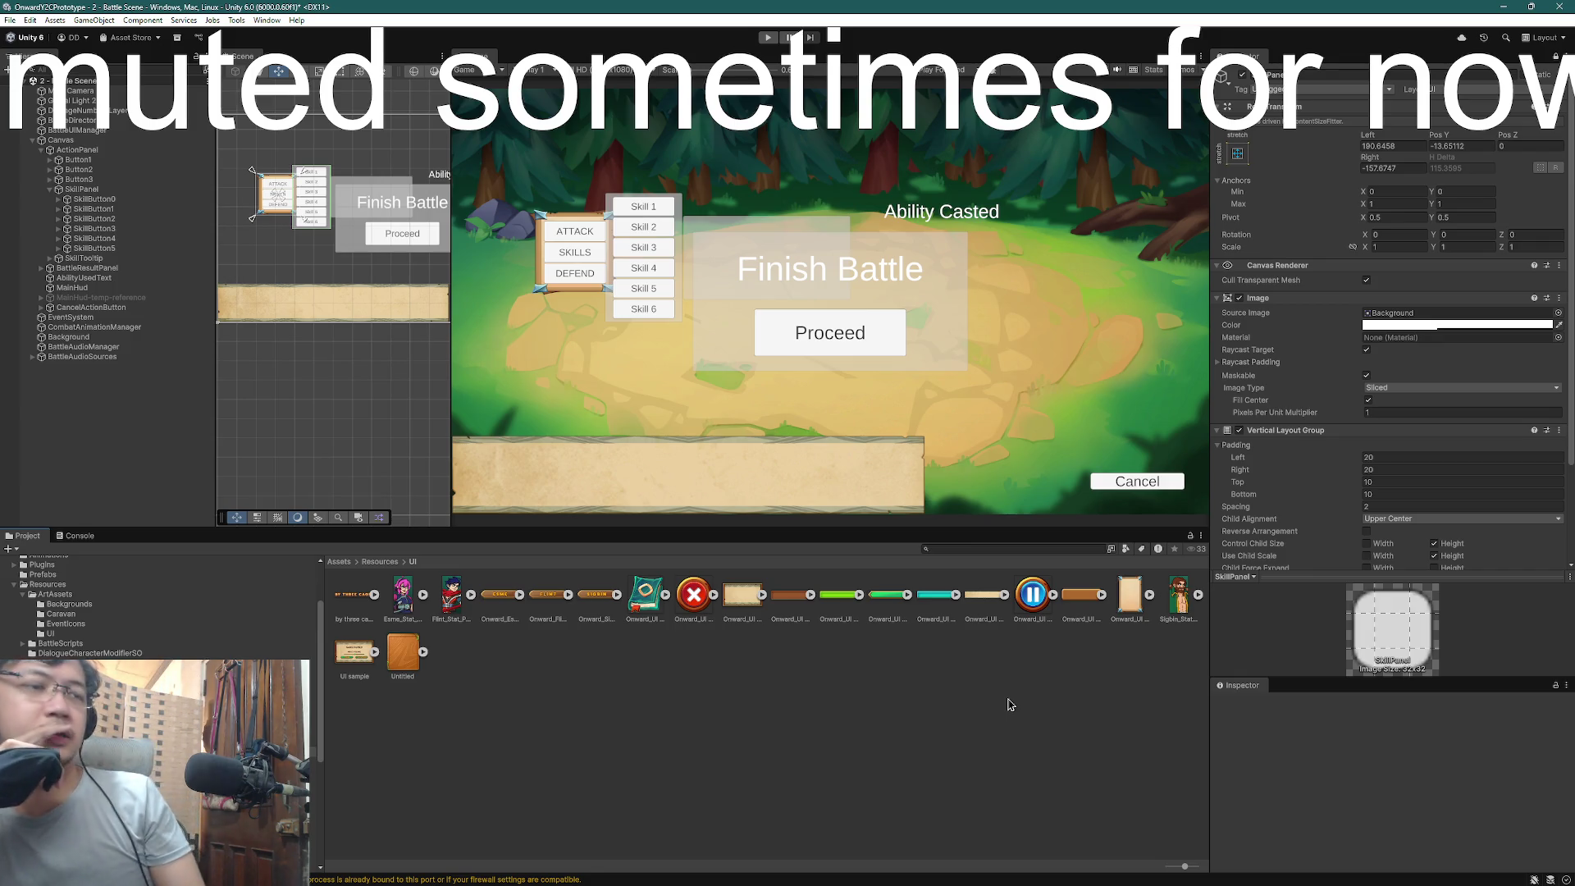
{"action": "left_click", "coordinate": [1126, 605]}
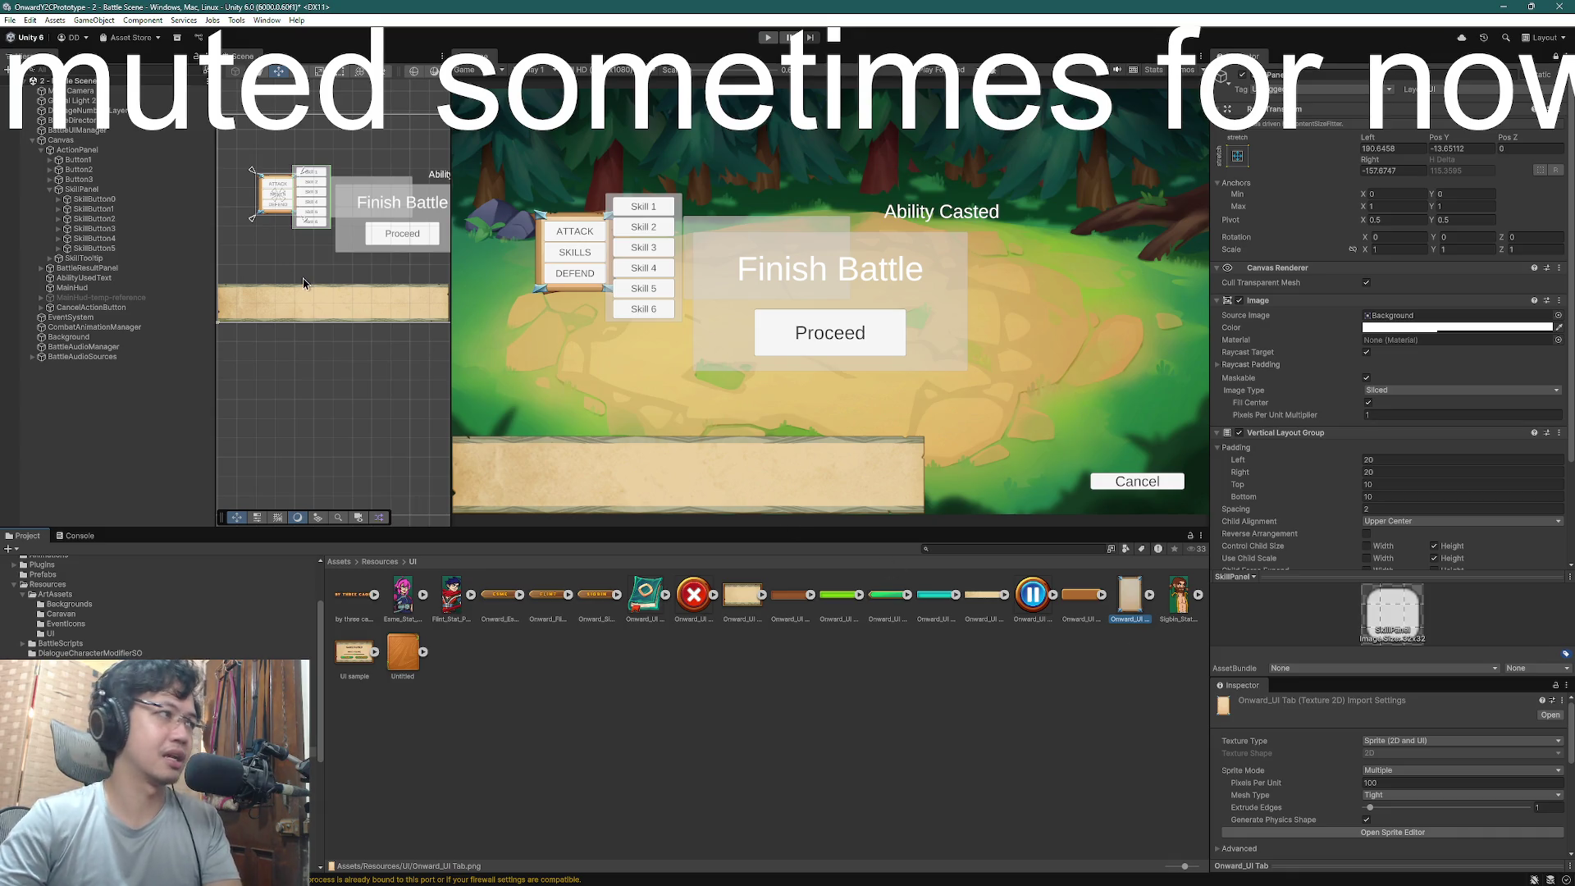
{"action": "left_click", "coordinate": [102, 191]}
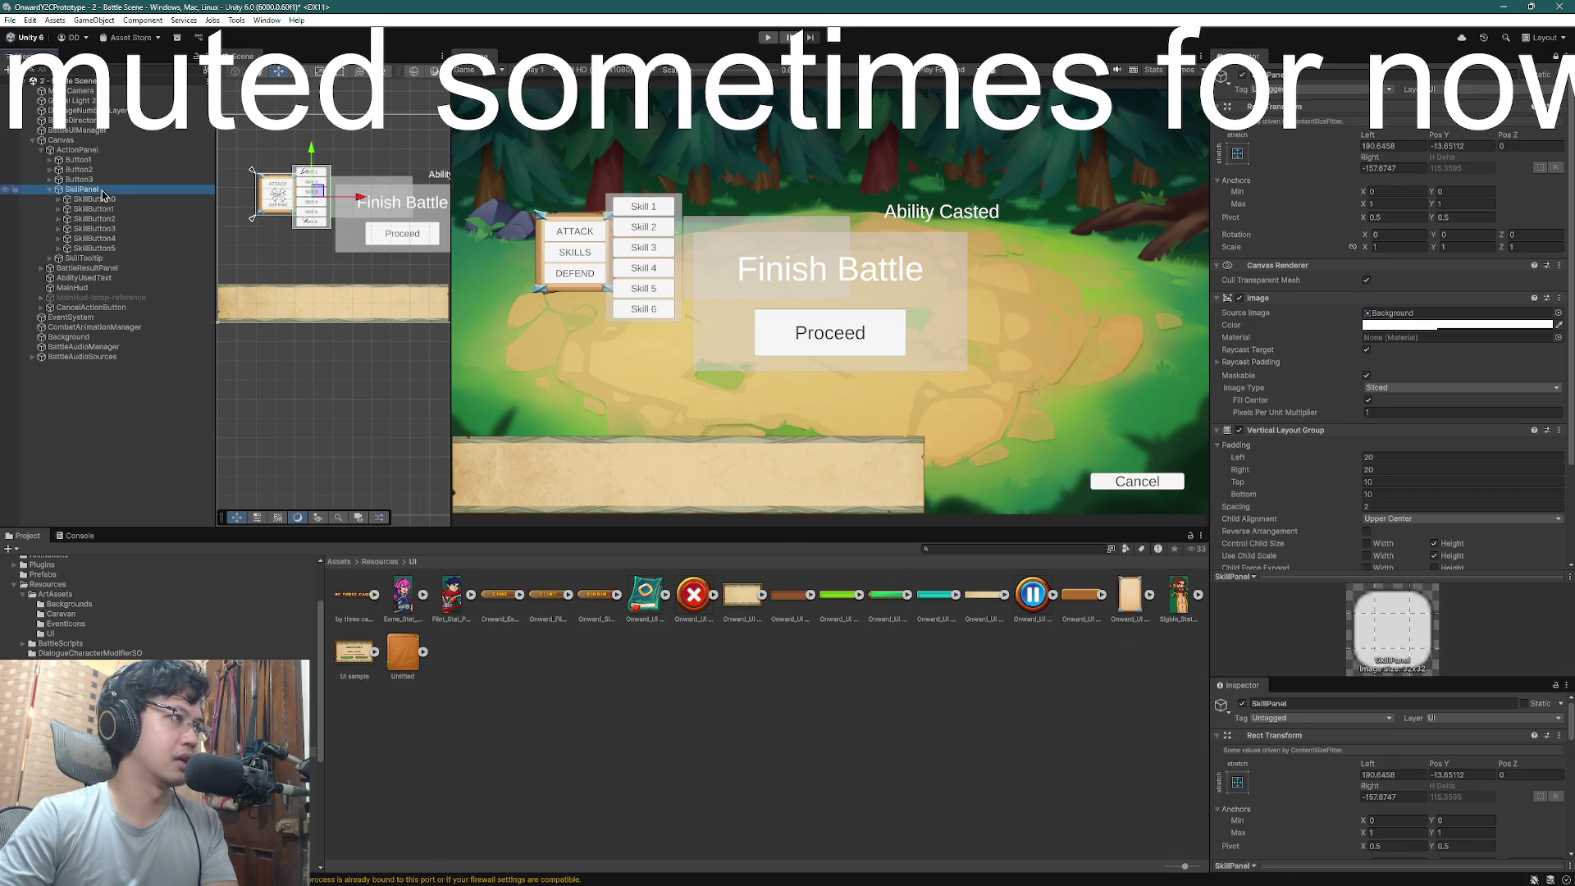
- Create a new UI Panel under SkillPanel named SkillChildPanel
{"action": "right_click", "coordinate": [99, 194]}
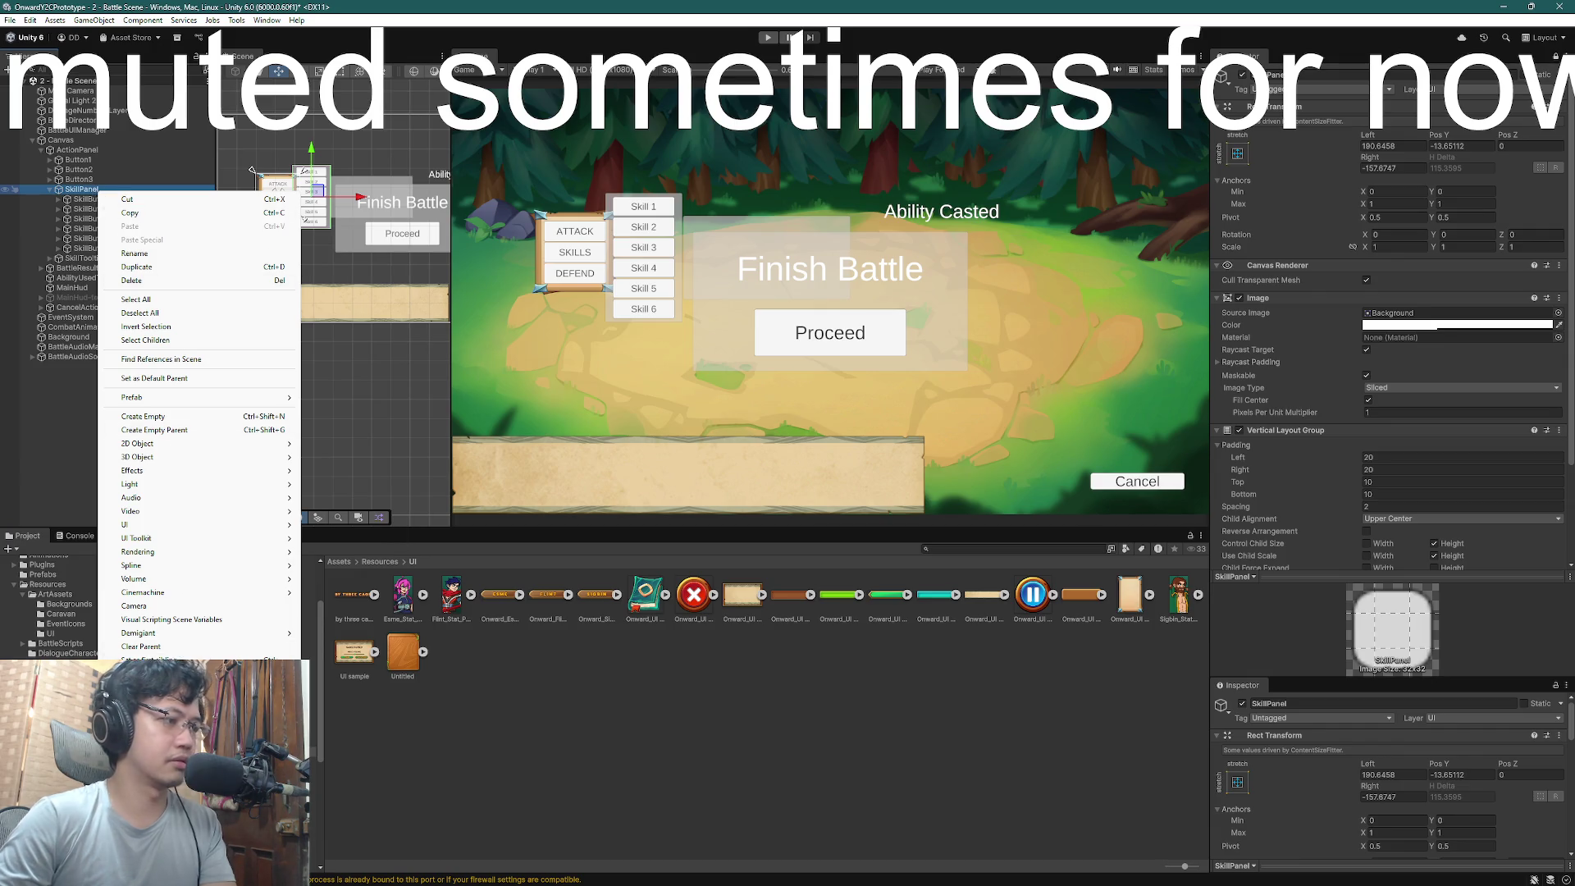
{"action": "left_click", "coordinate": [143, 680]}
{"action": "left_click", "coordinate": [858, 297]}
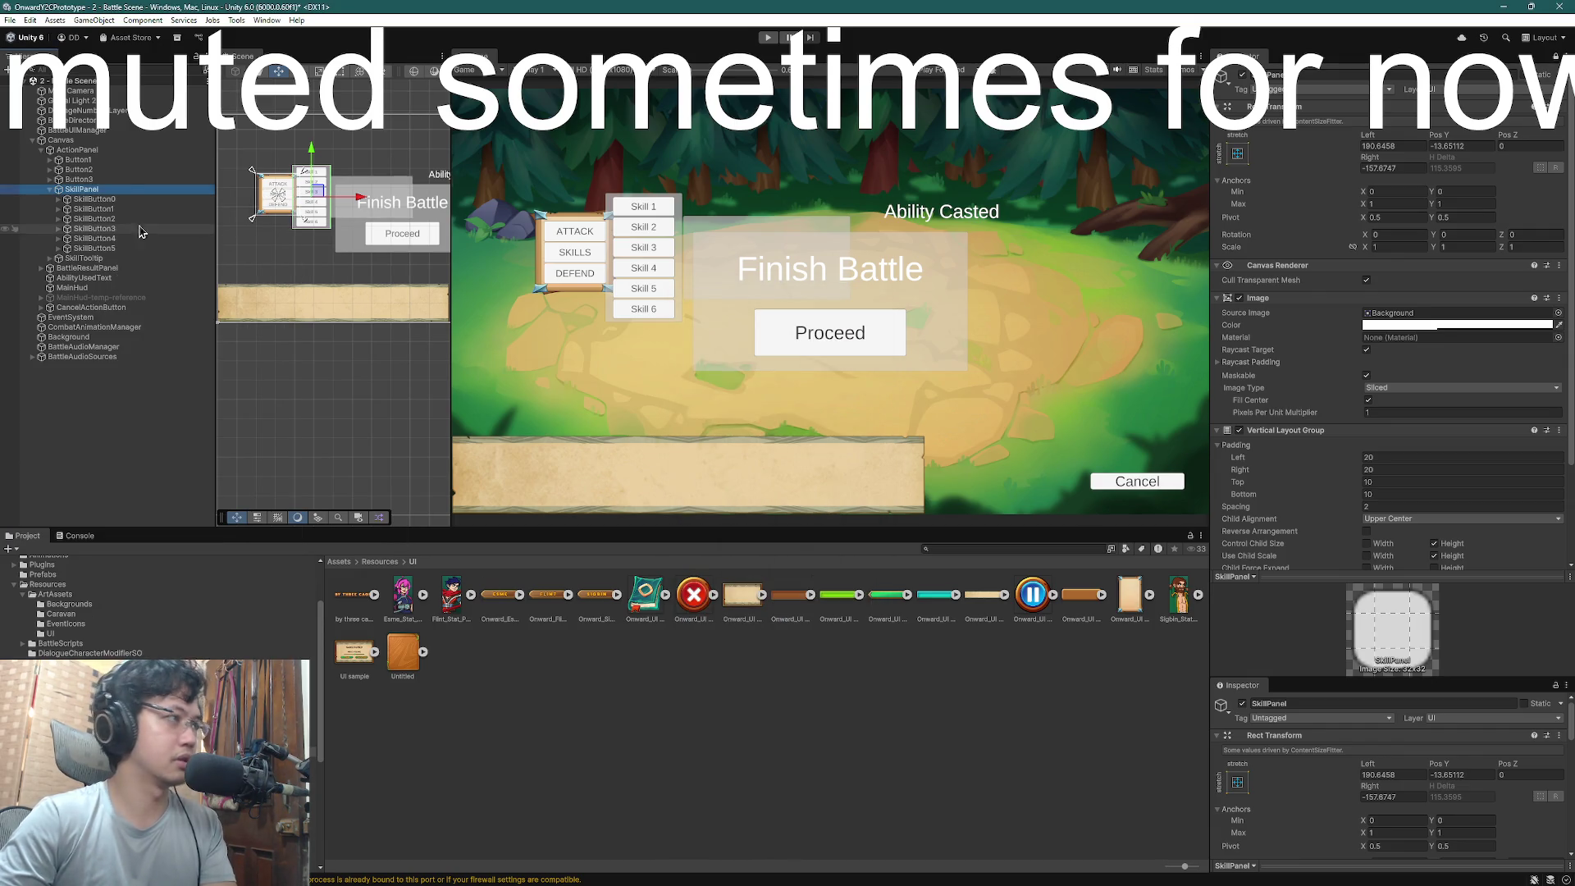
{"action": "right_click", "coordinate": [86, 190]}
{"action": "mouse_move", "coordinate": [242, 476]}
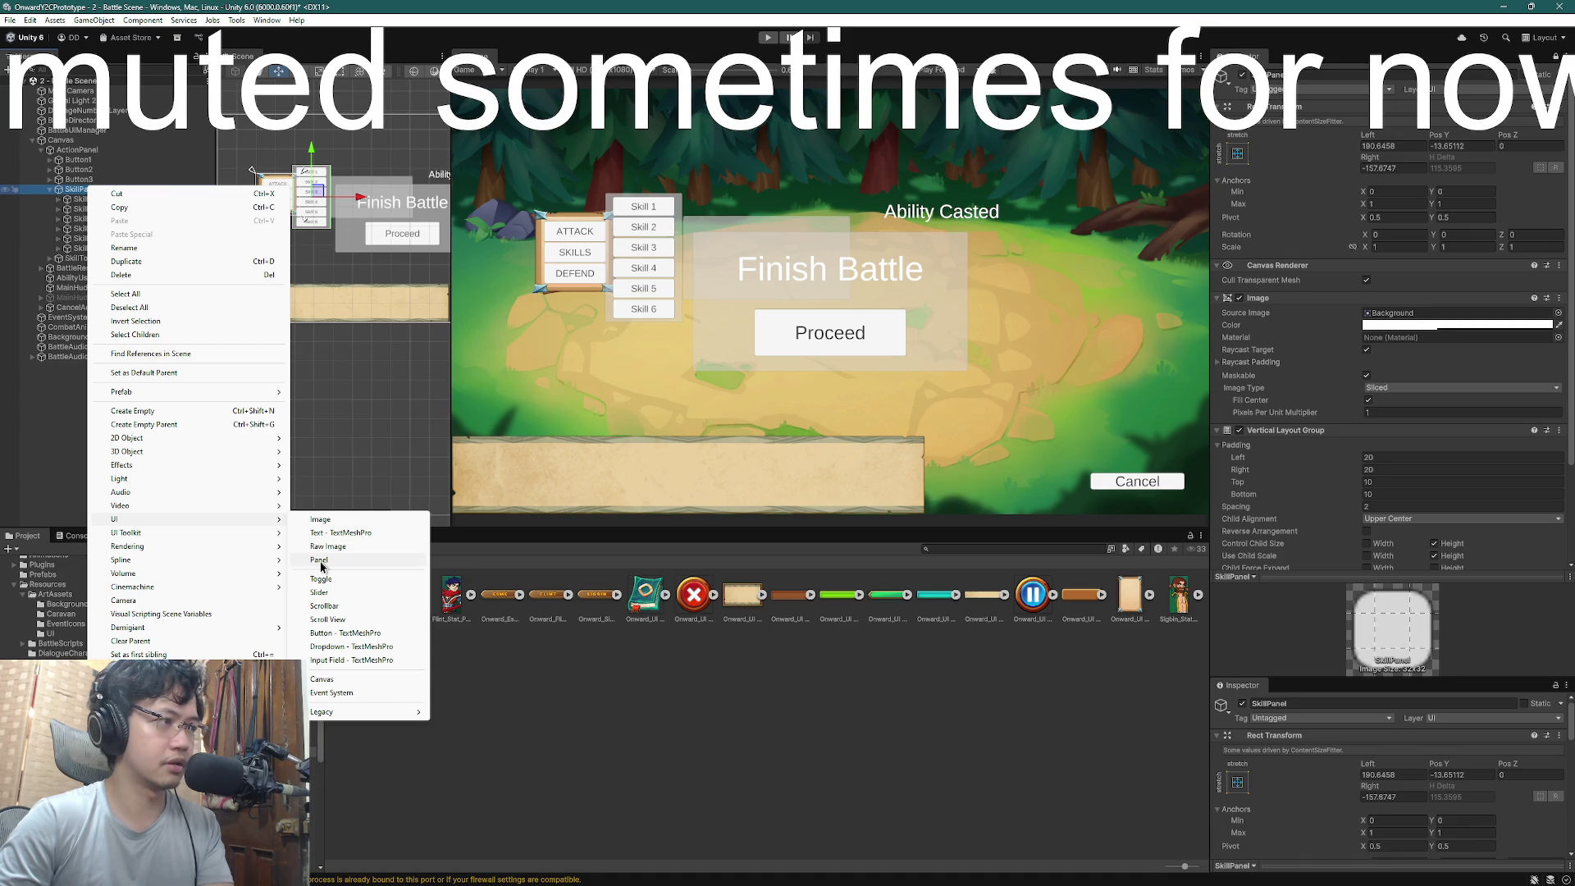
{"action": "left_click", "coordinate": [319, 560]}
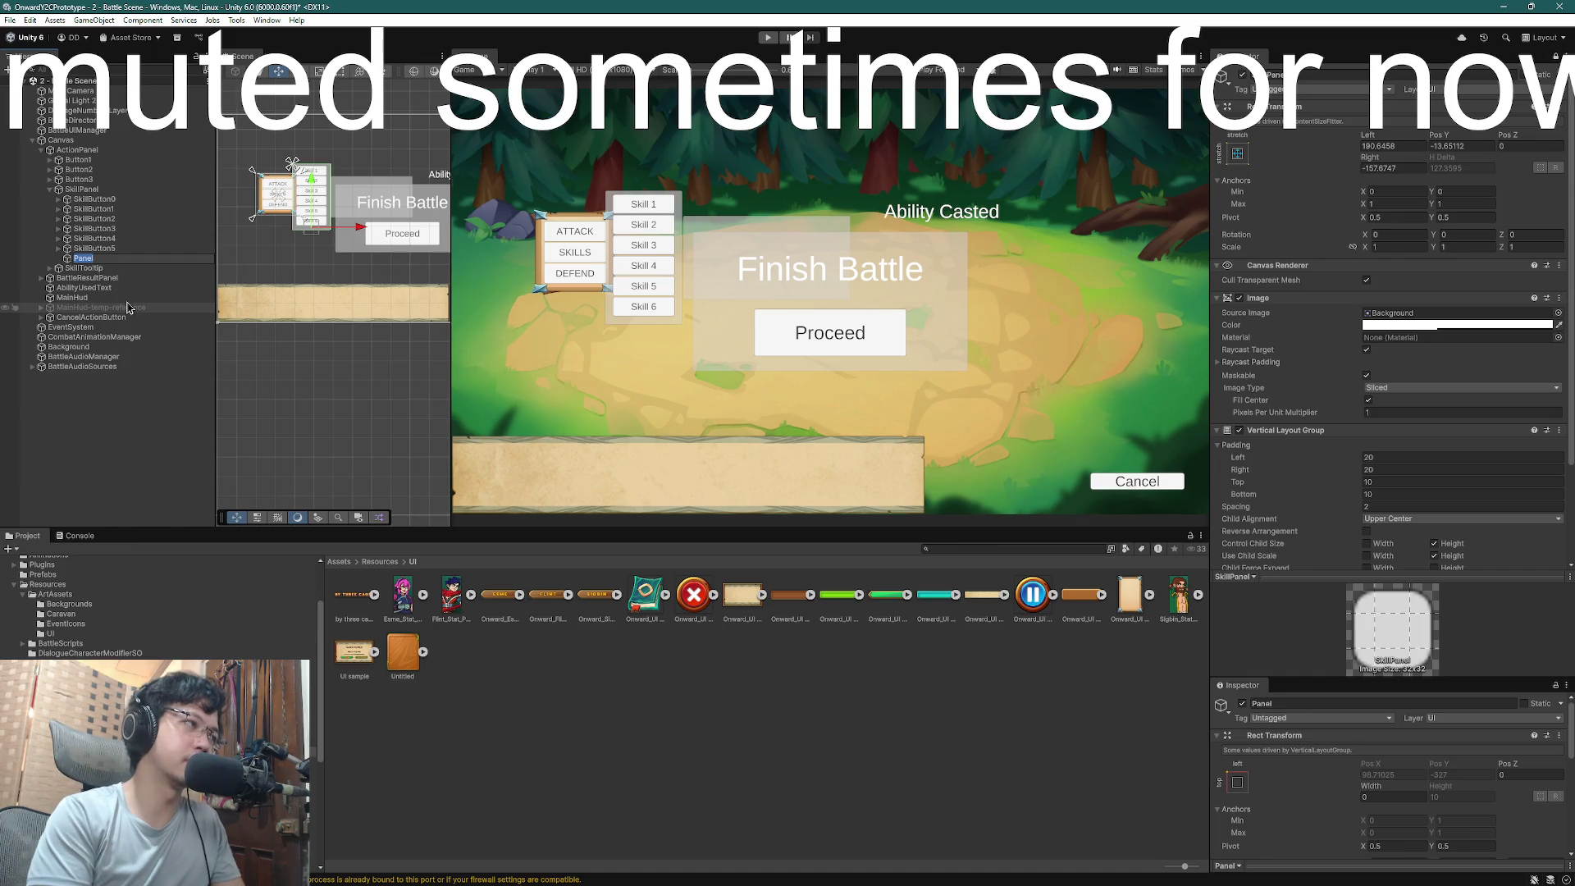
{"action": "type", "text": "SkillC"}
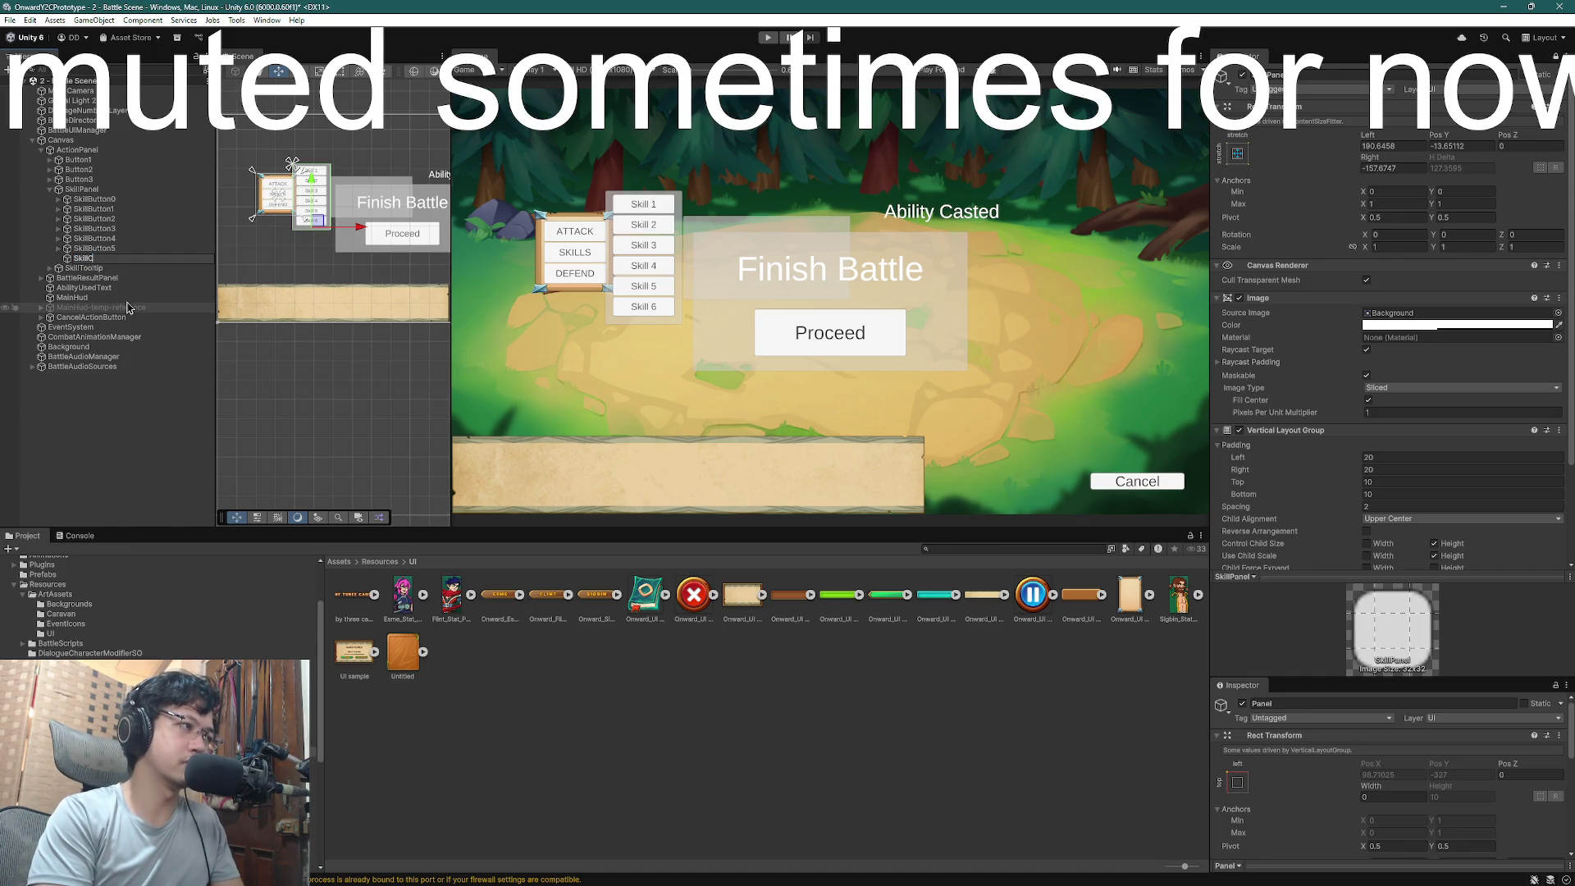
{"action": "type", "text": "hildPanel"}
{"action": "key", "text": "Return"}
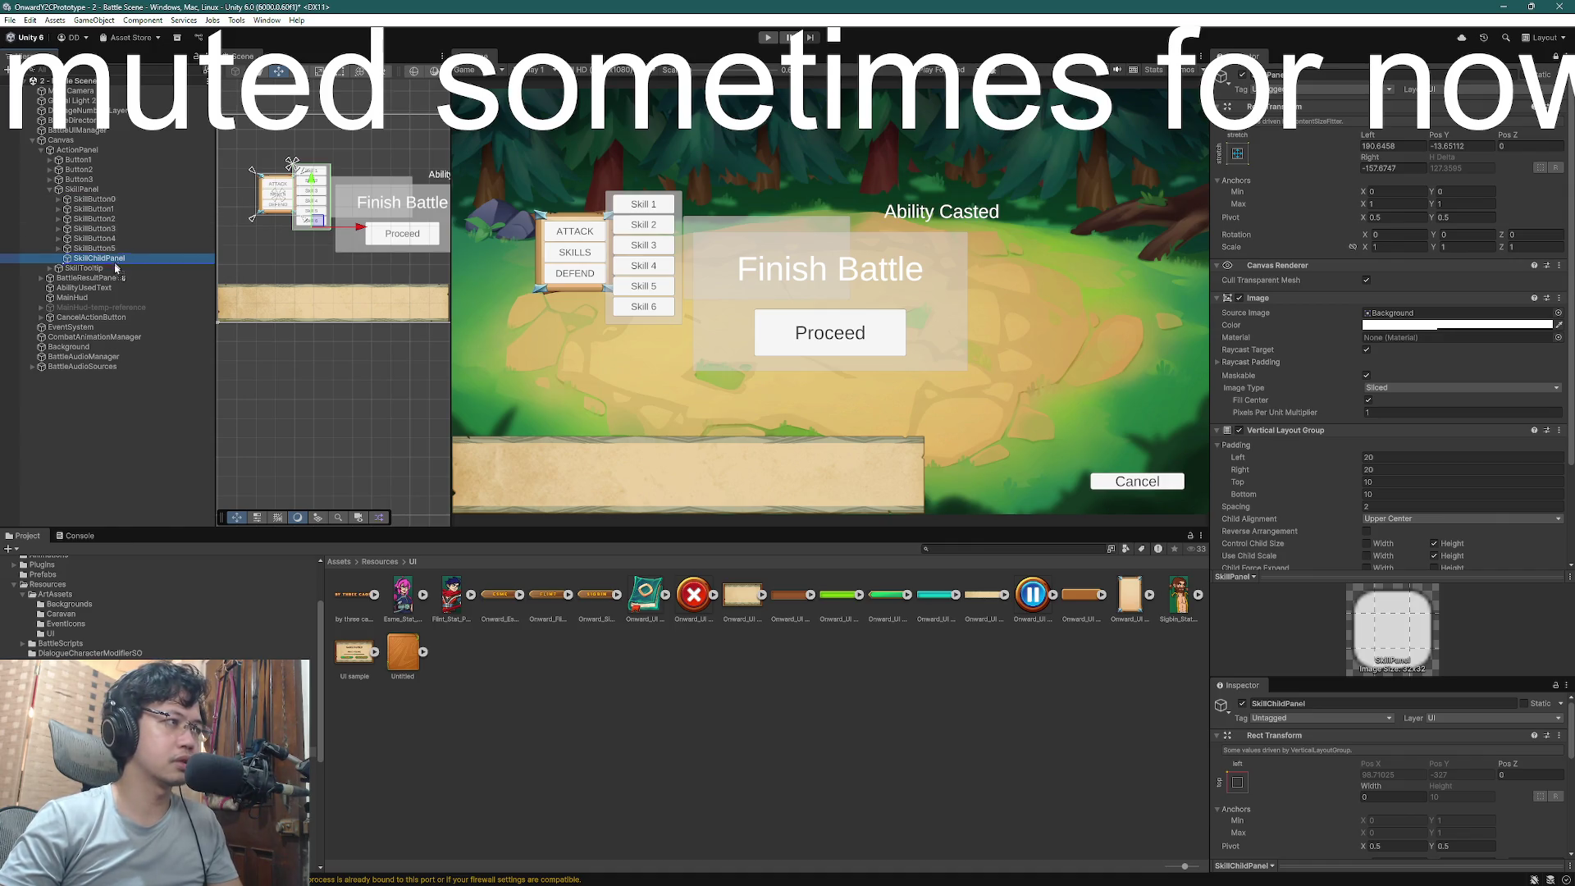
- Frame SkillChildPanel in the Scene view and make it SkillPanel's first child
{"action": "left_click", "coordinate": [118, 260]}
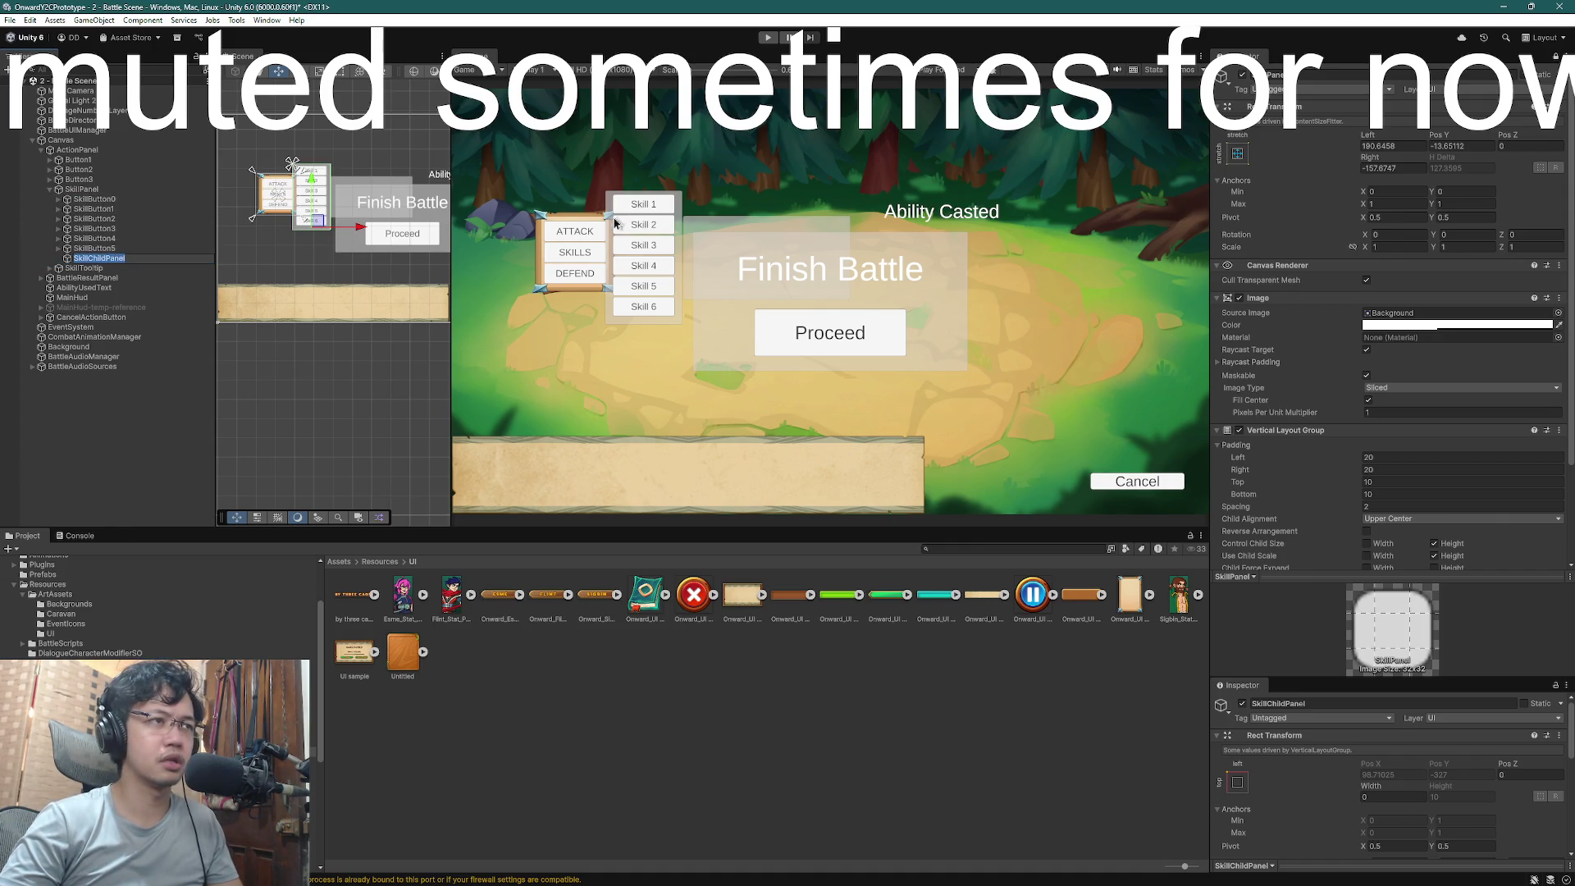
{"action": "double_click", "coordinate": [69, 261]}
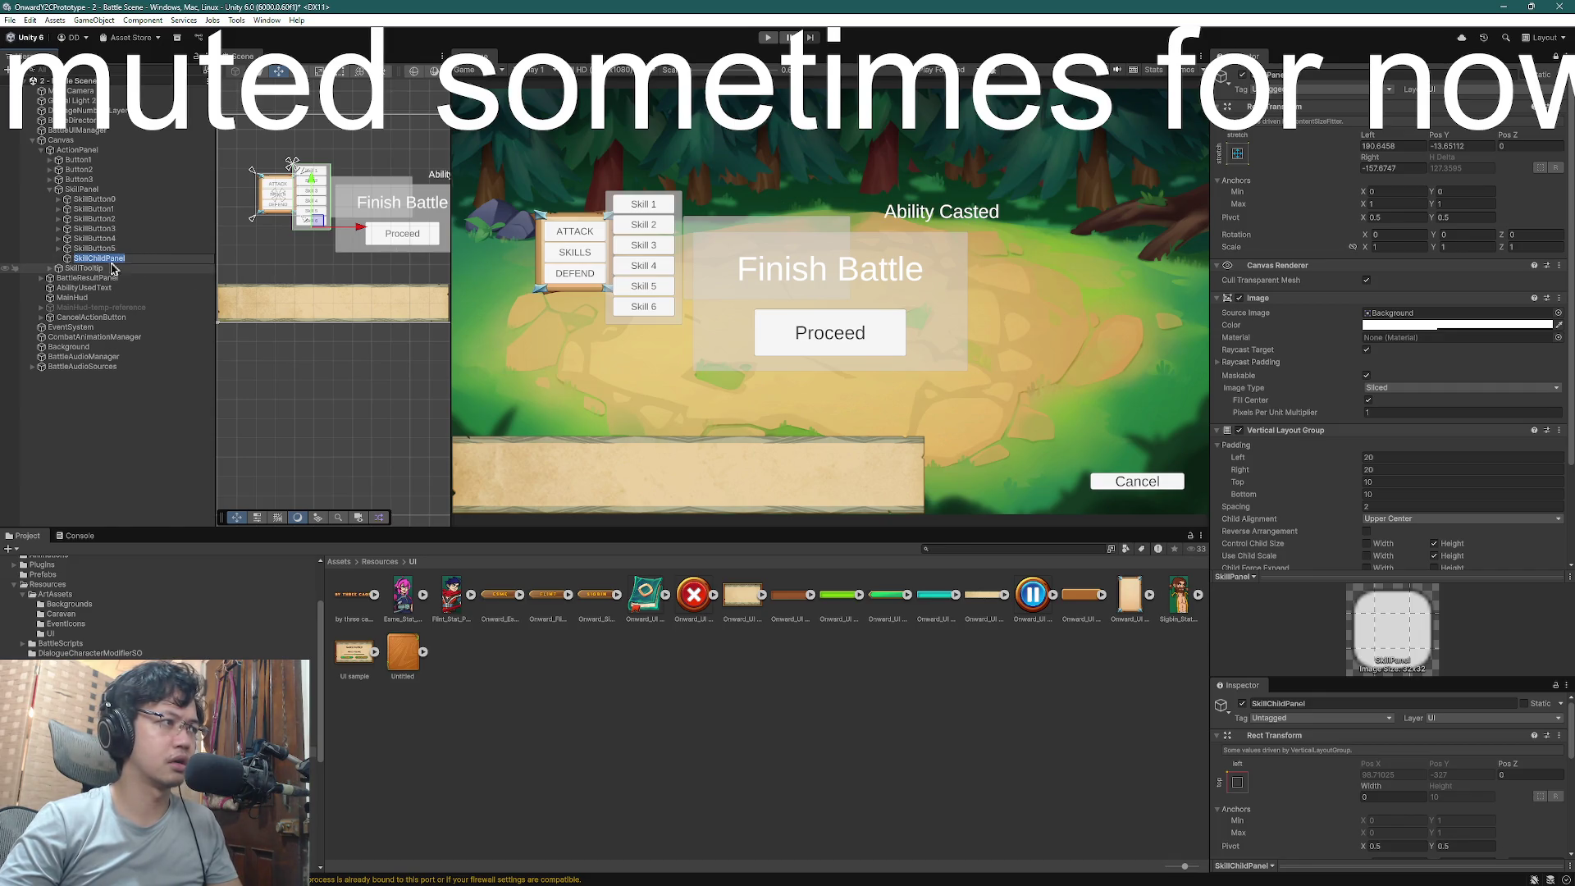
{"action": "scroll", "coordinate": [280, 320], "scroll_direction": "down", "scroll_amount": 5}
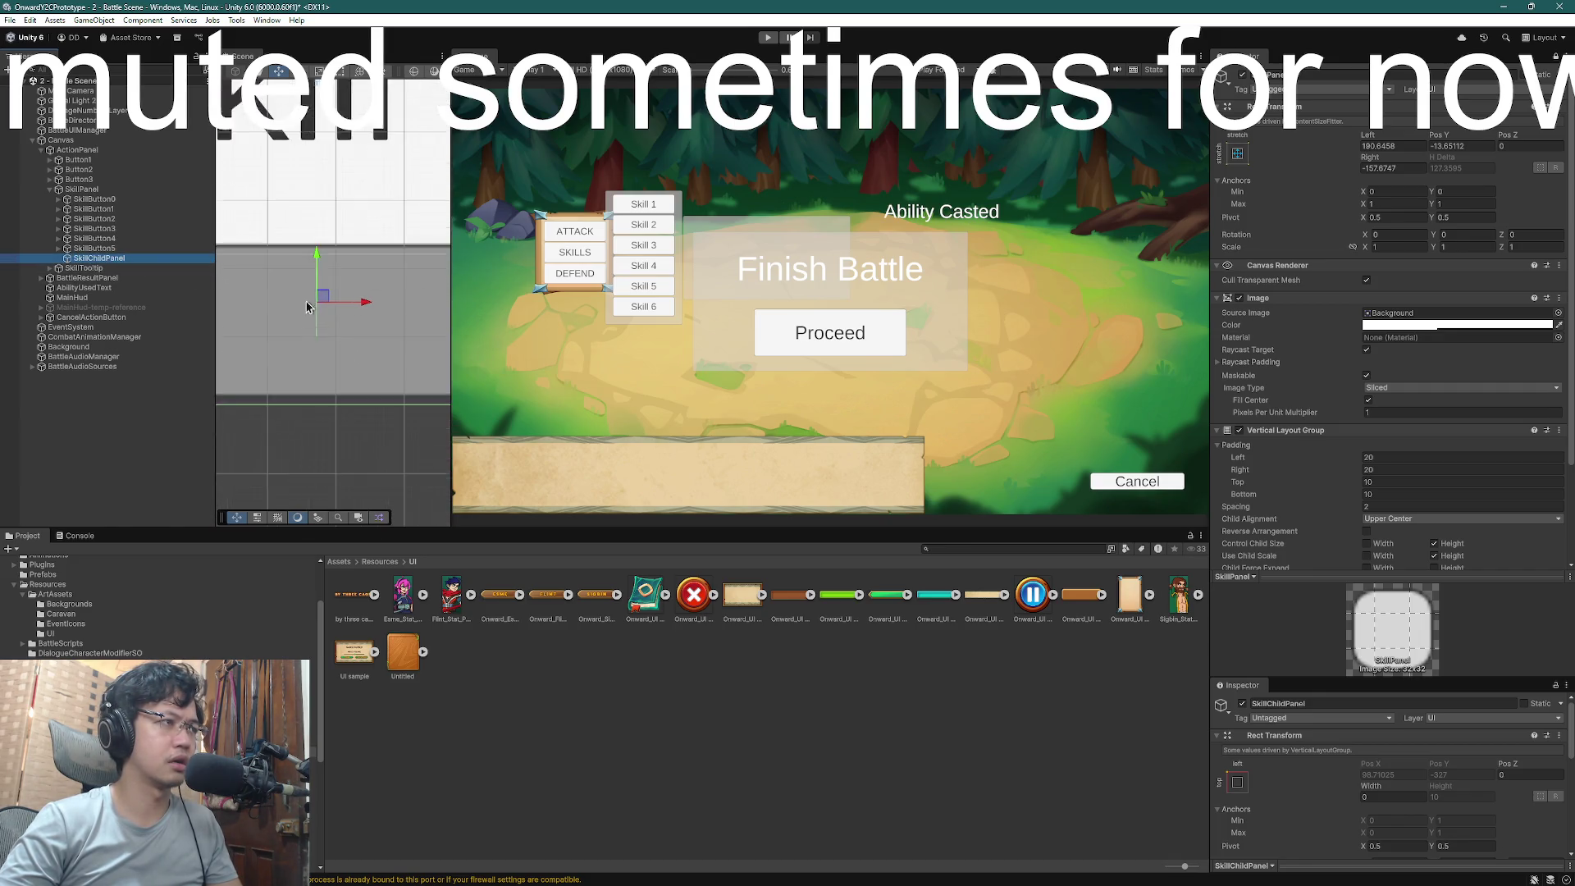
{"action": "key", "text": "f"}
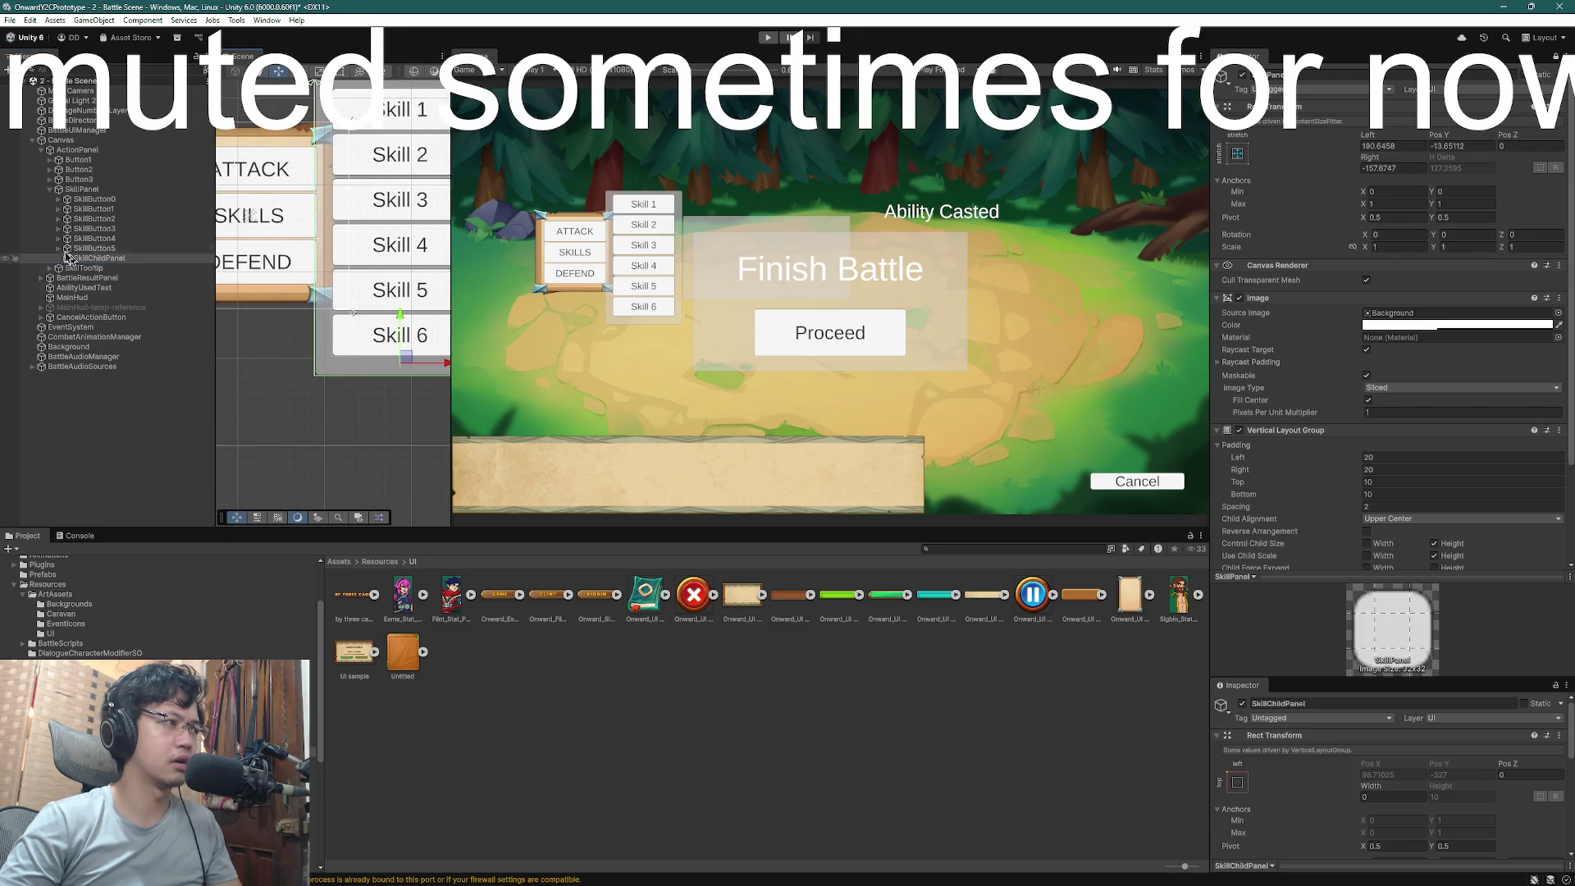
{"action": "left_click_drag", "start_coordinate": [69, 261], "coordinate": [82, 195]}
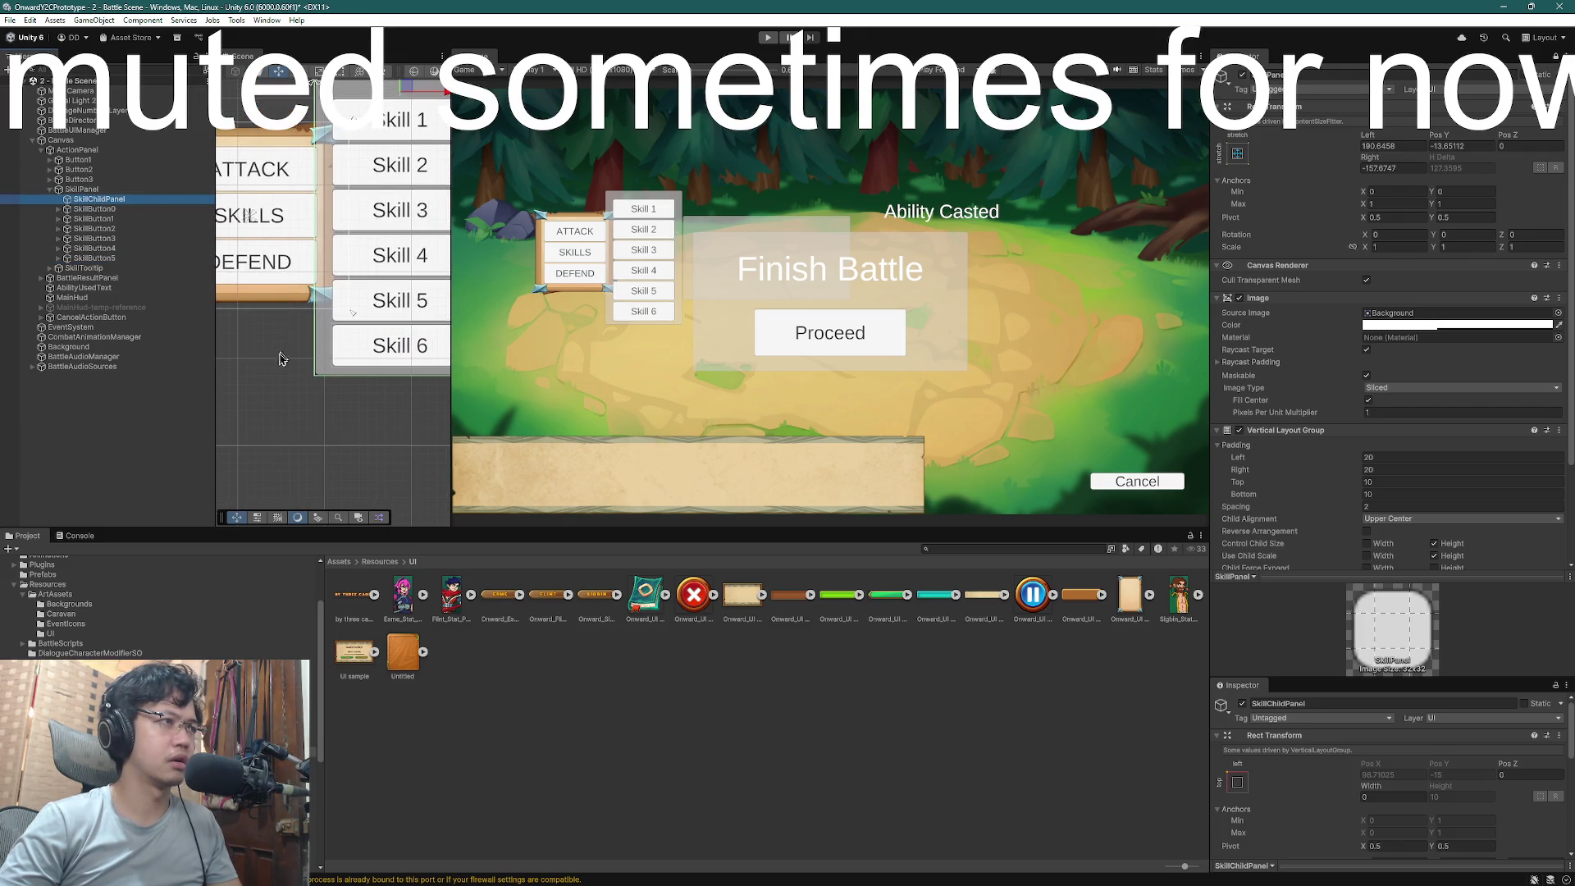
{"action": "scroll", "coordinate": [268, 388], "scroll_direction": "up", "scroll_amount": 1}
{"action": "key", "text": "f"}
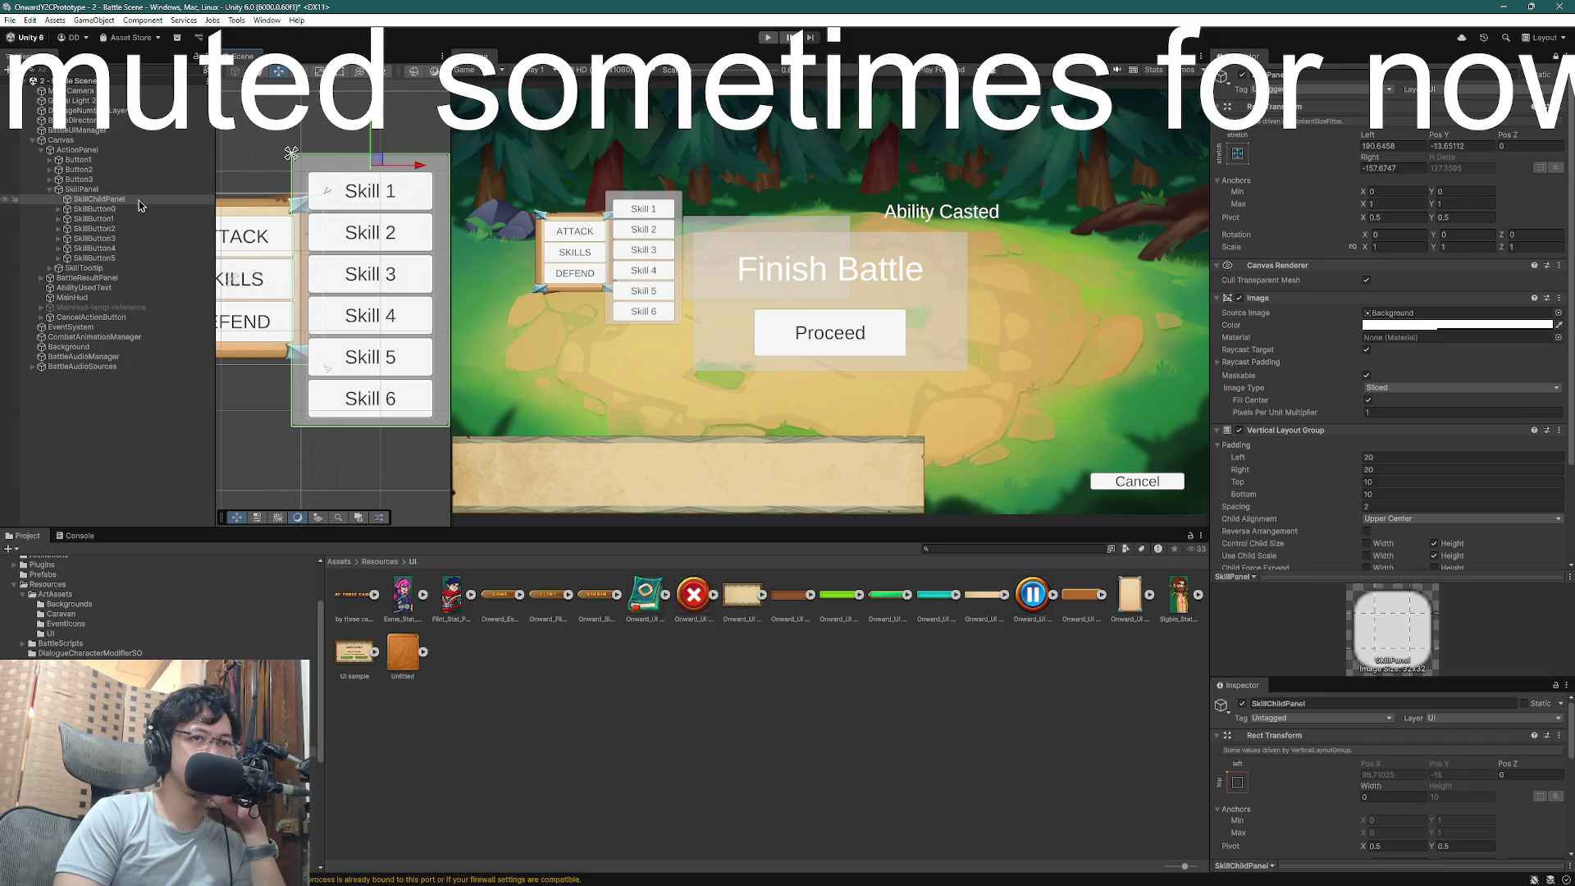
- Assign the Onward_UI Tab_0 sprite to SkillChildPanel's Source Image
{"action": "left_click", "coordinate": [139, 201]}
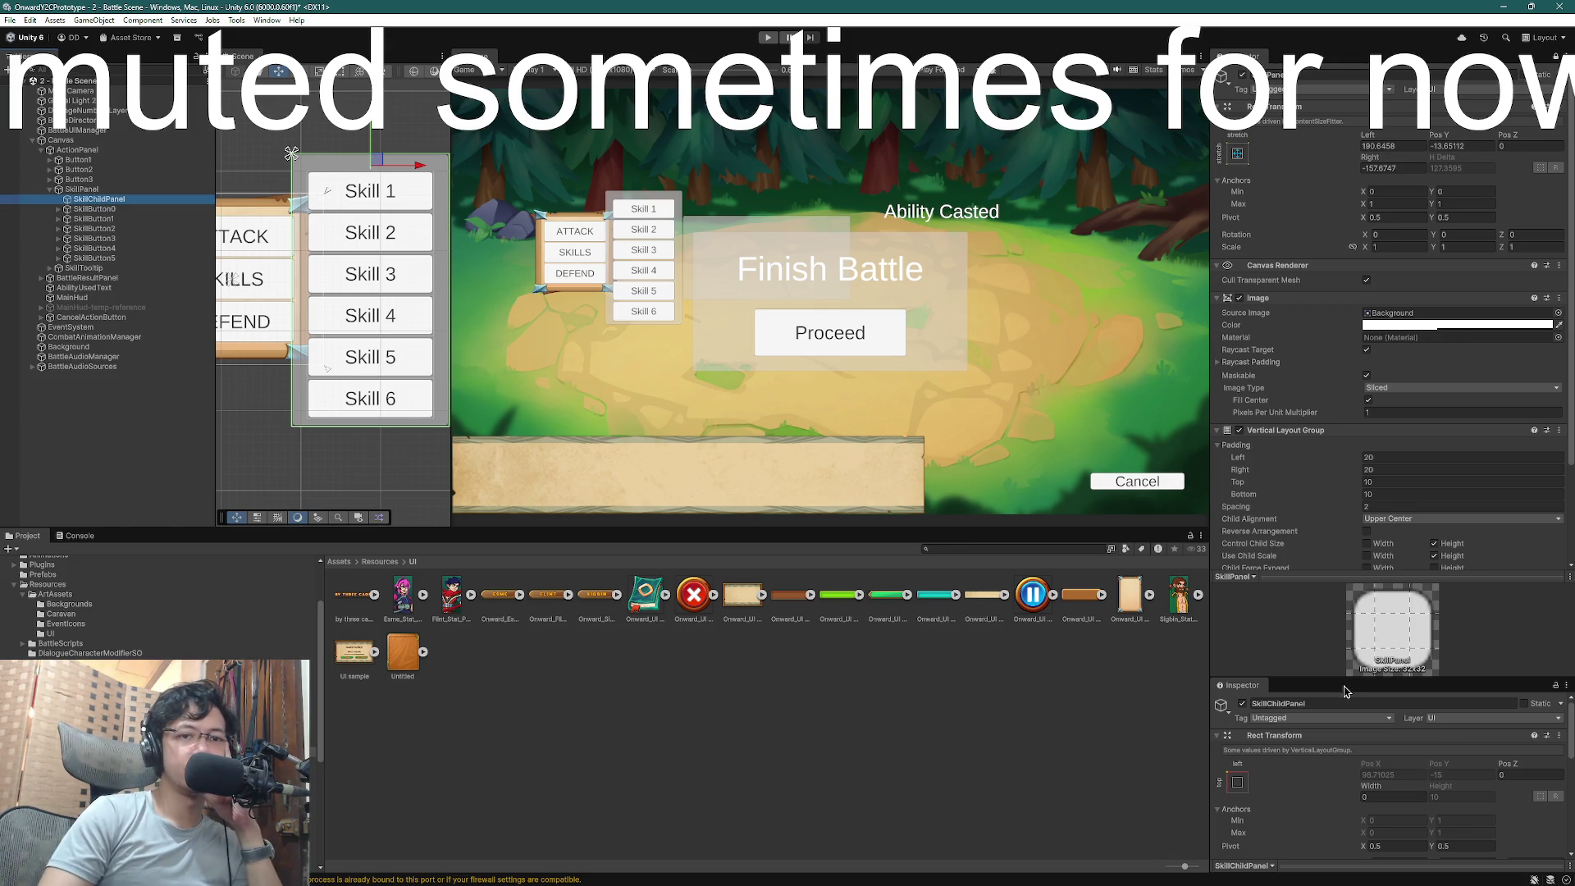
{"action": "left_click_drag", "start_coordinate": [1345, 691], "coordinate": [1319, 345]}
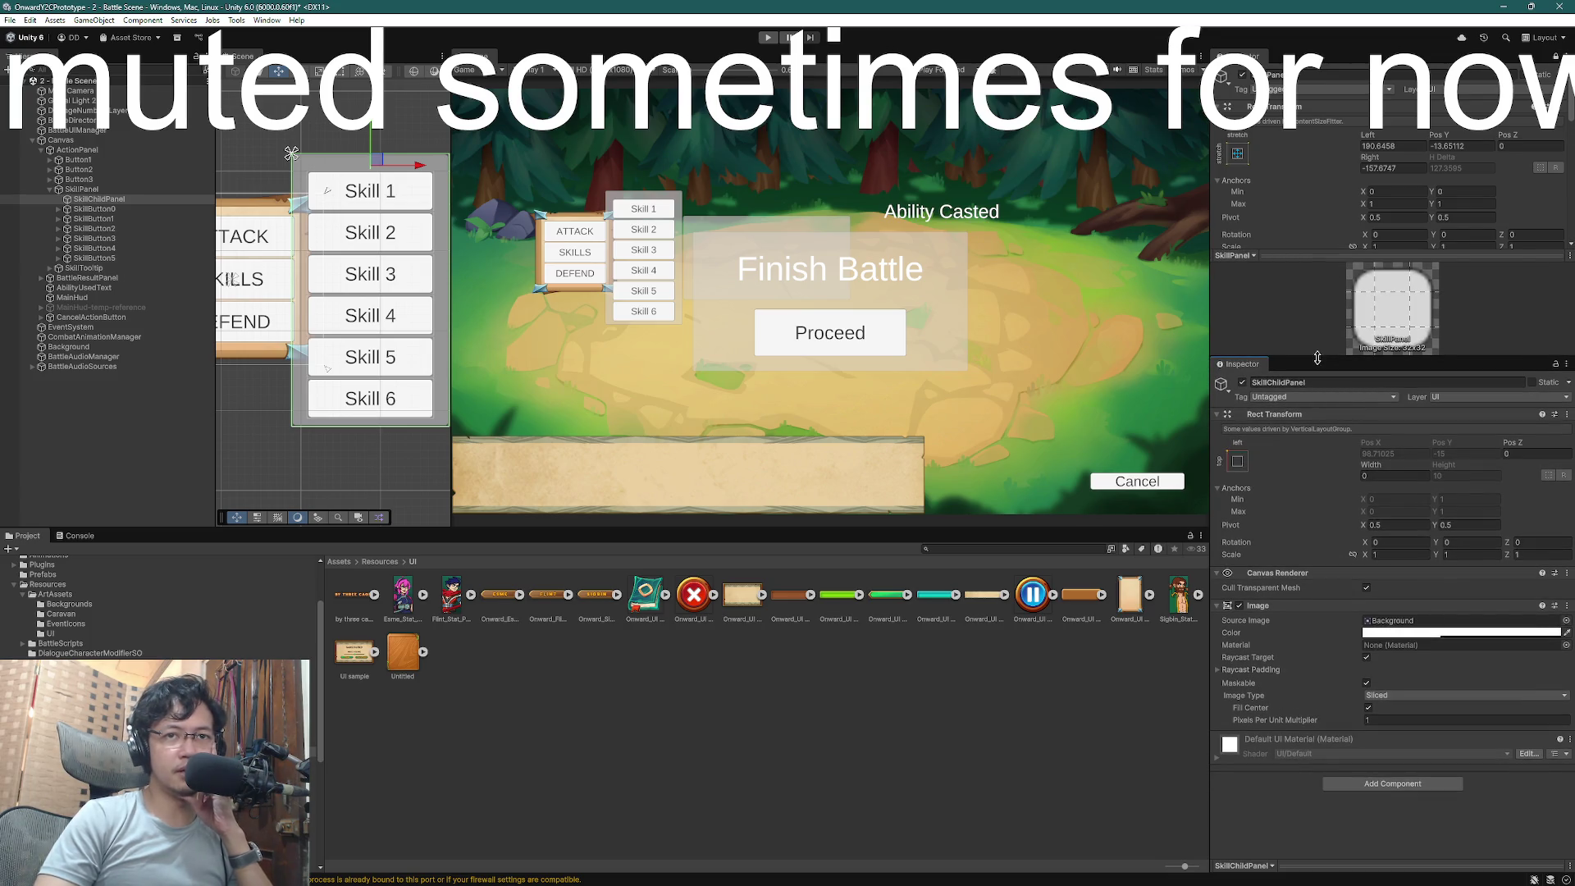
{"action": "left_click", "coordinate": [87, 200]}
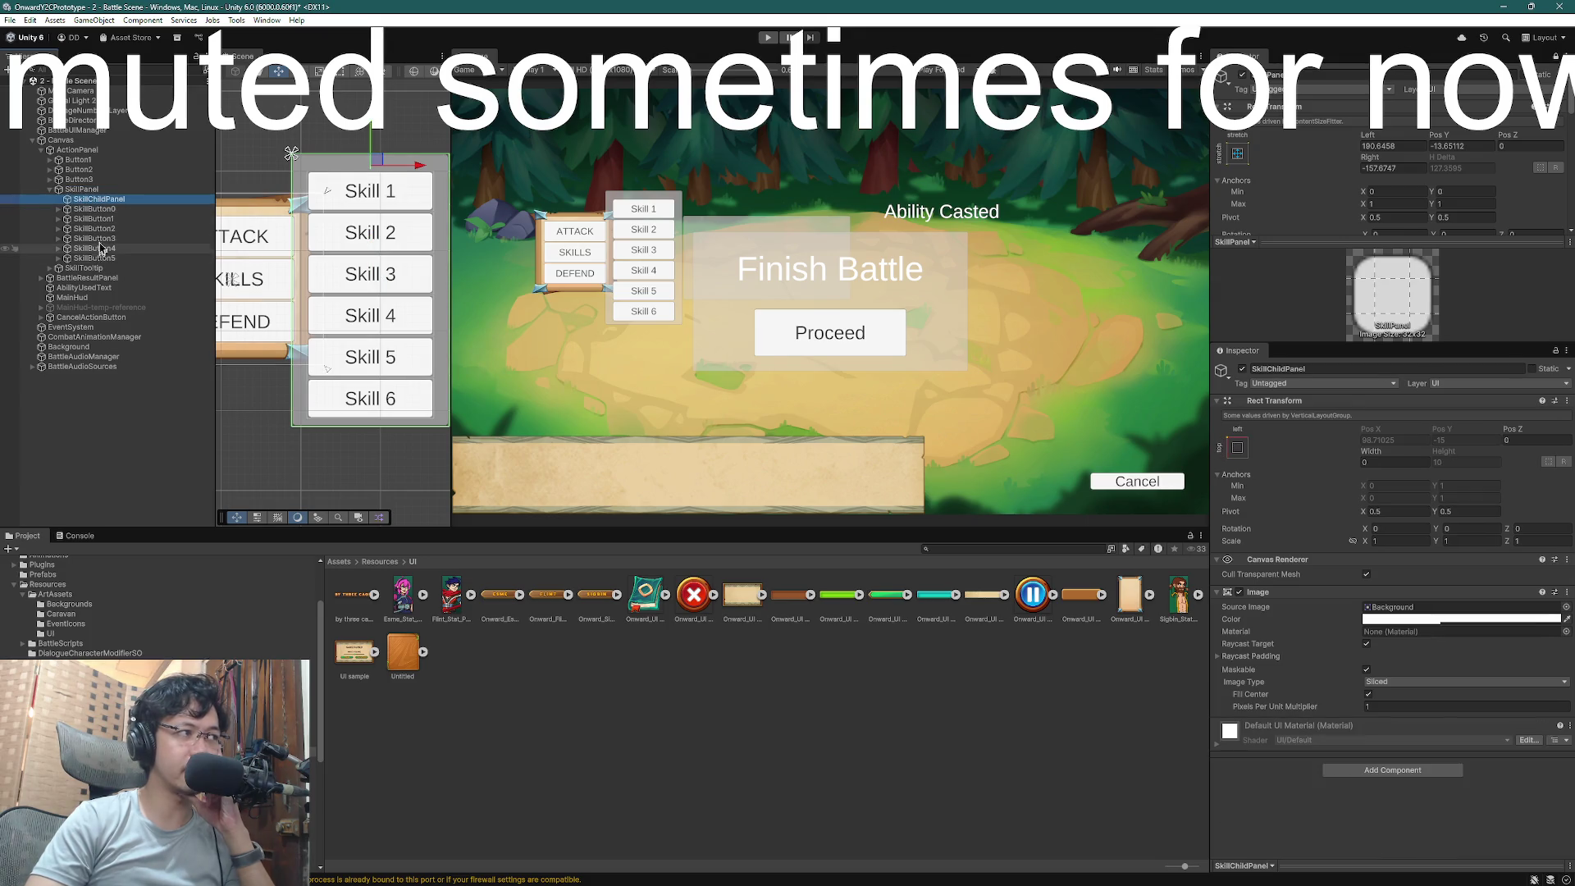
{"action": "key", "text": "Down"}
{"action": "key", "text": "Down"}
{"action": "key", "text": "Down"}
{"action": "key", "text": "Up"}
{"action": "key", "text": "Up"}
{"action": "key", "text": "Up"}
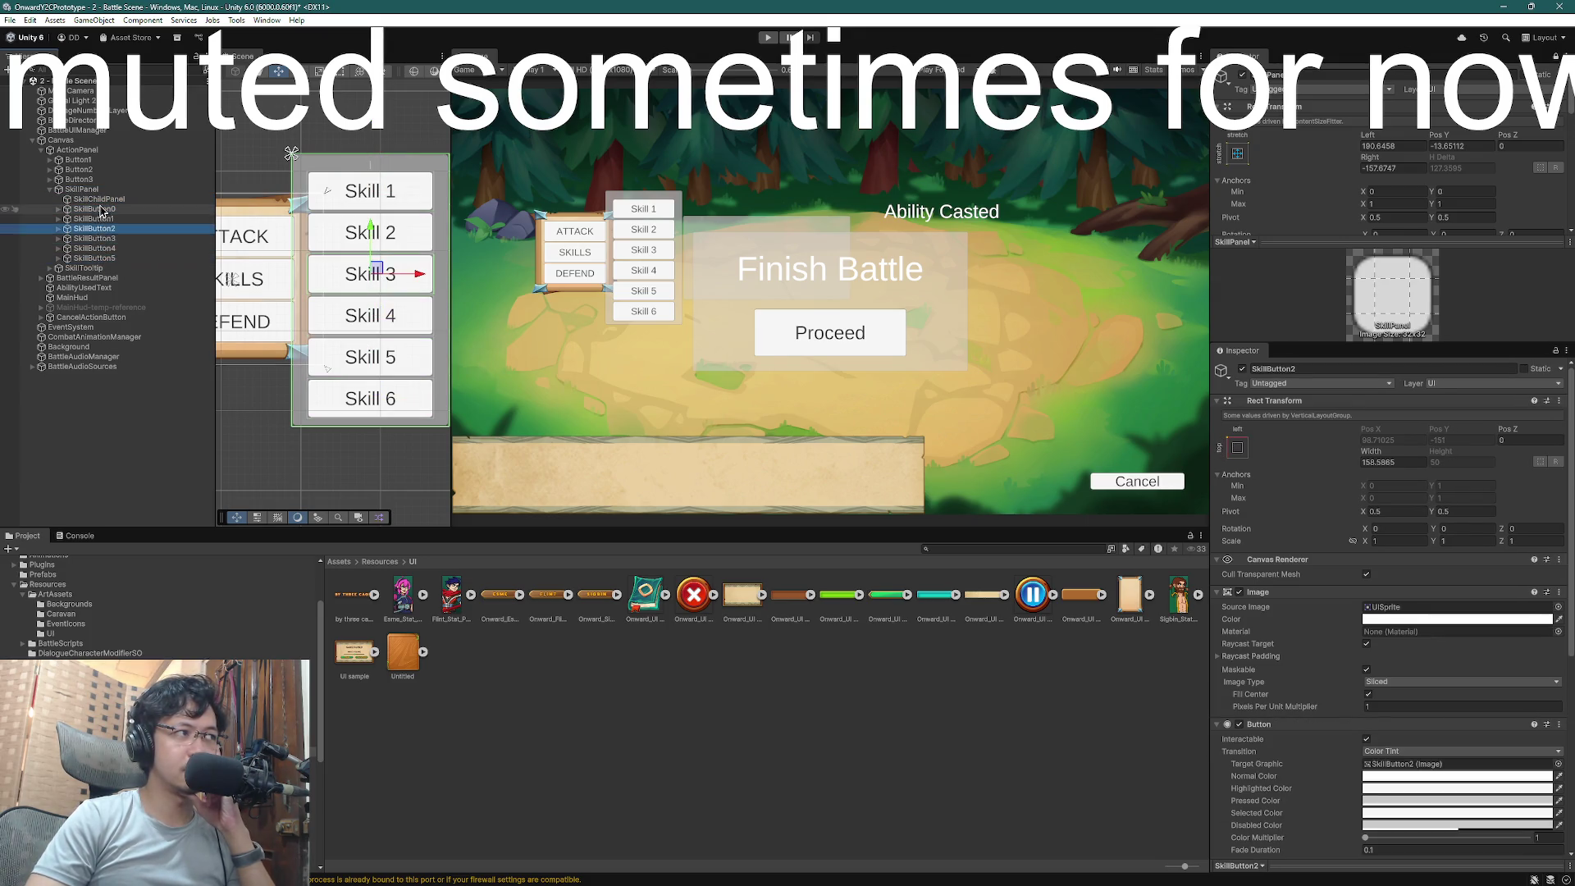
{"action": "left_click", "coordinate": [100, 200]}
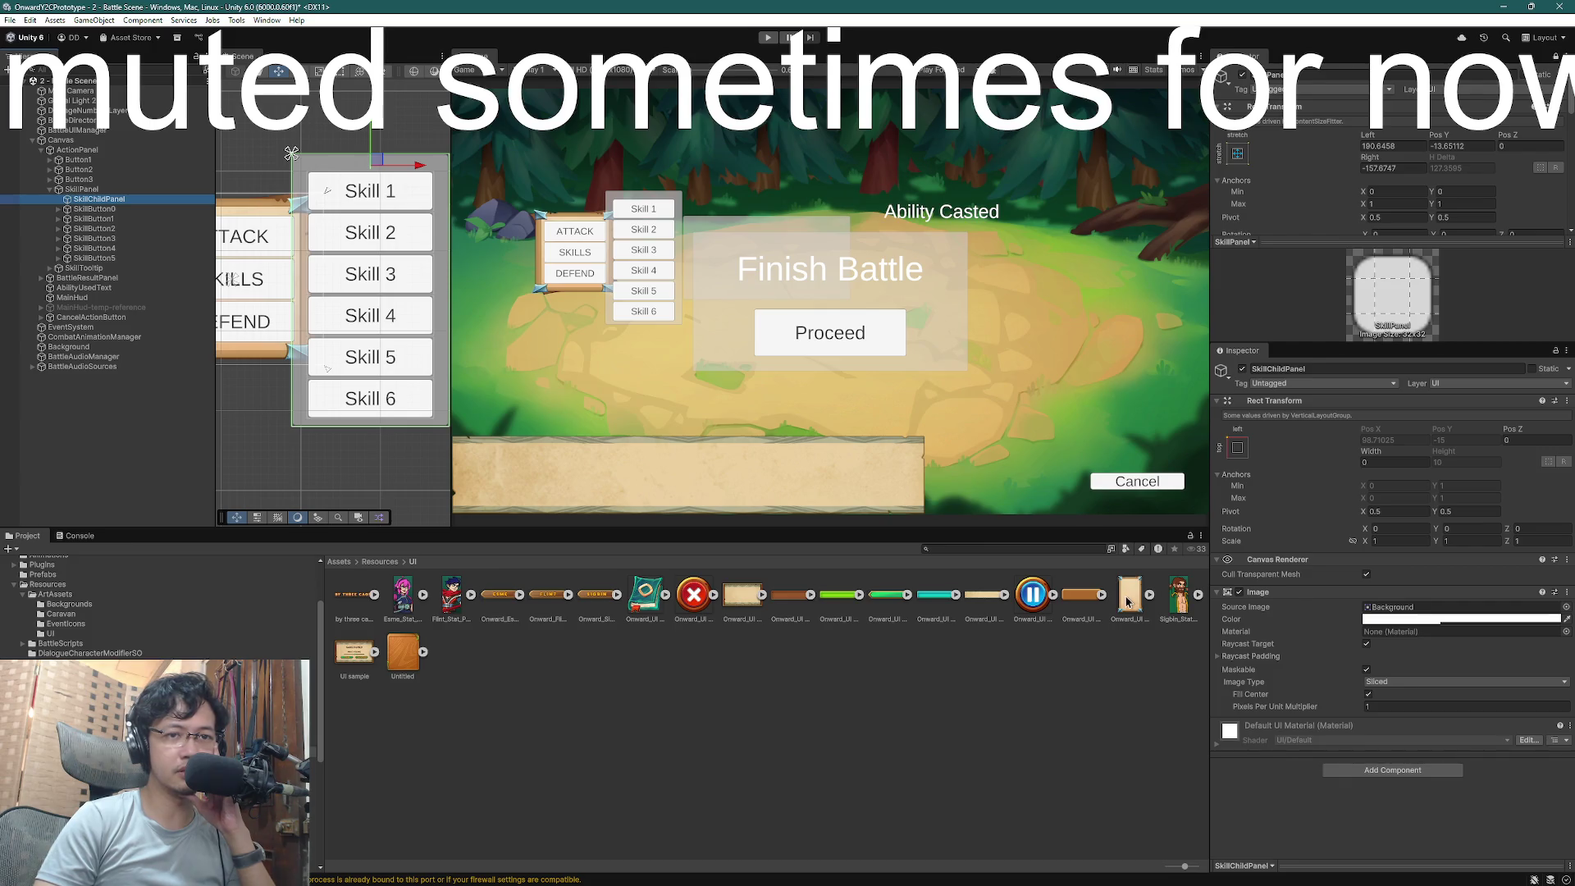
{"action": "left_click", "coordinate": [1556, 351]}
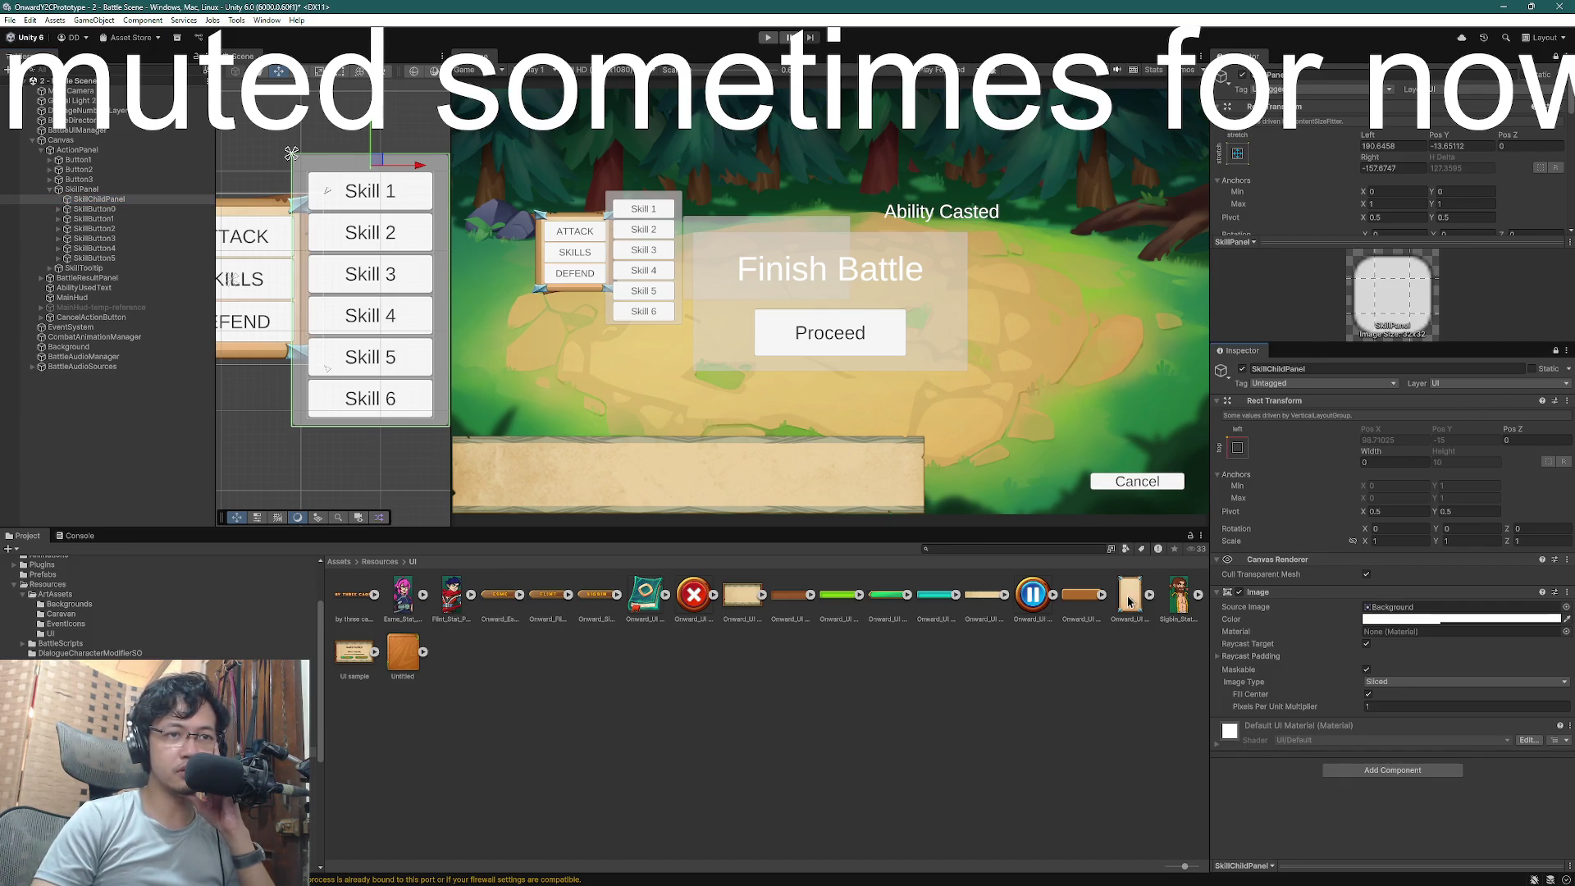
{"action": "left_click_drag", "start_coordinate": [1128, 601], "coordinate": [1403, 607]}
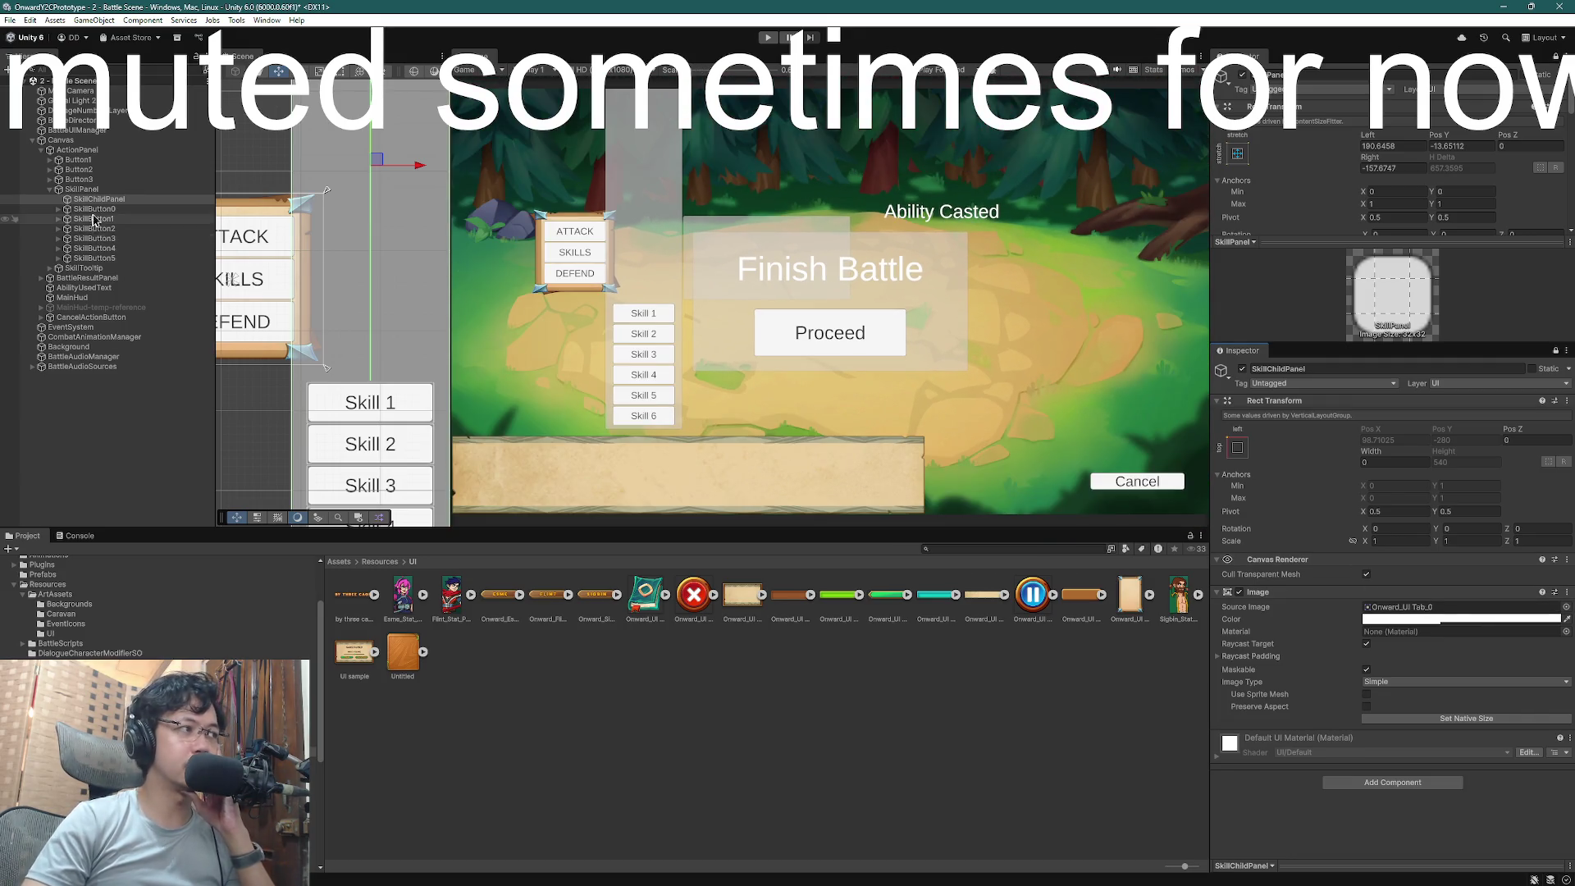
- Toggle SkillChildPanel's active checkbox to compare the layout, then delete it
{"action": "left_click", "coordinate": [20, 204]}
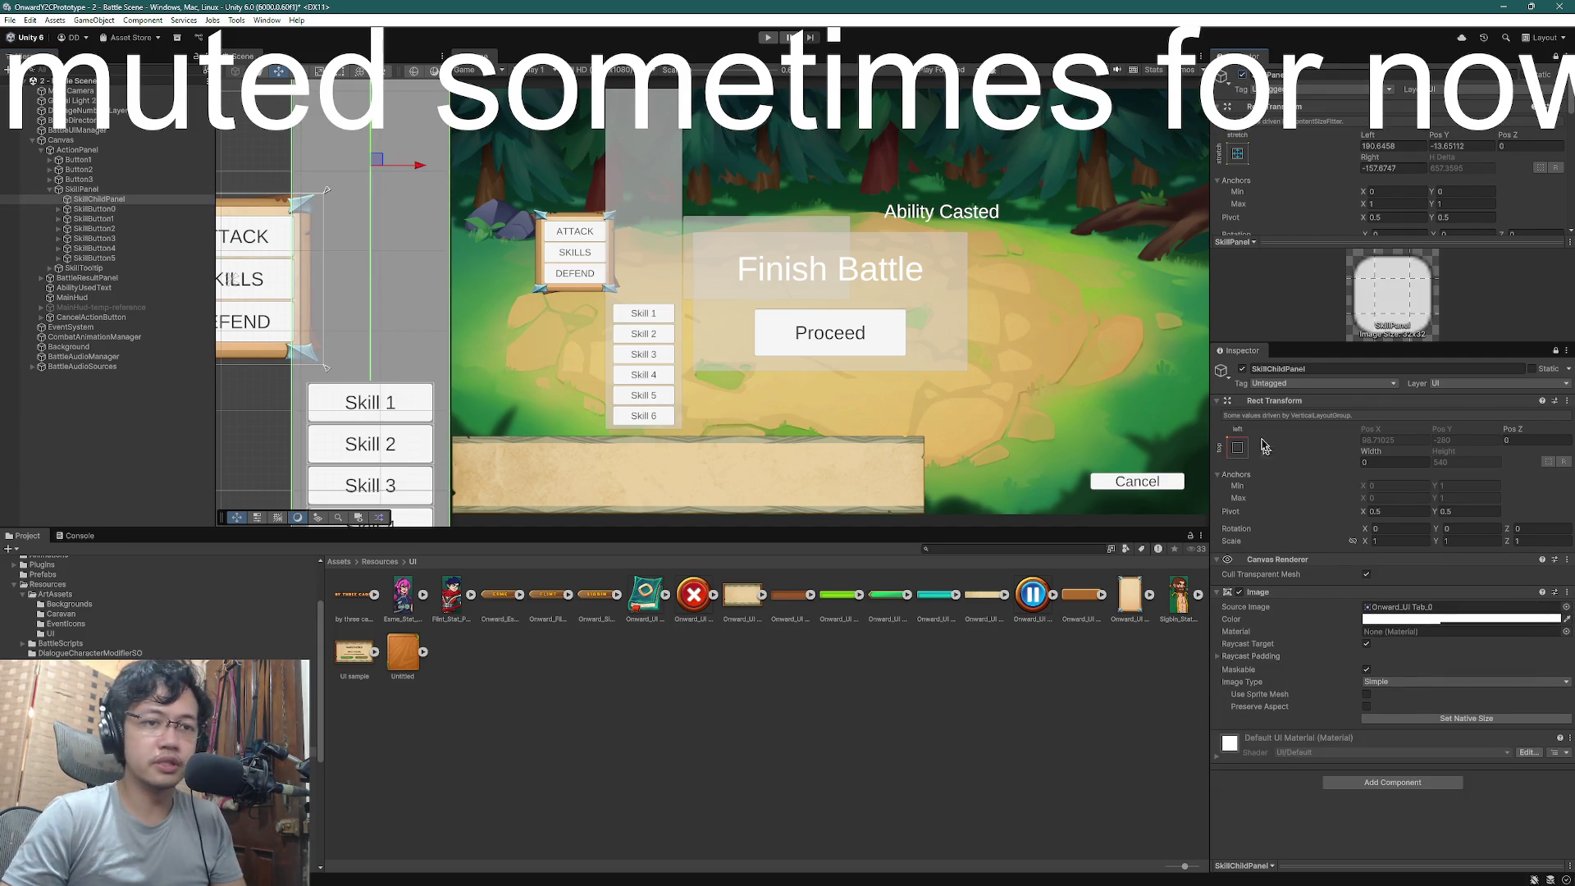
{"action": "left_click", "coordinate": [1244, 370]}
{"action": "left_click", "coordinate": [1244, 369]}
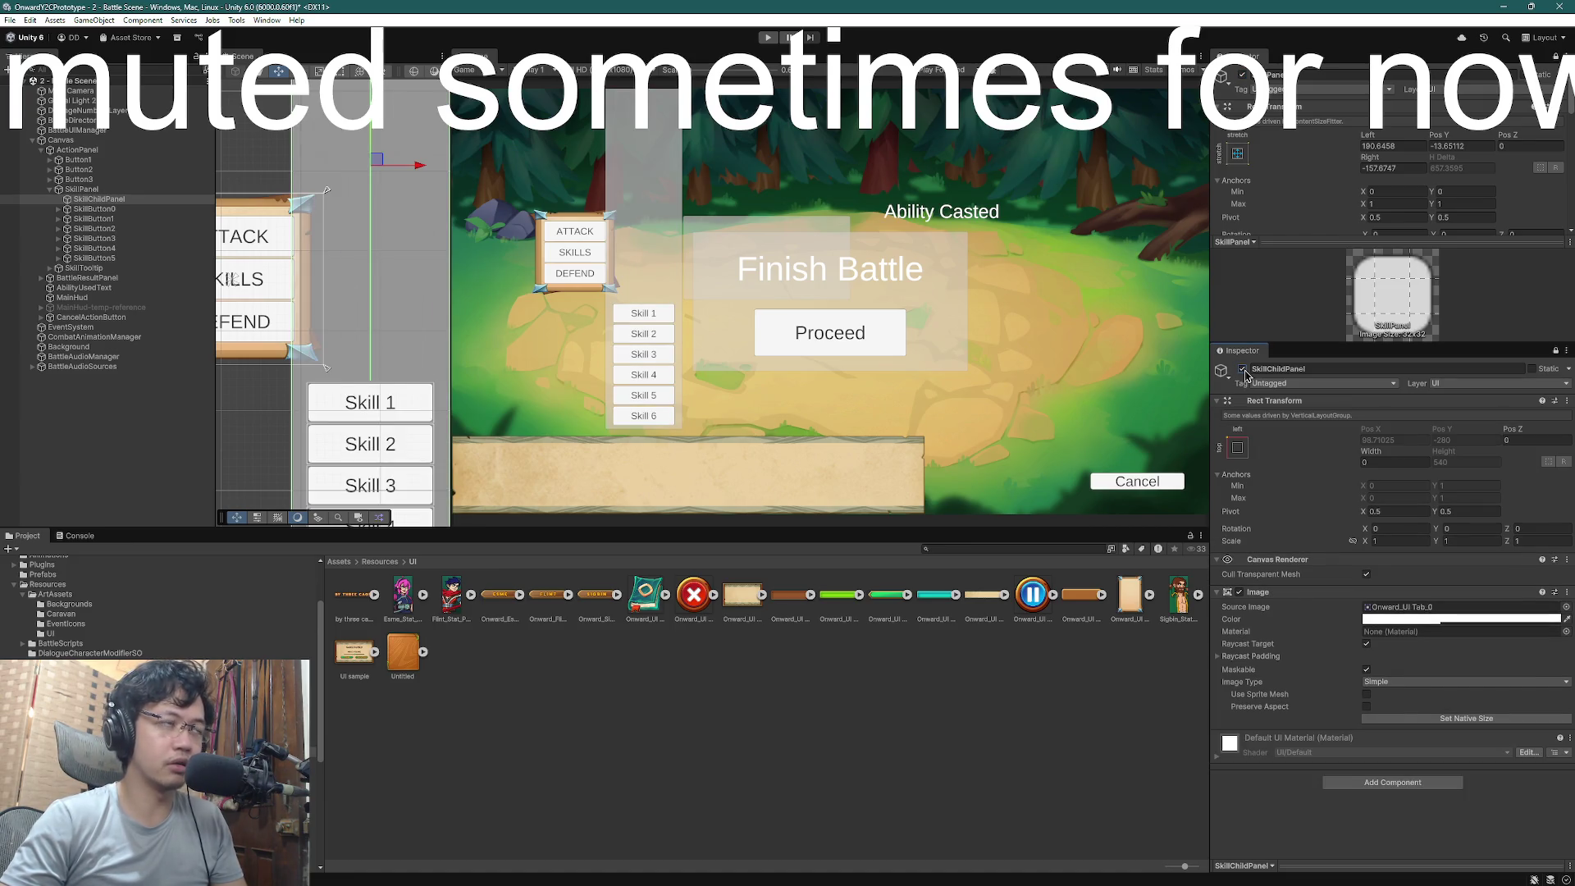
{"action": "left_click", "coordinate": [1243, 370]}
{"action": "left_click", "coordinate": [103, 199]}
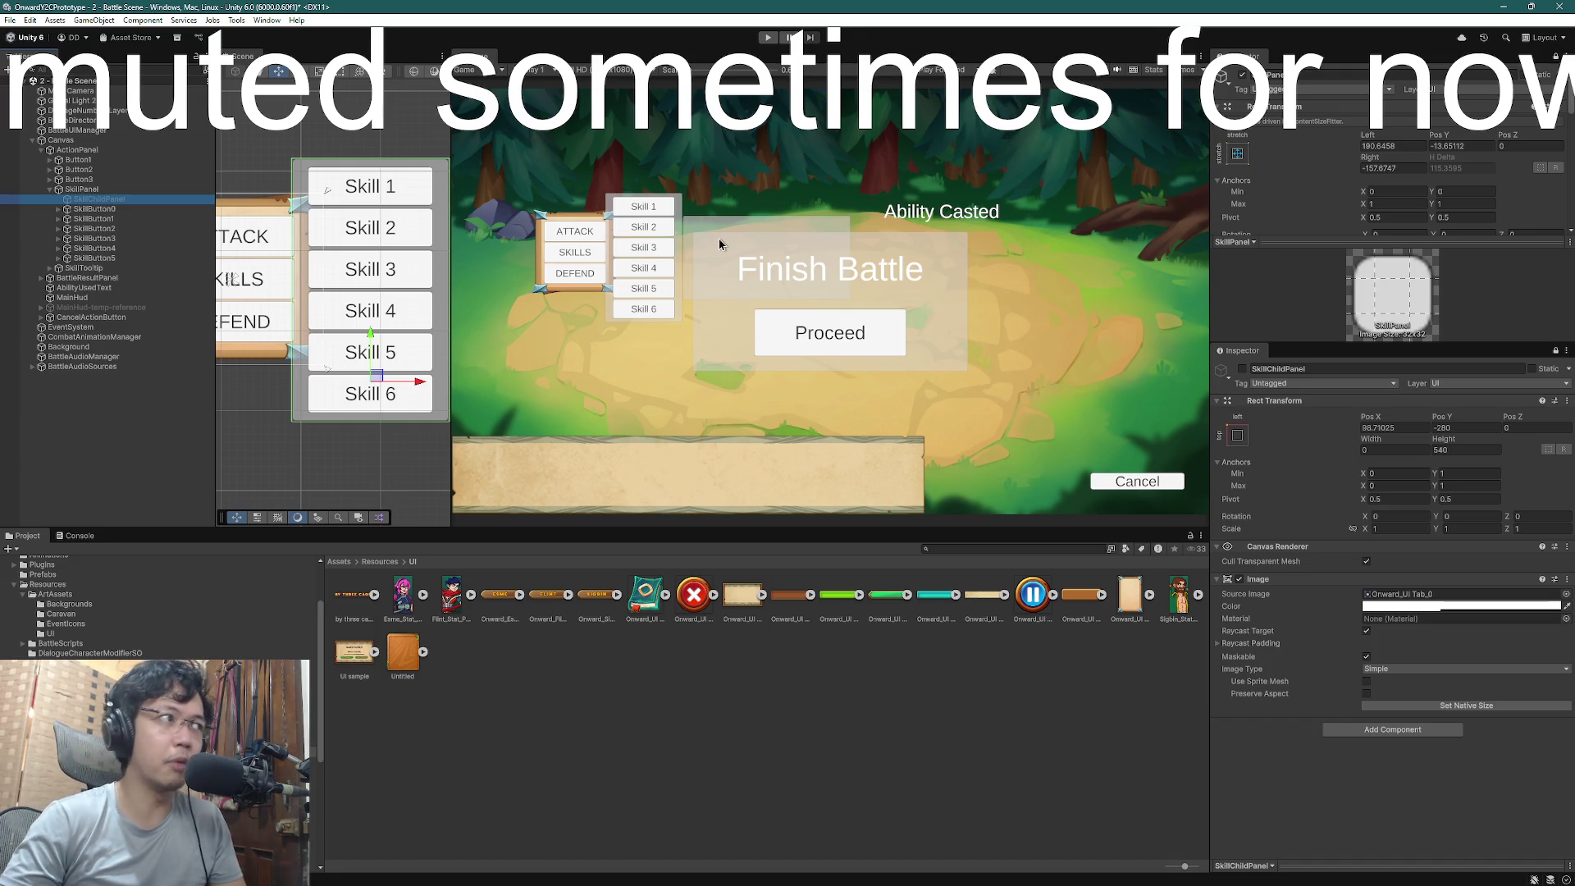
{"action": "key", "text": "Delete"}
- Show the Onward_UI Tab sprite's import settings from the Project window
{"action": "left_click", "coordinate": [97, 190]}
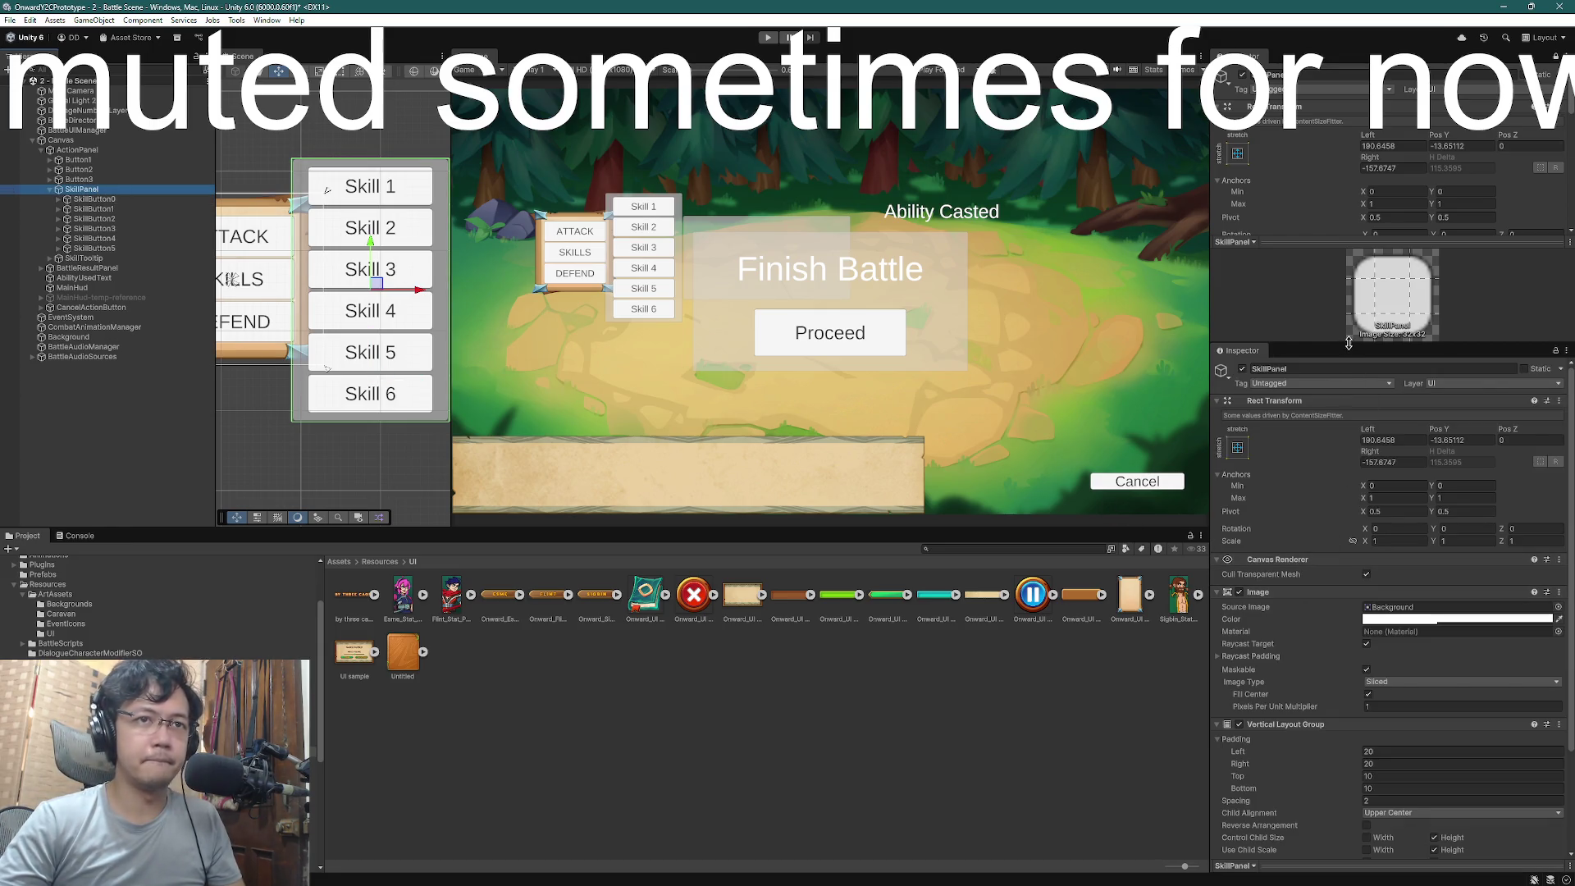
{"action": "left_click_drag", "start_coordinate": [1348, 343], "coordinate": [1349, 384]}
{"action": "left_click", "coordinate": [1129, 597]}
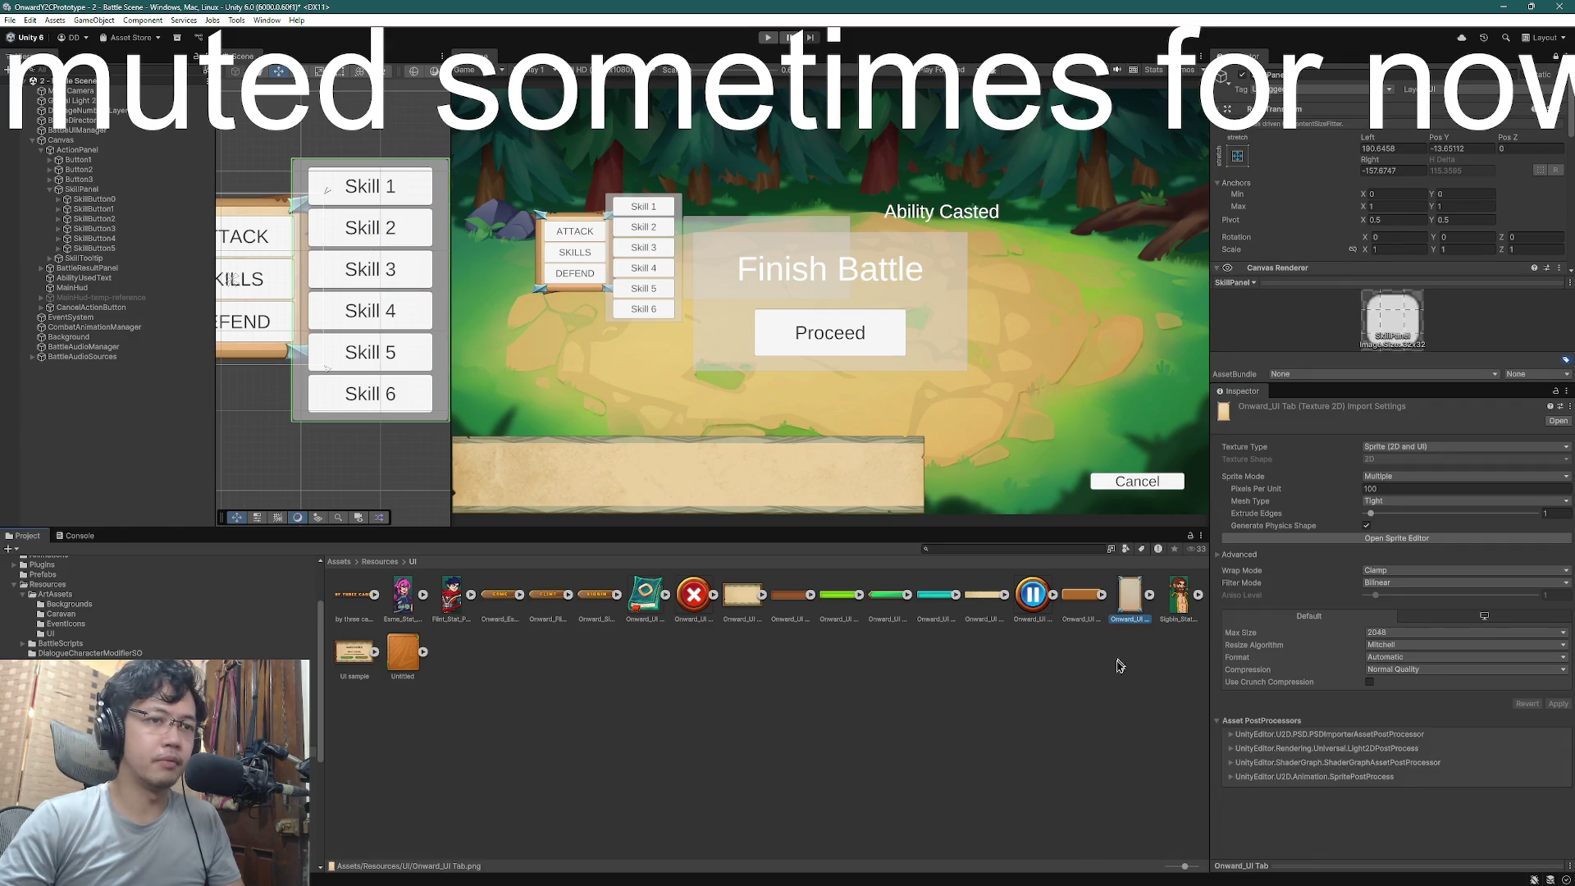
- Duplicate the Onward_UI Tab sprite with Ctrl+D, creating Onward_UI Tab 1
{"action": "key", "text": "ctrl+d"}
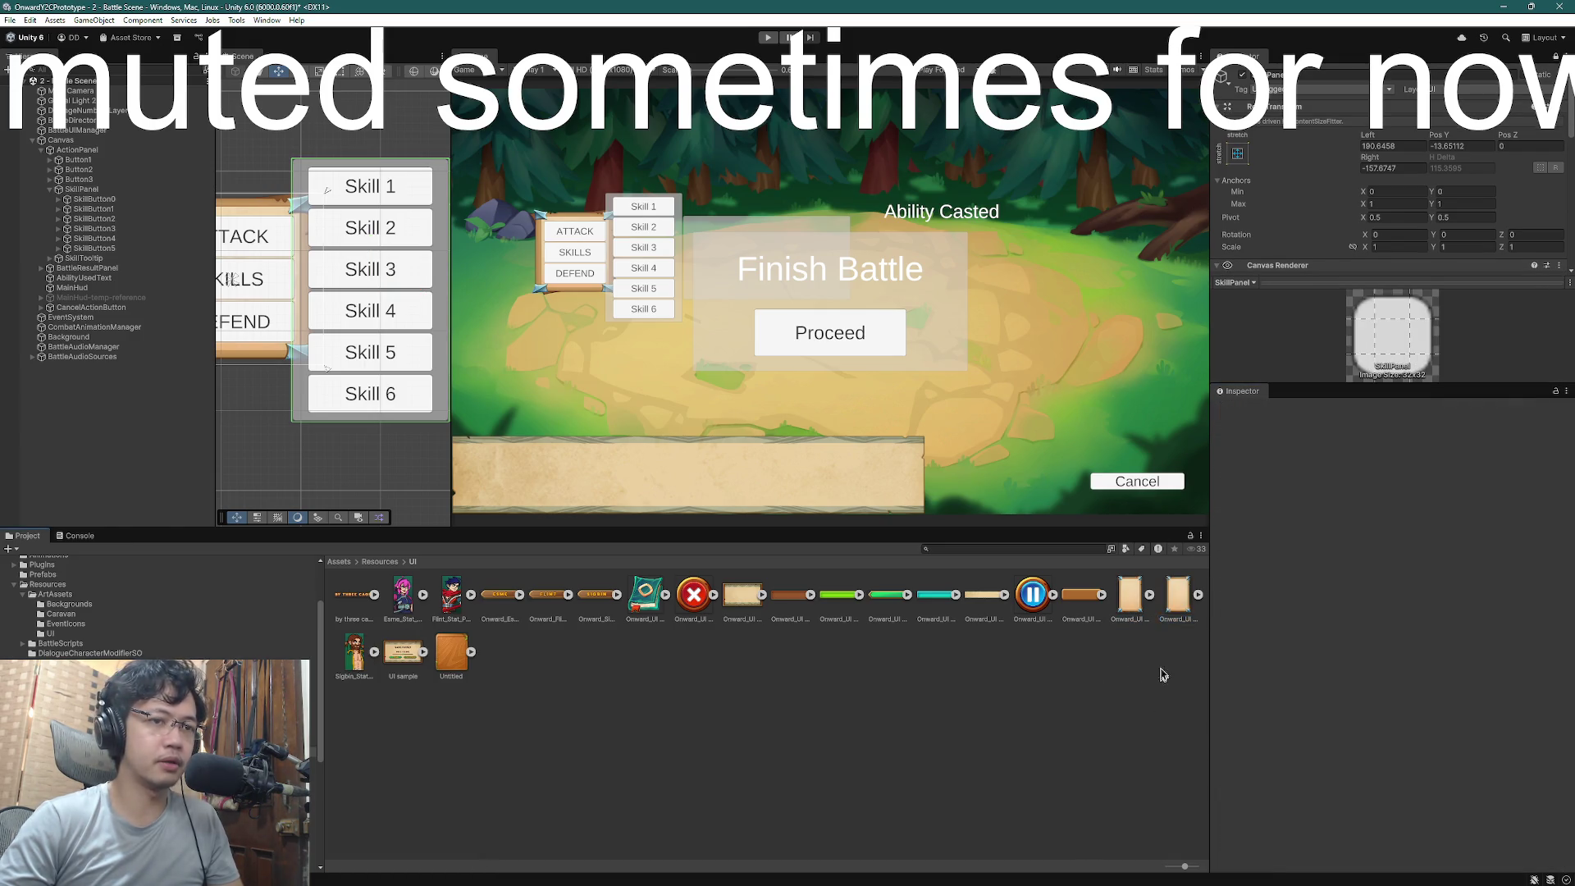
{"action": "right_click", "coordinate": [1174, 594]}
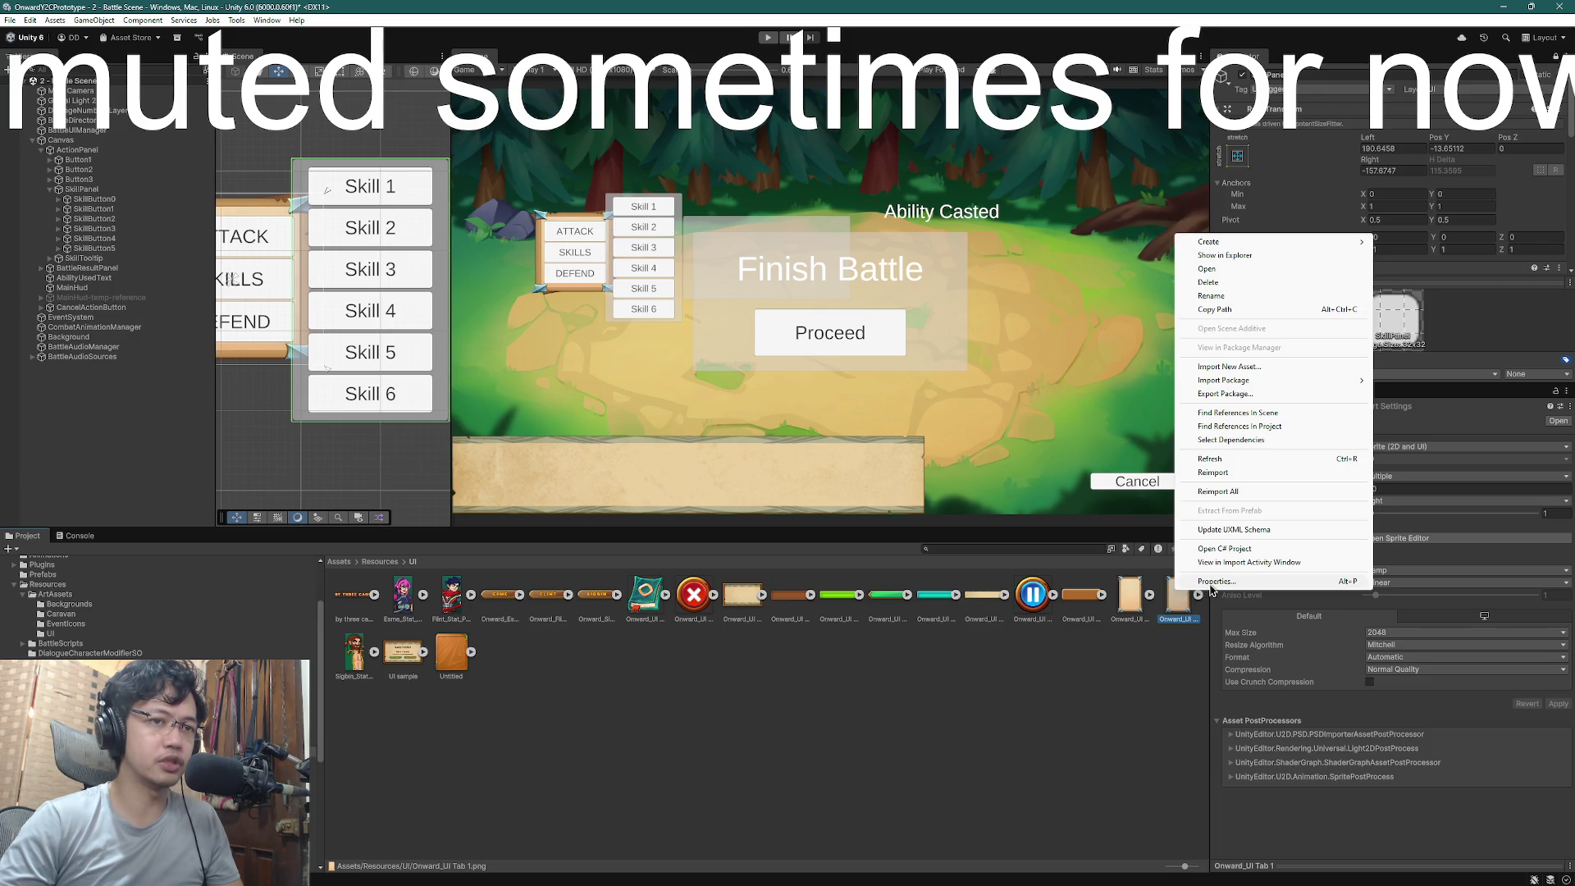
{"action": "left_click", "coordinate": [1184, 592]}
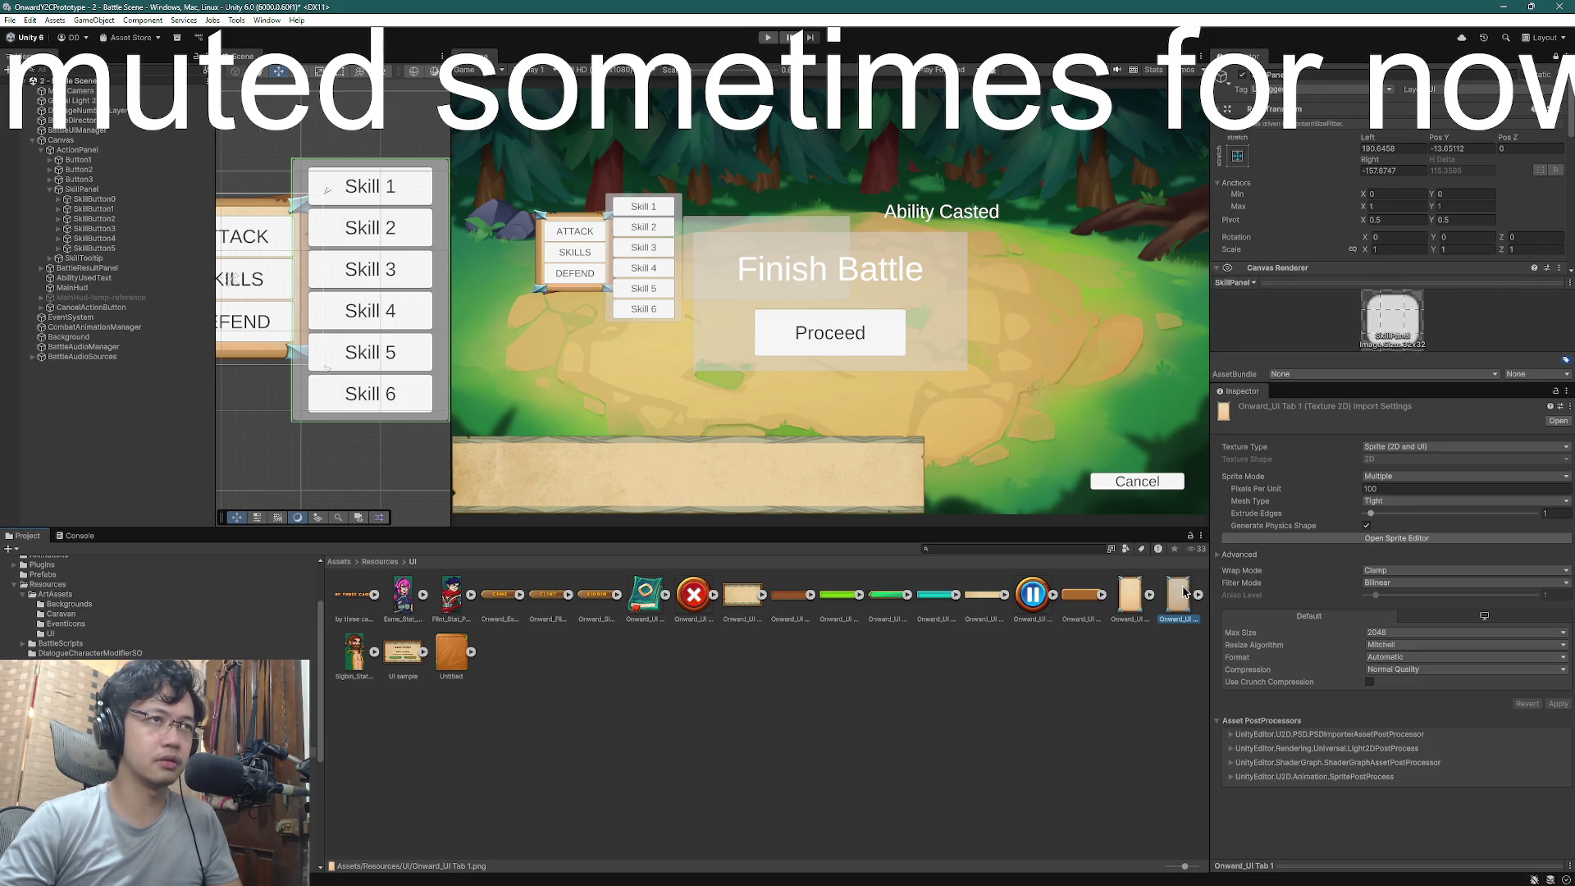
{"action": "key", "text": "super"}
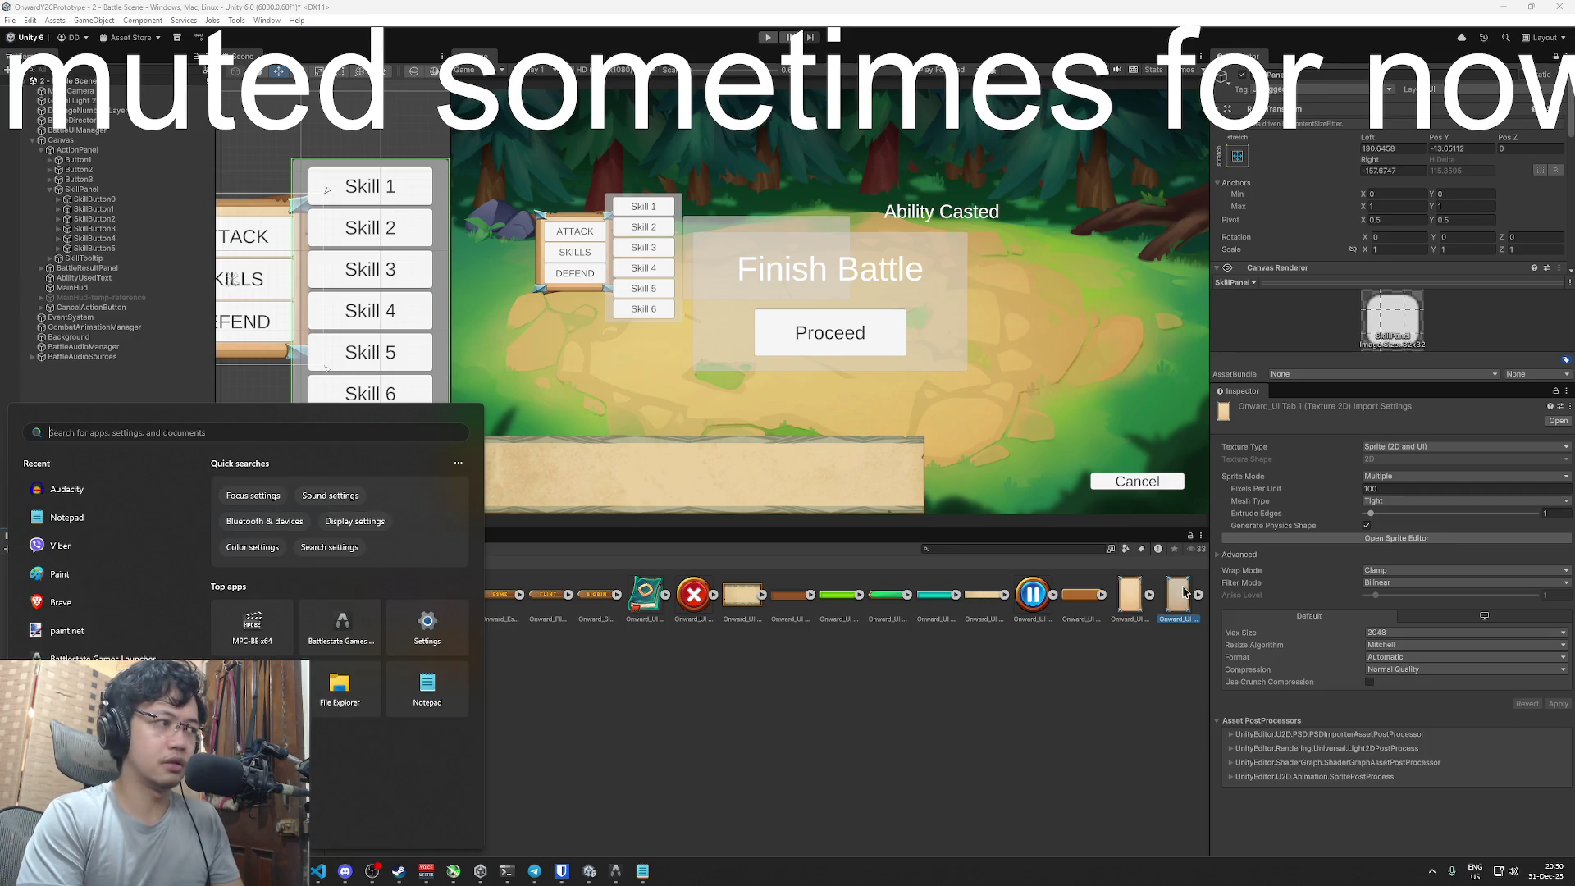
- Launch Paint and hide the blank image's white Background layer for a transparent canvas
{"action": "type", "text": "paint"}
{"action": "key", "text": "Return"}
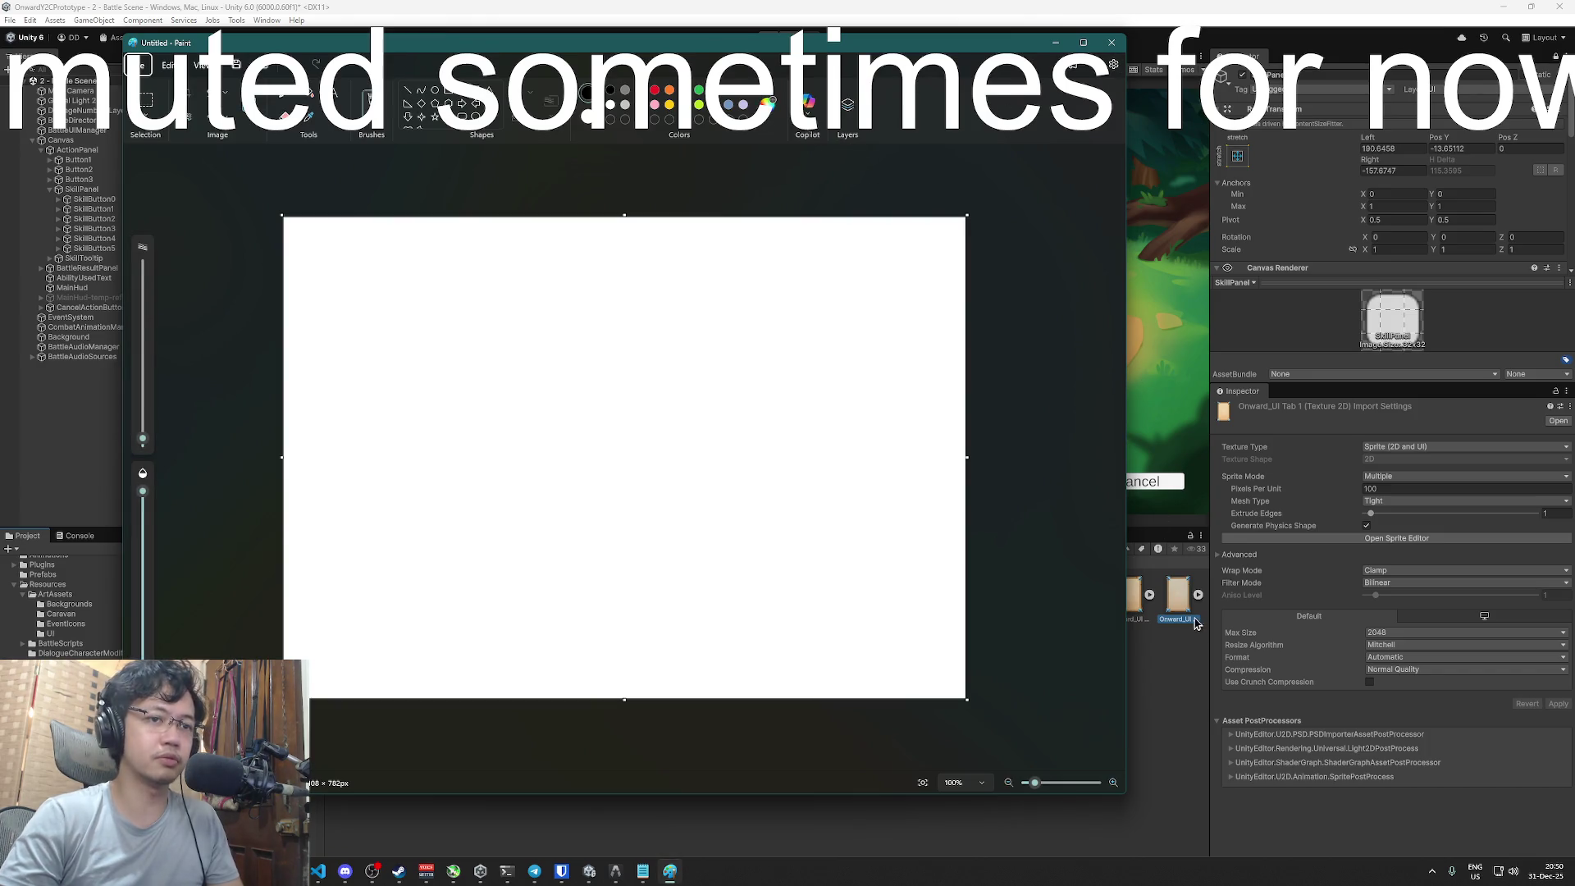
{"action": "left_click", "coordinate": [851, 110]}
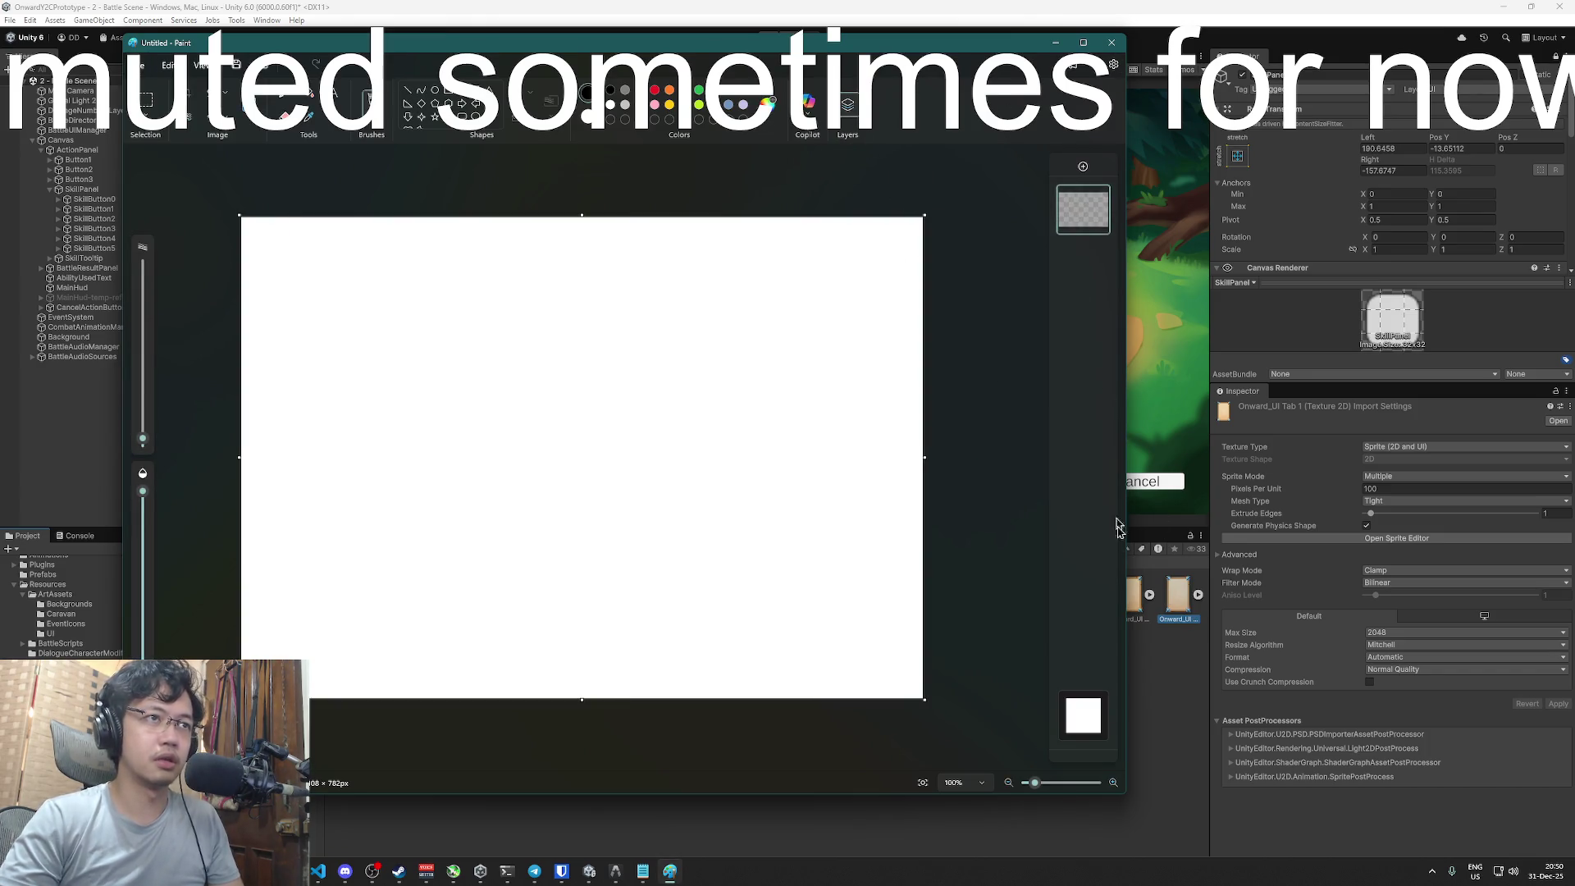
{"action": "left_click", "coordinate": [1084, 710]}
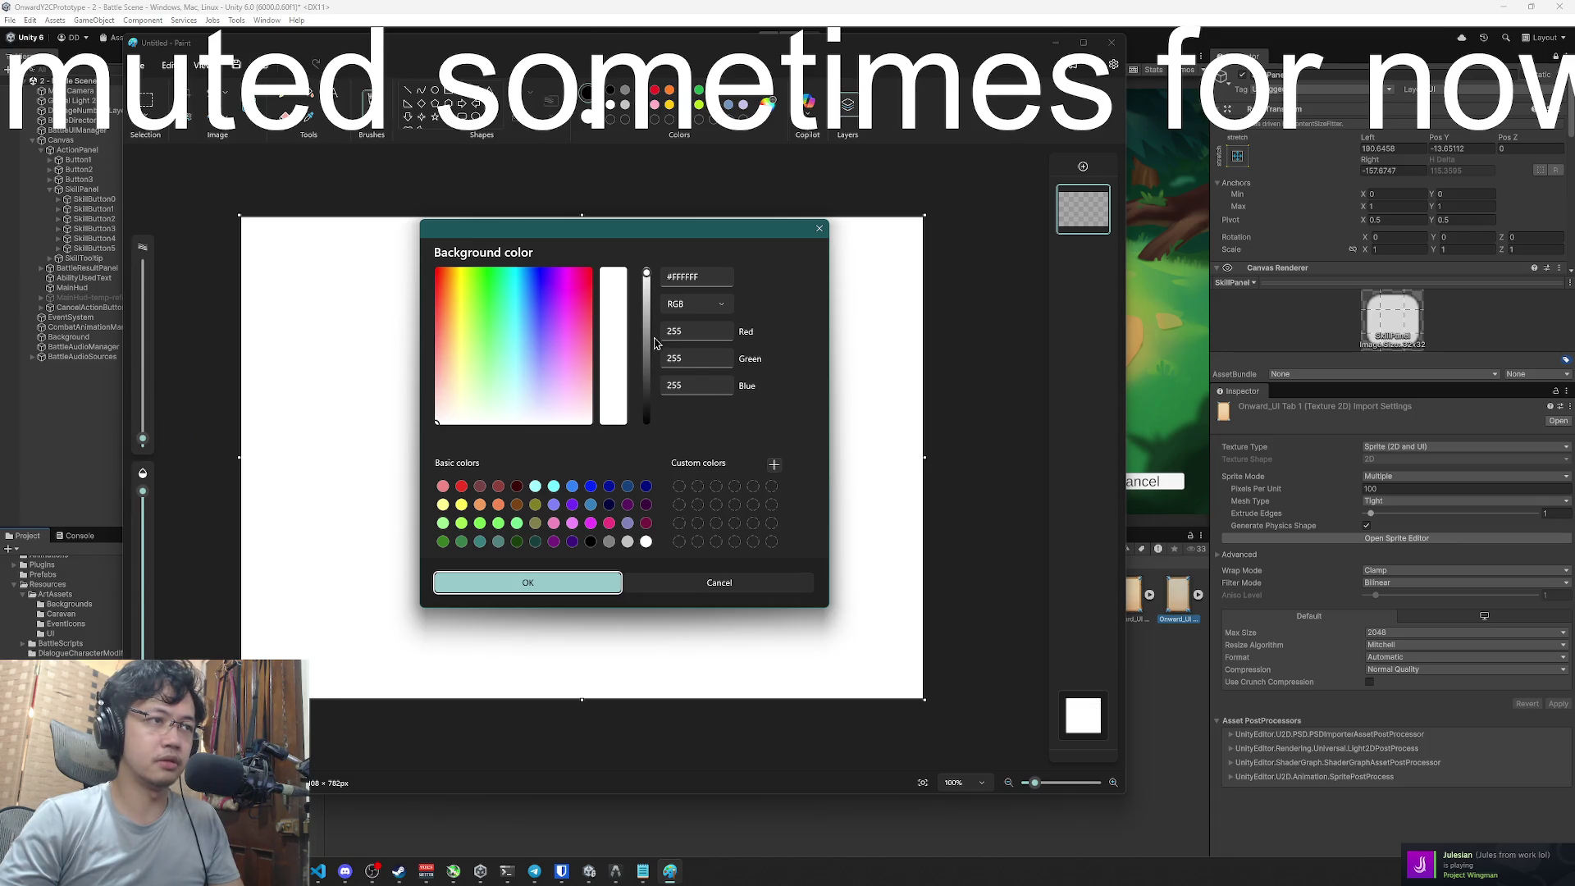
{"action": "left_click", "coordinate": [819, 230]}
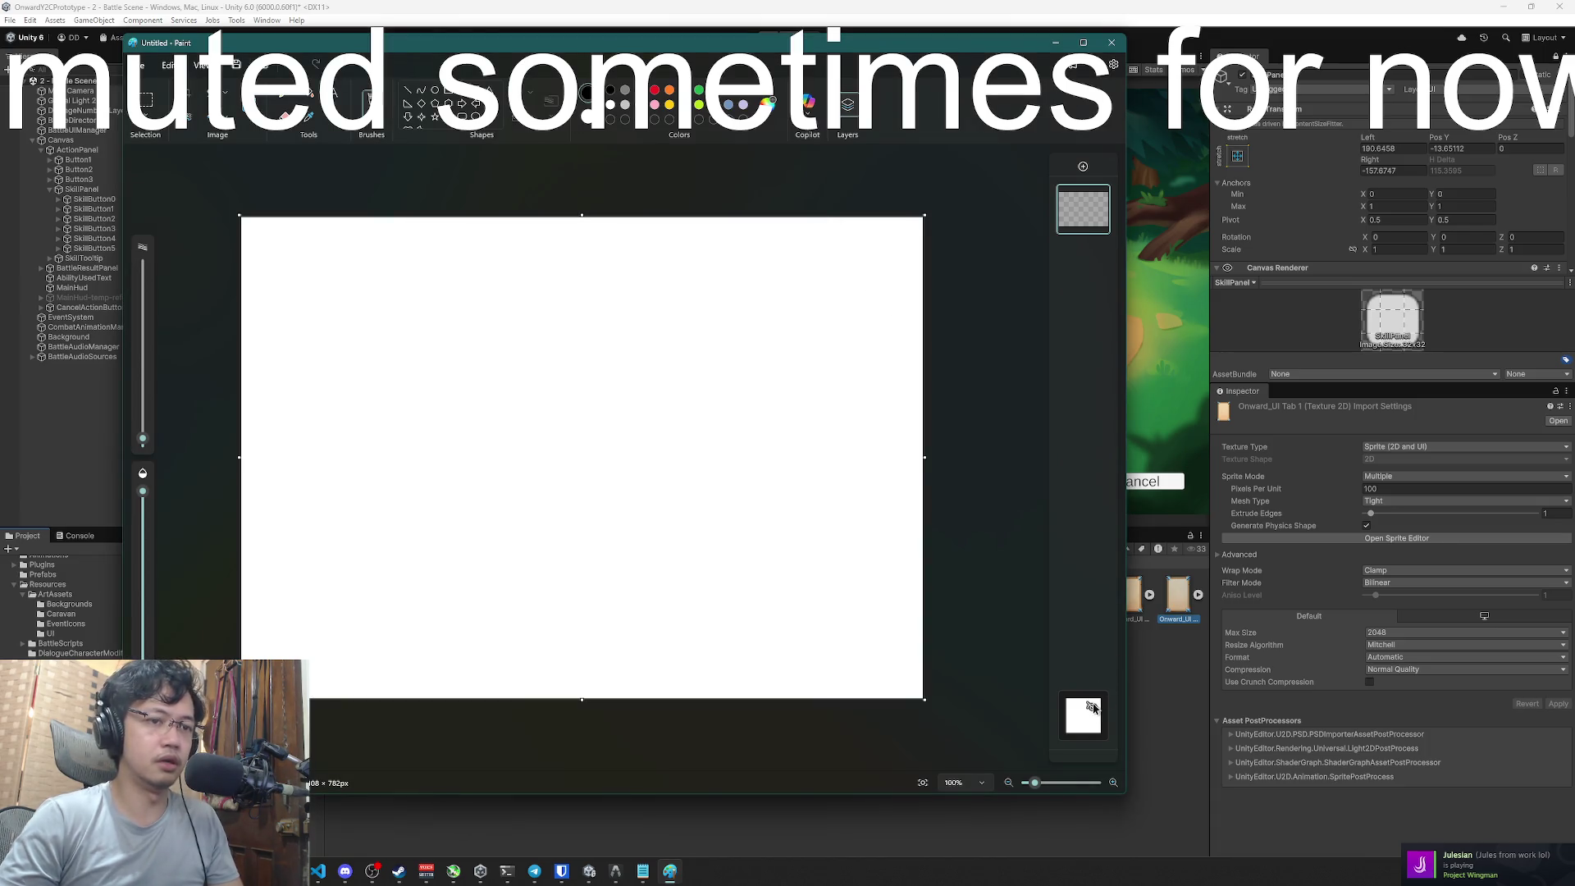
{"action": "left_click", "coordinate": [1091, 707]}
- Switch to Unity and back to the blank Paint image via Task View
{"action": "left_click", "coordinate": [1181, 595]}
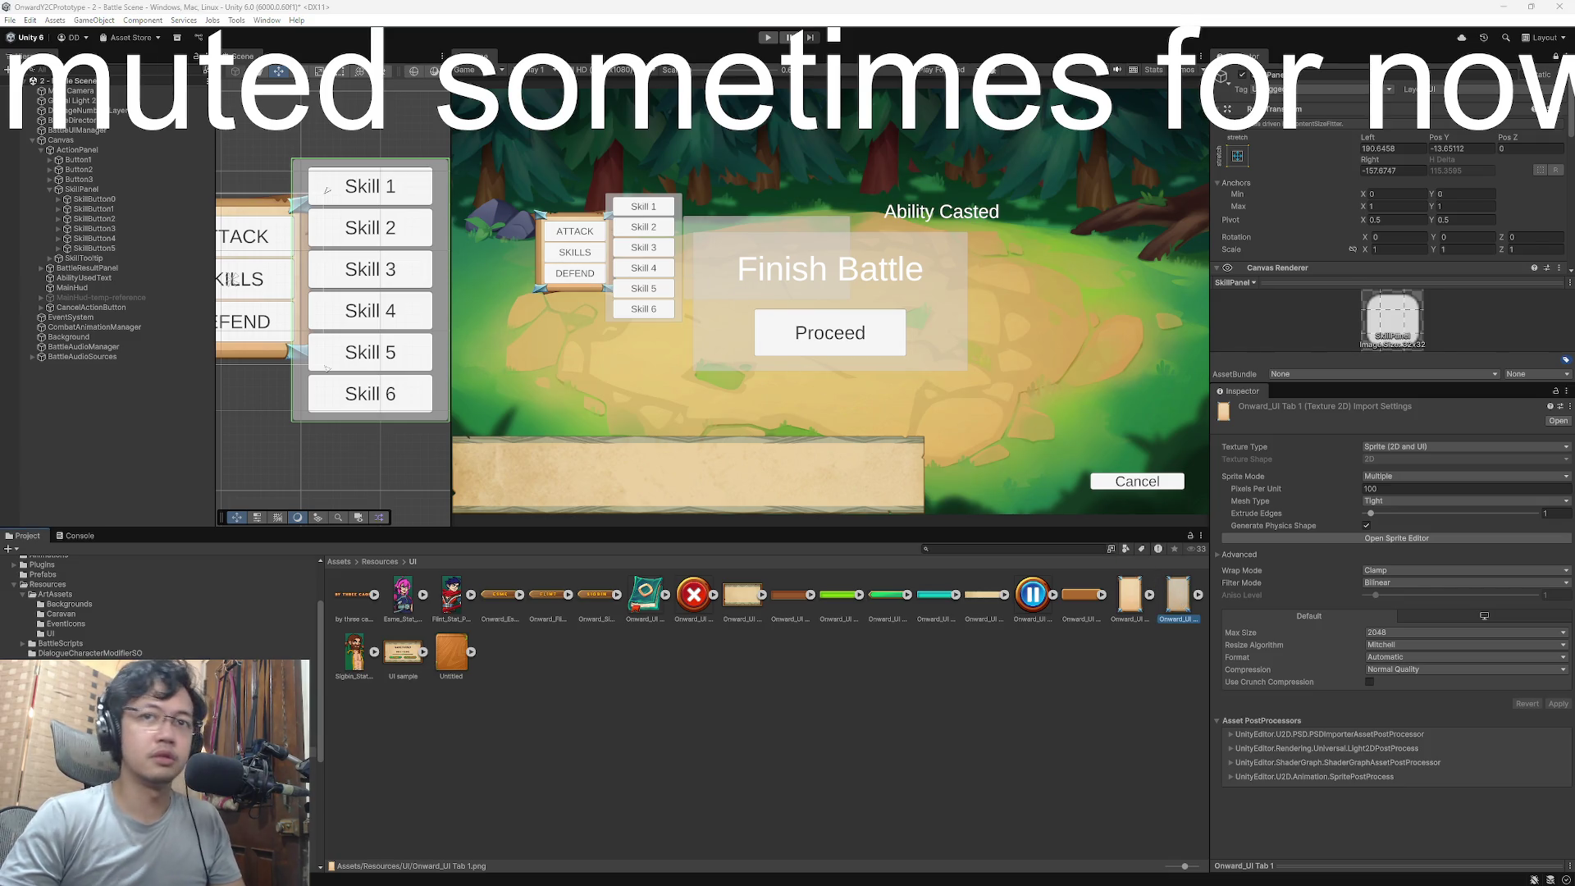
{"action": "left_click", "coordinate": [1176, 610]}
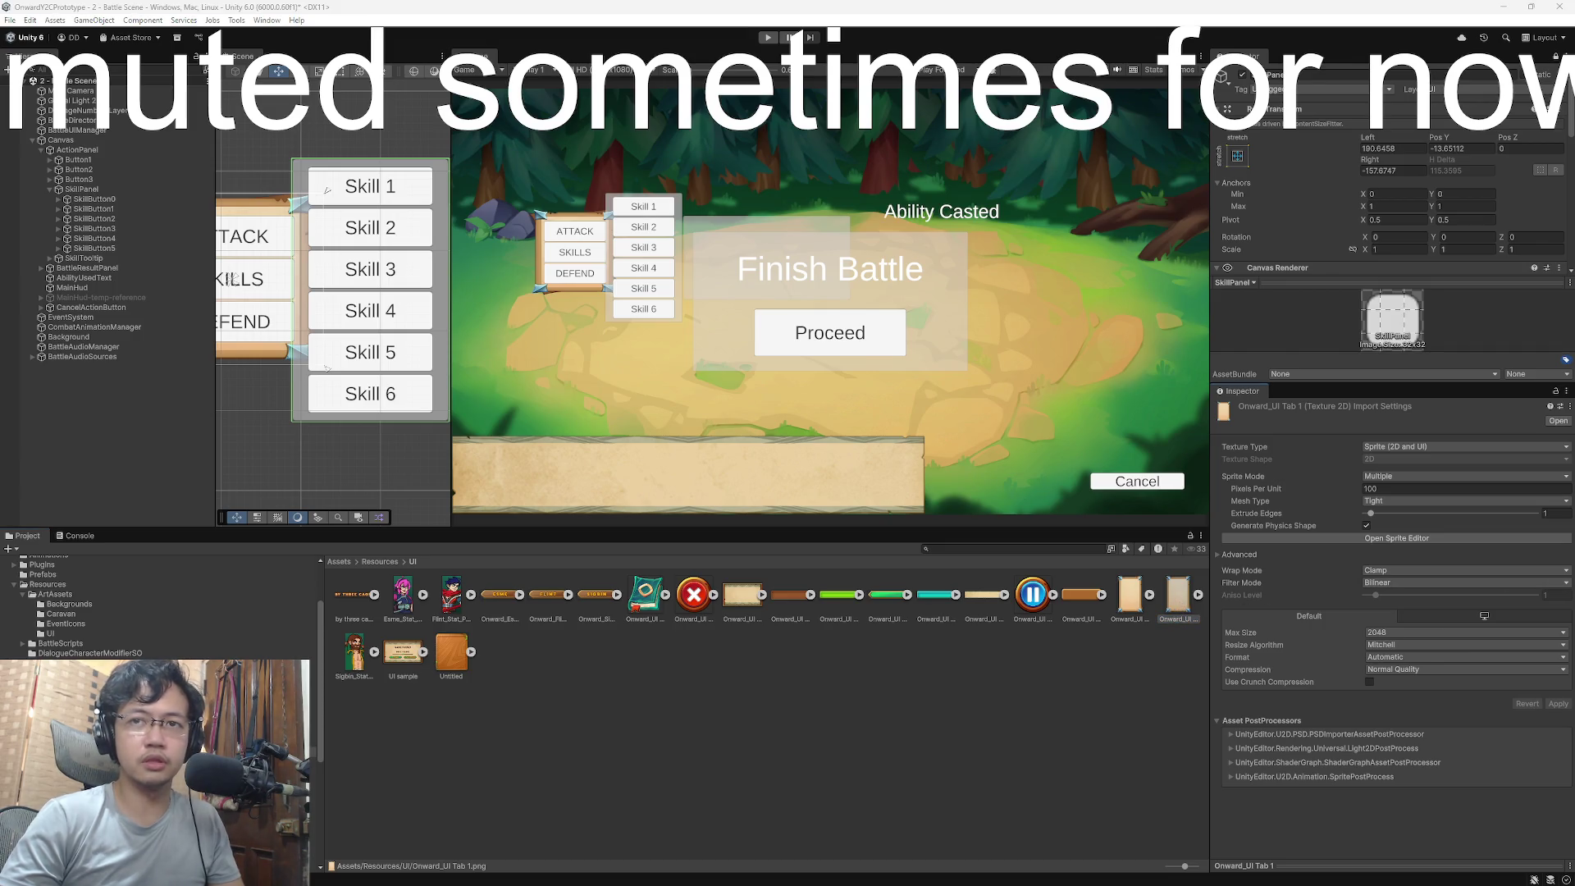
{"action": "key", "text": "super+Tab"}
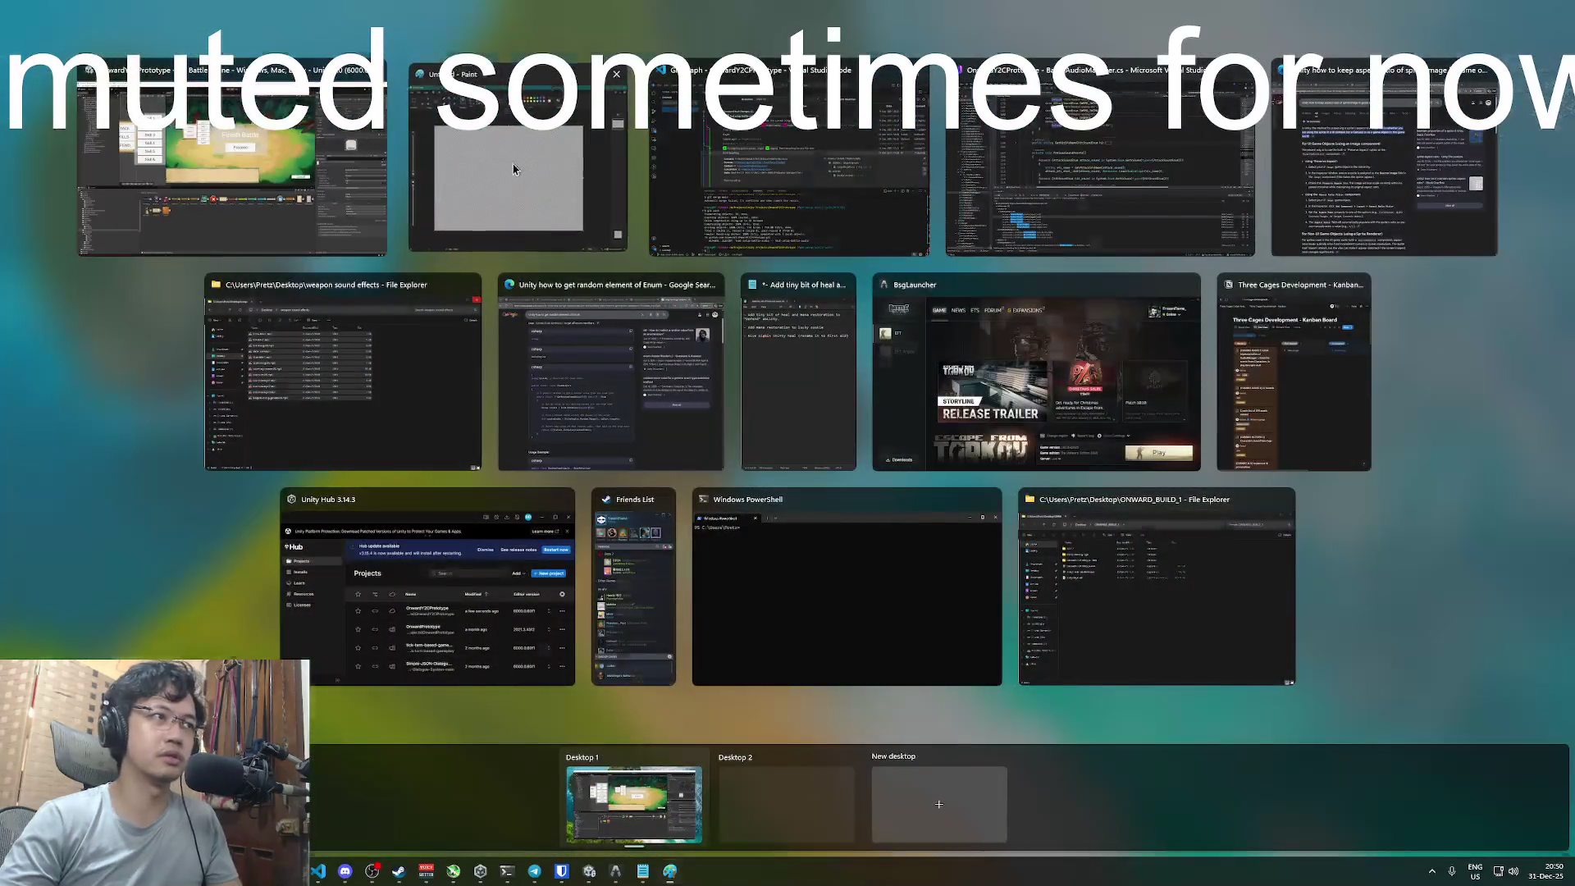
{"action": "left_click", "coordinate": [516, 168]}
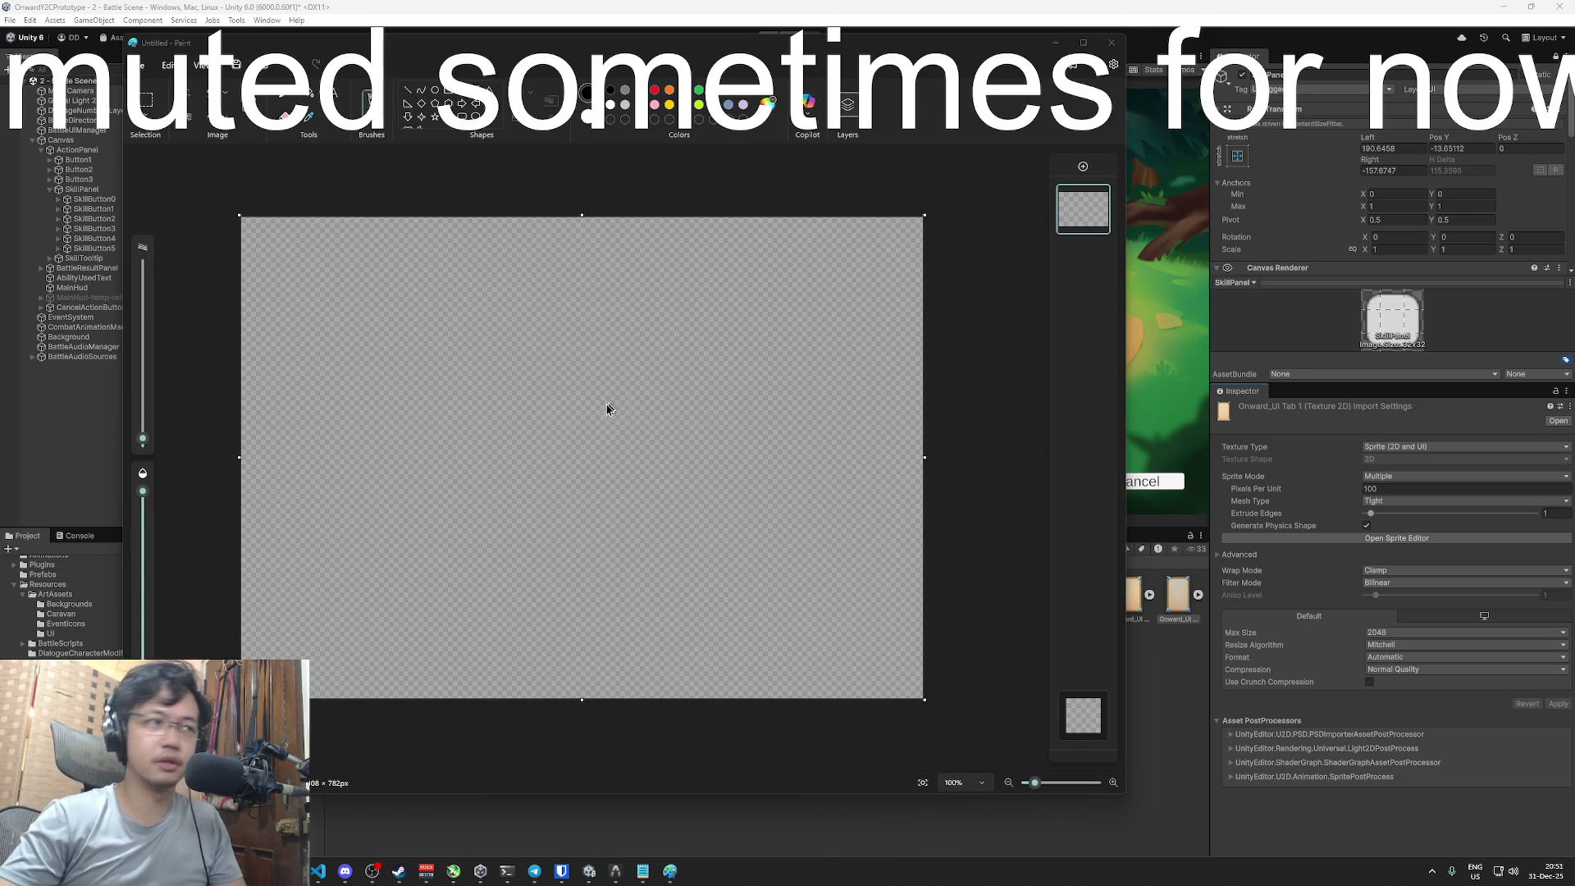
- Load the parchment Onward_UI Tab image into Paint and undo an accidental shift of its top half
{"action": "left_click_drag", "start_coordinate": [607, 407], "coordinate": [598, 418]}
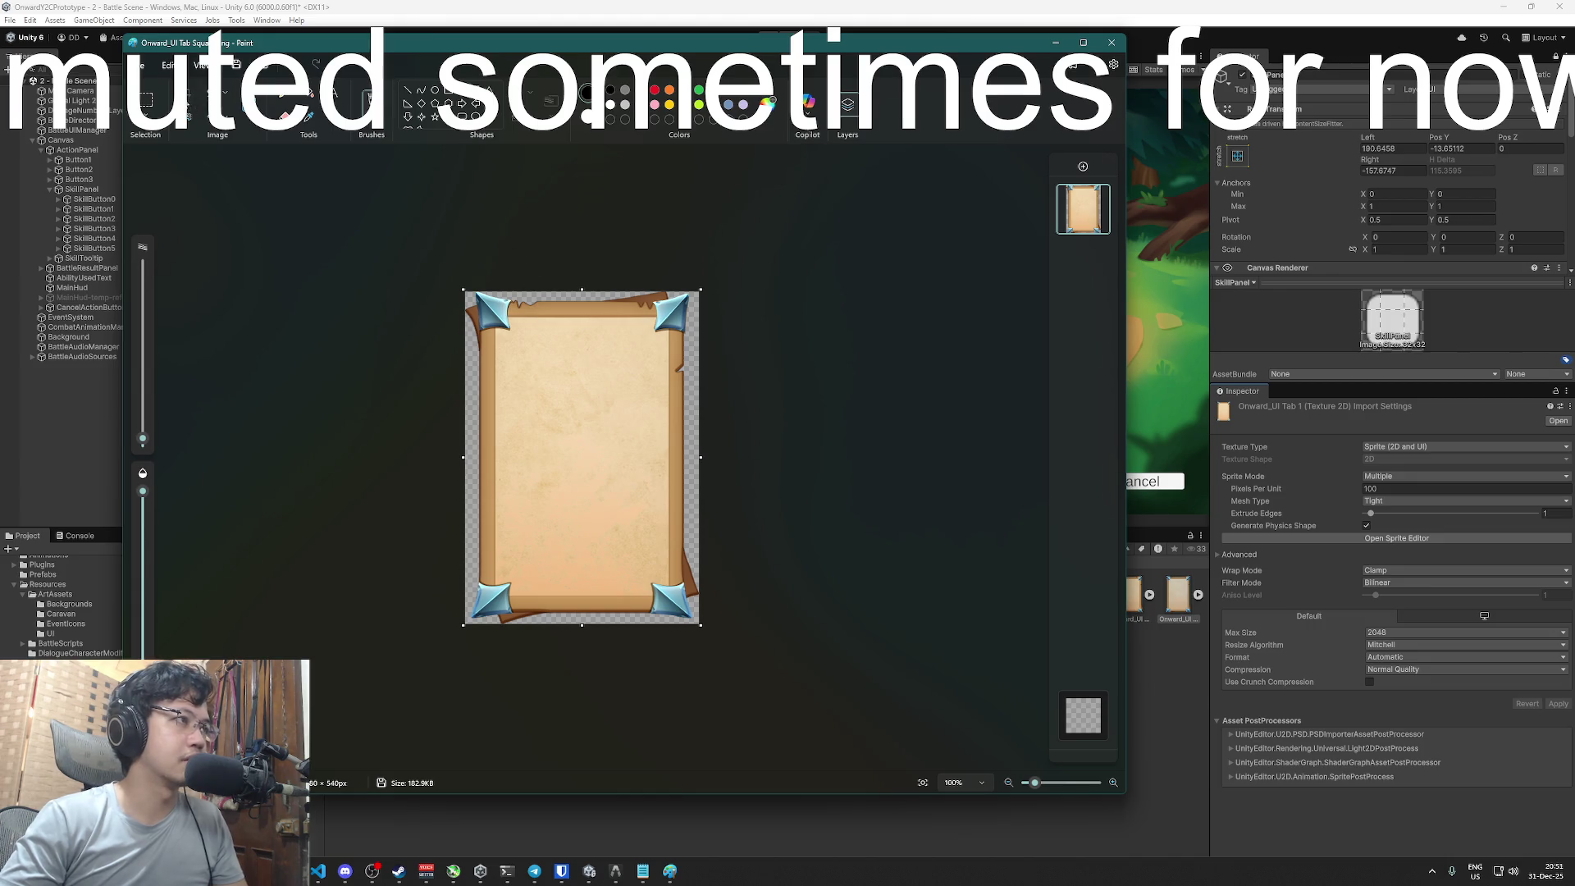
{"action": "left_click", "coordinate": [148, 101]}
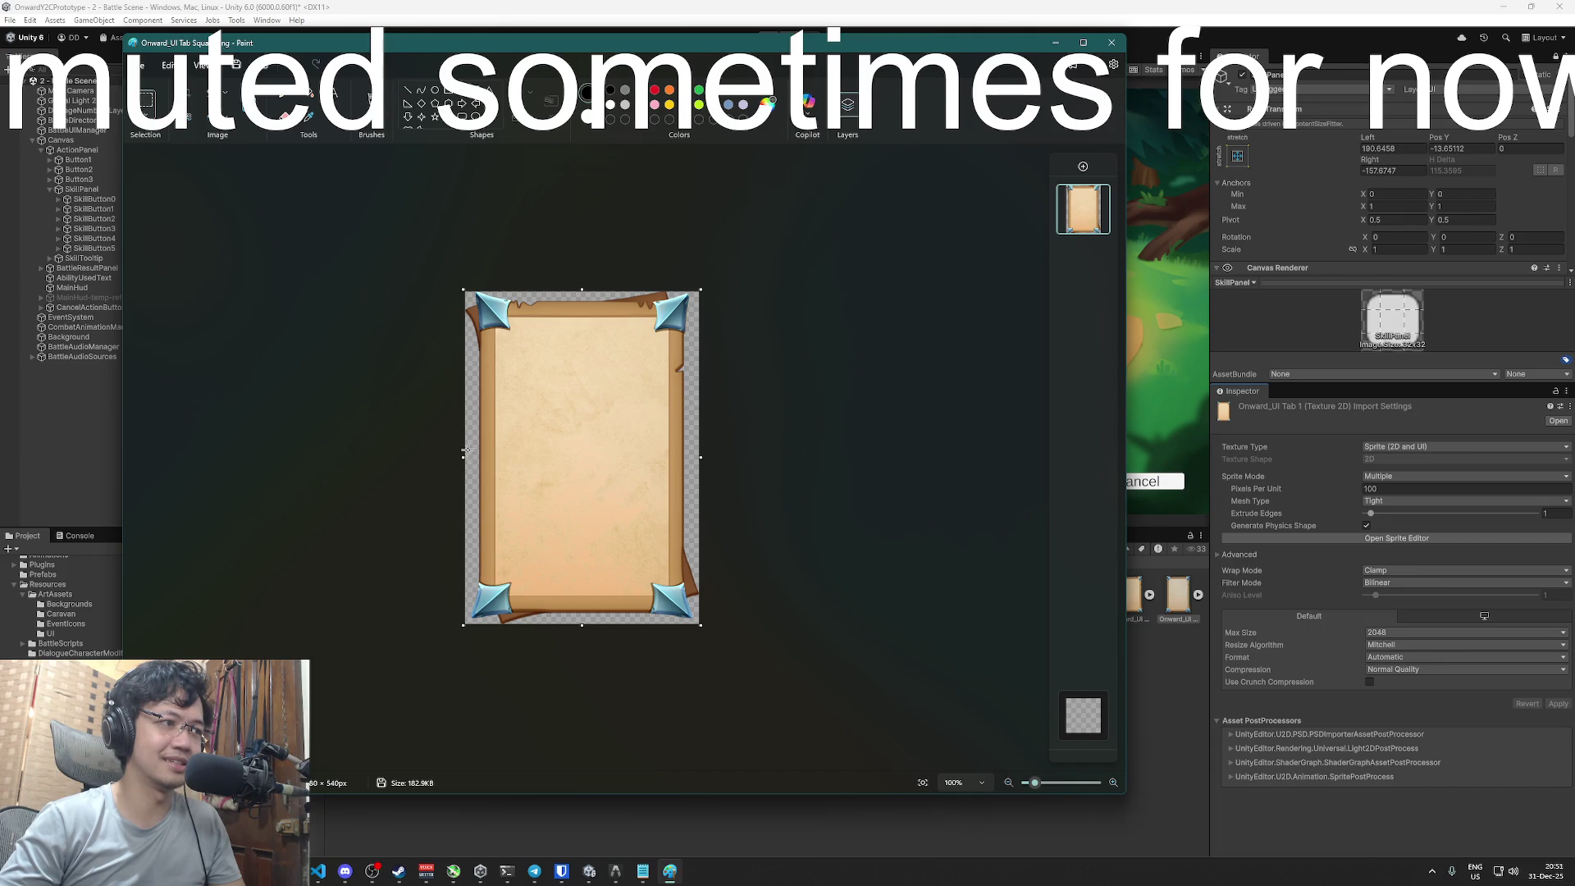
{"action": "left_click_drag", "start_coordinate": [464, 449], "coordinate": [861, 226]}
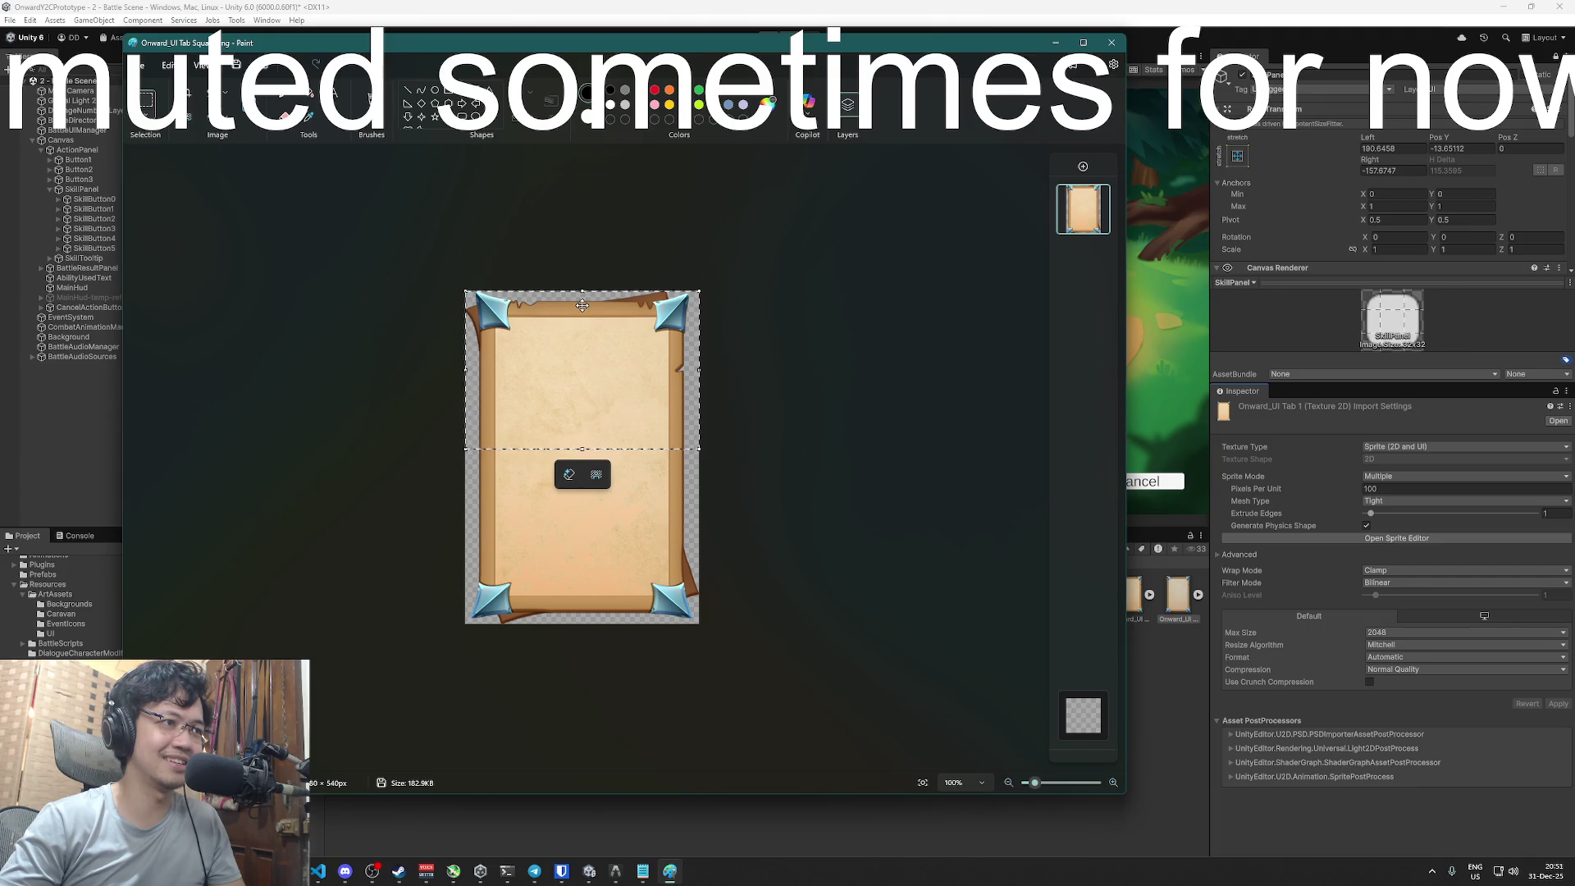
{"action": "left_click_drag", "start_coordinate": [582, 304], "coordinate": [581, 305]}
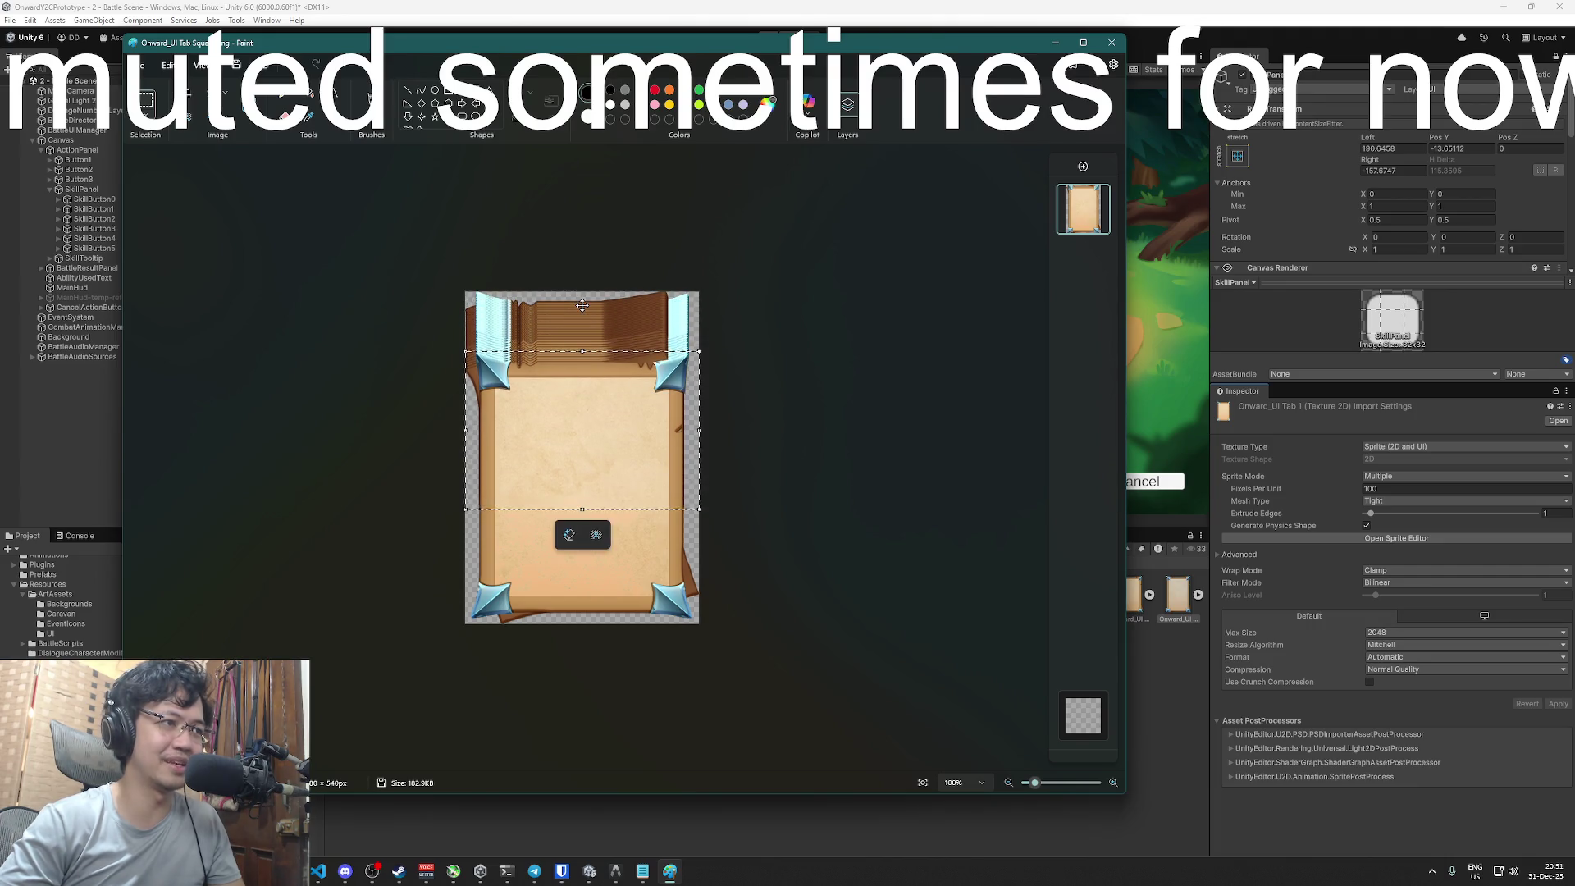
{"action": "key", "text": "ctrl+z"}
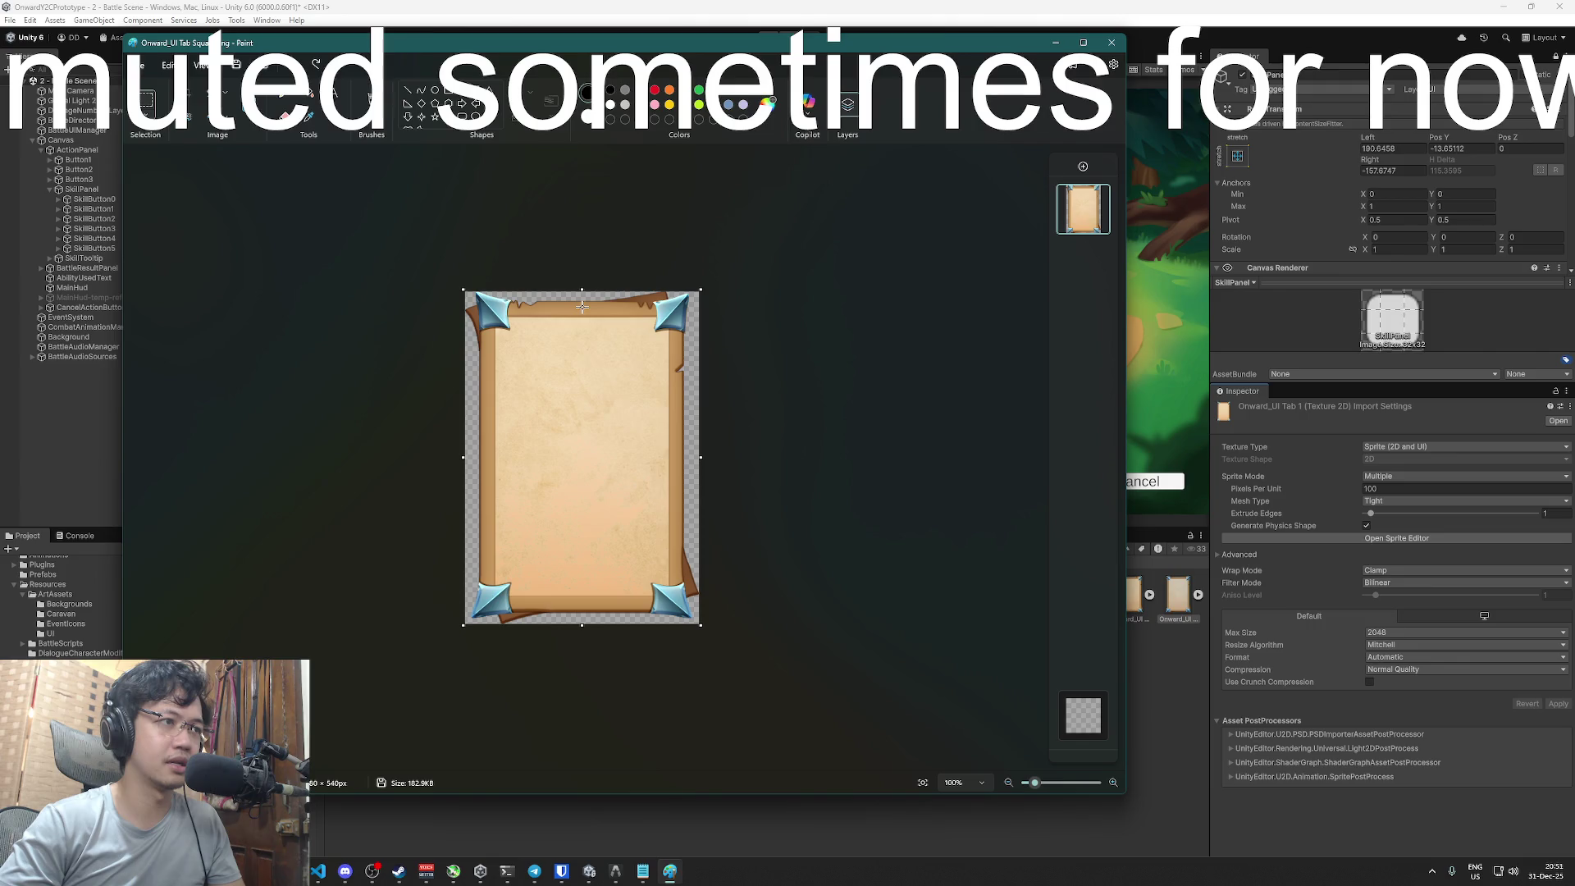
- Select the panel's top half and nudge it down a few pixels to shorten it
{"action": "left_click_drag", "start_coordinate": [471, 449], "coordinate": [854, 194]}
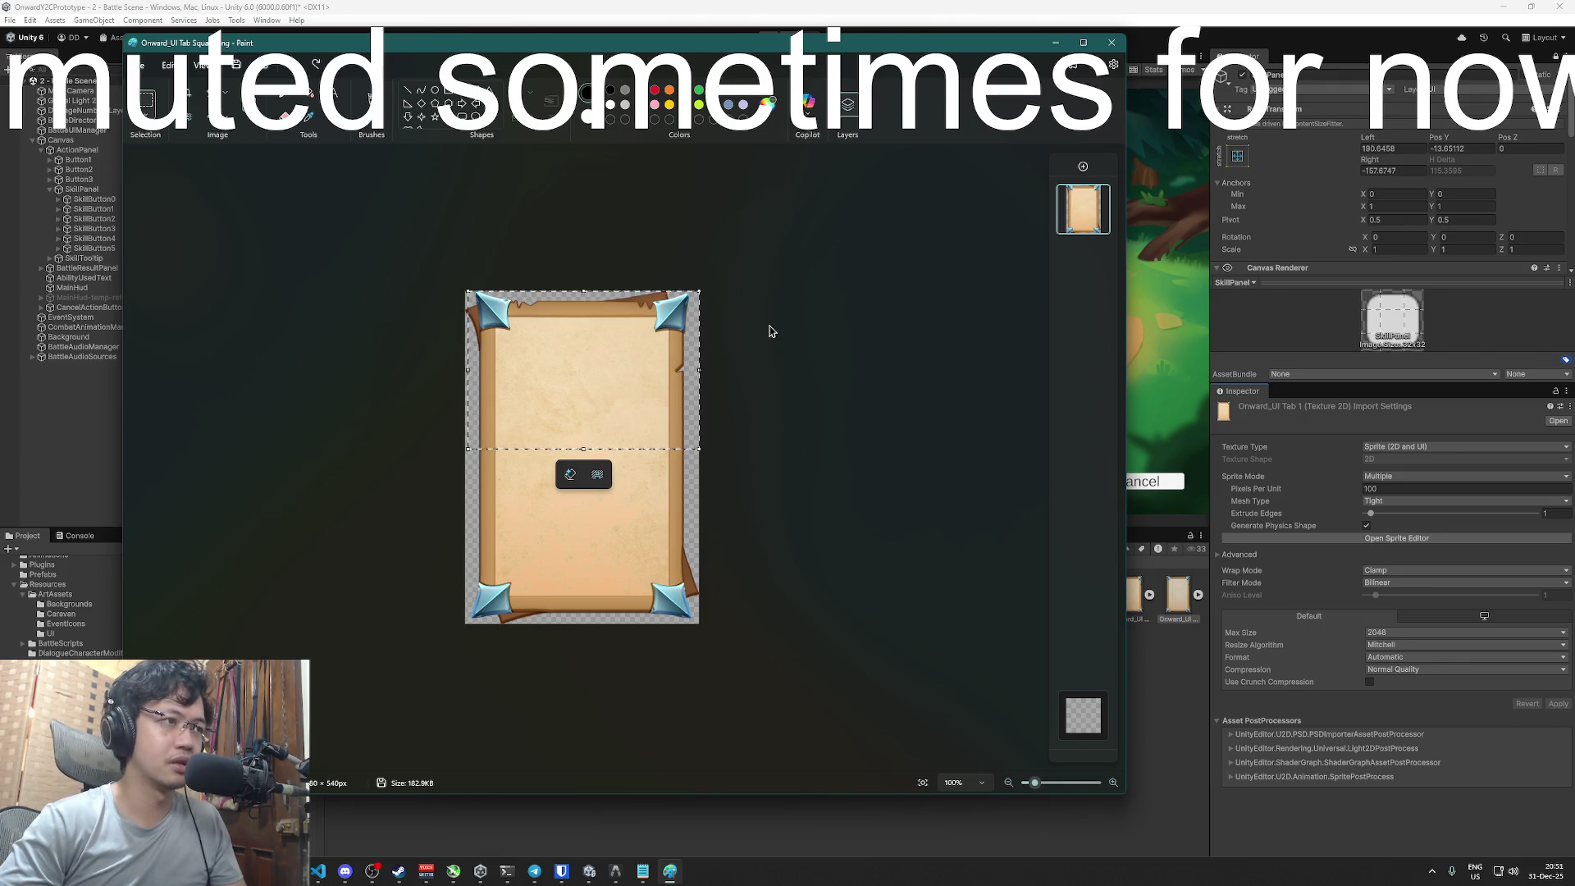
{"action": "key", "text": "Down"}
{"action": "key", "text": "Down"}
{"action": "key", "text": "Down"}
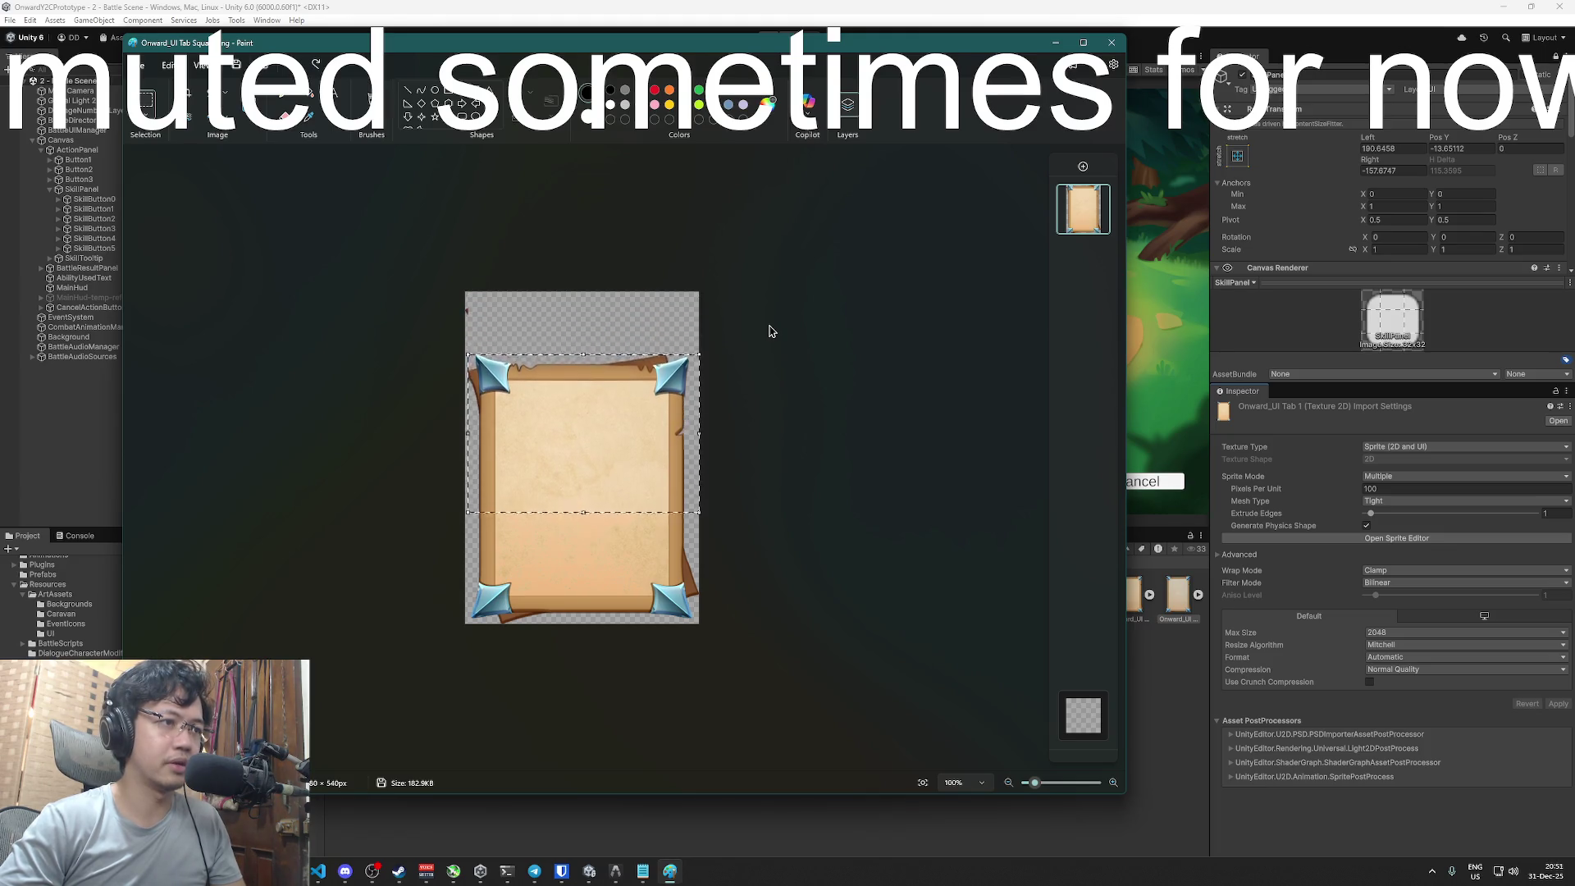
{"action": "key", "text": "Down"}
{"action": "key", "text": "Down"}
{"action": "key", "text": "Down"}
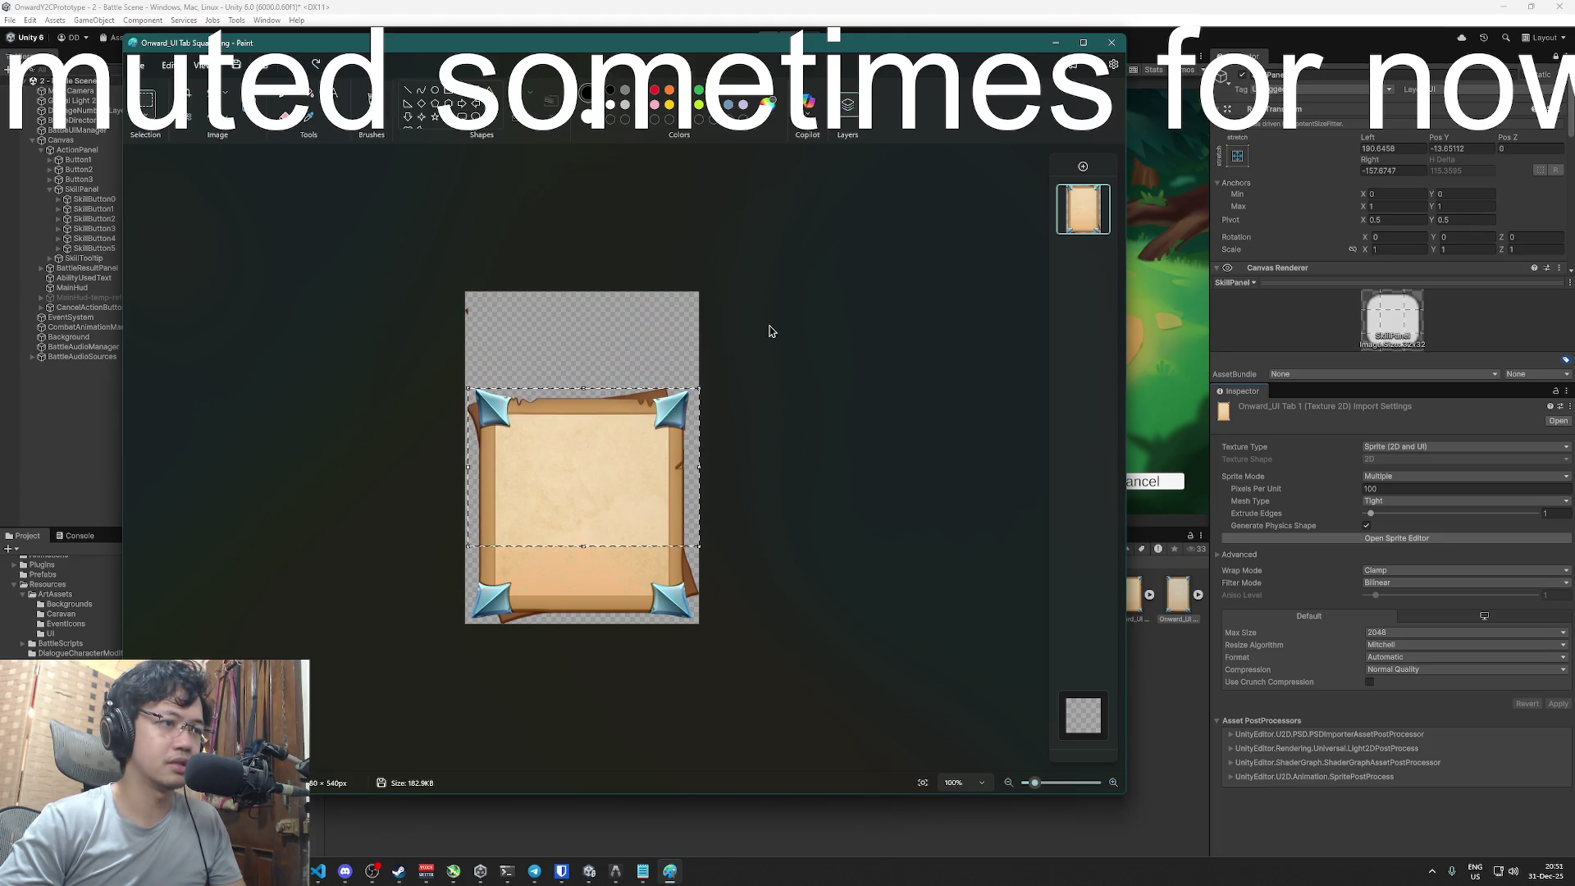
{"action": "key", "text": "Down"}
{"action": "key", "text": "Down"}
{"action": "key", "text": "Down"}
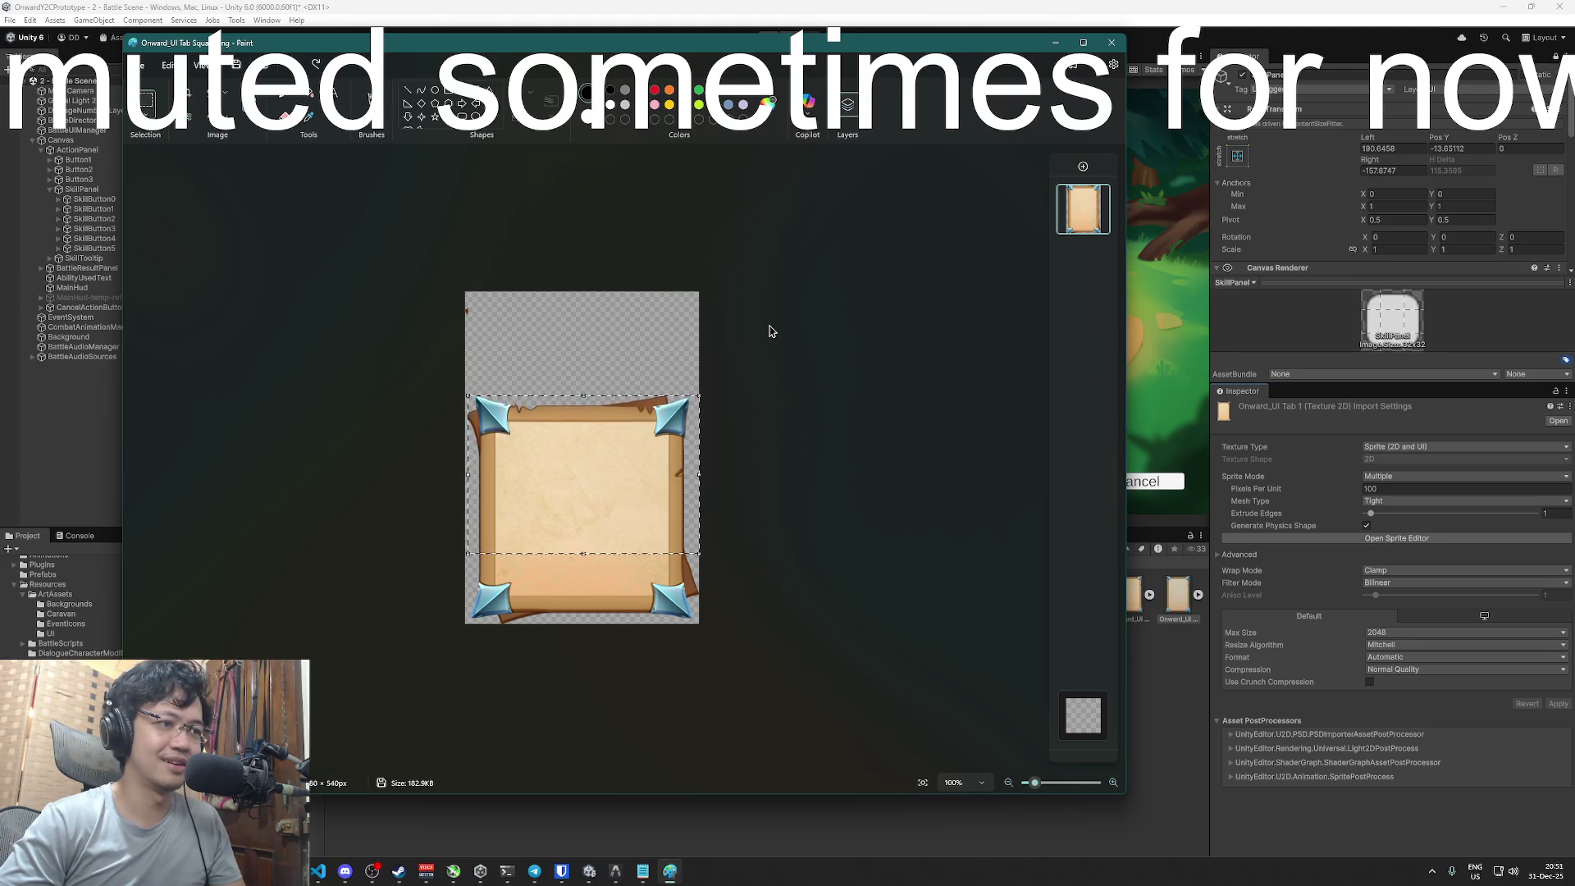
{"action": "key", "text": "Down"}
{"action": "key", "text": "Down"}
{"action": "key", "text": "Down"}
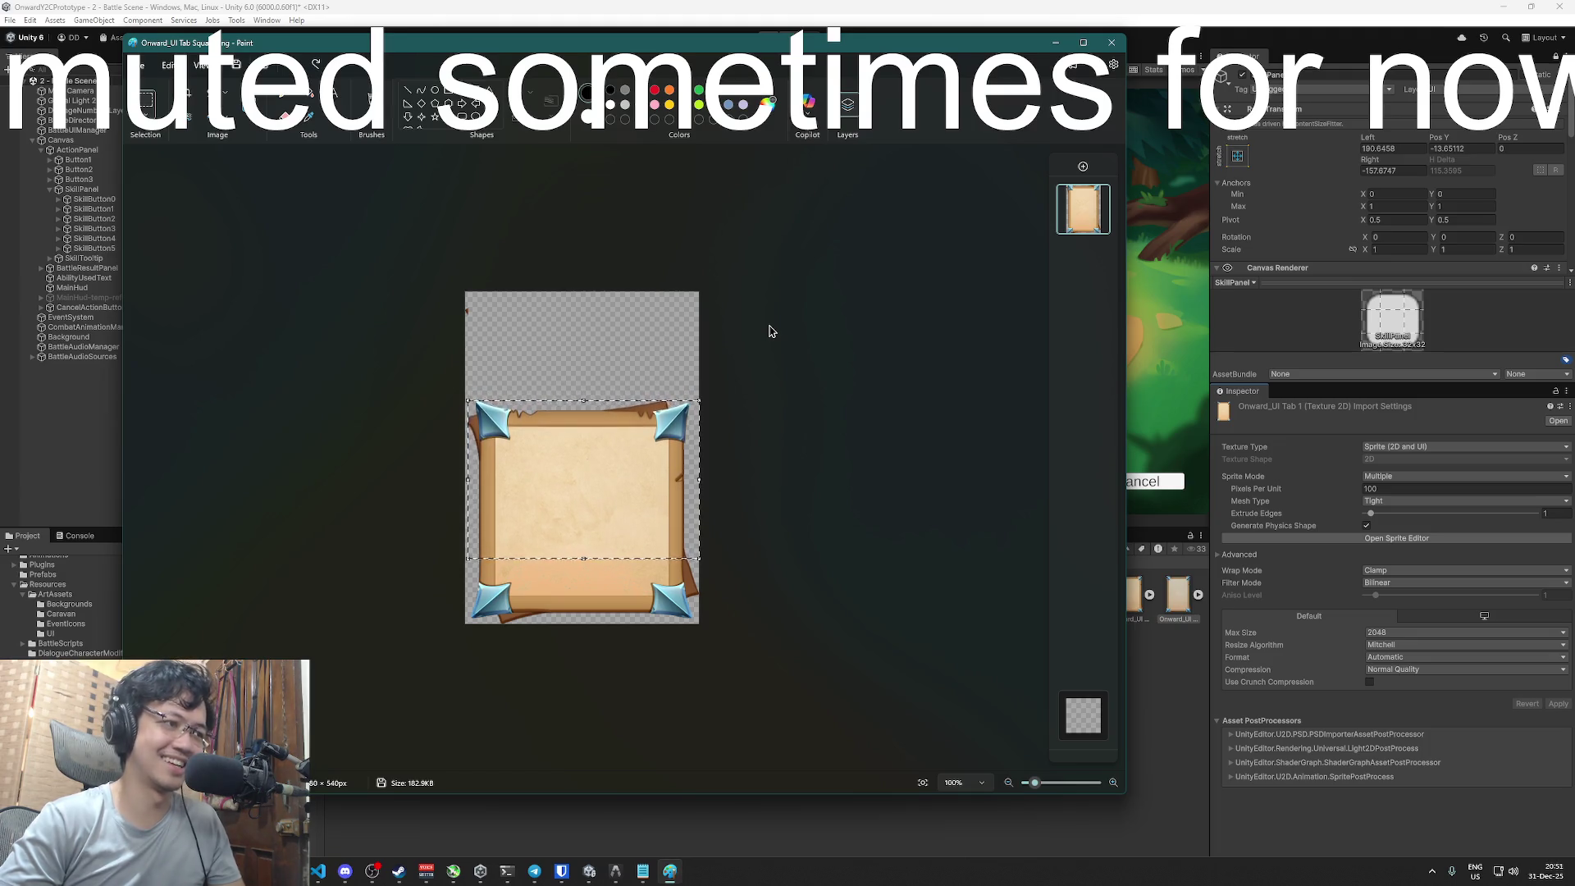
{"action": "key", "text": "Up"}
{"action": "key", "text": "Up"}
{"action": "key", "text": "Up"}
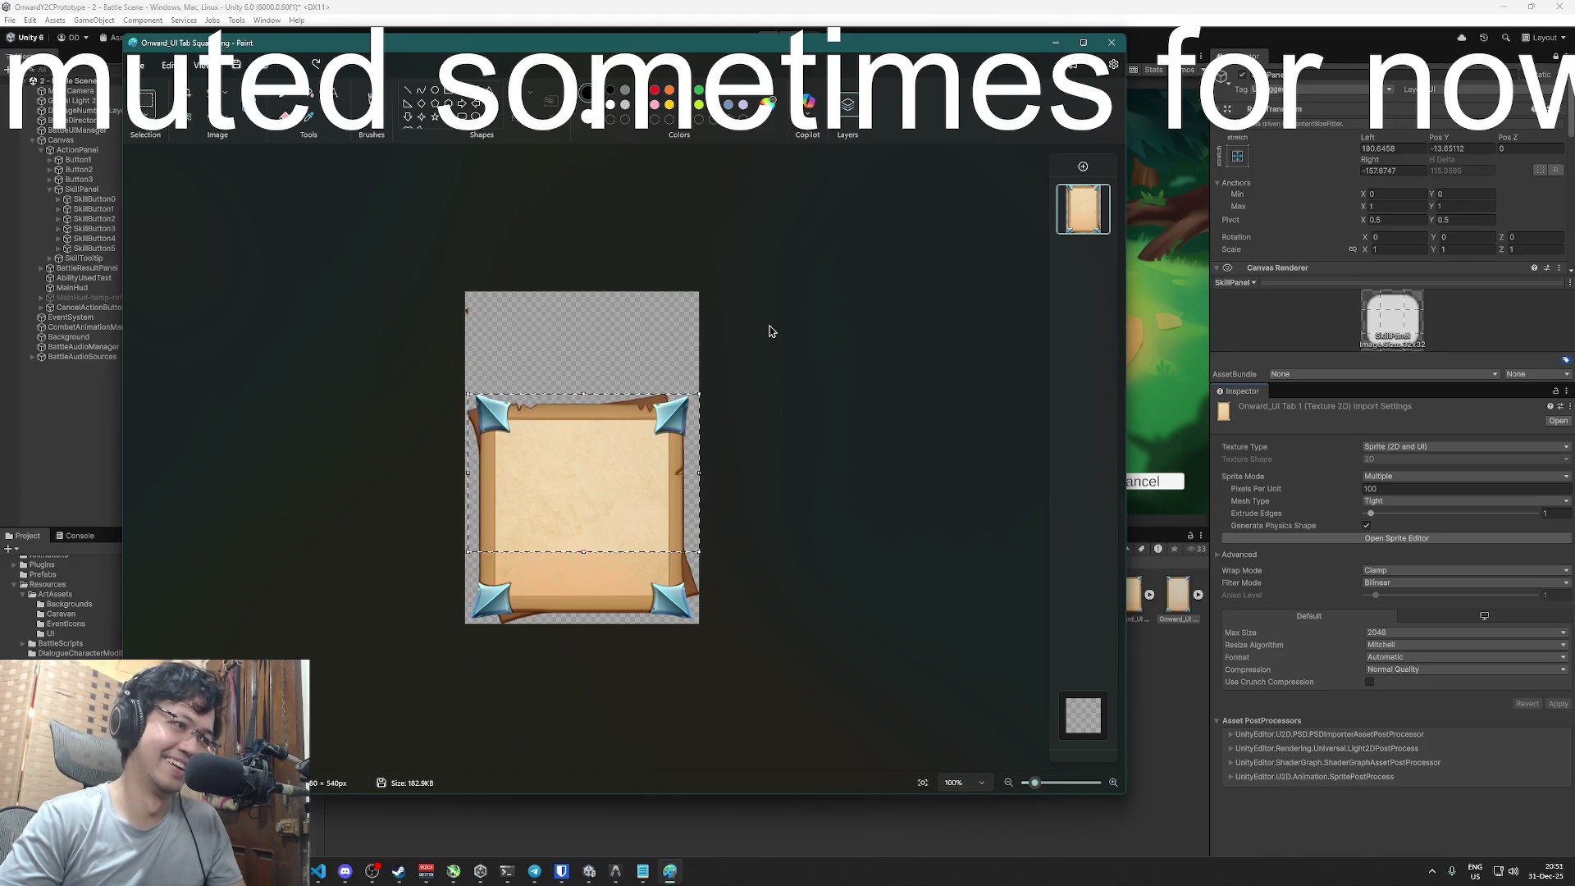
{"action": "left_click", "coordinate": [817, 393]}
- Undo the shortening to restore the panel's original height and start a Windows search
{"action": "scroll", "coordinate": [799, 426], "scroll_direction": "down", "scroll_amount": 1}
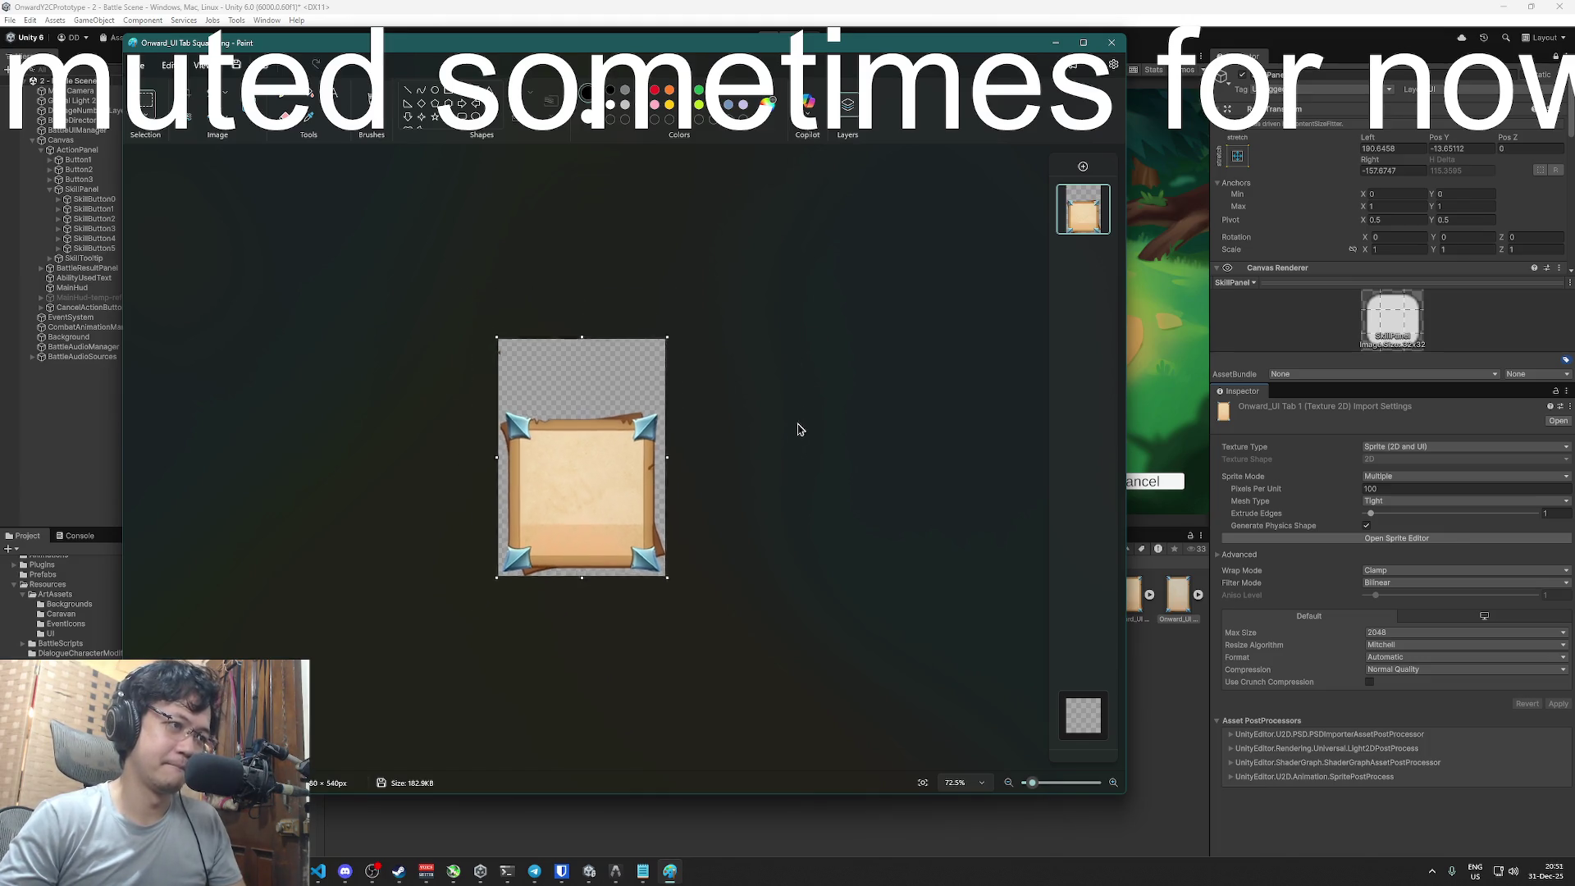
{"action": "scroll", "coordinate": [779, 443], "scroll_direction": "up", "scroll_amount": 5}
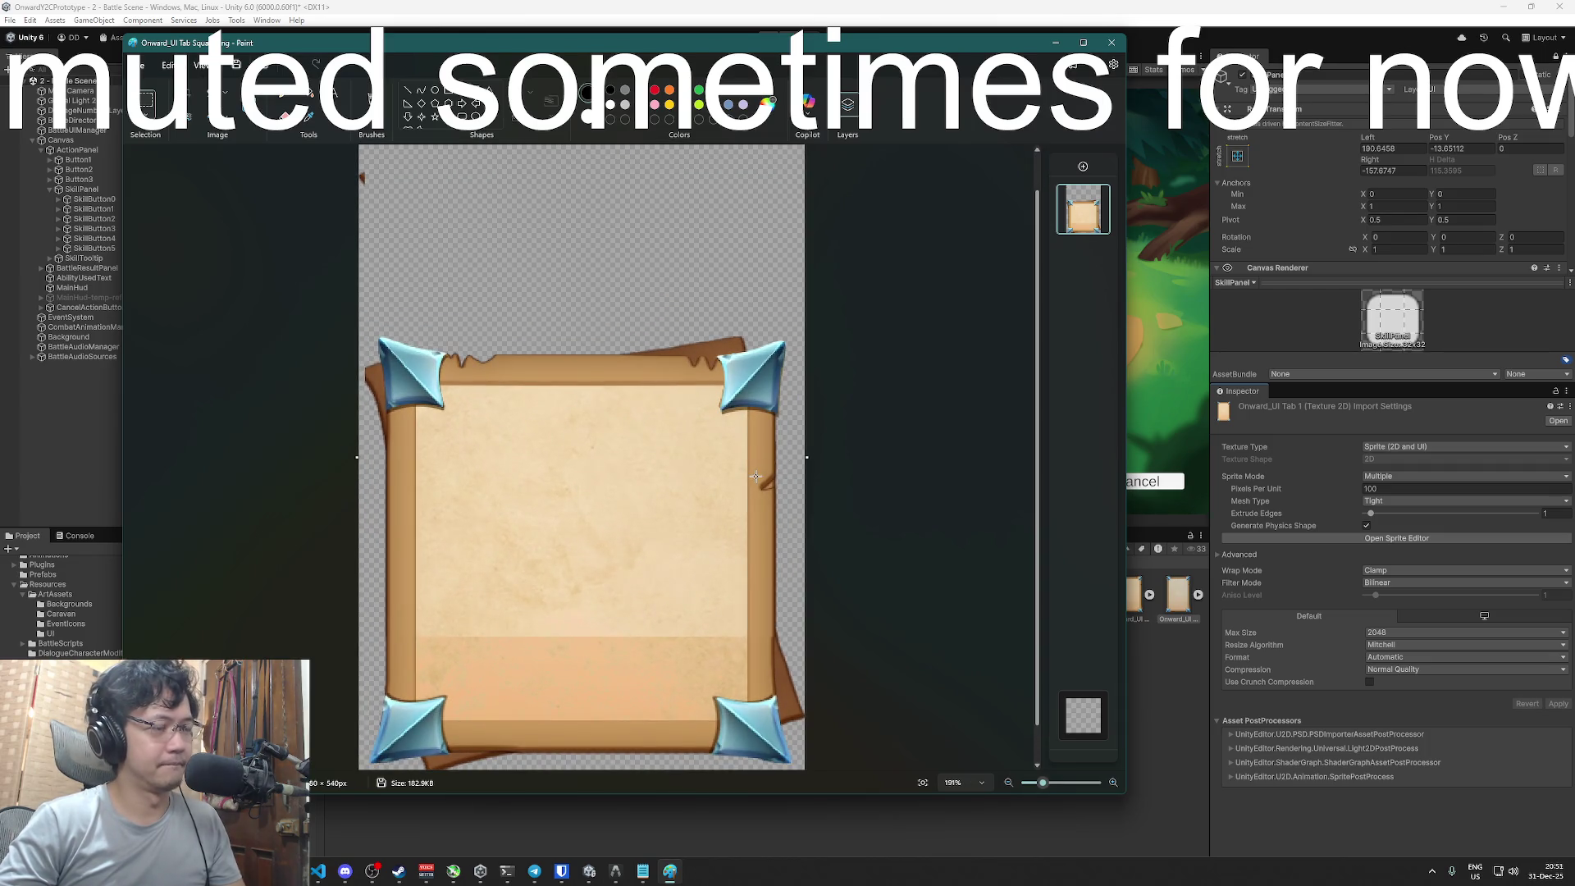
{"action": "key", "text": "ctrl+z"}
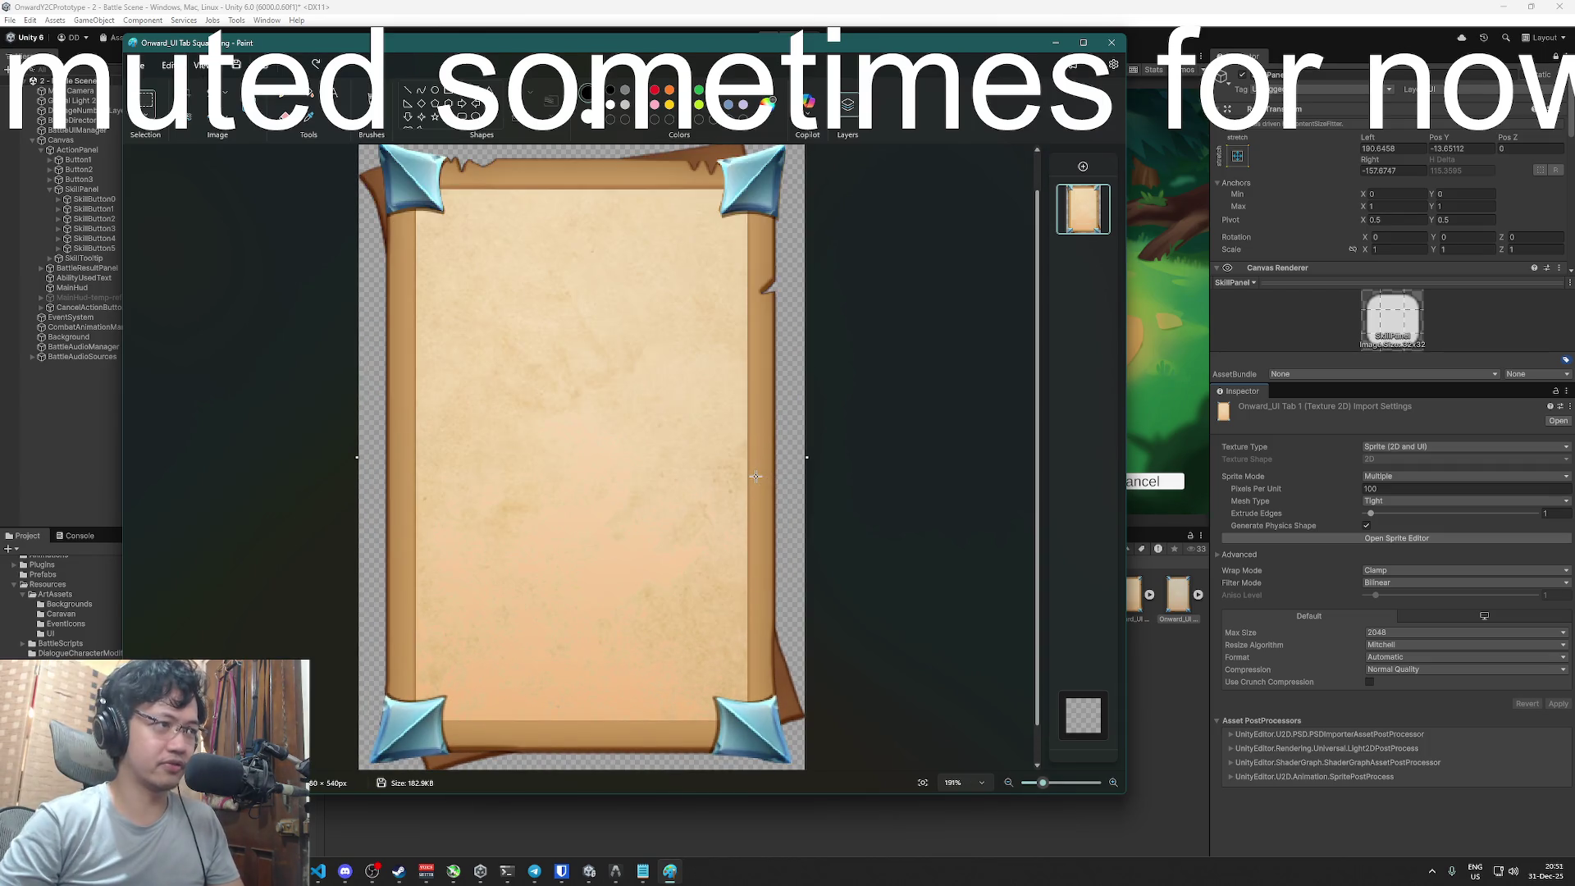
{"action": "key", "text": "super"}
- Launch paint.net, add a new layer, hide the Background and paste the parchment frame
{"action": "type", "text": "paint.net"}
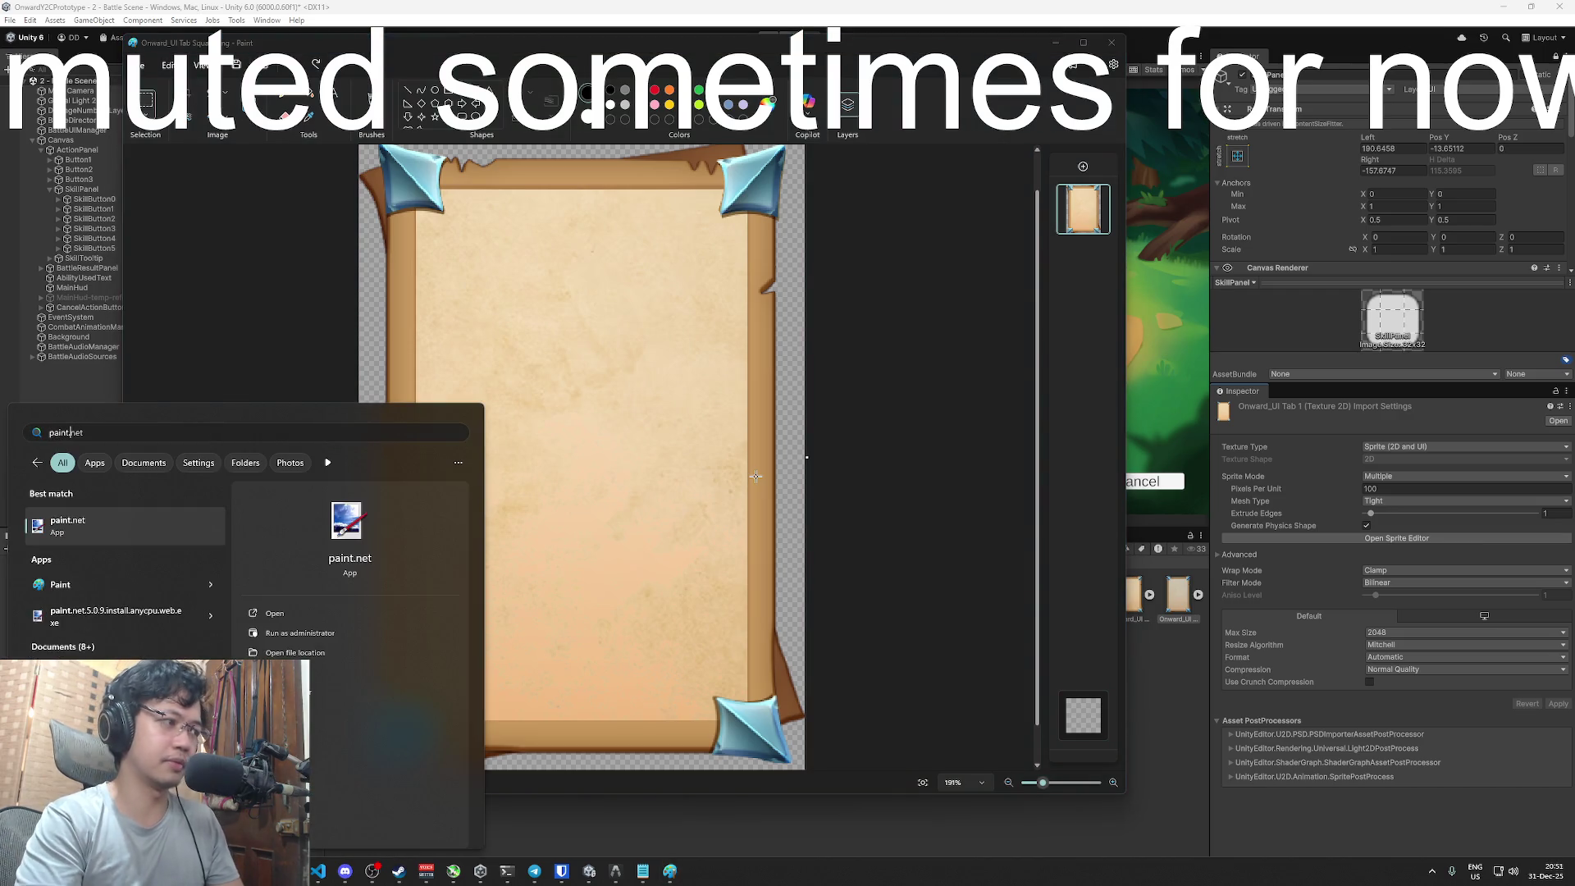
{"action": "key", "text": "Return"}
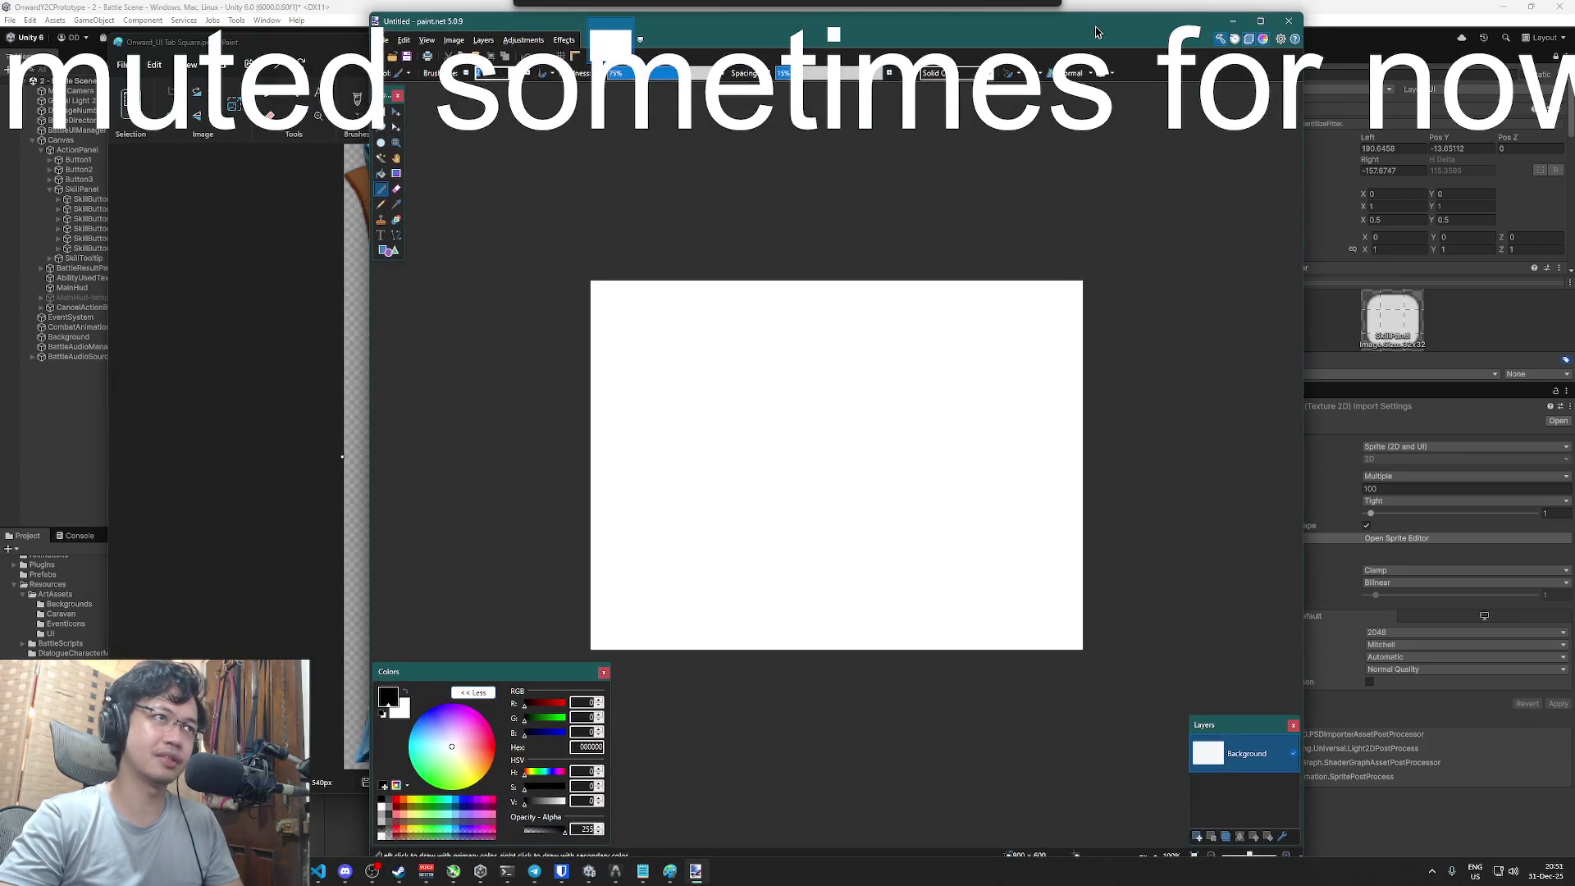
{"action": "key", "text": "alt+Tab"}
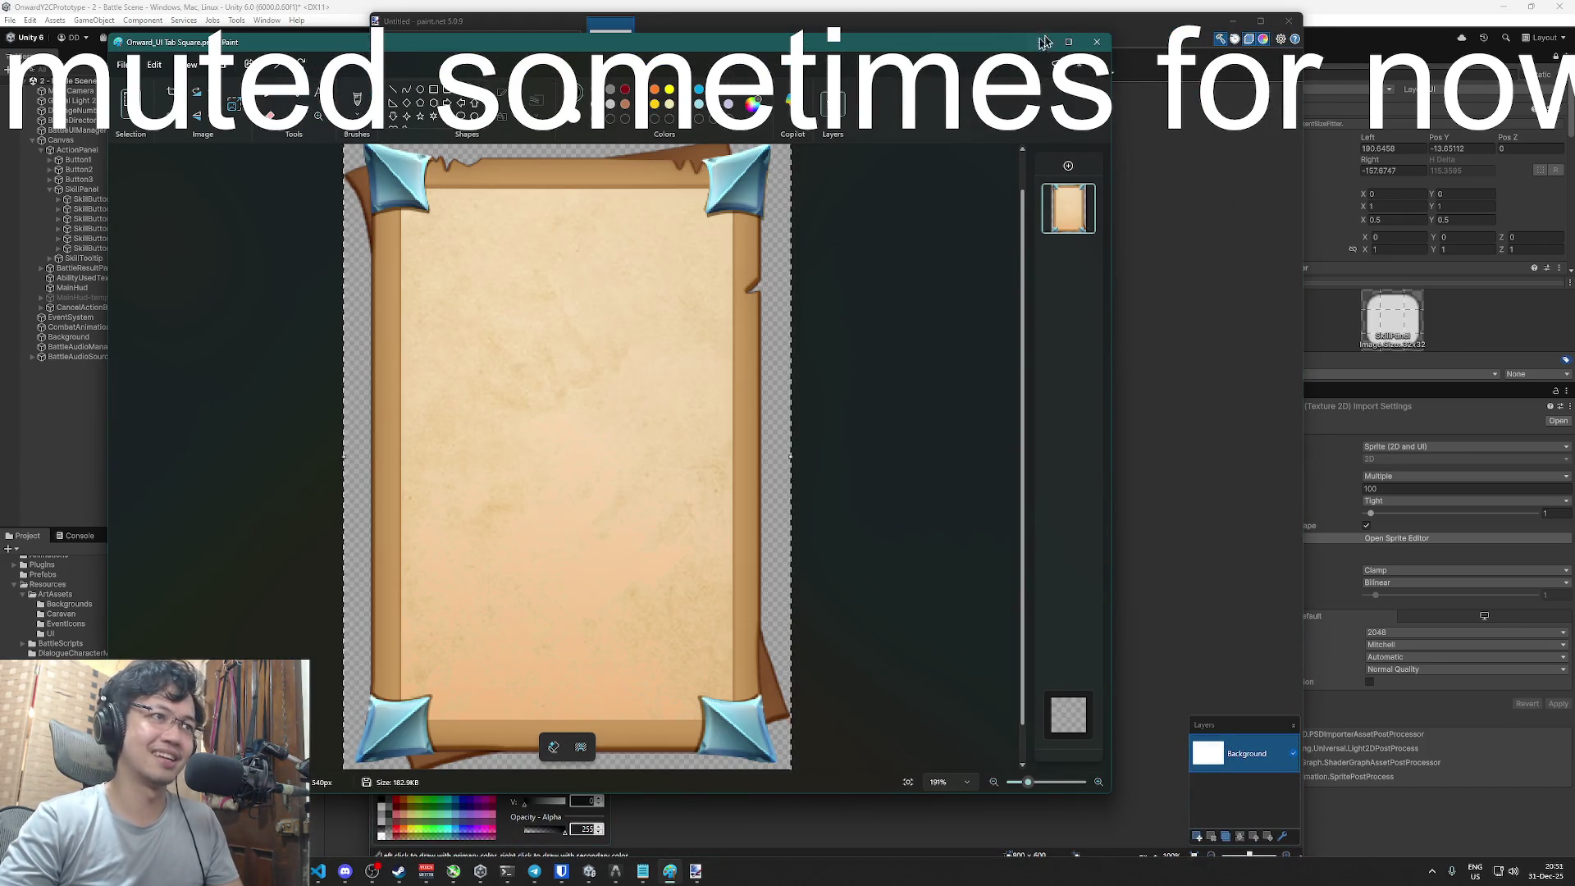
{"action": "left_click", "coordinate": [1238, 597]}
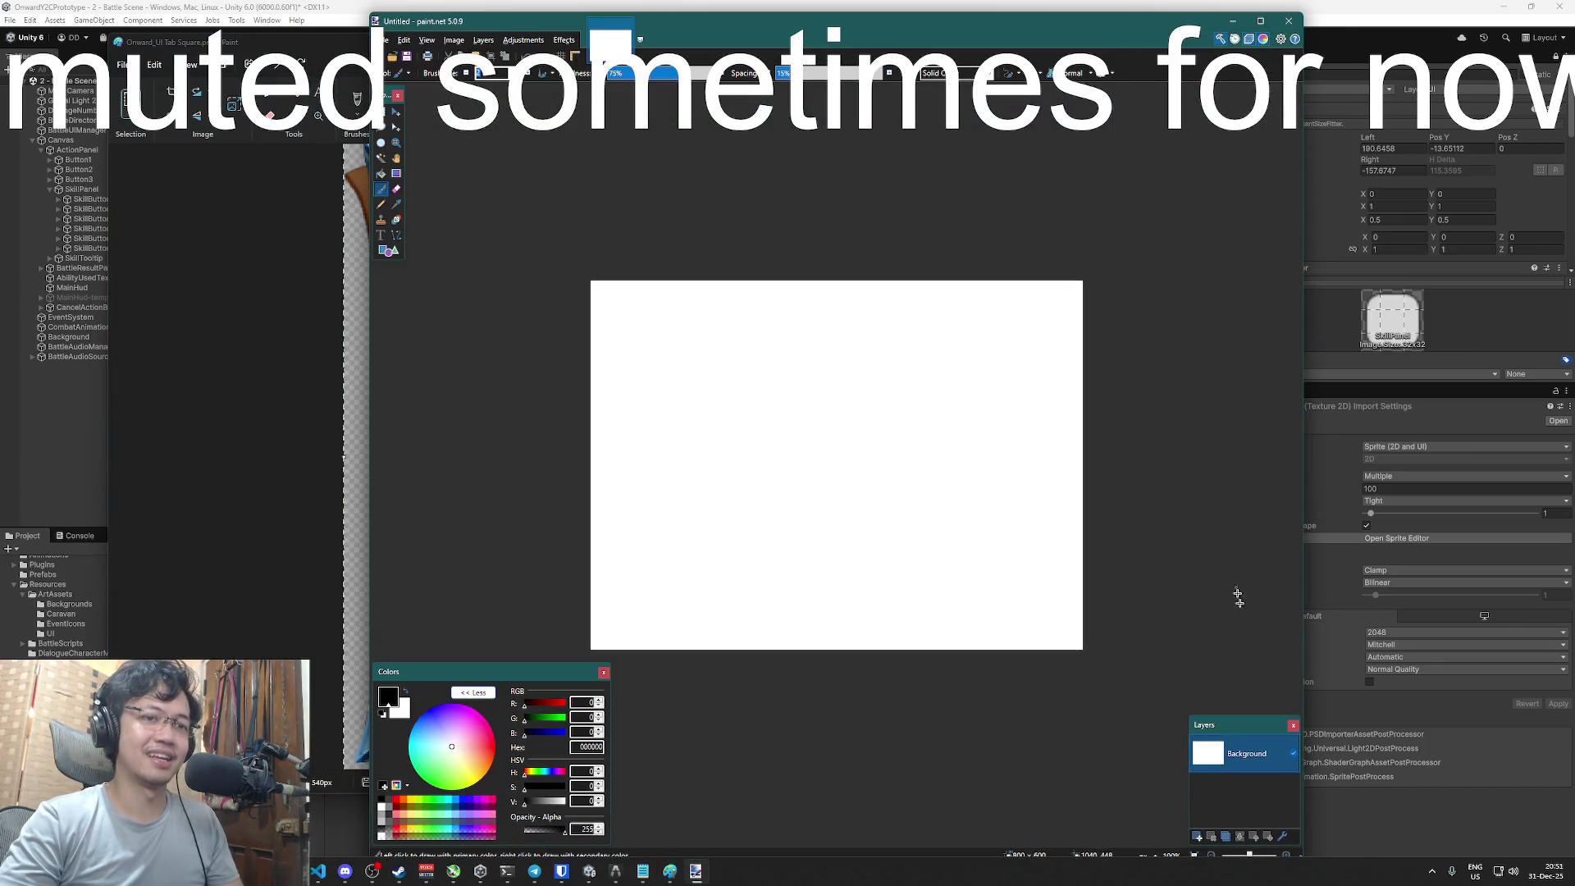
{"action": "left_click", "coordinate": [1197, 836]}
{"action": "left_click", "coordinate": [1292, 791]}
{"action": "key", "text": "ctrl+v"}
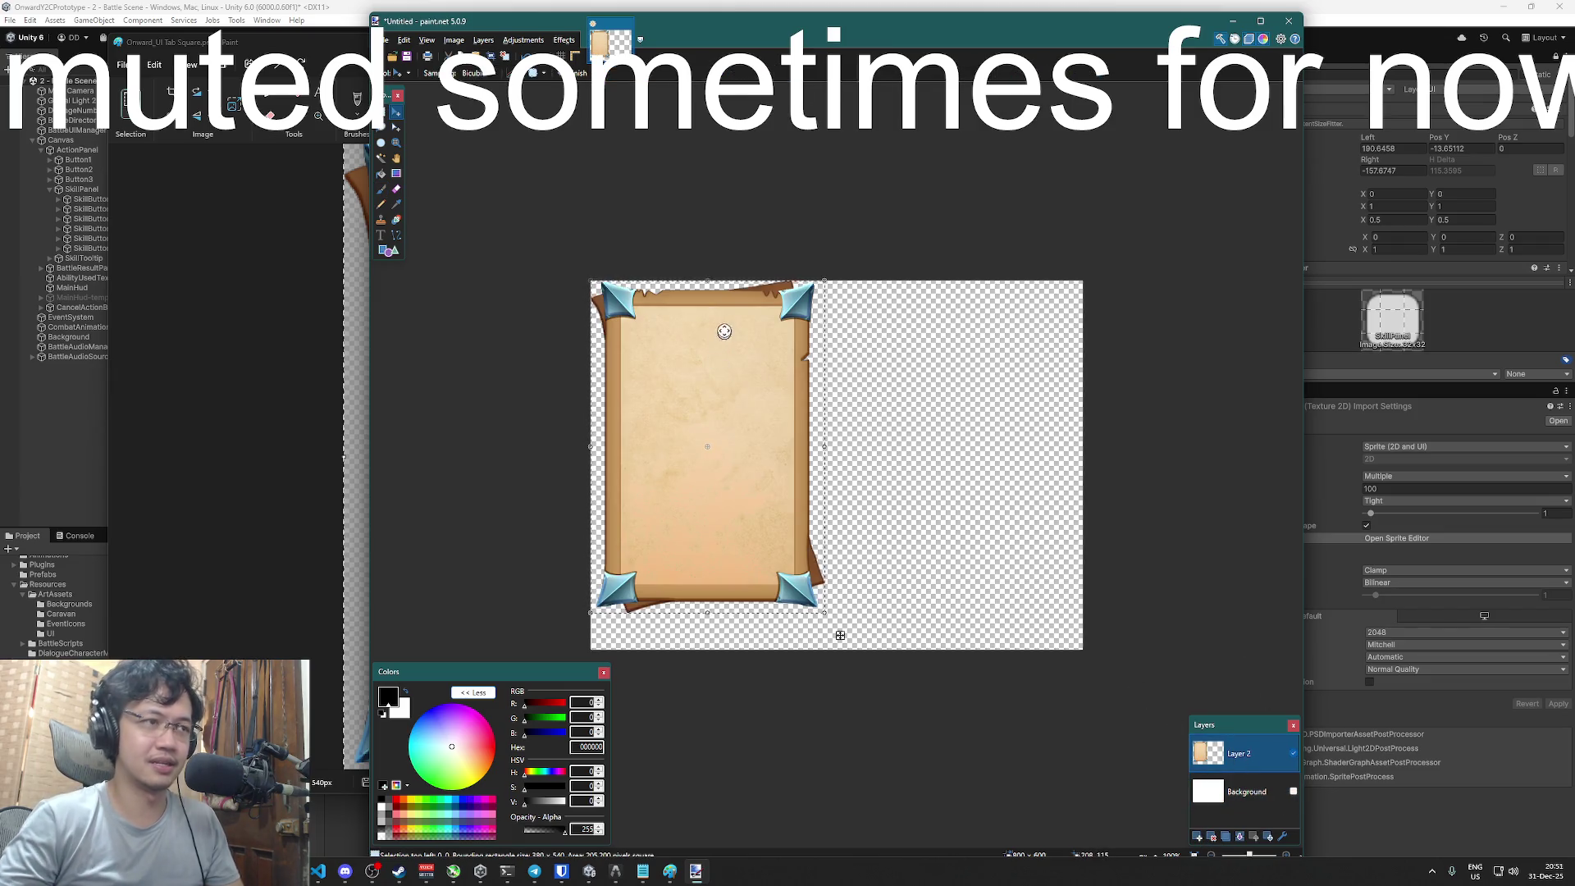
{"action": "left_click", "coordinate": [381, 111]}
{"action": "left_click", "coordinate": [876, 465]}
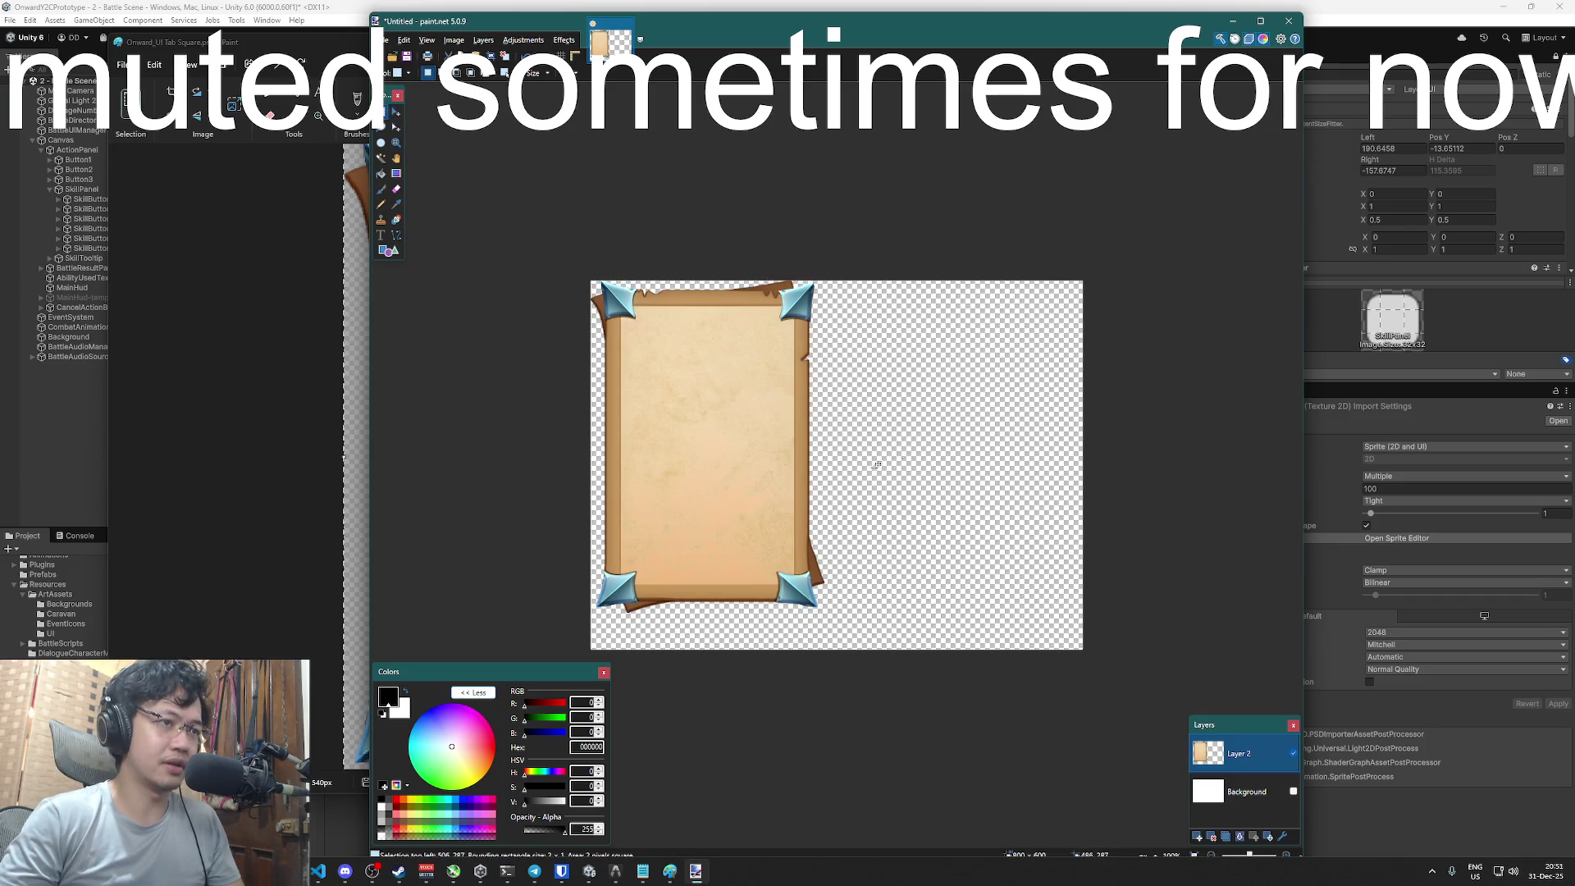
- Slide the parchment's upper part down, then maximize the window to show the whole frame
{"action": "left_click_drag", "start_coordinate": [818, 450], "coordinate": [584, 276]}
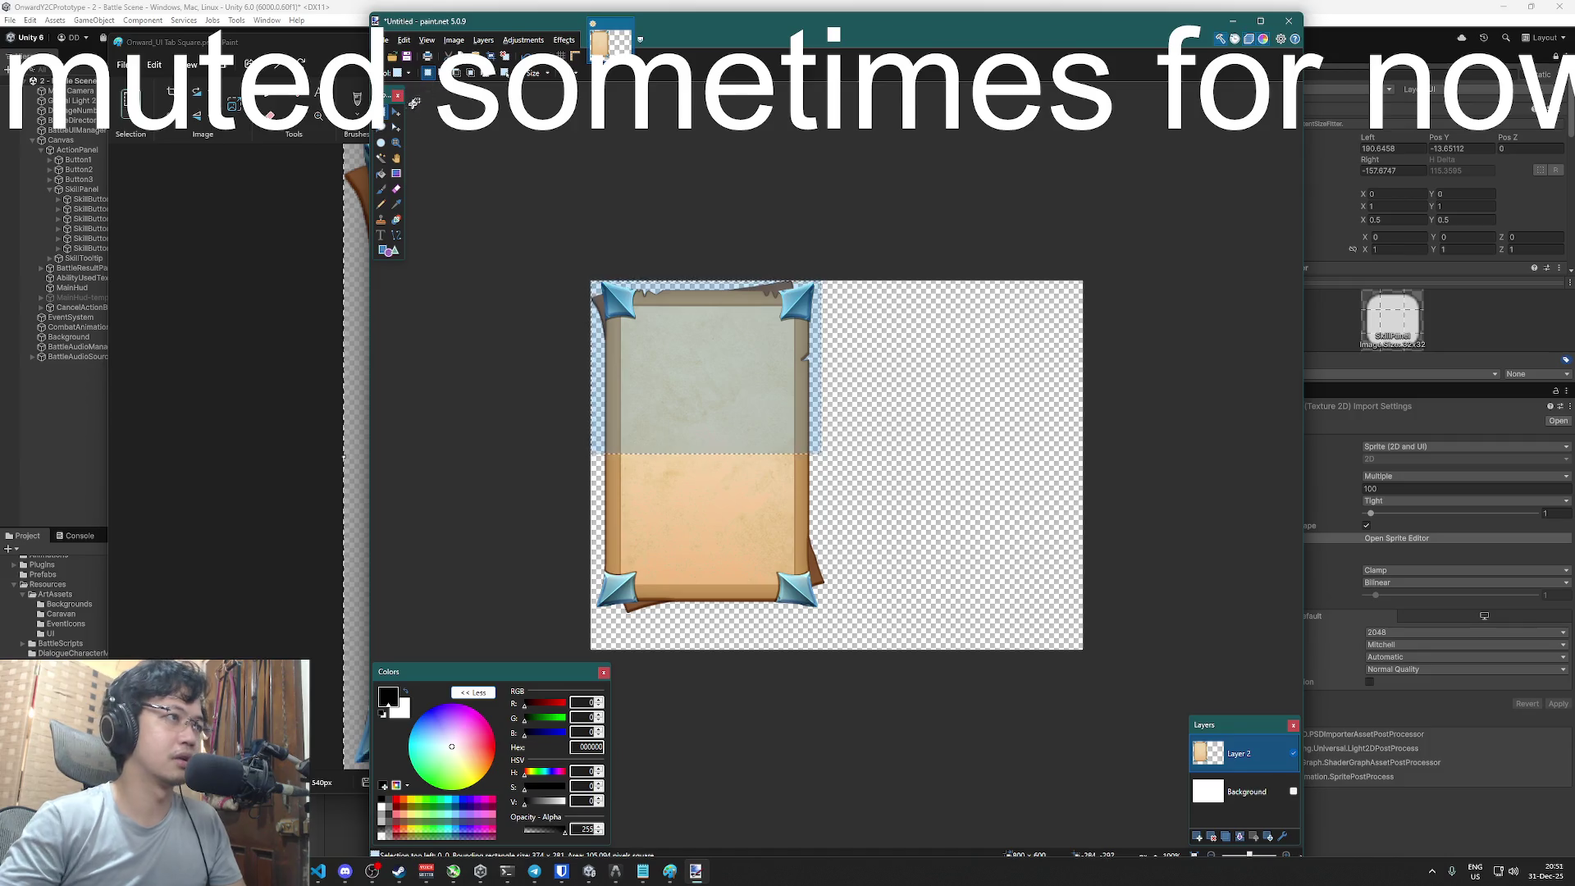
{"action": "left_click", "coordinate": [396, 112]}
{"action": "left_click_drag", "start_coordinate": [843, 470], "coordinate": [842, 571]}
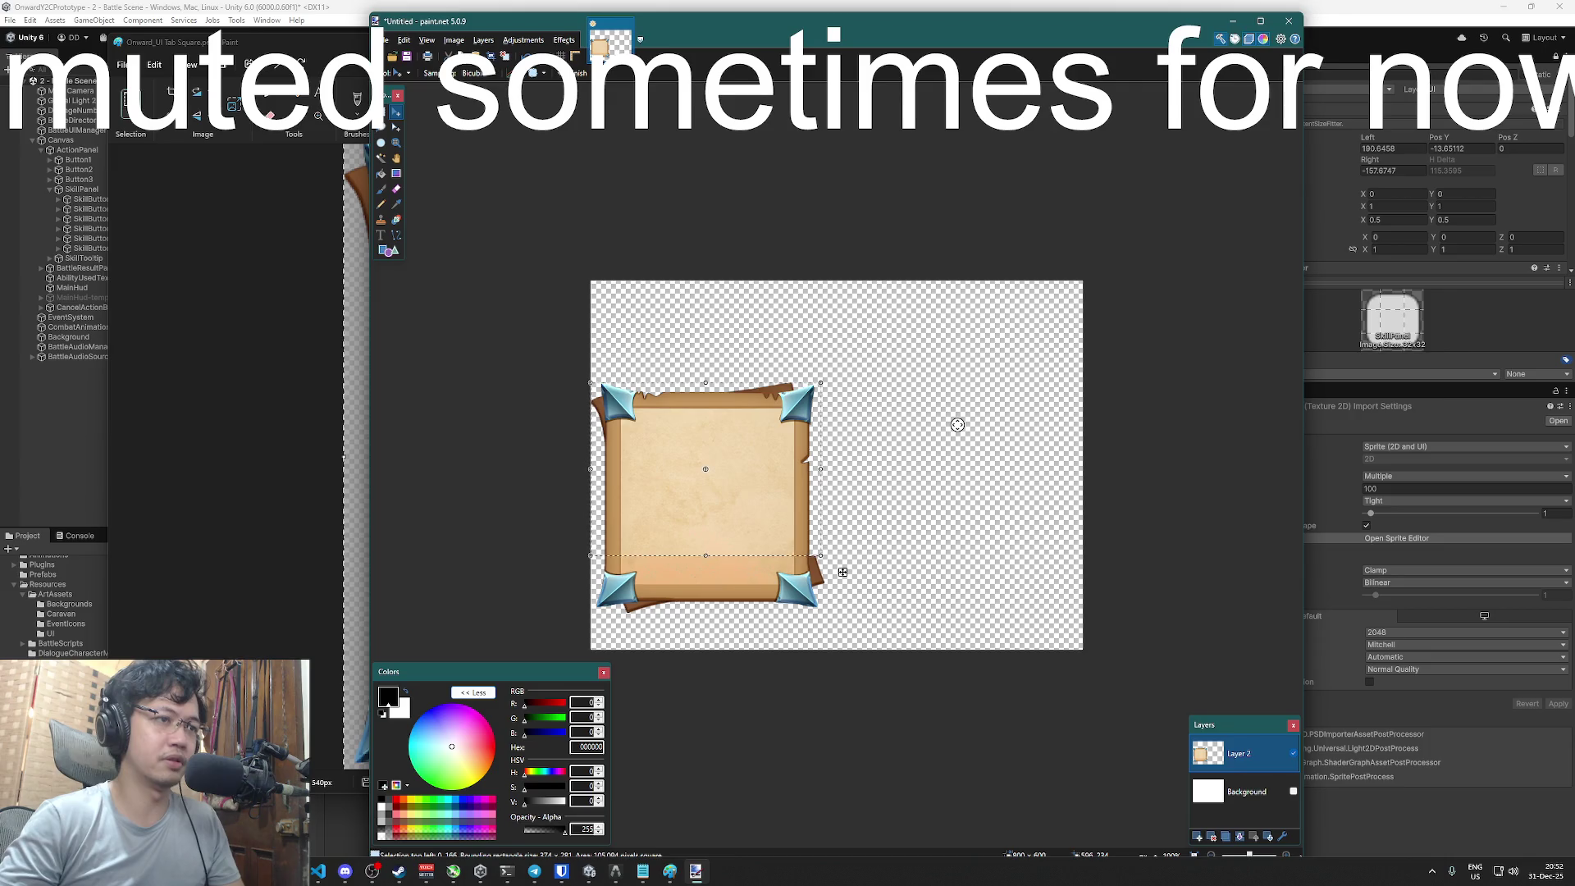
{"action": "scroll", "coordinate": [779, 552], "scroll_direction": "up", "scroll_amount": 3}
{"action": "scroll", "coordinate": [779, 551], "scroll_direction": "up", "scroll_amount": 1}
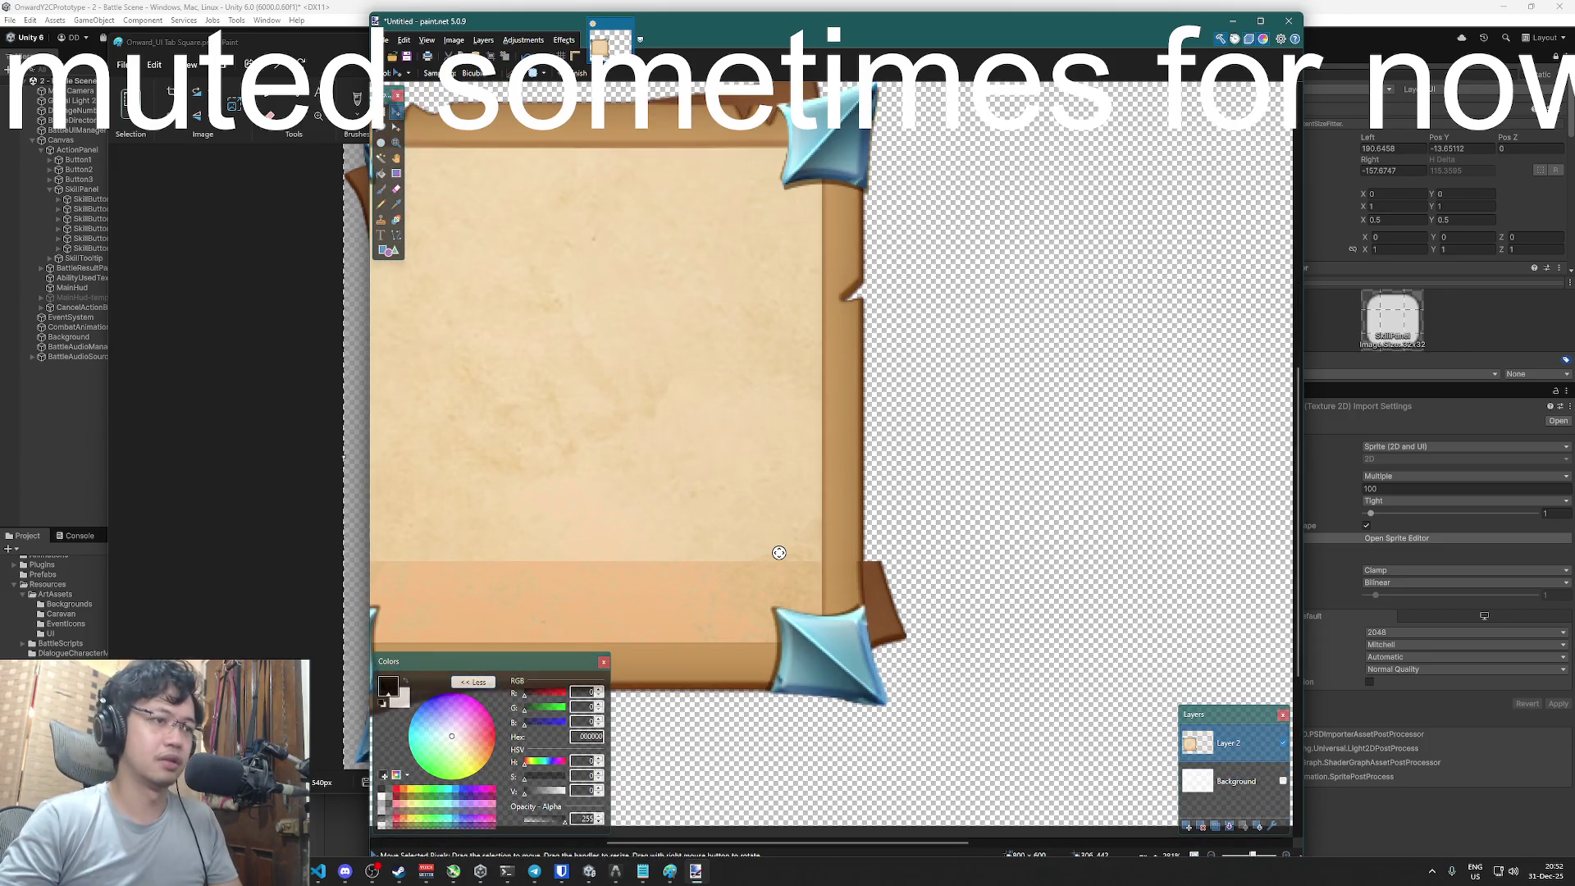
{"action": "scroll", "coordinate": [816, 264], "scroll_direction": "down", "scroll_amount": 1}
{"action": "key", "text": "super+Up"}
{"action": "scroll", "coordinate": [404, 202], "scroll_direction": "up", "scroll_amount": 1}
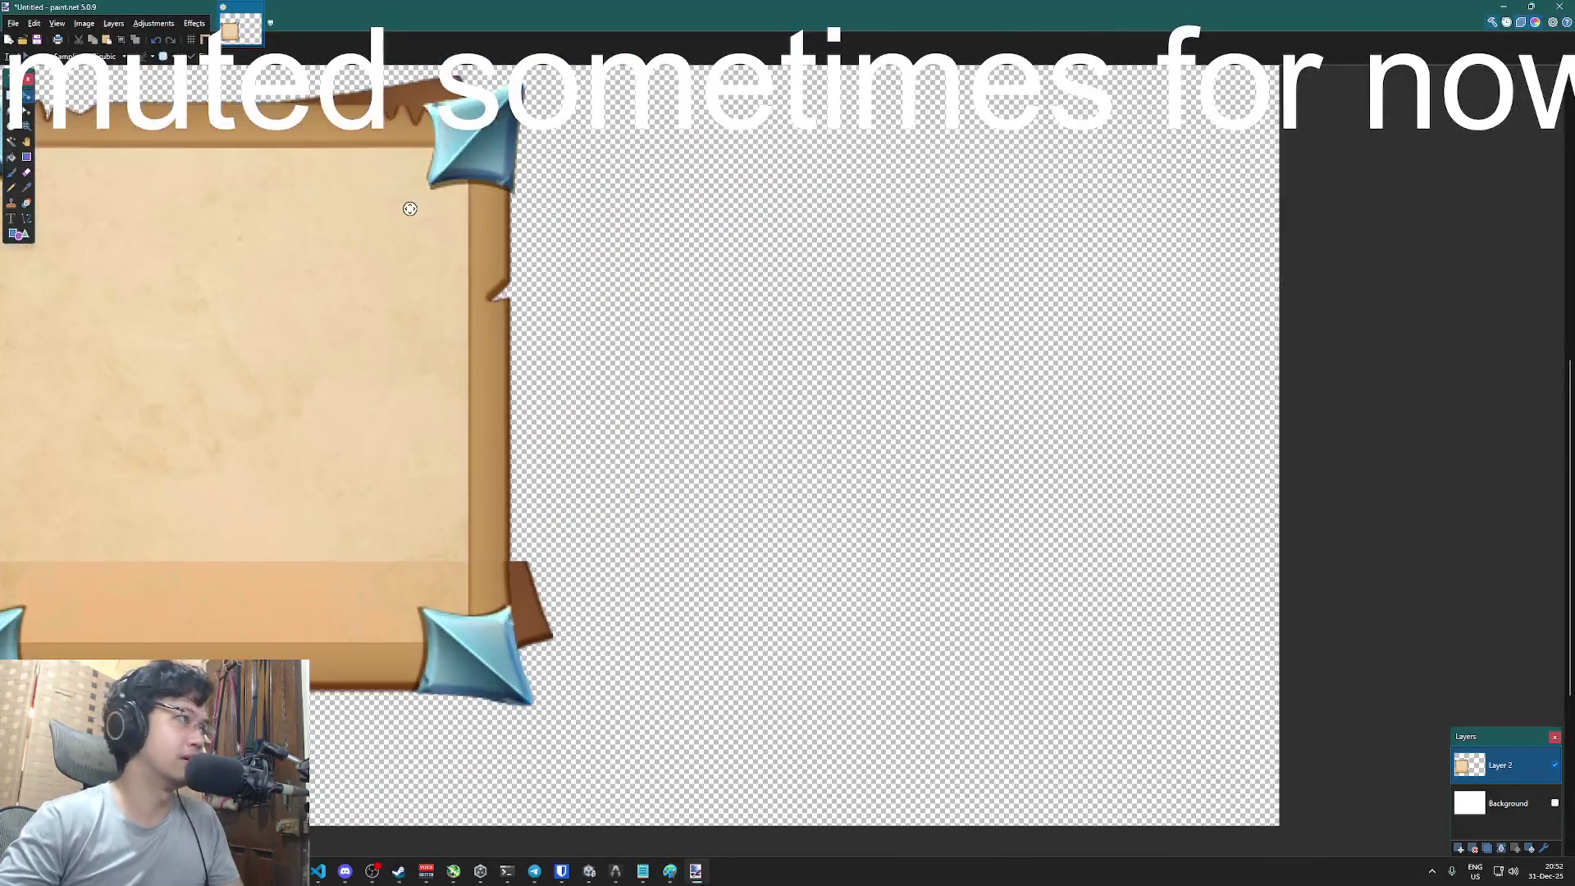
{"action": "left_click_drag", "start_coordinate": [649, 253], "coordinate": [825, 256]}
{"action": "key", "text": "ctrl+z"}
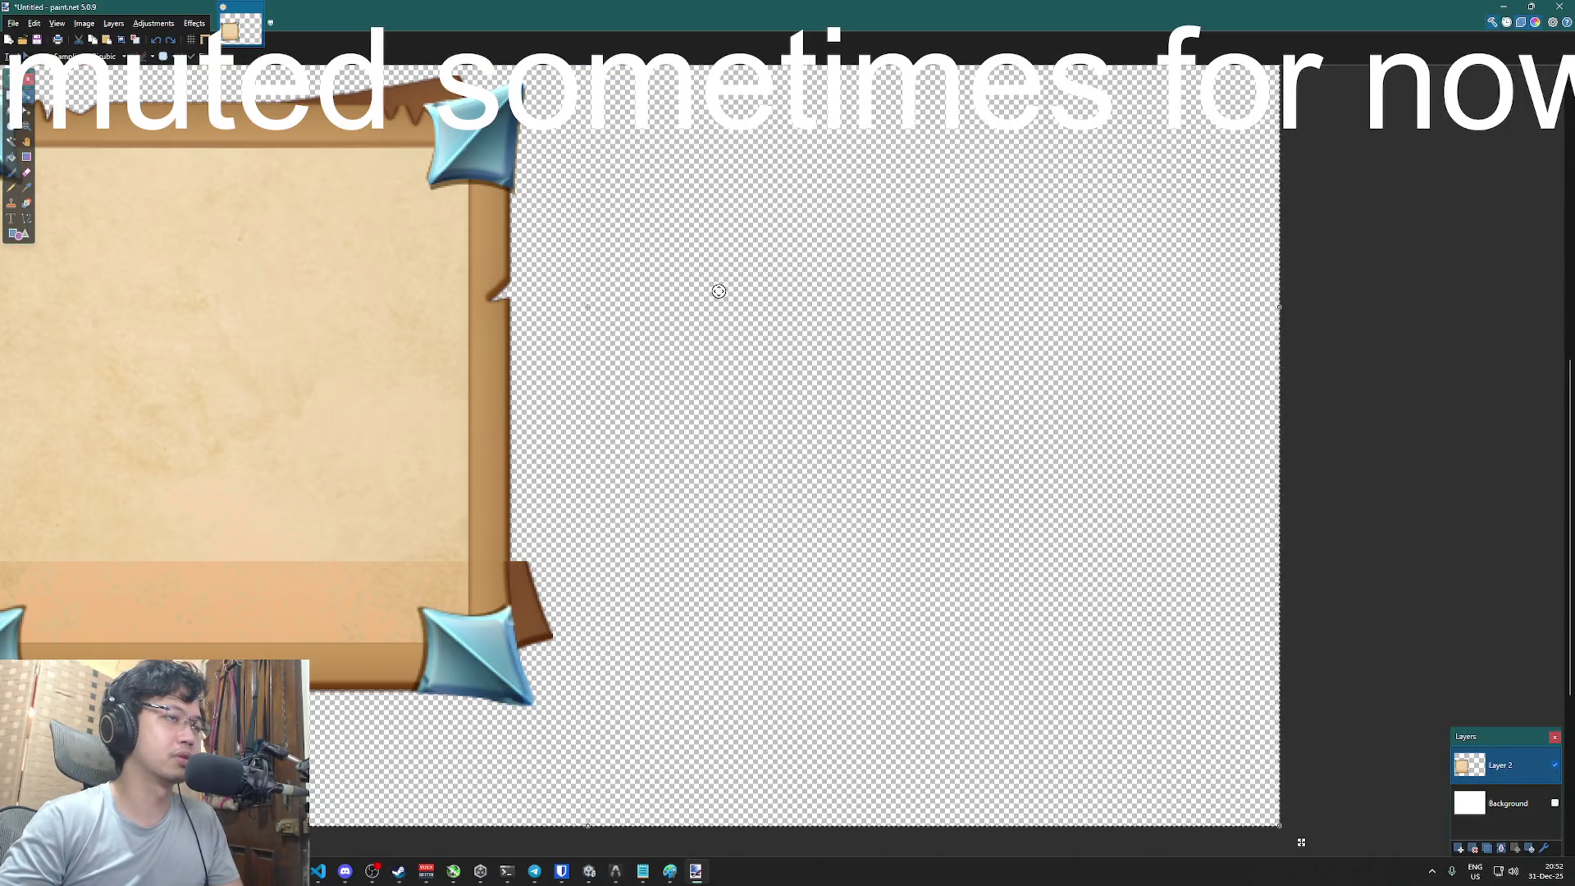
{"action": "mouse_move", "coordinate": [693, 486]}
{"action": "left_mouse_down"}
{"action": "mouse_move", "coordinate": [880, 457]}
{"action": "mouse_move", "coordinate": [1274, 447]}
{"action": "left_mouse_up"}
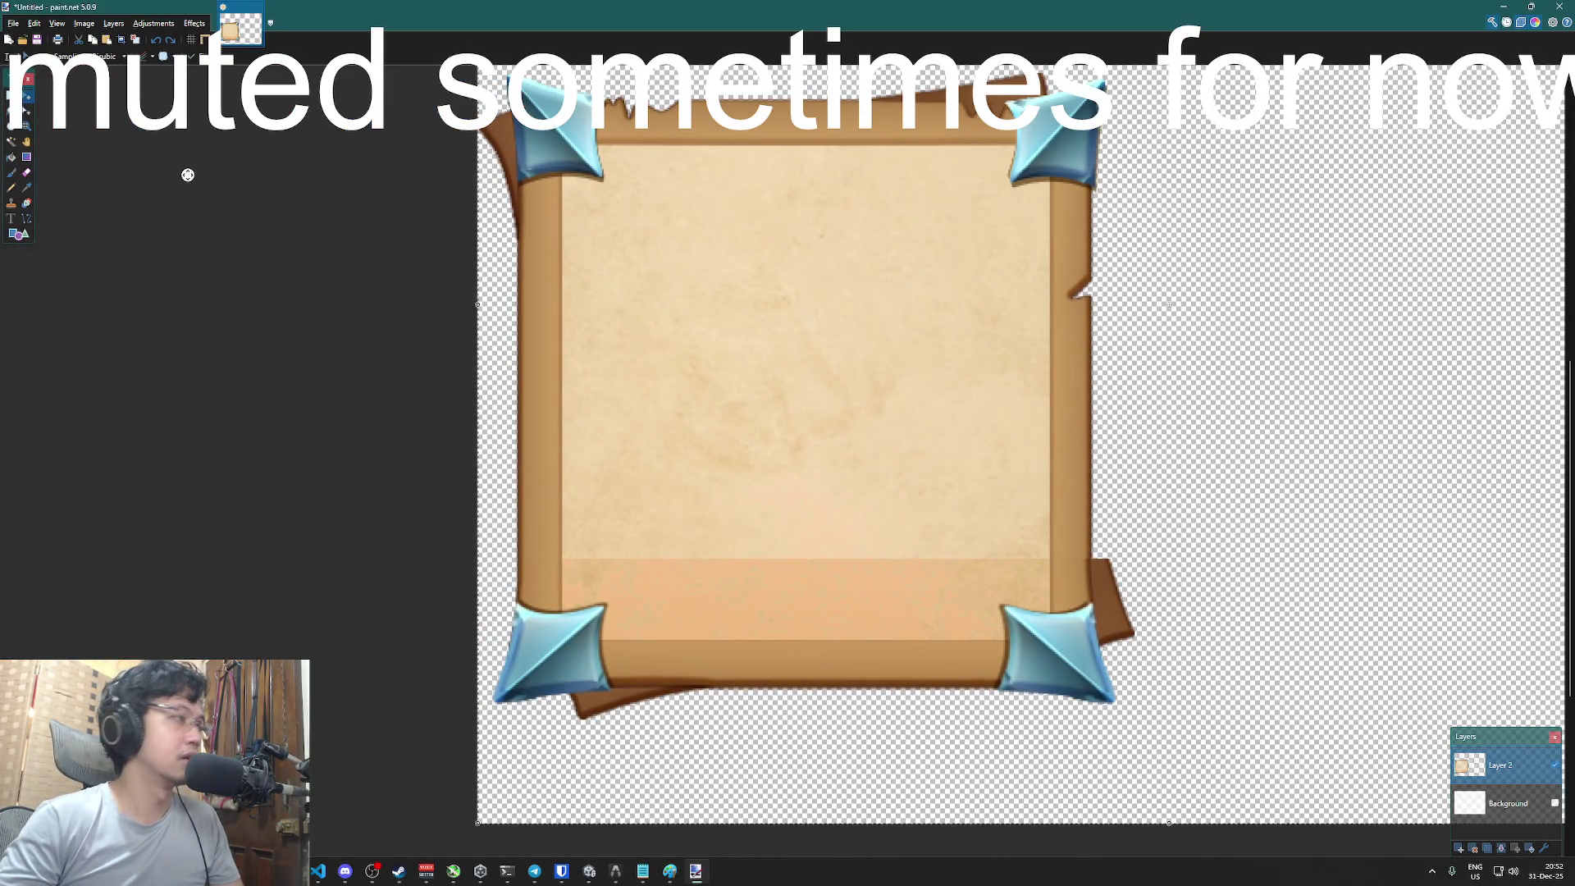
- Drag a rectangle selection spanning the middle of the parchment interior, discarding trial selections
{"action": "left_click", "coordinate": [13, 143]}
{"action": "left_click", "coordinate": [913, 281]}
{"action": "key", "text": "ctrl+d"}
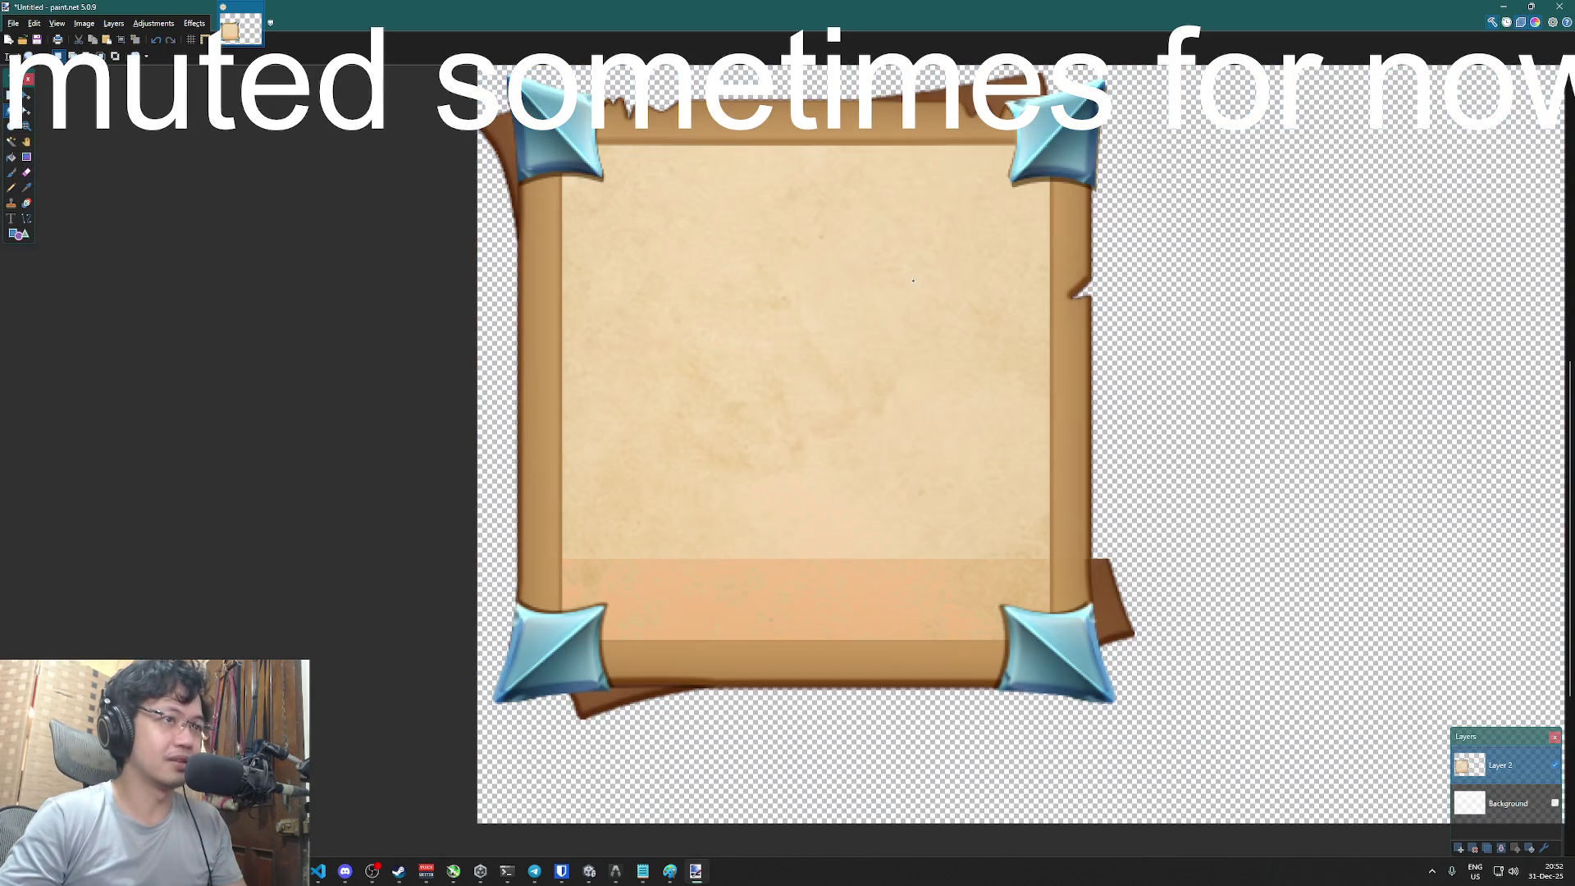
{"action": "mouse_move", "coordinate": [913, 281]}
{"action": "left_mouse_down"}
{"action": "mouse_move", "coordinate": [597, 334]}
{"action": "mouse_move", "coordinate": [632, 450]}
{"action": "left_mouse_up"}
{"action": "mouse_move", "coordinate": [834, 275]}
{"action": "left_mouse_down"}
{"action": "mouse_move", "coordinate": [656, 264]}
{"action": "mouse_move", "coordinate": [558, 310]}
{"action": "mouse_move", "coordinate": [568, 281]}
{"action": "left_mouse_up"}
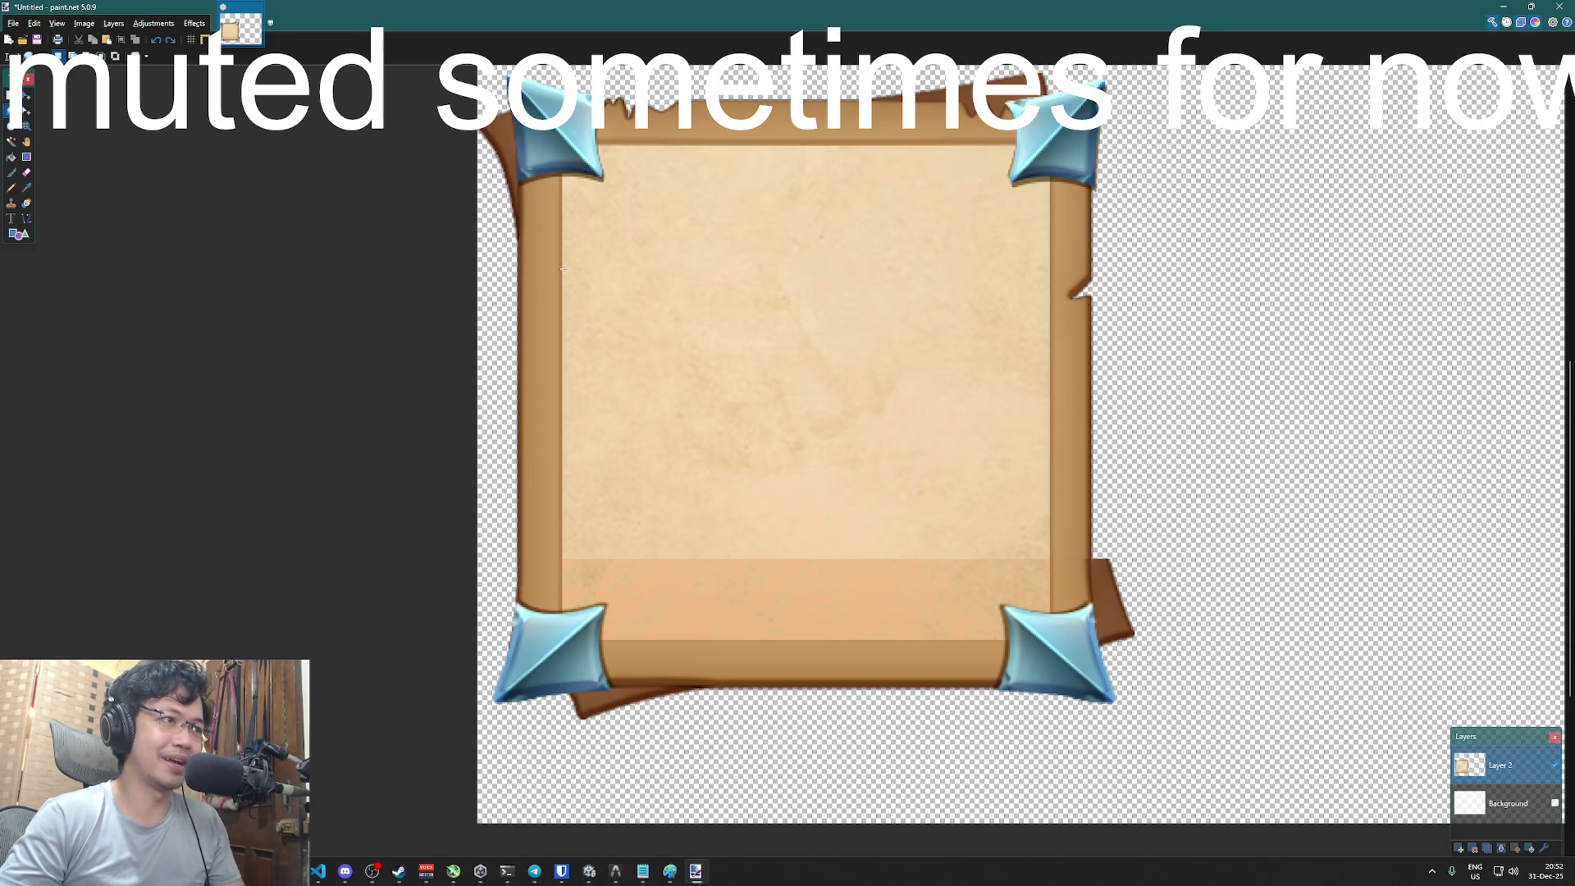
{"action": "key", "text": "ctrl+d"}
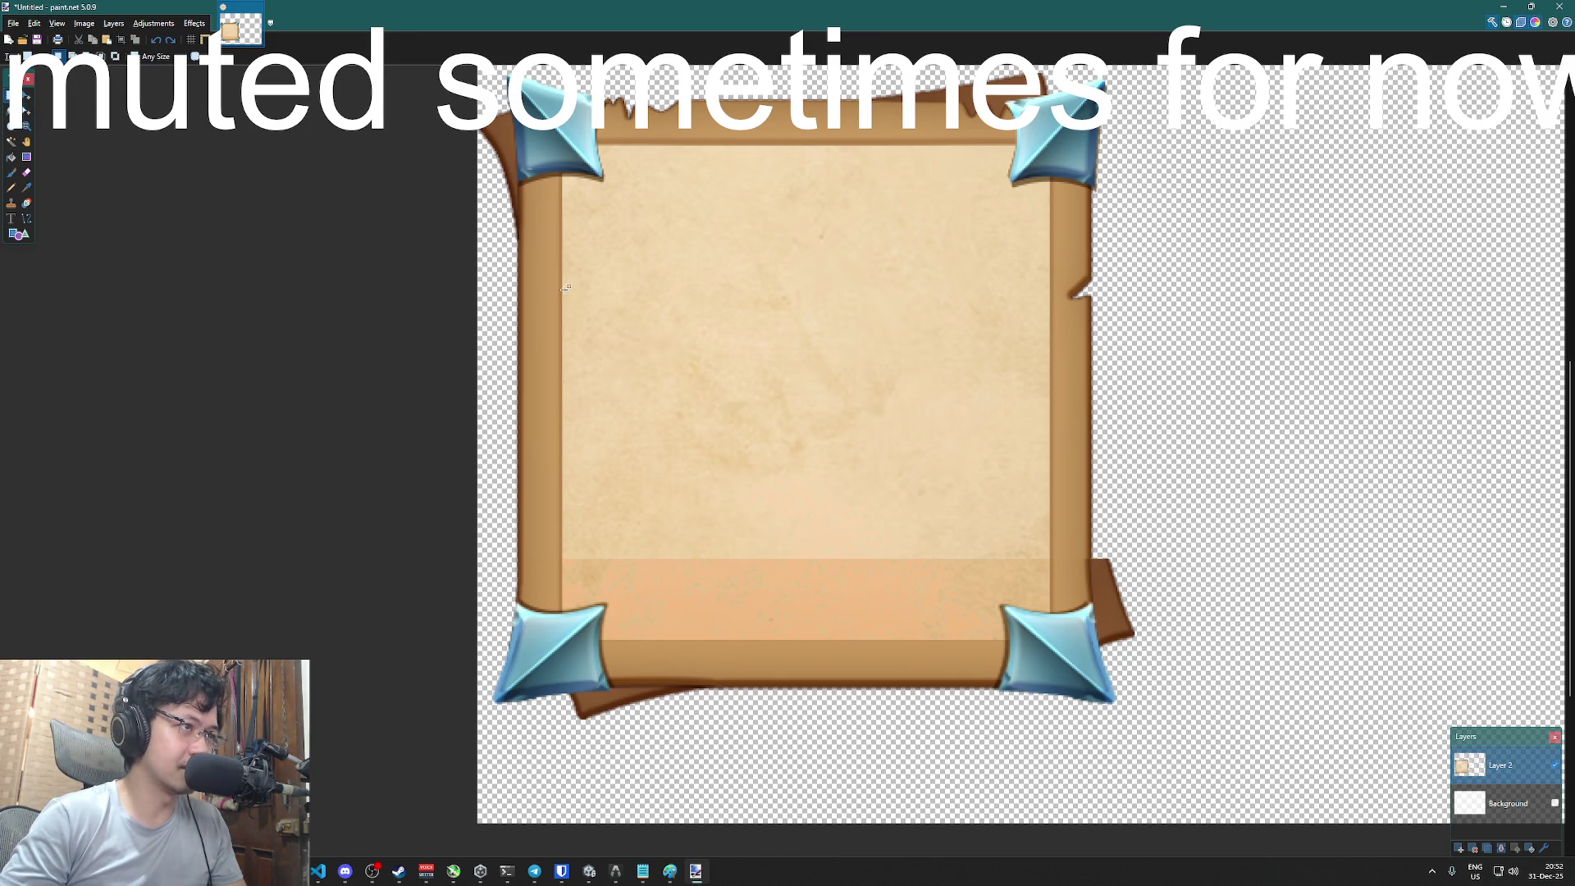
{"action": "left_click_drag", "start_coordinate": [564, 289], "coordinate": [1038, 440]}
{"action": "key", "text": "ctrl+d"}
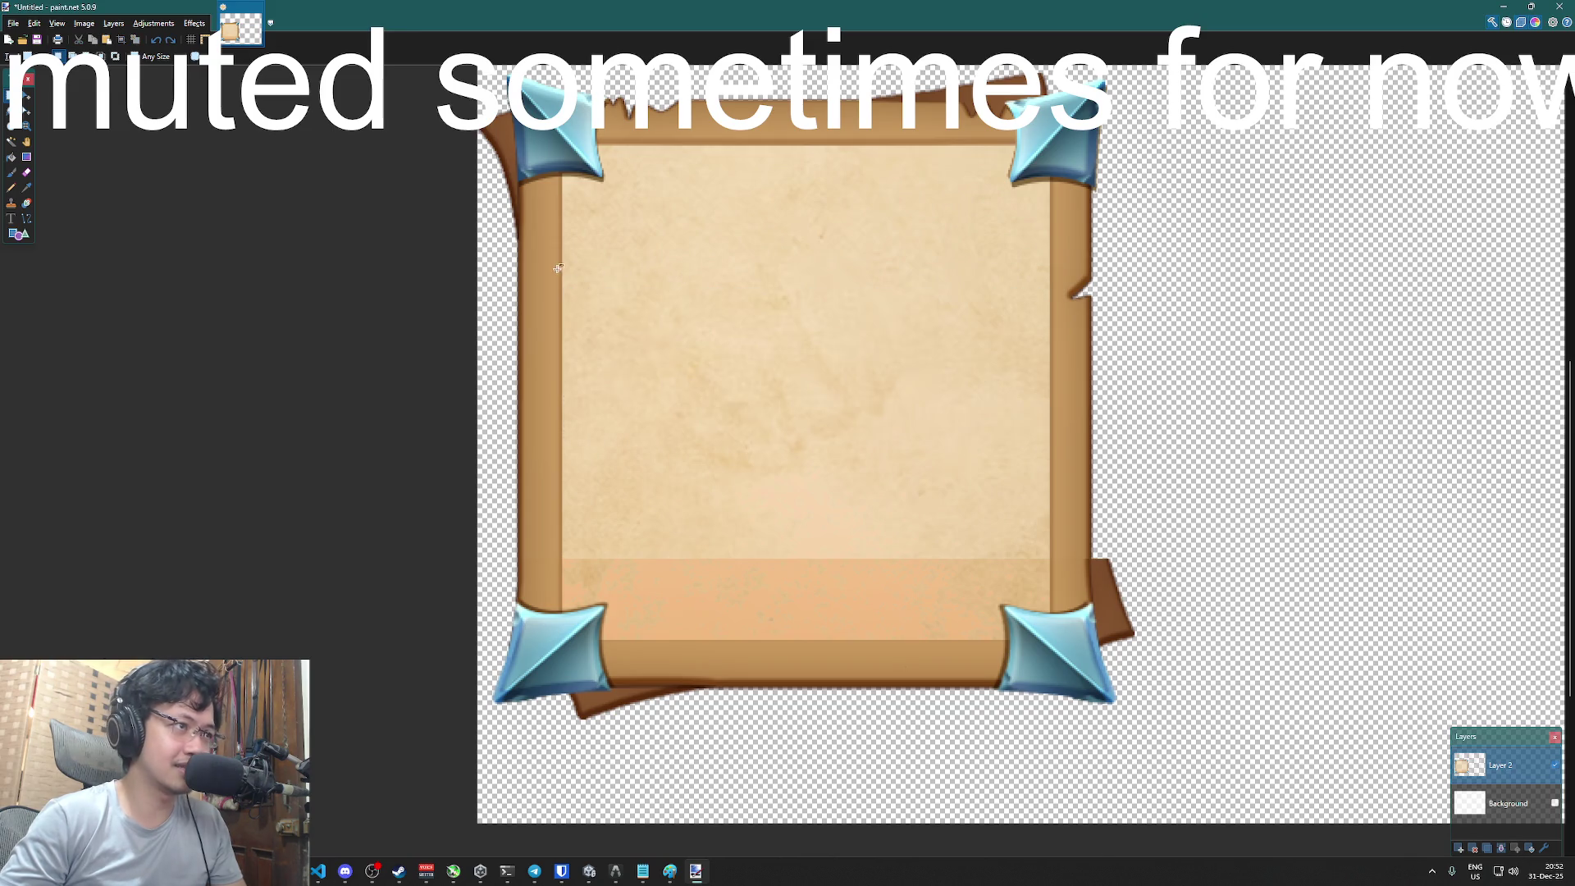
{"action": "left_click_drag", "start_coordinate": [564, 265], "coordinate": [1049, 501]}
- Paste the parchment band onto new Layer 3, rotate it 180° and move it over the bottom band
{"action": "key", "text": "m"}
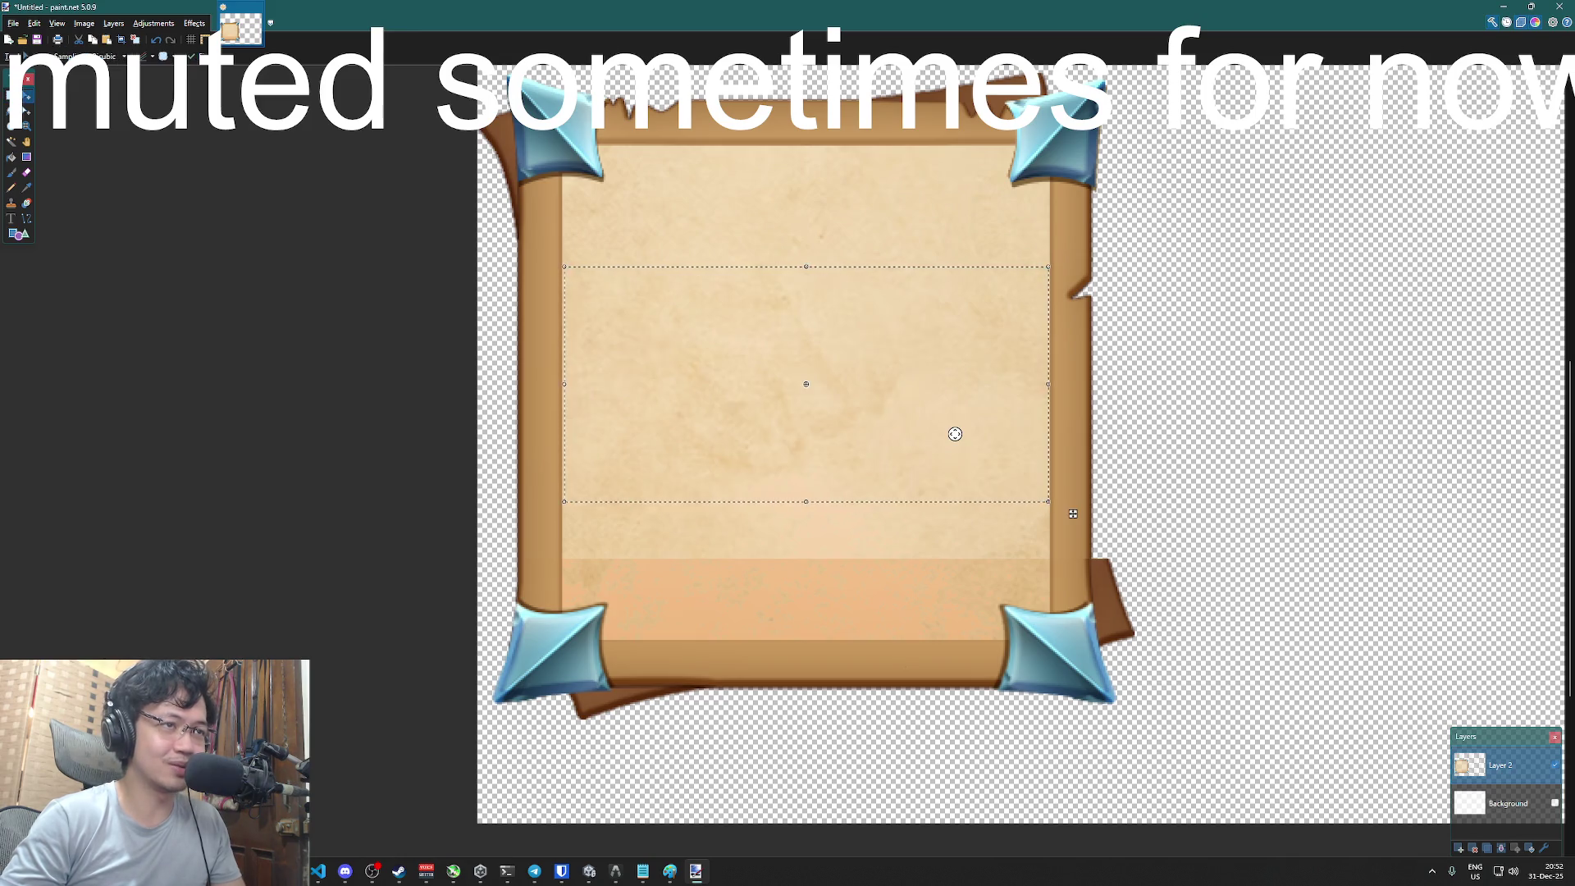
{"action": "mouse_move", "coordinate": [1035, 229]}
{"action": "left_mouse_down"}
{"action": "mouse_move", "coordinate": [1064, 246]}
{"action": "mouse_move", "coordinate": [1112, 422]}
{"action": "mouse_move", "coordinate": [562, 475]}
{"action": "mouse_move", "coordinate": [578, 508]}
{"action": "left_mouse_up"}
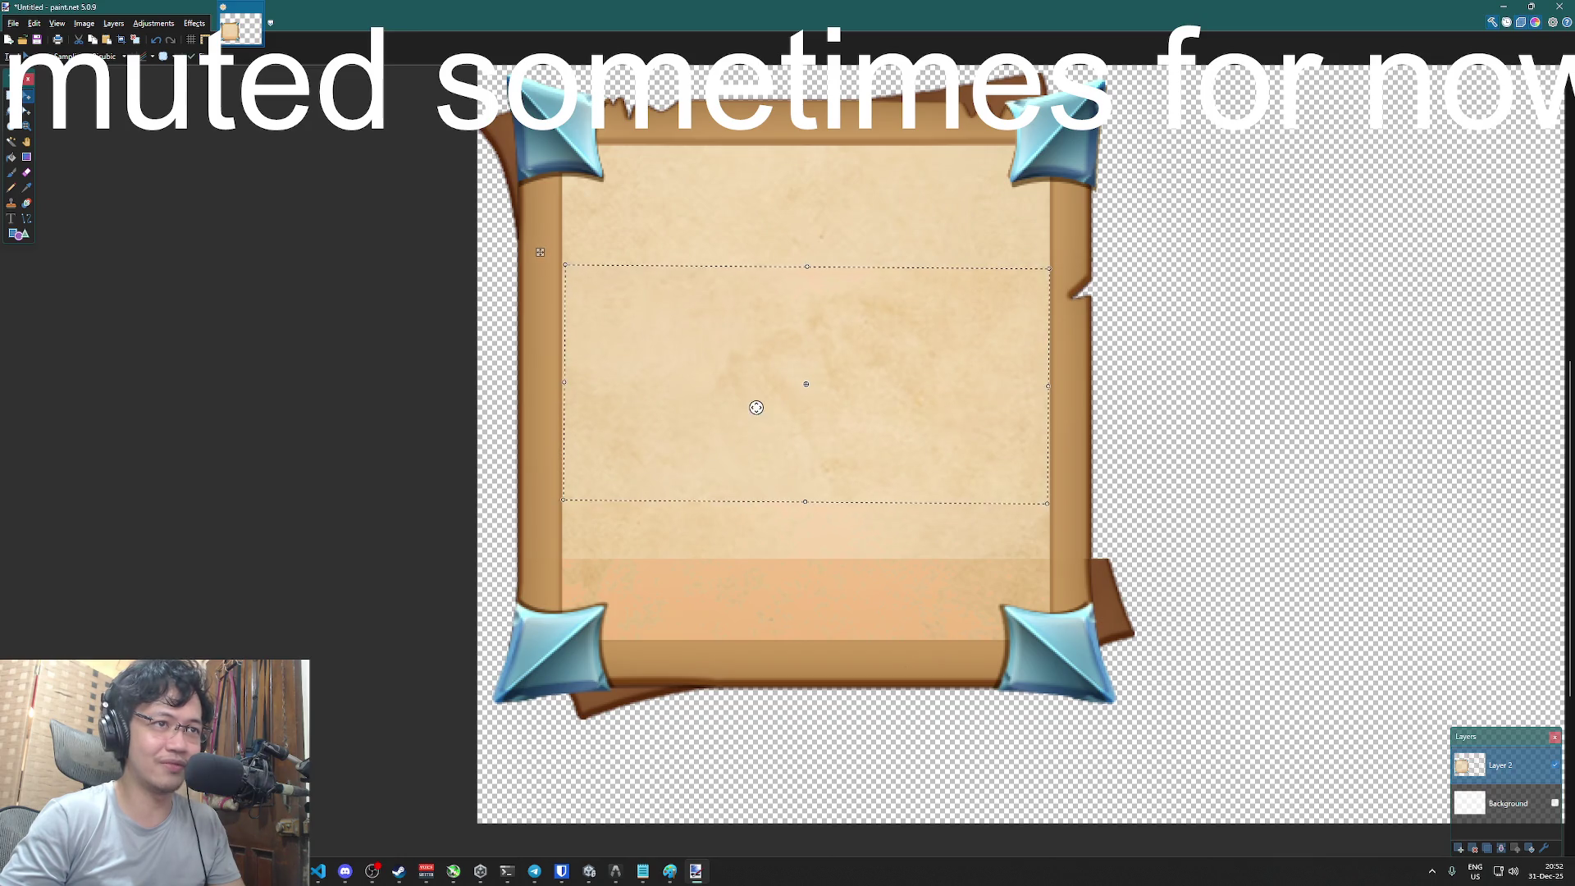
{"action": "key", "text": "ctrl+d"}
{"action": "left_click", "coordinate": [1459, 848]}
{"action": "key", "text": "ctrl+v"}
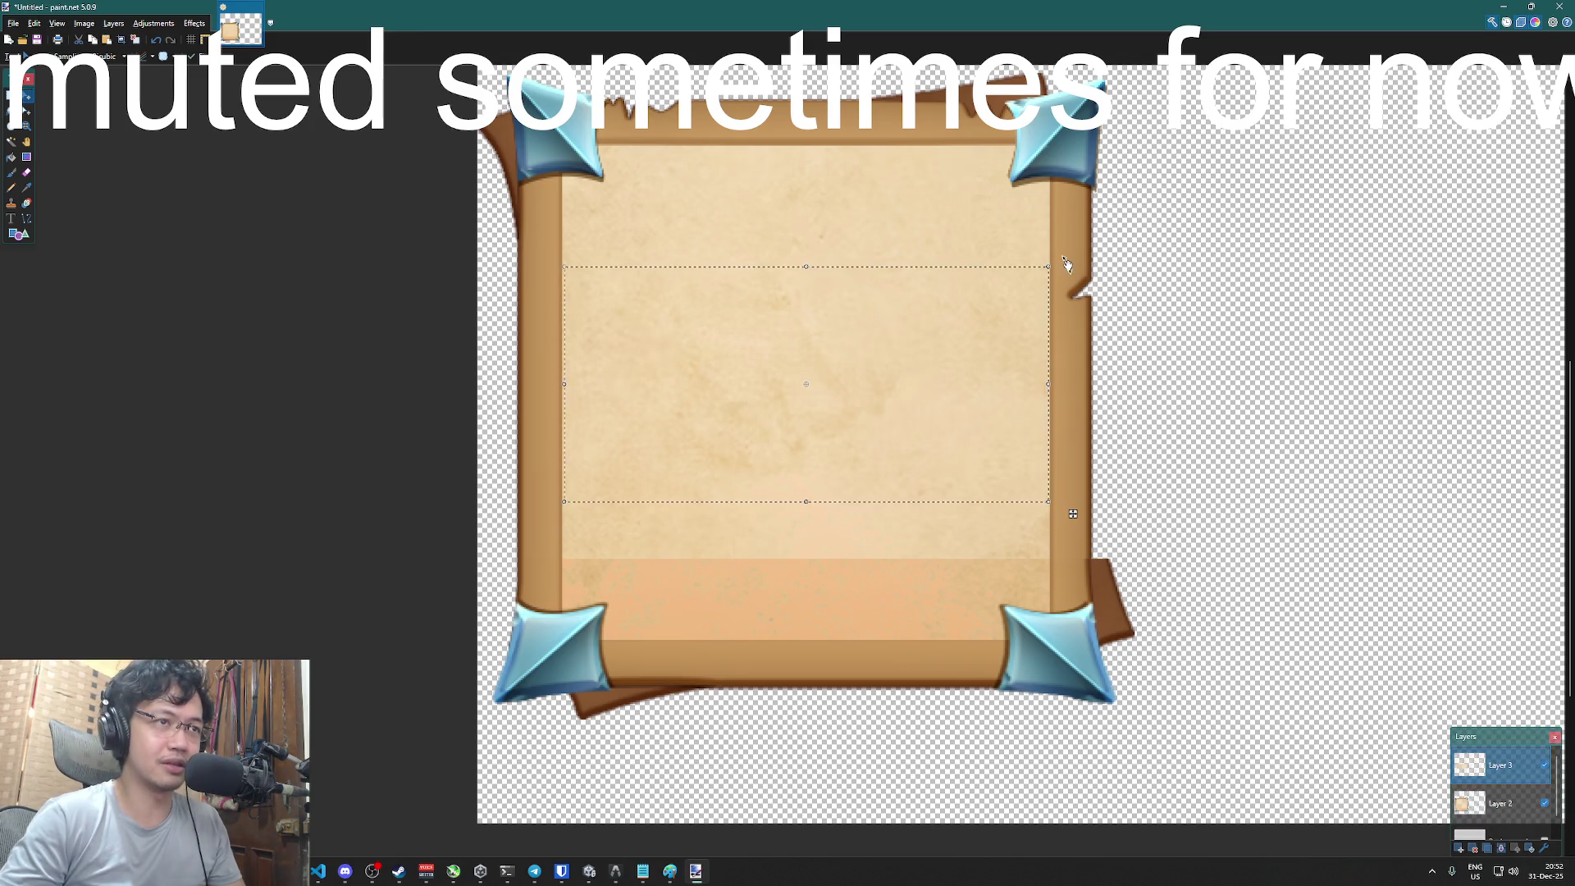
{"action": "mouse_move", "coordinate": [994, 406]}
{"action": "left_mouse_down"}
{"action": "mouse_move", "coordinate": [574, 459]}
{"action": "mouse_move", "coordinate": [578, 509]}
{"action": "mouse_move", "coordinate": [588, 489]}
{"action": "left_mouse_up"}
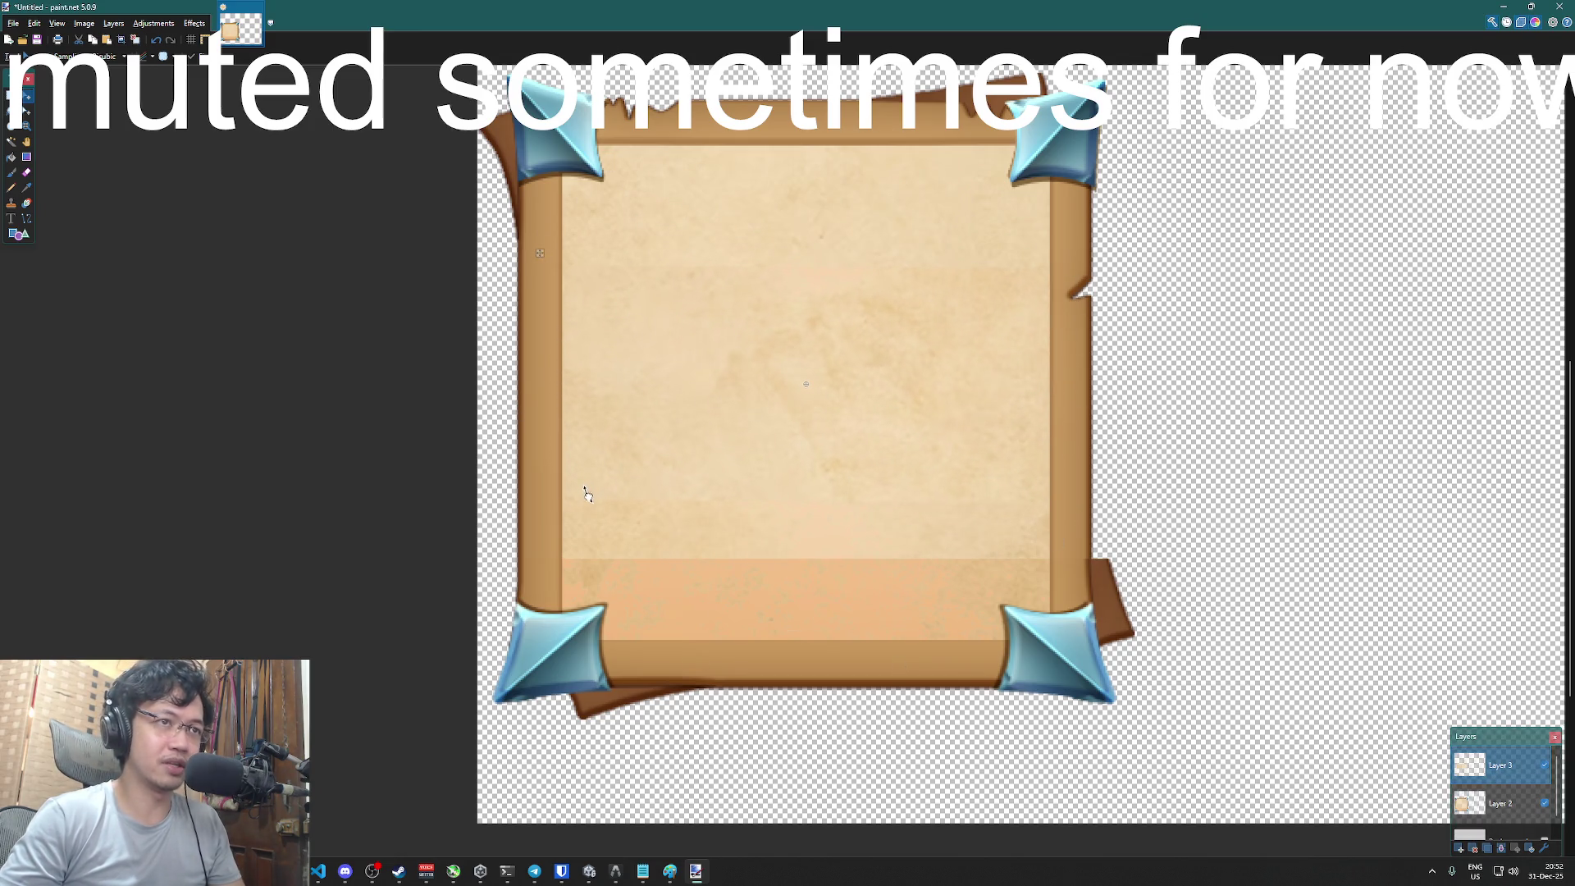
{"action": "left_click_drag", "start_coordinate": [815, 379], "coordinate": [820, 517]}
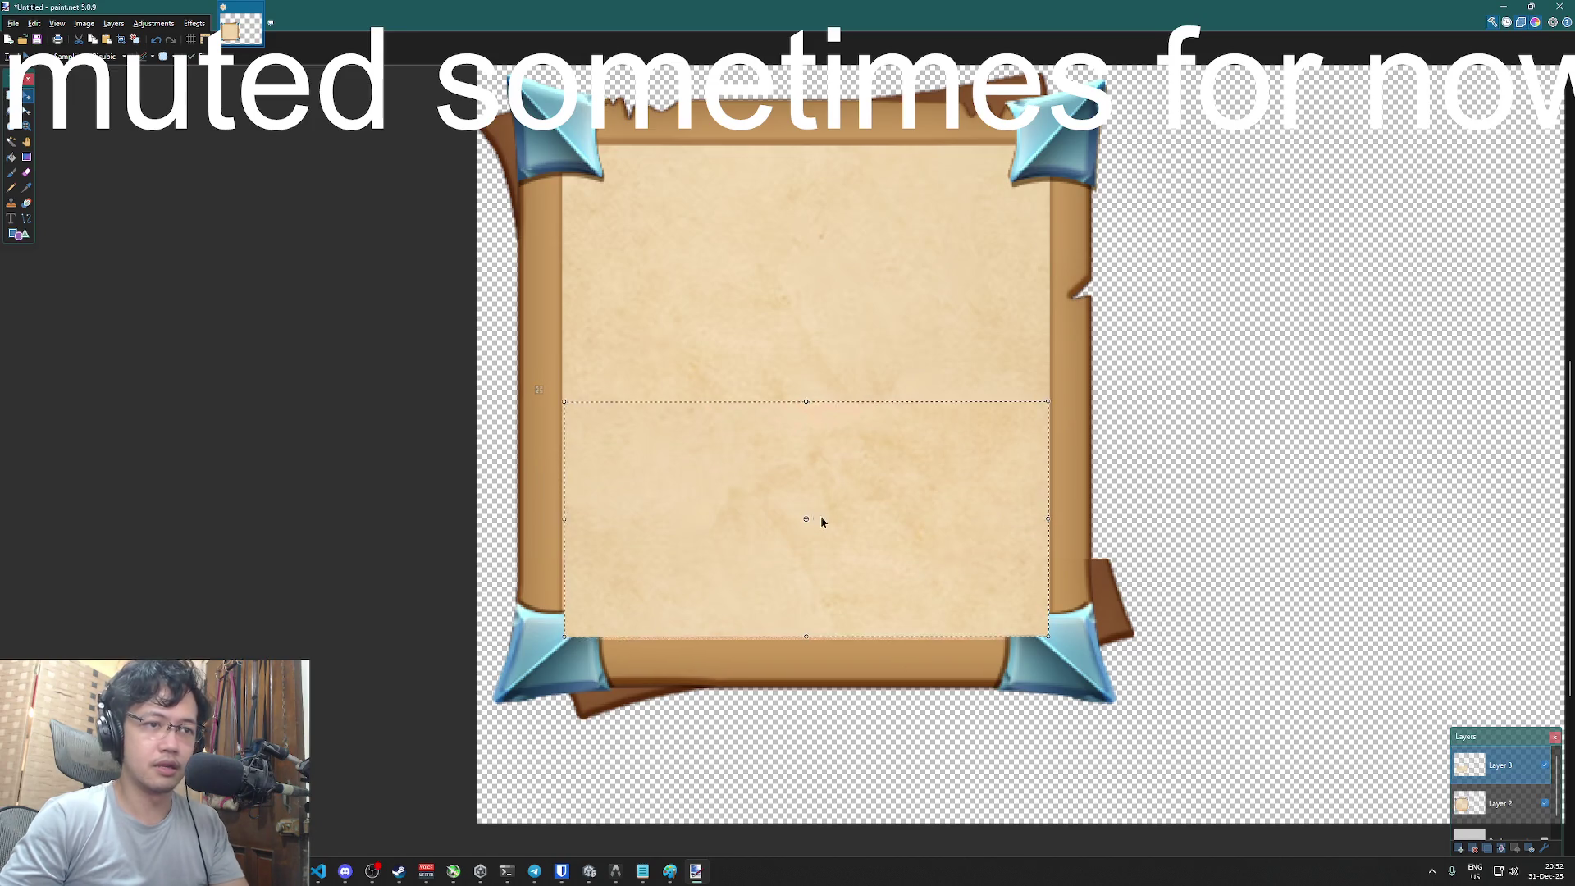
{"action": "key", "text": "ctrl+d"}
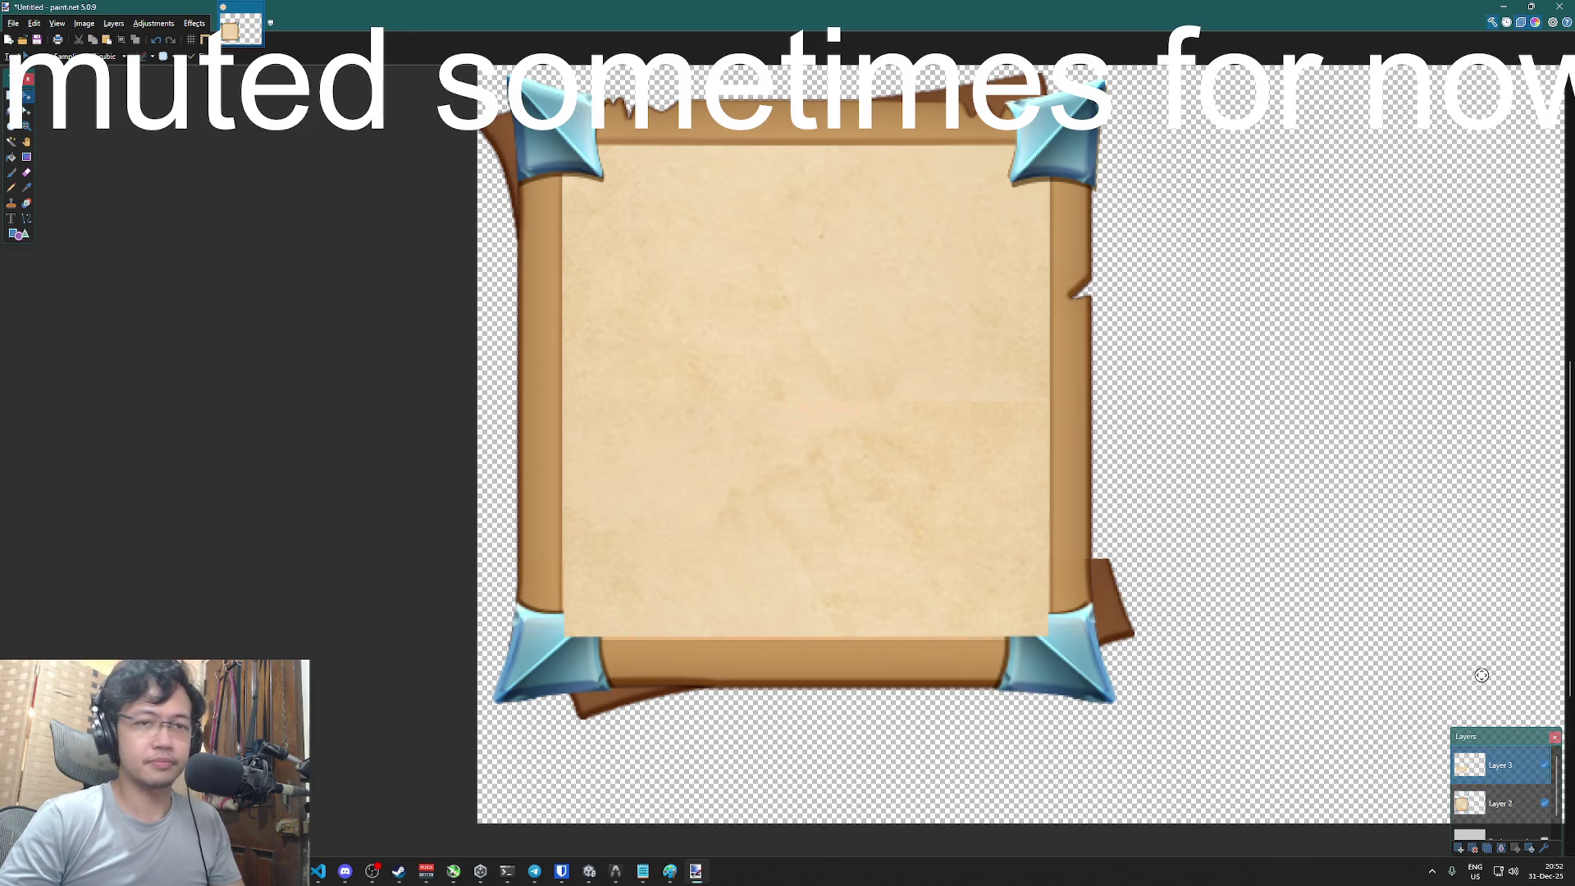
- Open Layer 3's Layer Properties
{"action": "scroll", "coordinate": [936, 465], "scroll_direction": "down", "scroll_amount": 1}
{"action": "scroll", "coordinate": [936, 465], "scroll_direction": "up", "scroll_amount": 1}
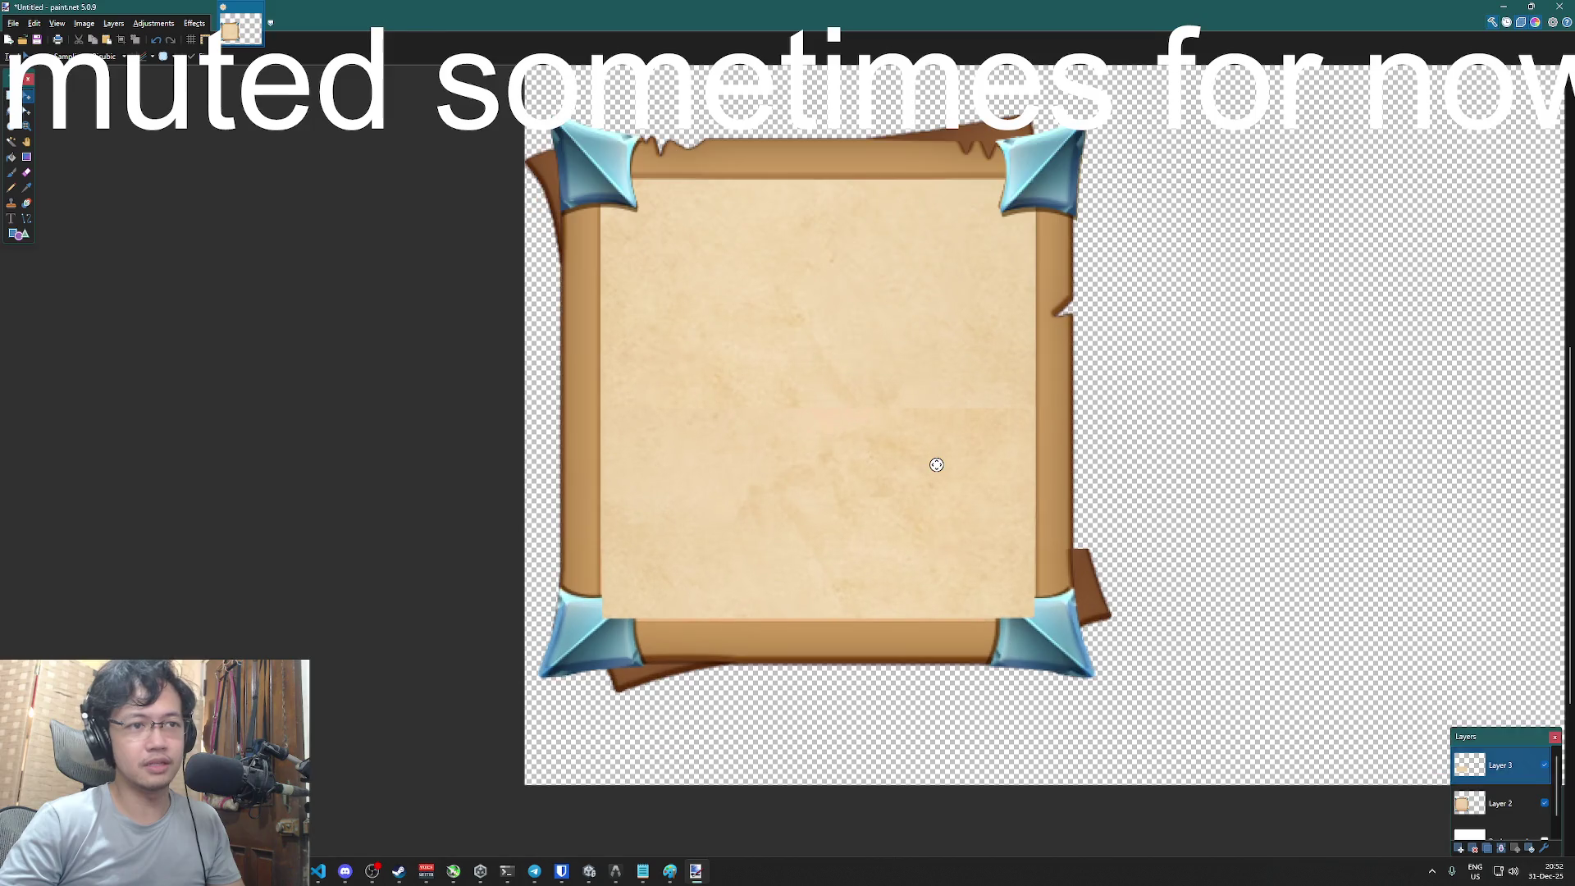
{"action": "scroll", "coordinate": [1498, 763], "scroll_direction": "down", "scroll_amount": 1}
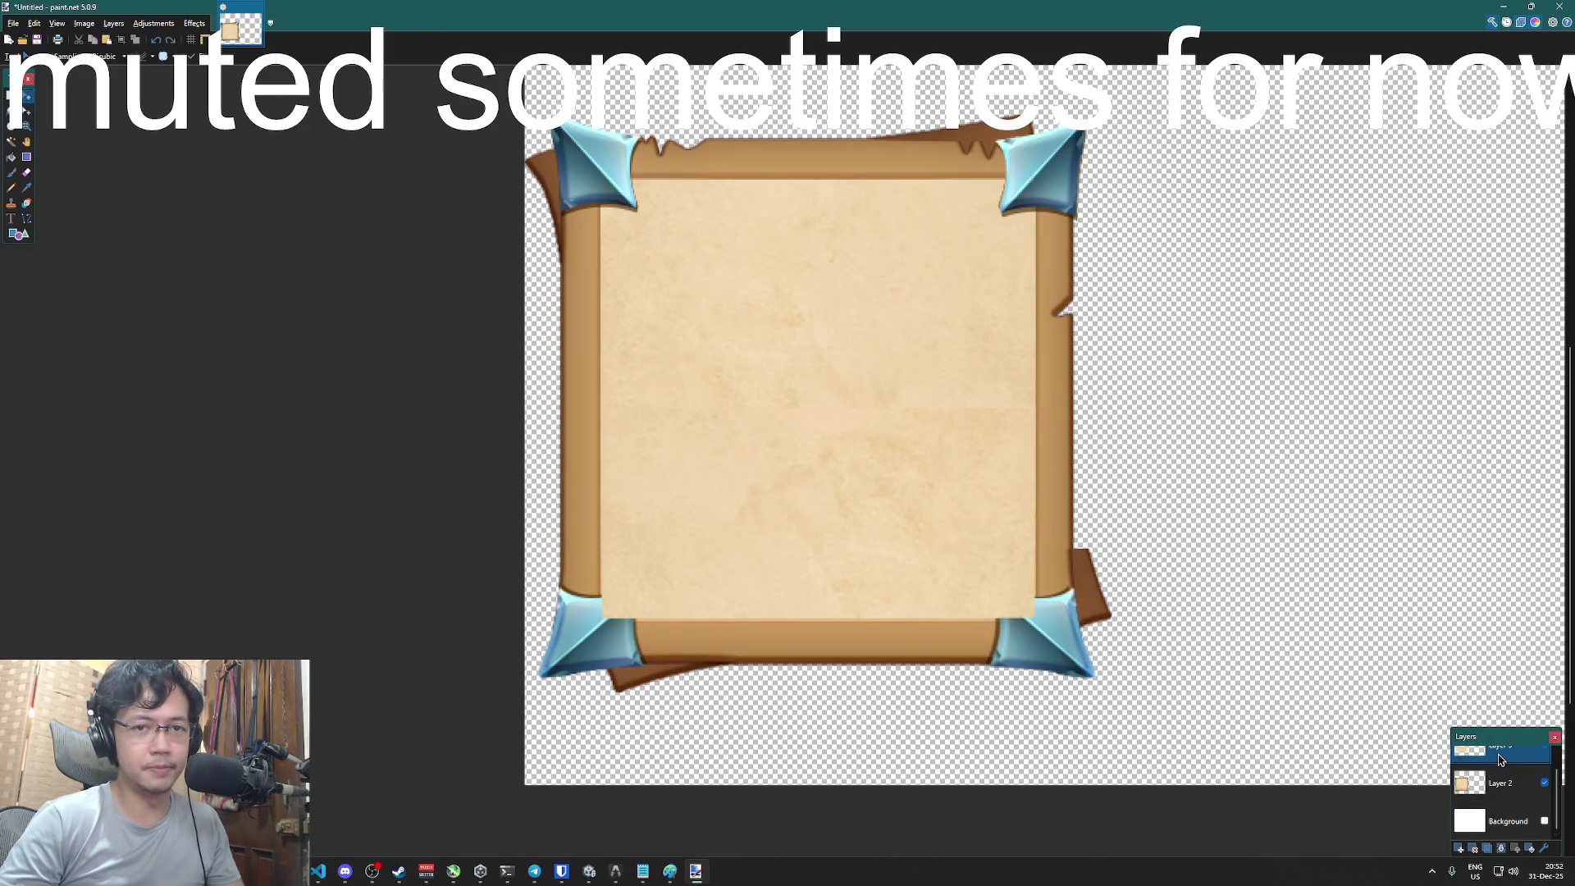
{"action": "double_click", "coordinate": [1500, 760]}
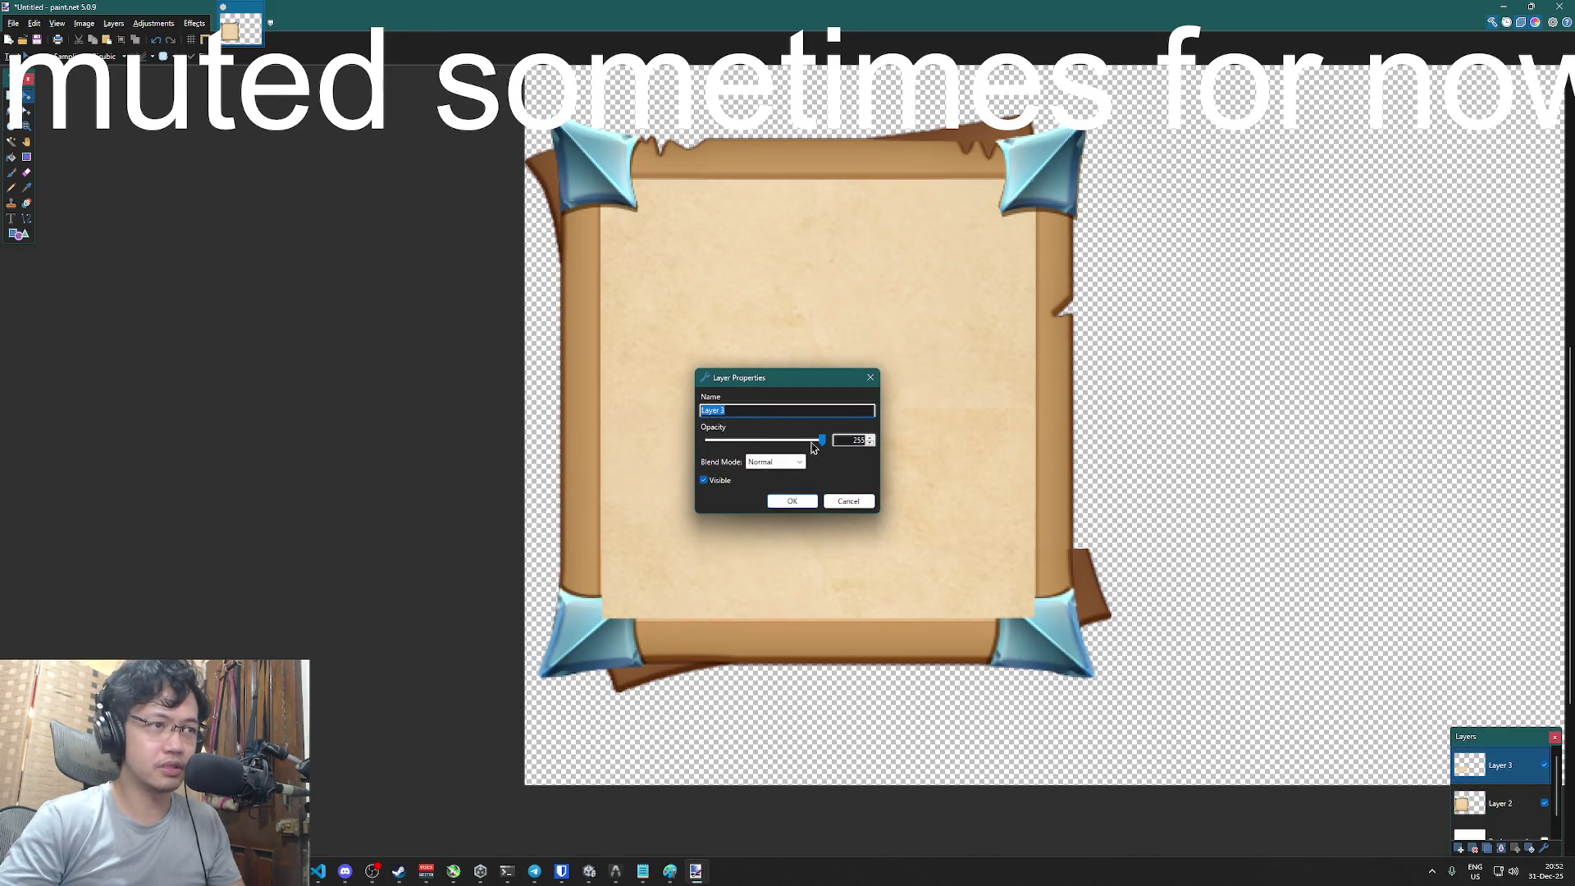
- Lower Layer 3 opacity to 37 and erase the grey patch above the bottom-left gem
{"action": "left_click_drag", "start_coordinate": [813, 446], "coordinate": [723, 445]}
{"action": "left_click", "coordinate": [786, 500]}
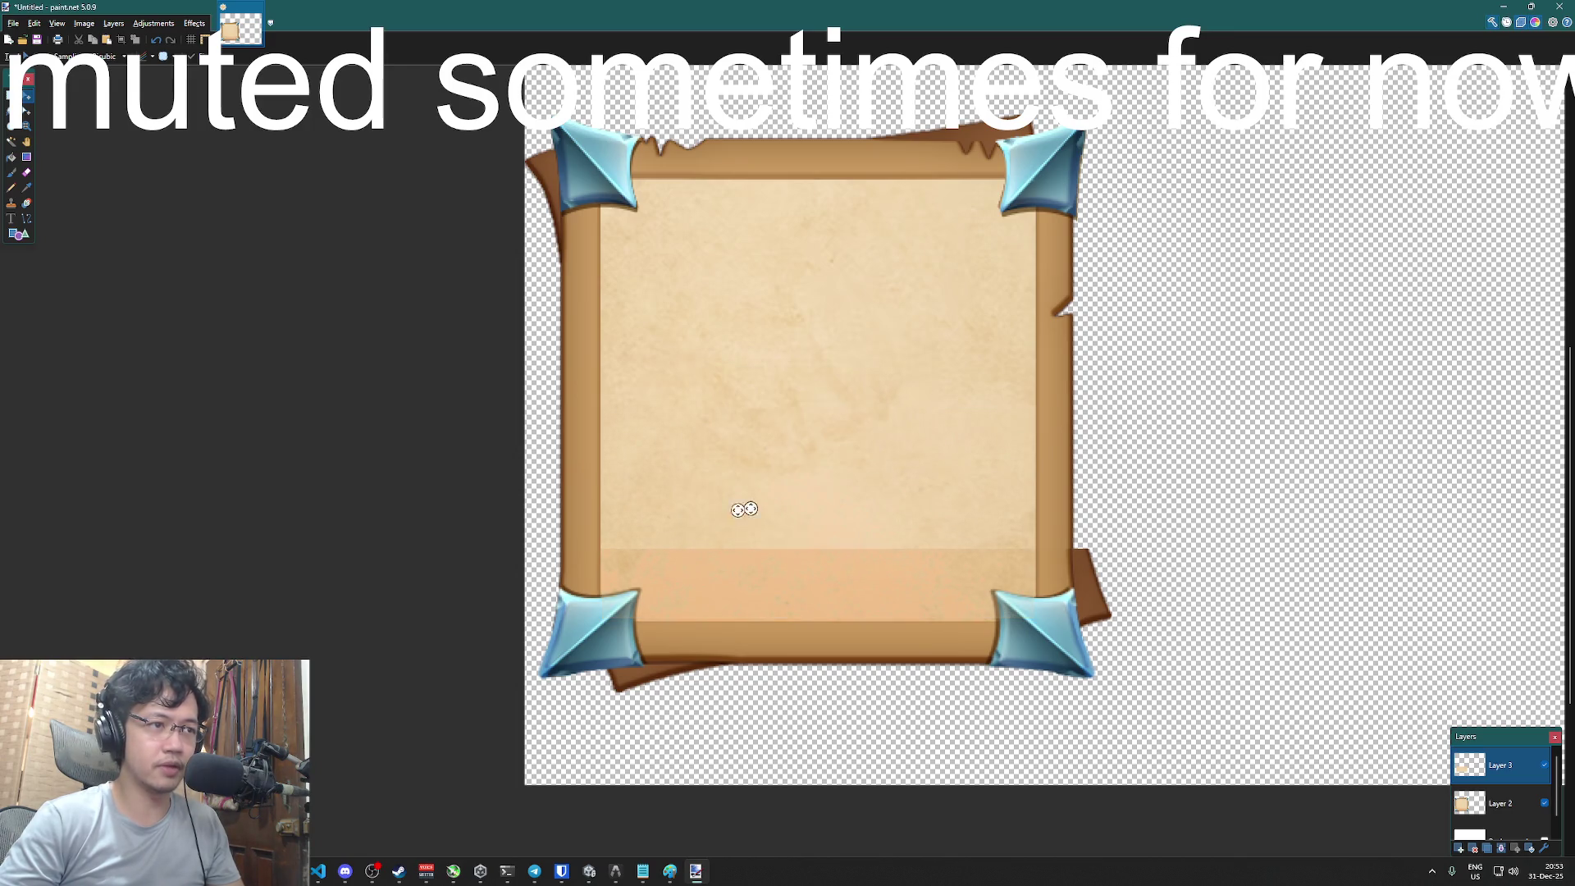
{"action": "left_click", "coordinate": [26, 110]}
{"action": "scroll", "coordinate": [590, 606], "scroll_direction": "up", "scroll_amount": 3}
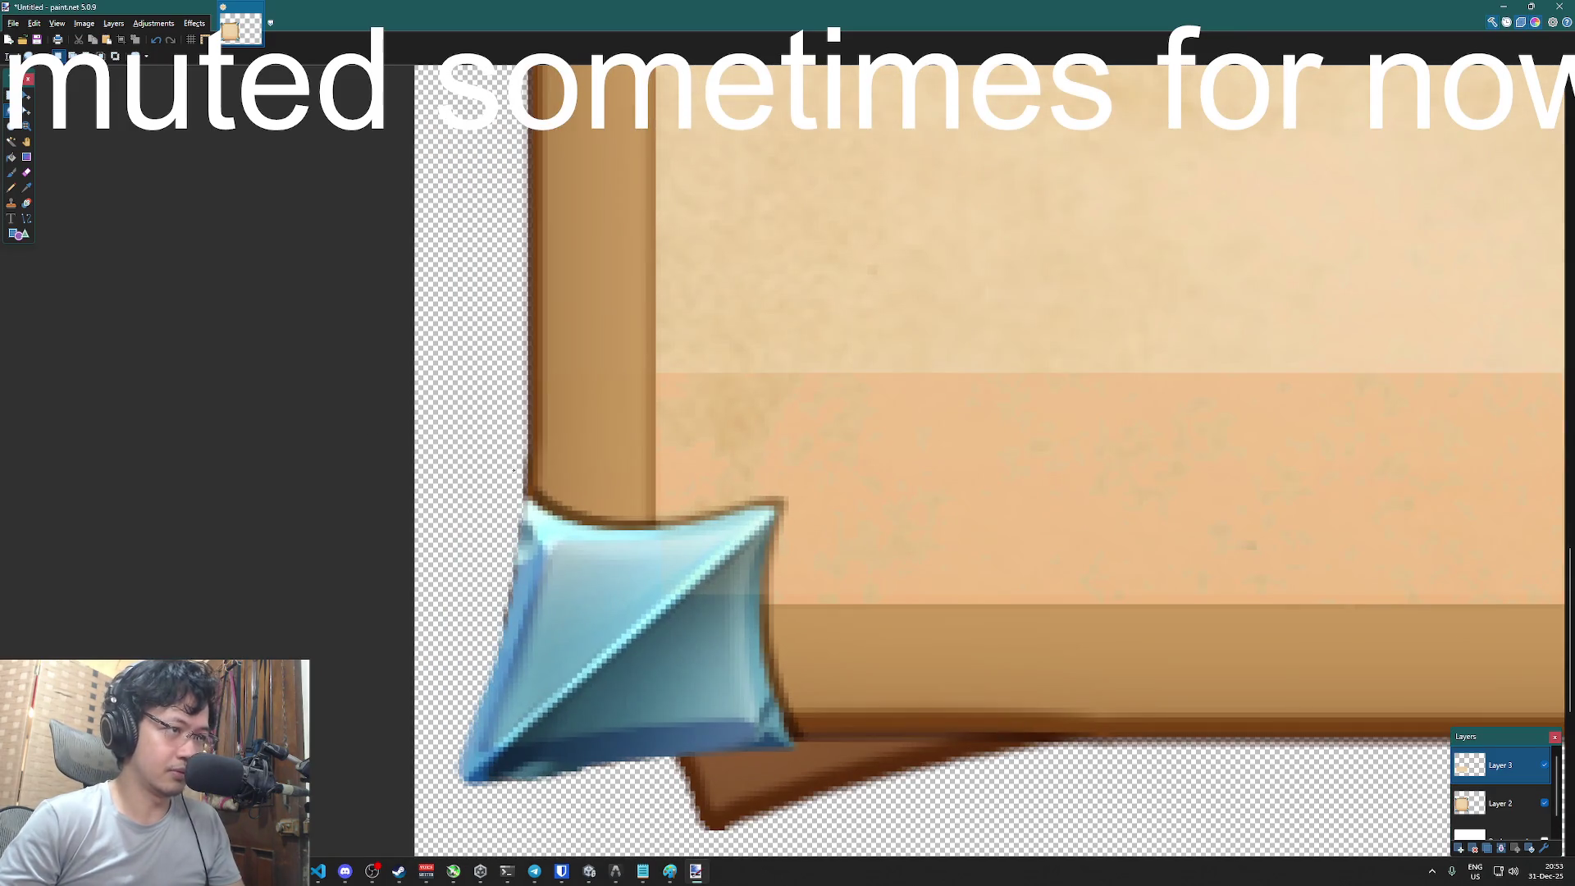
{"action": "mouse_move", "coordinate": [509, 458]}
{"action": "left_mouse_down"}
{"action": "mouse_move", "coordinate": [562, 507]}
{"action": "mouse_move", "coordinate": [685, 522]}
{"action": "mouse_move", "coordinate": [785, 502]}
{"action": "mouse_move", "coordinate": [783, 525]}
{"action": "left_mouse_up"}
{"action": "key", "text": "Delete"}
{"action": "key", "text": "ctrl+d"}
{"action": "key", "text": "Delete"}
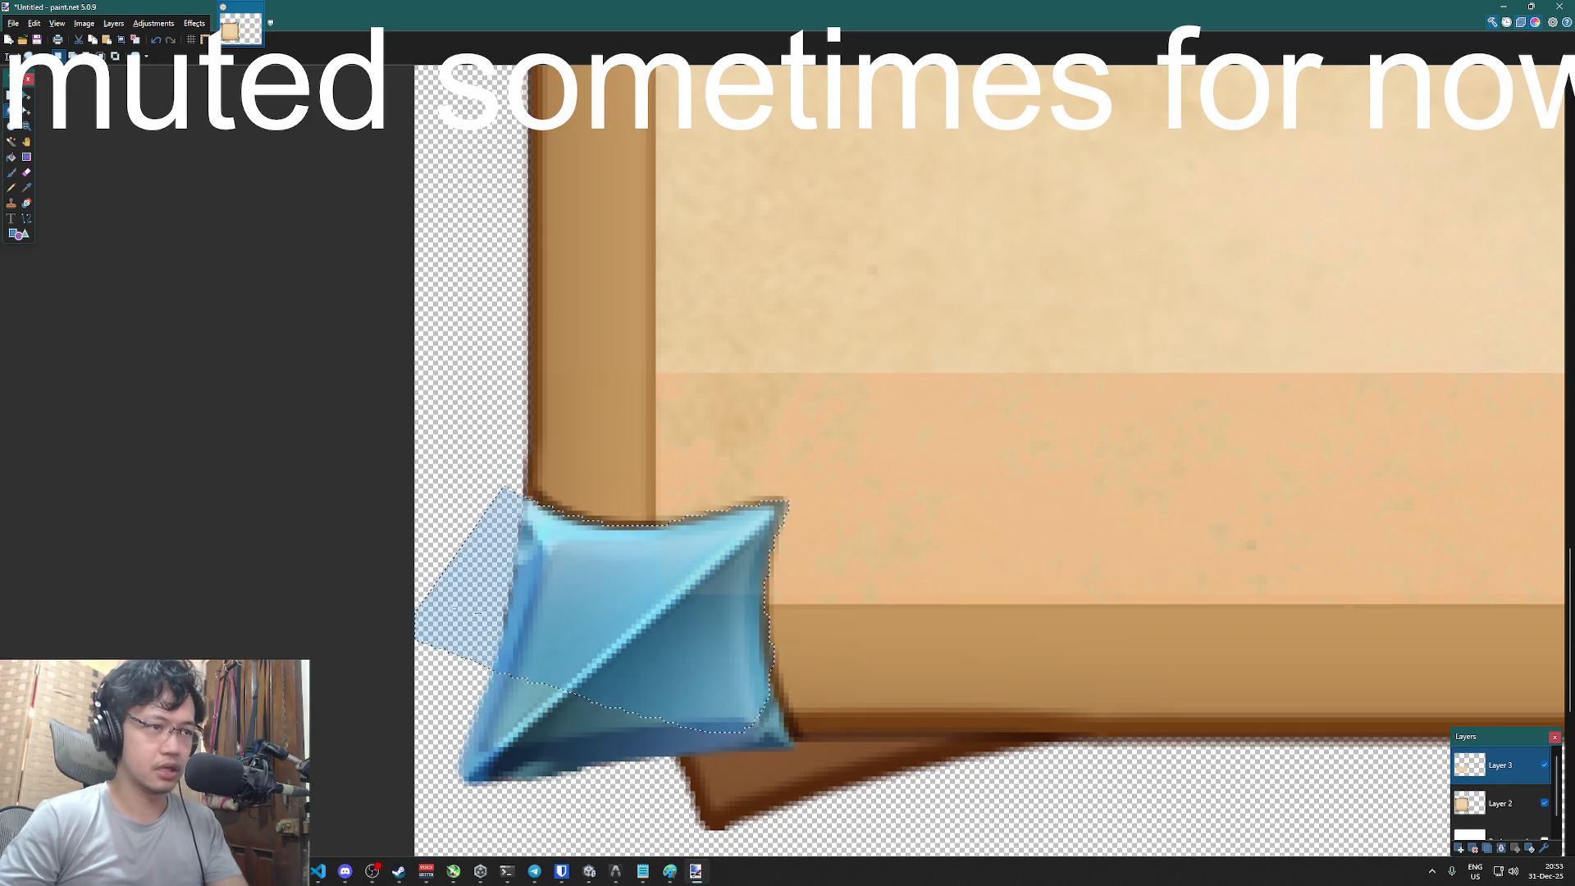
{"action": "key", "text": "ctrl+d"}
- Erase the grey streak along the frame's lower edge and the fringe beside the right gem
{"action": "left_click_drag", "start_coordinate": [1156, 625], "coordinate": [1067, 633]}
{"action": "key", "text": "Delete"}
{"action": "key", "text": "ctrl+d"}
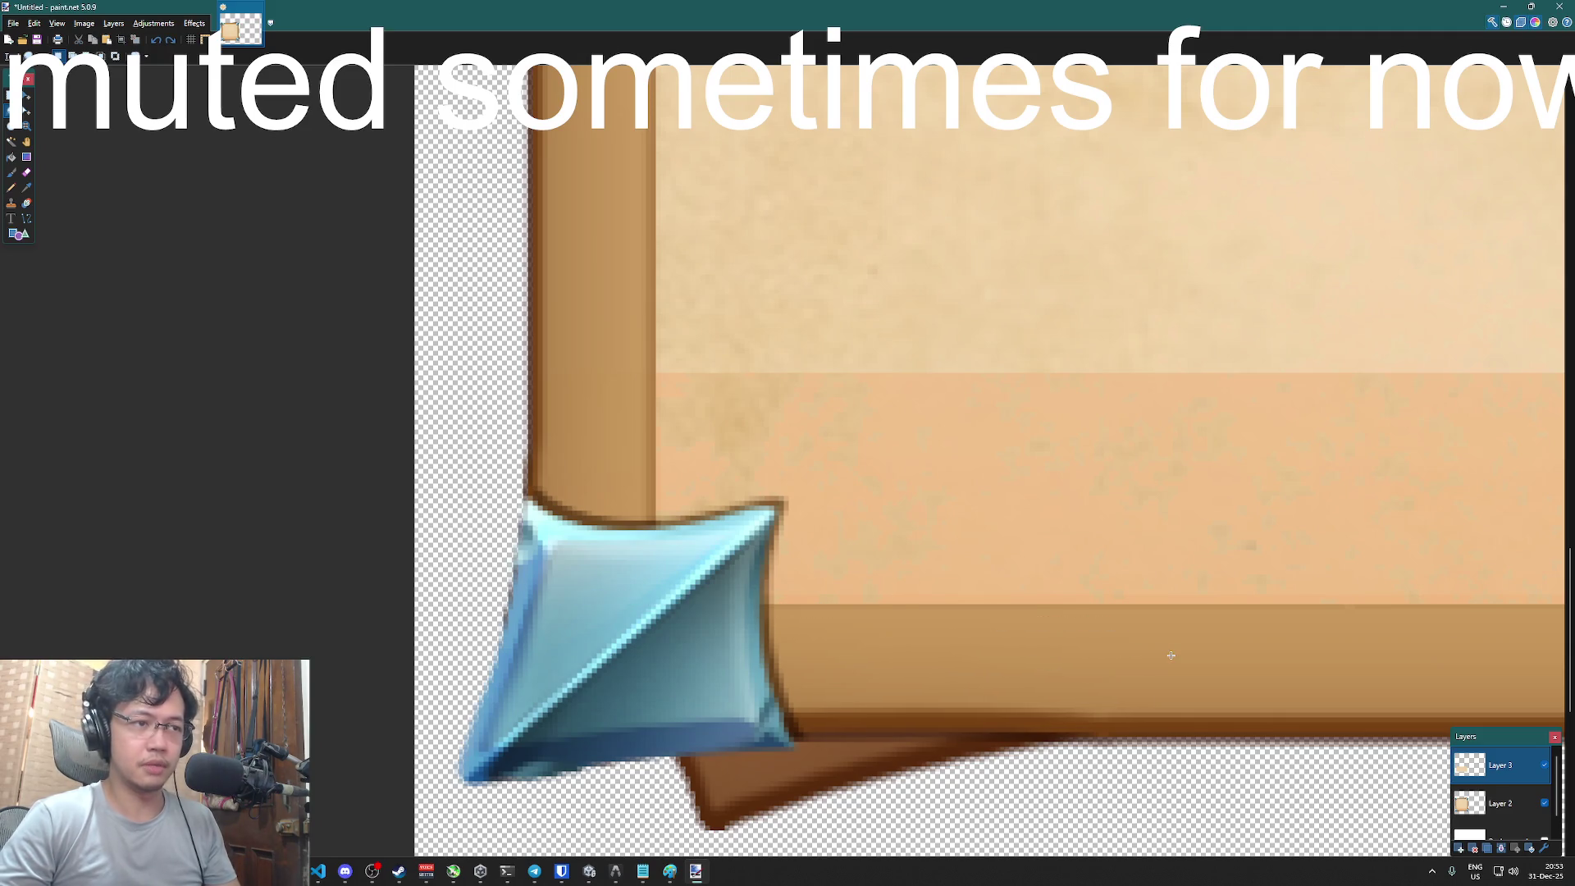
{"action": "scroll", "coordinate": [850, 723], "scroll_direction": "down", "scroll_amount": 3}
{"action": "scroll", "coordinate": [894, 588], "scroll_direction": "up", "scroll_amount": 3}
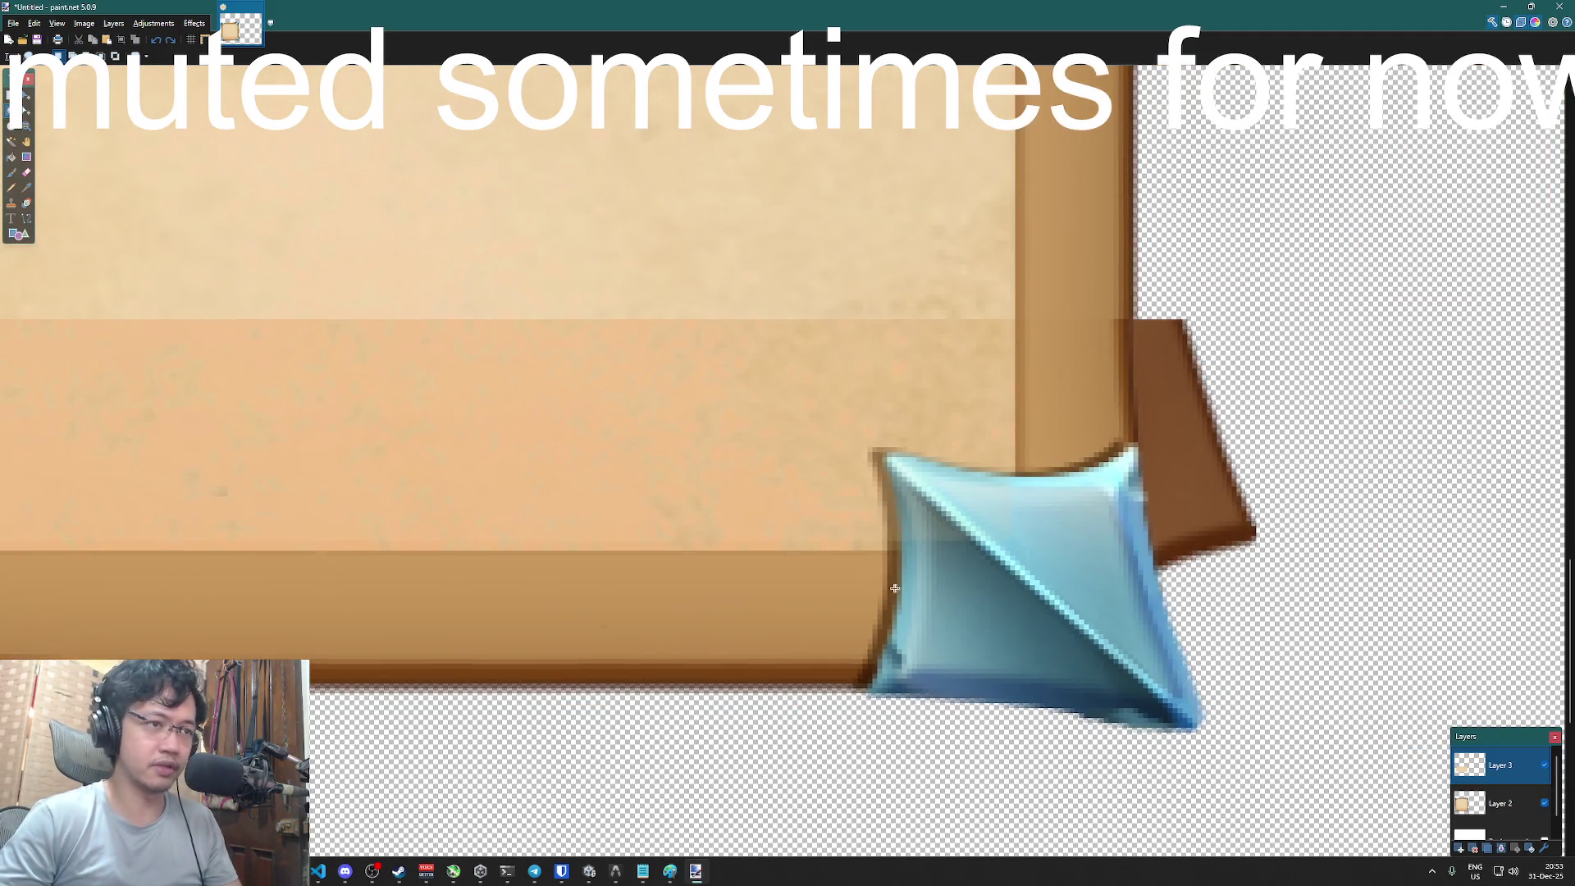
{"action": "mouse_move", "coordinate": [900, 555]}
{"action": "left_mouse_down"}
{"action": "mouse_move", "coordinate": [878, 478]}
{"action": "mouse_move", "coordinate": [886, 557]}
{"action": "mouse_move", "coordinate": [881, 485]}
{"action": "mouse_move", "coordinate": [1144, 492]}
{"action": "left_mouse_up"}
{"action": "key", "text": "Delete"}
{"action": "key", "text": "ctrl+d"}
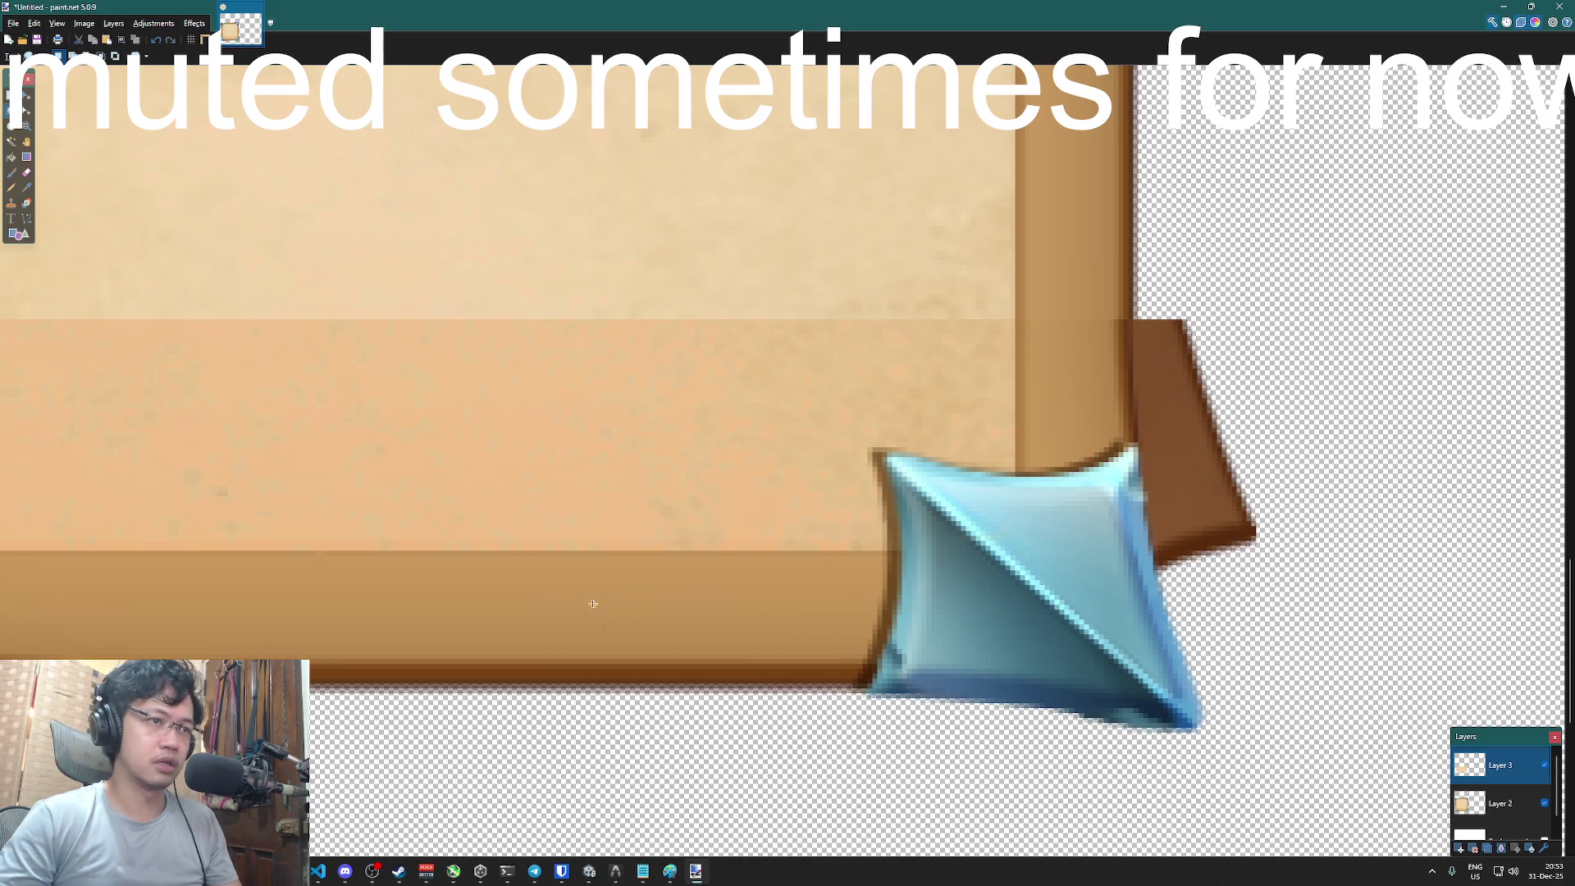
- Set Layer 3 back to 255 opacity with Normal blending
{"action": "mouse_move", "coordinate": [533, 613]}
{"action": "left_mouse_down"}
{"action": "mouse_move", "coordinate": [844, 626]}
{"action": "mouse_move", "coordinate": [960, 600]}
{"action": "left_mouse_up"}
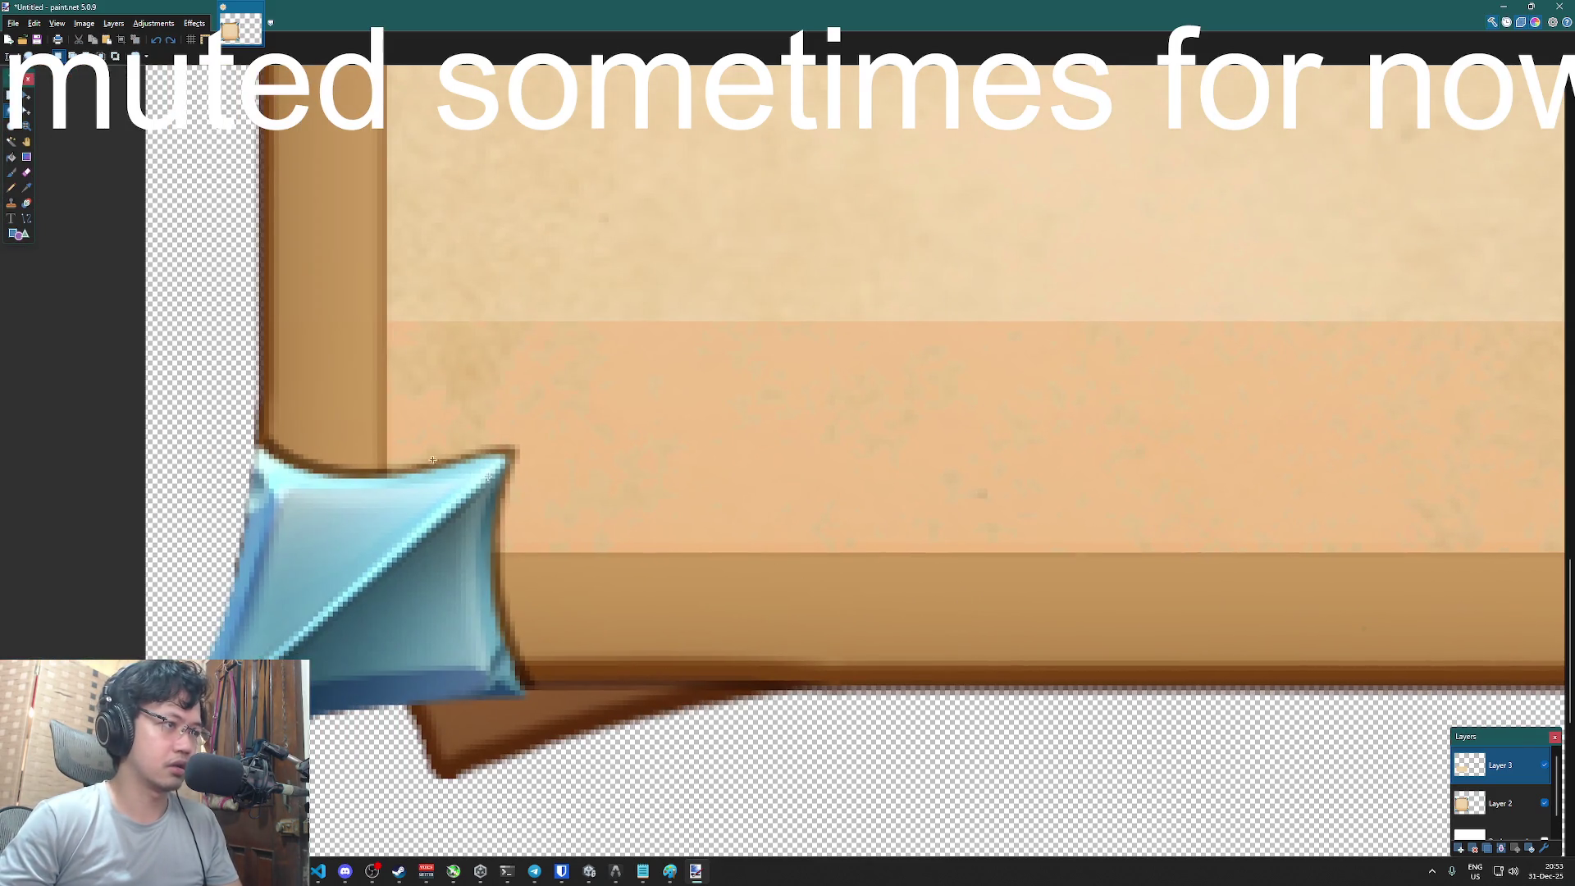
{"action": "scroll", "coordinate": [886, 647], "scroll_direction": "down", "scroll_amount": 4}
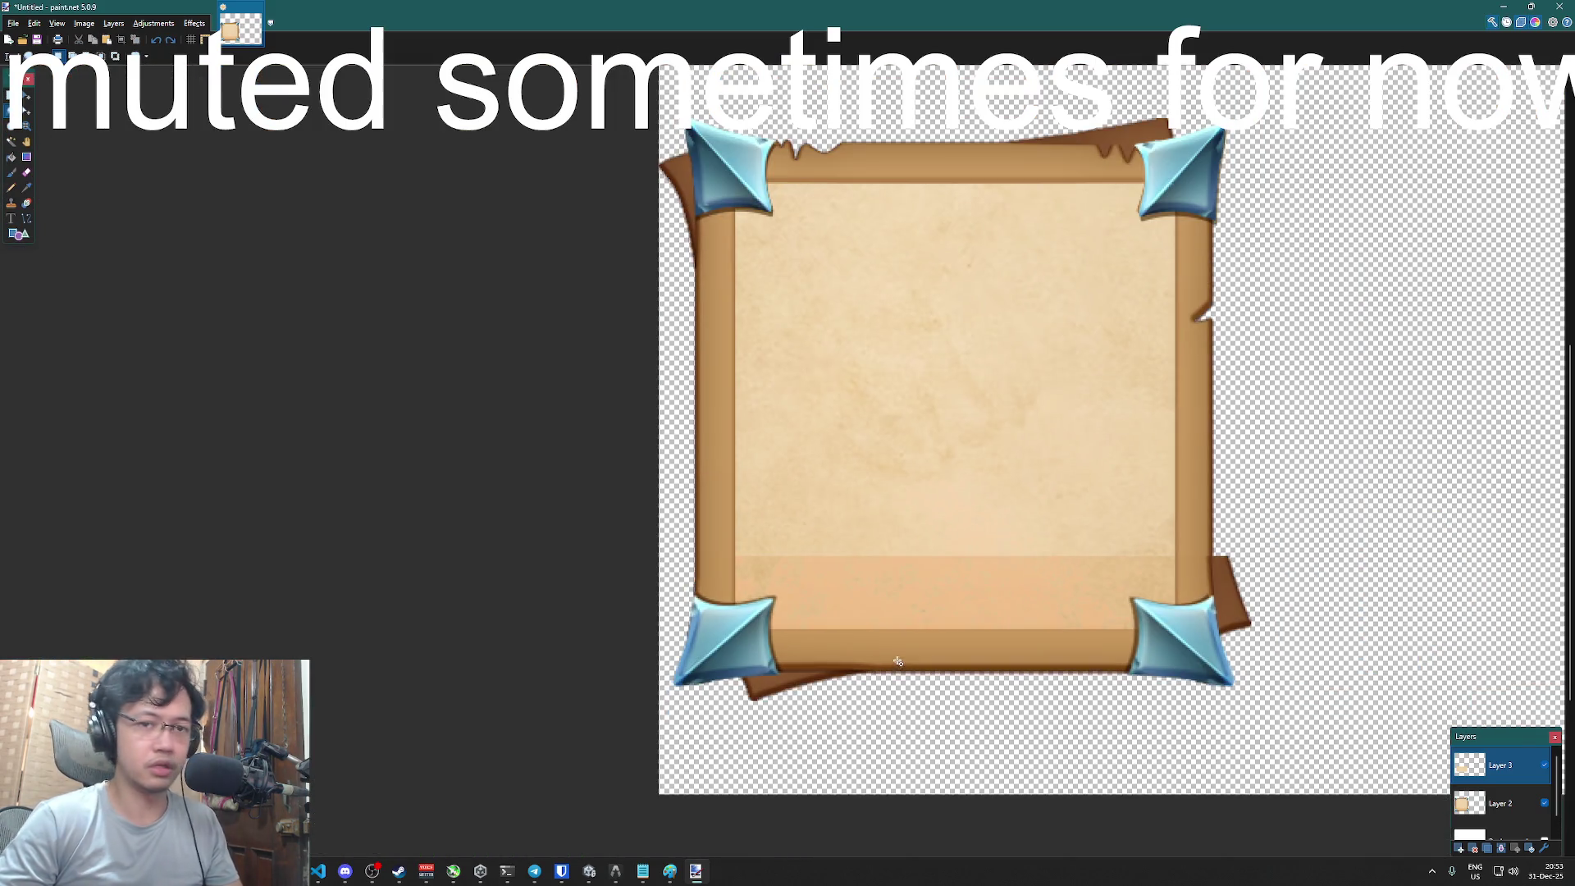
{"action": "double_click", "coordinate": [1502, 771]}
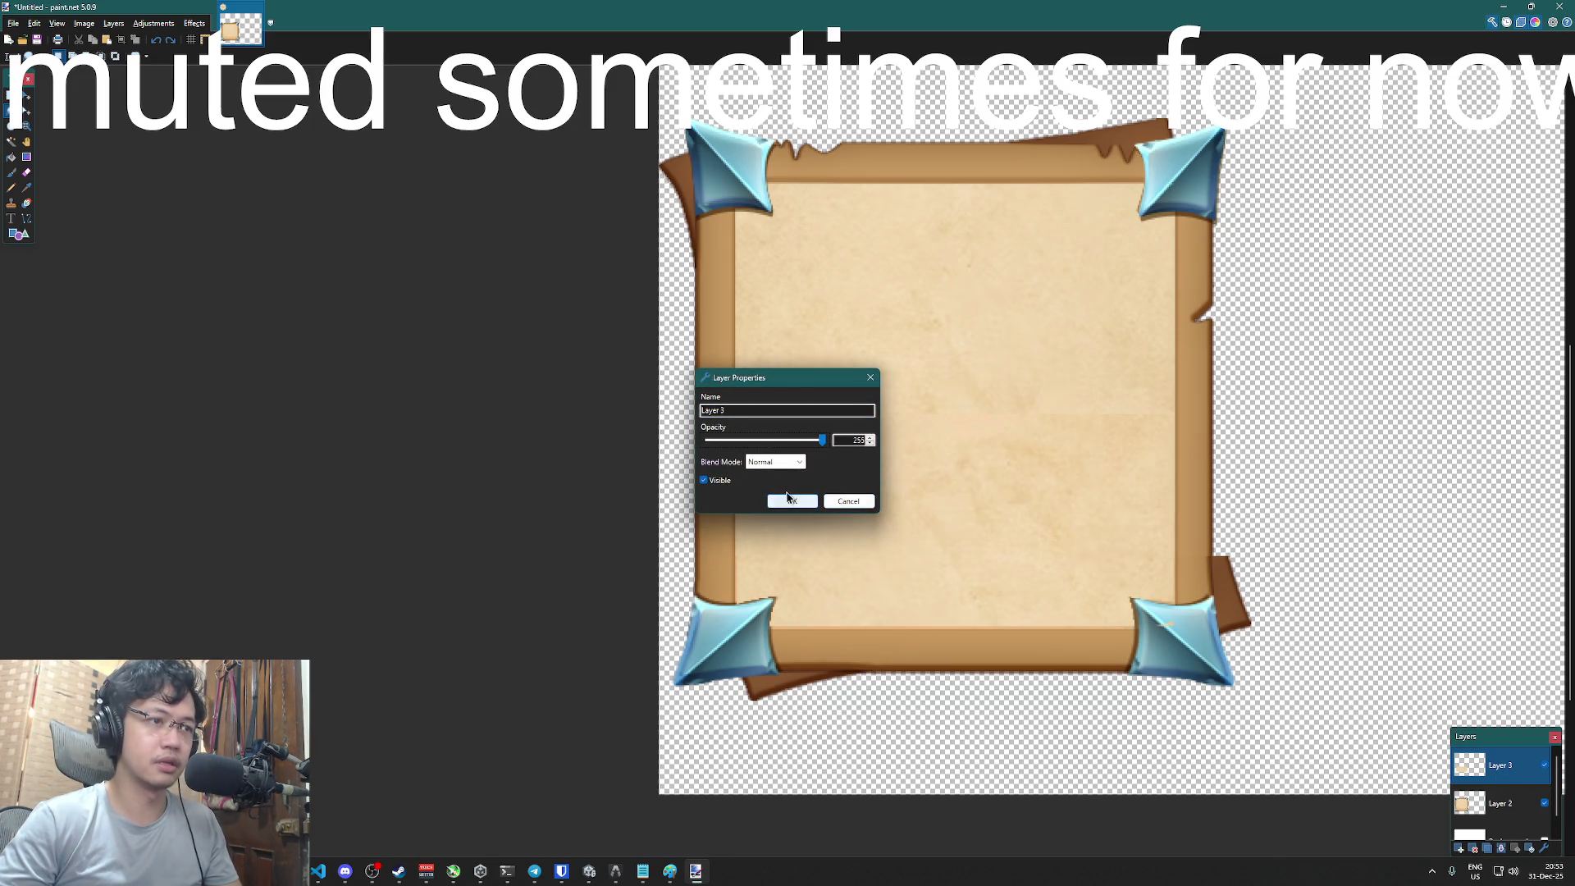
{"action": "left_click", "coordinate": [789, 499]}
{"action": "scroll", "coordinate": [1162, 642], "scroll_direction": "up", "scroll_amount": 4}
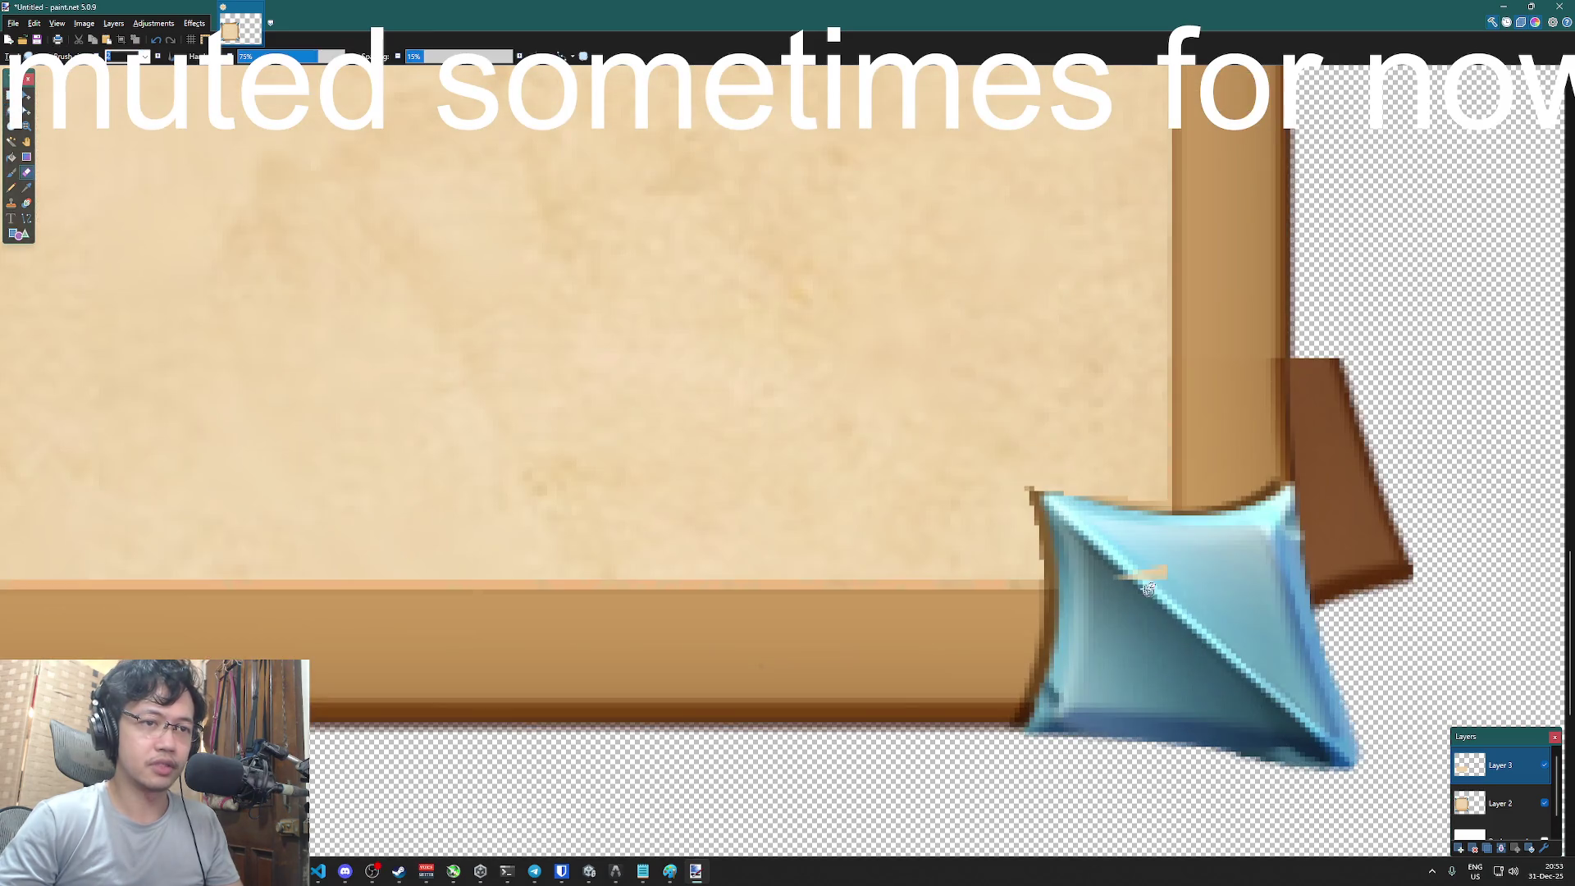
- Draw a rectangle selection around the whole framed panel image
{"action": "key", "text": "e"}
{"action": "scroll", "coordinate": [1159, 601], "scroll_direction": "down", "scroll_amount": 4}
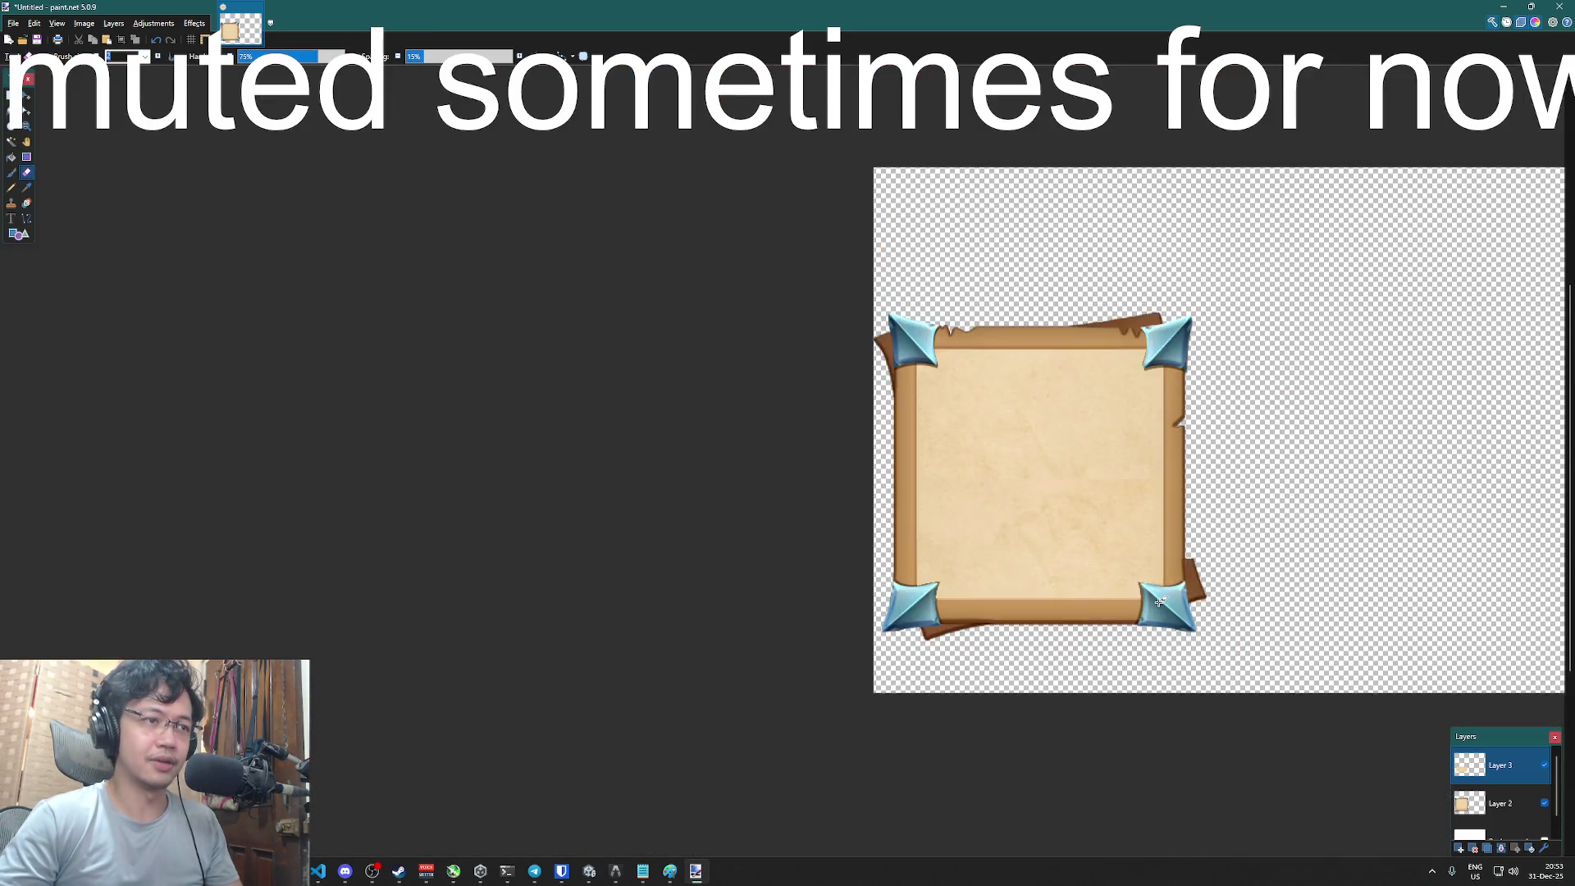
{"action": "left_click", "coordinate": [24, 96]}
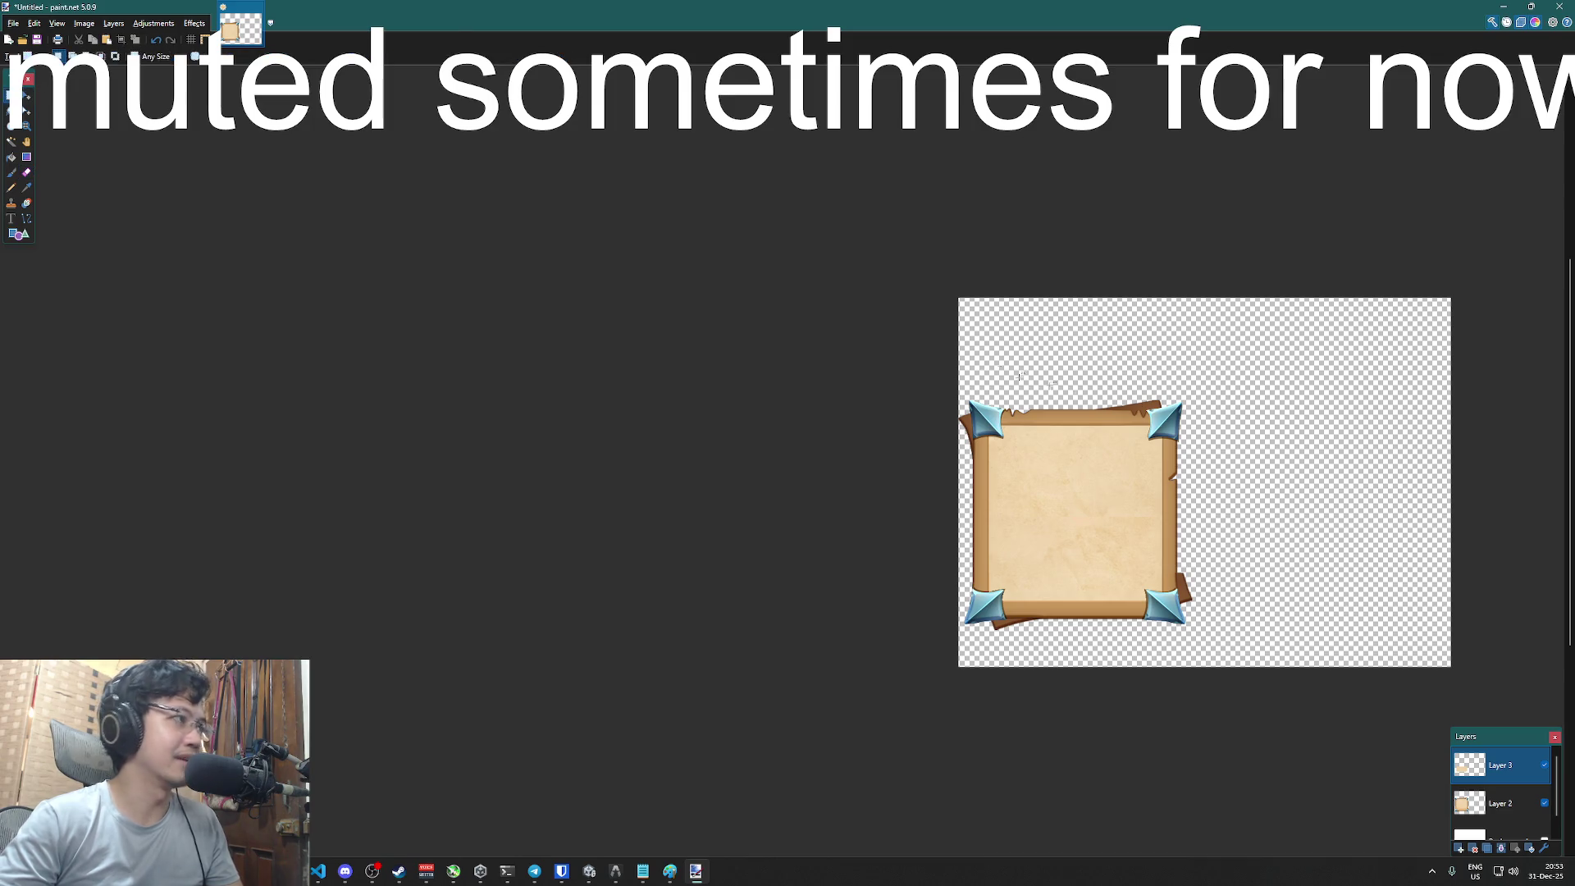
{"action": "scroll", "coordinate": [1193, 472], "scroll_direction": "up", "scroll_amount": 3}
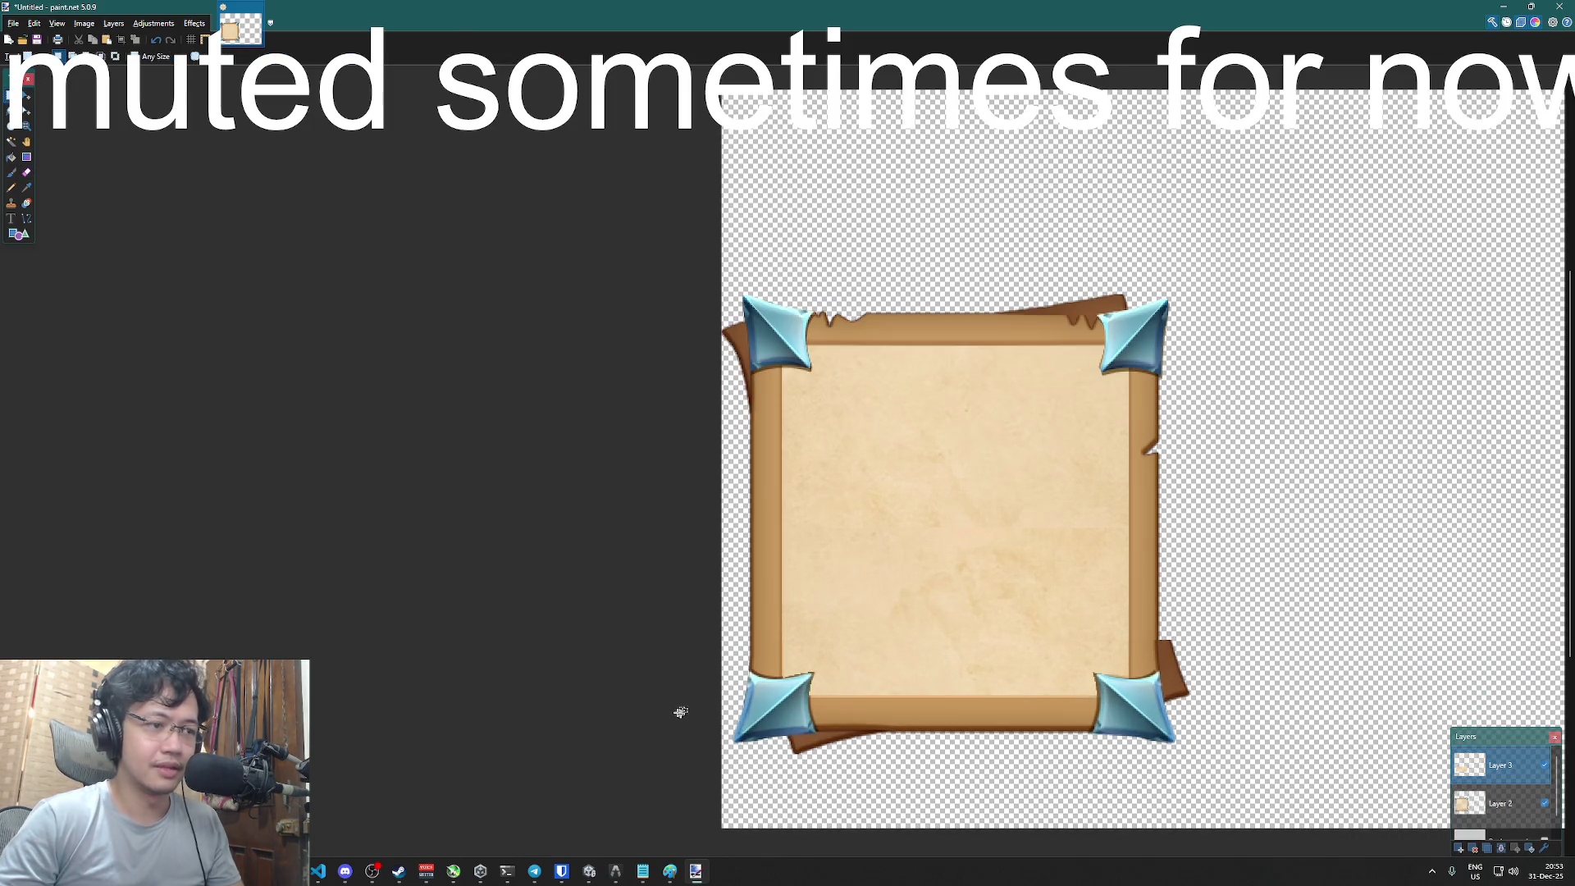
{"action": "left_click_drag", "start_coordinate": [1195, 749], "coordinate": [666, 296]}
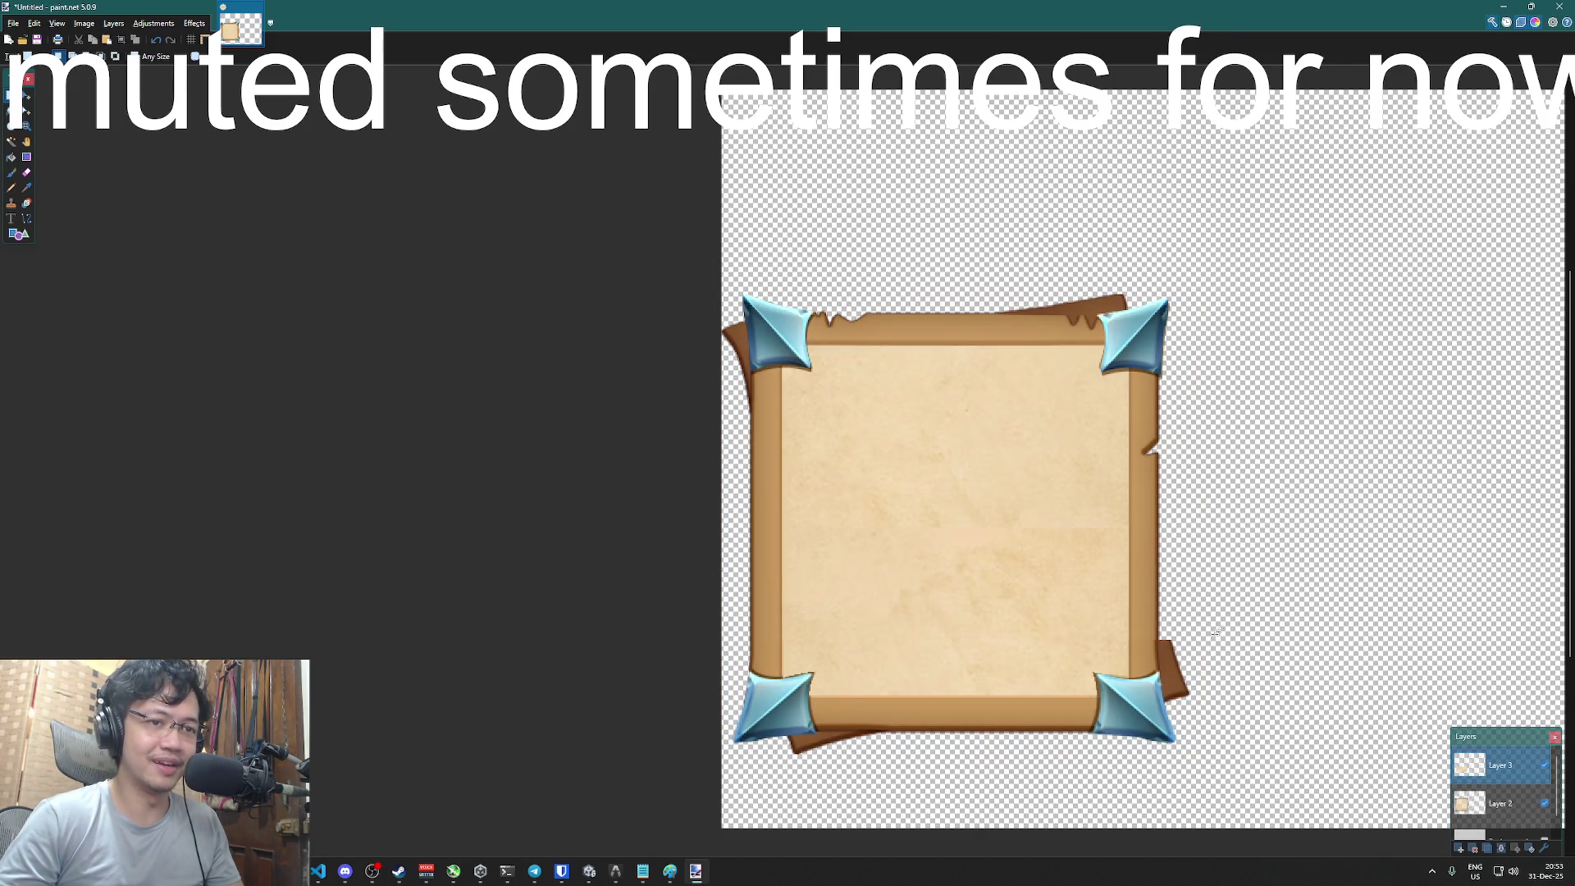
{"action": "scroll", "coordinate": [1214, 632], "scroll_direction": "up", "scroll_amount": 4}
{"action": "key", "text": "b"}
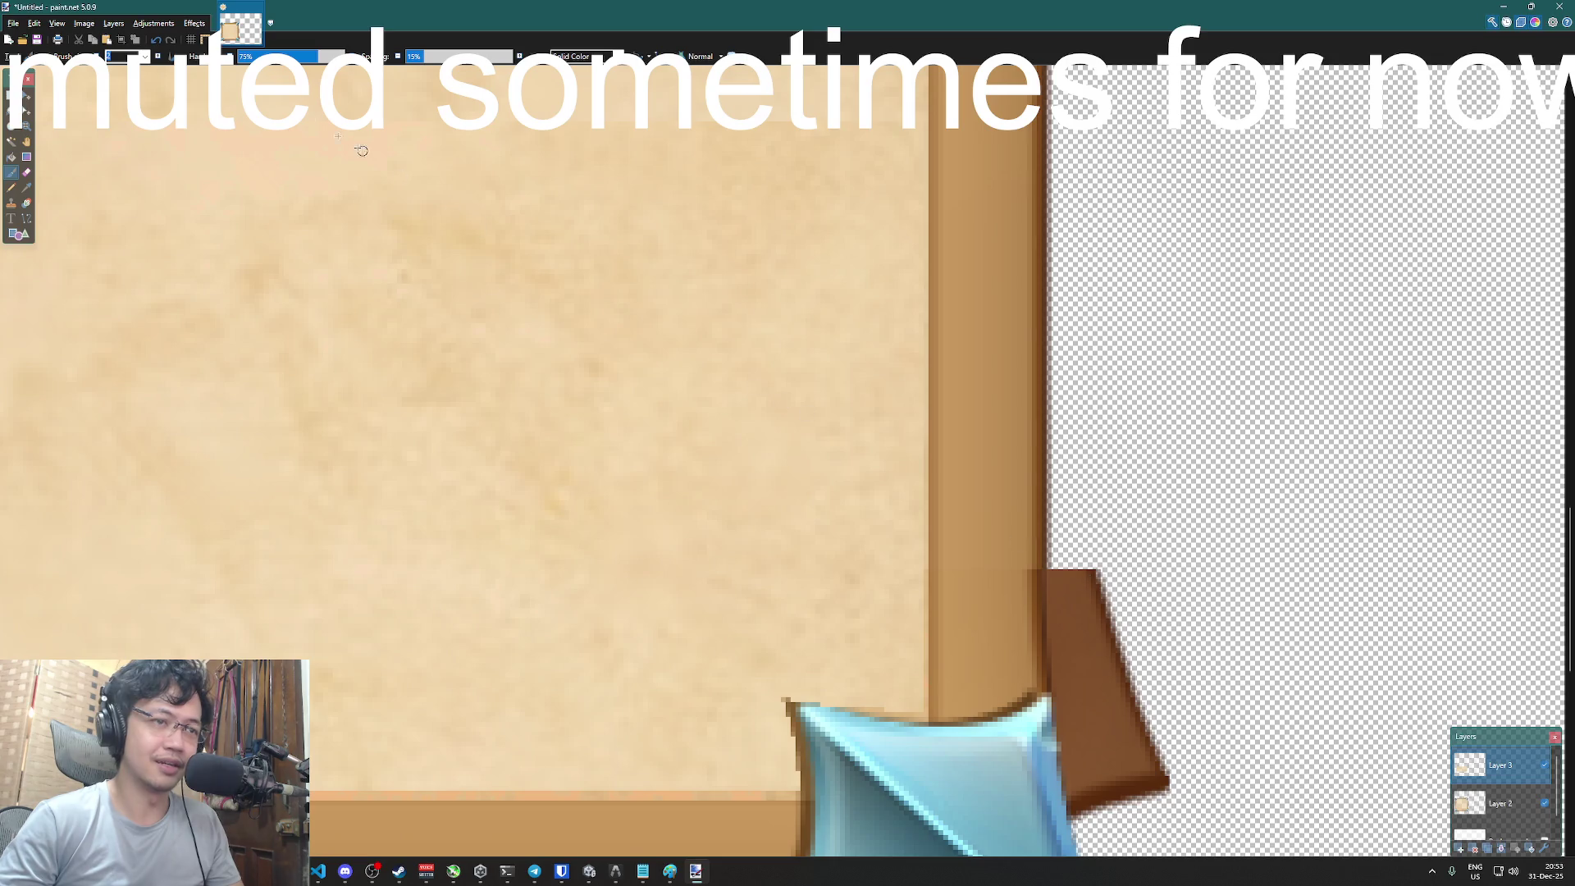
- Drop the magic-wand selection, make Layer 2 active and pick the strap's brown for the Paintbrush
{"action": "left_click", "coordinate": [11, 141]}
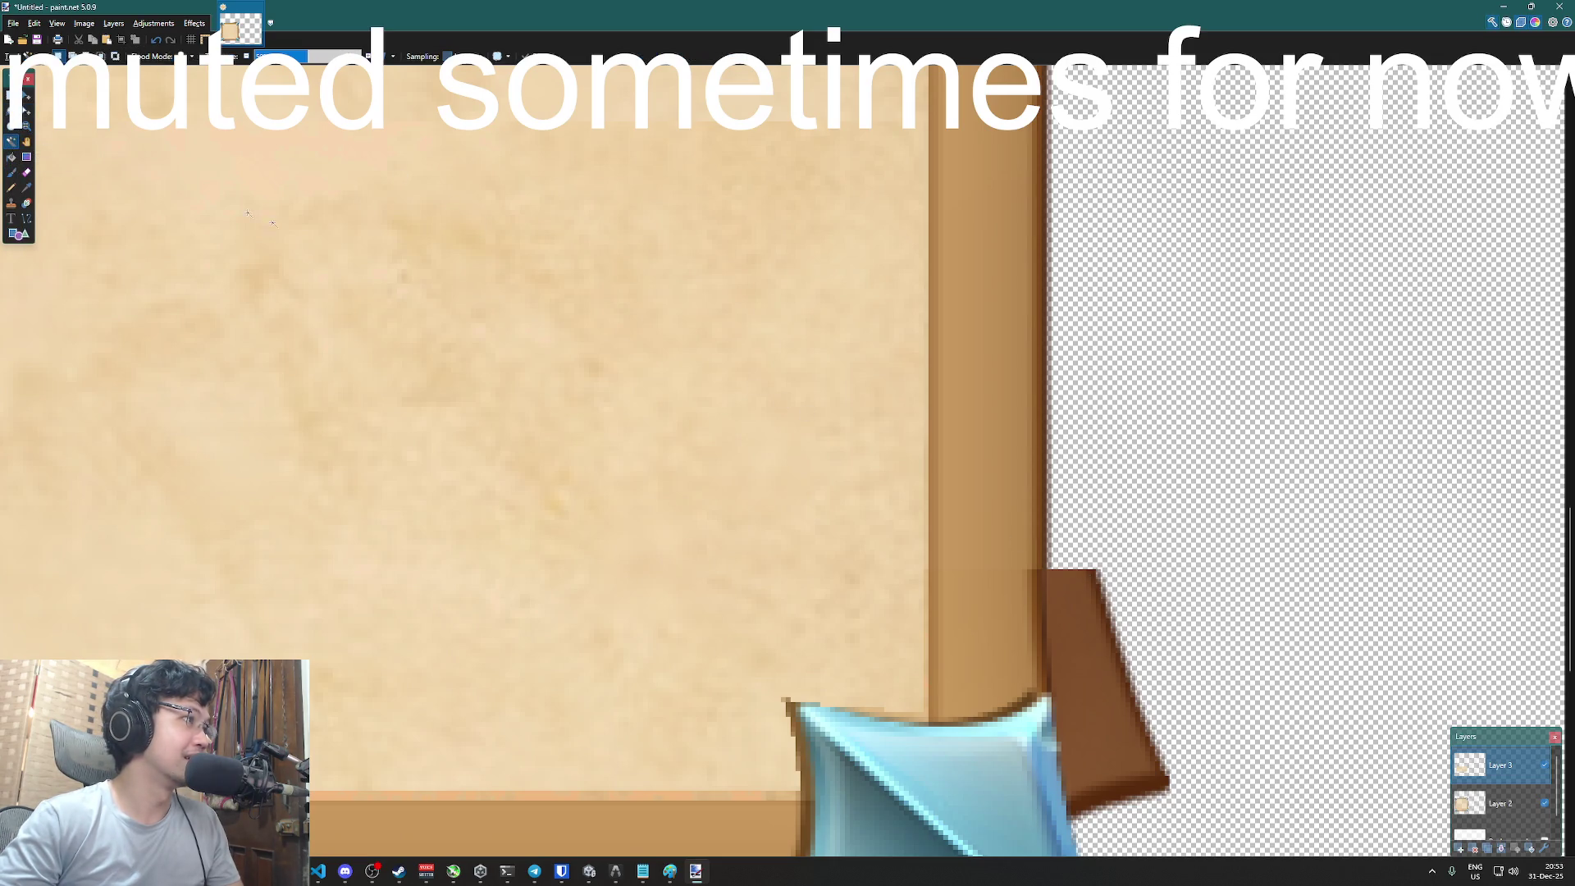
{"action": "left_click", "coordinate": [1069, 617]}
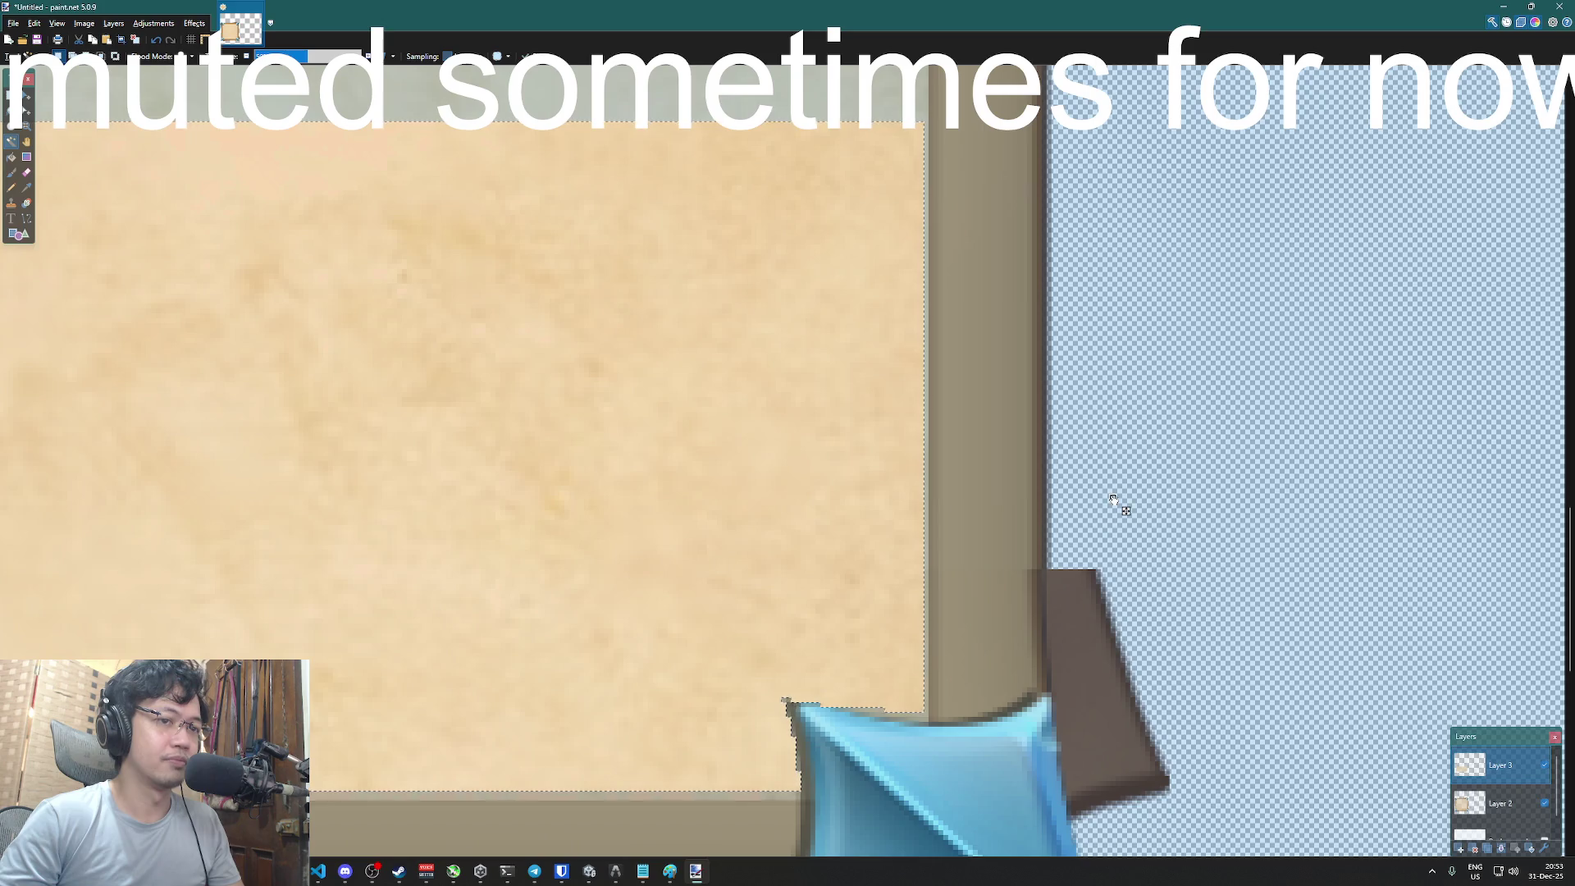
{"action": "key", "text": "ctrl+d"}
{"action": "left_click", "coordinate": [1501, 803]}
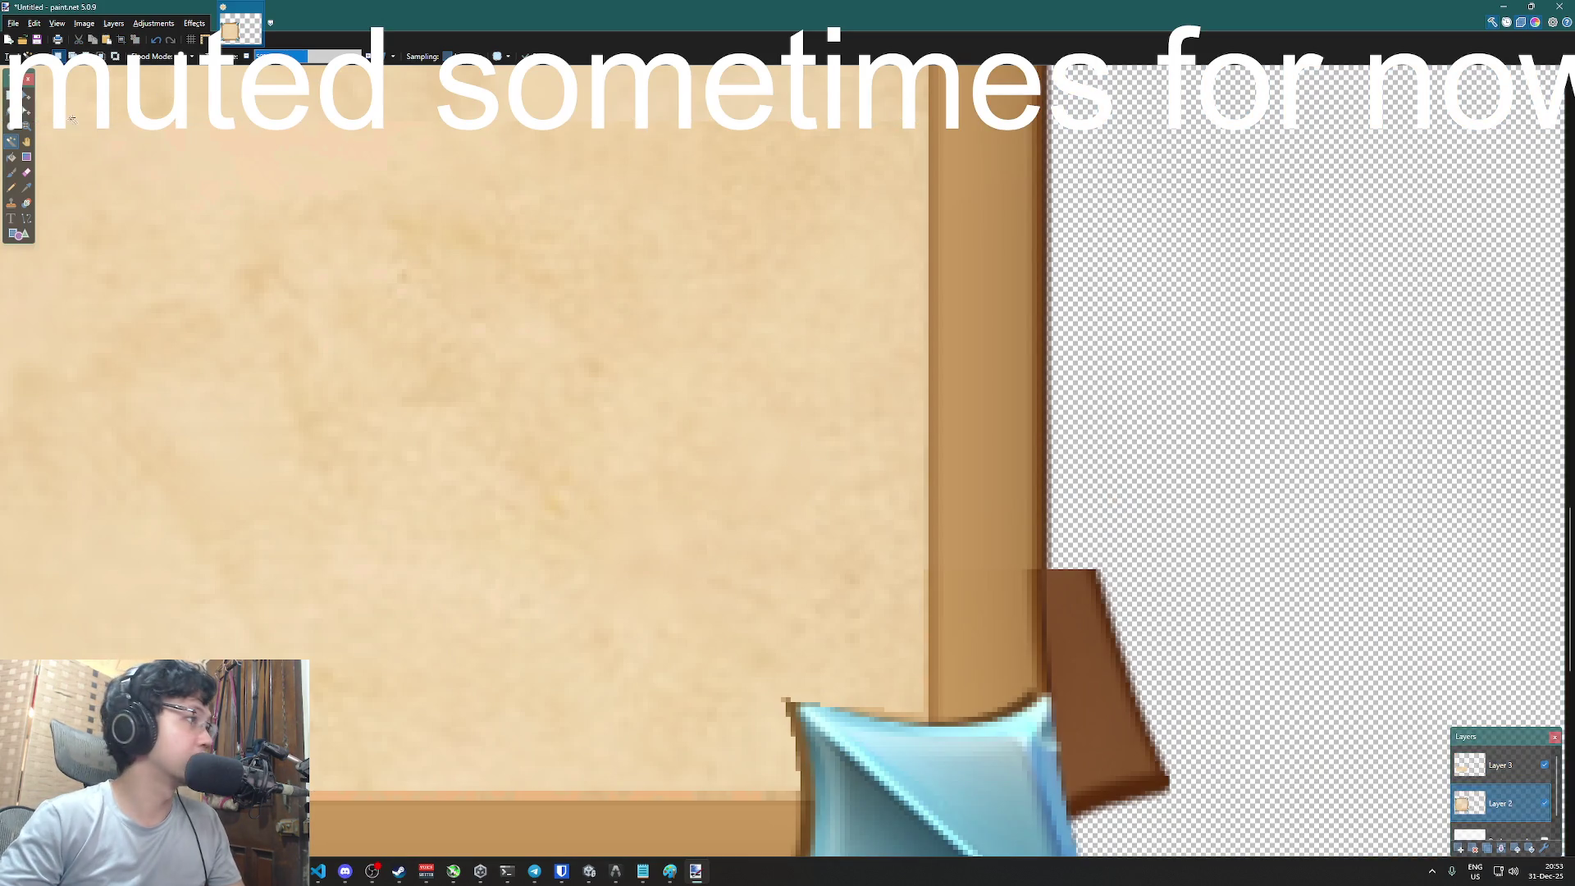
{"action": "left_click", "coordinate": [26, 187]}
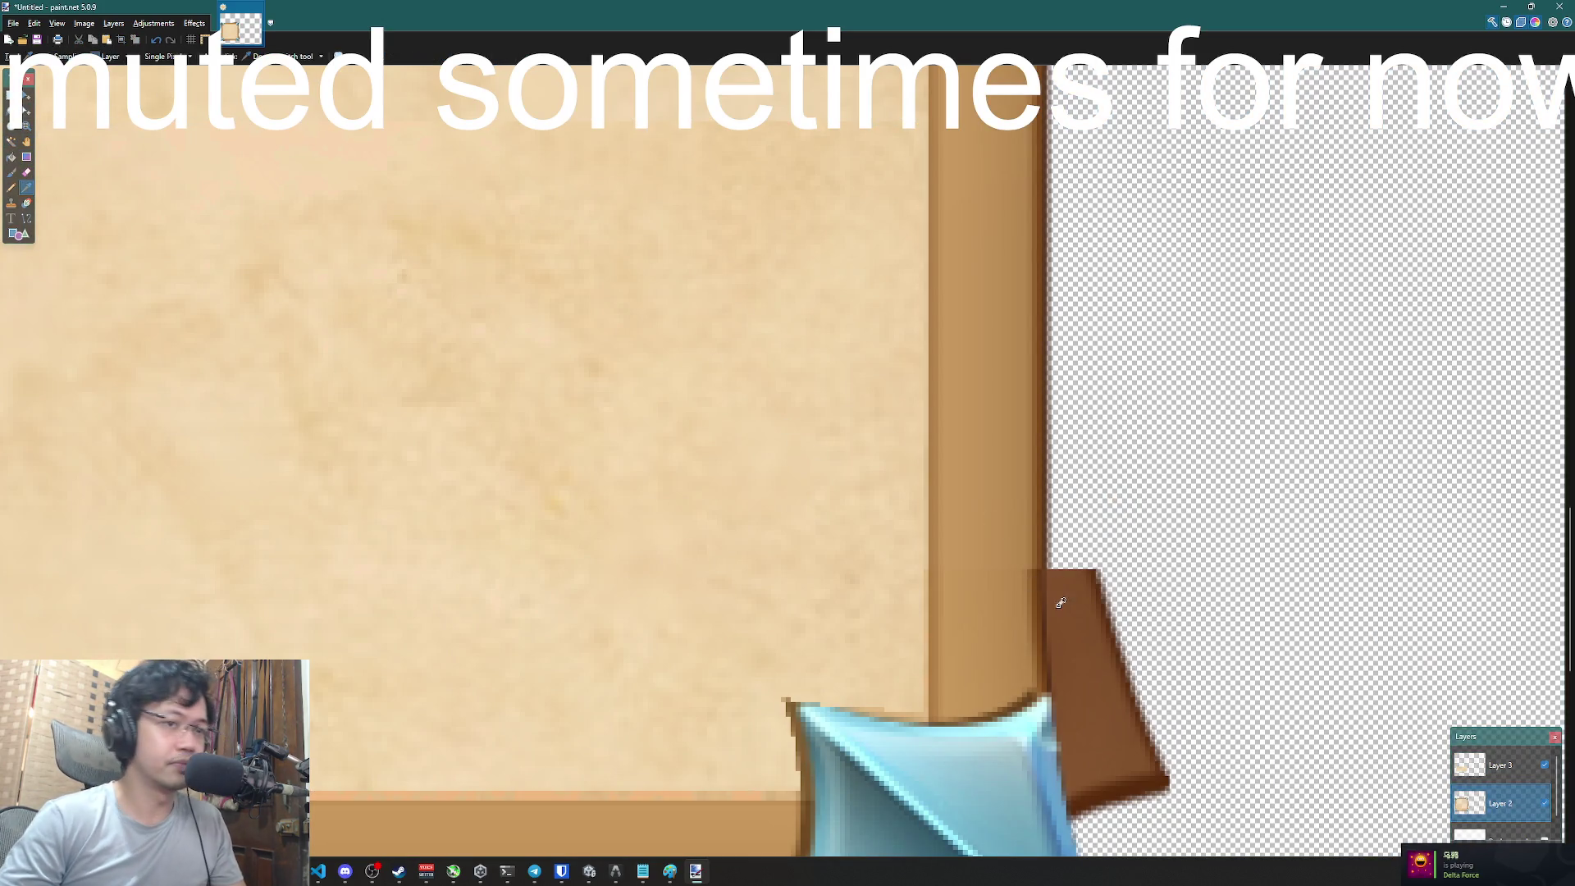
{"action": "key", "text": "b"}
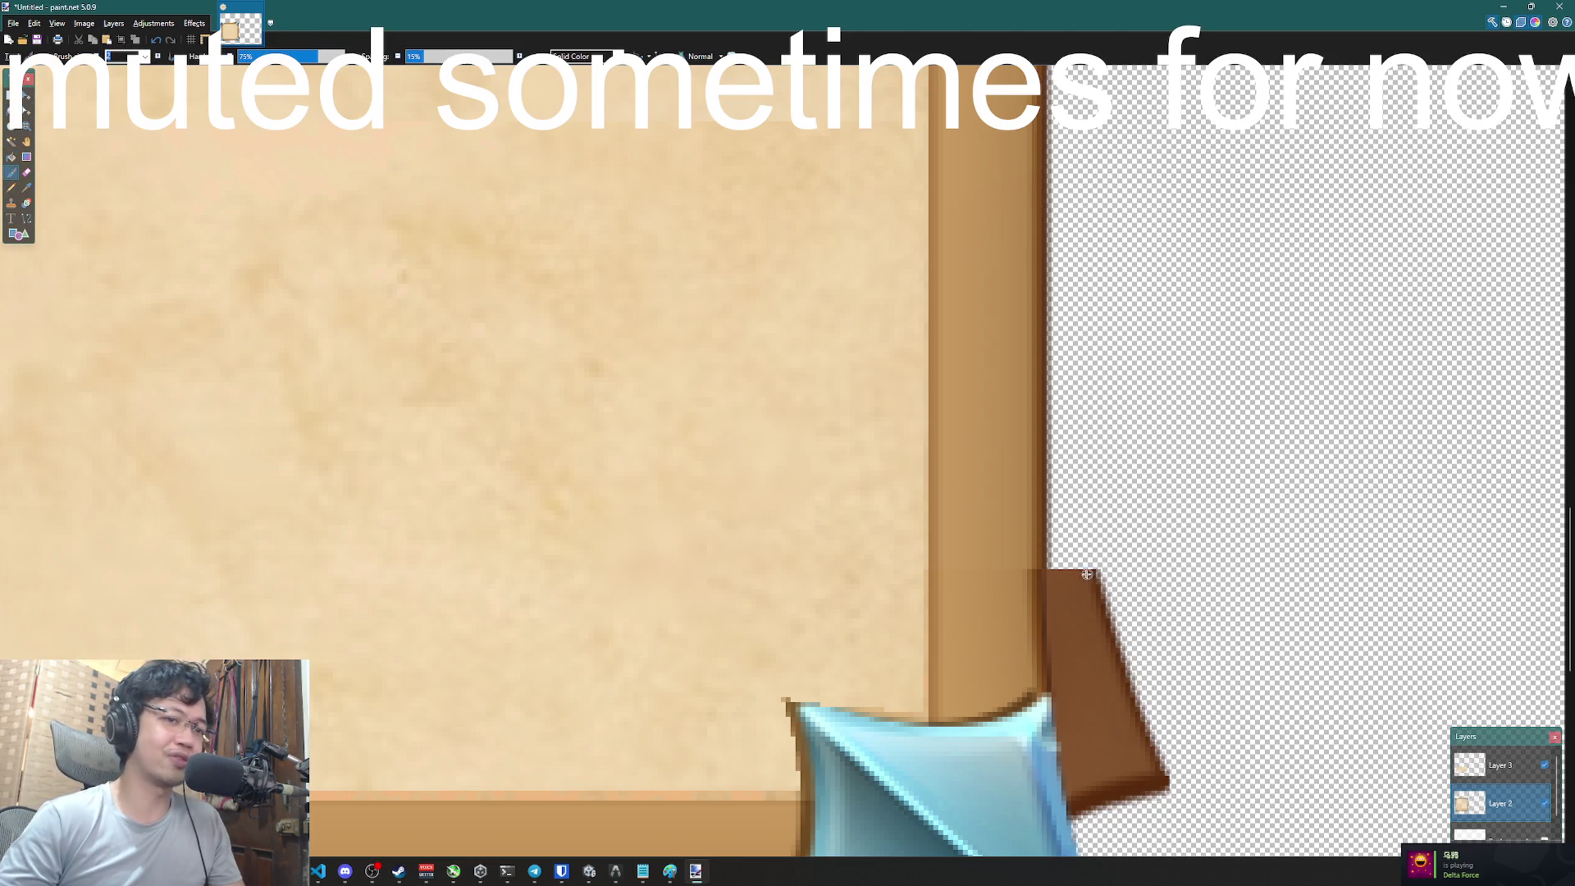
- Paint brown strokes up the strap beside the frame's right edge, undoing the misses
{"action": "left_click_drag", "start_coordinate": [1086, 574], "coordinate": [1063, 408]}
{"action": "key", "text": "ctrl+z"}
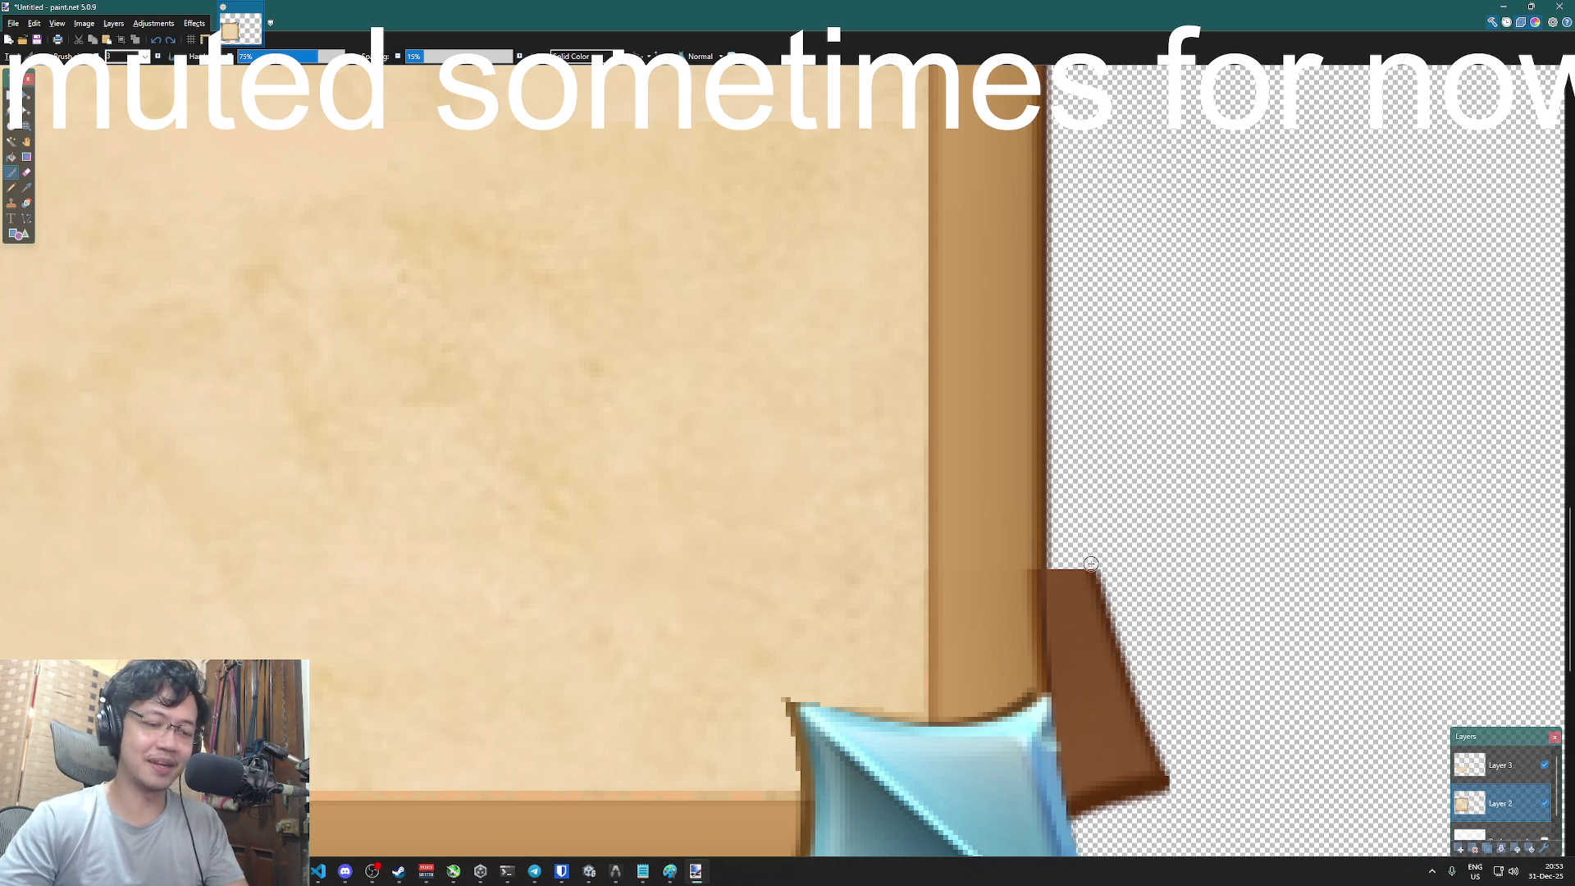
{"action": "left_click_drag", "start_coordinate": [1098, 572], "coordinate": [1059, 369]}
{"action": "key", "text": "ctrl+z"}
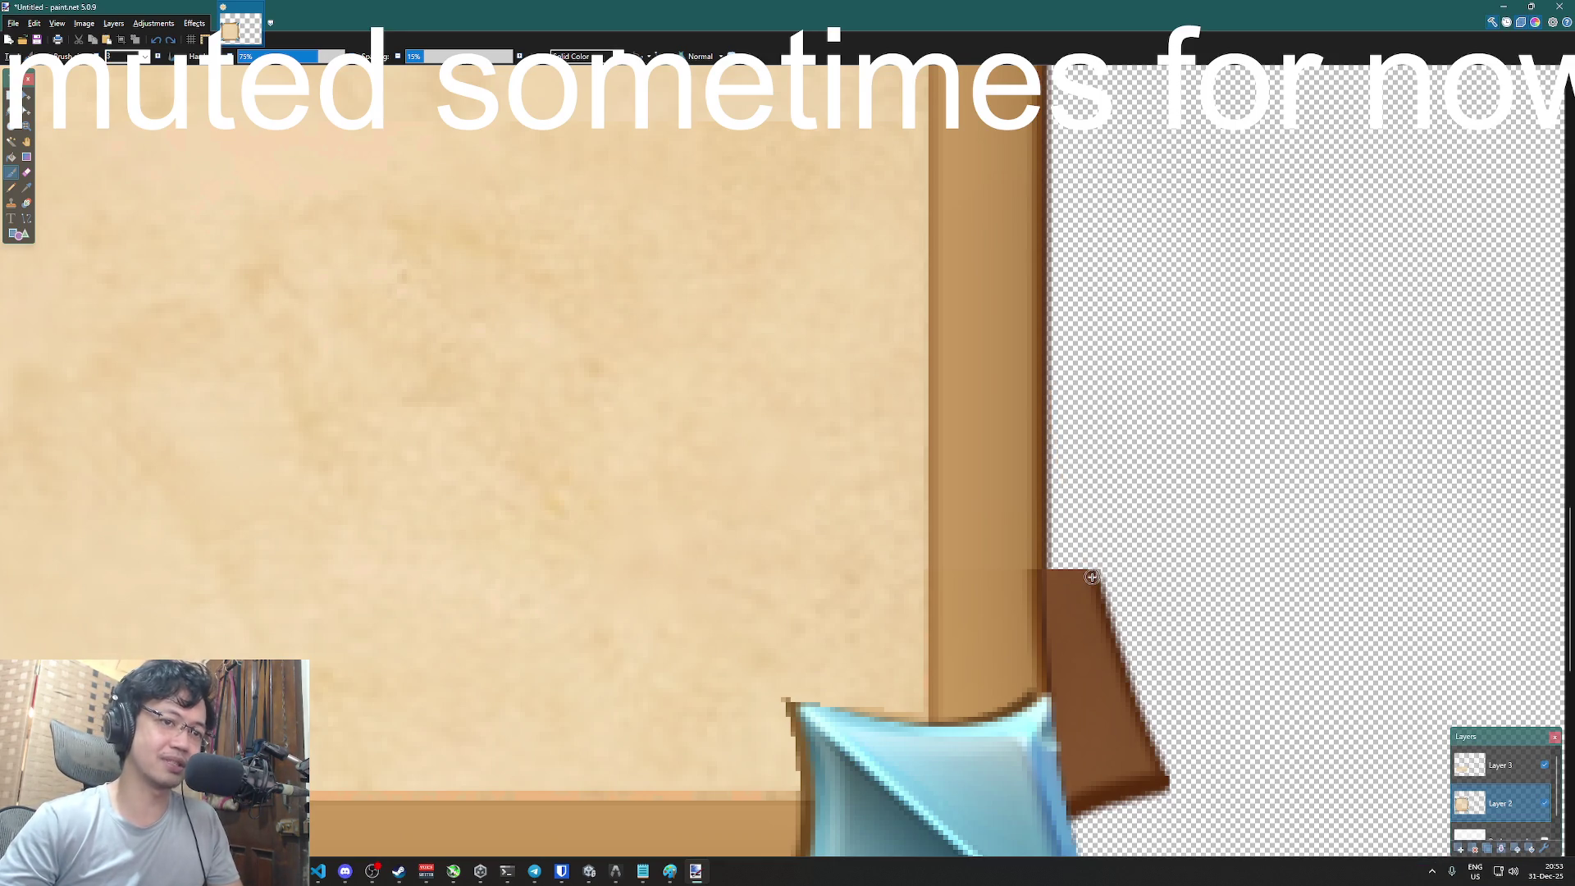
{"action": "left_click", "coordinate": [27, 187]}
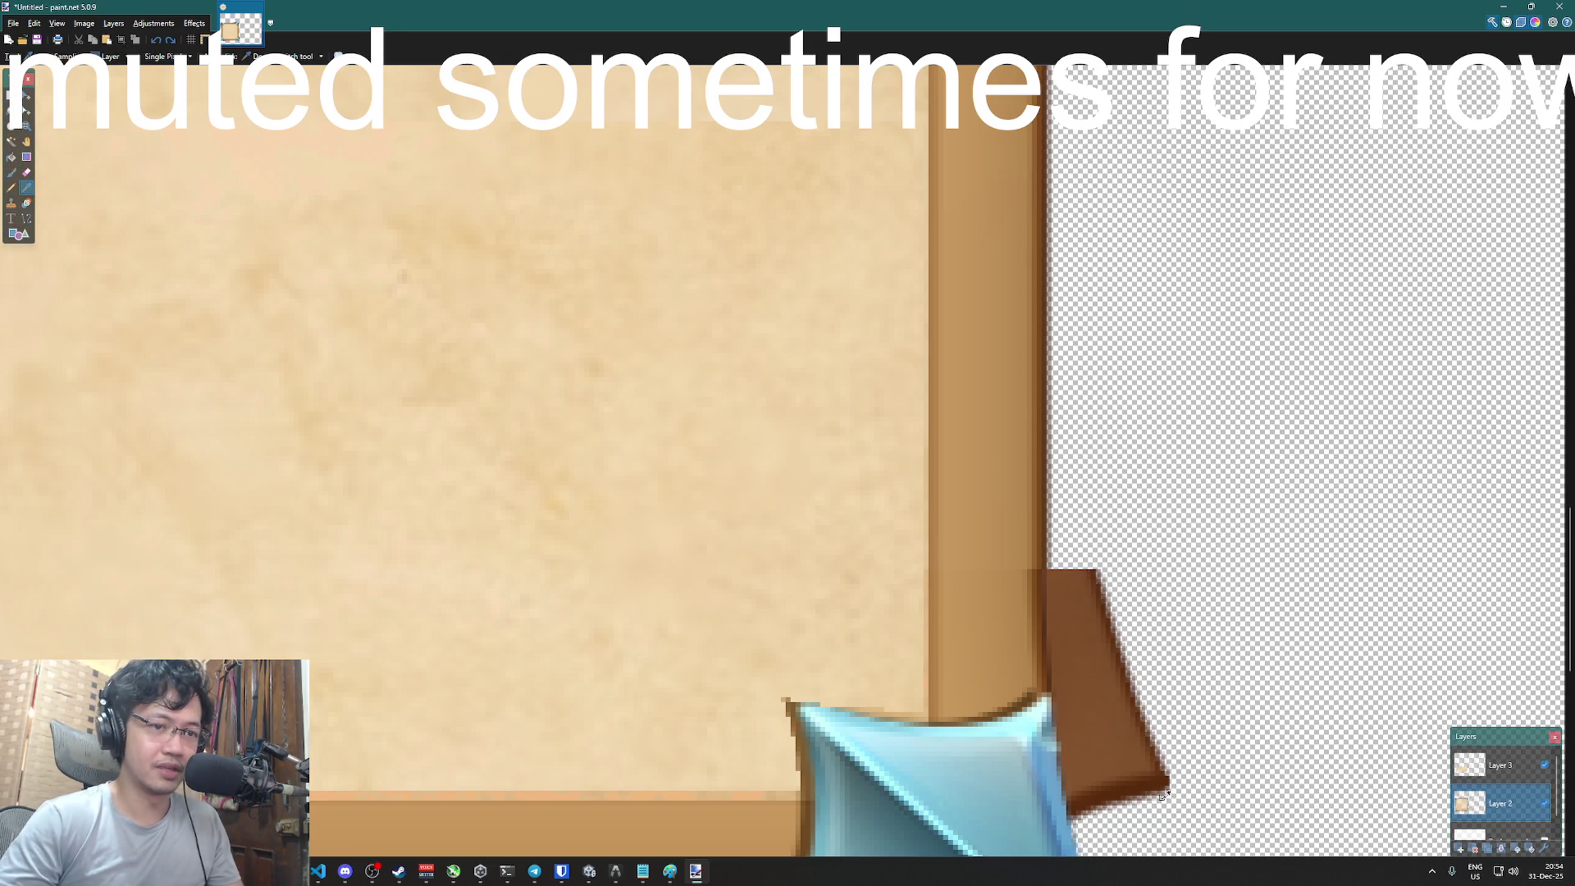
{"action": "key", "text": "b"}
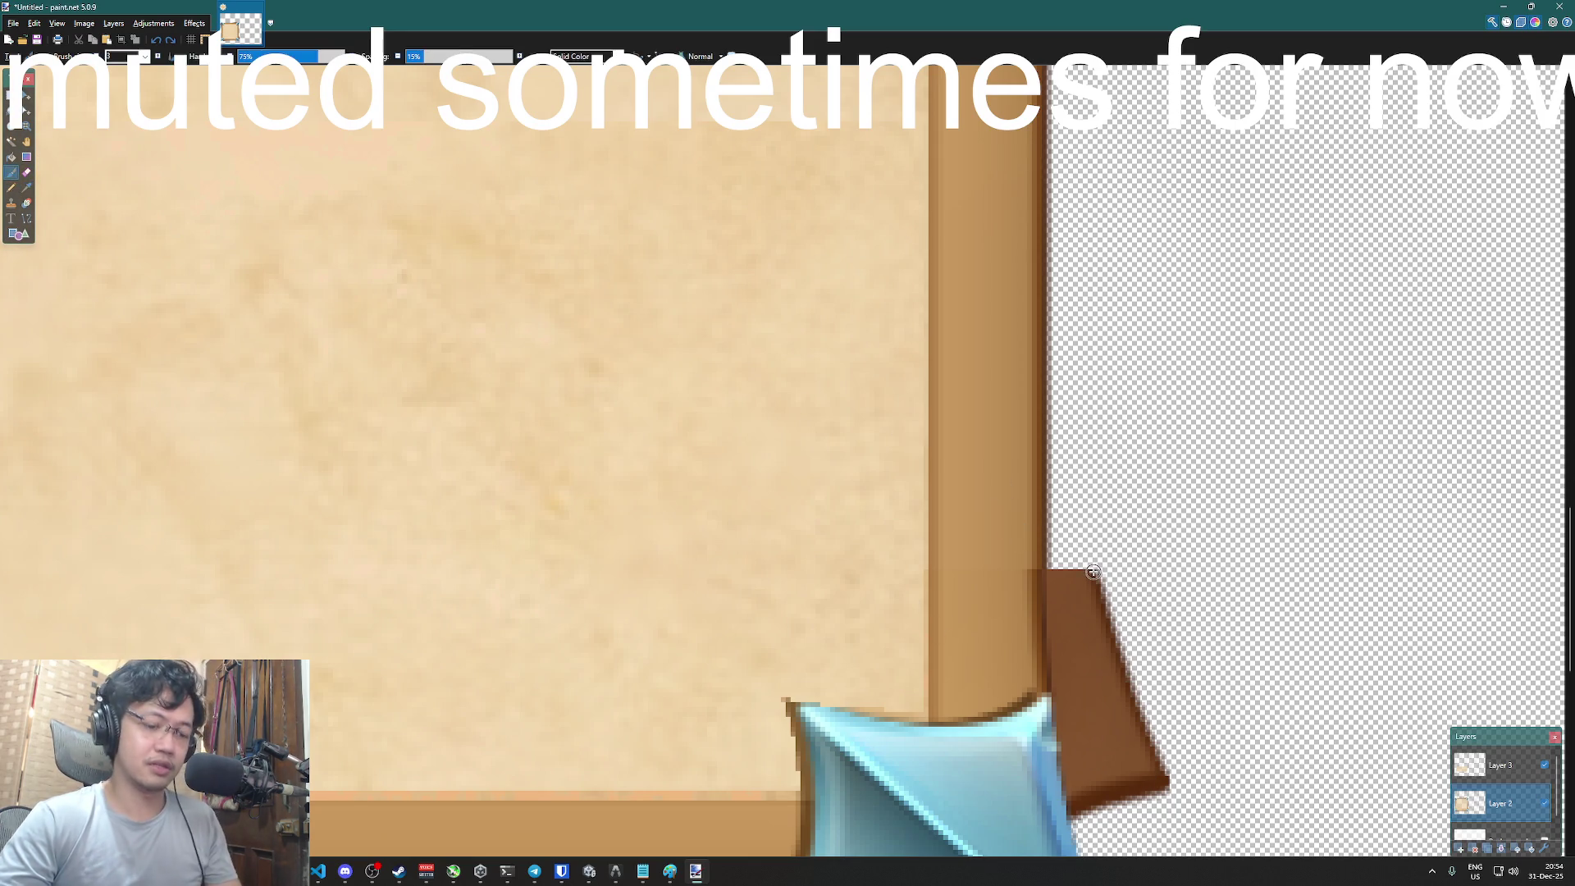
{"action": "left_click_drag", "start_coordinate": [1093, 572], "coordinate": [1028, 307]}
{"action": "key", "text": "ctrl+z"}
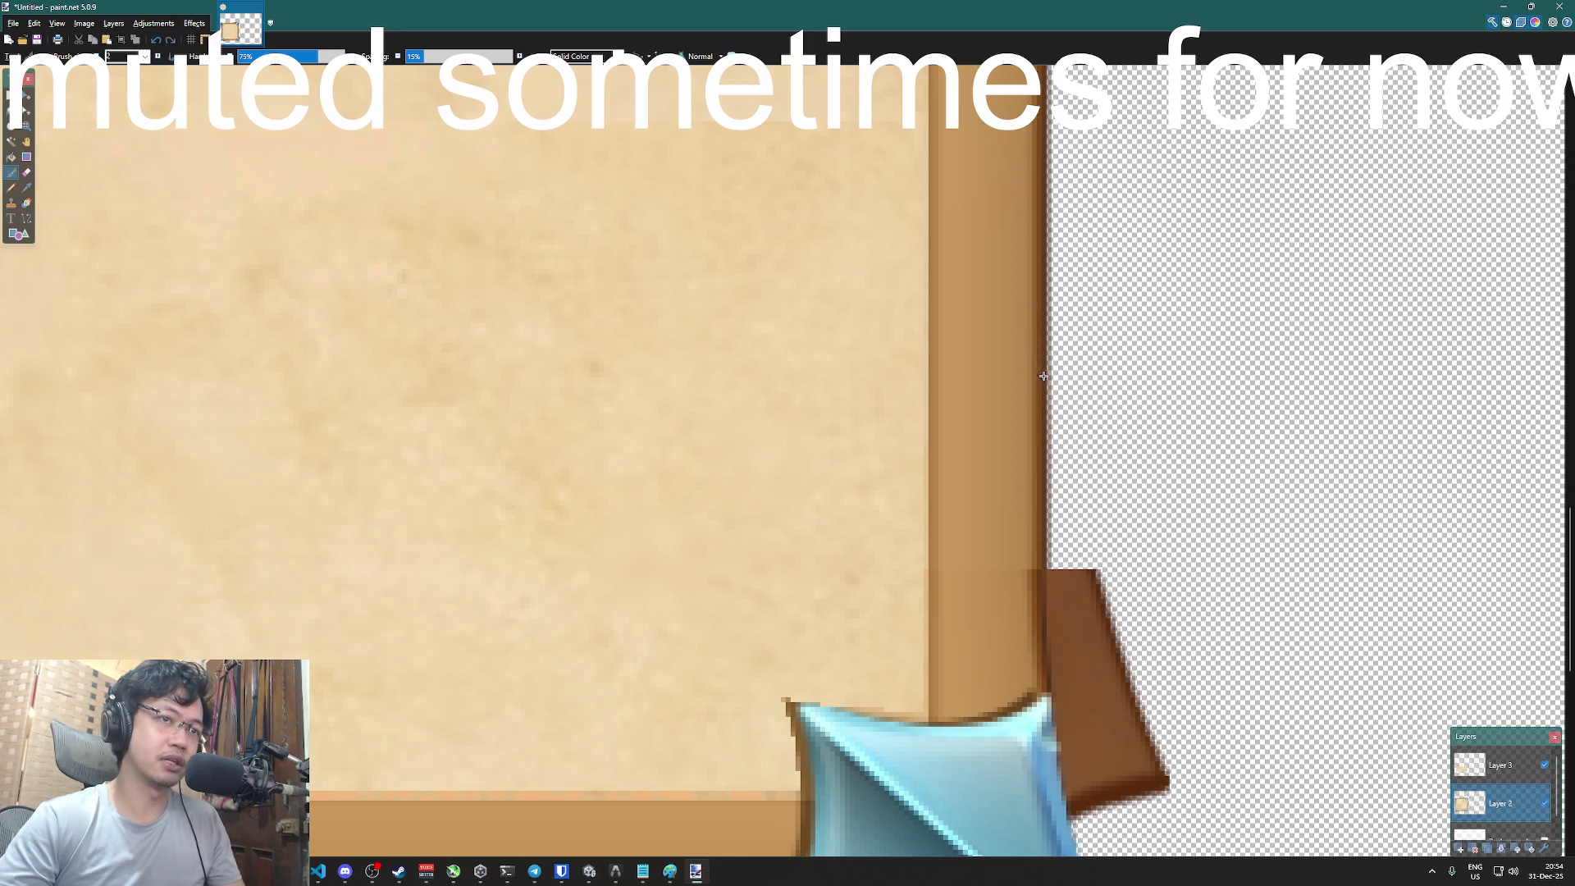
{"action": "mouse_move", "coordinate": [1050, 414]}
{"action": "left_mouse_down"}
{"action": "mouse_move", "coordinate": [1041, 361]}
{"action": "mouse_move", "coordinate": [1088, 540]}
{"action": "left_mouse_up"}
{"action": "key", "text": "ctrl+z"}
{"action": "left_click_drag", "start_coordinate": [1046, 387], "coordinate": [1087, 567]}
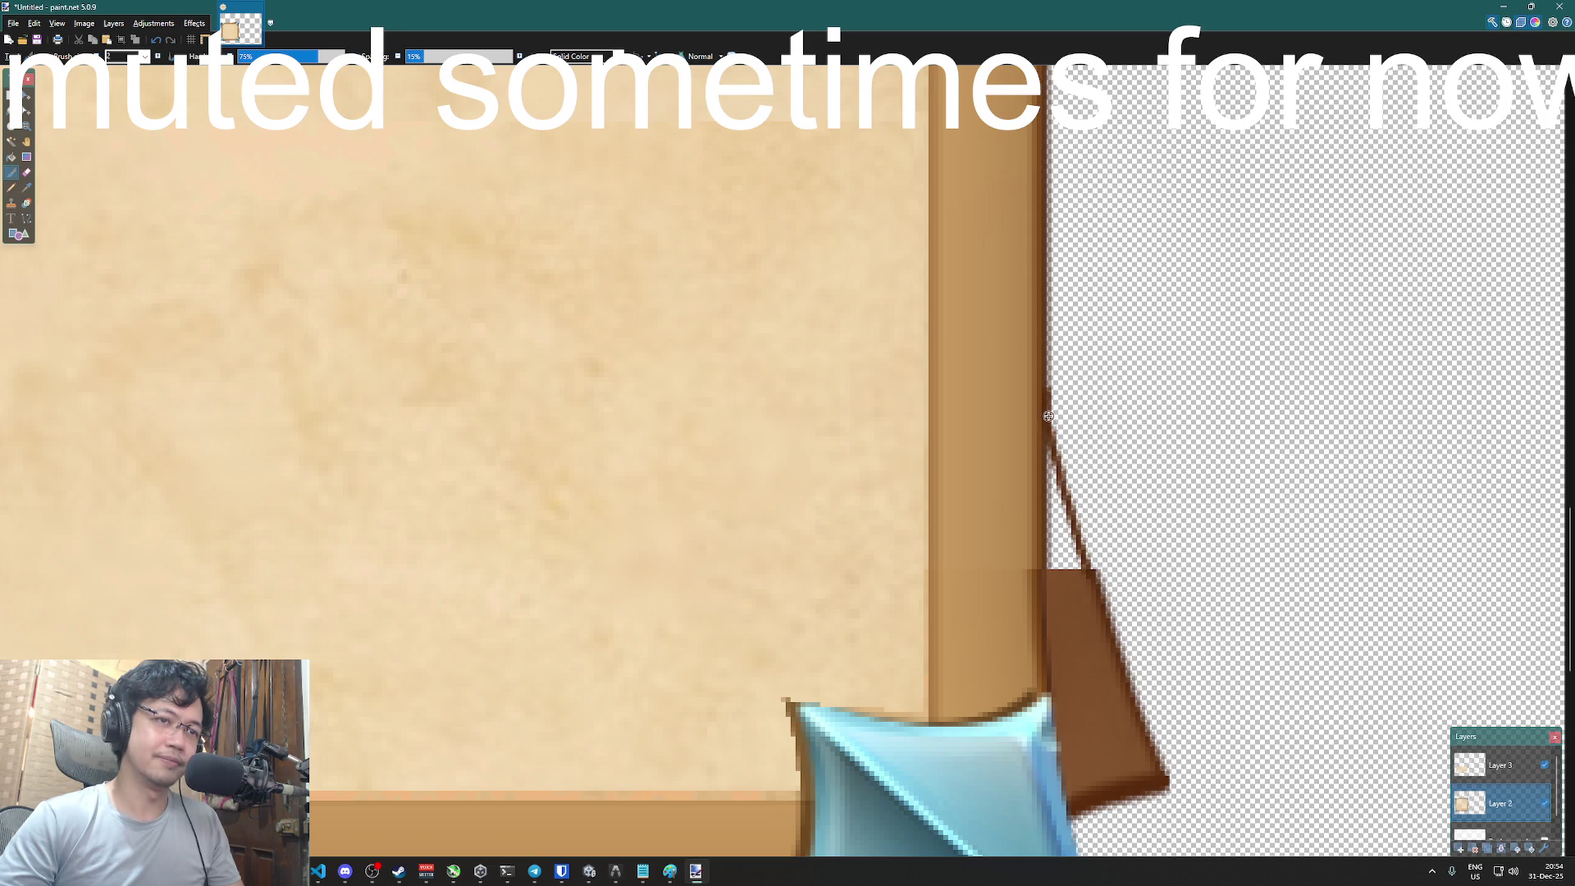
{"action": "key", "text": "ctrl+z"}
{"action": "left_click_drag", "start_coordinate": [1047, 400], "coordinate": [1099, 574]}
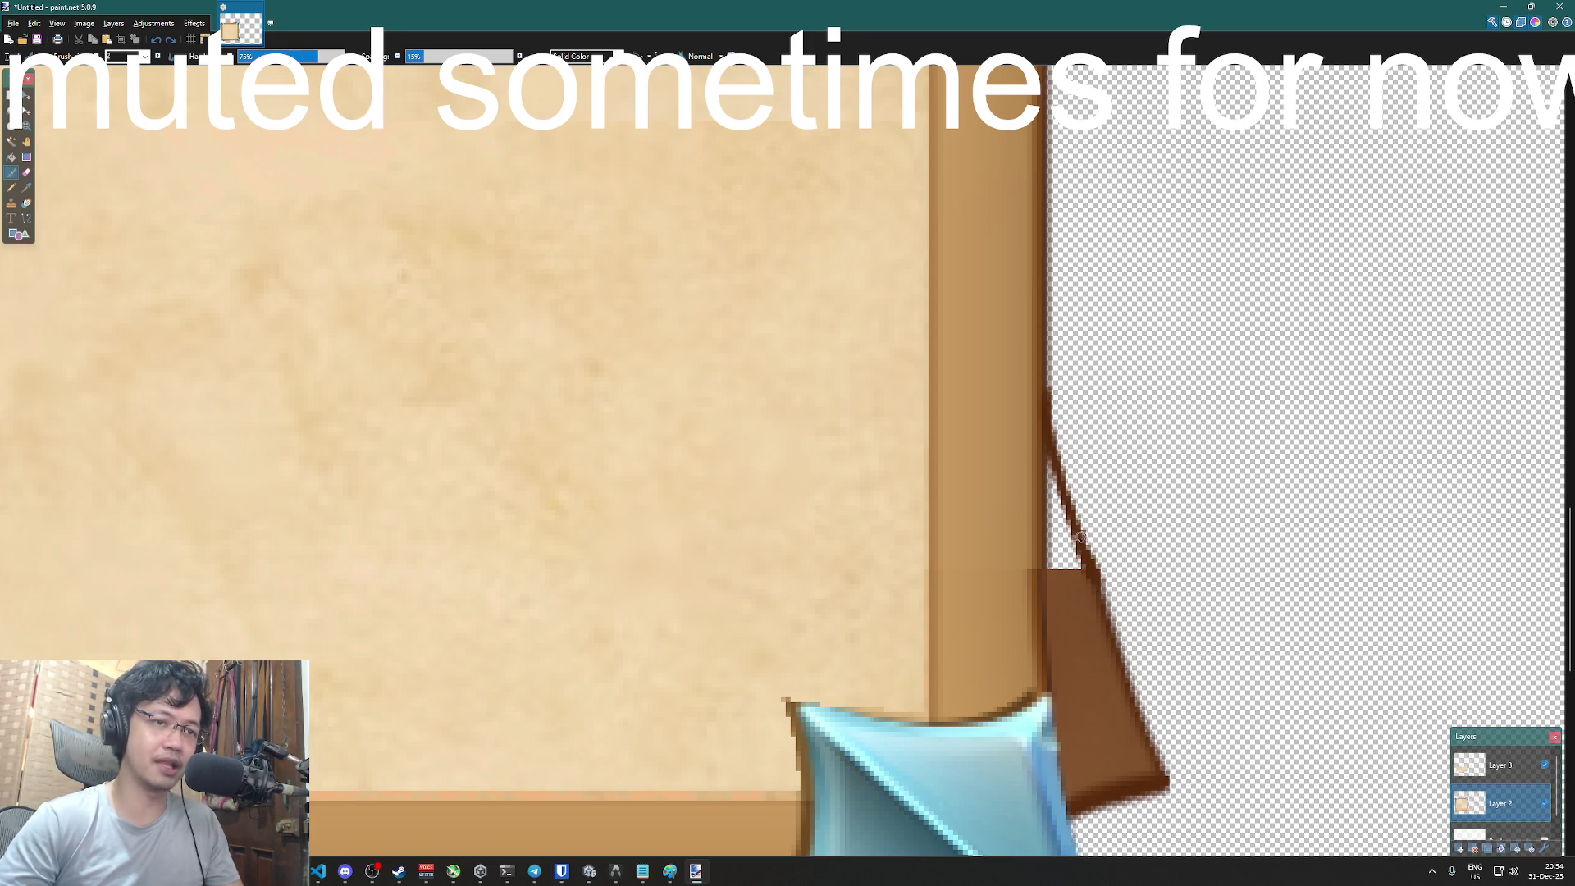
- Resample the strap's colour and touch up its left edge with brown
{"action": "left_click", "coordinate": [26, 187]}
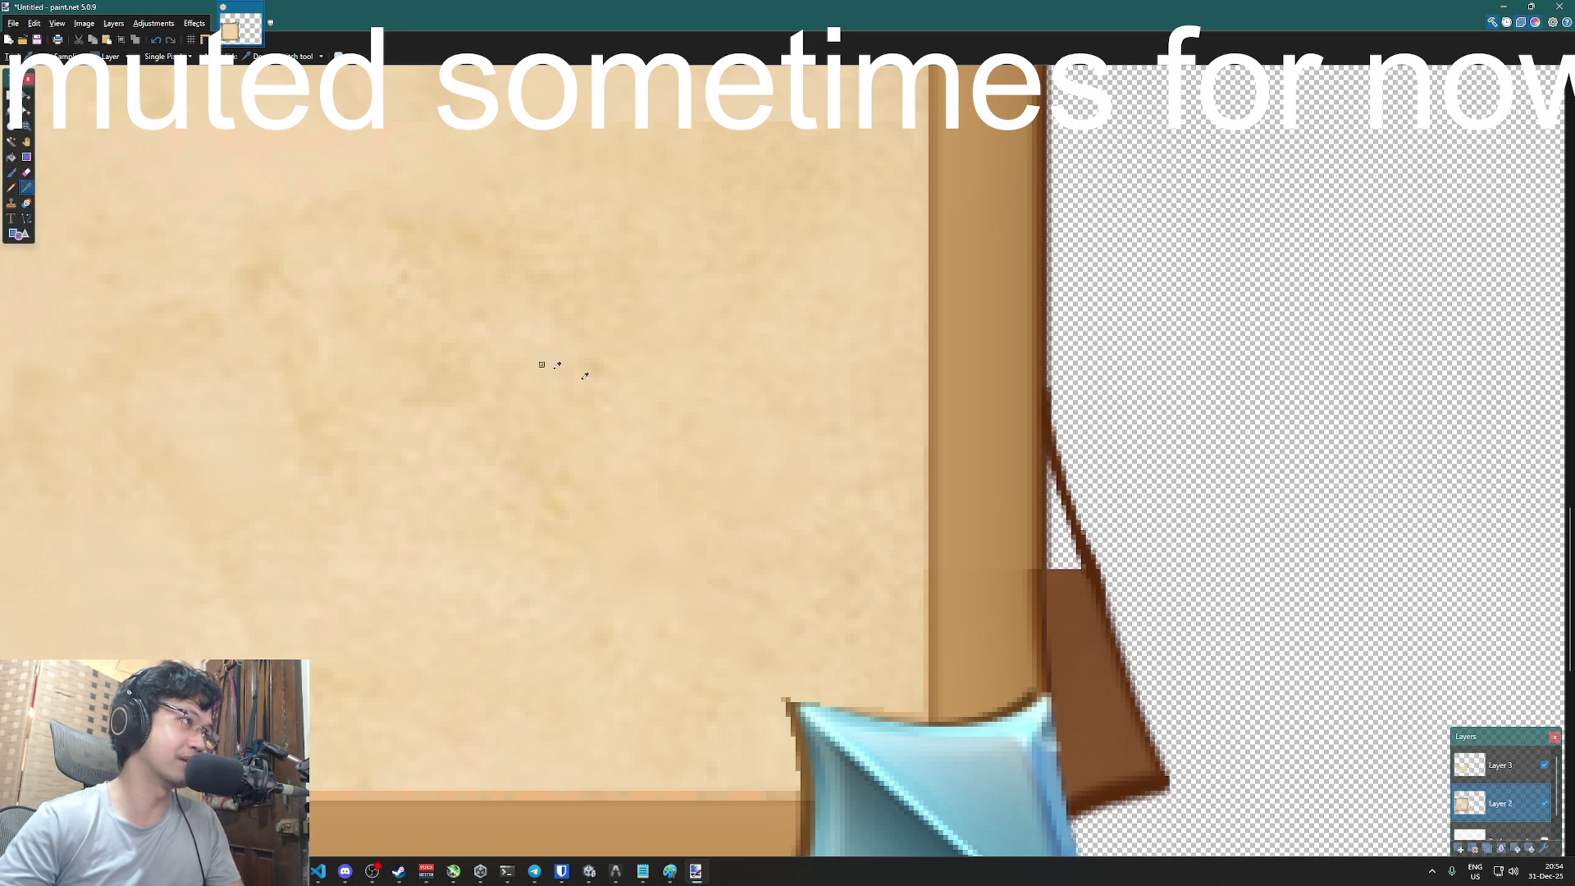
{"action": "left_click", "coordinate": [12, 172]}
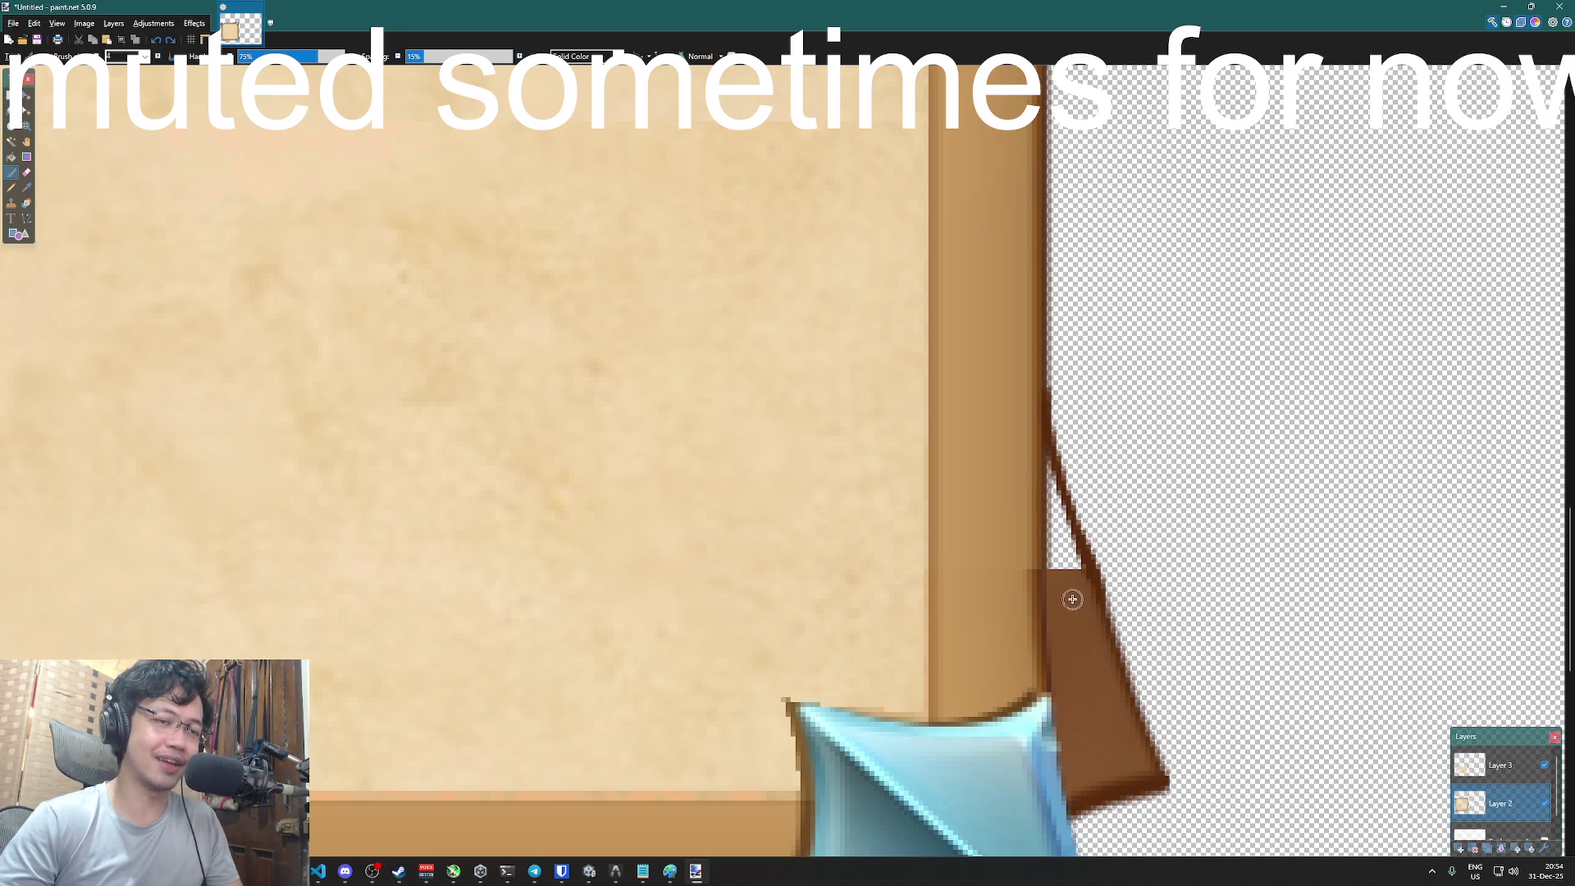
{"action": "key", "text": "p"}
{"action": "left_click_drag", "start_coordinate": [1063, 568], "coordinate": [1060, 506]}
{"action": "key", "text": "ctrl+z"}
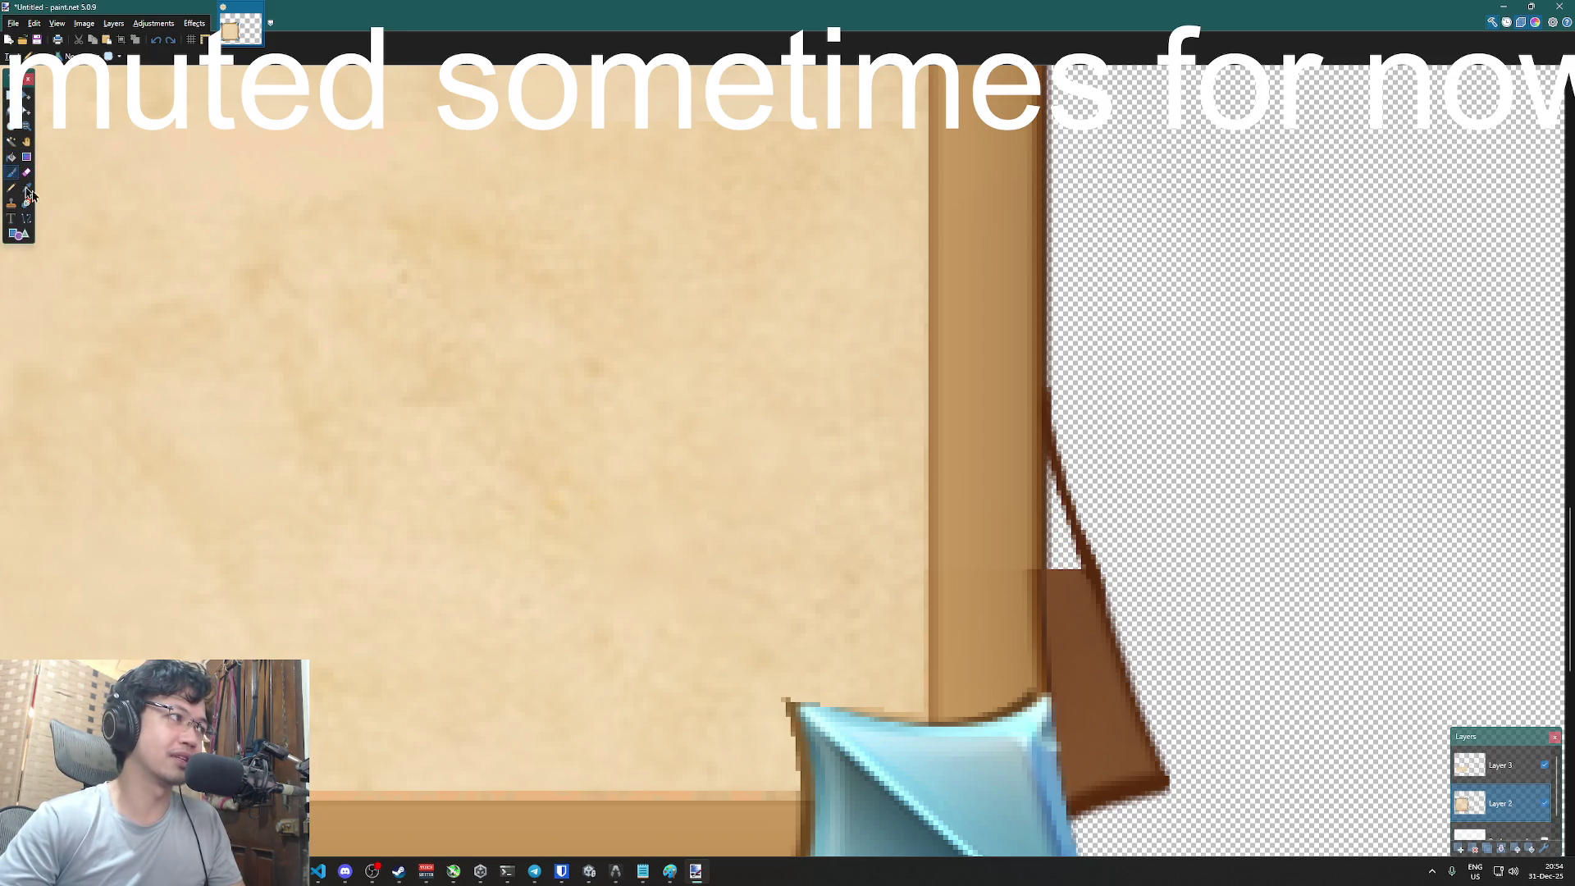
{"action": "left_click", "coordinate": [11, 172]}
{"action": "mouse_move", "coordinate": [1075, 568]}
{"action": "left_mouse_down"}
{"action": "mouse_move", "coordinate": [1059, 566]}
{"action": "mouse_move", "coordinate": [1052, 484]}
{"action": "mouse_move", "coordinate": [1071, 555]}
{"action": "left_mouse_up"}
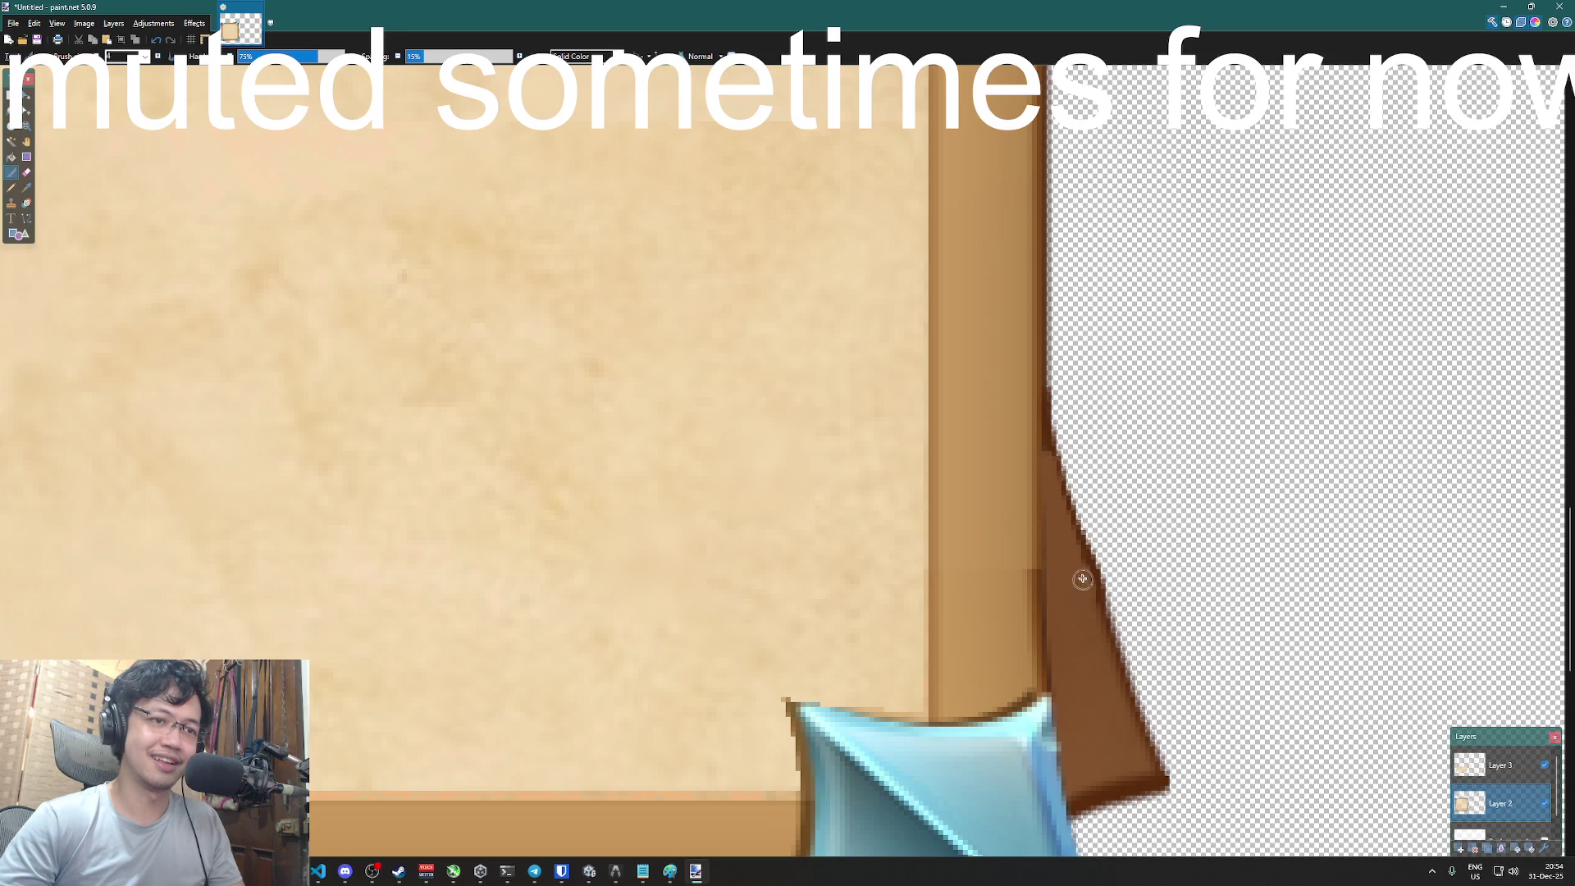
{"action": "scroll", "coordinate": [1066, 574], "scroll_direction": "down", "scroll_amount": 5}
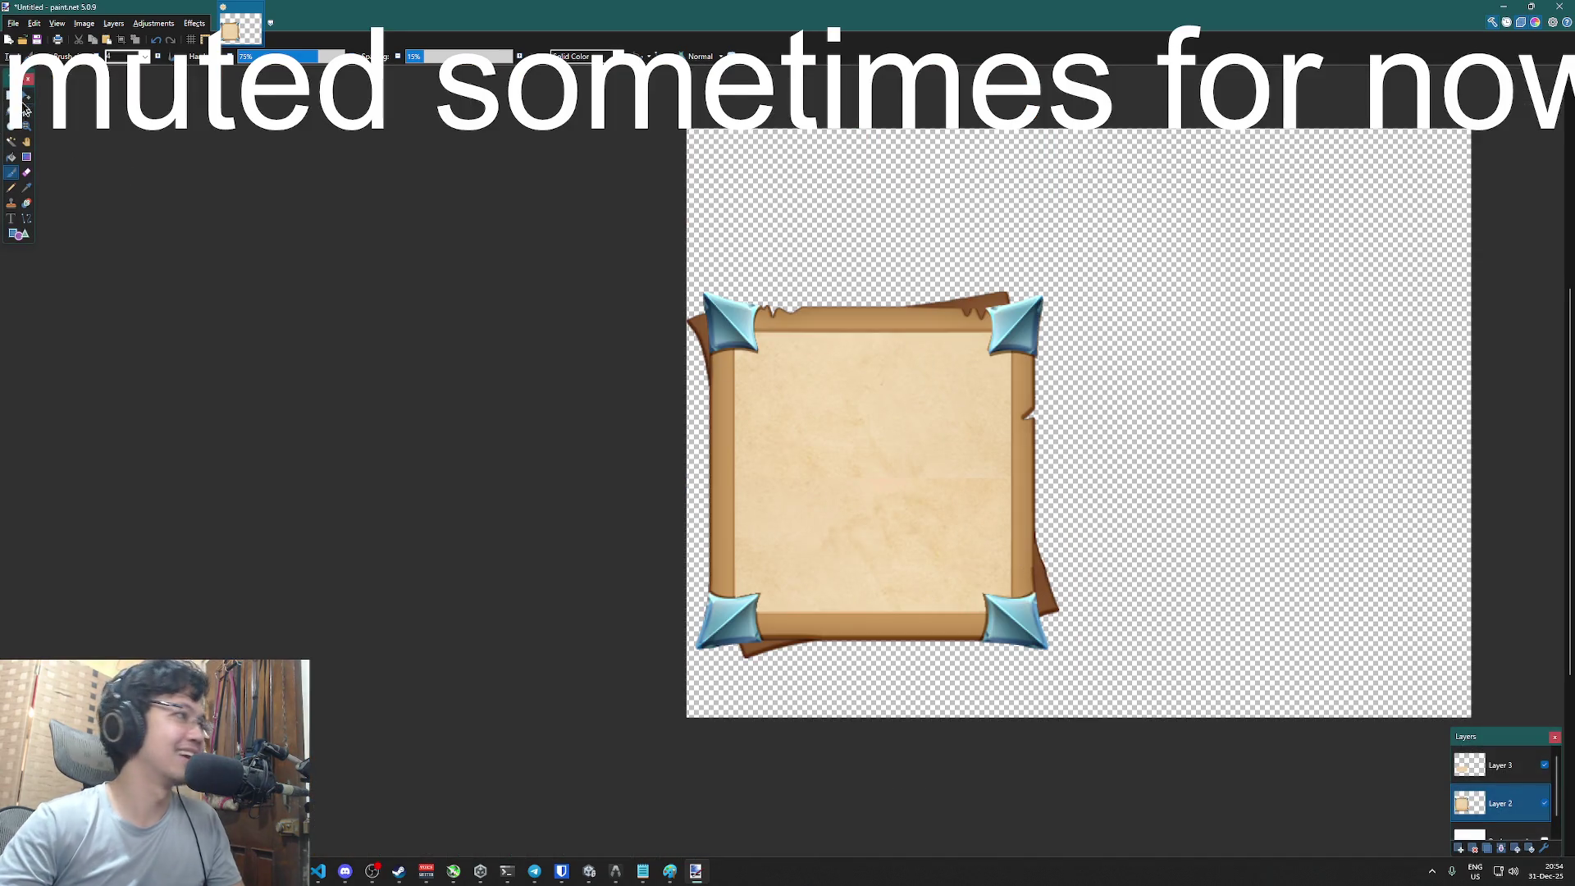
{"action": "left_click", "coordinate": [11, 94]}
{"action": "scroll", "coordinate": [1065, 337], "scroll_direction": "up", "scroll_amount": 1}
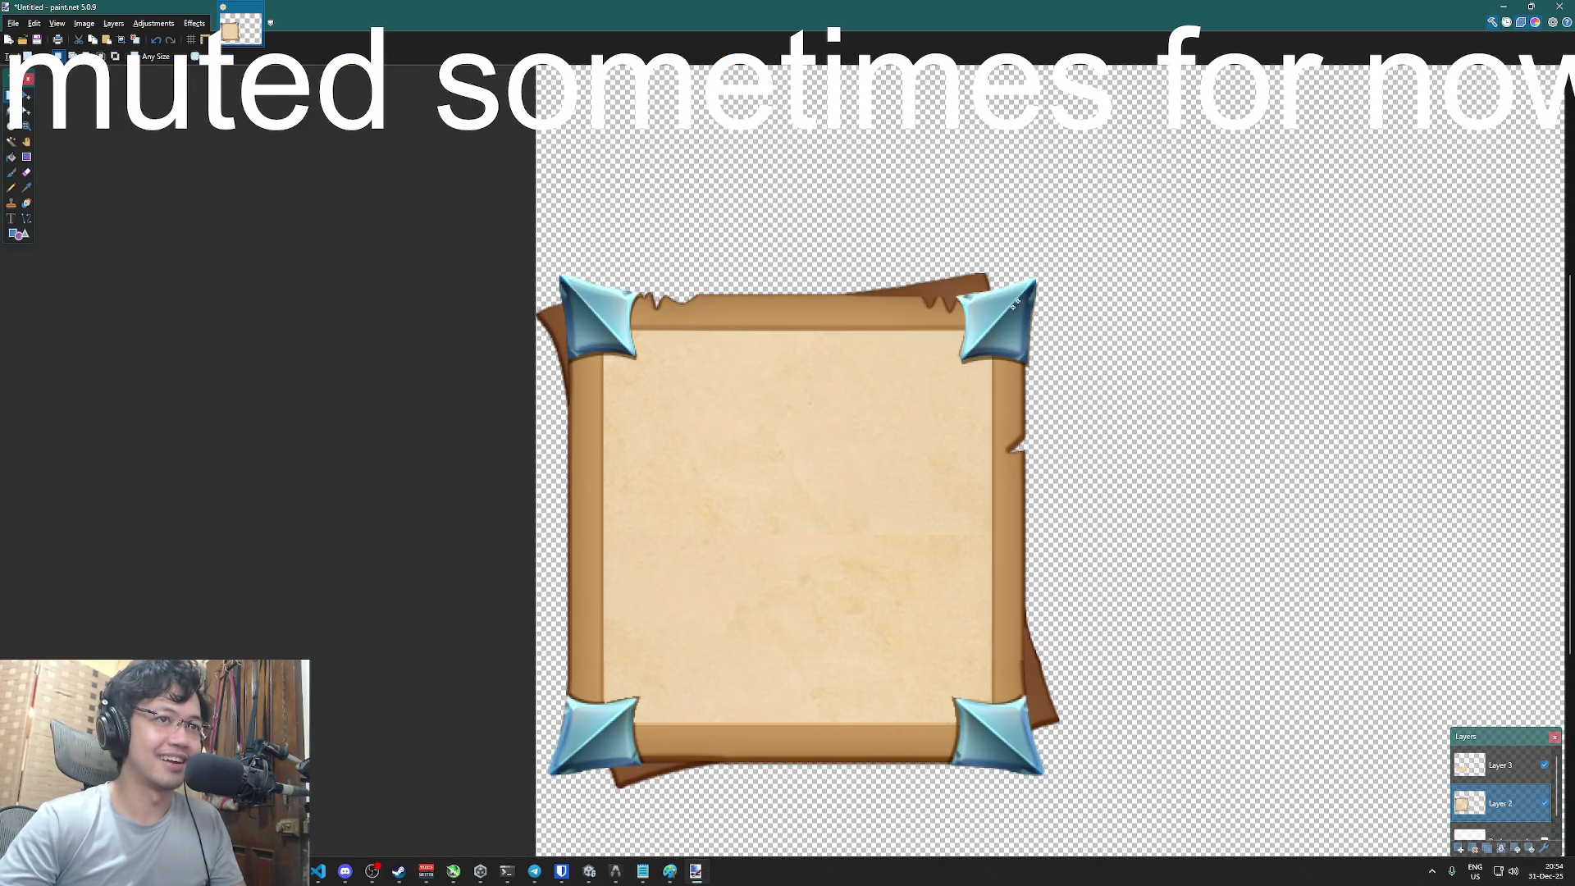
- Select a rectangle around the whole frame and apply Image > Crop to Selection
{"action": "mouse_move", "coordinate": [1044, 269]}
{"action": "left_mouse_down"}
{"action": "mouse_move", "coordinate": [467, 717]}
{"action": "mouse_move", "coordinate": [446, 805]}
{"action": "mouse_move", "coordinate": [457, 789]}
{"action": "left_mouse_up"}
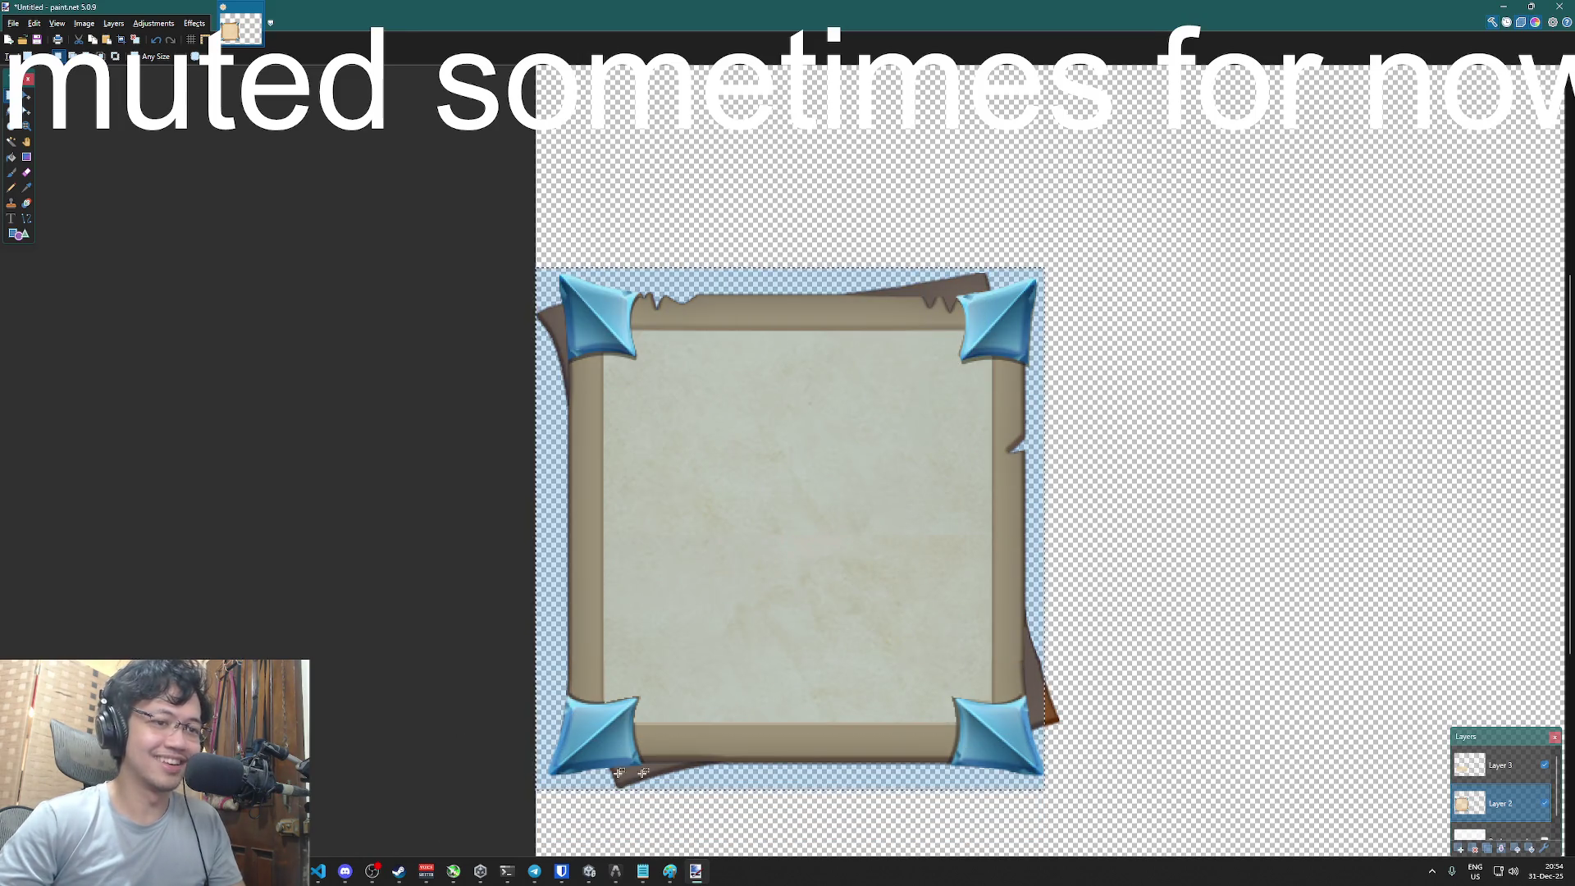
{"action": "mouse_move", "coordinate": [1071, 790]}
{"action": "left_mouse_down"}
{"action": "mouse_move", "coordinate": [525, 562]}
{"action": "mouse_move", "coordinate": [436, 416]}
{"action": "mouse_move", "coordinate": [450, 262]}
{"action": "mouse_move", "coordinate": [425, 246]}
{"action": "mouse_move", "coordinate": [400, 272]}
{"action": "left_mouse_up"}
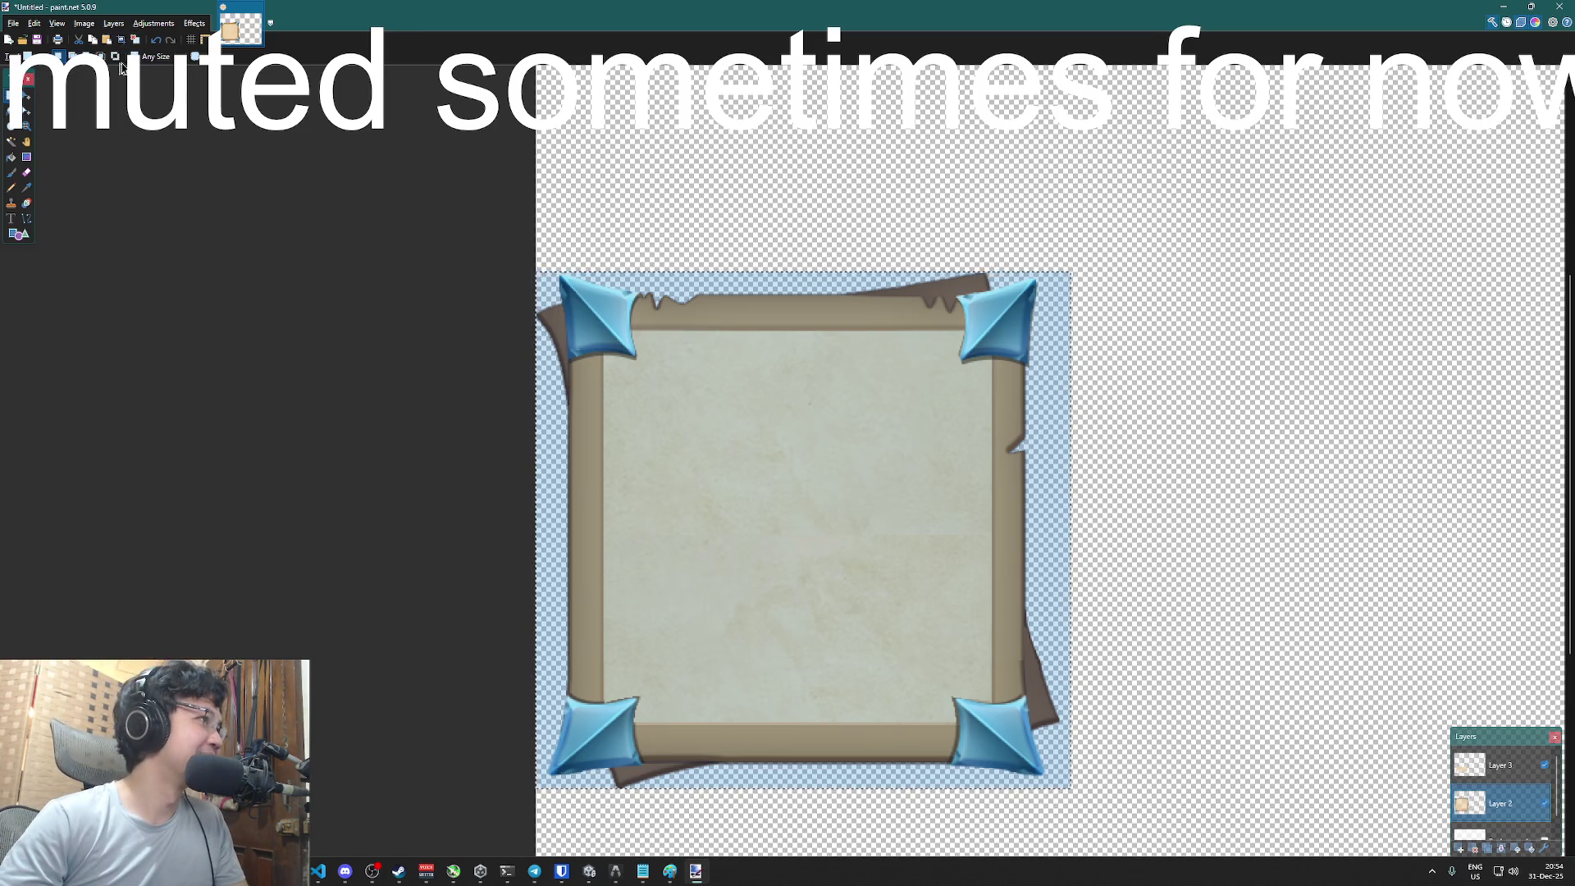
{"action": "left_click", "coordinate": [38, 23]}
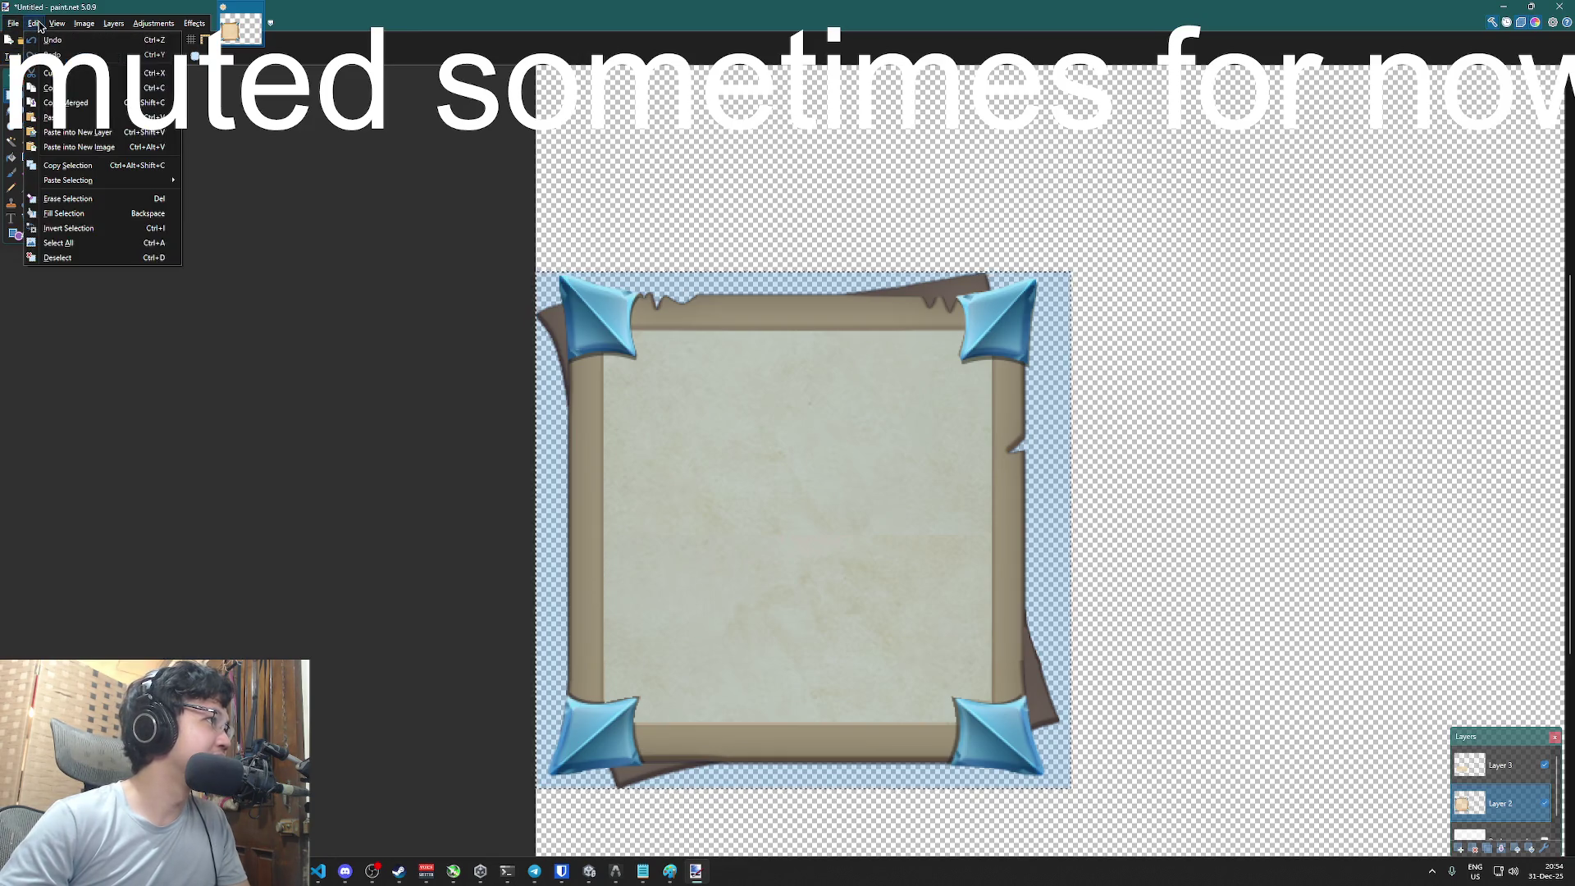
{"action": "left_click", "coordinate": [41, 24]}
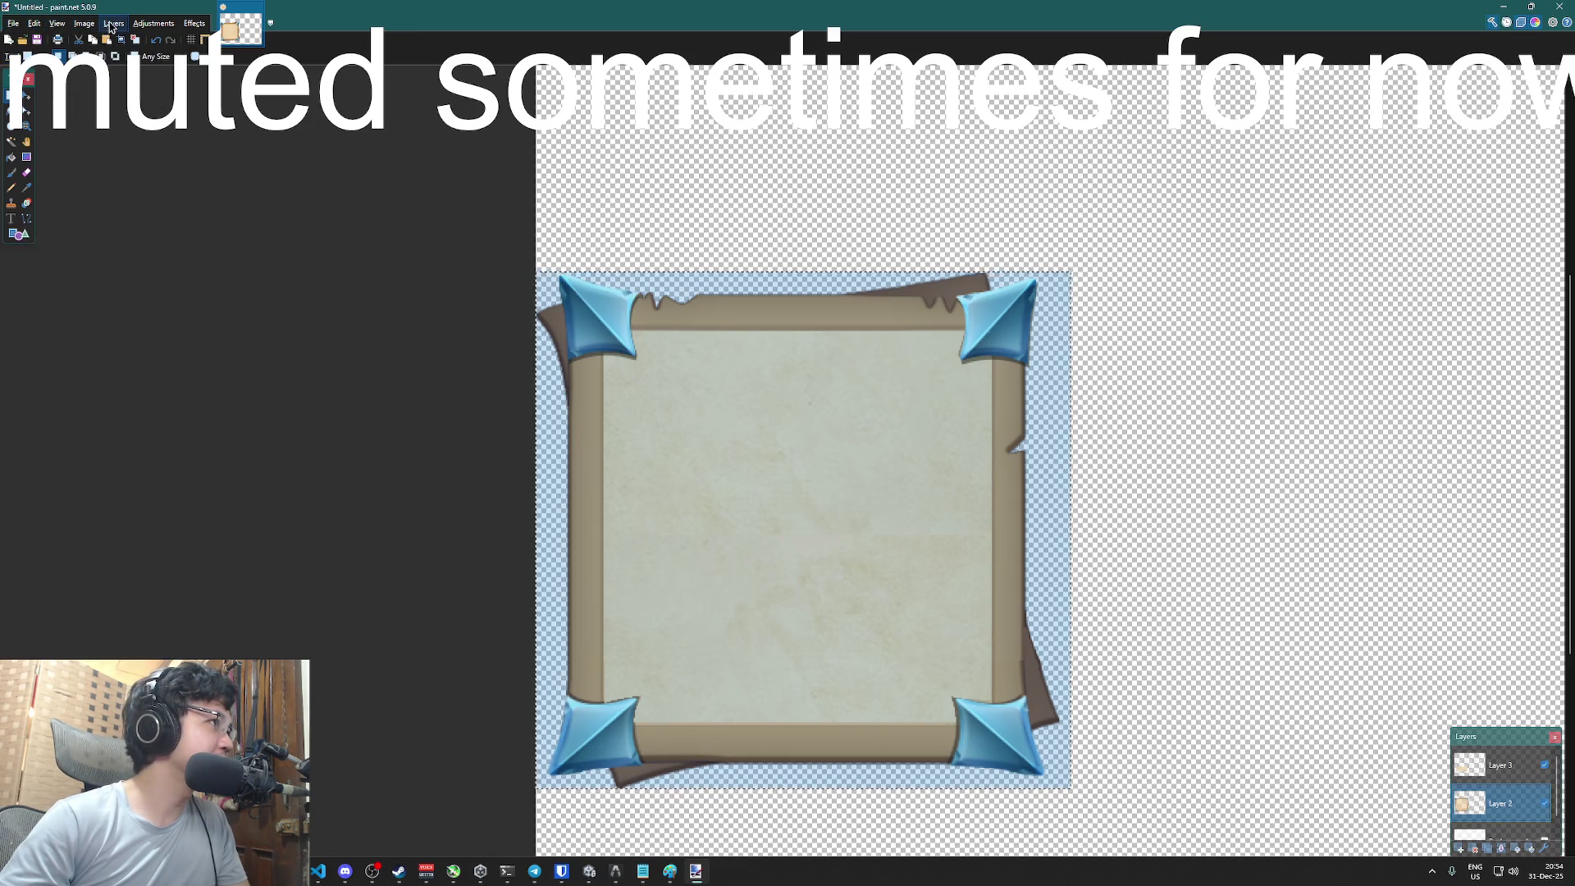
{"action": "left_click", "coordinate": [84, 24]}
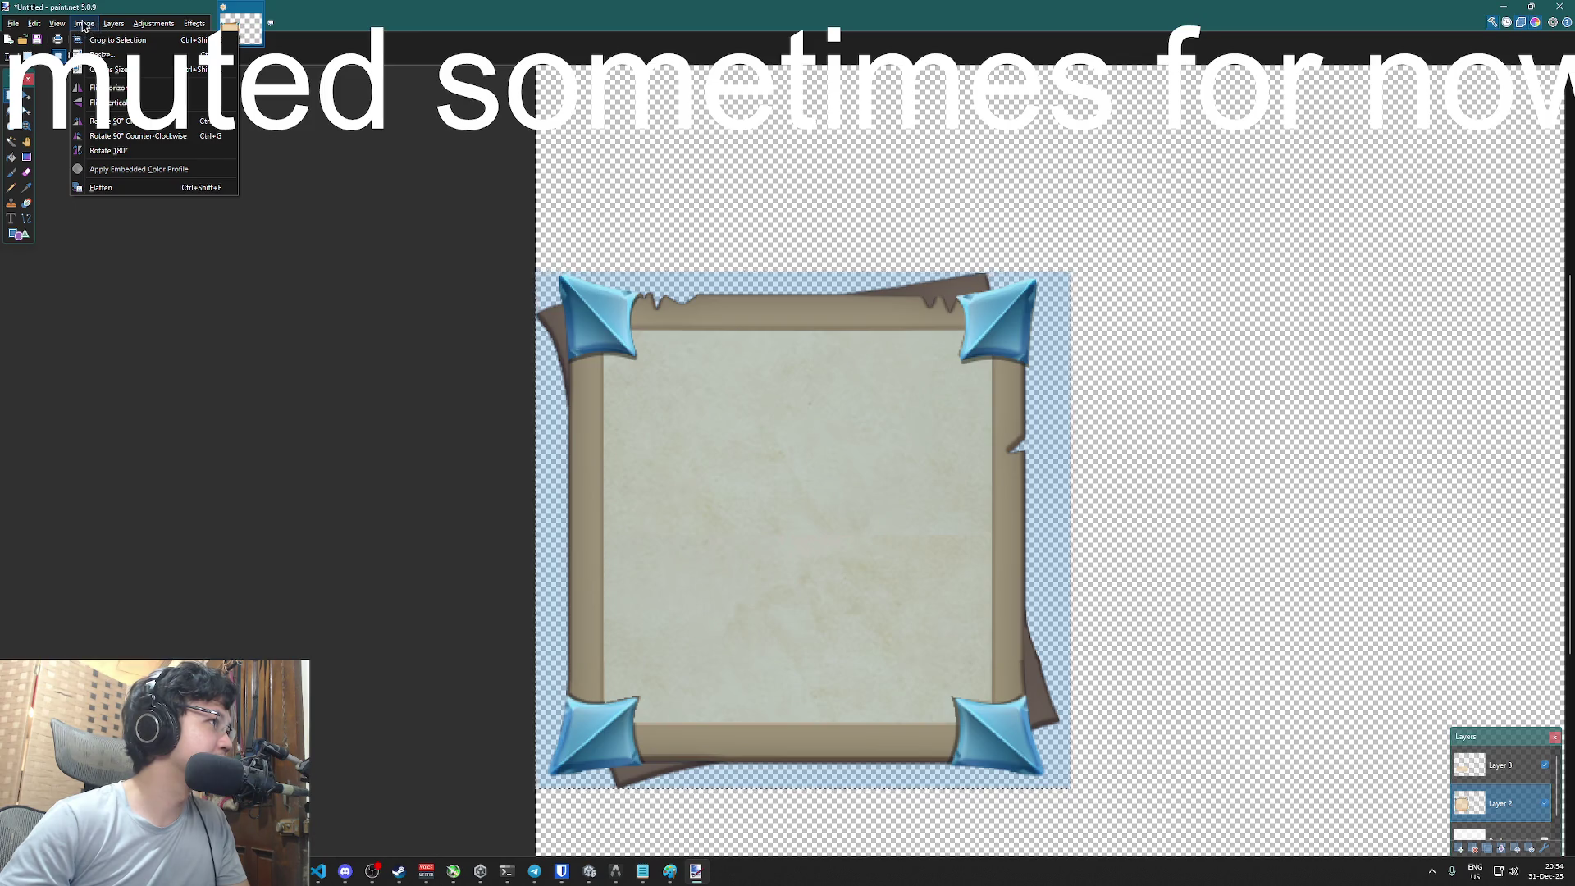
{"action": "left_click", "coordinate": [115, 40]}
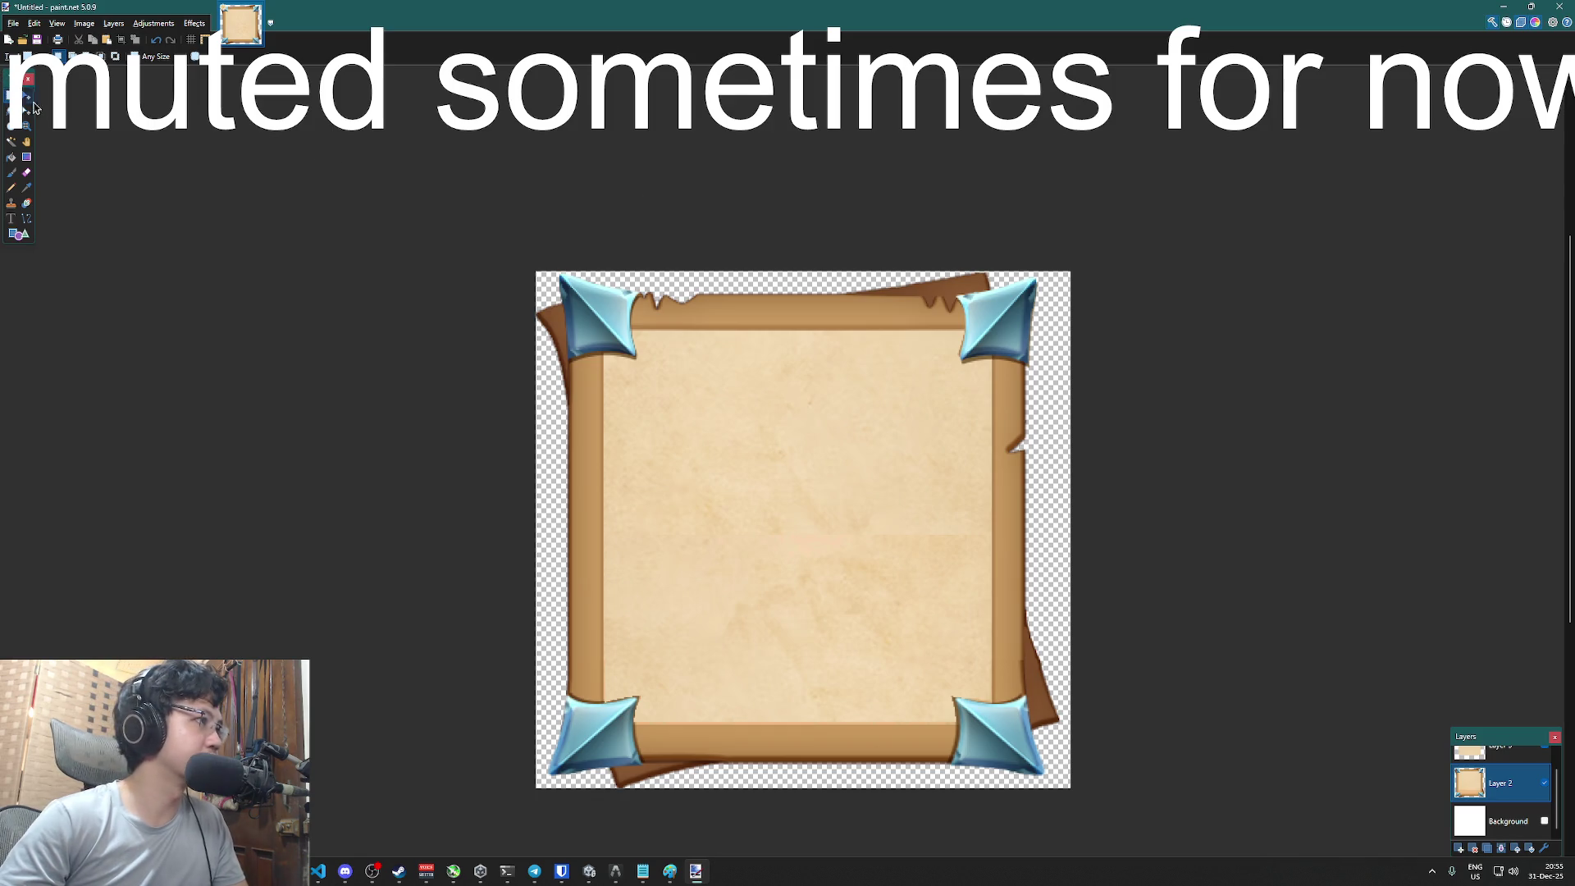
- Reselect nearly the whole image and crop to selection again to tighten the canvas
{"action": "mouse_move", "coordinate": [530, 262]}
{"action": "left_mouse_down"}
{"action": "mouse_move", "coordinate": [685, 457]}
{"action": "mouse_move", "coordinate": [1059, 844]}
{"action": "left_mouse_up"}
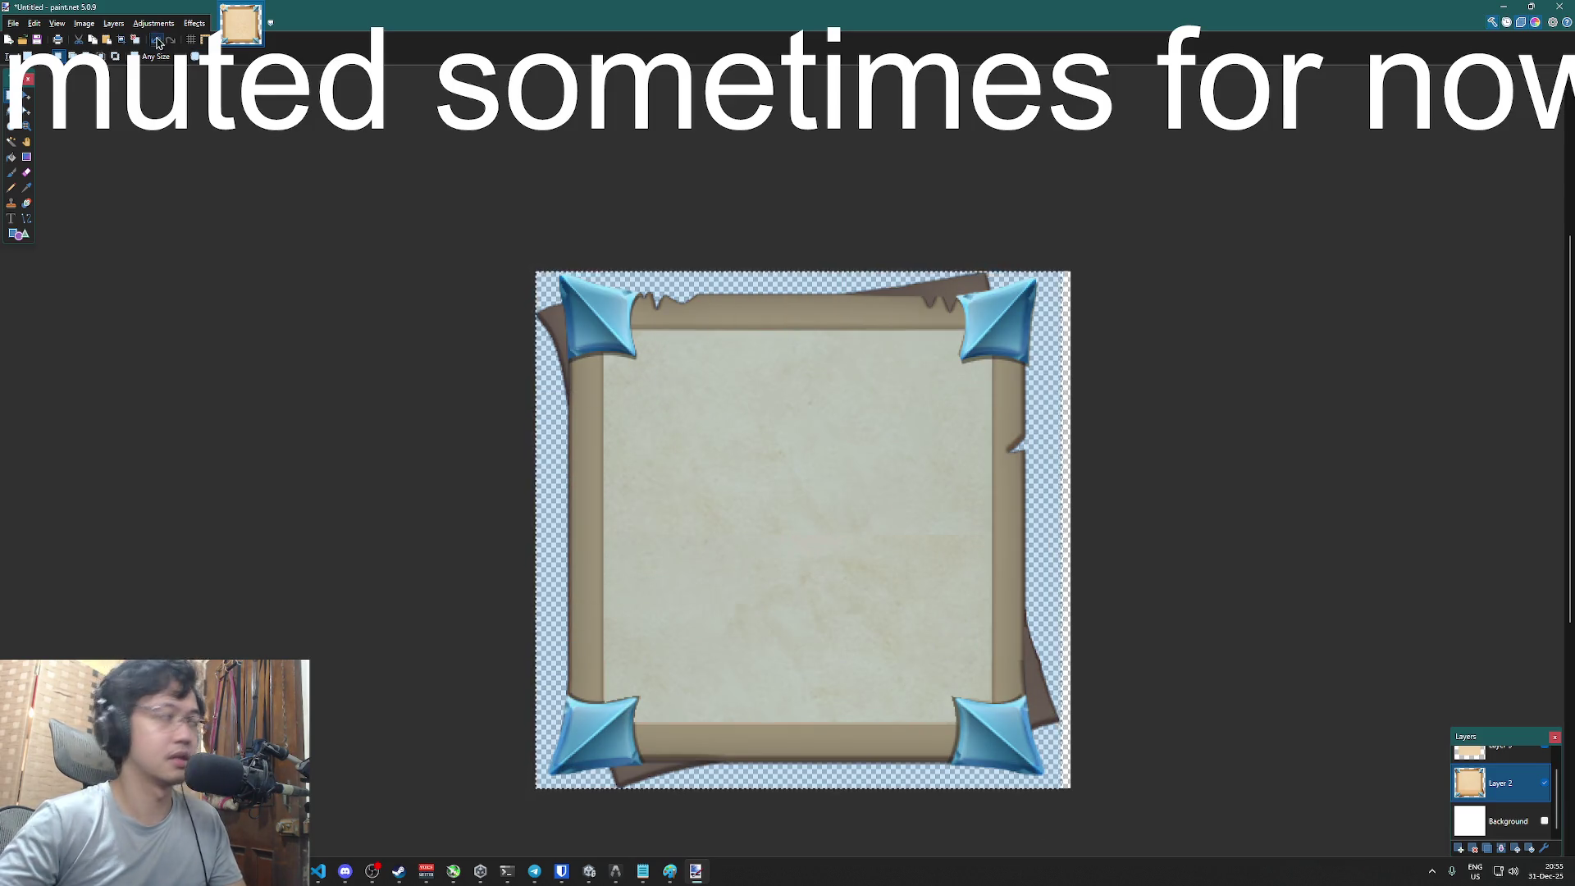
{"action": "left_click", "coordinate": [34, 23]}
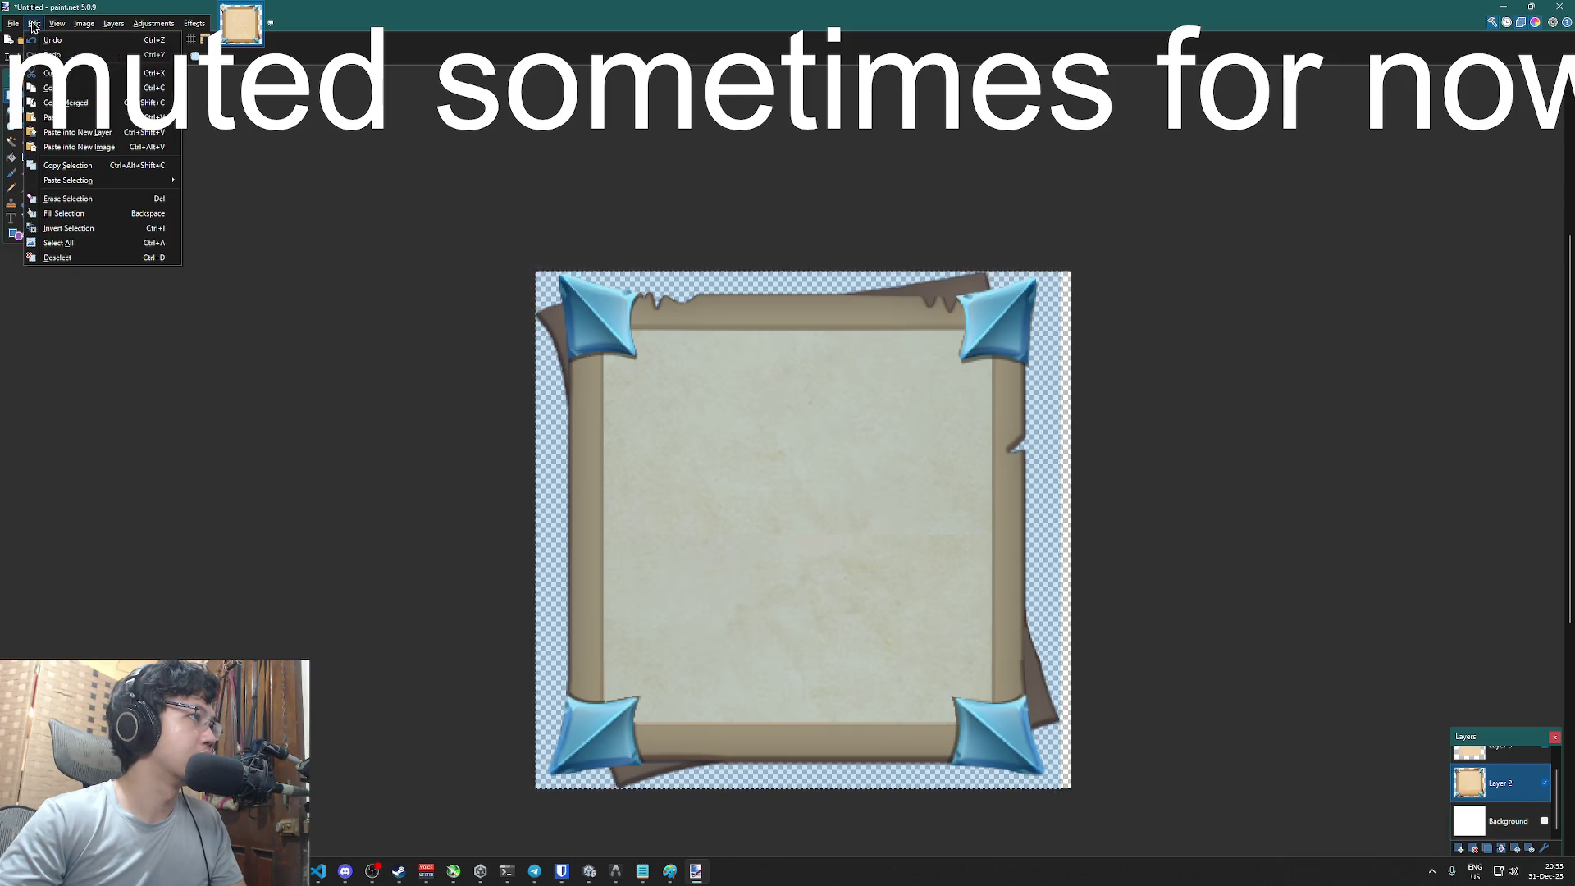
{"action": "mouse_move", "coordinate": [52, 31]}
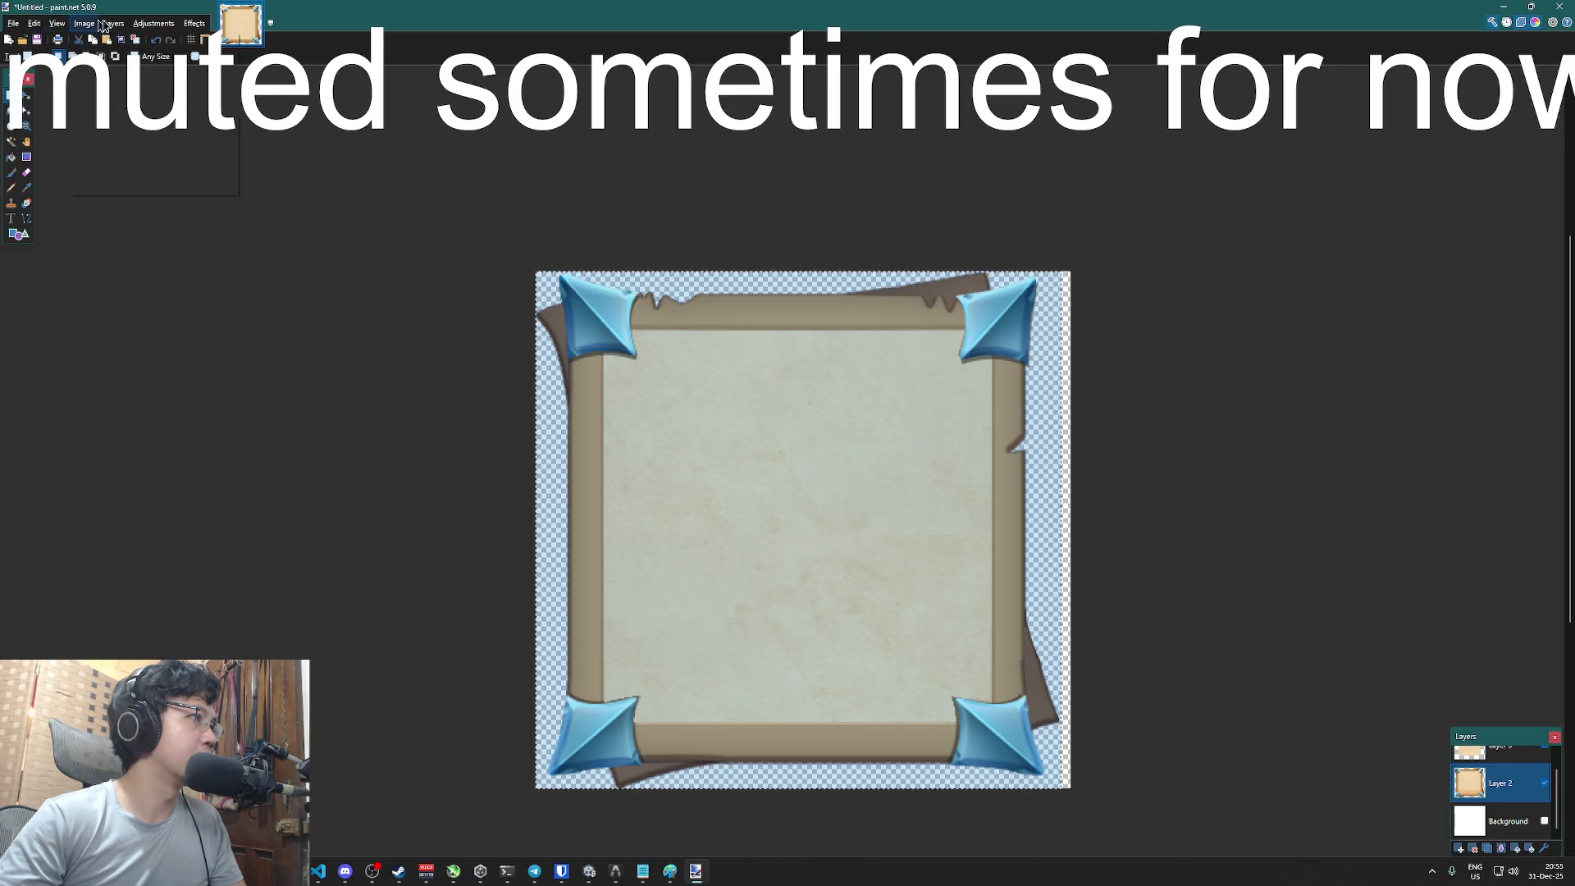
{"action": "left_click", "coordinate": [83, 23]}
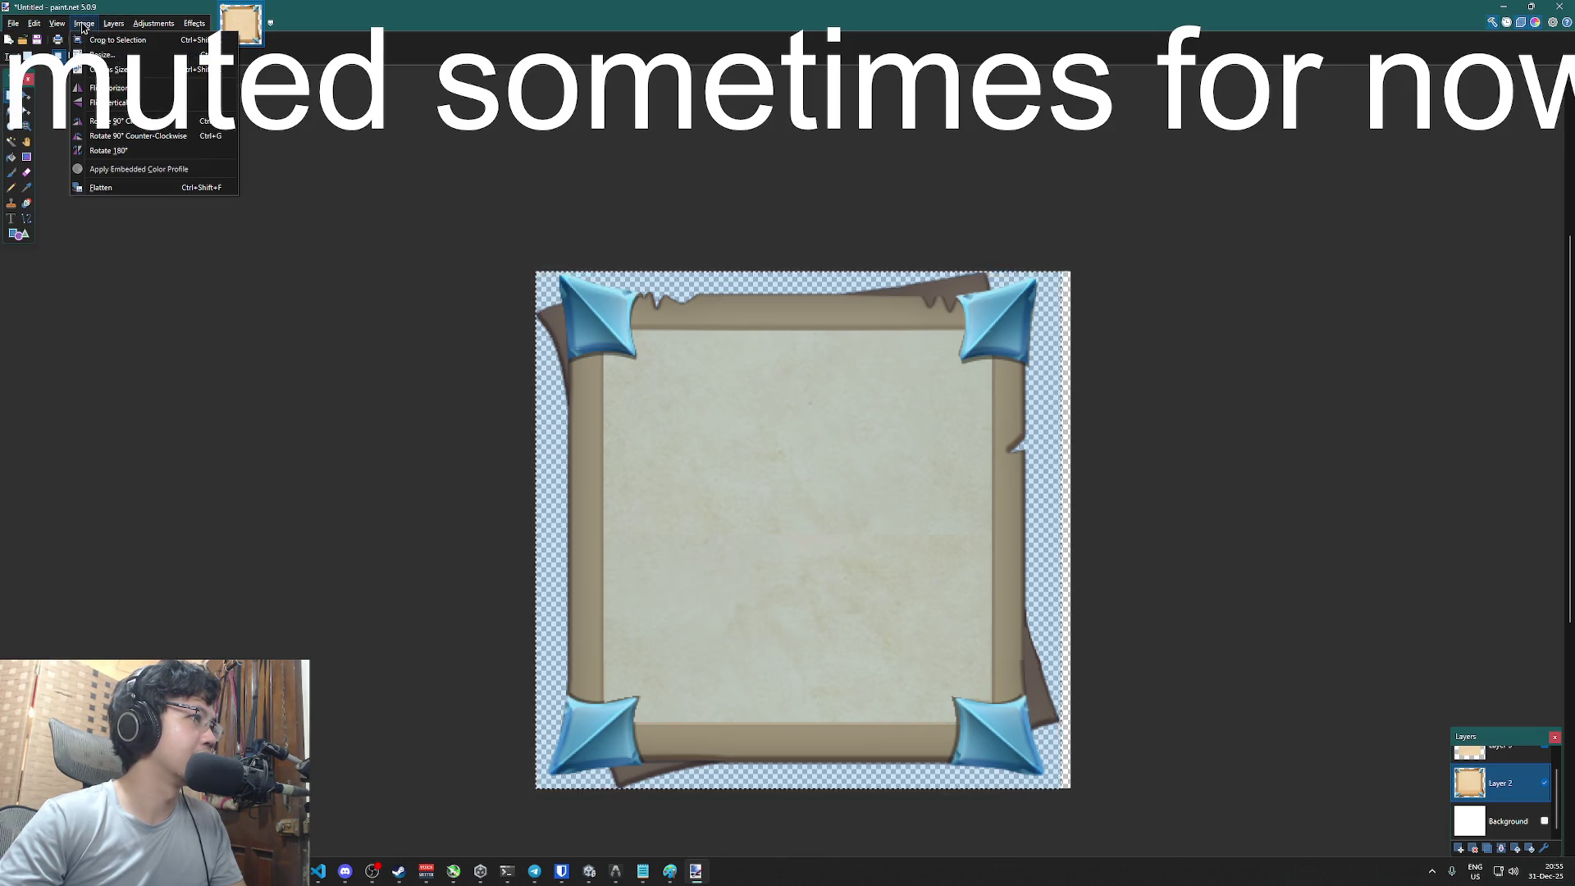
{"action": "left_click", "coordinate": [119, 39]}
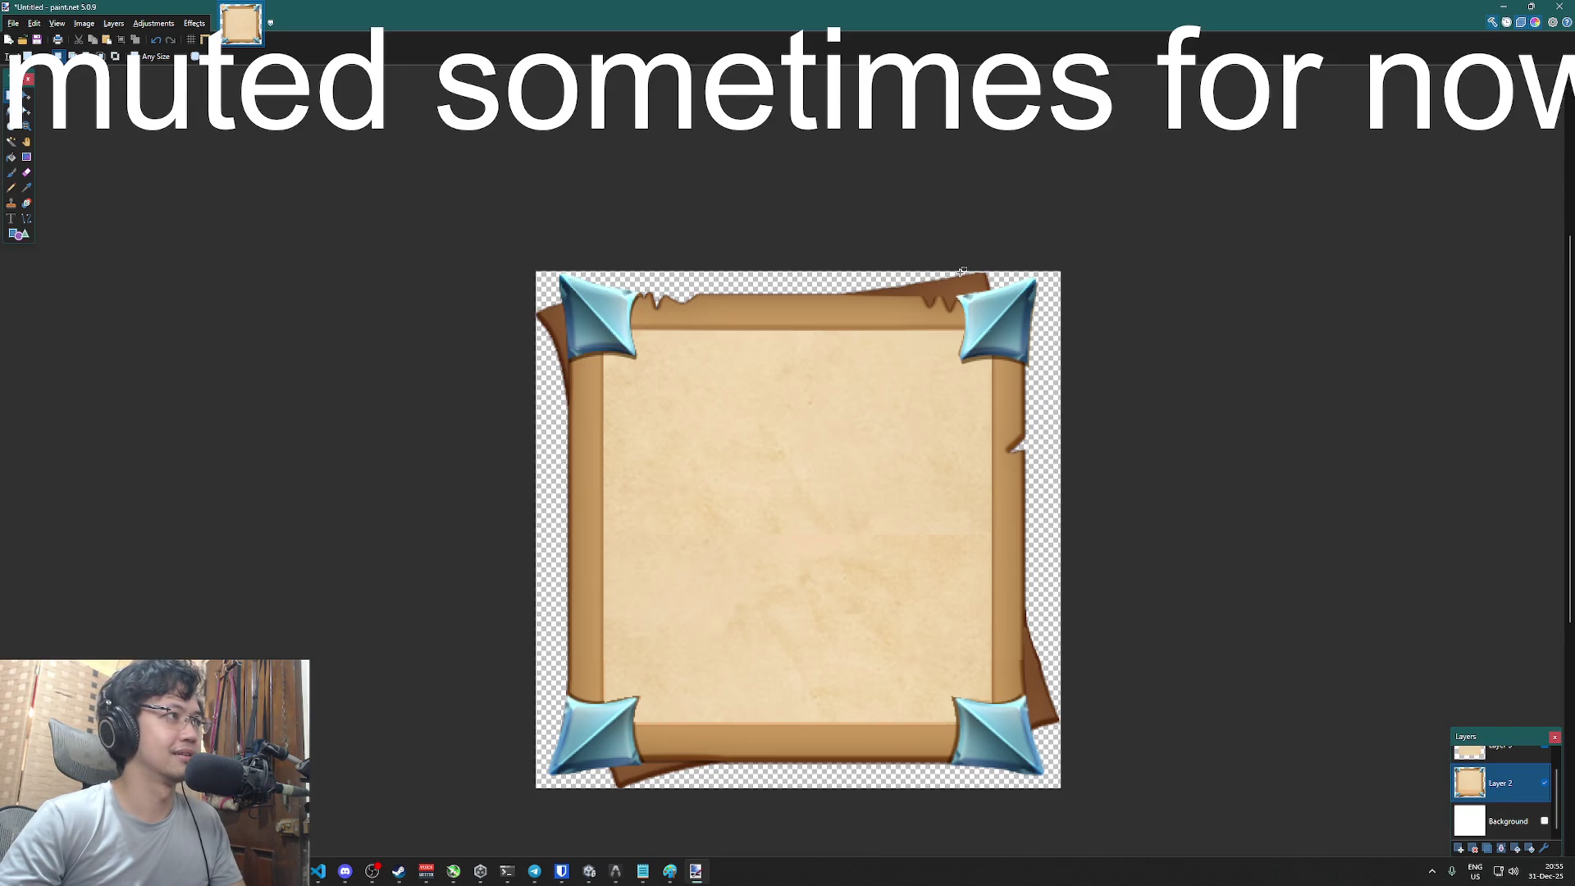
{"action": "left_click", "coordinate": [14, 23]}
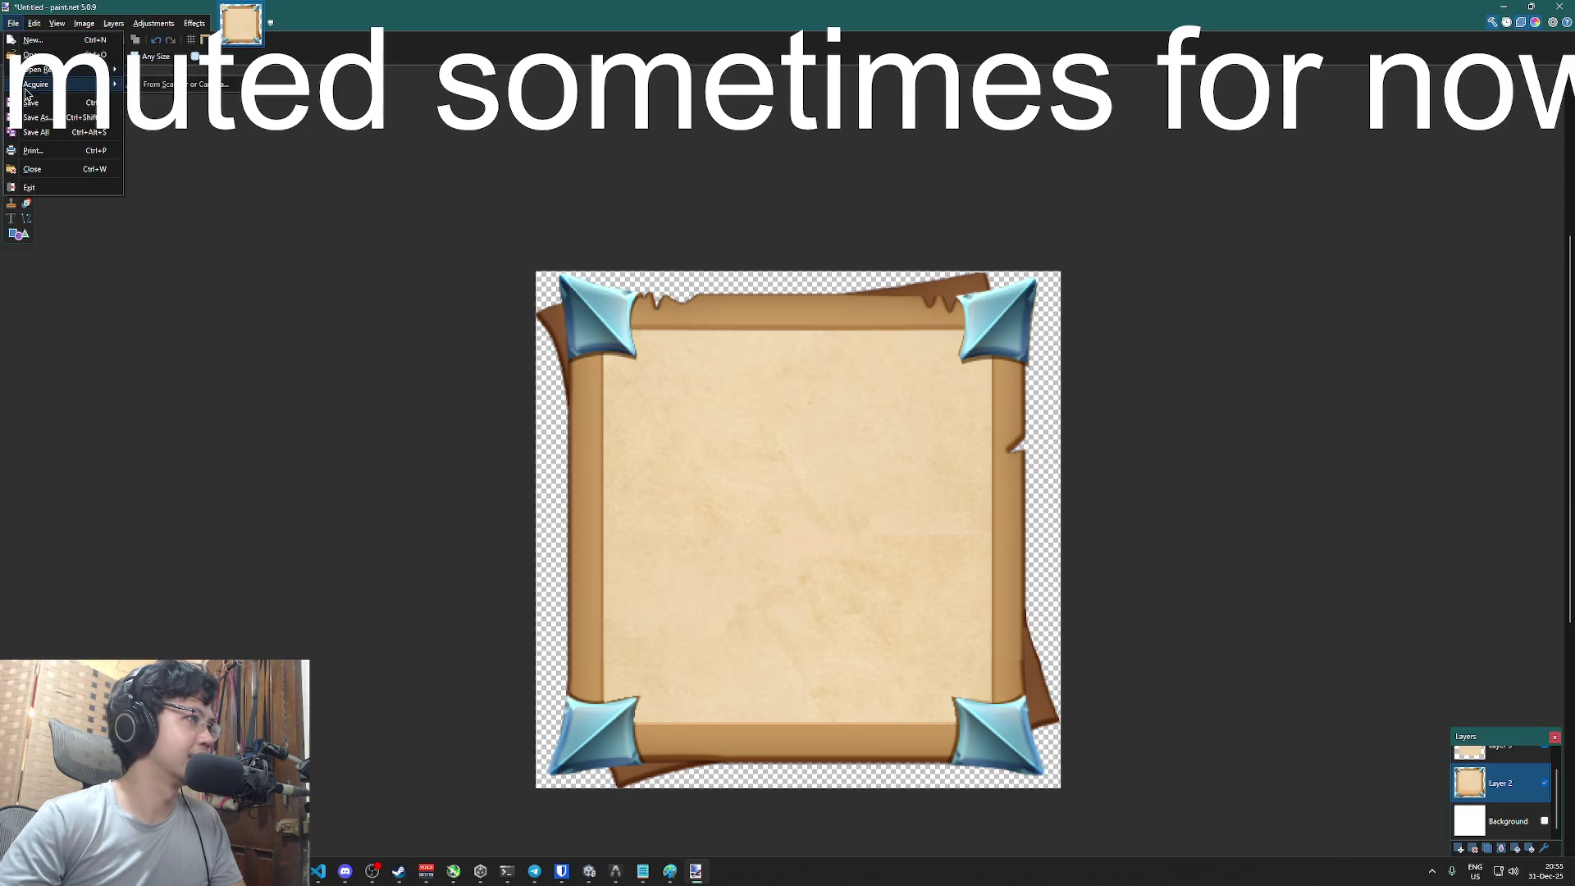
- Save as PNG 'Onward_UI Tab Square.png' on the Desktop, accepting PNG settings and flattening layers
{"action": "left_click", "coordinate": [36, 117]}
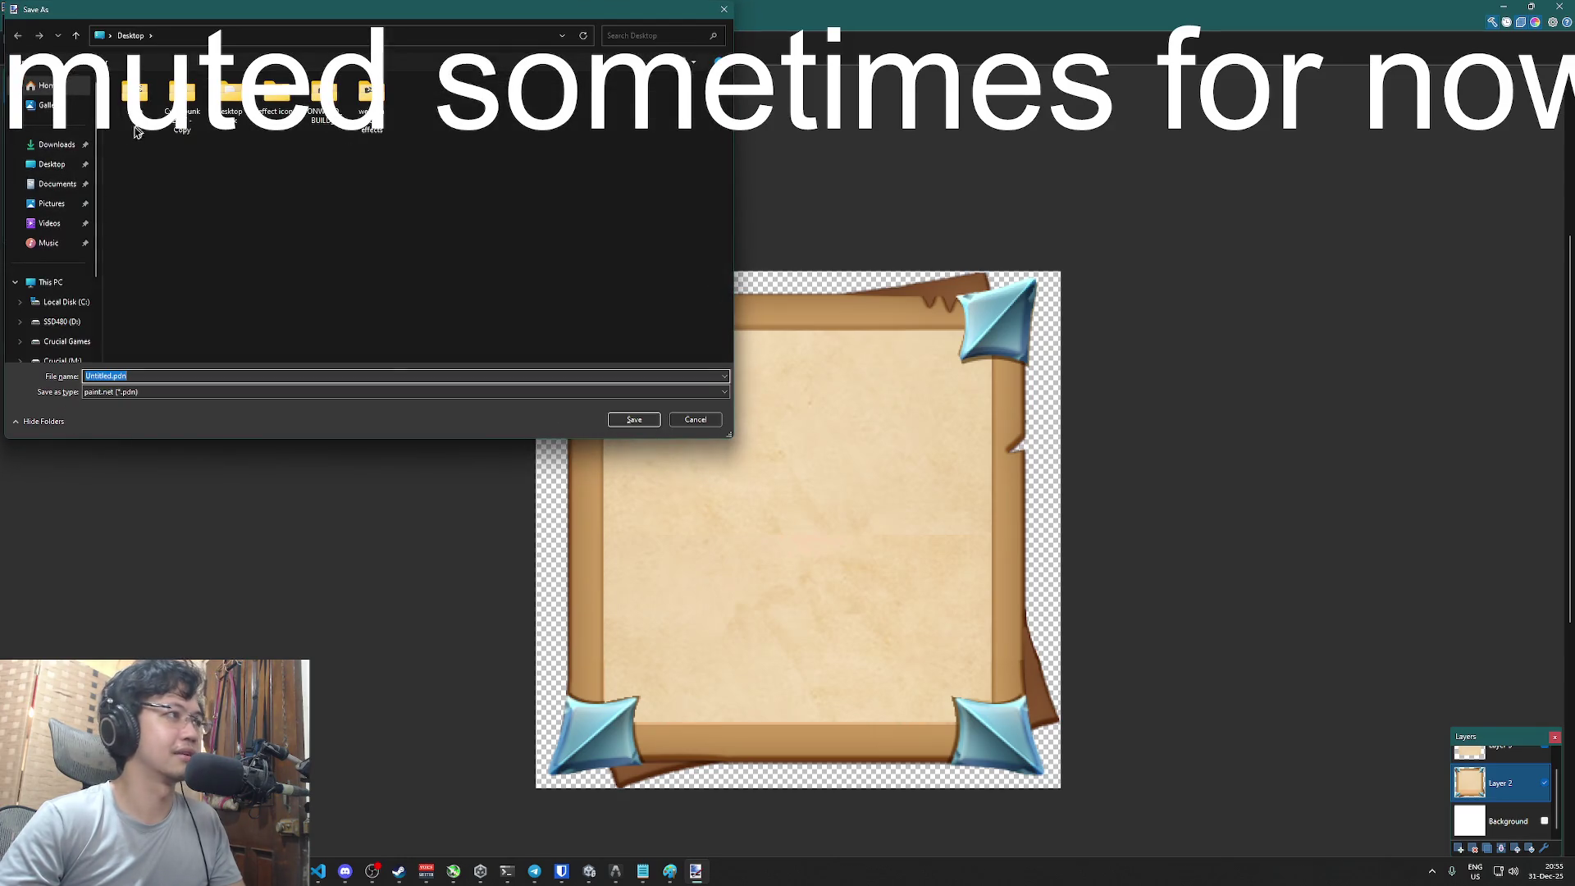
{"action": "left_click", "coordinate": [260, 391]}
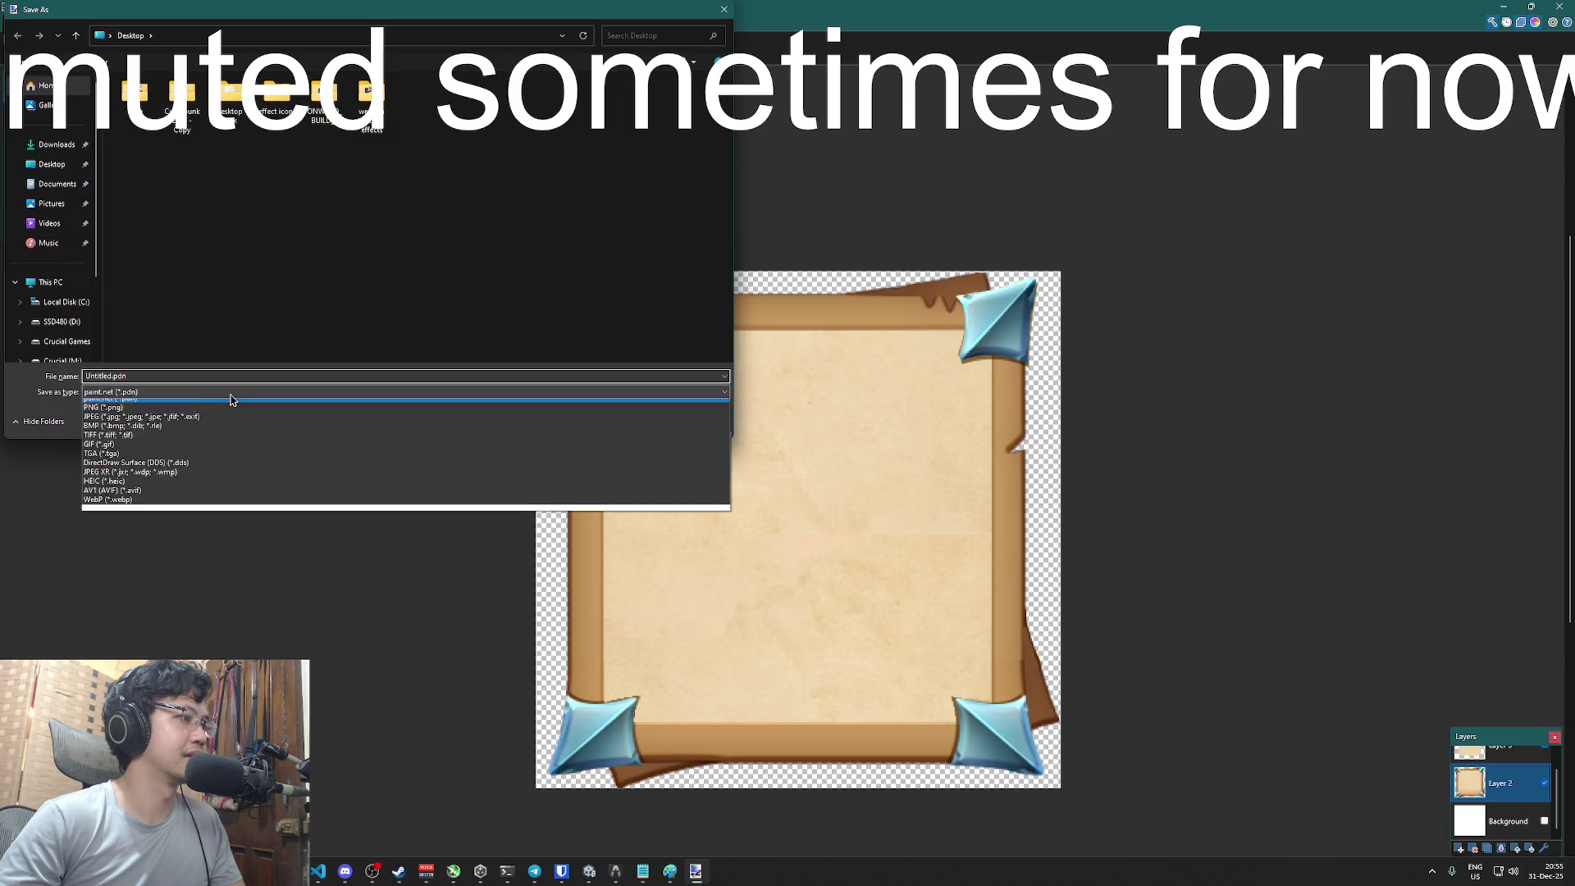
{"action": "left_click", "coordinate": [247, 422]}
{"action": "left_click", "coordinate": [110, 374]}
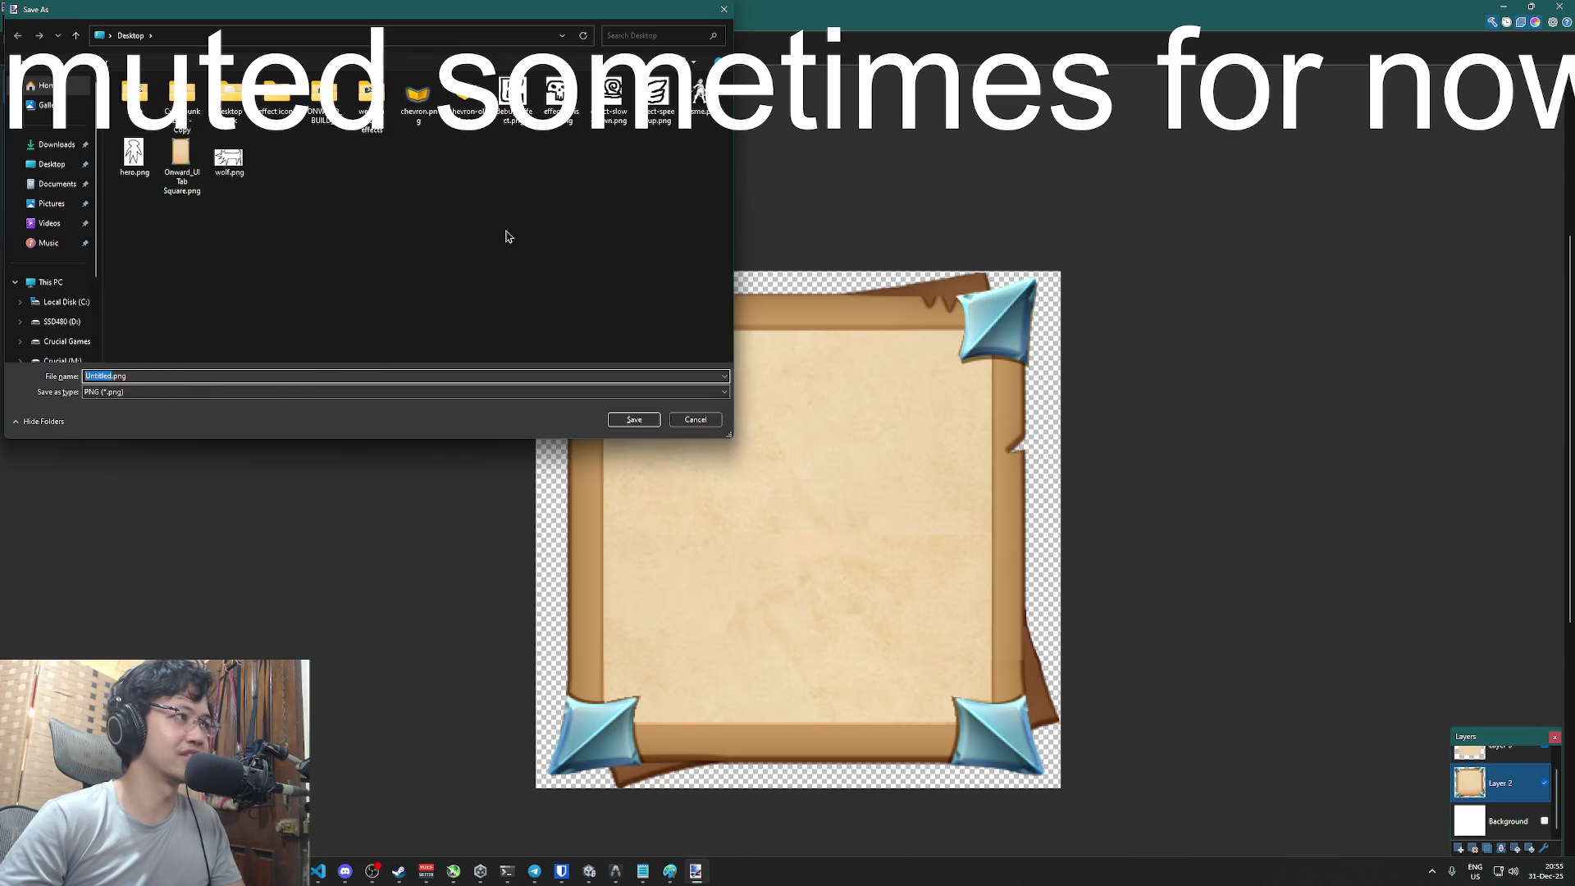
{"action": "left_click", "coordinate": [181, 164]}
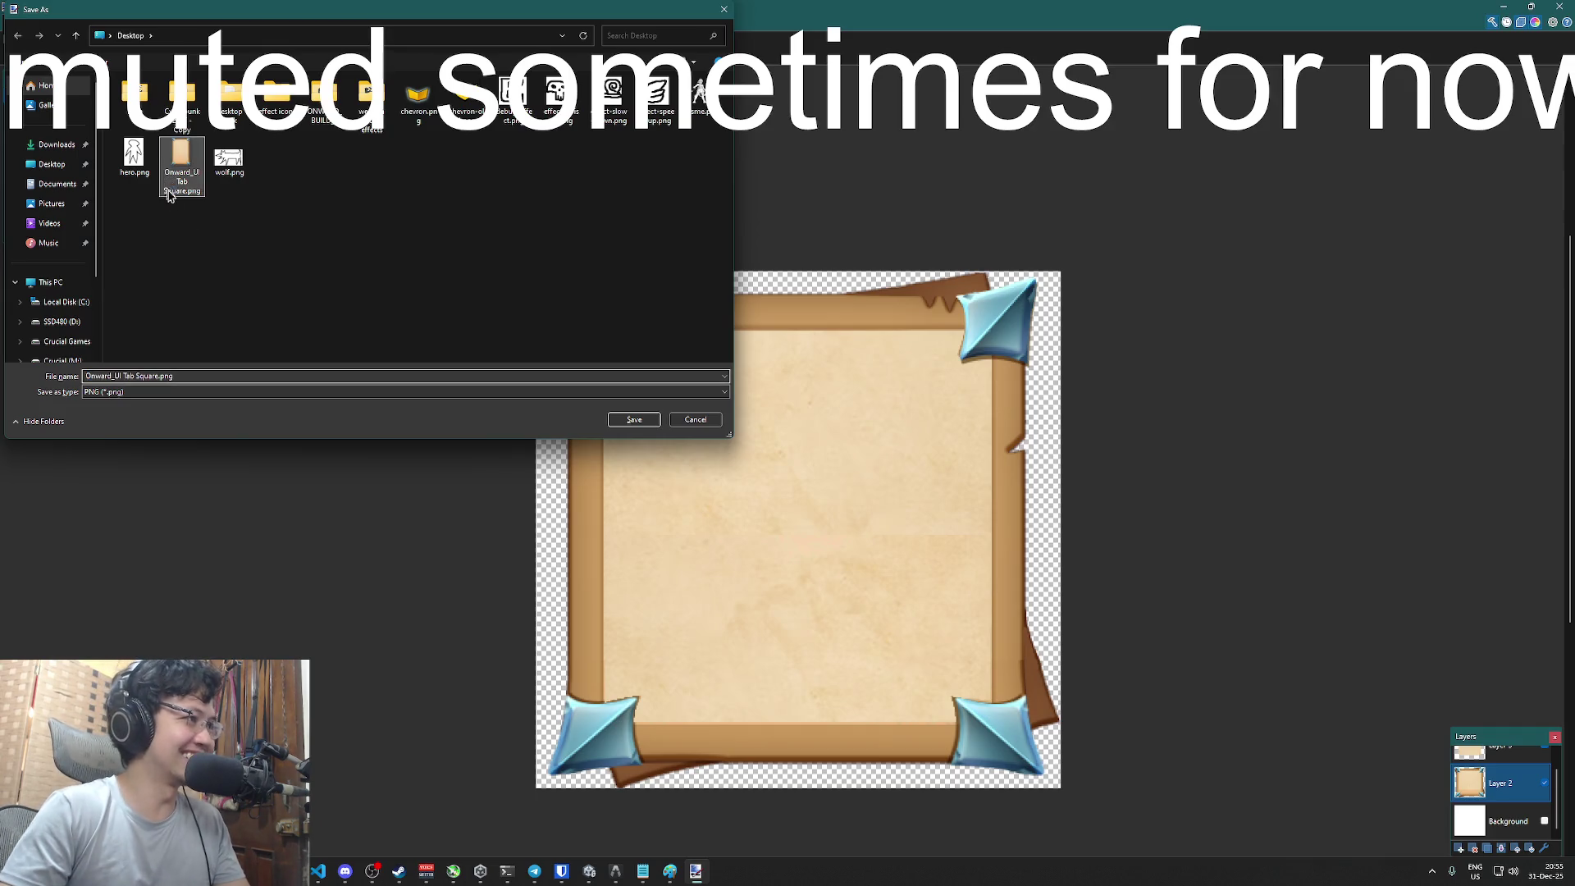
{"action": "left_click", "coordinate": [154, 376]}
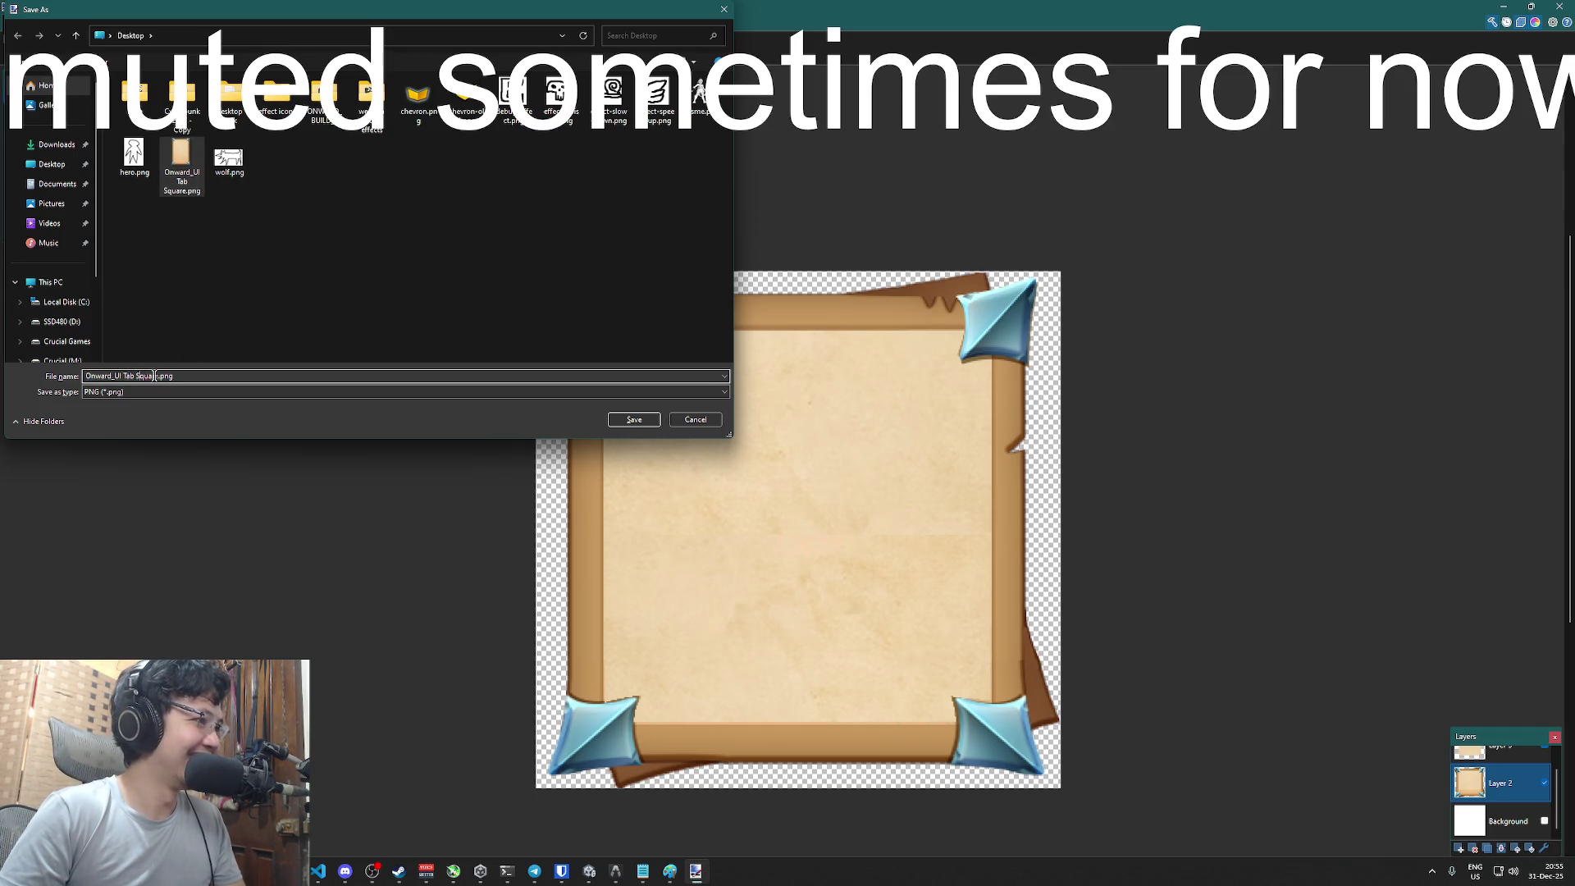
{"action": "left_click", "coordinate": [161, 376]}
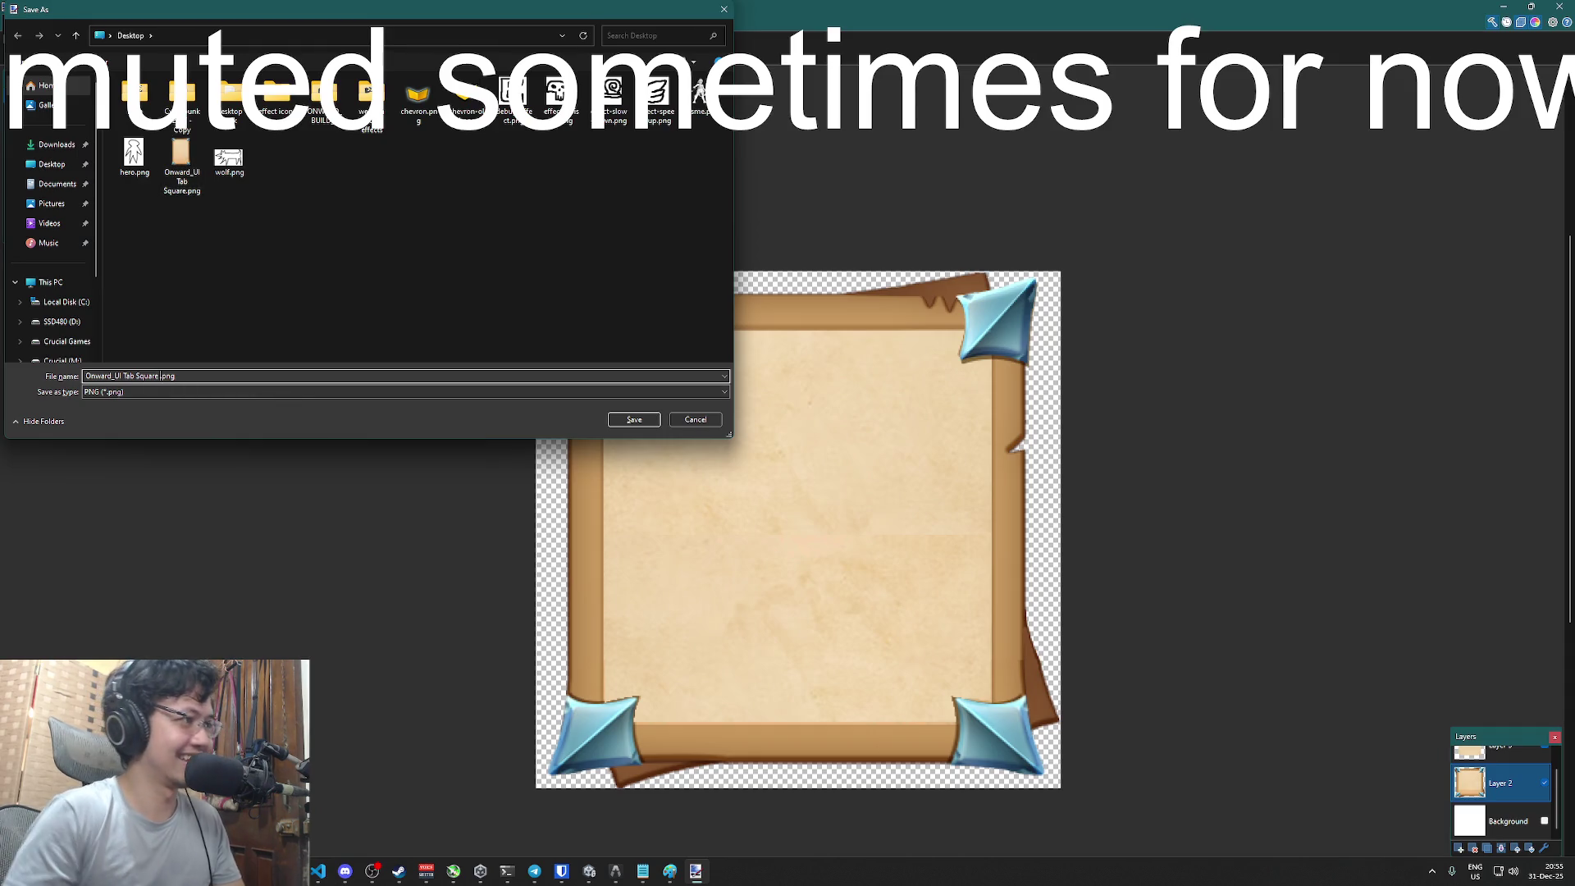
{"action": "left_click", "coordinate": [628, 426]}
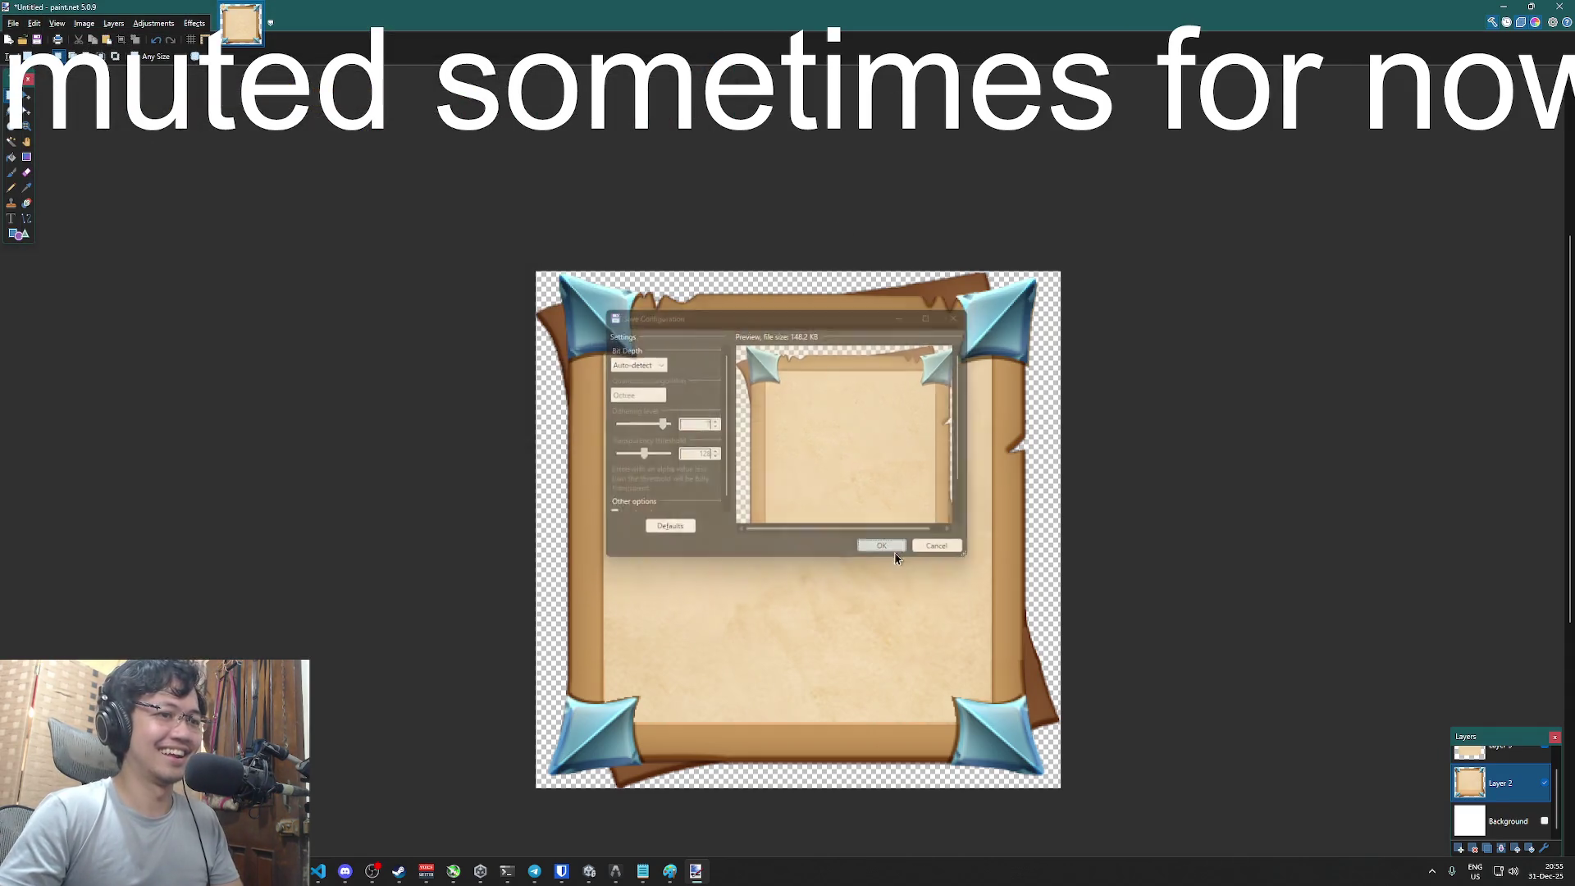
{"action": "left_click", "coordinate": [903, 543]}
{"action": "left_click", "coordinate": [807, 463]}
{"action": "double_click", "coordinate": [277, 22]}
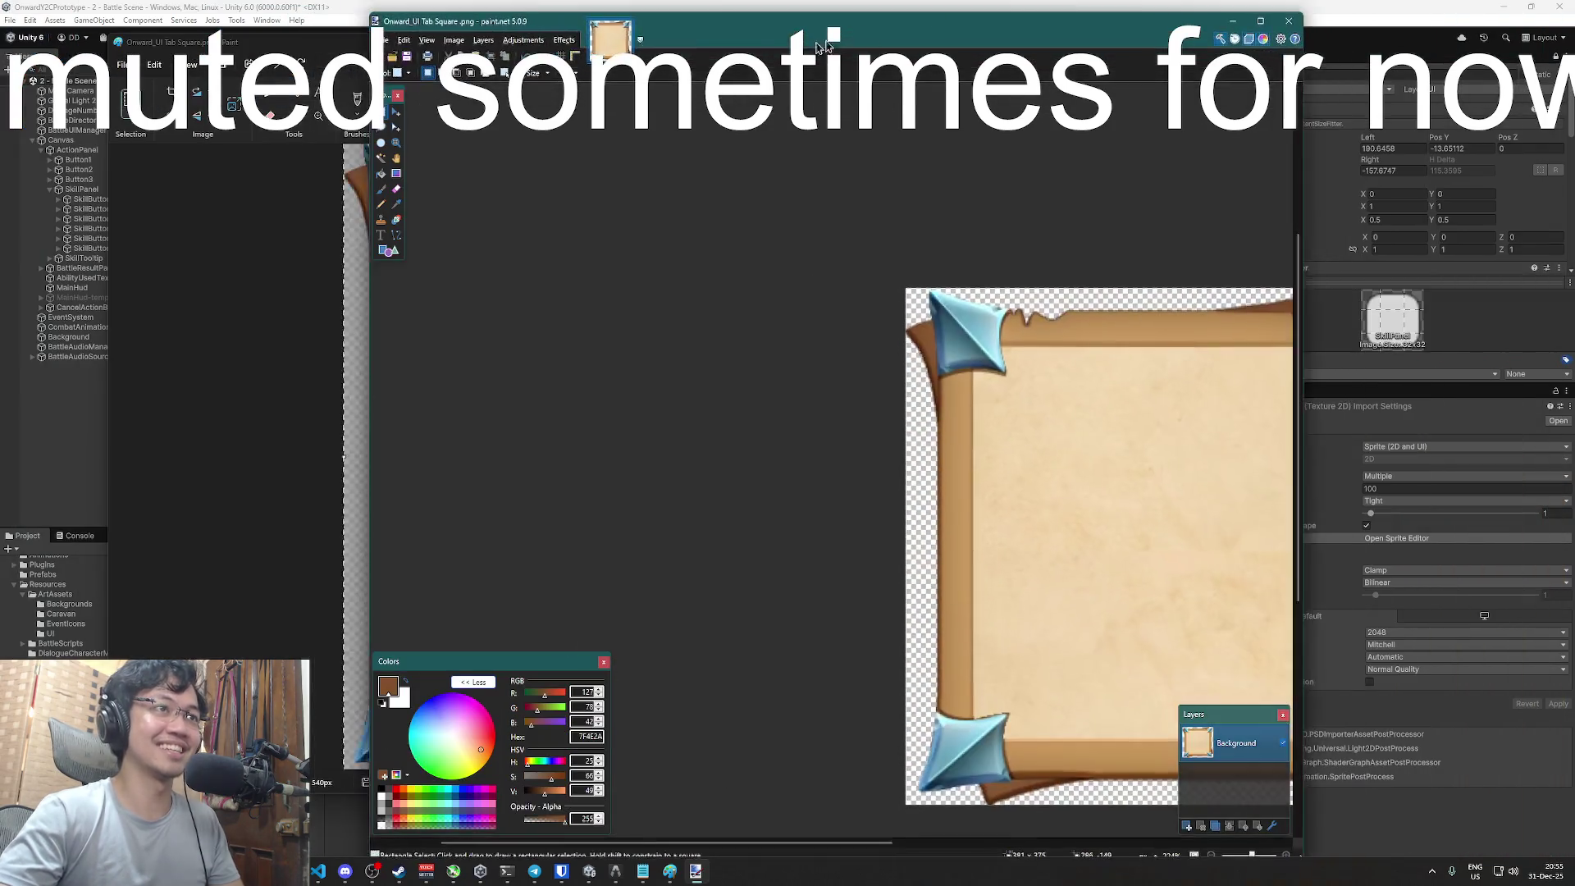
- Delete the Onward_UI Tab 1 texture from the Unity Project window
{"action": "left_click", "coordinate": [336, 6]}
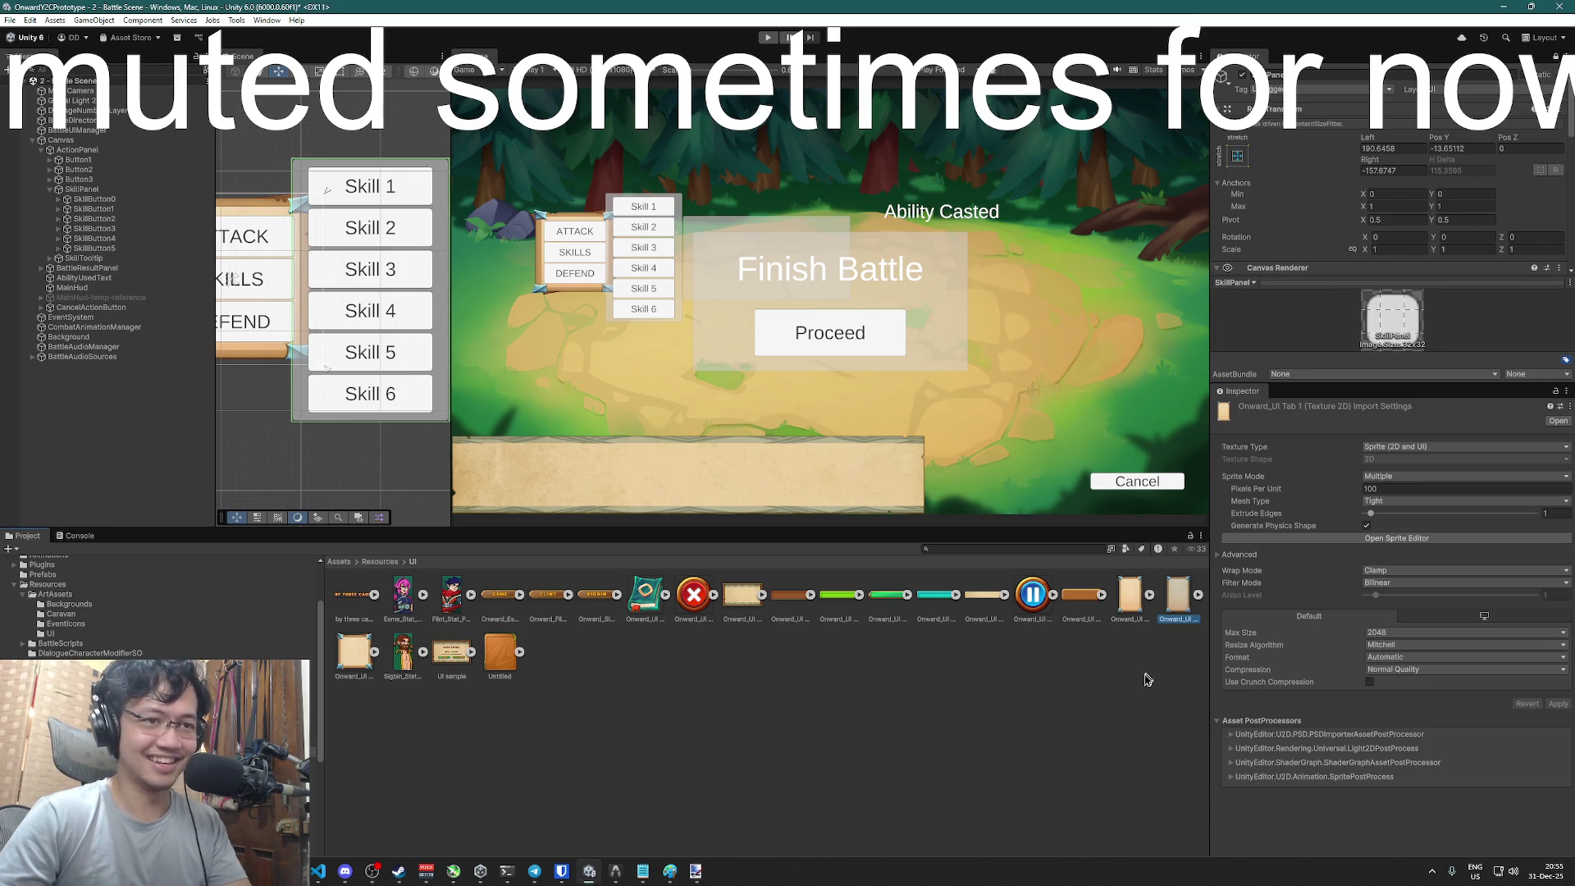
{"action": "key", "text": "Delete"}
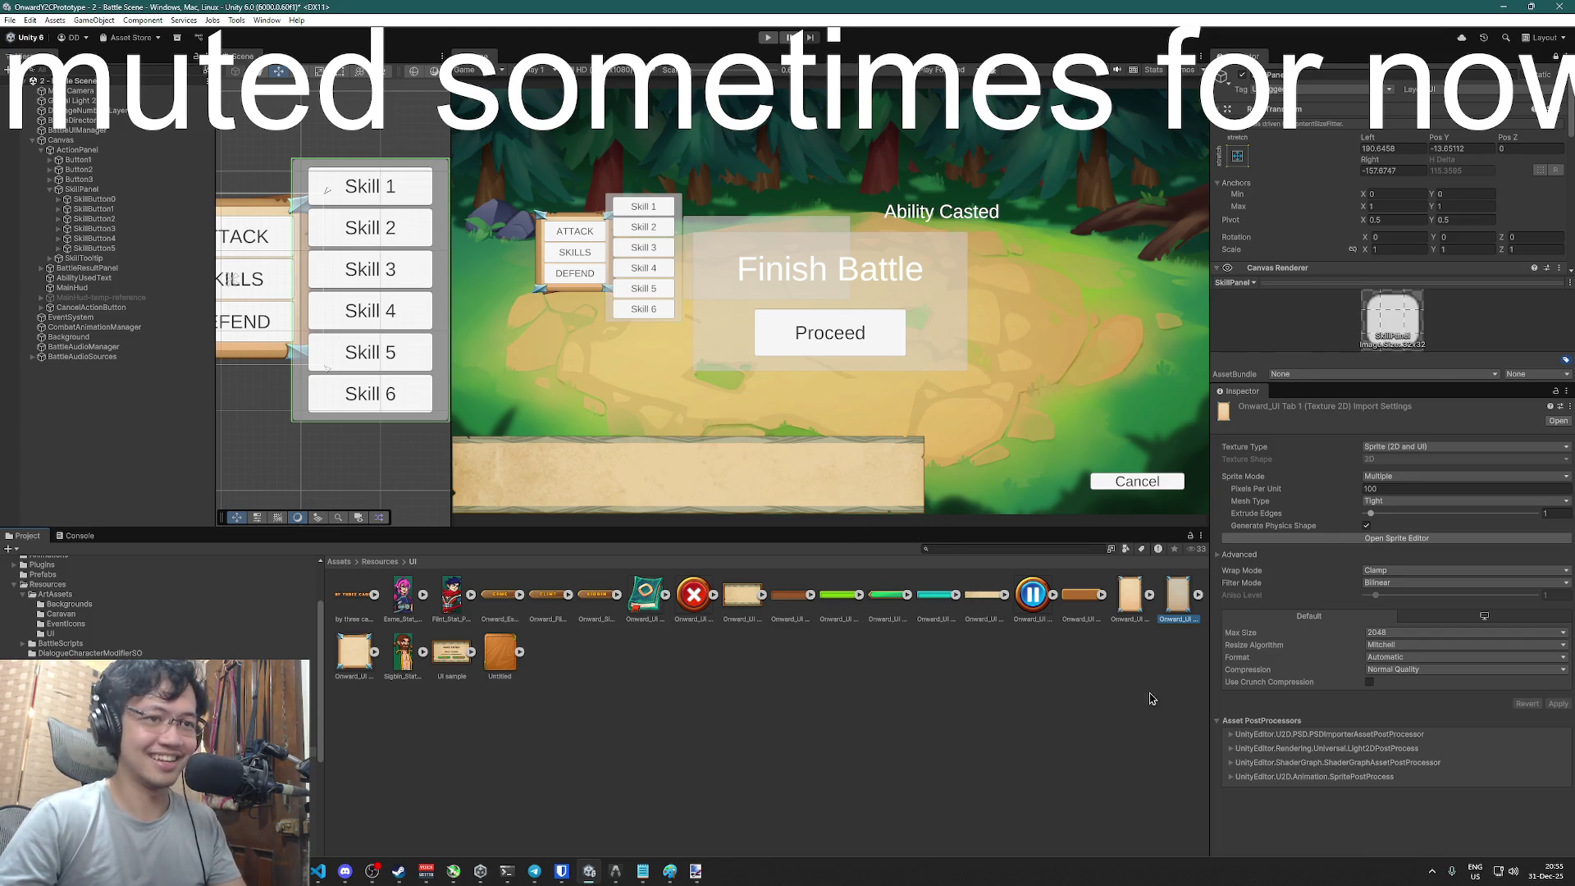
{"action": "key", "text": "Return"}
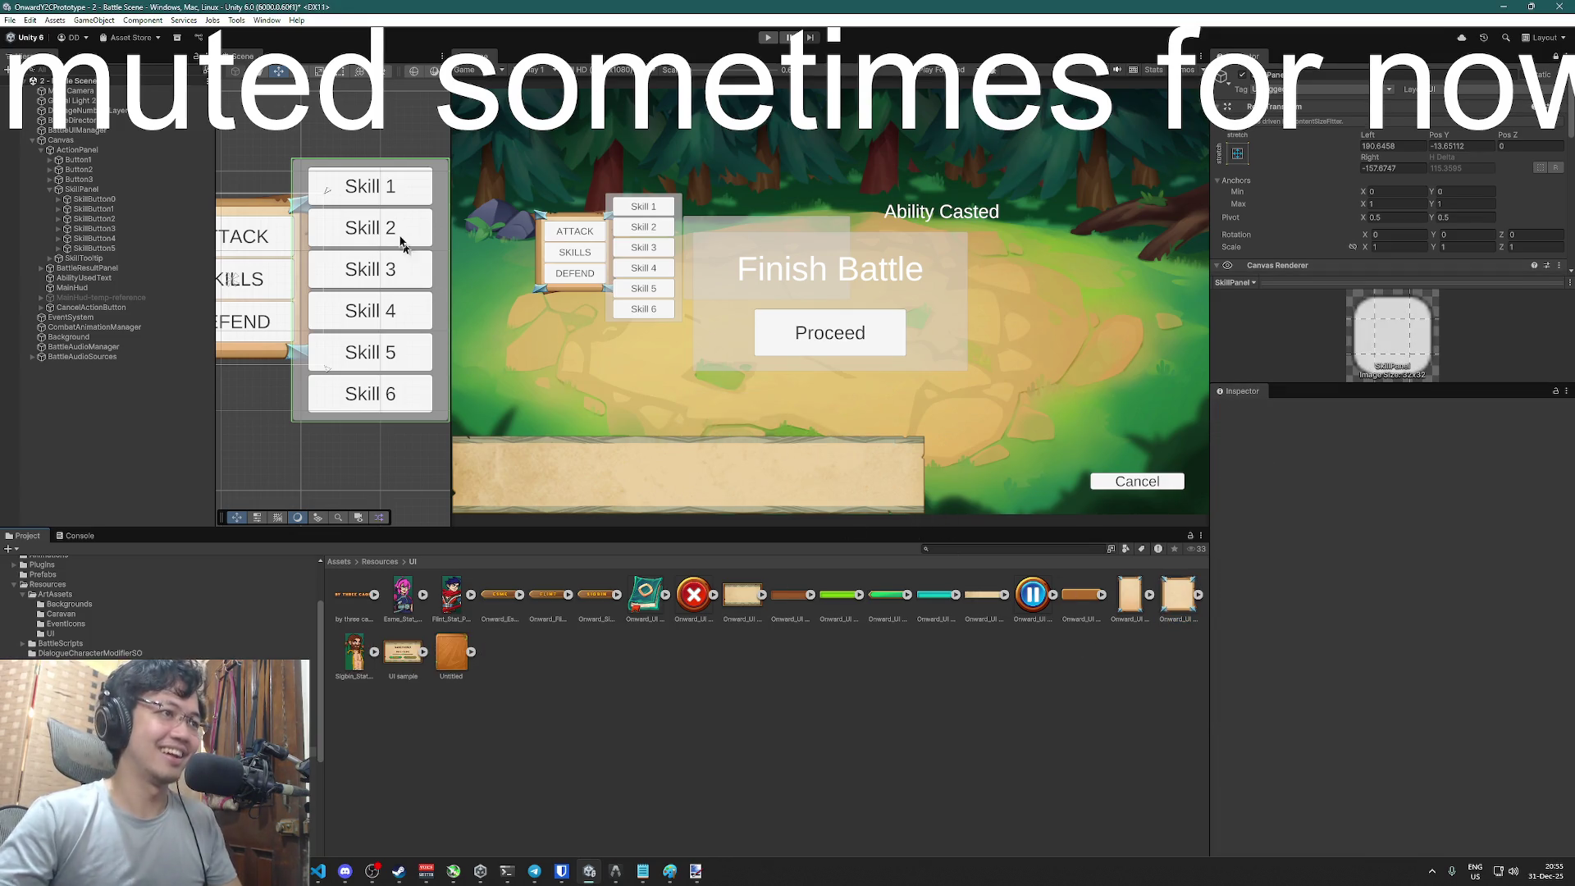
{"action": "left_click", "coordinate": [1128, 605]}
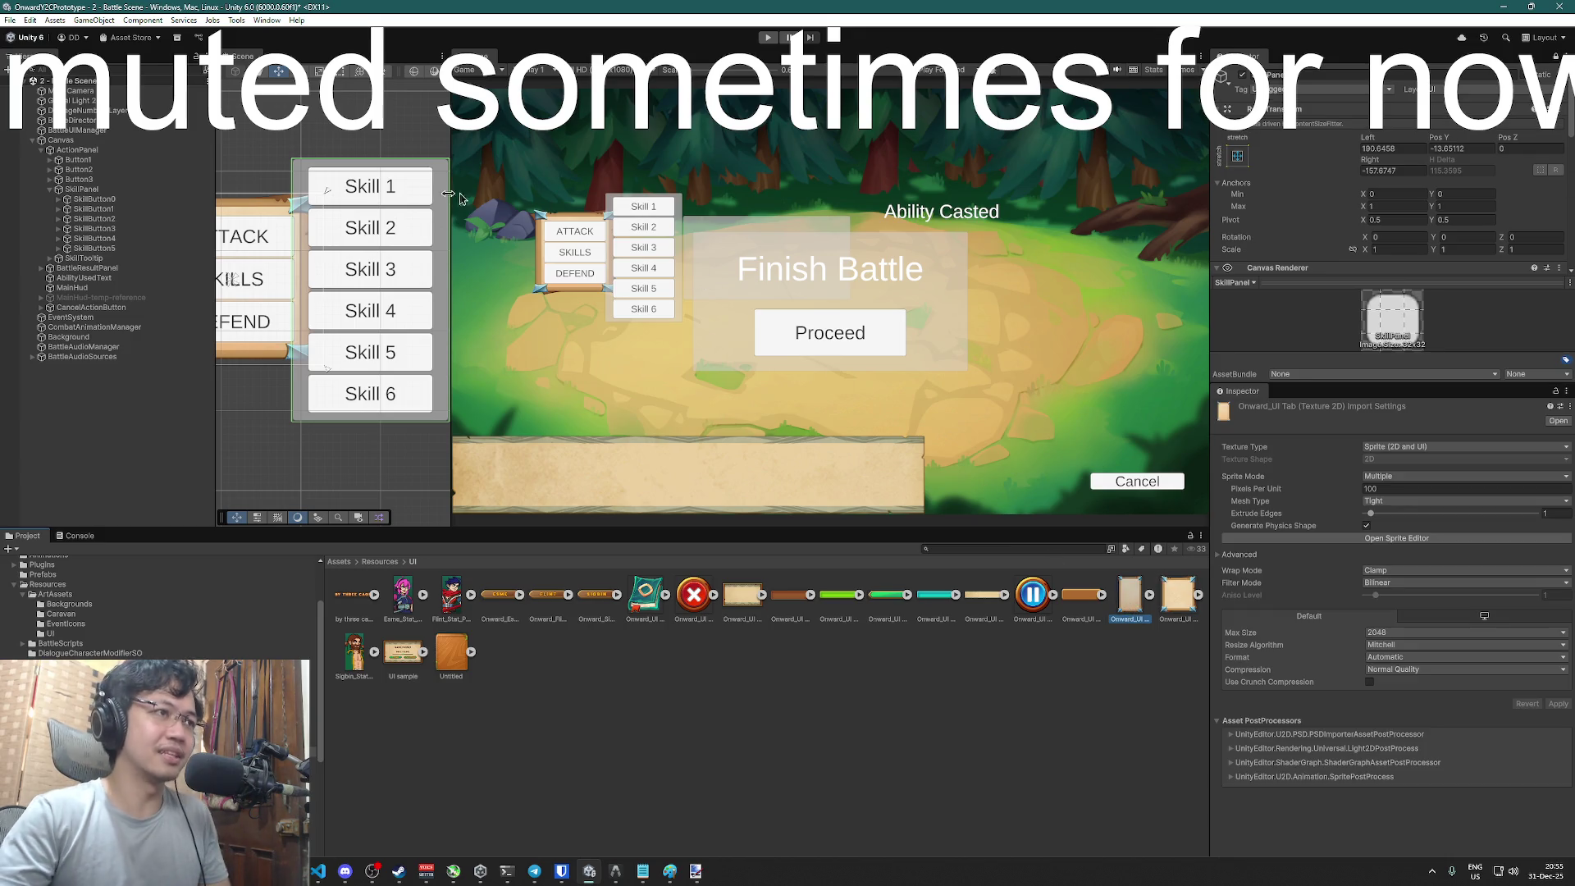
- Toggle the SkillPanel inactive and active again to test the skill buttons
{"action": "left_click", "coordinate": [82, 190]}
{"action": "left_click", "coordinate": [97, 209]}
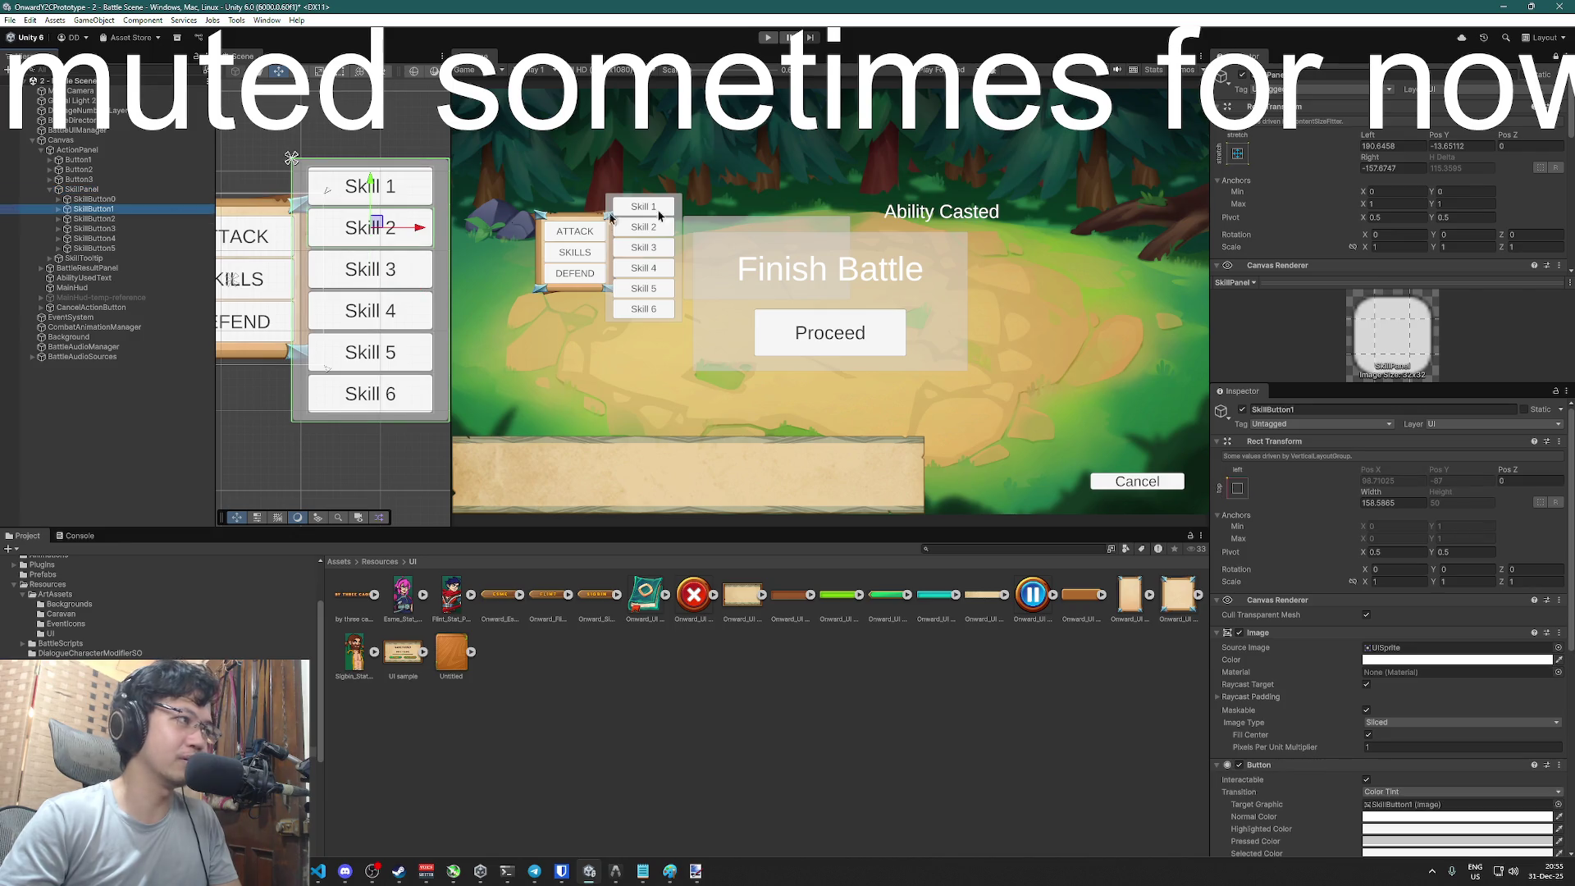
{"action": "left_click", "coordinate": [1243, 76]}
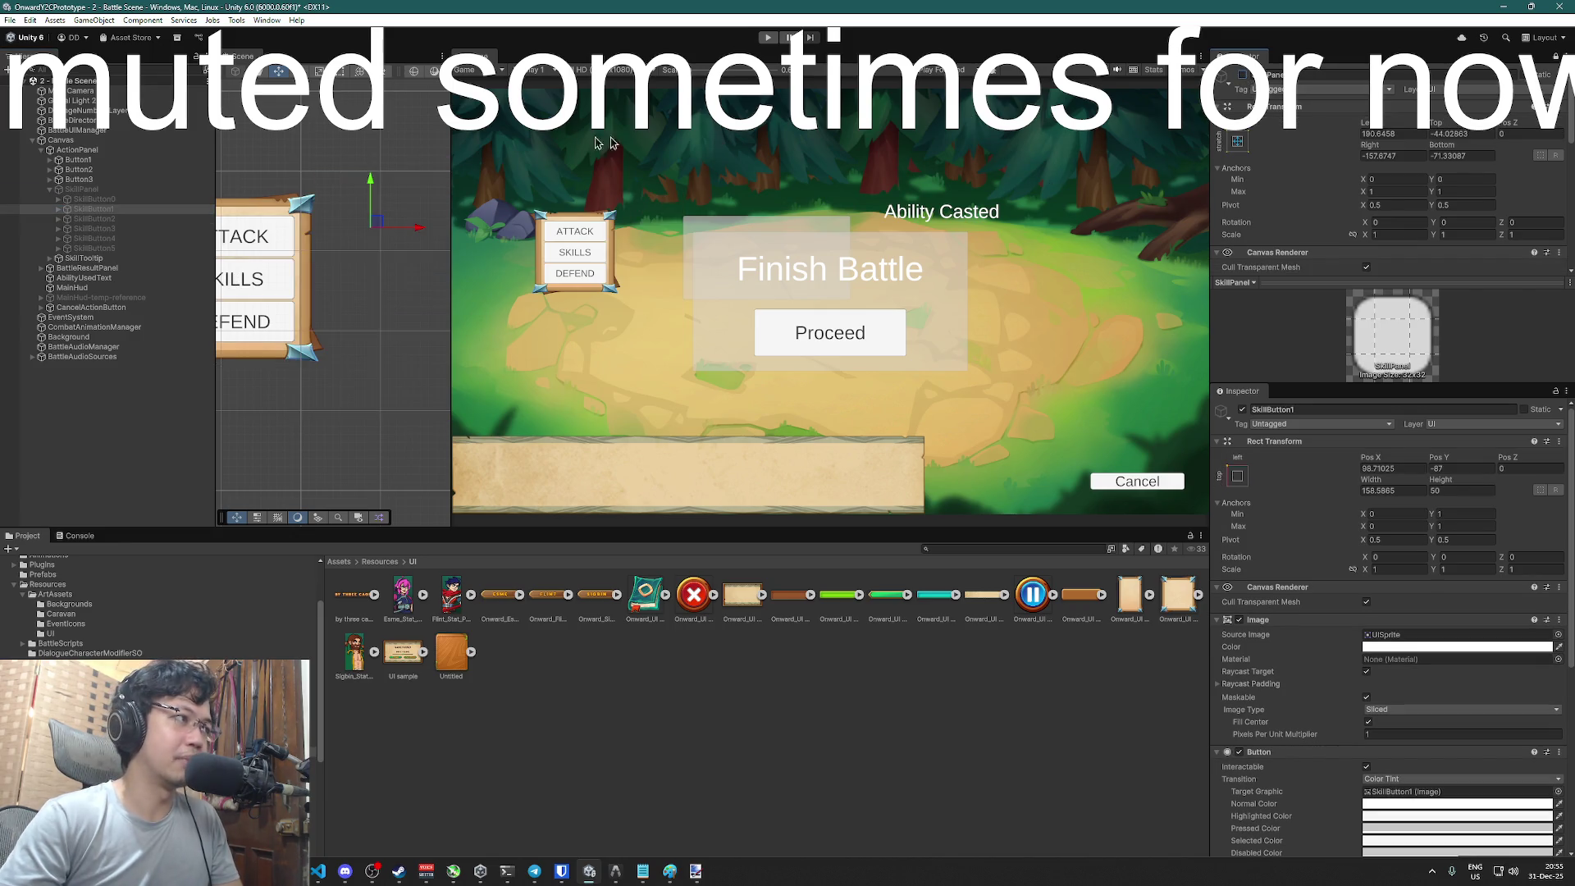
{"action": "left_click", "coordinate": [1241, 77]}
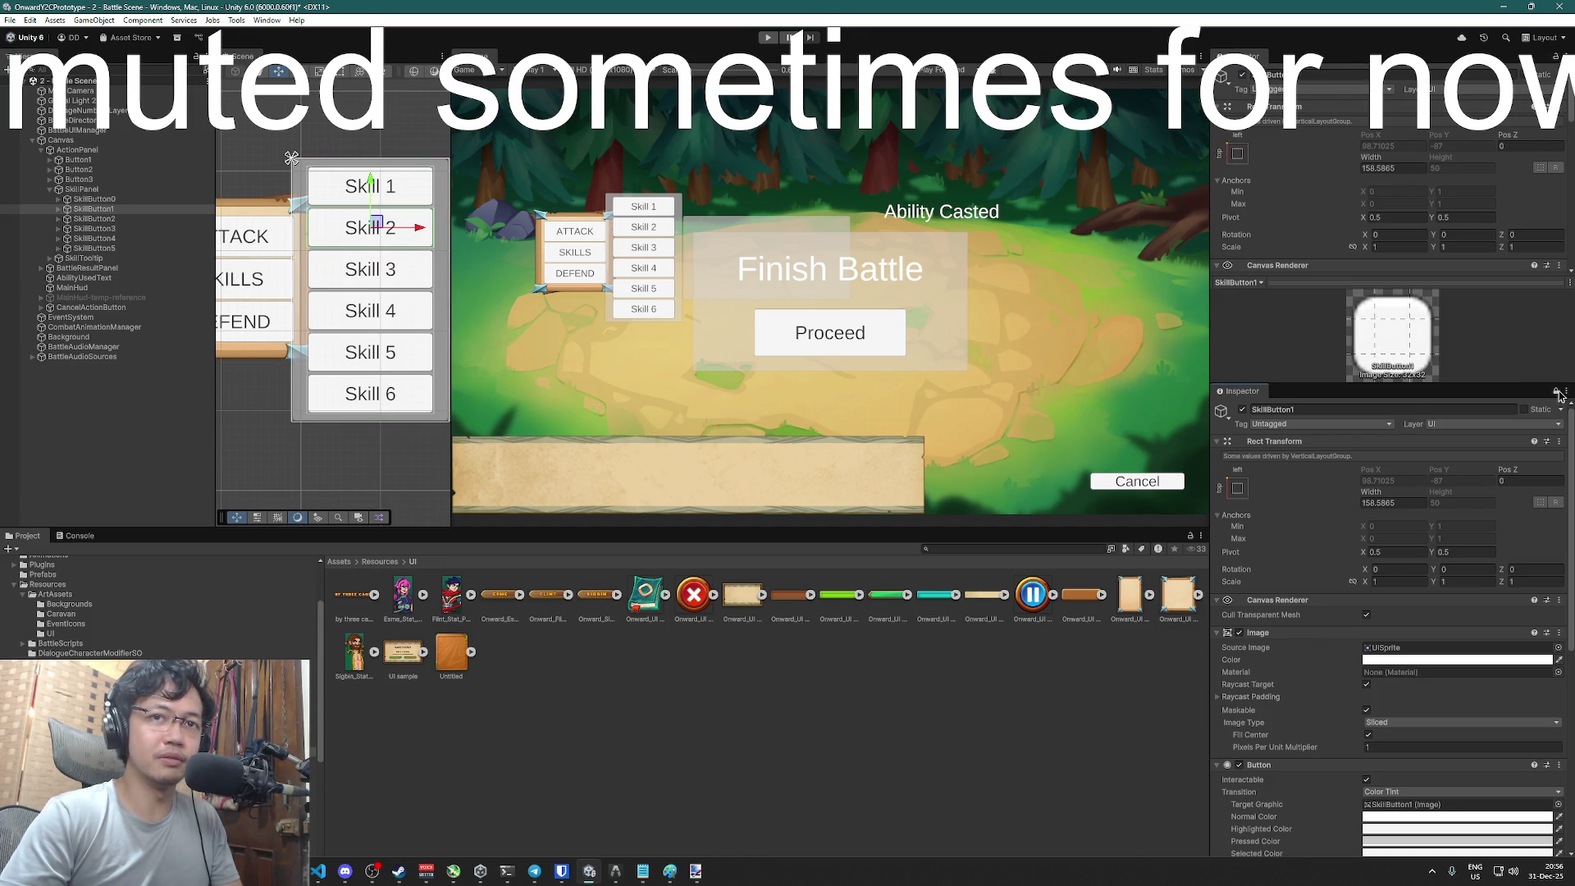
{"action": "left_click_drag", "start_coordinate": [1549, 383], "coordinate": [1549, 682]}
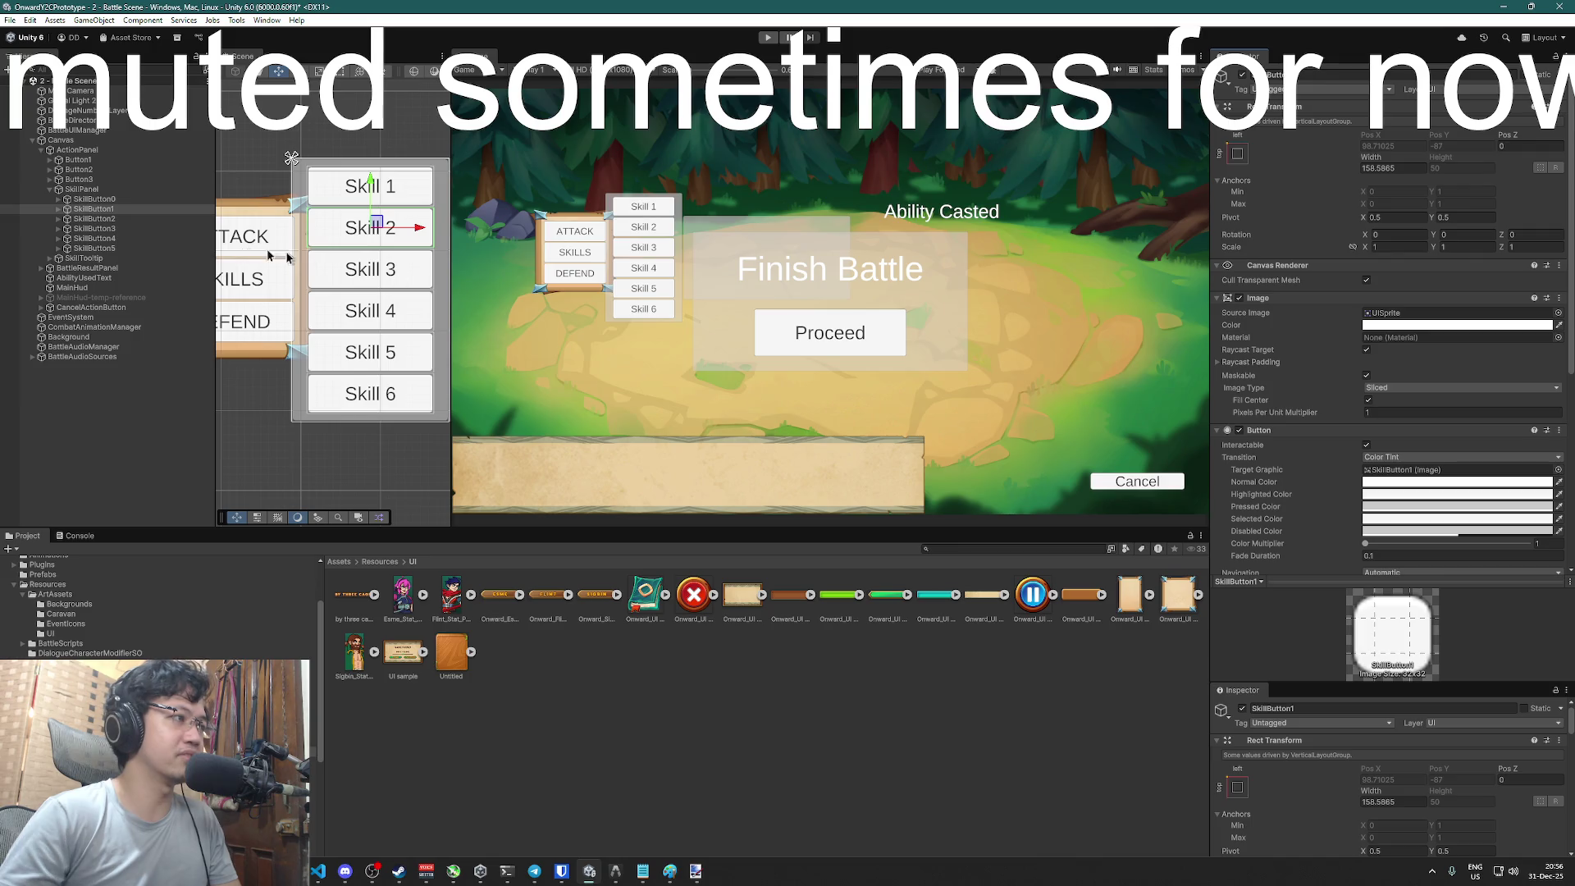
- Toggle SkillButton2 through SkillButton5 off and on, then reselect SkillPanel
{"action": "left_click", "coordinate": [103, 219]}
{"action": "left_click", "coordinate": [94, 229], "text": "ctrl"}
{"action": "left_click", "coordinate": [94, 239], "text": "ctrl"}
{"action": "left_click", "coordinate": [94, 248], "text": "ctrl"}
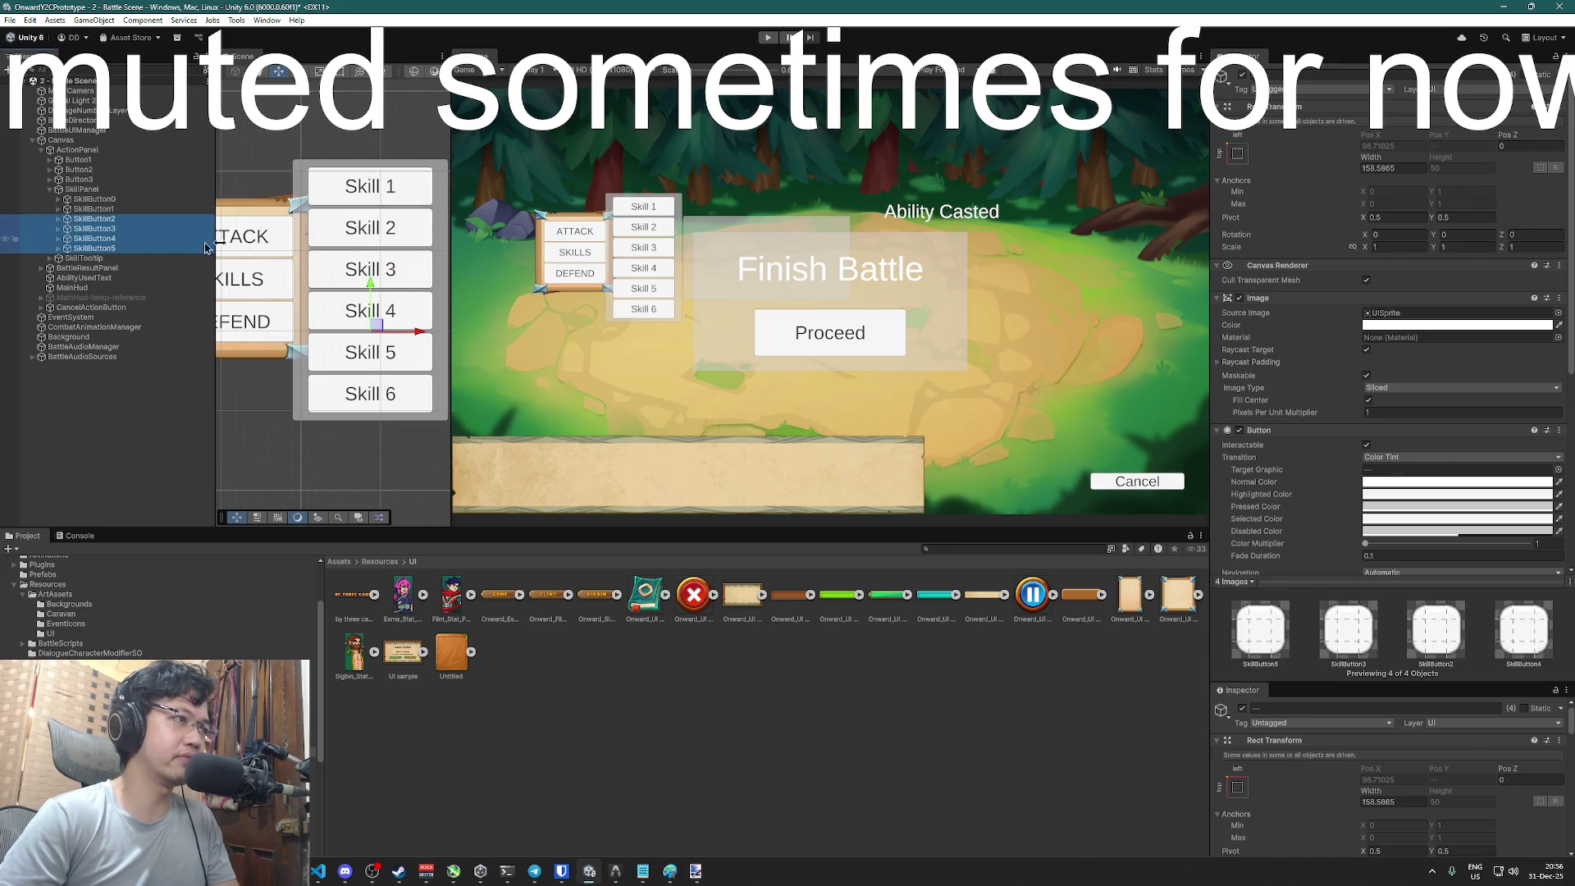
{"action": "left_click", "coordinate": [1241, 77]}
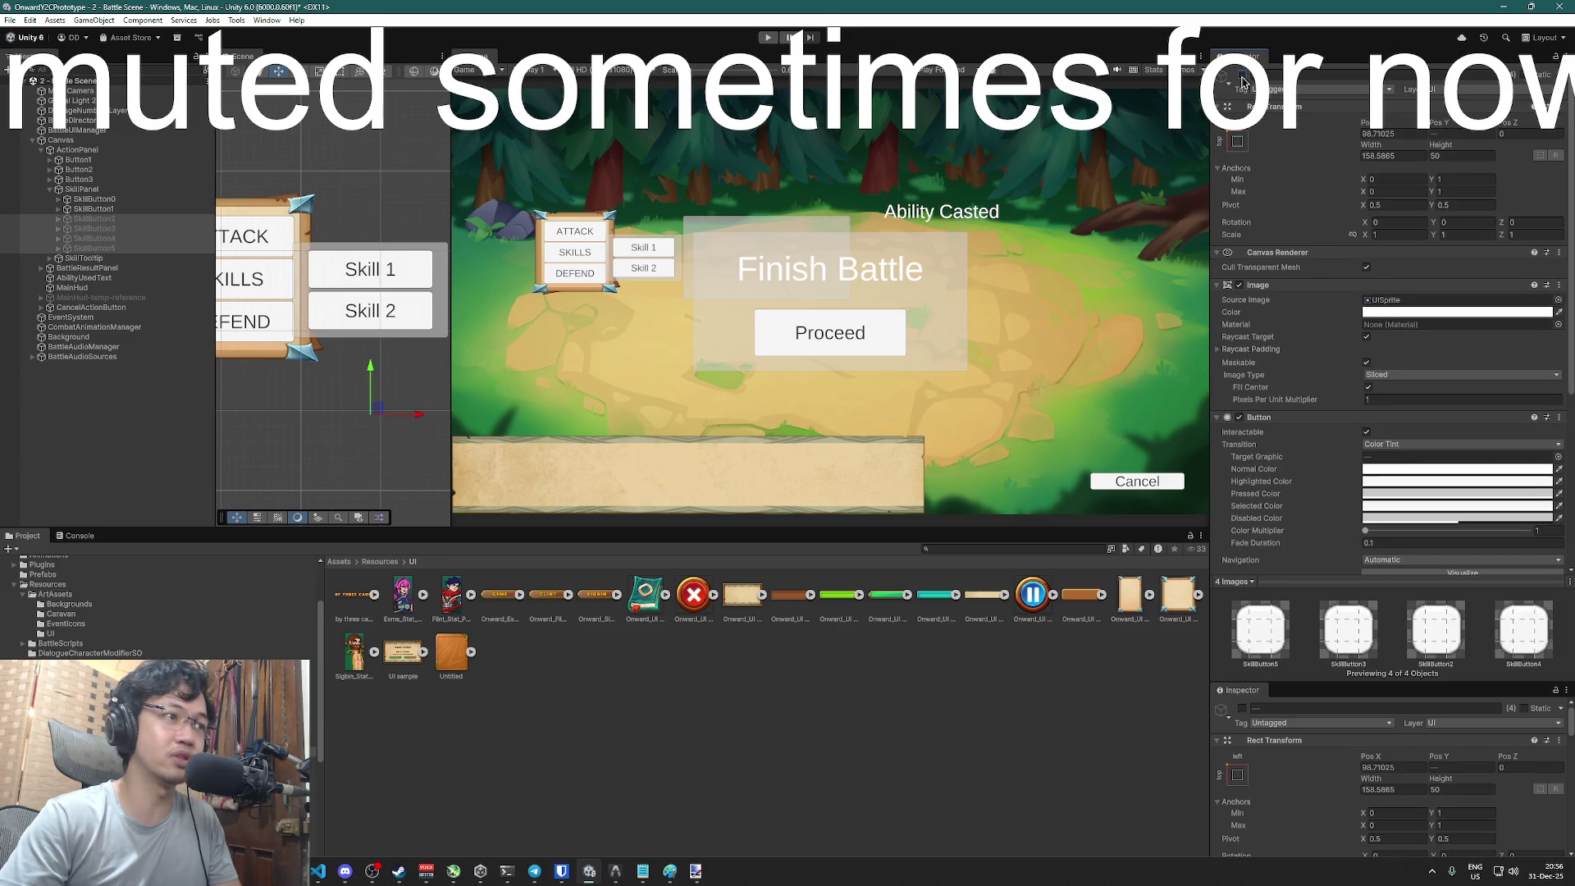
{"action": "left_click", "coordinate": [1242, 77]}
{"action": "left_click", "coordinate": [965, 631]}
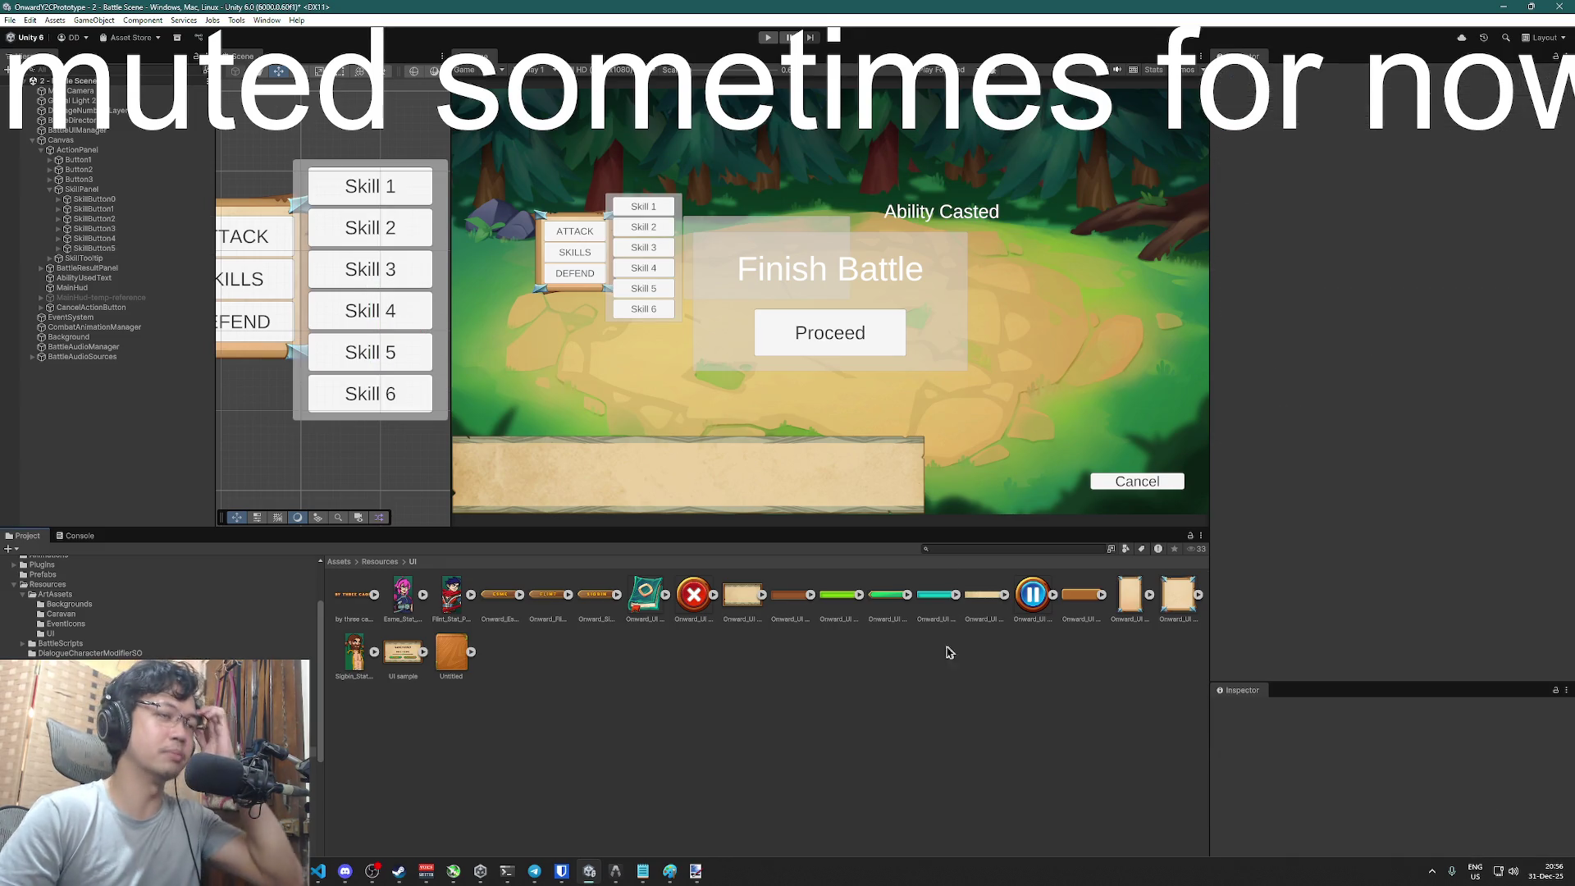
{"action": "left_click", "coordinate": [82, 190]}
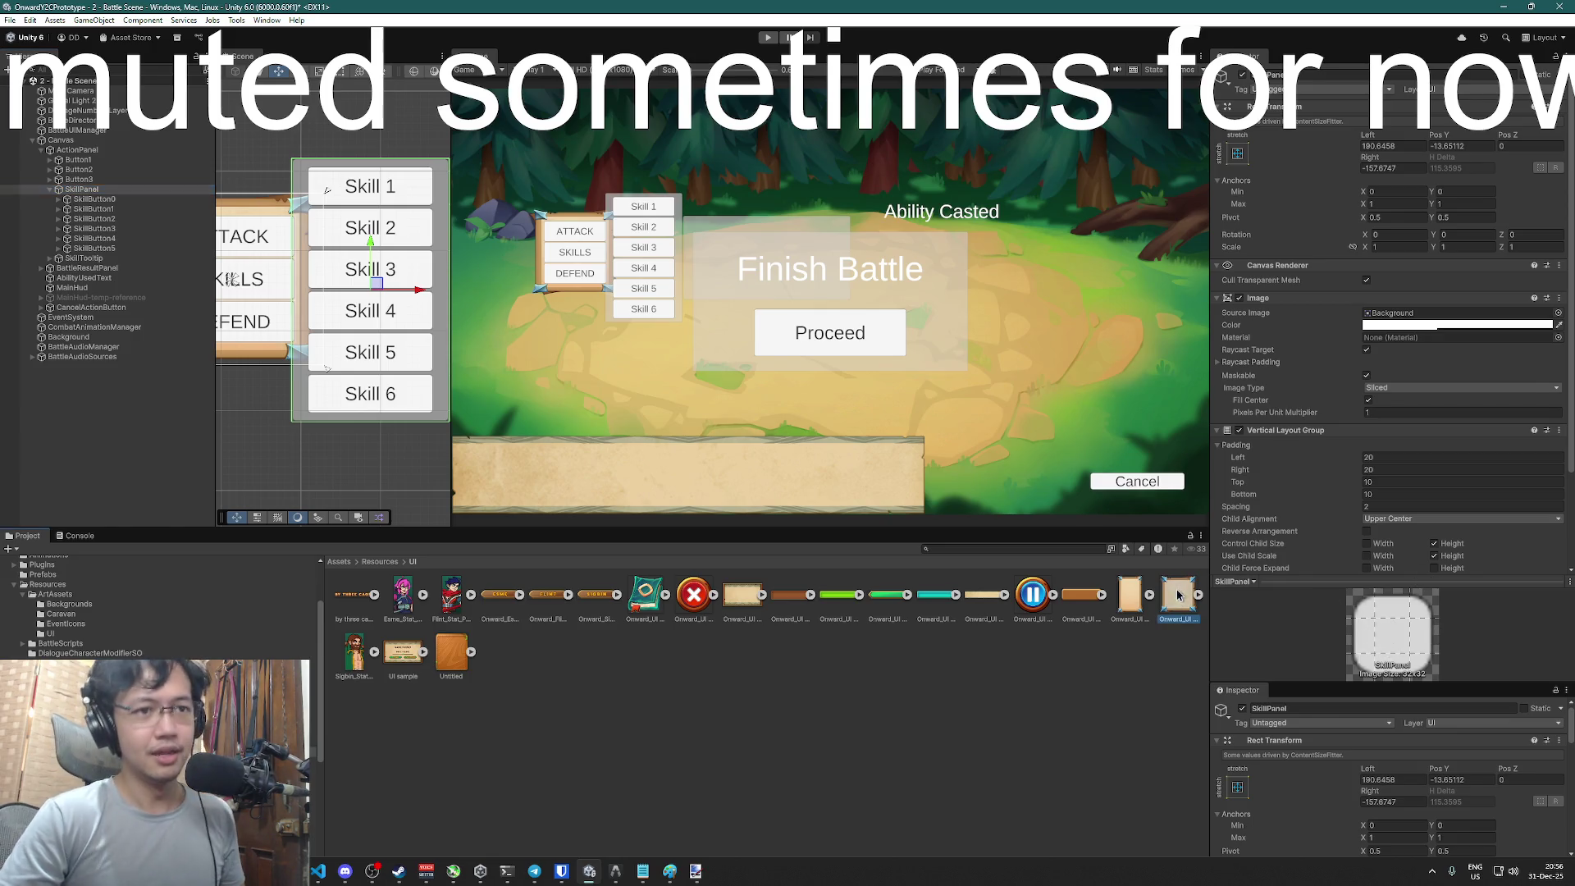
- Lock the Inspector on SkillPanel and assign Onward_UI Tab Square_0 as its Image Source Image
{"action": "left_click", "coordinate": [1130, 594]}
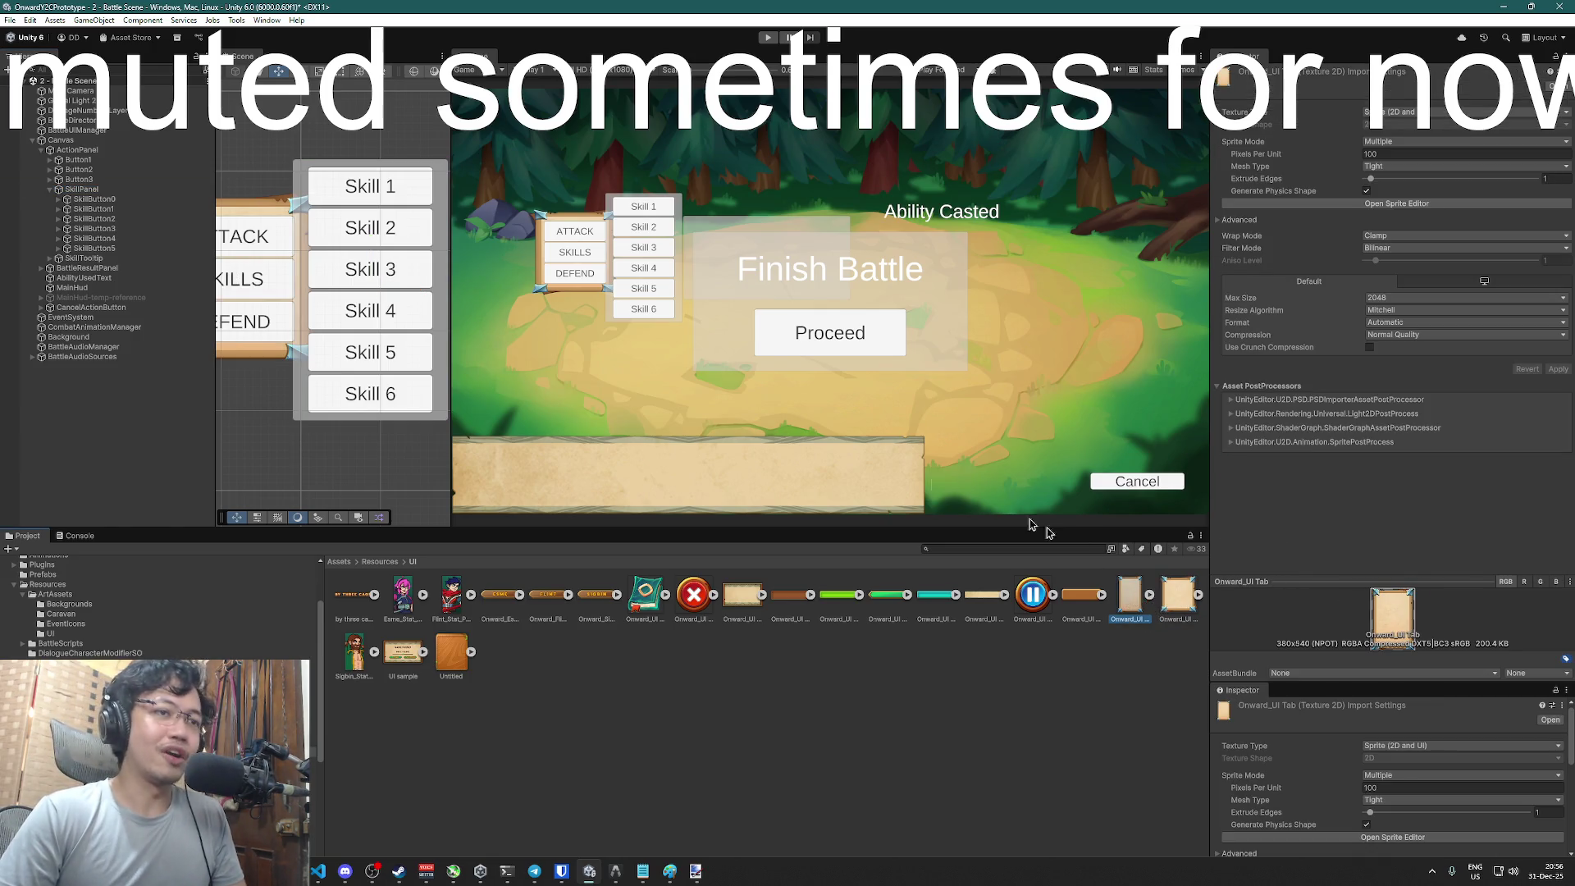
{"action": "left_click", "coordinate": [79, 189]}
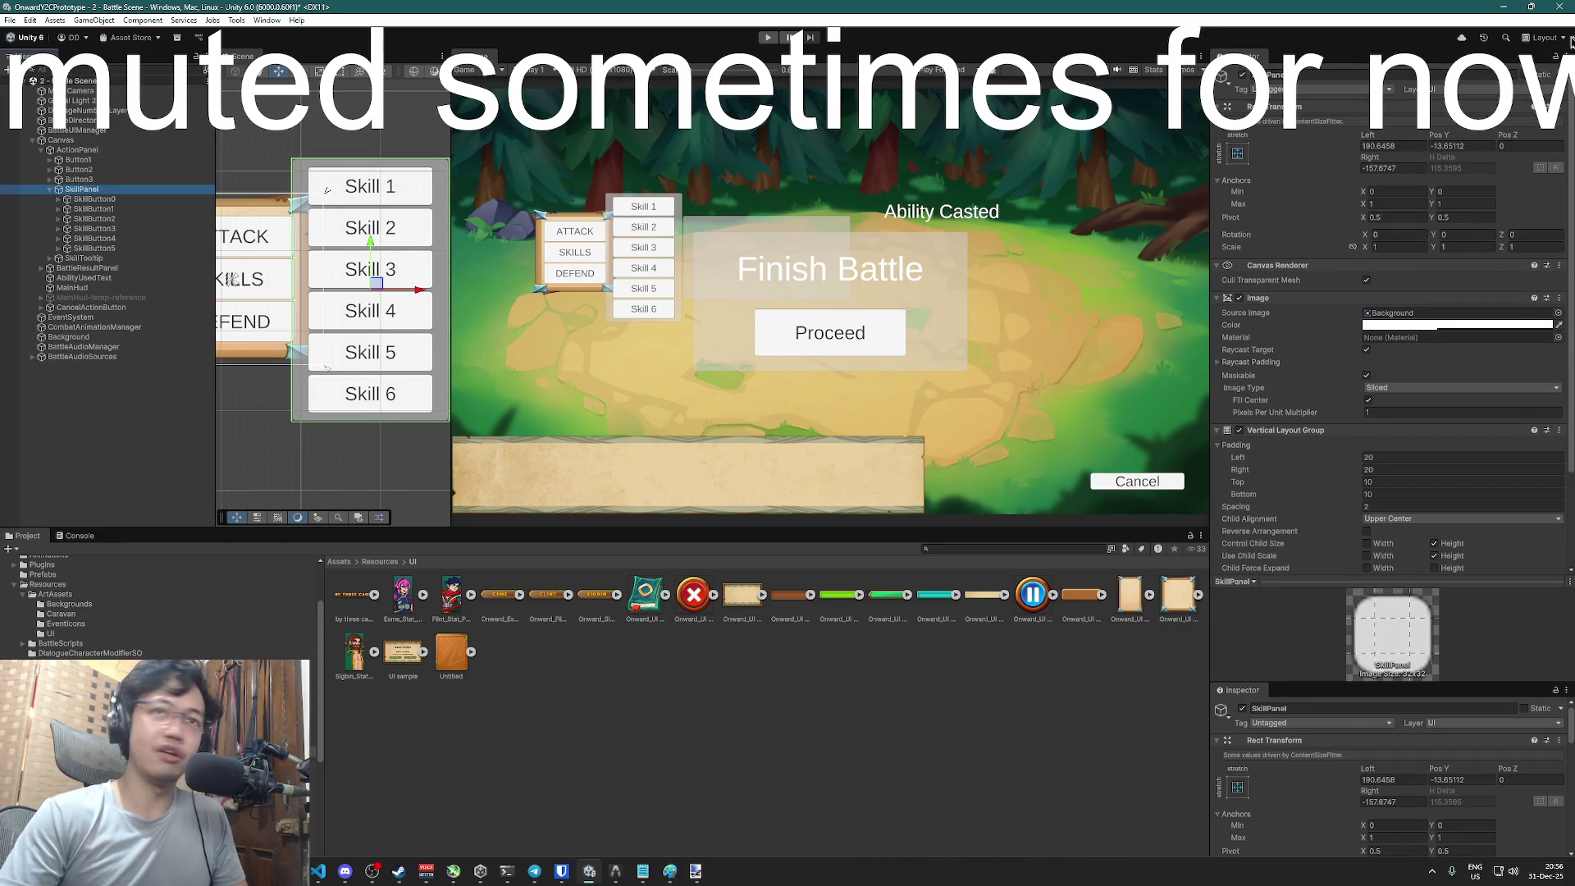
{"action": "left_click", "coordinate": [1555, 62]}
{"action": "left_click_drag", "start_coordinate": [1129, 594], "coordinate": [1395, 315]}
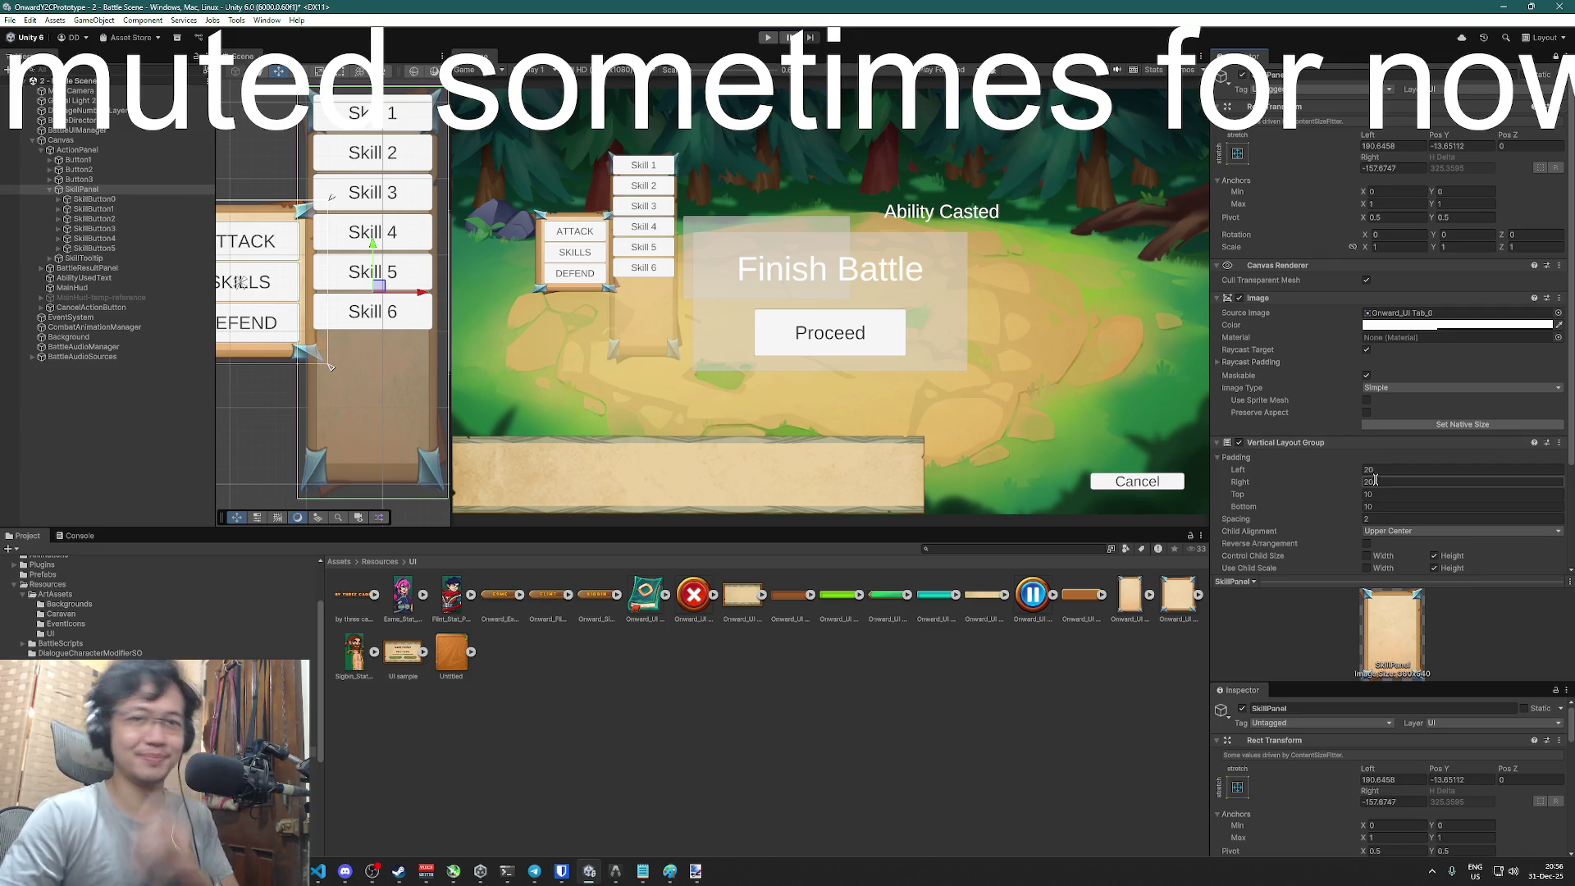
{"action": "left_click", "coordinate": [89, 189]}
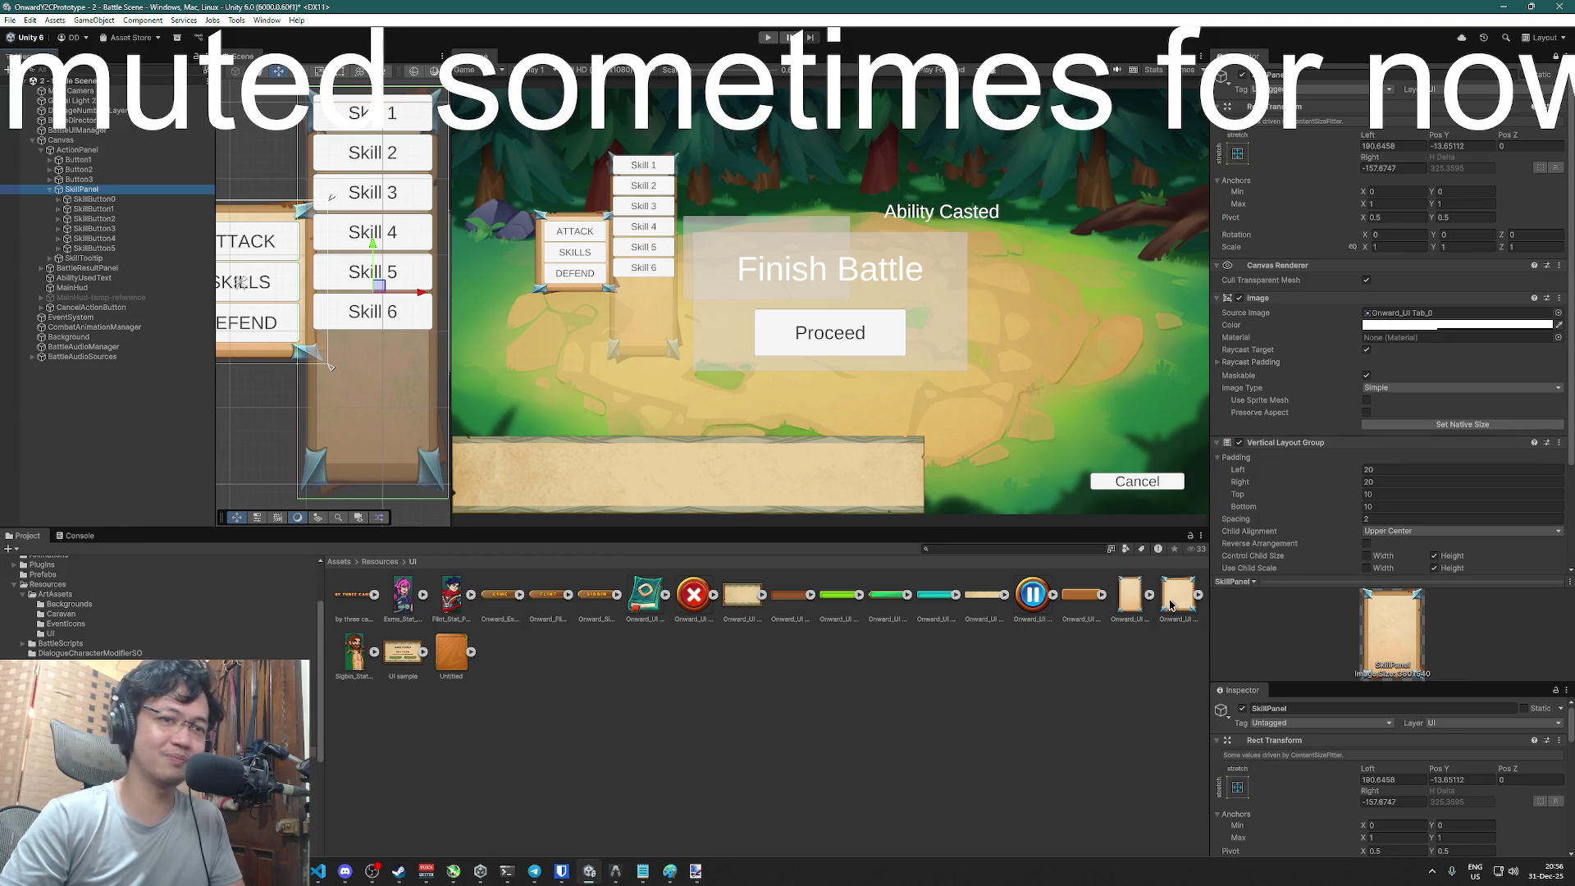
{"action": "key", "text": "ctrl+z"}
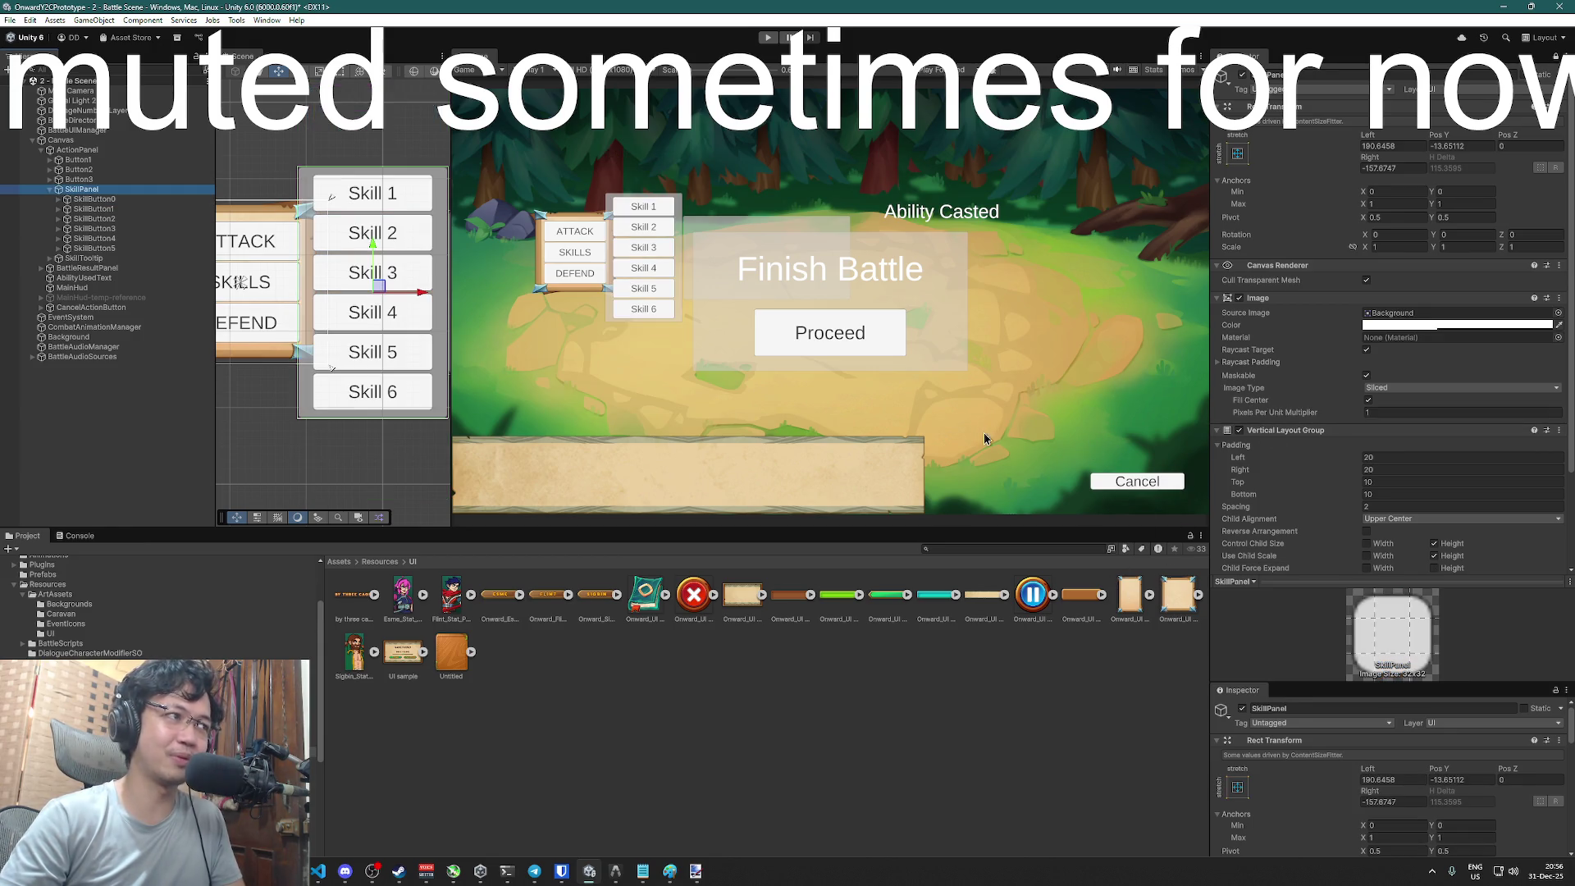
{"action": "mouse_move", "coordinate": [1179, 604]}
{"action": "left_mouse_down"}
{"action": "mouse_move", "coordinate": [1345, 443]}
{"action": "mouse_move", "coordinate": [1443, 315]}
{"action": "left_mouse_up"}
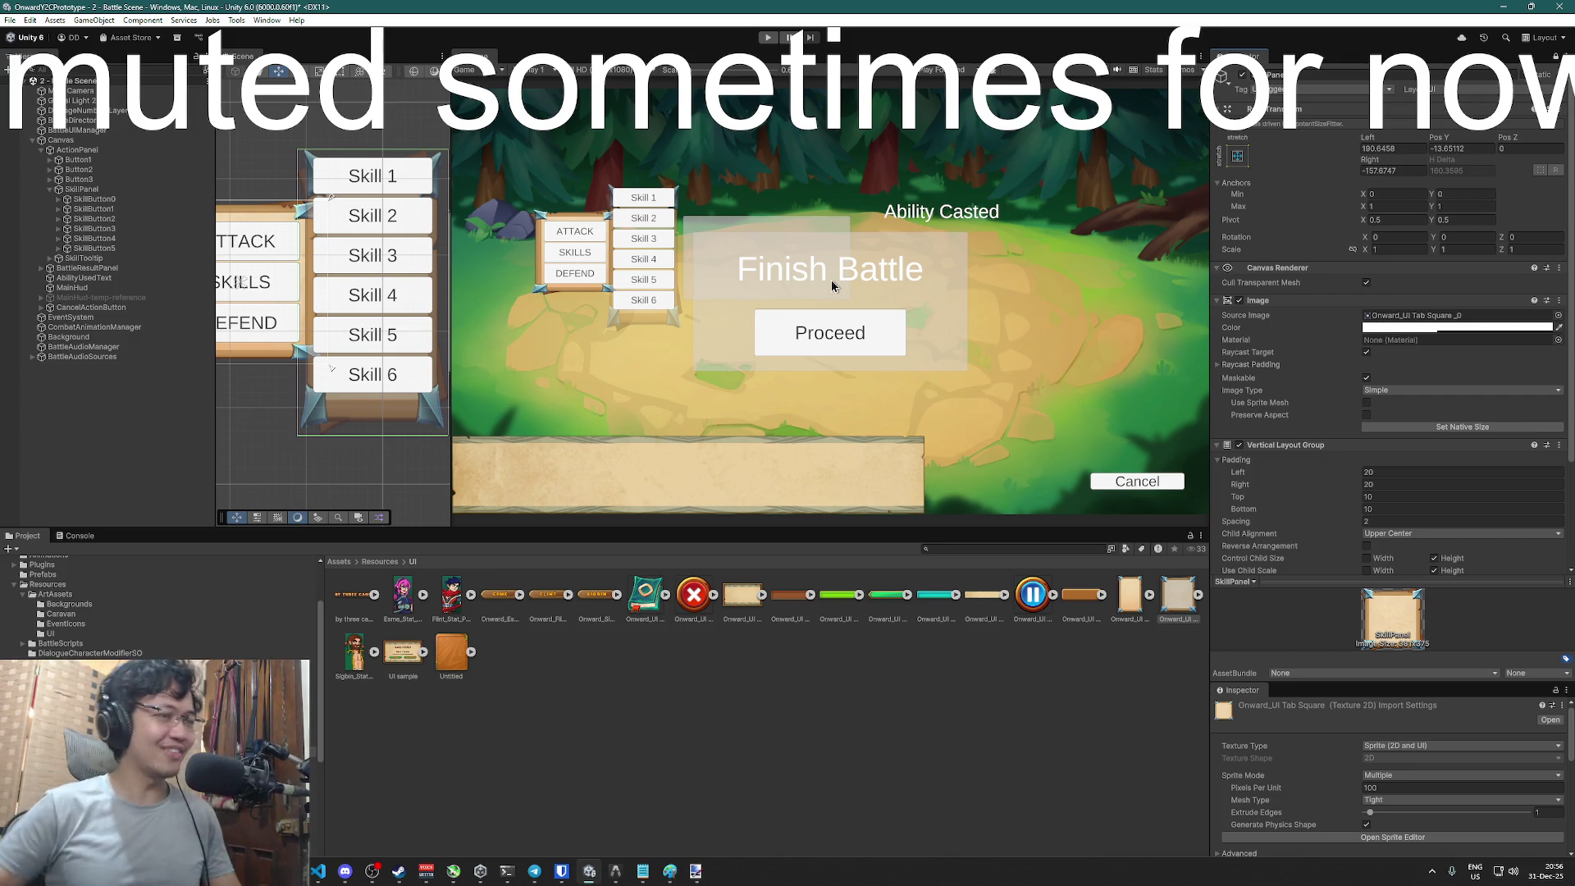
{"action": "left_click", "coordinate": [91, 189]}
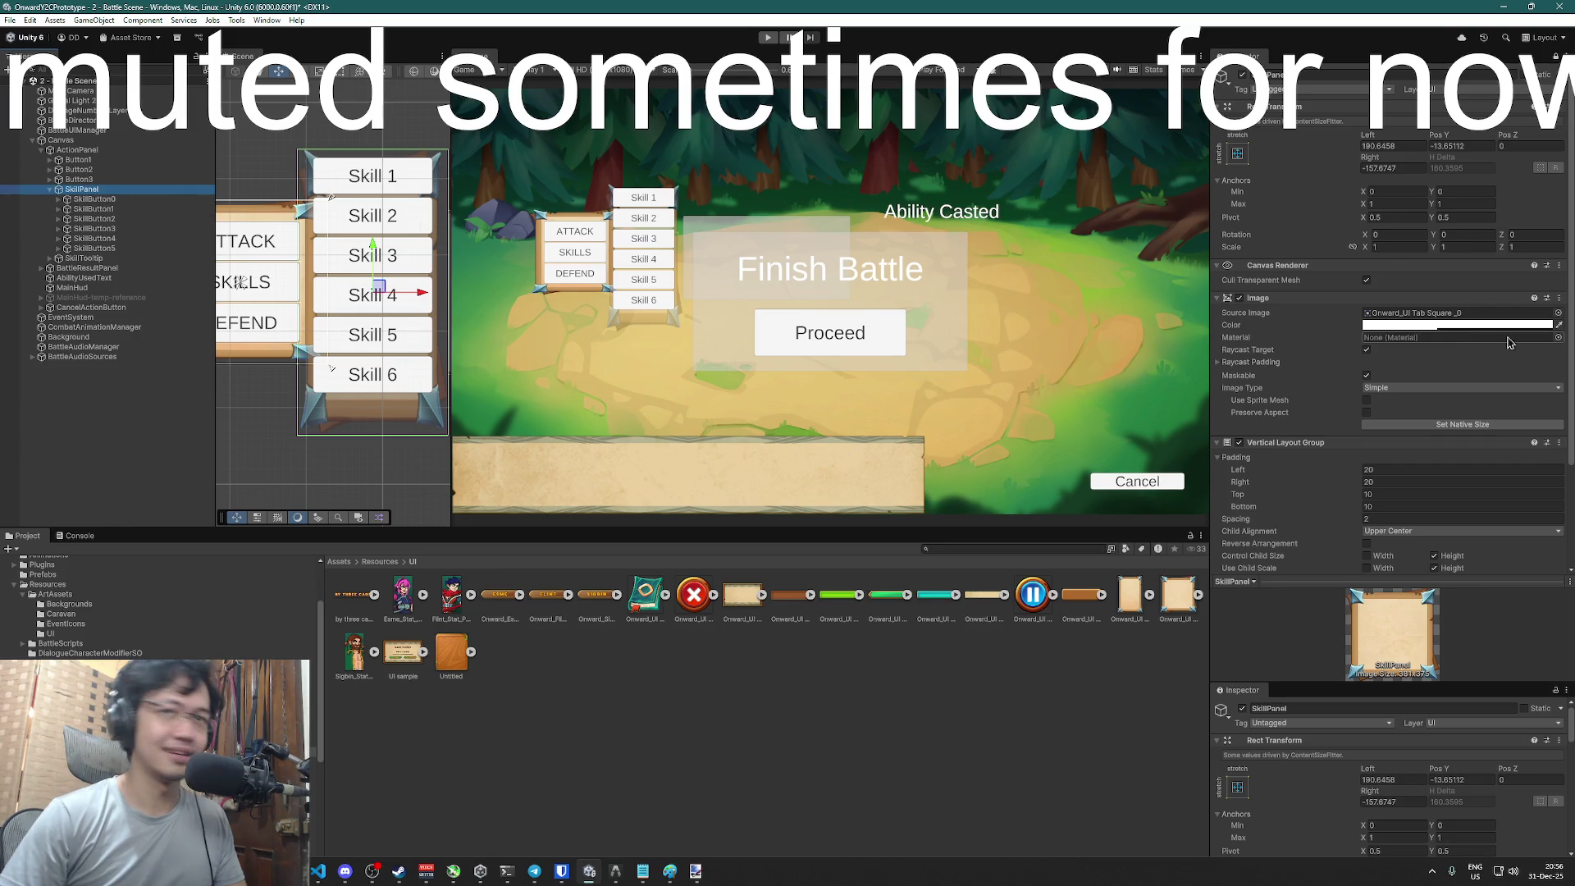
- Raise the SkillPanel Image colour's alpha to 255
{"action": "left_click", "coordinate": [1460, 326]}
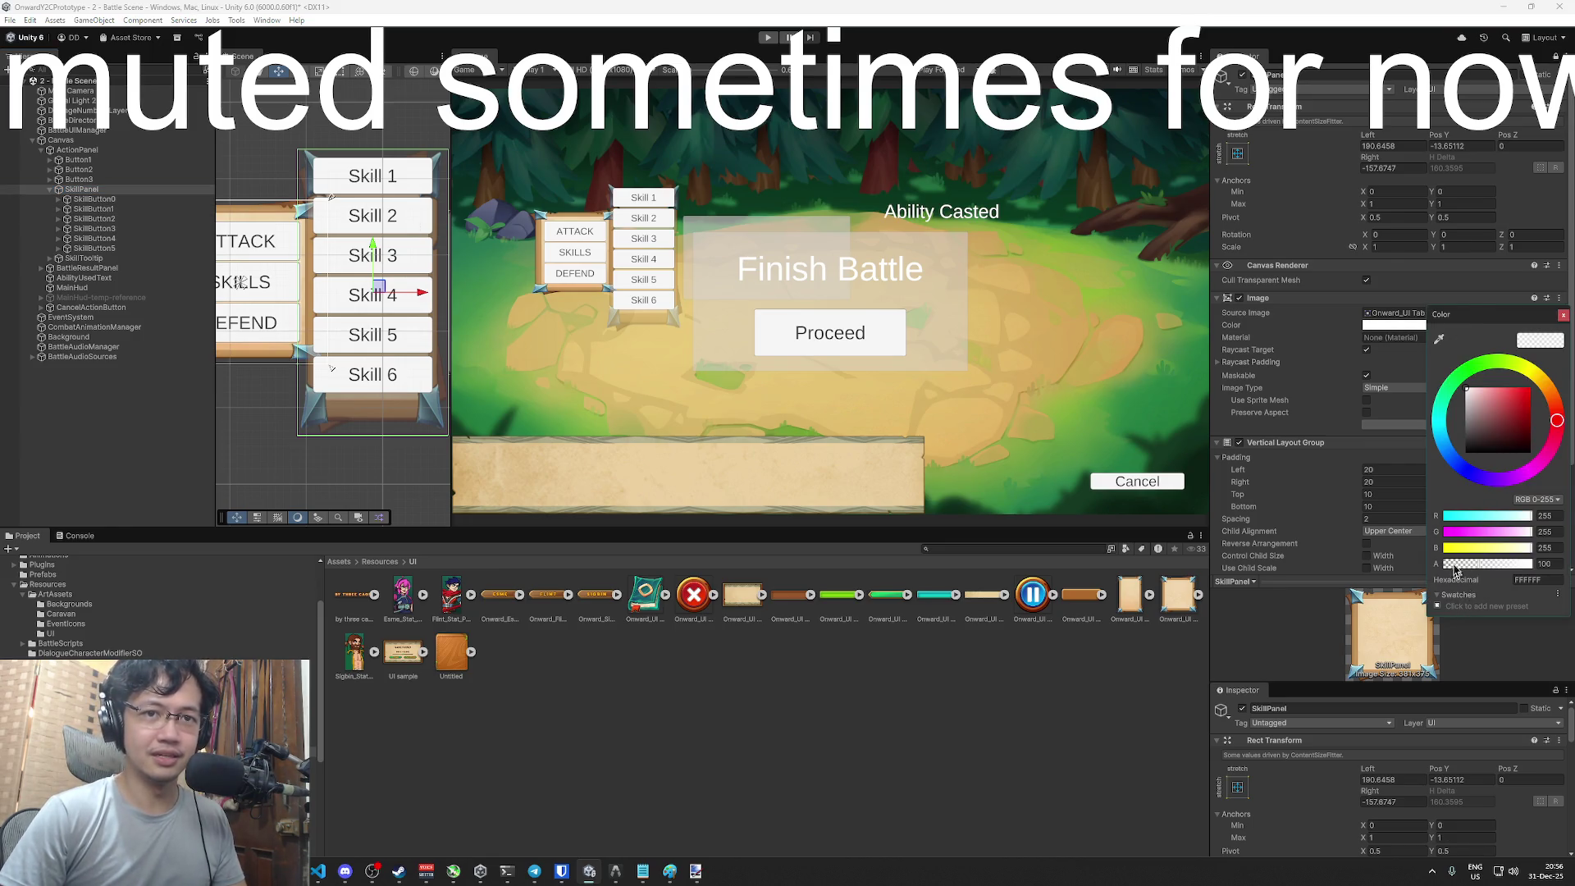
{"action": "left_click_drag", "start_coordinate": [1483, 315], "coordinate": [1358, 330]}
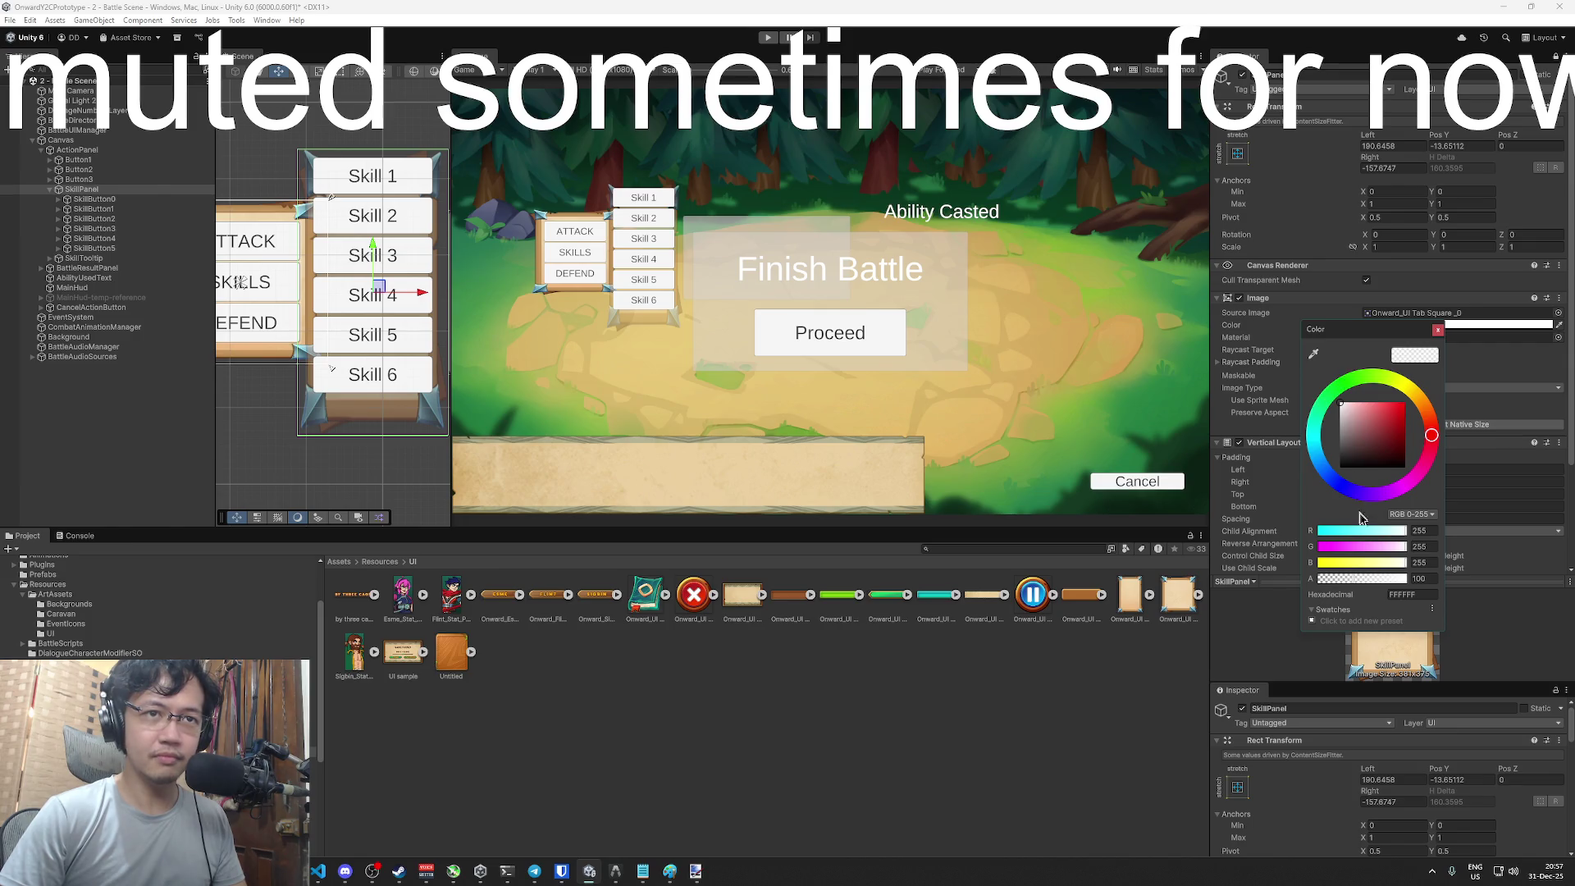
{"action": "left_click_drag", "start_coordinate": [1349, 589], "coordinate": [1407, 578]}
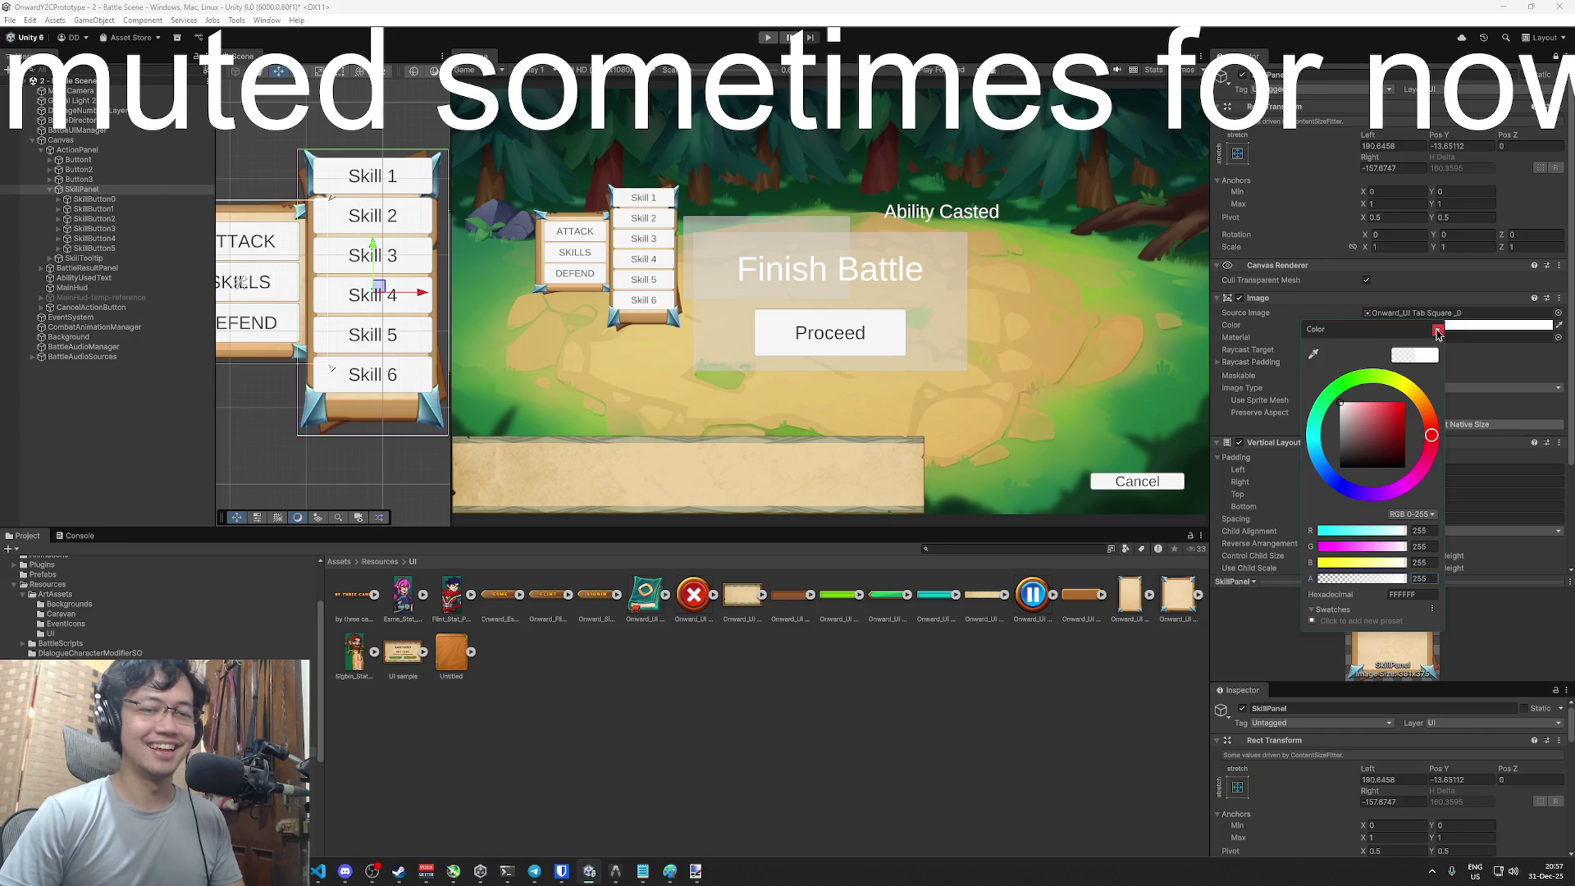
{"action": "left_click", "coordinate": [1437, 332]}
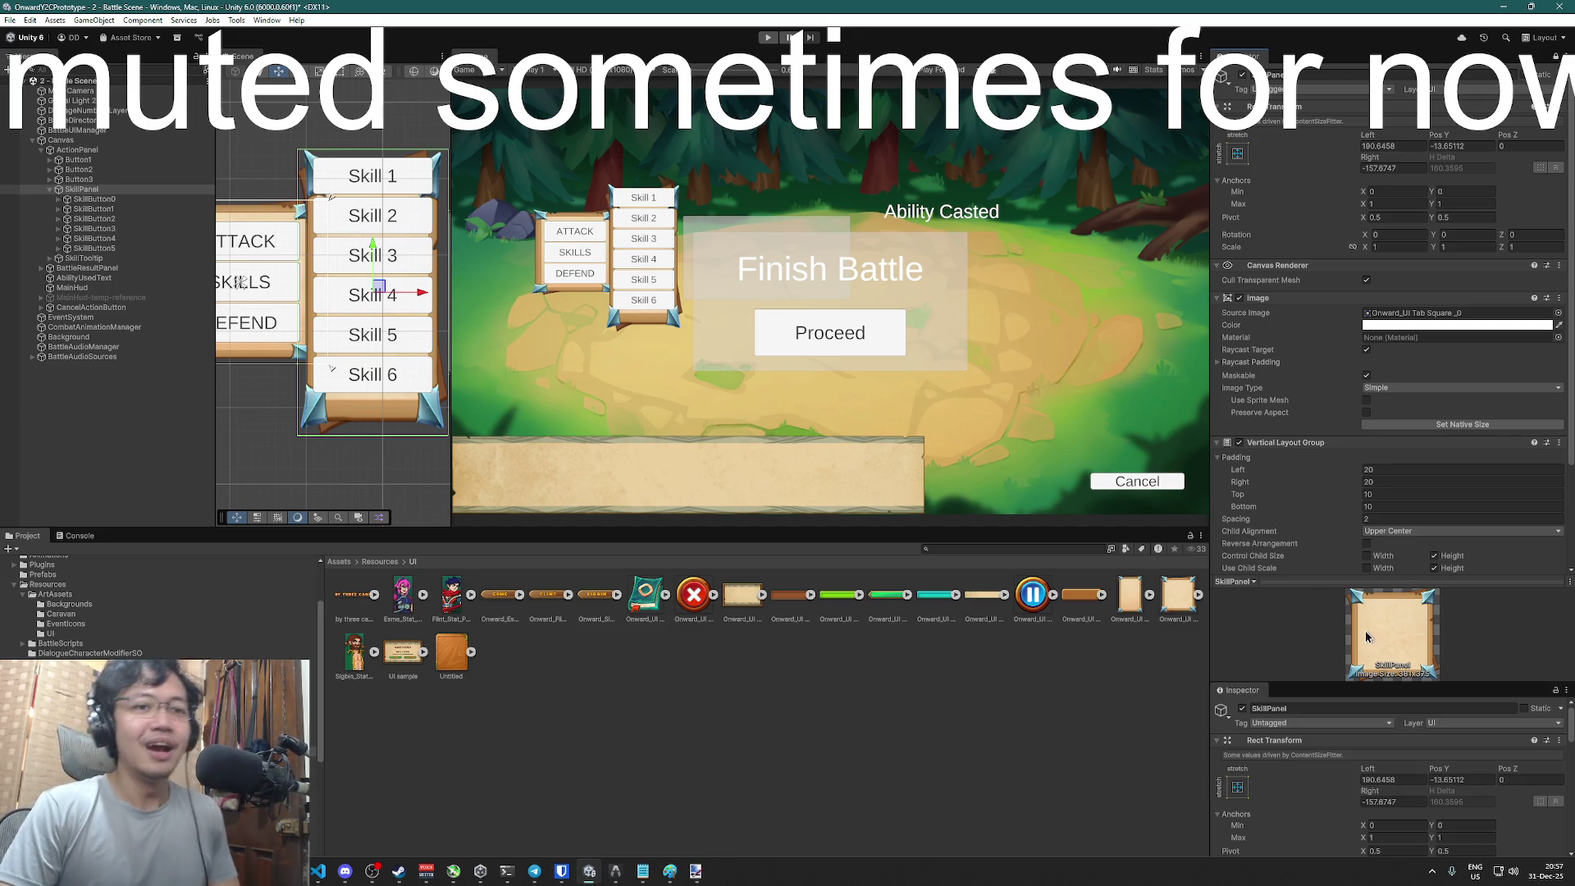
- Undo the SkillPanel Source Image back to Background and return to paint.net
{"action": "left_click", "coordinate": [98, 191]}
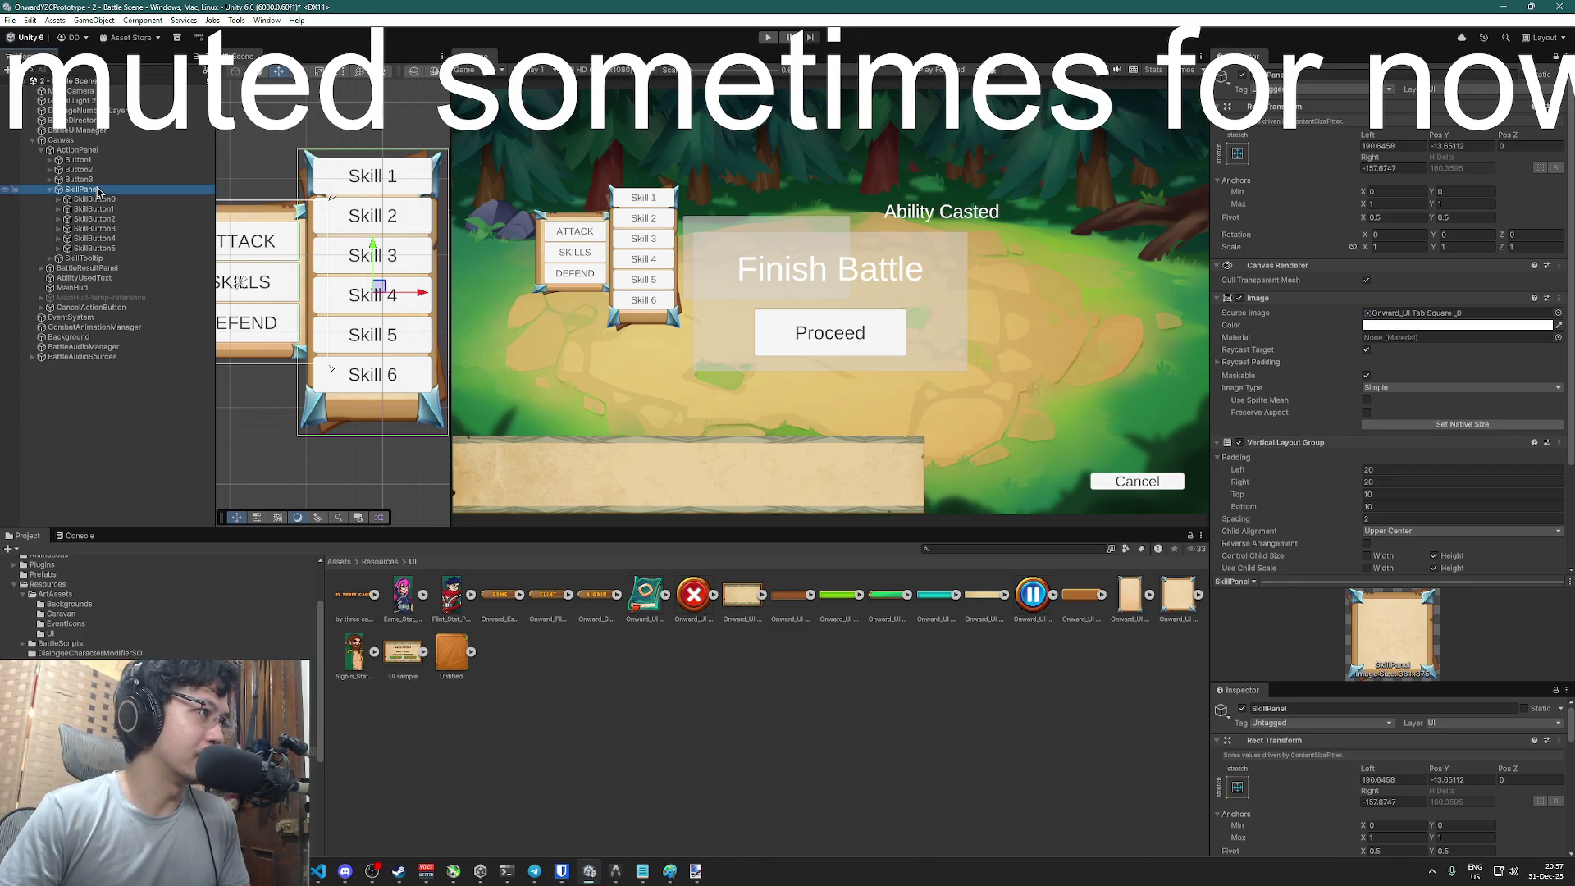
{"action": "key", "text": "ctrl+z"}
{"action": "key", "text": "ctrl+z"}
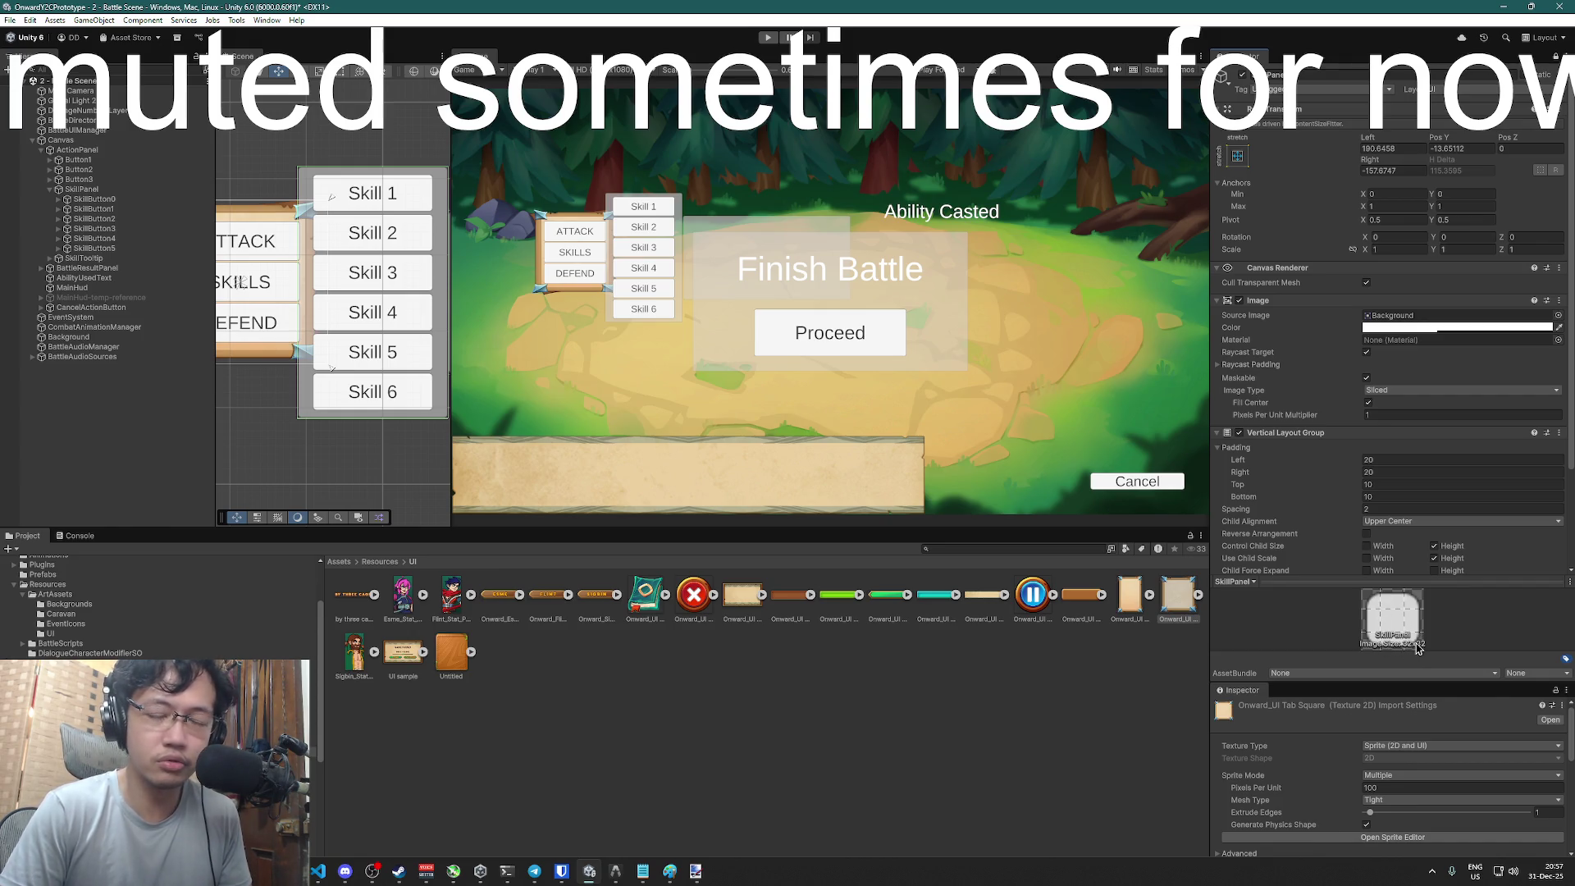
{"action": "key", "text": "super"}
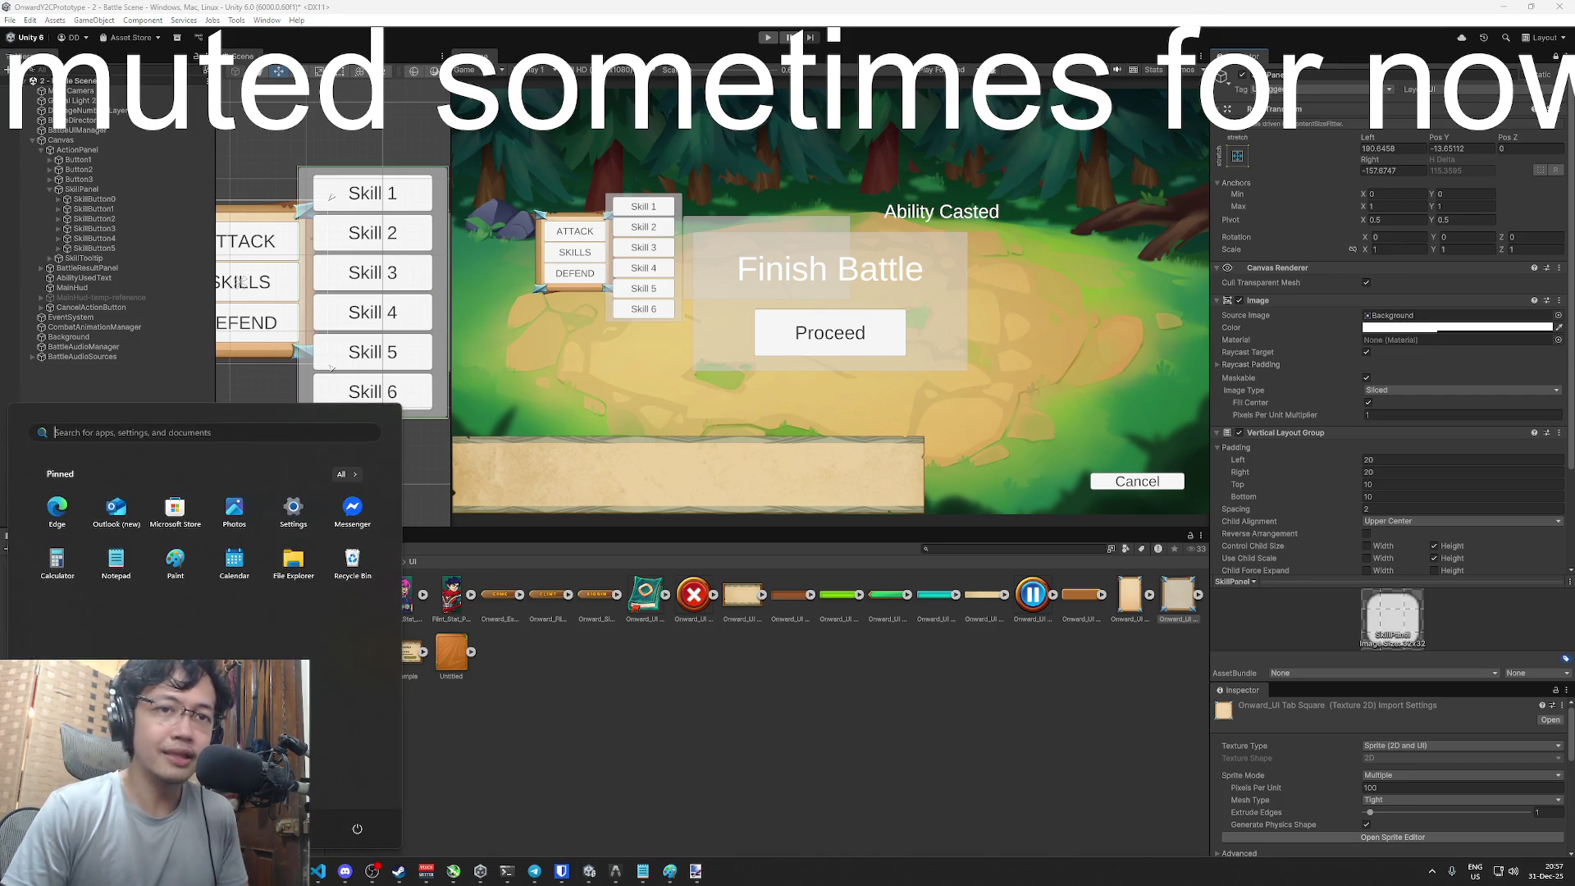
{"action": "key", "text": "super"}
{"action": "key", "text": "super"}
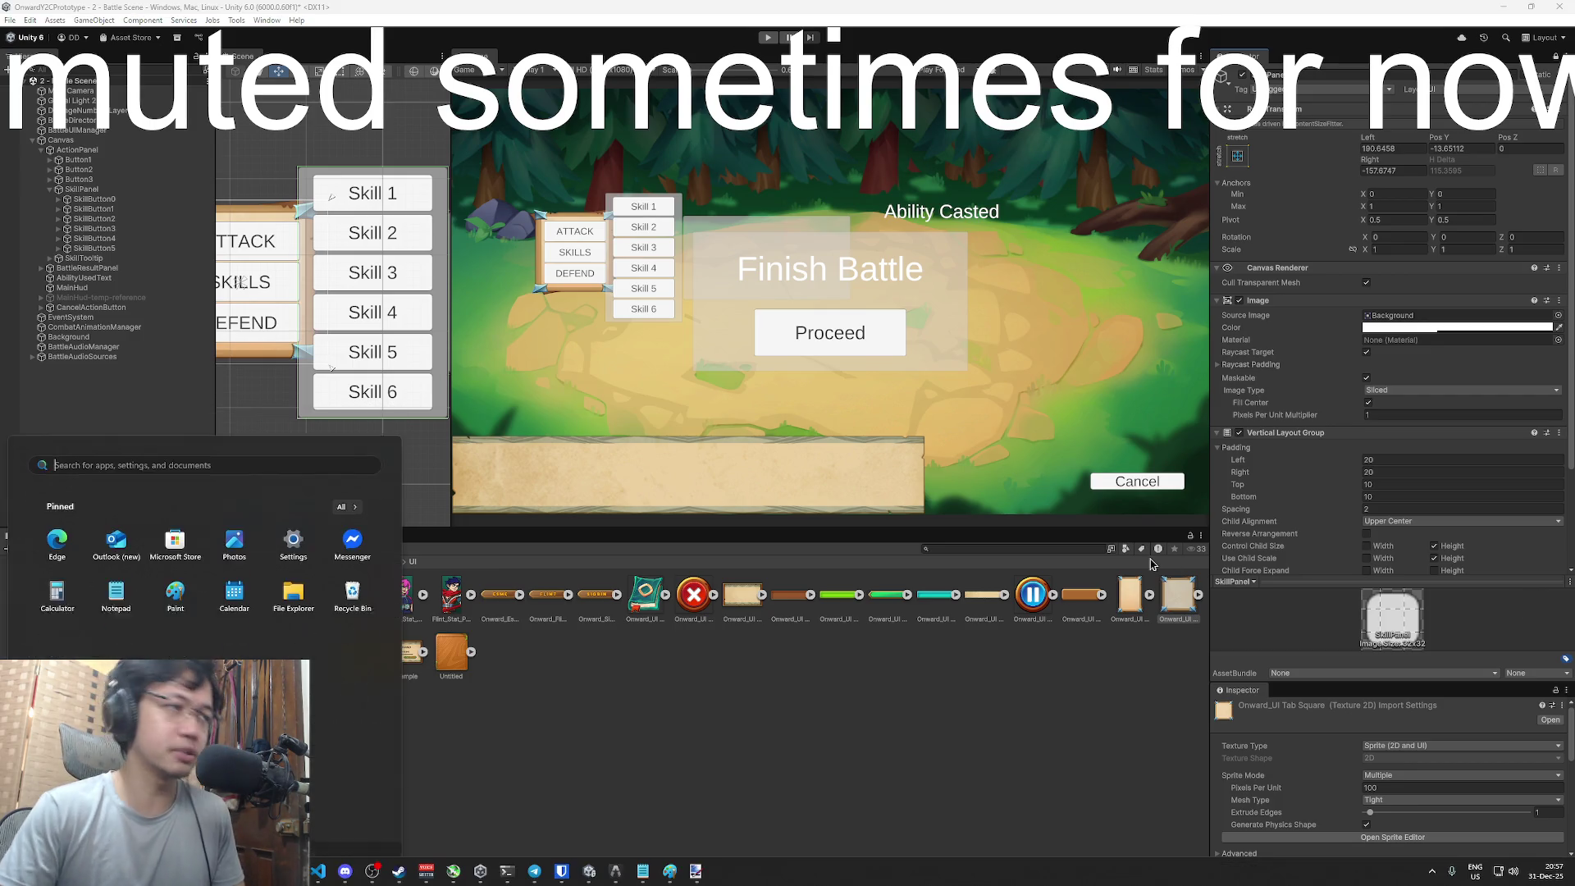
{"action": "left_click", "coordinate": [695, 871]}
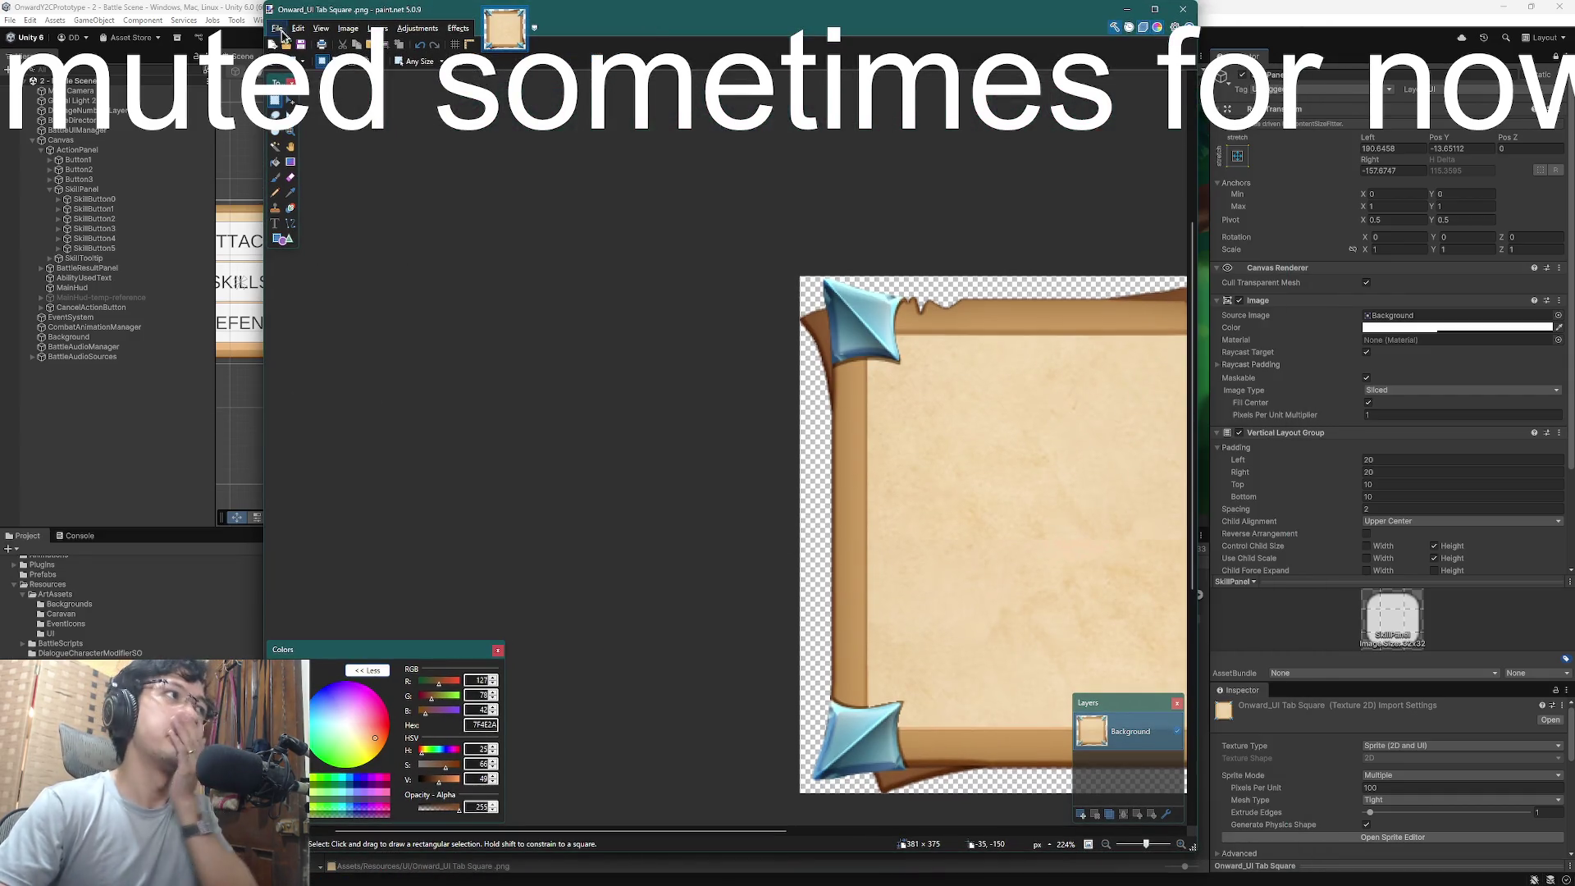
- Create a new 32×32 image, hide the Background layer and add a transparent layer
{"action": "left_click", "coordinate": [278, 29]}
{"action": "left_click", "coordinate": [283, 33]}
{"action": "left_click", "coordinate": [285, 30]}
{"action": "left_click", "coordinate": [297, 51]}
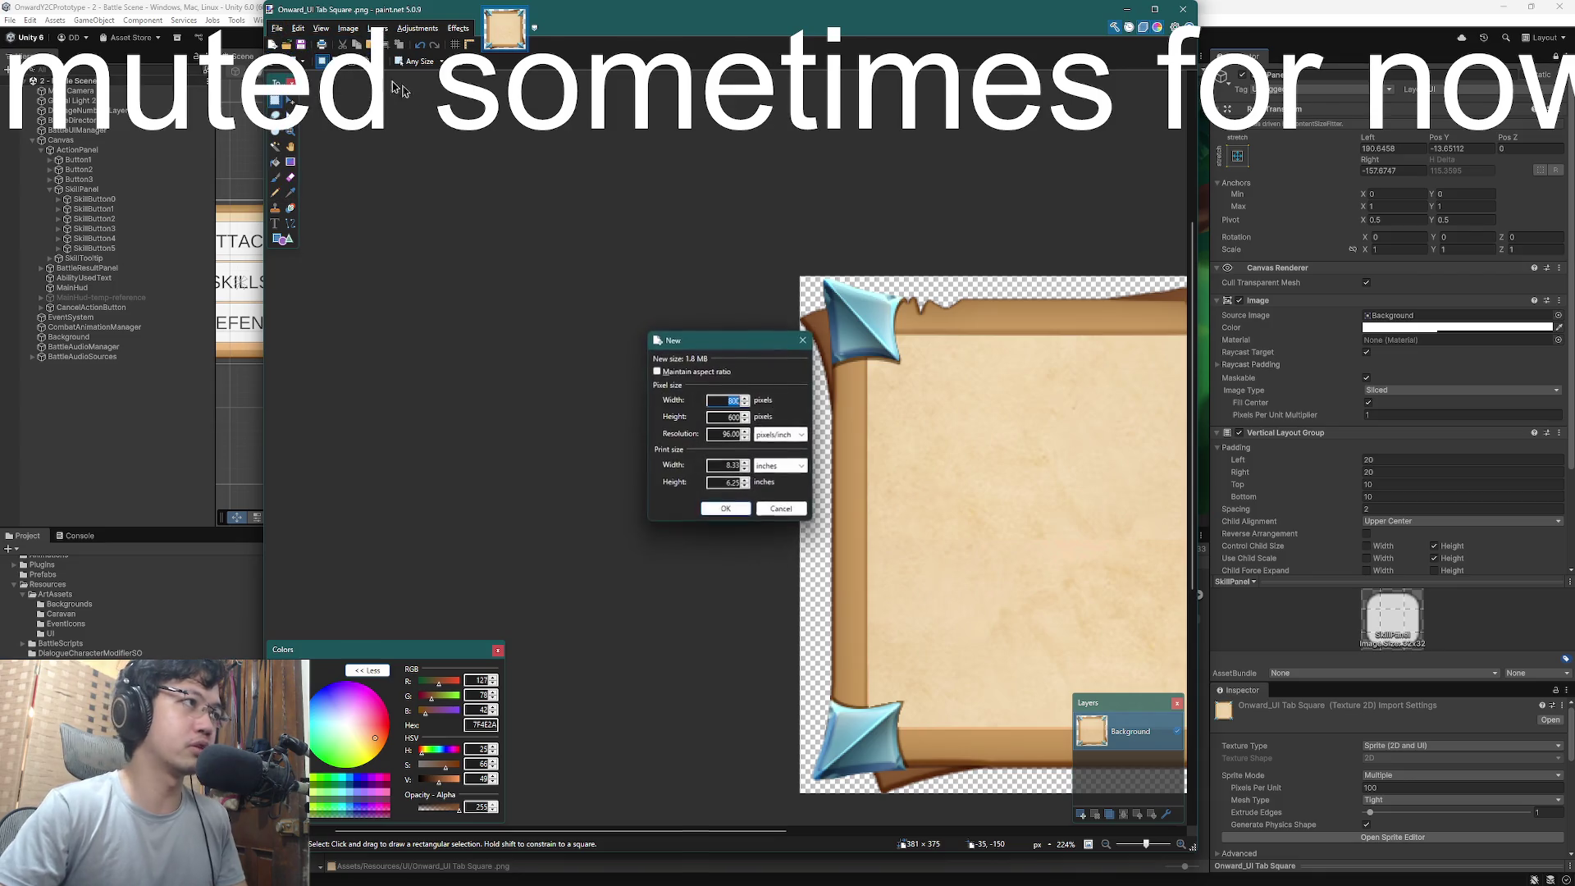
{"action": "type", "text": "32"}
{"action": "key", "text": "Tab"}
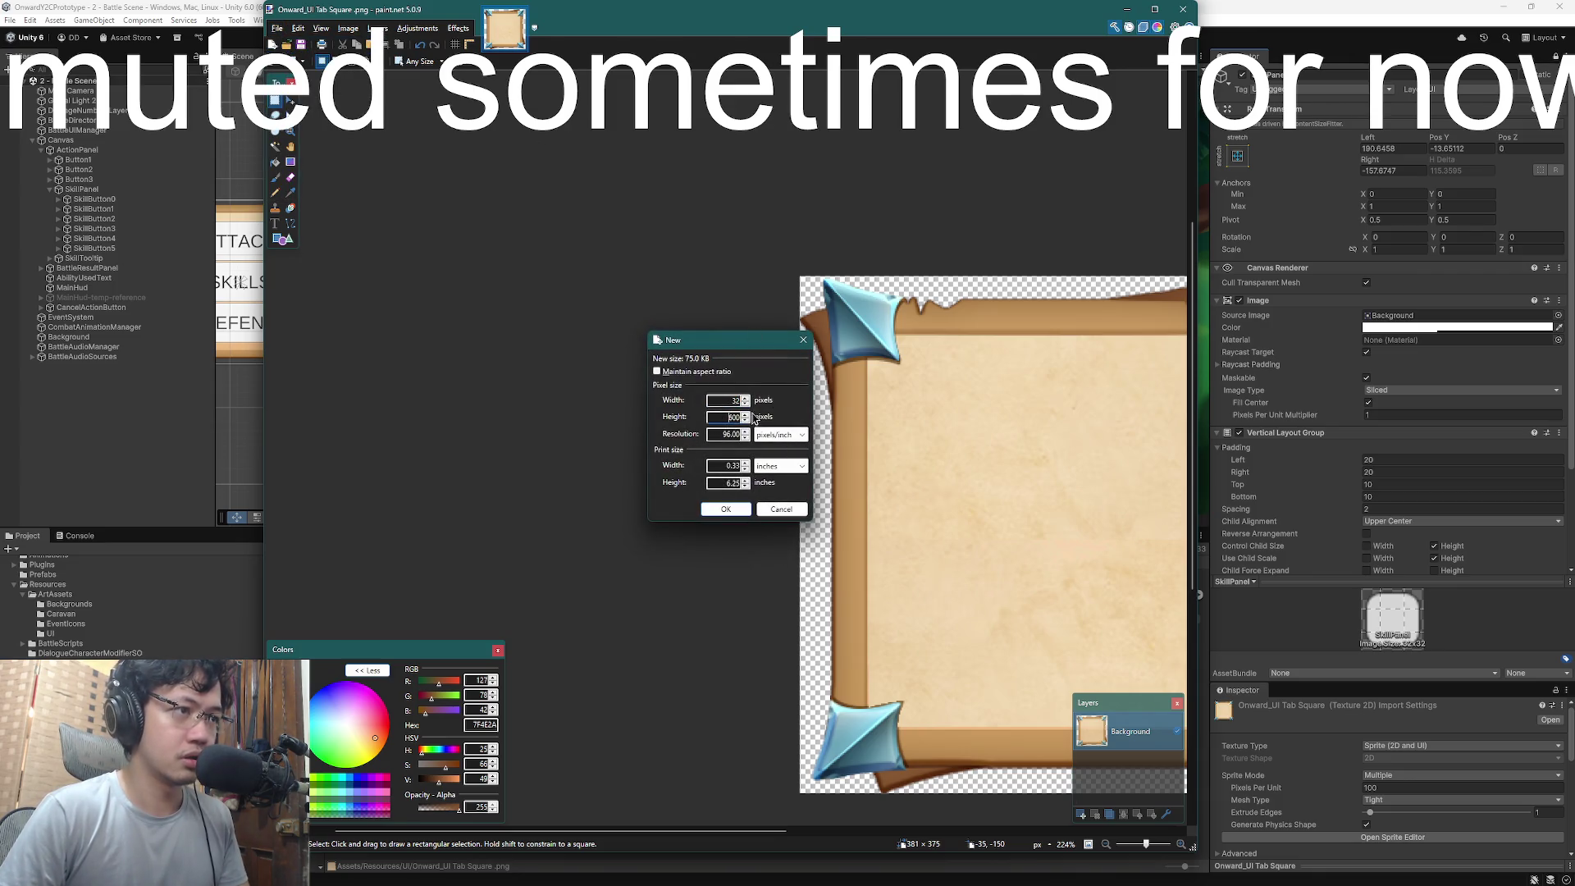
{"action": "type", "text": "32"}
{"action": "left_click", "coordinate": [736, 509]}
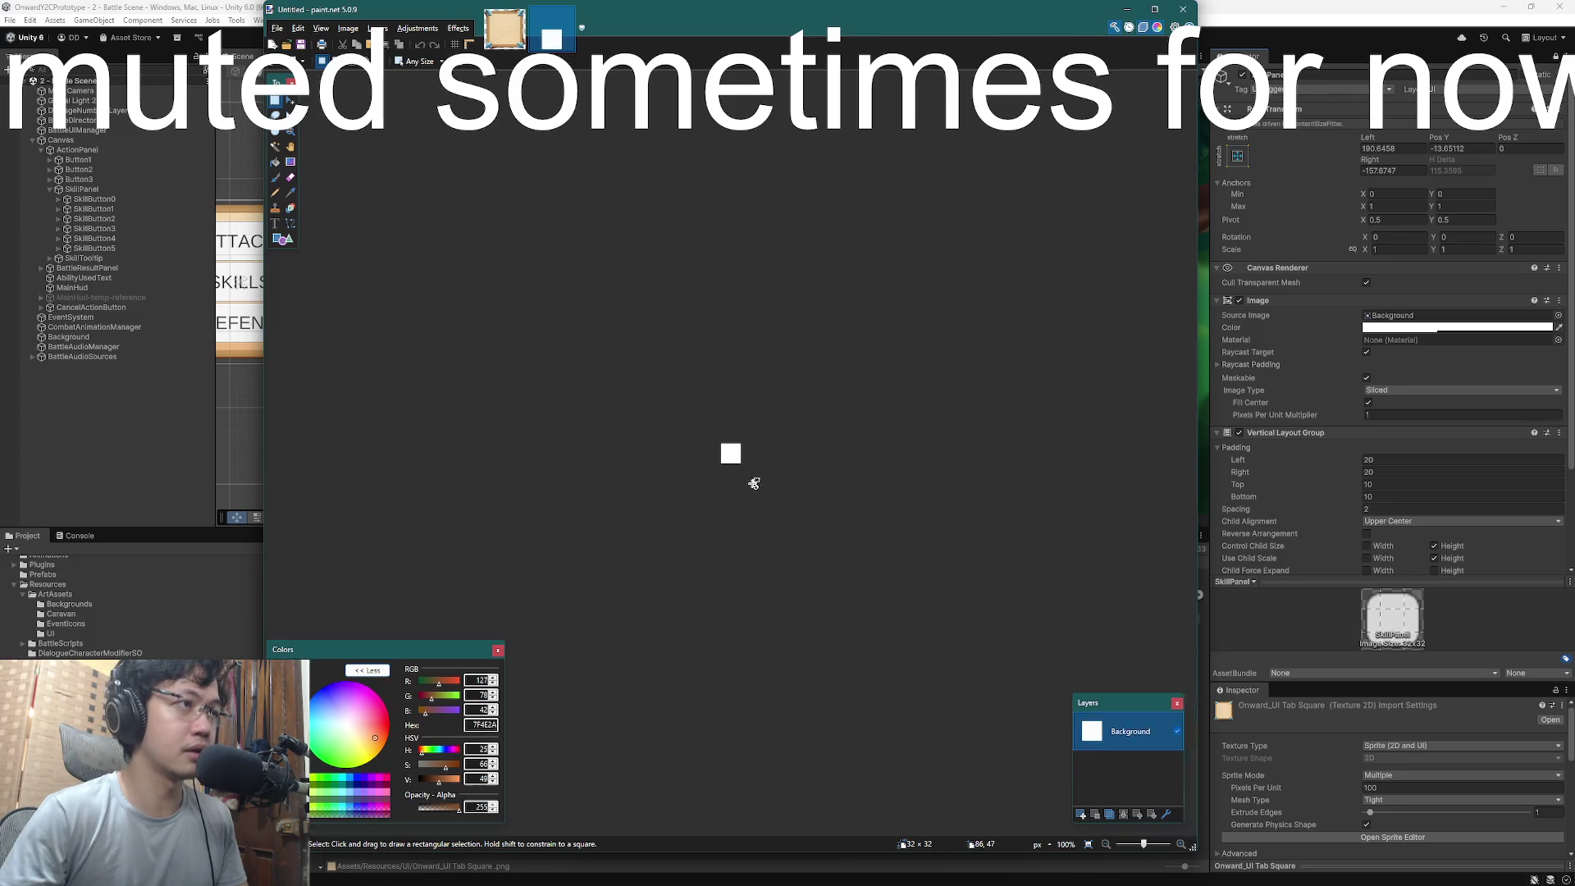
{"action": "scroll", "coordinate": [743, 476], "scroll_direction": "up", "scroll_amount": 2}
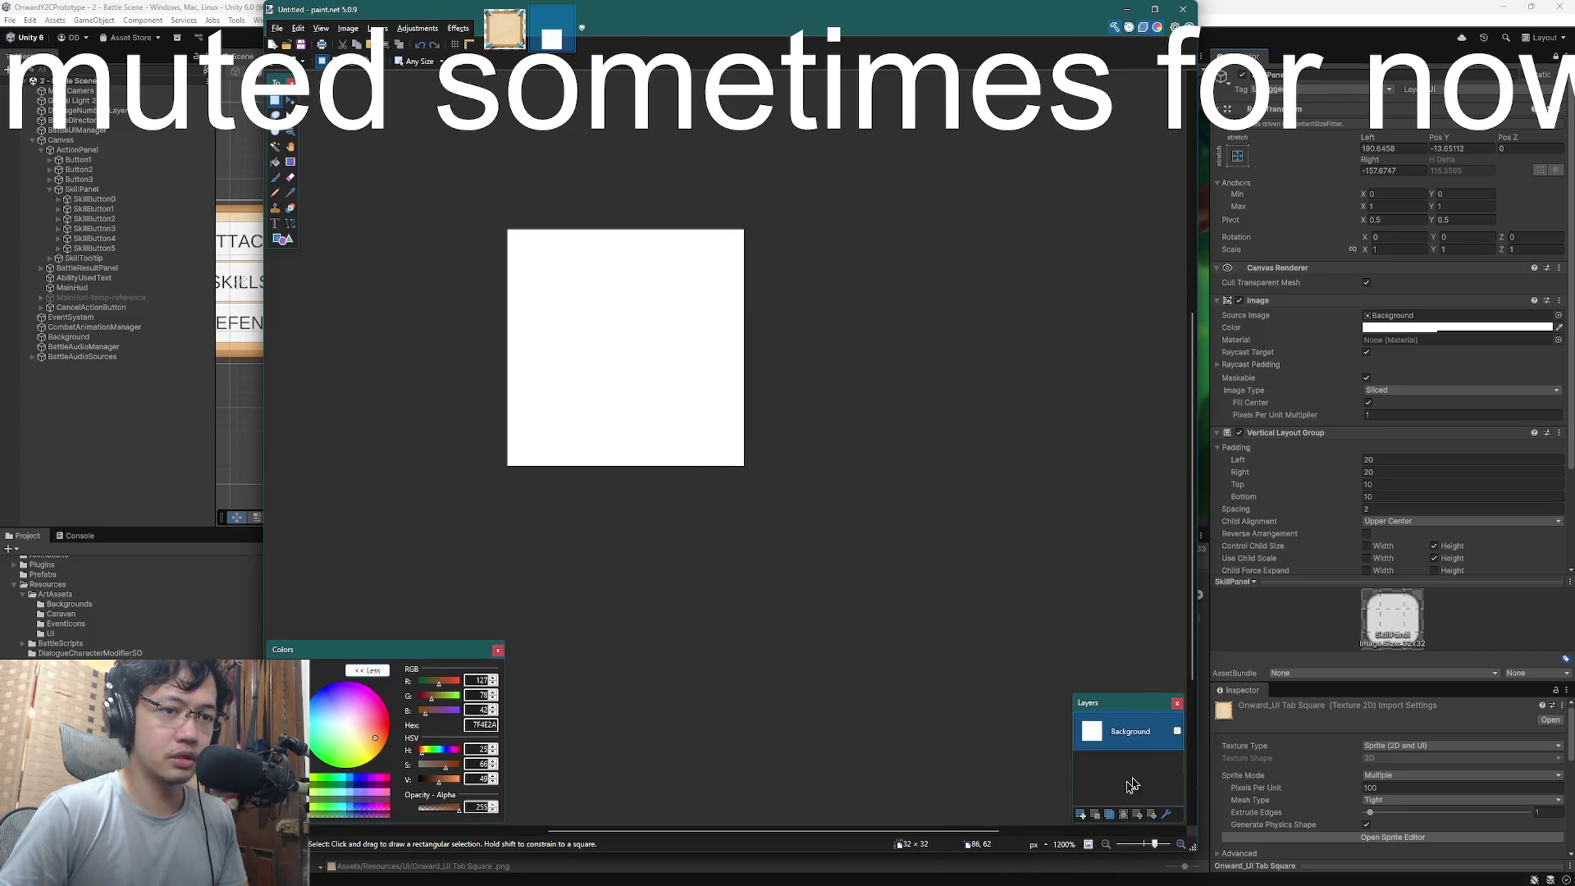
{"action": "left_click", "coordinate": [1177, 730]}
{"action": "left_click", "coordinate": [1080, 814]}
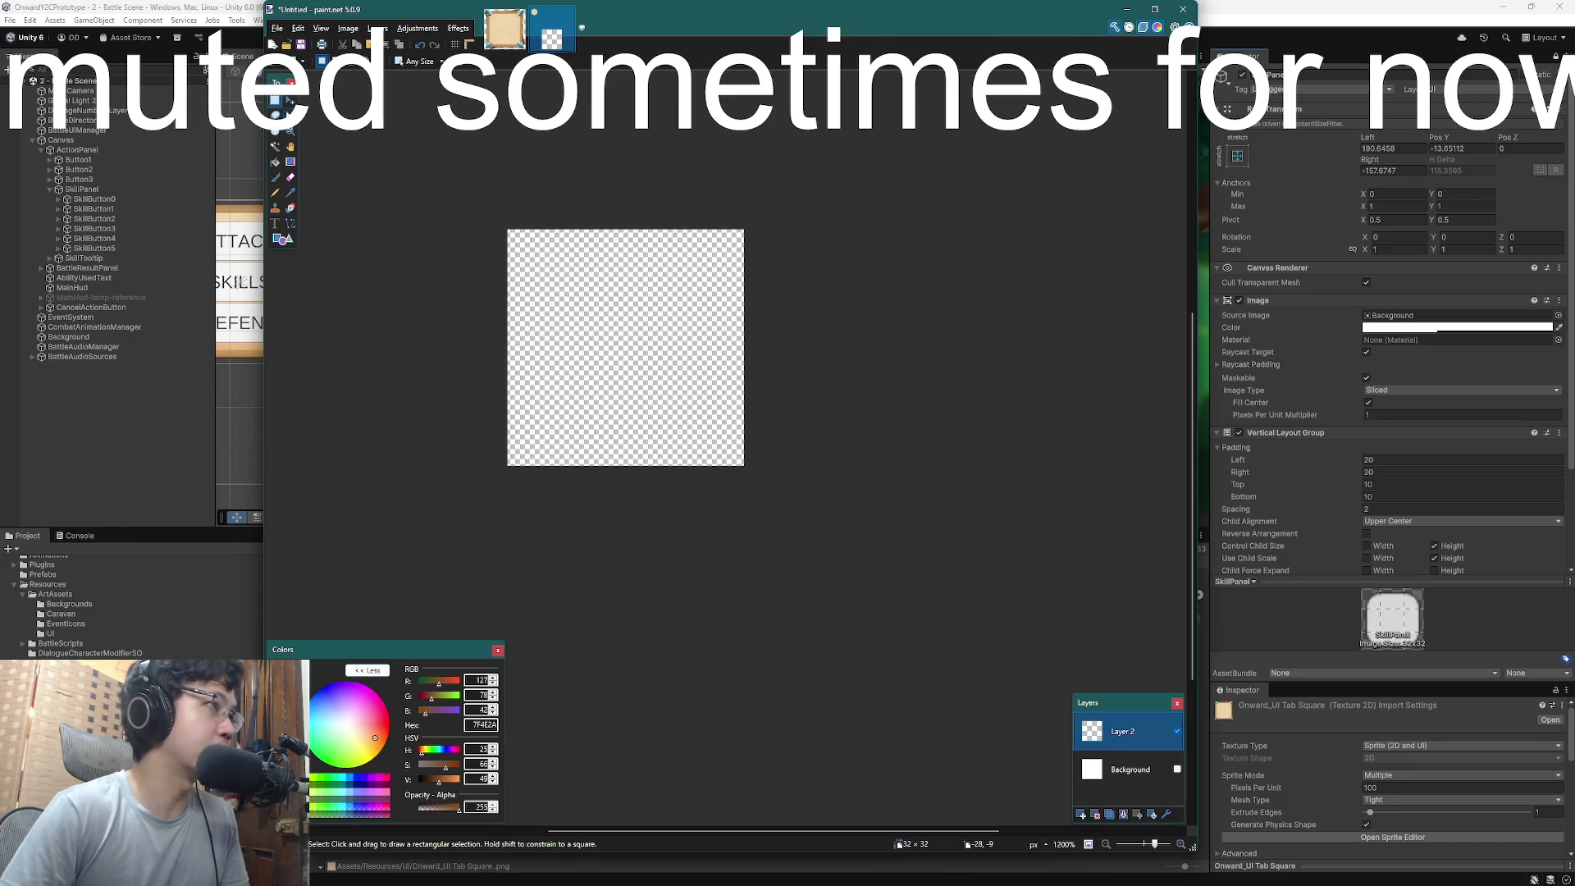
- Paint a brown box with red, blue, green and orange corner dots using the Paintbrush
{"action": "left_click", "coordinate": [276, 177]}
{"action": "left_click_drag", "start_coordinate": [572, 246], "coordinate": [520, 321]}
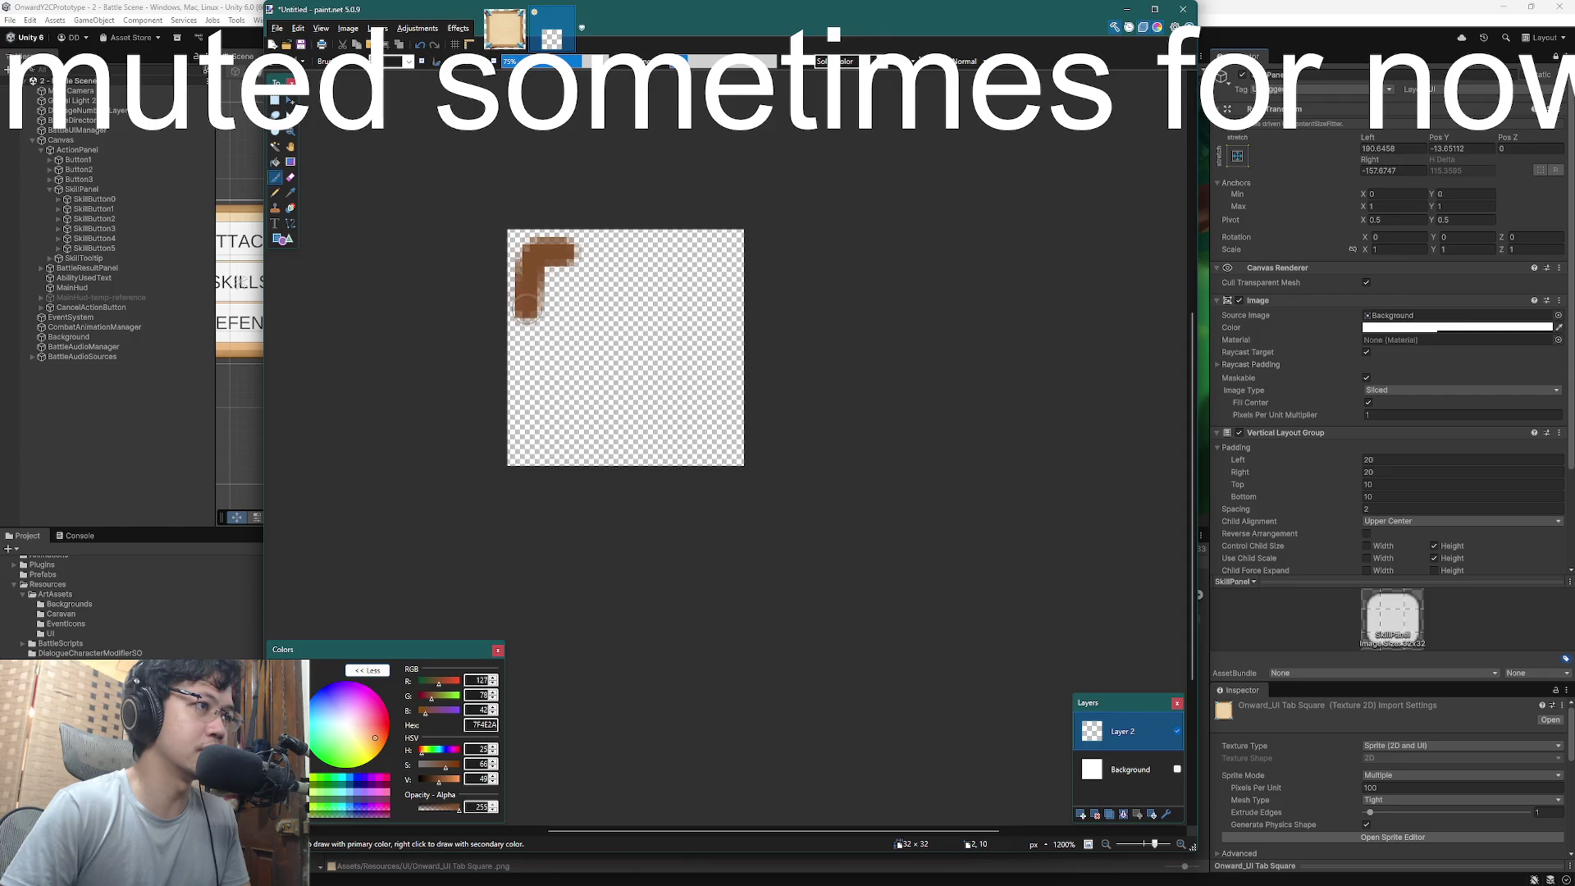
{"action": "key", "text": "ctrl+z"}
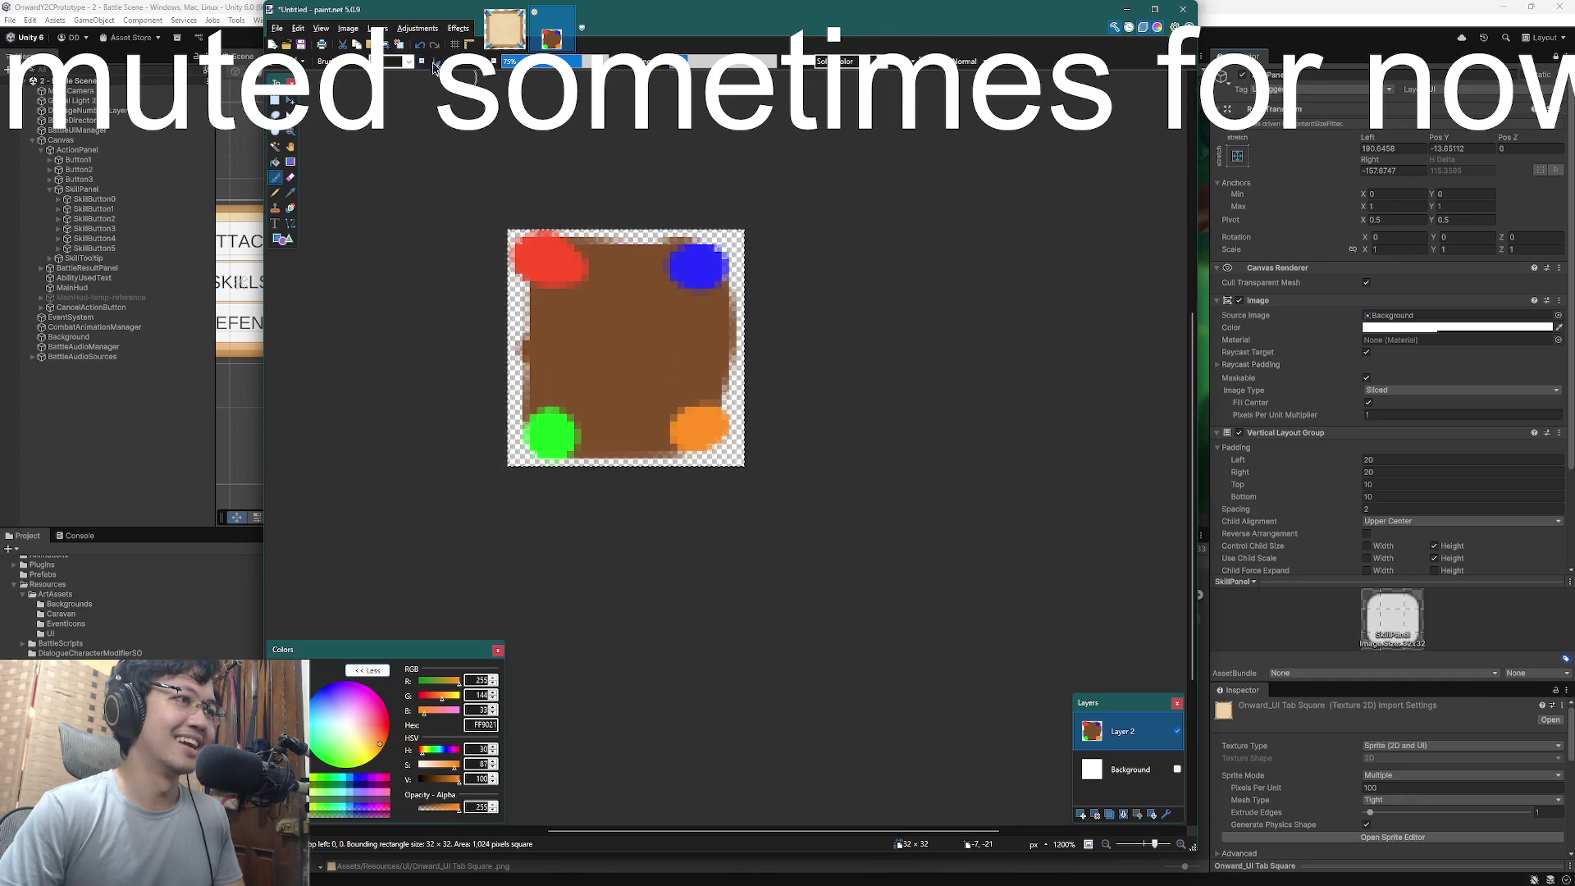
{"action": "left_click", "coordinate": [277, 28]}
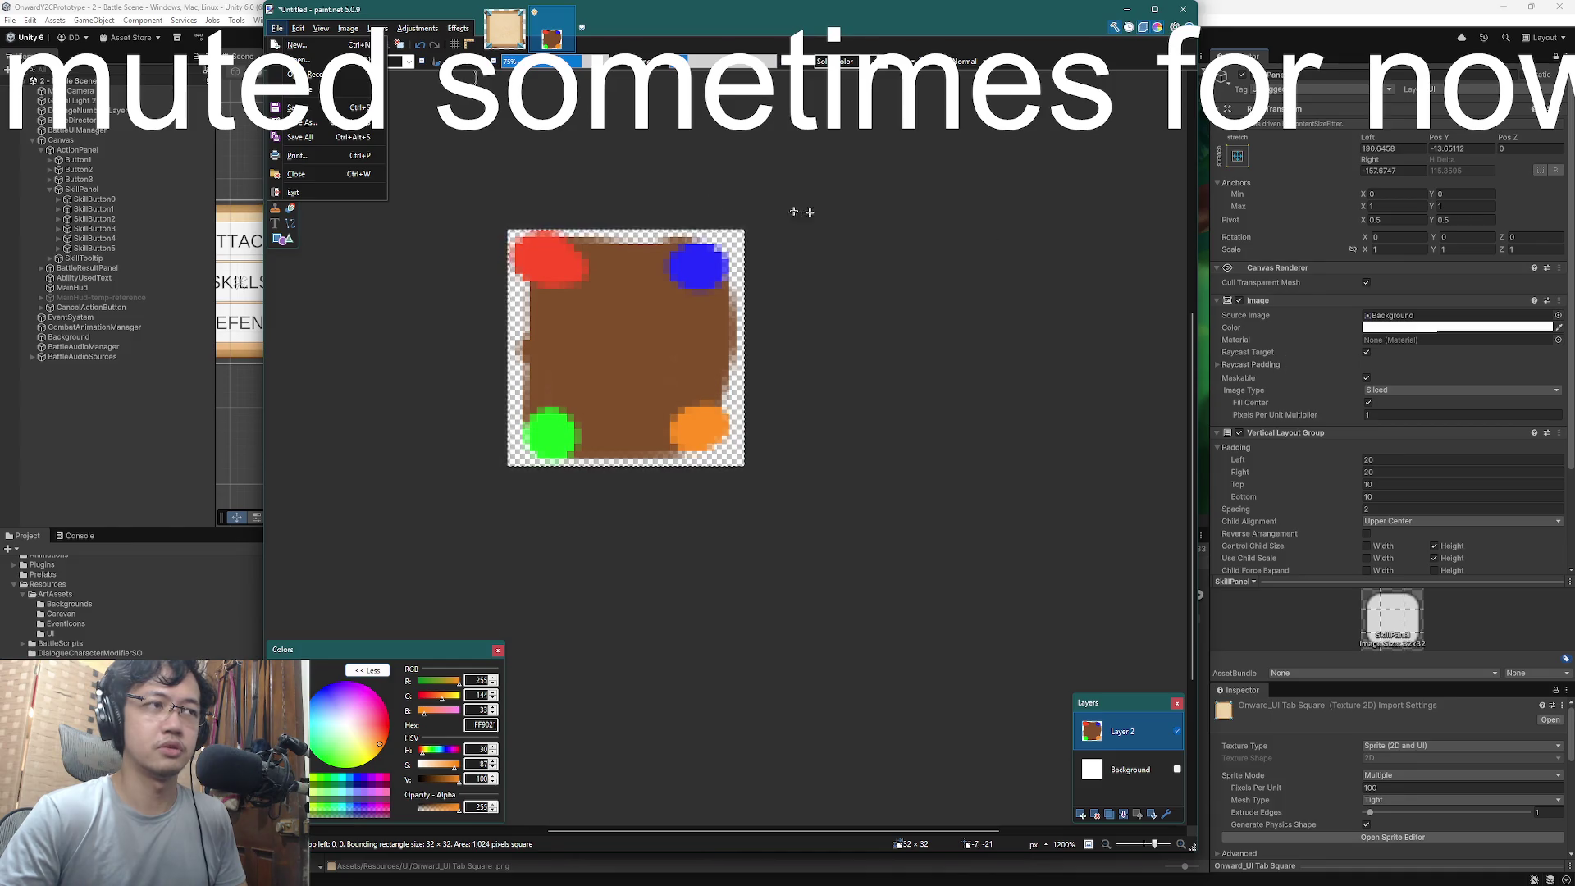
{"action": "left_click", "coordinate": [657, 12]}
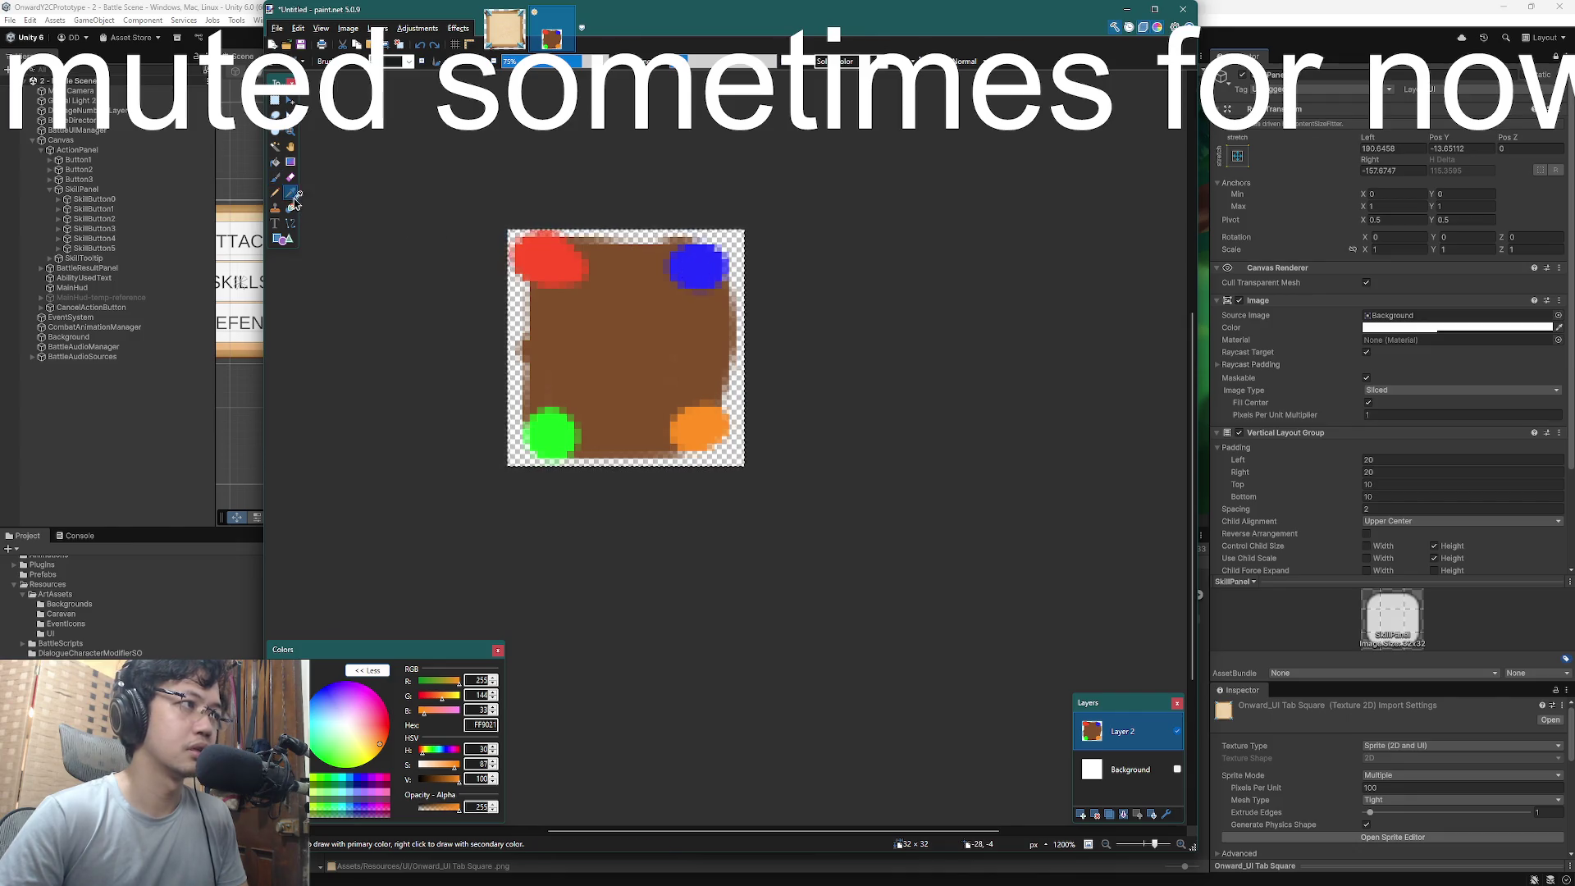
{"action": "left_click", "coordinate": [290, 192]}
{"action": "left_click", "coordinate": [697, 260]}
{"action": "left_click", "coordinate": [274, 180]}
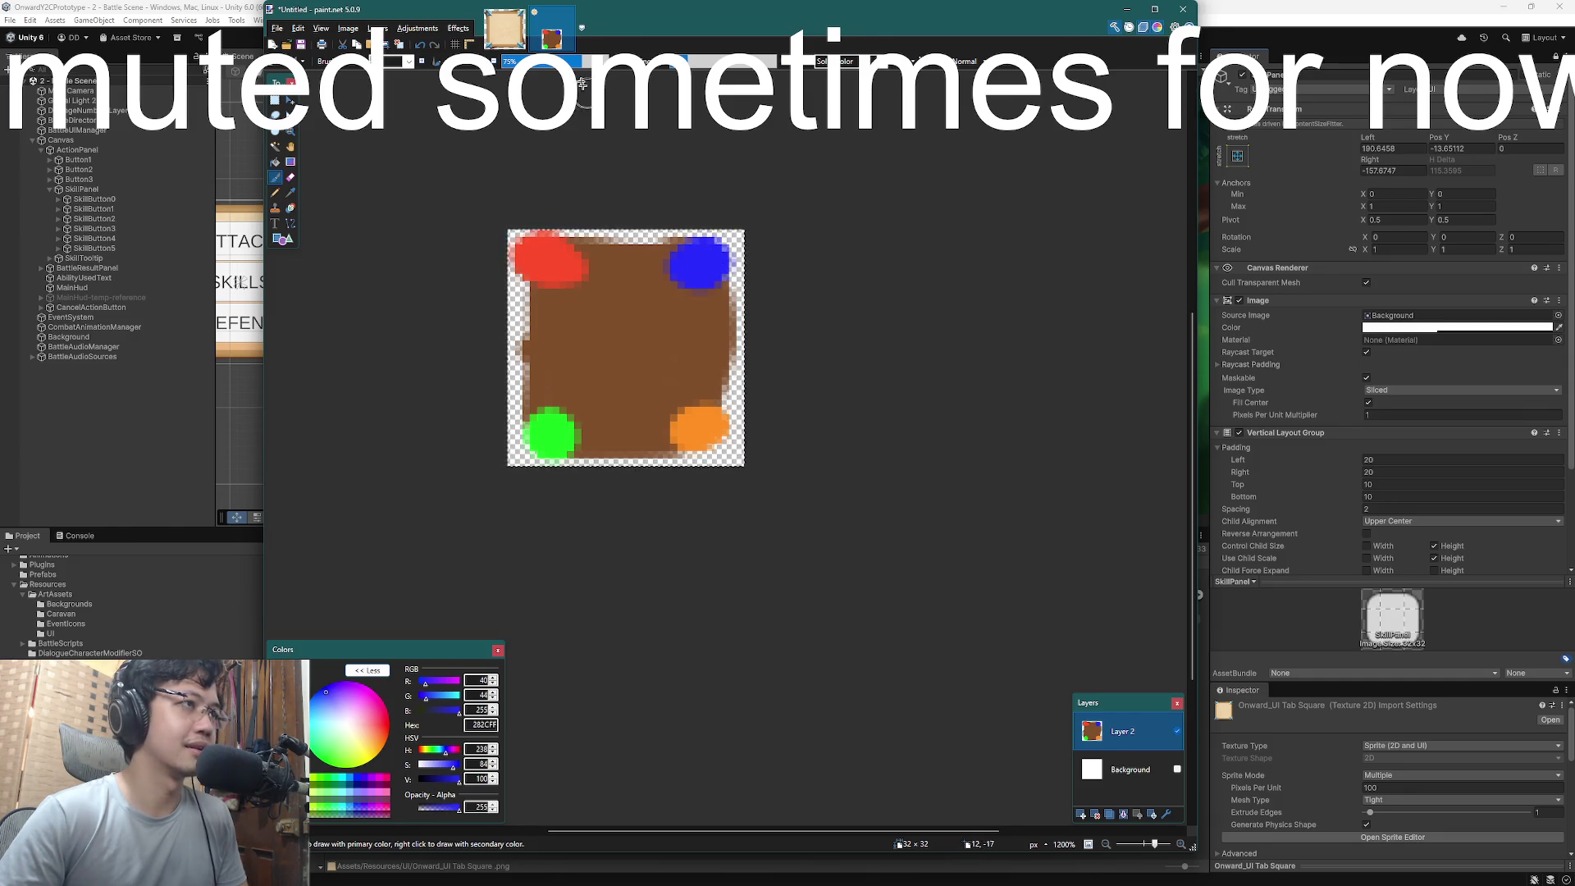
{"action": "left_click_drag", "start_coordinate": [279, 9], "coordinate": [289, 15]}
{"action": "key", "text": "ctrl+n"}
{"action": "key", "text": "Escape"}
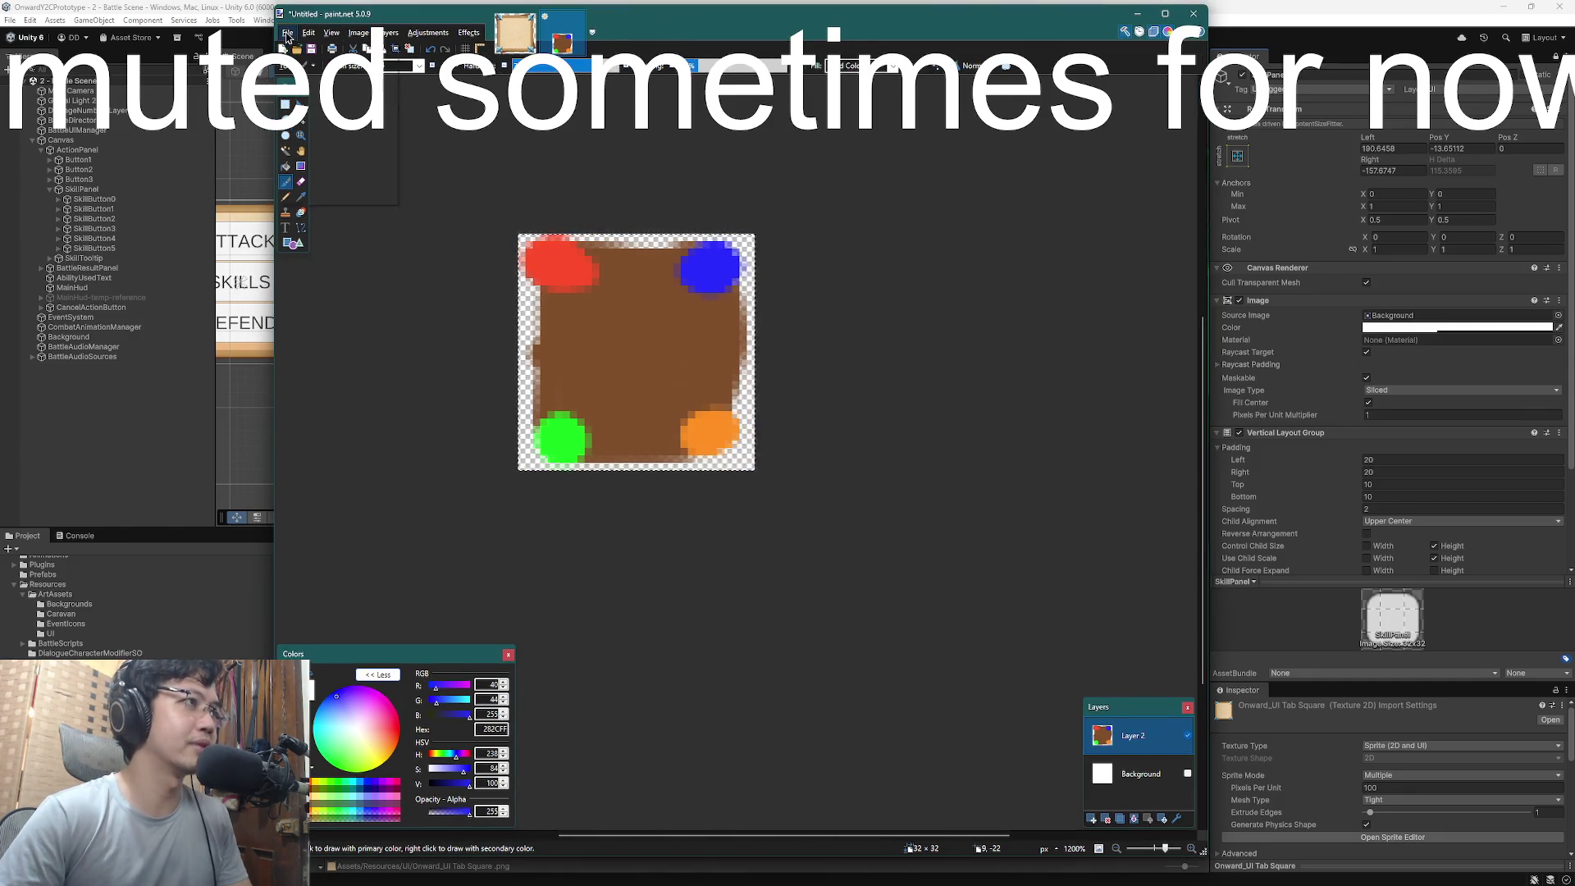
- Save the image as PNG named 'the box', flattening the layers
{"action": "left_click", "coordinate": [288, 33]}
{"action": "left_click", "coordinate": [317, 129]}
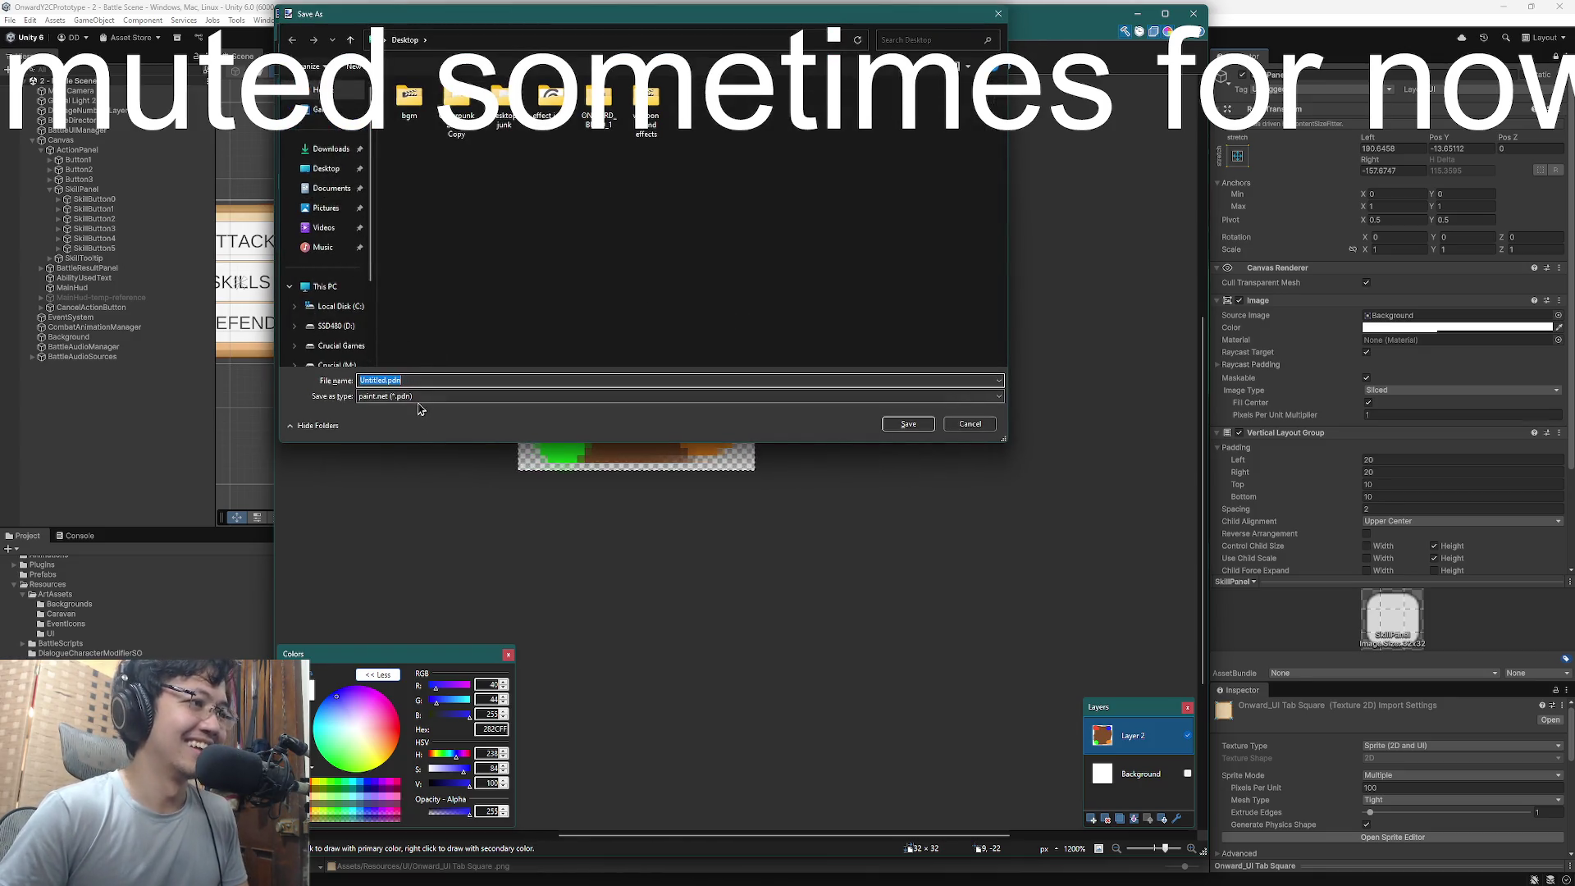
{"action": "left_click", "coordinate": [418, 397]}
{"action": "left_click", "coordinate": [418, 440]}
{"action": "type", "text": "the box"}
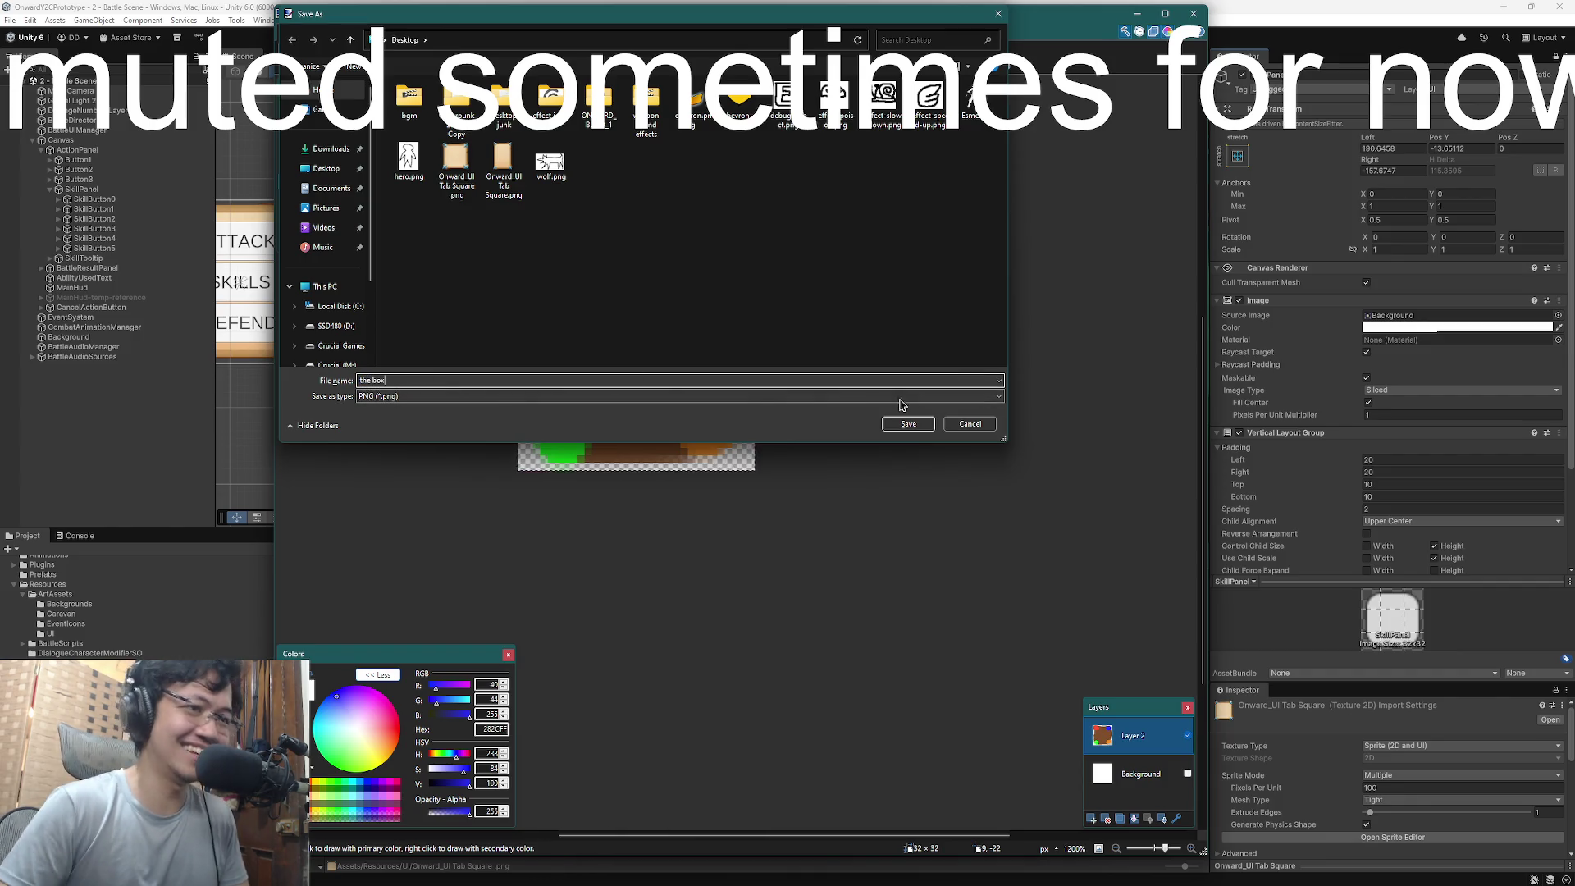
{"action": "left_click", "coordinate": [907, 422]}
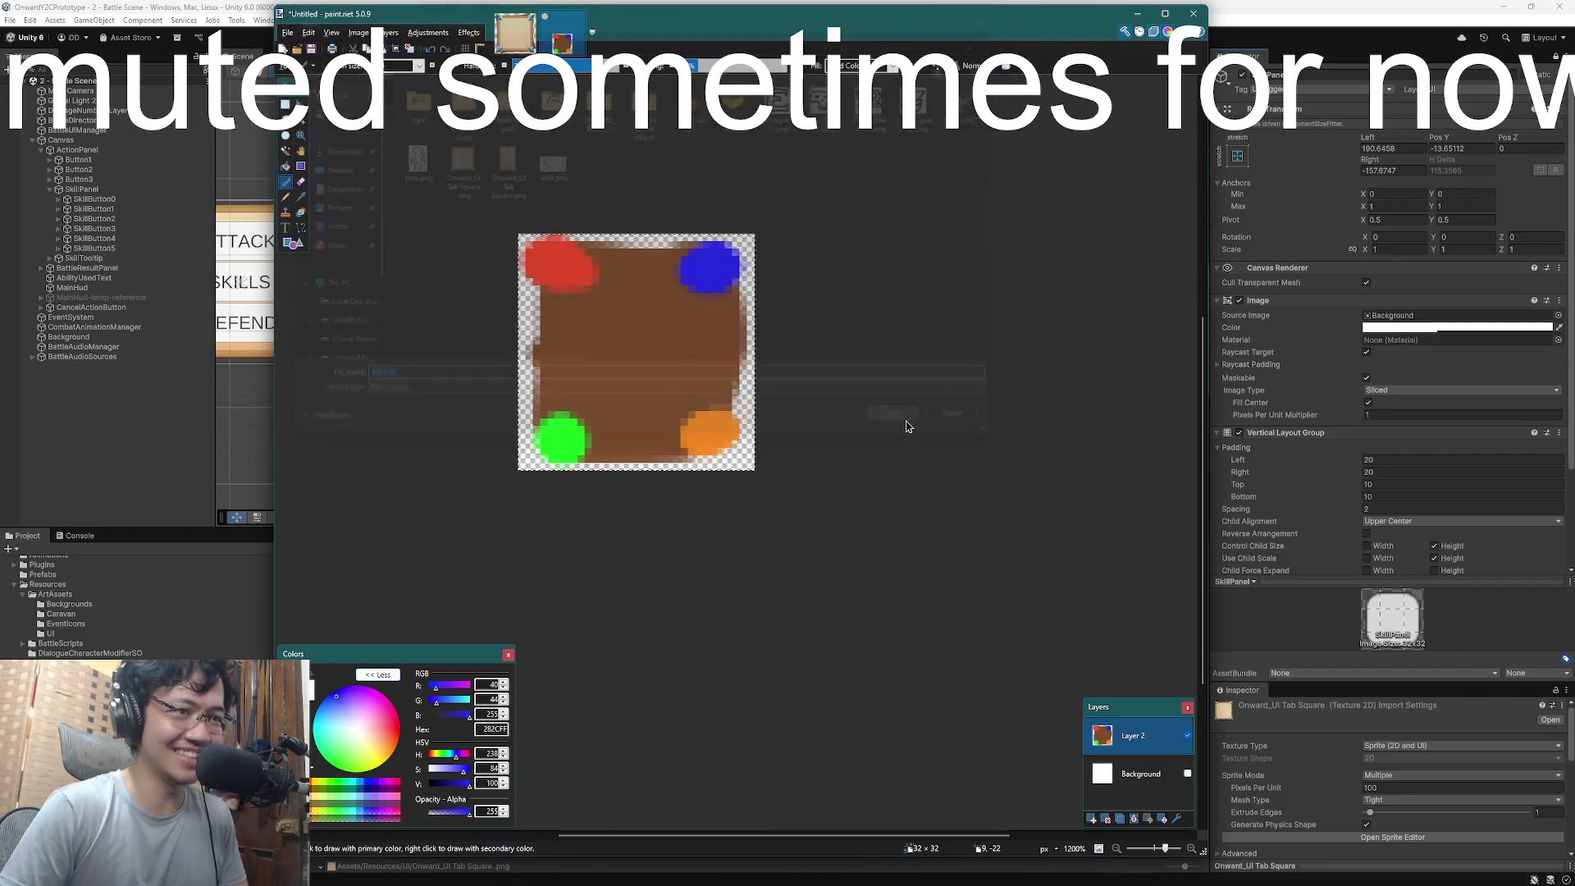
{"action": "key", "text": "Return"}
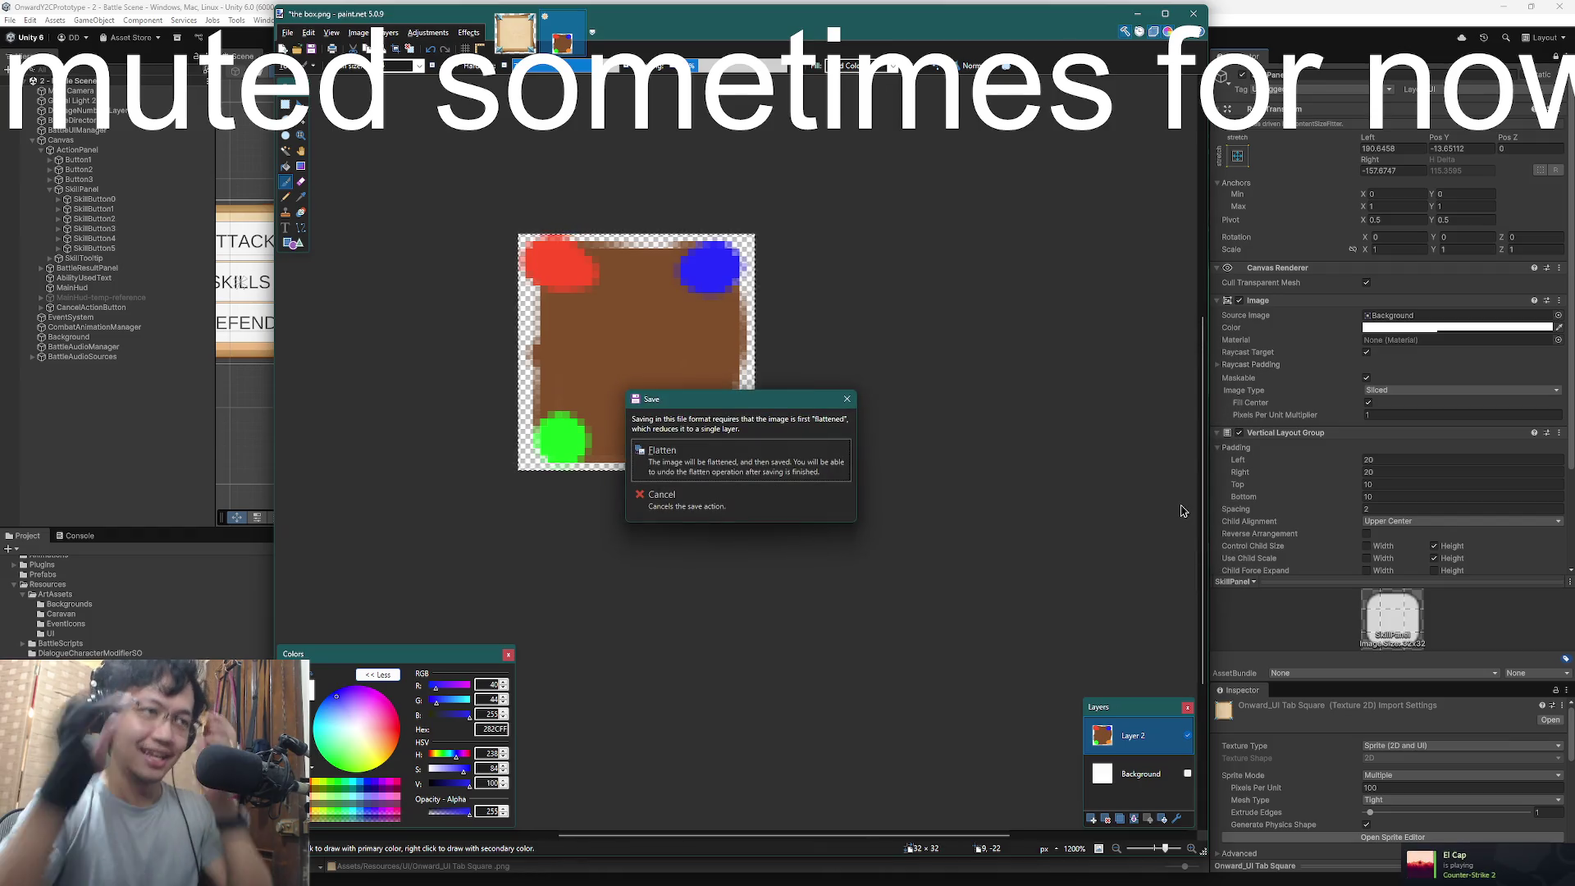
{"action": "left_click", "coordinate": [721, 447]}
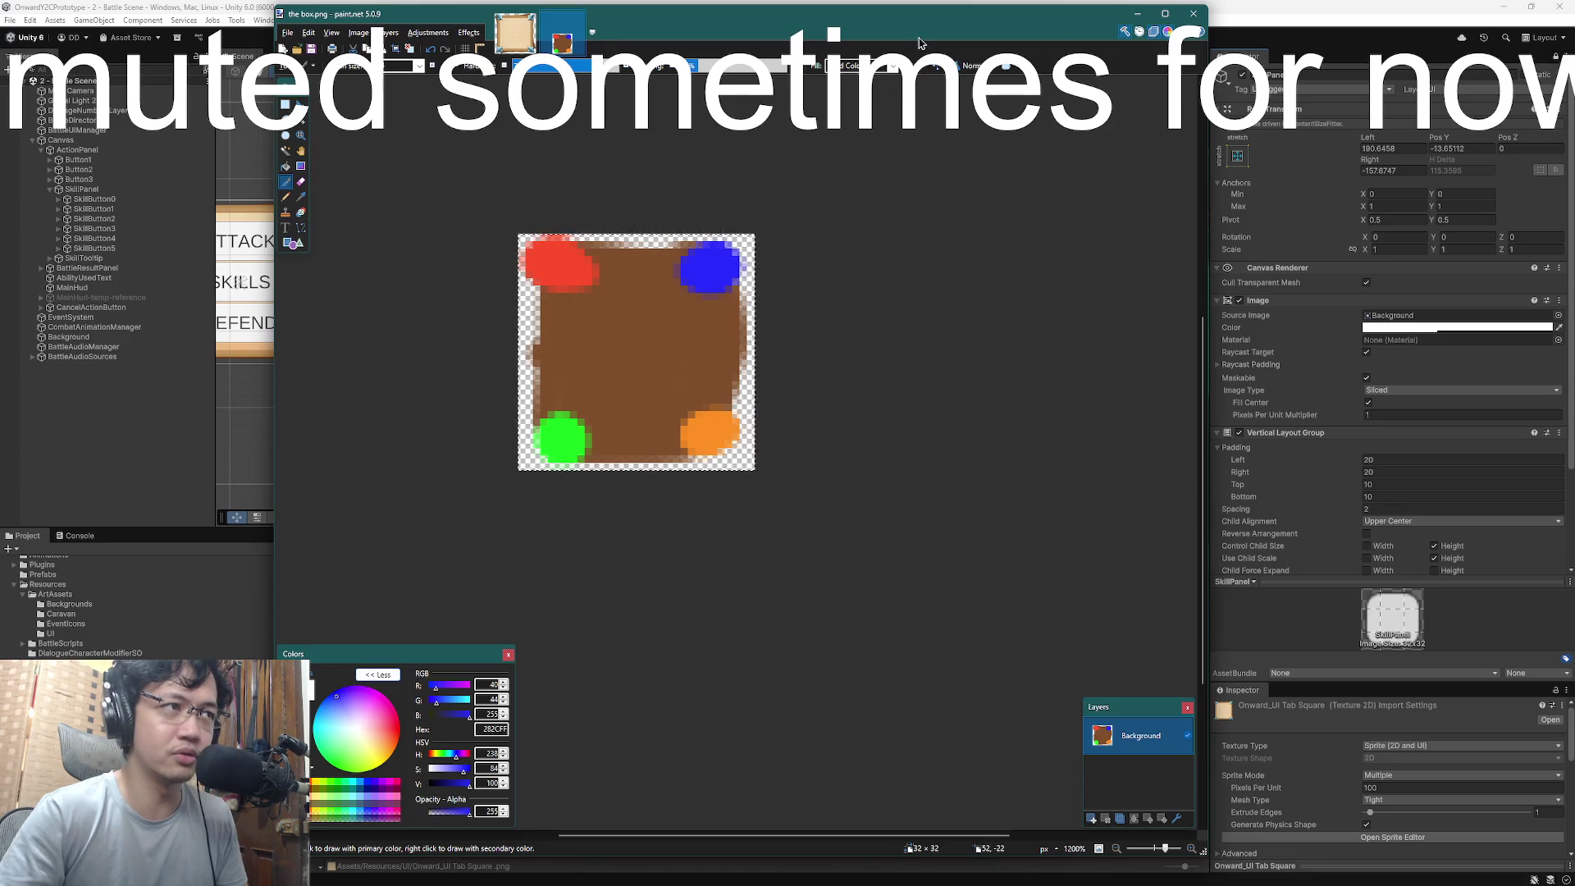
{"action": "left_click", "coordinate": [1273, 10]}
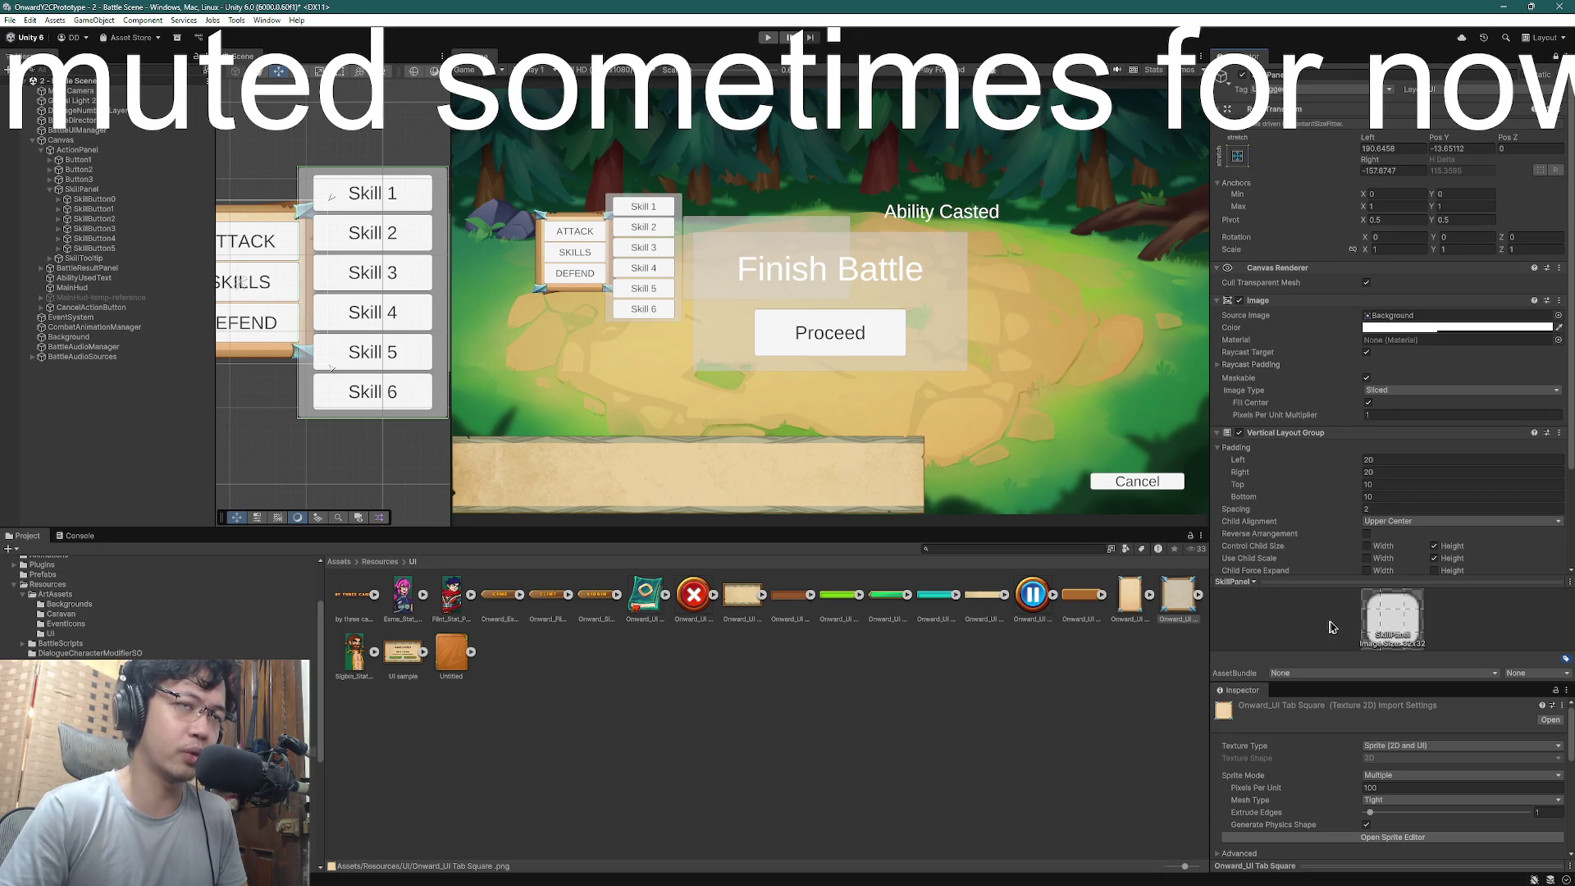
- Assign the imported box texture as the Skill panel's Source Image with Image Type Sliced
{"action": "key", "text": "alt+Tab"}
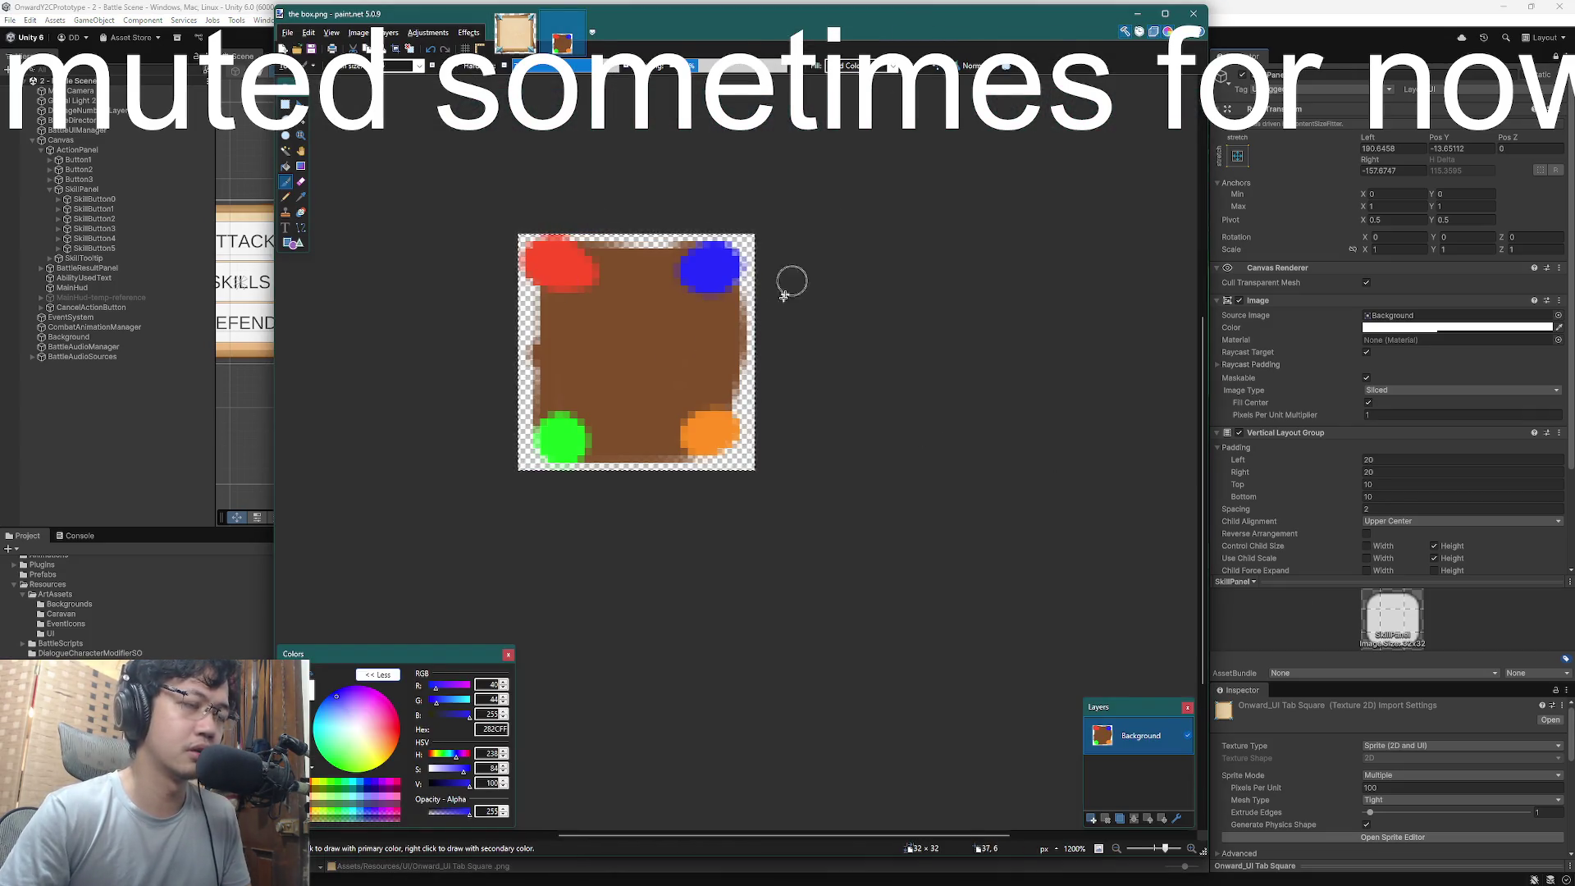
{"action": "key", "text": "alt+Tab"}
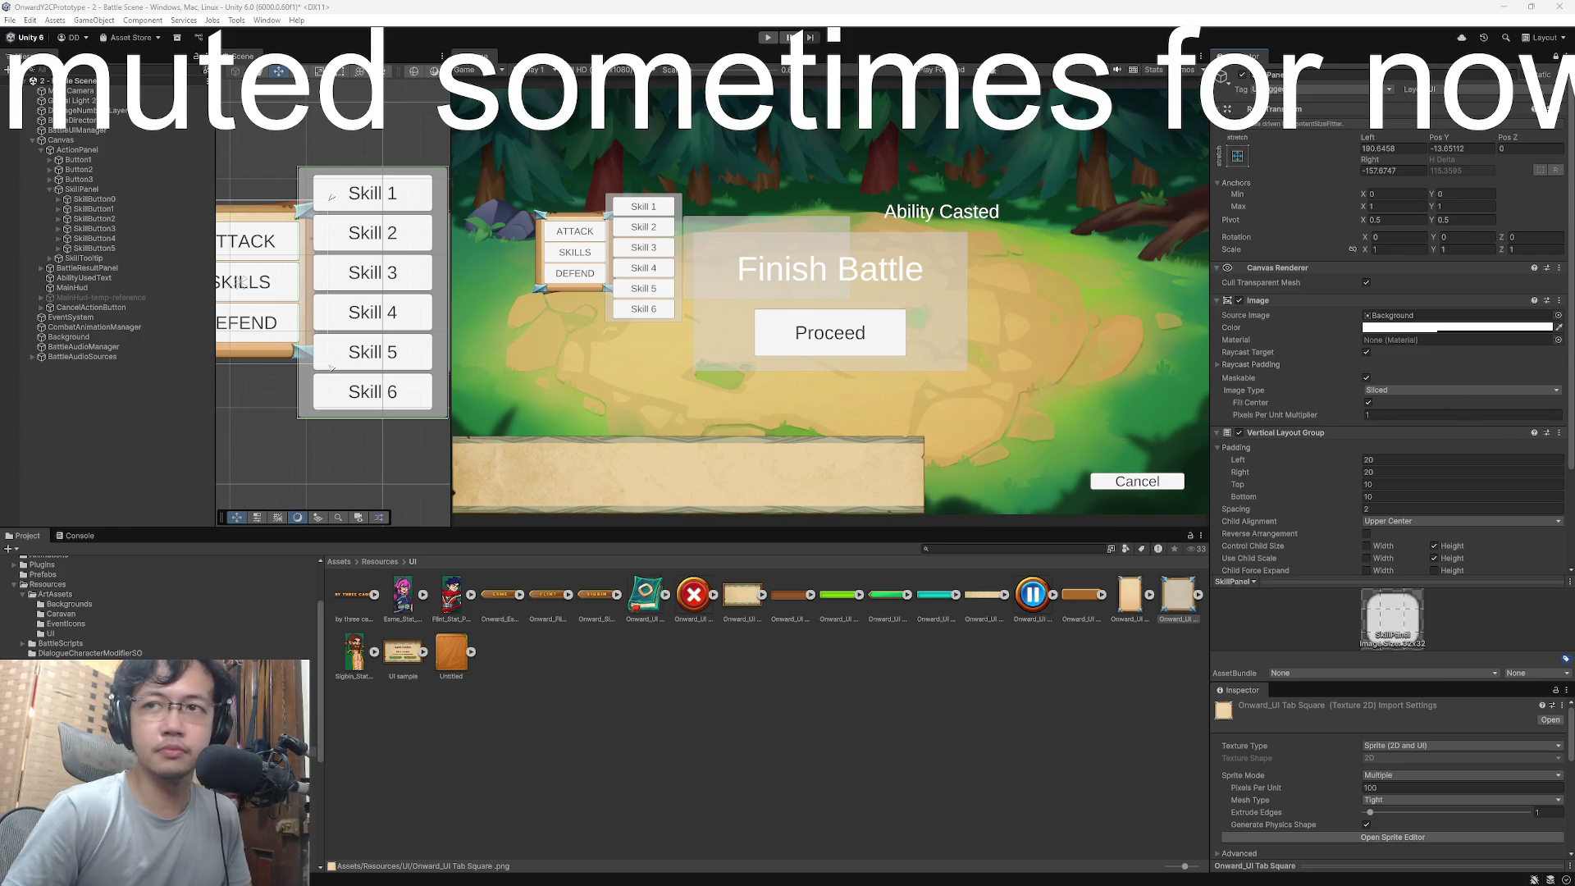
{"action": "left_click", "coordinate": [402, 656]}
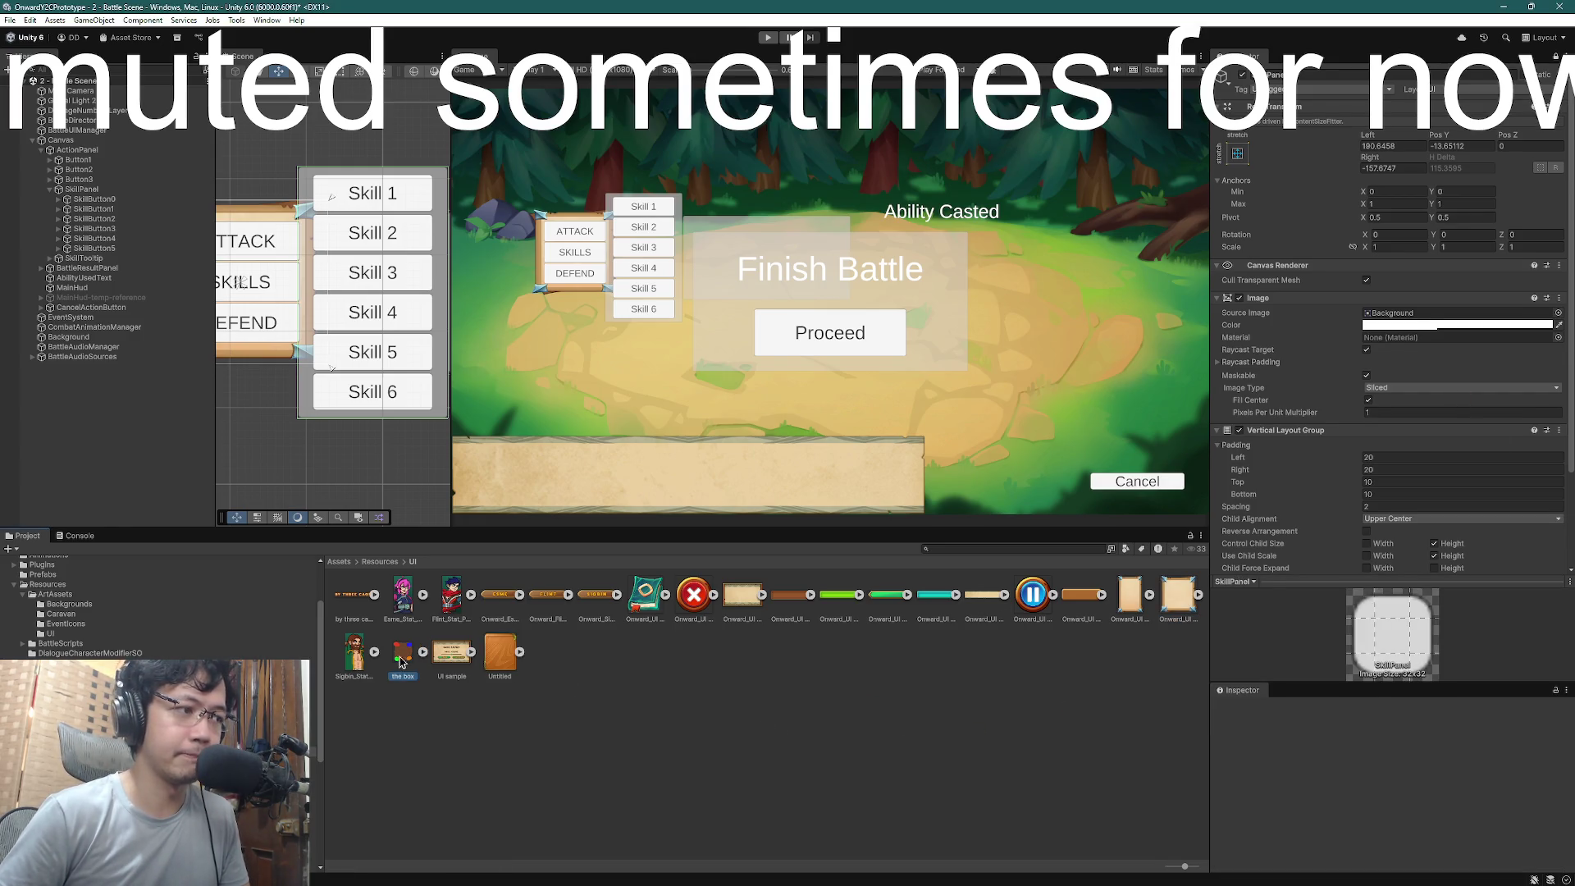
{"action": "mouse_move", "coordinate": [401, 663]}
{"action": "left_mouse_down"}
{"action": "mouse_move", "coordinate": [1102, 524]}
{"action": "mouse_move", "coordinate": [789, 722]}
{"action": "mouse_move", "coordinate": [1333, 401]}
{"action": "mouse_move", "coordinate": [1395, 319]}
{"action": "left_mouse_up"}
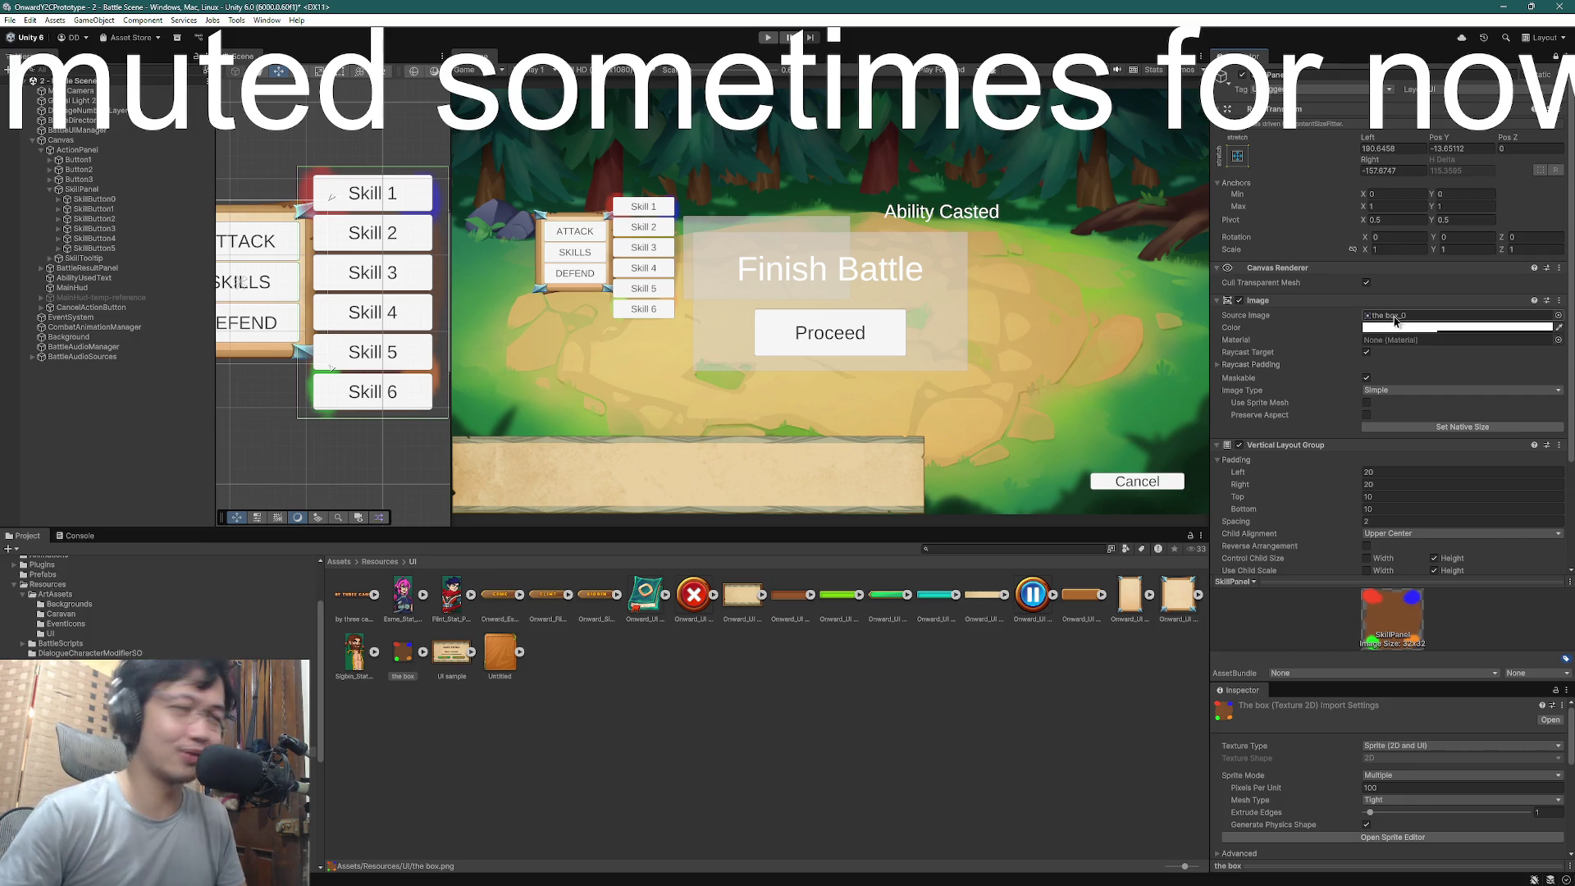
{"action": "left_click", "coordinate": [1389, 392]}
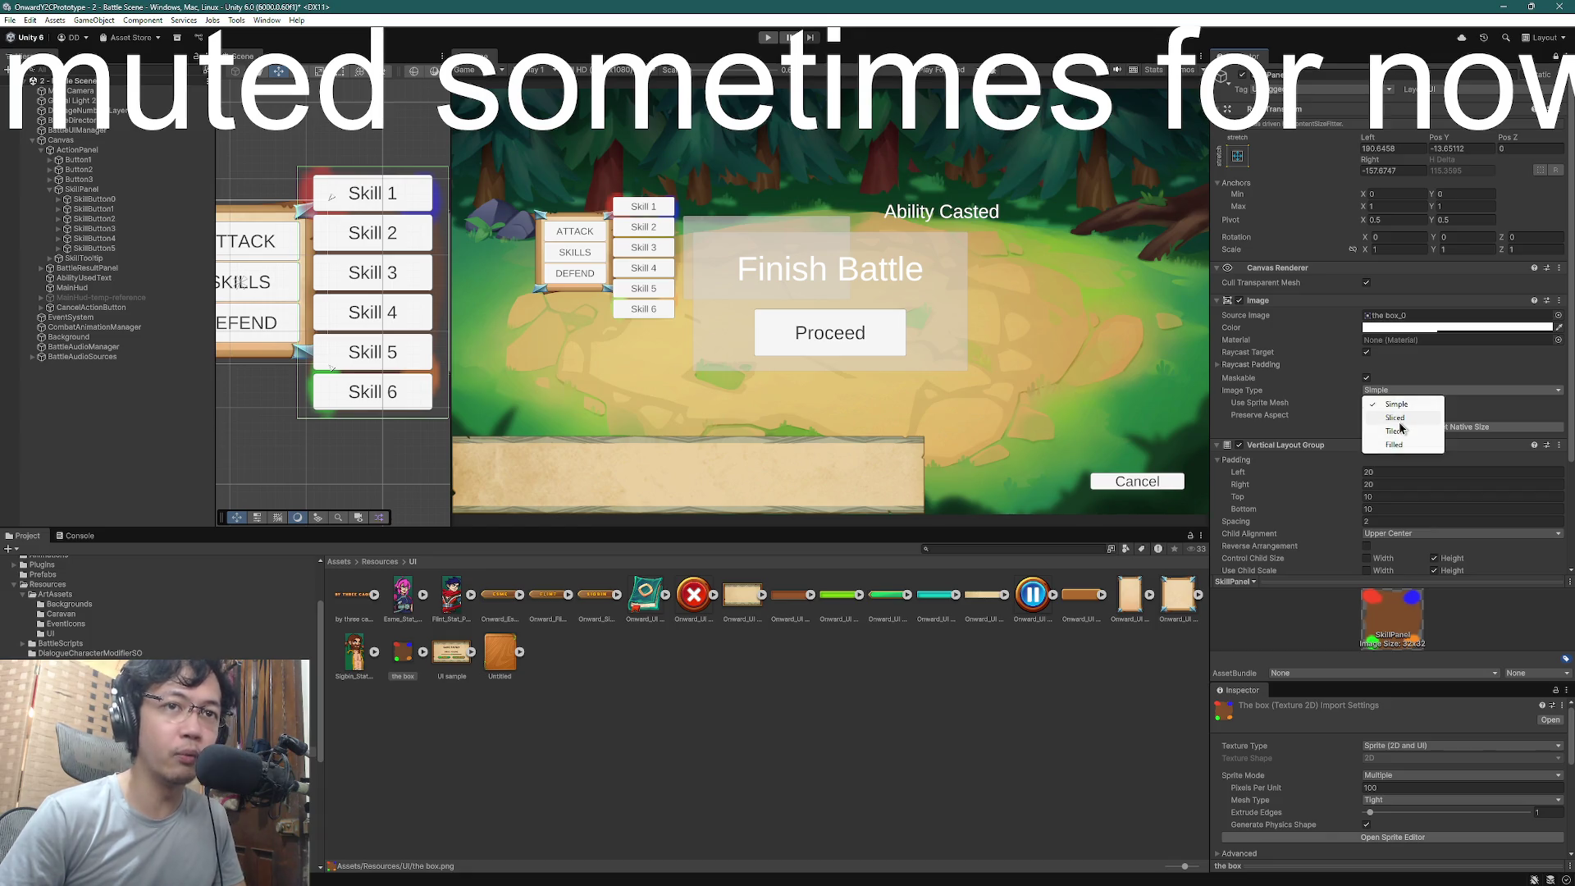
{"action": "left_click", "coordinate": [1402, 420]}
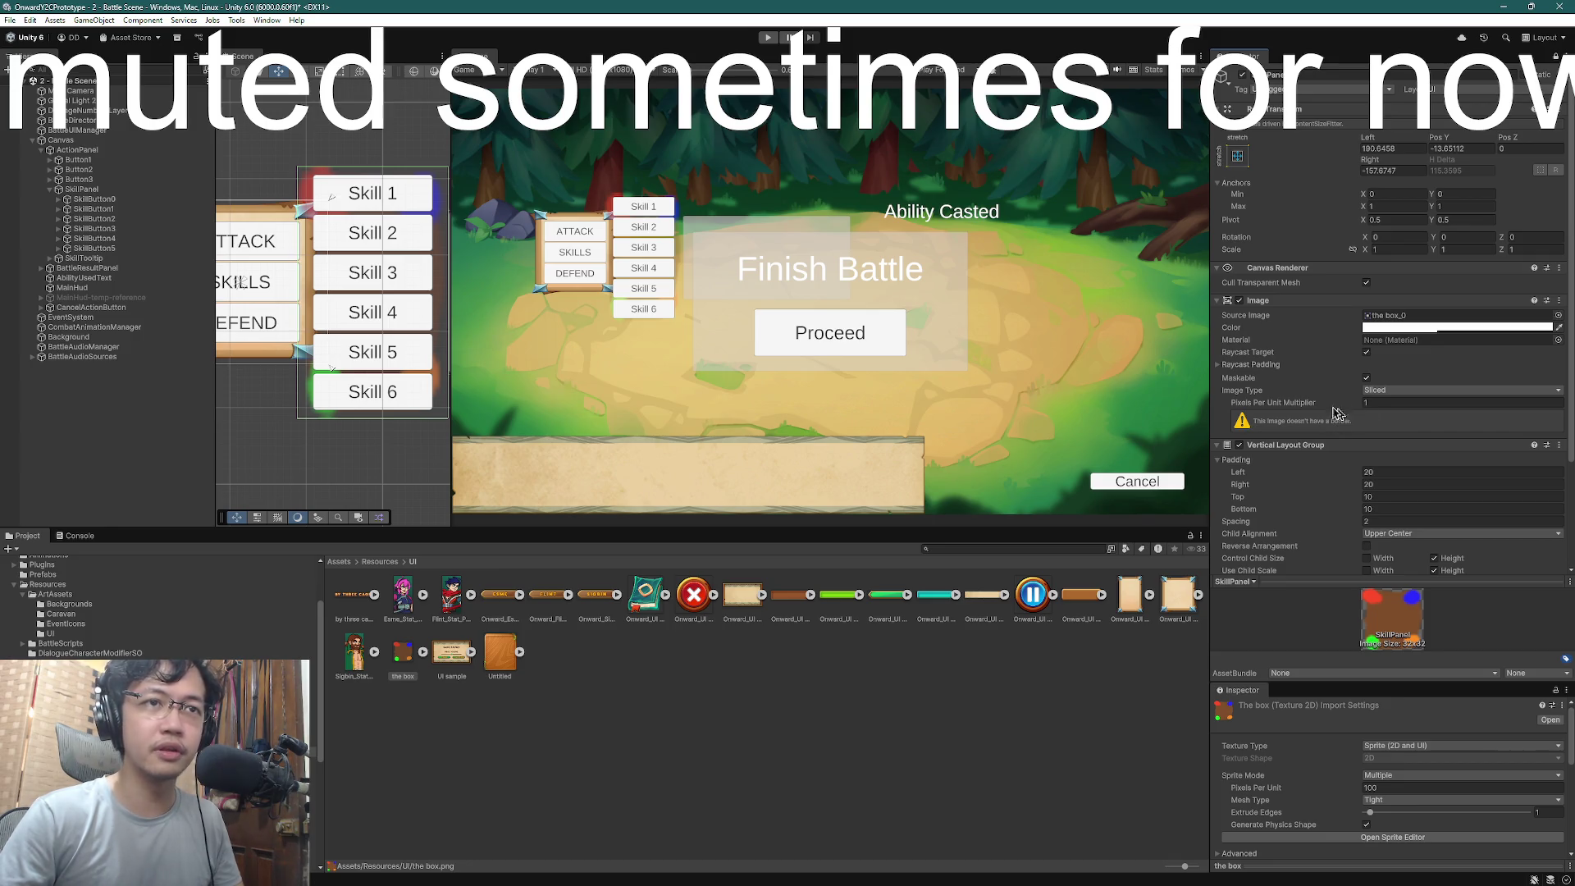
- Undo the Sliced type and box assignment, keeping the panel's original Background image
{"action": "left_click", "coordinate": [1219, 365]}
{"action": "left_click", "coordinate": [1218, 365]}
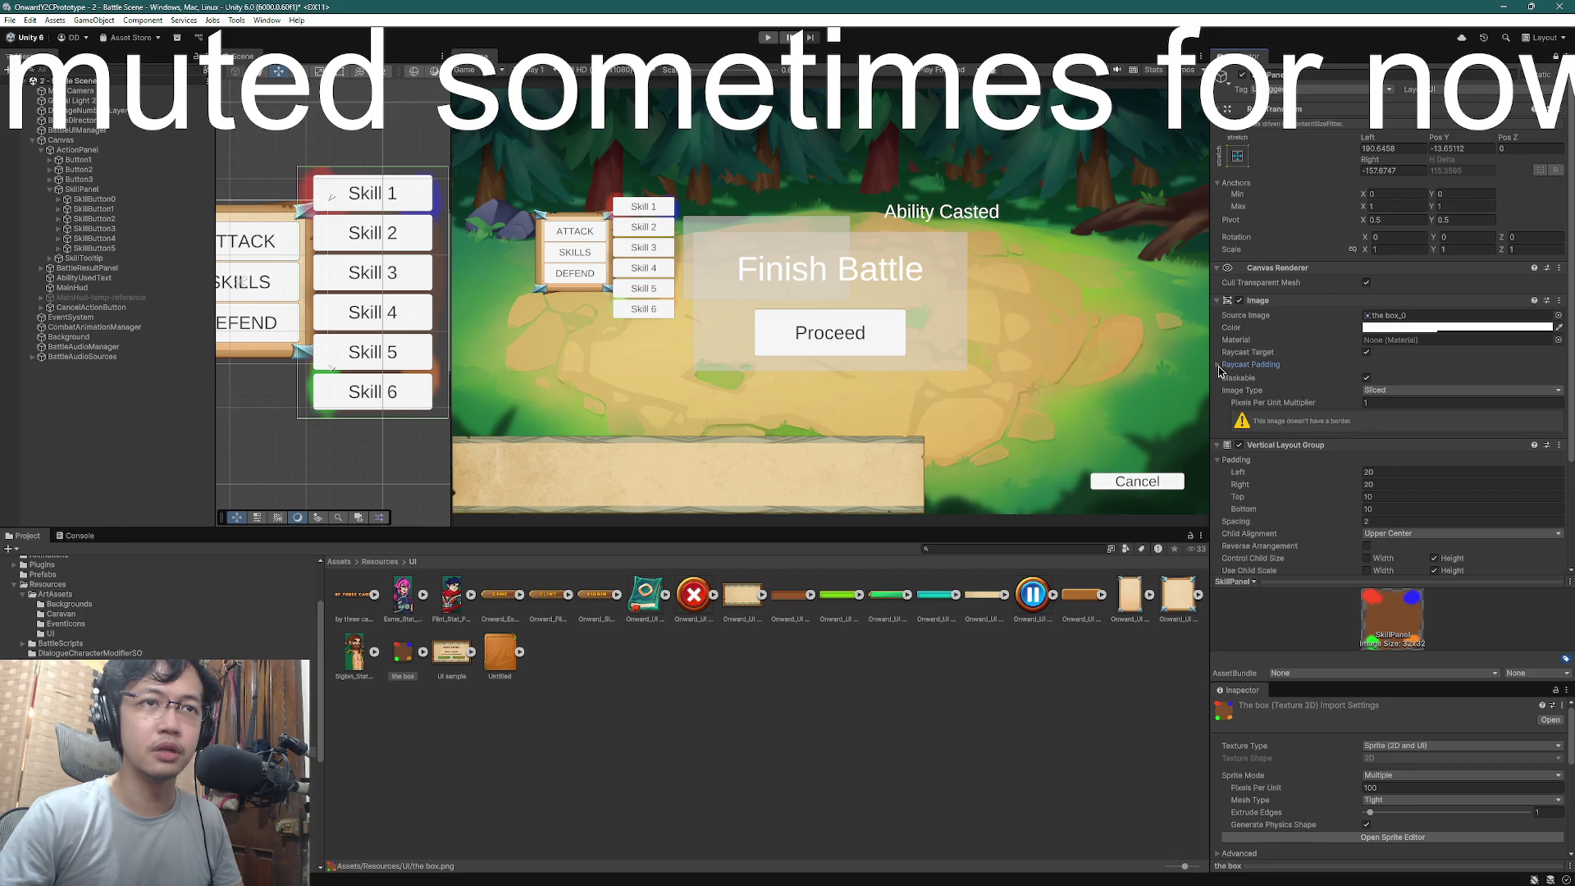
{"action": "left_click", "coordinate": [1217, 365]}
{"action": "left_click", "coordinate": [1217, 366]}
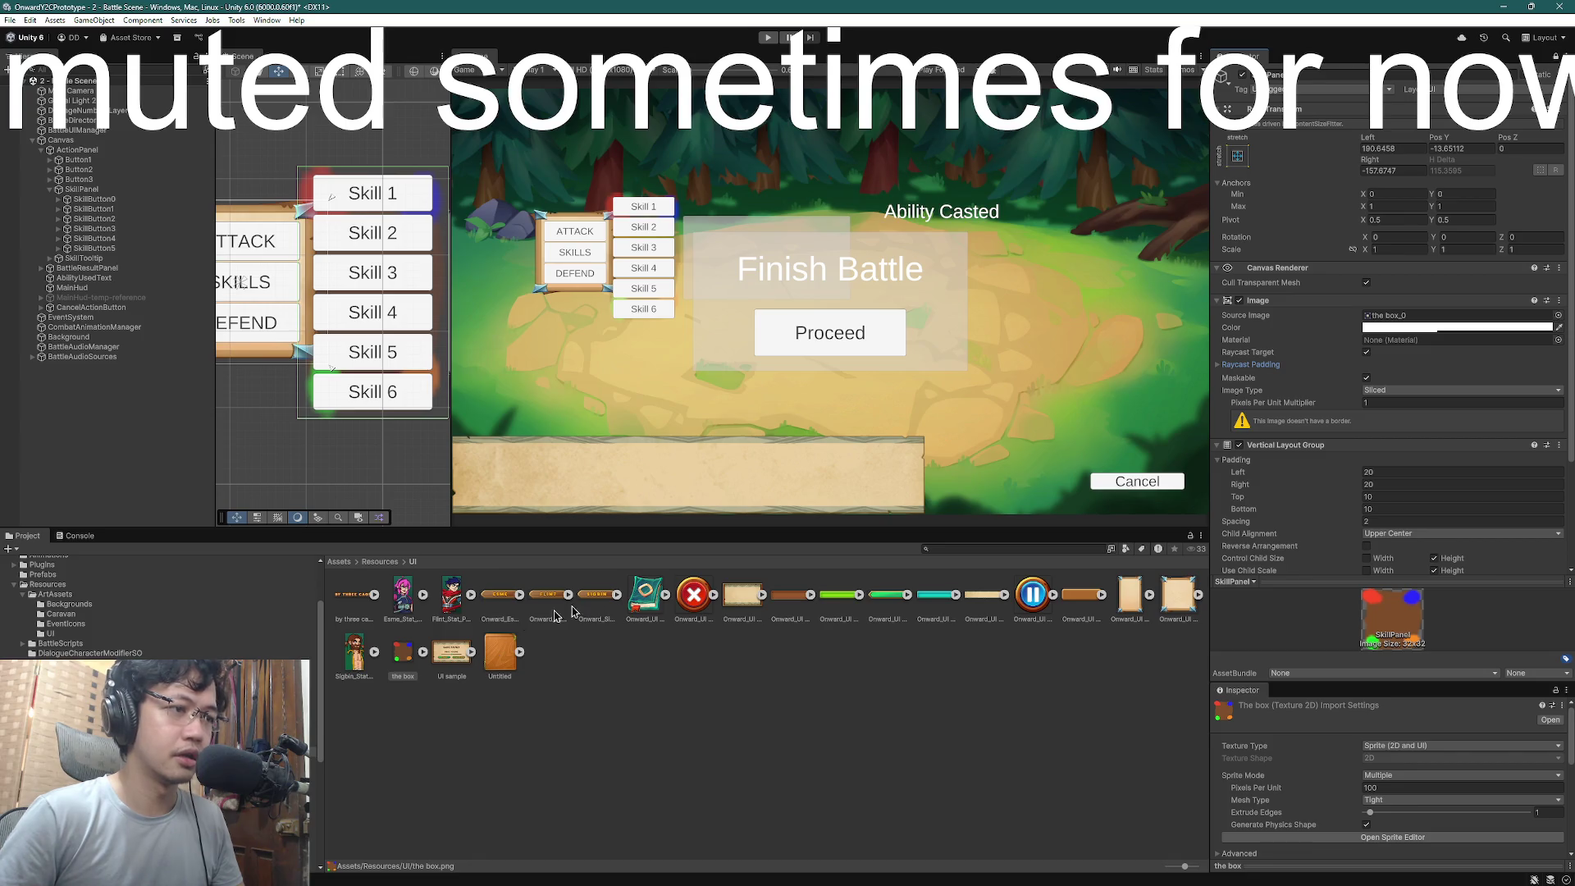
{"action": "key", "text": "ctrl+z"}
{"action": "key", "text": "ctrl+z"}
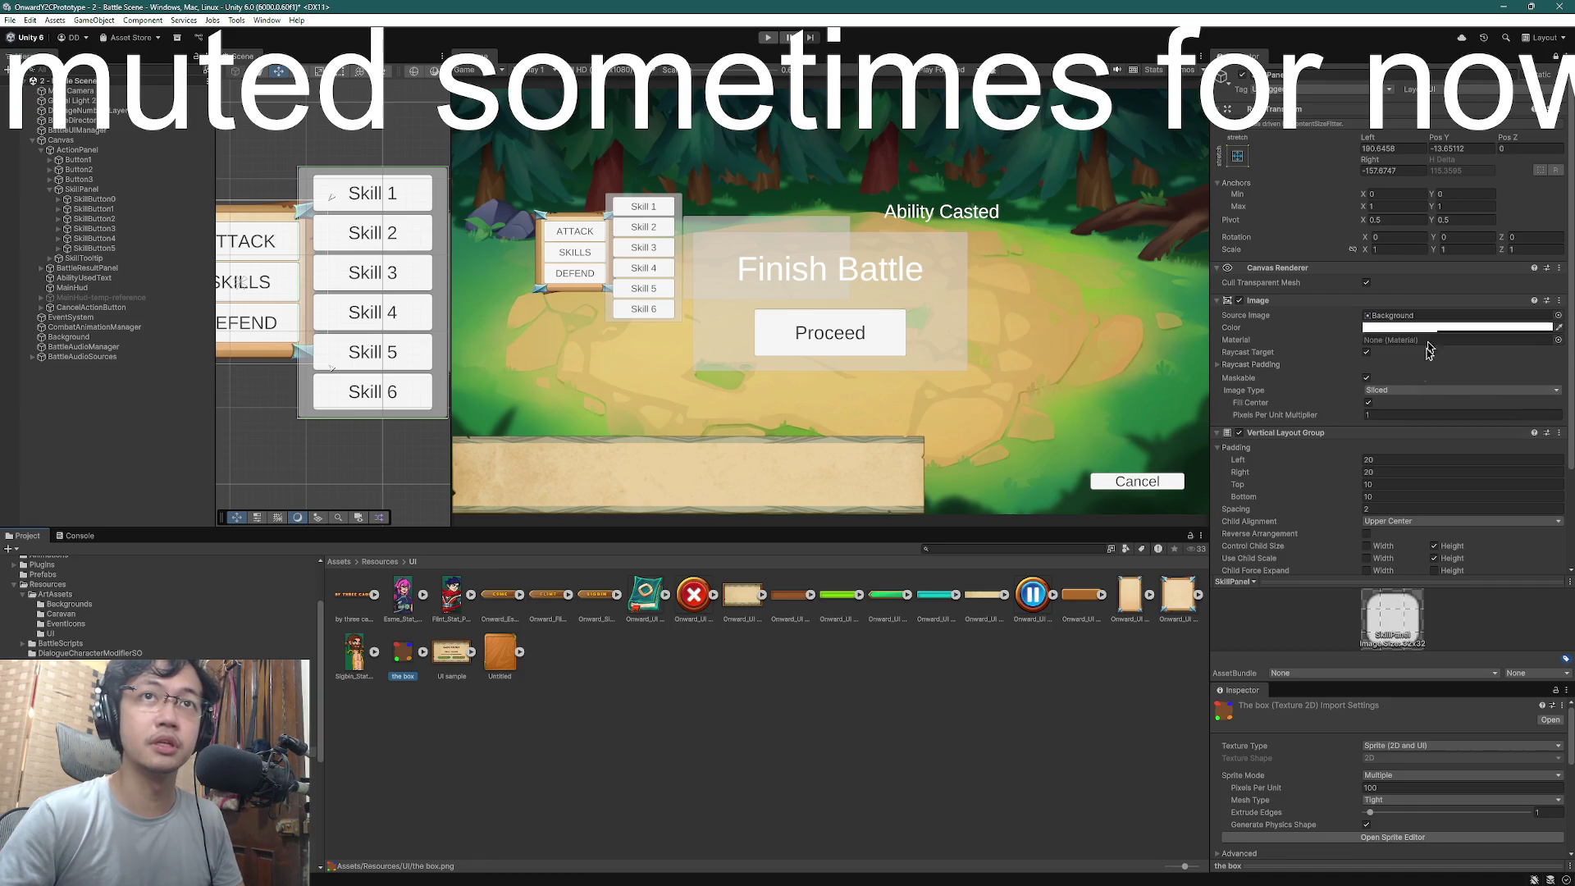
{"action": "key", "text": "ctrl+z"}
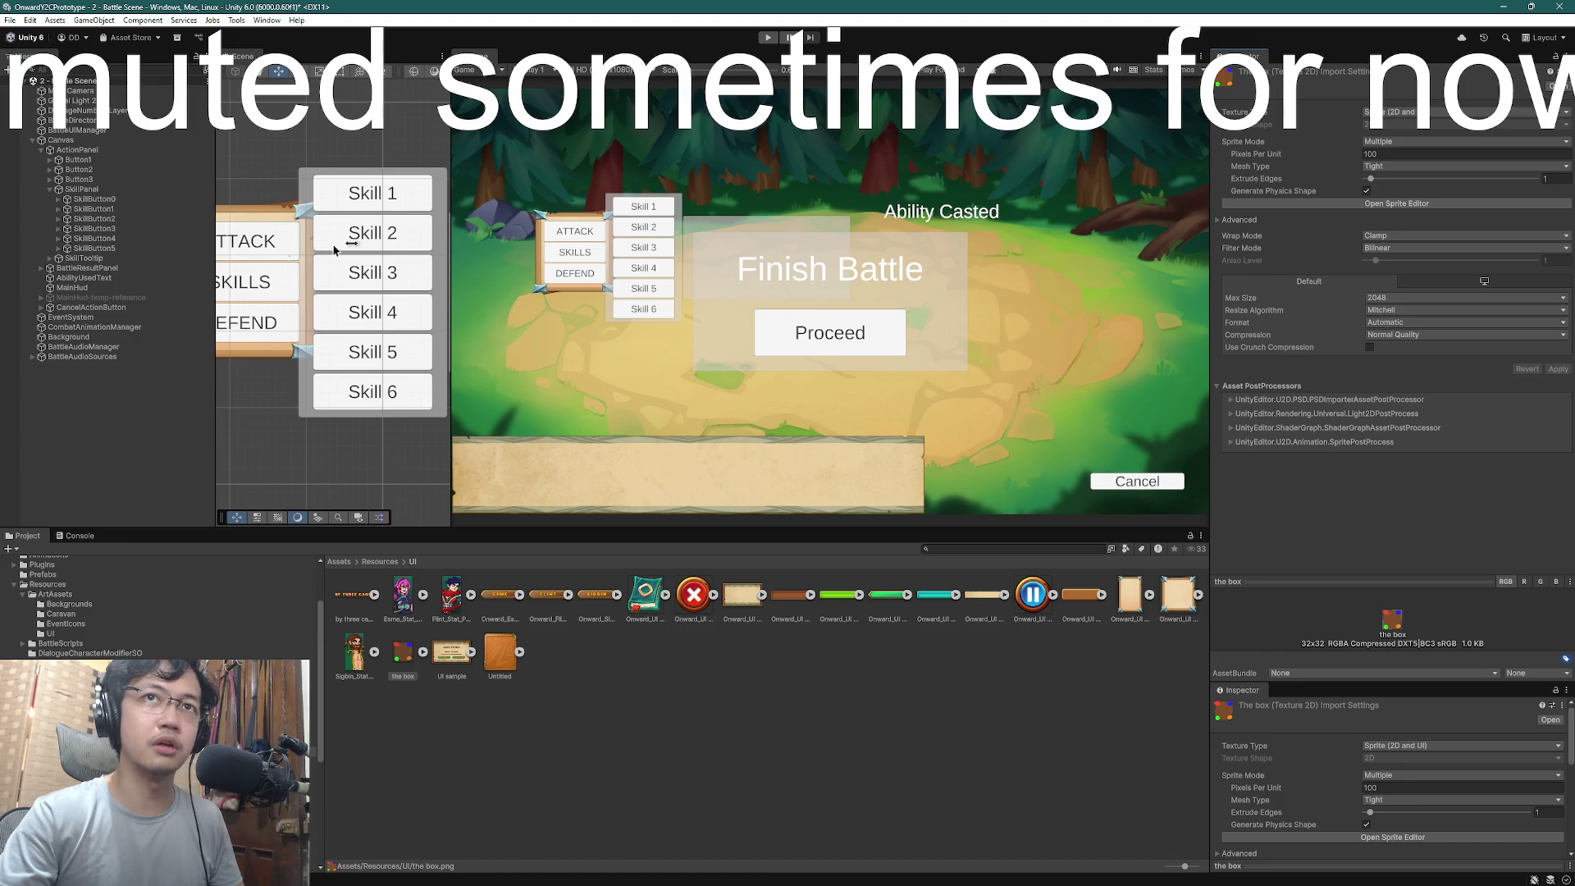
- Select the box texture and apply Mesh Type Full Rect in its import settings
{"action": "left_click", "coordinate": [91, 191]}
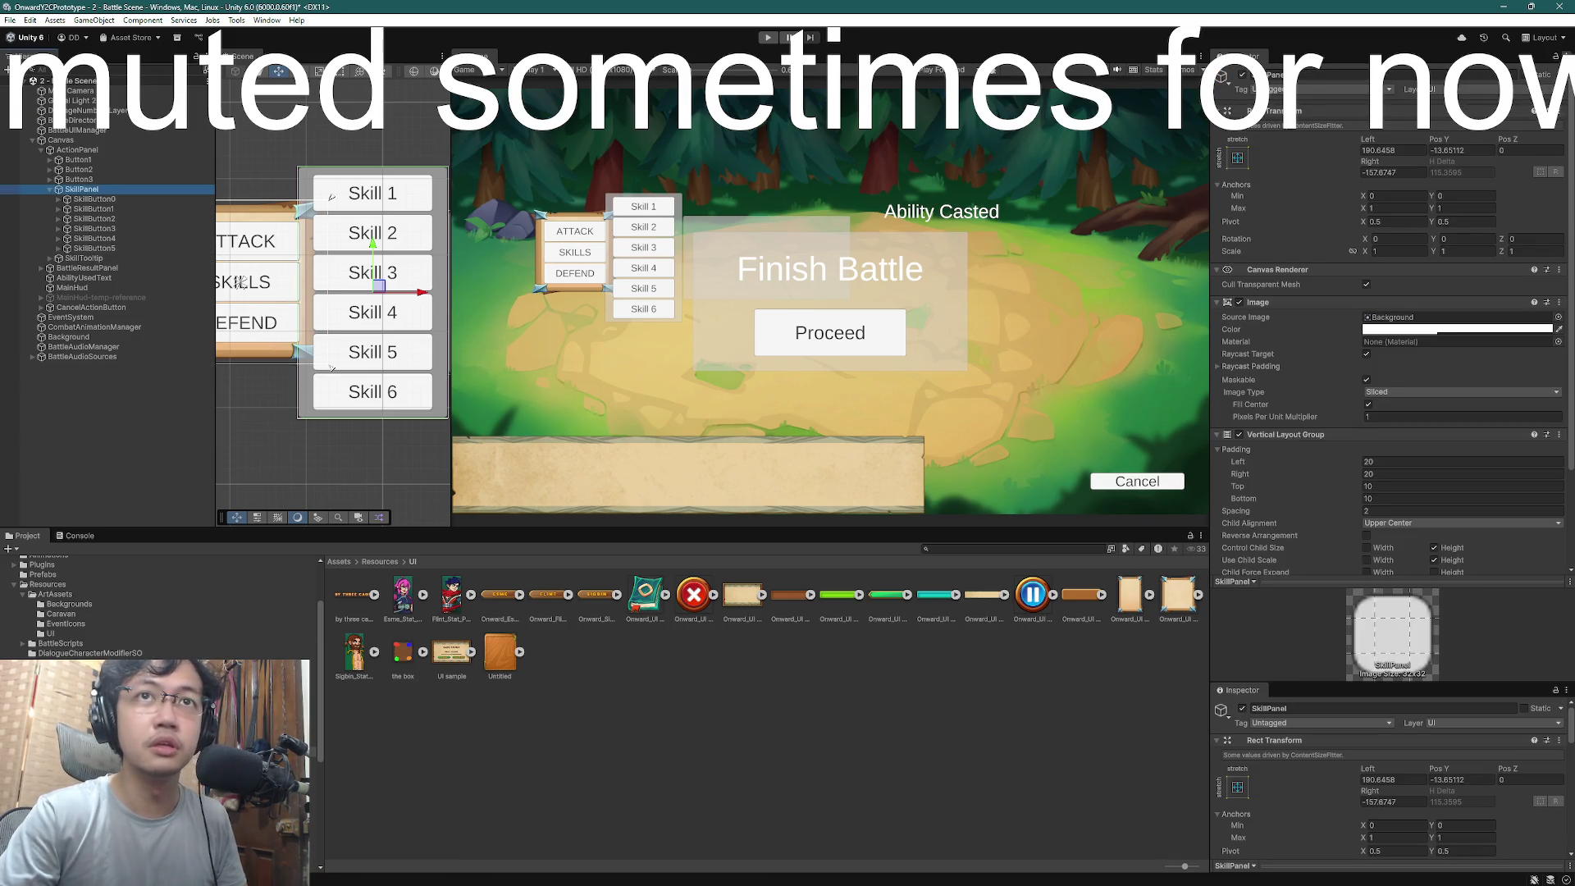
{"action": "left_click_drag", "start_coordinate": [1316, 686], "coordinate": [1316, 283]}
{"action": "left_click", "coordinate": [402, 654]}
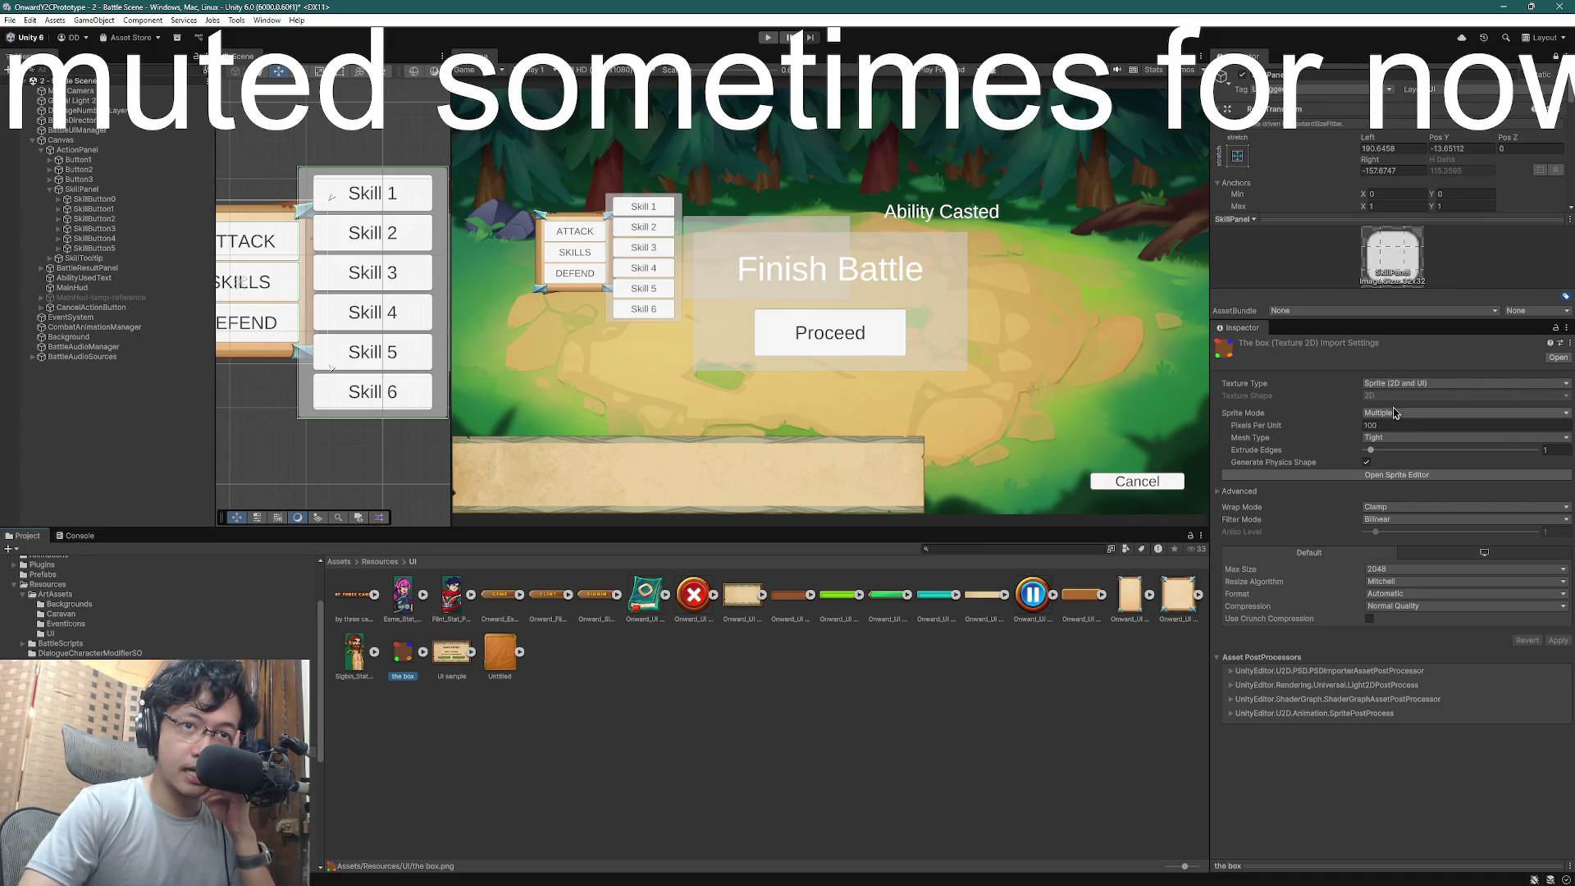
{"action": "left_click", "coordinate": [1392, 437]}
{"action": "left_click", "coordinate": [1424, 452]}
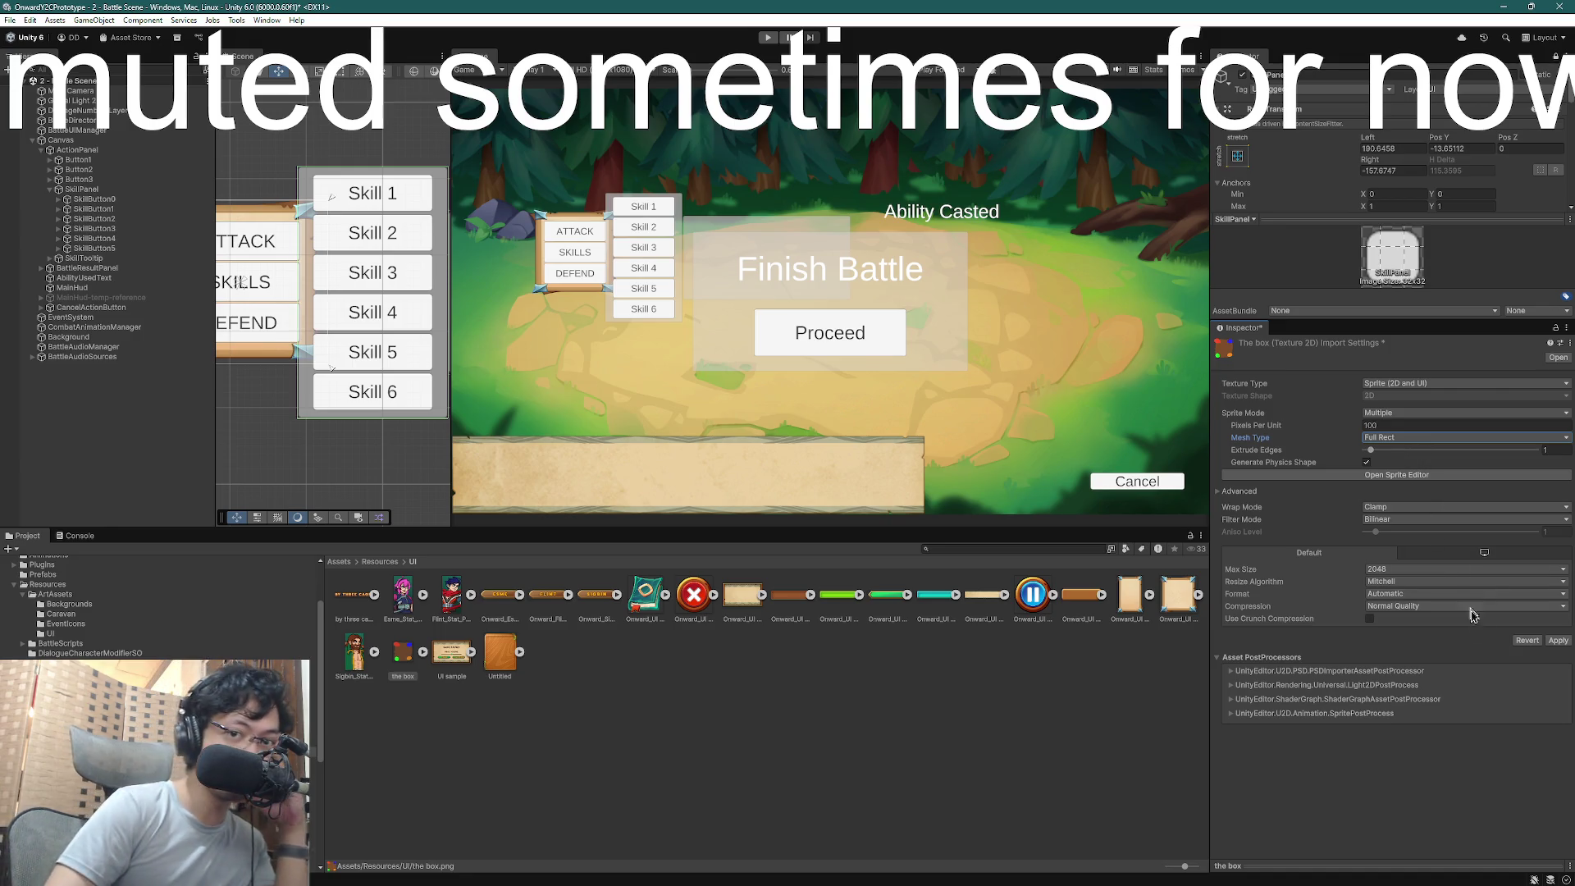
{"action": "left_click", "coordinate": [1559, 641]}
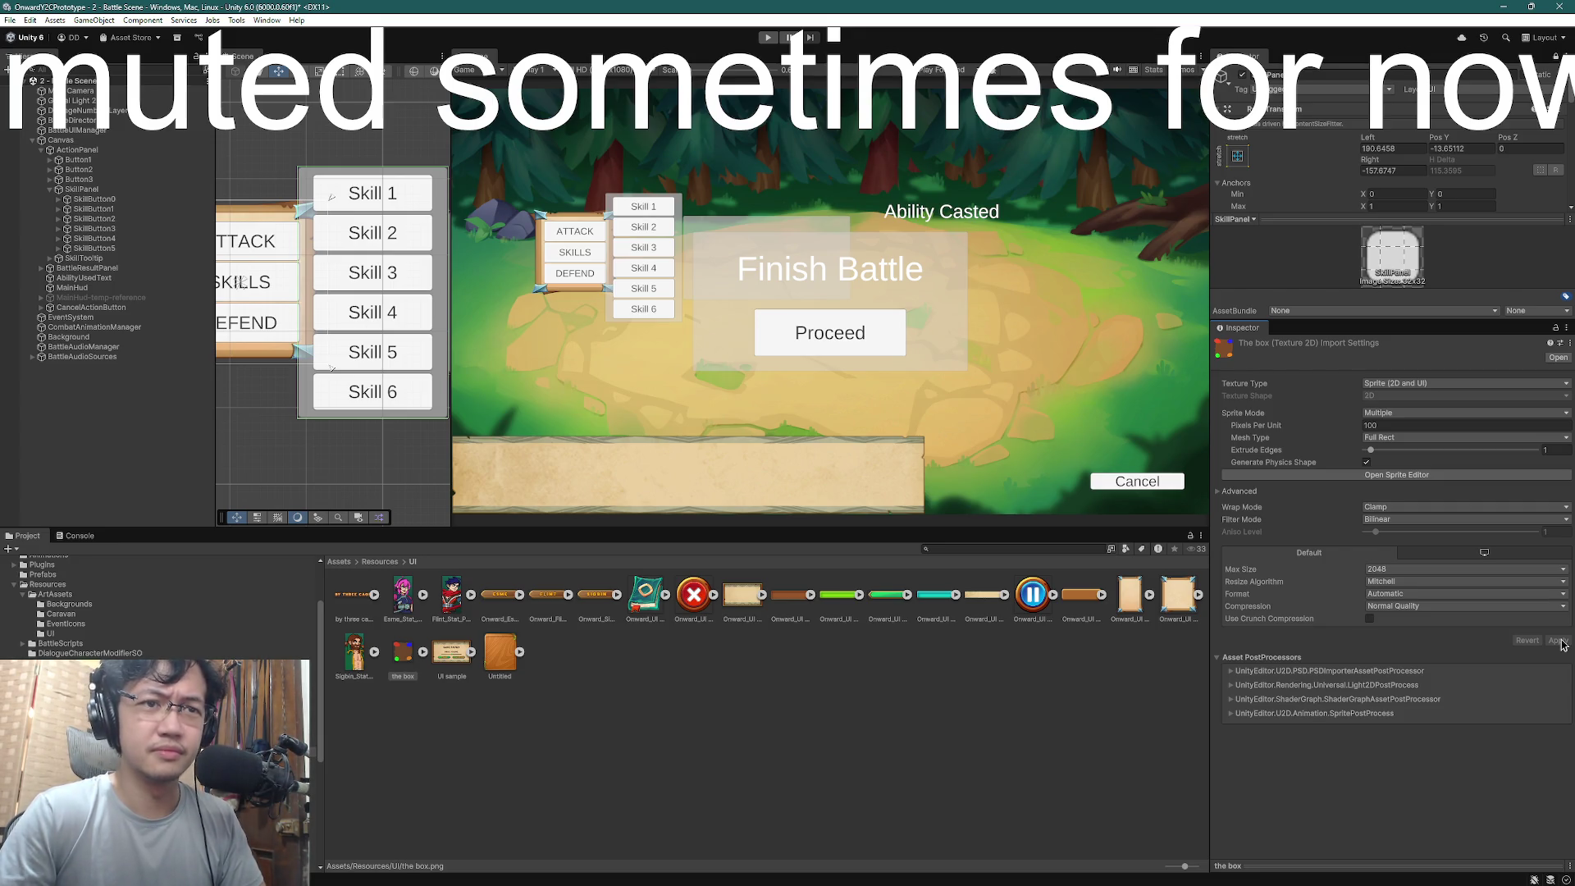
- Set Compression to None and Filter Mode to Point (no filter), applying each change
{"action": "left_click", "coordinate": [1383, 608]}
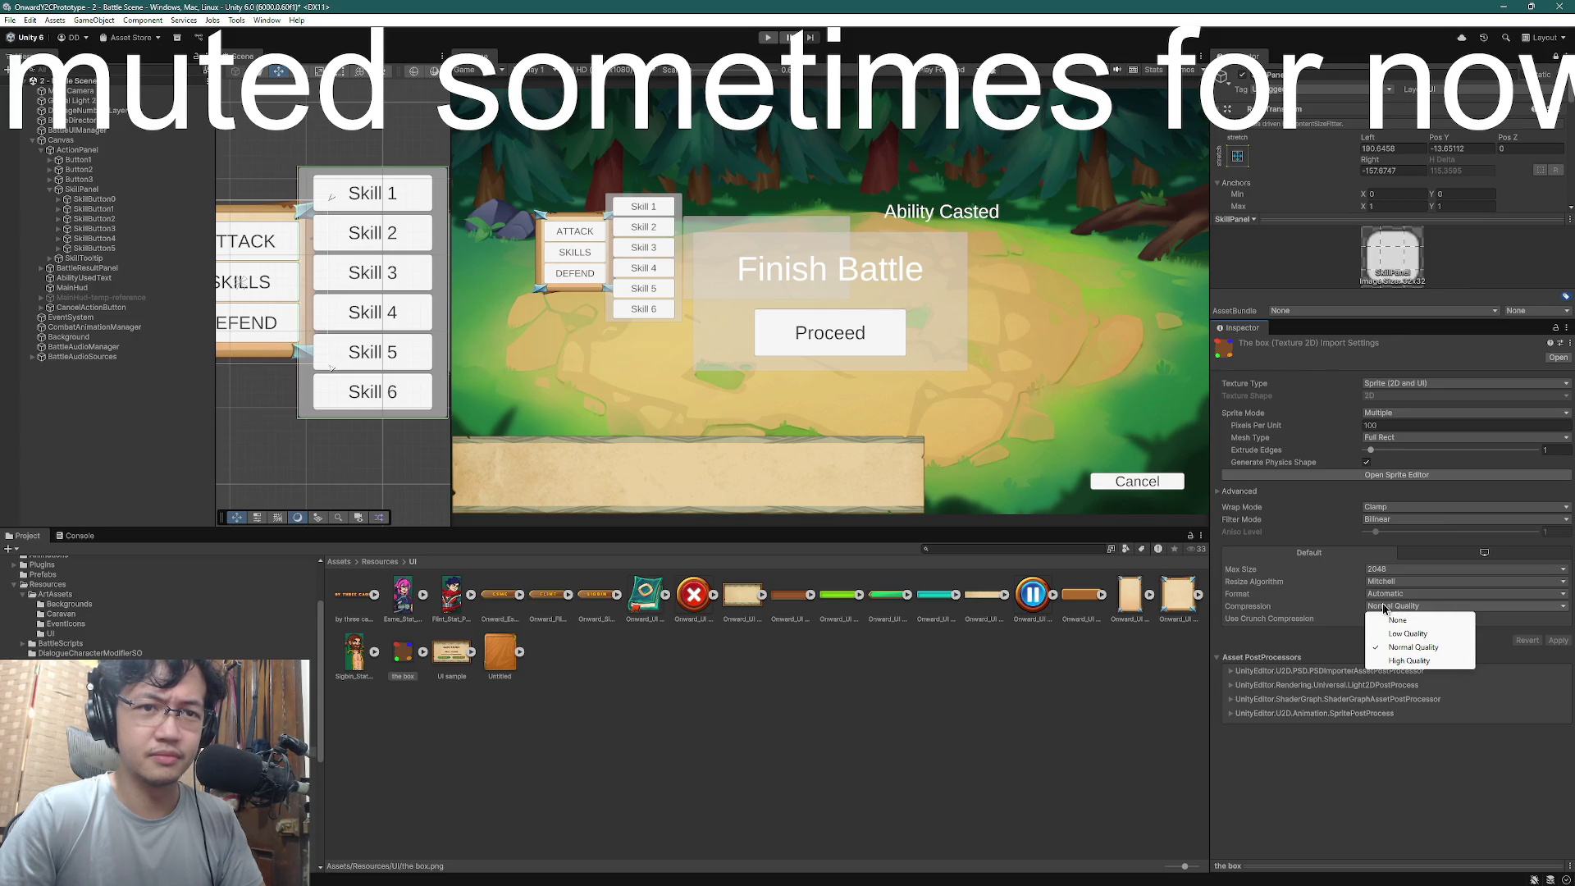
{"action": "left_click", "coordinate": [1329, 643]}
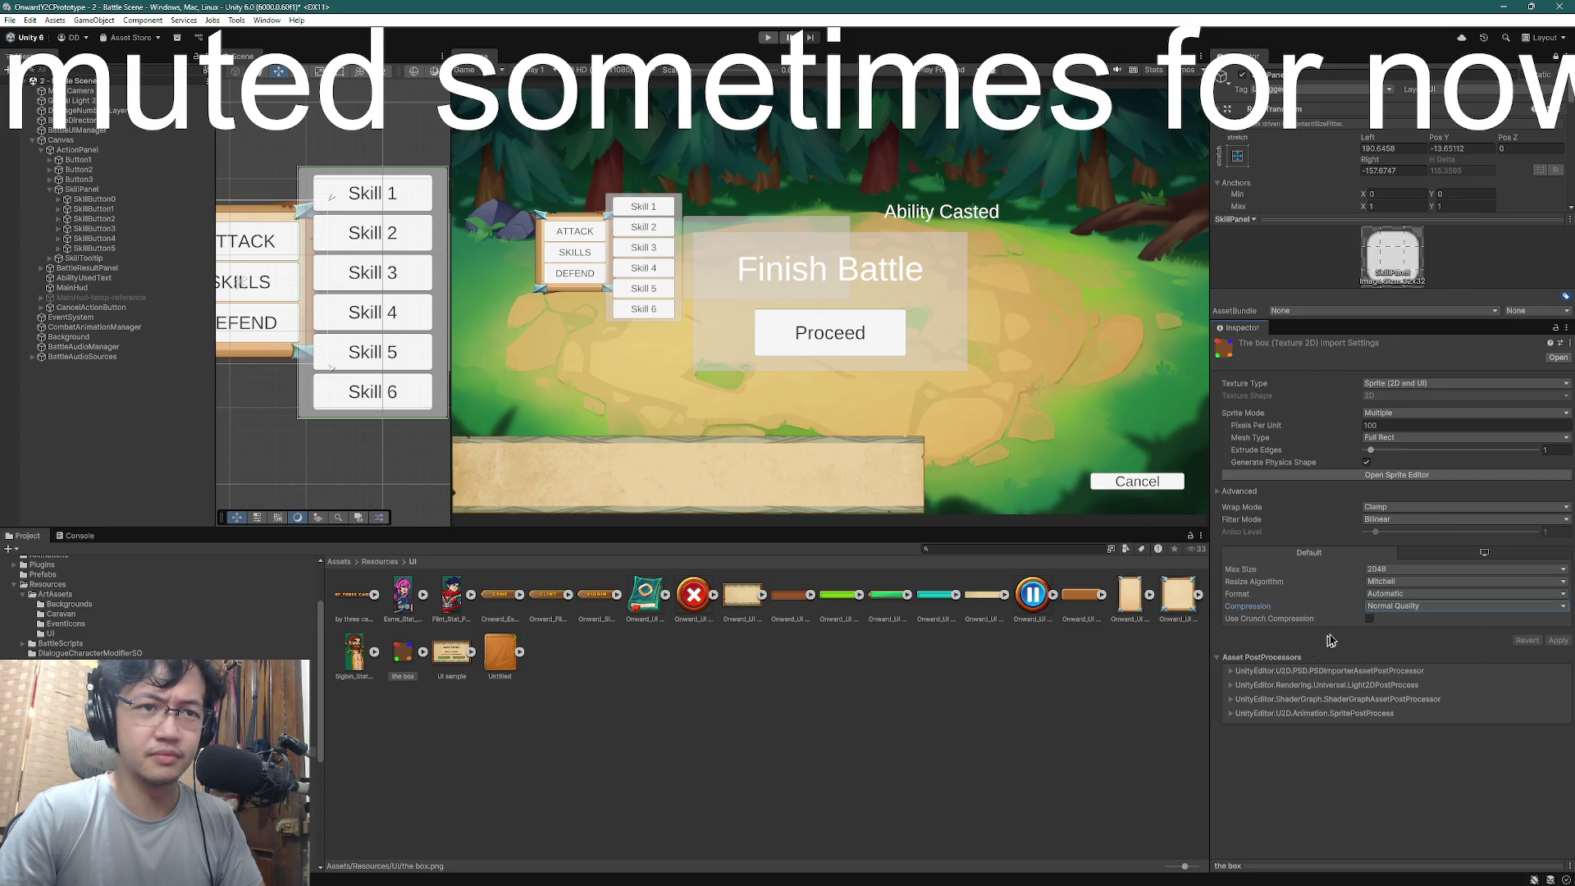
{"action": "left_click", "coordinate": [1389, 609]}
{"action": "left_click", "coordinate": [1396, 620]}
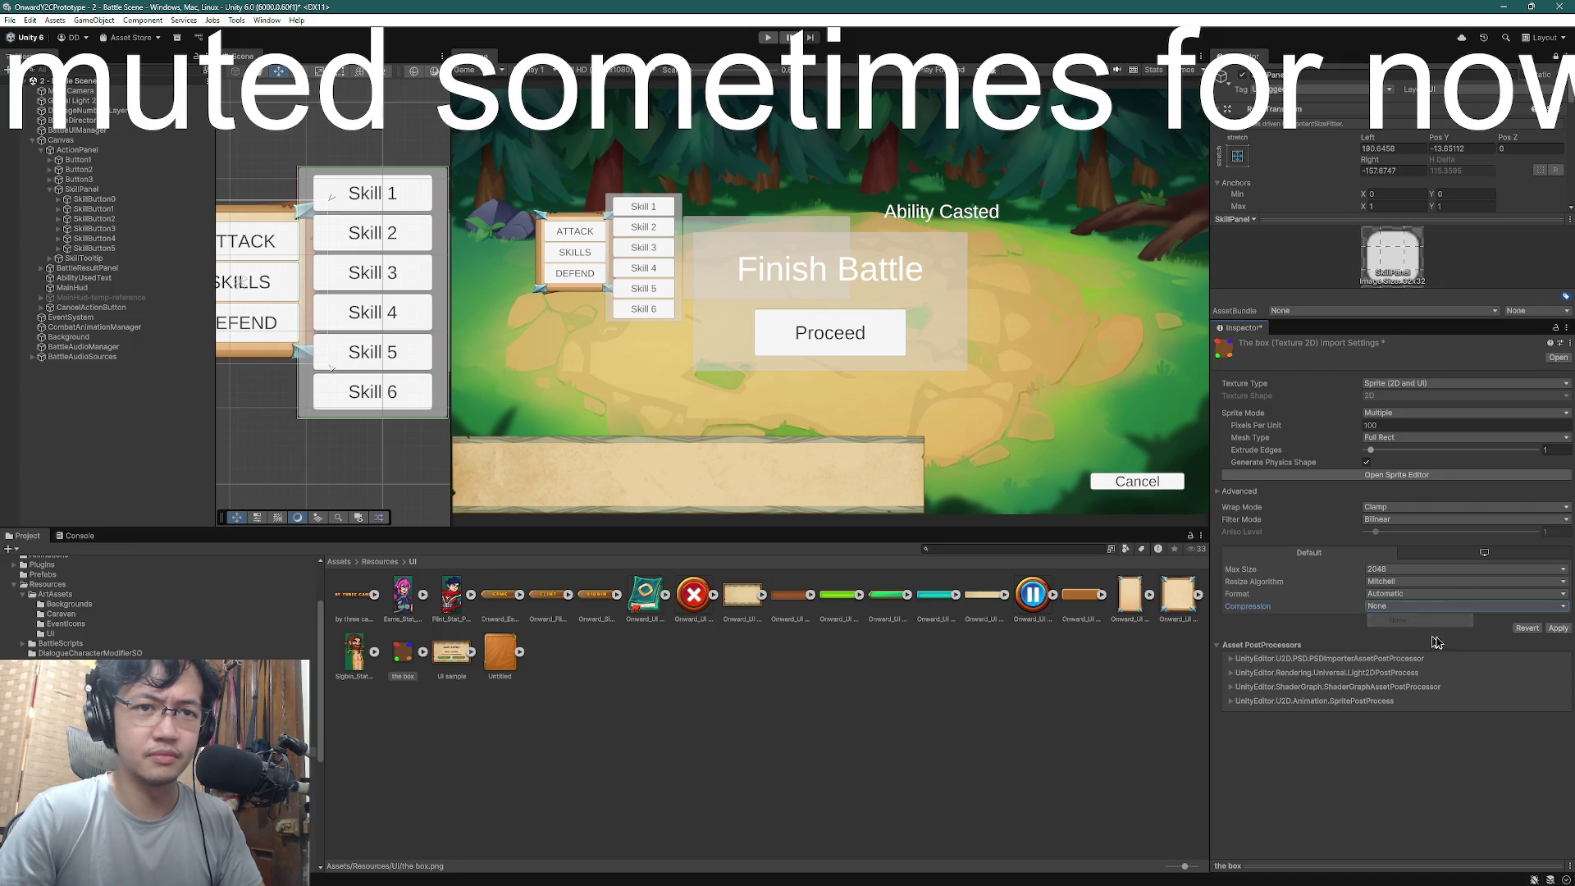
{"action": "left_click", "coordinate": [1557, 628]}
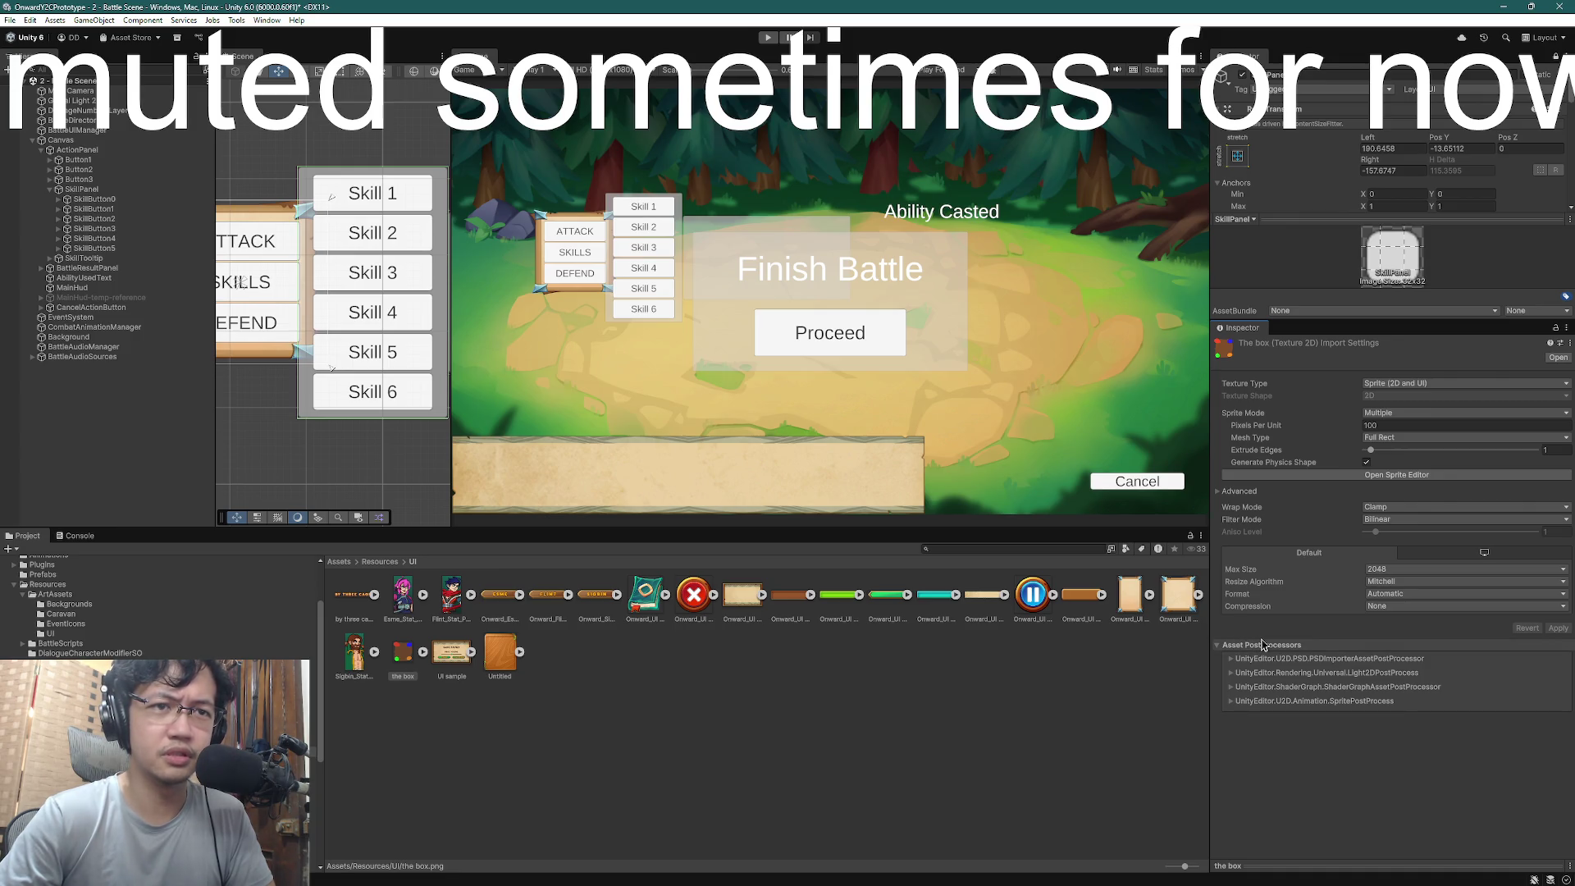
{"action": "left_click", "coordinate": [1392, 520]}
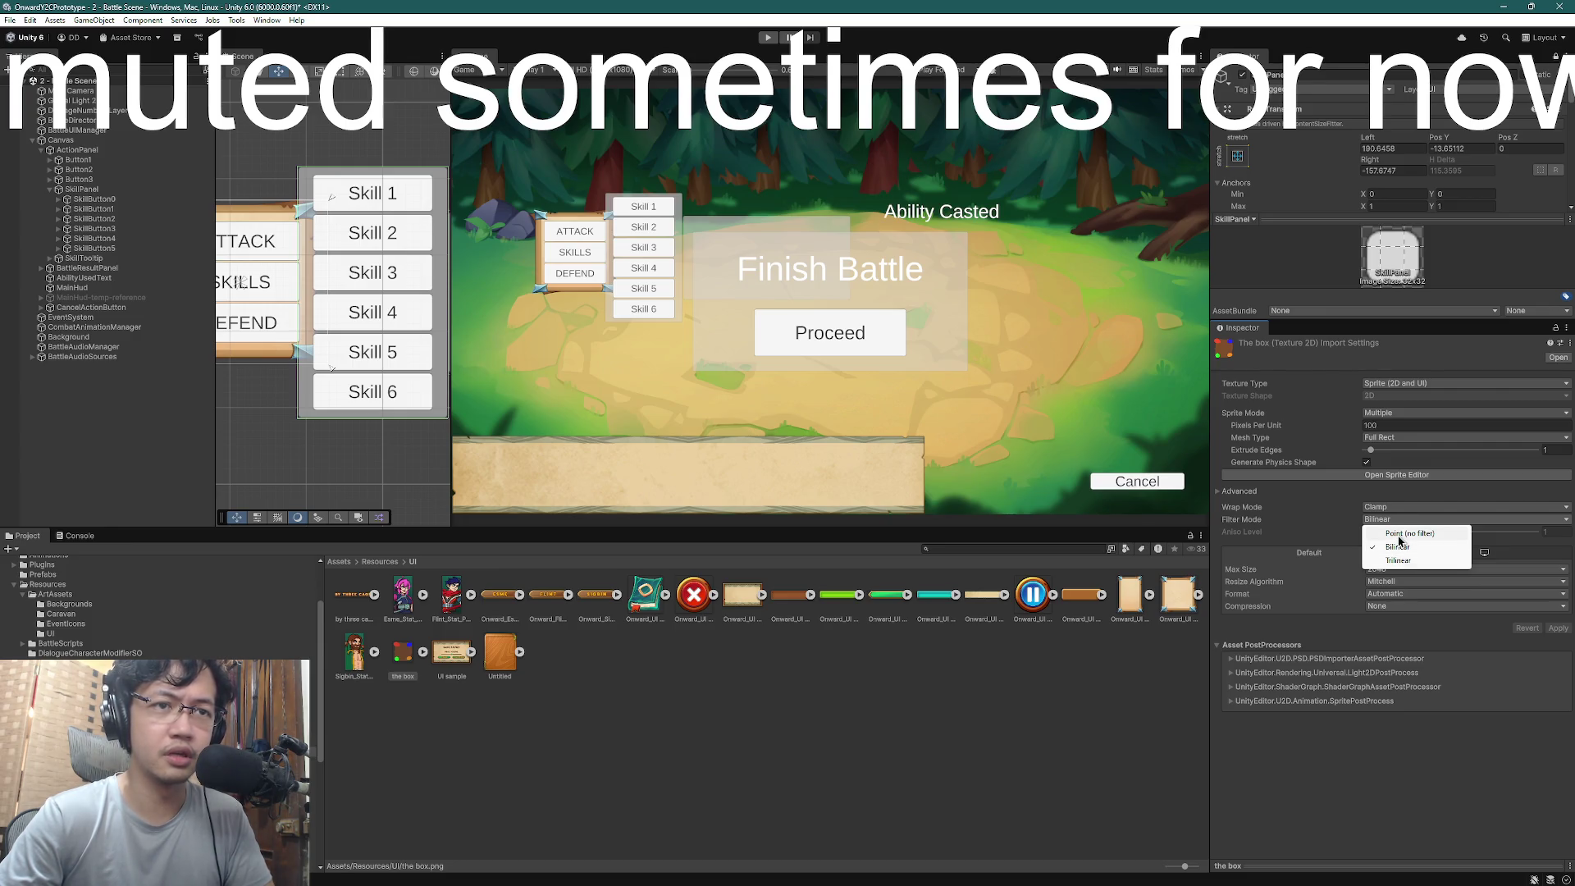
{"action": "left_click", "coordinate": [1404, 534]}
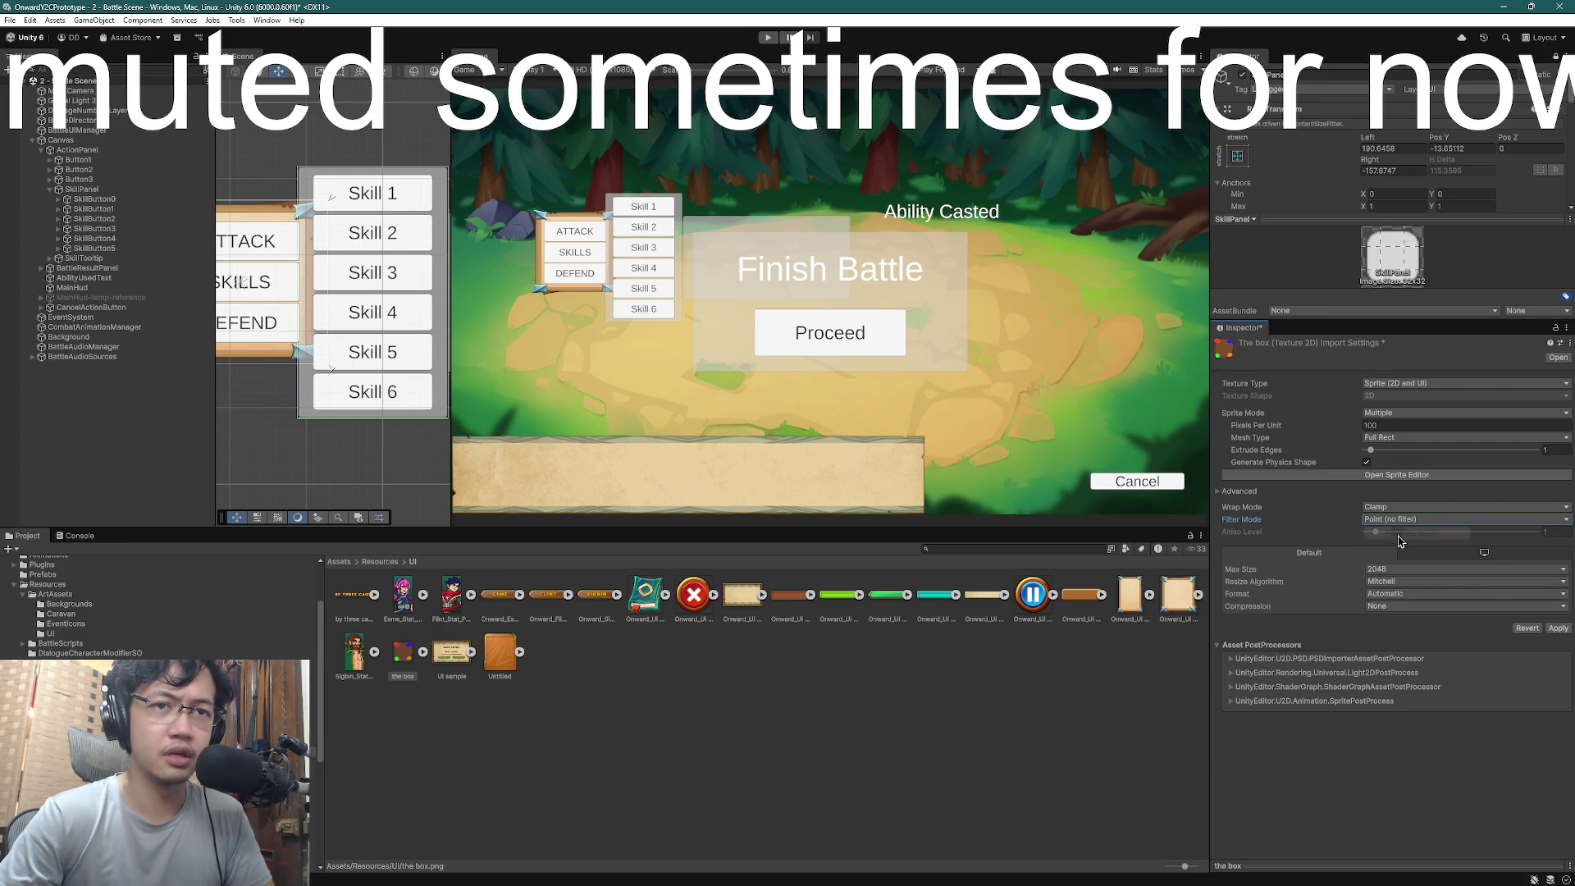
{"action": "left_click", "coordinate": [1563, 629]}
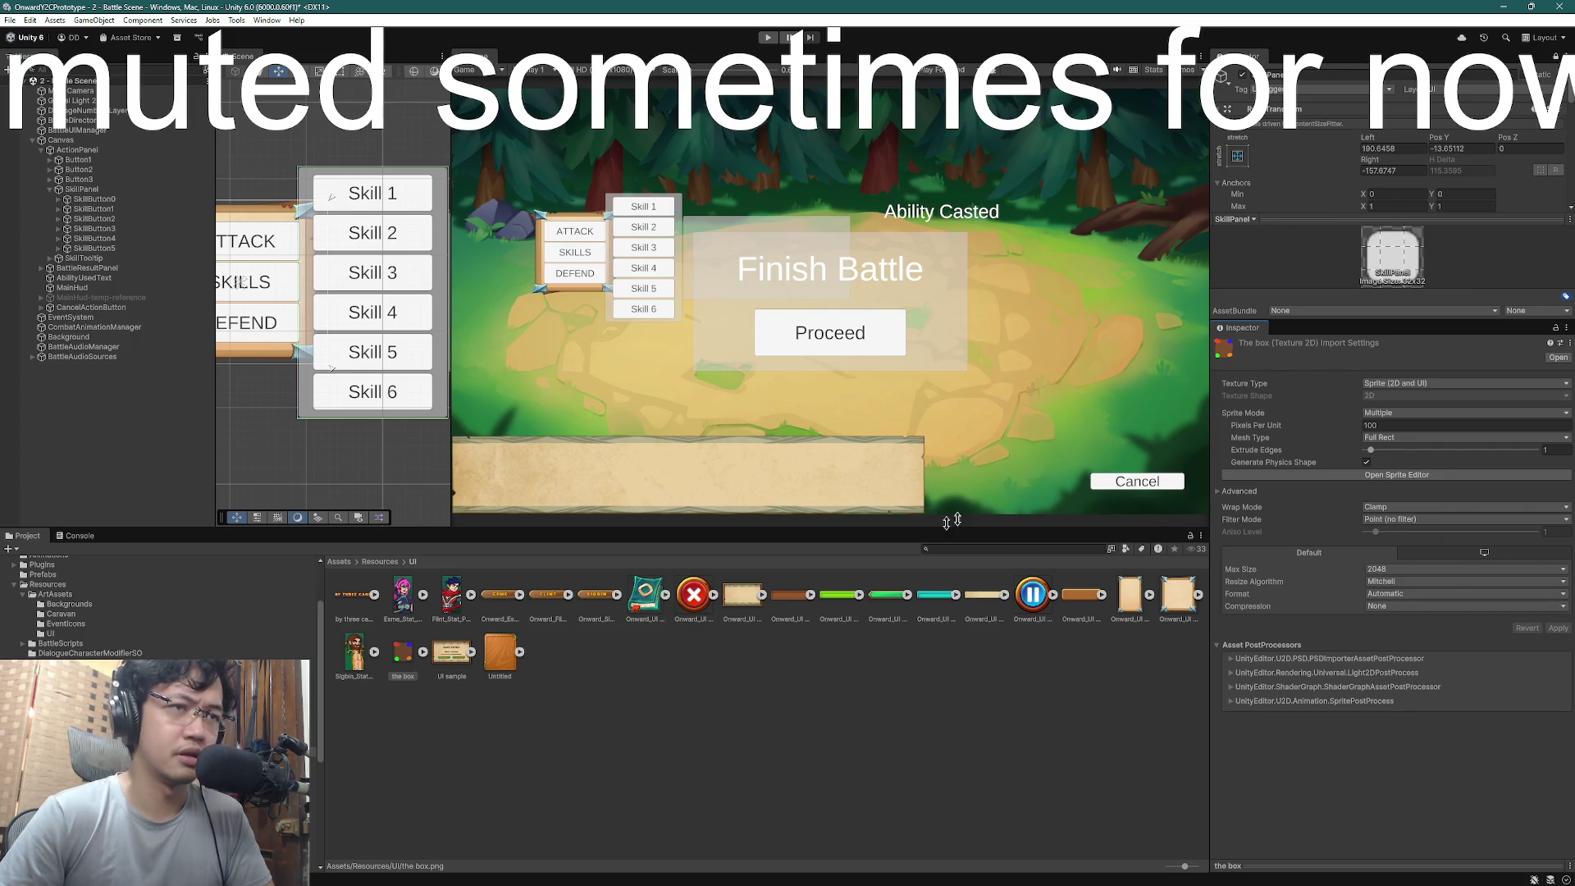
{"action": "left_click", "coordinate": [1412, 475]}
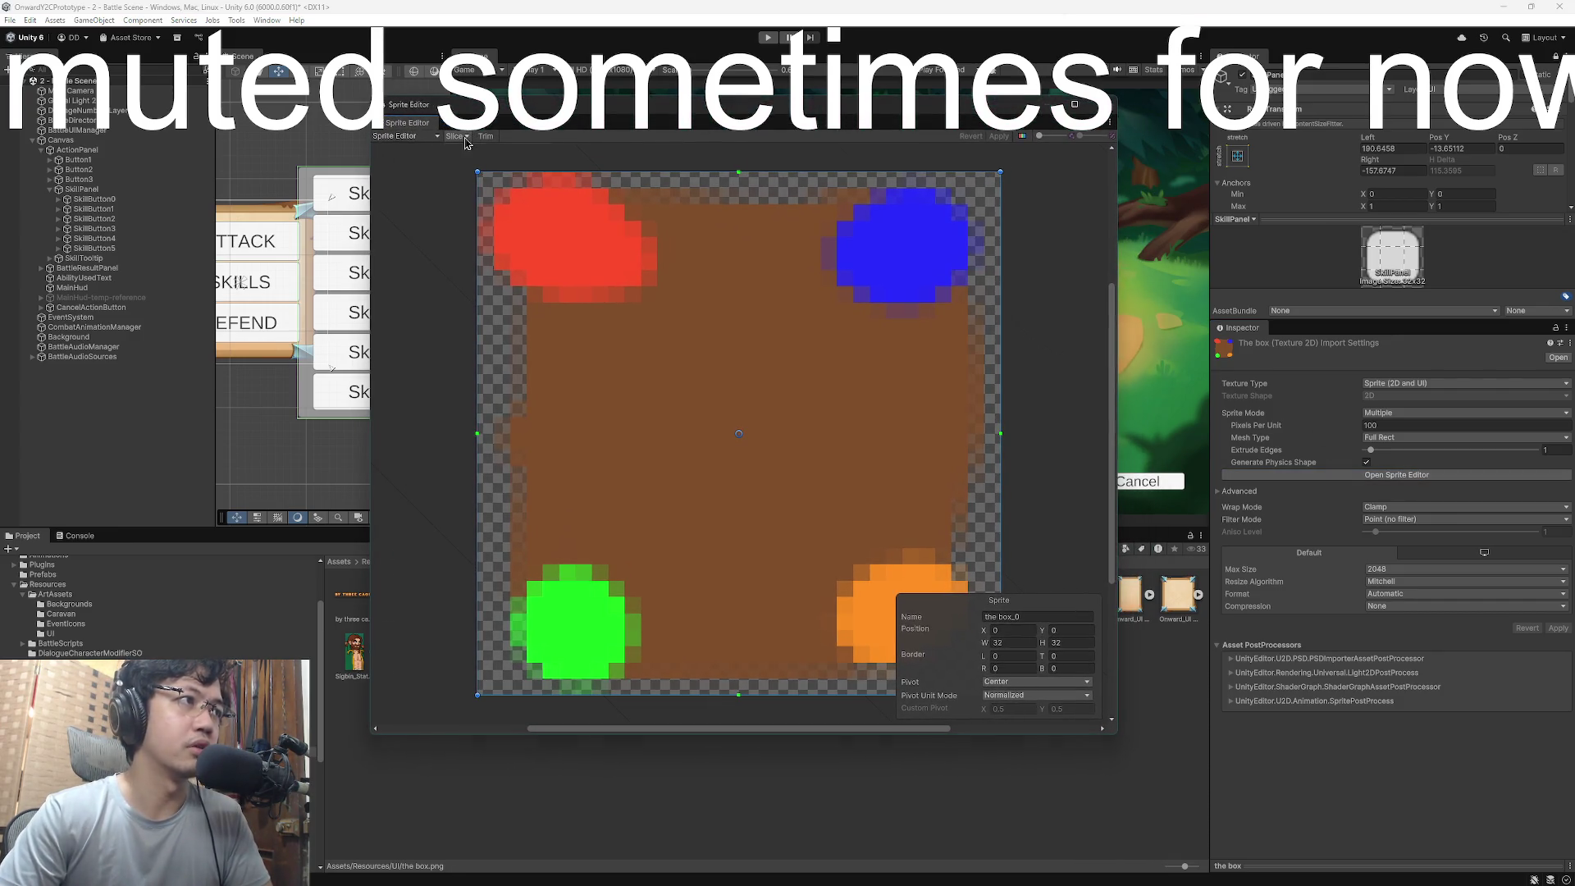
- Try a Grid By Cell Count slice, then select the single box sprite rectangle
{"action": "left_click", "coordinate": [465, 141]}
{"action": "left_click", "coordinate": [543, 151]}
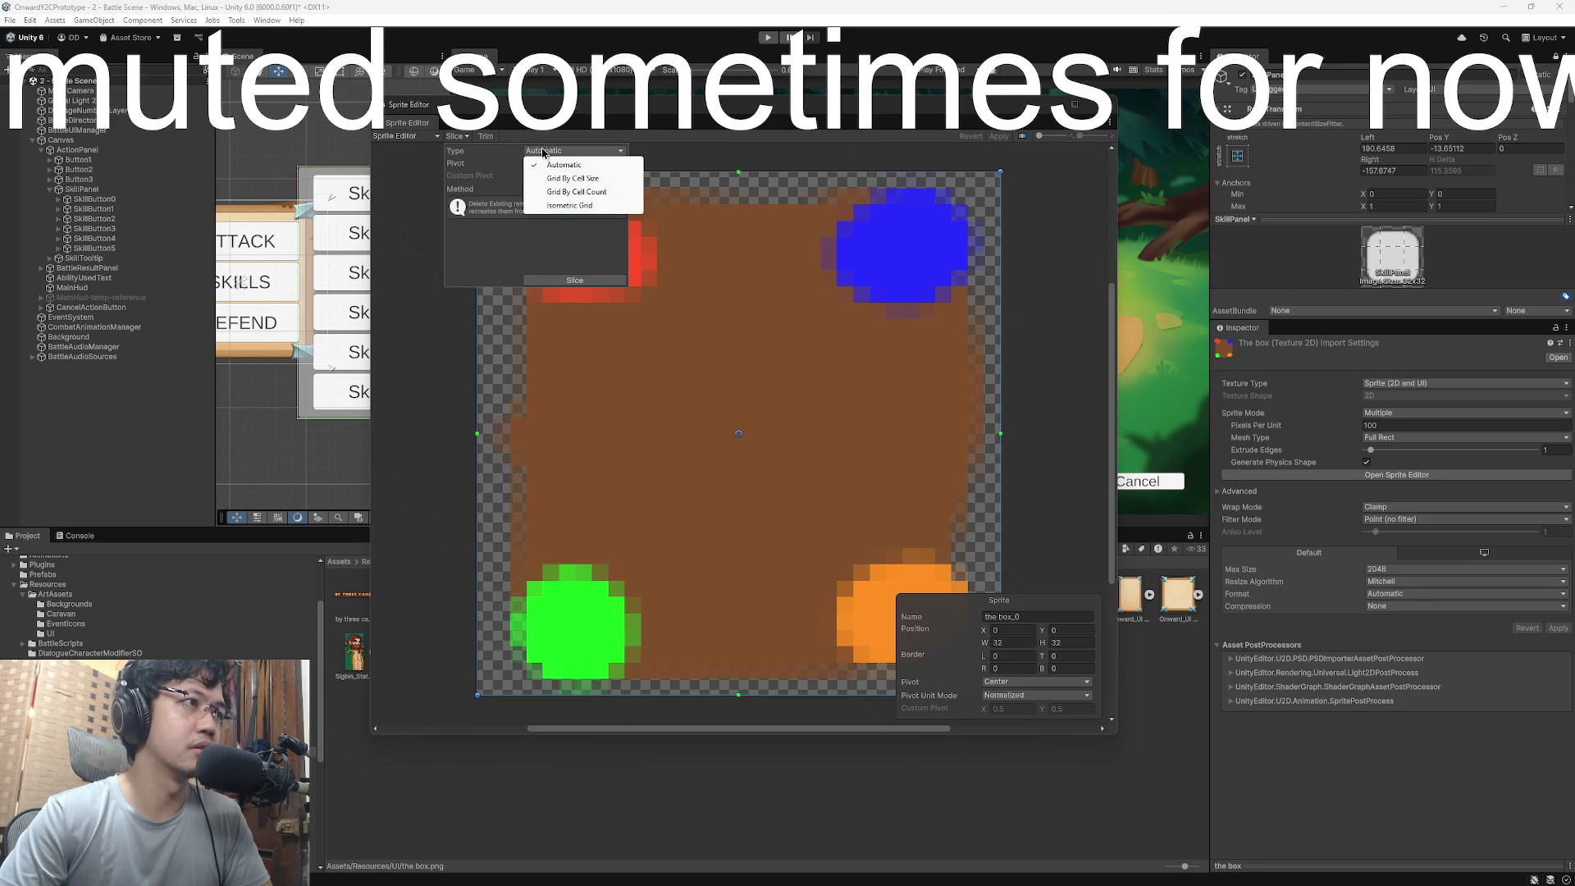
{"action": "left_click", "coordinate": [595, 191]}
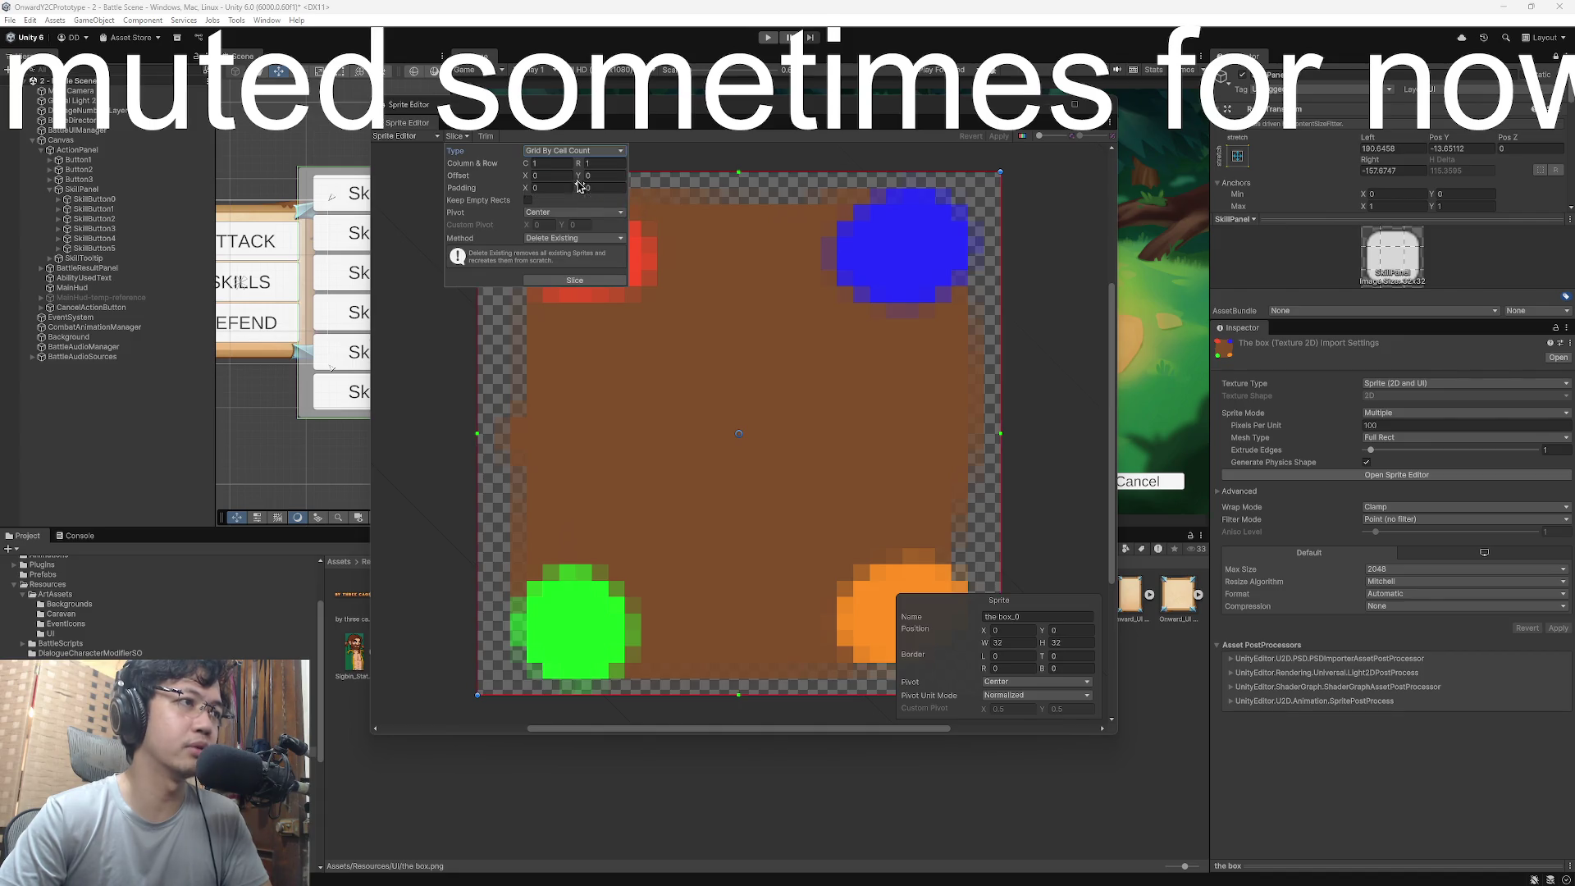
{"action": "double_click", "coordinate": [547, 165]}
{"action": "type", "text": "3"}
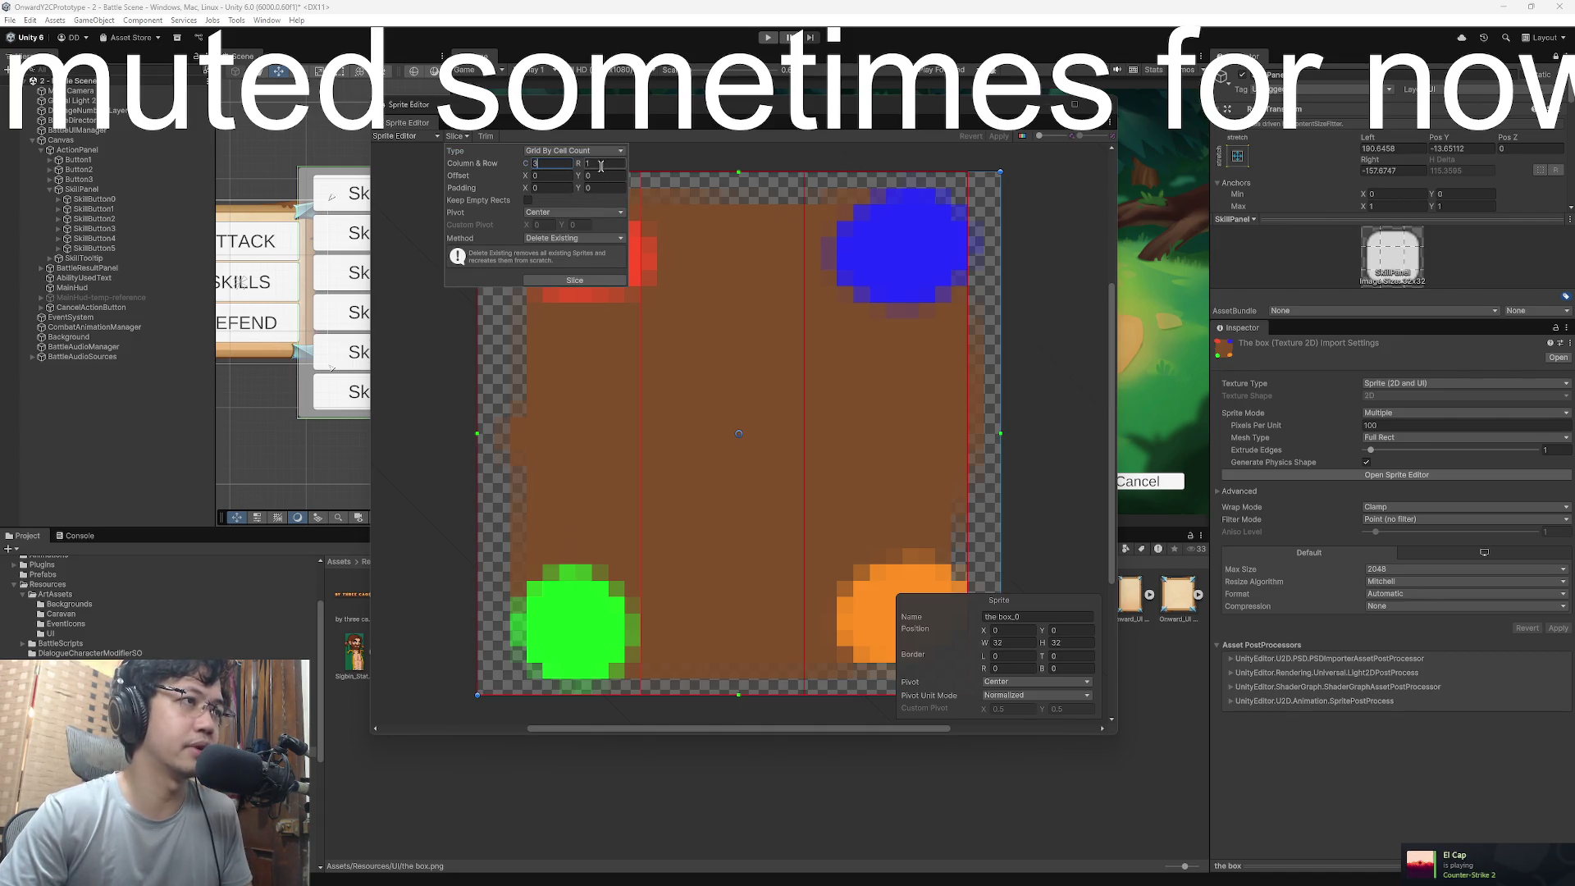
{"action": "type", "text": "3"}
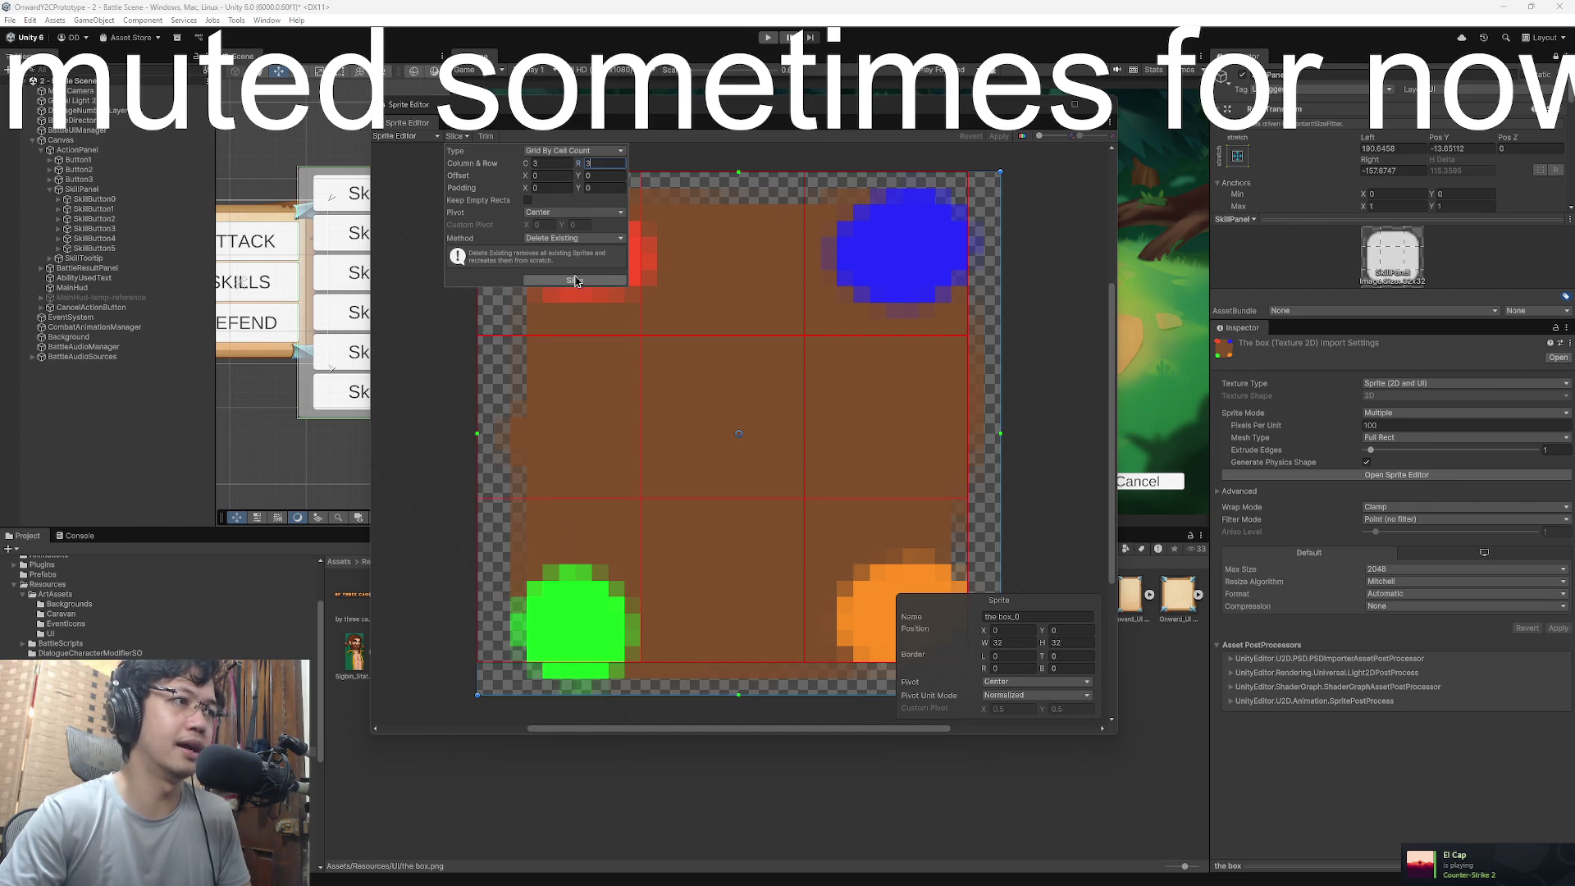
{"action": "left_click", "coordinate": [574, 279]}
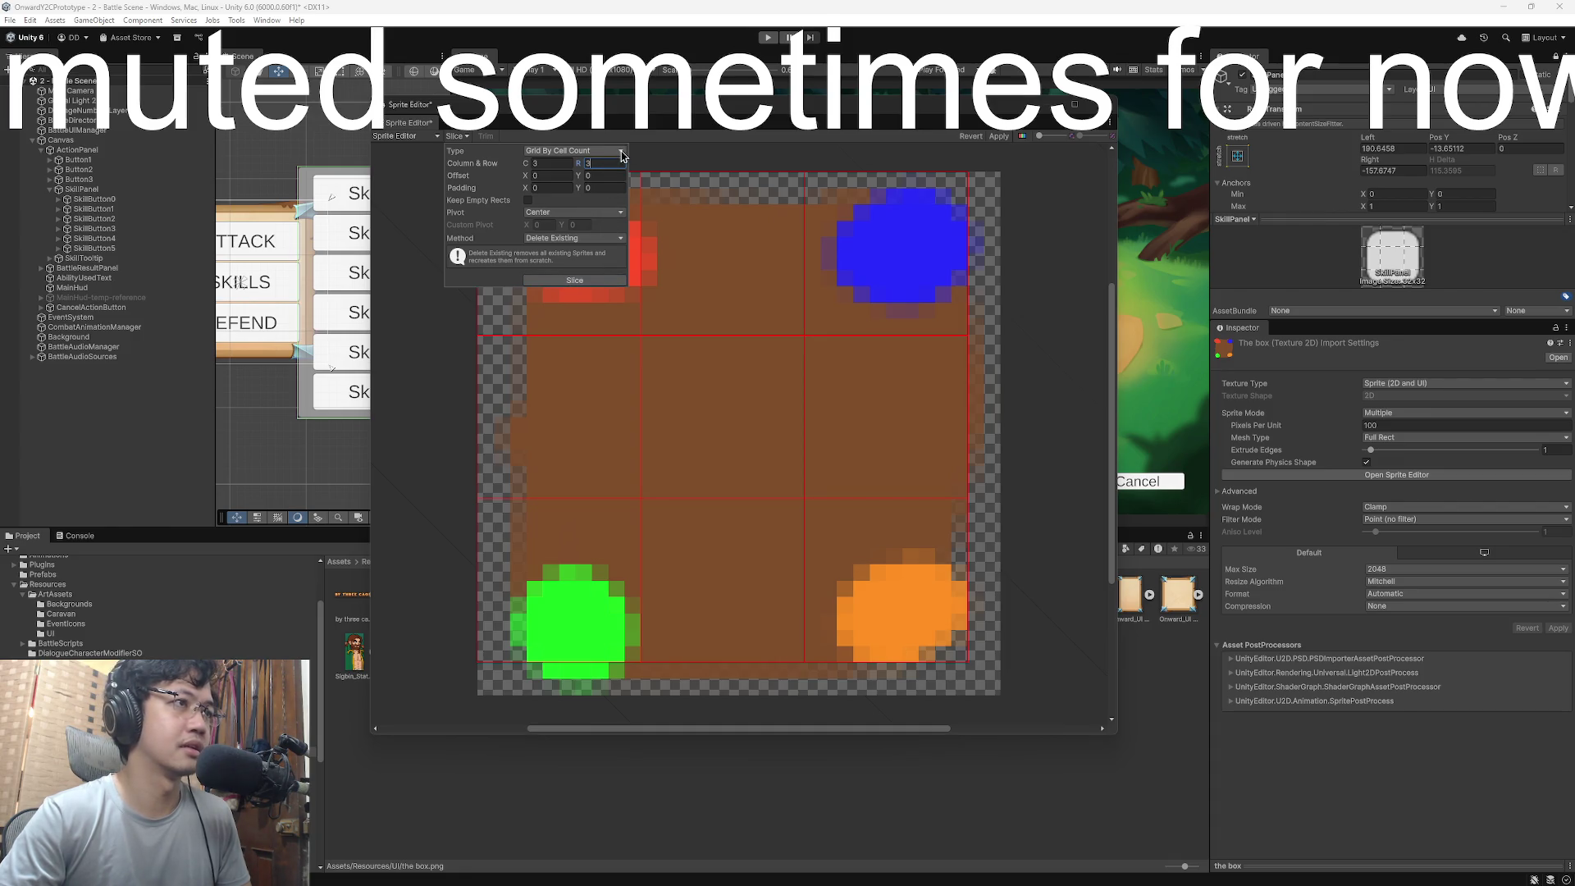
{"action": "left_click", "coordinate": [574, 121]}
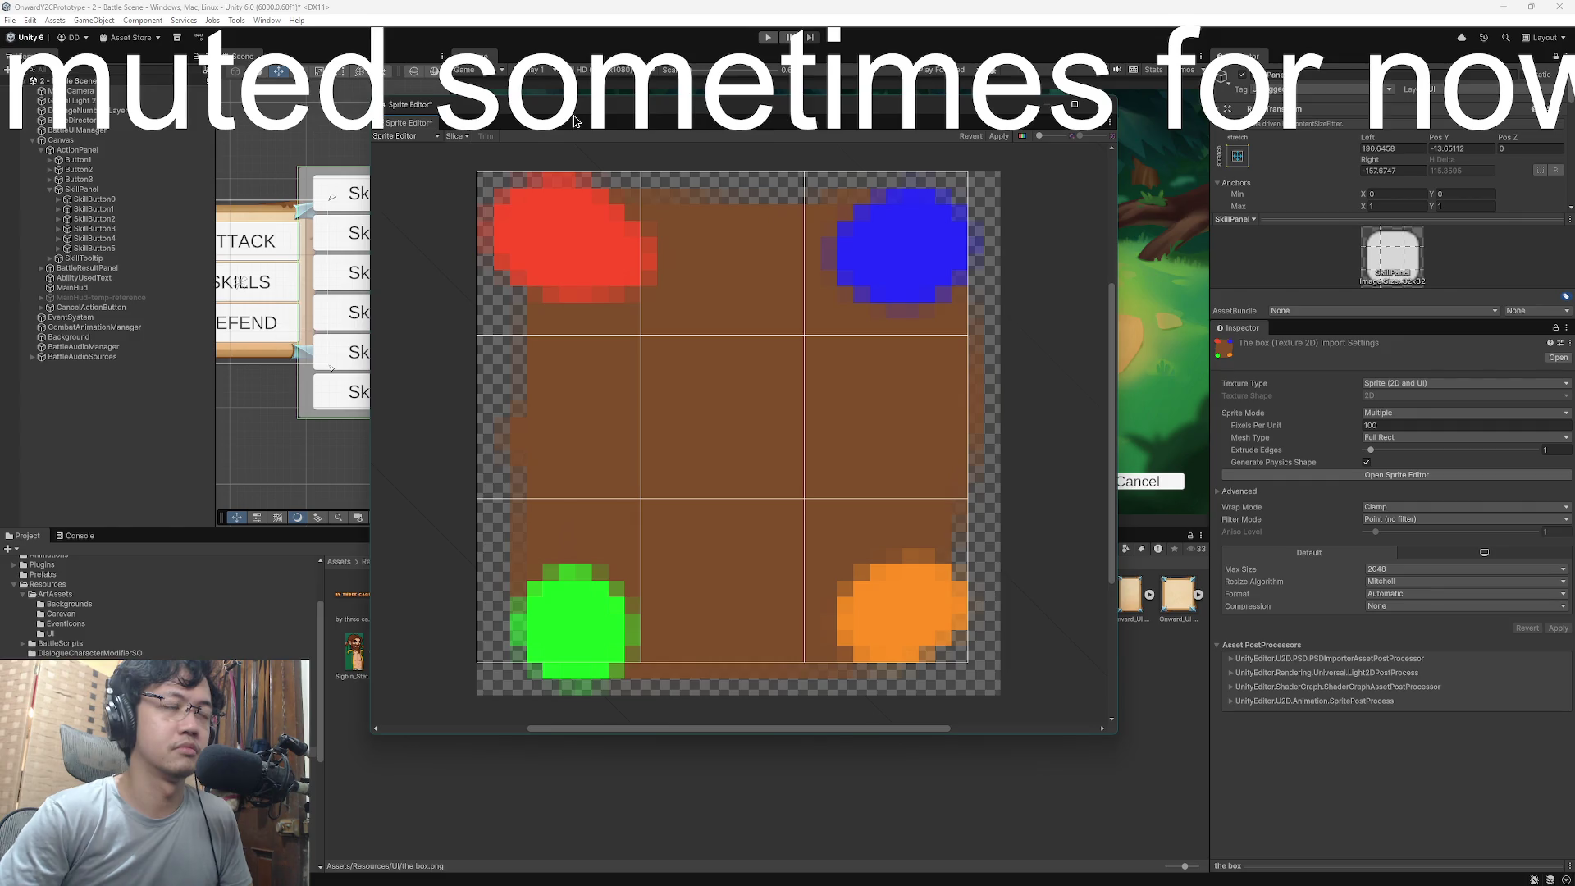
{"action": "left_click", "coordinate": [626, 211]}
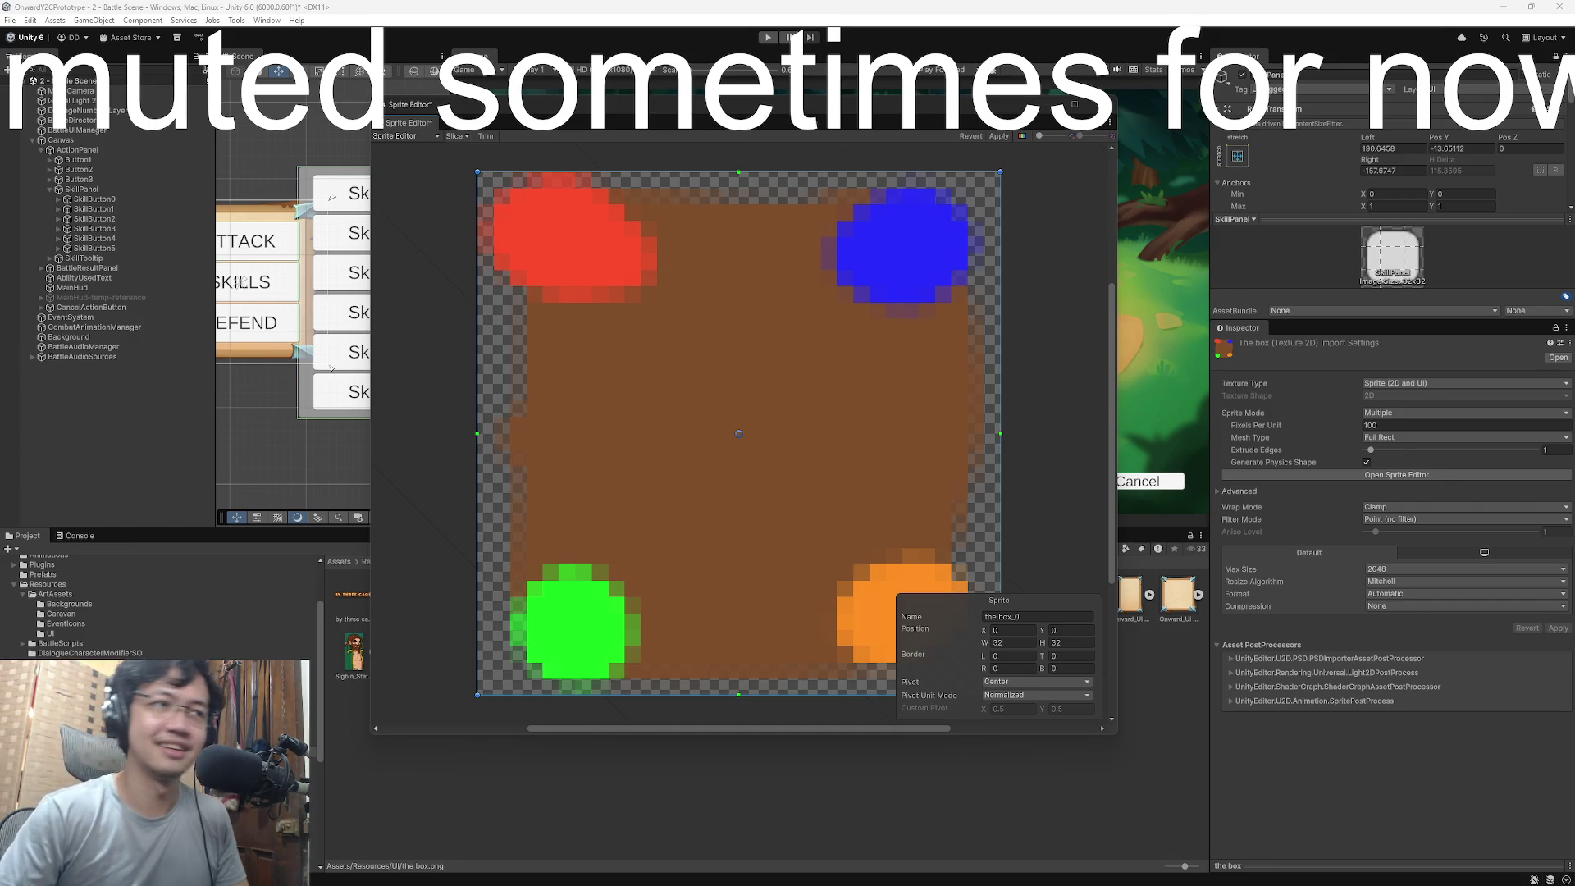
- Set 1-pixel left and bottom borders on the box sprite
{"action": "left_click_drag", "start_coordinate": [822, 116], "coordinate": [829, 118]}
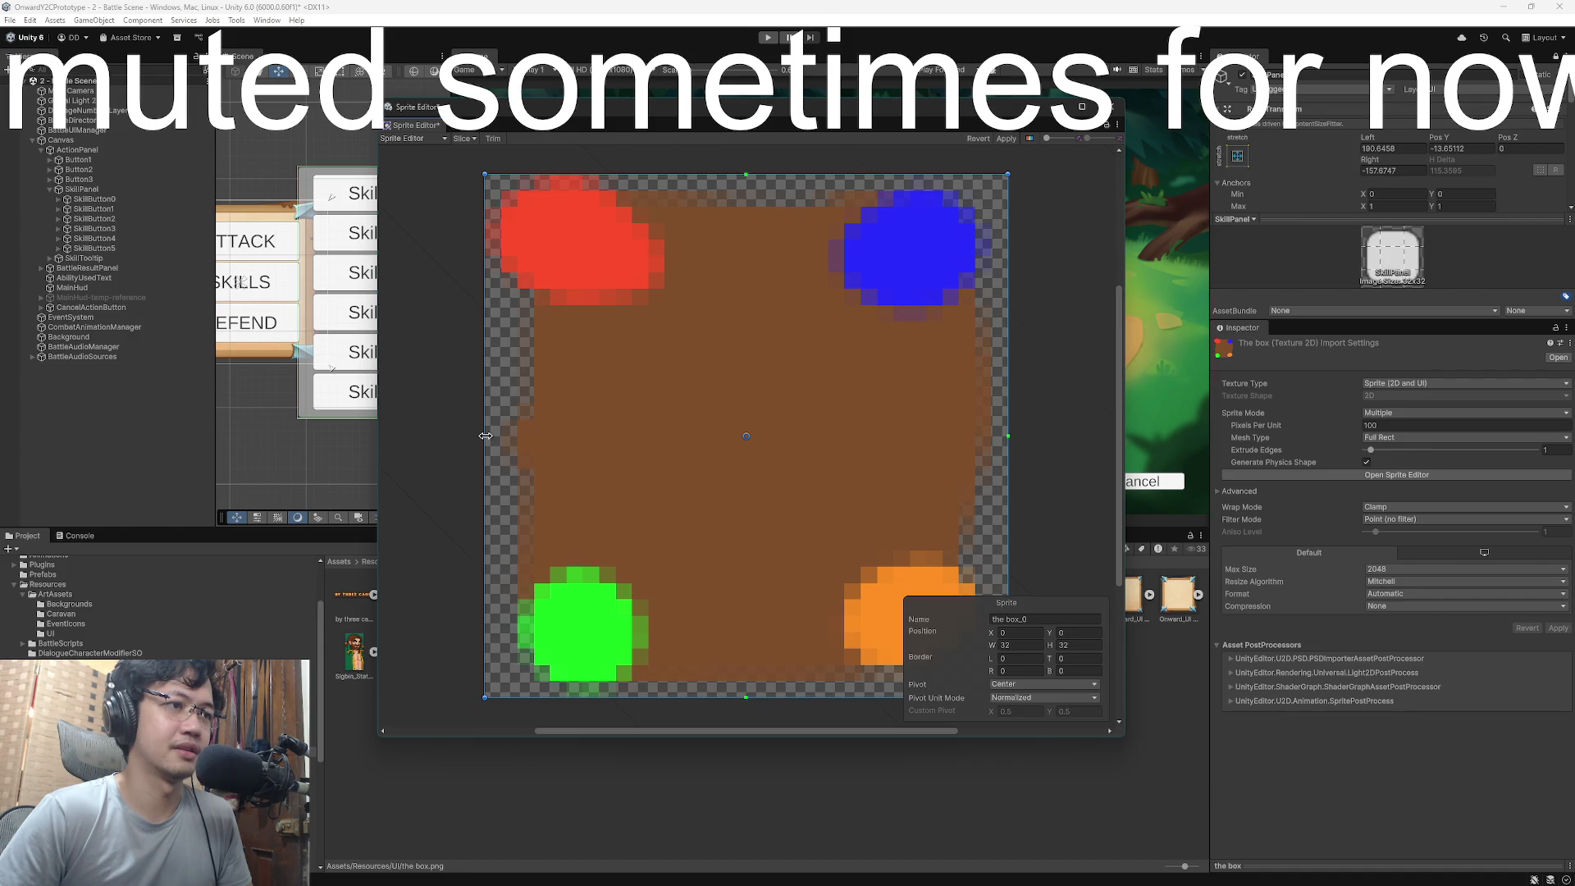
{"action": "left_click_drag", "start_coordinate": [485, 436], "coordinate": [676, 439]}
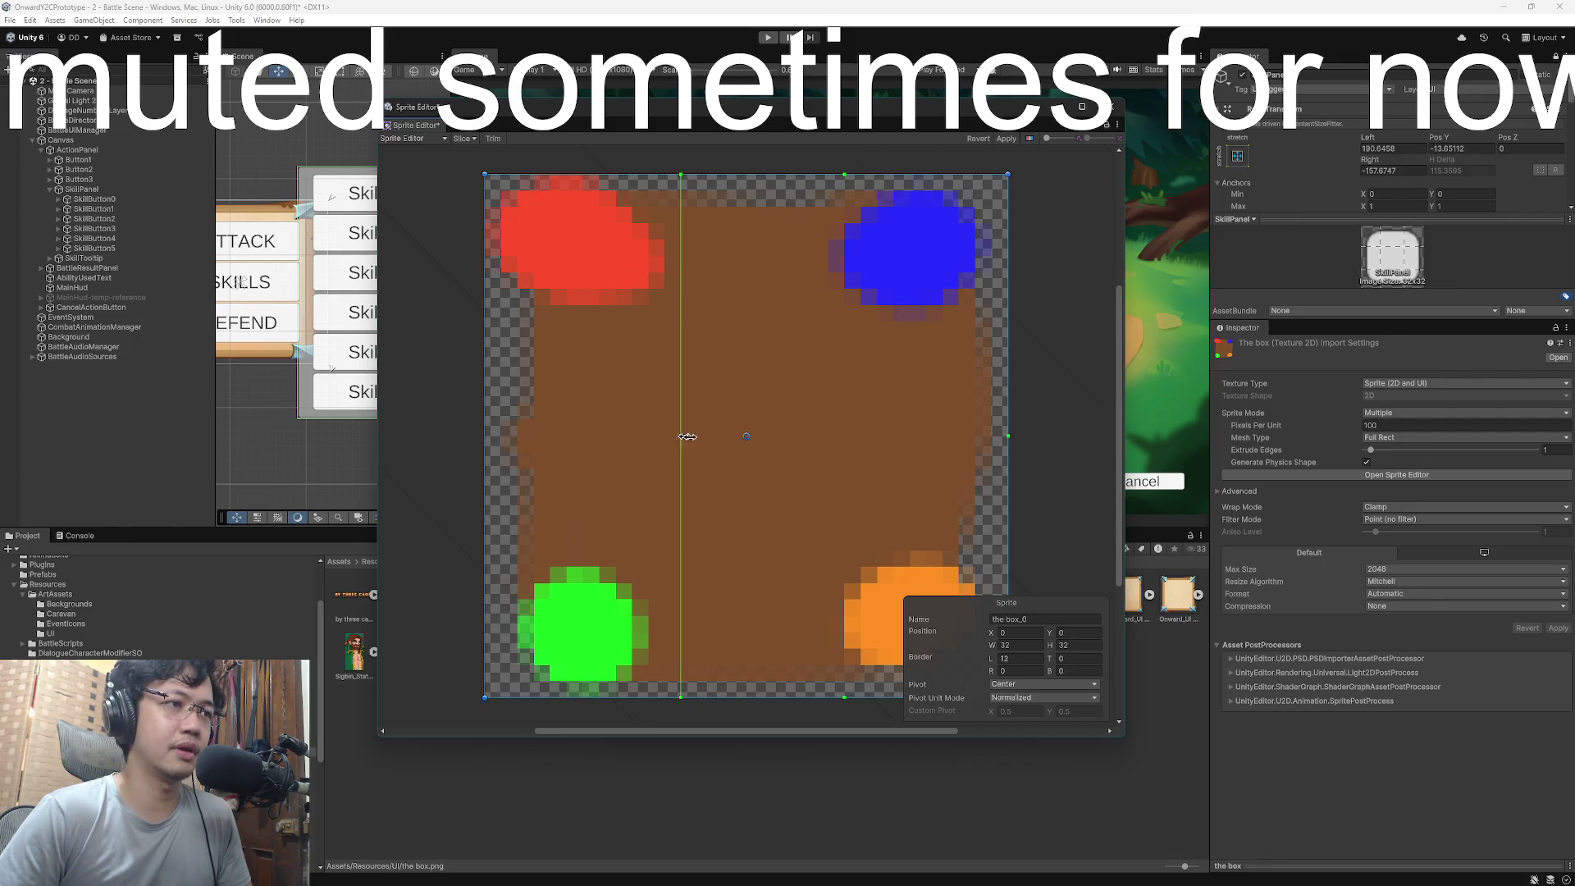
{"action": "left_click_drag", "start_coordinate": [687, 436], "coordinate": [777, 440]}
{"action": "key", "text": "ctrl+z"}
{"action": "key", "text": "ctrl+z"}
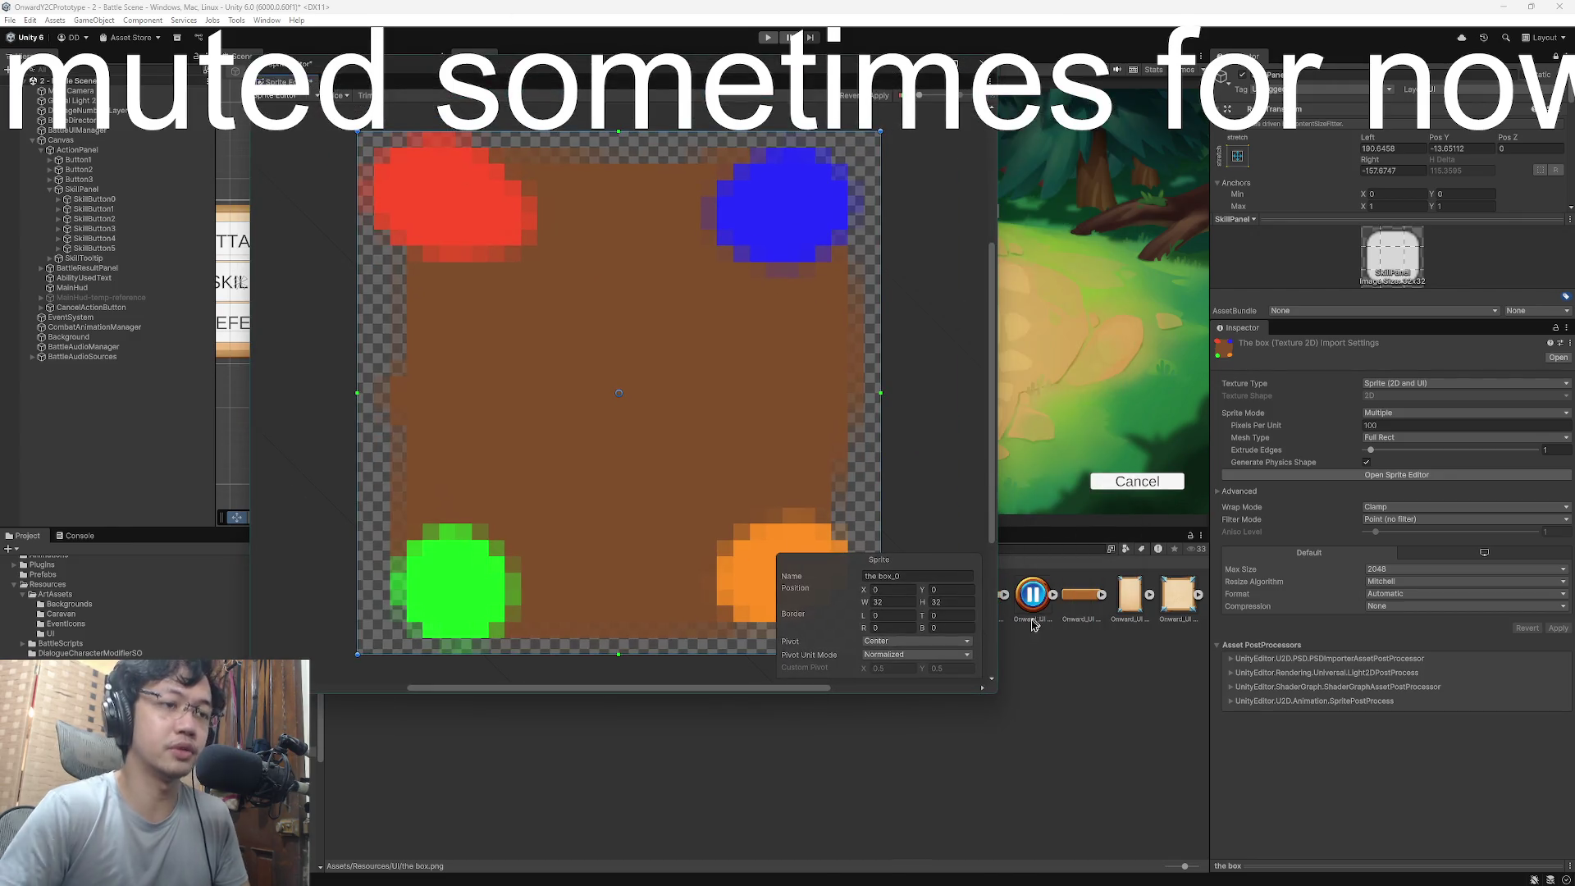
{"action": "left_click_drag", "start_coordinate": [994, 693], "coordinate": [1250, 741]}
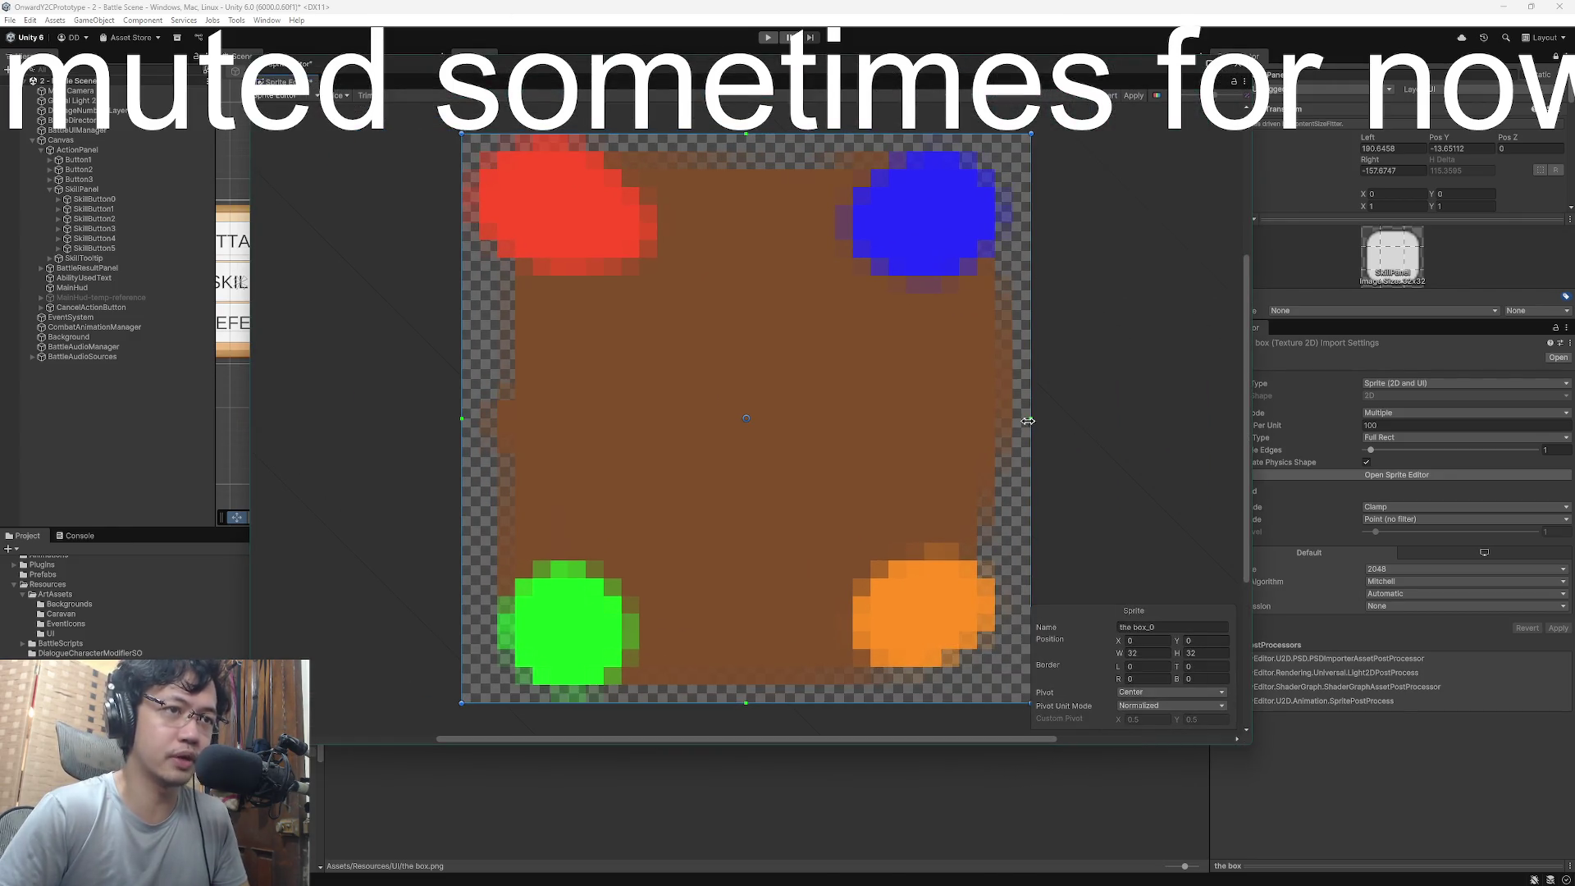
{"action": "left_click_drag", "start_coordinate": [1028, 420], "coordinate": [1016, 421]}
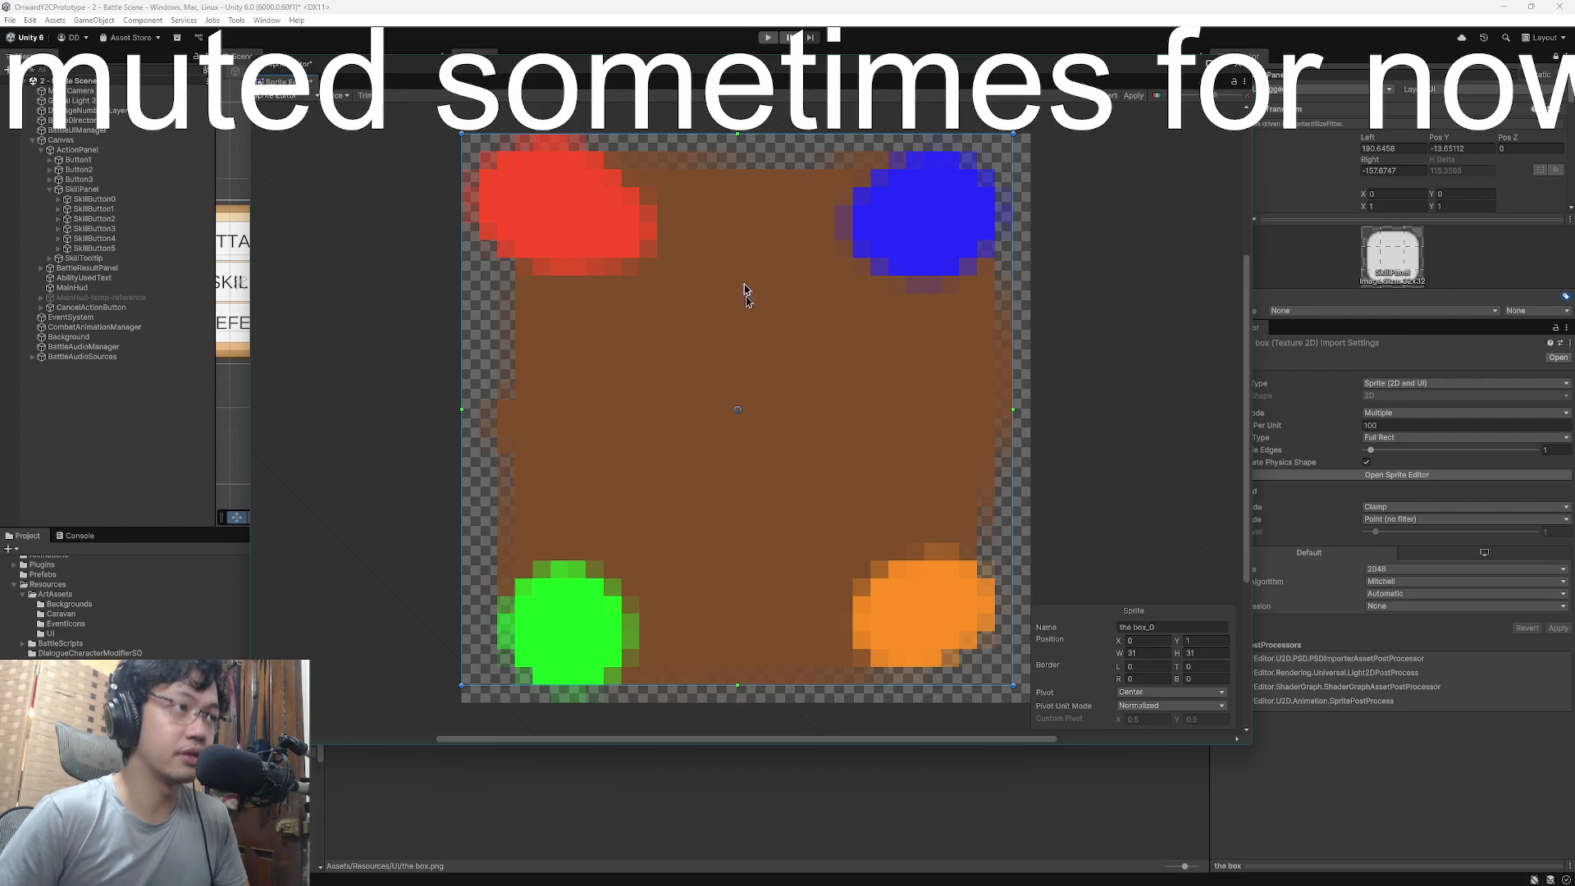
{"action": "left_click_drag", "start_coordinate": [737, 135], "coordinate": [736, 151]}
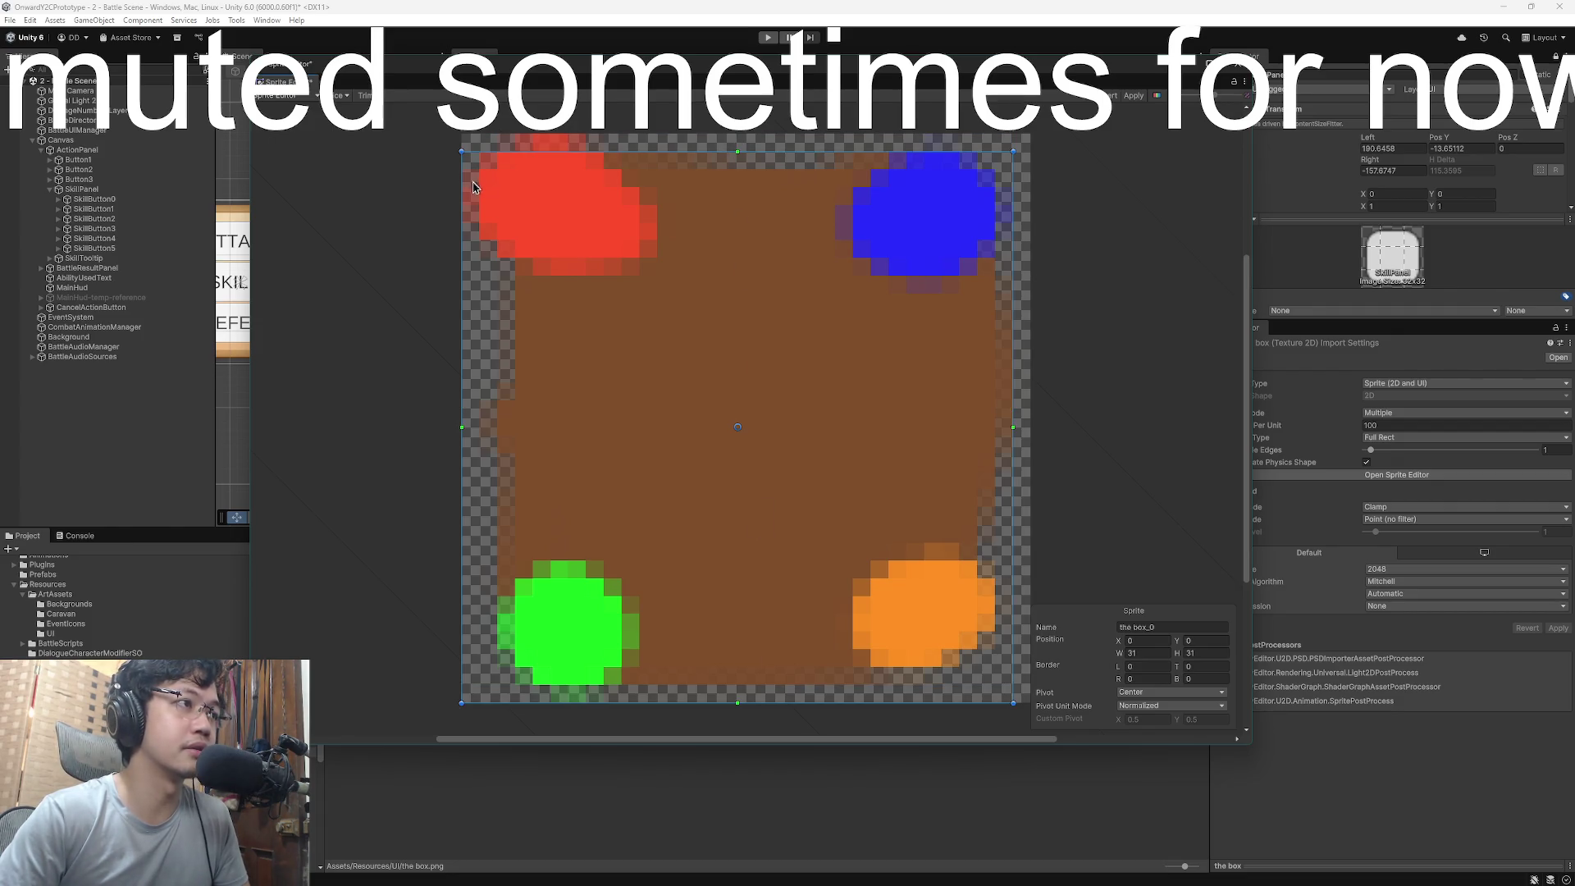
{"action": "left_click_drag", "start_coordinate": [462, 429], "coordinate": [475, 425]}
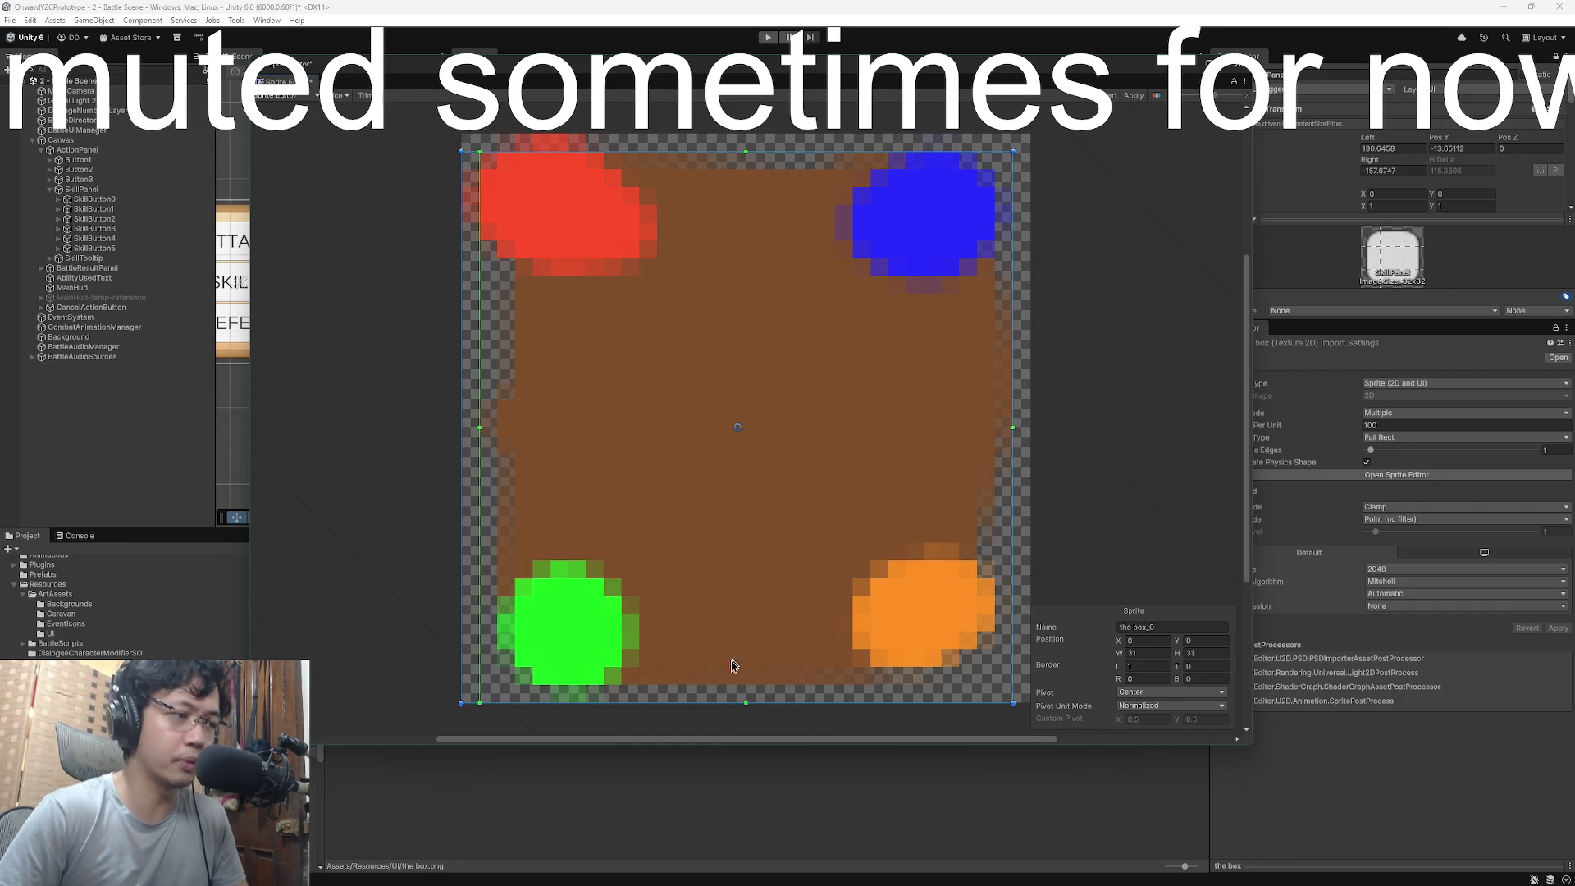
{"action": "left_click_drag", "start_coordinate": [746, 703], "coordinate": [745, 686]}
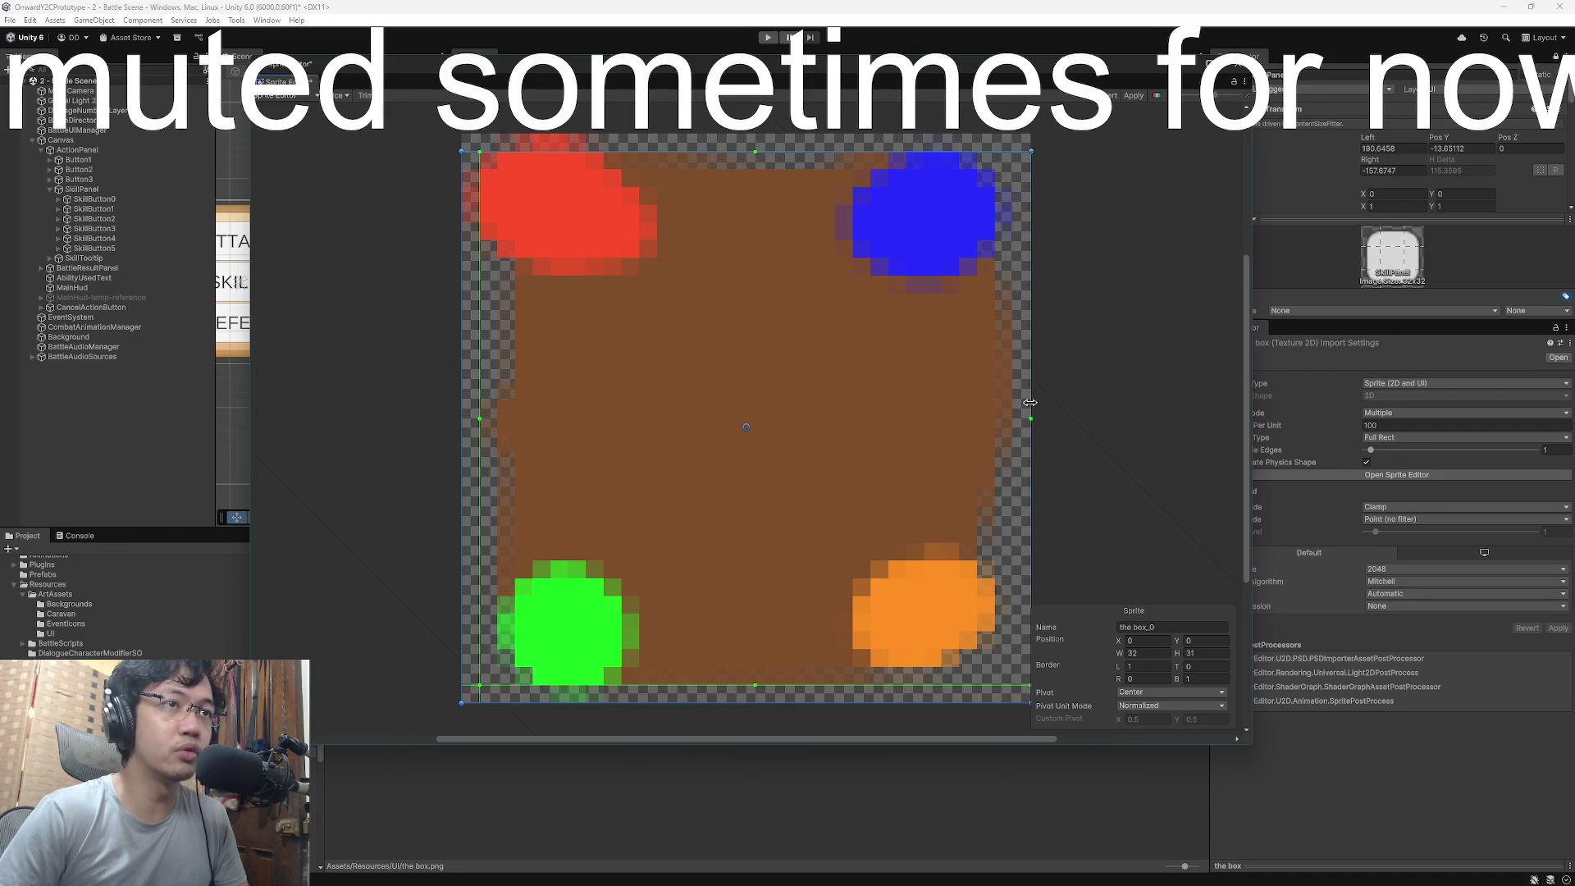
- Set 1-pixel right and top borders, restore the 32×32 size, and apply
{"action": "left_click", "coordinate": [803, 144]}
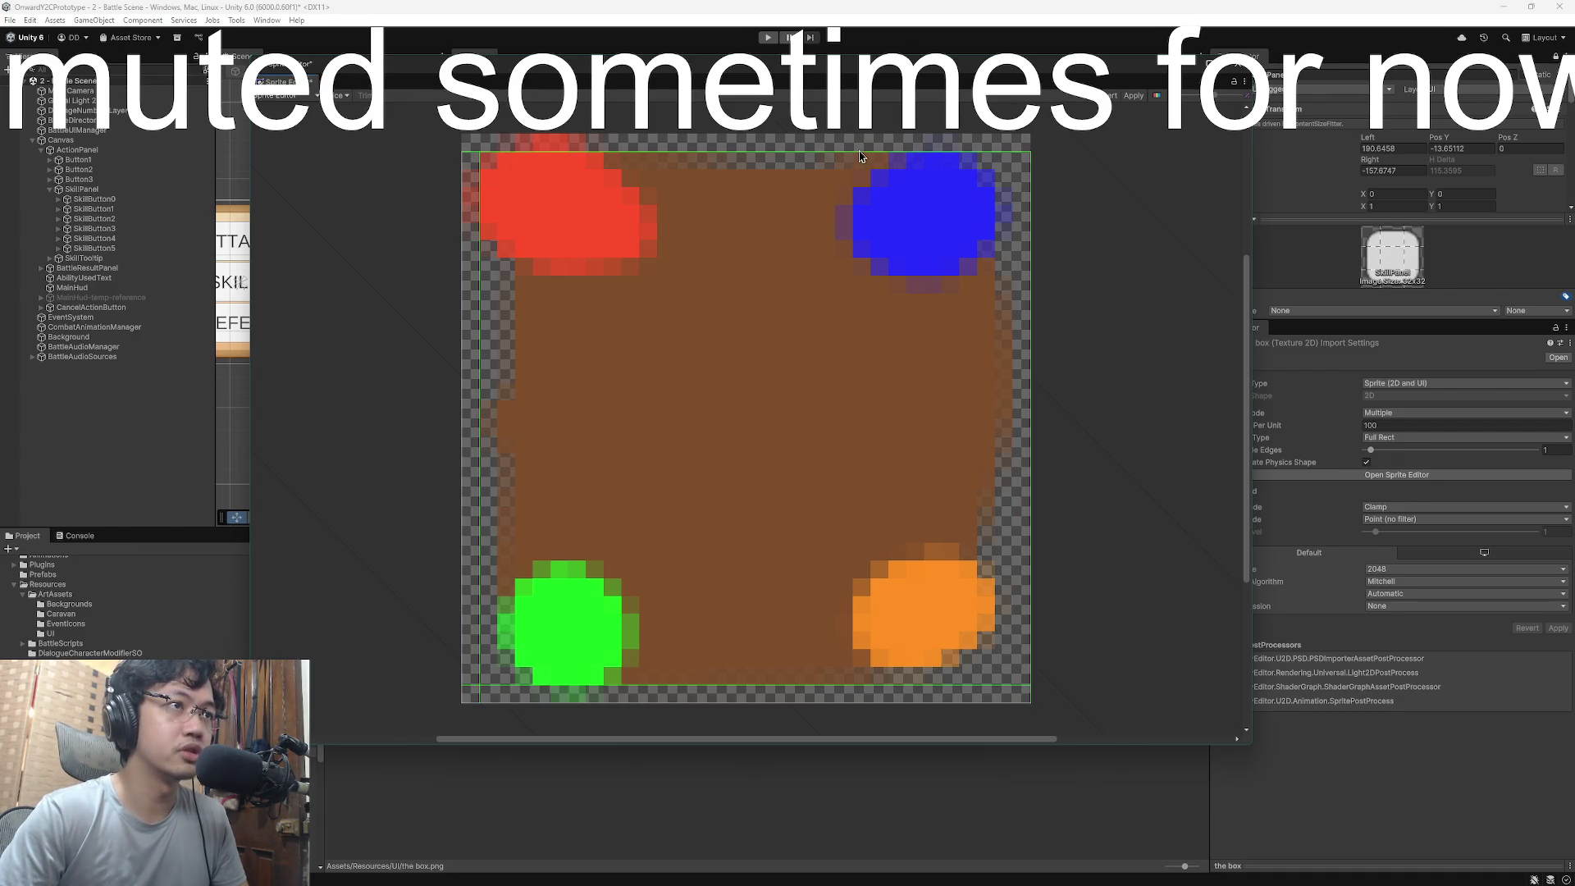
{"action": "left_click", "coordinate": [473, 204]}
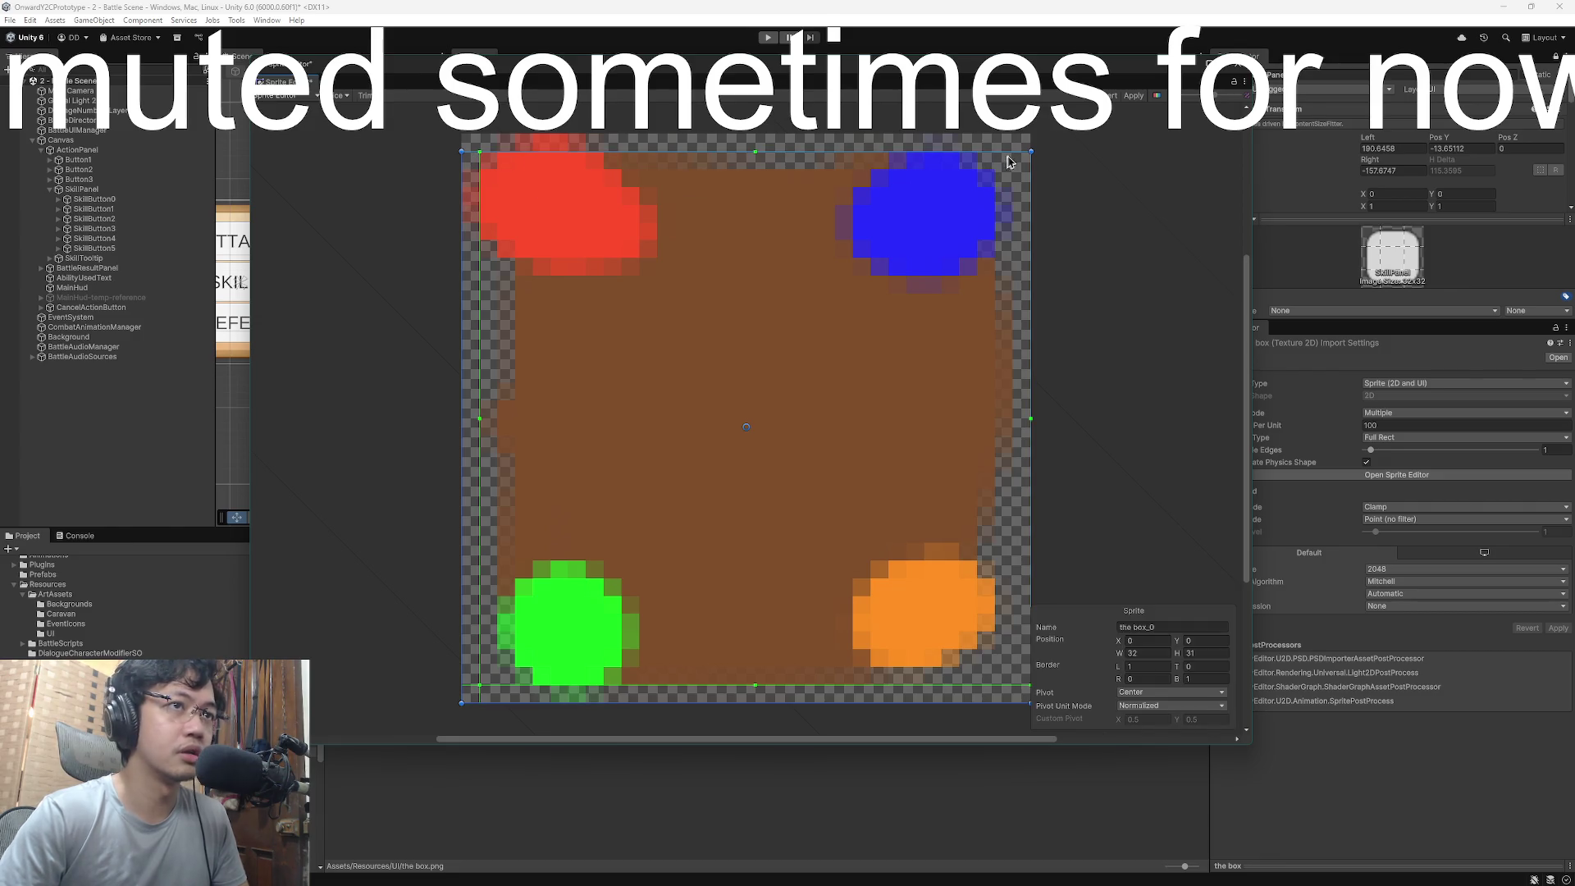
{"action": "left_click_drag", "start_coordinate": [1030, 418], "coordinate": [1020, 420]}
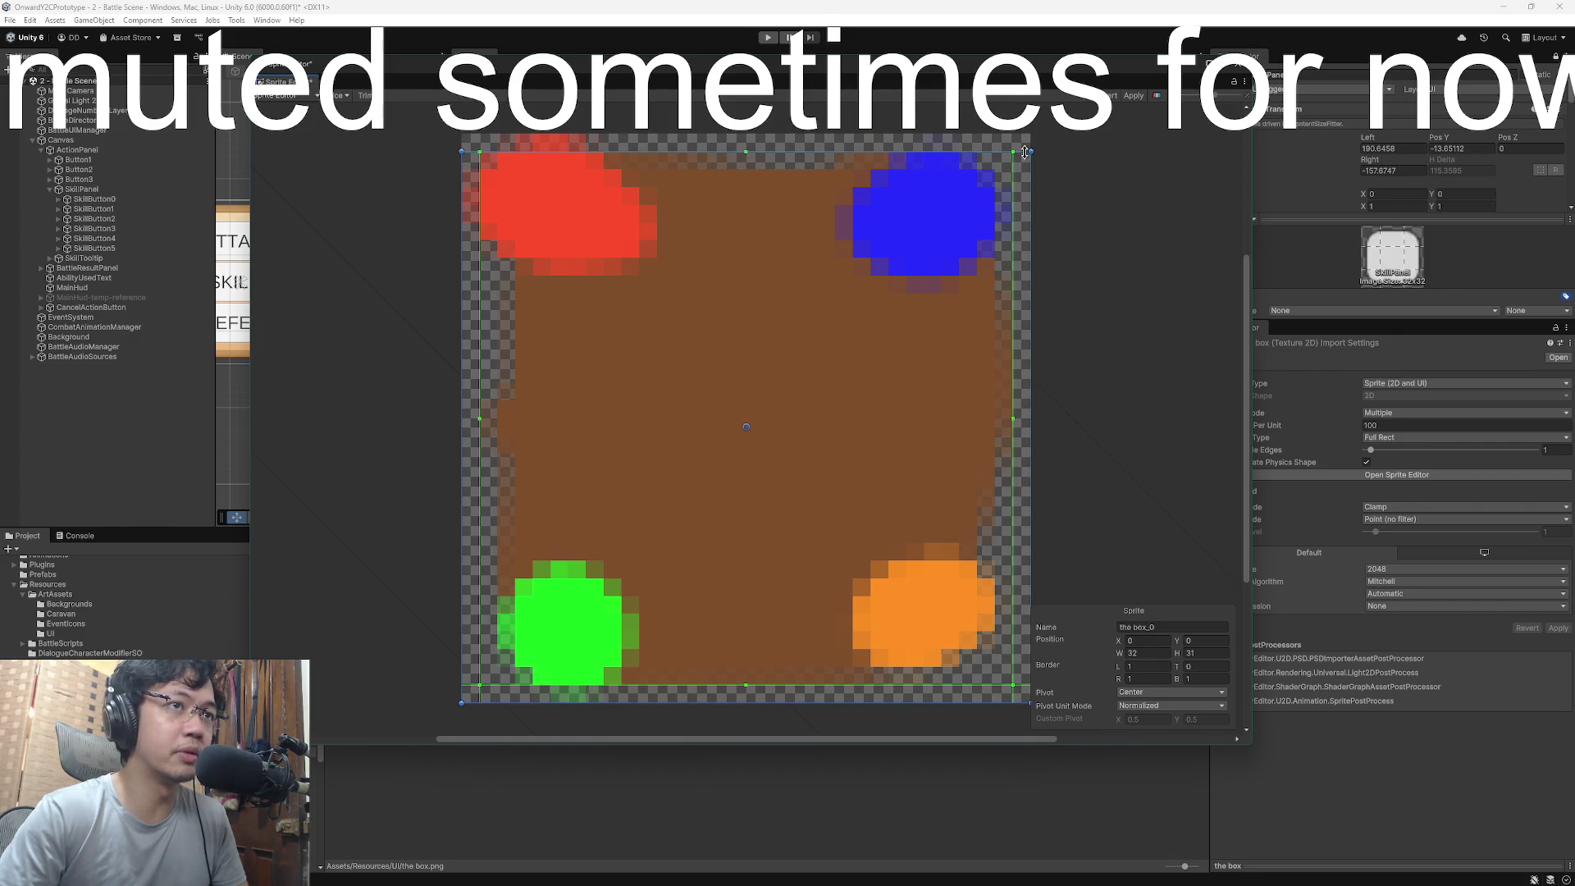
{"action": "left_click_drag", "start_coordinate": [1033, 153], "coordinate": [1031, 134]}
{"action": "left_click_drag", "start_coordinate": [745, 136], "coordinate": [746, 145]}
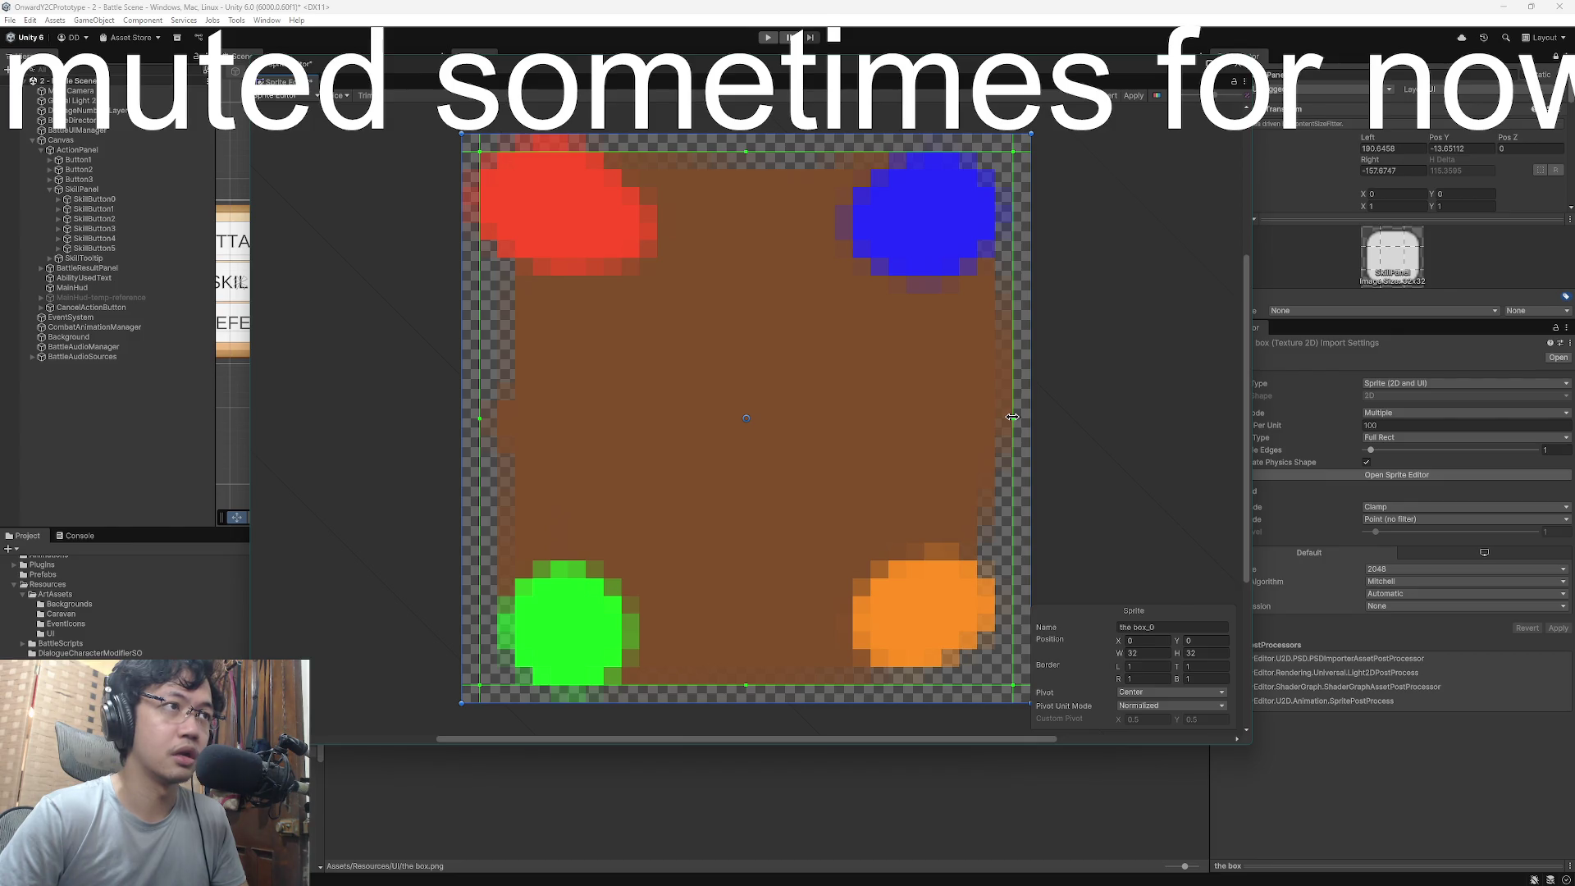
{"action": "left_click", "coordinate": [1101, 368]}
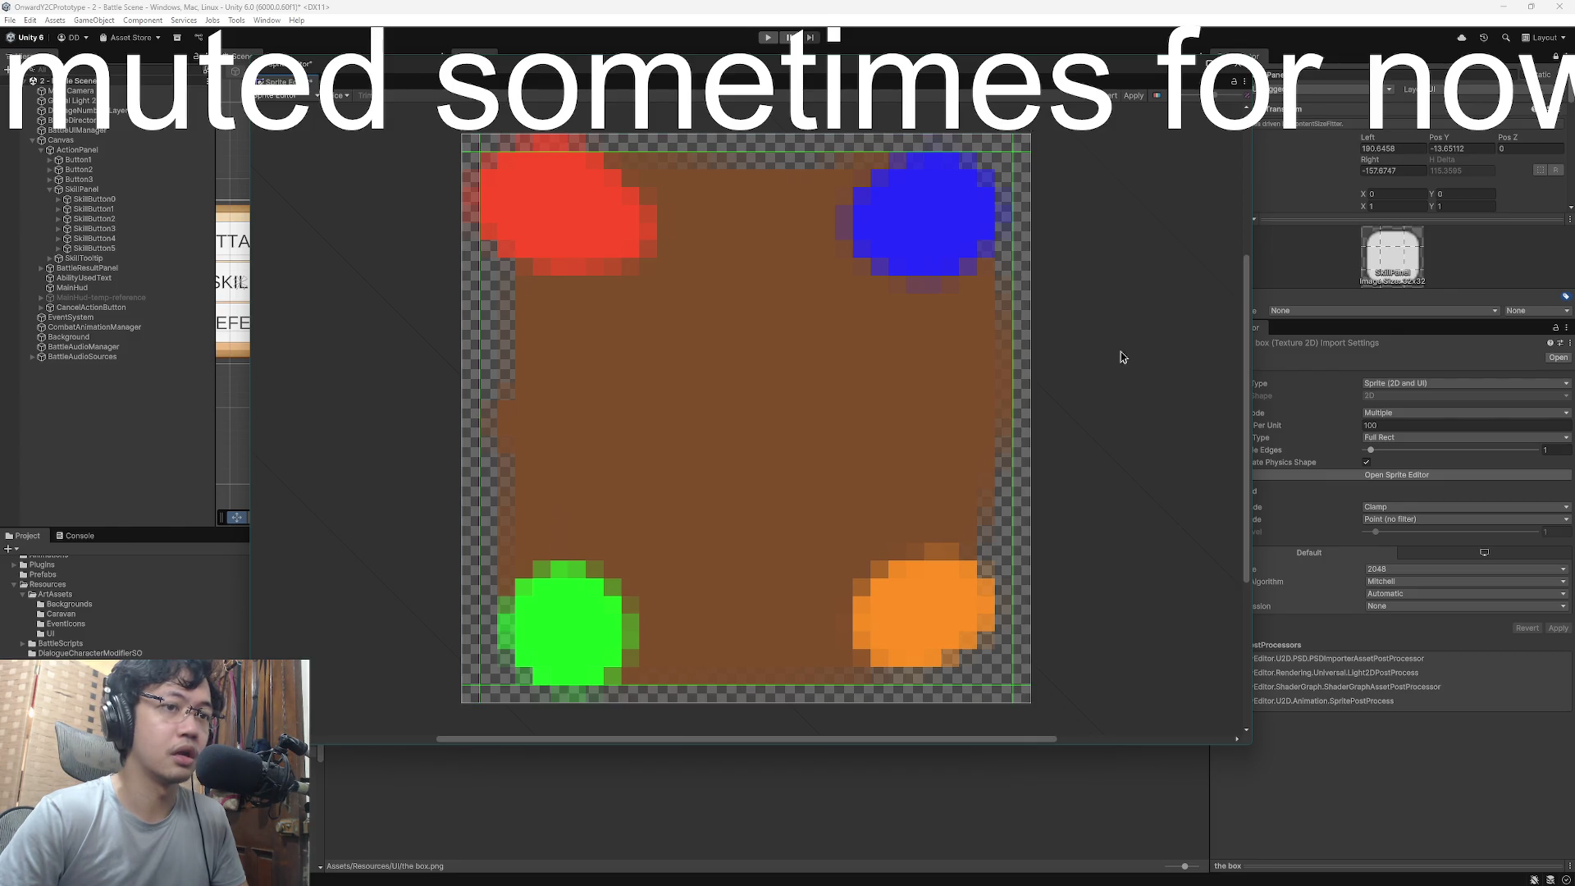
{"action": "left_click", "coordinate": [1130, 98]}
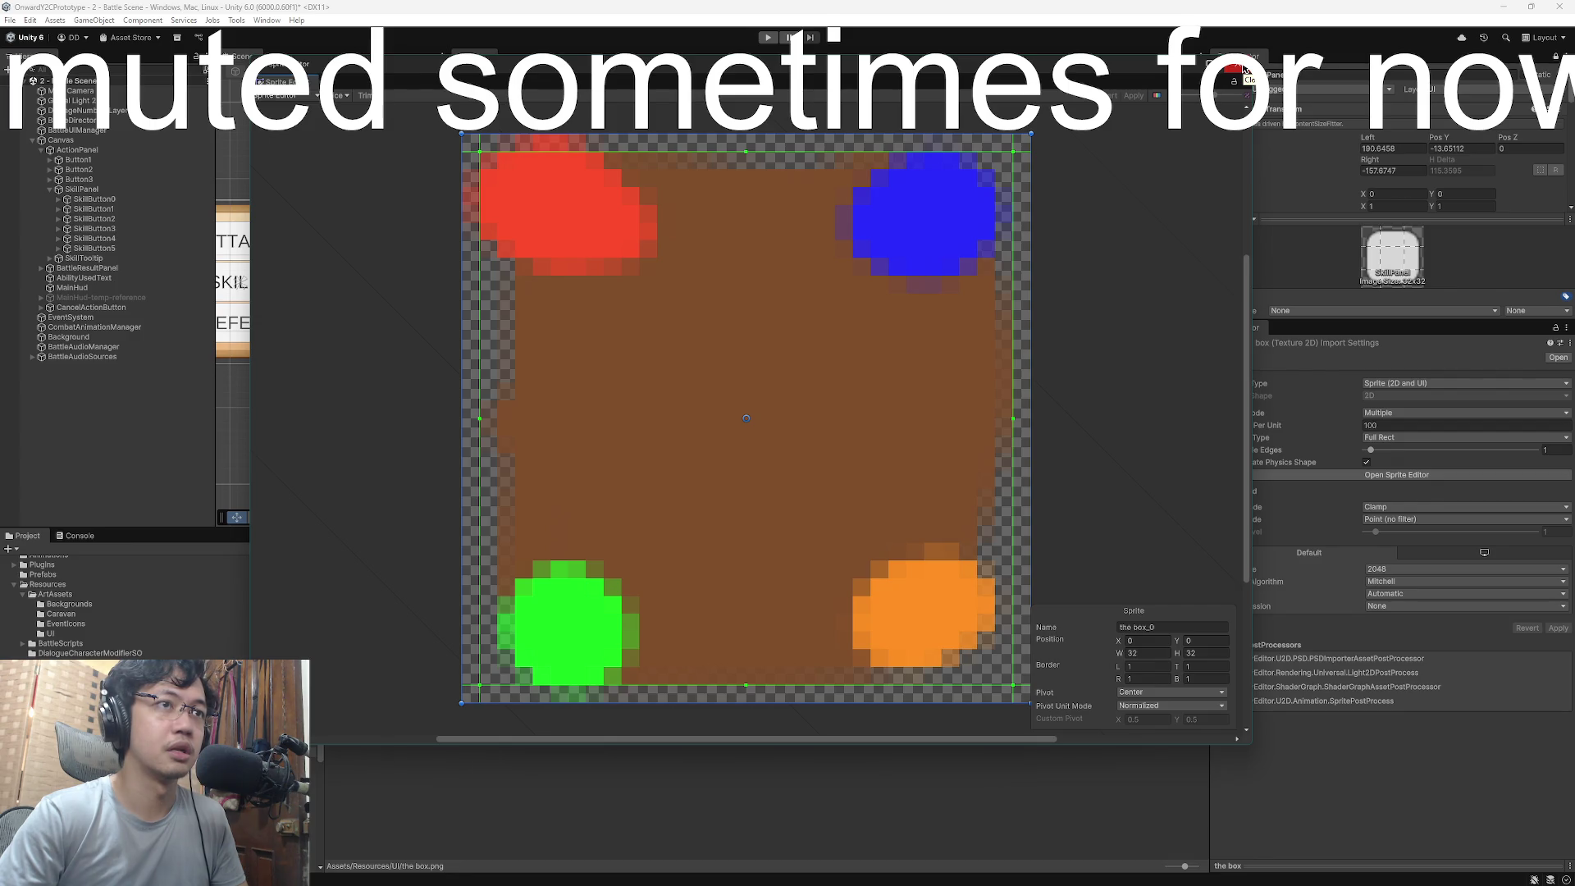
{"action": "left_click", "coordinate": [1244, 69]}
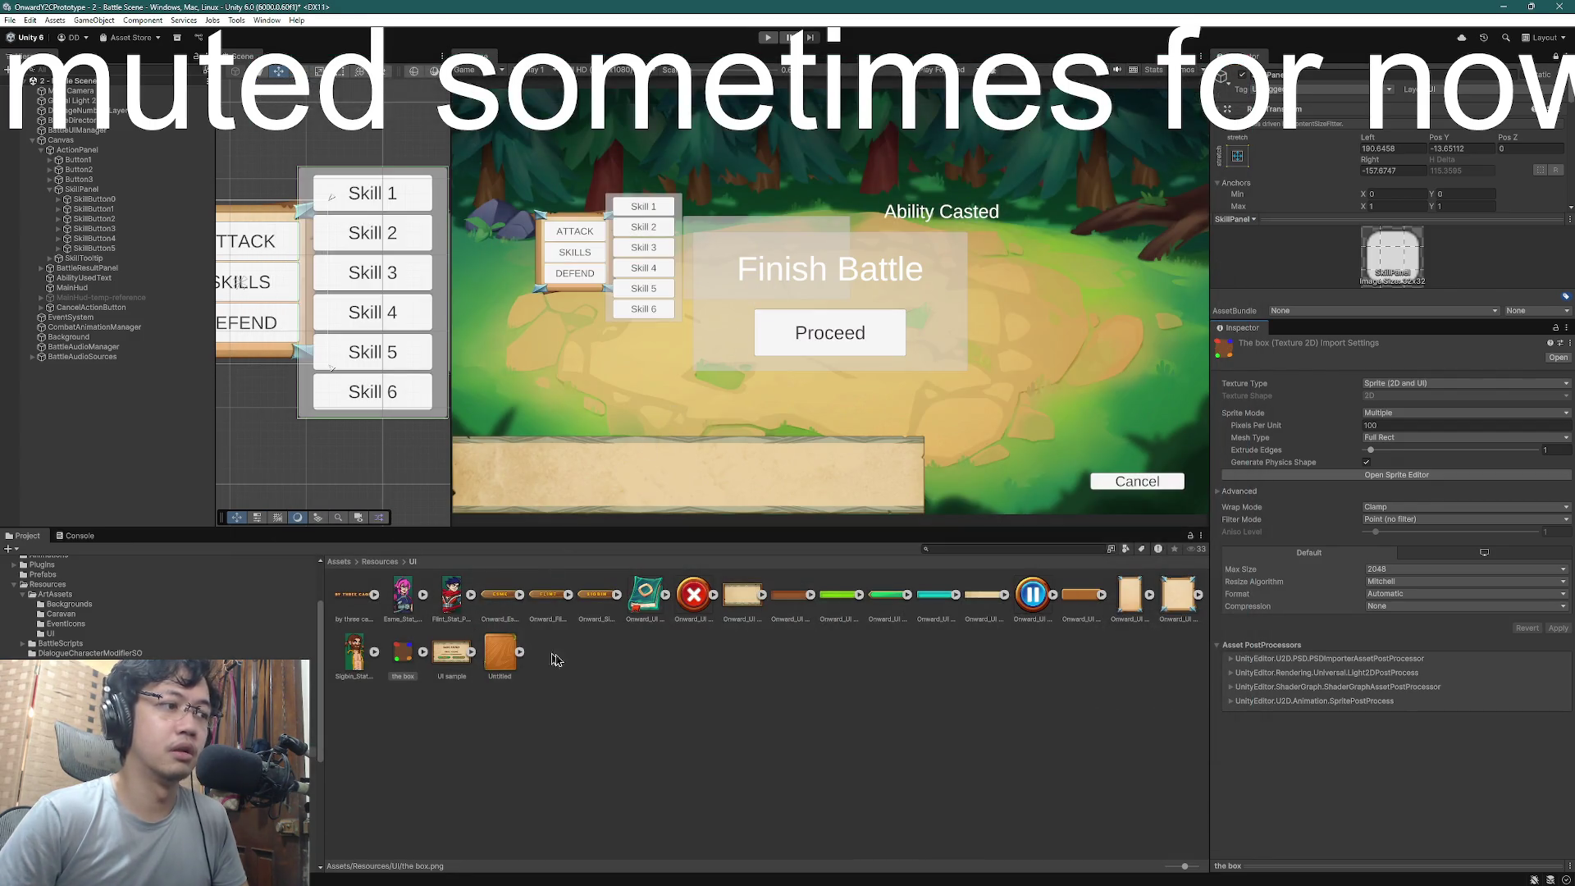
{"action": "left_click", "coordinate": [402, 658]}
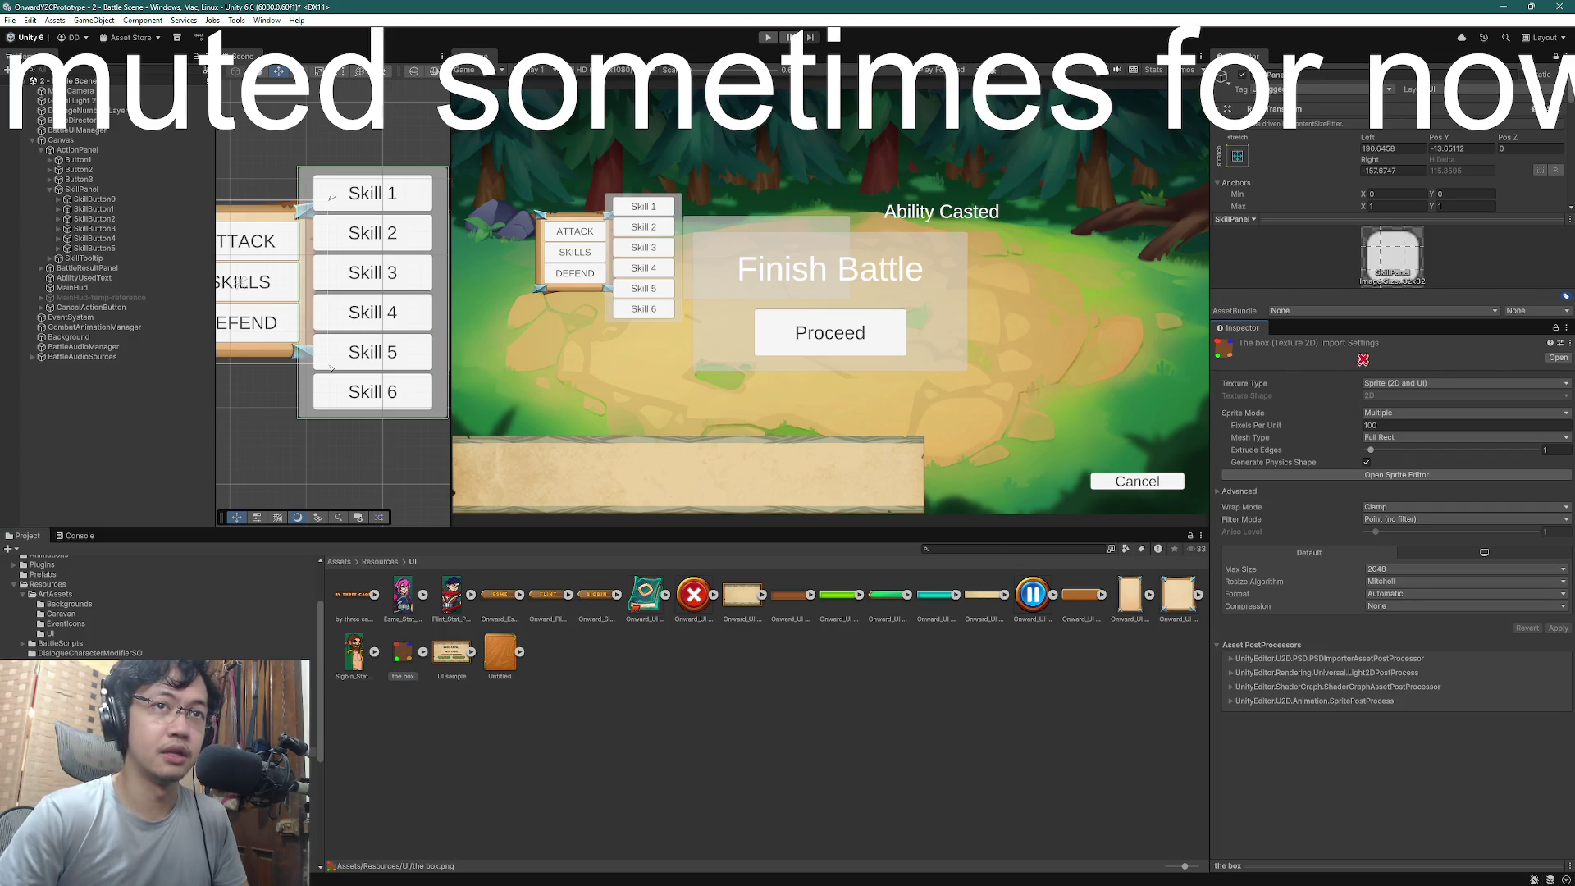
{"action": "scroll", "coordinate": [1386, 164], "scroll_direction": "down", "scroll_amount": 3}
{"action": "scroll", "coordinate": [1394, 164], "scroll_direction": "down", "scroll_amount": 2}
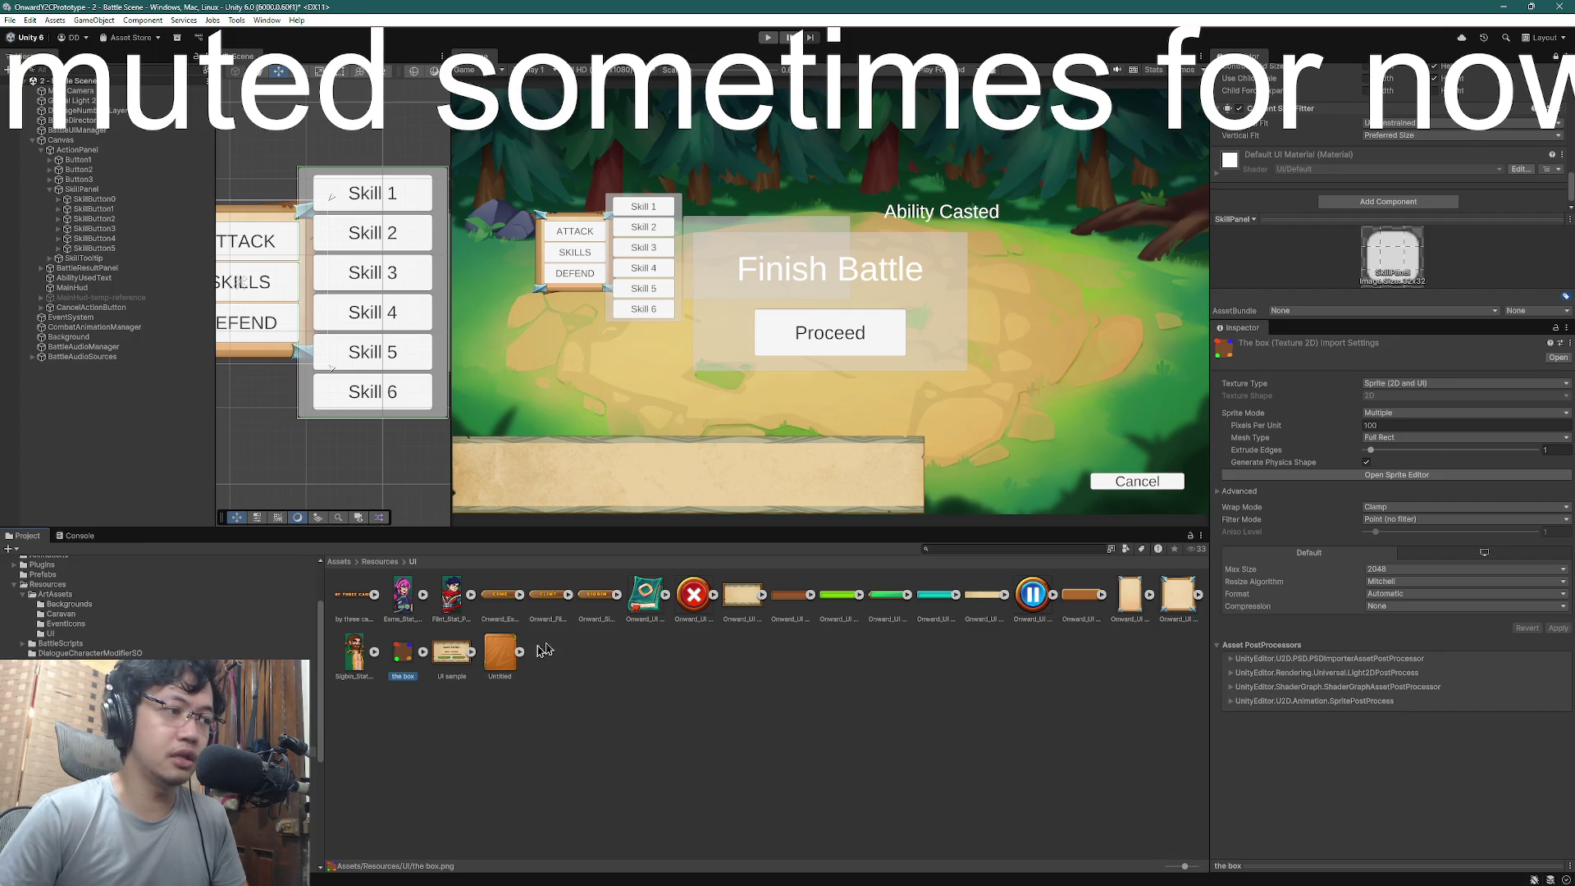
{"action": "left_click_drag", "start_coordinate": [1352, 322], "coordinate": [1355, 725]}
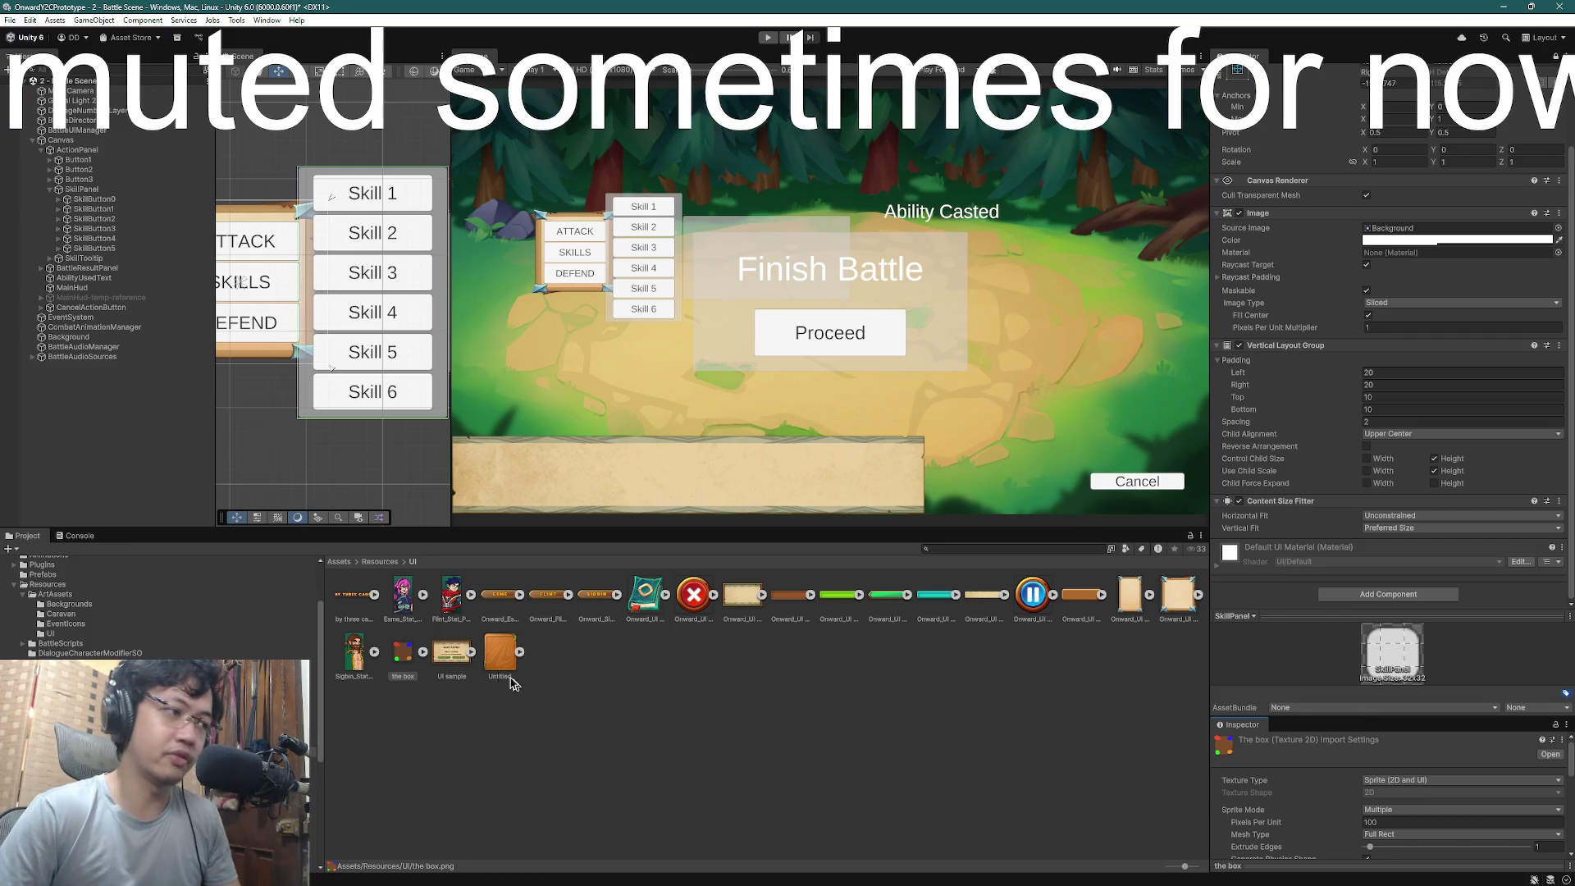
{"action": "mouse_move", "coordinate": [402, 654]}
{"action": "left_mouse_down"}
{"action": "mouse_move", "coordinate": [1435, 330]}
{"action": "mouse_move", "coordinate": [1403, 236]}
{"action": "left_mouse_up"}
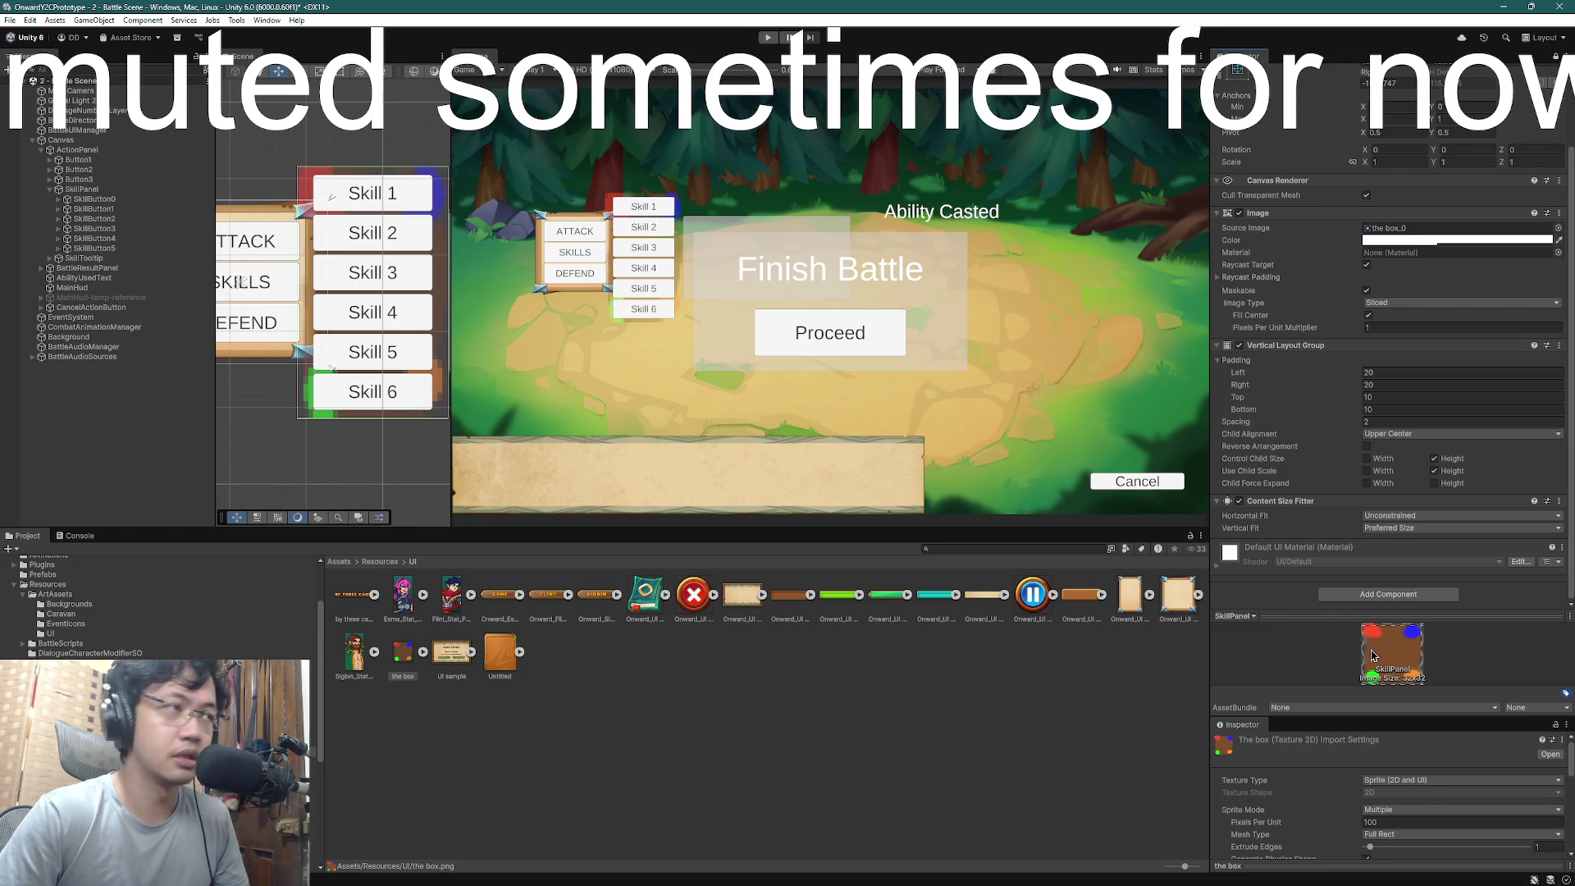
{"action": "key", "text": "ctrl+z"}
{"action": "key", "text": "ctrl+y"}
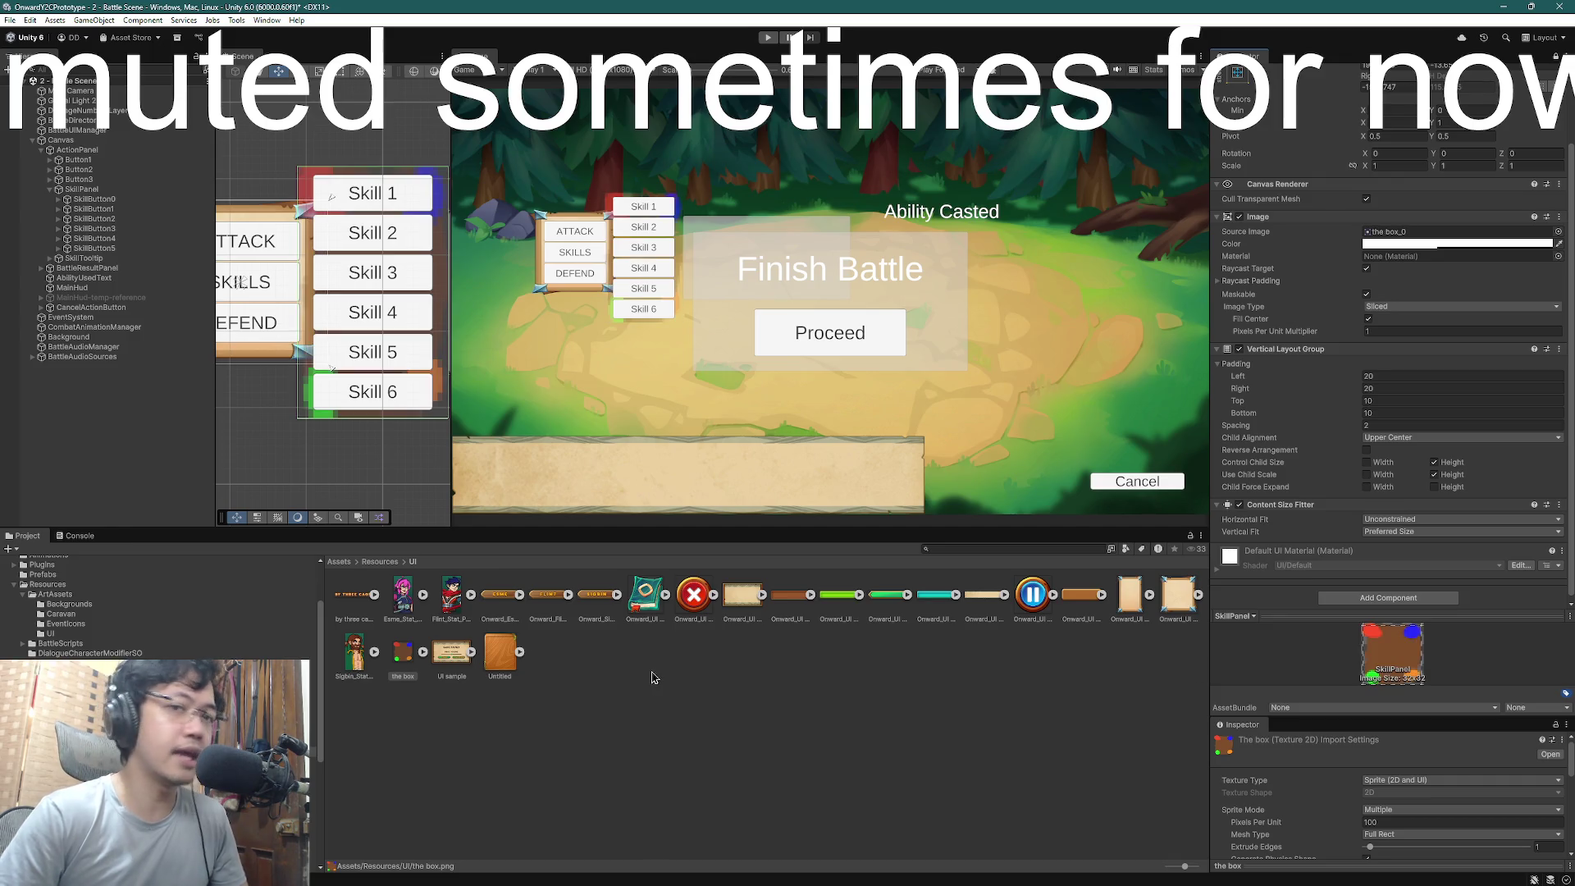
{"action": "key", "text": "ctrl+z"}
{"action": "left_click", "coordinate": [401, 652]}
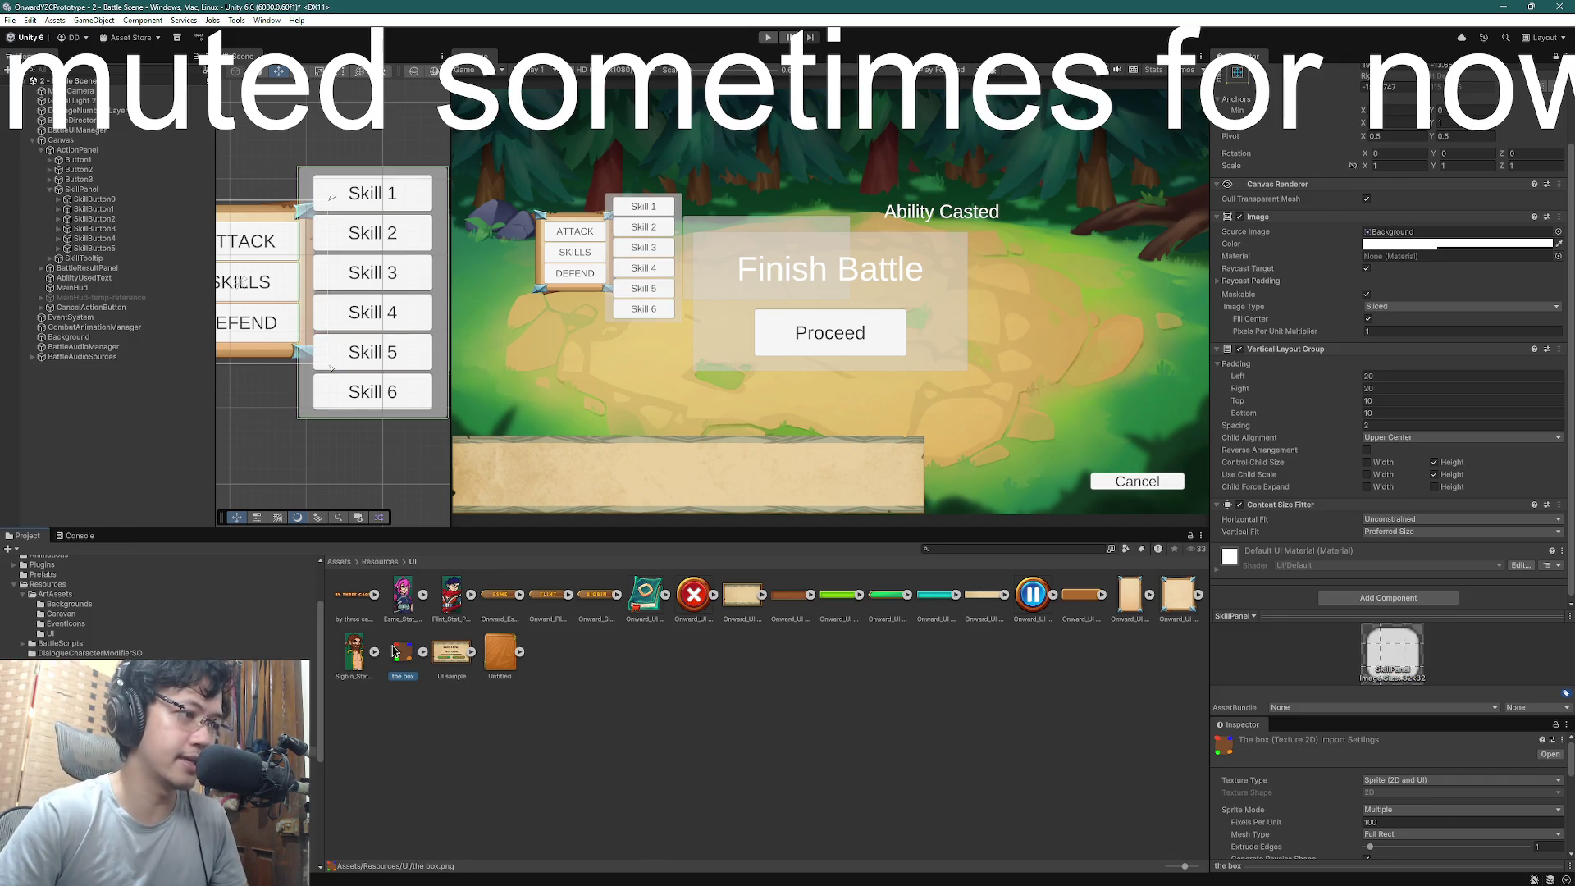
{"action": "scroll", "coordinate": [1375, 771], "scroll_direction": "down", "scroll_amount": 10}
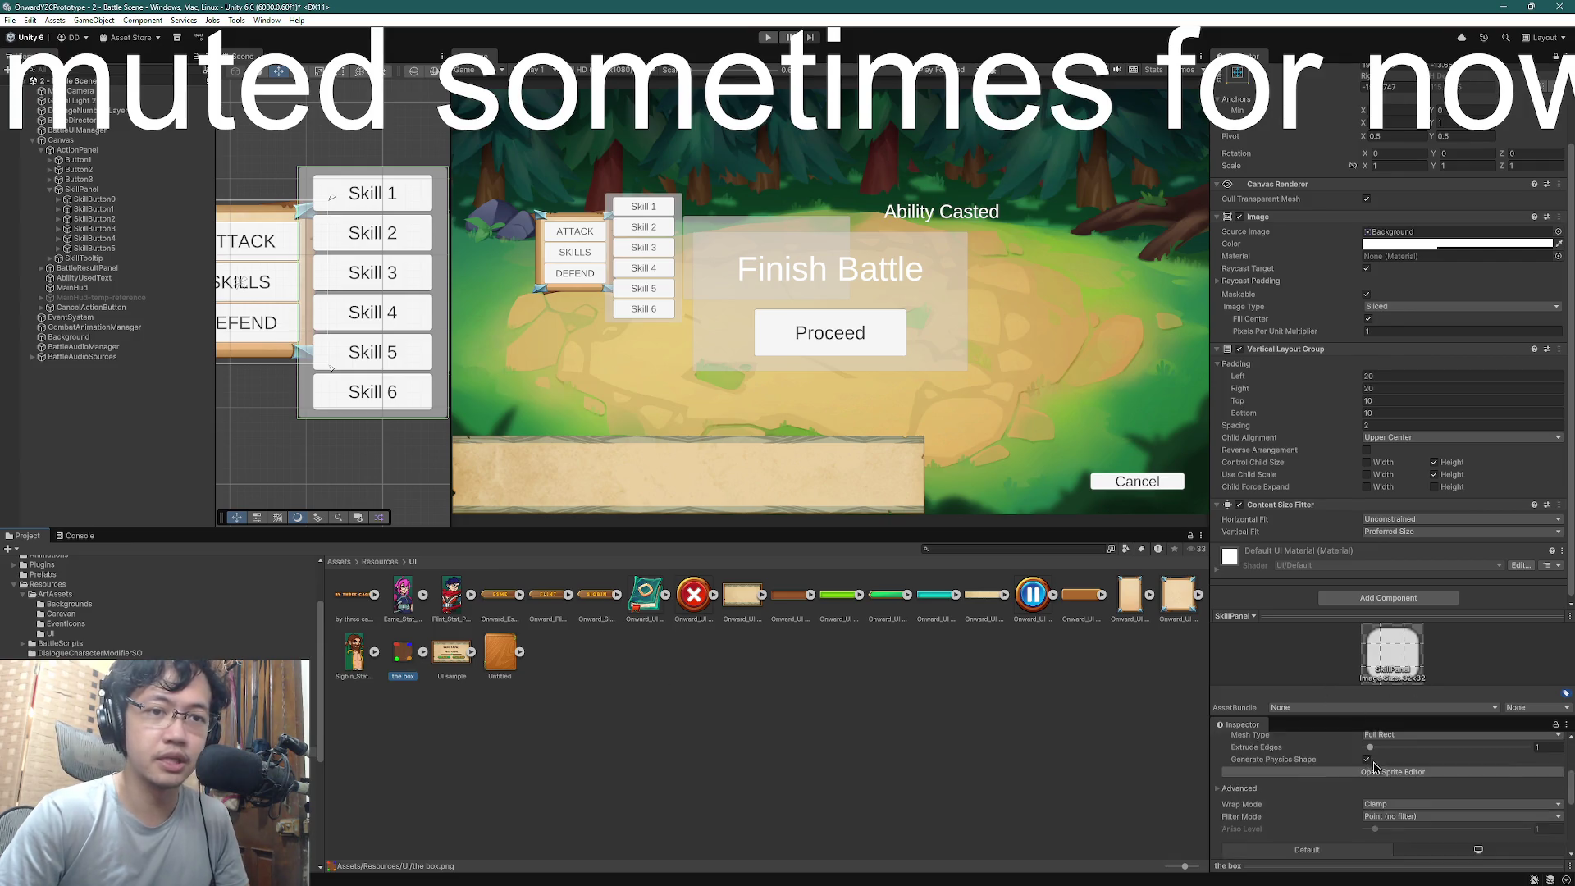
{"action": "scroll", "coordinate": [1375, 771], "scroll_direction": "up", "scroll_amount": 8}
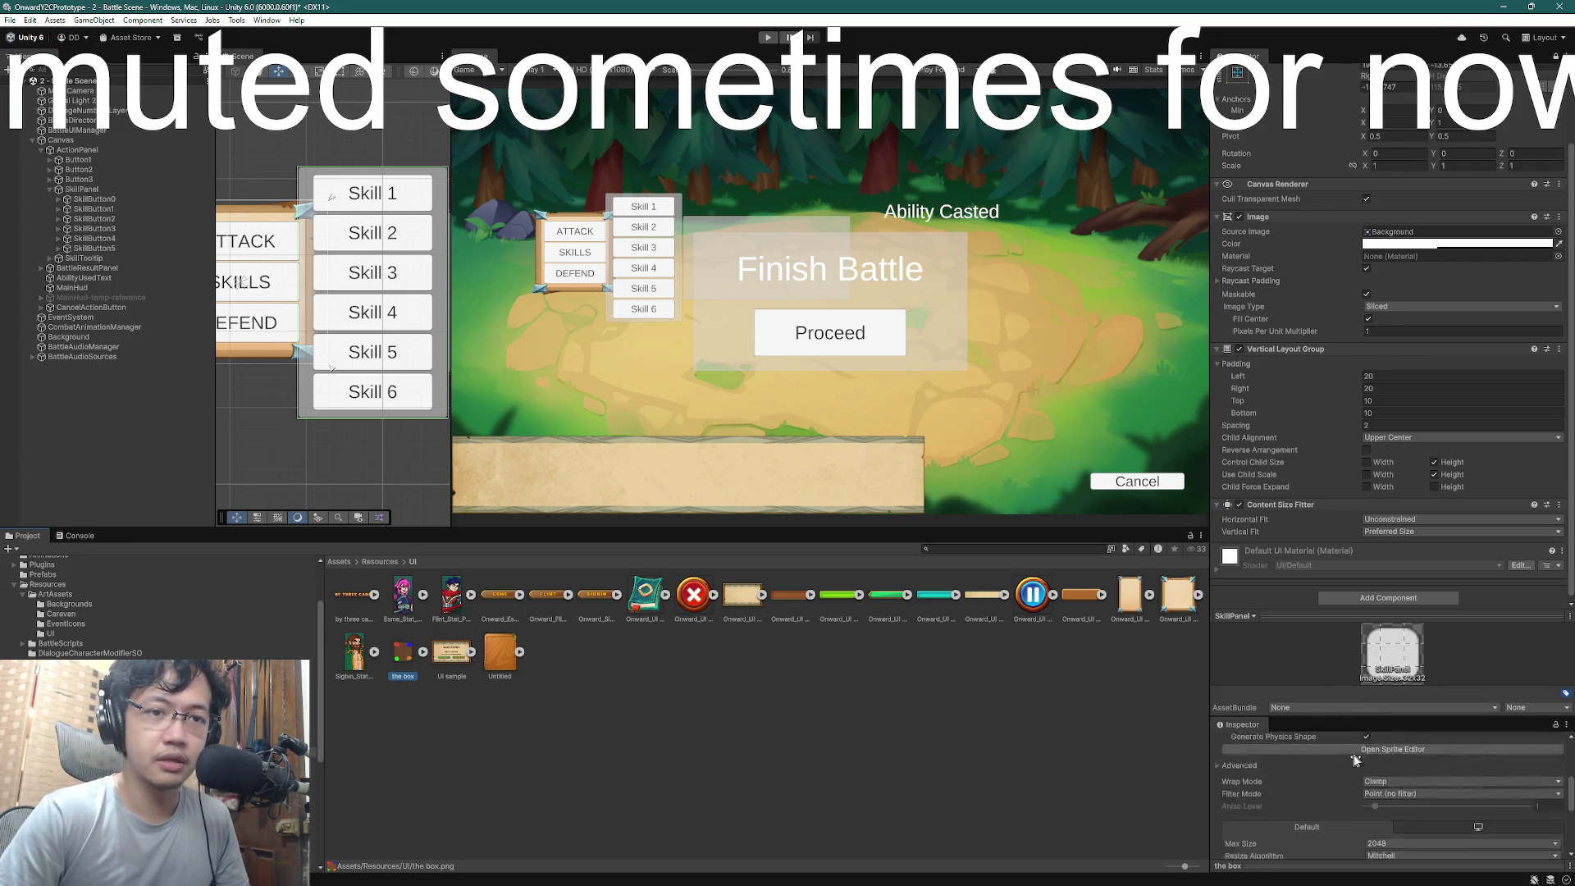
- Drag the box_0 slice borders to left 11, right 10, top 10, bottom 10 and apply
{"action": "left_click", "coordinate": [1378, 814]}
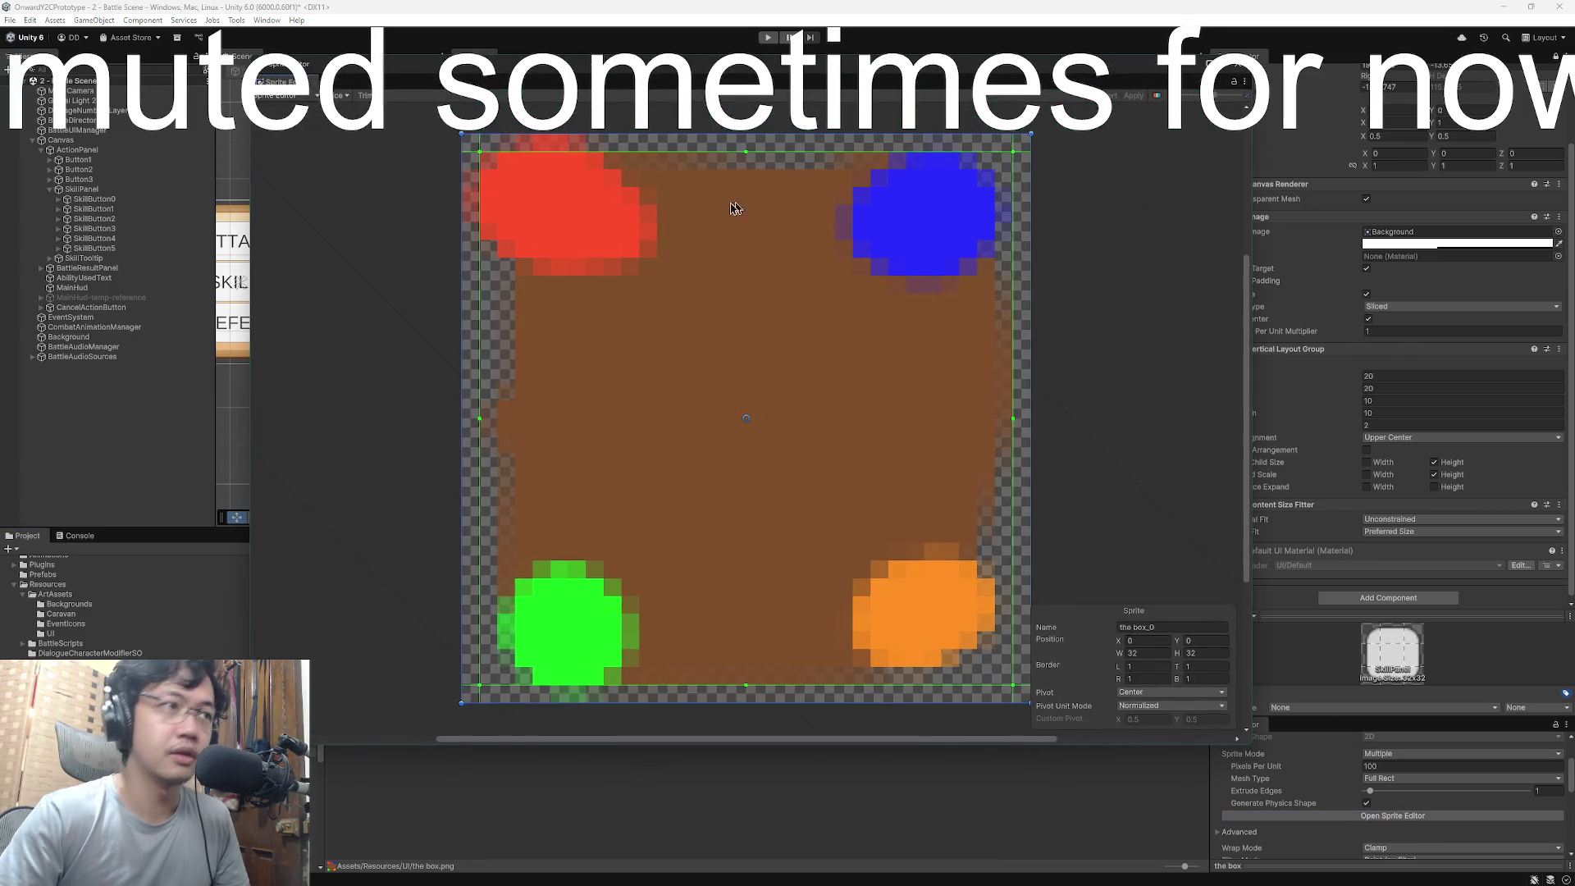
{"action": "left_click_drag", "start_coordinate": [479, 150], "coordinate": [657, 275]}
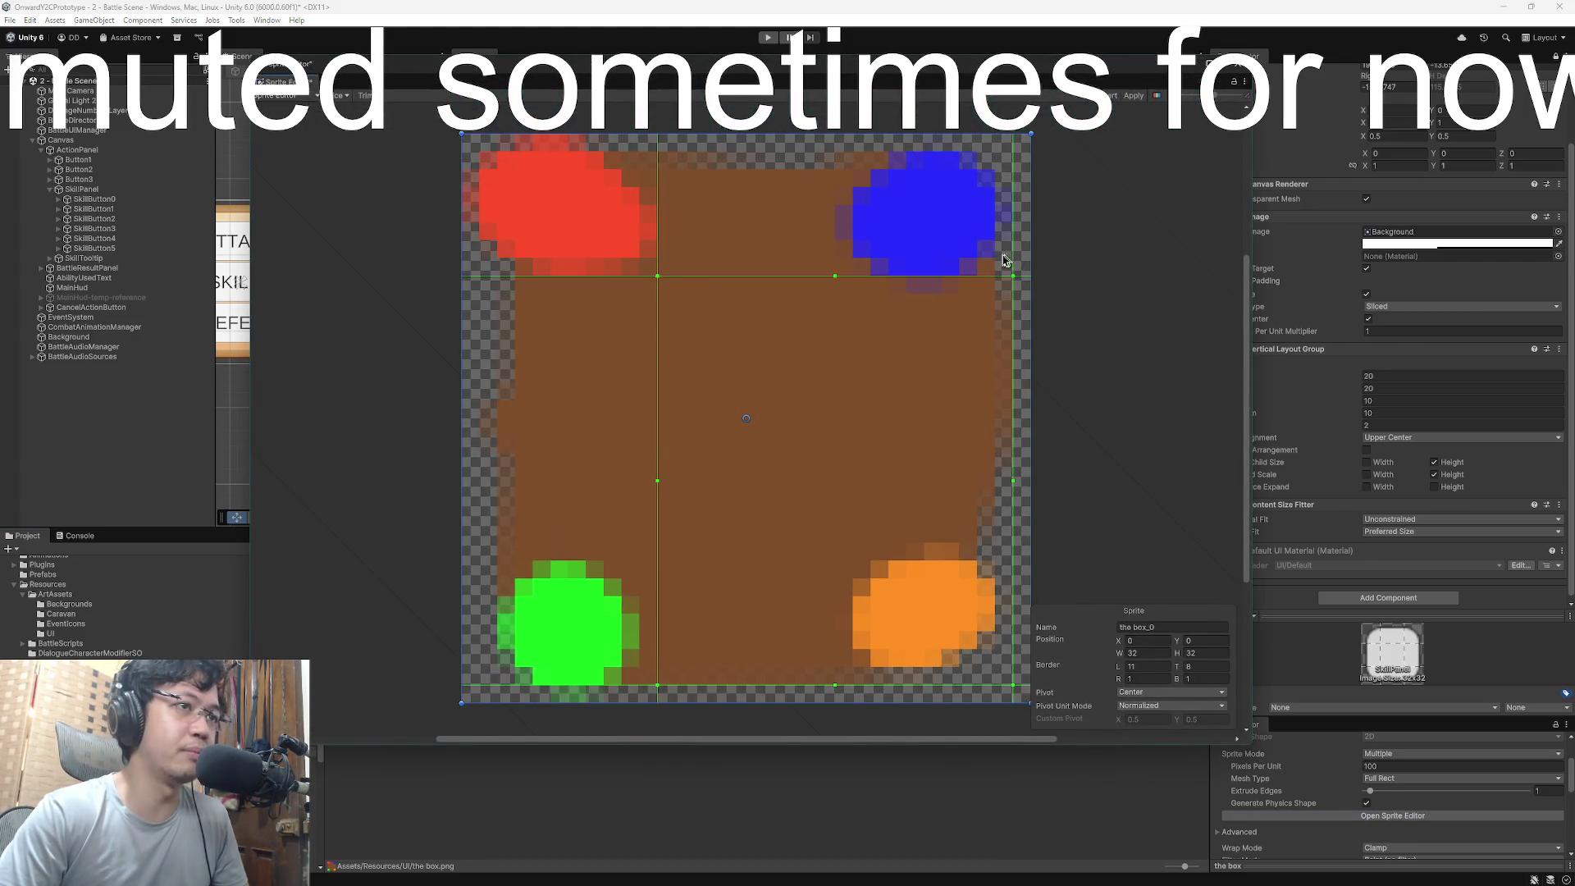
{"action": "left_click_drag", "start_coordinate": [1014, 285], "coordinate": [842, 286]}
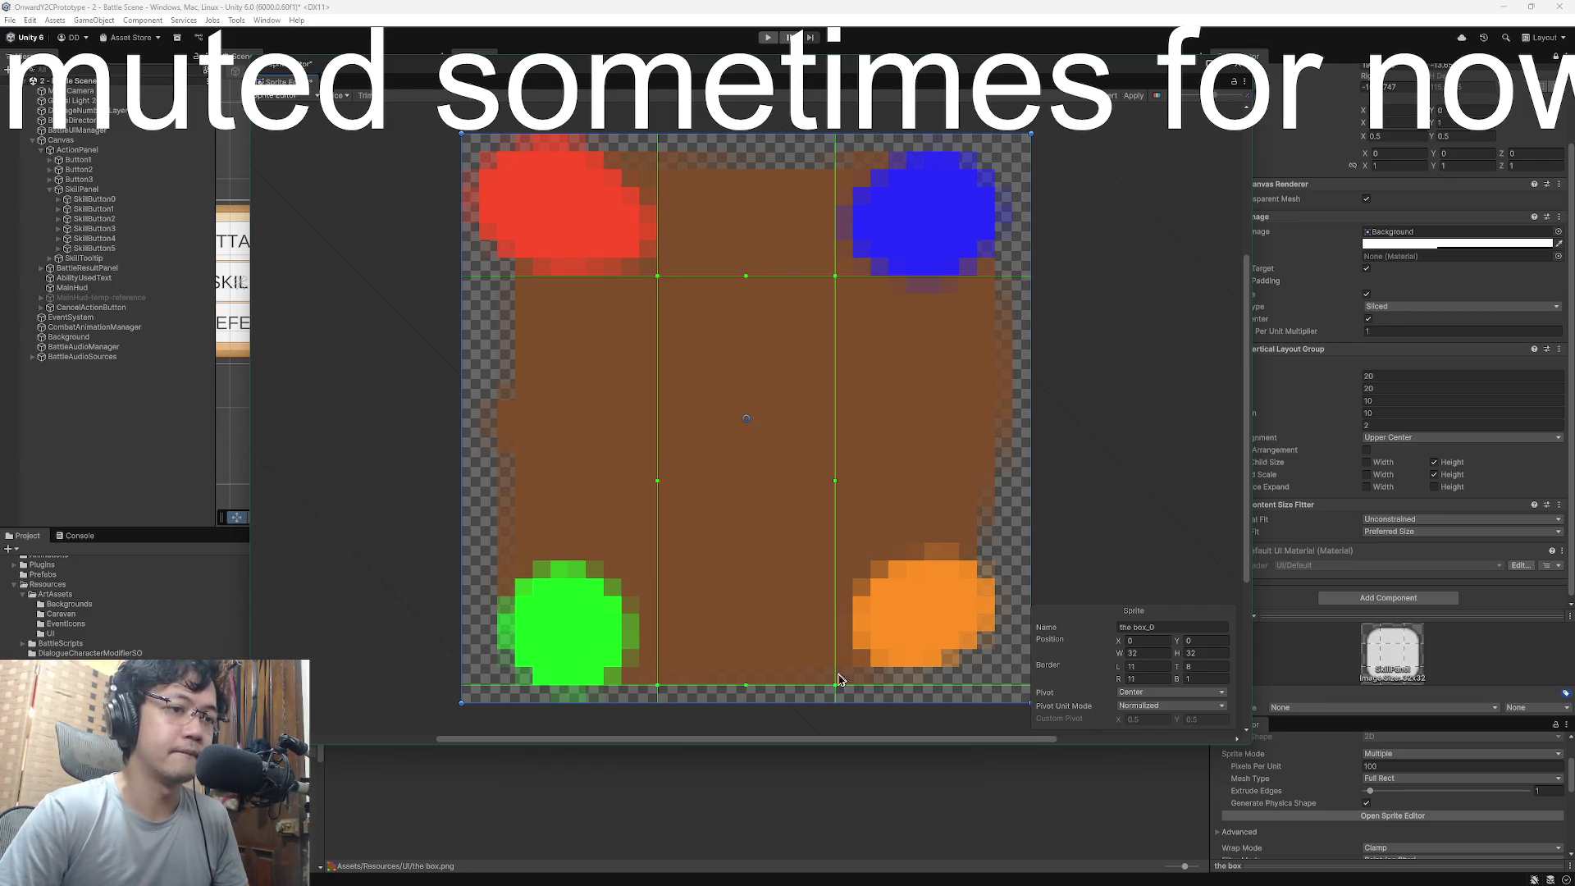
{"action": "left_click_drag", "start_coordinate": [838, 685], "coordinate": [849, 555]}
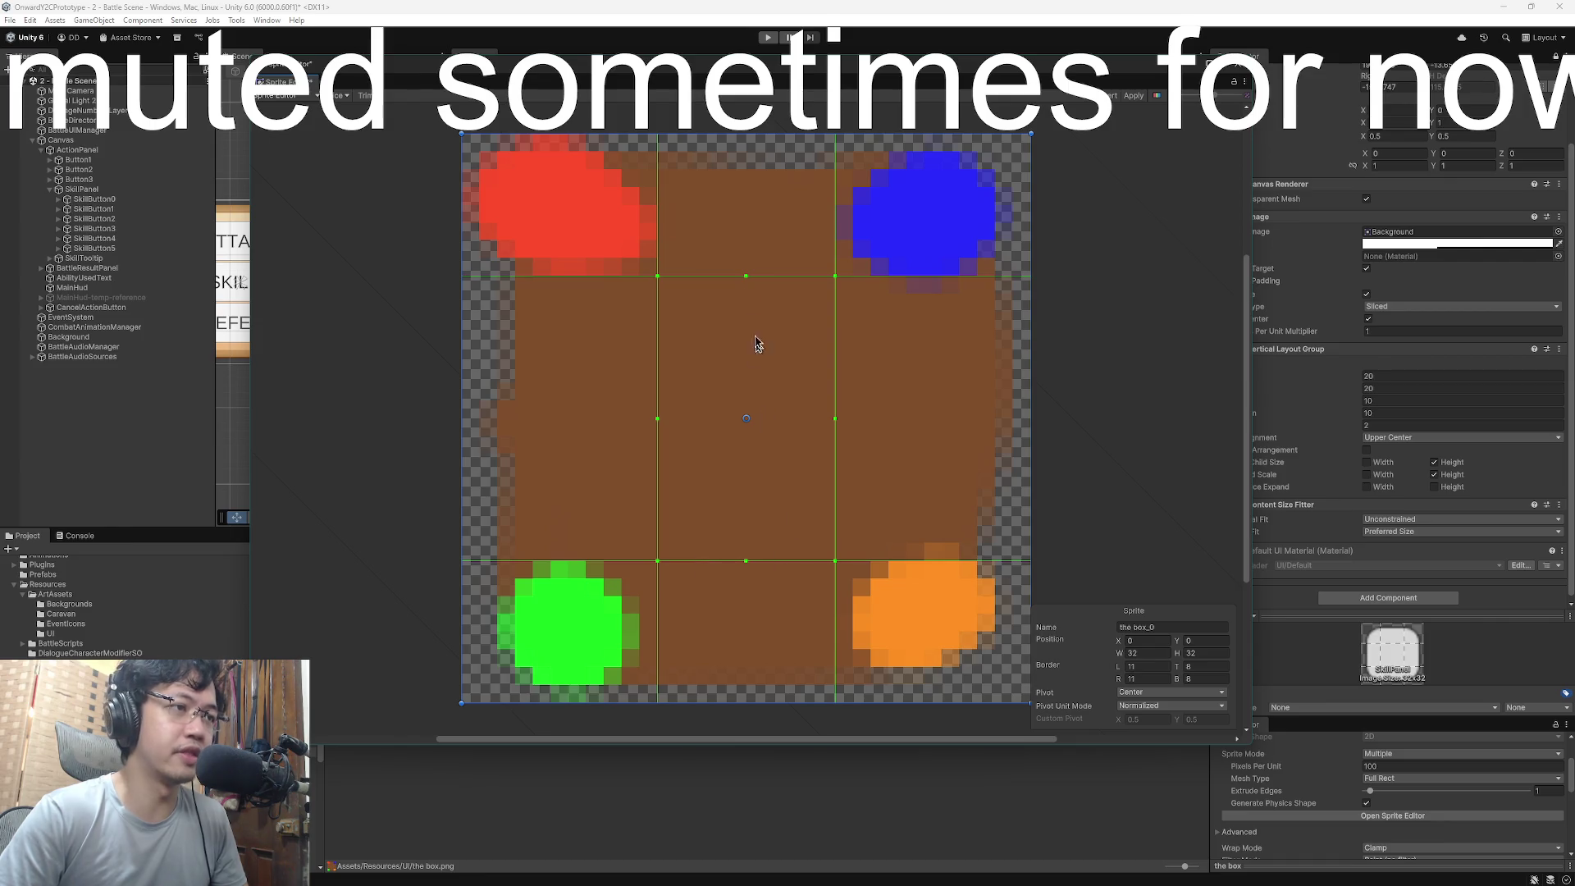
{"action": "left_click_drag", "start_coordinate": [747, 276], "coordinate": [746, 296]}
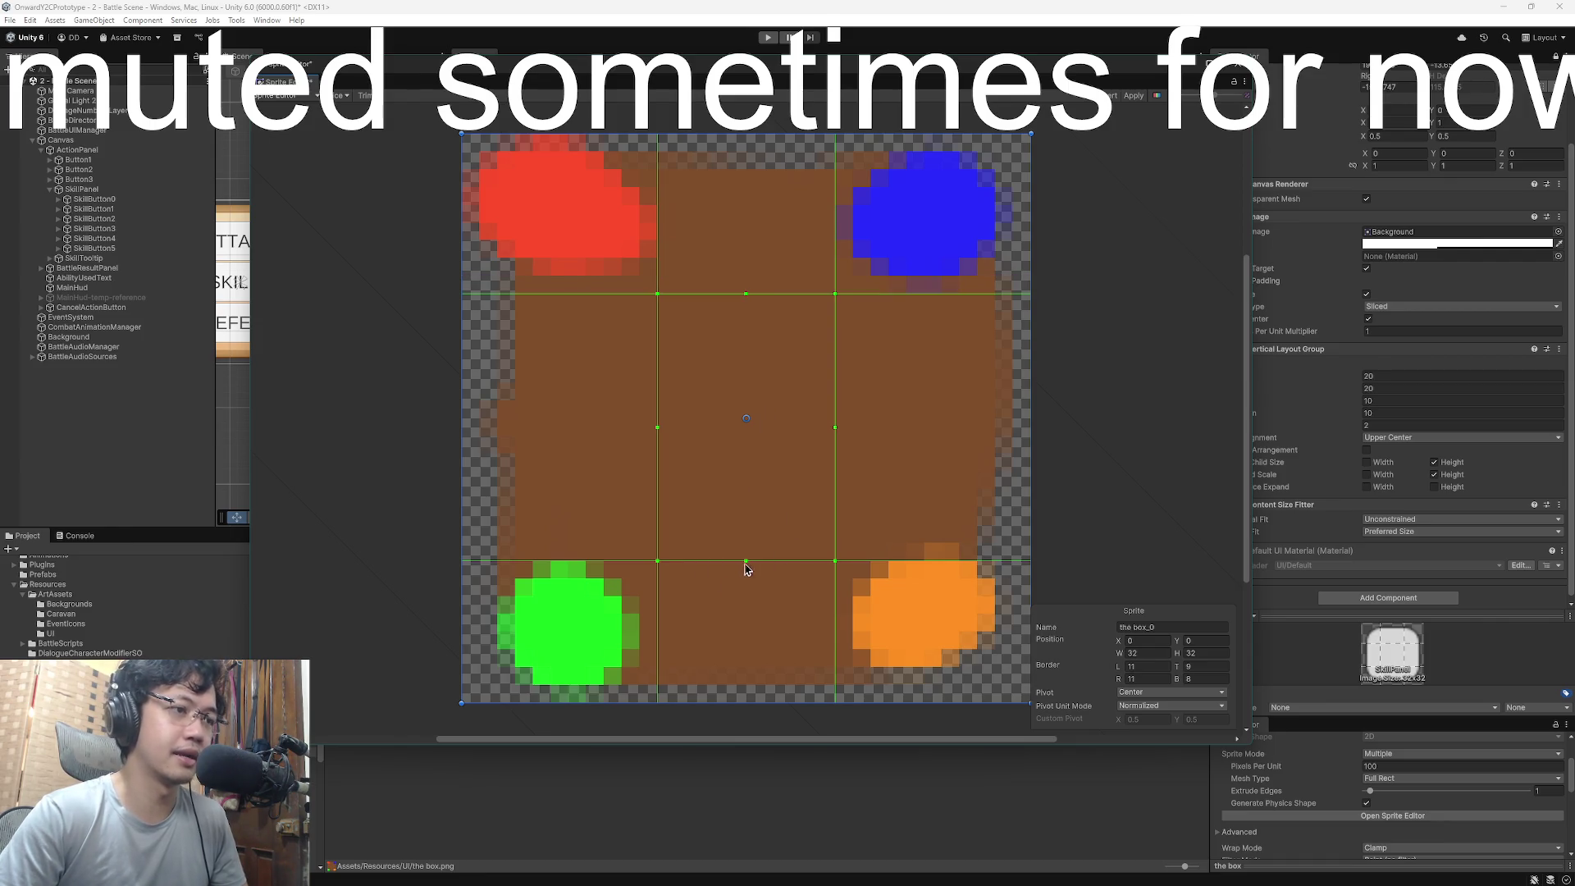
{"action": "left_click_drag", "start_coordinate": [747, 563], "coordinate": [752, 530]}
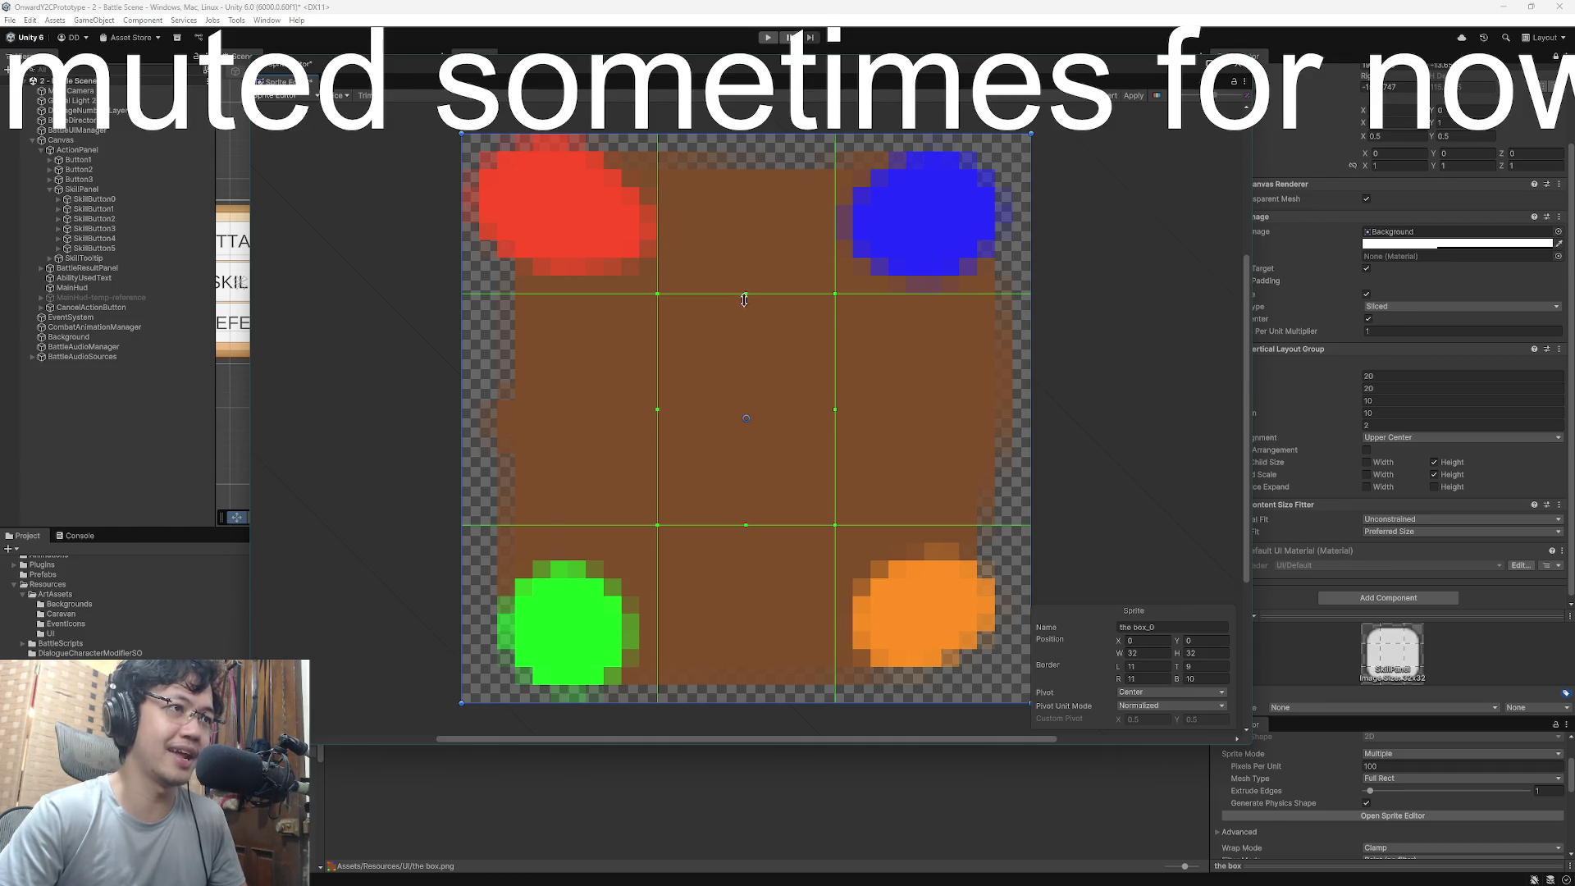
{"action": "left_click_drag", "start_coordinate": [746, 294], "coordinate": [746, 312]}
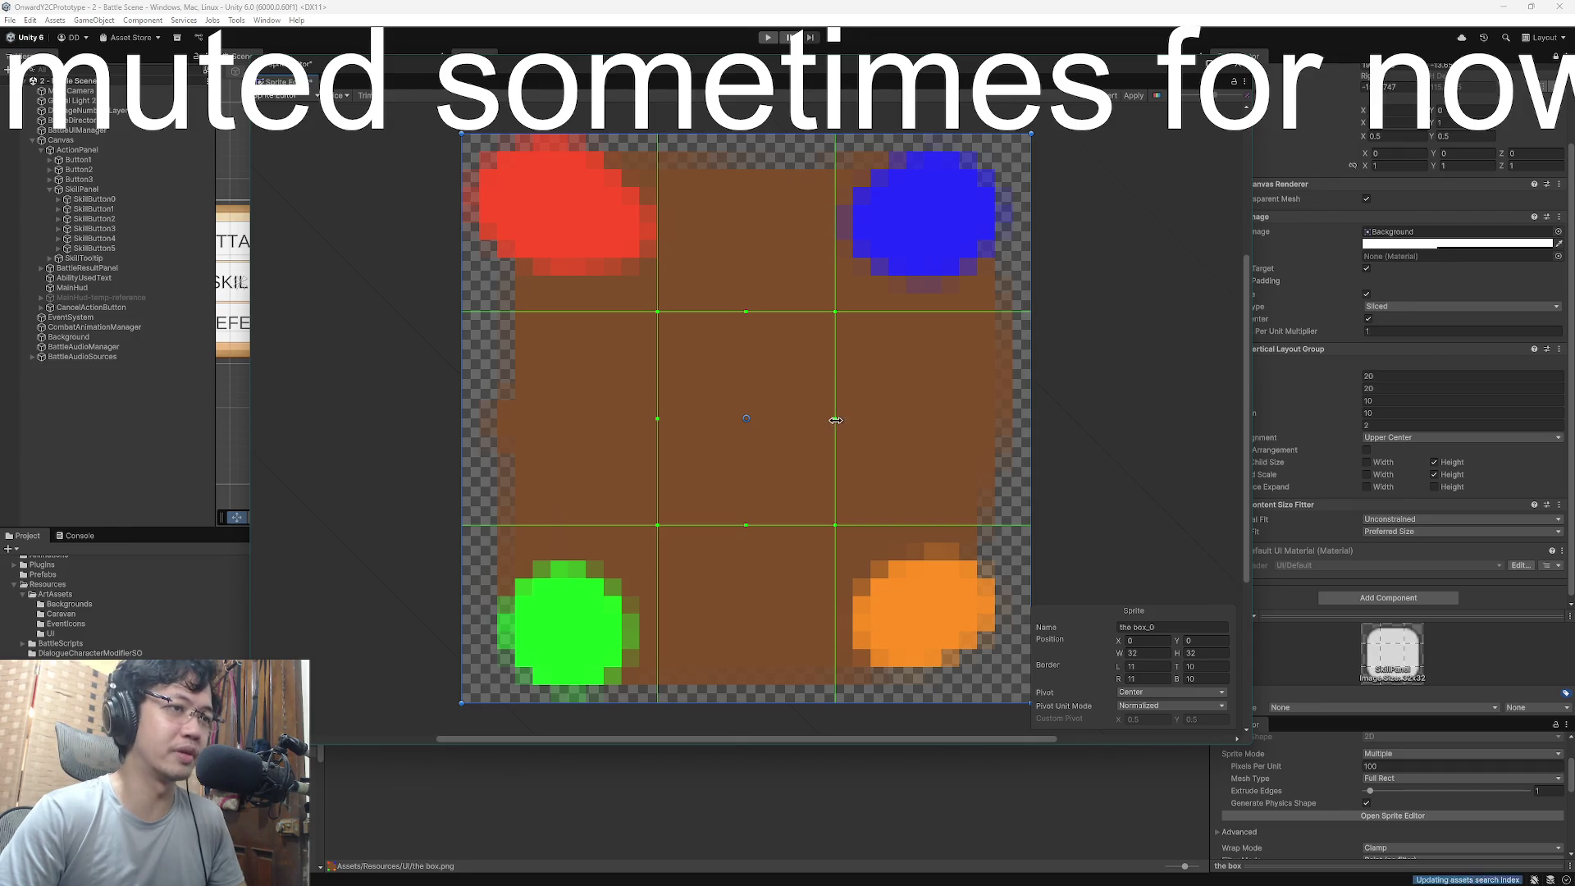
{"action": "left_click_drag", "start_coordinate": [835, 418], "coordinate": [842, 424]}
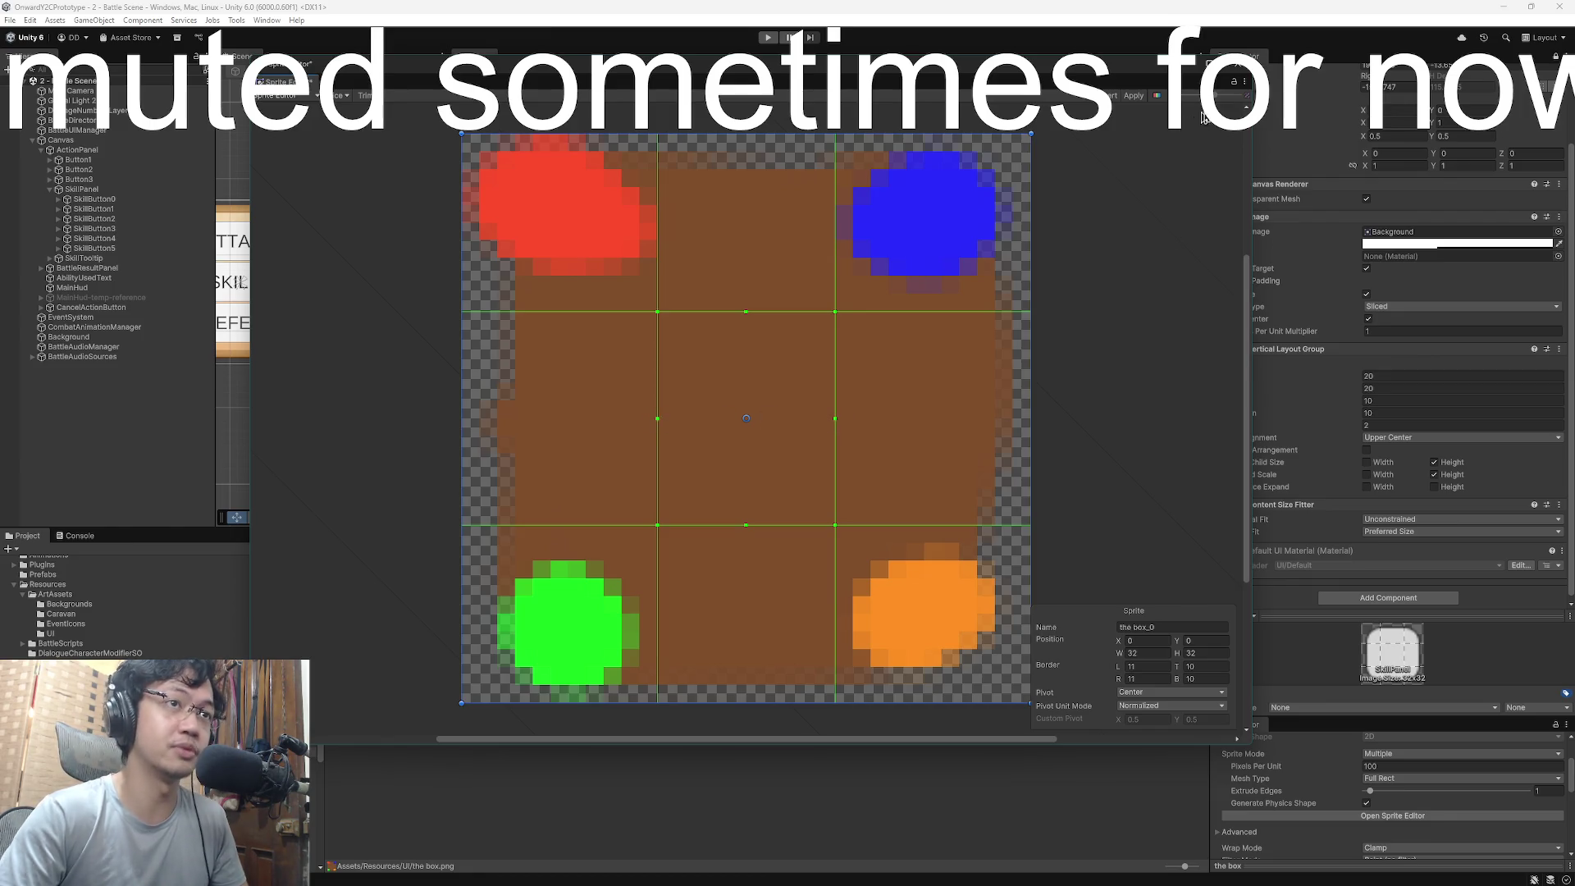
{"action": "left_click", "coordinate": [1134, 95]}
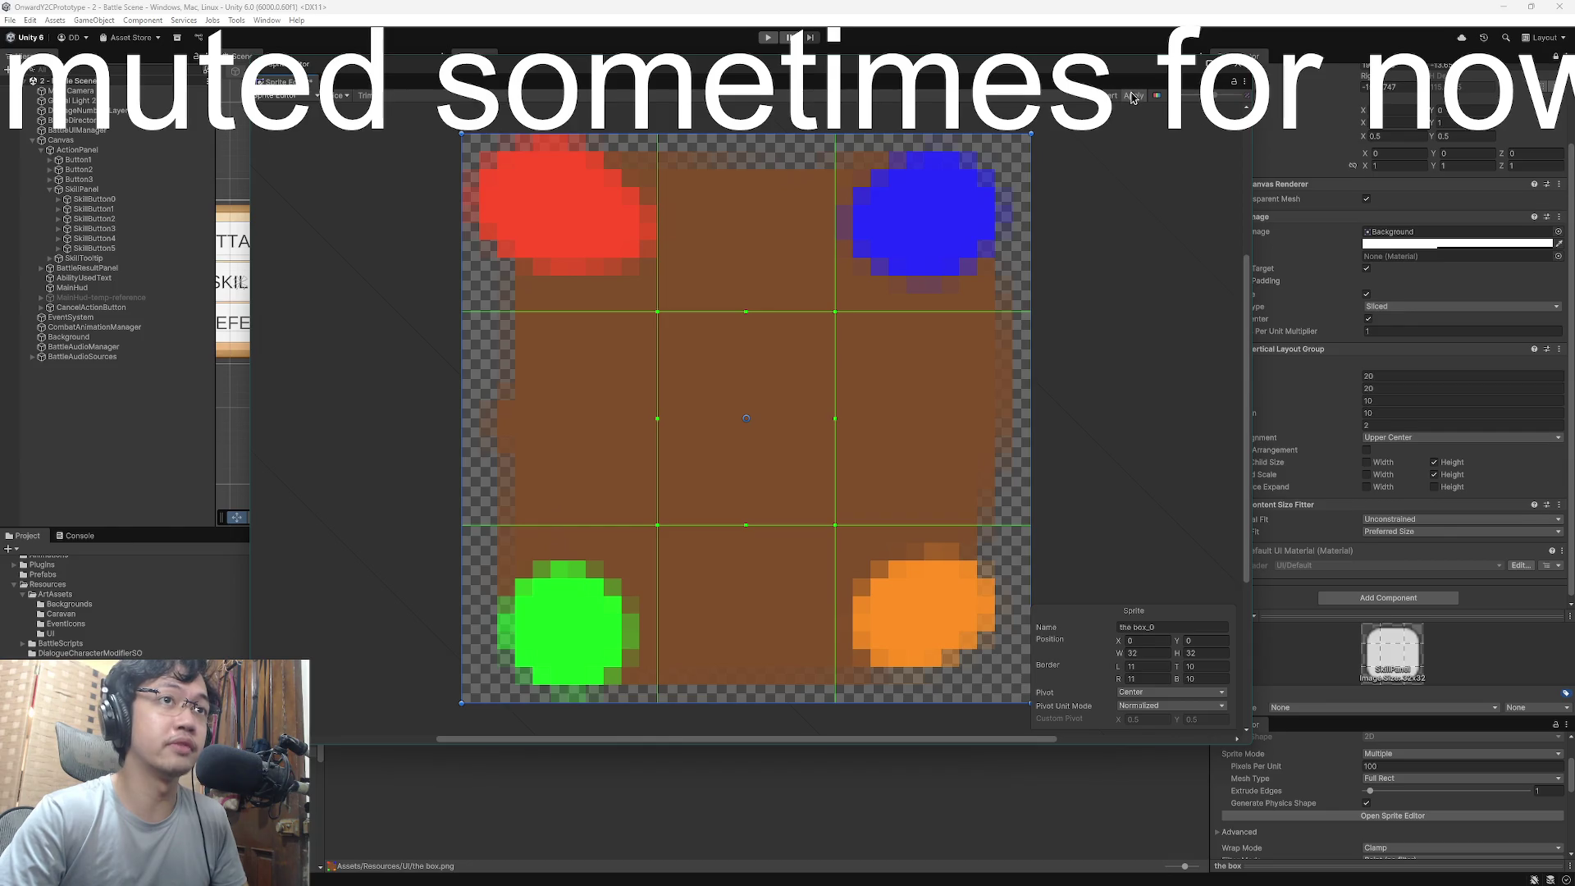
{"action": "left_click", "coordinate": [1239, 72]}
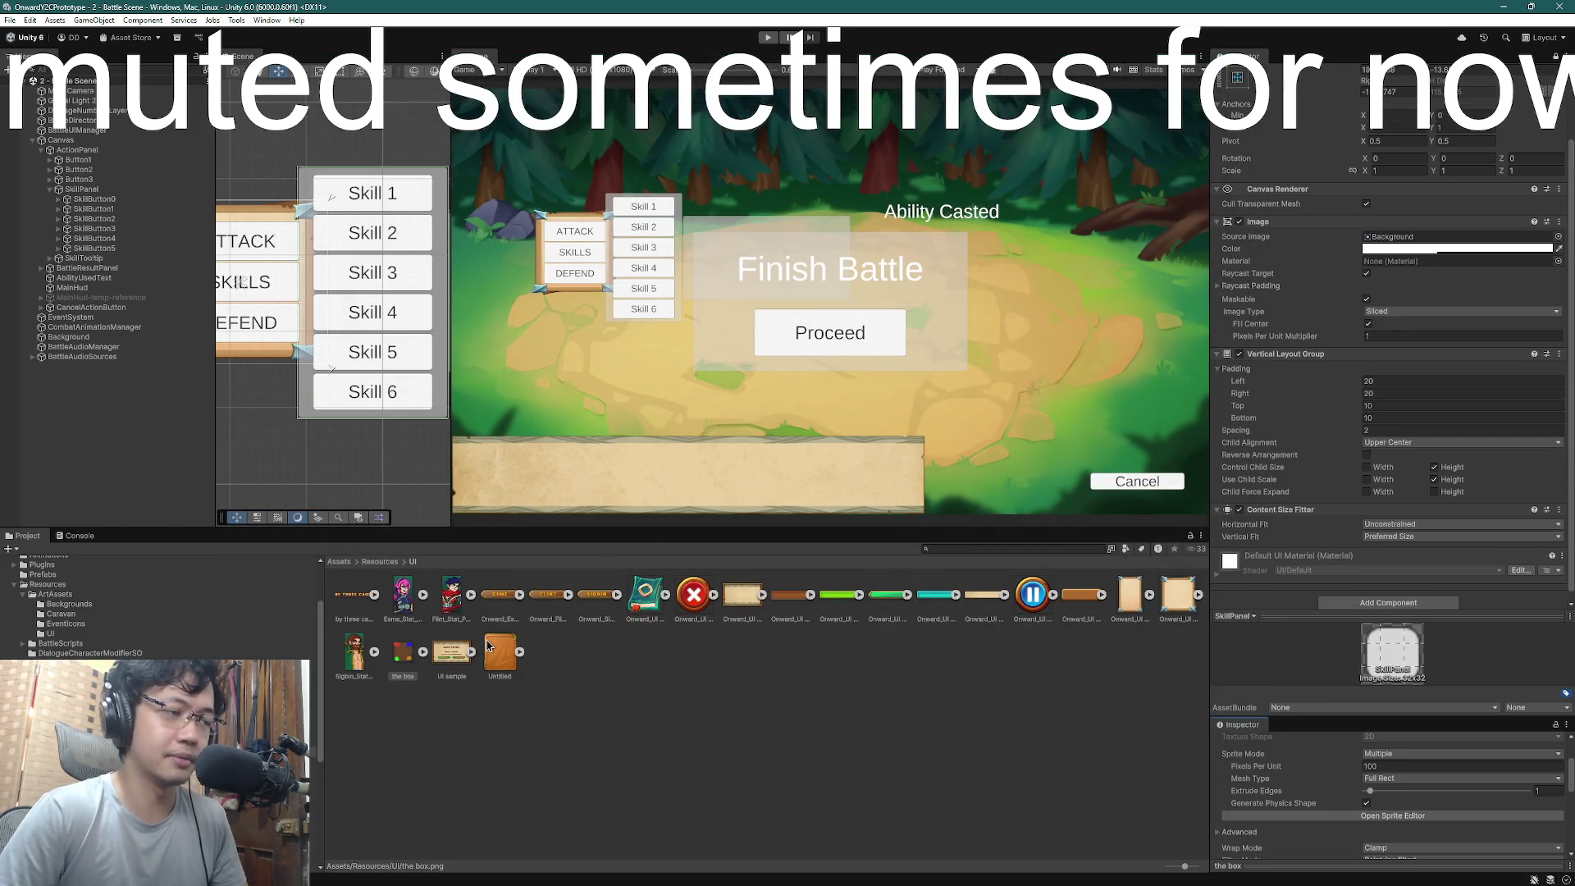
- Drop the re-bordered box_0 sprite into the SkillPanel Image's Source Image field
{"action": "mouse_move", "coordinate": [402, 656]}
{"action": "left_mouse_down"}
{"action": "mouse_move", "coordinate": [1265, 390]}
{"action": "mouse_move", "coordinate": [1400, 293]}
{"action": "mouse_move", "coordinate": [1406, 244]}
{"action": "left_mouse_up"}
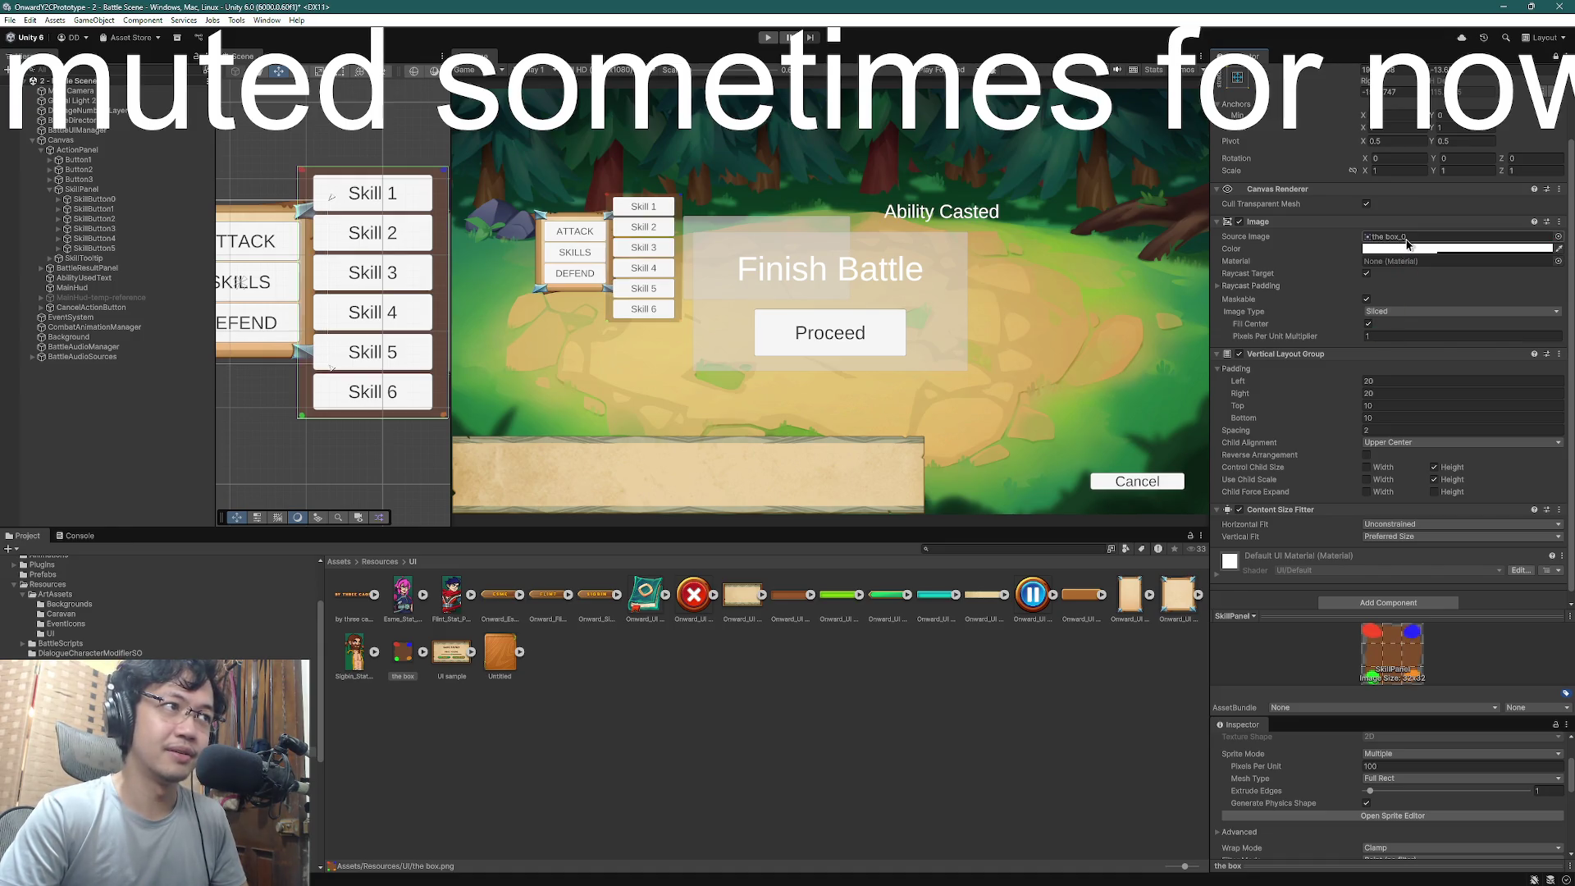
{"action": "scroll", "coordinate": [443, 180], "scroll_direction": "up", "scroll_amount": 1}
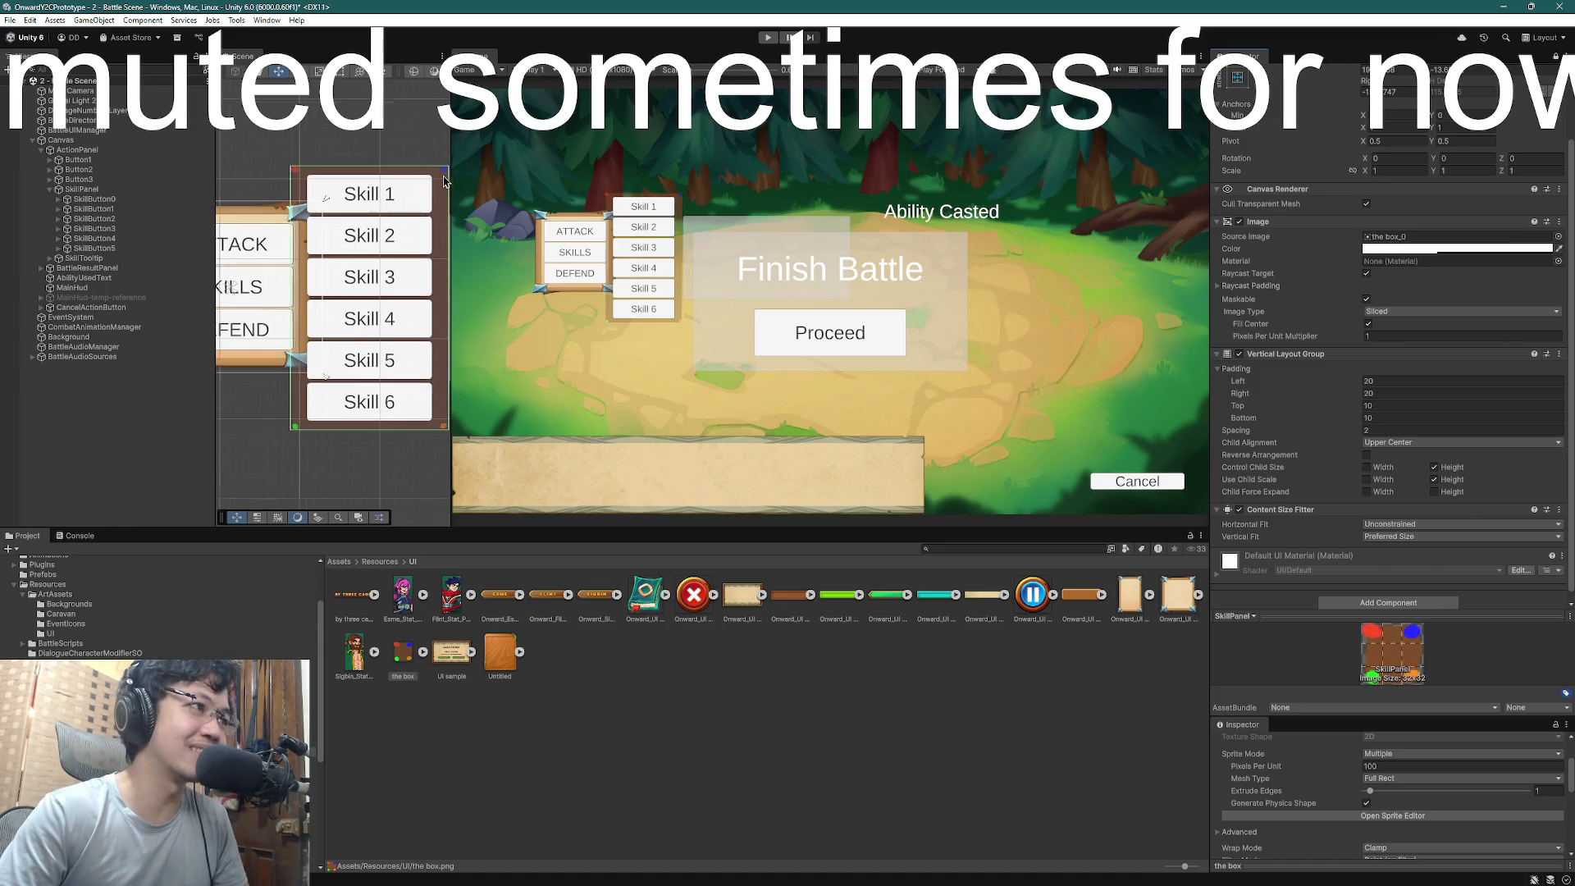
{"action": "scroll", "coordinate": [443, 181], "scroll_direction": "up", "scroll_amount": 4}
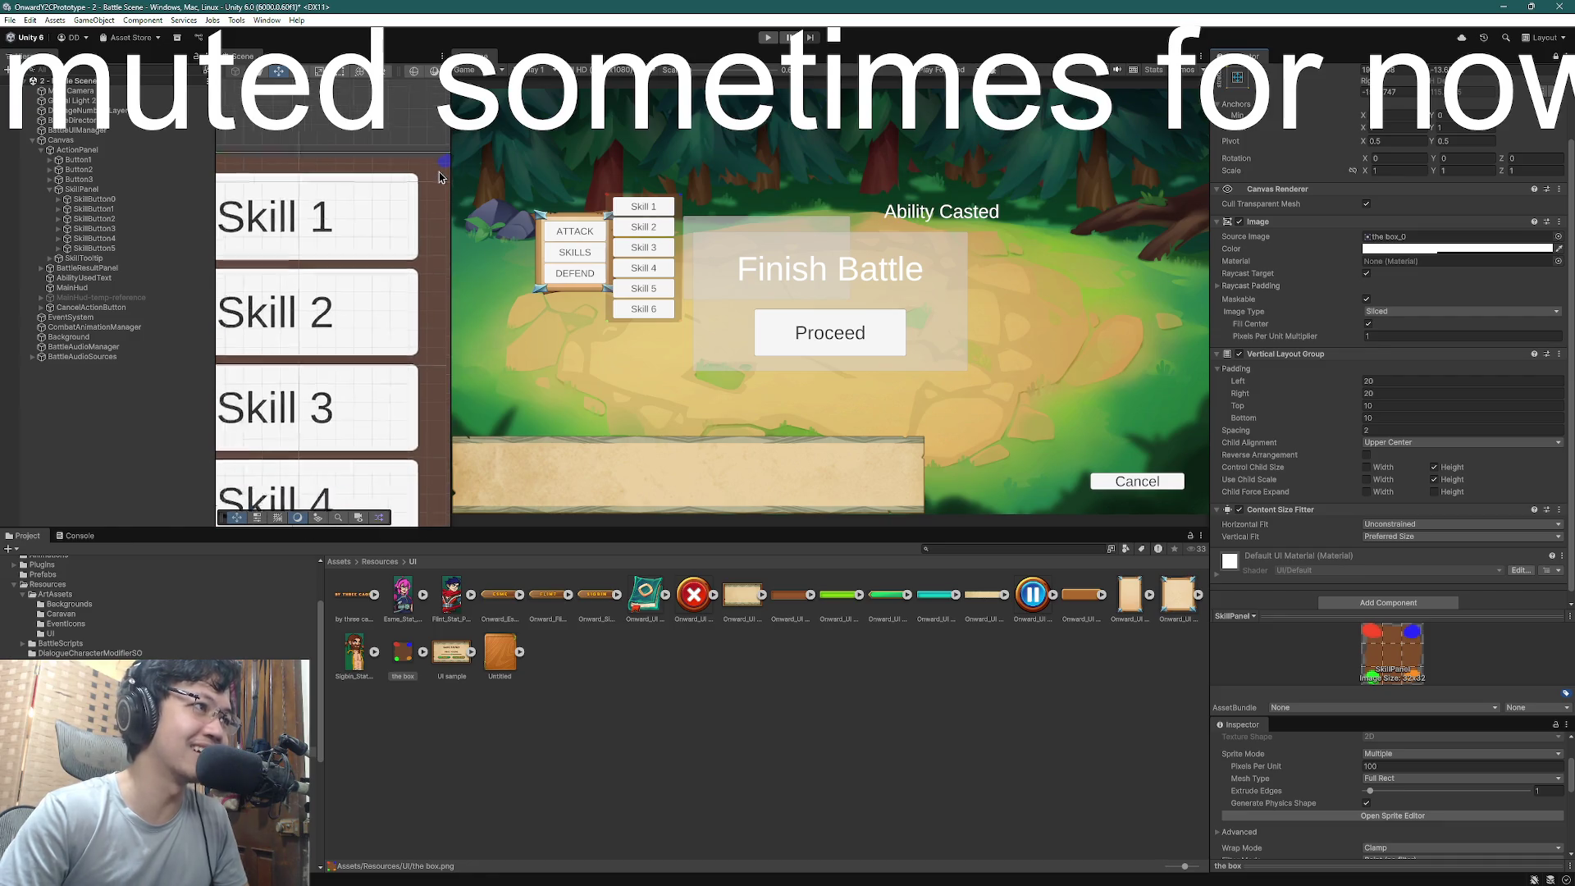
{"action": "scroll", "coordinate": [439, 176], "scroll_direction": "down", "scroll_amount": 4}
{"action": "scroll", "coordinate": [440, 176], "scroll_direction": "up", "scroll_amount": 1}
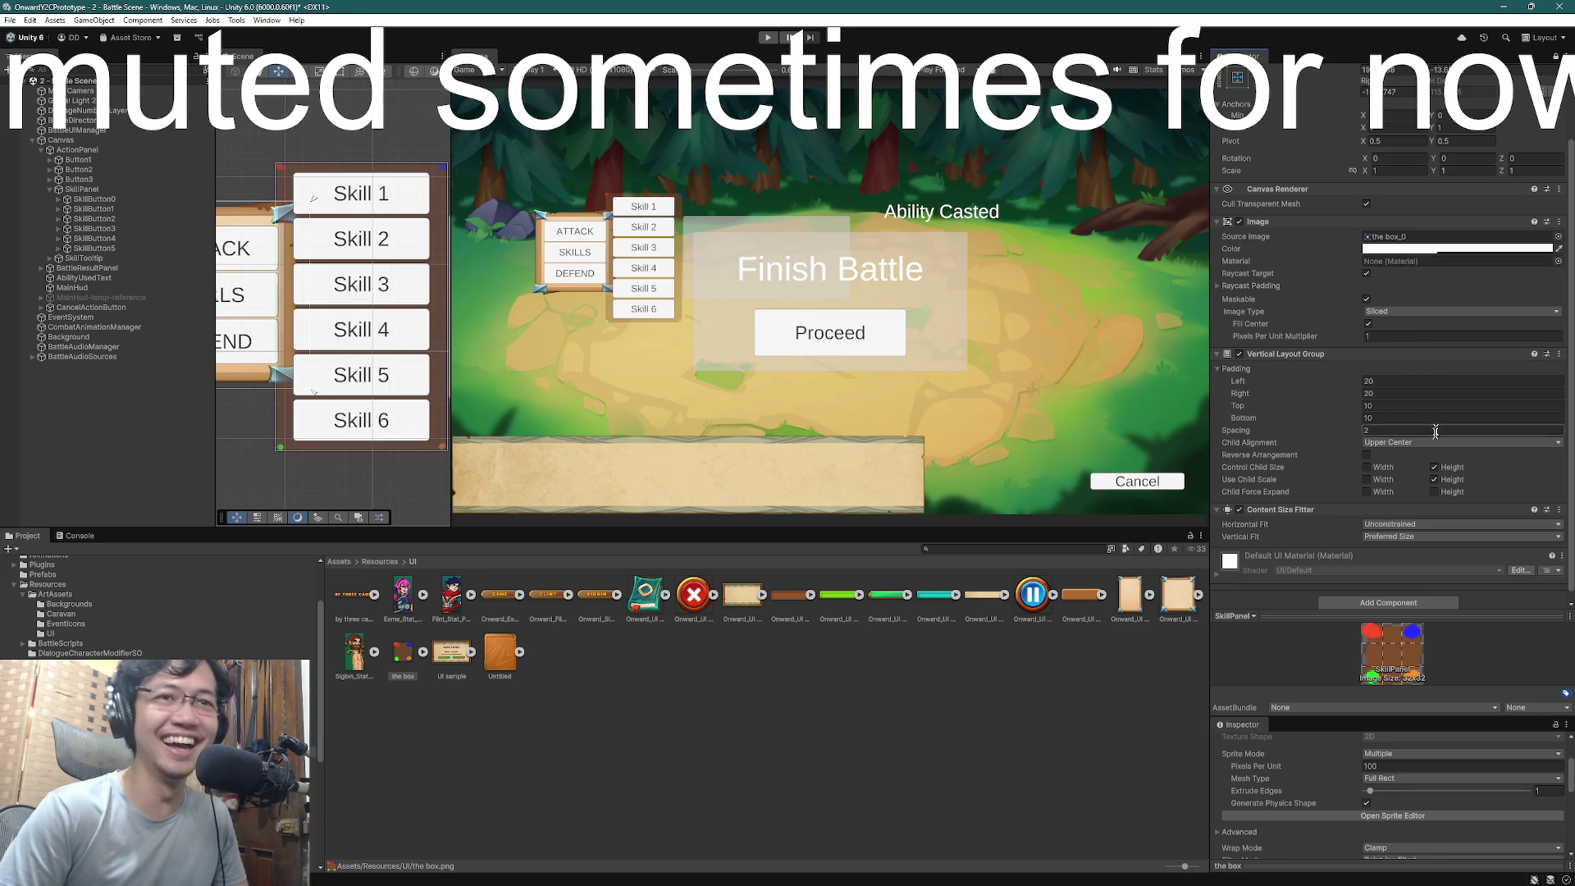
{"action": "scroll", "coordinate": [1386, 489], "scroll_direction": "down", "scroll_amount": 1}
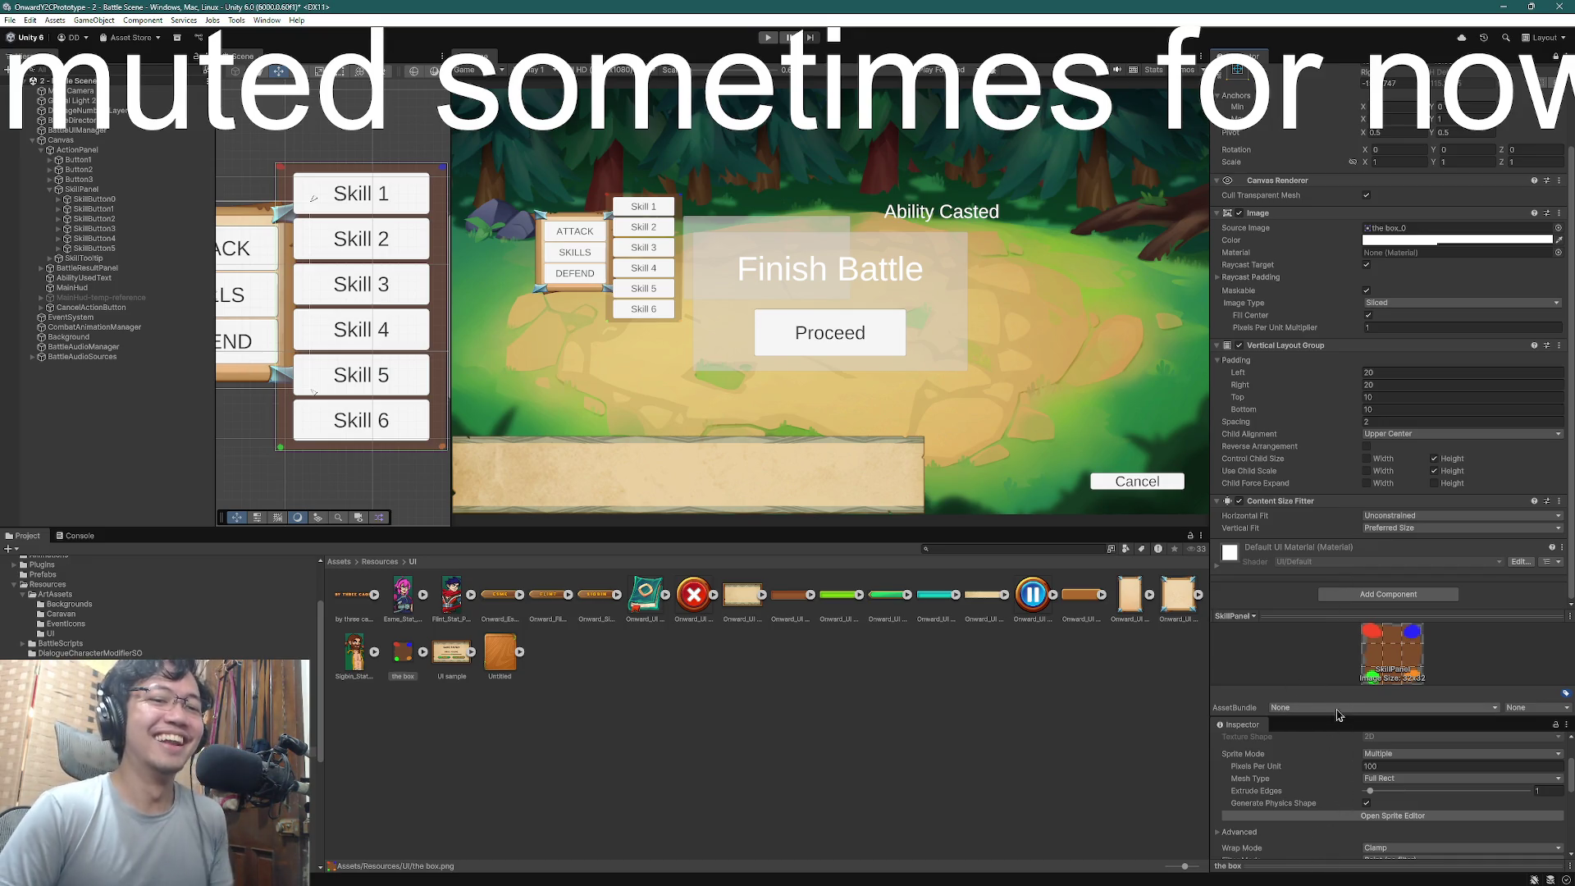
{"action": "mouse_move", "coordinate": [1338, 716]}
{"action": "left_mouse_down"}
{"action": "mouse_move", "coordinate": [1354, 568]}
{"action": "mouse_move", "coordinate": [1343, 503]}
{"action": "left_mouse_up"}
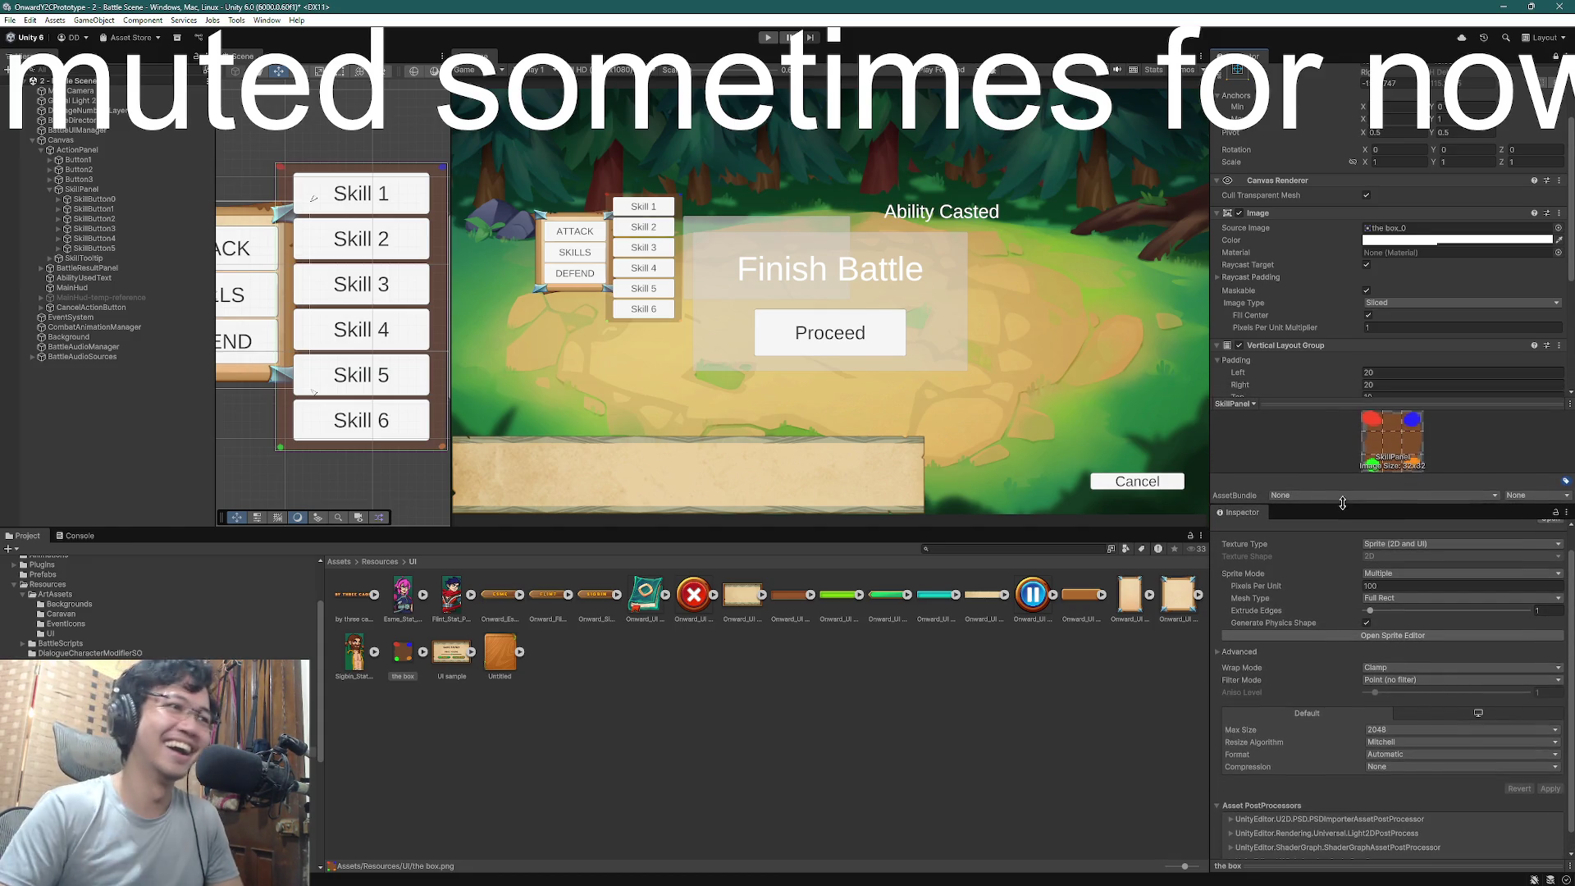
{"action": "left_click", "coordinate": [1430, 241]}
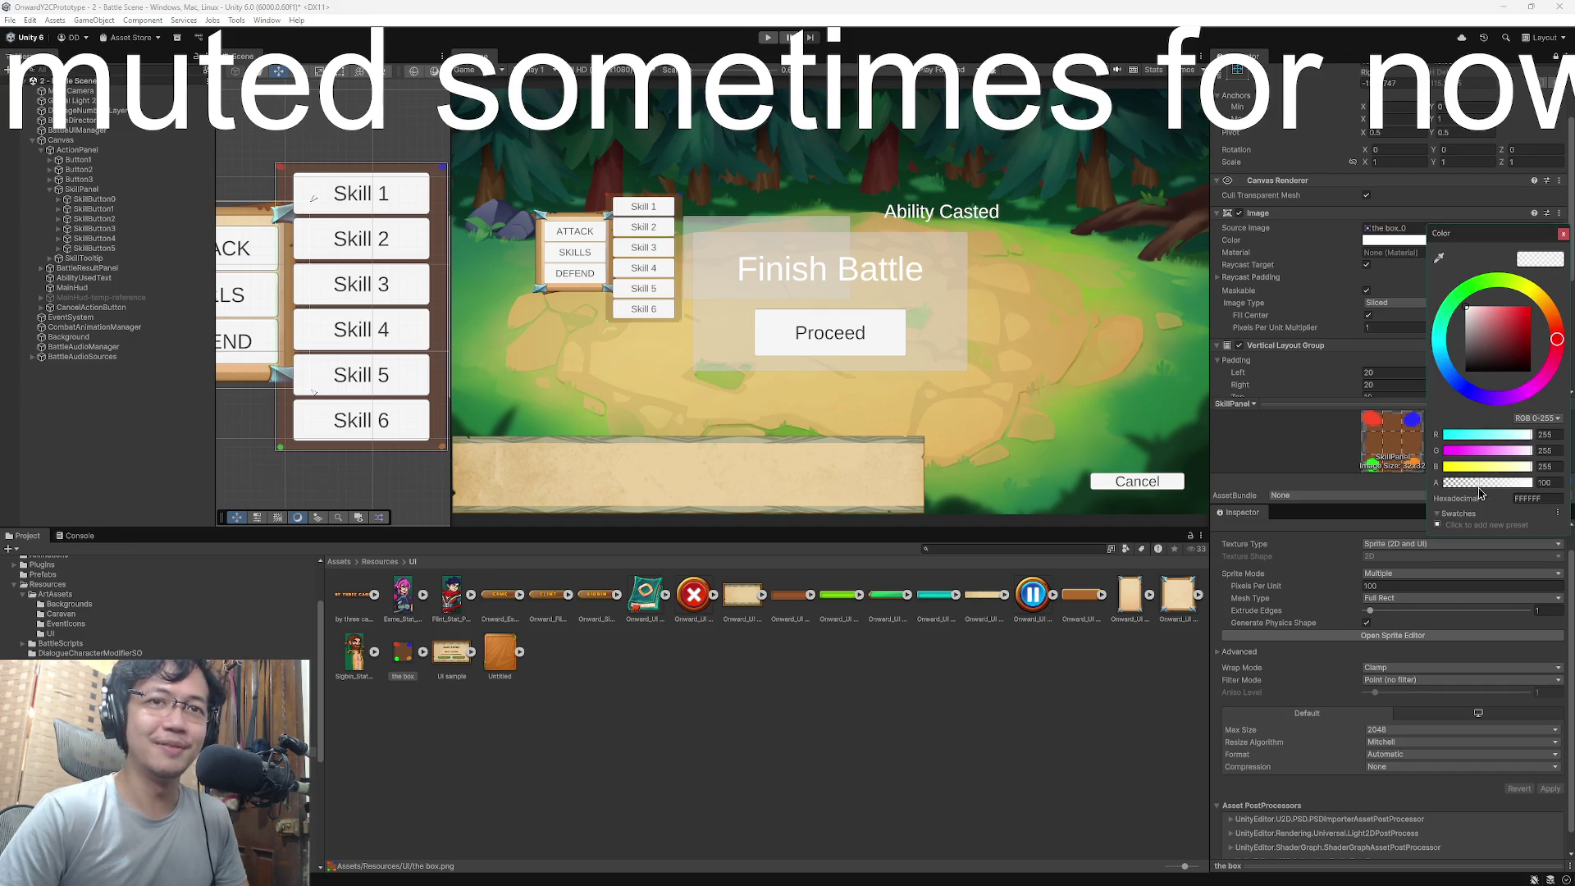
- Drag the SkillPanel Image's alpha slider from 100 to 255 for a solid brown frame
{"action": "left_click_drag", "start_coordinate": [1480, 483], "coordinate": [1552, 482]}
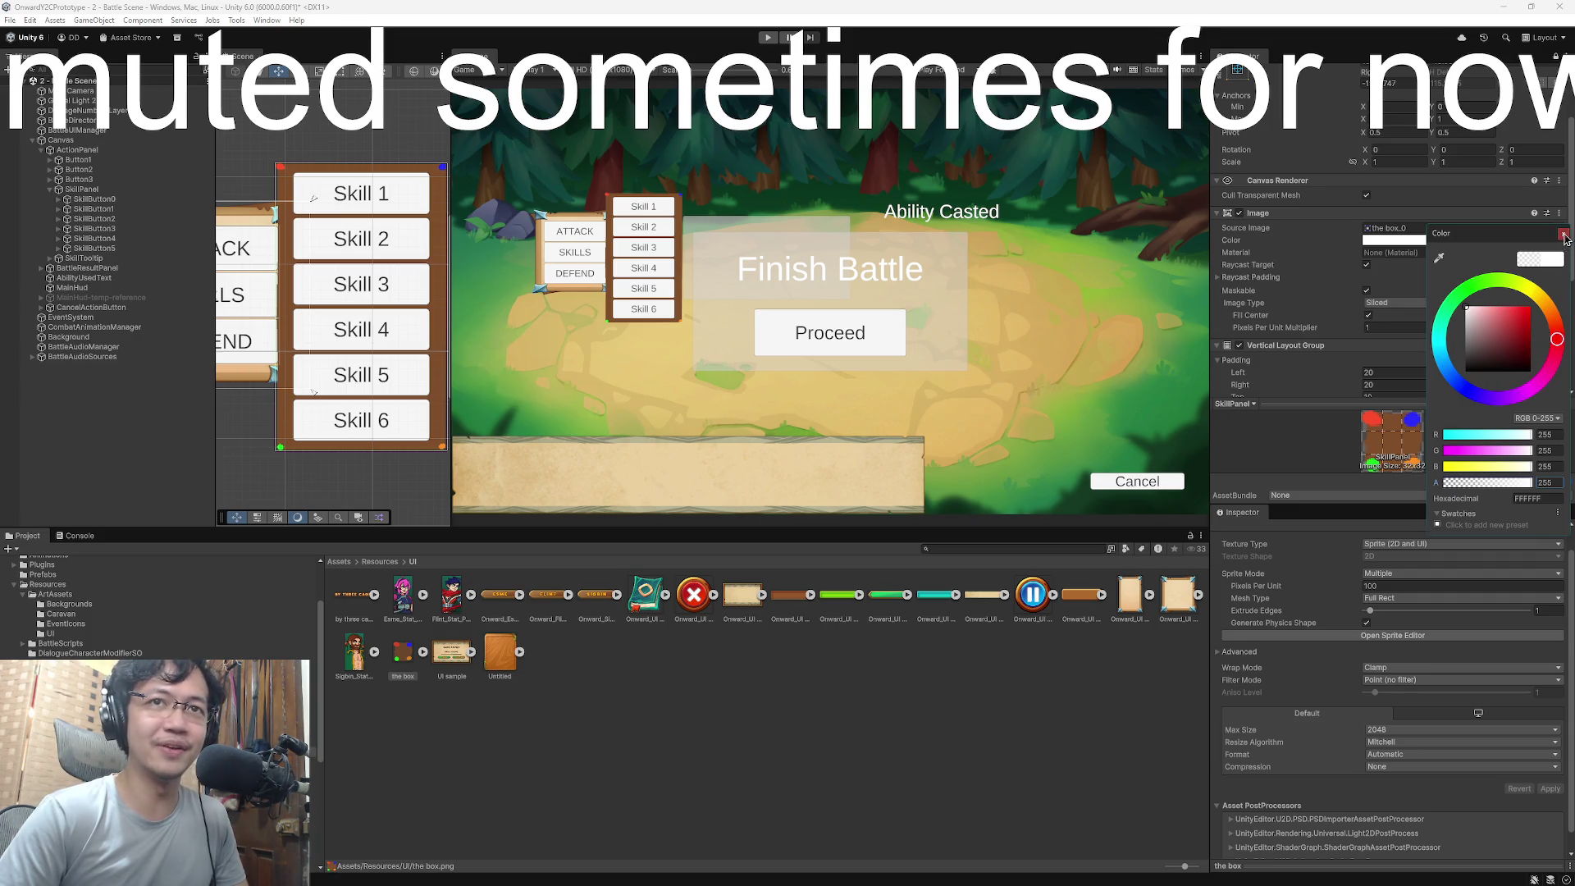
{"action": "left_click", "coordinate": [1564, 237]}
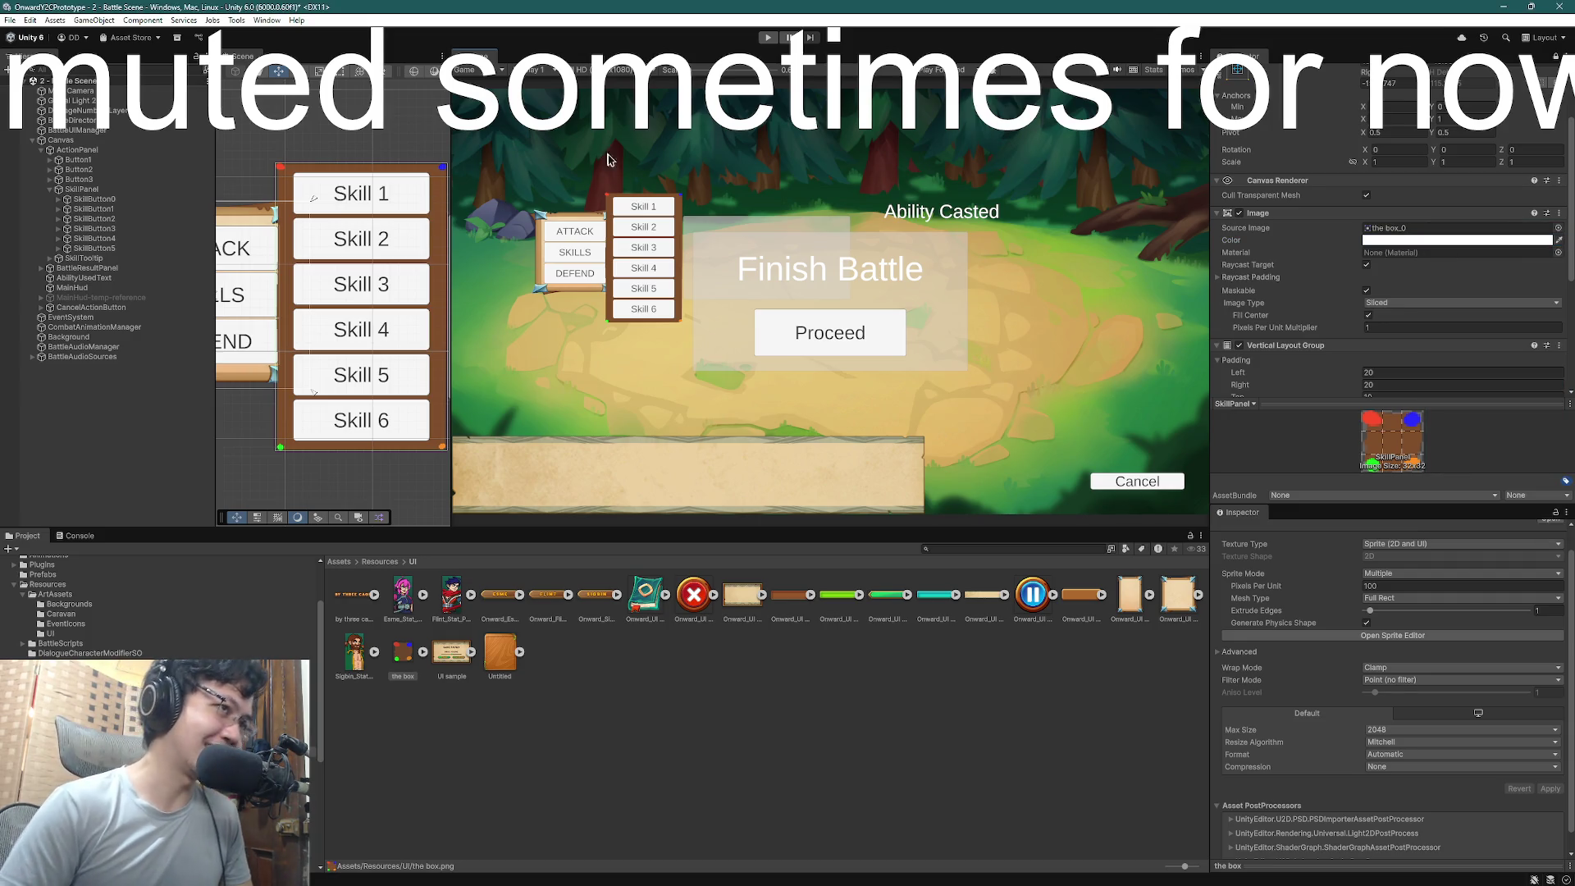
{"action": "scroll", "coordinate": [657, 233], "scroll_direction": "up", "scroll_amount": 6}
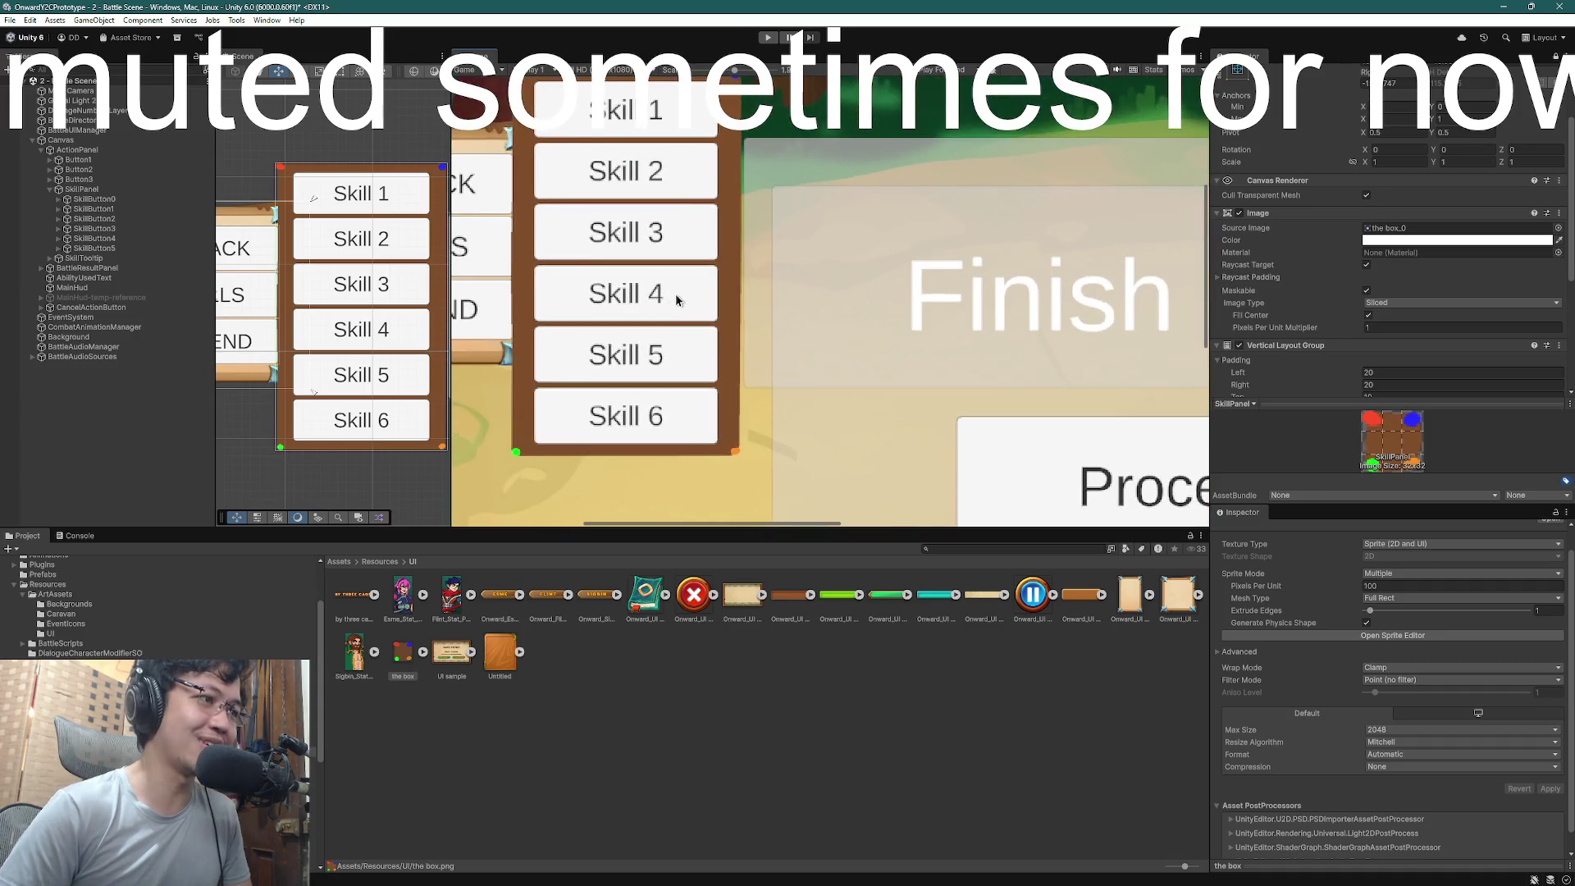
{"action": "scroll", "coordinate": [681, 311], "scroll_direction": "up", "scroll_amount": 2}
{"action": "scroll", "coordinate": [689, 351], "scroll_direction": "down", "scroll_amount": 3}
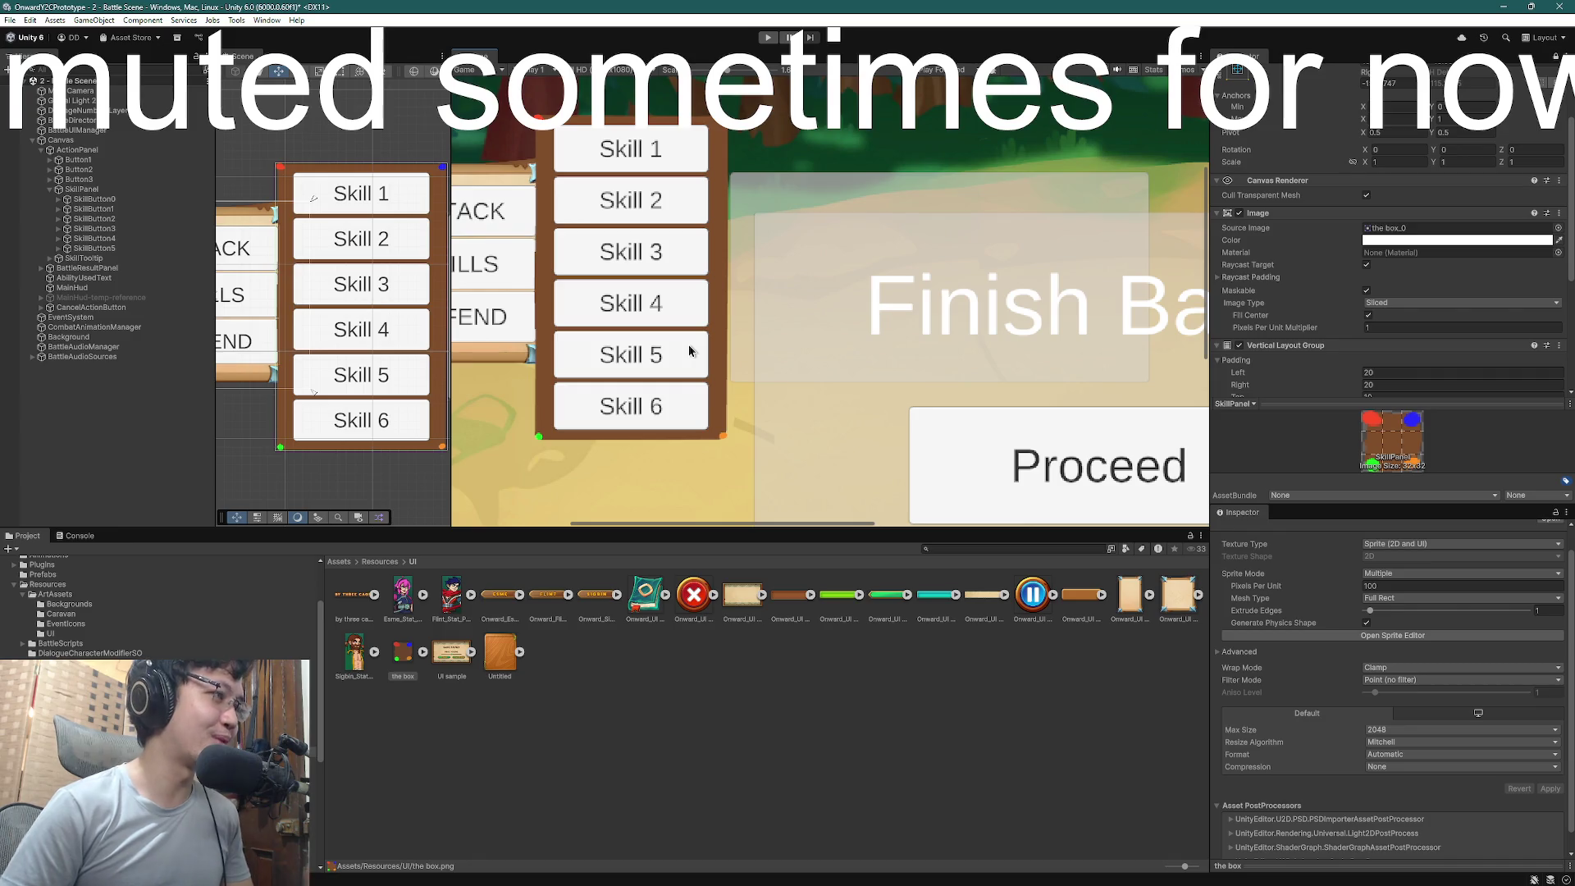
{"action": "scroll", "coordinate": [689, 351], "scroll_direction": "down", "scroll_amount": 2}
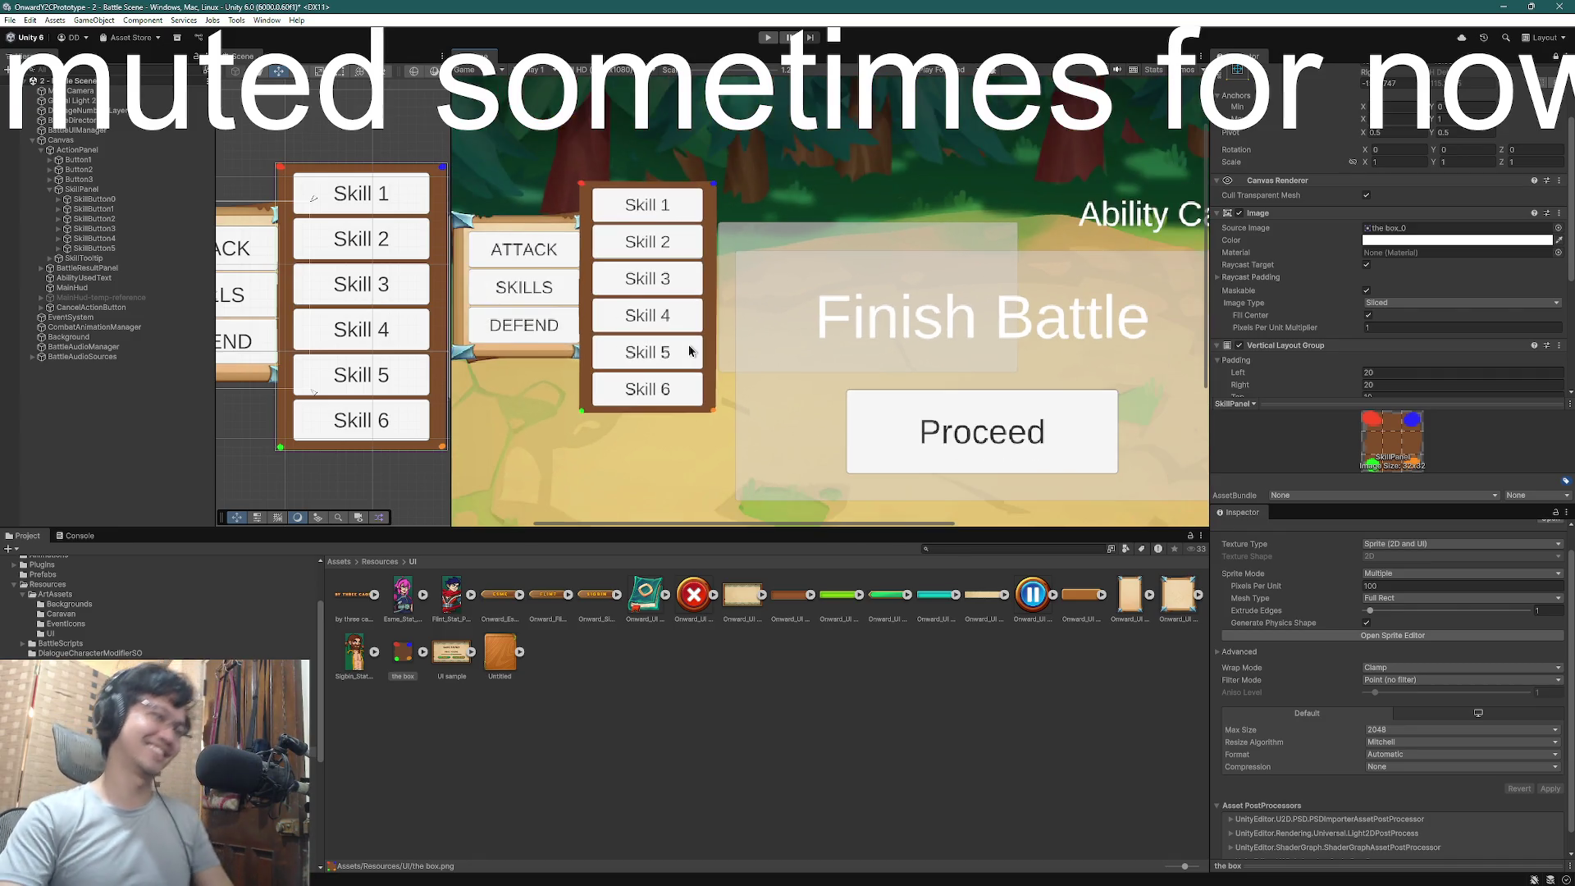
{"action": "scroll", "coordinate": [689, 351], "scroll_direction": "down", "scroll_amount": 3}
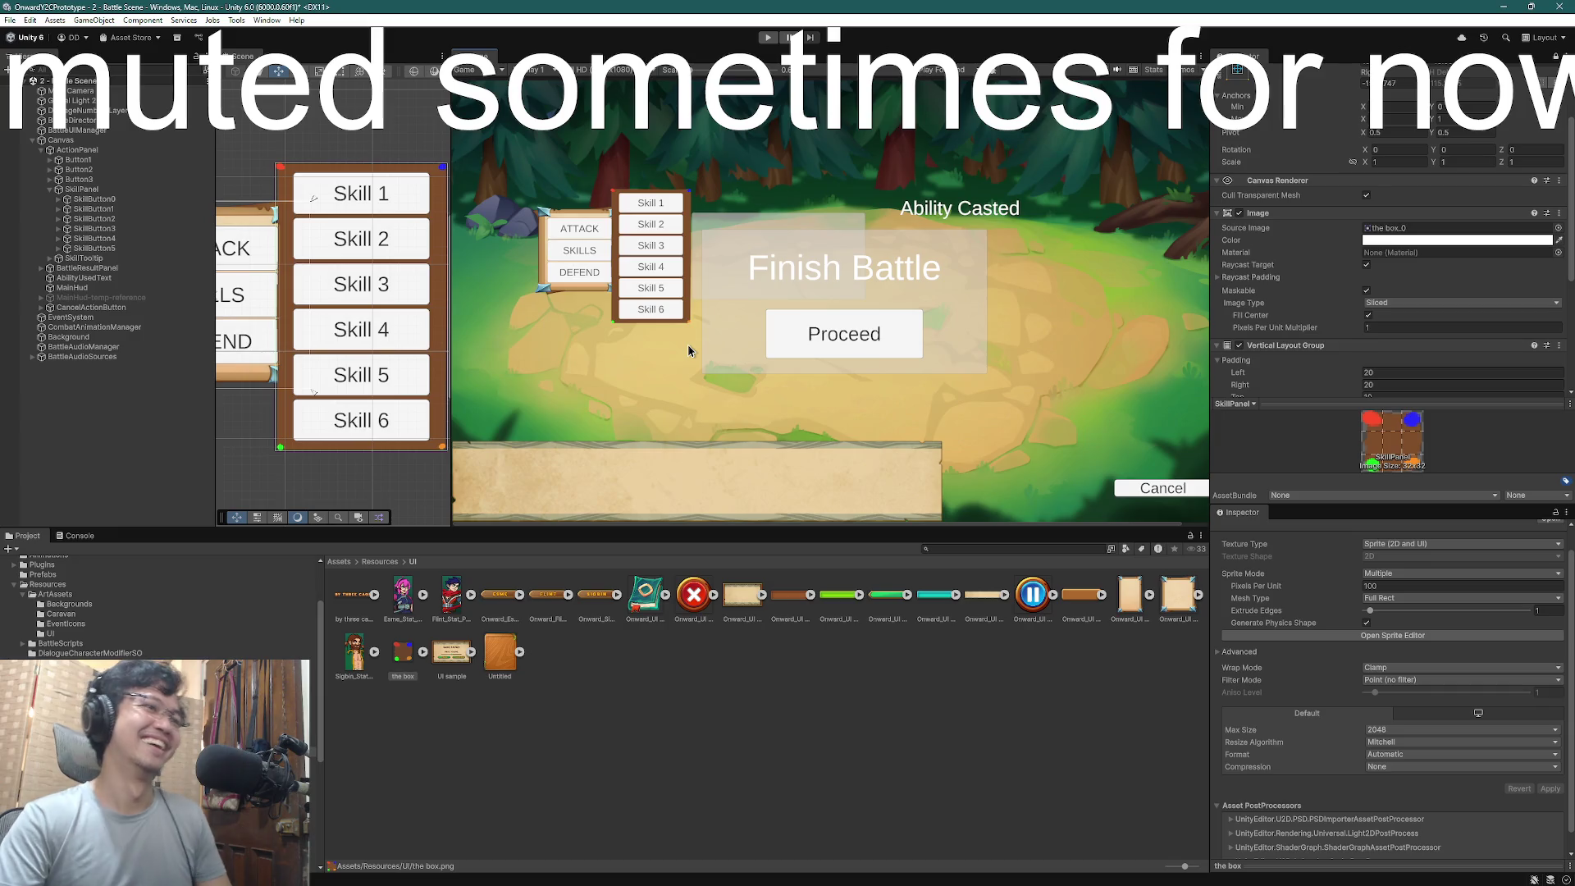
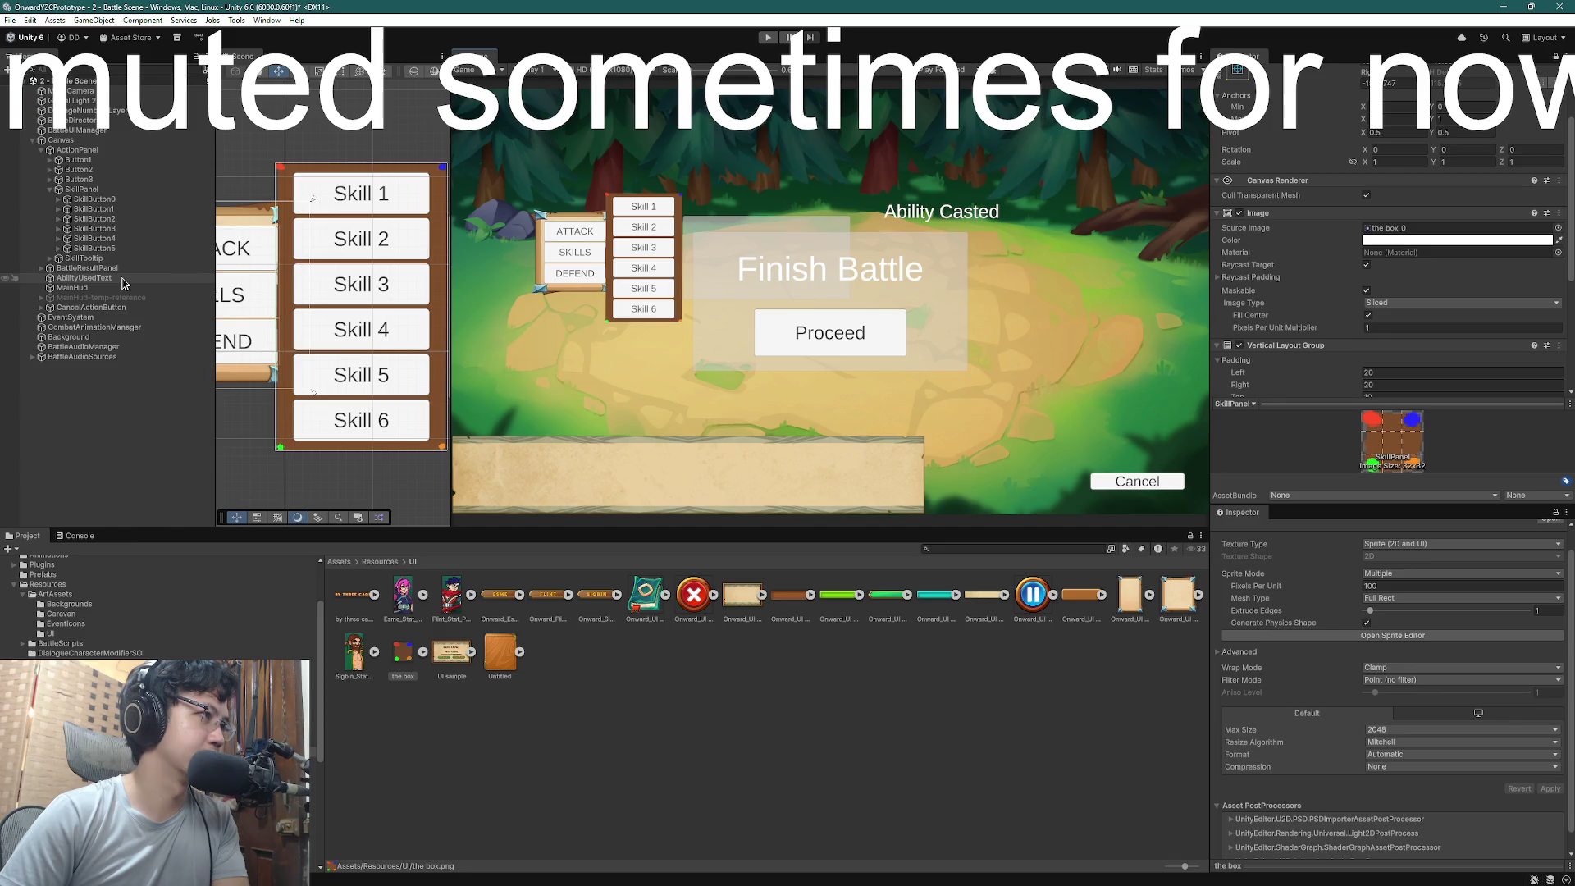
- Frame BattleResultPanel, lock the Inspector, and compare the Tab Square and Container sprites
{"action": "double_click", "coordinate": [86, 269]}
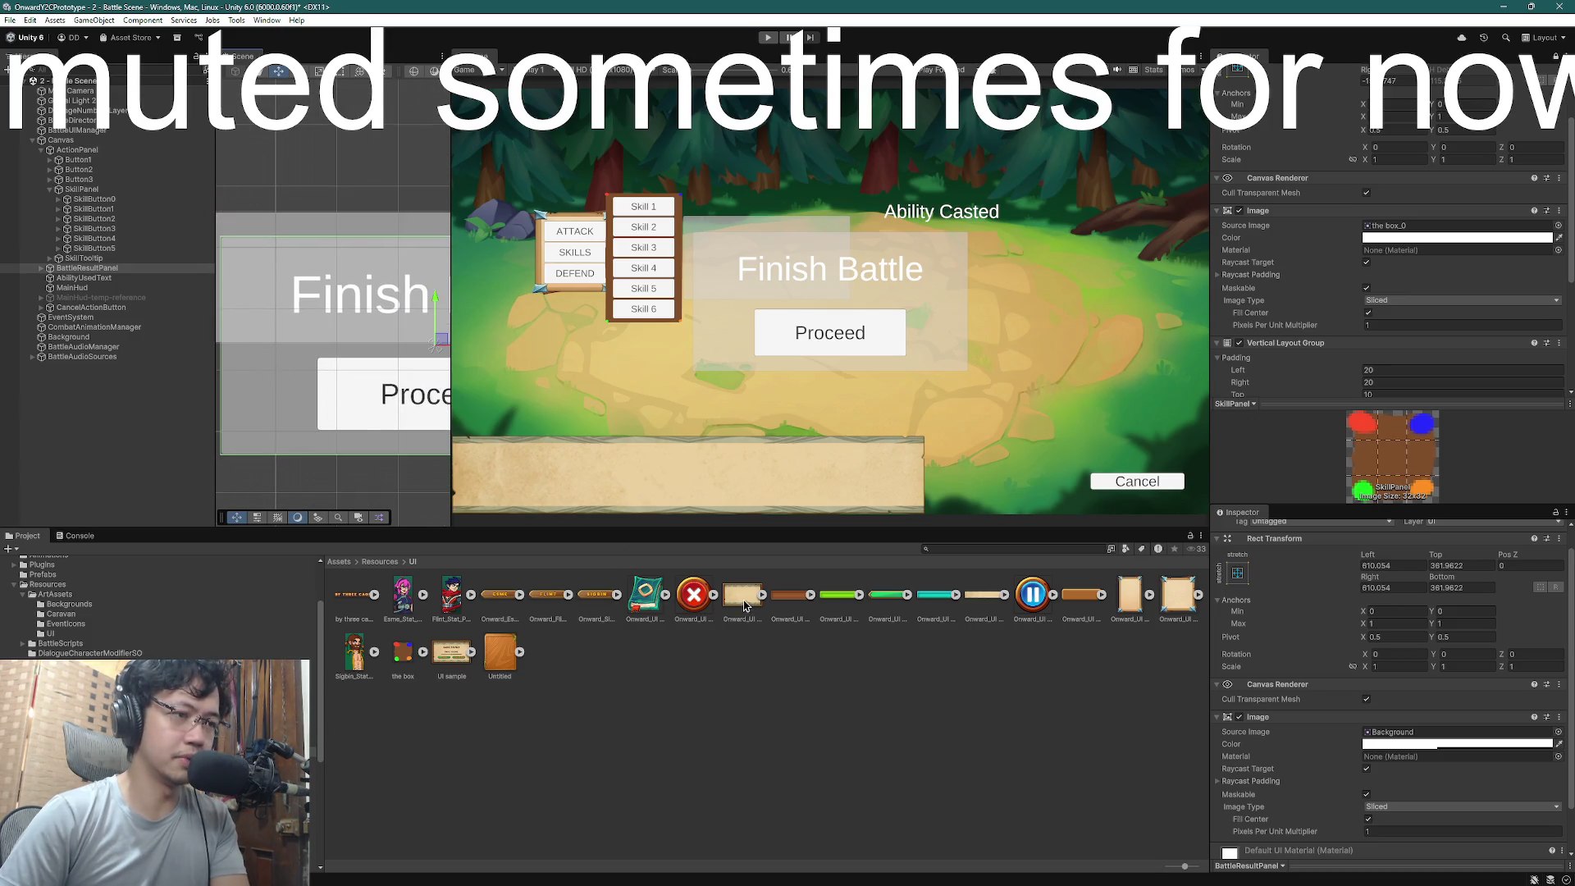
{"action": "scroll", "coordinate": [1423, 195], "scroll_direction": "down", "scroll_amount": 5}
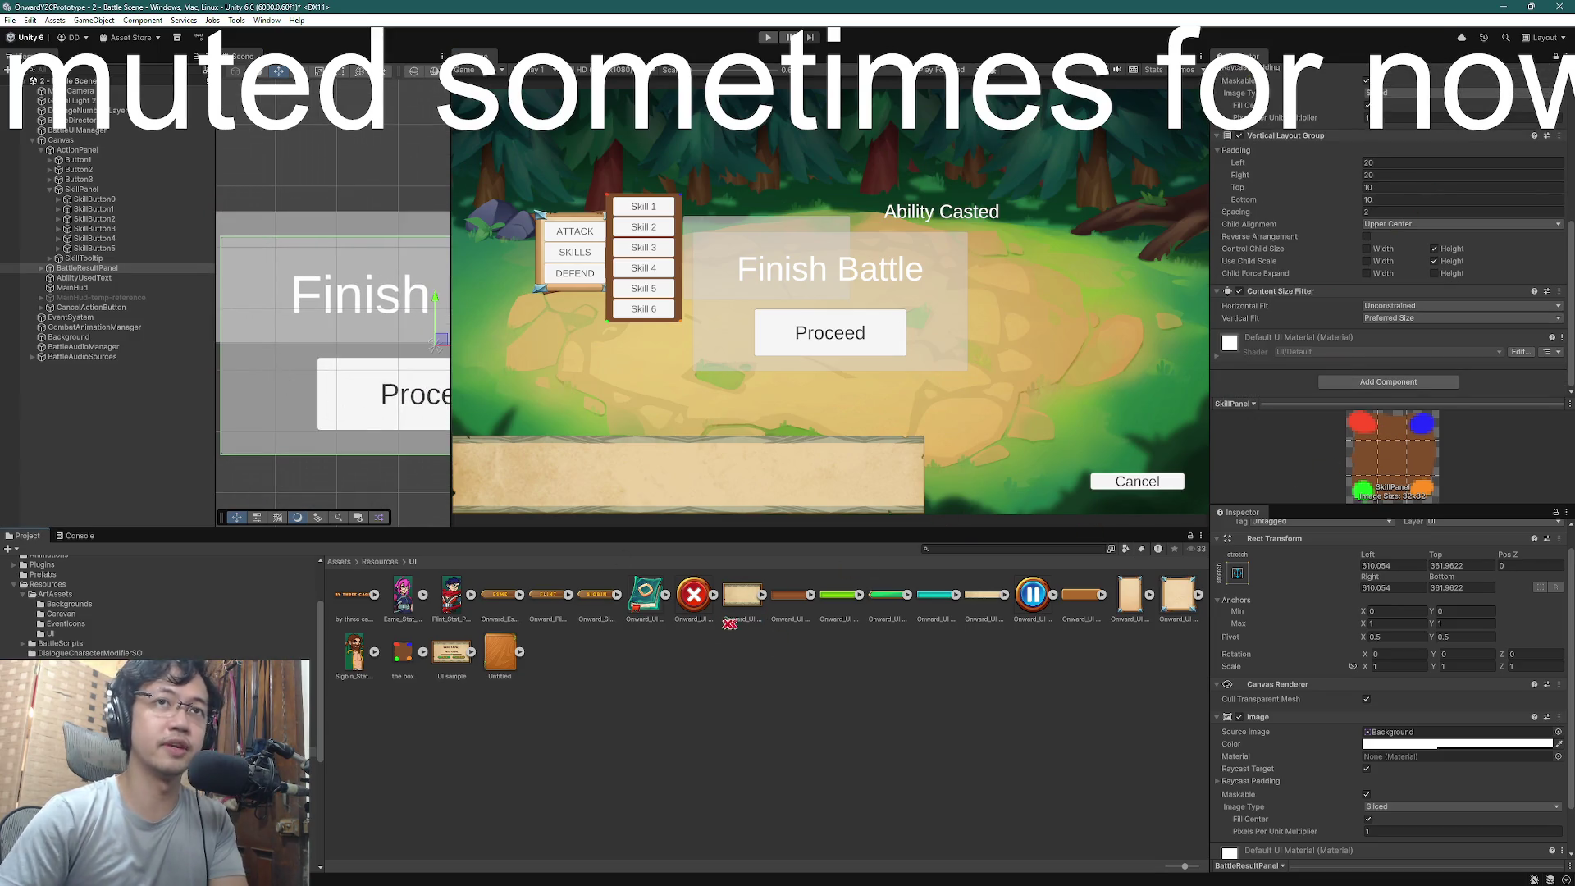
{"action": "scroll", "coordinate": [1558, 150], "scroll_direction": "up", "scroll_amount": 5}
{"action": "left_click", "coordinate": [1556, 57]}
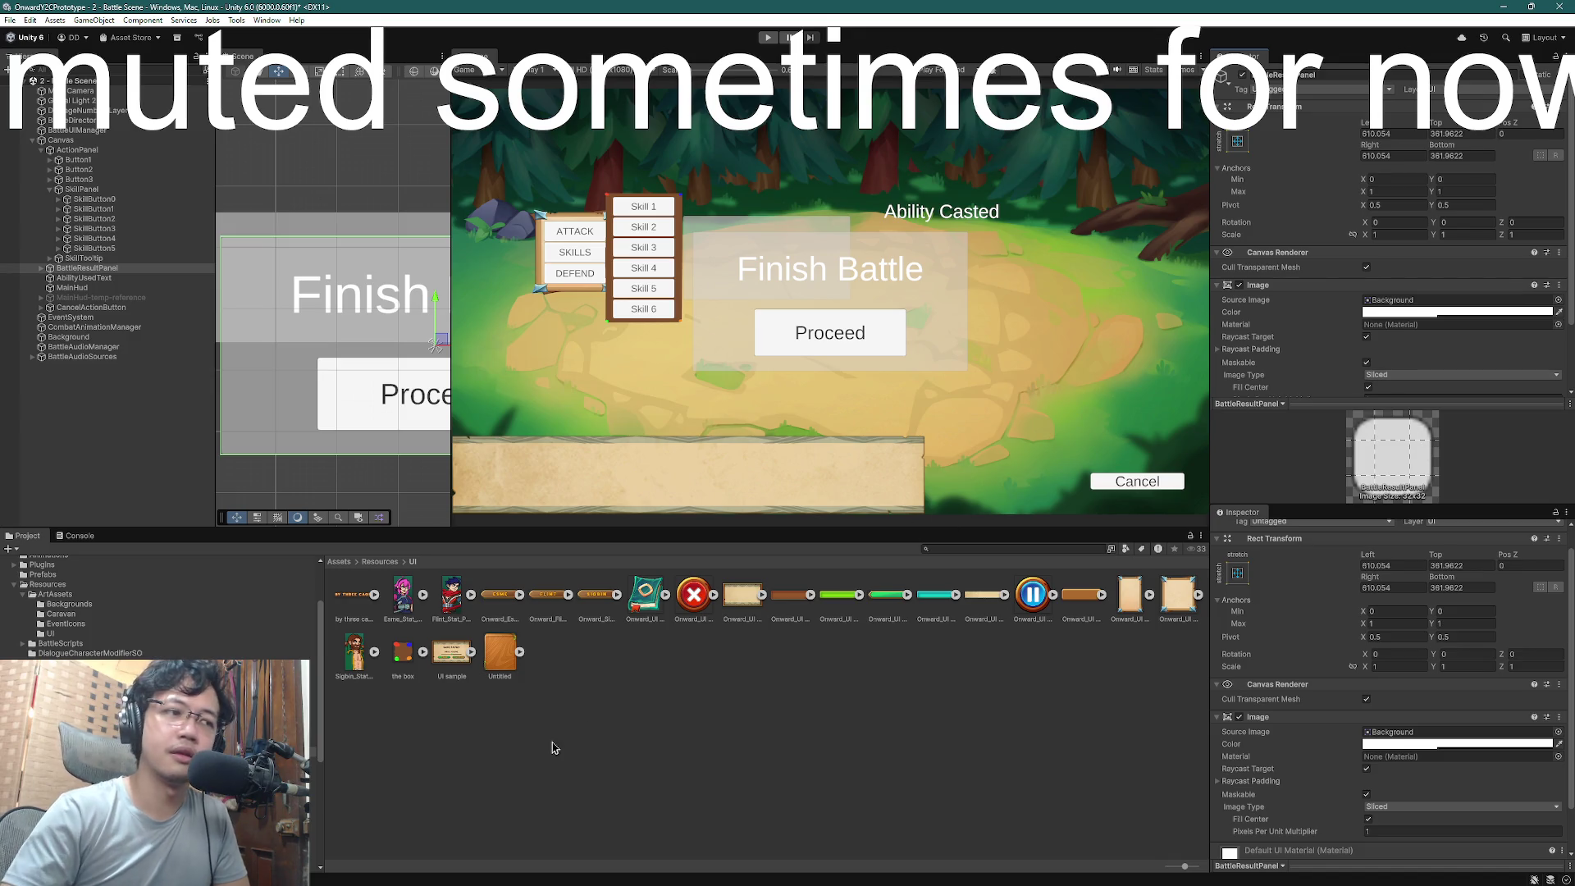
{"action": "left_click", "coordinate": [1171, 605]}
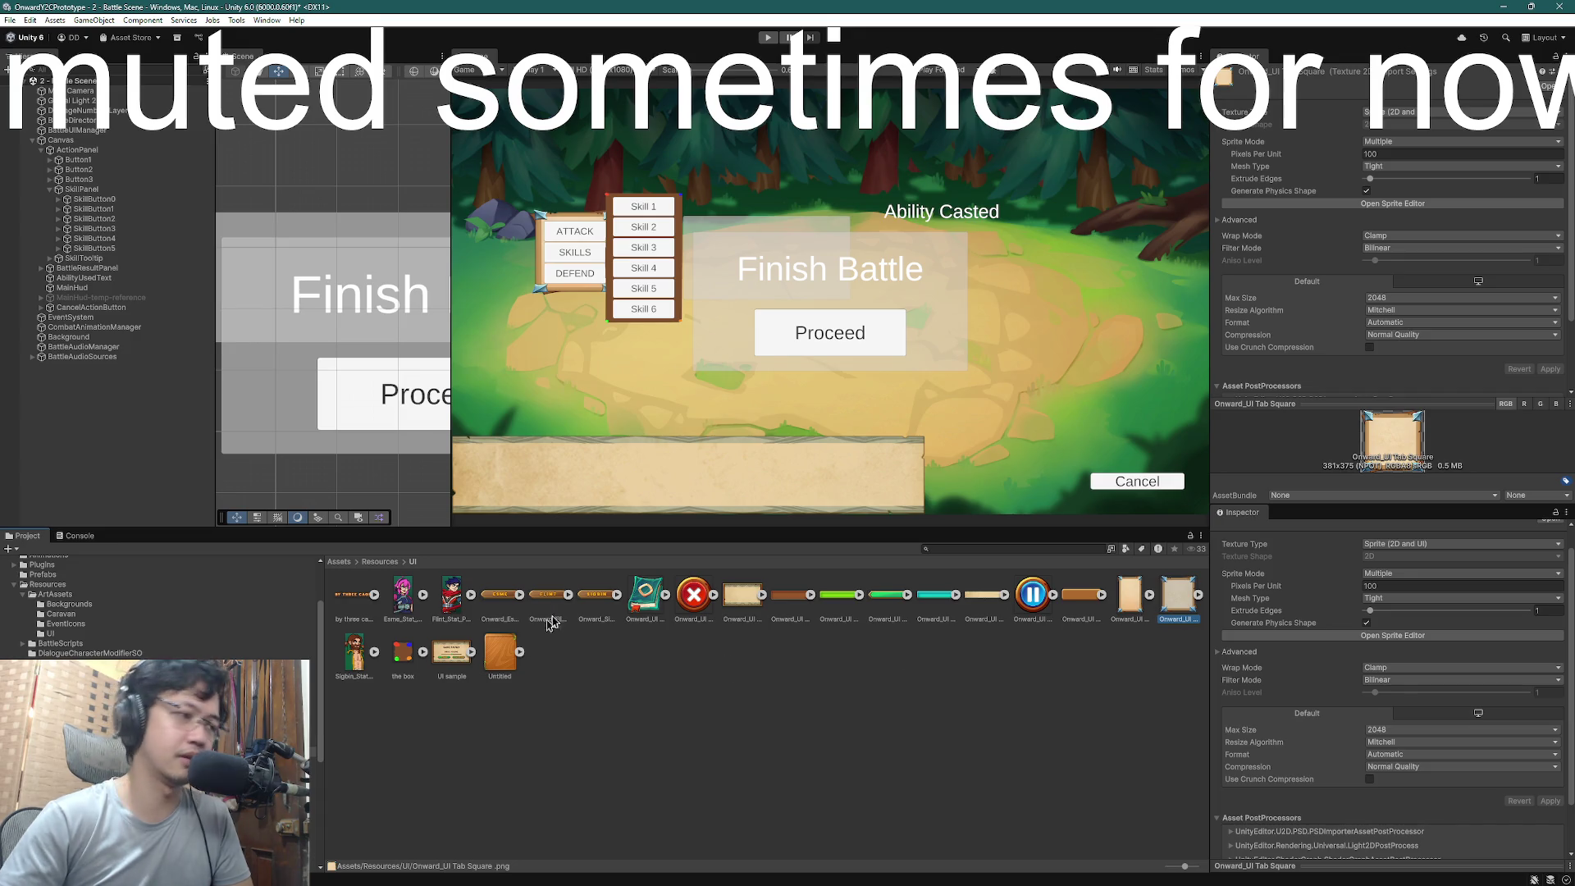
{"action": "left_click", "coordinate": [748, 595]}
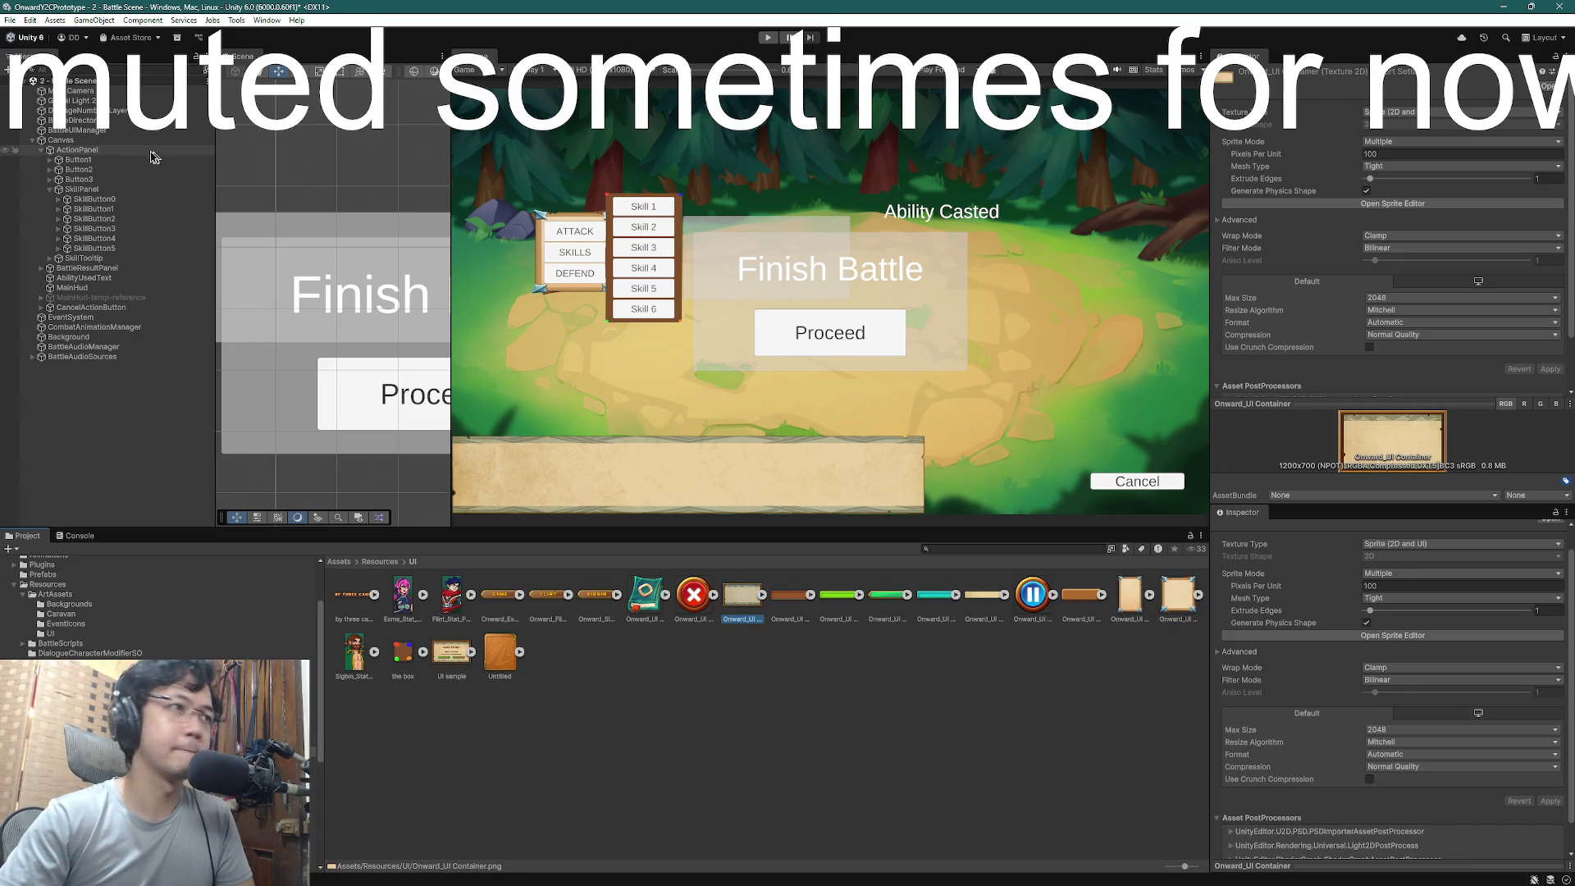
- Assign the Onward_UI Container sprite as BattleResultPanel's Source Image
{"action": "left_click", "coordinate": [94, 190]}
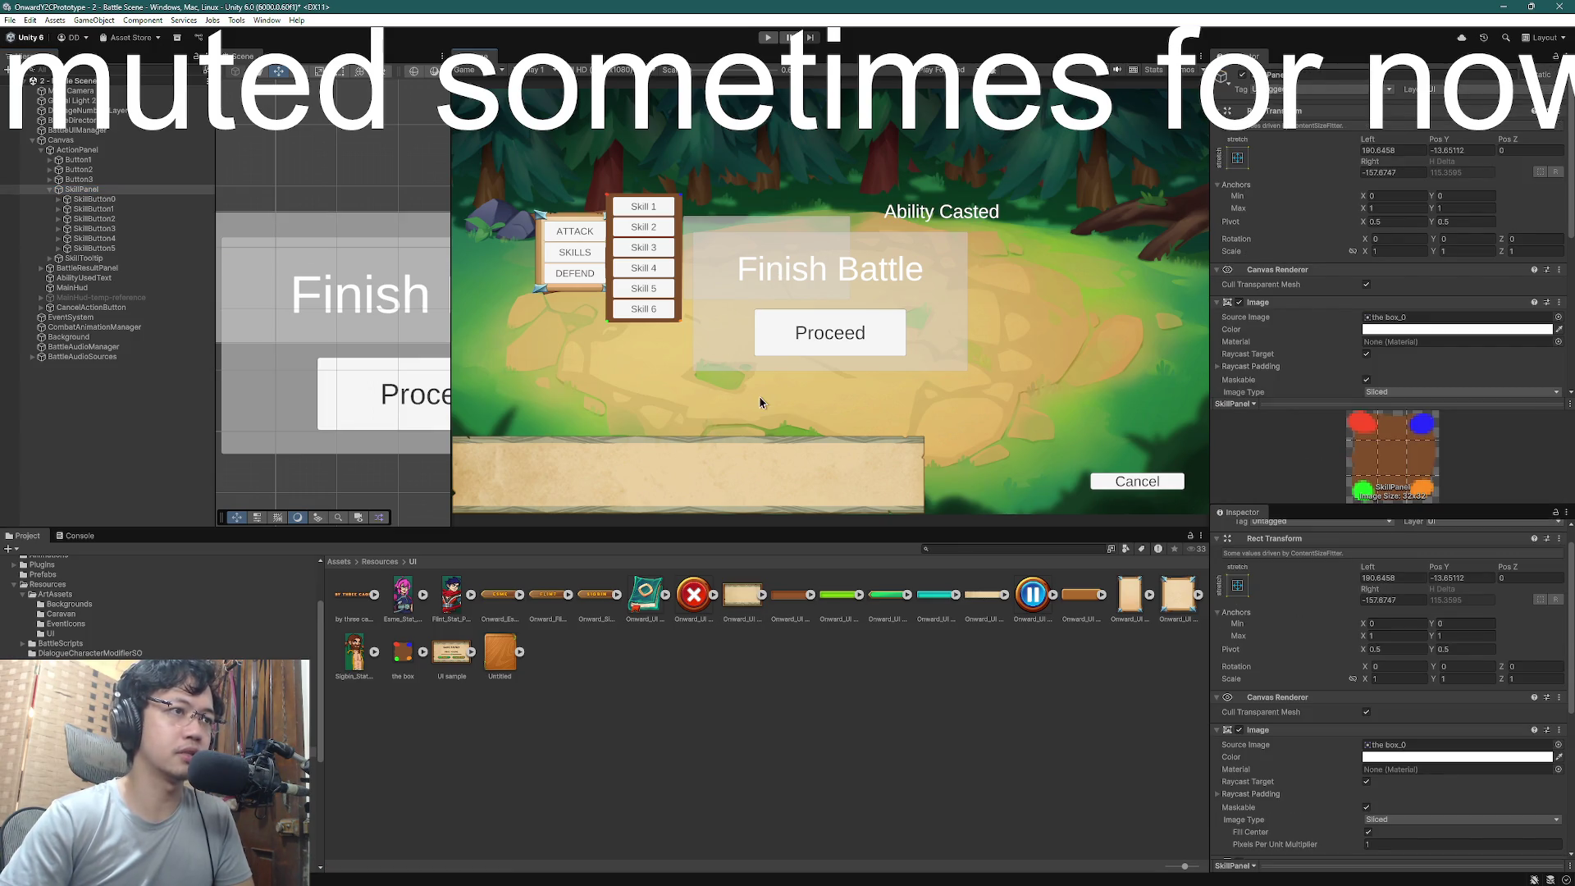
{"action": "left_click", "coordinate": [295, 375]}
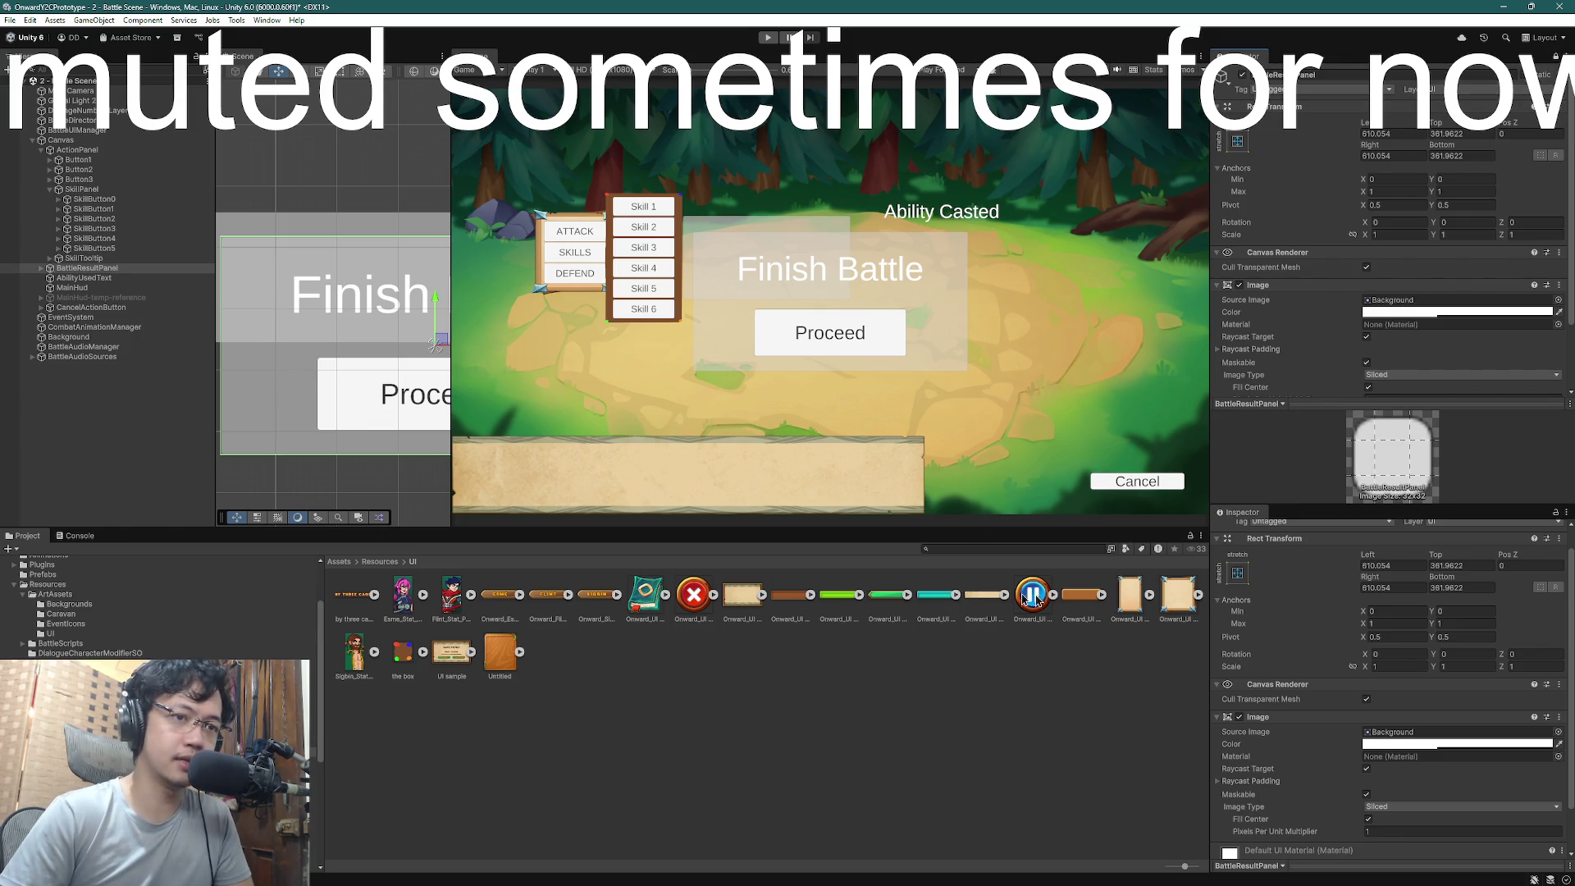
{"action": "scroll", "coordinate": [1394, 294], "scroll_direction": "down", "scroll_amount": 3}
{"action": "left_click_drag", "start_coordinate": [1393, 294], "coordinate": [1406, 229]}
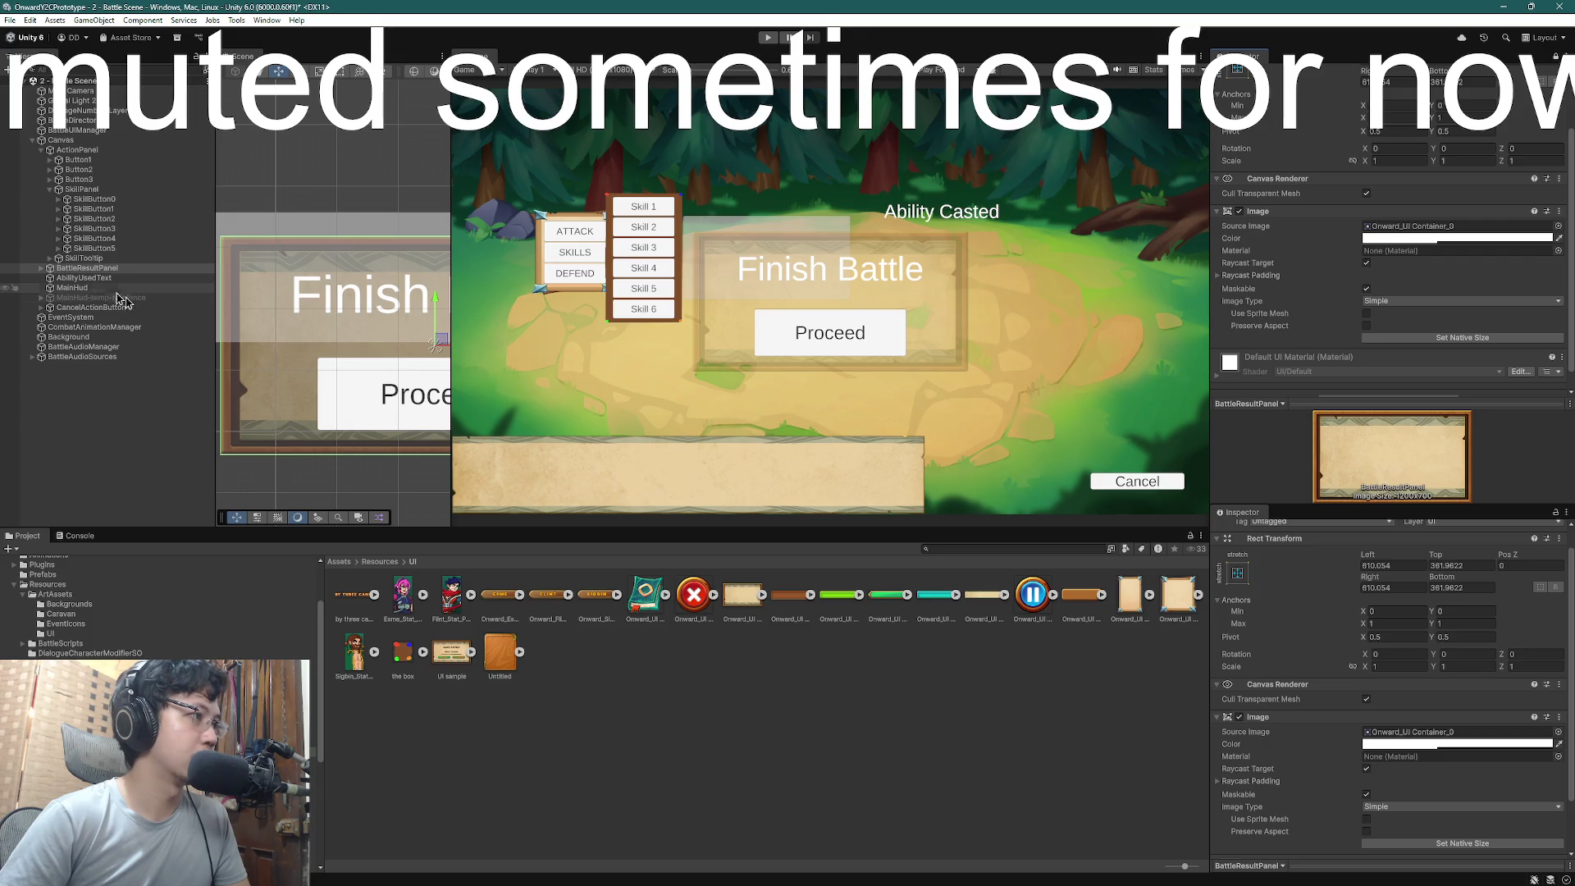
- Apply the green Onward_UI Main Buttons_0 sprite to the Proceed button's Image
{"action": "left_click", "coordinate": [332, 393]}
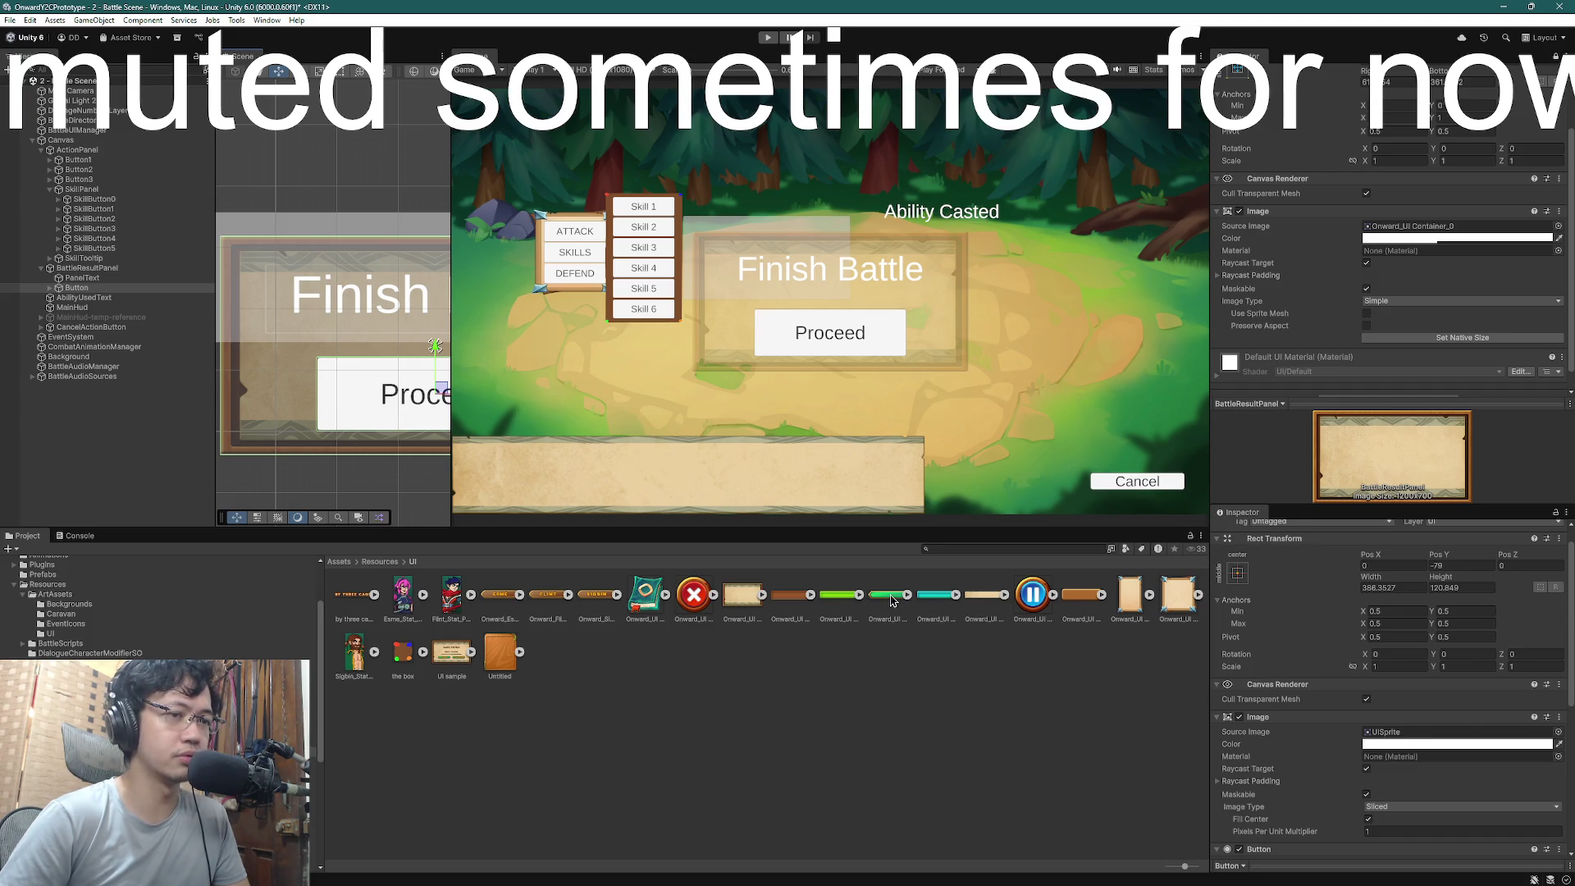
{"action": "scroll", "coordinate": [1370, 431], "scroll_direction": "down", "scroll_amount": 1}
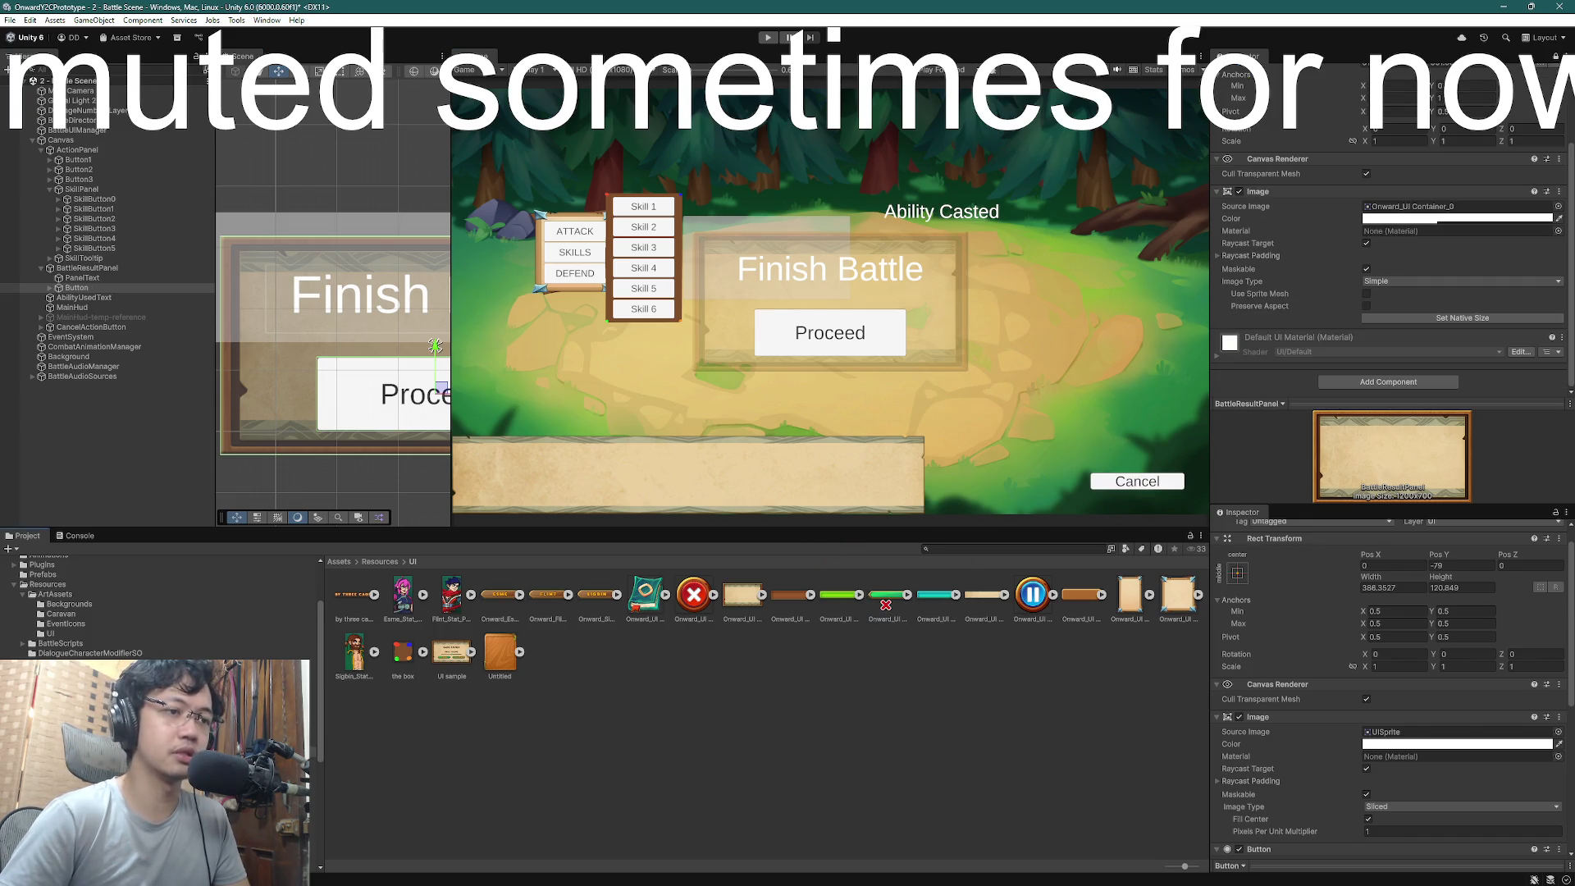
{"action": "scroll", "coordinate": [1476, 115], "scroll_direction": "up", "scroll_amount": 3}
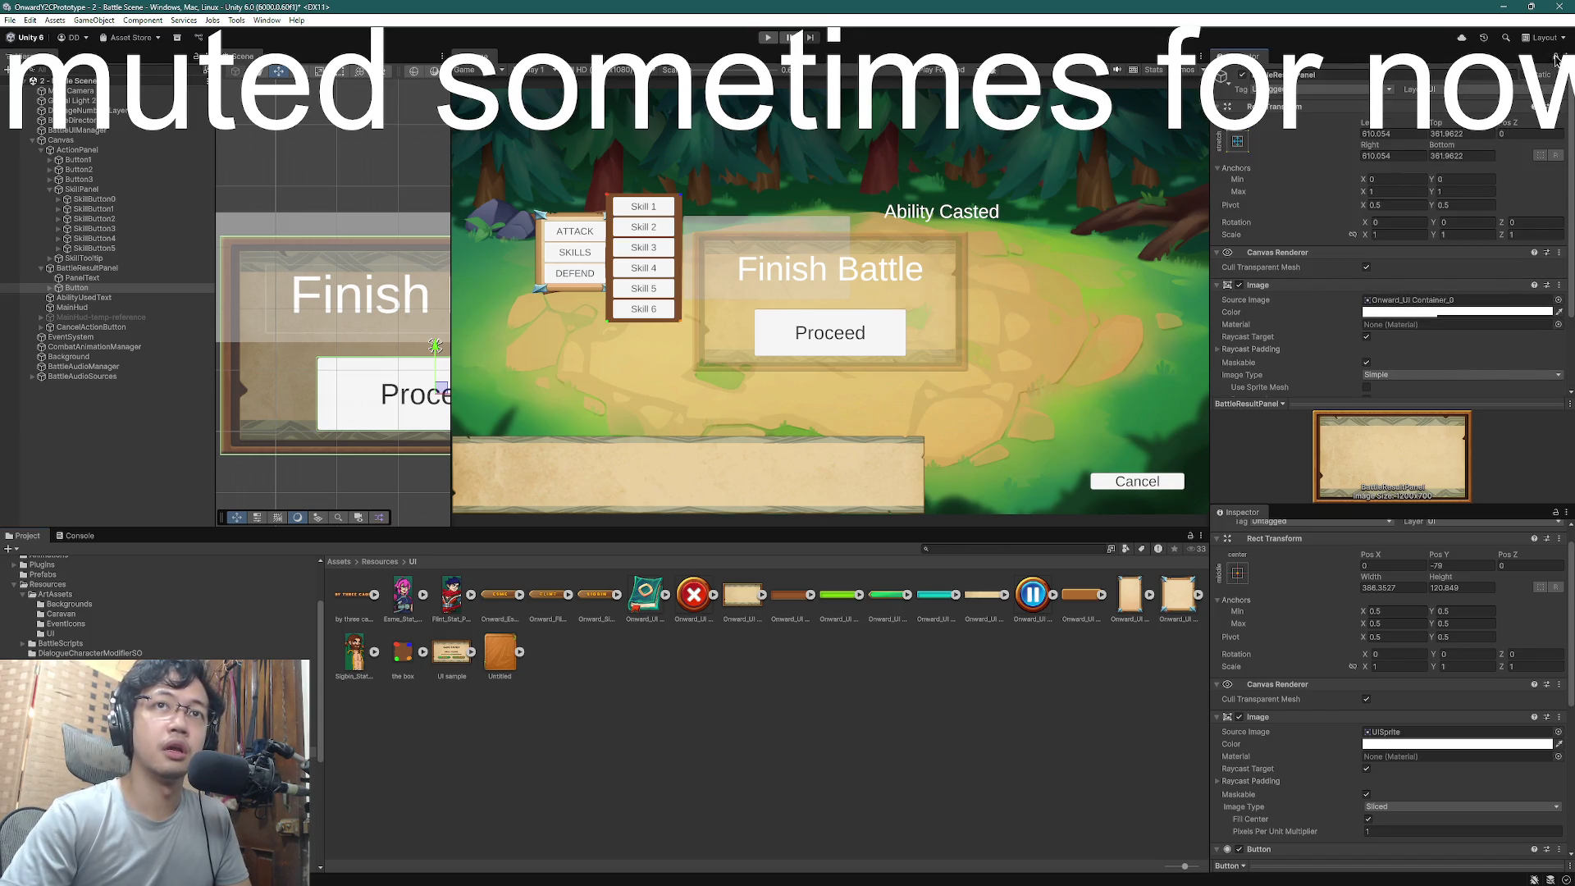
{"action": "left_click", "coordinate": [75, 288]}
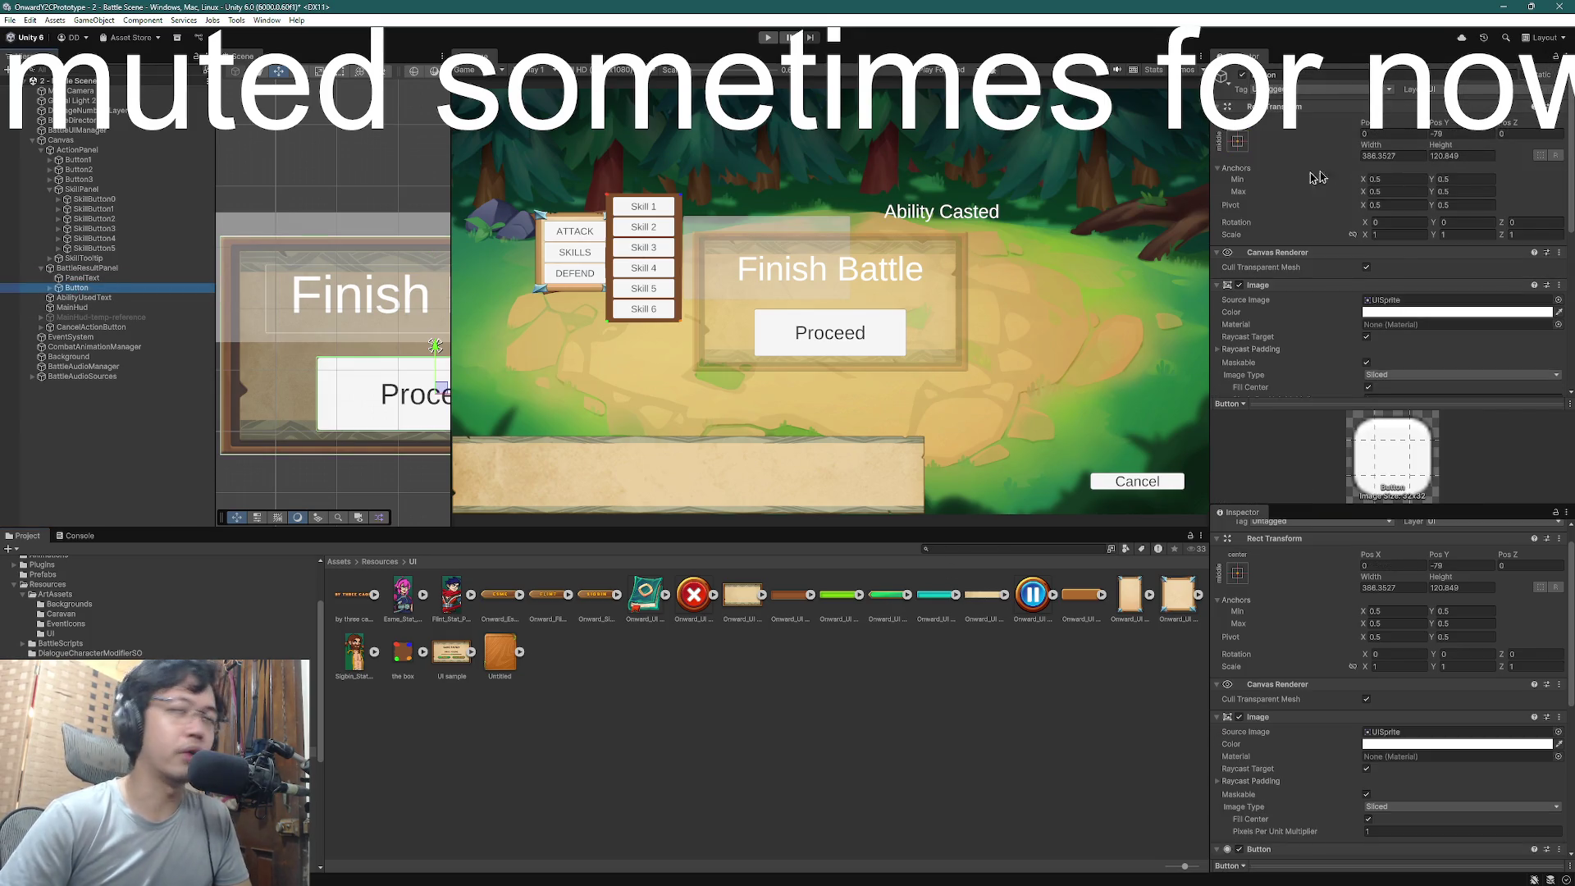
{"action": "key", "text": "Up"}
{"action": "left_click", "coordinate": [74, 288]}
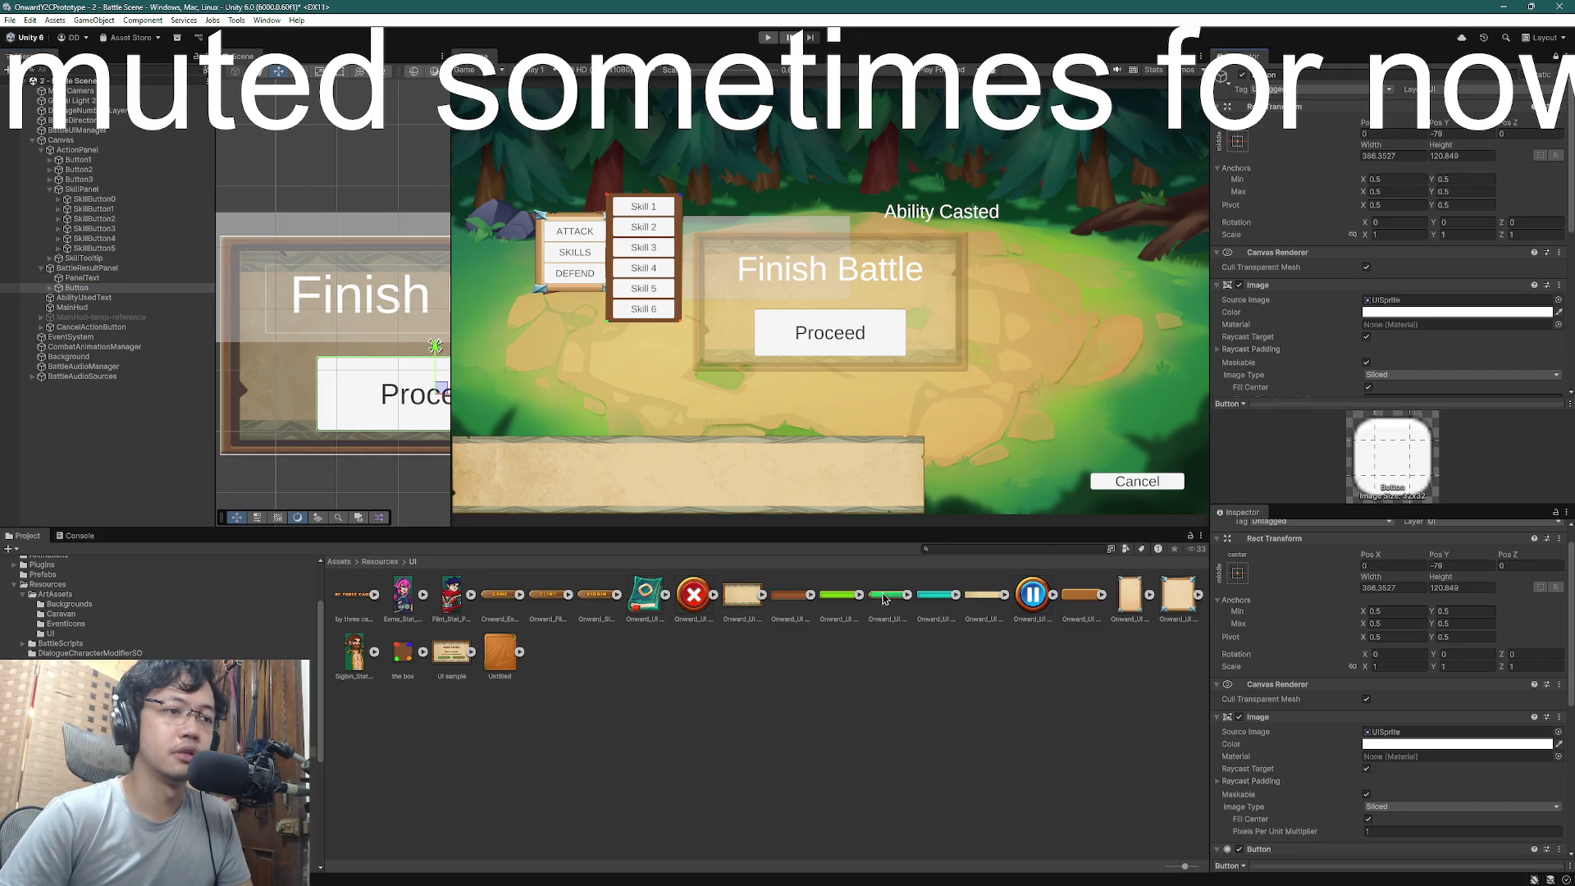
{"action": "scroll", "coordinate": [1426, 211], "scroll_direction": "down", "scroll_amount": 5}
{"action": "scroll", "coordinate": [1426, 212], "scroll_direction": "up", "scroll_amount": 5}
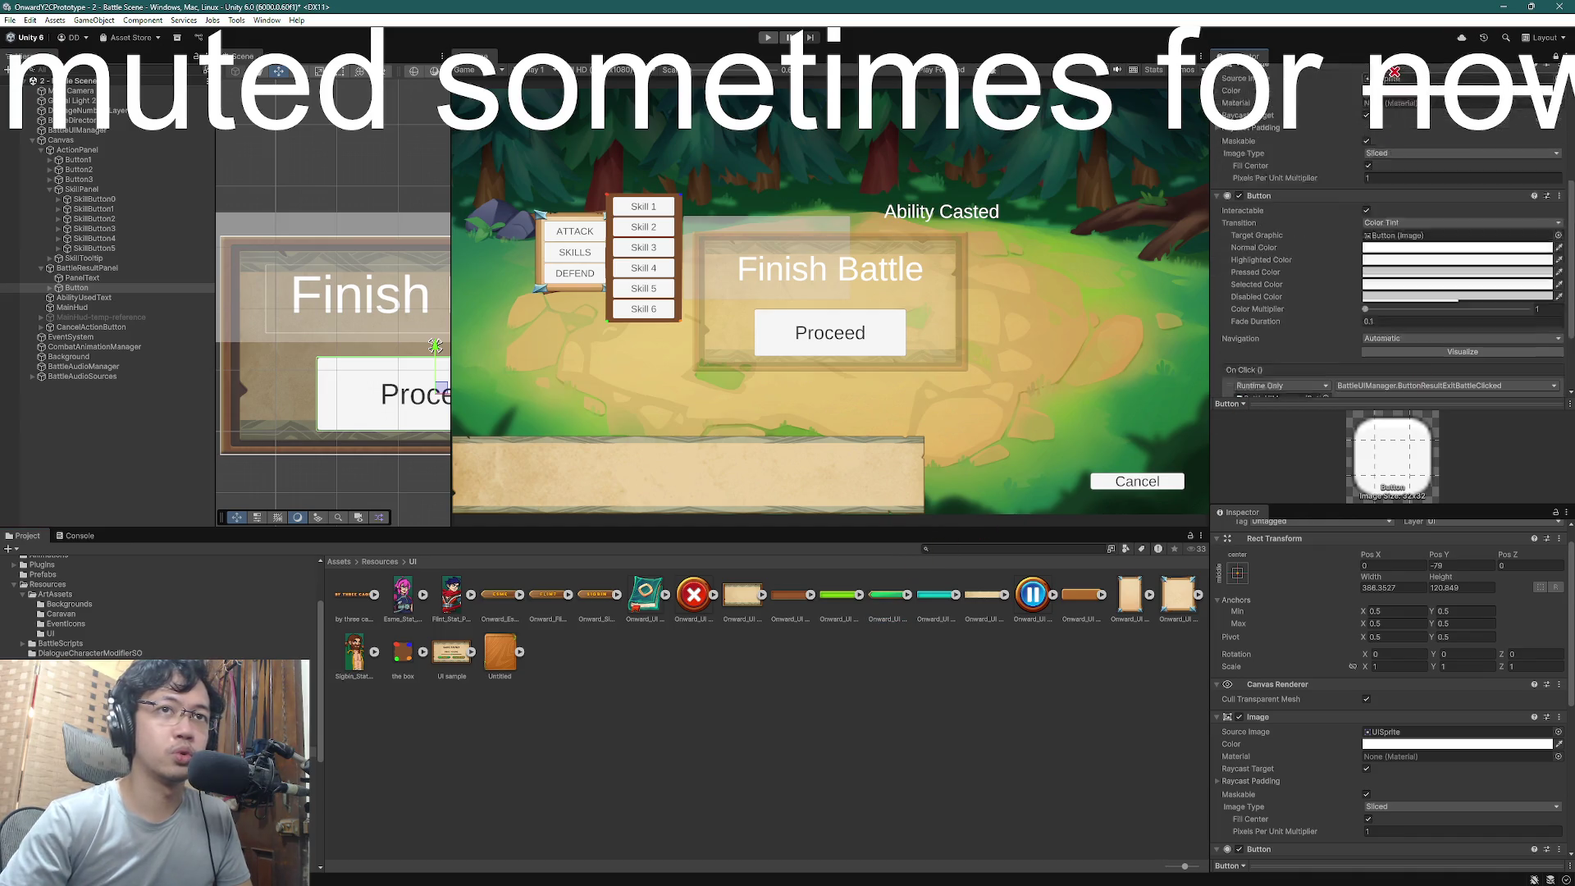
{"action": "left_click_drag", "start_coordinate": [1405, 256], "coordinate": [1405, 265]}
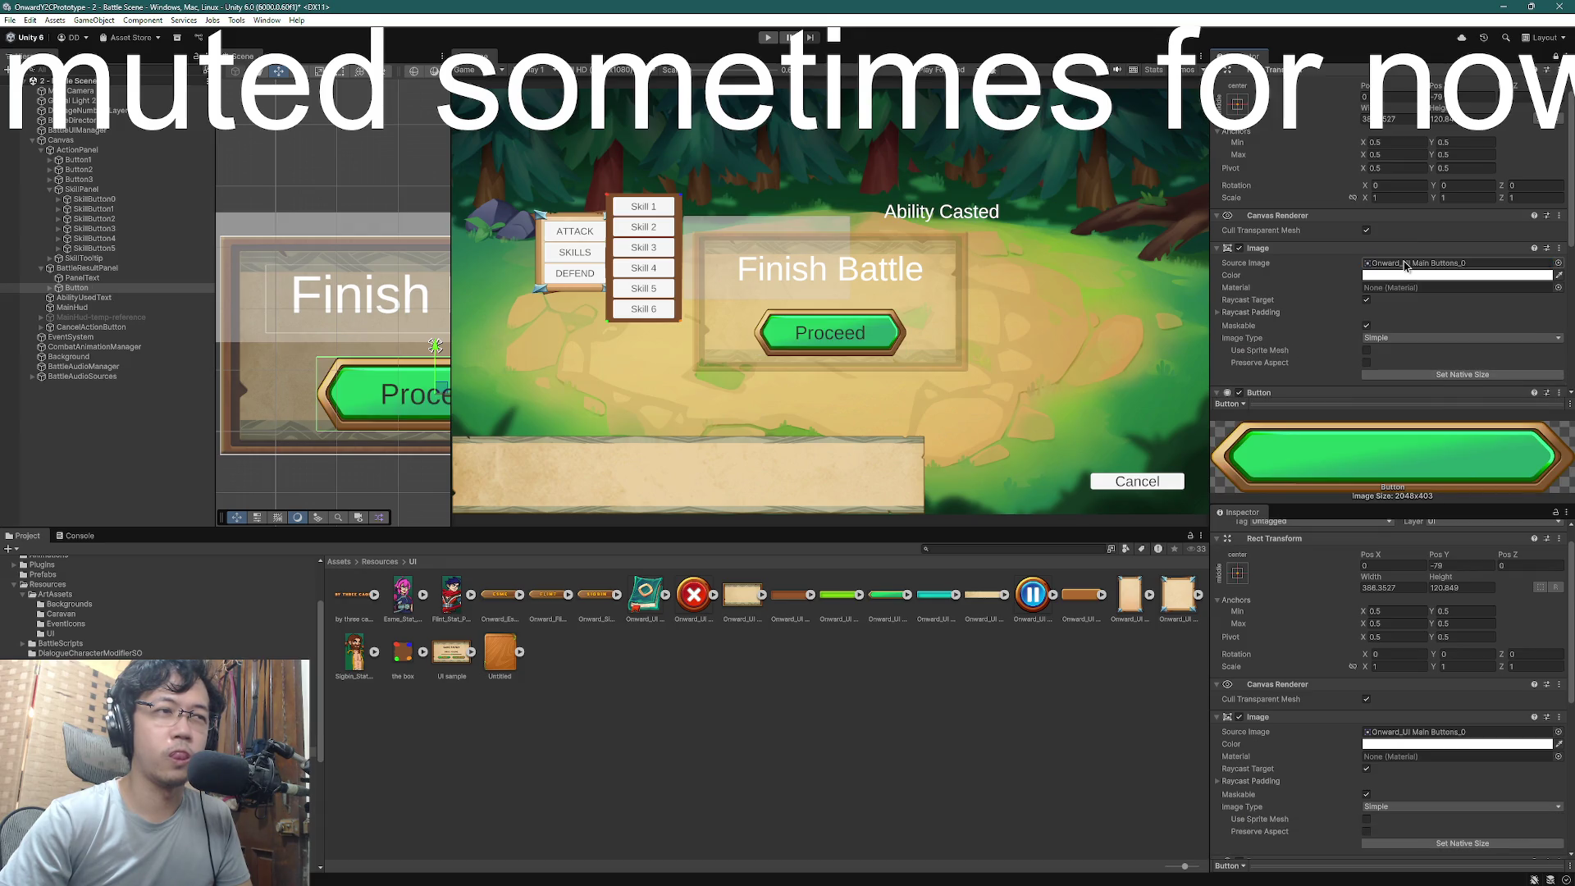
- Set BattleResultPanel's Image colour alpha to 255, then reselect the Proceed button
{"action": "left_click", "coordinate": [82, 277]}
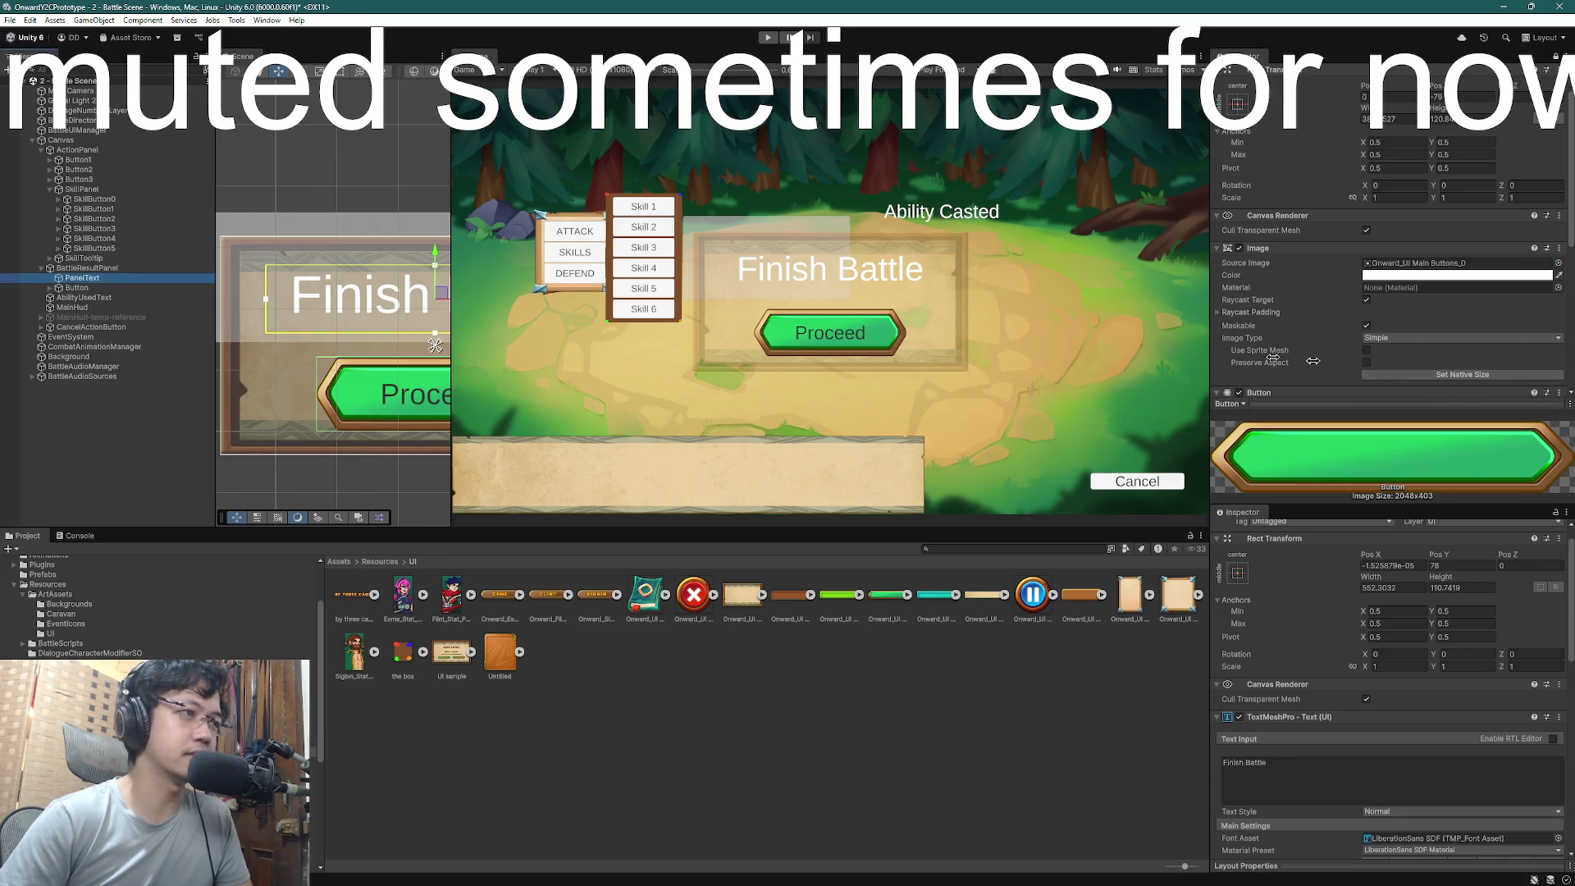
{"action": "left_click", "coordinate": [86, 268]}
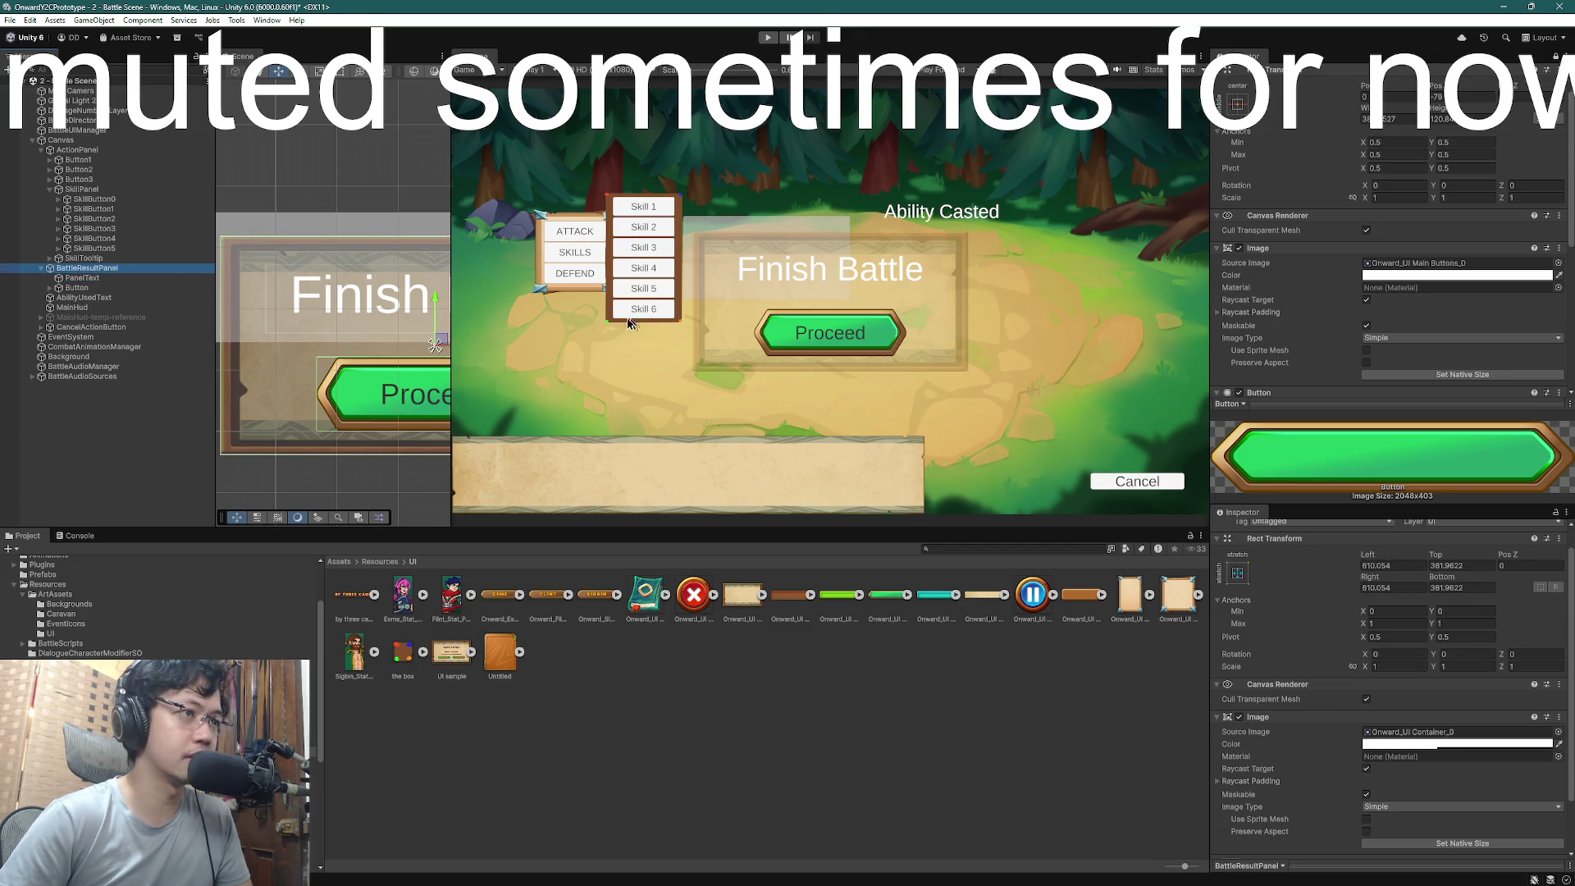
{"action": "left_click", "coordinate": [339, 342]}
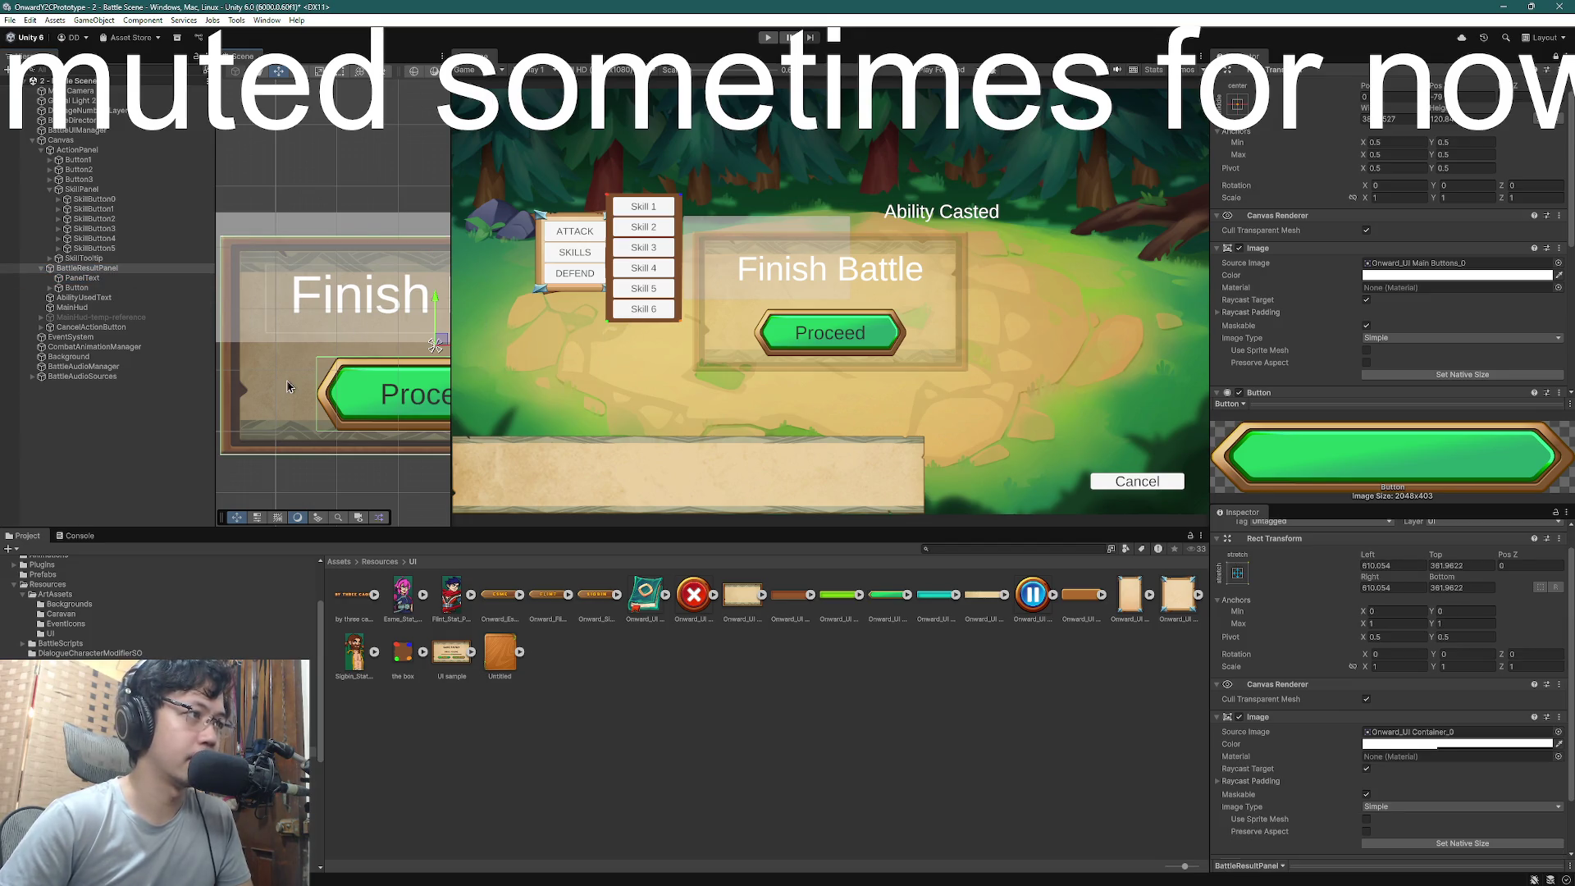
{"action": "left_click", "coordinate": [1411, 275]}
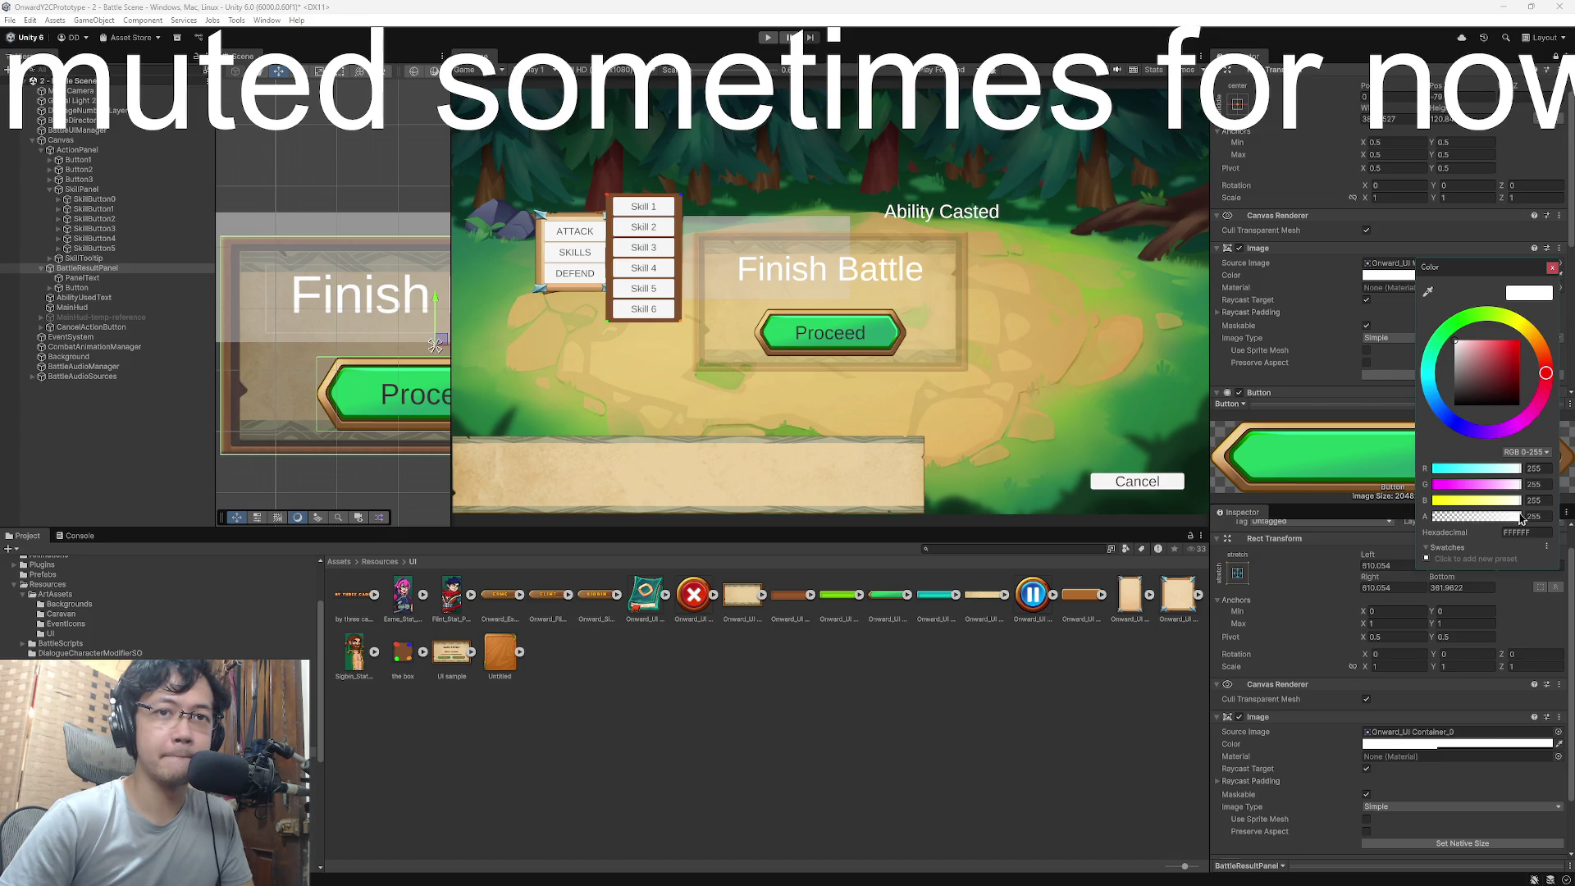
{"action": "left_click", "coordinate": [1329, 89]}
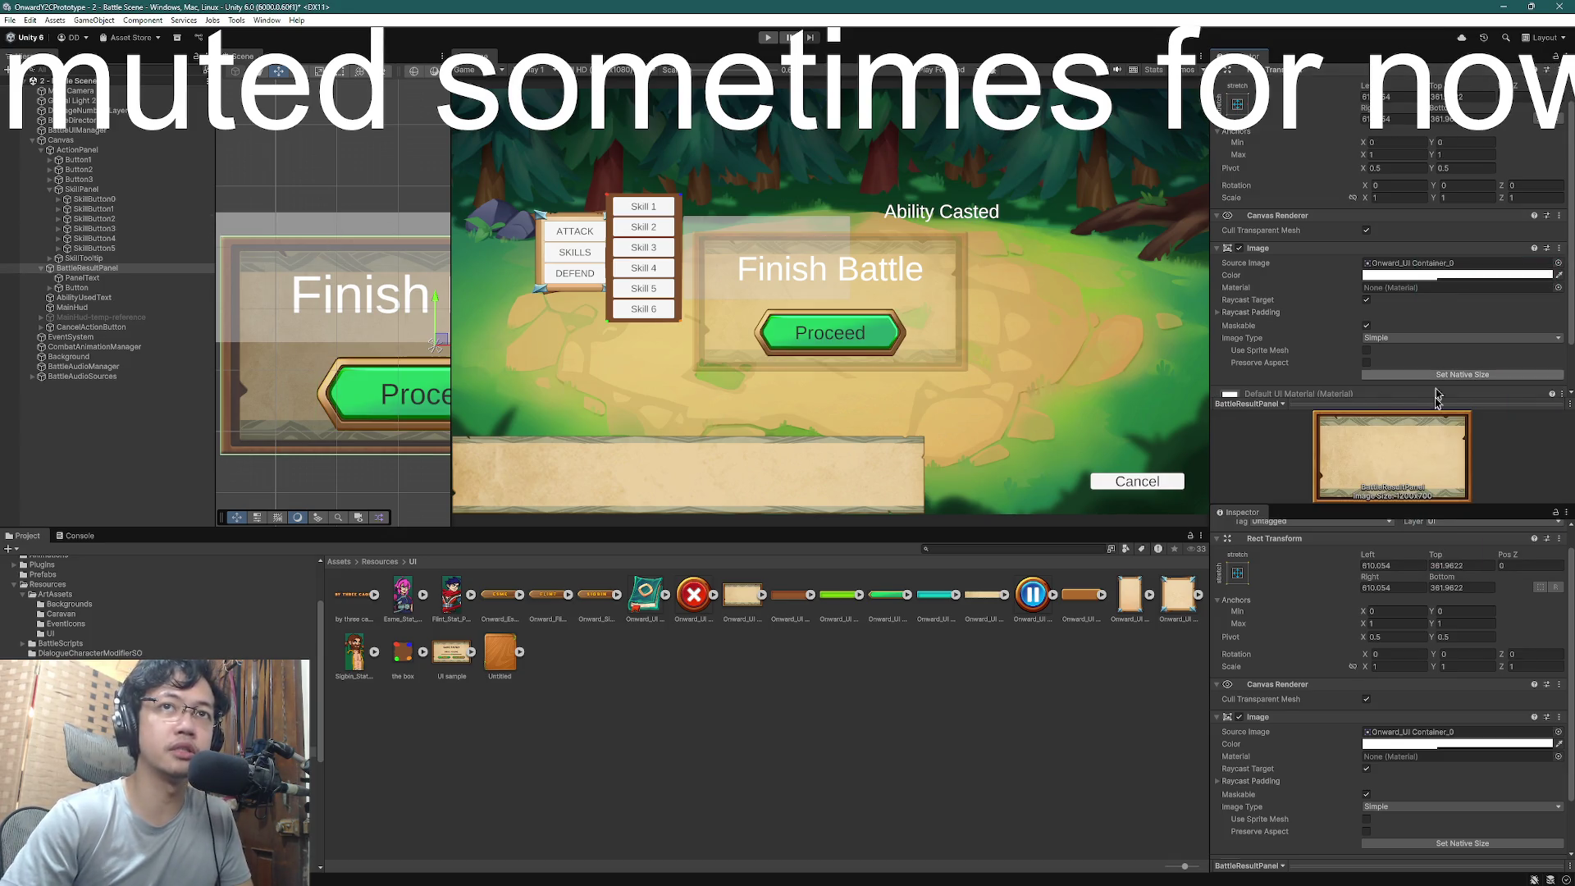
{"action": "left_click", "coordinate": [1414, 279]}
{"action": "left_click_drag", "start_coordinate": [1480, 517], "coordinate": [1524, 518]}
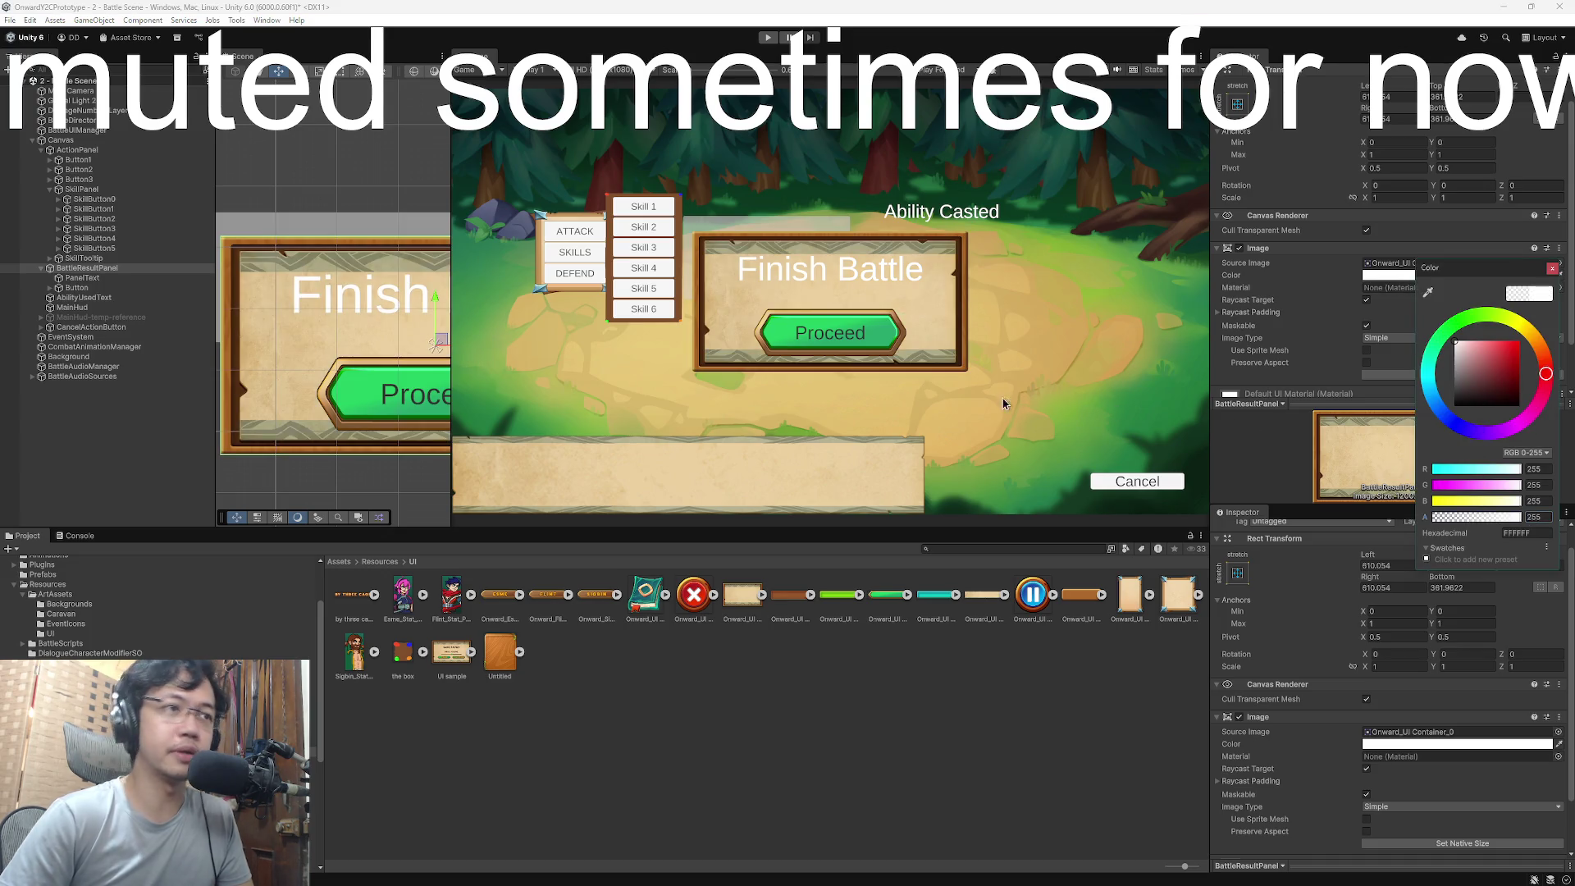
{"action": "left_click", "coordinate": [1068, 10]}
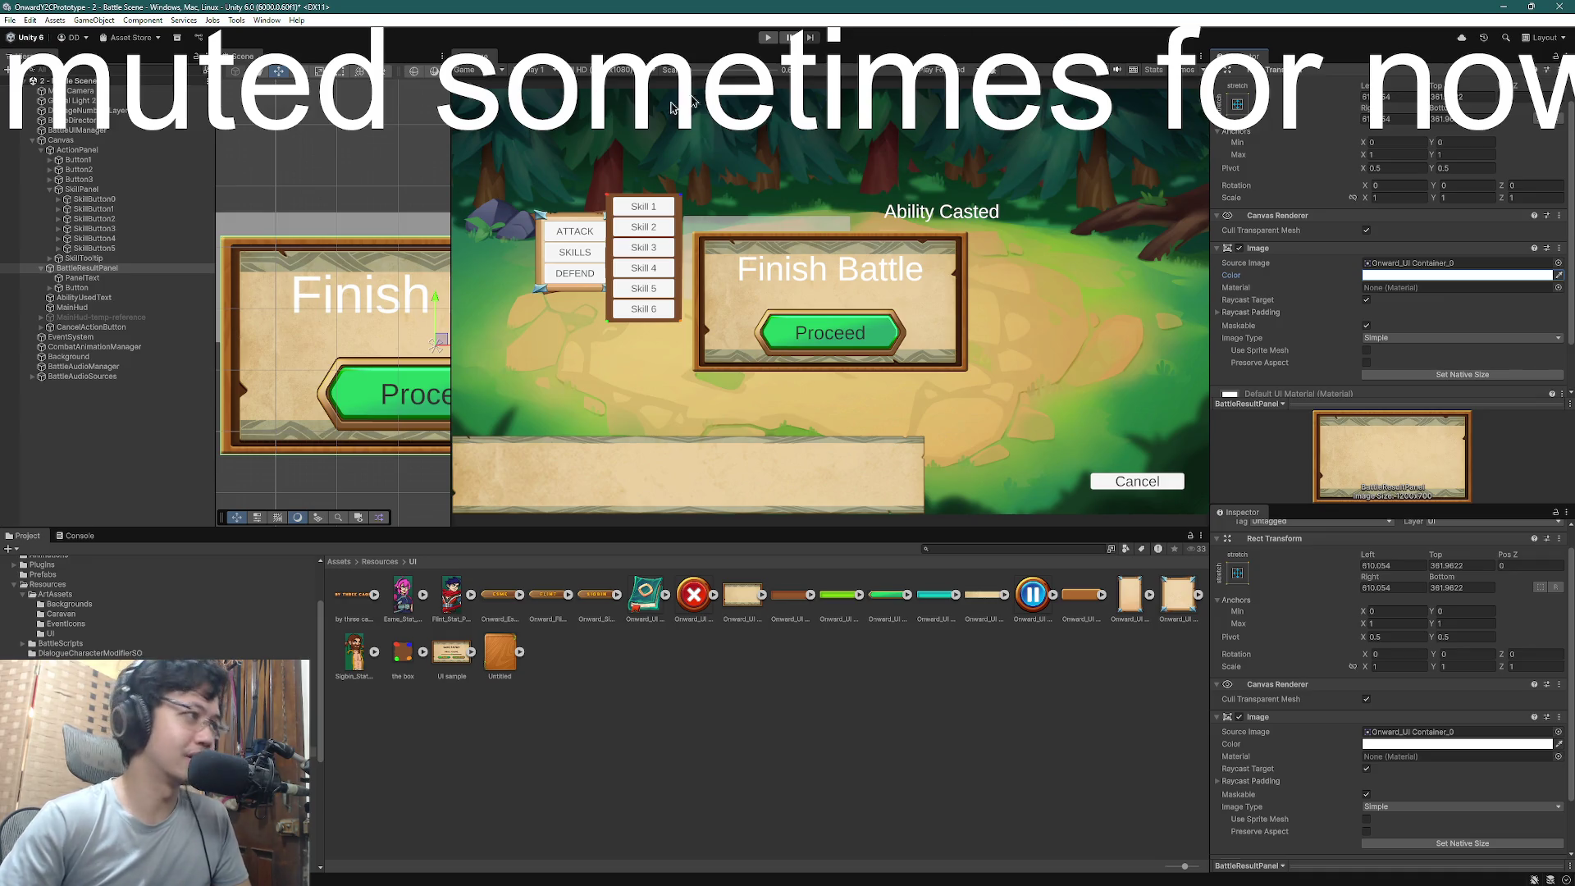
{"action": "left_click", "coordinate": [77, 288]}
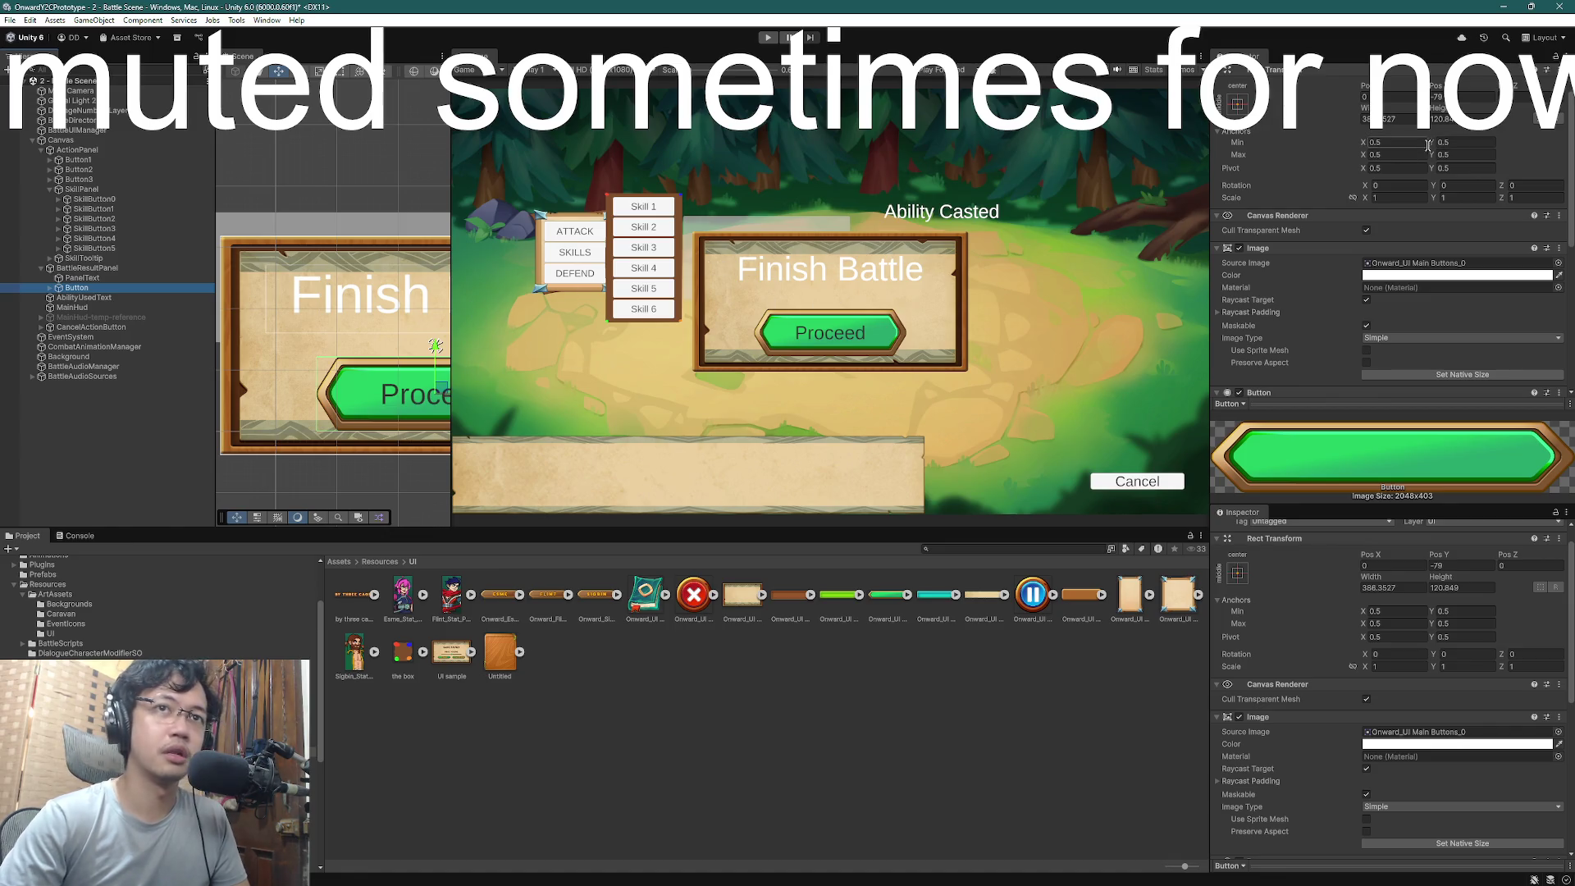
{"action": "left_click", "coordinate": [1441, 91]}
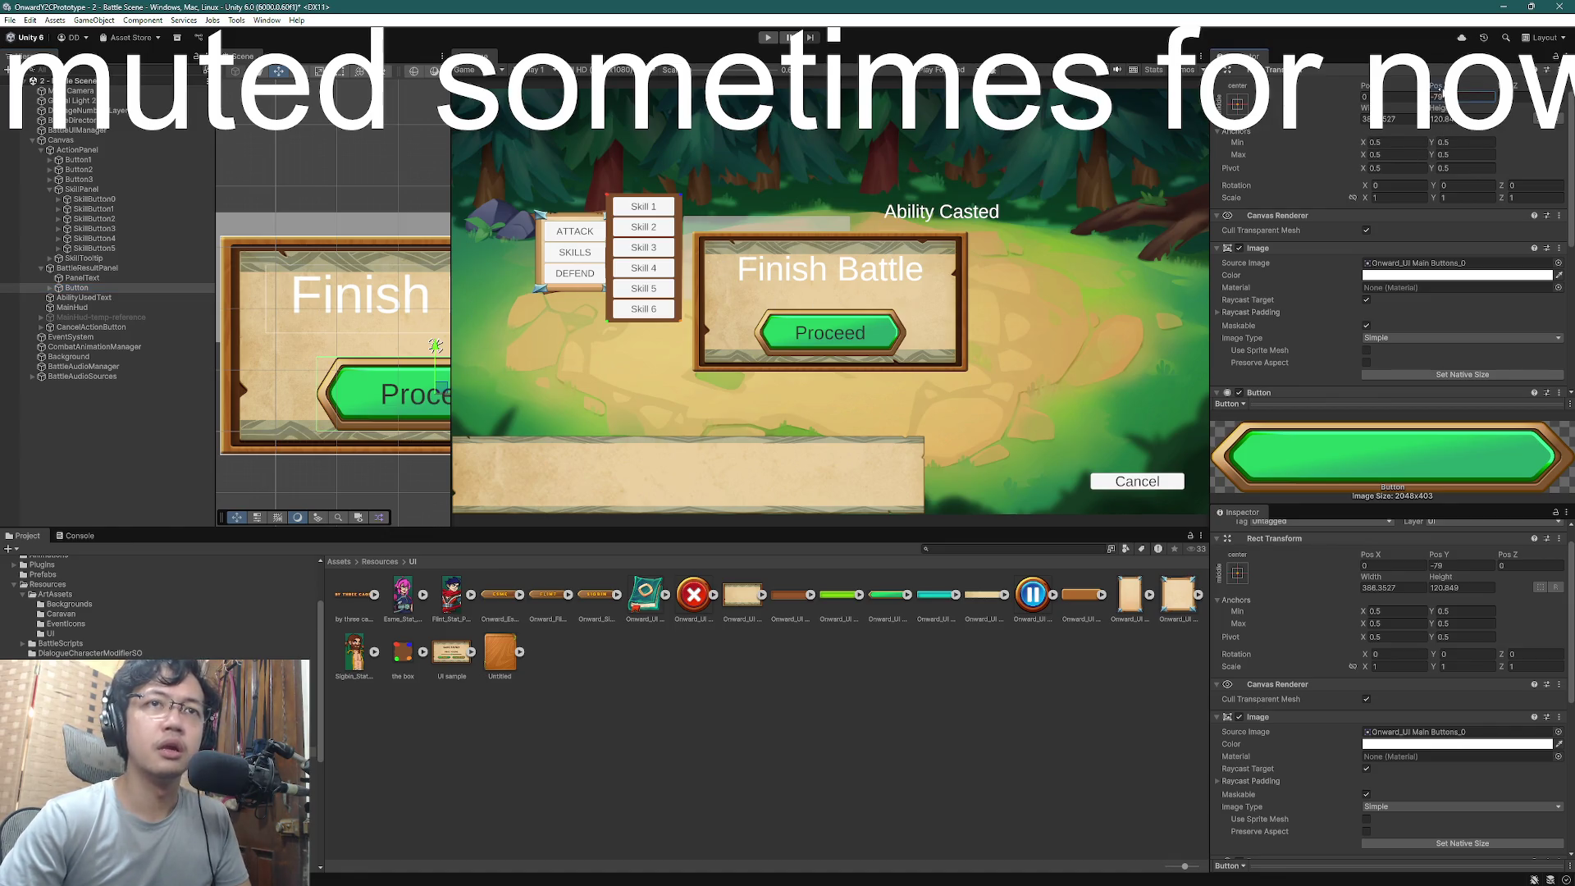
- Move the Proceed button up in the panel and set its scale to 0.8
{"action": "mouse_move", "coordinate": [1441, 88]}
{"action": "left_mouse_down"}
{"action": "mouse_move", "coordinate": [473, 109]}
{"action": "mouse_move", "coordinate": [705, 115]}
{"action": "left_mouse_up"}
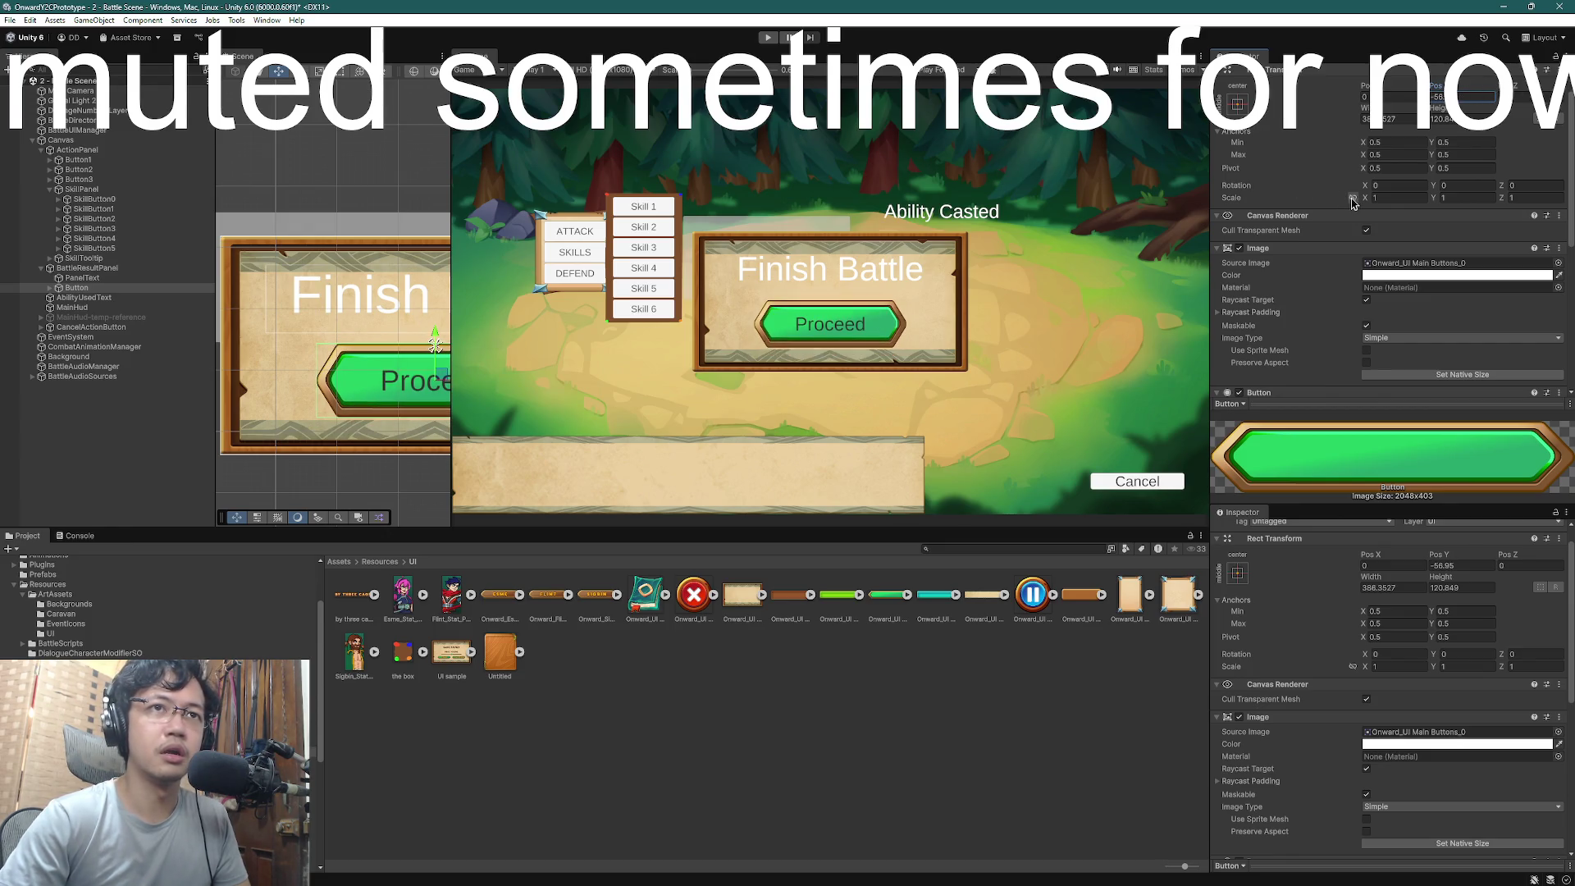
{"action": "left_click", "coordinate": [1396, 198]}
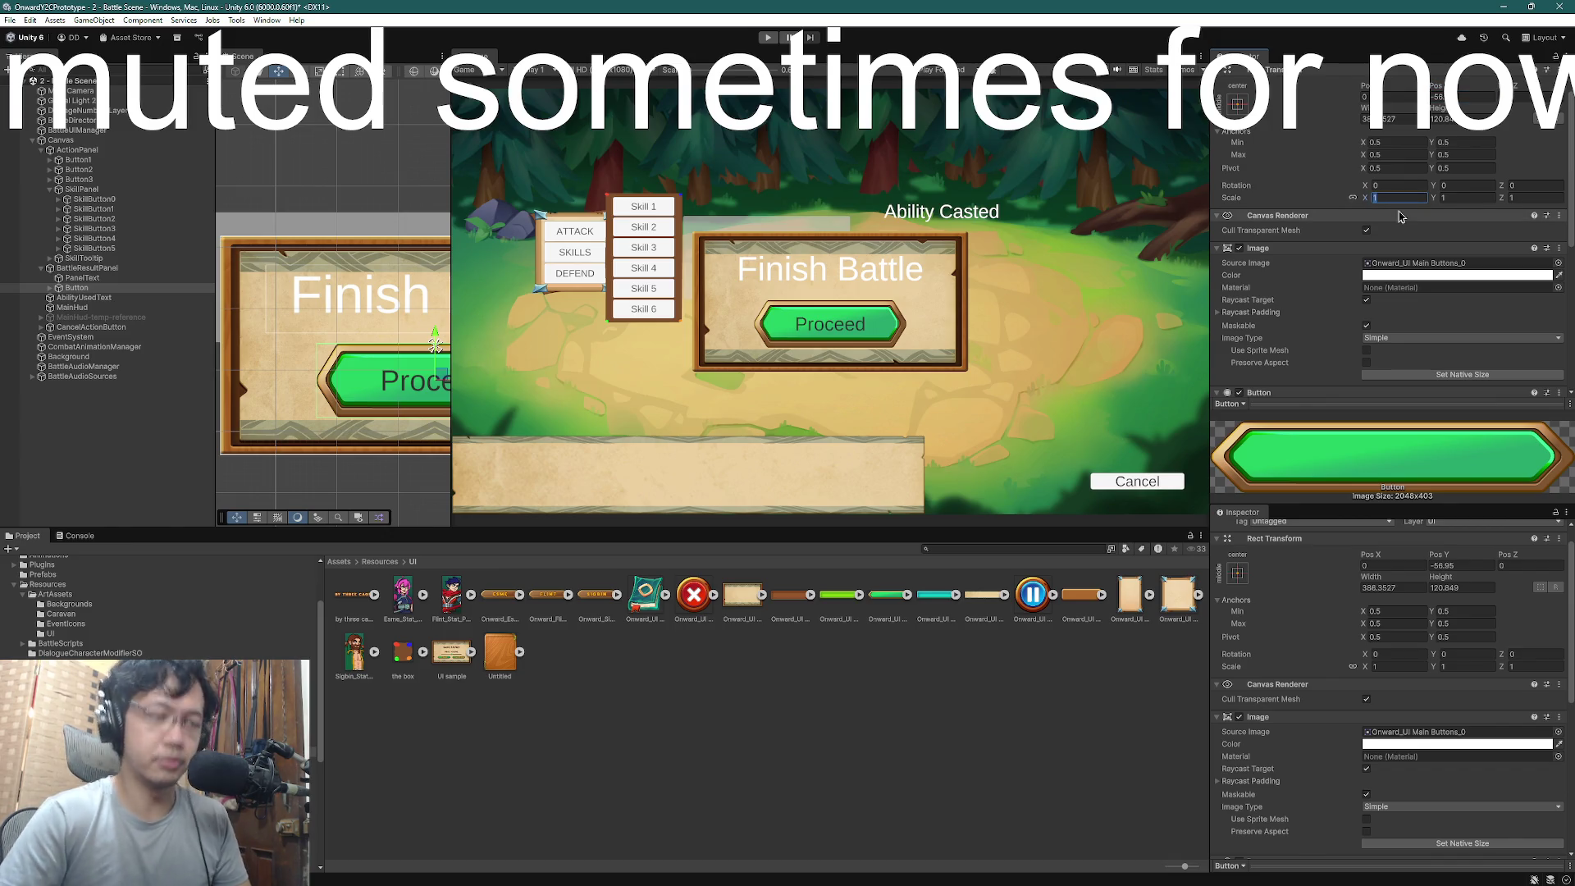
{"action": "type", "text": "0.8"}
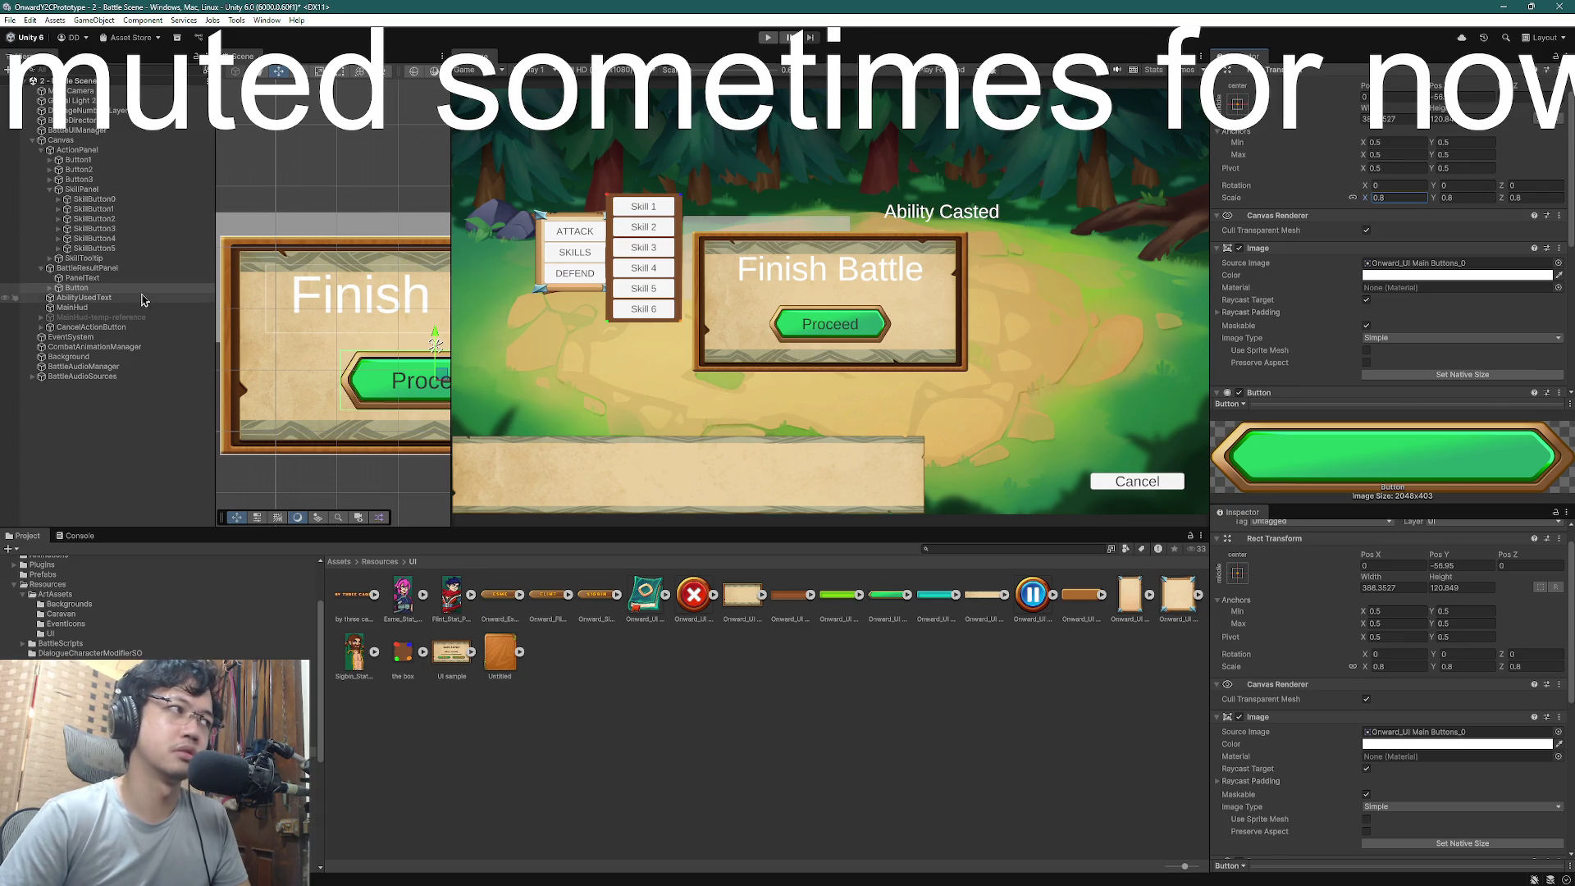
- Reduce the Proceed button's scale from 0.8 to 0.6
{"action": "left_click", "coordinate": [82, 278]}
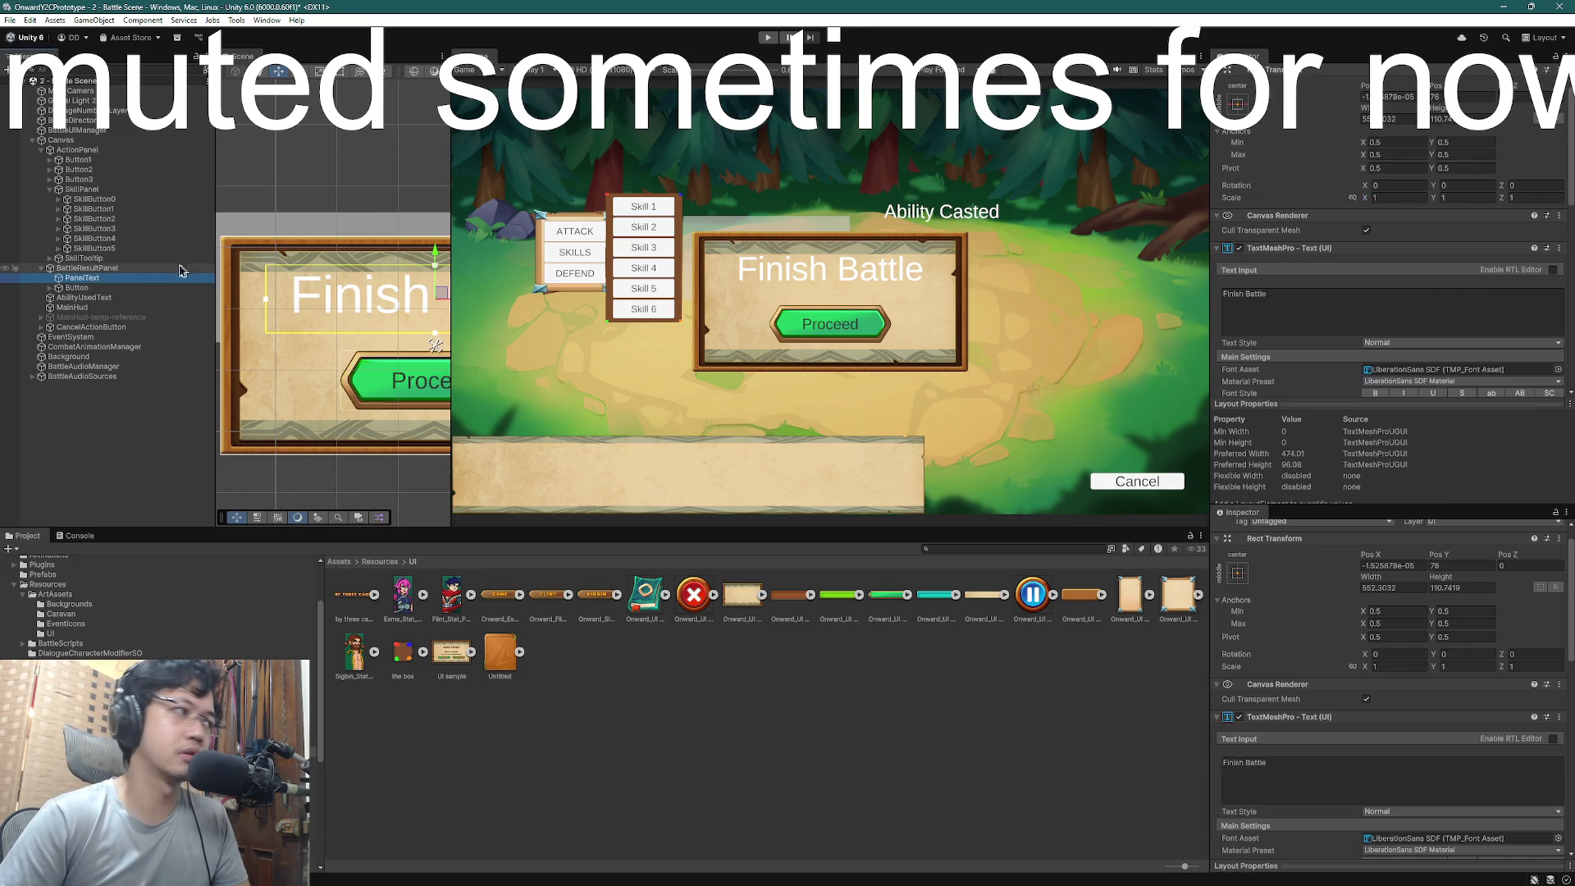
{"action": "left_click", "coordinate": [77, 288]}
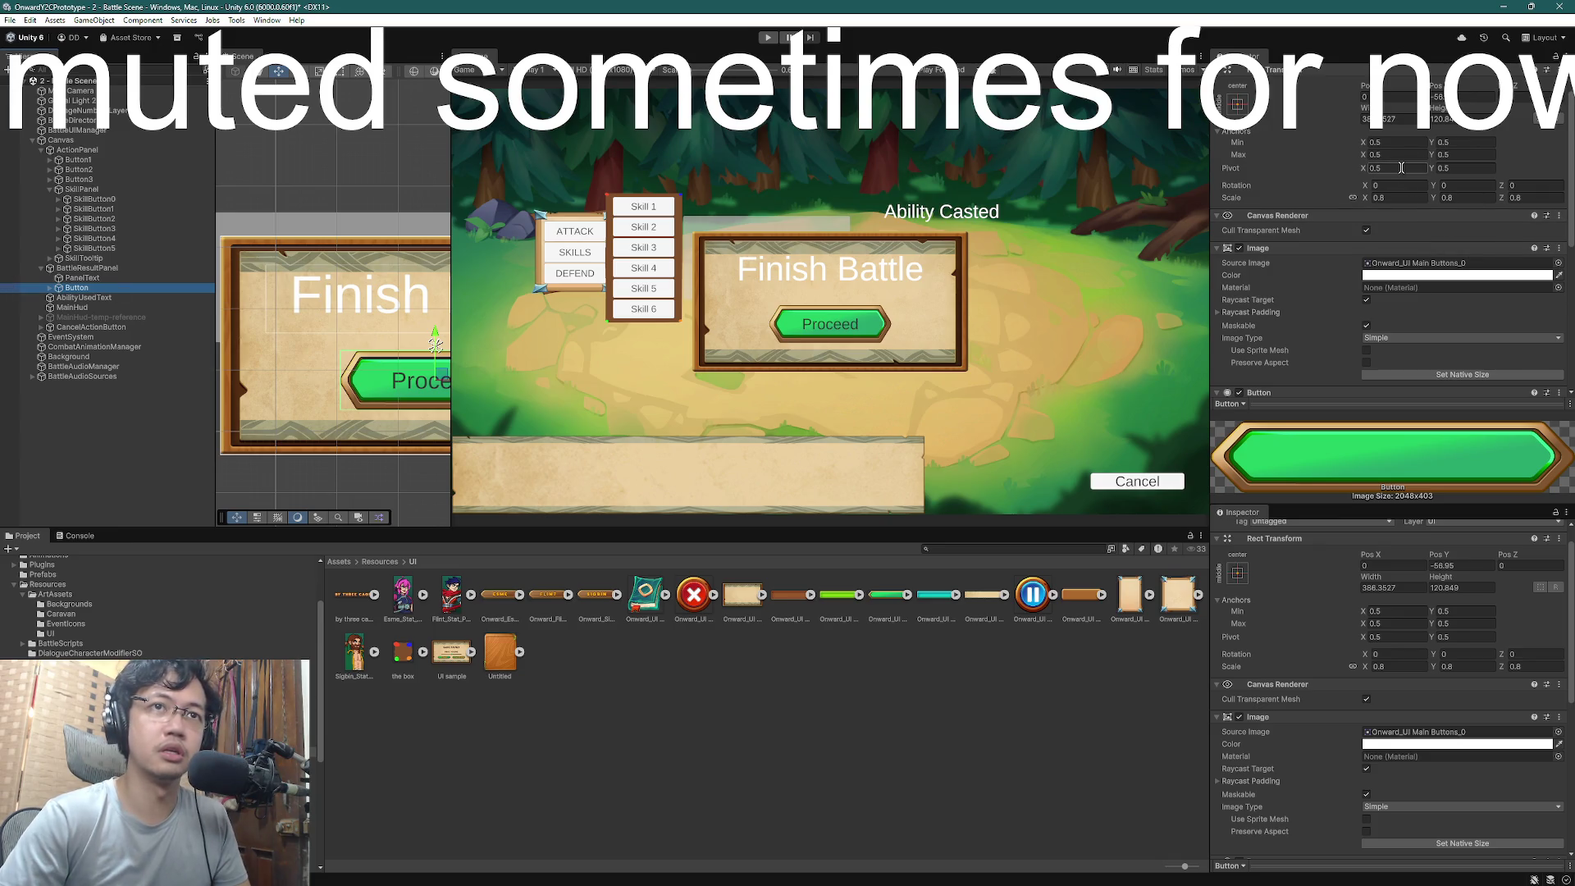
{"action": "left_click", "coordinate": [1403, 197]}
{"action": "left_click", "coordinate": [1403, 197]}
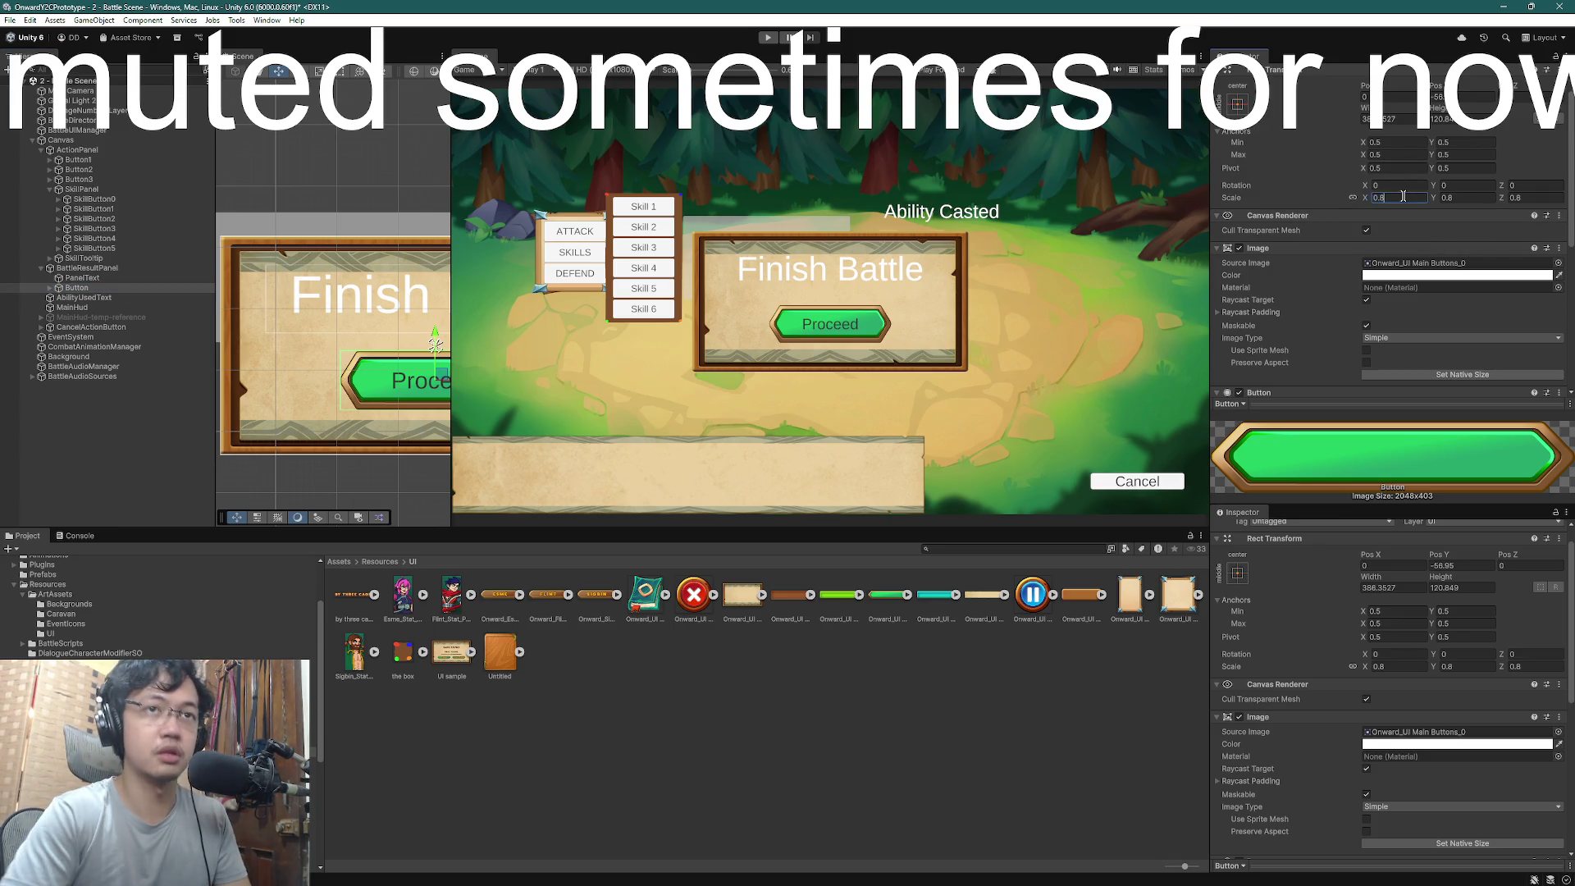
{"action": "key", "text": "BackSpace"}
{"action": "type", "text": "6"}
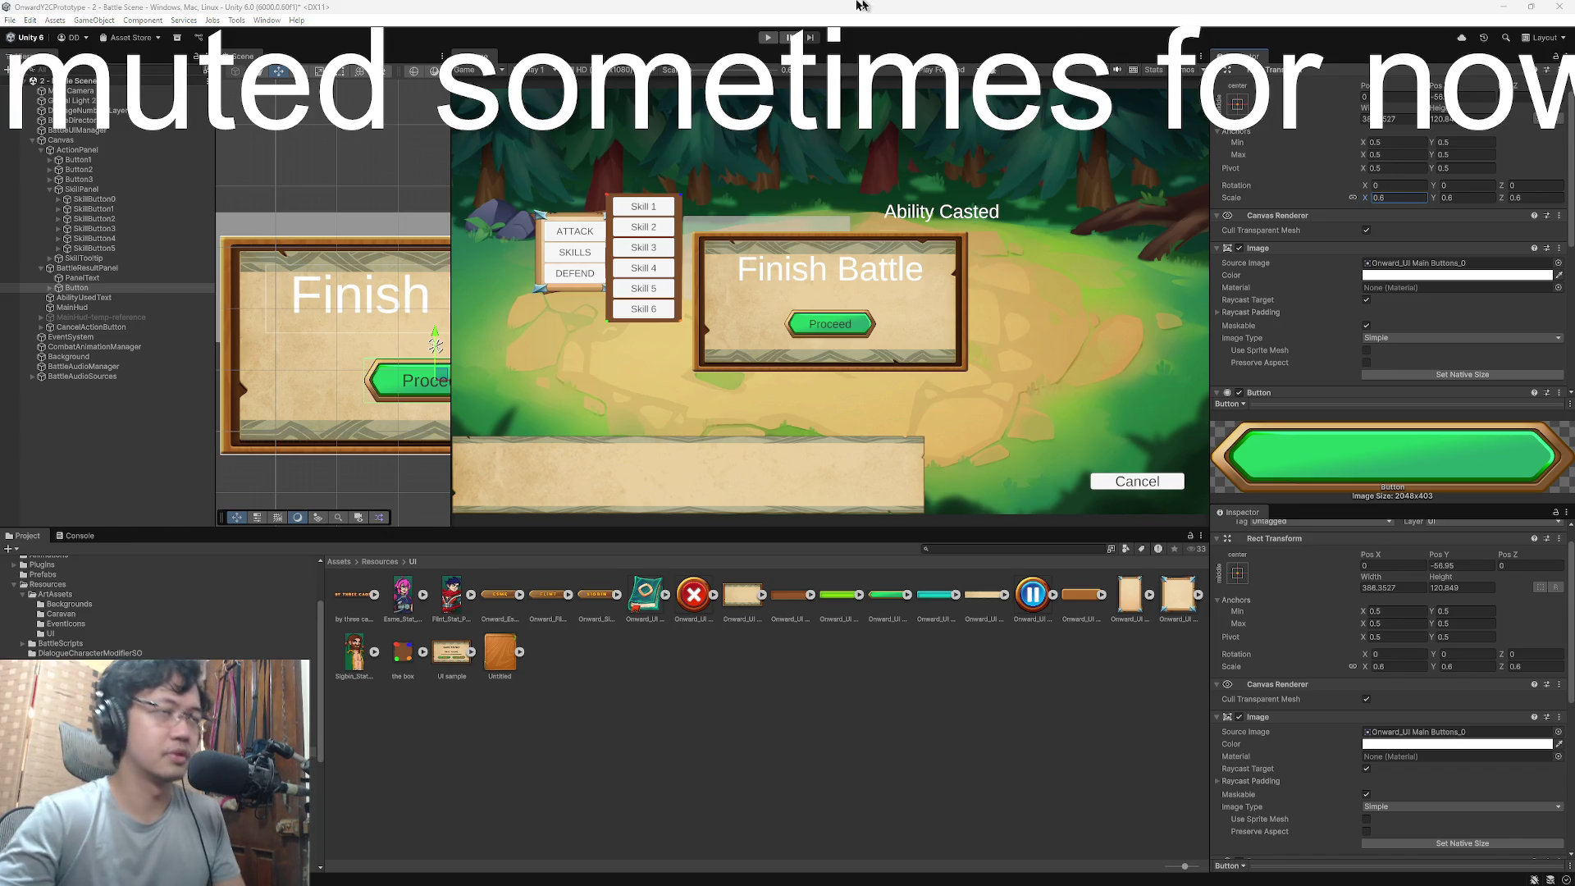
{"action": "key", "text": "super+Tab"}
{"action": "left_click", "coordinate": [947, 186]}
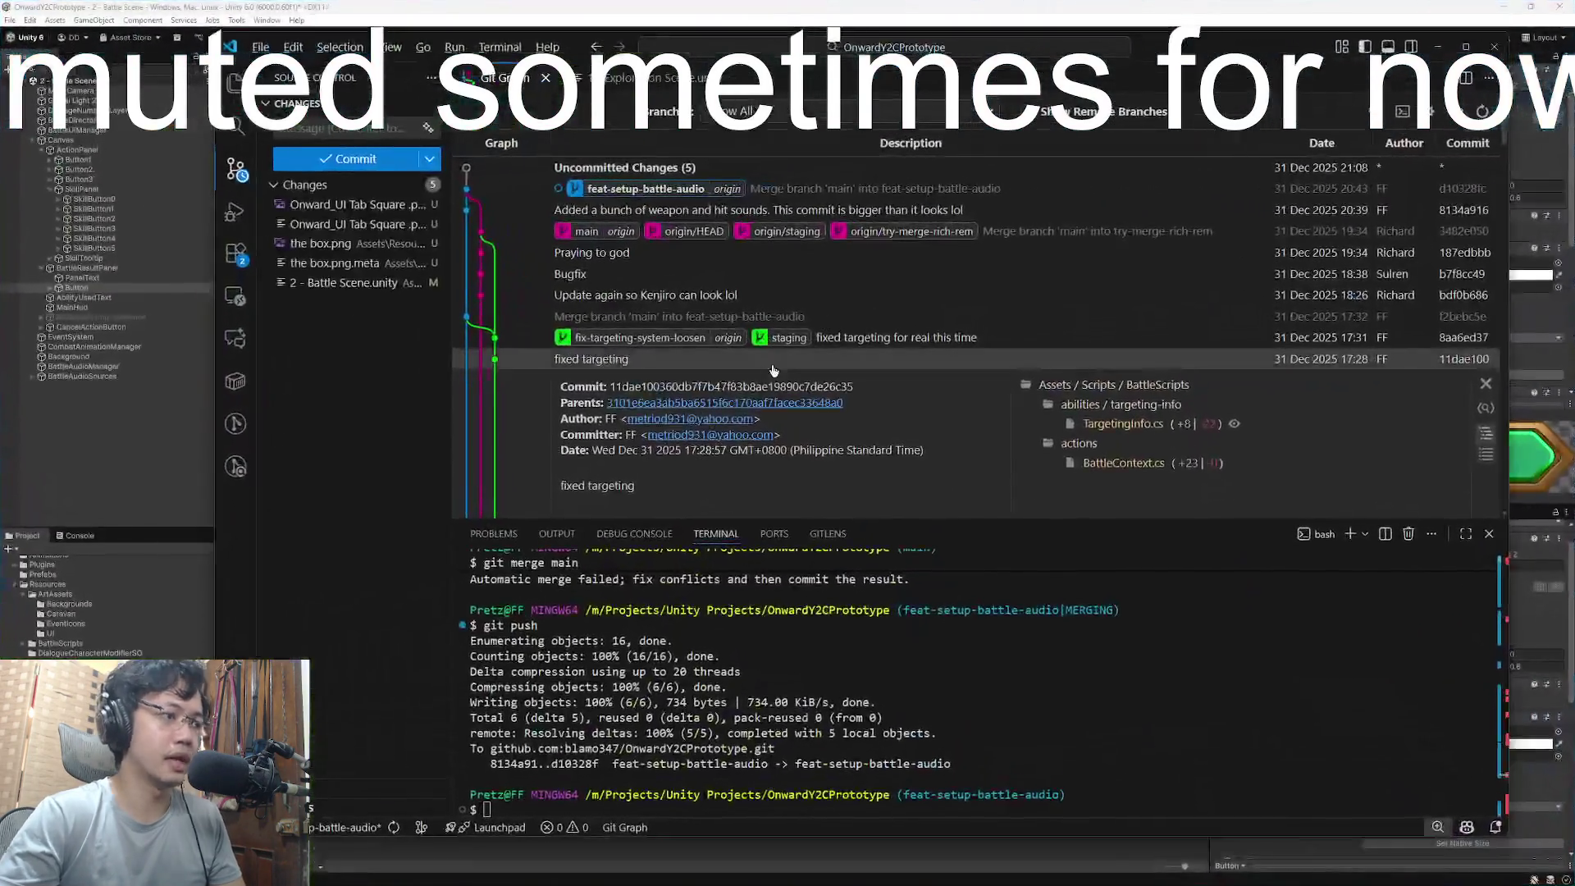
{"action": "key", "text": "super+Tab"}
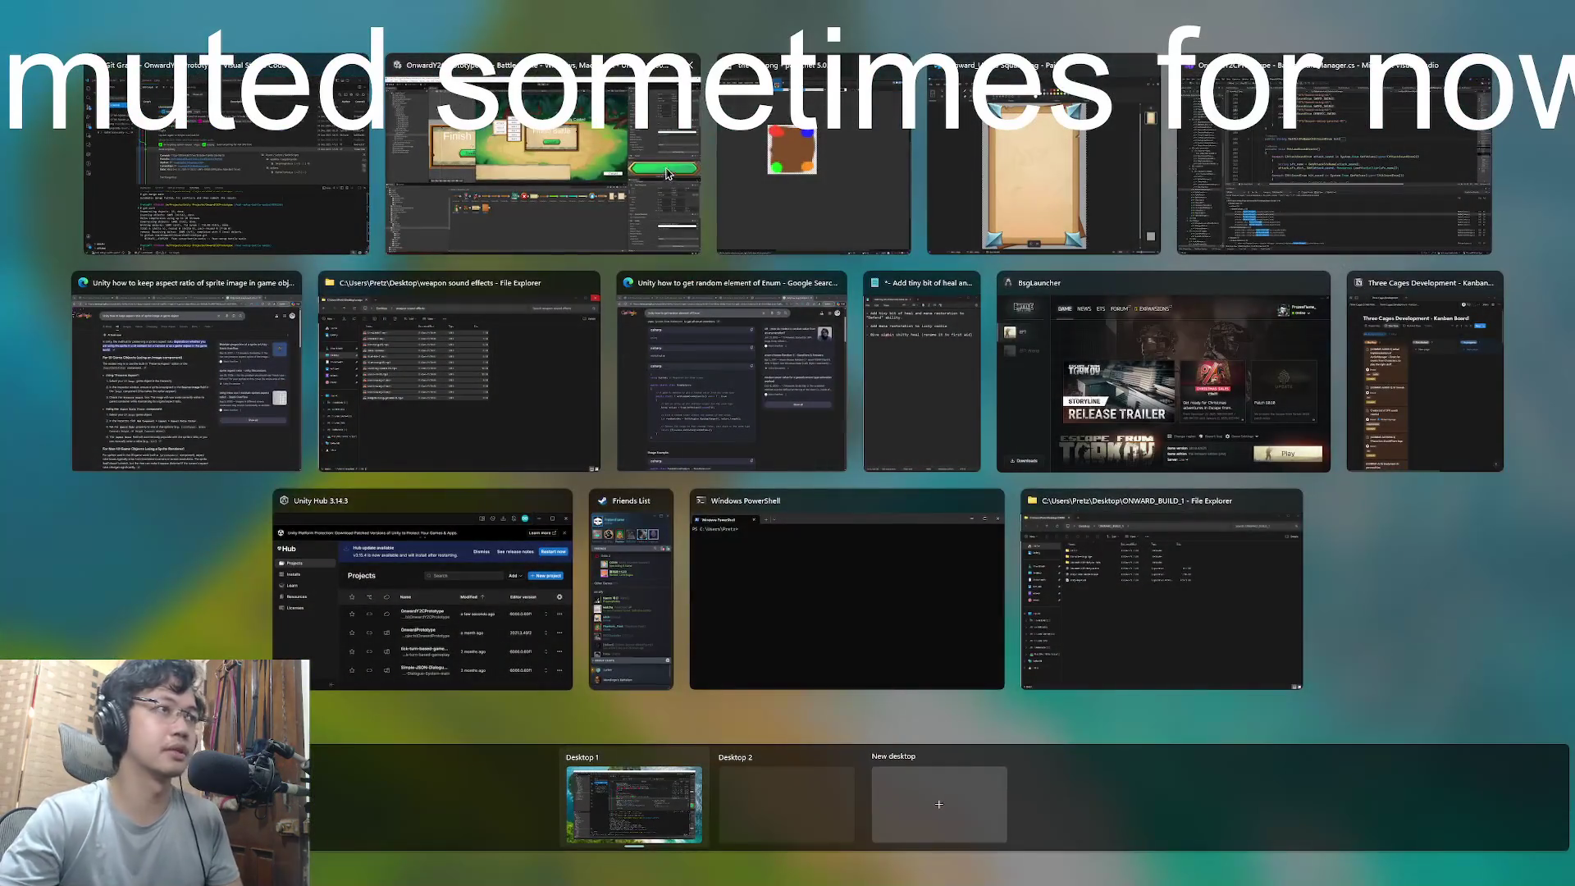
{"action": "left_click", "coordinate": [545, 151]}
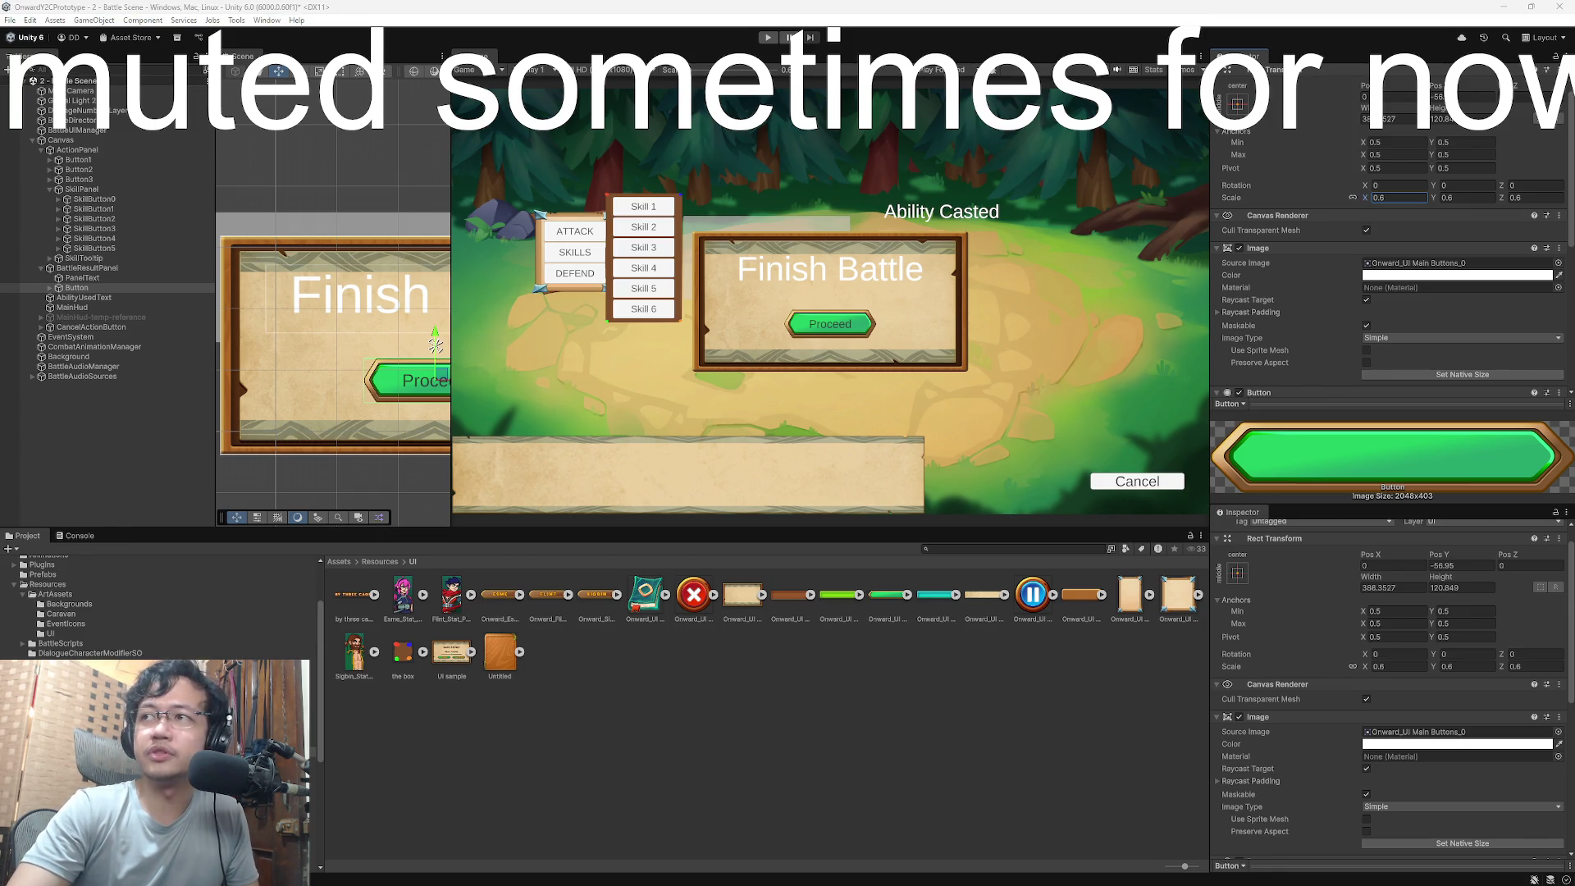
{"action": "key", "text": "super+Tab"}
{"action": "key", "text": "Escape"}
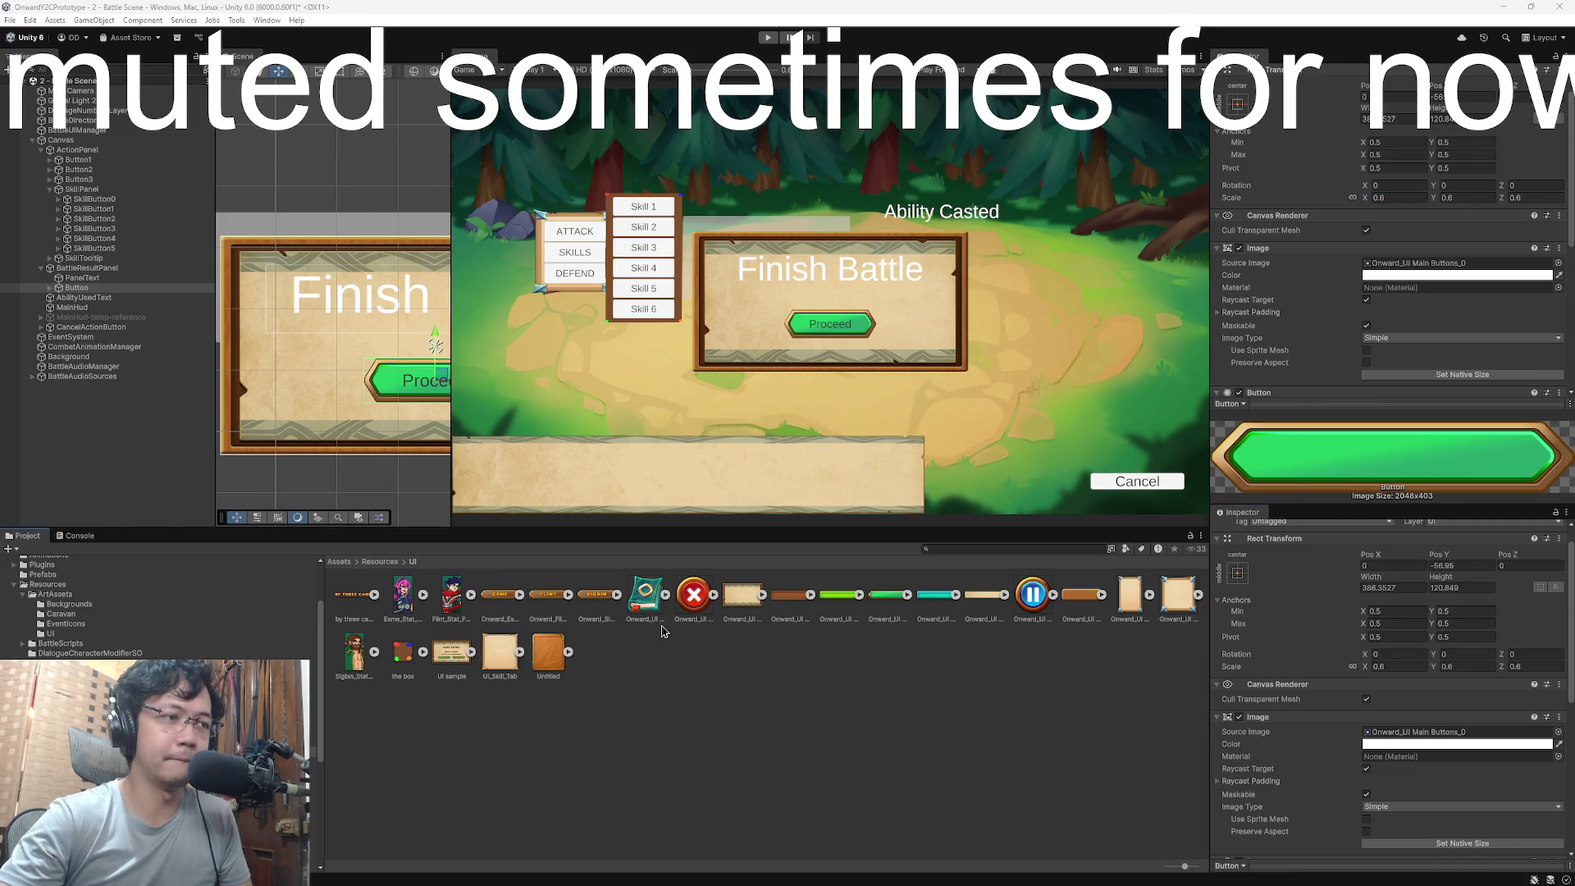
- Show the UI_Skill_Tab texture's import settings and launch its Sprite Editor
{"action": "left_click", "coordinate": [502, 652]}
{"action": "right_click", "coordinate": [503, 650]}
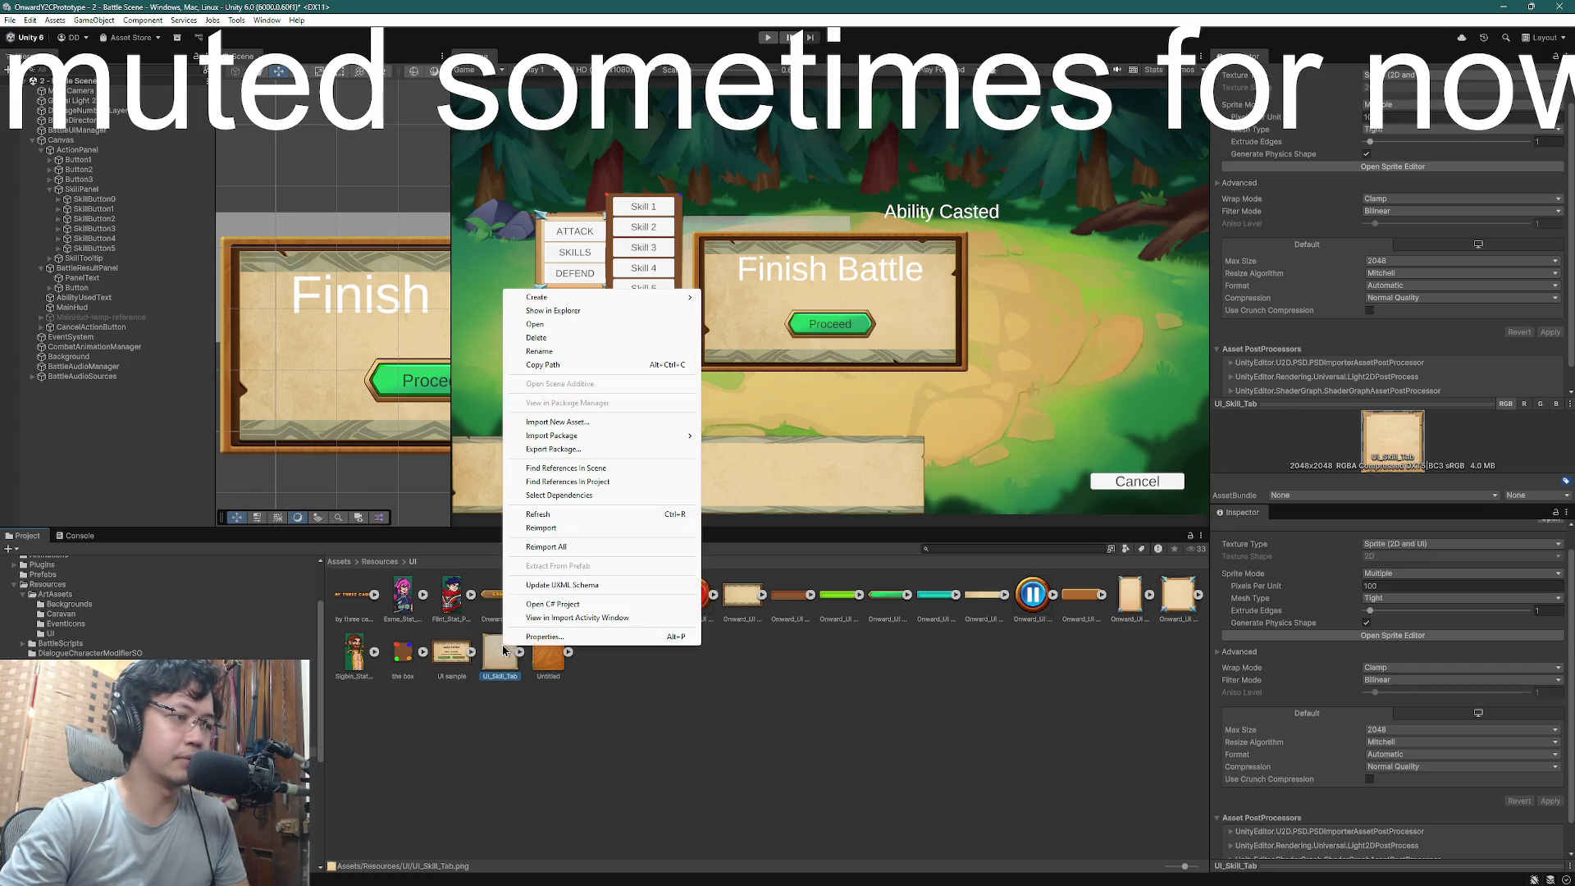
{"action": "left_click", "coordinate": [647, 717]}
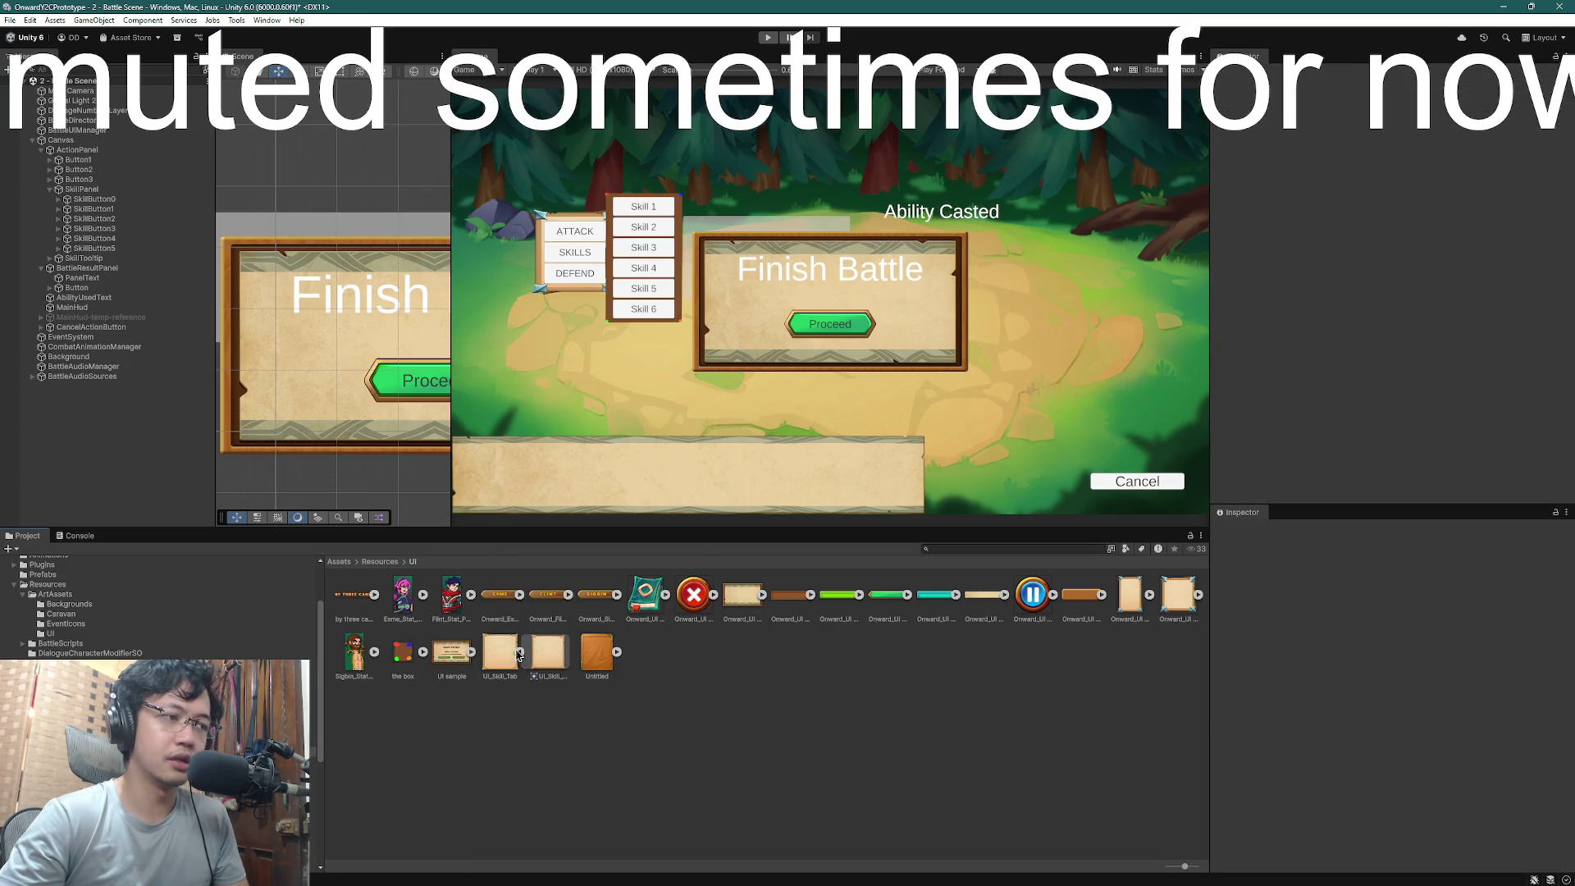
{"action": "right_click", "coordinate": [502, 652]}
{"action": "left_click", "coordinate": [497, 652]}
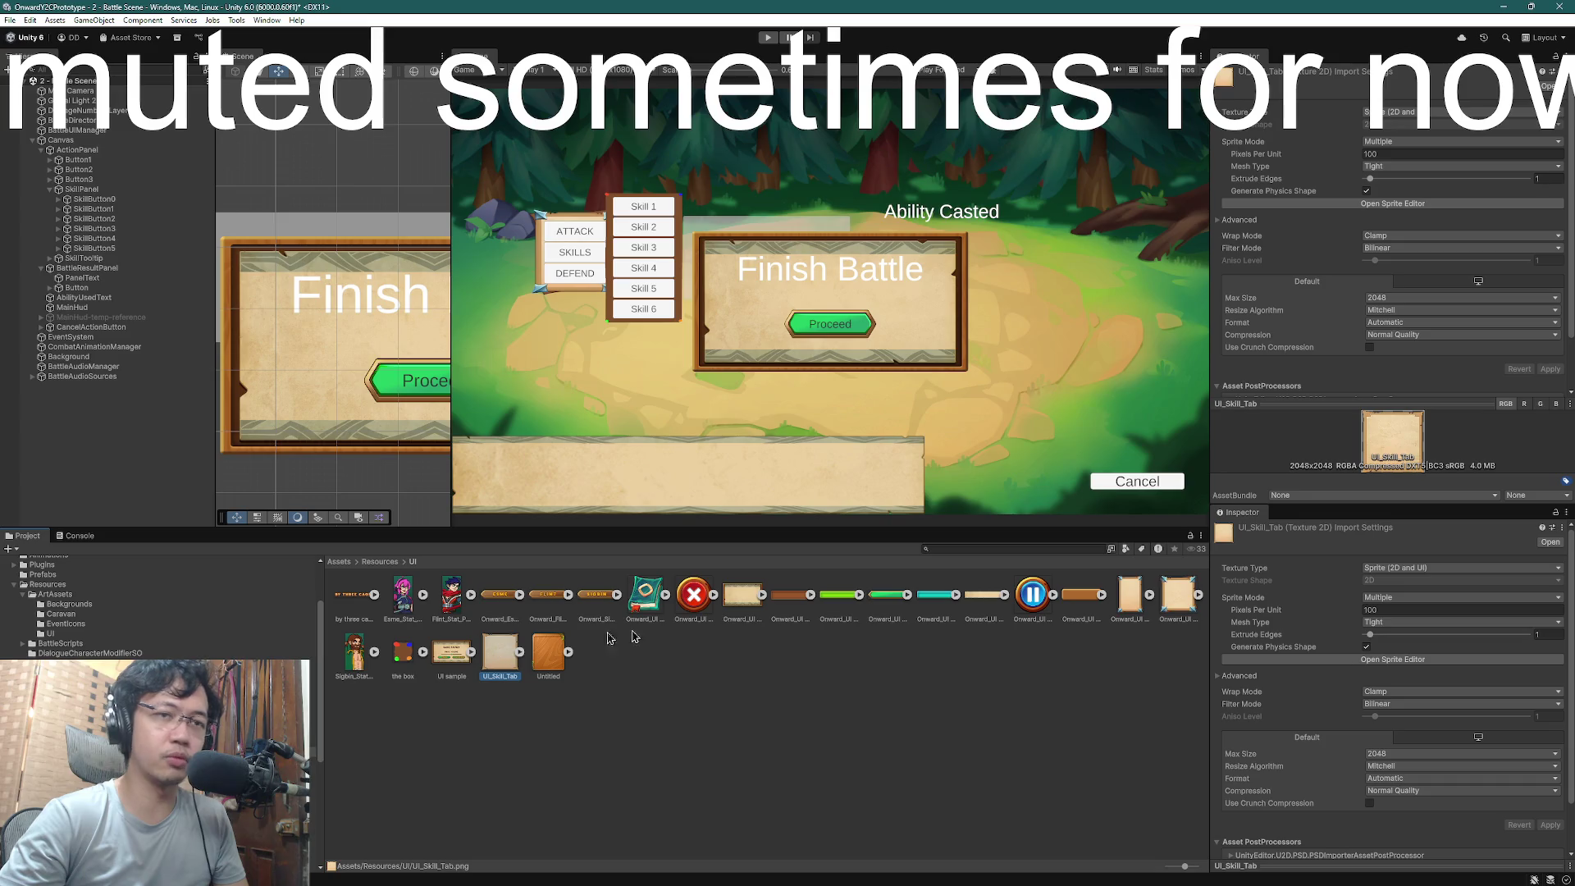
{"action": "left_click", "coordinate": [1386, 660]}
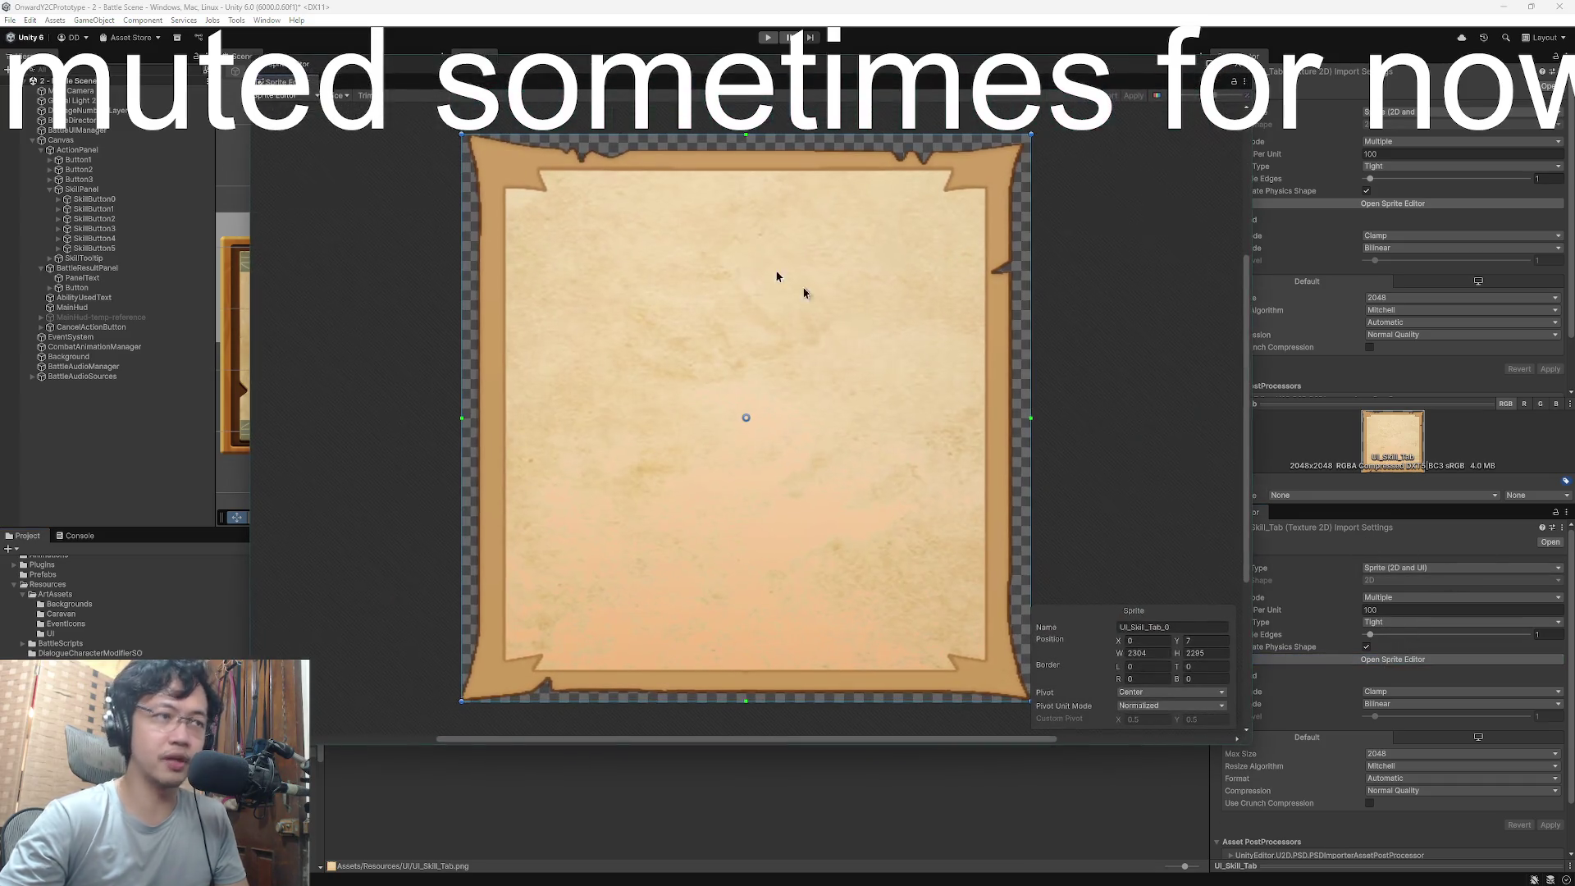
- Fit the sprite rectangle to the texture and place the left, right, top and bottom slice borders
{"action": "left_click_drag", "start_coordinate": [746, 142], "coordinate": [746, 222]}
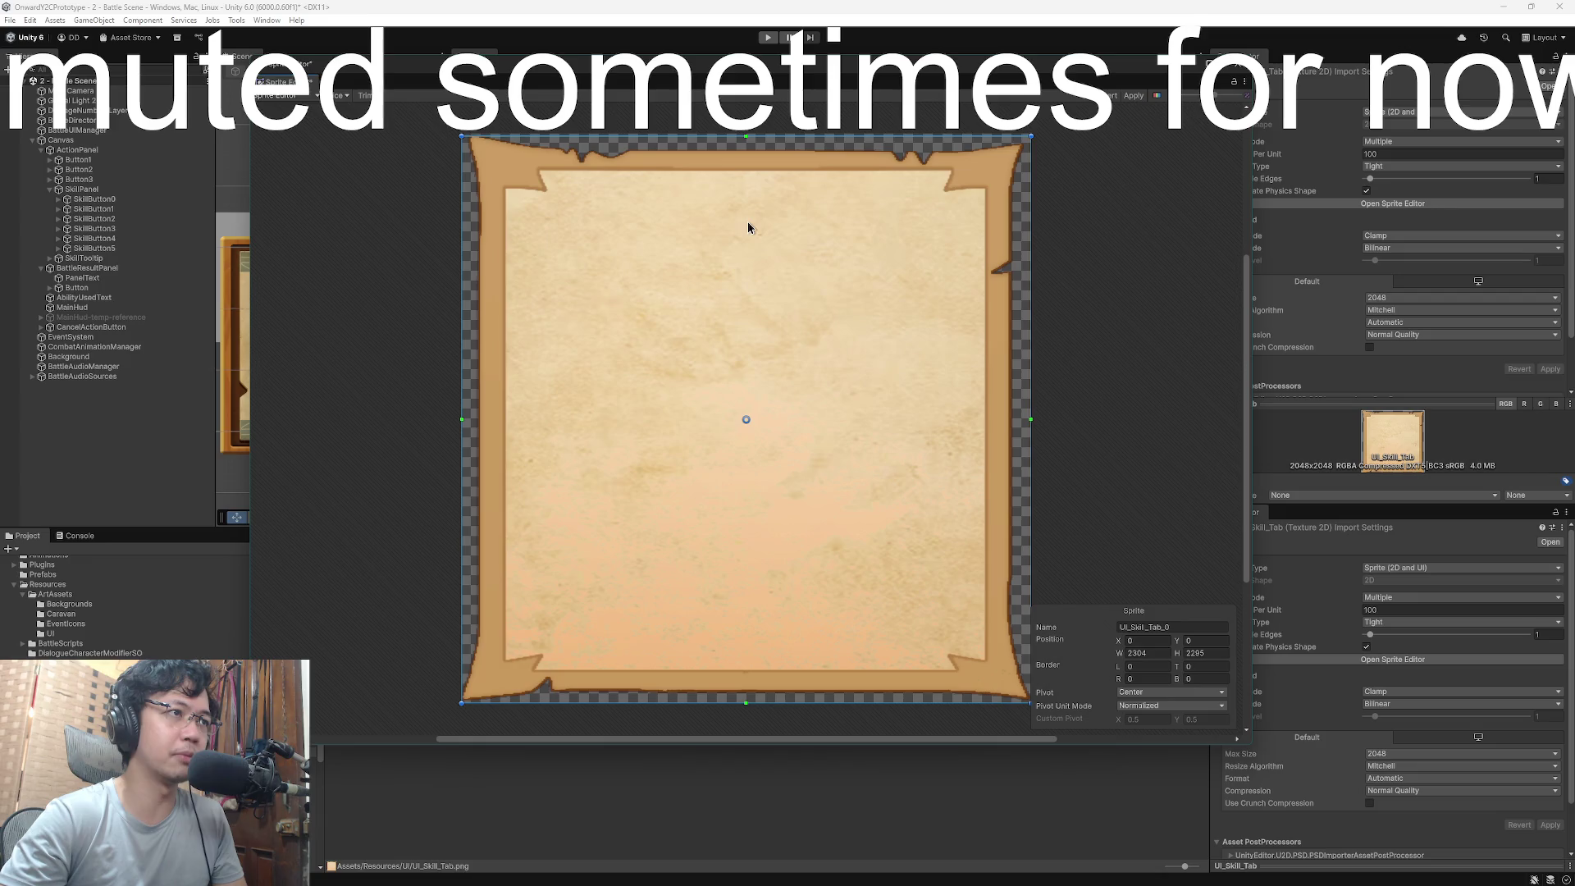
{"action": "left_click_drag", "start_coordinate": [749, 137], "coordinate": [746, 131]}
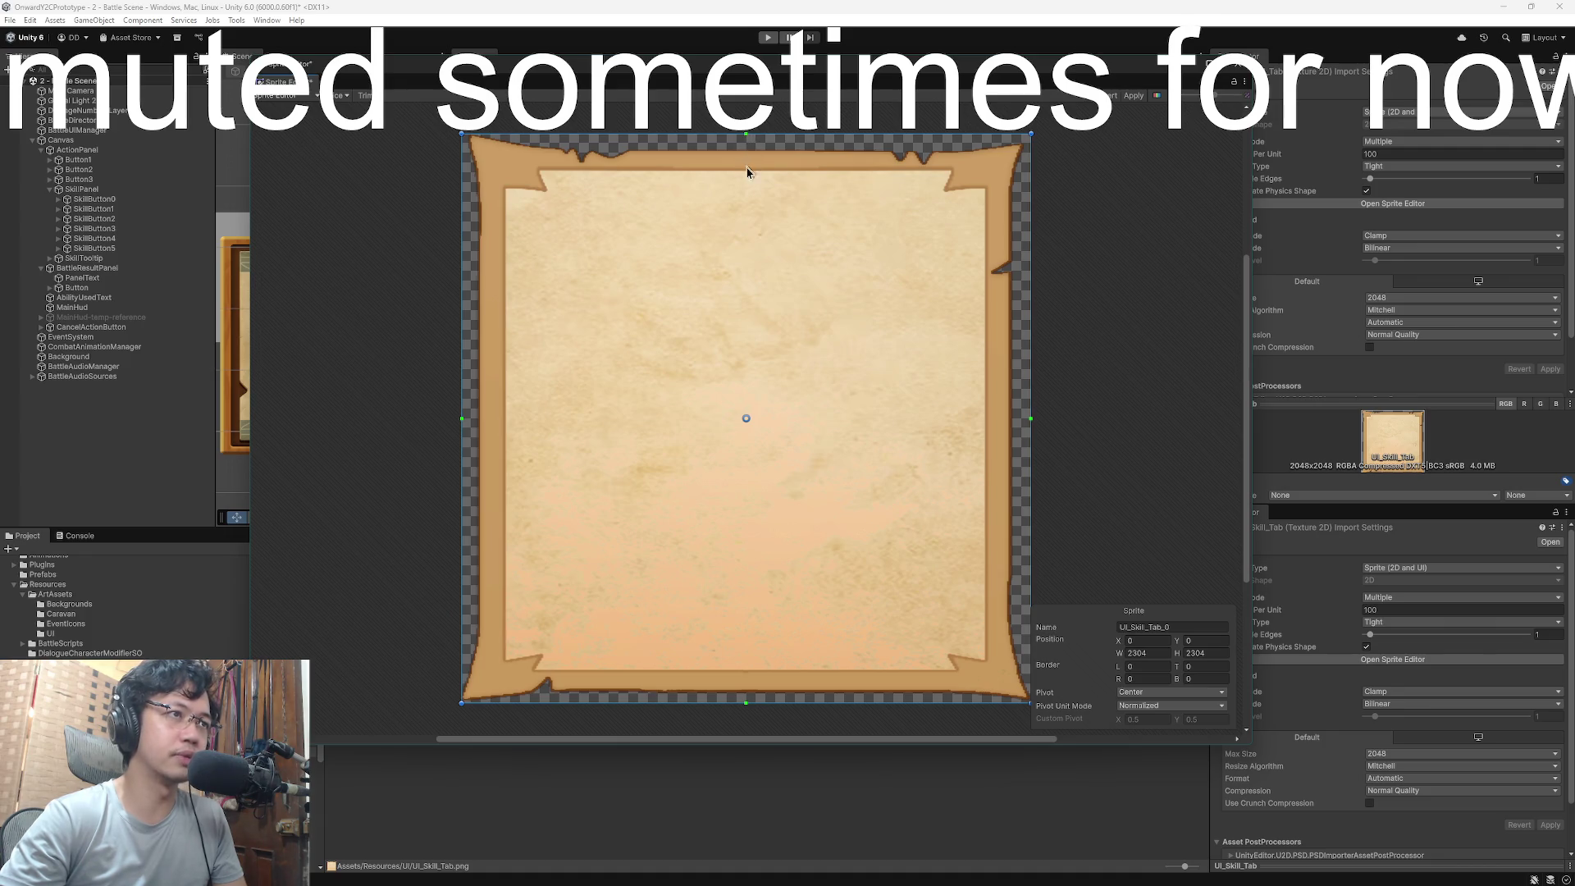
{"action": "mouse_move", "coordinate": [462, 421]}
{"action": "left_mouse_down"}
{"action": "mouse_move", "coordinate": [592, 443]}
{"action": "mouse_move", "coordinate": [520, 429]}
{"action": "mouse_move", "coordinate": [560, 433]}
{"action": "left_mouse_up"}
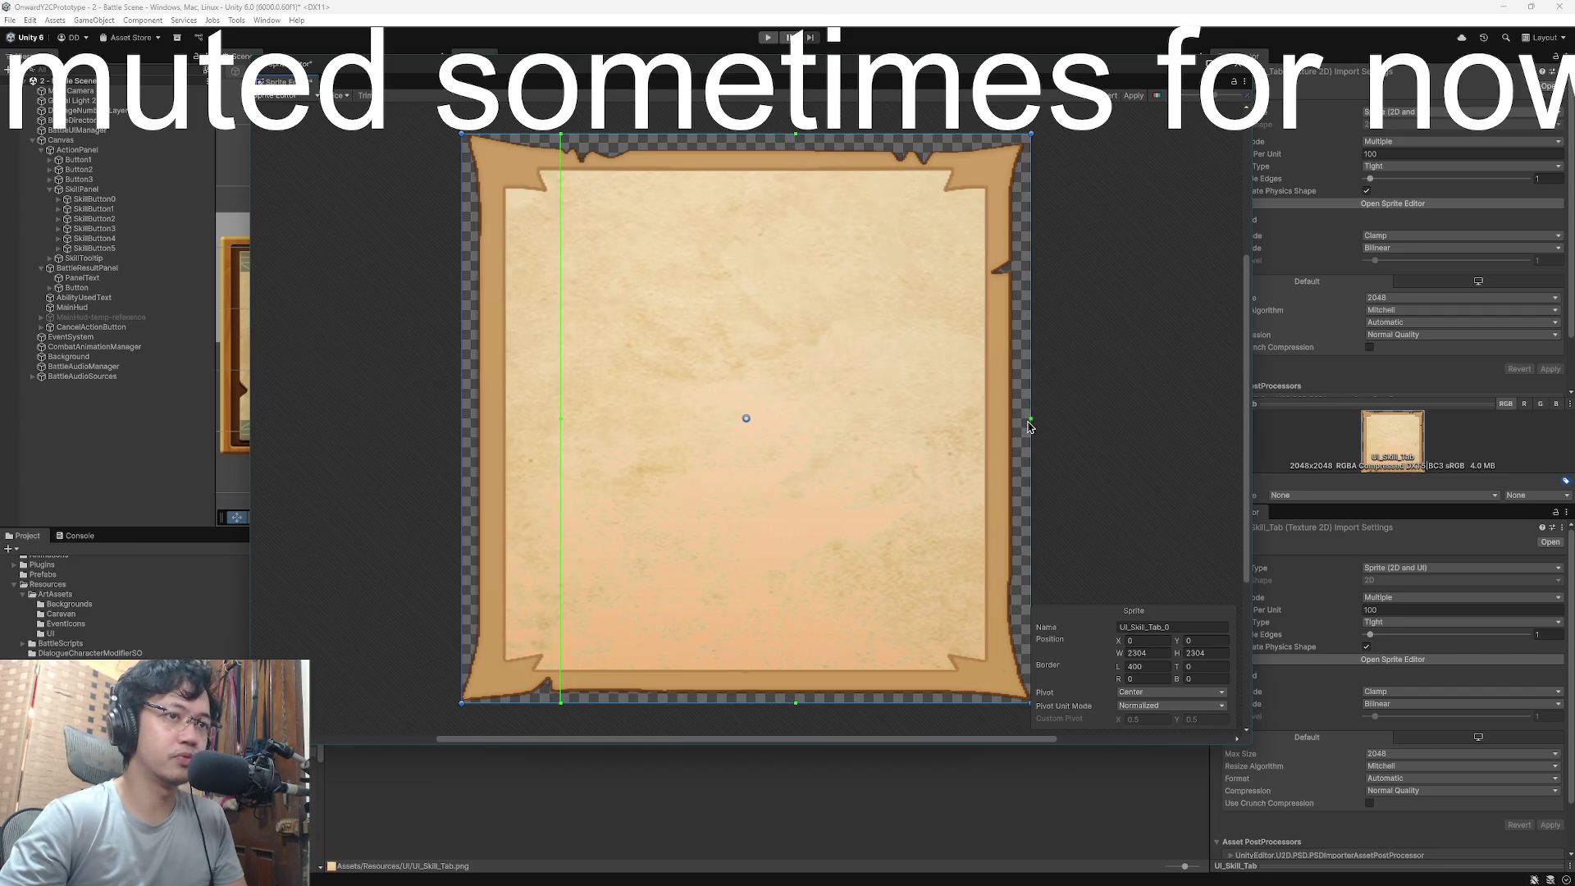
{"action": "left_click_drag", "start_coordinate": [1030, 419], "coordinate": [947, 421]}
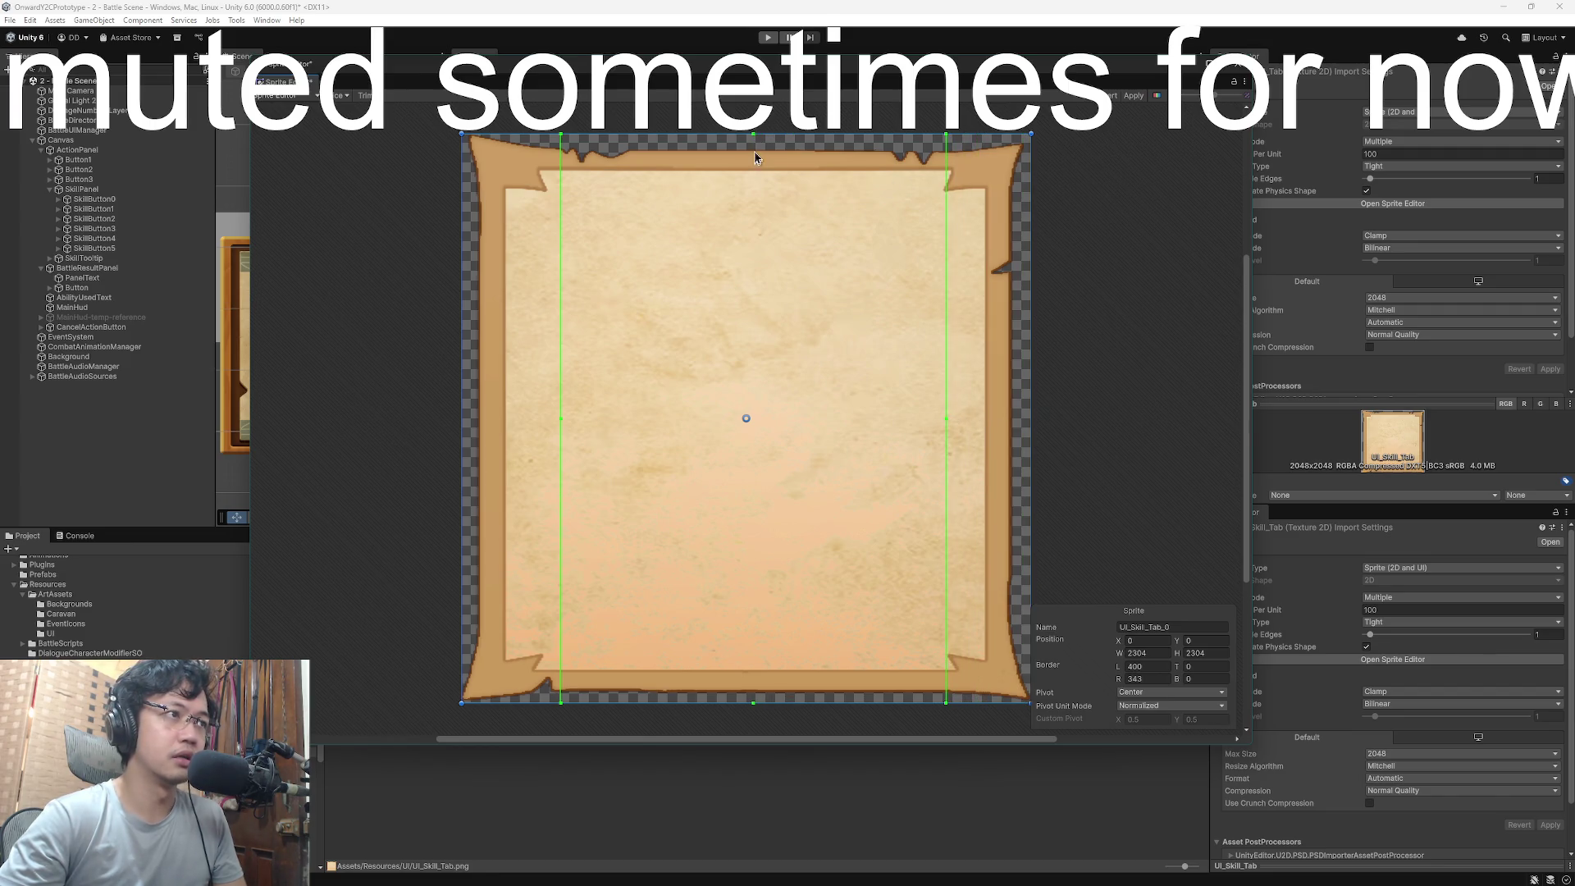
{"action": "mouse_move", "coordinate": [753, 134]}
{"action": "left_mouse_down"}
{"action": "mouse_move", "coordinate": [747, 196]}
{"action": "mouse_move", "coordinate": [753, 134]}
{"action": "mouse_move", "coordinate": [754, 211]}
{"action": "mouse_move", "coordinate": [754, 187]}
{"action": "mouse_move", "coordinate": [801, 382]}
{"action": "mouse_move", "coordinate": [791, 190]}
{"action": "mouse_move", "coordinate": [788, 203]}
{"action": "left_mouse_up"}
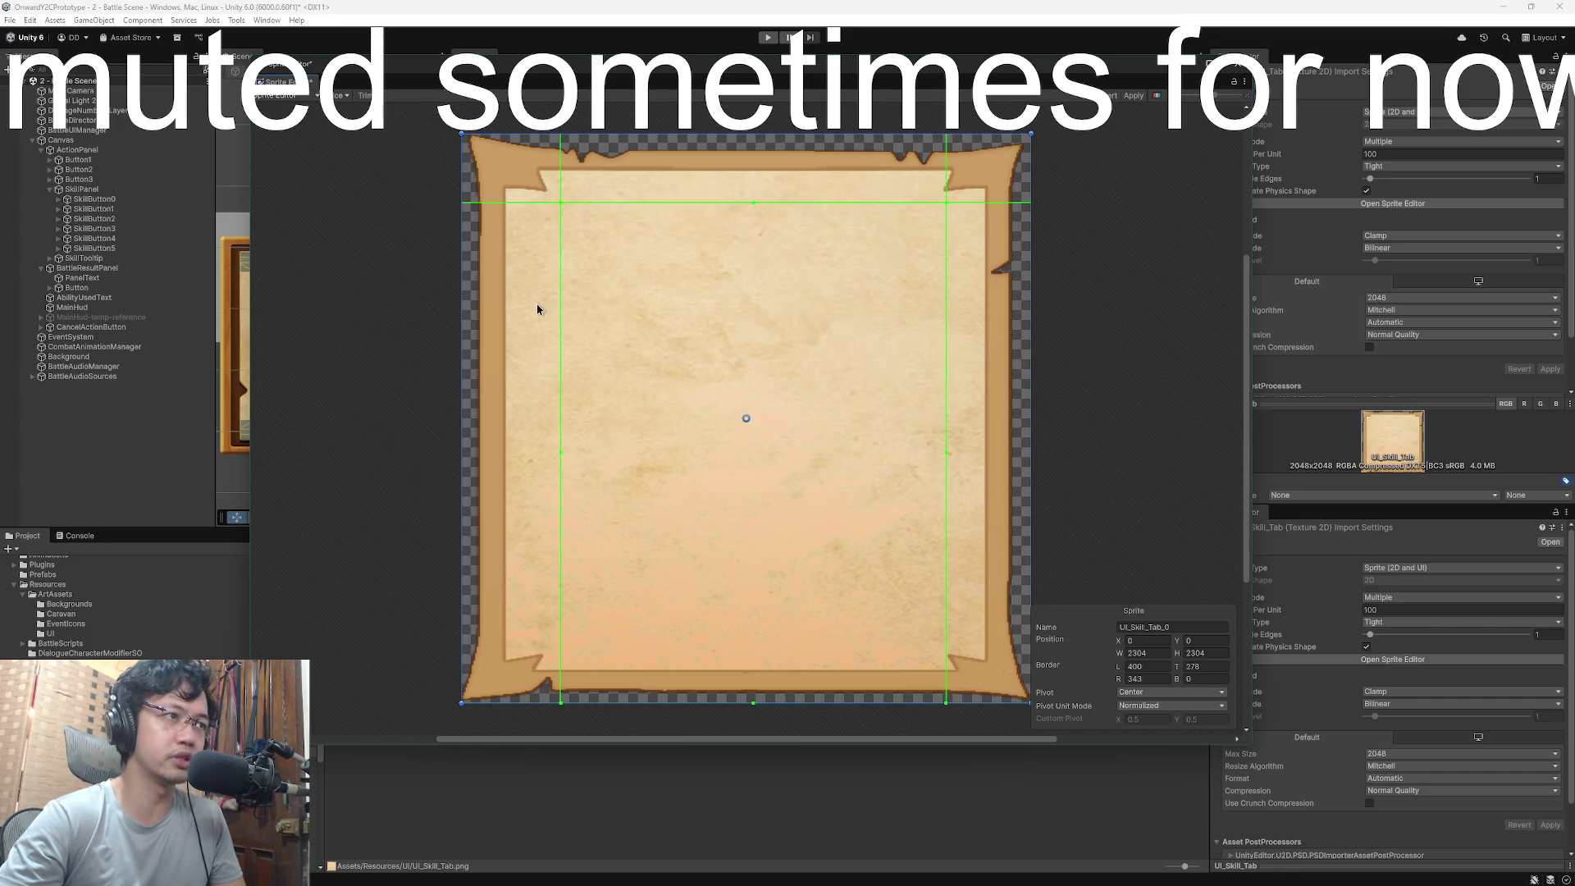
{"action": "left_click_drag", "start_coordinate": [561, 452], "coordinate": [552, 450]}
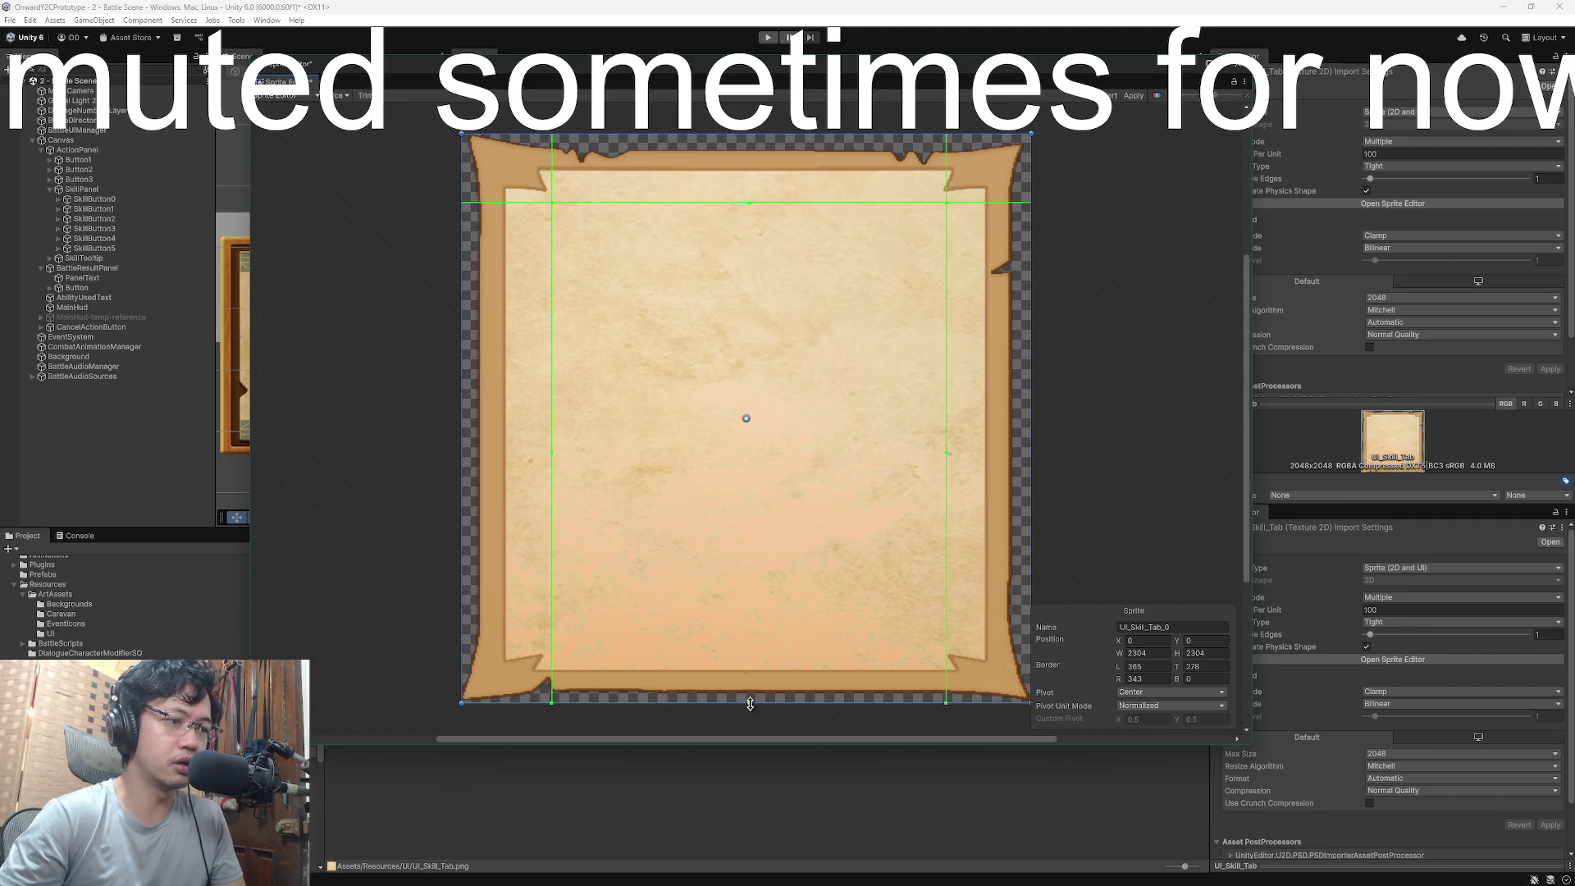
{"action": "left_click_drag", "start_coordinate": [749, 703], "coordinate": [754, 631]}
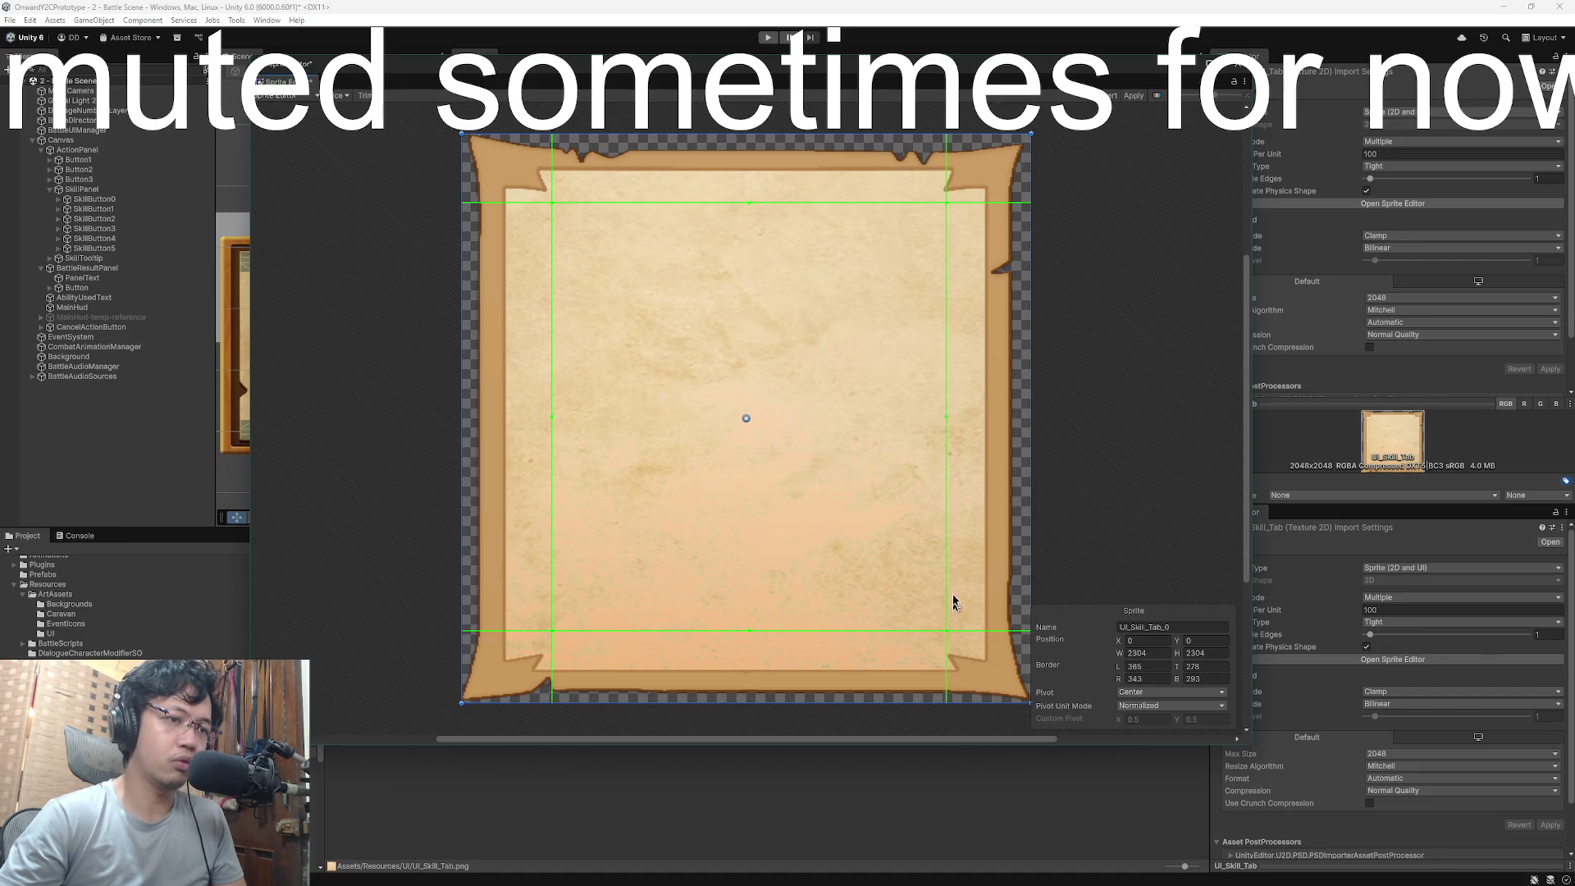
- Fine-tune the borders to L 353, T 238, R 340, B 203, apply, and close
{"action": "left_click_drag", "start_coordinate": [946, 416], "coordinate": [943, 416]}
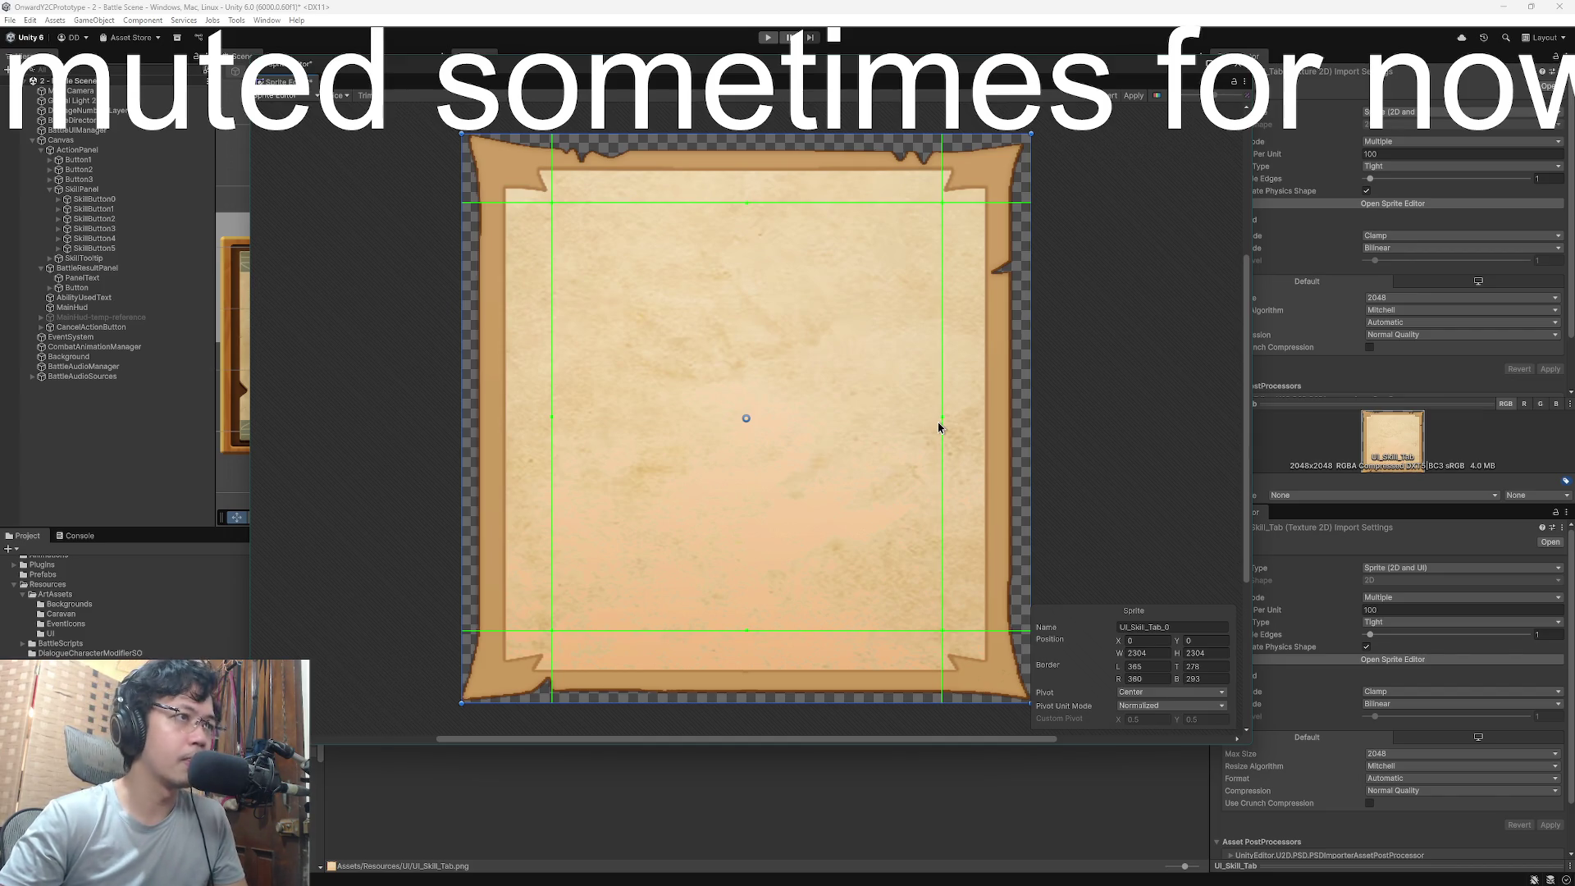
{"action": "left_click_drag", "start_coordinate": [553, 625], "coordinate": [548, 629]}
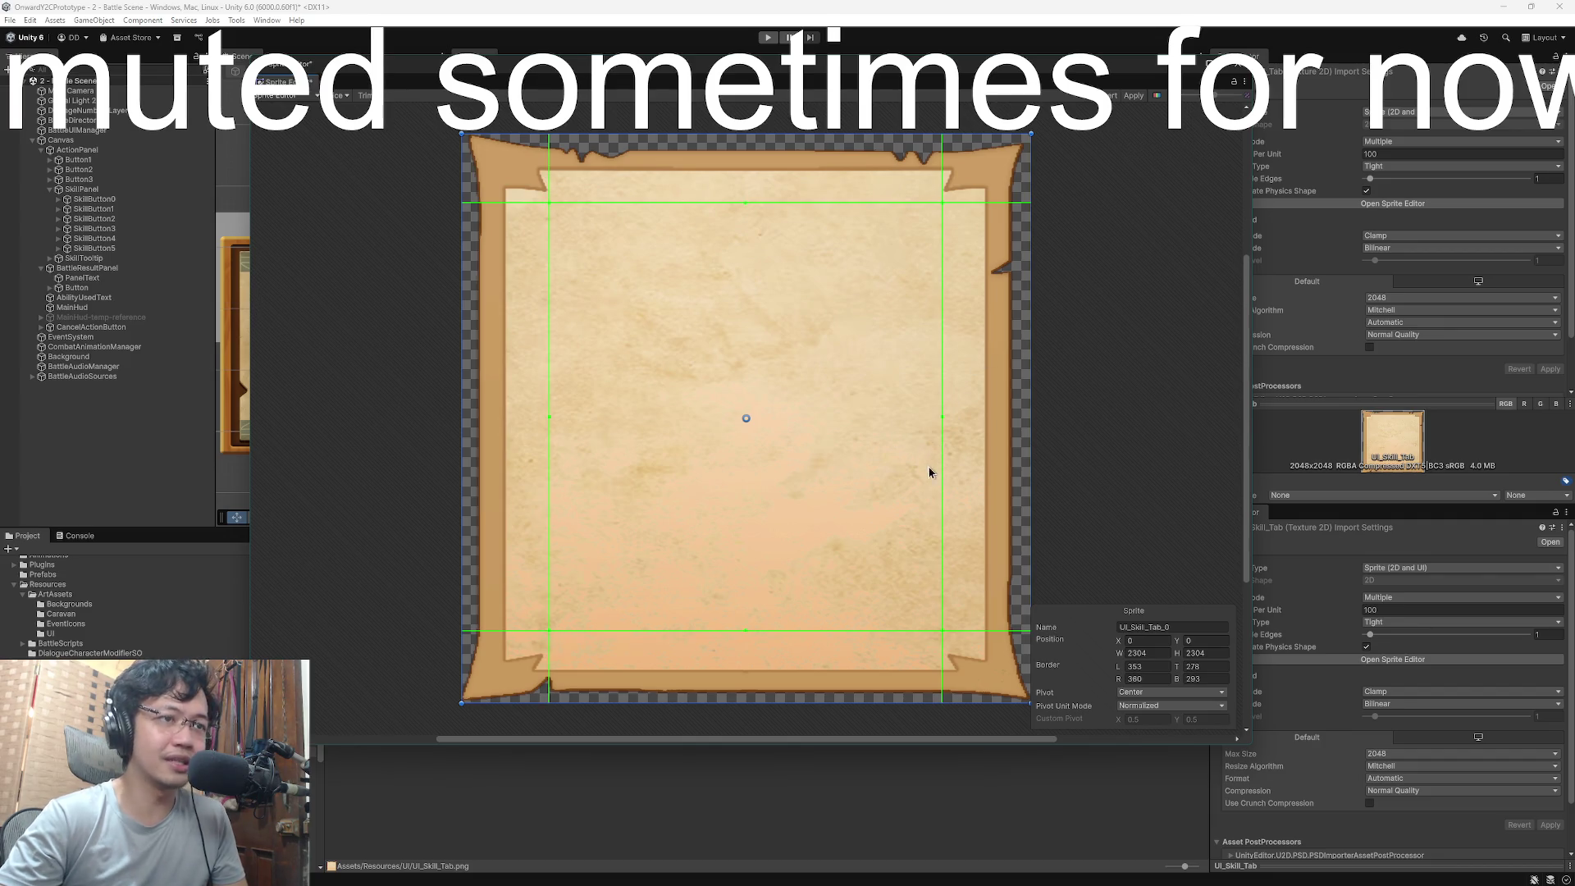
{"action": "left_click_drag", "start_coordinate": [941, 418], "coordinate": [947, 419]}
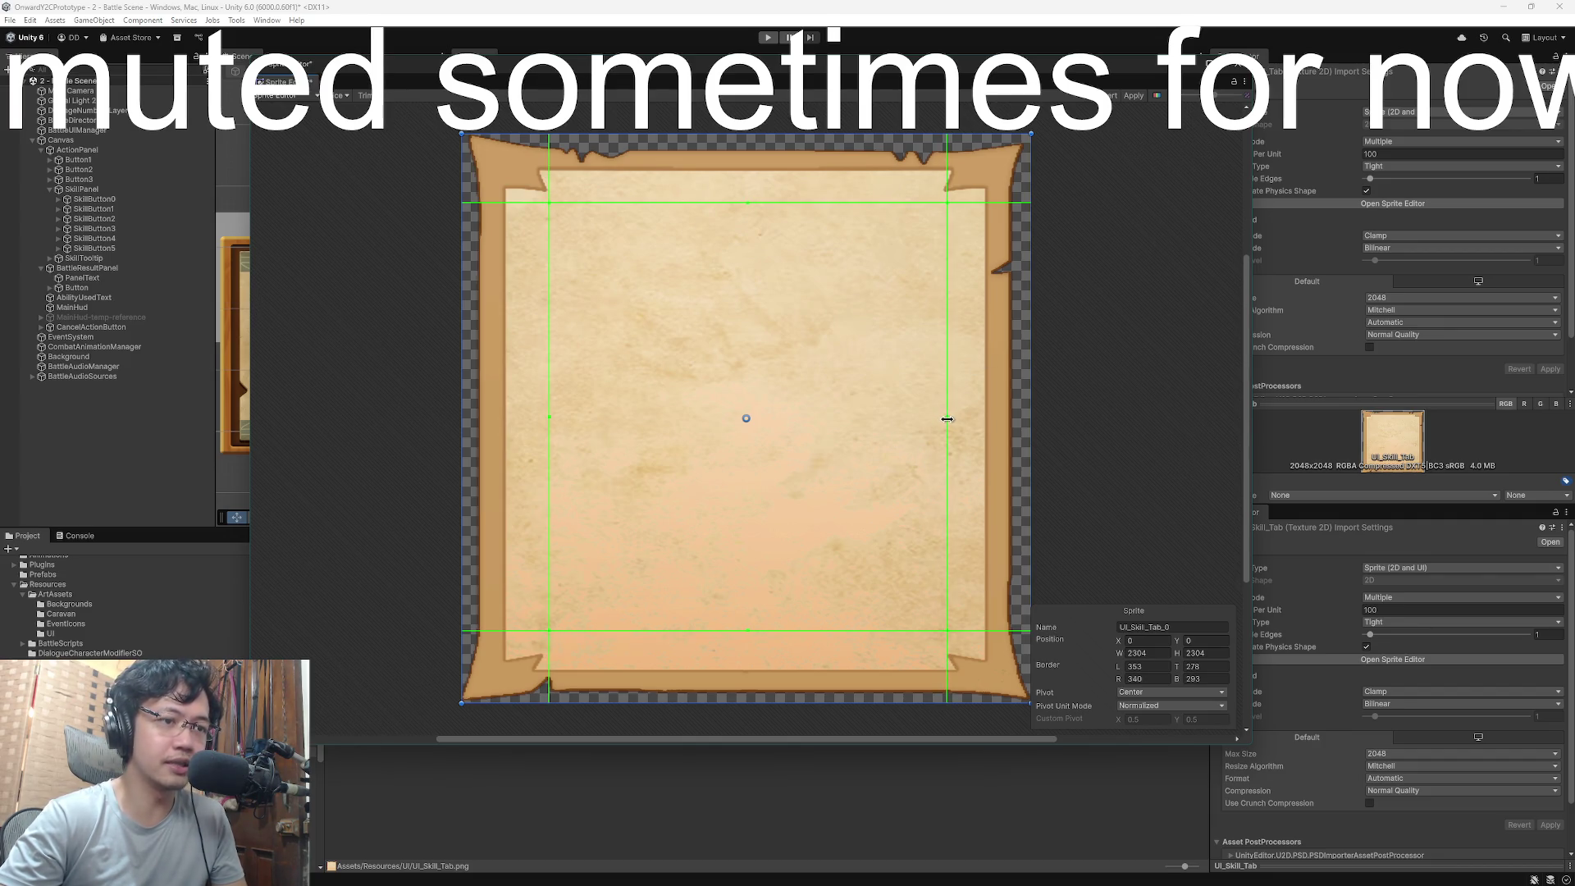
{"action": "left_click_drag", "start_coordinate": [746, 630], "coordinate": [746, 653]}
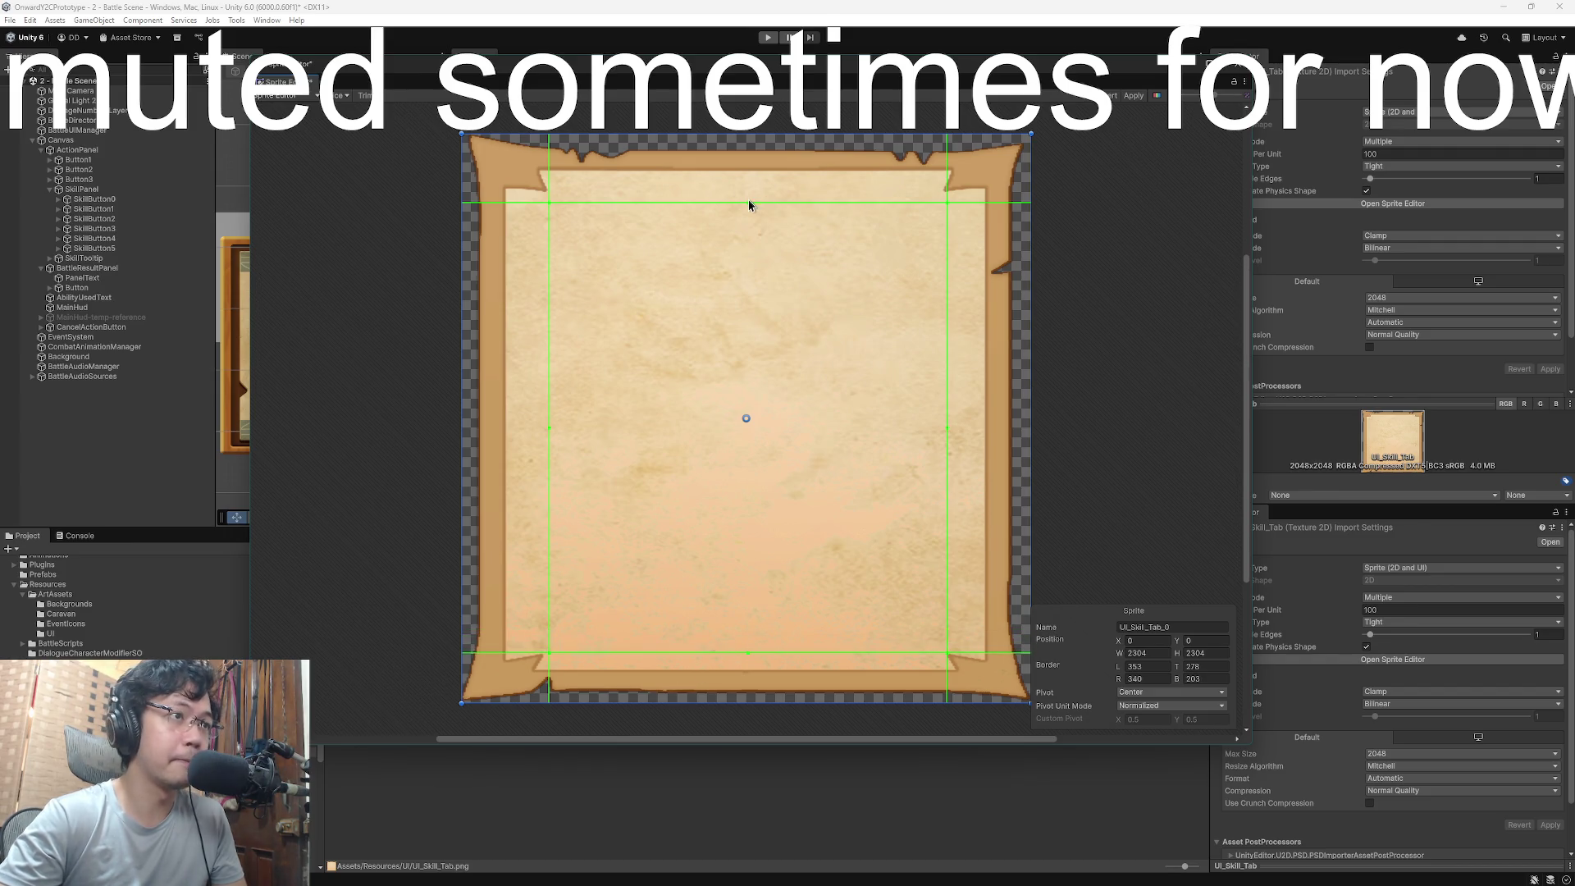
{"action": "left_click_drag", "start_coordinate": [748, 202], "coordinate": [754, 193]}
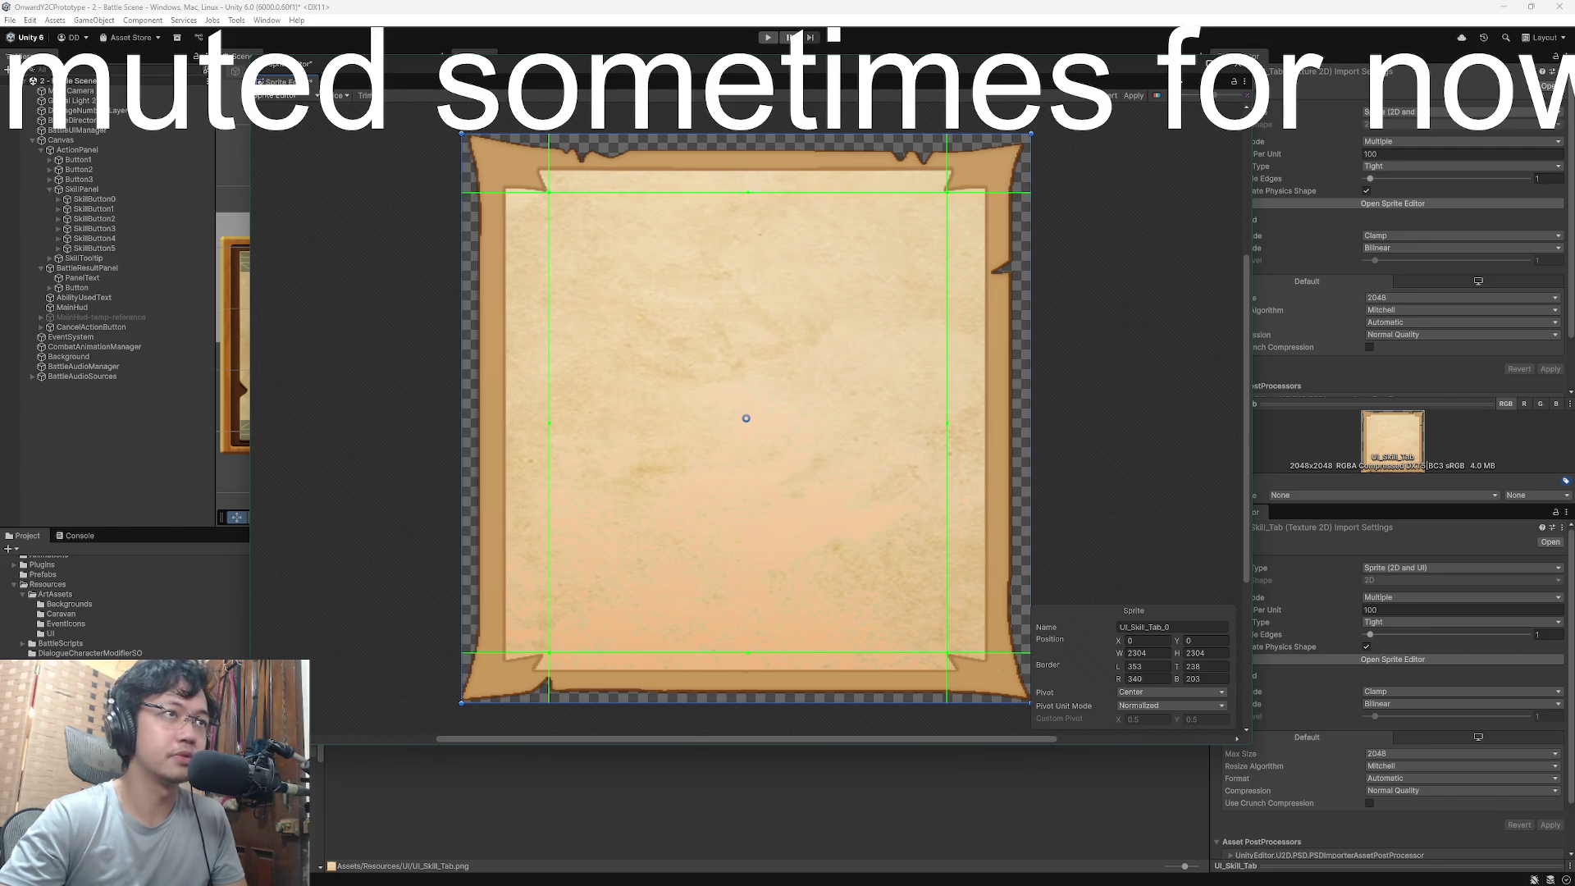
{"action": "left_click", "coordinate": [1143, 97]}
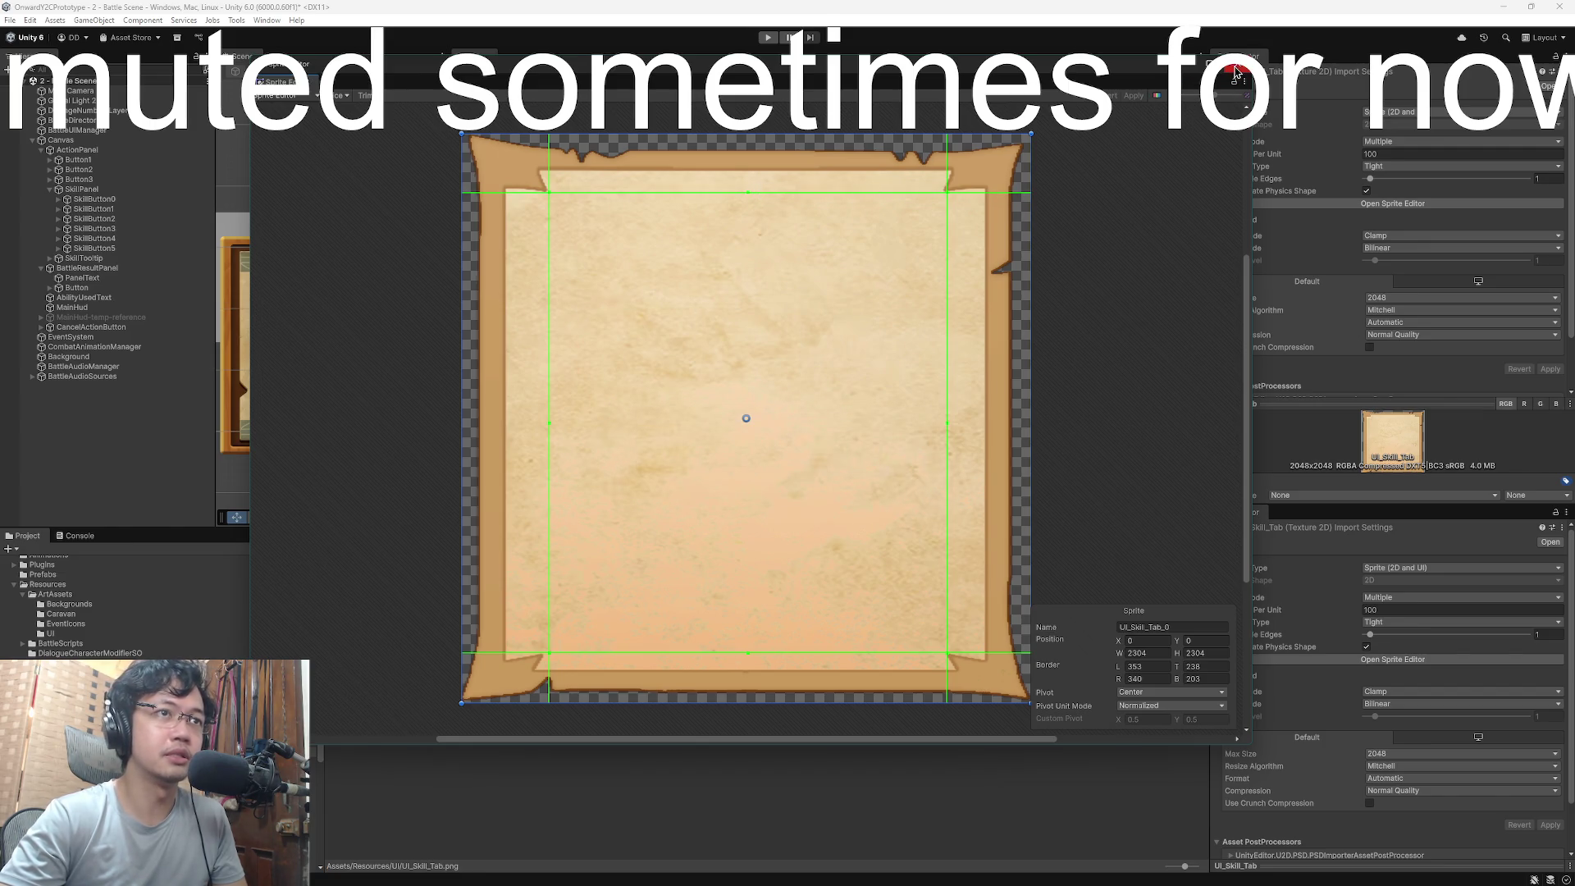
{"action": "left_click", "coordinate": [1236, 73]}
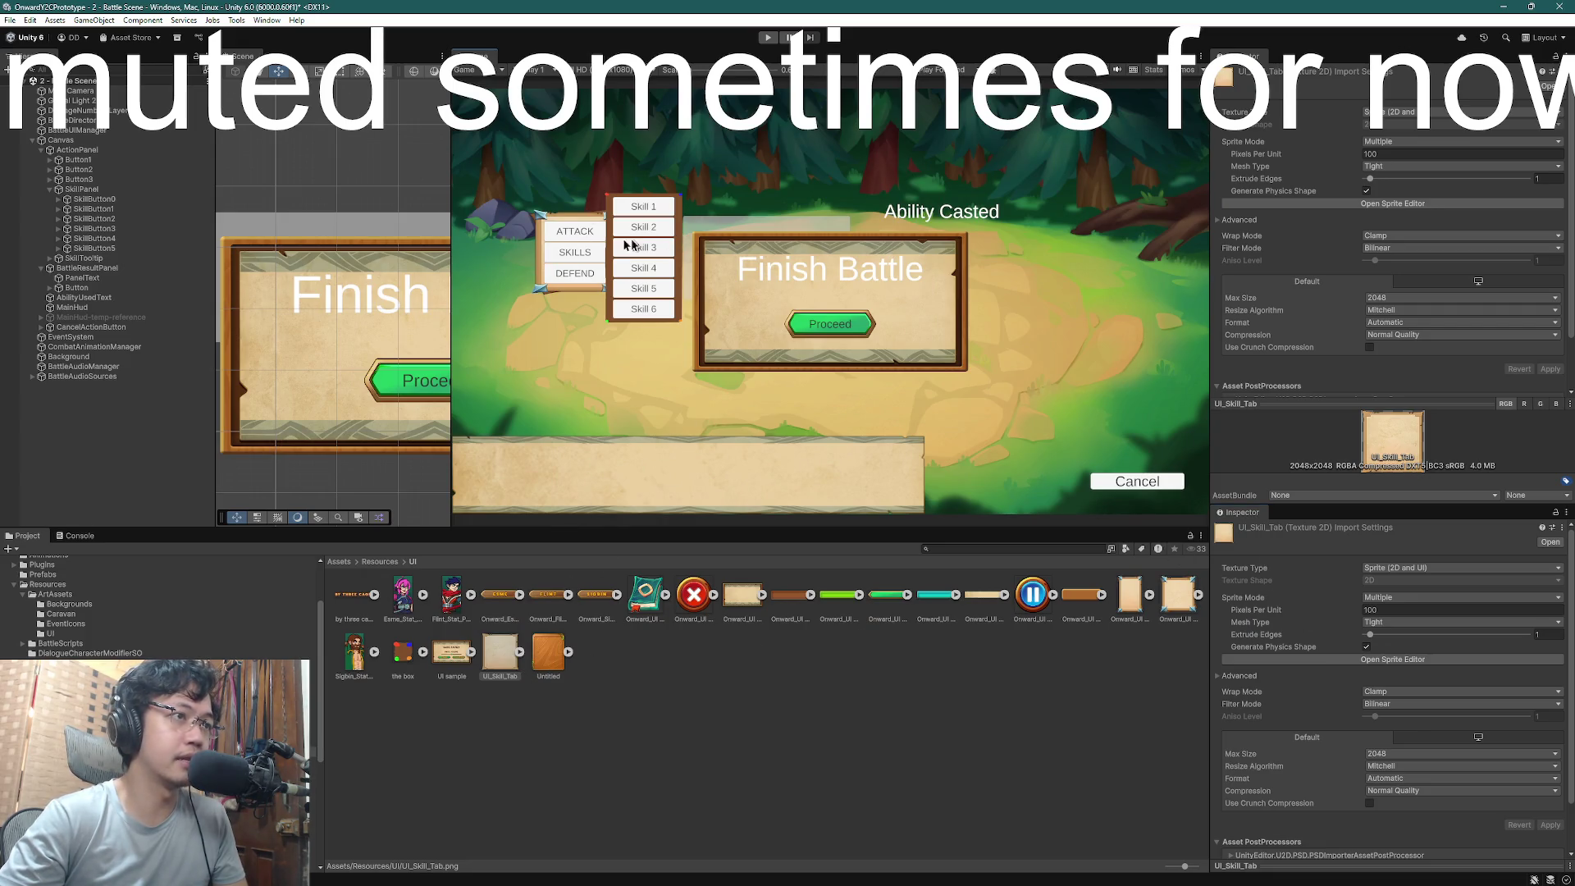
{"action": "left_click", "coordinate": [106, 191]}
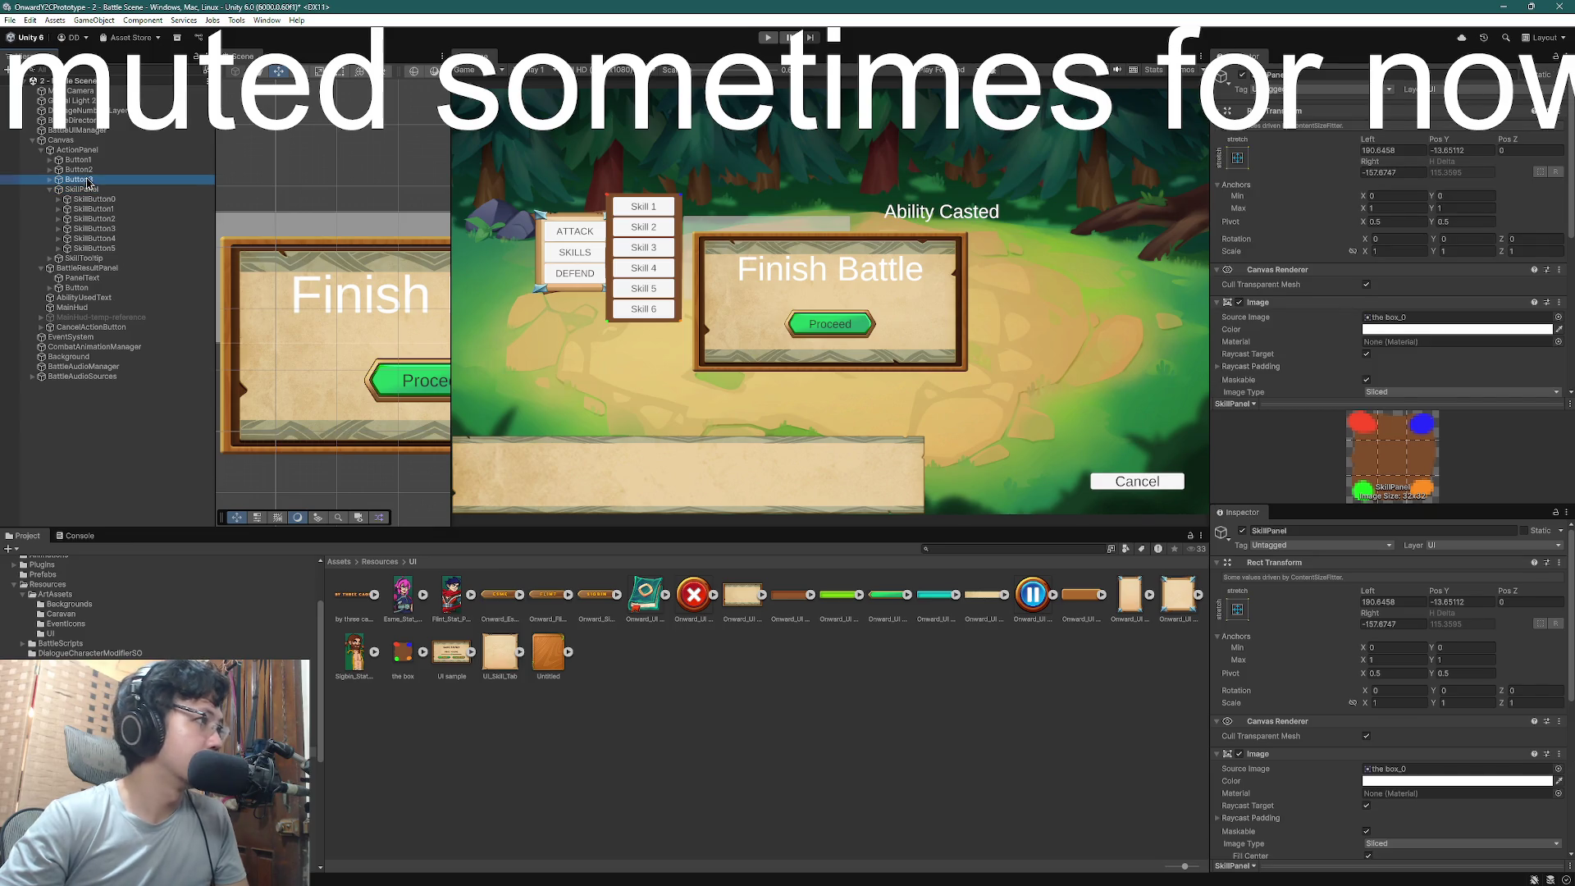
{"action": "left_click", "coordinate": [77, 150]}
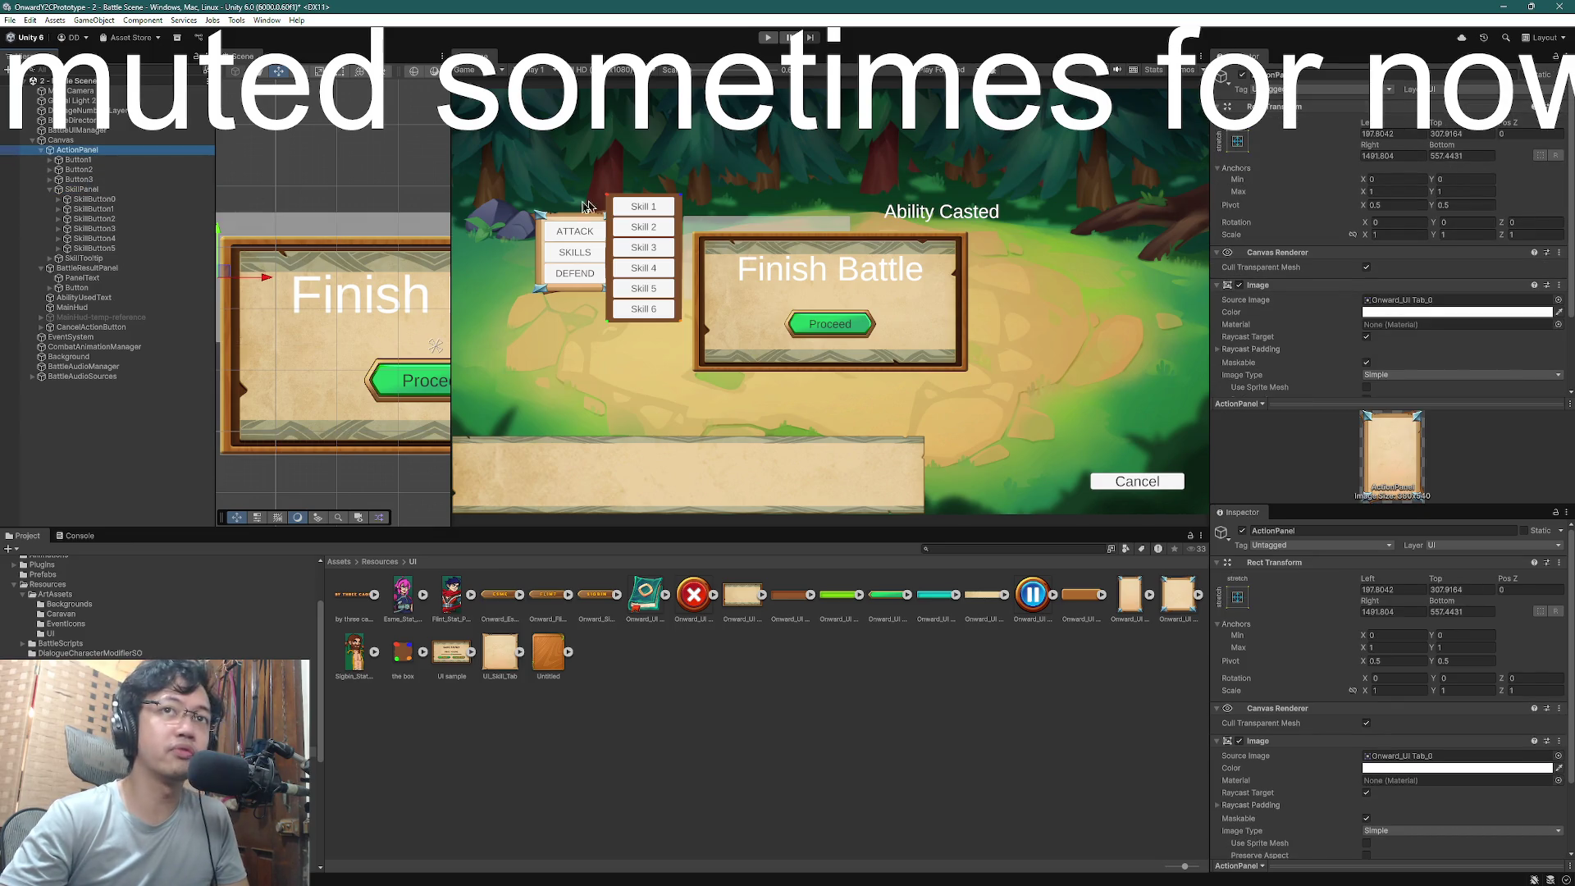
{"action": "left_click", "coordinate": [101, 190]}
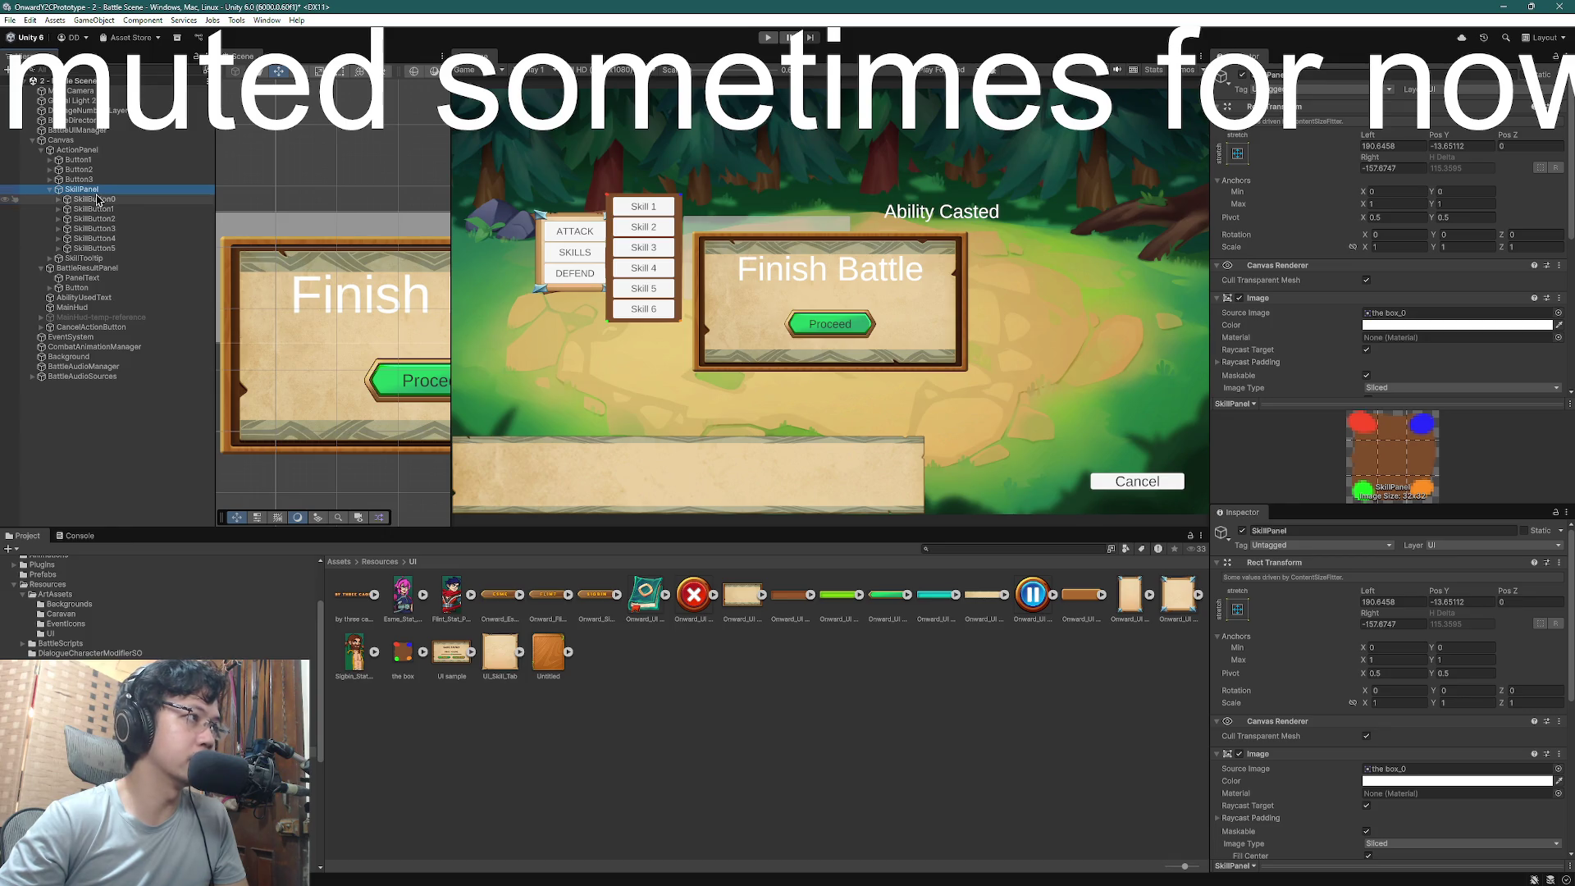
{"action": "left_click", "coordinate": [615, 665]}
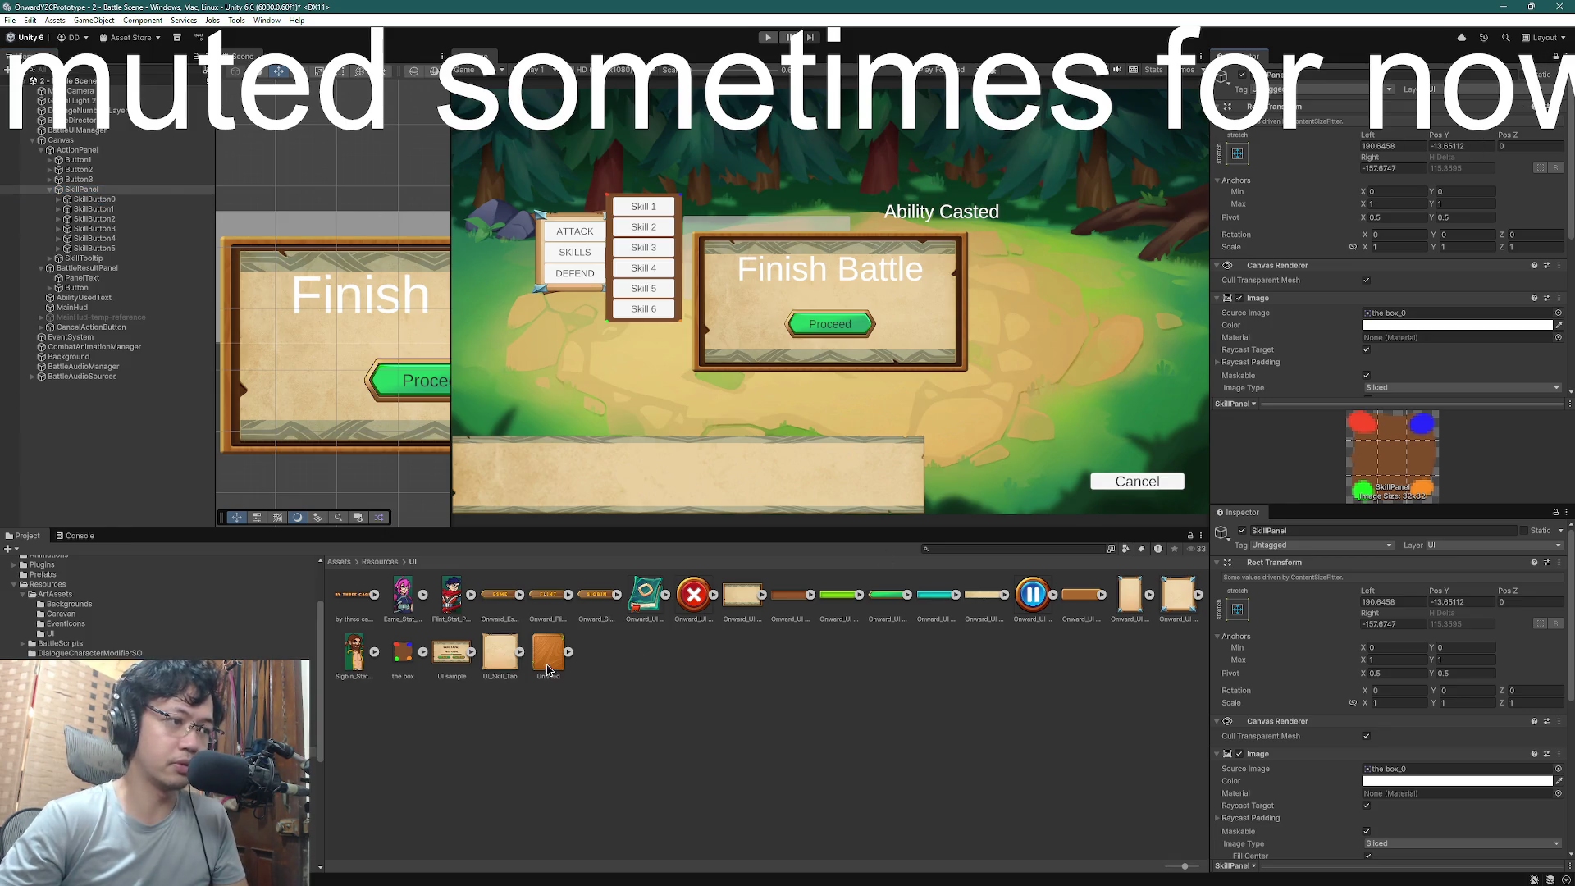
{"action": "left_click", "coordinate": [497, 654]}
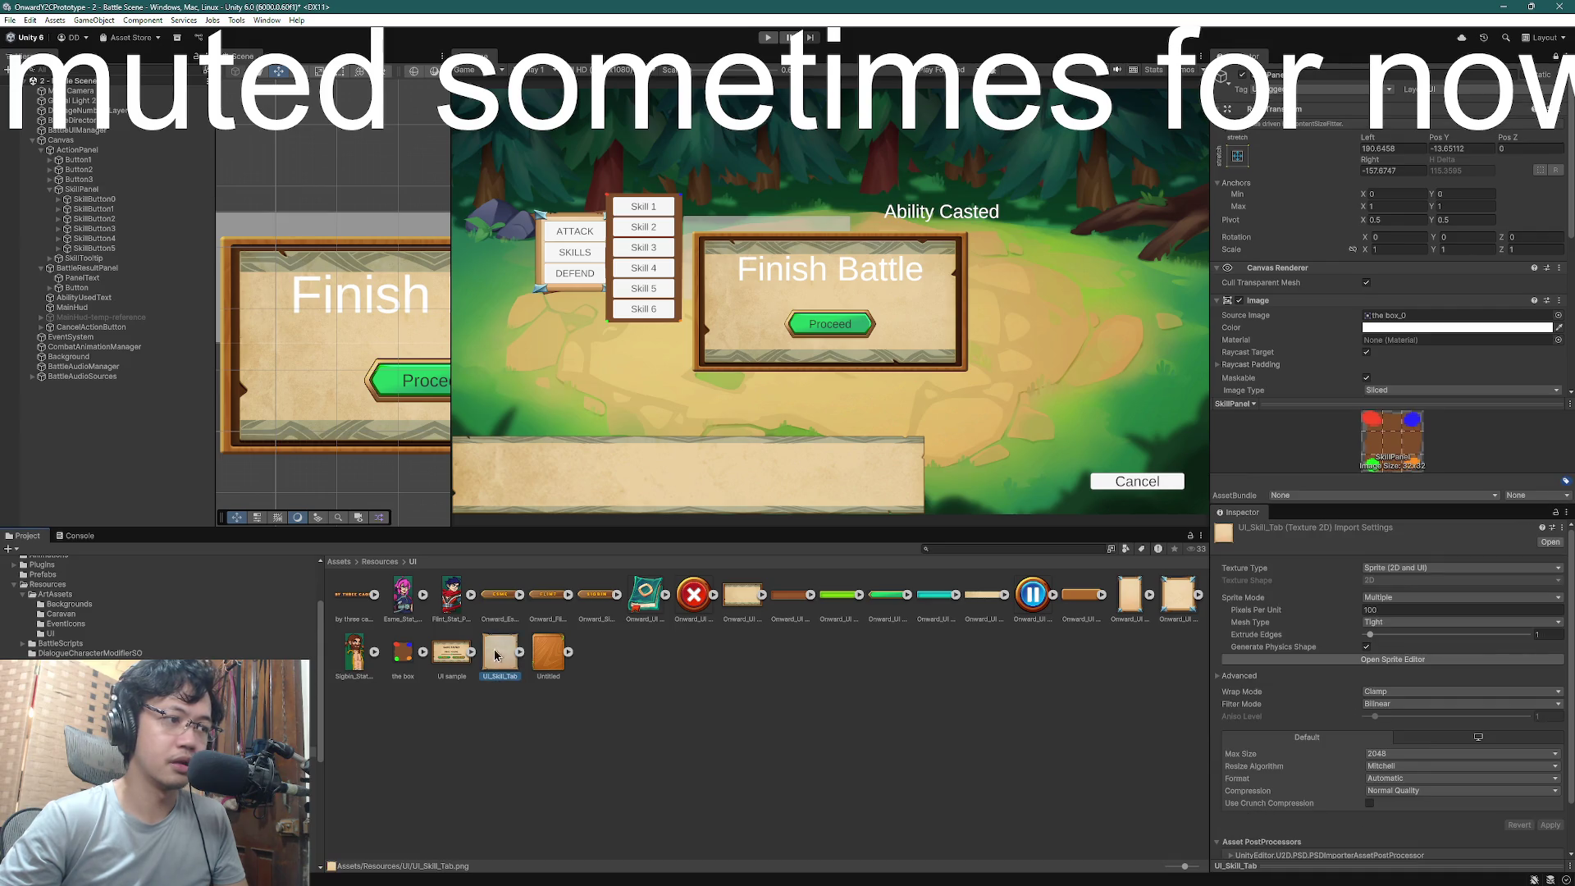
{"action": "scroll", "coordinate": [1417, 178], "scroll_direction": "down", "scroll_amount": 5}
{"action": "mouse_move", "coordinate": [1417, 179]}
{"action": "left_mouse_down"}
{"action": "mouse_move", "coordinate": [1388, 94]}
{"action": "mouse_move", "coordinate": [1299, 155]}
{"action": "mouse_move", "coordinate": [1394, 115]}
{"action": "mouse_move", "coordinate": [1513, 107]}
{"action": "mouse_move", "coordinate": [1435, 94]}
{"action": "left_mouse_up"}
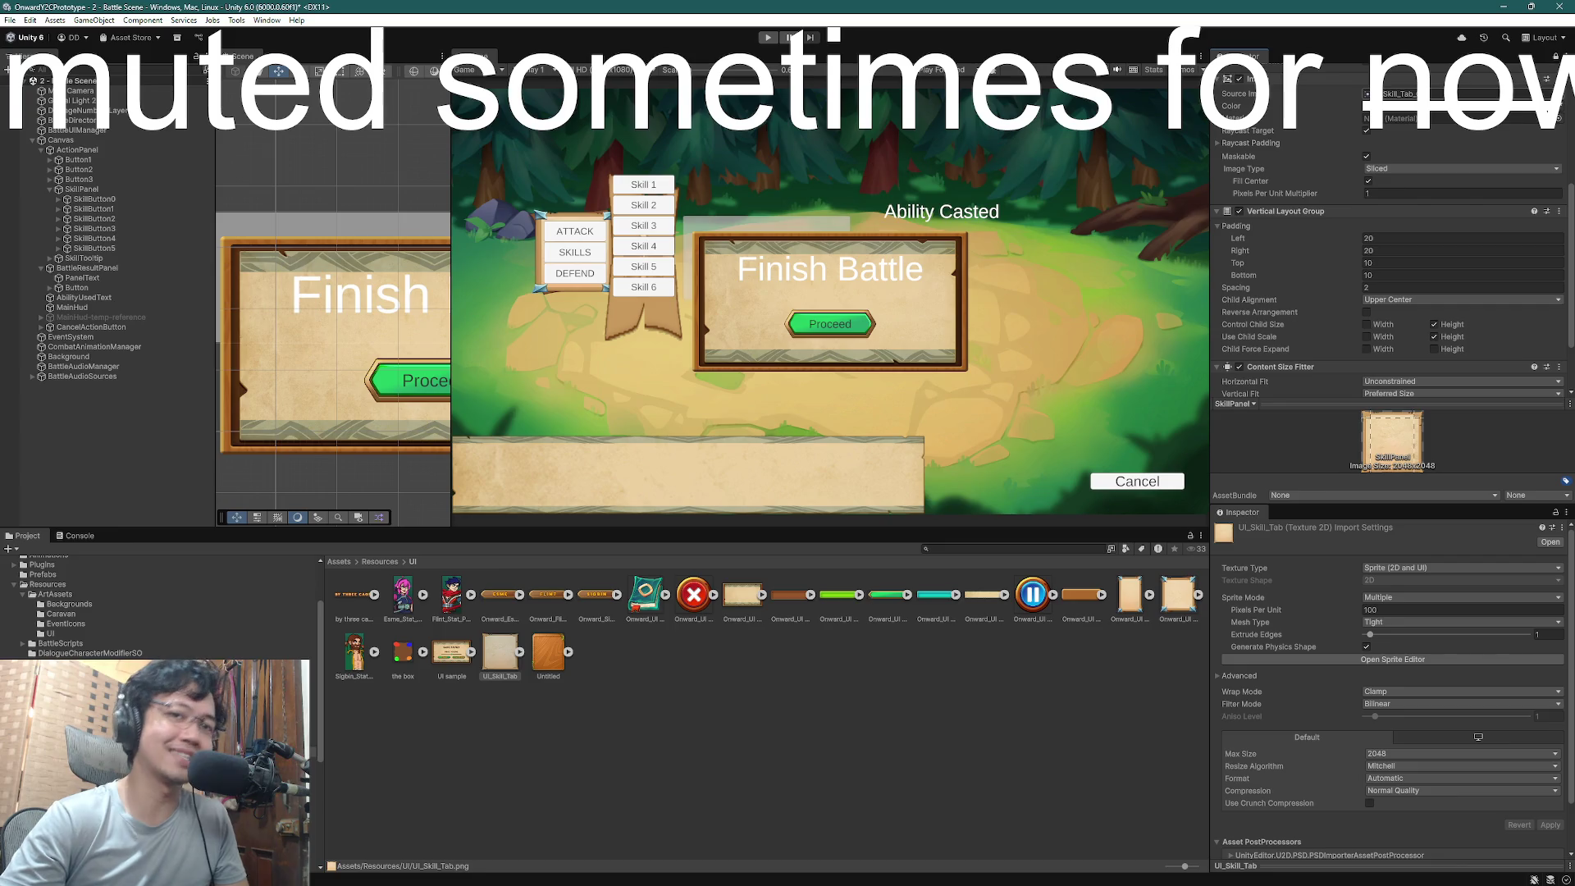
{"action": "key", "text": "ctrl+z"}
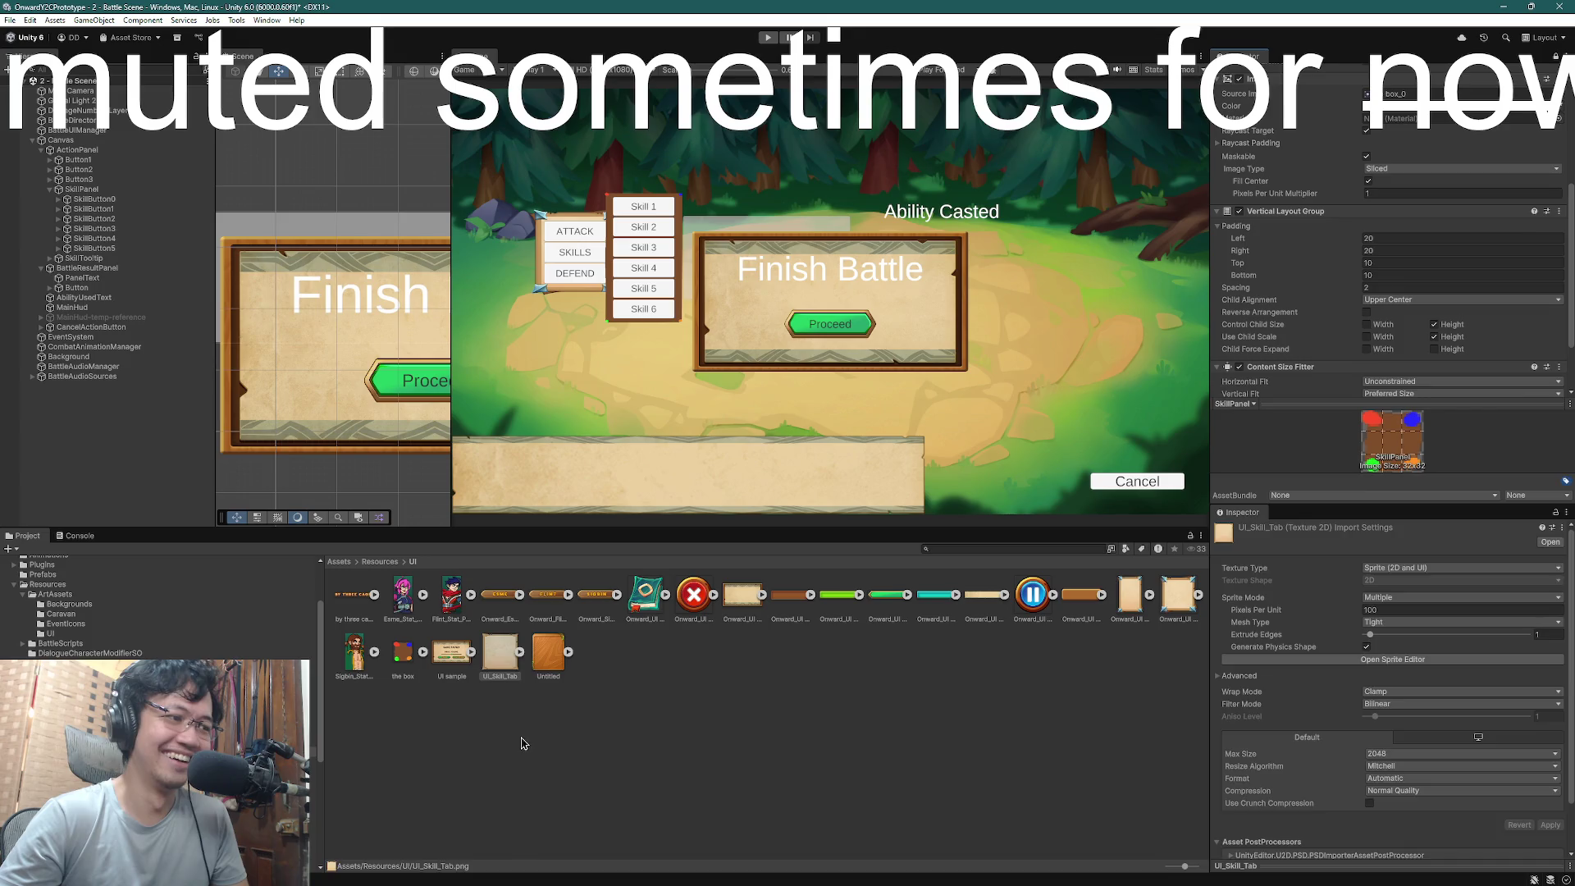
{"action": "left_click", "coordinate": [499, 652]}
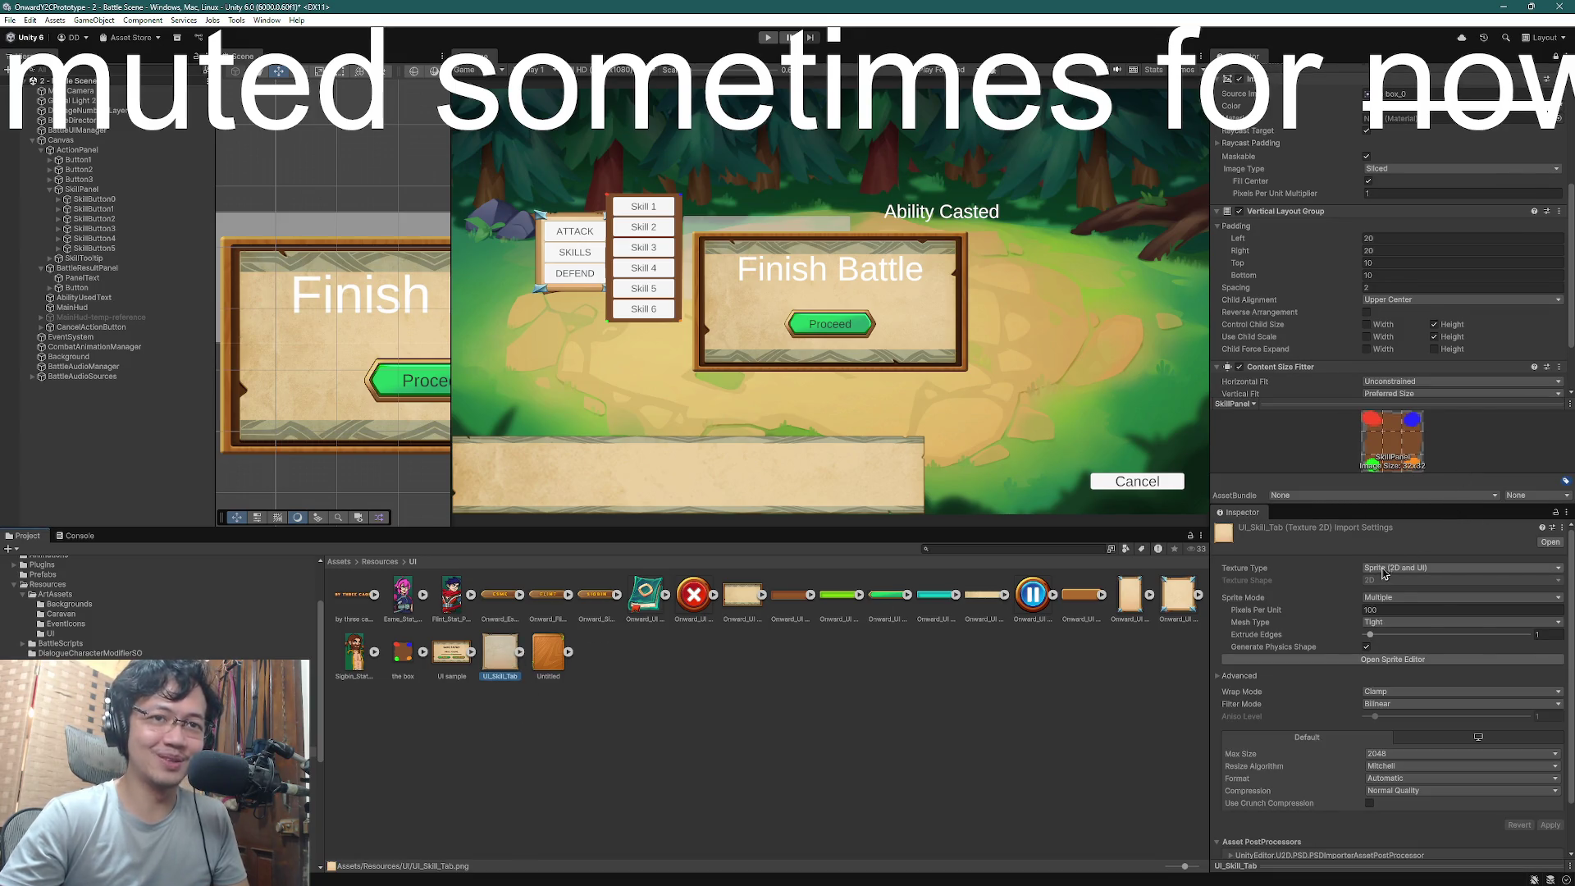
{"action": "left_click", "coordinate": [1392, 659]}
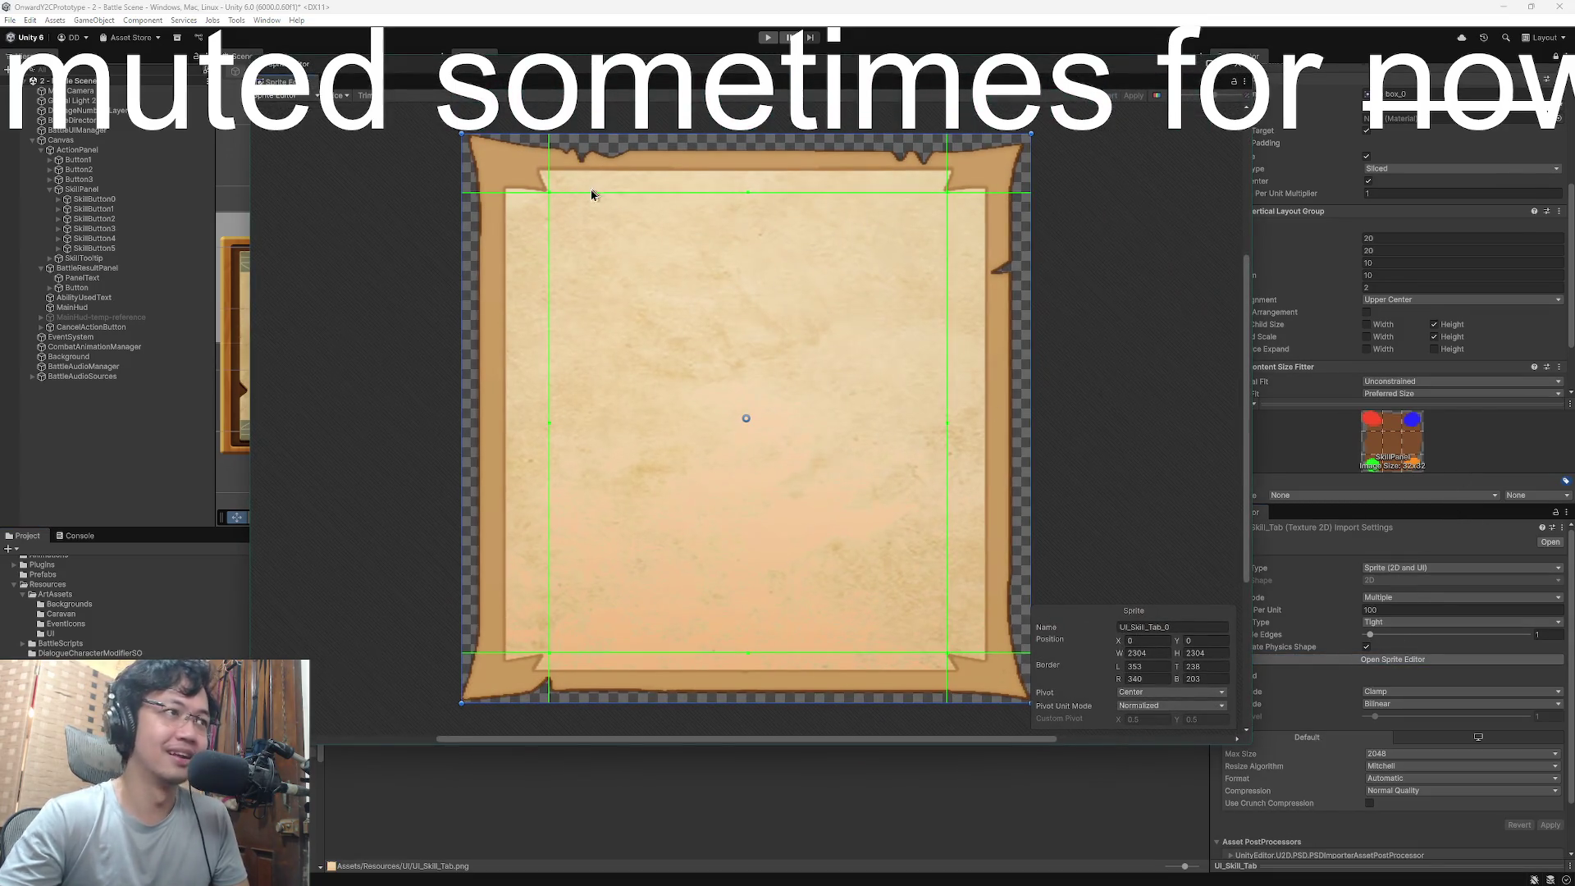
{"action": "mouse_move", "coordinate": [549, 426]}
{"action": "left_mouse_down"}
{"action": "mouse_move", "coordinate": [636, 429]}
{"action": "mouse_move", "coordinate": [619, 431]}
{"action": "left_mouse_up"}
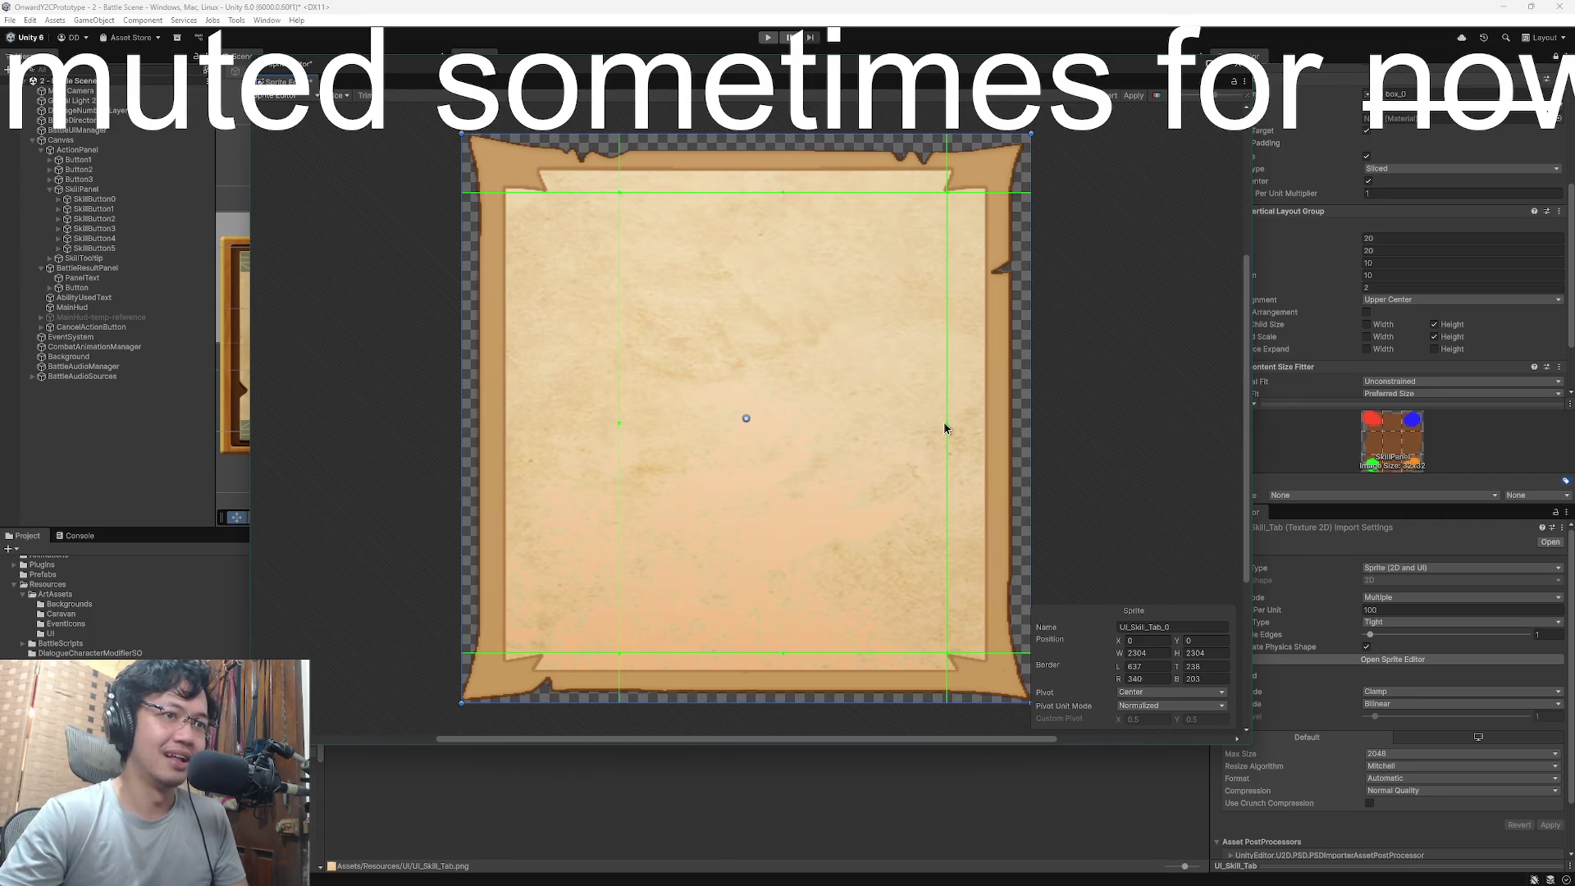
{"action": "key", "text": "ctrl+z"}
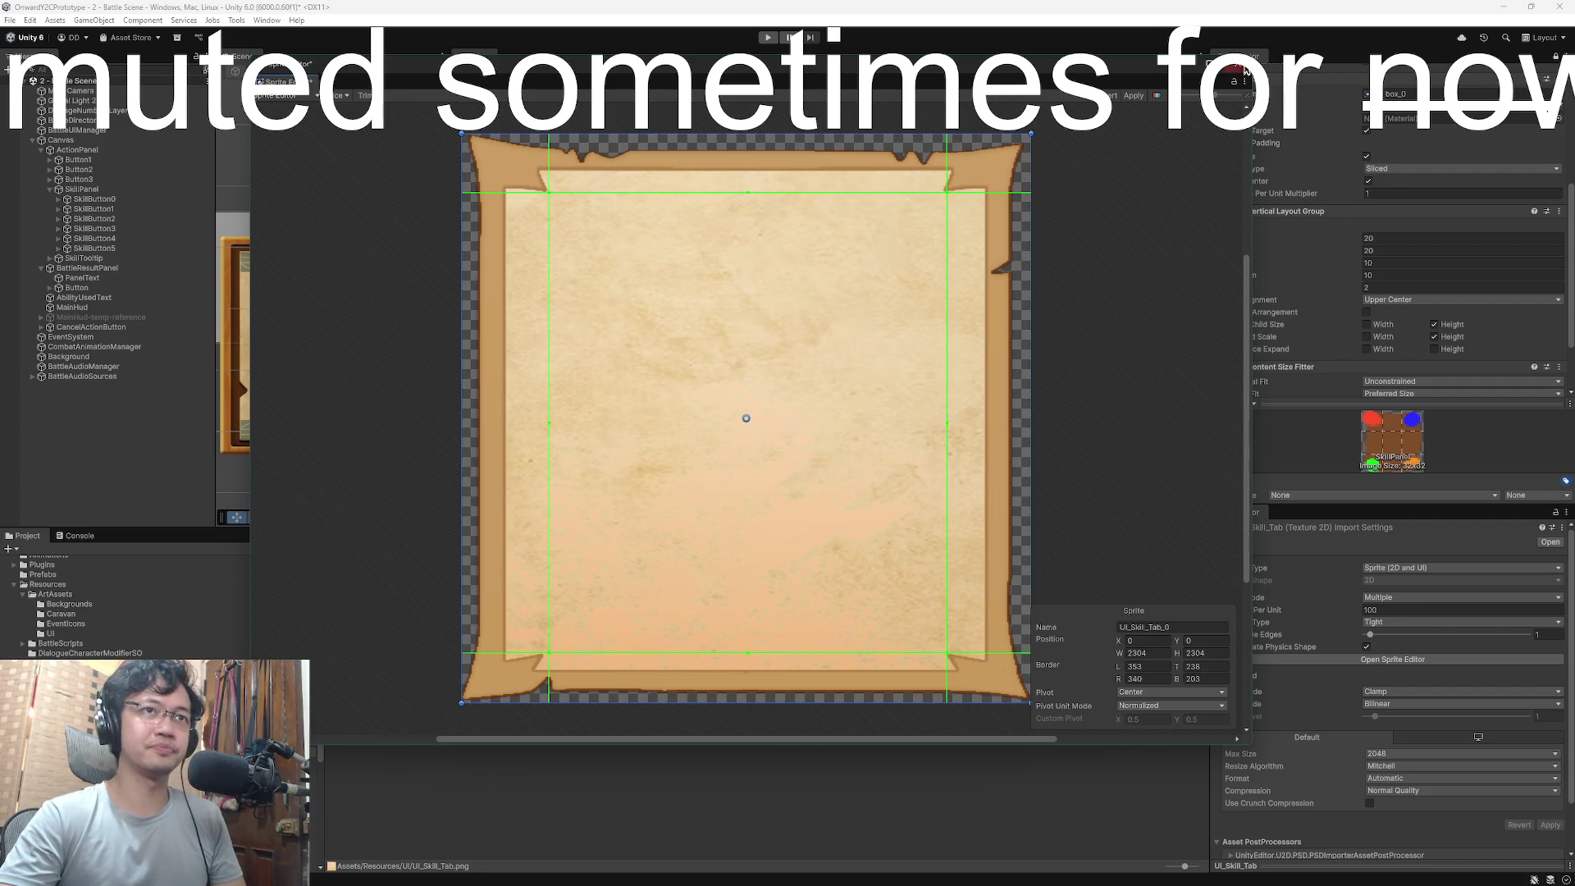
{"action": "left_click", "coordinate": [1241, 70]}
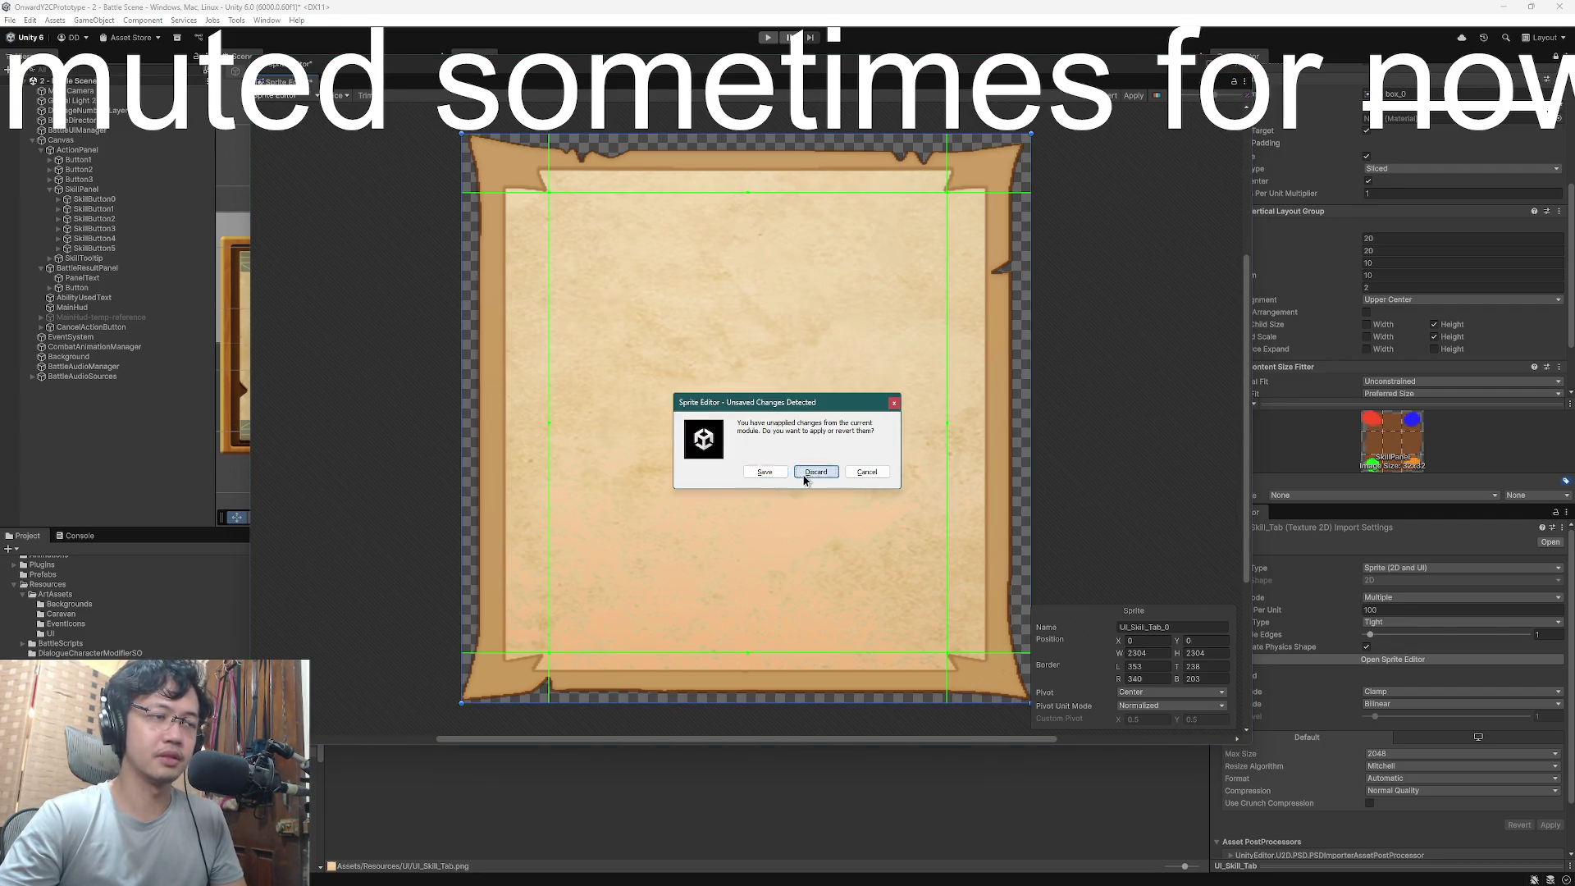
{"action": "left_click", "coordinate": [807, 474]}
{"action": "scroll", "coordinate": [1474, 589], "scroll_direction": "down", "scroll_amount": 3}
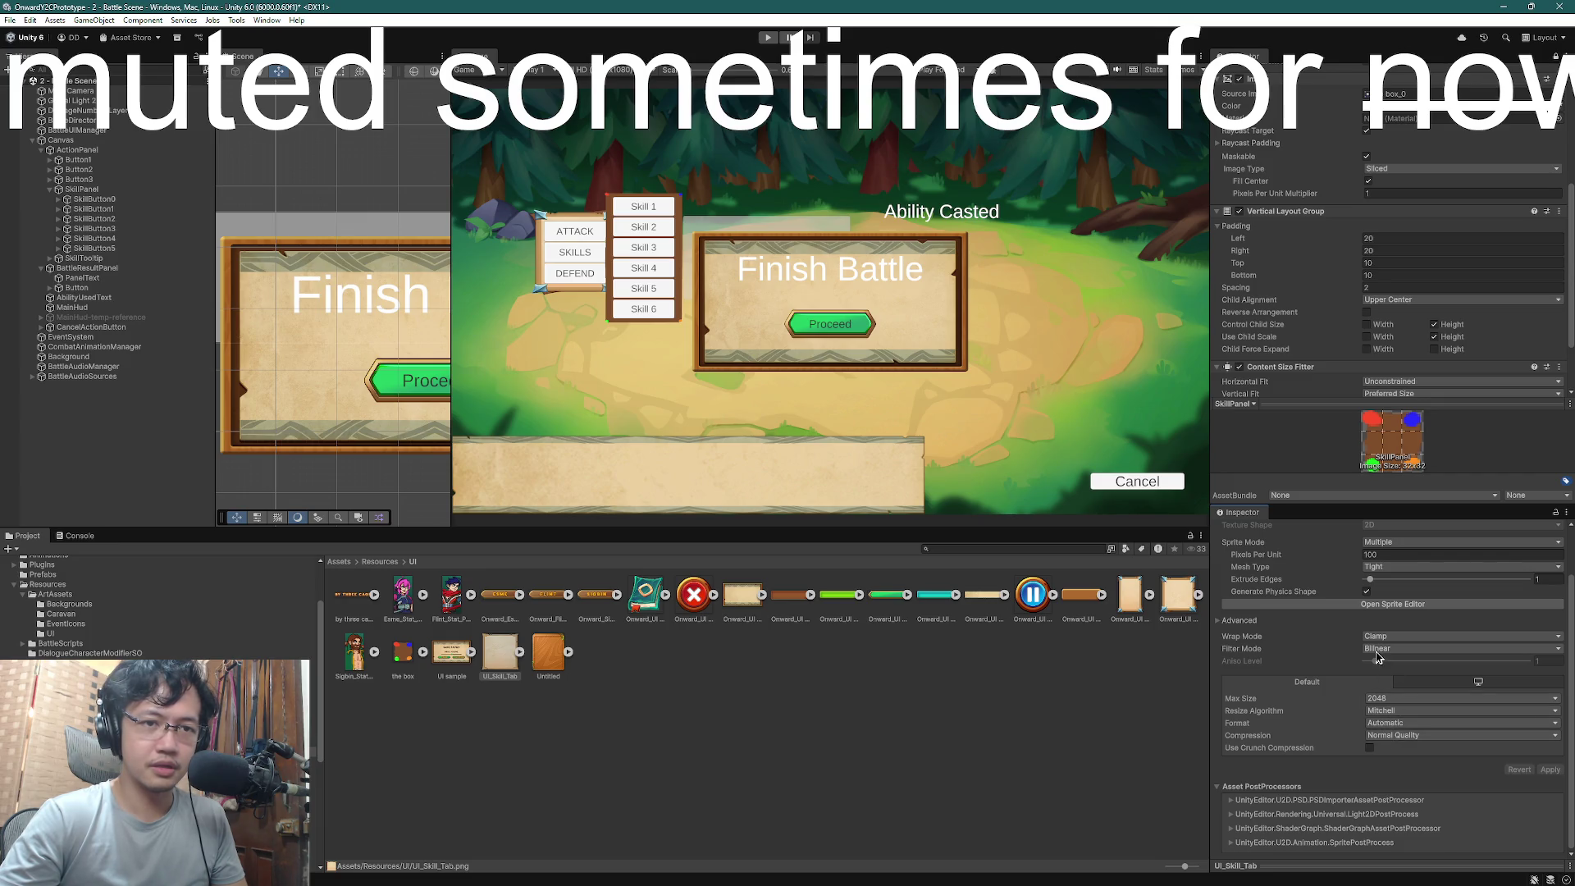
- Set UI_Skill_Tab to Full Rect mesh, Point (no filter) filtering, no compression, and apply
{"action": "left_click", "coordinate": [1383, 568]}
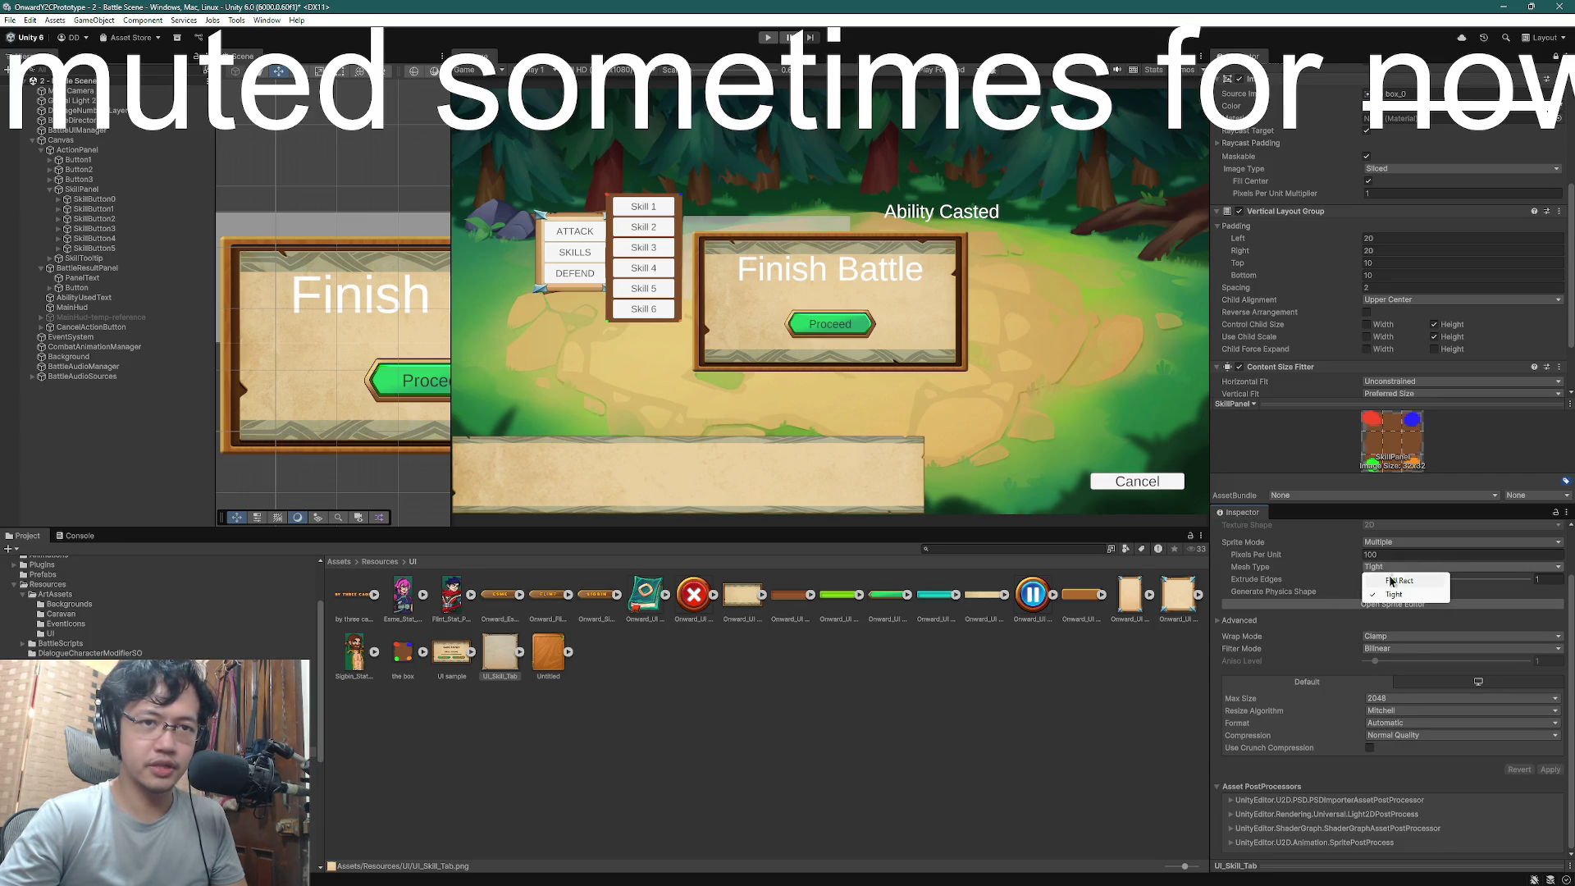
{"action": "left_click", "coordinate": [1396, 581]}
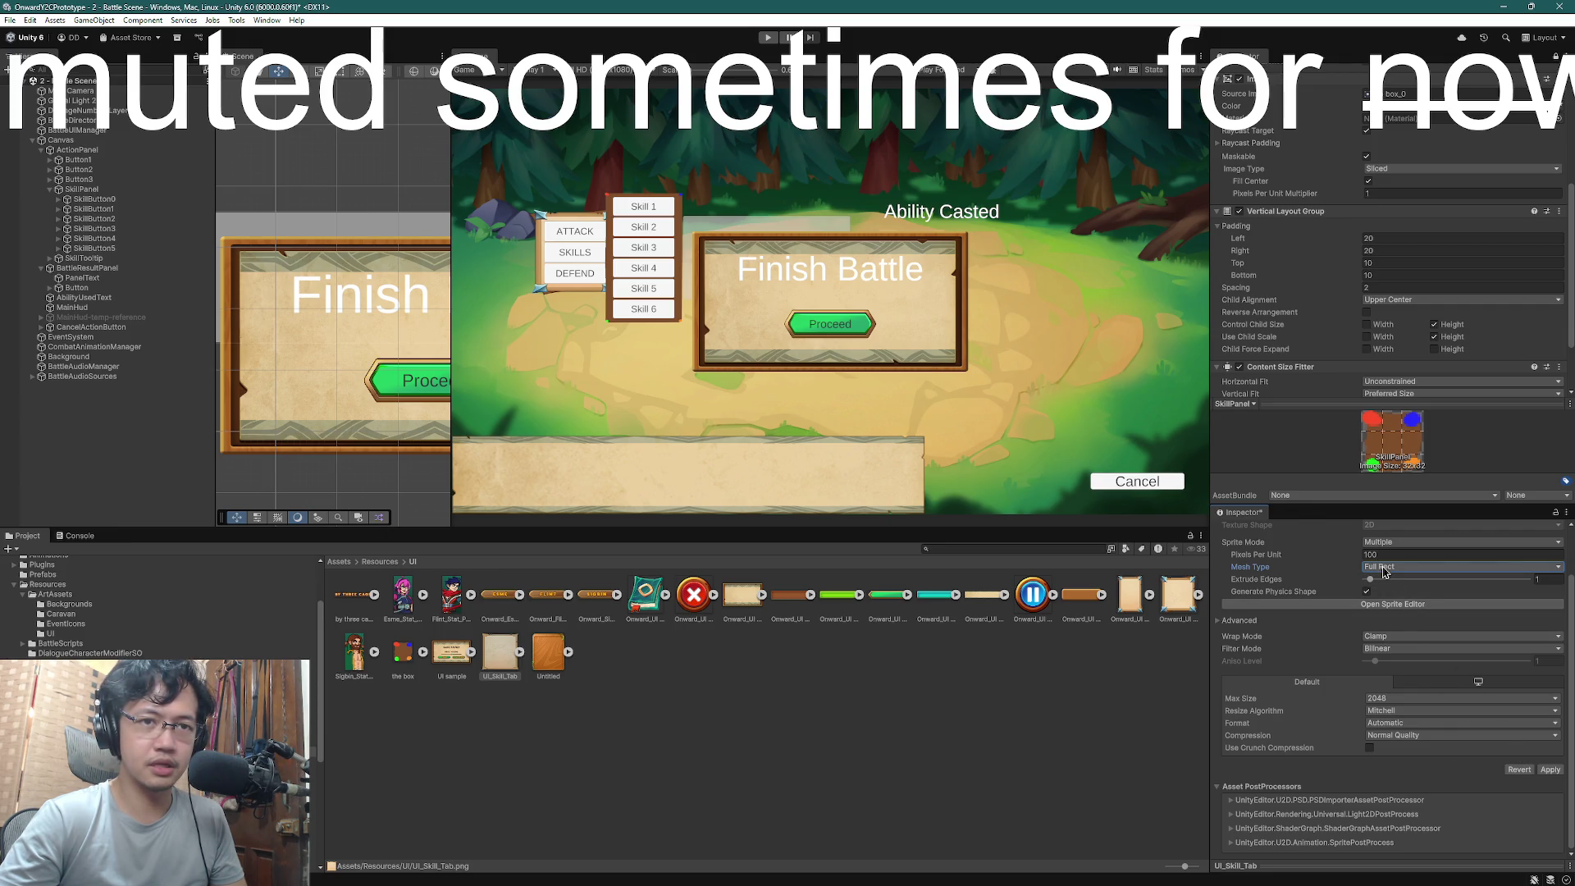
{"action": "scroll", "coordinate": [1361, 603], "scroll_direction": "up", "scroll_amount": 2}
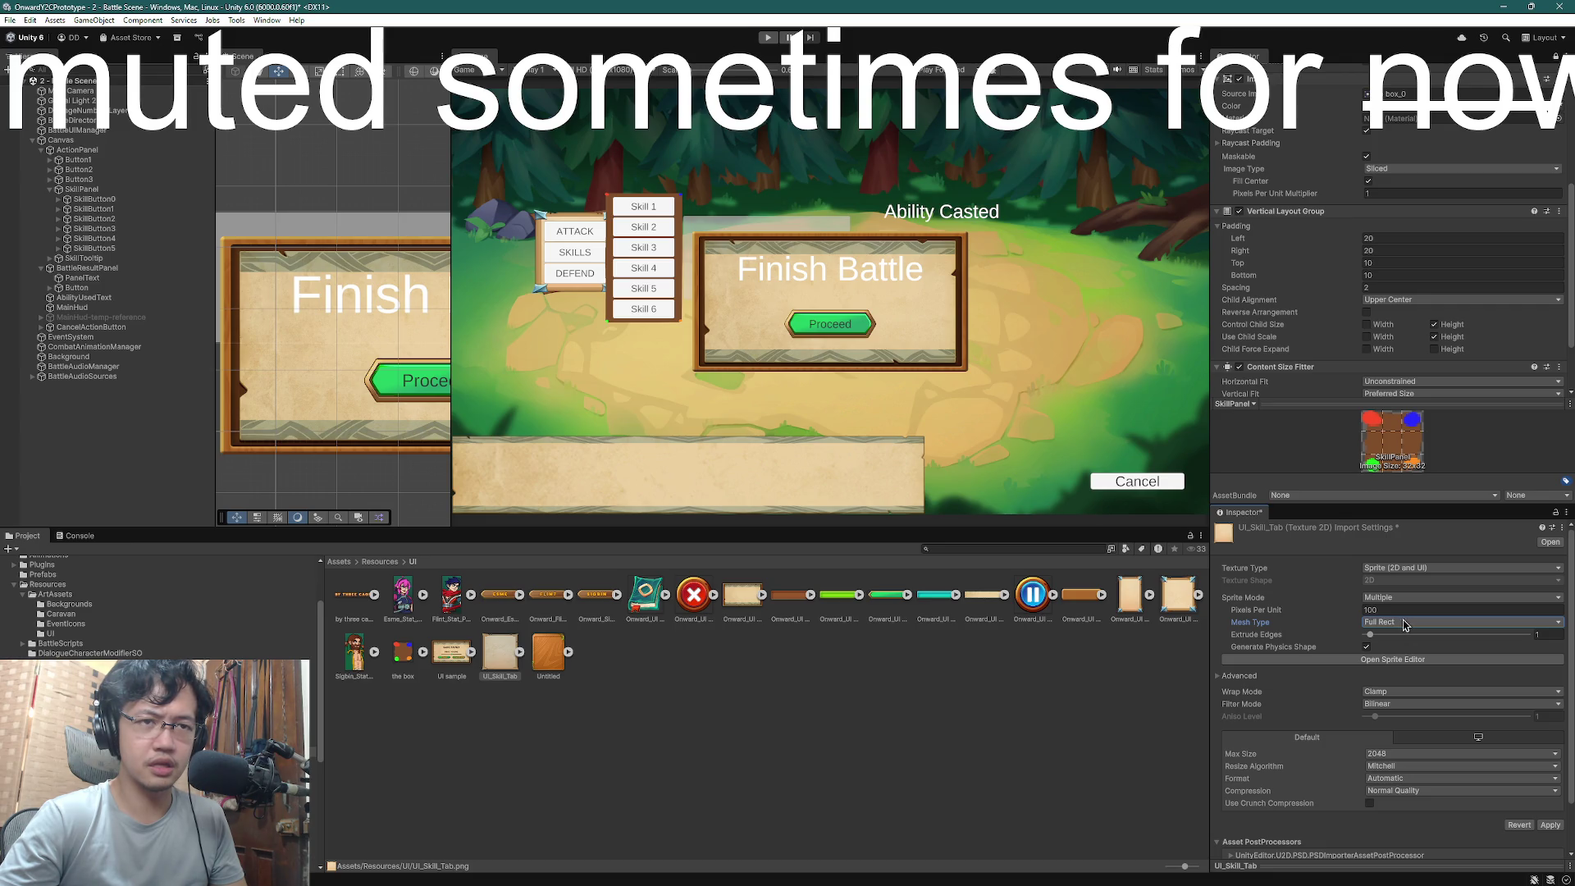
{"action": "scroll", "coordinate": [1403, 625], "scroll_direction": "down", "scroll_amount": 2}
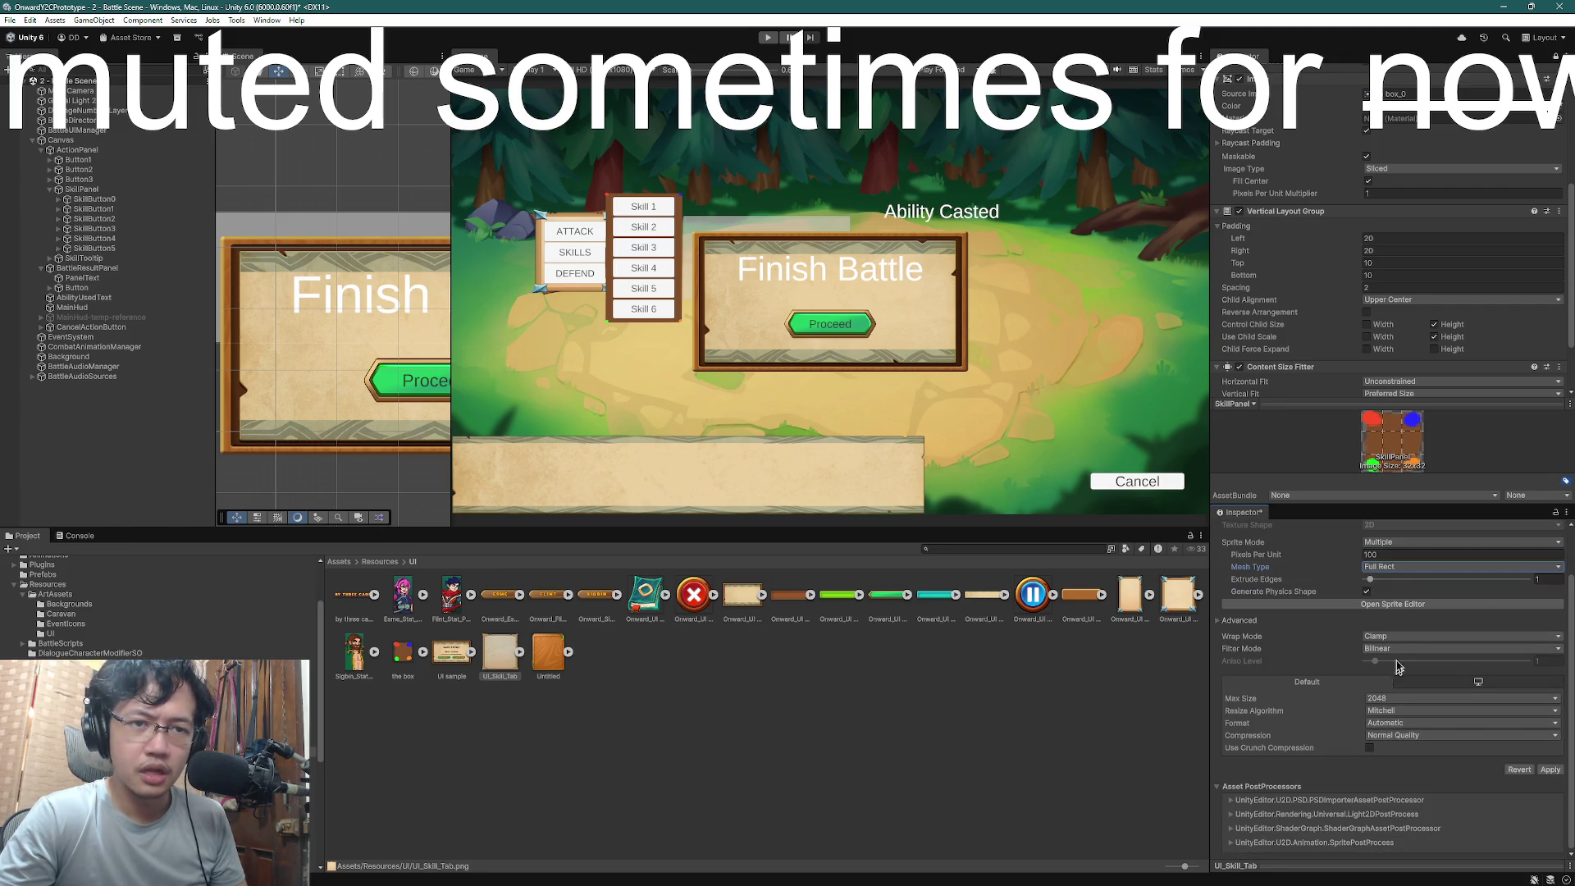
{"action": "left_click", "coordinate": [1397, 648]}
{"action": "left_click", "coordinate": [1402, 661]}
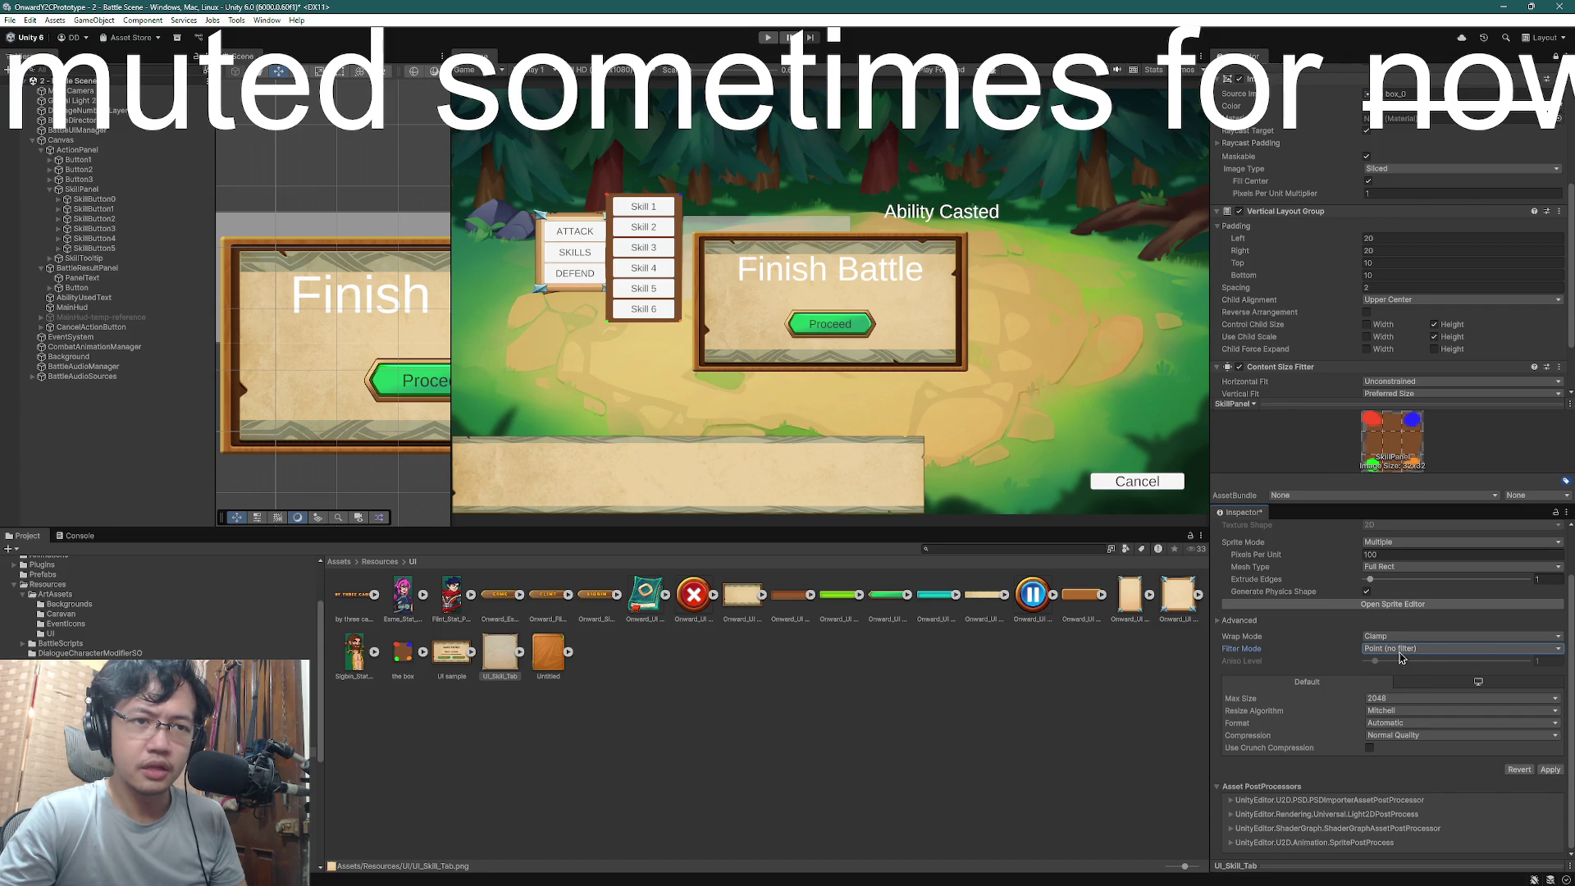
{"action": "left_click", "coordinate": [1399, 738]}
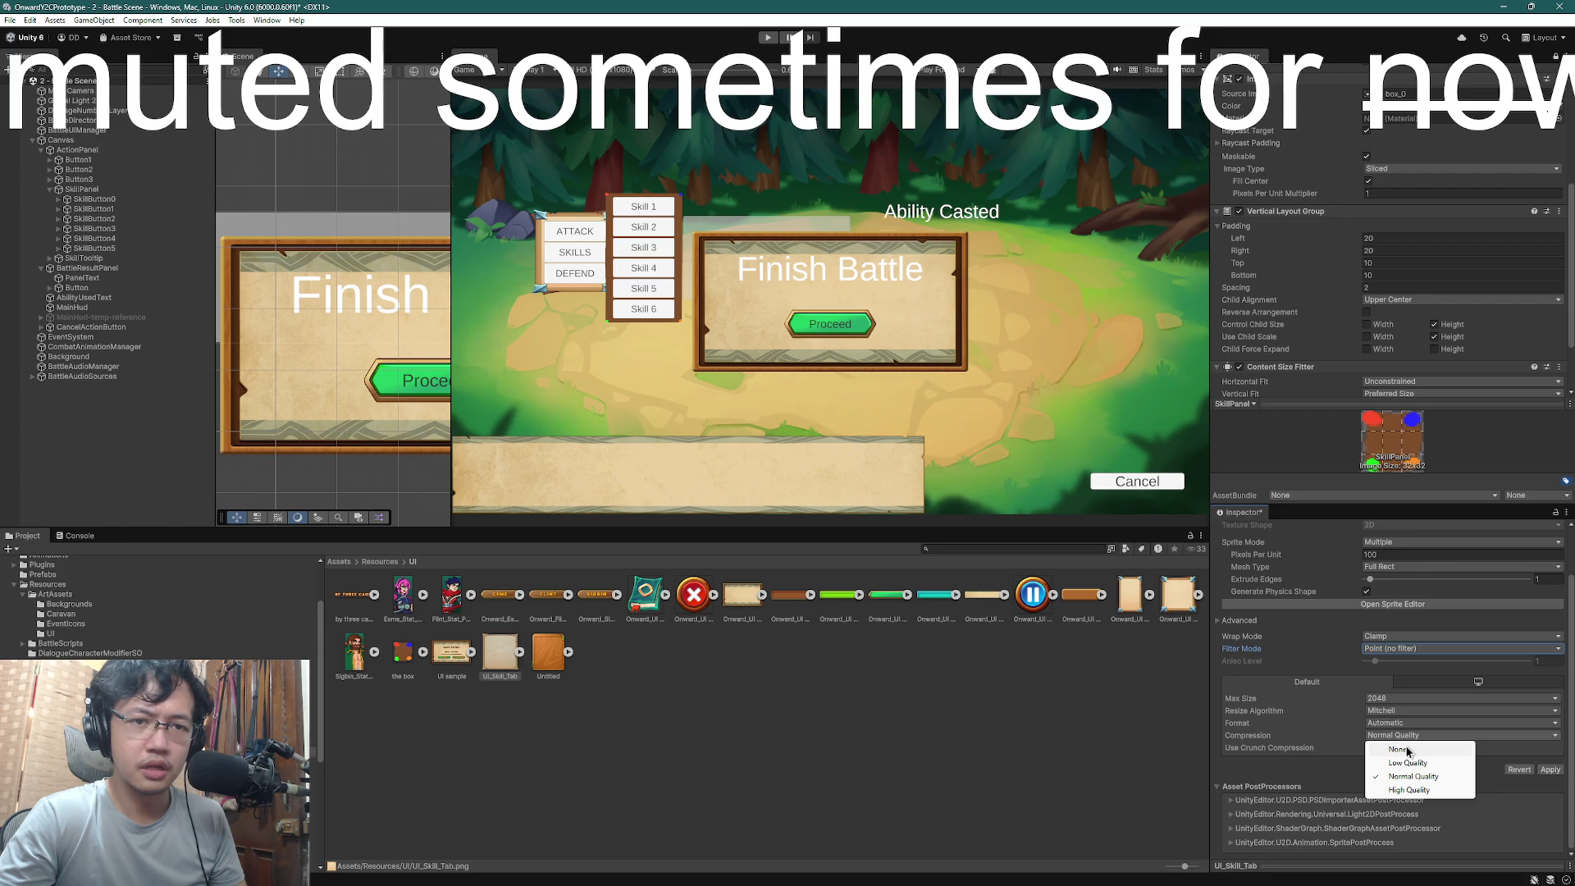
{"action": "left_click", "coordinate": [1407, 751]}
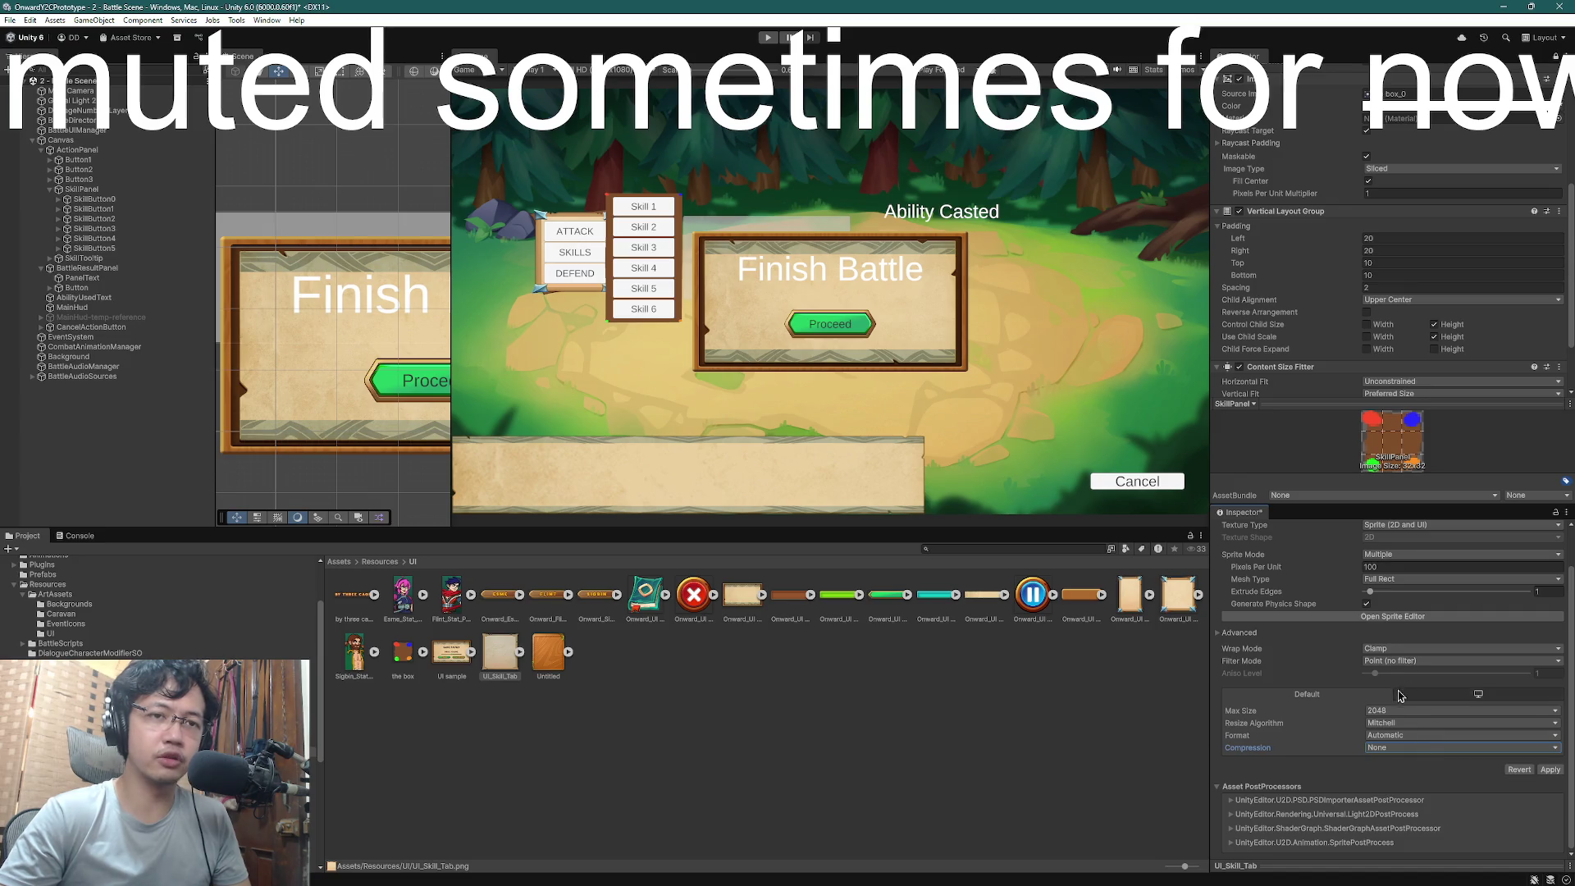
{"action": "scroll", "coordinate": [1398, 695], "scroll_direction": "up", "scroll_amount": 1}
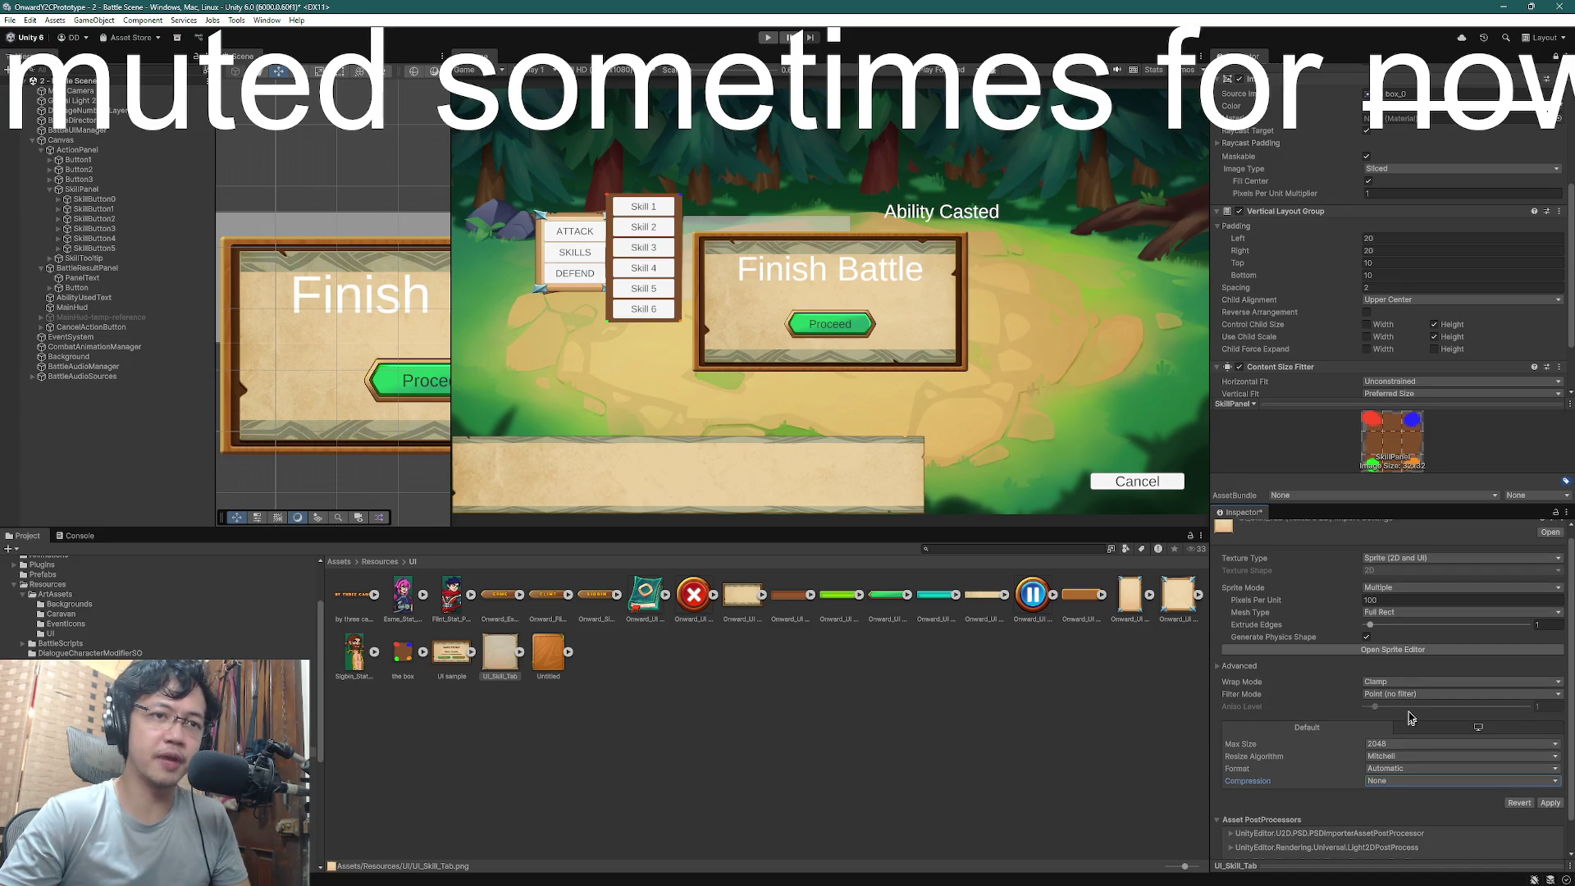
{"action": "left_click", "coordinate": [1548, 804]}
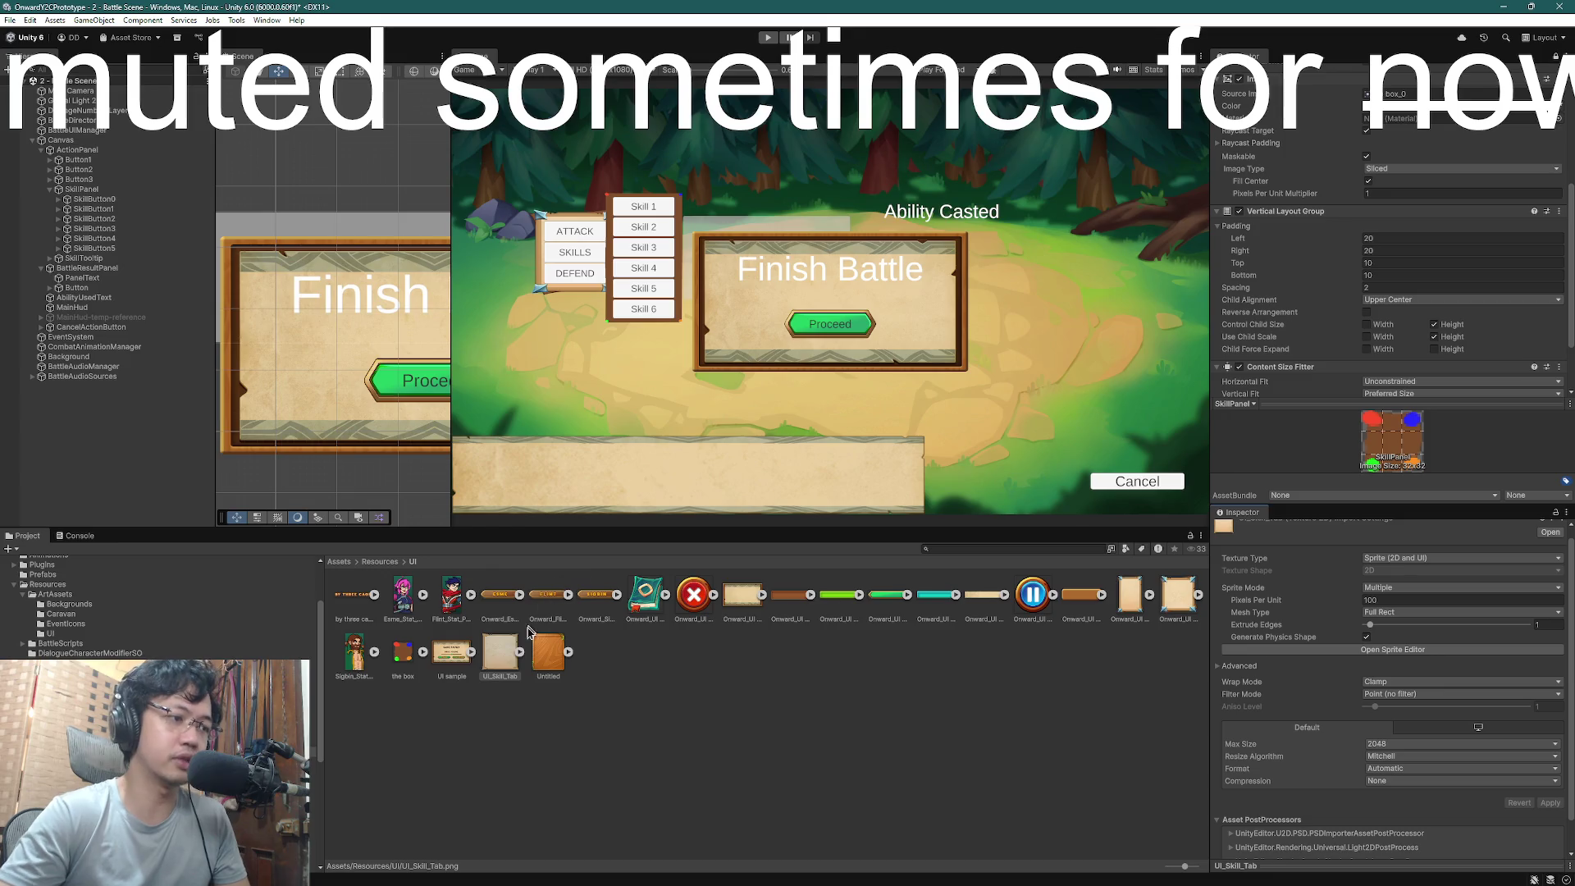
- Try the skill tab as the panel's Source Image, undo it, and return to the Sprite Editor
{"action": "scroll", "coordinate": [1375, 244], "scroll_direction": "down", "scroll_amount": 2}
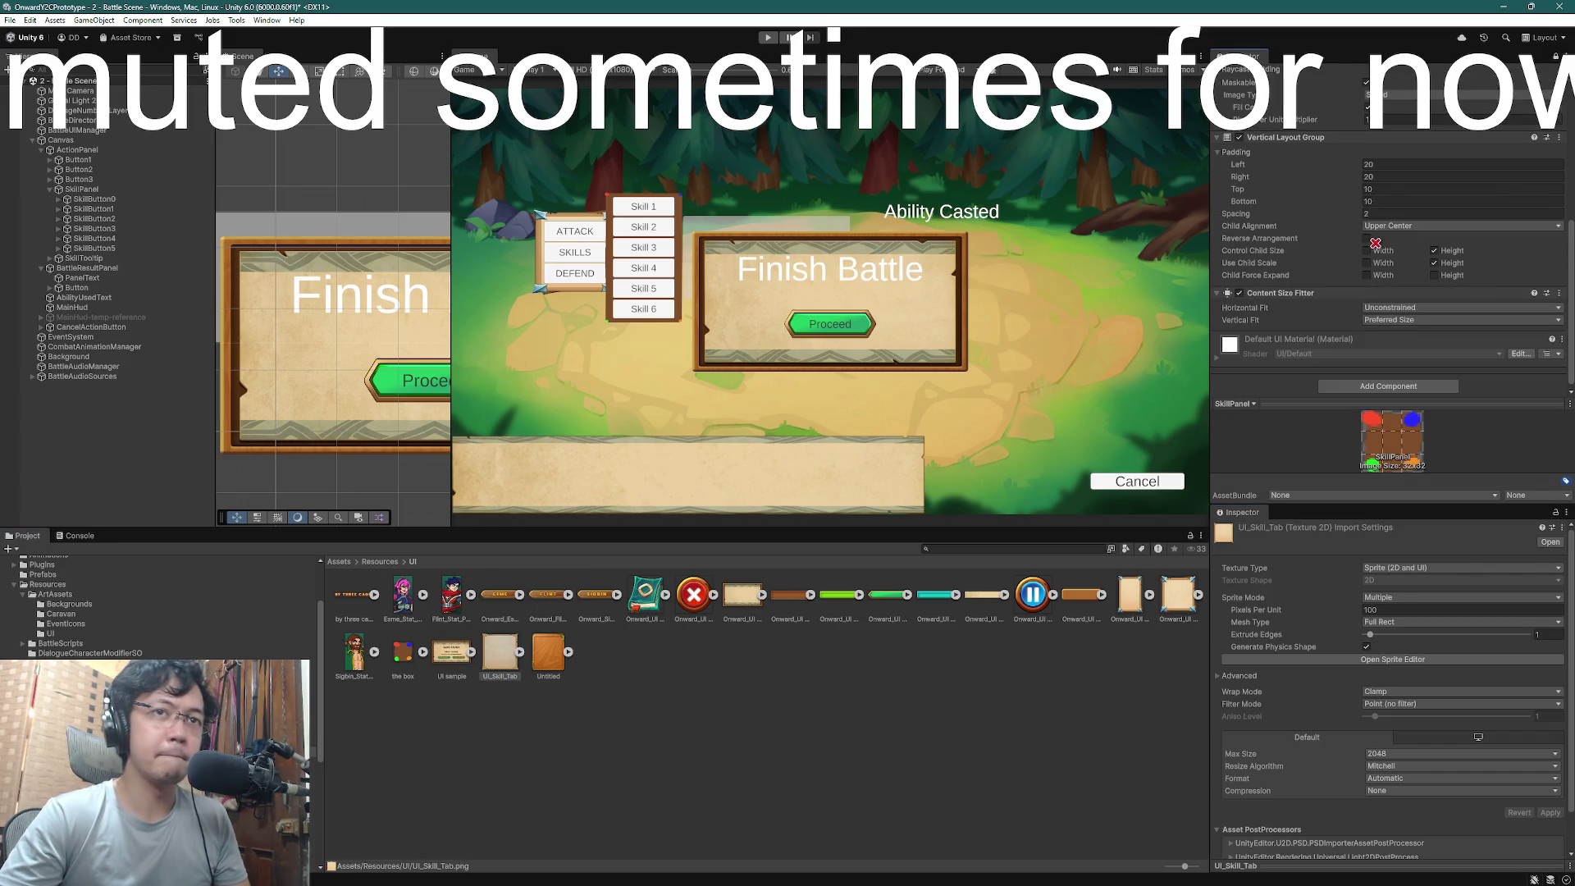
{"action": "mouse_move", "coordinate": [1375, 243]}
{"action": "left_mouse_down"}
{"action": "mouse_move", "coordinate": [1385, 166]}
{"action": "mouse_move", "coordinate": [1399, 283]}
{"action": "left_mouse_up"}
{"action": "scroll", "coordinate": [1385, 166], "scroll_direction": "up", "scroll_amount": 7}
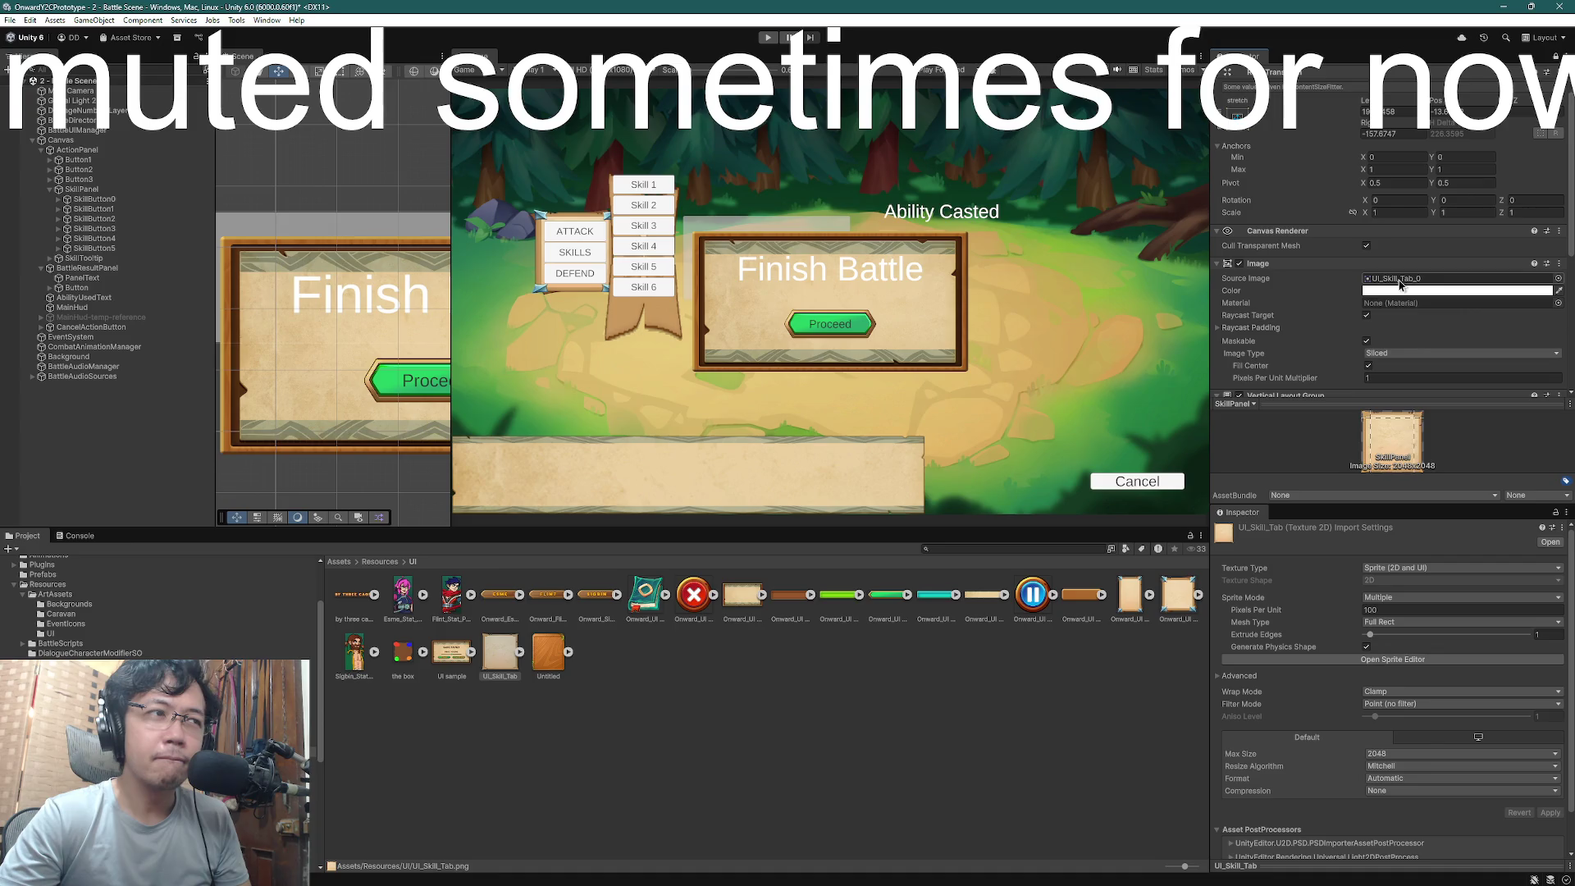
{"action": "key", "text": "ctrl+z"}
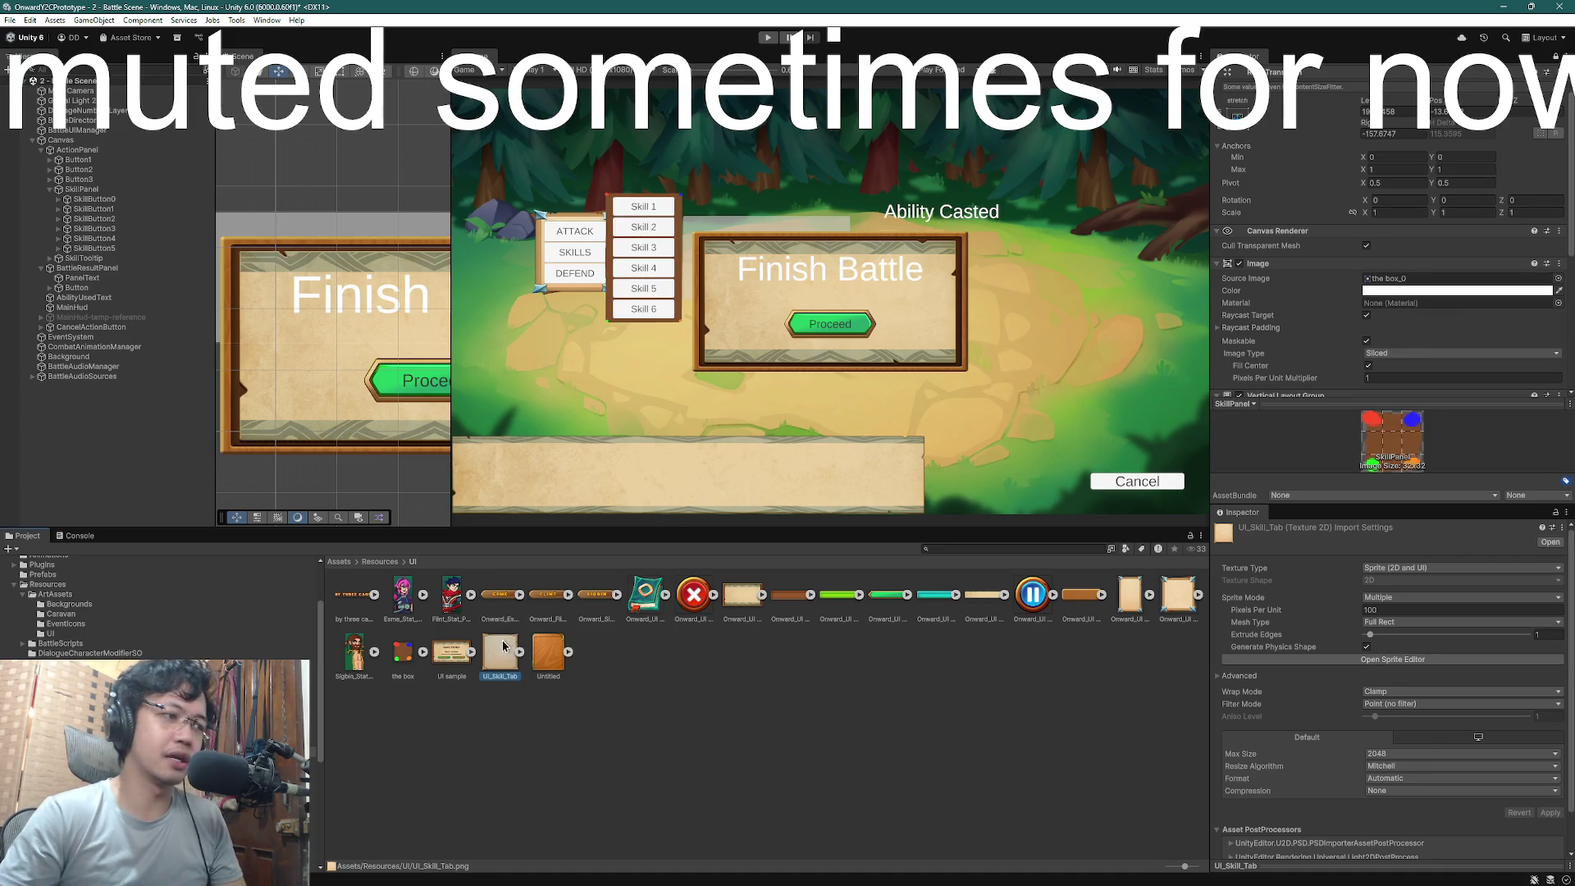
{"action": "left_click", "coordinate": [1430, 659]}
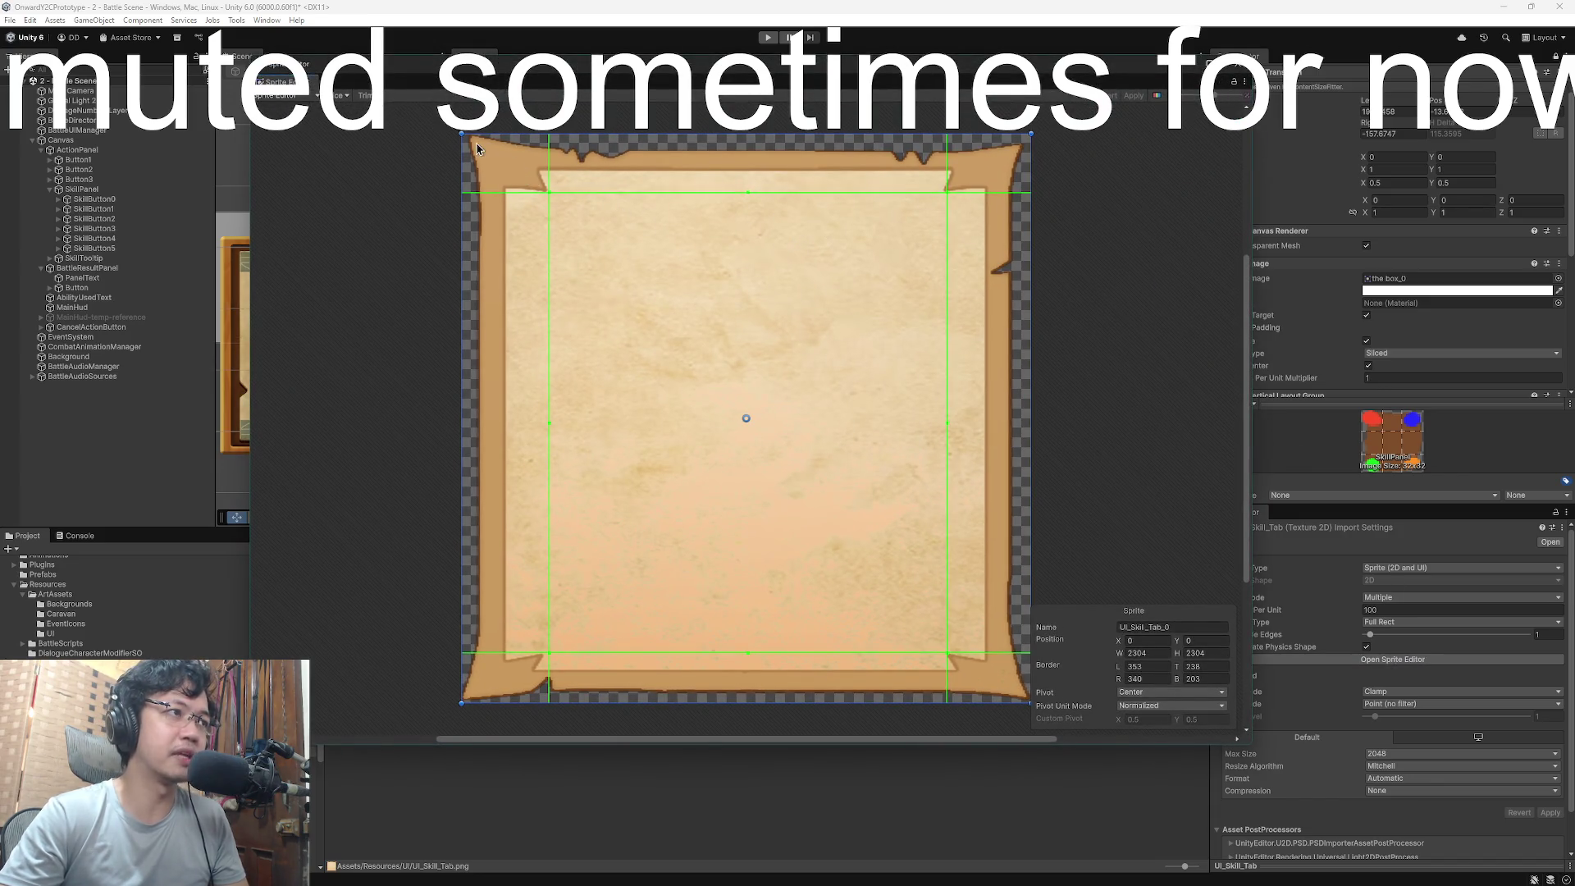
- Move the slice borders inward to L 547, T 510, R 564, B 562, apply, and close
{"action": "left_click_drag", "start_coordinate": [749, 195], "coordinate": [746, 259]}
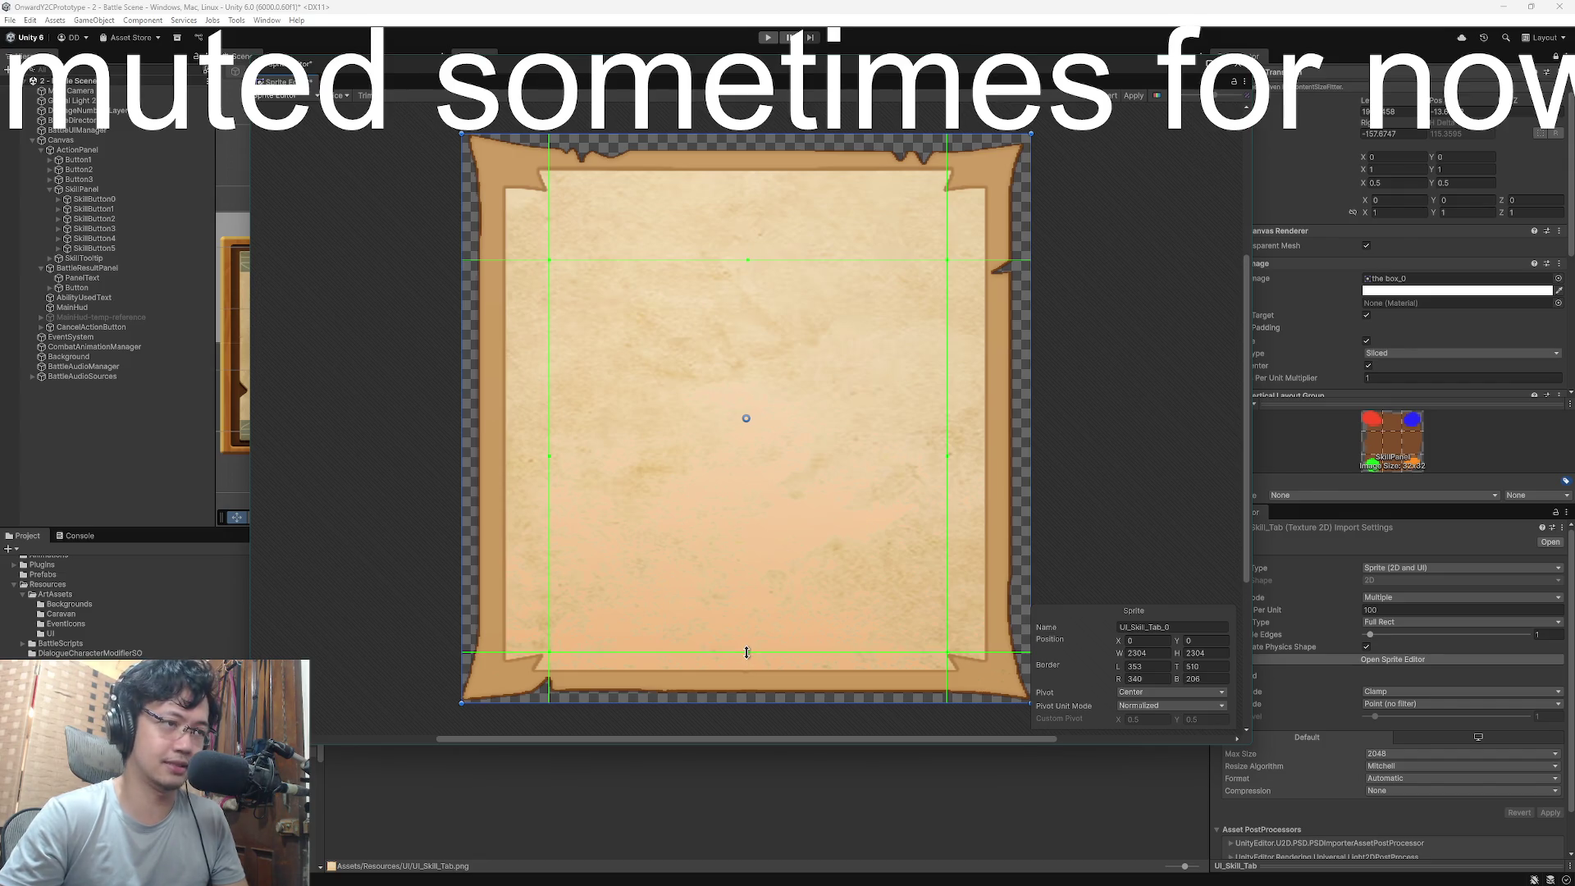
{"action": "mouse_move", "coordinate": [747, 652]}
{"action": "left_mouse_down"}
{"action": "mouse_move", "coordinate": [760, 564]}
{"action": "mouse_move", "coordinate": [763, 581]}
{"action": "left_mouse_up"}
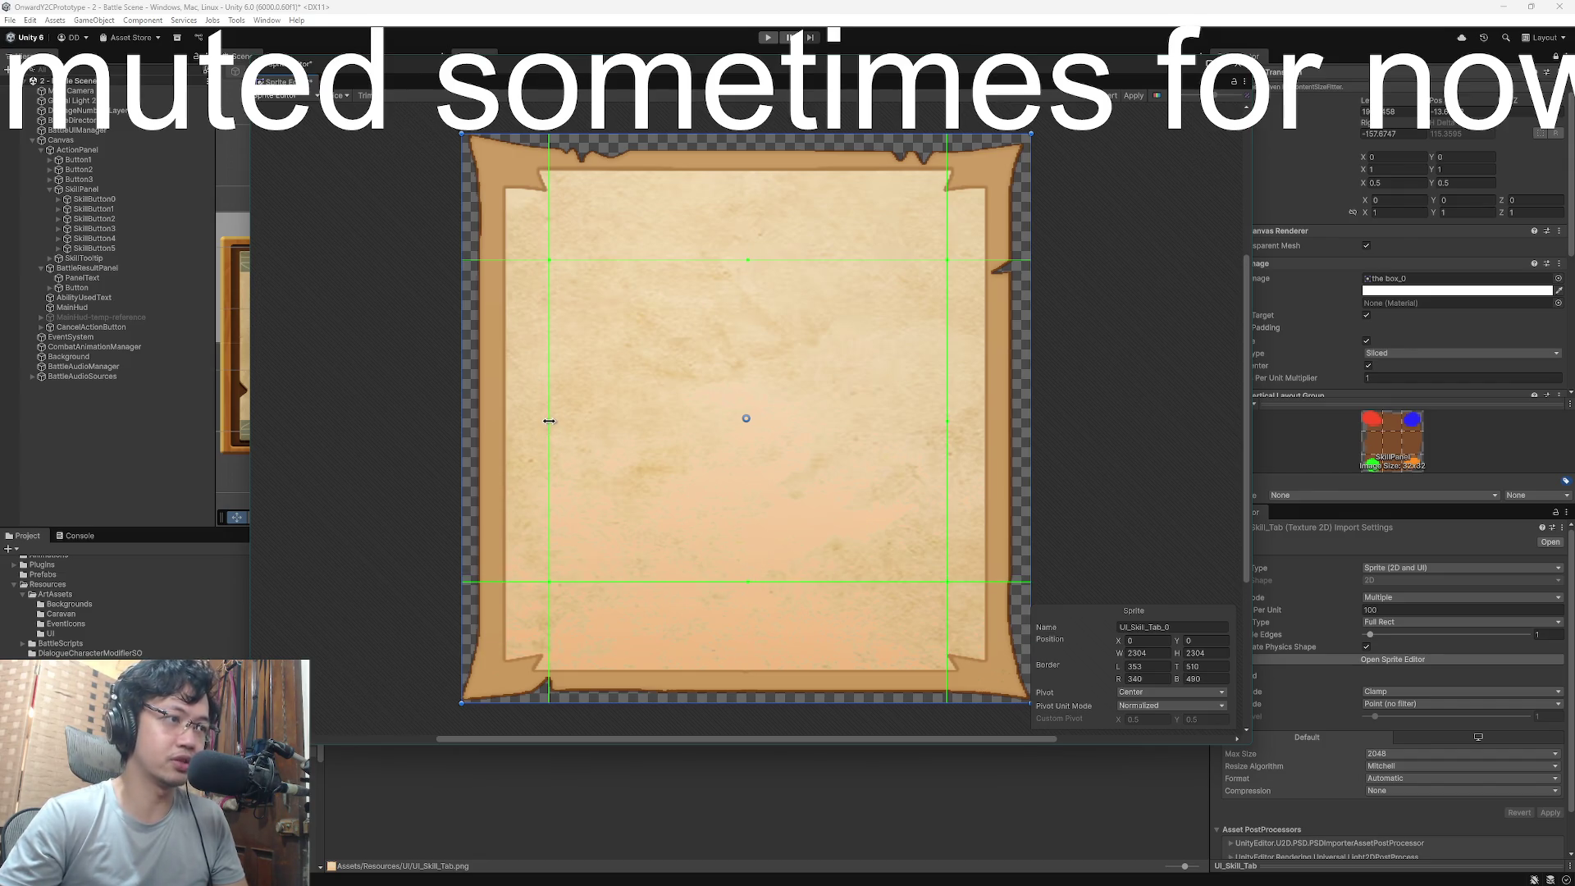
{"action": "left_click_drag", "start_coordinate": [549, 420], "coordinate": [597, 420]}
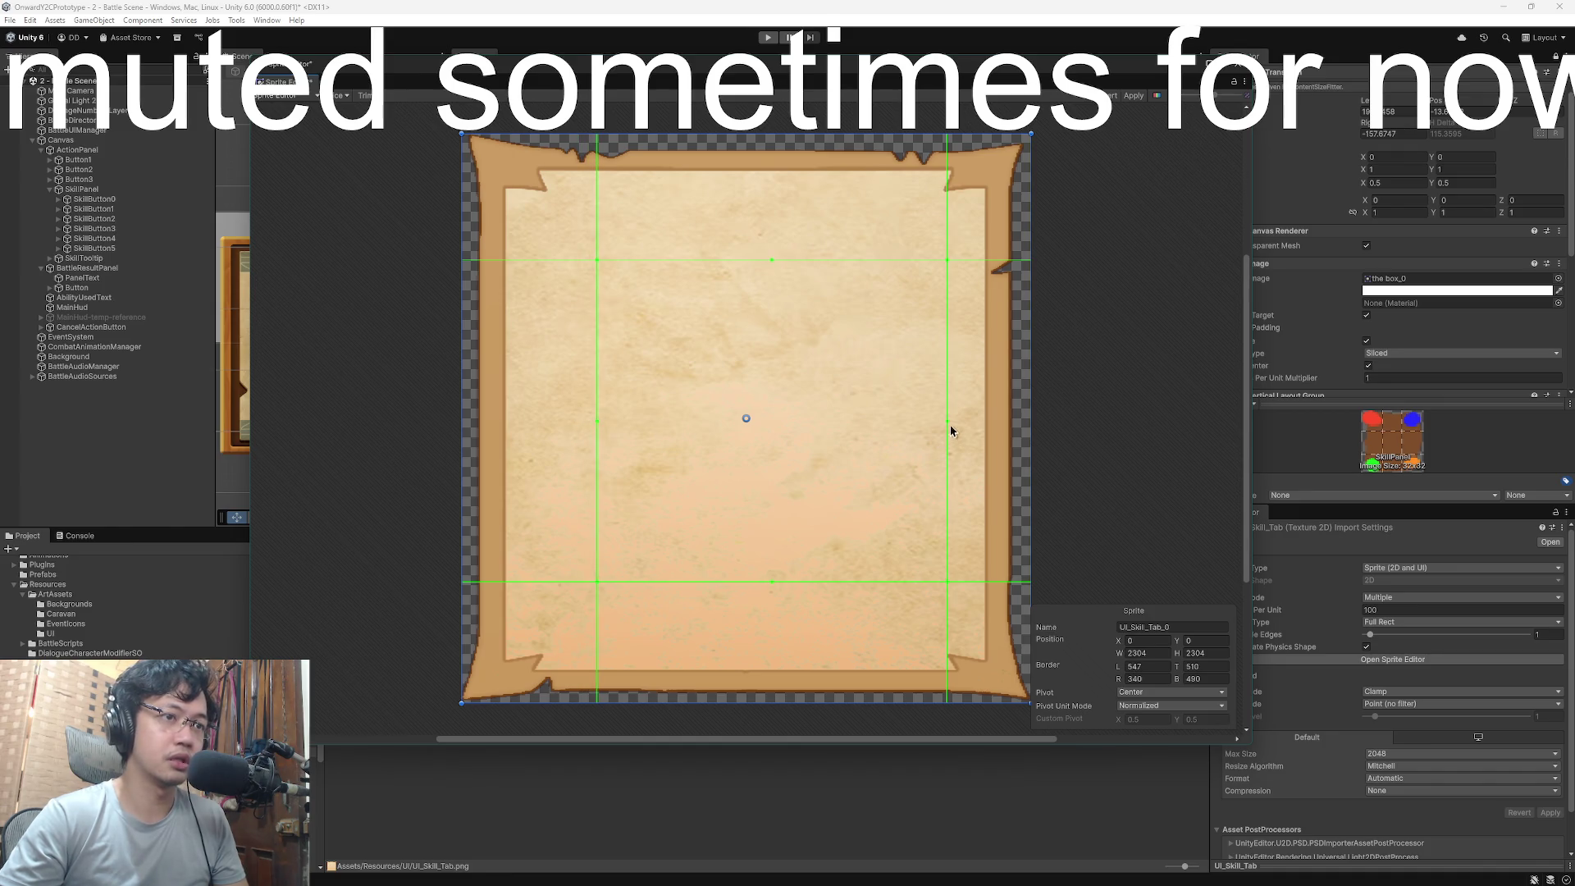
{"action": "left_click_drag", "start_coordinate": [950, 429], "coordinate": [892, 420]}
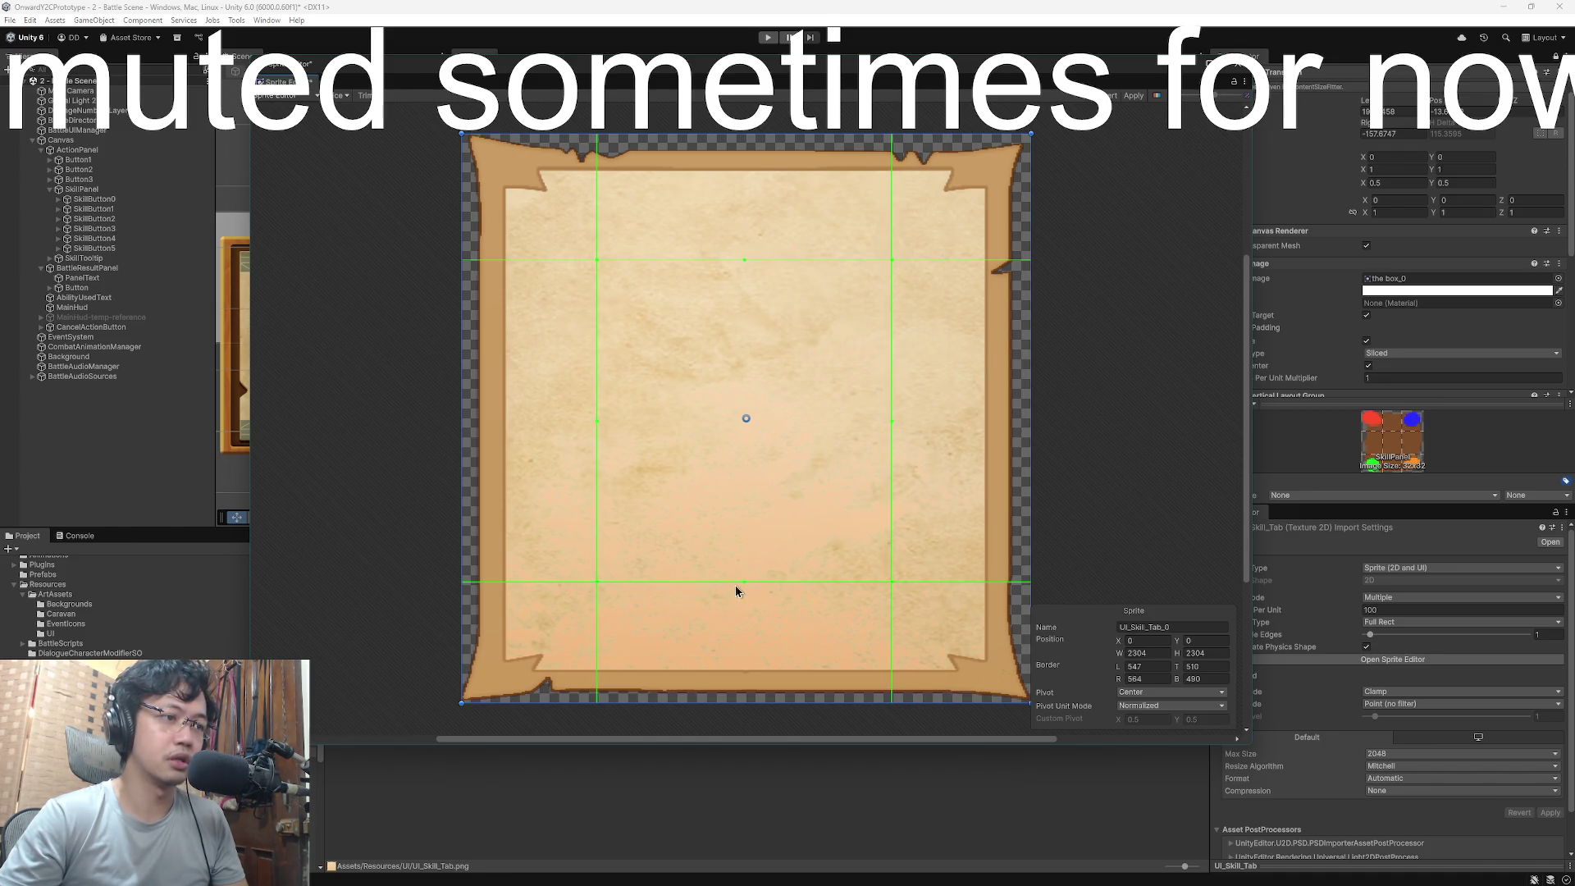
{"action": "left_click_drag", "start_coordinate": [741, 581], "coordinate": [743, 564]}
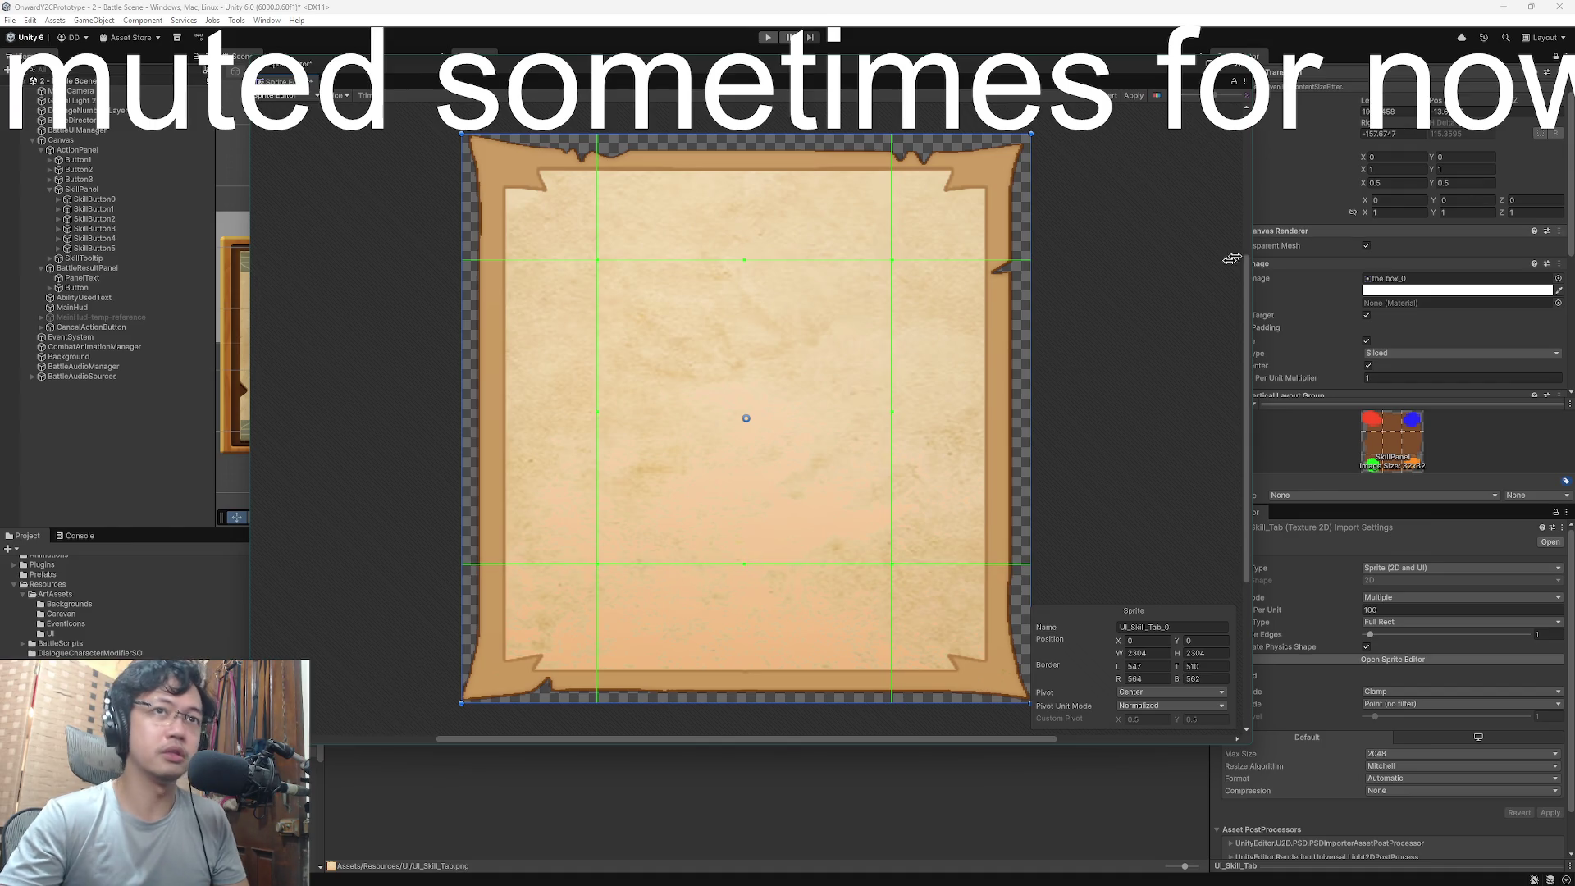
{"action": "left_click", "coordinate": [1132, 96]}
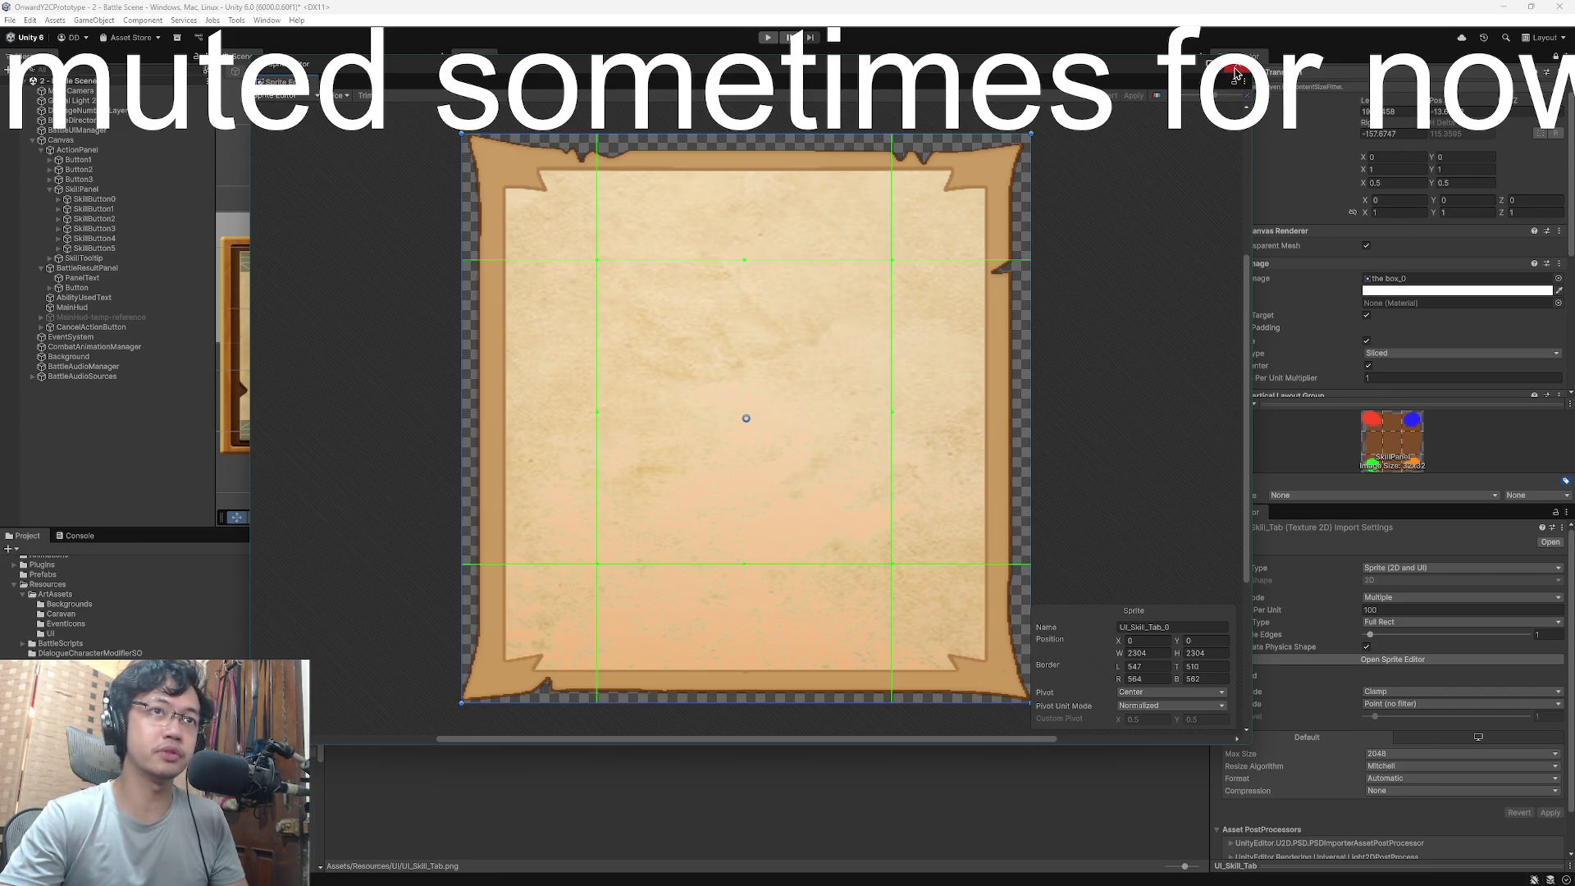
{"action": "left_click", "coordinate": [1239, 64]}
{"action": "left_click", "coordinate": [495, 672]}
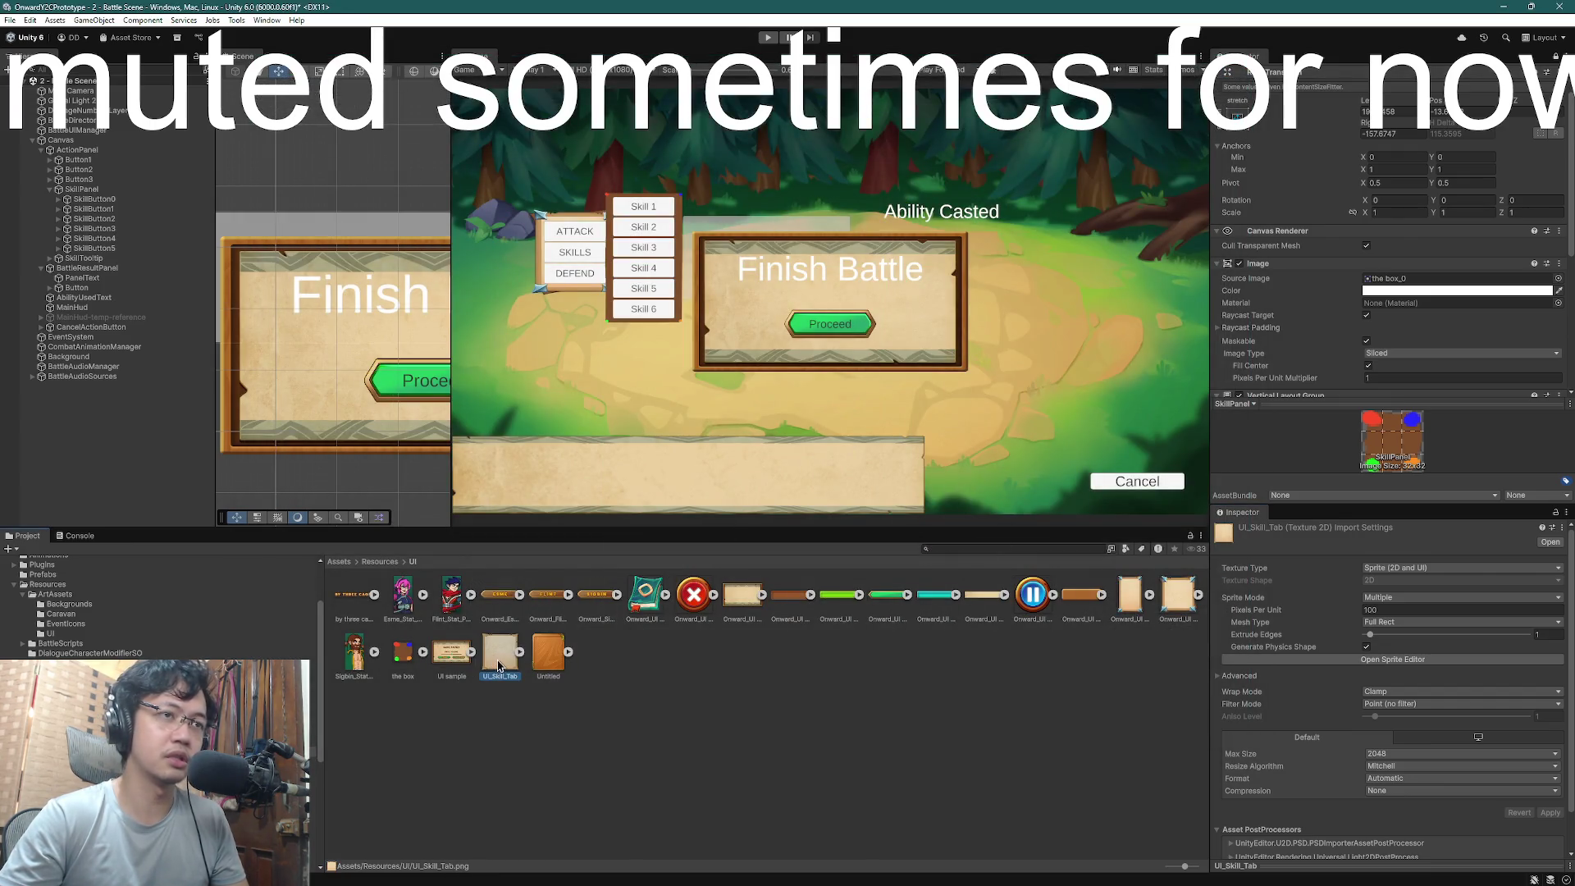
- Try UI_Skill_Tab as the skill panel image, revert it, and return to the Sprite Editor
{"action": "left_click_drag", "start_coordinate": [498, 666], "coordinate": [1410, 283]}
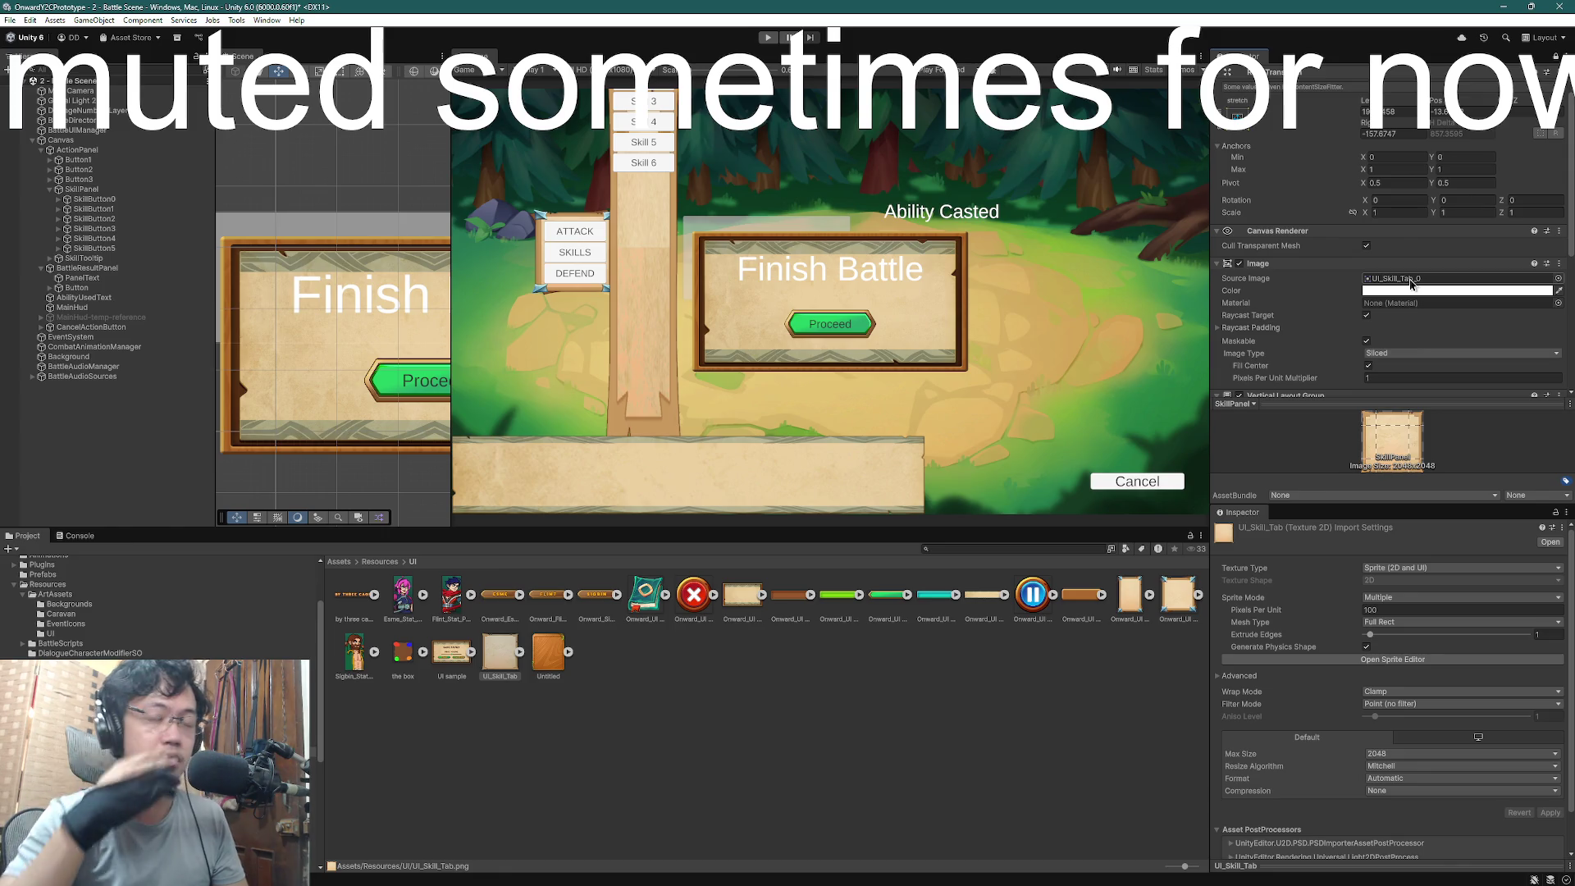
{"action": "key", "text": "ctrl+z"}
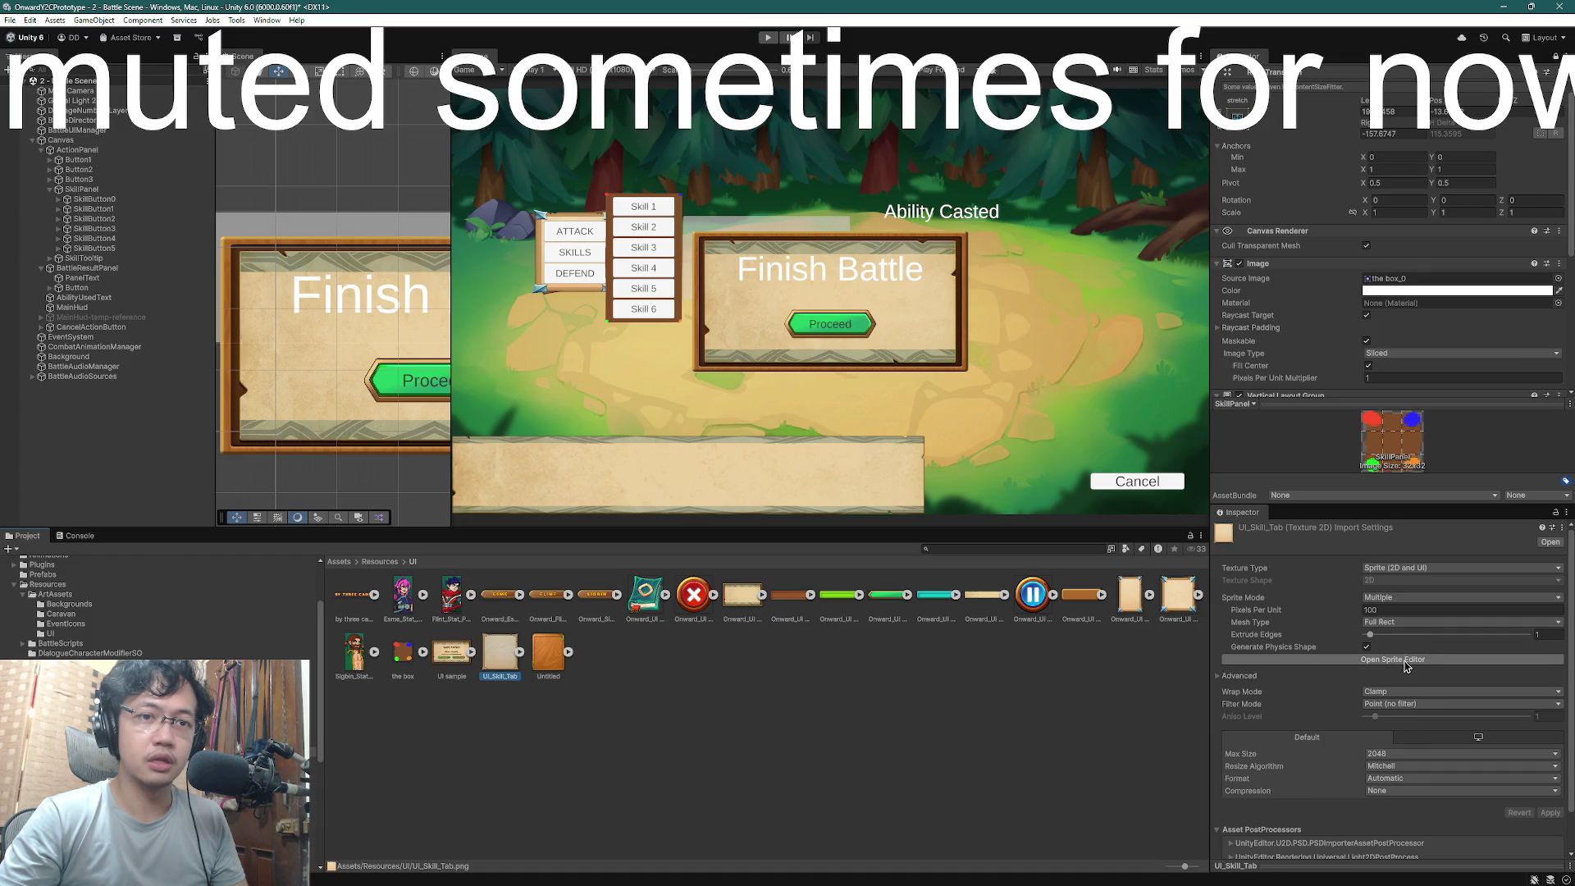
{"action": "left_click", "coordinate": [1417, 660]}
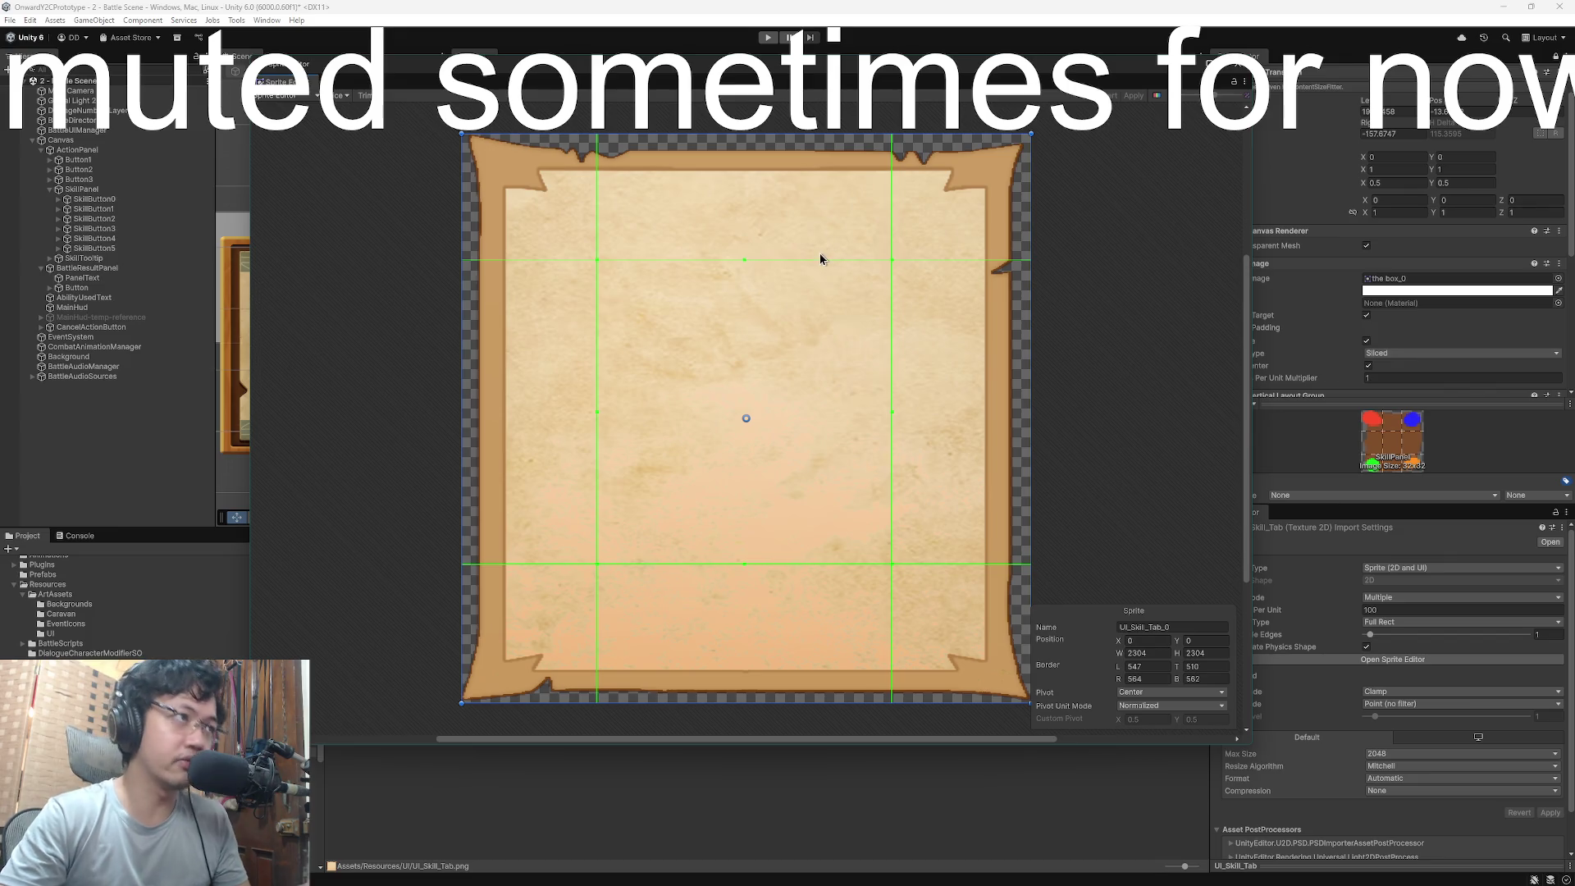
- Drag the border guides to L 567, T 599, R 587, B 676 and apply them
{"action": "left_click_drag", "start_coordinate": [744, 564], "coordinate": [751, 540]}
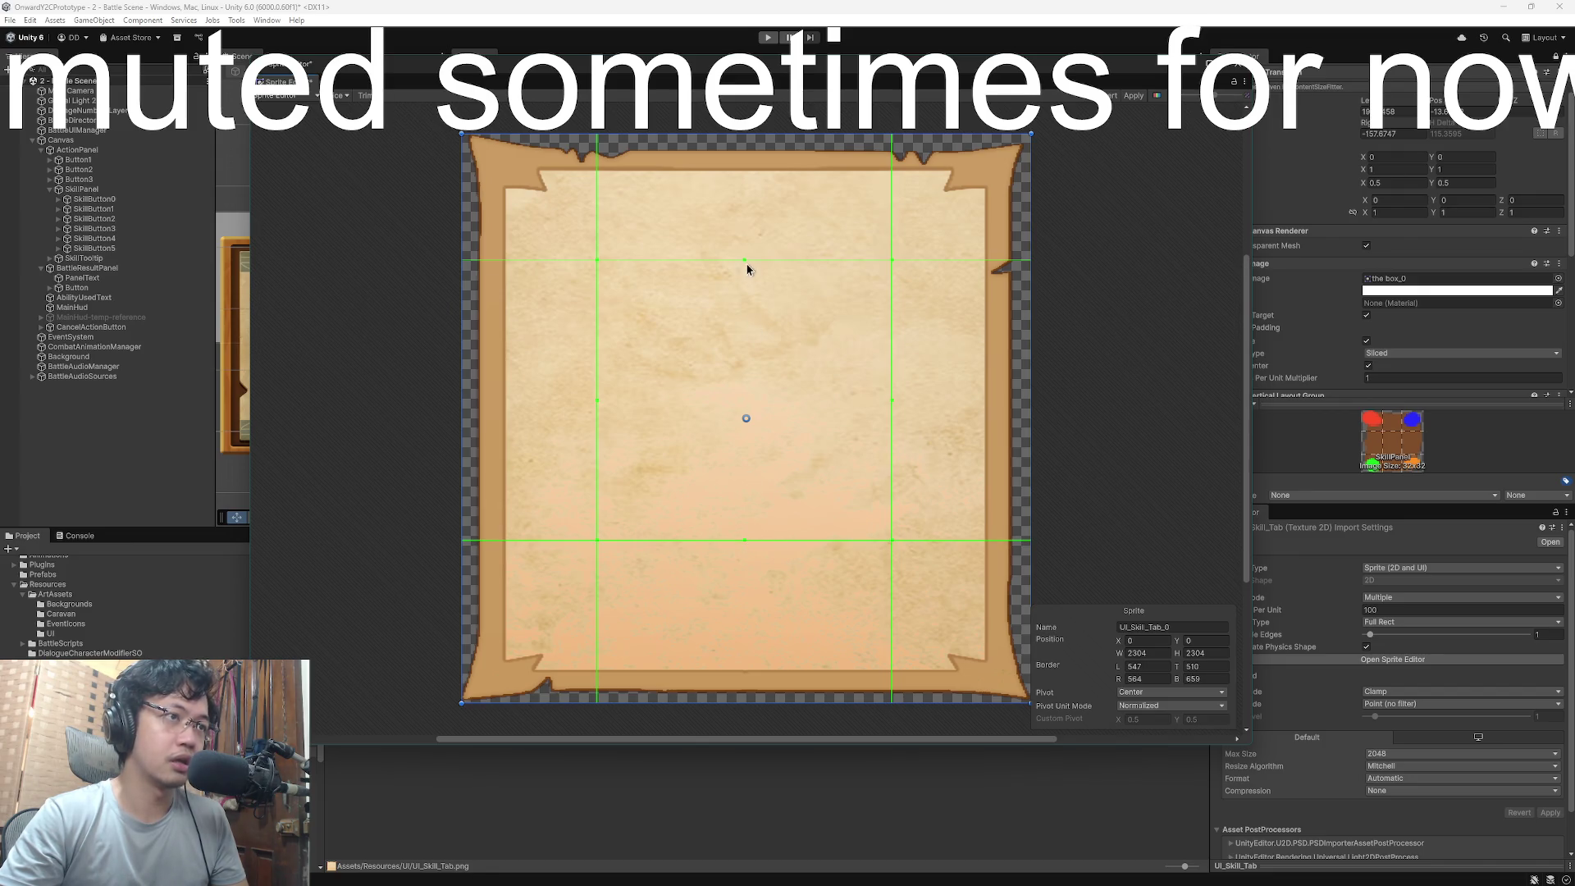
{"action": "left_click_drag", "start_coordinate": [745, 261], "coordinate": [744, 273]}
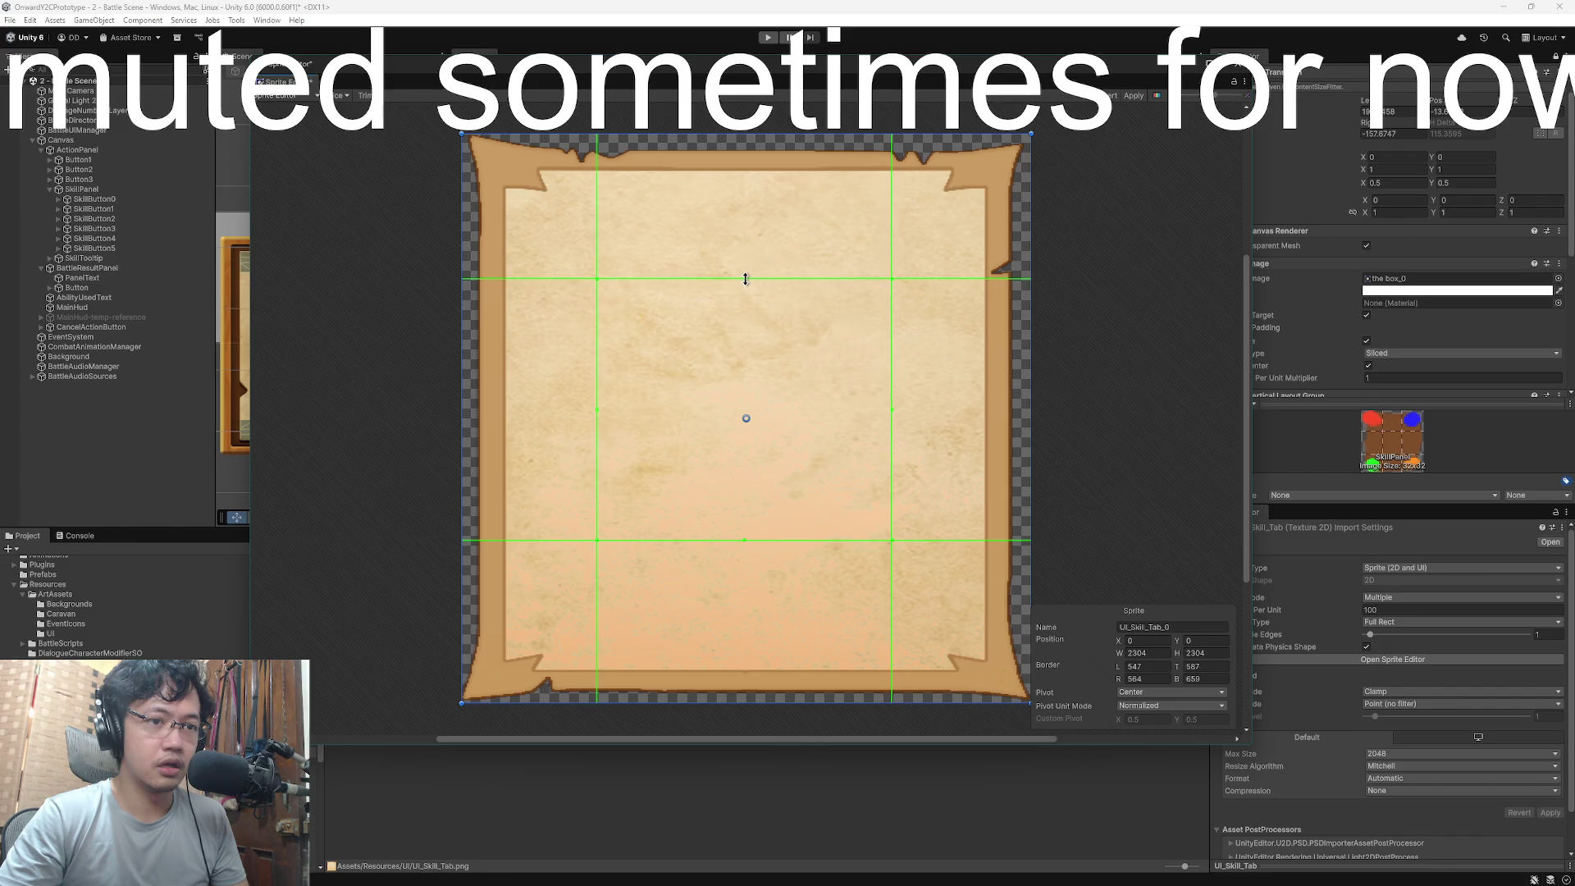
{"action": "left_click_drag", "start_coordinate": [746, 279], "coordinate": [746, 282]}
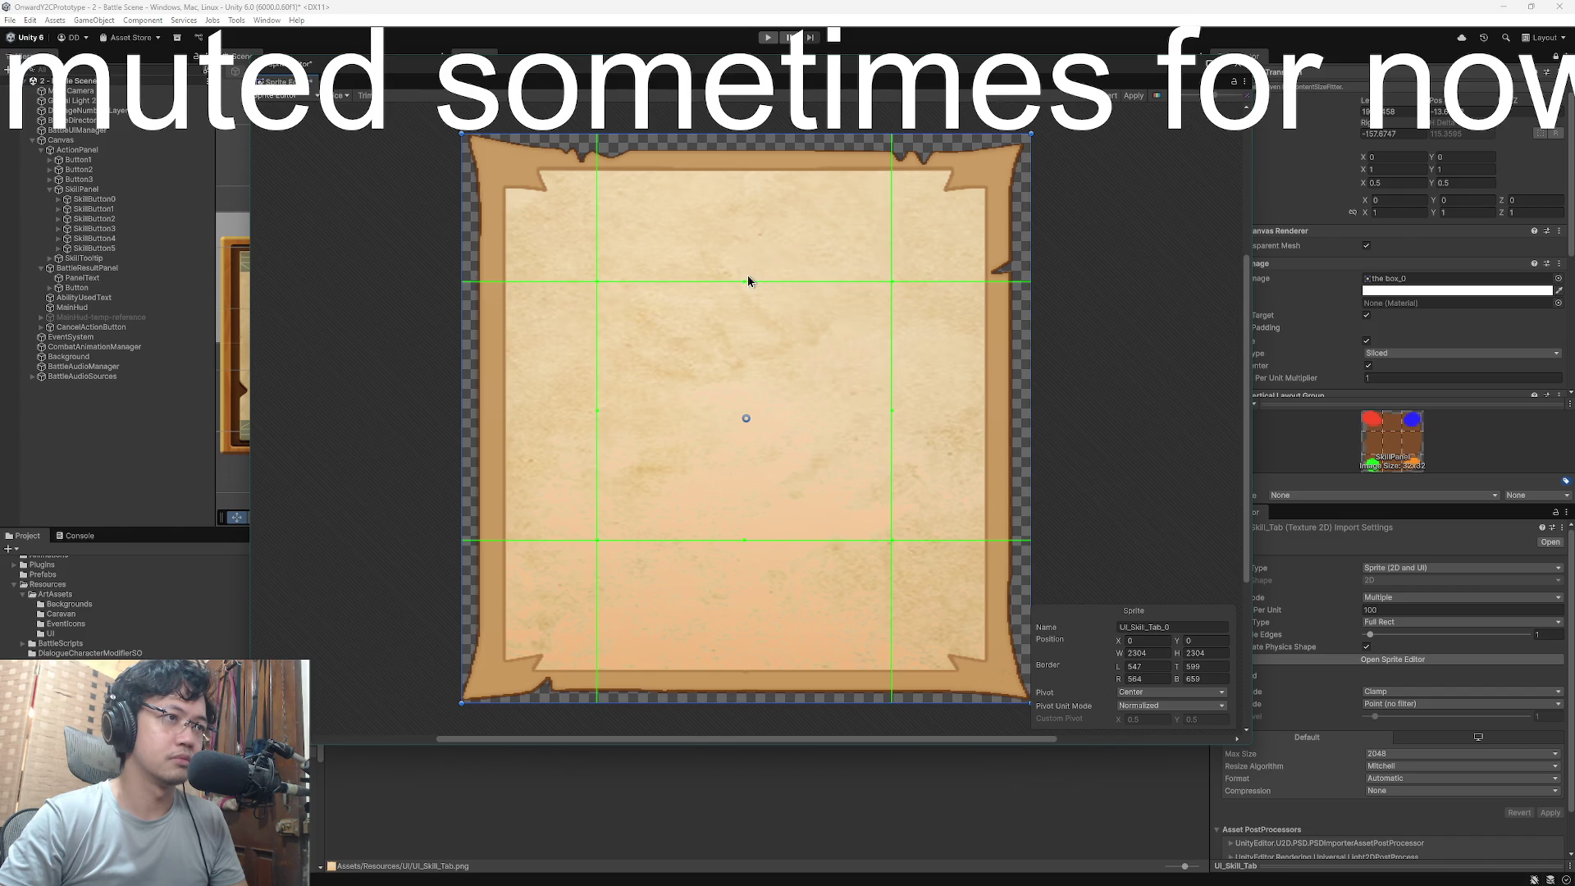
{"action": "left_click_drag", "start_coordinate": [893, 409], "coordinate": [885, 410]}
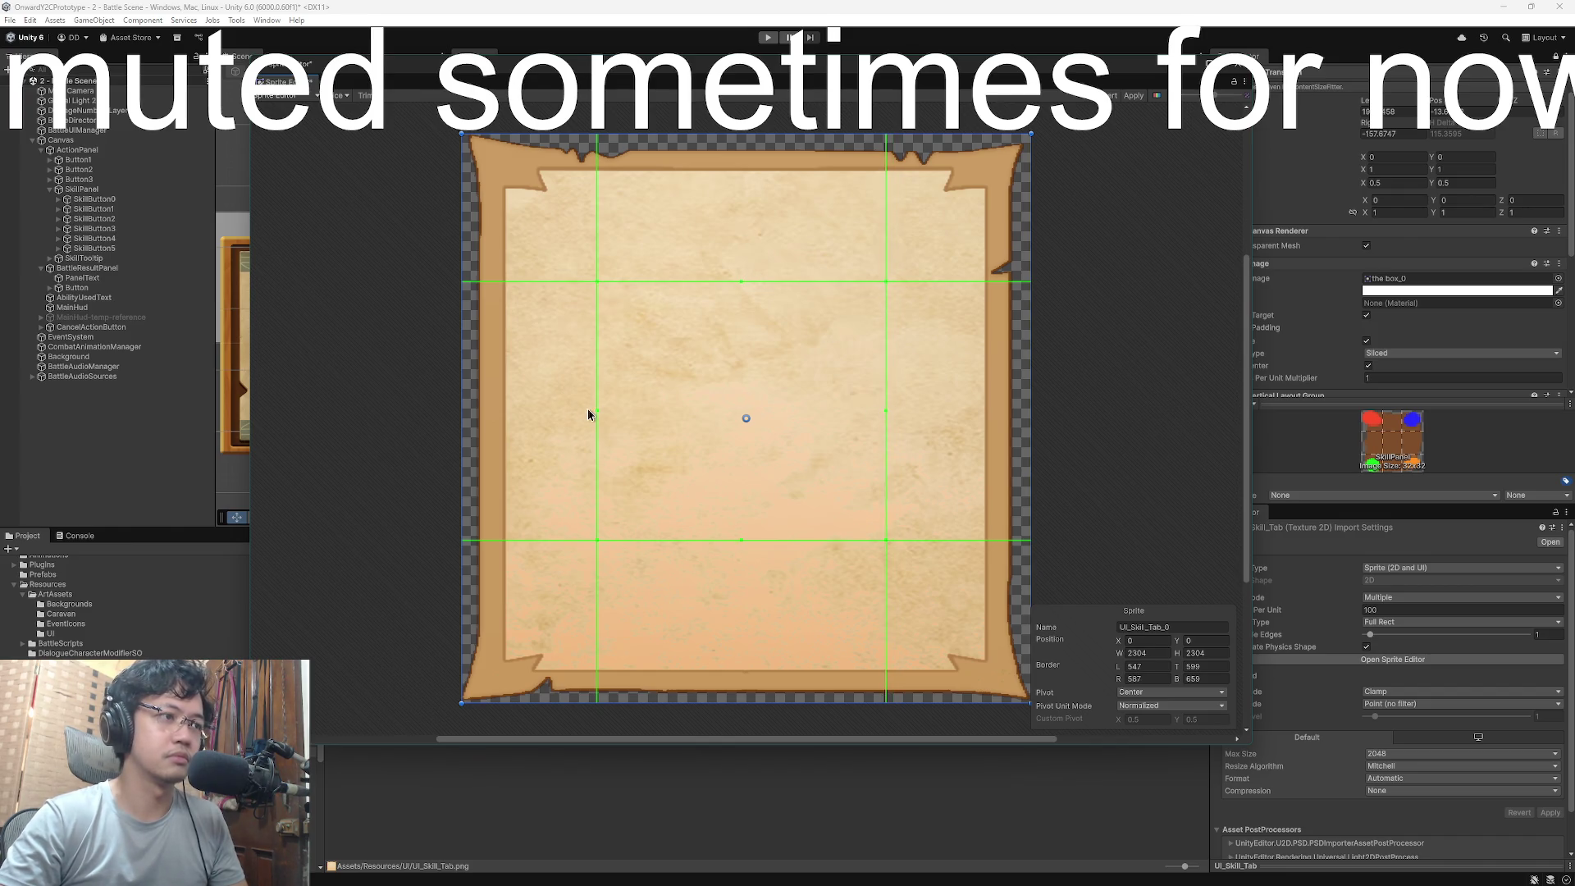
{"action": "left_click_drag", "start_coordinate": [597, 413], "coordinate": [602, 414]}
{"action": "left_click_drag", "start_coordinate": [750, 540], "coordinate": [750, 536]}
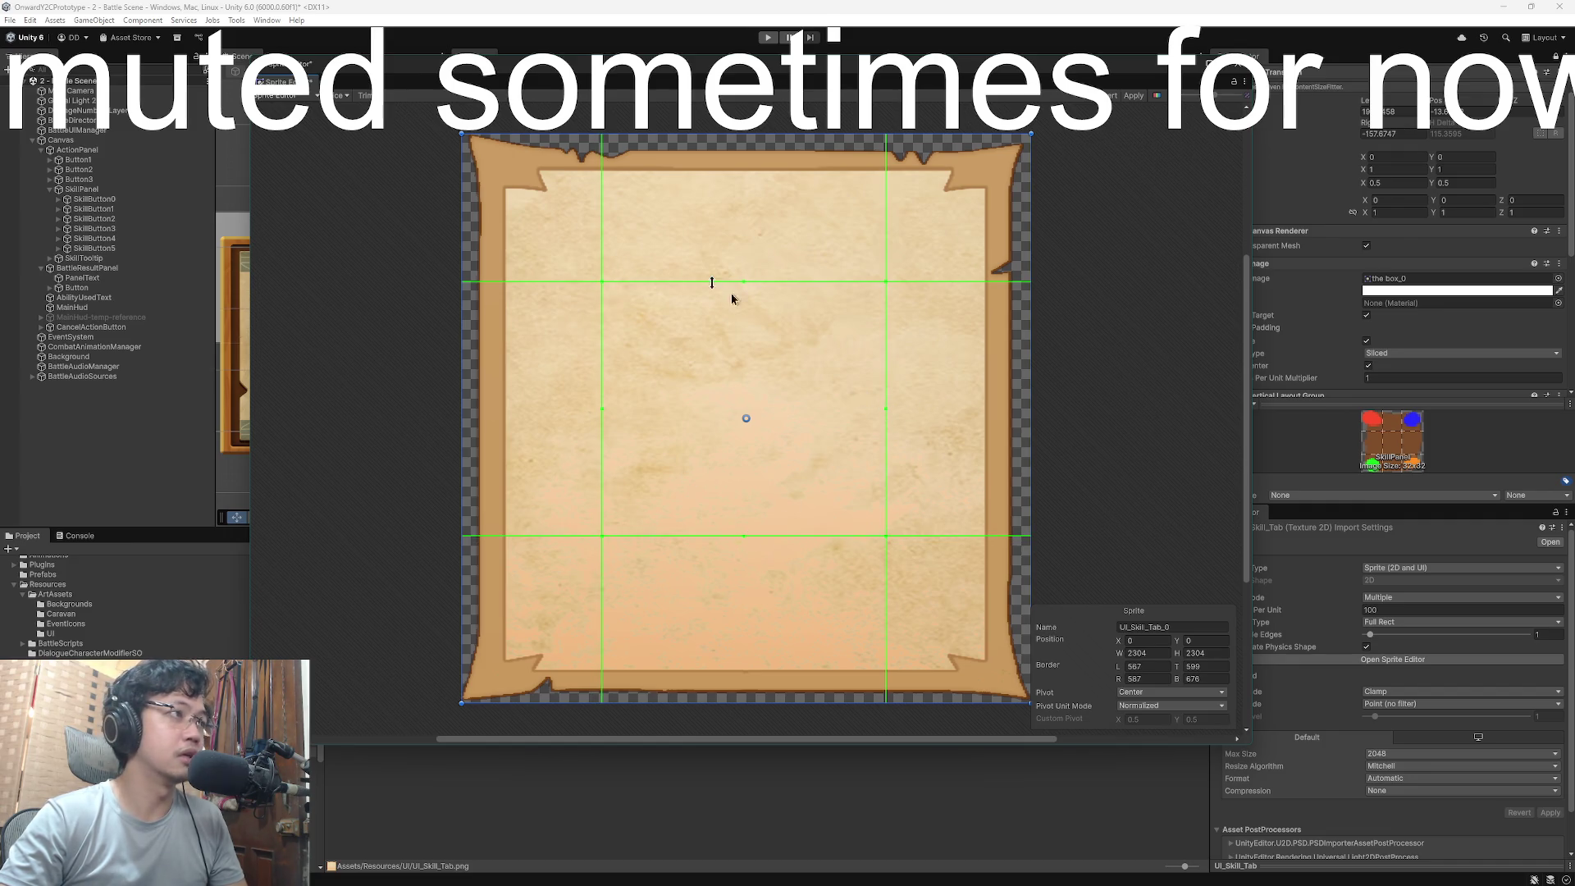
{"action": "left_click", "coordinate": [336, 95]}
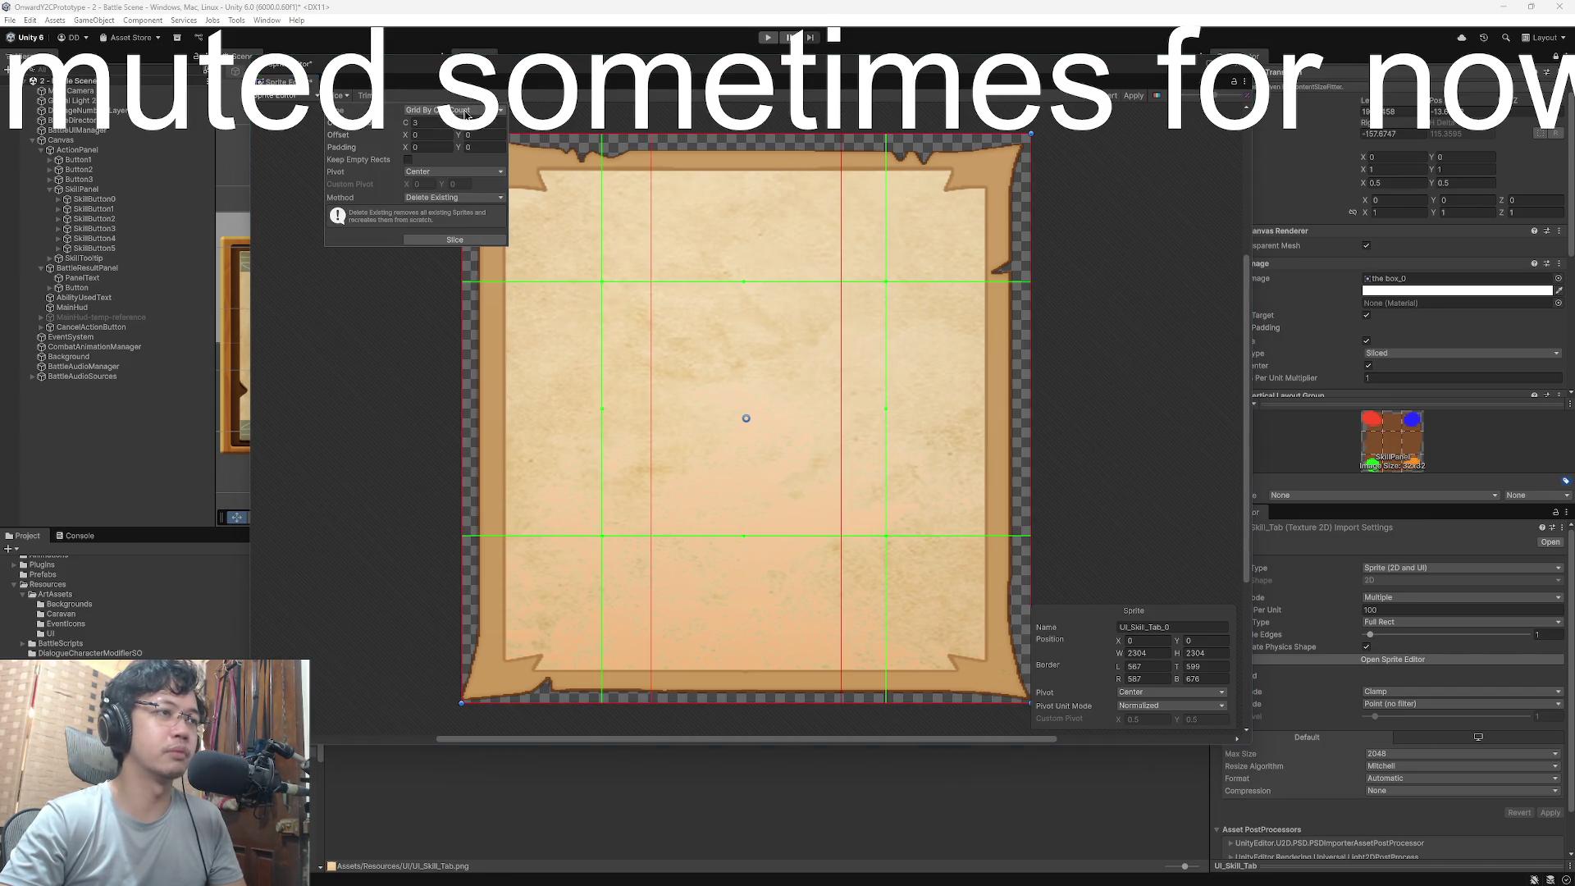
{"action": "left_click", "coordinate": [354, 302]}
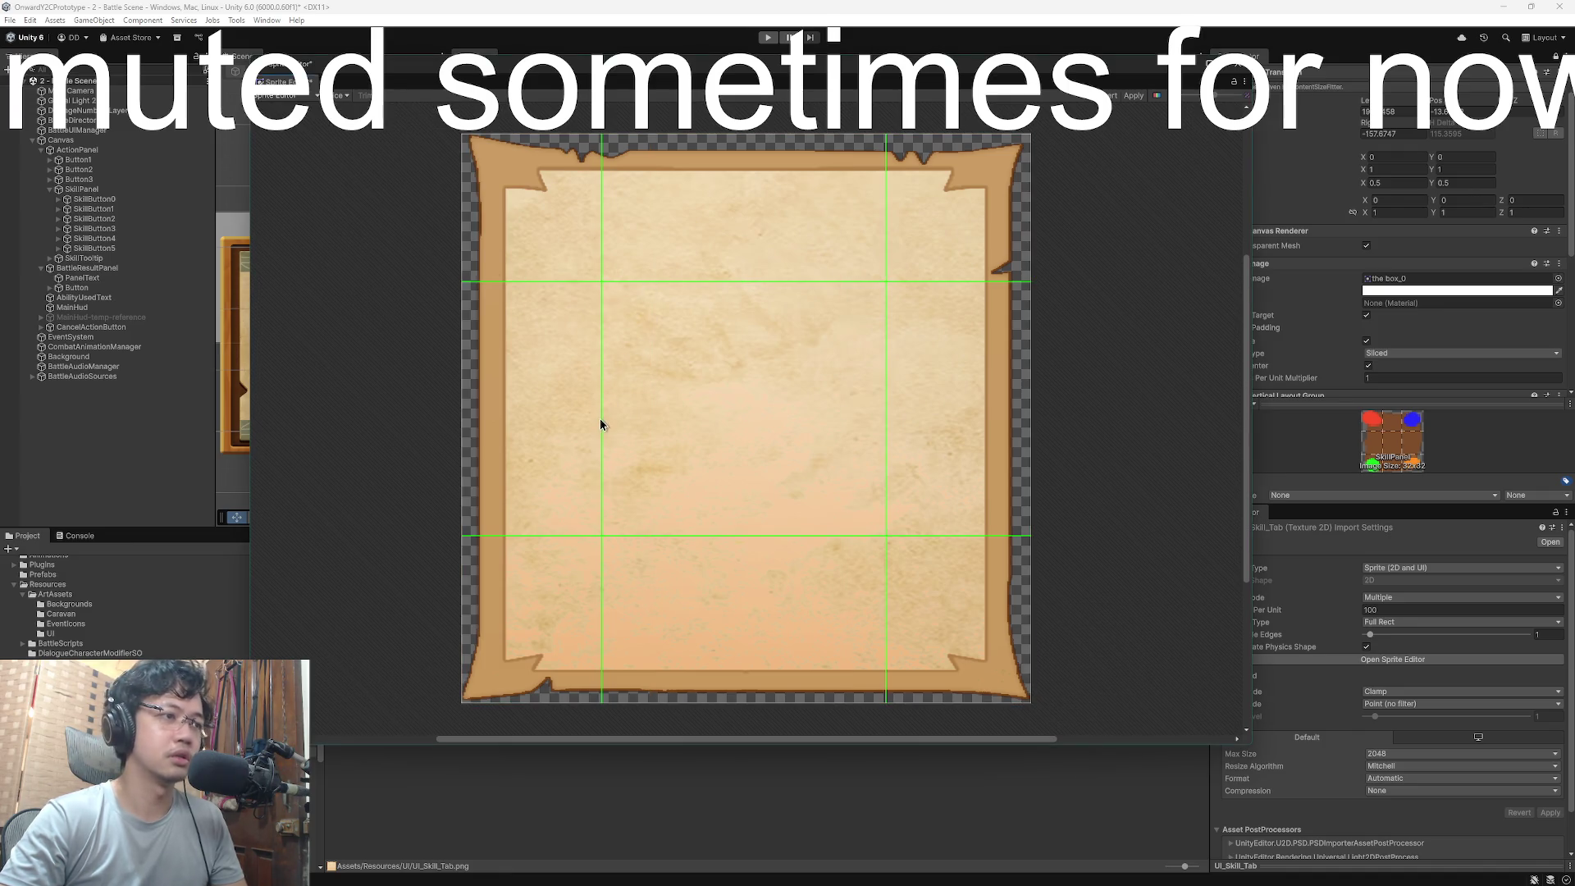
{"action": "left_click", "coordinate": [1135, 96]}
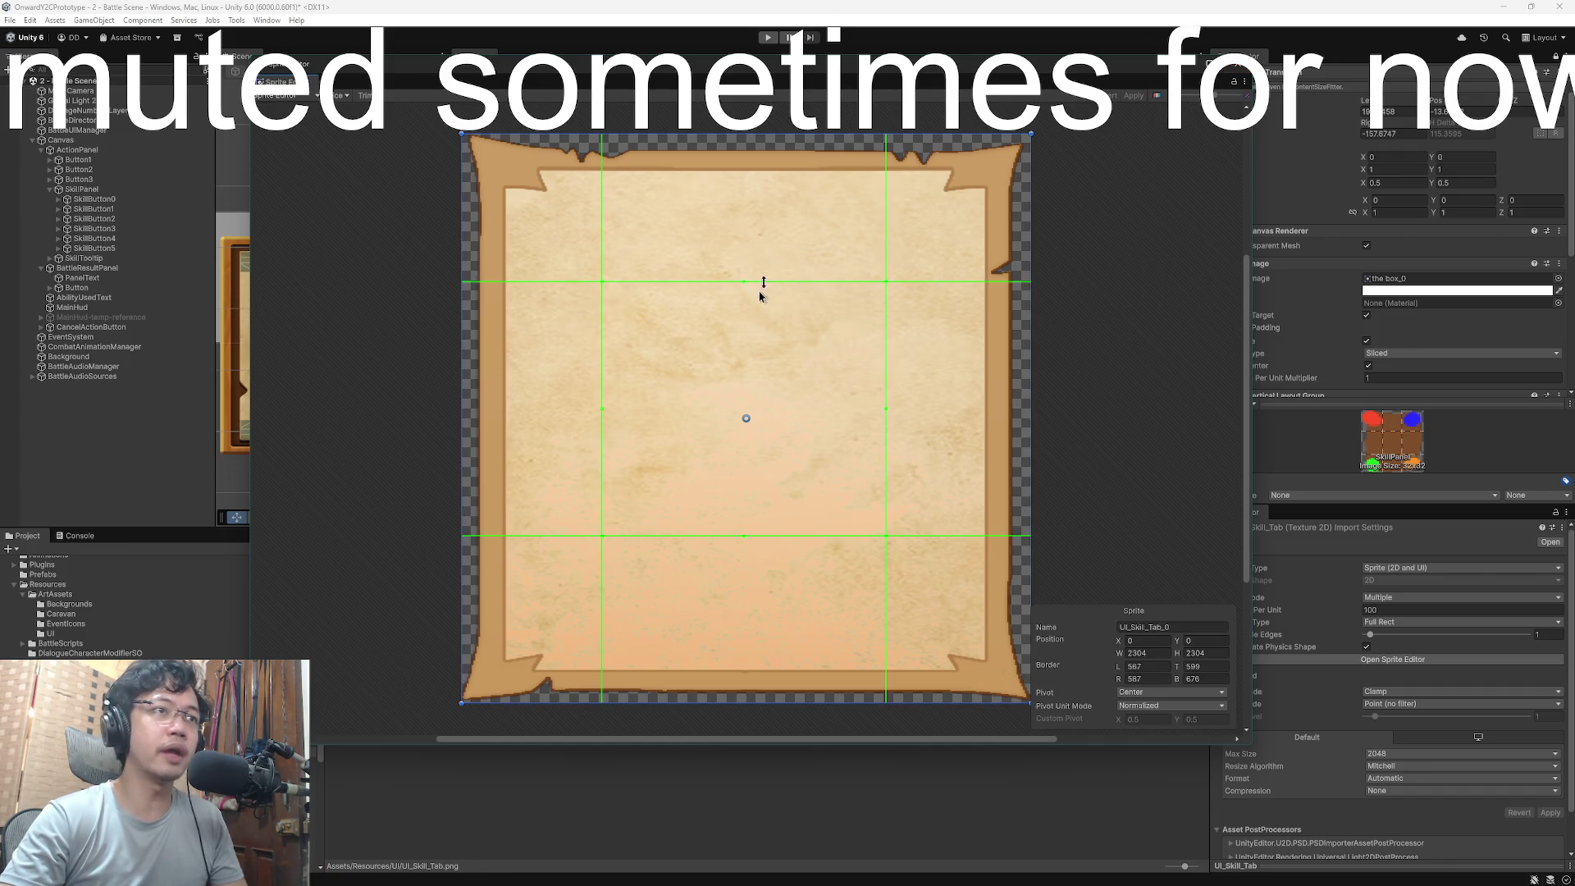
{"action": "left_click", "coordinate": [1002, 46]}
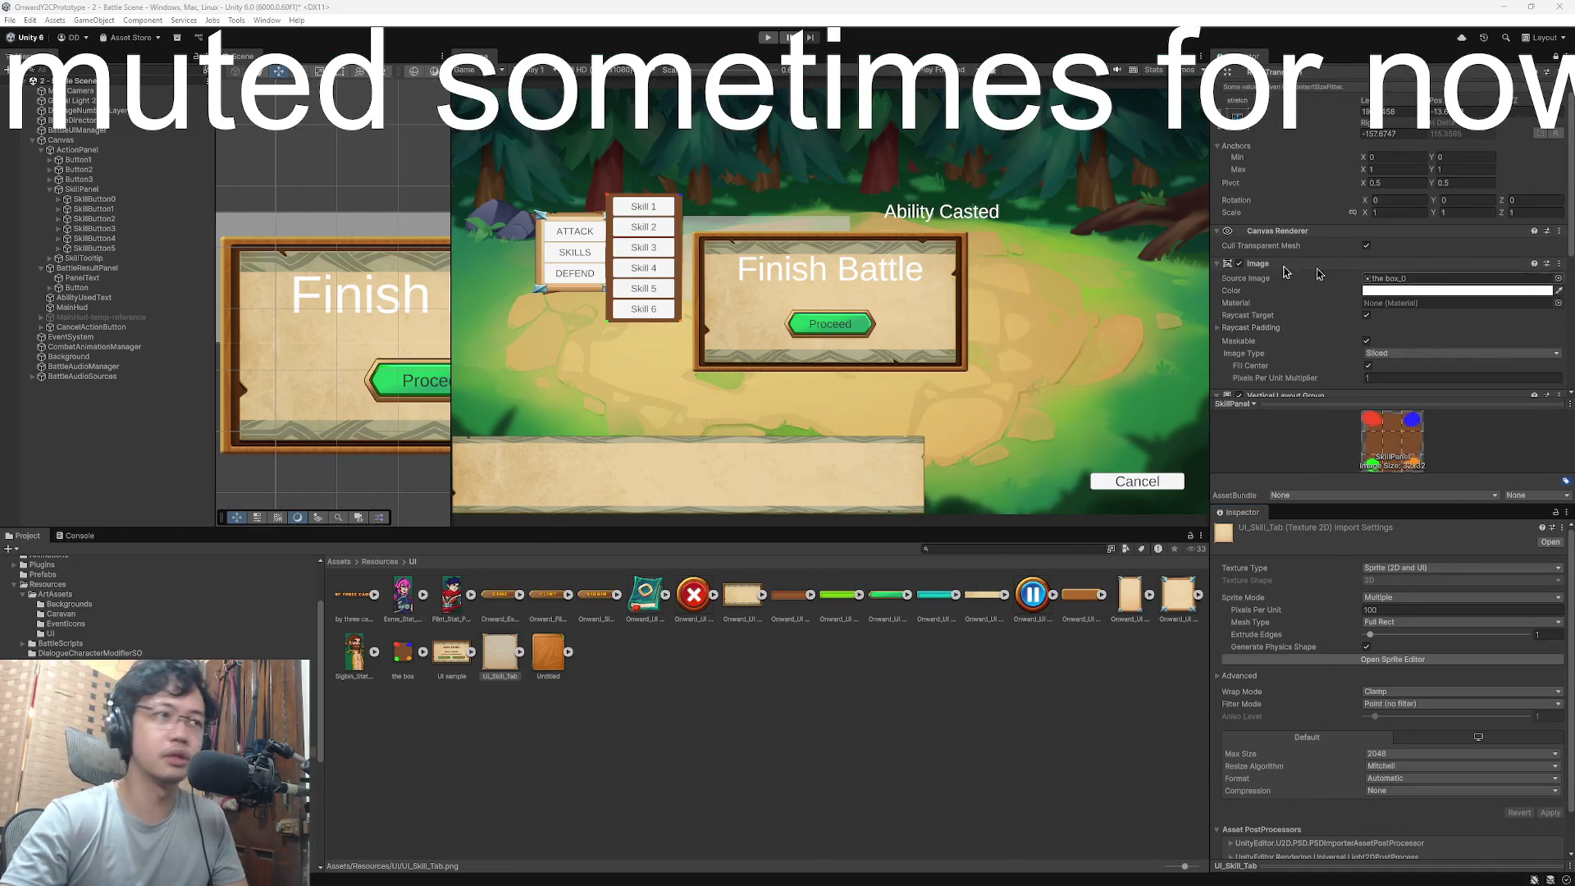
- Assign UI_Skill_Tab_0 to SkillPanel's Source Image, then undo the swap
{"action": "left_click", "coordinate": [502, 660]}
{"action": "scroll", "coordinate": [1412, 170], "scroll_direction": "down", "scroll_amount": 5}
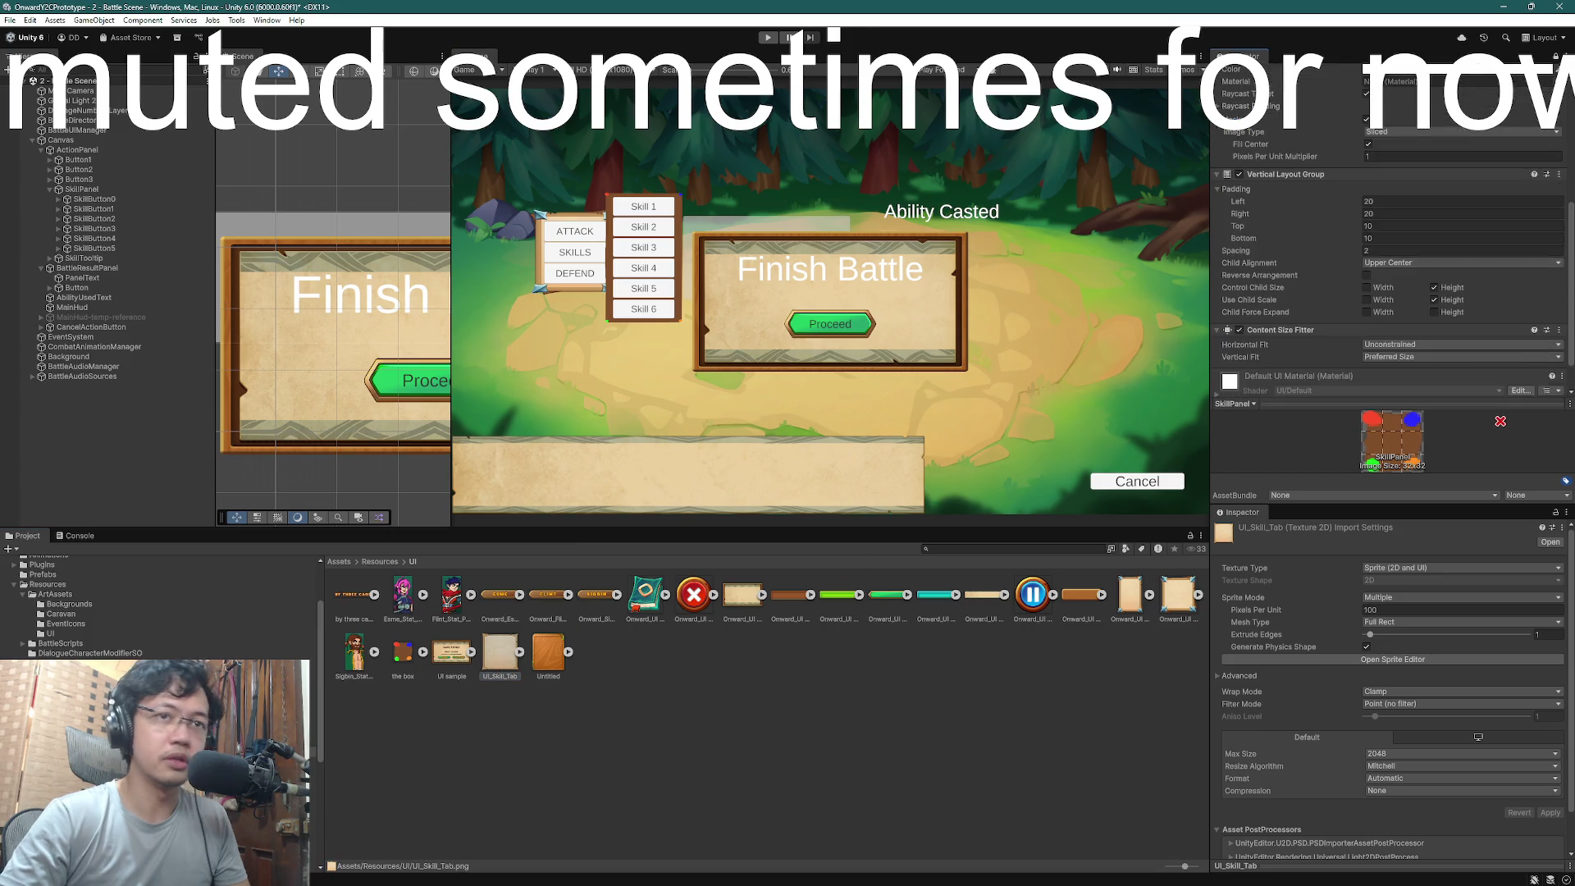
{"action": "scroll", "coordinate": [1412, 170], "scroll_direction": "up", "scroll_amount": 5}
{"action": "left_click_drag", "start_coordinate": [1412, 170], "coordinate": [1398, 244]}
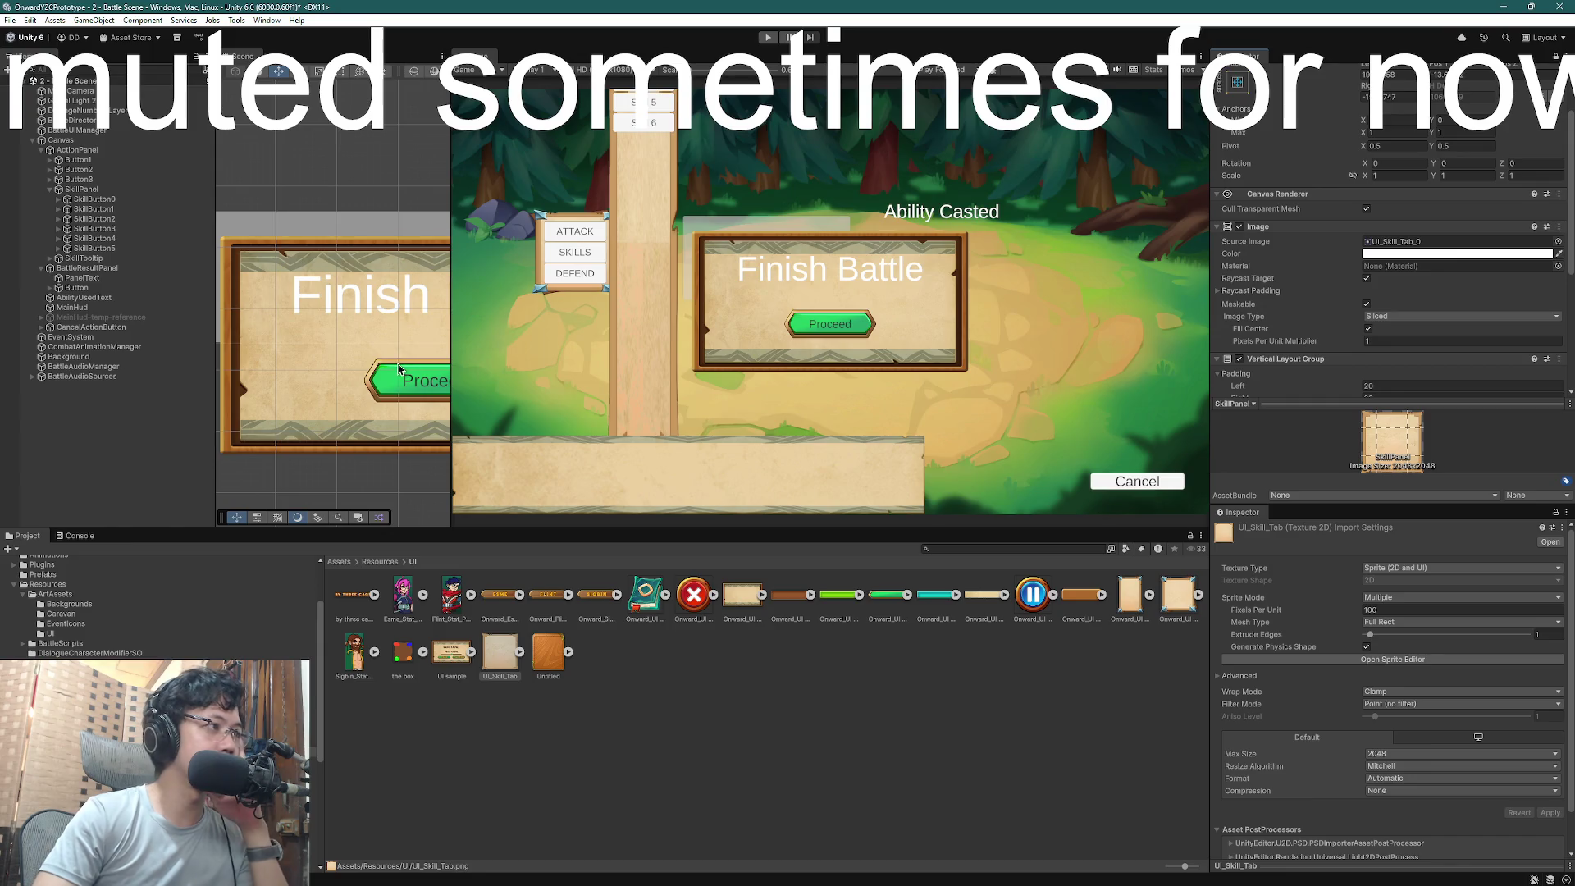
{"action": "left_click", "coordinate": [916, 706]}
{"action": "scroll", "coordinate": [1460, 123], "scroll_direction": "up", "scroll_amount": 3}
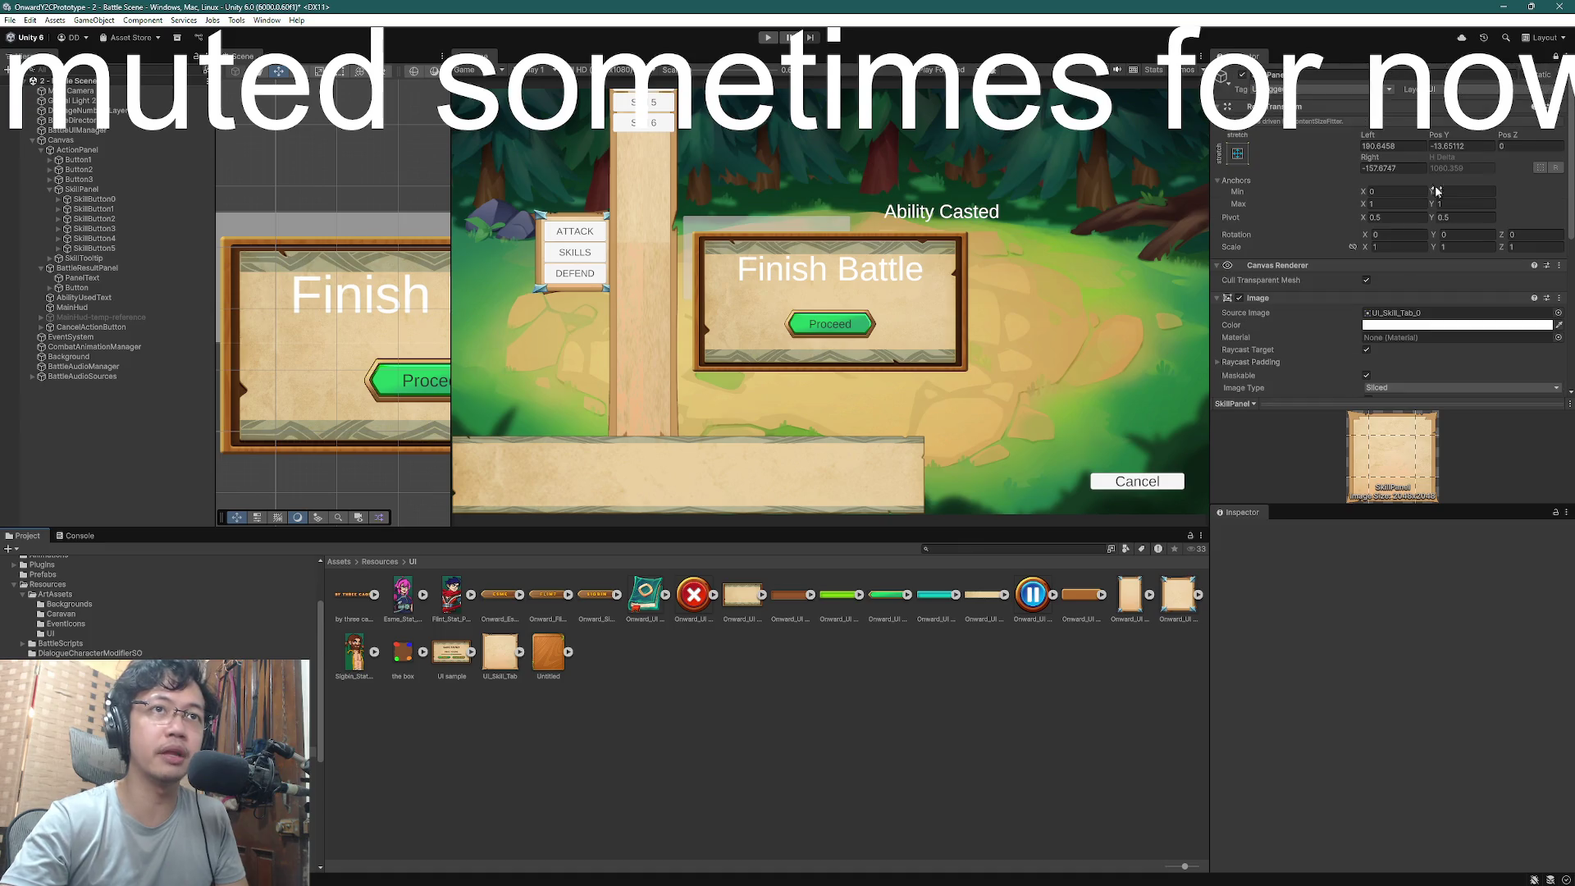
{"action": "key", "text": "ctrl+z"}
{"action": "key", "text": "ctrl+z"}
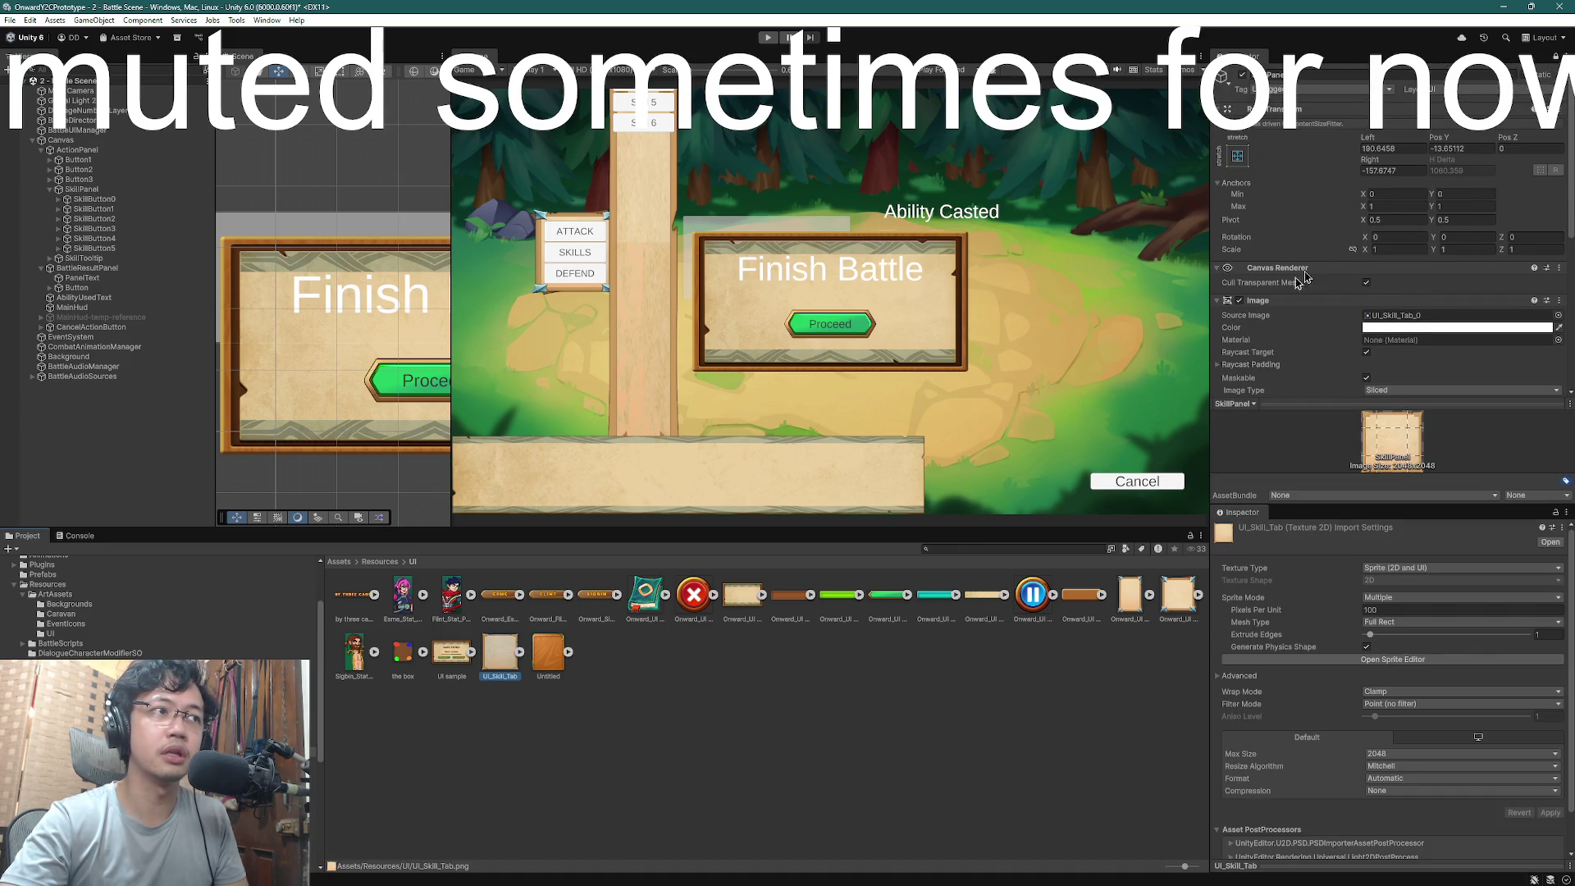
{"action": "left_click", "coordinate": [1555, 56]}
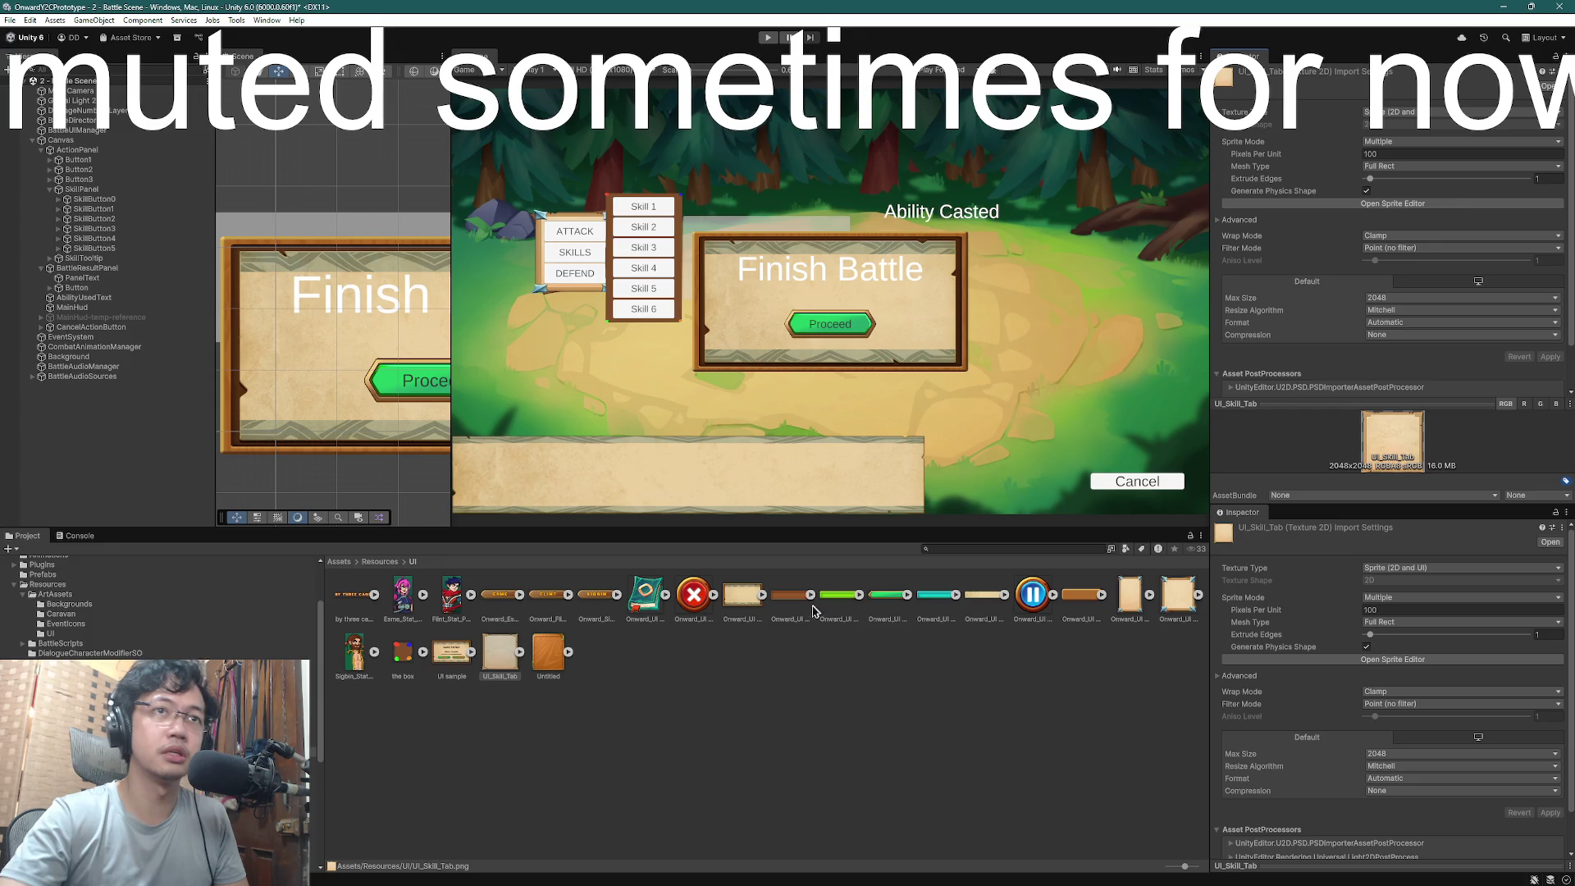
- Lock the Inspector on SkillPanel and assign UI_Skill_Tab_0 as its Source Image
{"action": "left_click", "coordinate": [82, 189]}
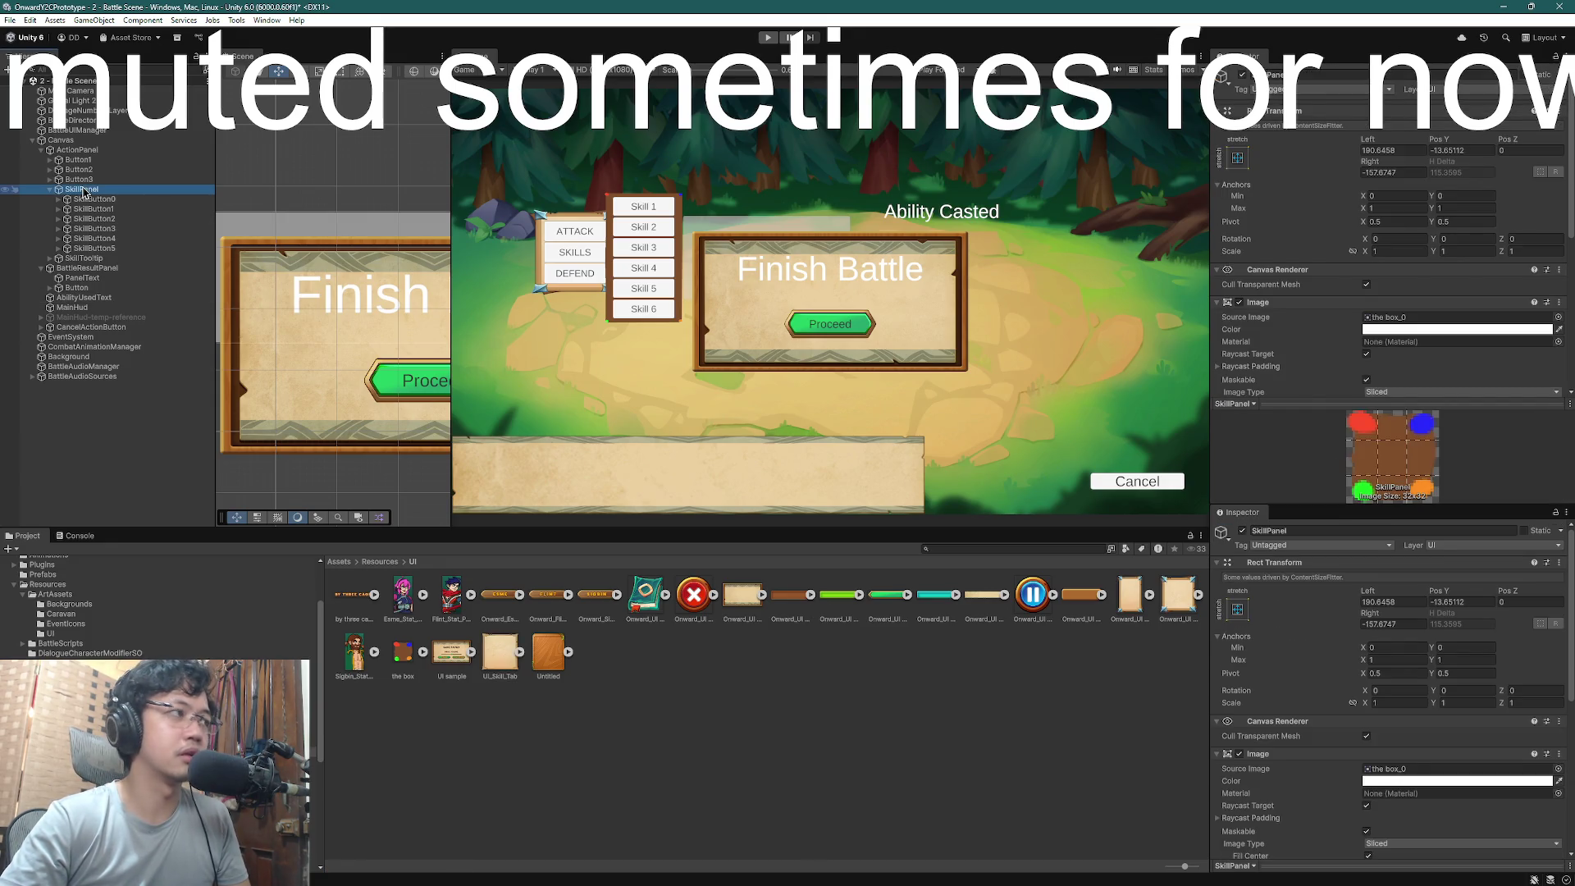
{"action": "left_click", "coordinate": [1555, 57]}
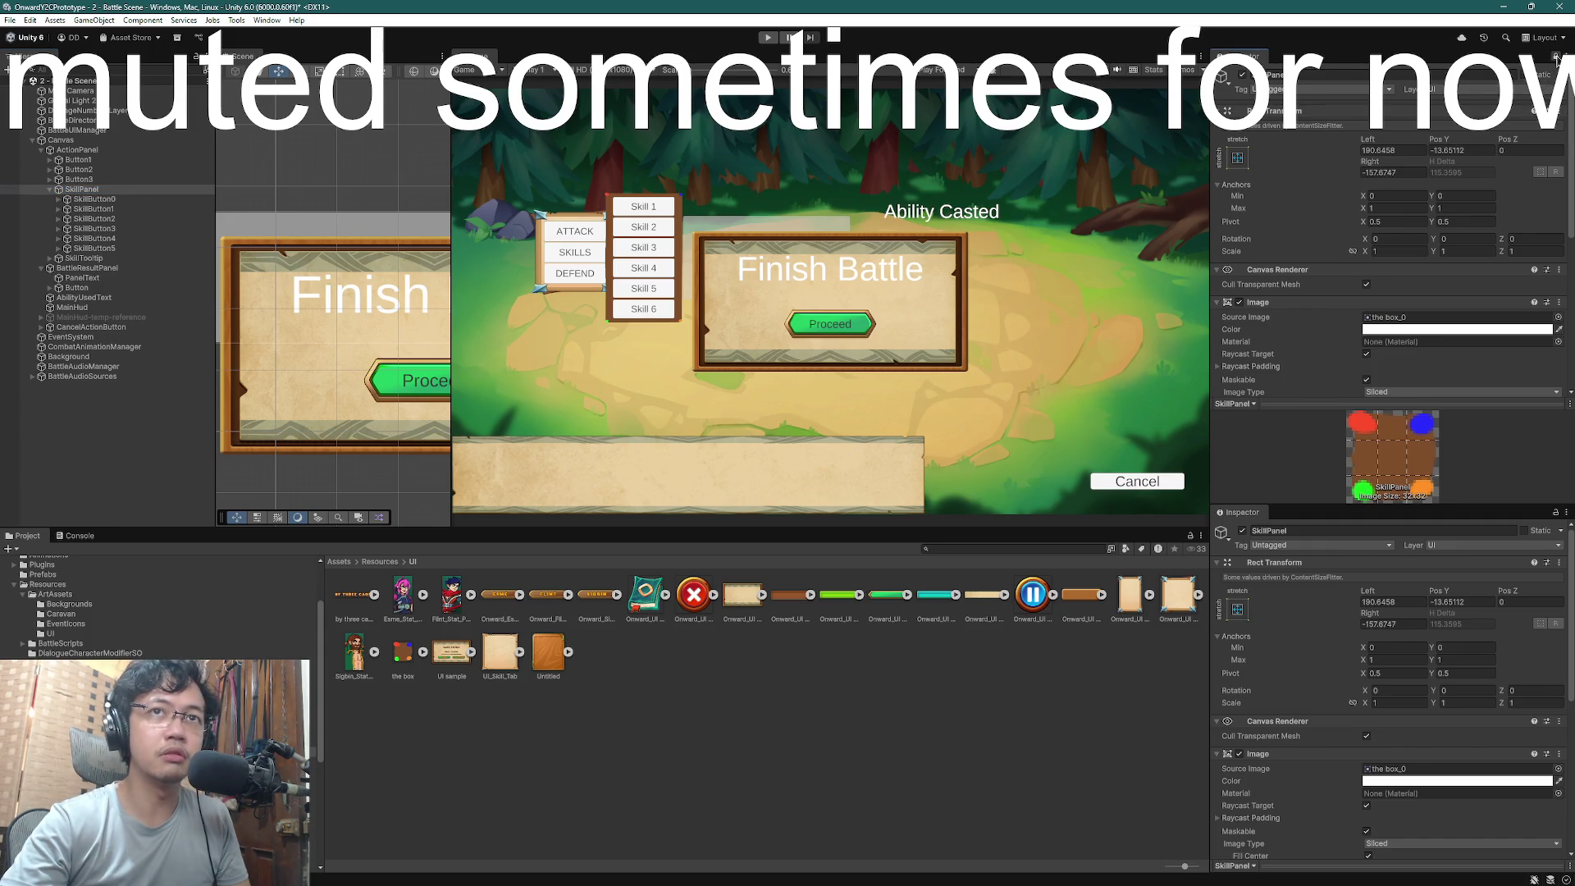
{"action": "mouse_move", "coordinate": [499, 652]}
{"action": "left_mouse_down"}
{"action": "mouse_move", "coordinate": [591, 640]}
{"action": "mouse_move", "coordinate": [1339, 314]}
{"action": "mouse_move", "coordinate": [1404, 160]}
{"action": "mouse_move", "coordinate": [1399, 209]}
{"action": "left_mouse_up"}
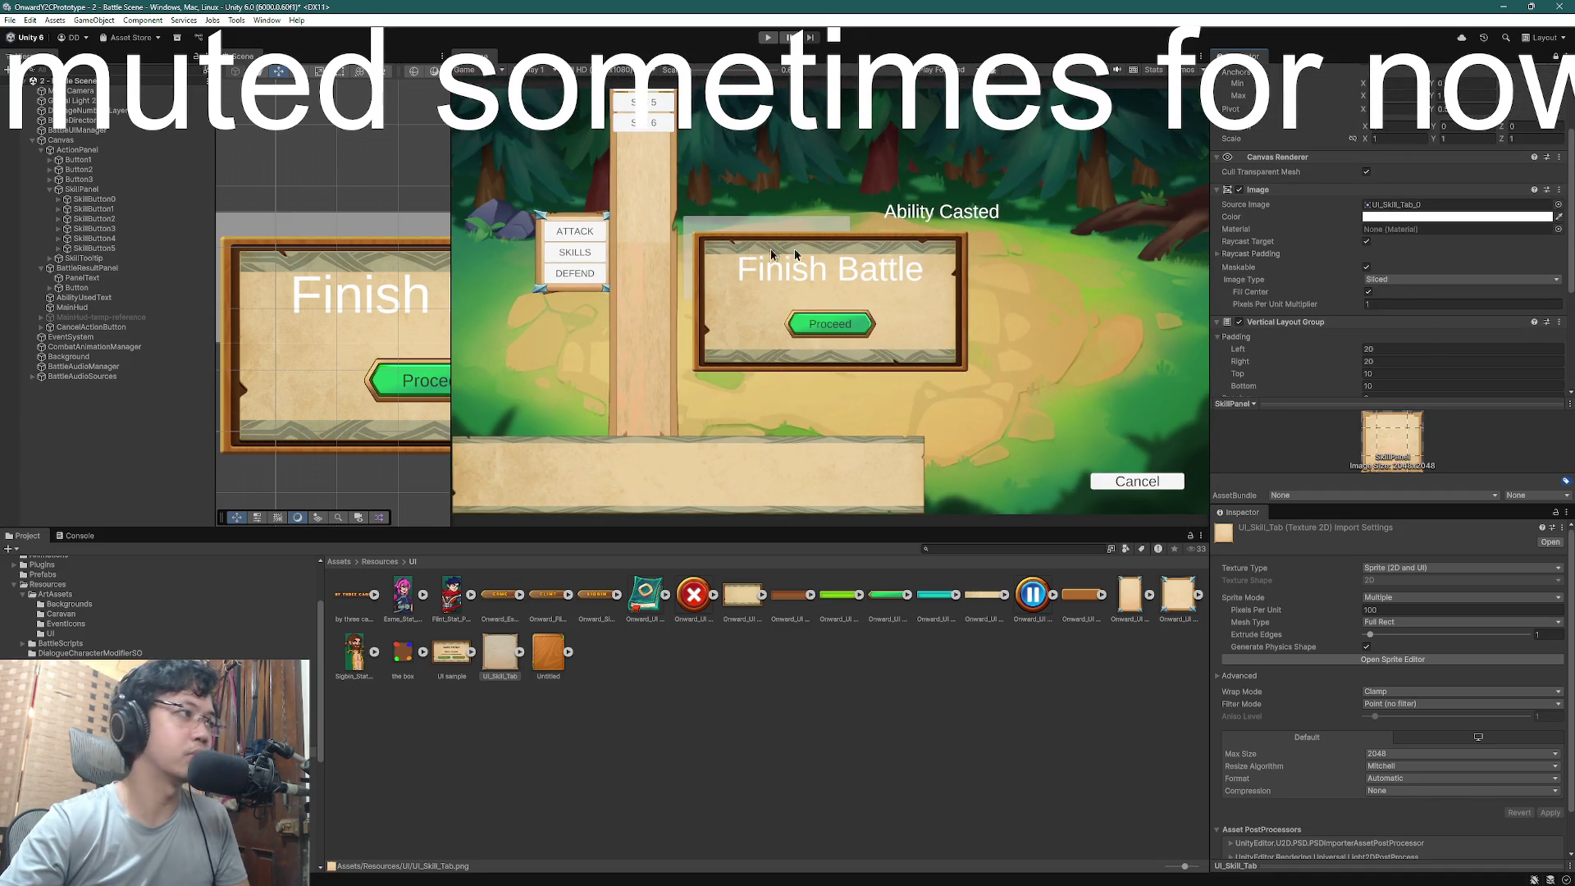
{"action": "scroll", "coordinate": [1387, 247], "scroll_direction": "up", "scroll_amount": 3}
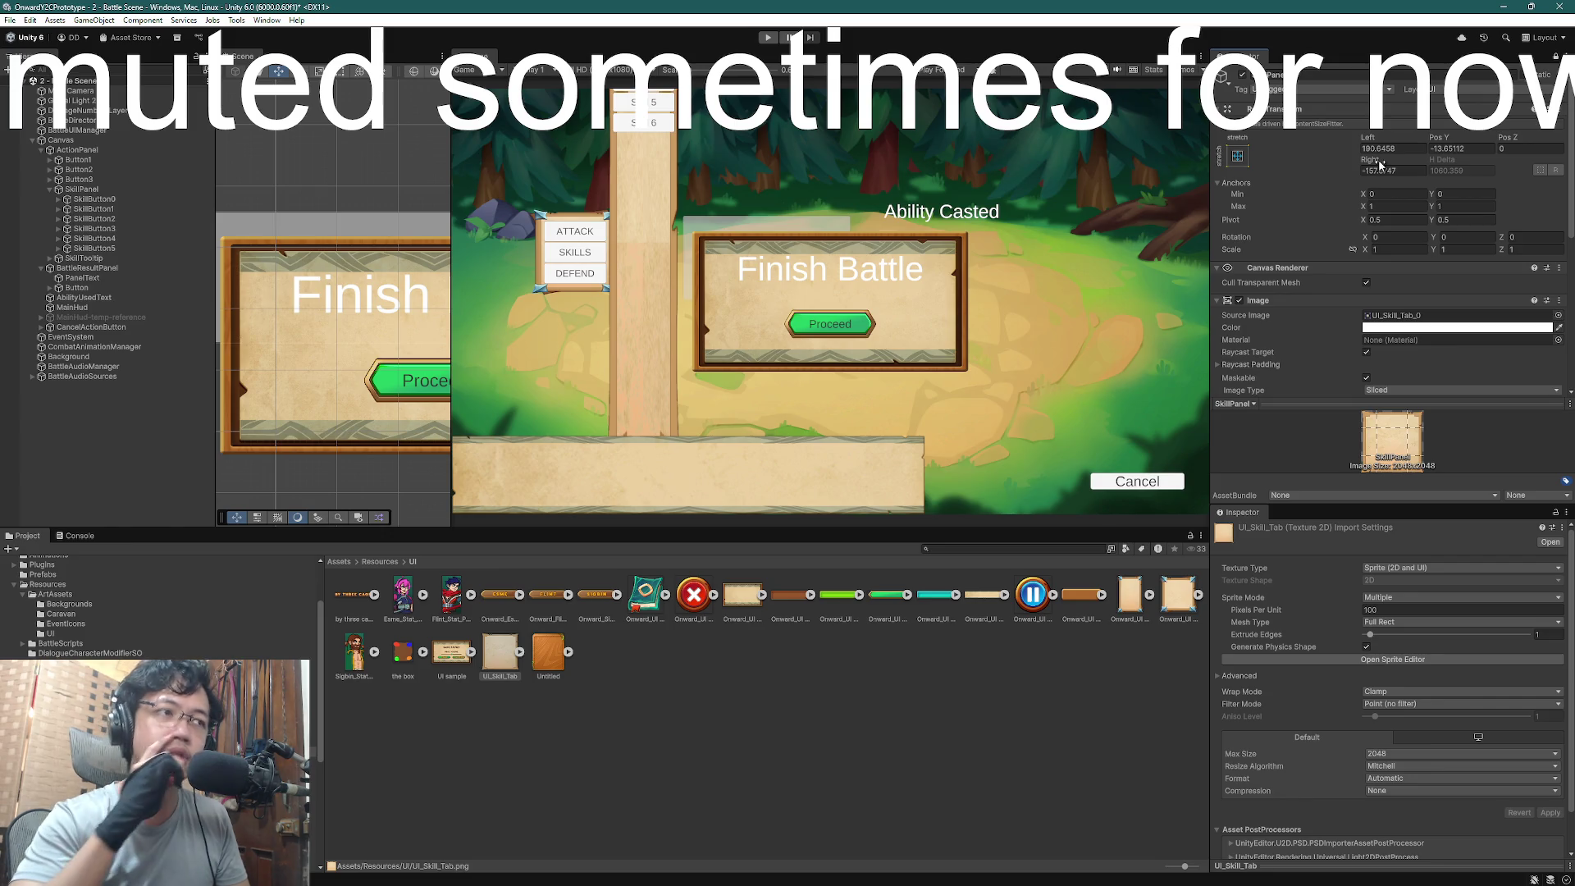
- Look over the box and Untitled textures, then return UI_Skill_Tab to the Sprite Editor
{"action": "left_click", "coordinate": [400, 656]}
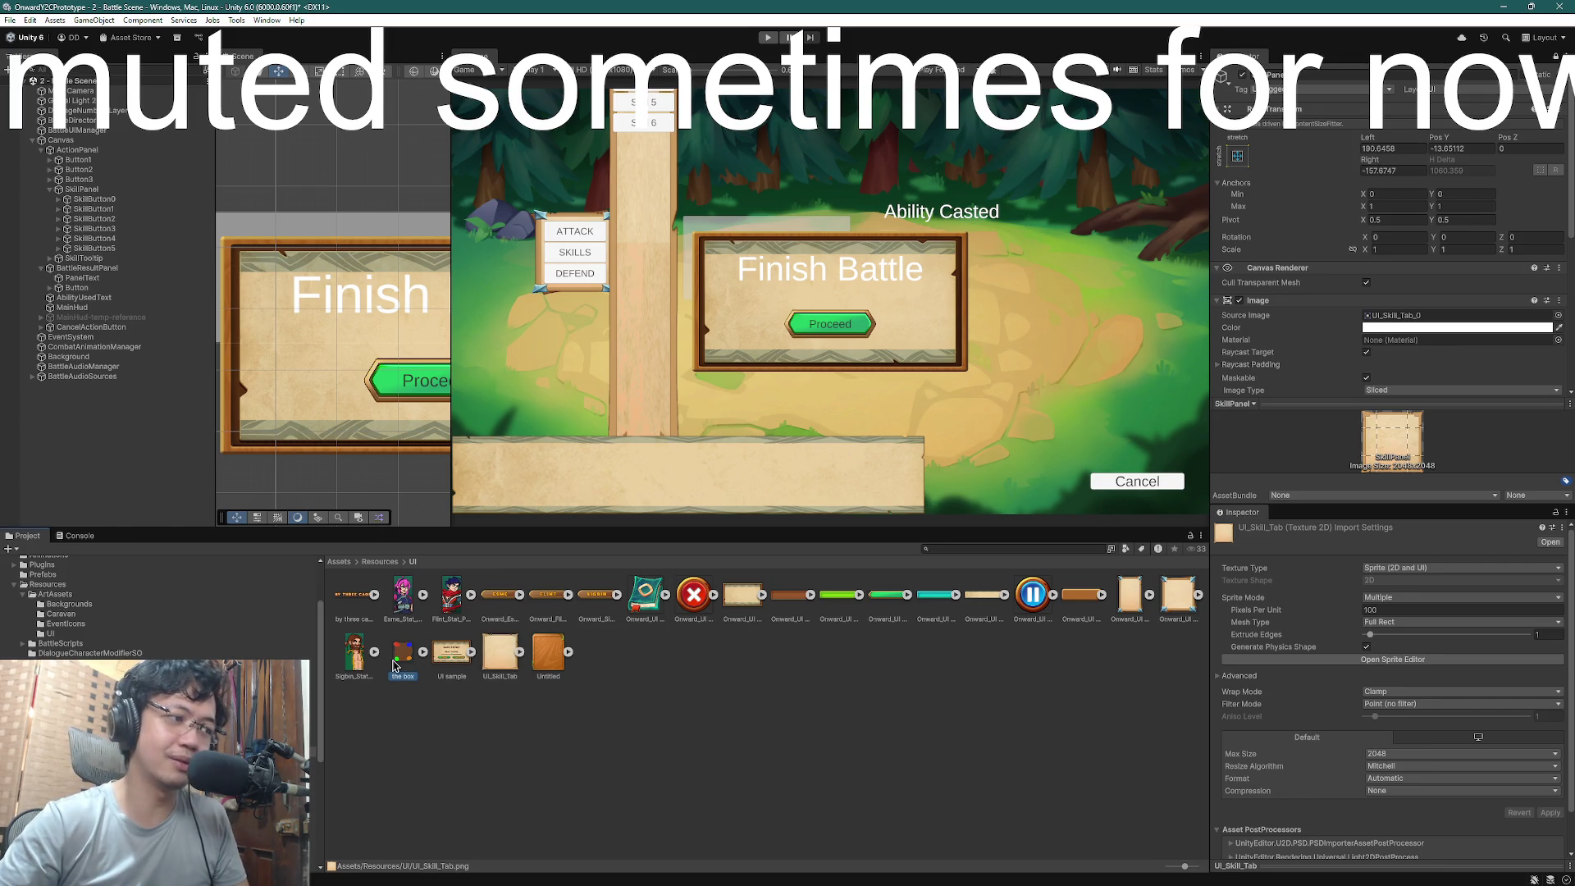
{"action": "left_click", "coordinate": [538, 659]}
{"action": "left_click", "coordinate": [512, 659]}
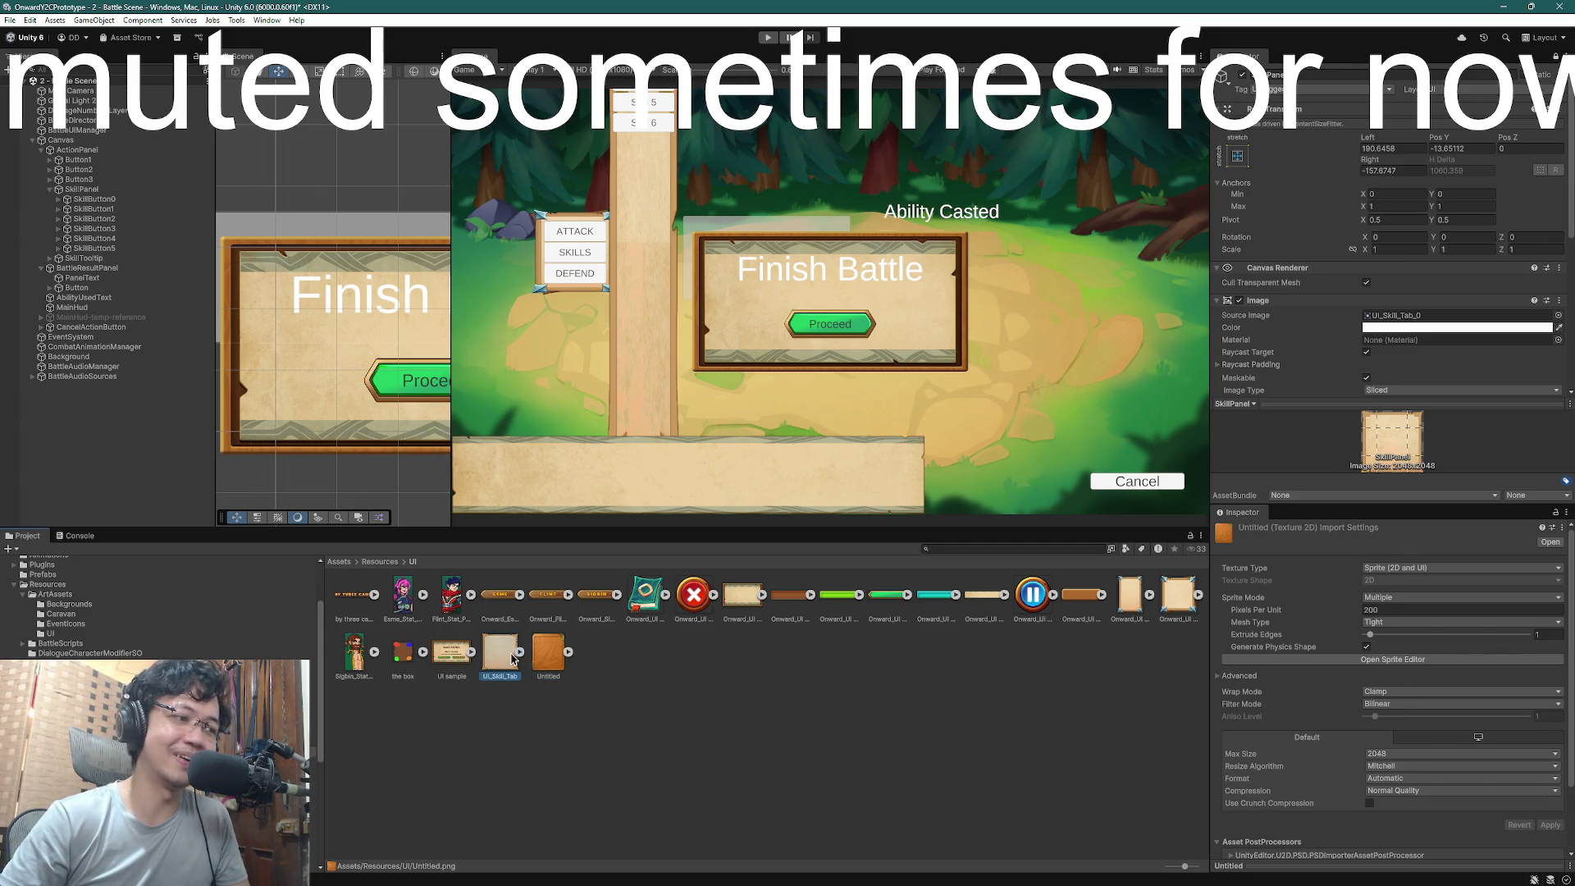
{"action": "left_click", "coordinate": [989, 697]}
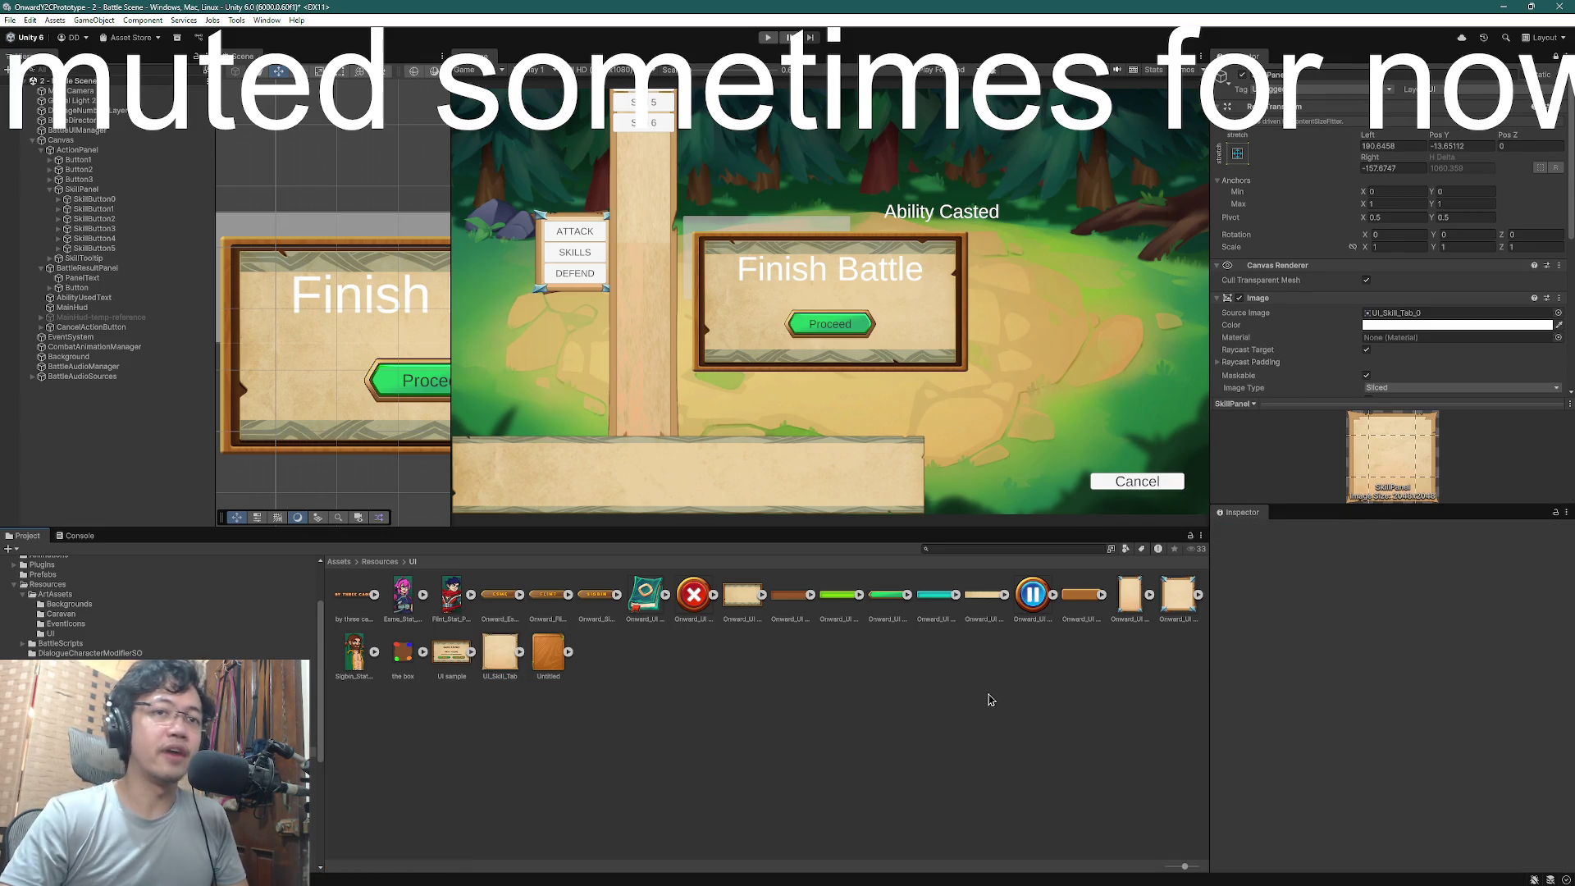
{"action": "key", "text": "Right"}
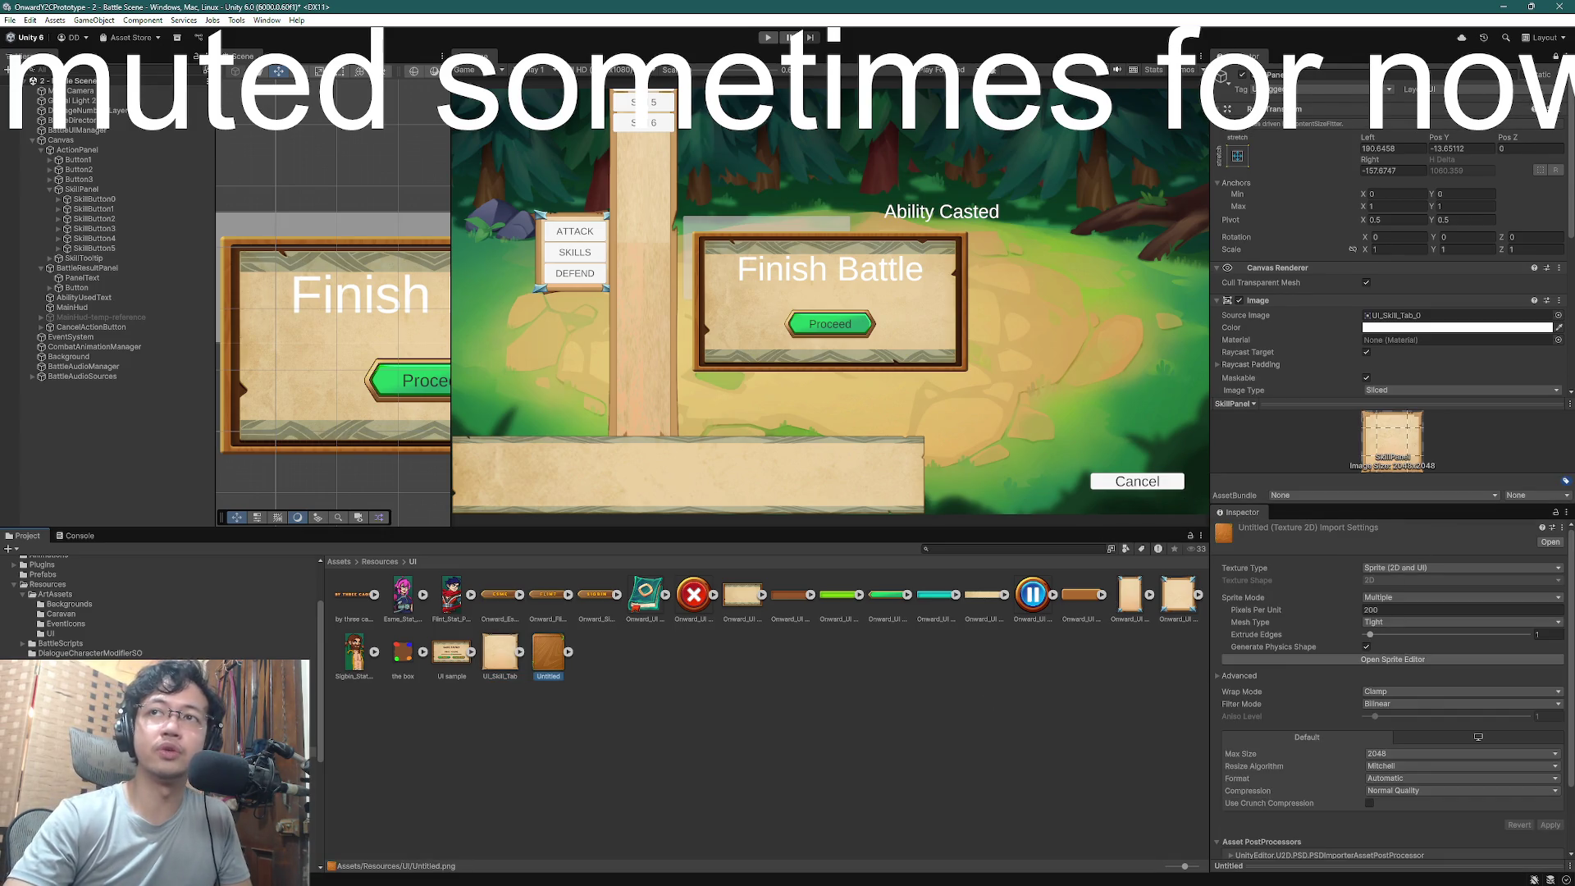
{"action": "key", "text": "Left"}
{"action": "key", "text": "Return"}
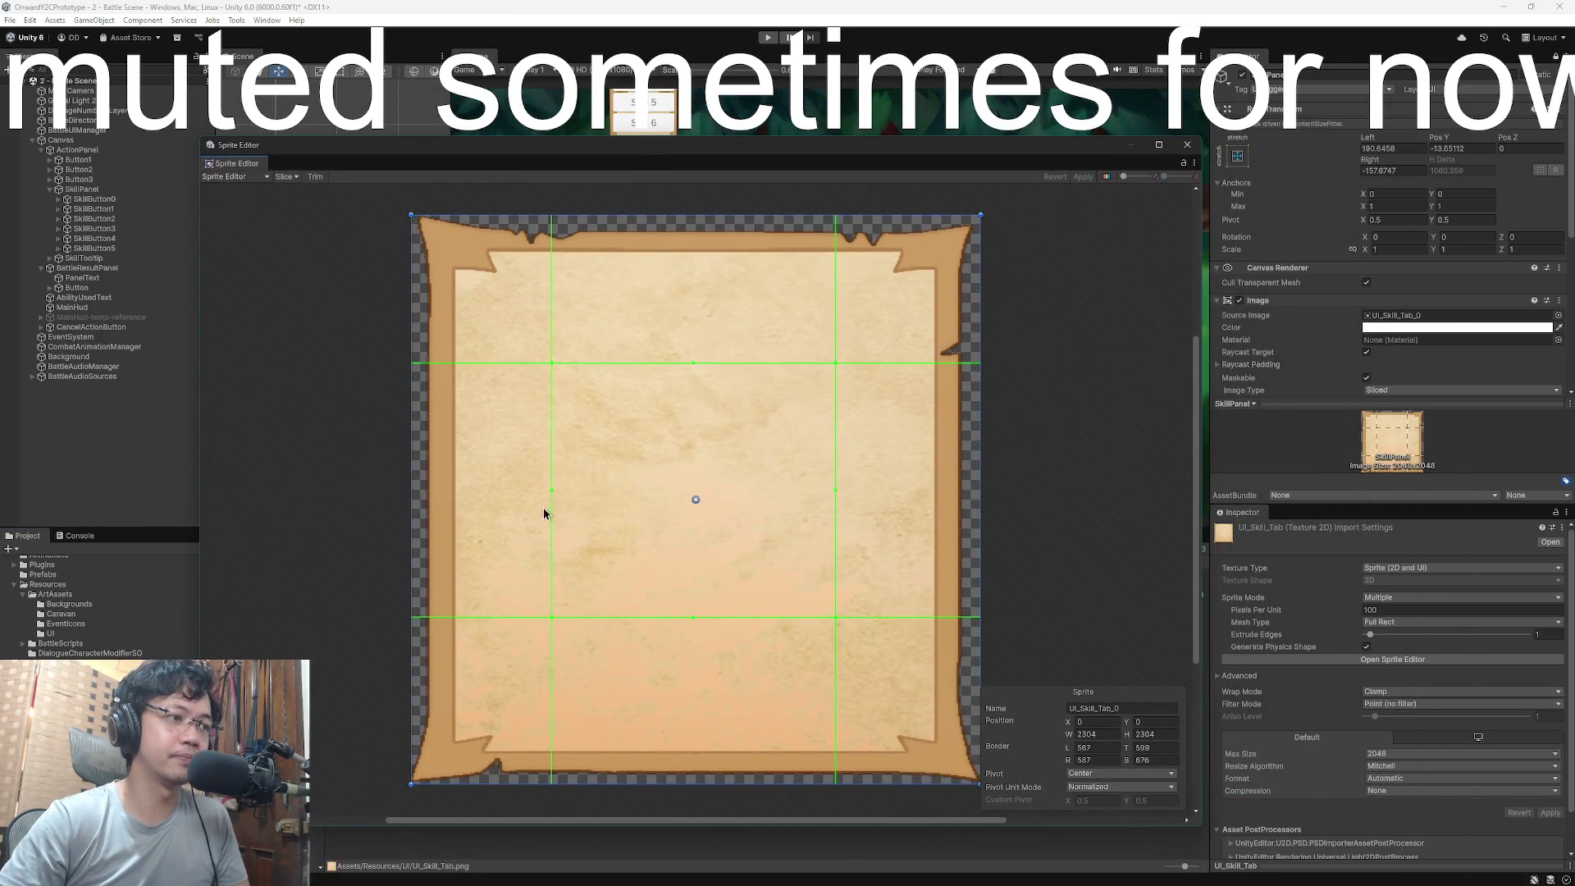
- Drag the left, right, top and bottom slice borders inward and apply them
{"action": "left_click_drag", "start_coordinate": [551, 492], "coordinate": [615, 489]}
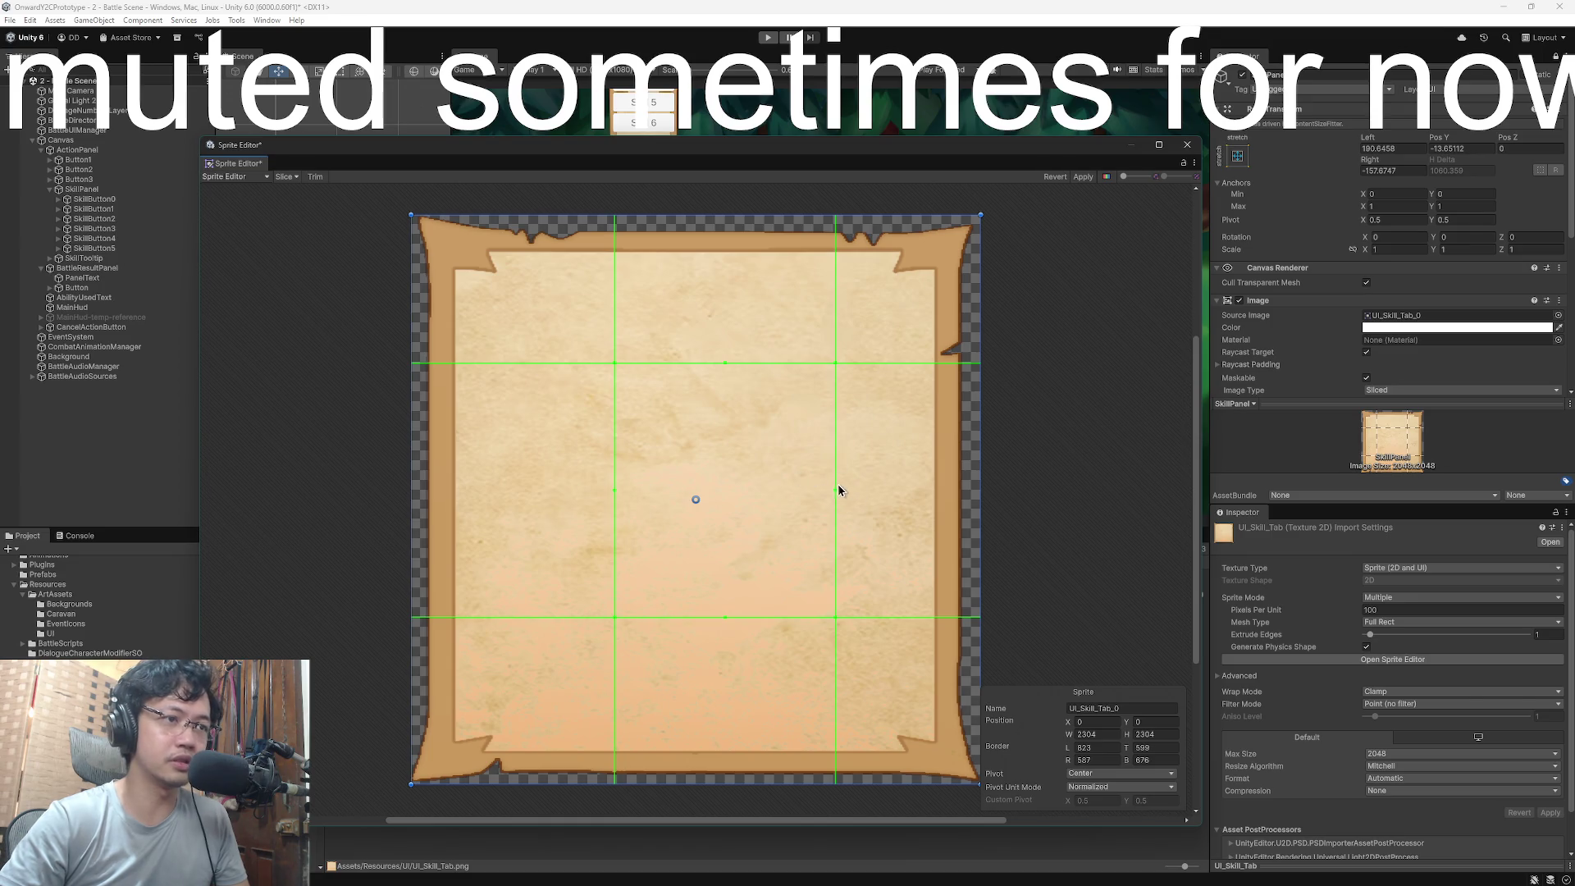
{"action": "mouse_move", "coordinate": [836, 488]}
{"action": "left_mouse_down"}
{"action": "mouse_move", "coordinate": [743, 481]}
{"action": "mouse_move", "coordinate": [780, 482]}
{"action": "left_mouse_up"}
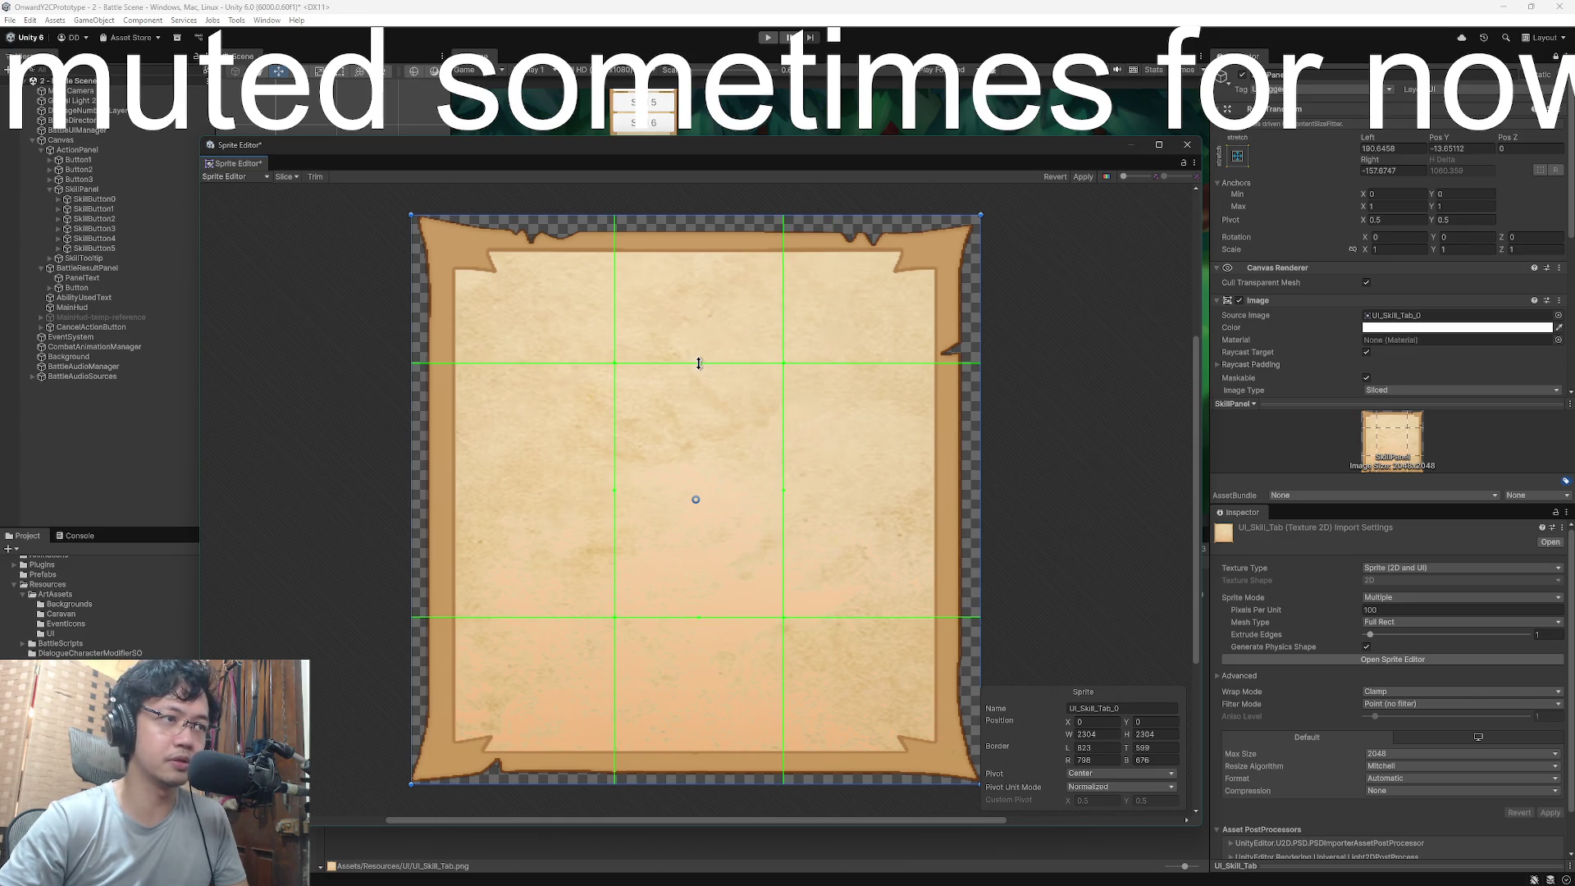
{"action": "mouse_move", "coordinate": [699, 361]}
{"action": "left_mouse_down"}
{"action": "mouse_move", "coordinate": [700, 427]}
{"action": "mouse_move", "coordinate": [701, 410]}
{"action": "left_mouse_up"}
{"action": "left_click_drag", "start_coordinate": [700, 616], "coordinate": [706, 547]}
{"action": "left_click_drag", "start_coordinate": [780, 481], "coordinate": [771, 479]}
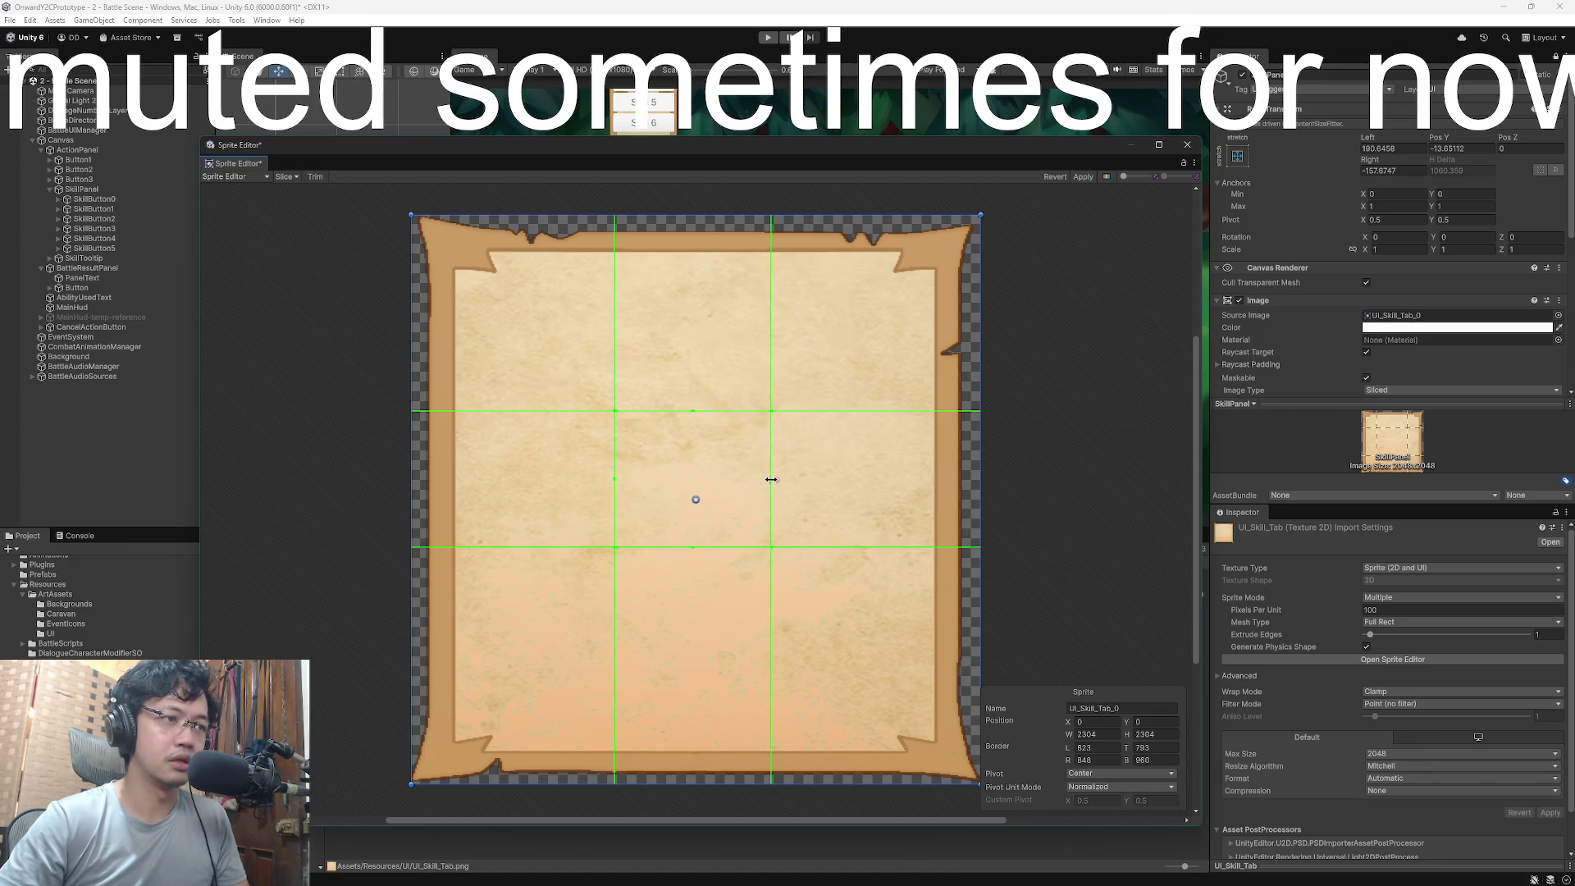
{"action": "left_click_drag", "start_coordinate": [613, 475], "coordinate": [612, 480]}
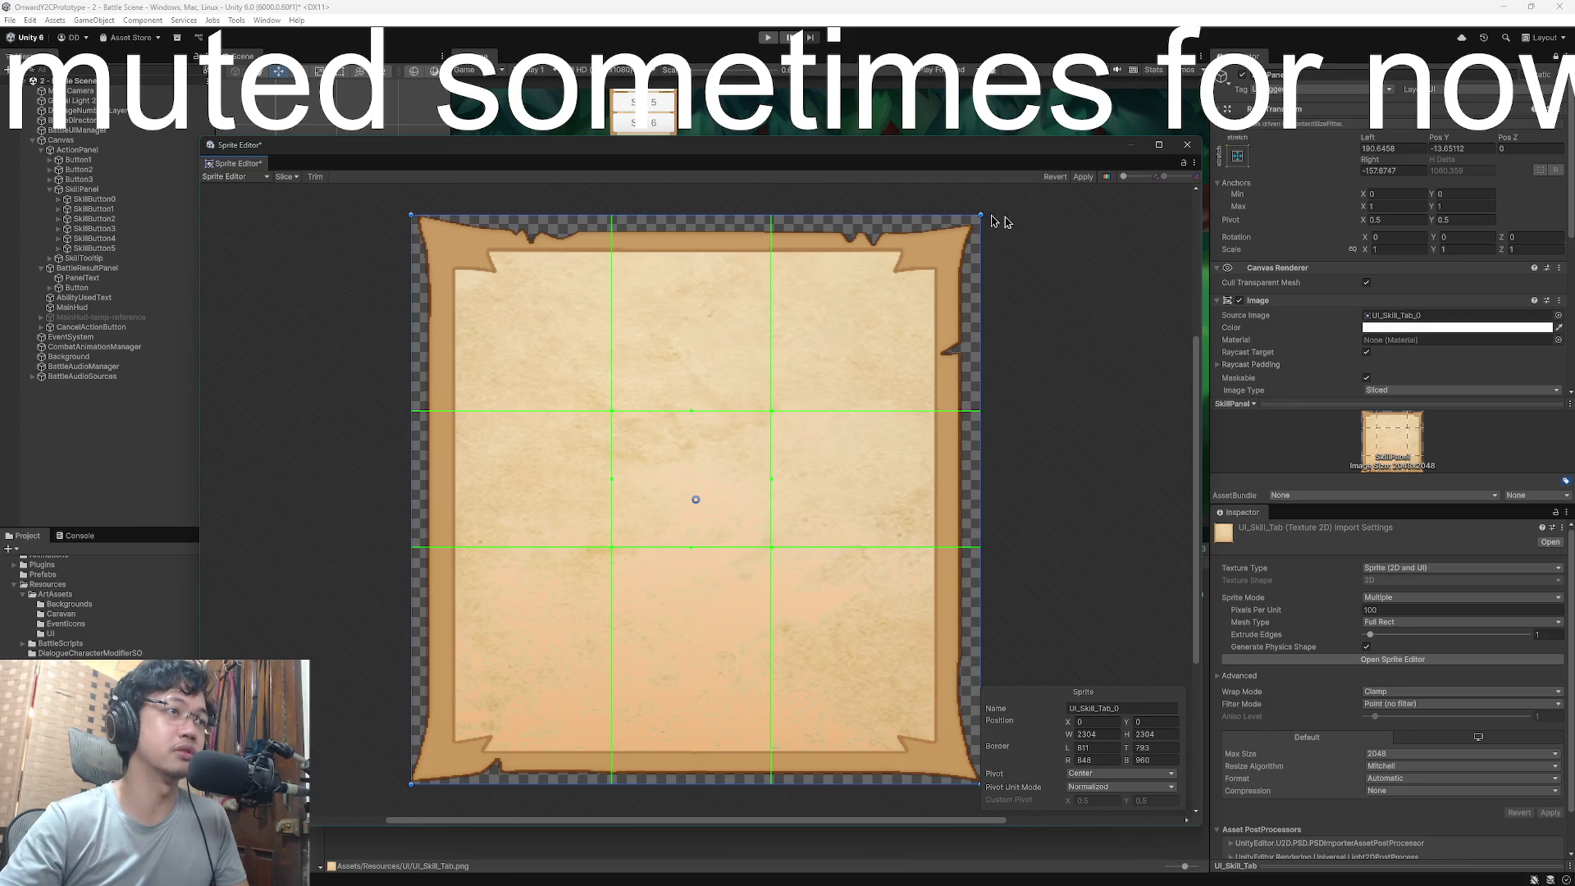
{"action": "left_click", "coordinate": [1094, 182]}
- Move all four slice borders out near the sprite's edges and apply the change
{"action": "mouse_move", "coordinate": [1002, 154]}
{"action": "left_mouse_down"}
{"action": "mouse_move", "coordinate": [1035, 177]}
{"action": "mouse_move", "coordinate": [907, 210]}
{"action": "left_mouse_up"}
{"action": "mouse_move", "coordinate": [658, 392]}
{"action": "left_mouse_down"}
{"action": "mouse_move", "coordinate": [476, 397]}
{"action": "mouse_move", "coordinate": [491, 398]}
{"action": "left_mouse_up"}
{"action": "left_click_drag", "start_coordinate": [820, 391], "coordinate": [995, 399]}
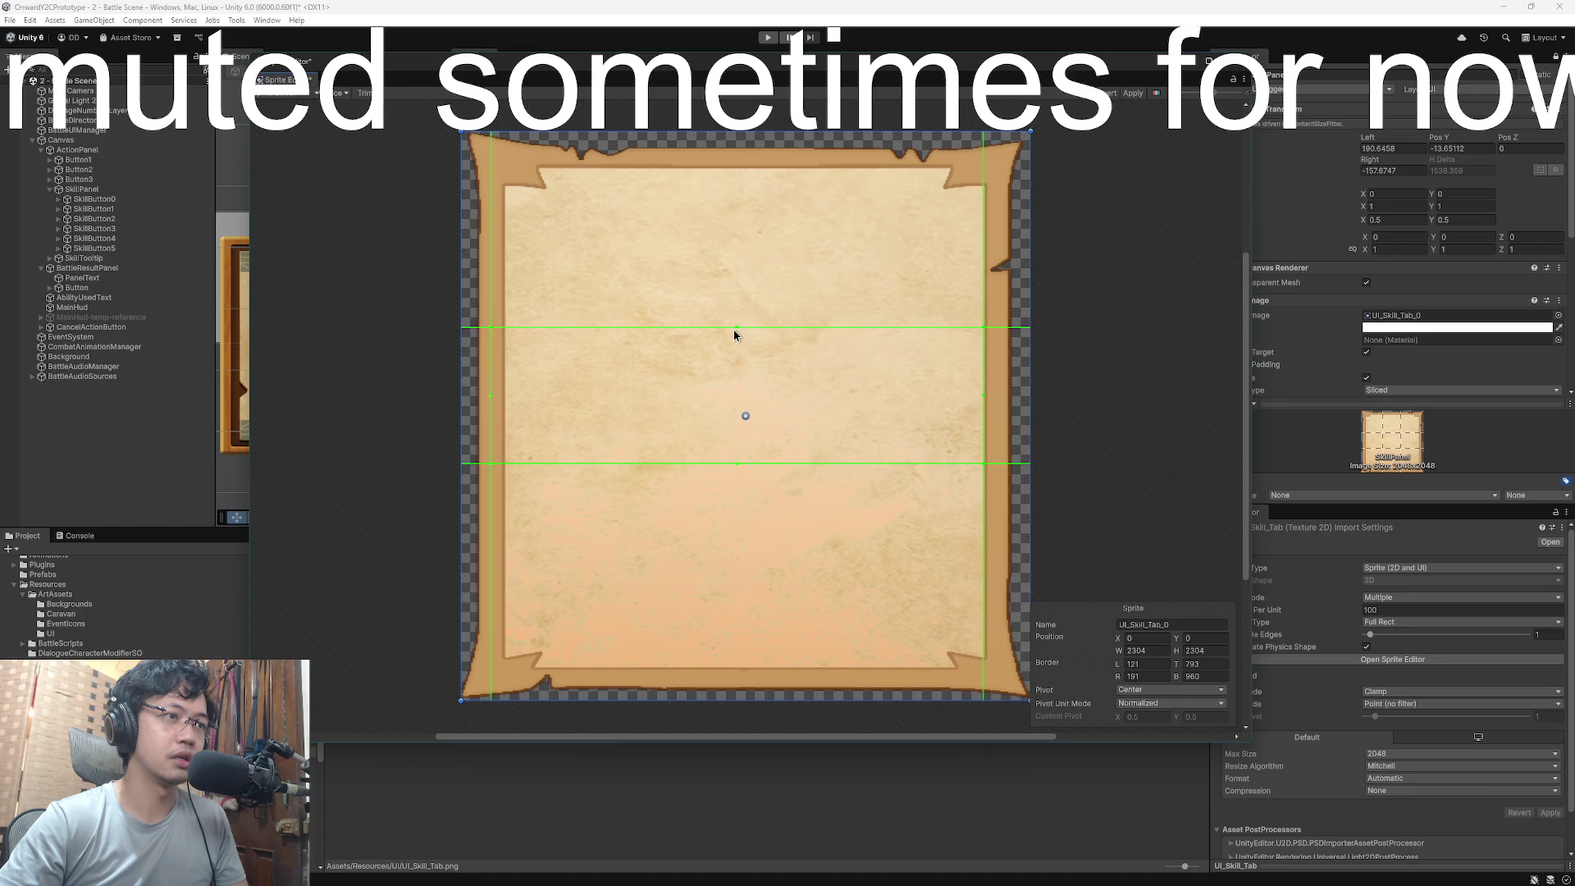
{"action": "left_click_drag", "start_coordinate": [734, 327], "coordinate": [761, 157]}
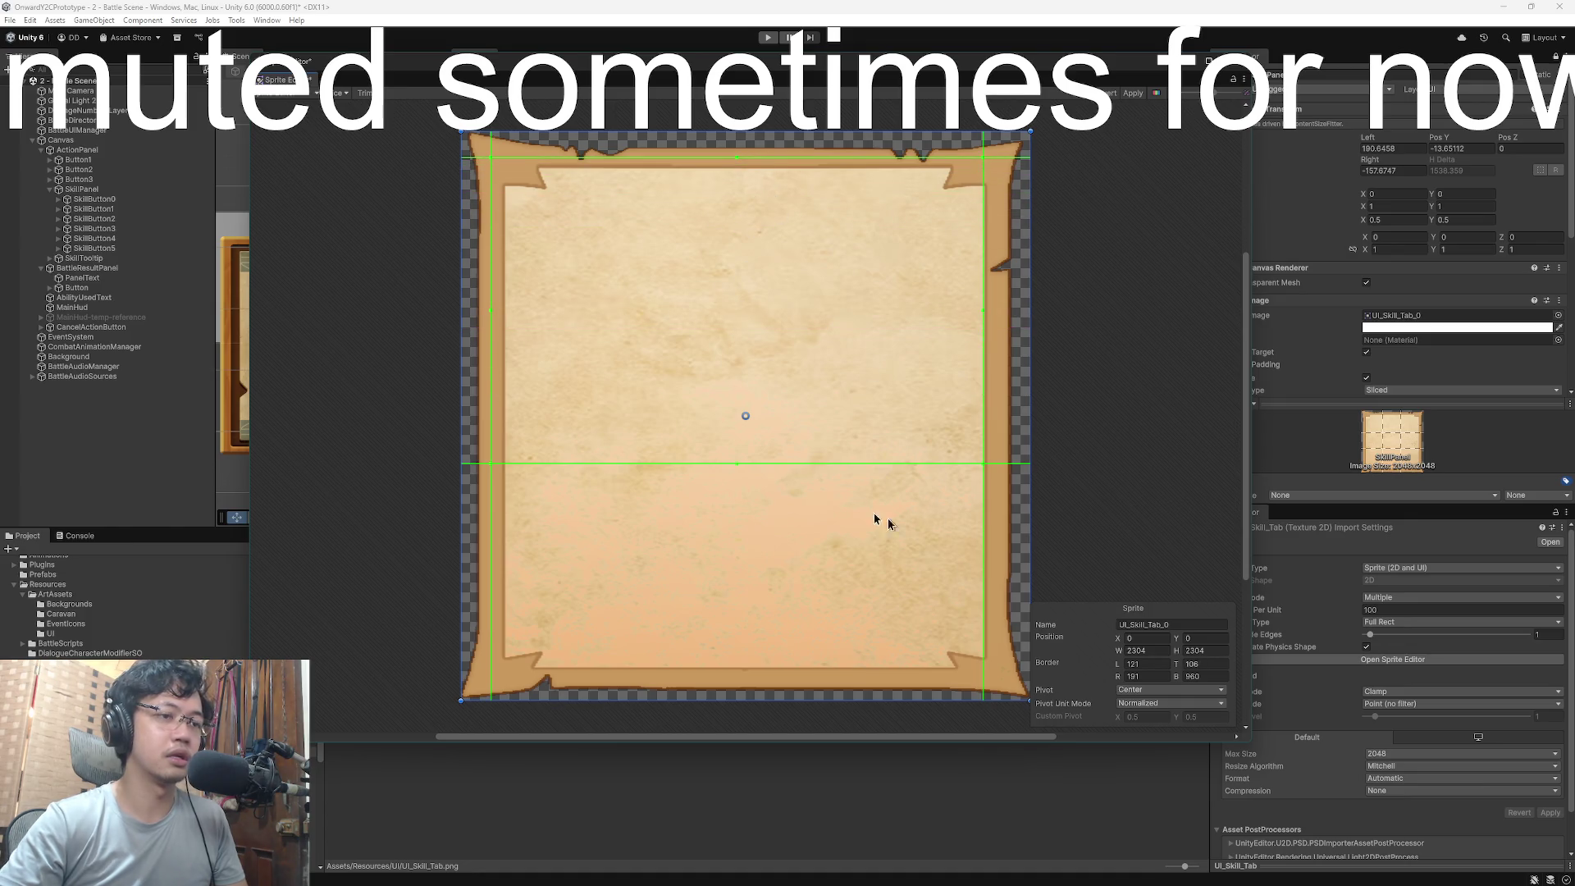
{"action": "mouse_move", "coordinate": [749, 467]}
{"action": "left_mouse_down"}
{"action": "mouse_move", "coordinate": [728, 580]}
{"action": "mouse_move", "coordinate": [743, 666]}
{"action": "left_mouse_up"}
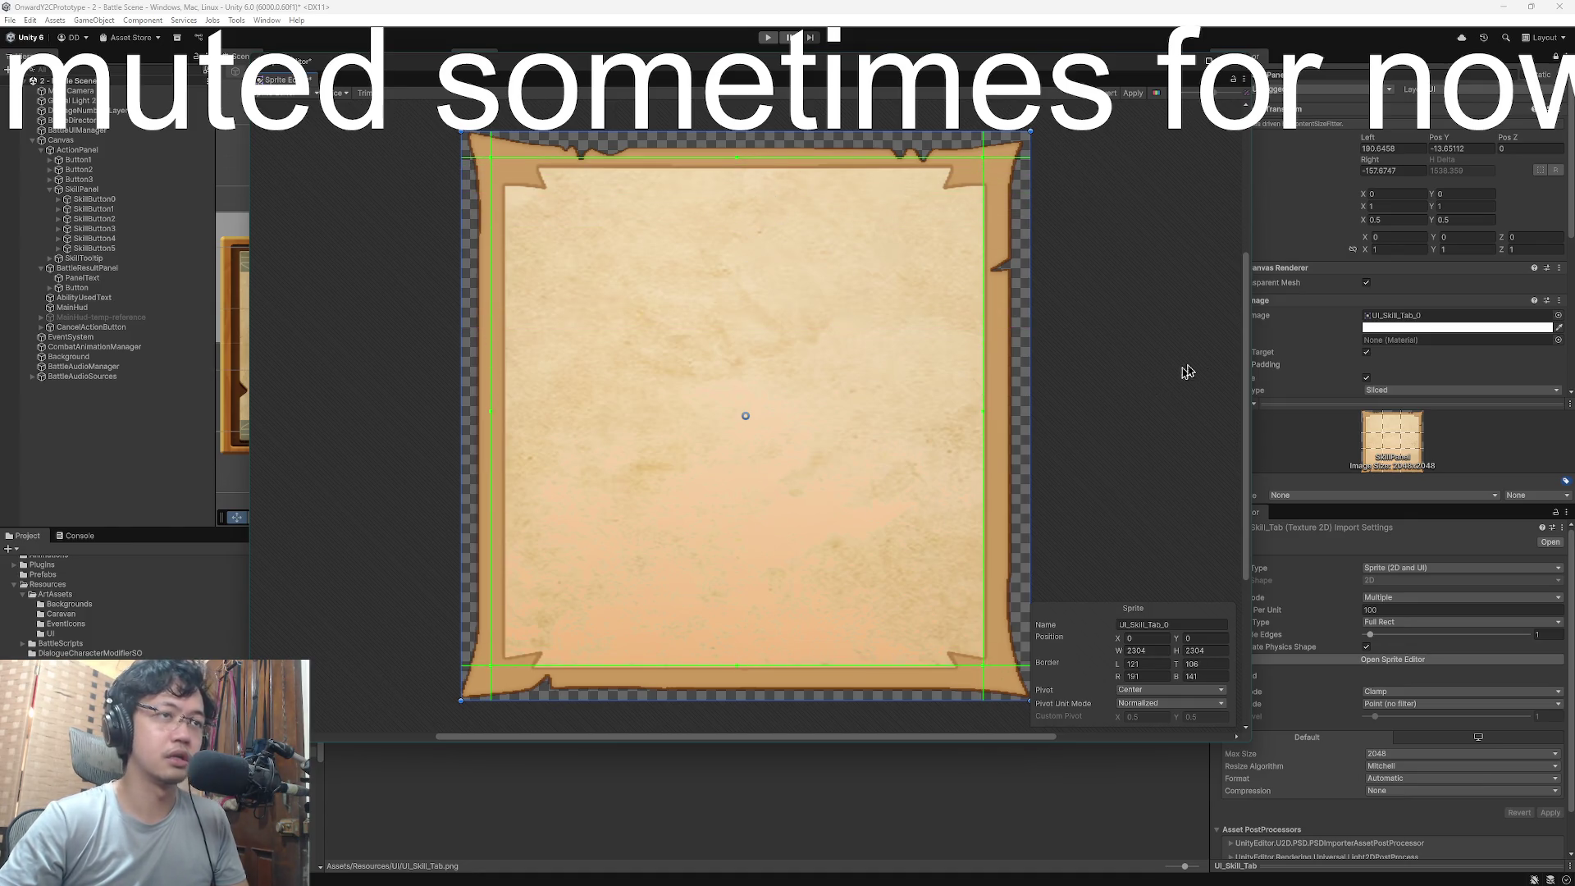
{"action": "left_click", "coordinate": [1133, 93]}
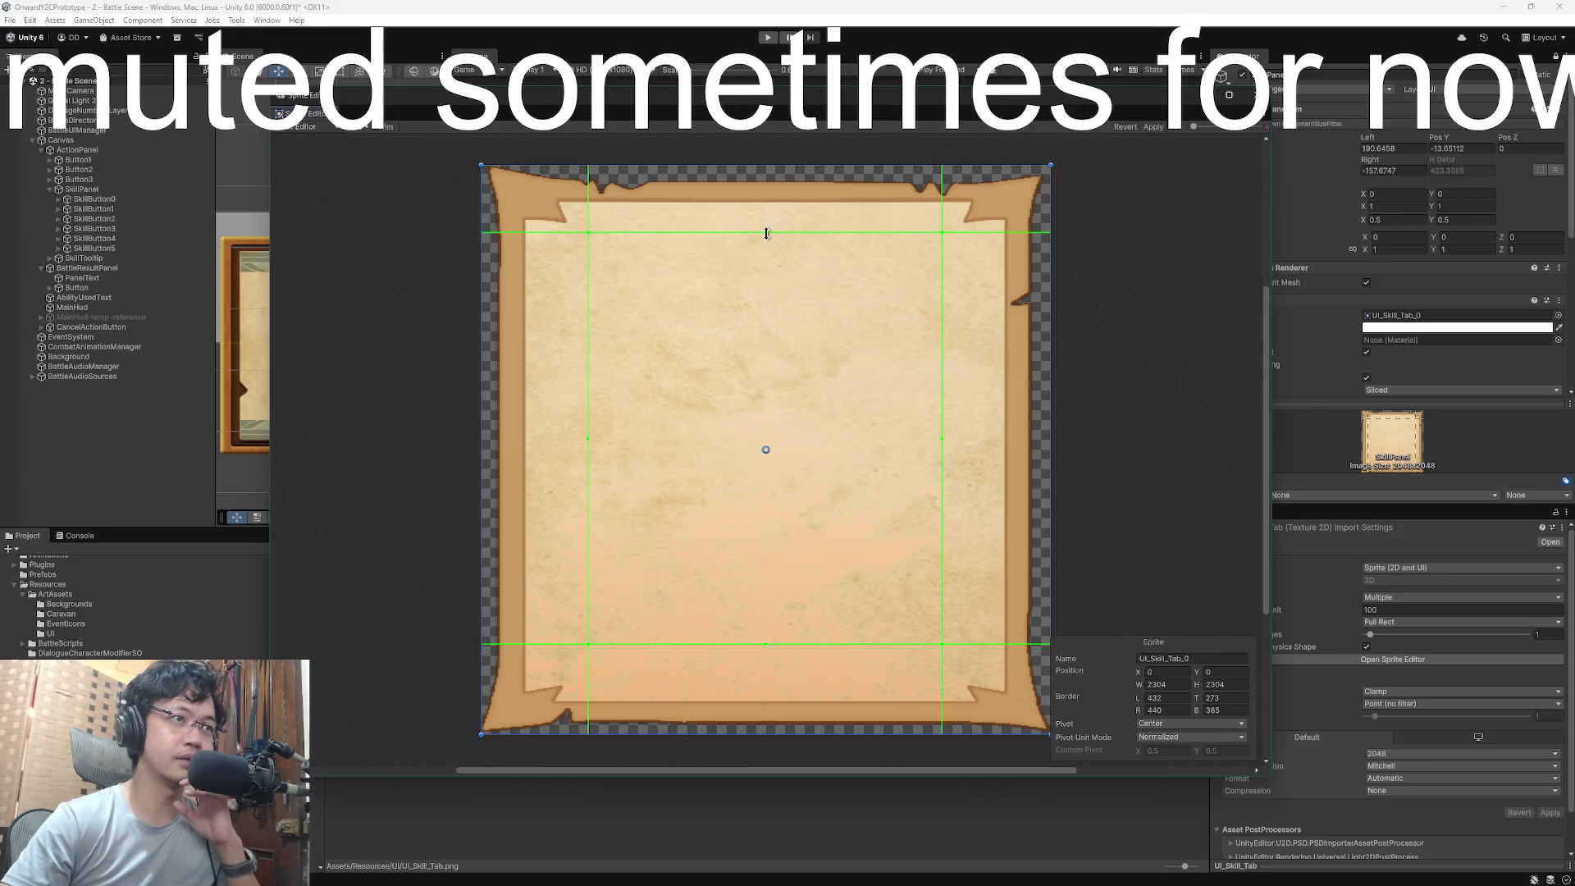
- Adjust the top and bottom borders, close the Sprite Editor, and select SkillPanel
{"action": "left_click_drag", "start_coordinate": [766, 233], "coordinate": [765, 267]}
{"action": "left_click_drag", "start_coordinate": [764, 644], "coordinate": [765, 615]}
{"action": "mouse_move", "coordinate": [1052, 109]}
{"action": "left_mouse_down"}
{"action": "mouse_move", "coordinate": [1034, 533]}
{"action": "mouse_move", "coordinate": [1019, 150]}
{"action": "left_mouse_up"}
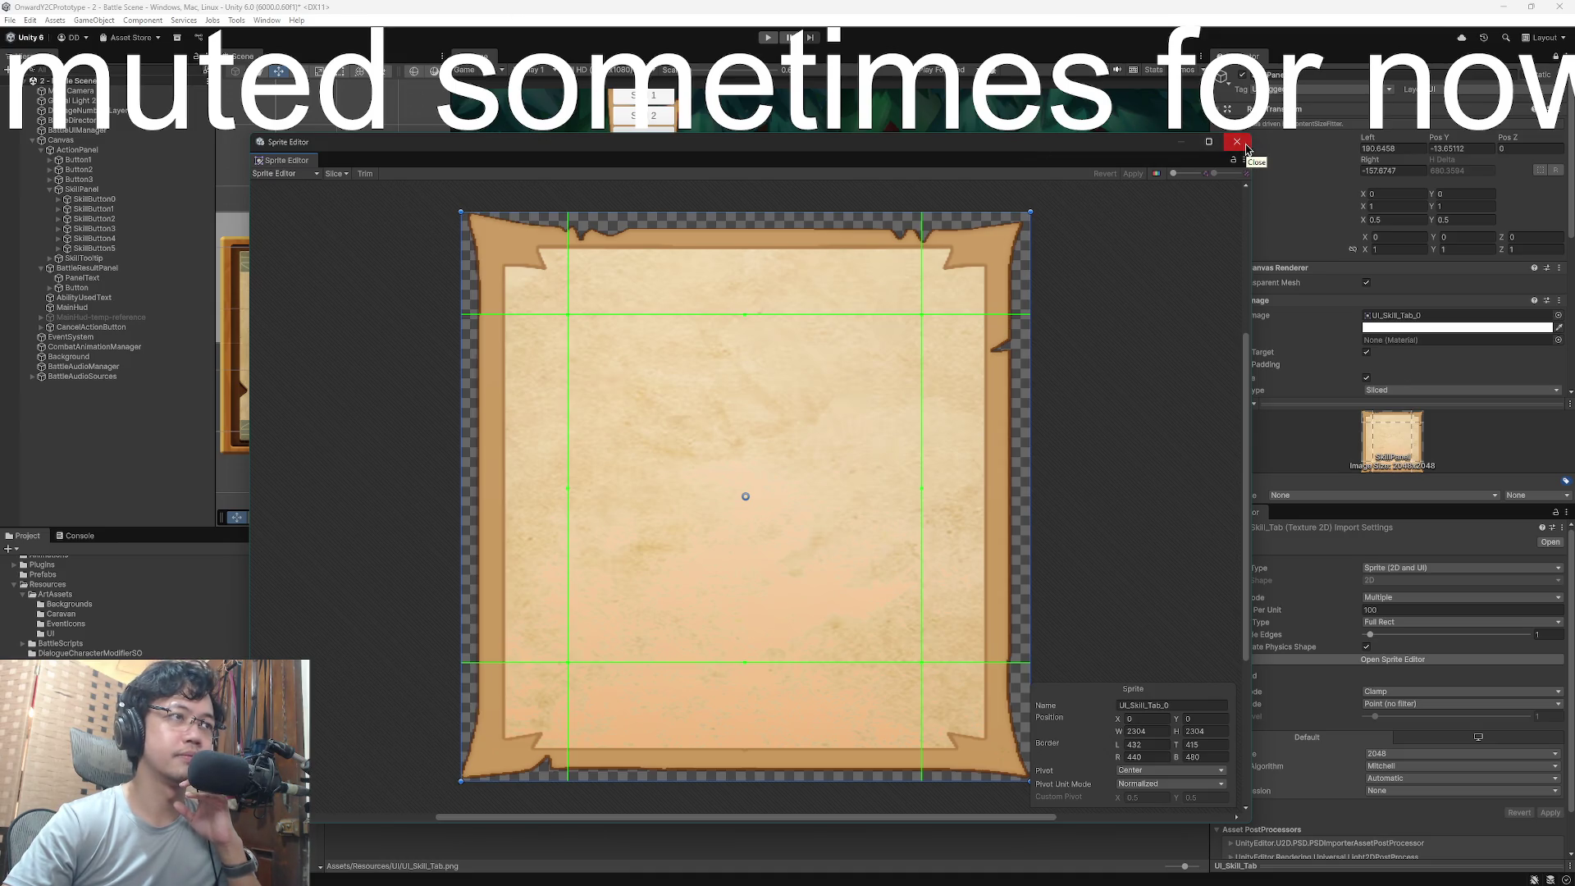
{"action": "left_click", "coordinate": [1236, 142]}
{"action": "left_click", "coordinate": [123, 191]}
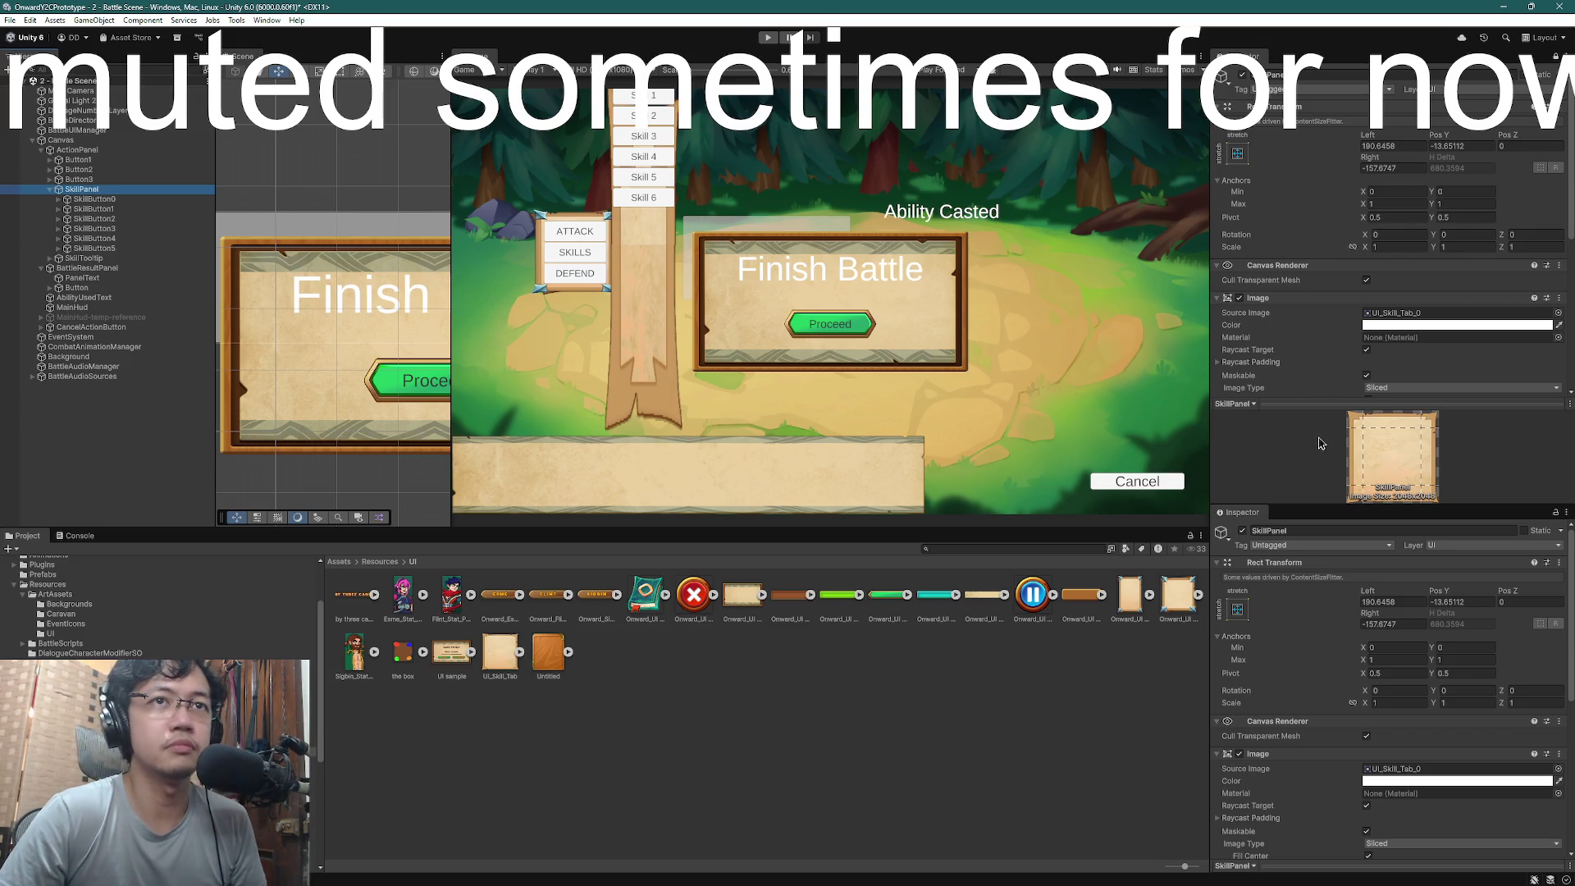
- Select SkillButton0 through SkillButton5 together, enlarging the Inspector to view their settings
{"action": "left_click", "coordinate": [91, 191]}
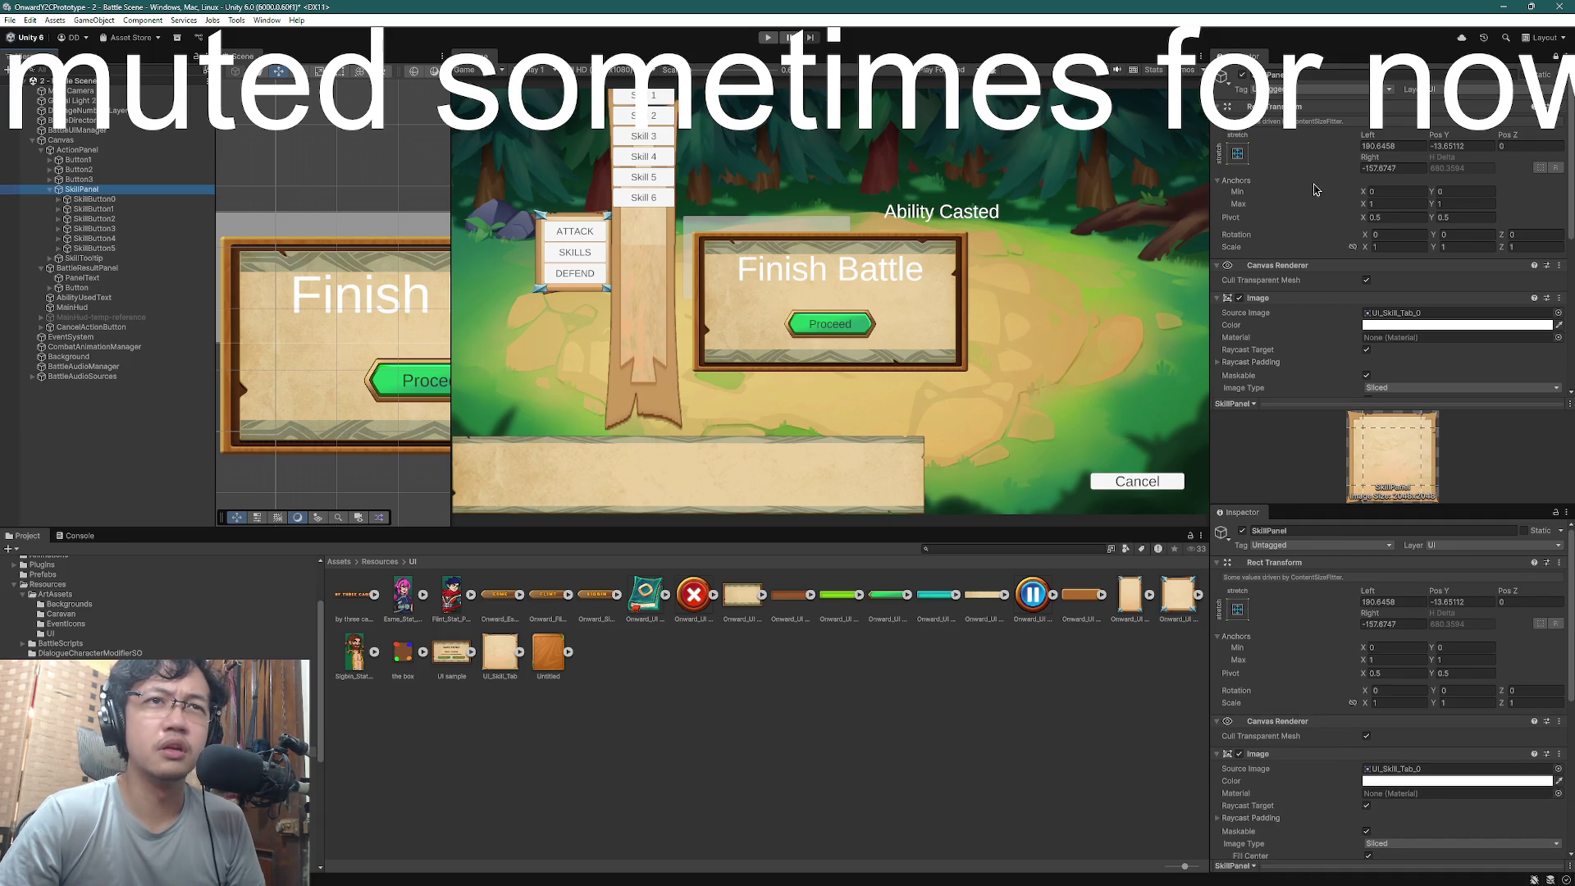
{"action": "left_click", "coordinate": [95, 199]}
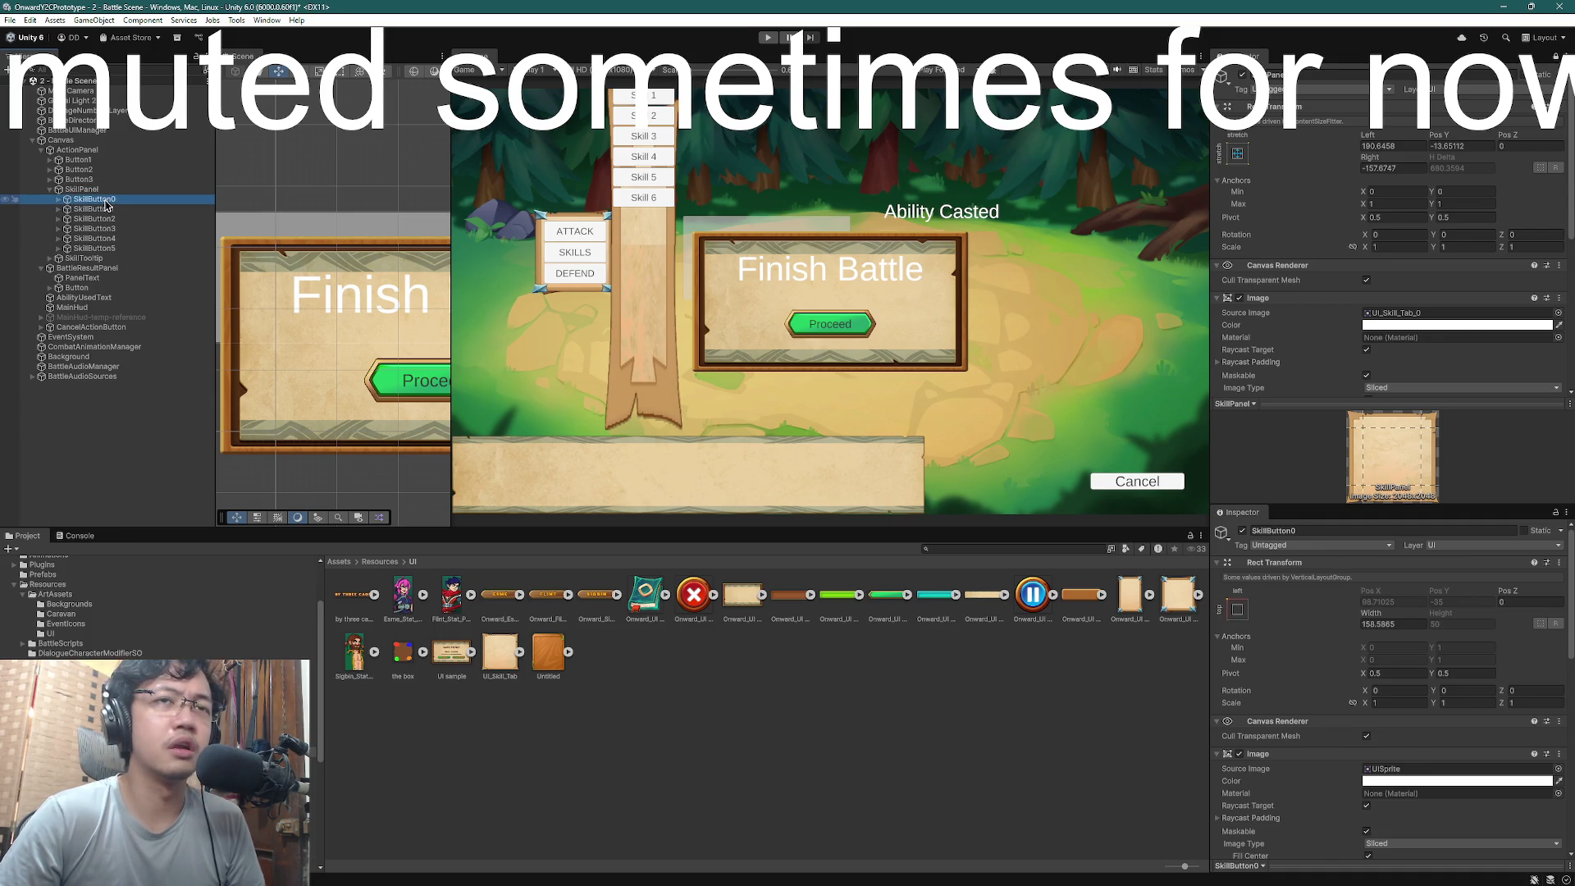
{"action": "left_click_drag", "start_coordinate": [1333, 506], "coordinate": [1338, 254]}
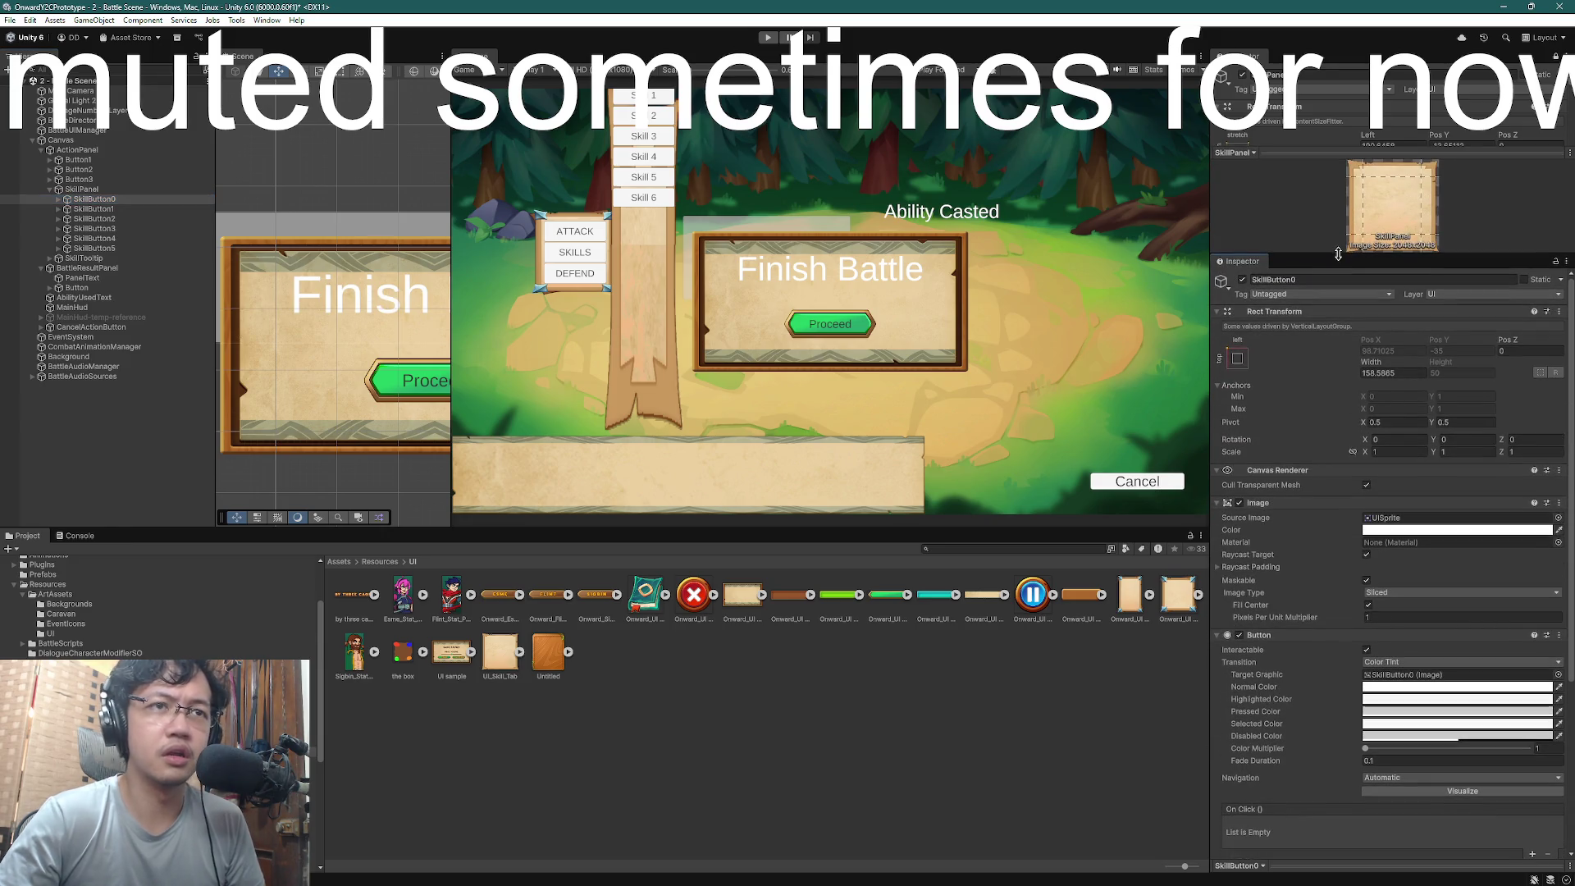
{"action": "left_click", "coordinate": [102, 210]}
{"action": "left_click", "coordinate": [95, 219]}
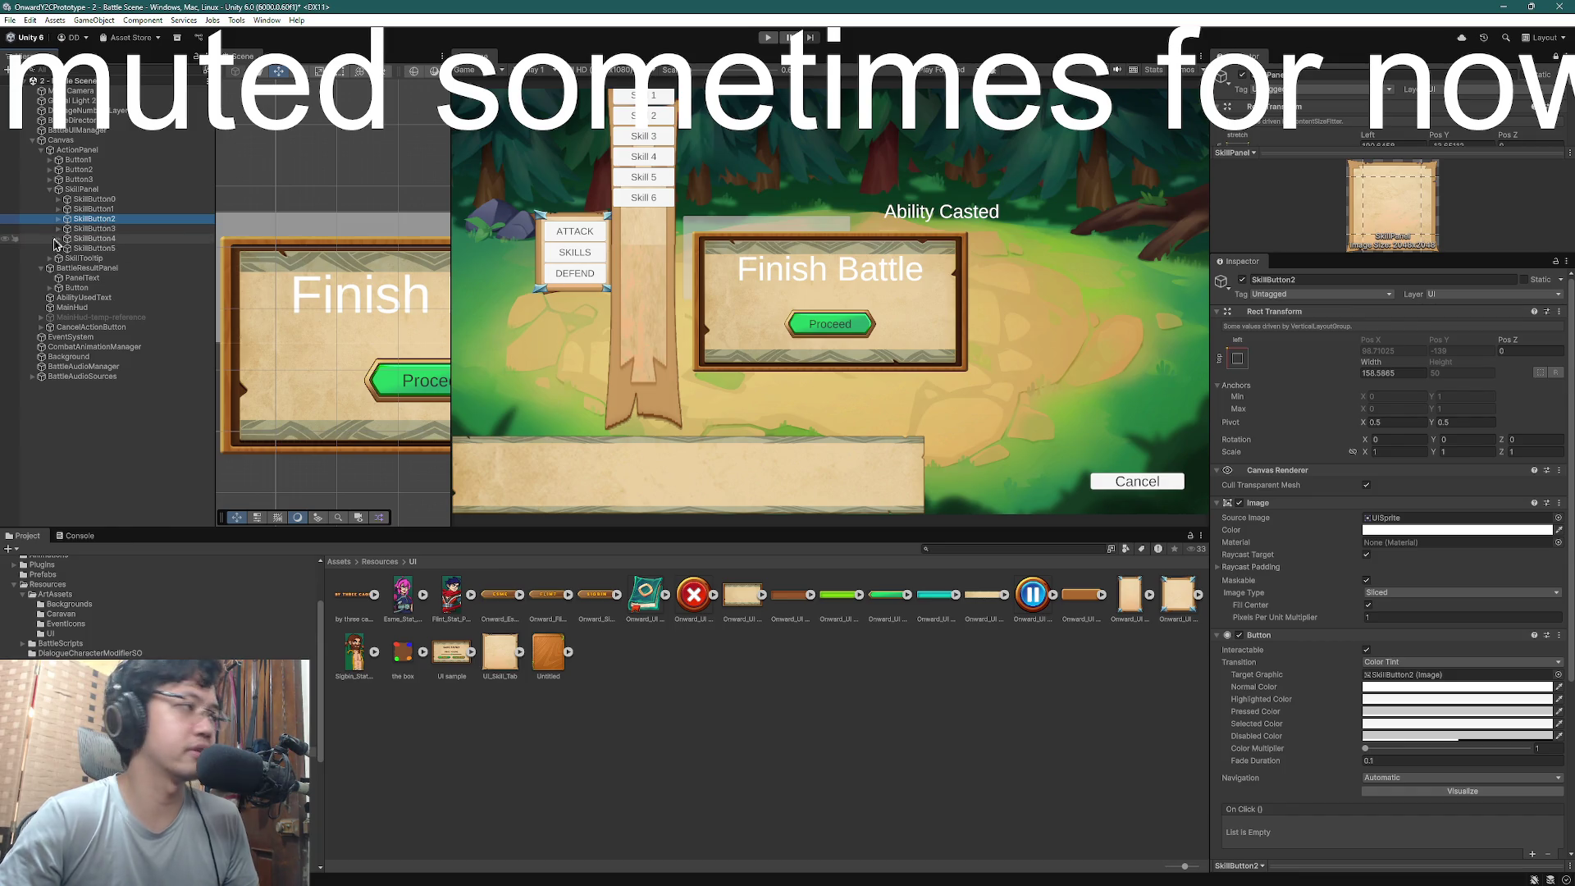
{"action": "left_click", "coordinate": [90, 240]}
{"action": "left_click", "coordinate": [88, 248]}
{"action": "left_click", "coordinate": [94, 199], "text": "shift"}
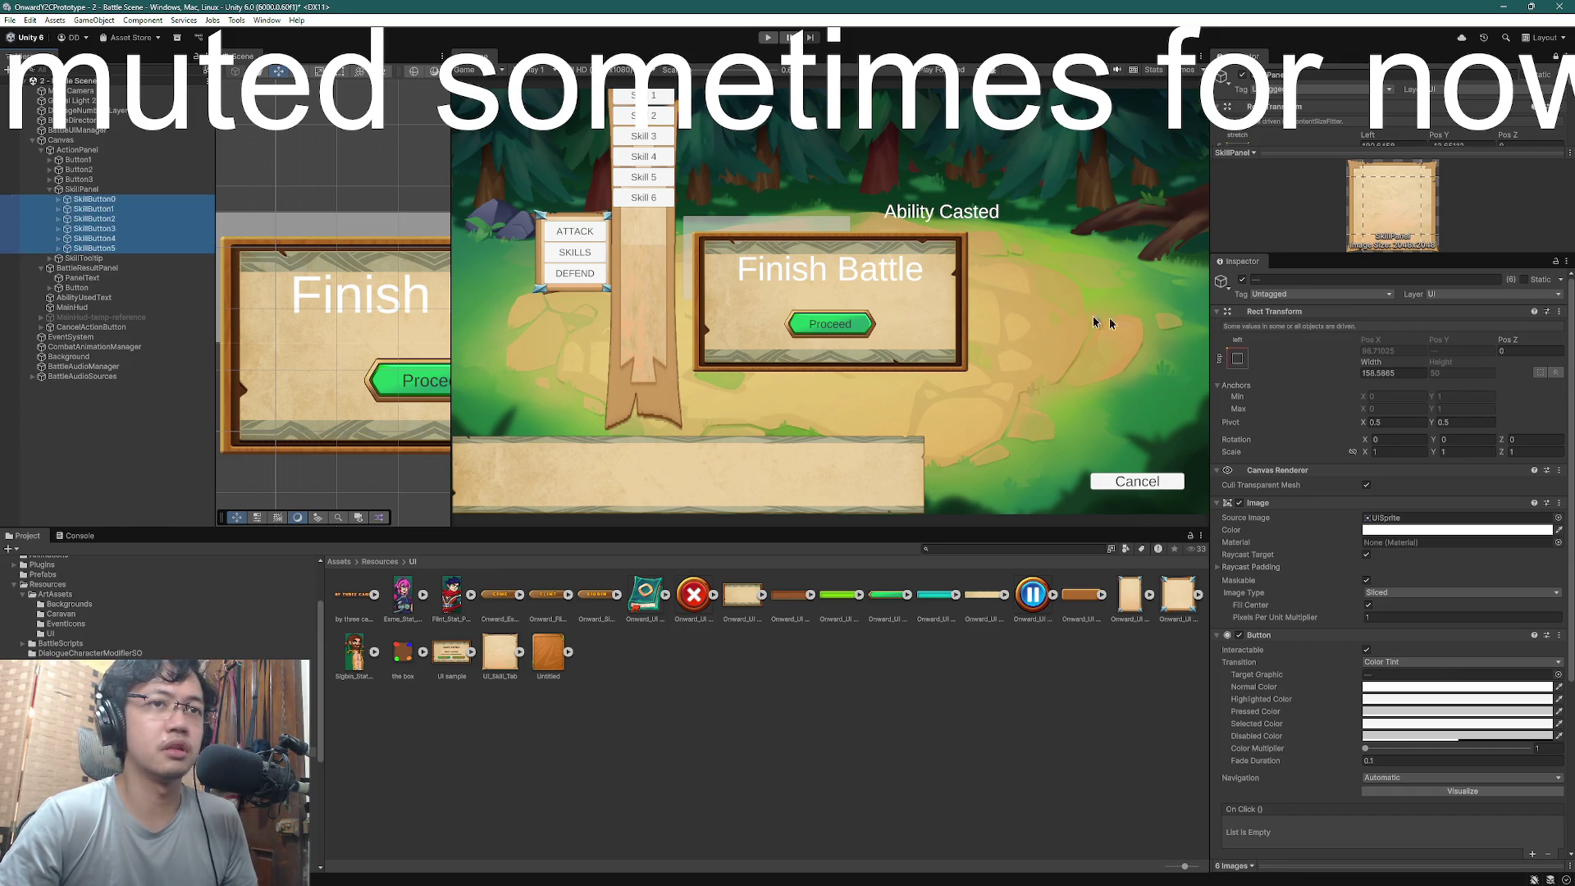
- Check the buttons' anchor presets, then review SkillPanel's layout and the UI_Skill_Tab texture
{"action": "left_click", "coordinate": [1237, 356]}
{"action": "left_click", "coordinate": [1318, 482]}
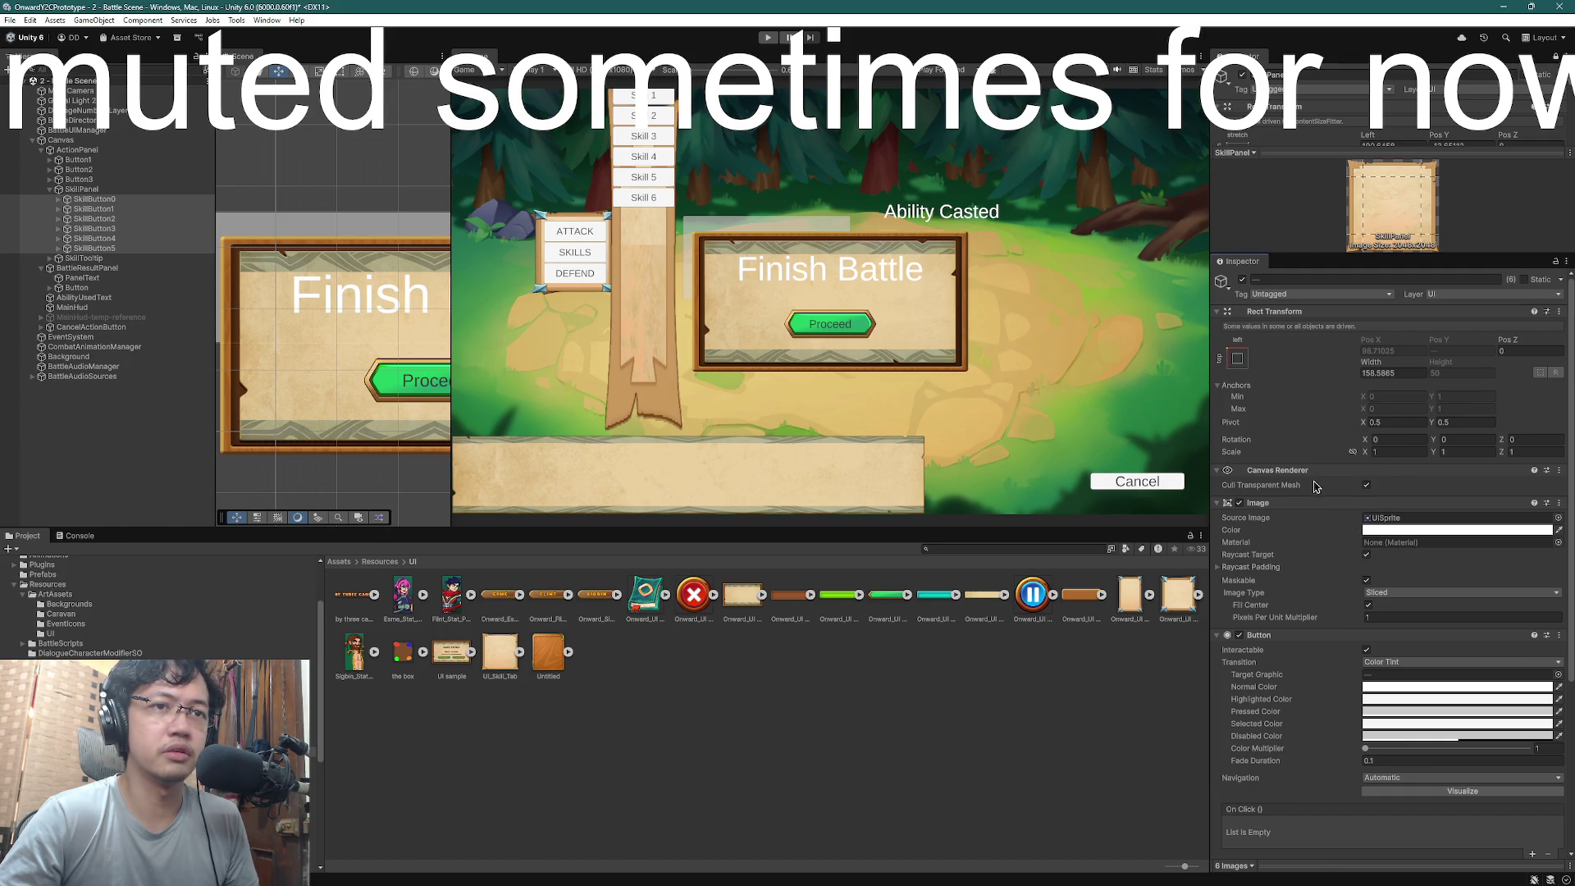
{"action": "left_click", "coordinate": [1260, 370]}
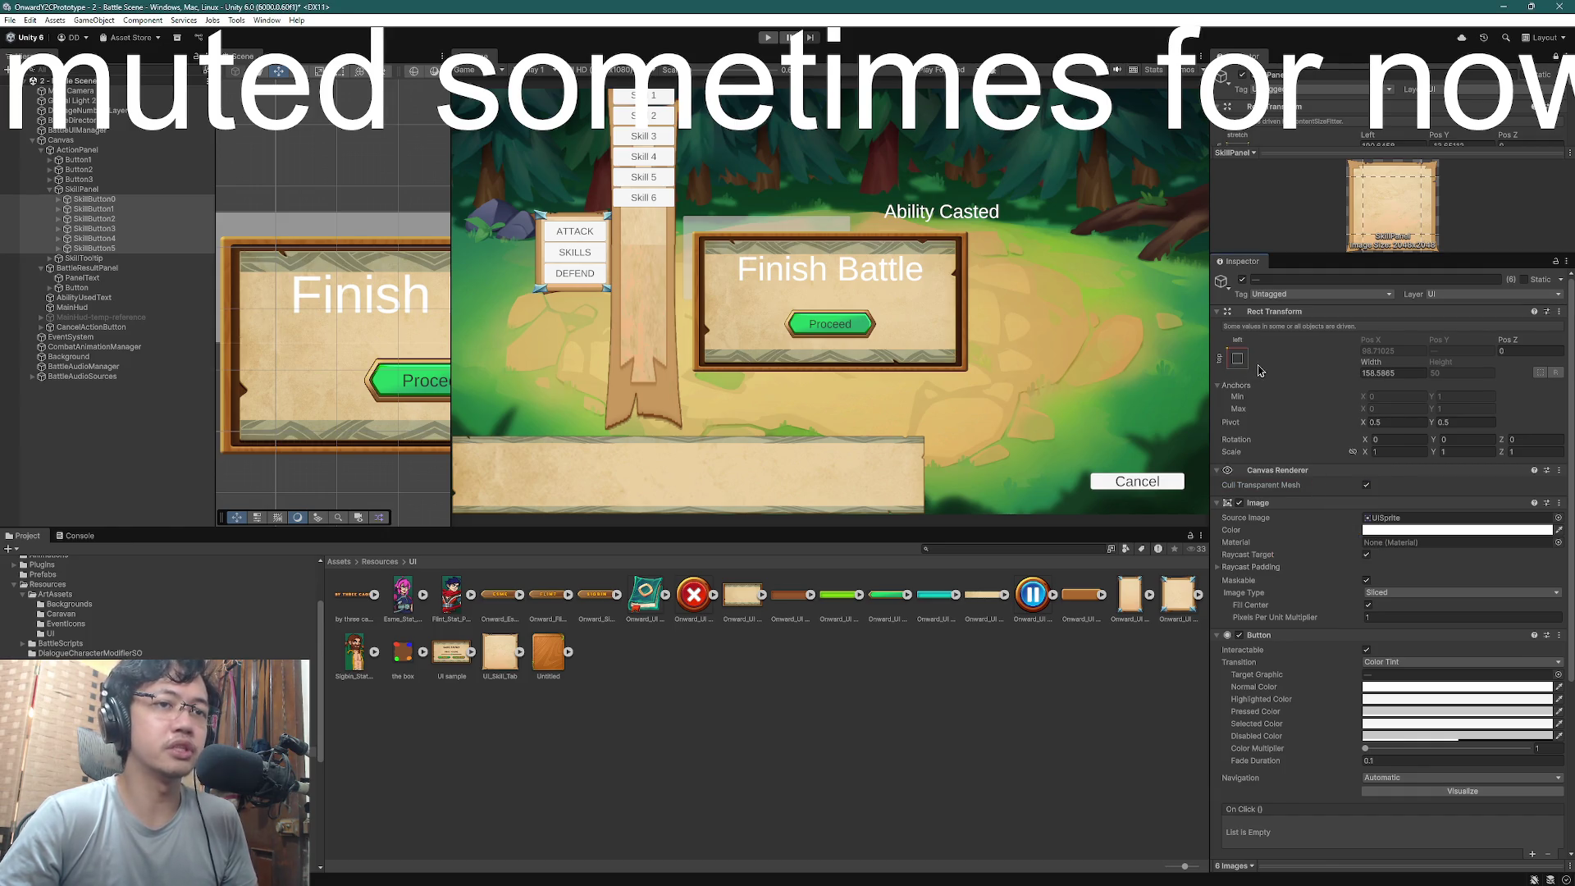
{"action": "left_click", "coordinate": [79, 191]}
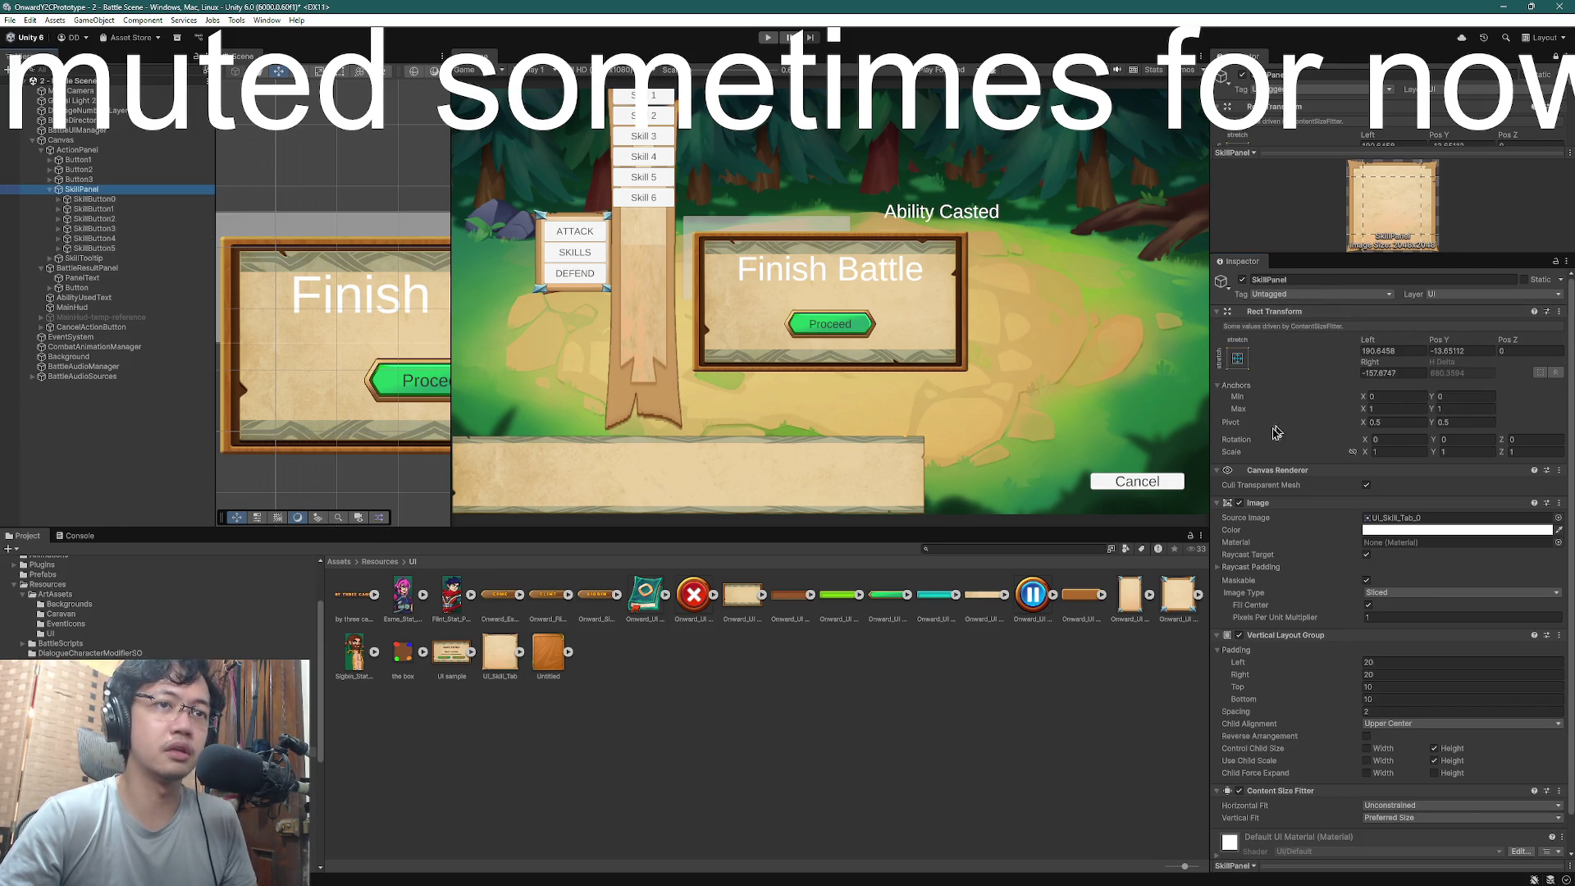
{"action": "scroll", "coordinate": [1275, 563], "scroll_direction": "down", "scroll_amount": 2}
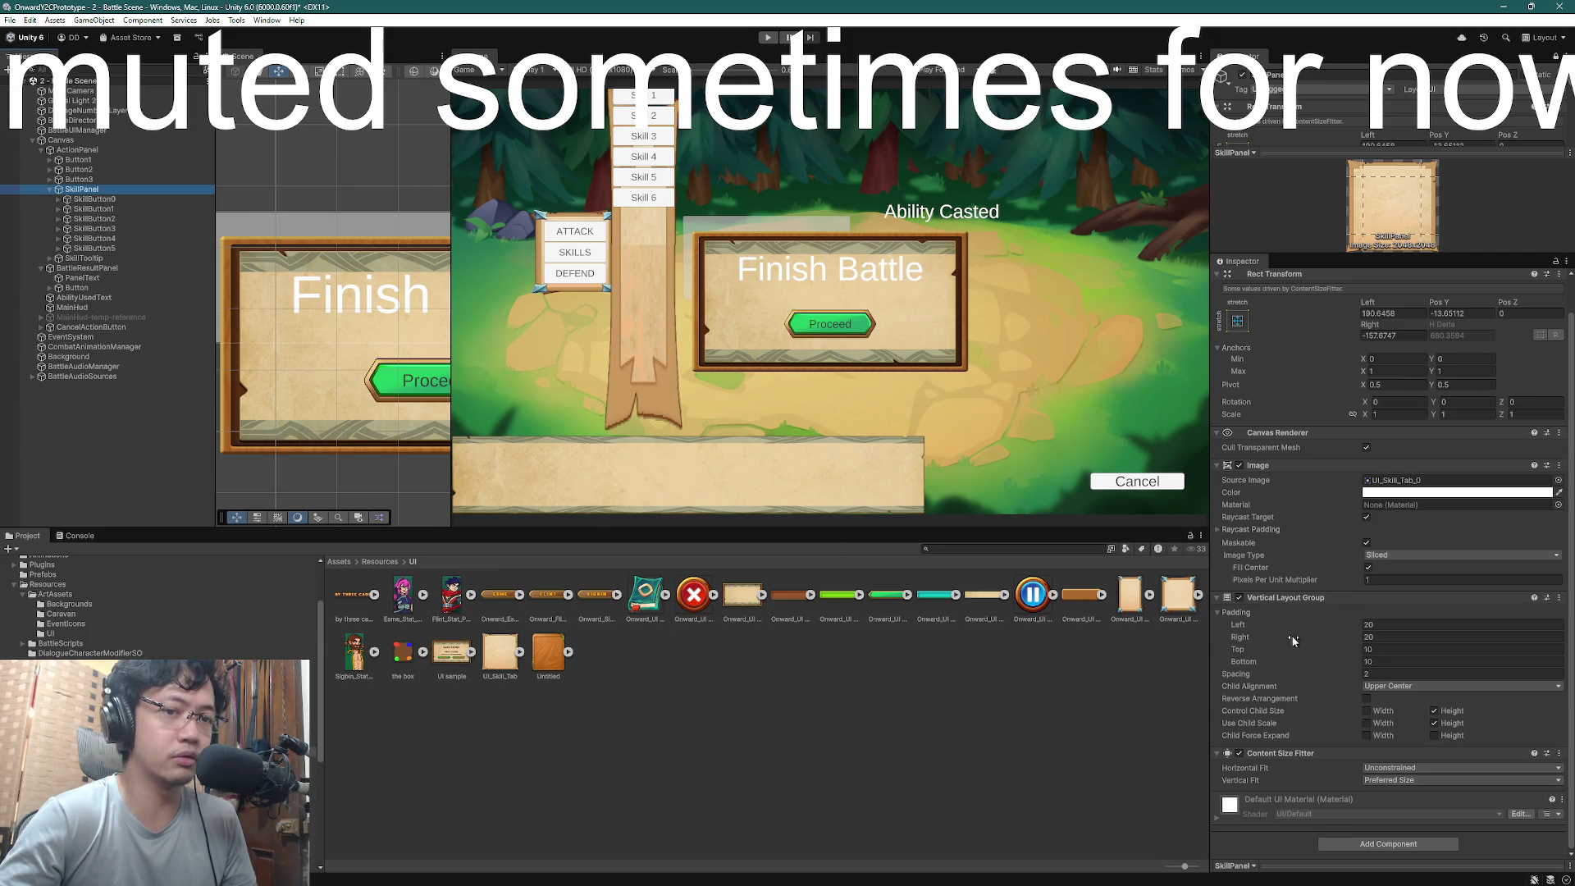
{"action": "scroll", "coordinate": [1241, 759], "scroll_direction": "up", "scroll_amount": 1}
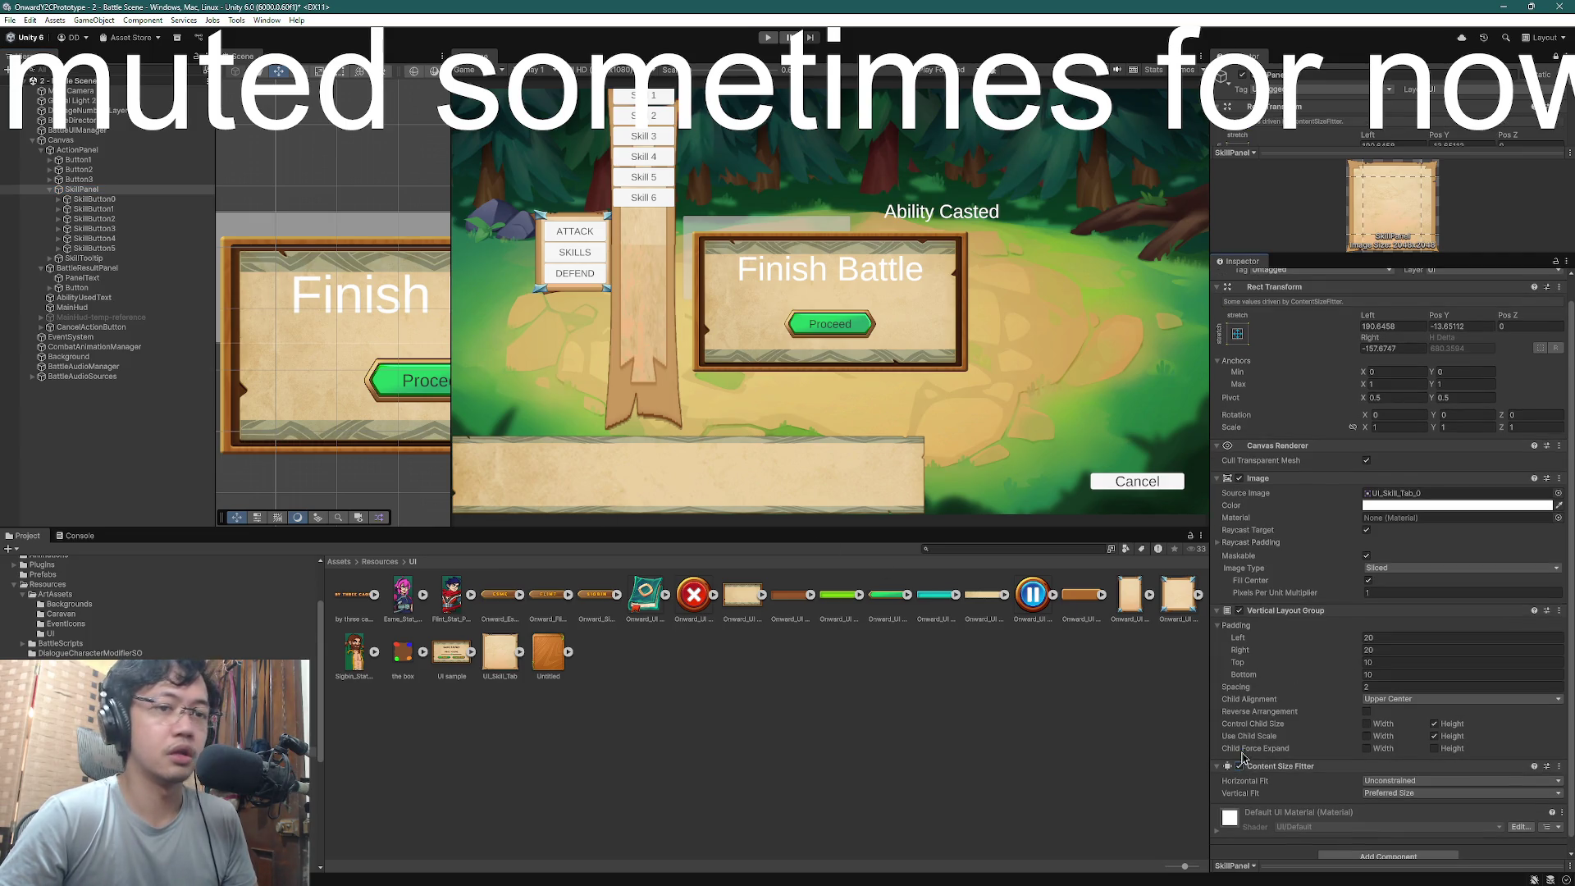
{"action": "left_click", "coordinate": [1241, 765]}
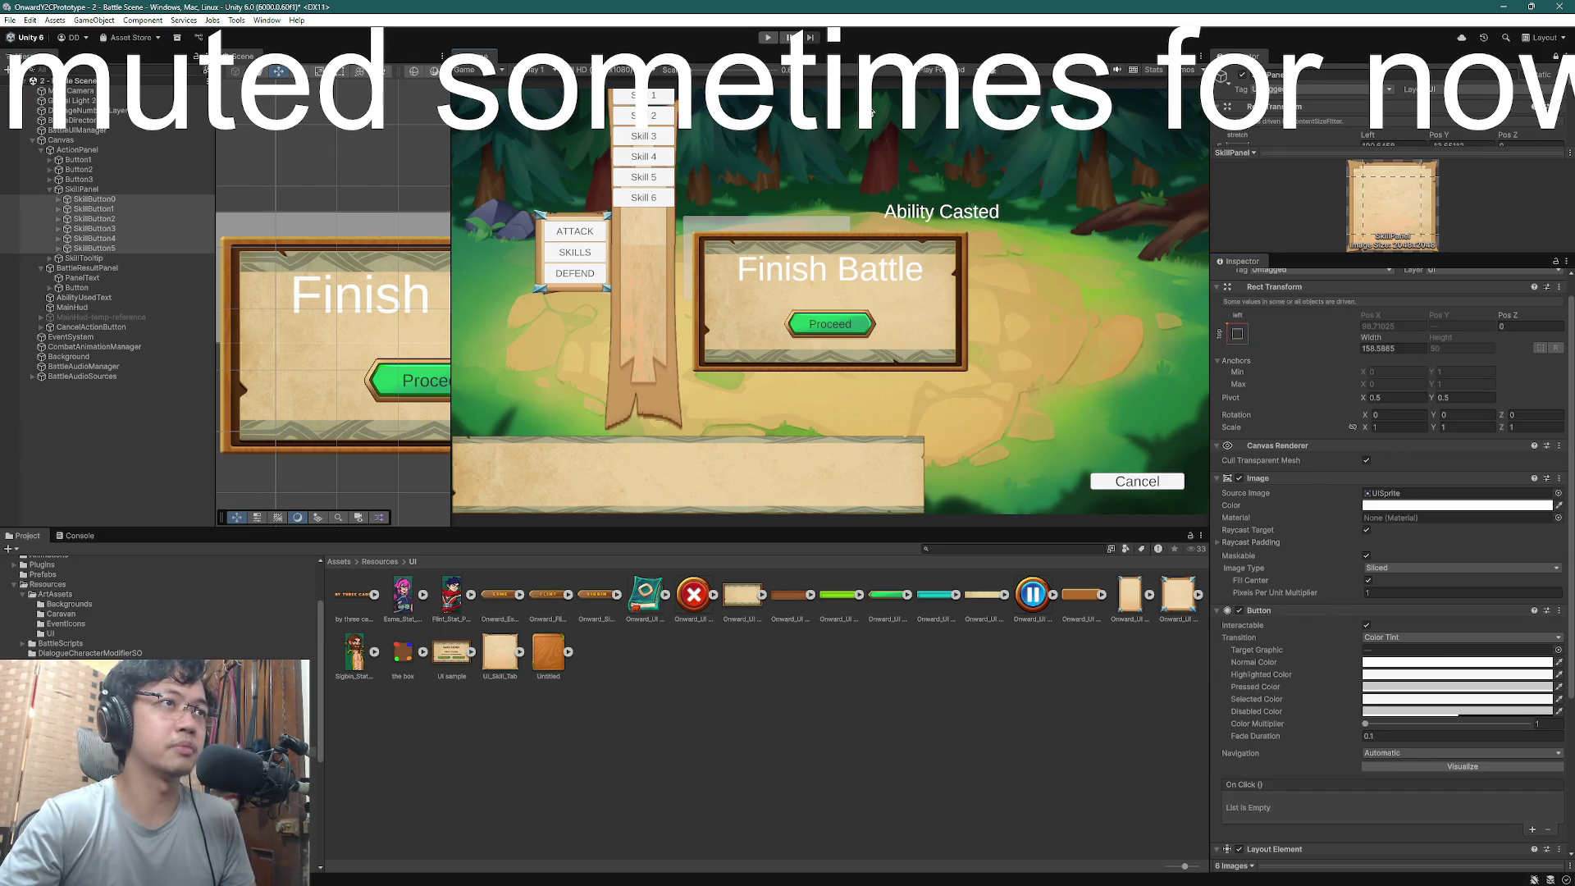
{"action": "left_click", "coordinate": [499, 652]}
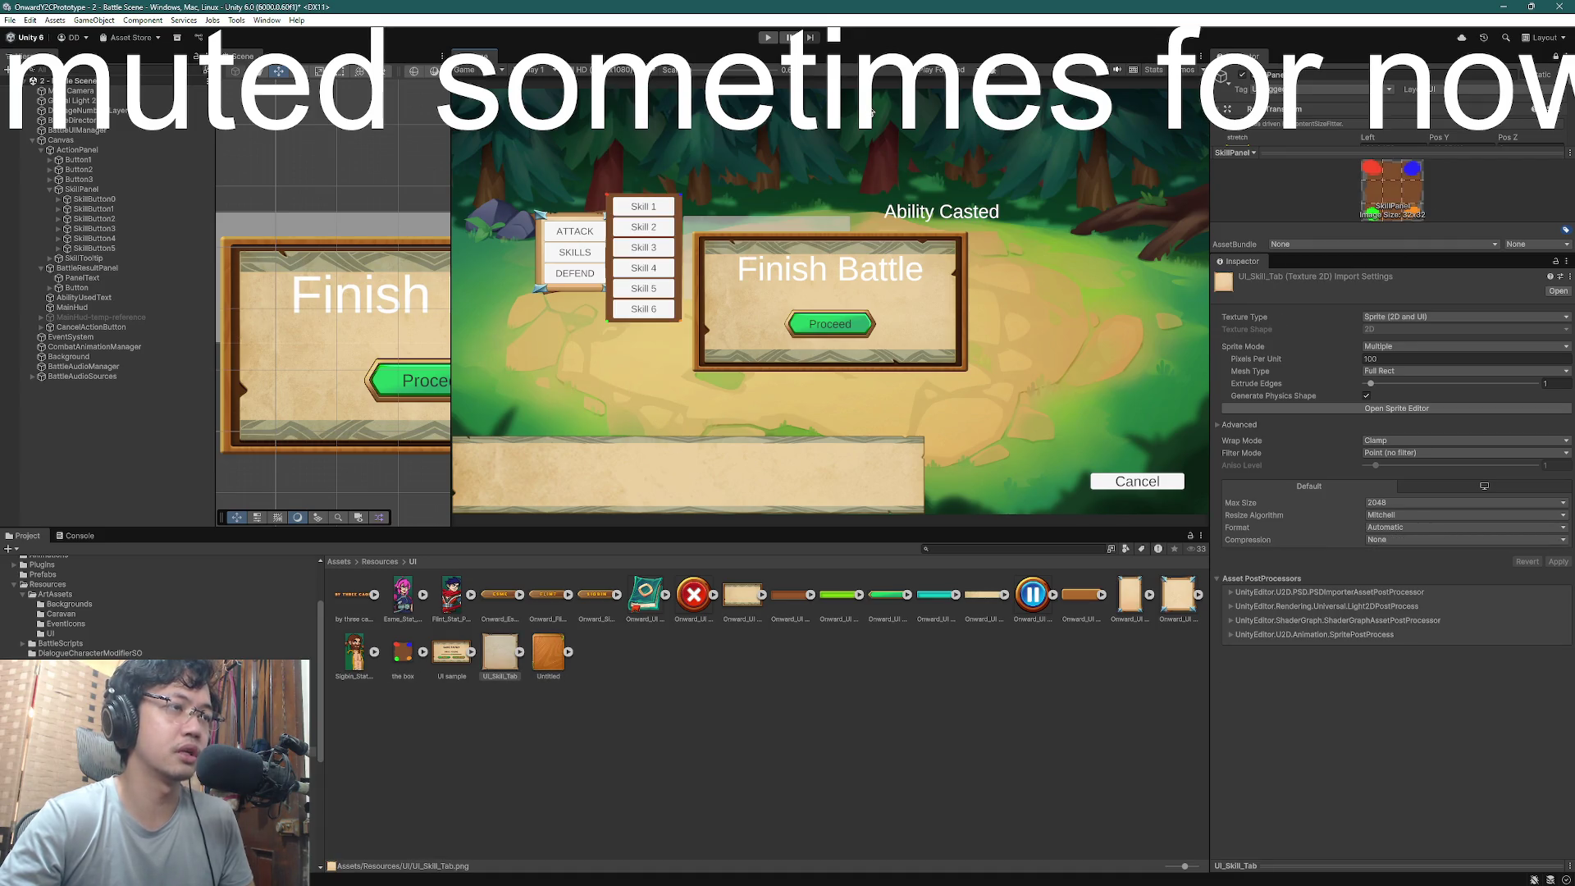
- Show the box texture's import settings, then bring up UI_Skill_Tab.png's file details (2304 × 2304, 5.68 MB)
{"action": "left_click", "coordinate": [403, 658]}
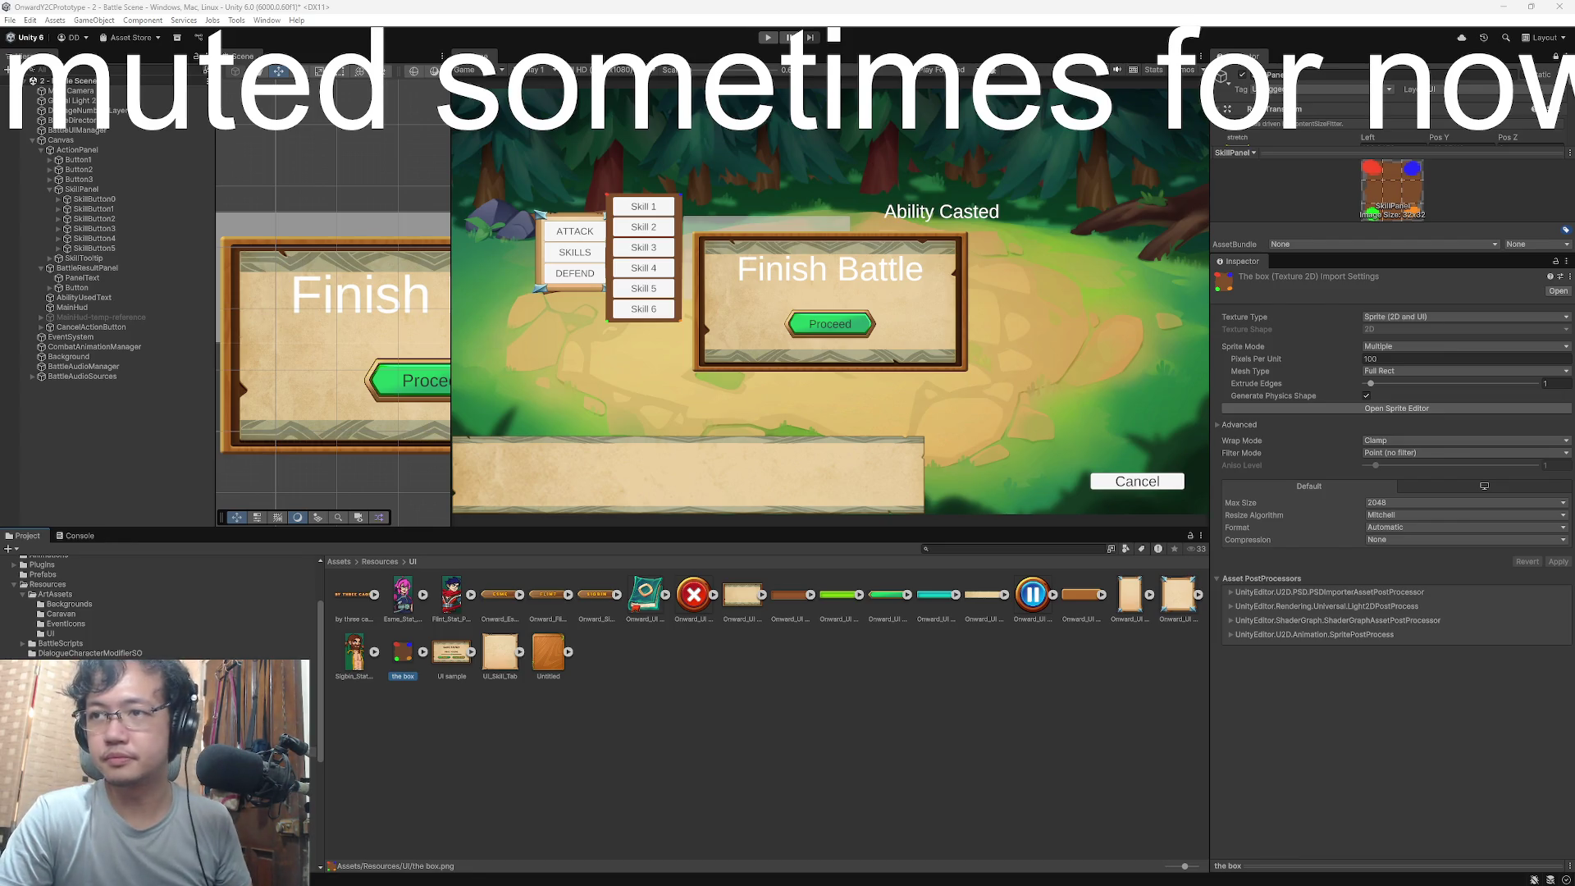
{"action": "left_click_drag", "start_coordinate": [1035, 320], "coordinate": [902, 311]}
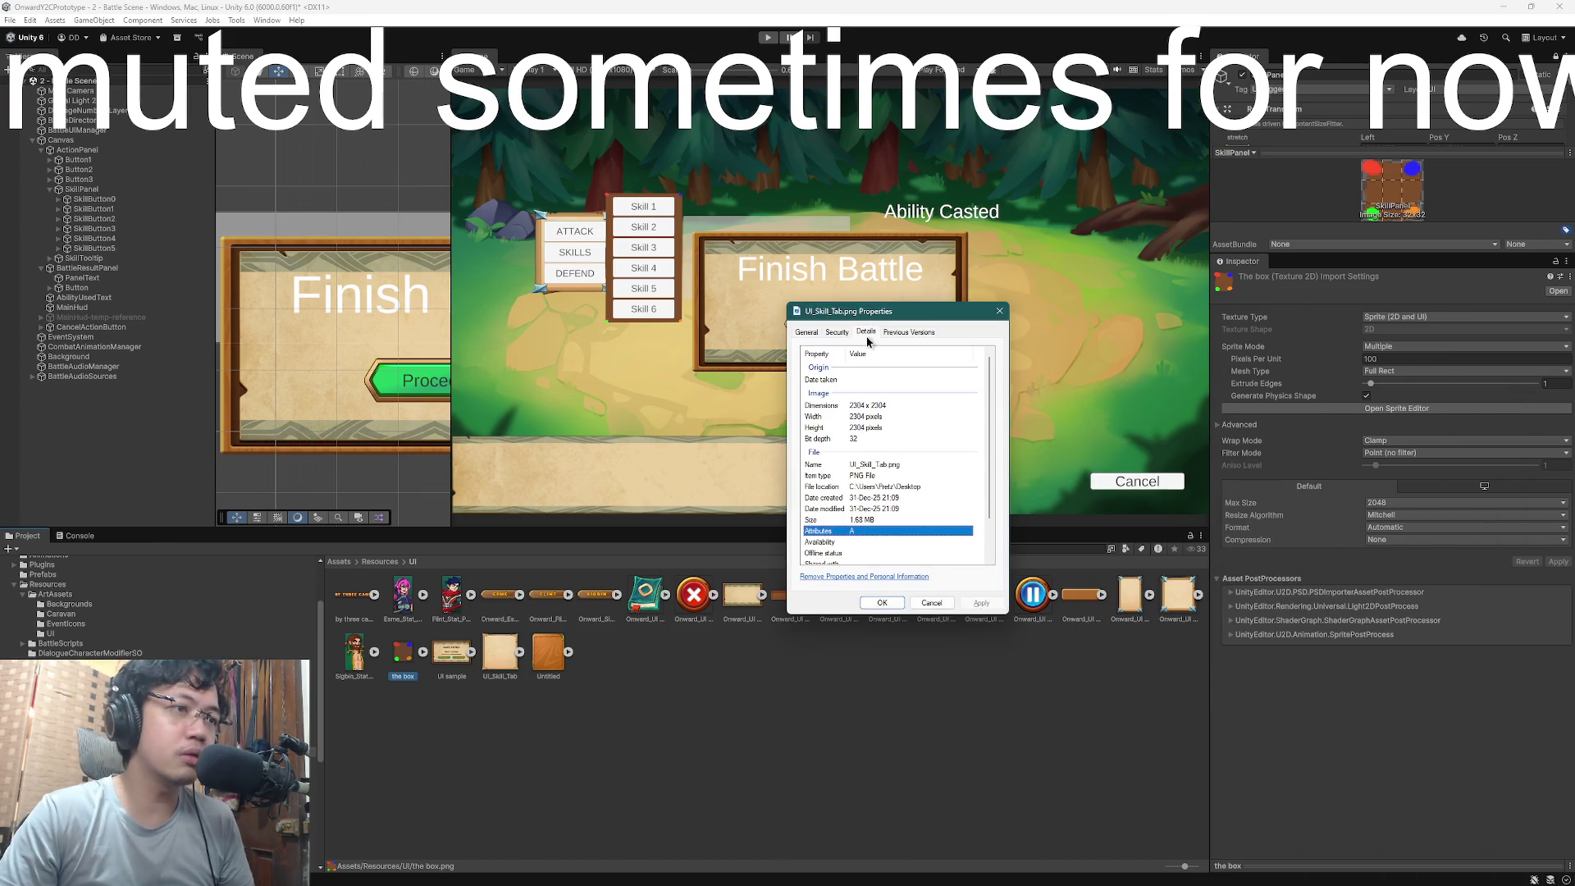
{"action": "left_click", "coordinate": [881, 414]}
{"action": "left_click", "coordinate": [877, 429]}
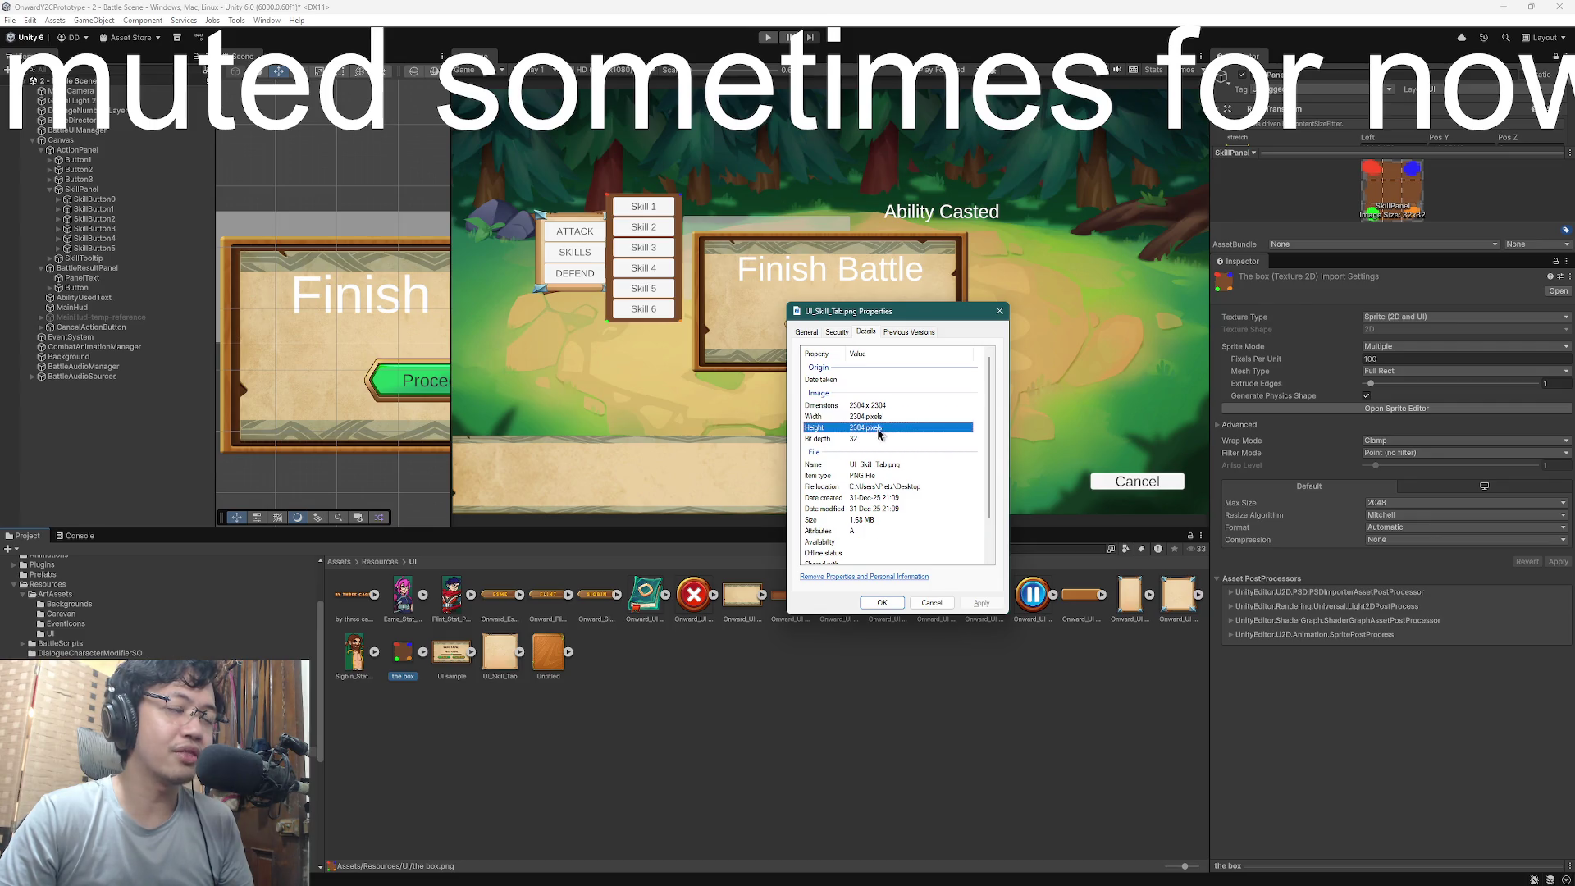
{"action": "key", "text": "Up"}
{"action": "key", "text": "Up"}
{"action": "key", "text": "Down"}
{"action": "key", "text": "Down"}
{"action": "key", "text": "Up"}
{"action": "key", "text": "Up"}
{"action": "key", "text": "Down"}
{"action": "key", "text": "Down"}
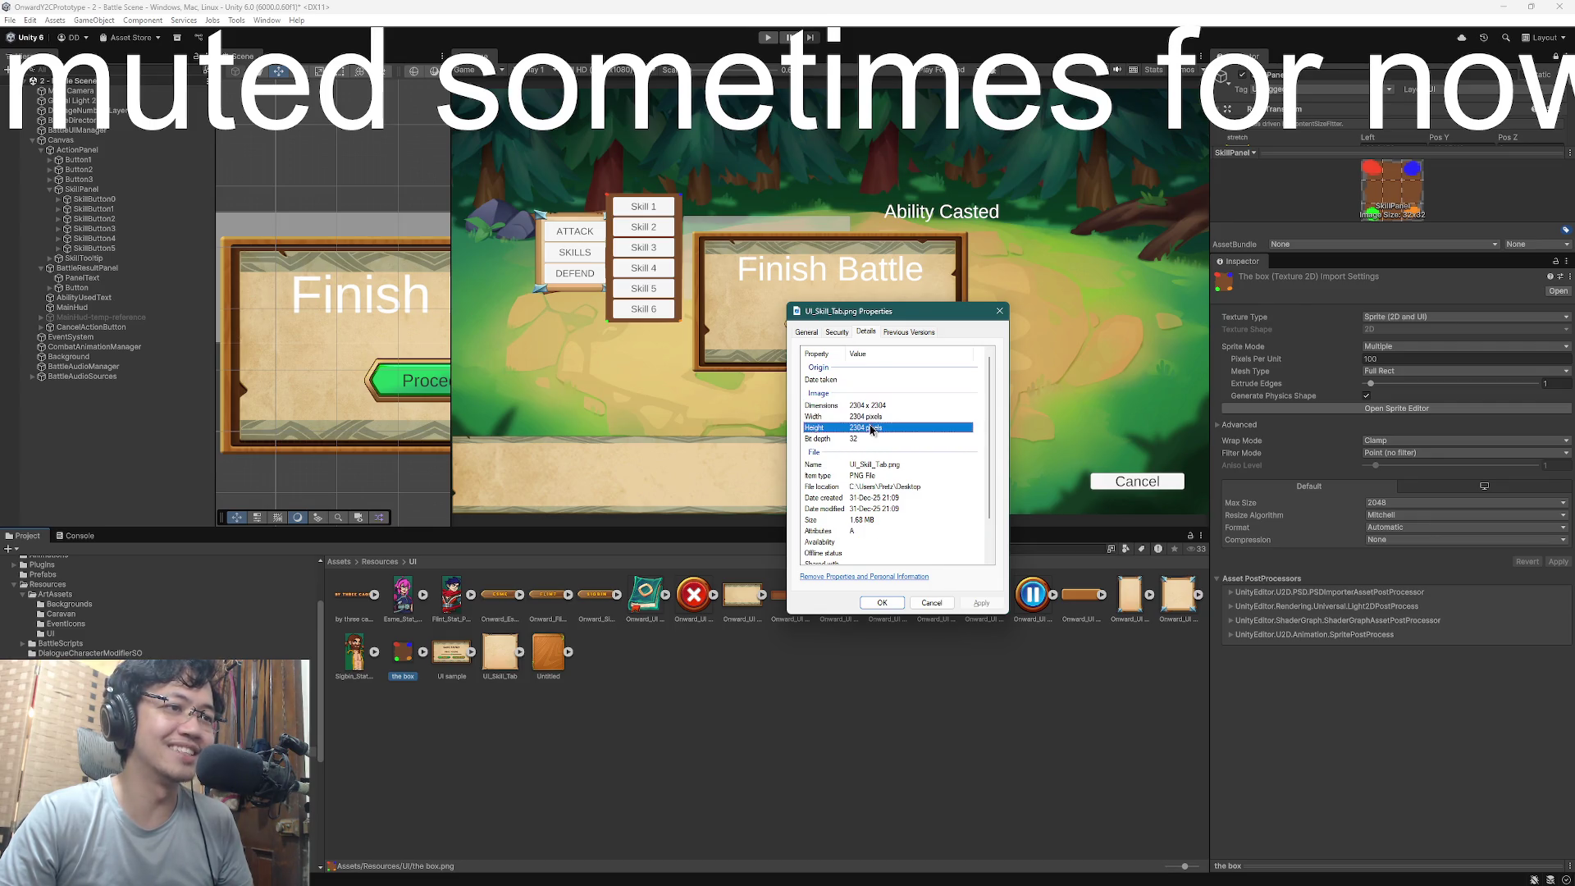
{"action": "key", "text": "Up"}
{"action": "key", "text": "Up"}
{"action": "key", "text": "Down"}
{"action": "key", "text": "Down"}
{"action": "key", "text": "Up"}
{"action": "key", "text": "Up"}
{"action": "key", "text": "Down"}
{"action": "key", "text": "Down"}
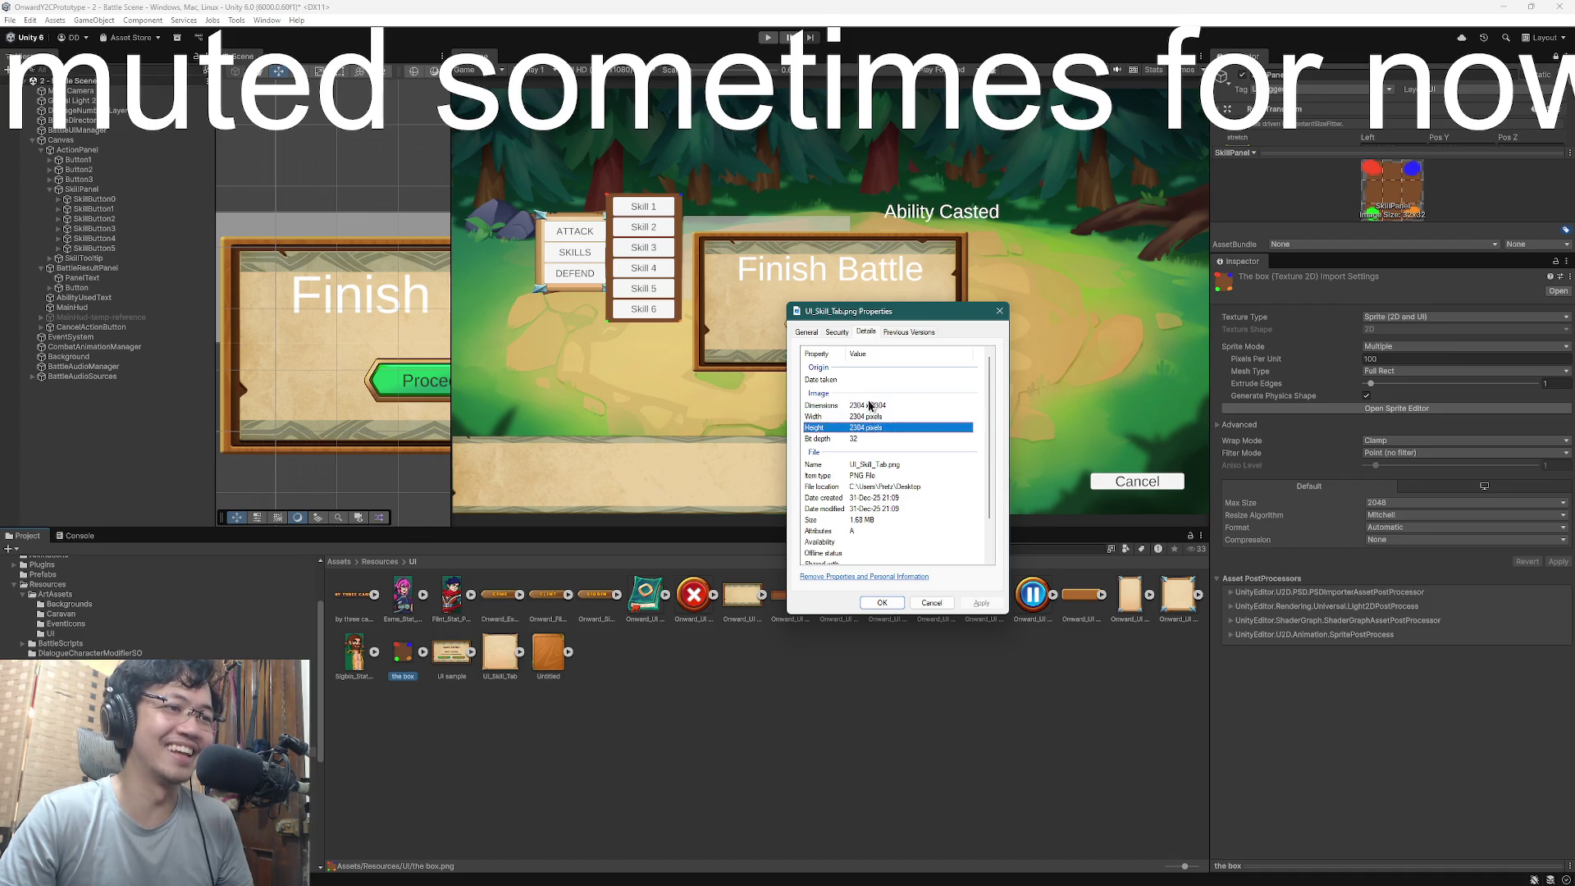
{"action": "key", "text": "Up"}
{"action": "key", "text": "Up"}
{"action": "key", "text": "Down"}
{"action": "key", "text": "Down"}
{"action": "key", "text": "Up"}
{"action": "key", "text": "Up"}
{"action": "key", "text": "Down"}
{"action": "key", "text": "Down"}
{"action": "key", "text": "Up"}
{"action": "key", "text": "Up"}
{"action": "key", "text": "Down"}
{"action": "key", "text": "Down"}
{"action": "key", "text": "Up"}
{"action": "key", "text": "Up"}
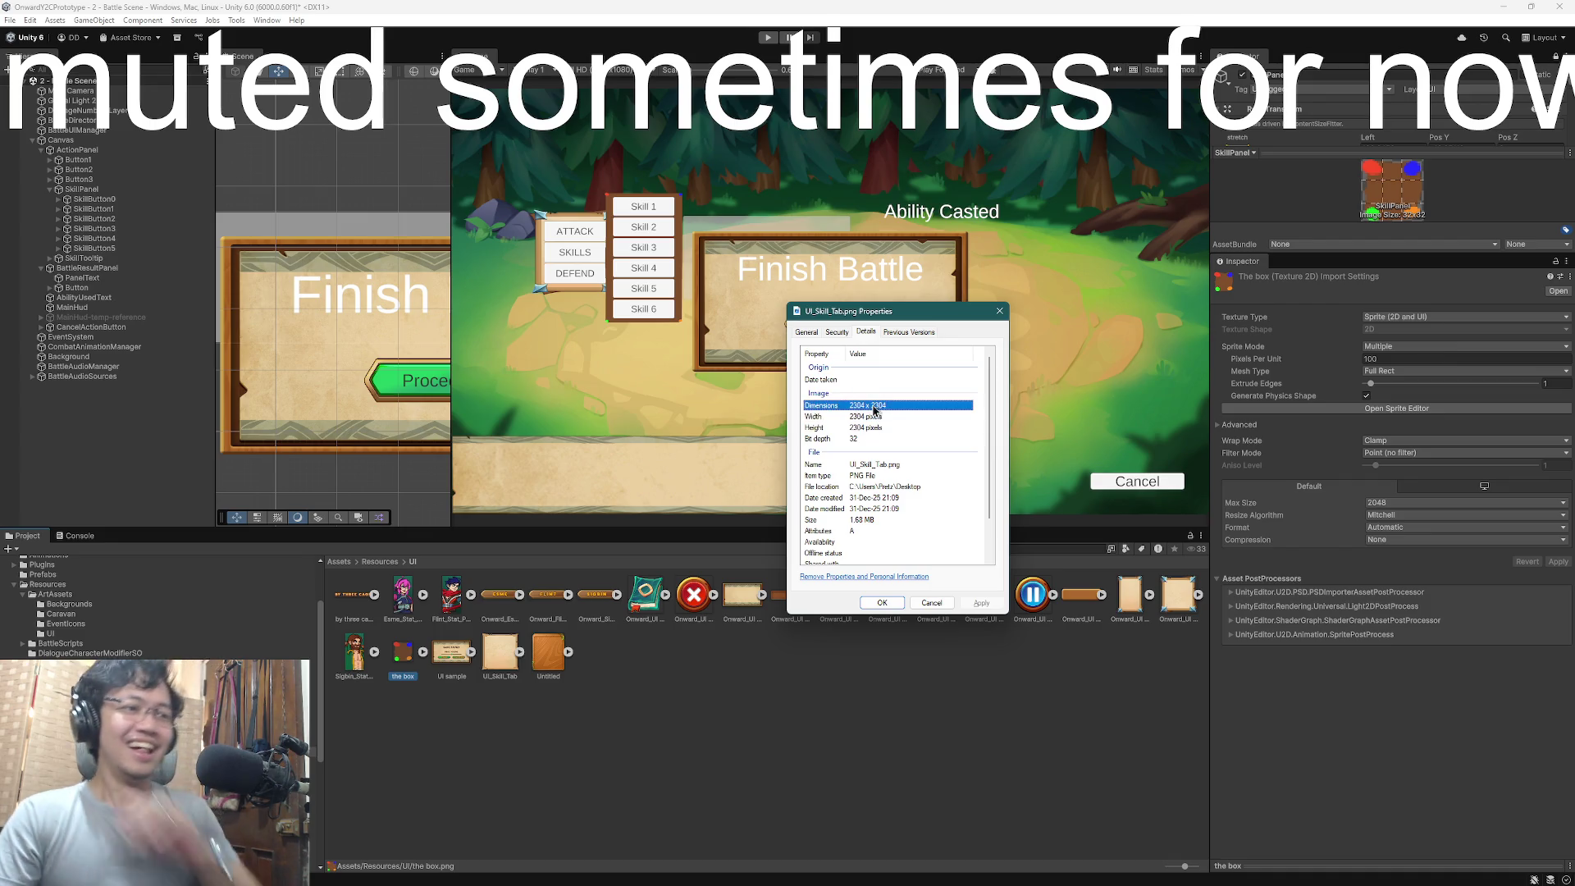
{"action": "left_click", "coordinate": [875, 428]}
{"action": "left_click", "coordinate": [864, 442]}
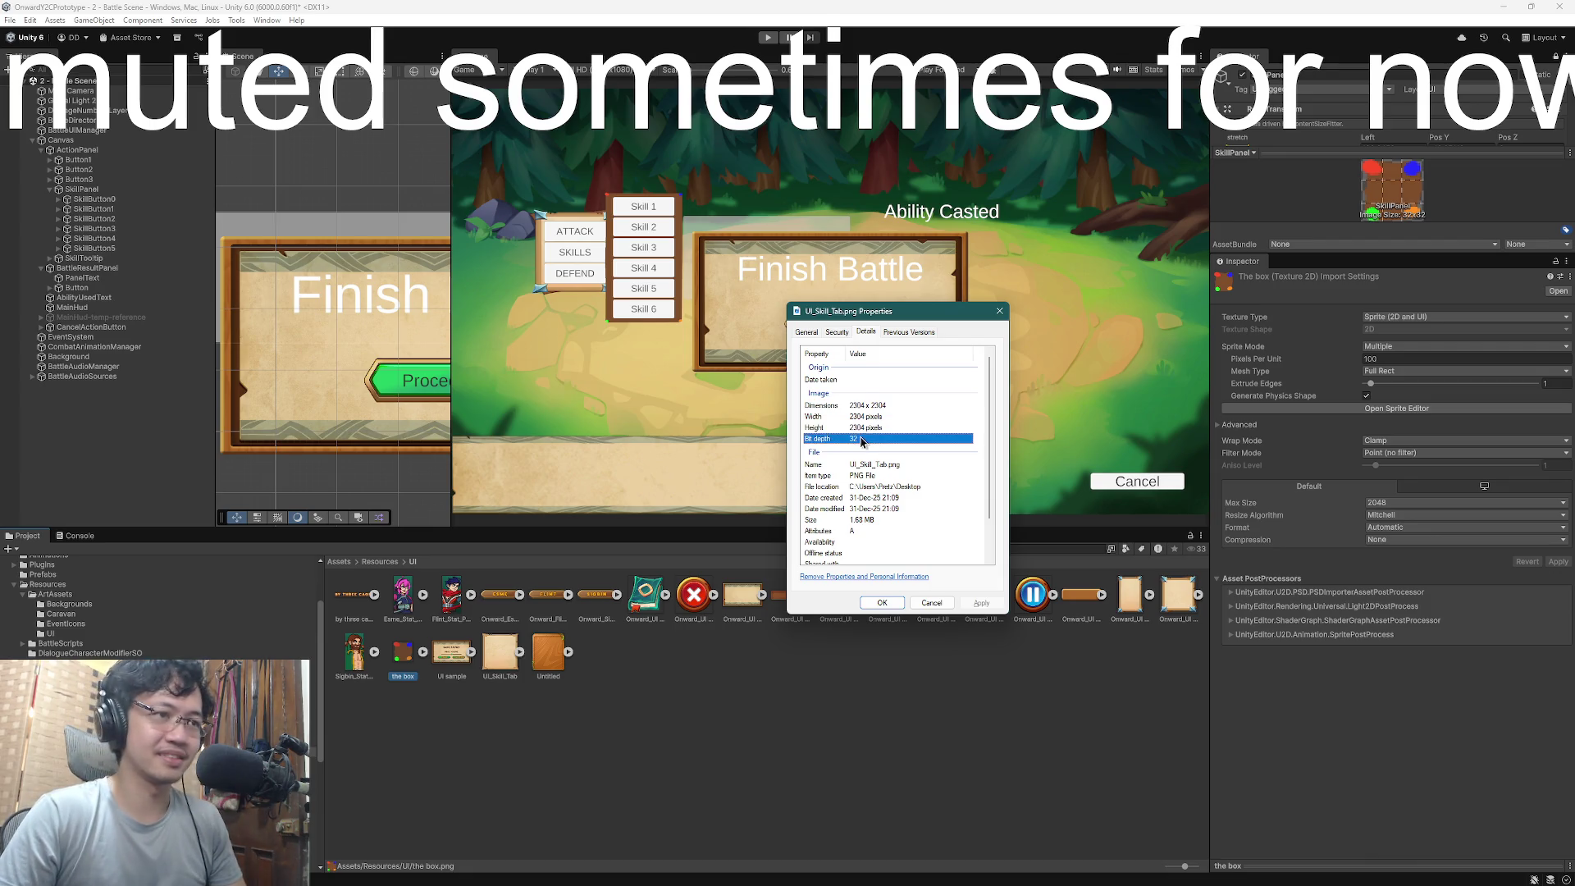
{"action": "left_click", "coordinate": [878, 426]}
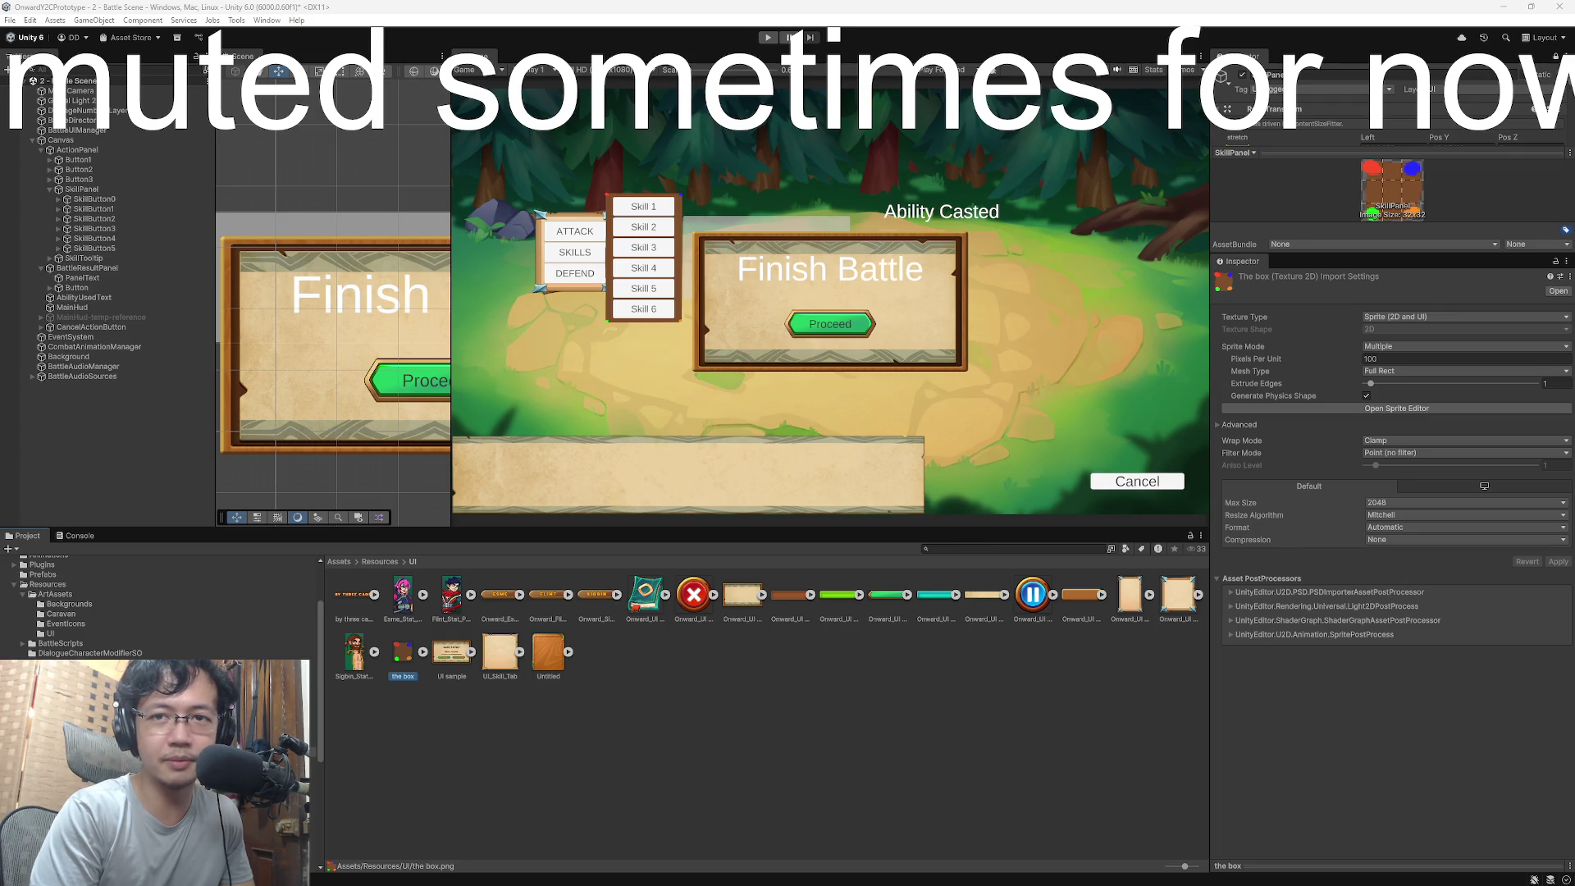
{"action": "key", "text": "super+Tab"}
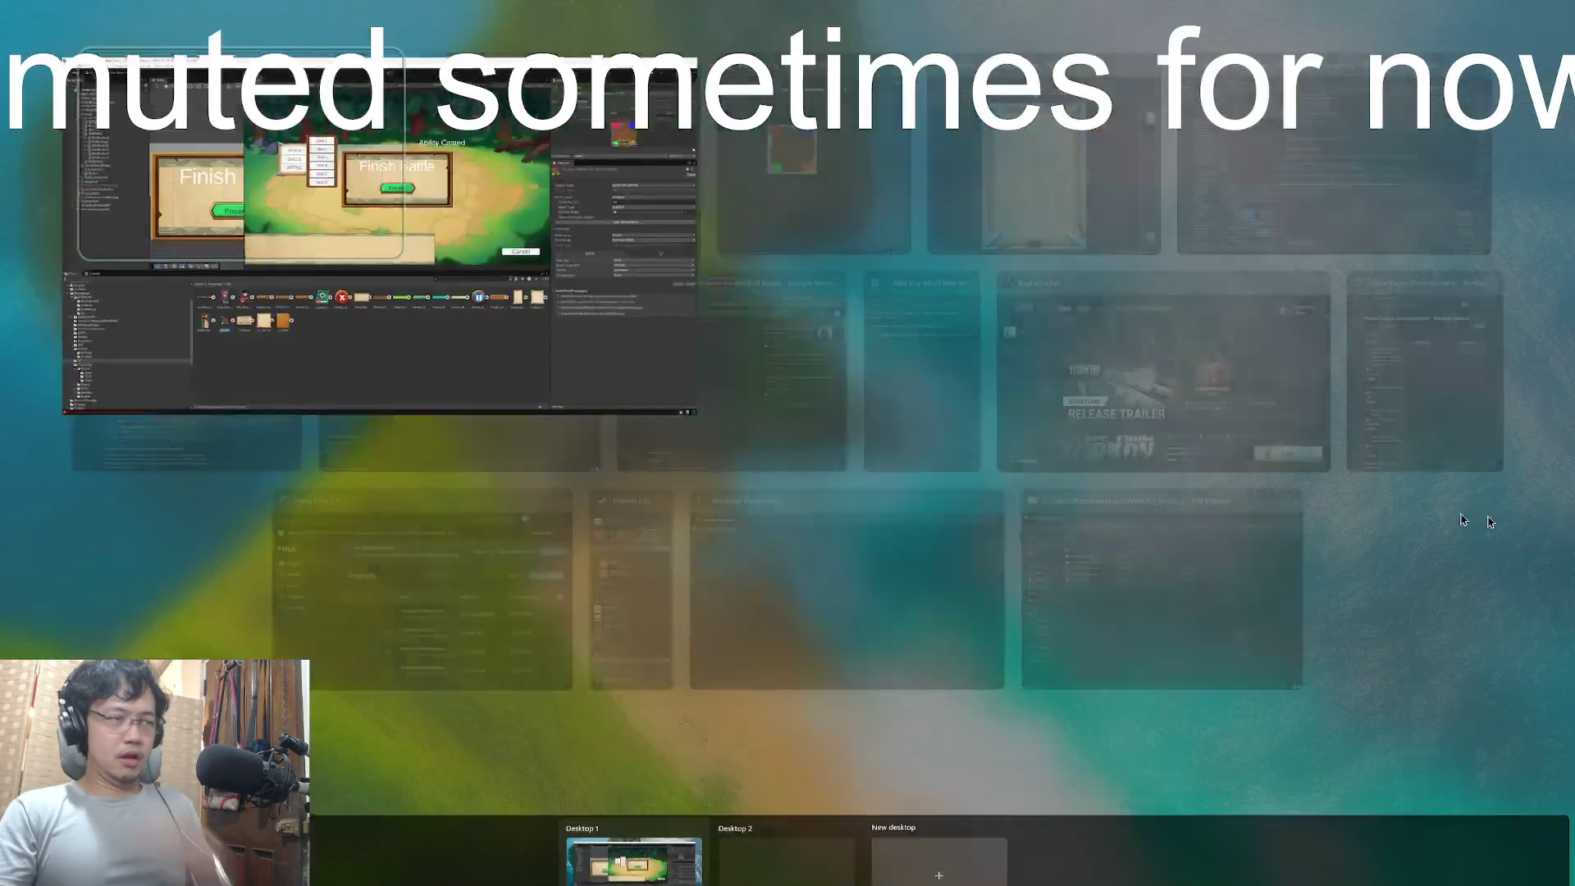
- Launch Paint and load UI_Skill_Tab_32.png into it
{"action": "key", "text": "Escape"}
{"action": "key", "text": "super"}
{"action": "type", "text": "paint"}
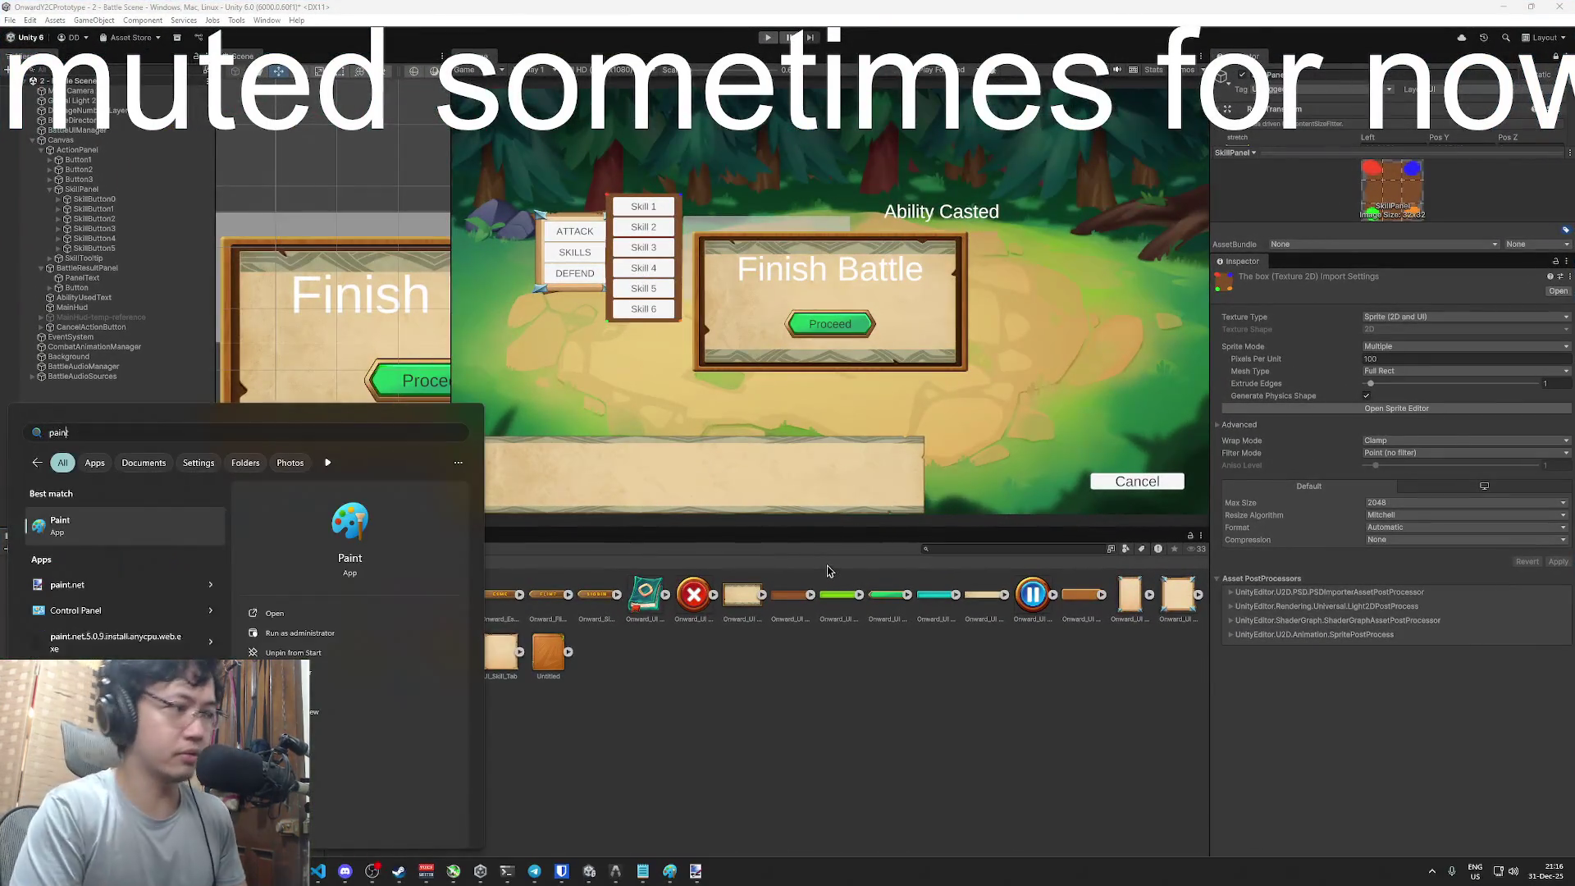
{"action": "key", "text": "Return"}
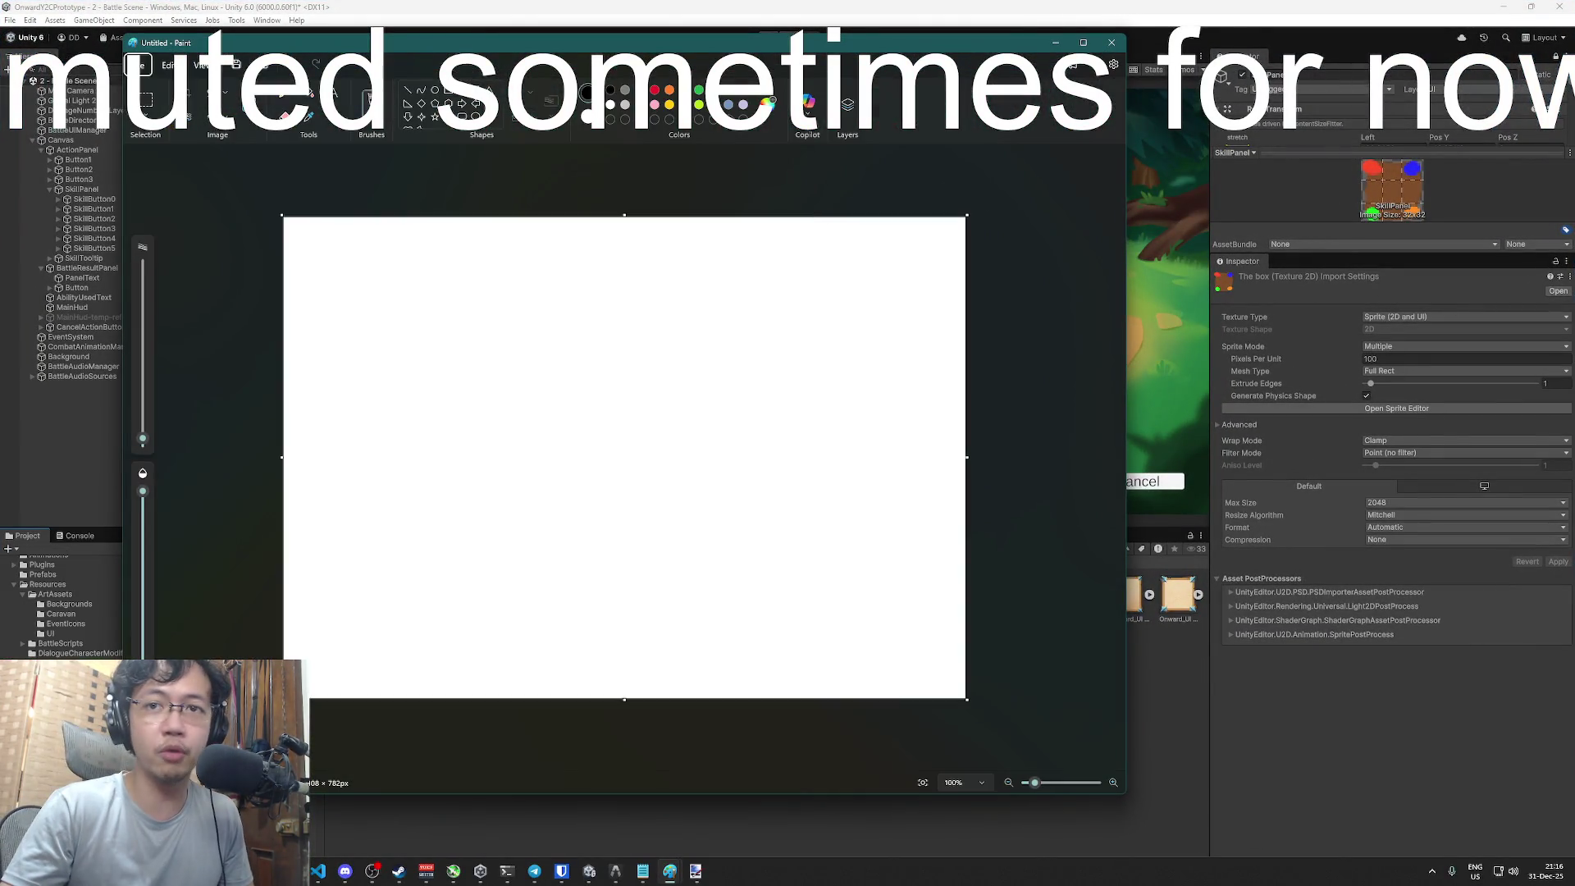
{"action": "left_click_drag", "start_coordinate": [666, 433], "coordinate": [666, 434]}
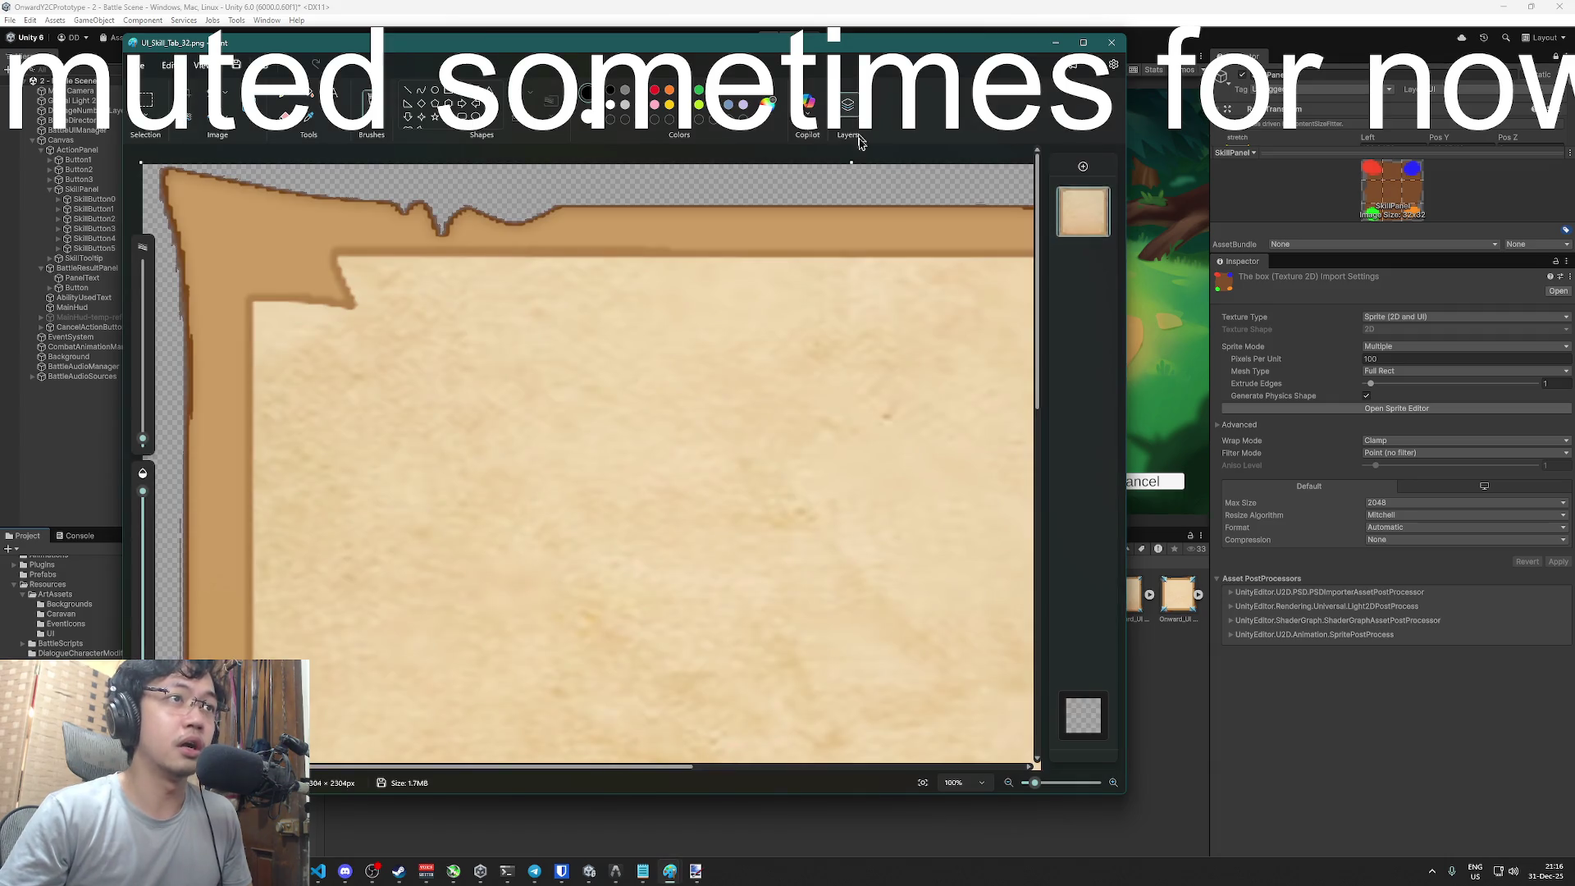
{"action": "scroll", "coordinate": [820, 352], "scroll_direction": "down", "scroll_amount": 5, "text": "ctrl"}
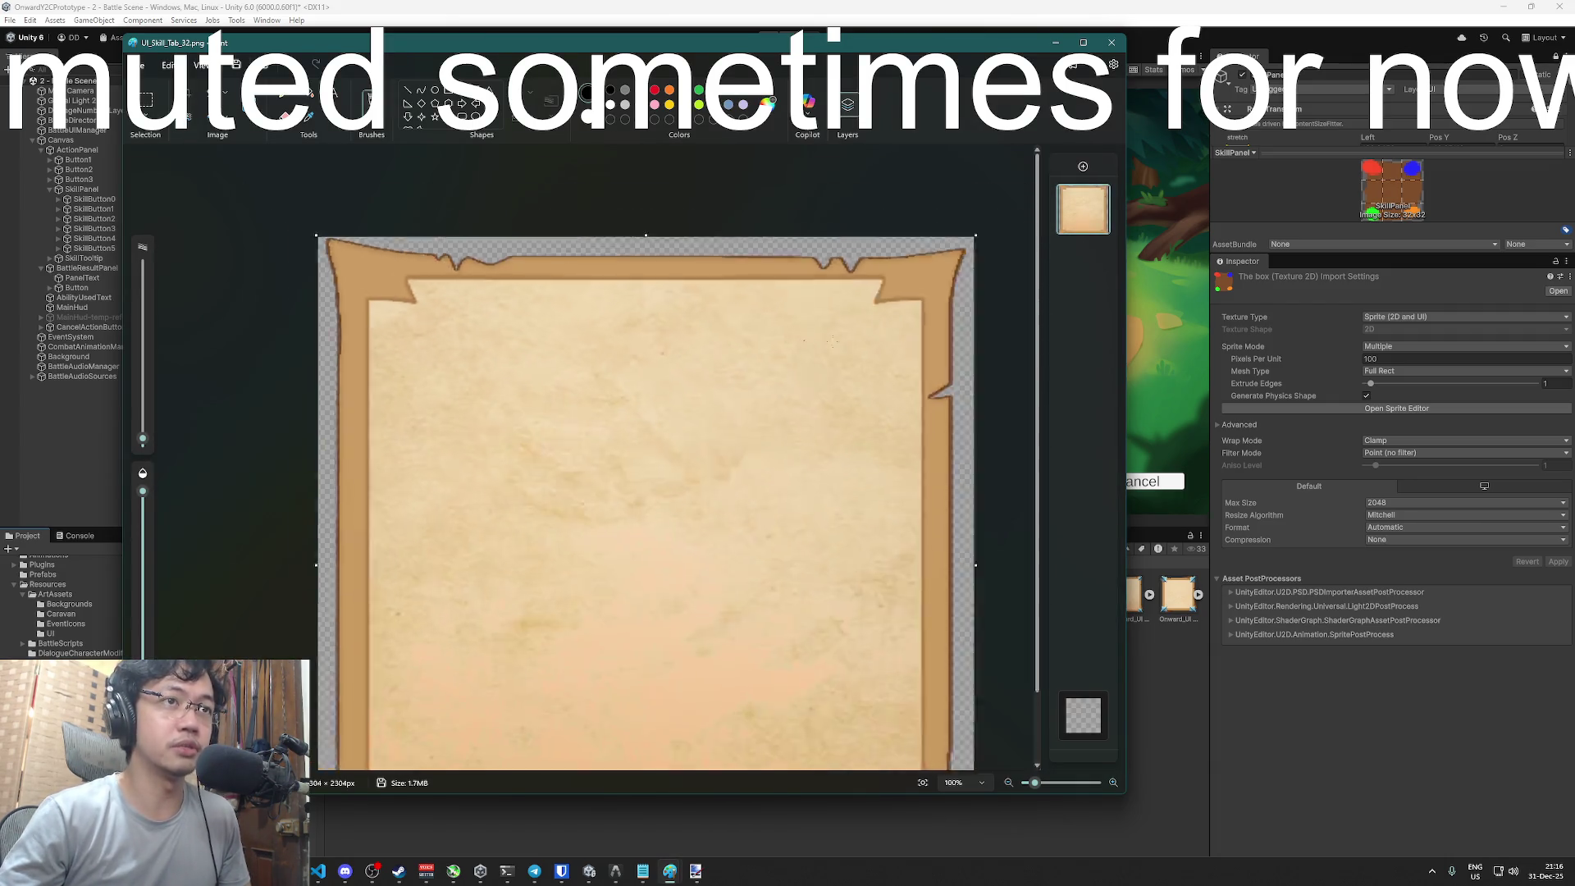
{"action": "scroll", "coordinate": [796, 359], "scroll_direction": "up", "scroll_amount": 3, "text": "ctrl"}
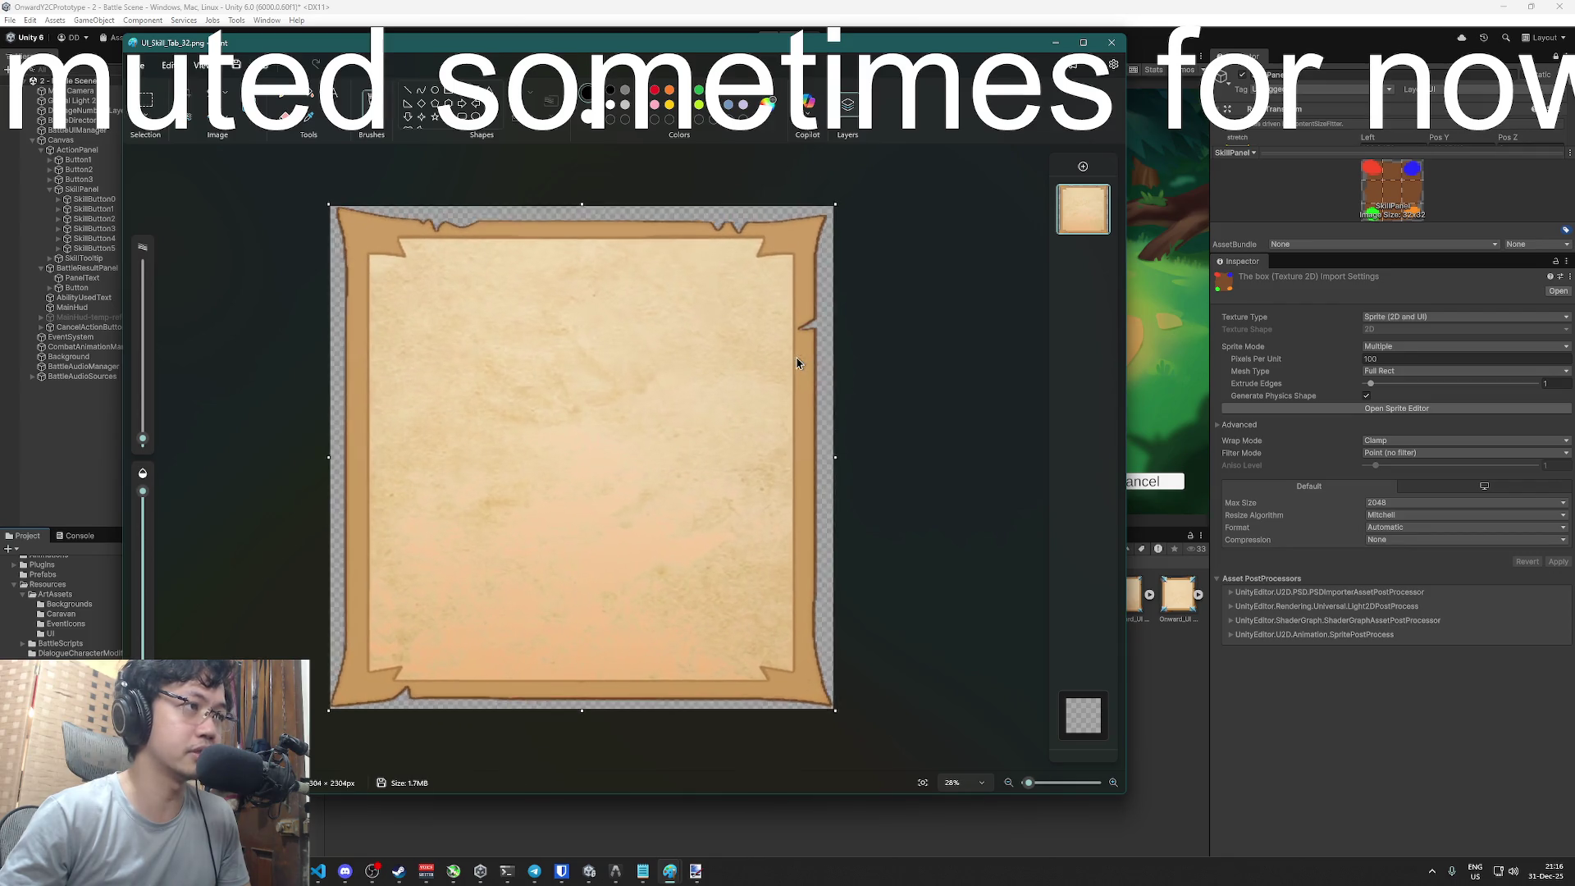
{"action": "left_click_drag", "start_coordinate": [160, 54], "coordinate": [187, 51]}
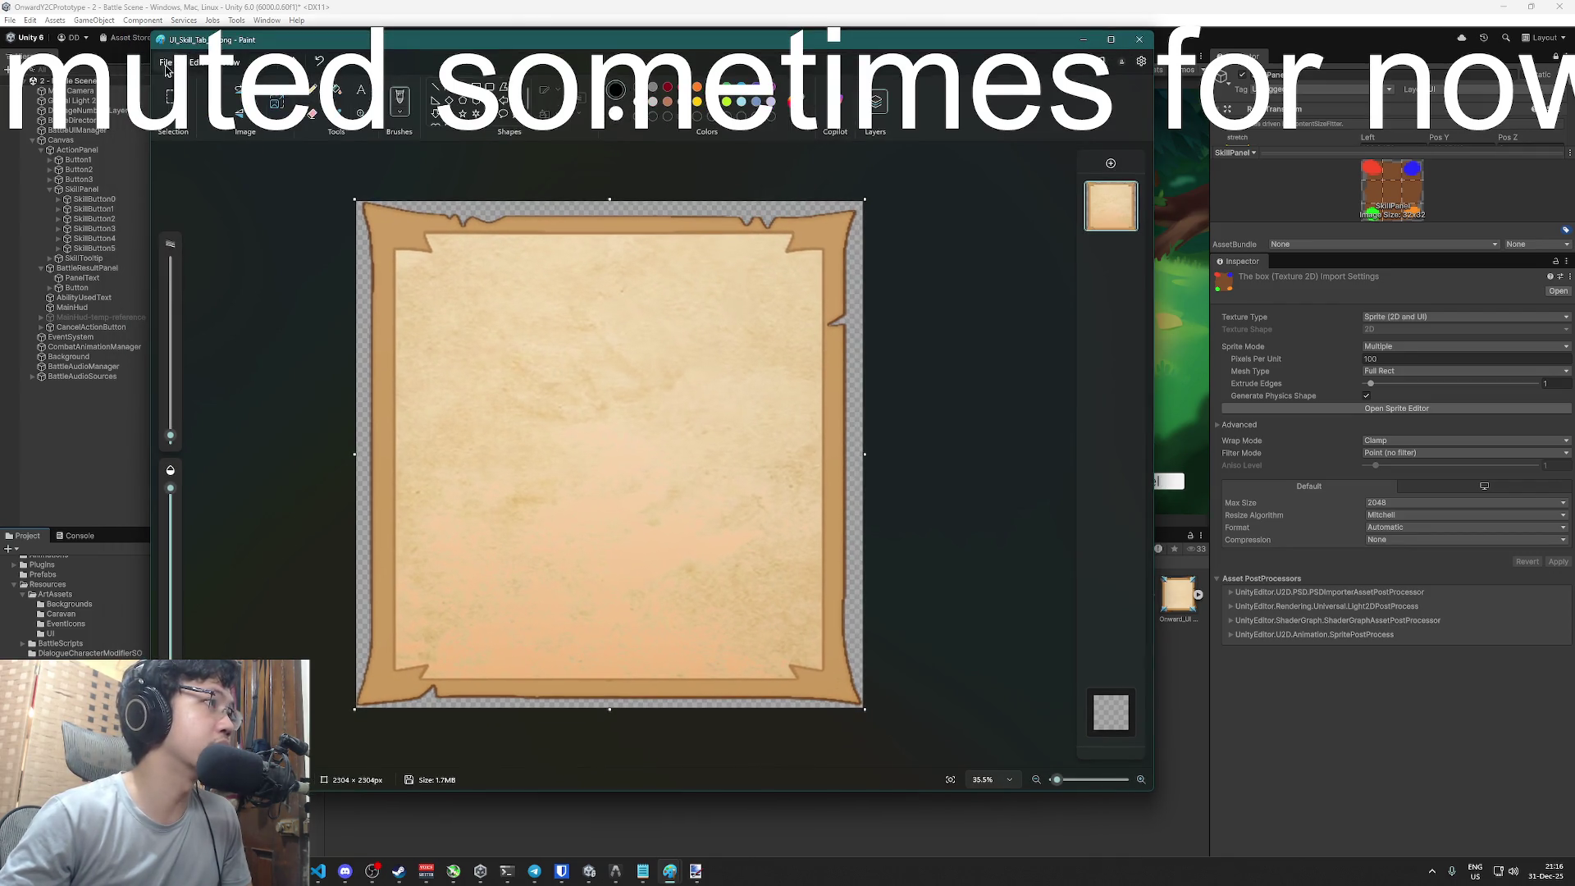
- Resize the image by pixels to 32 × 32, then dismiss the save prompt and maximize Paint
{"action": "left_click", "coordinate": [279, 101]}
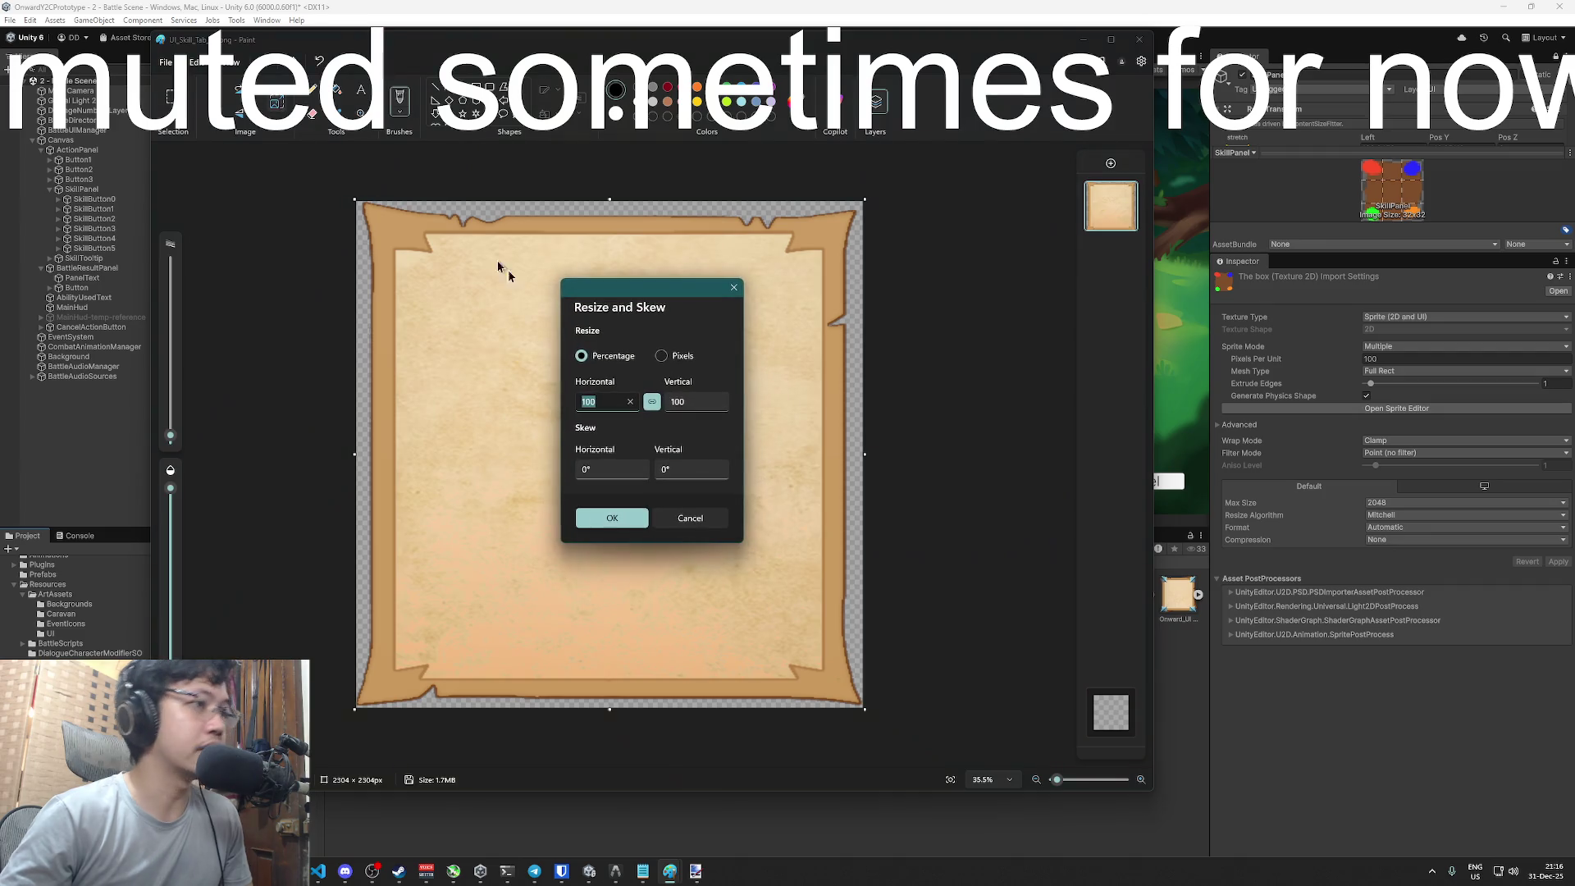
{"action": "left_click", "coordinate": [661, 356]}
{"action": "double_click", "coordinate": [598, 401]}
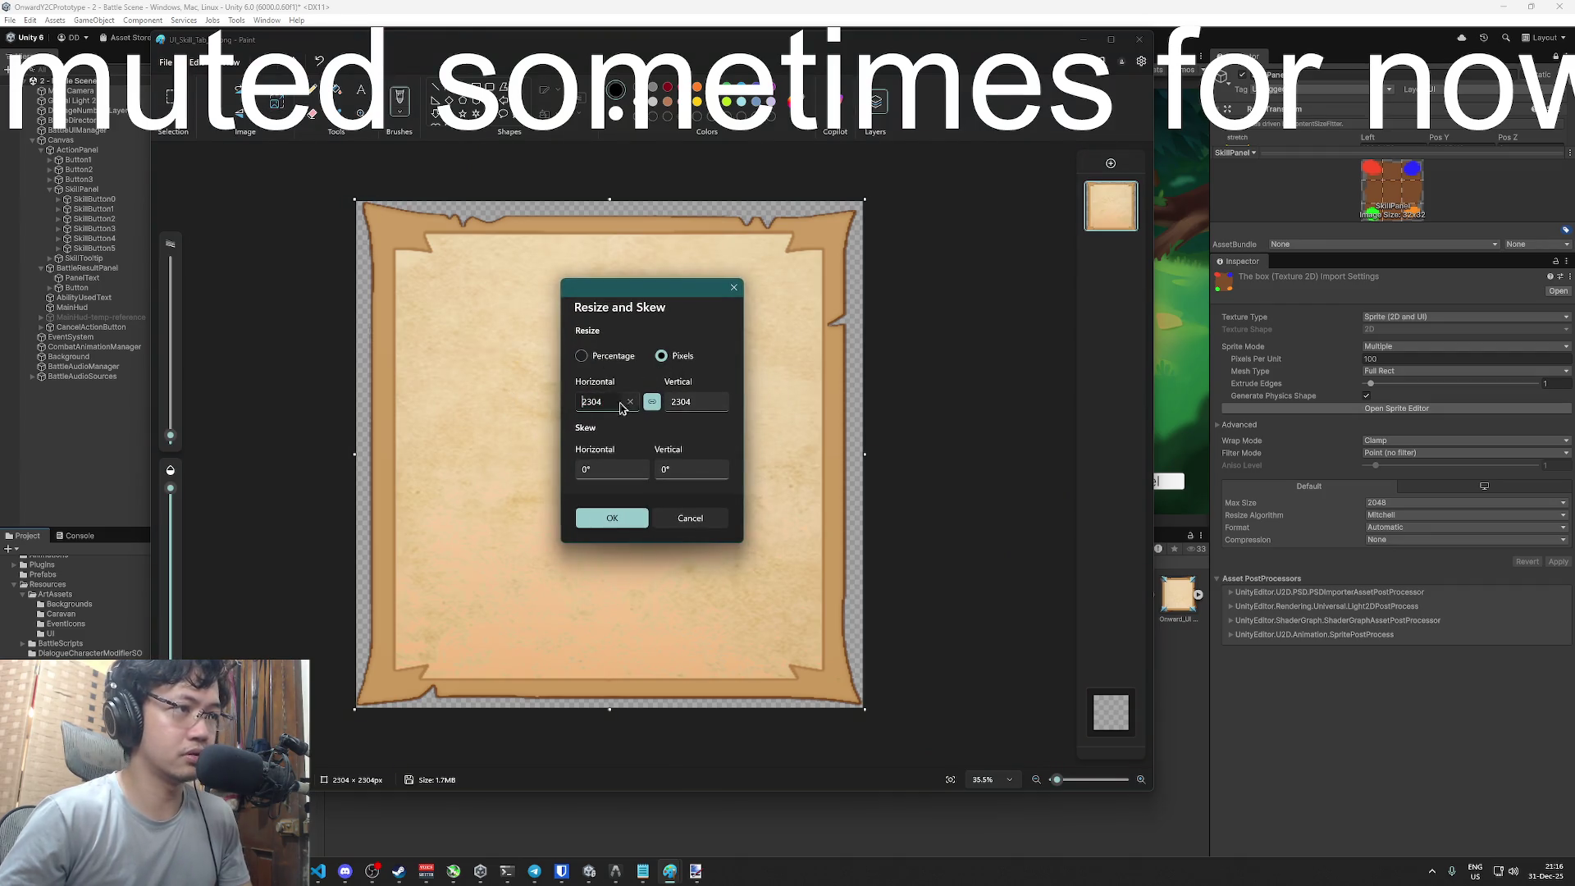
{"action": "type", "text": "32"}
{"action": "left_click", "coordinate": [628, 518]}
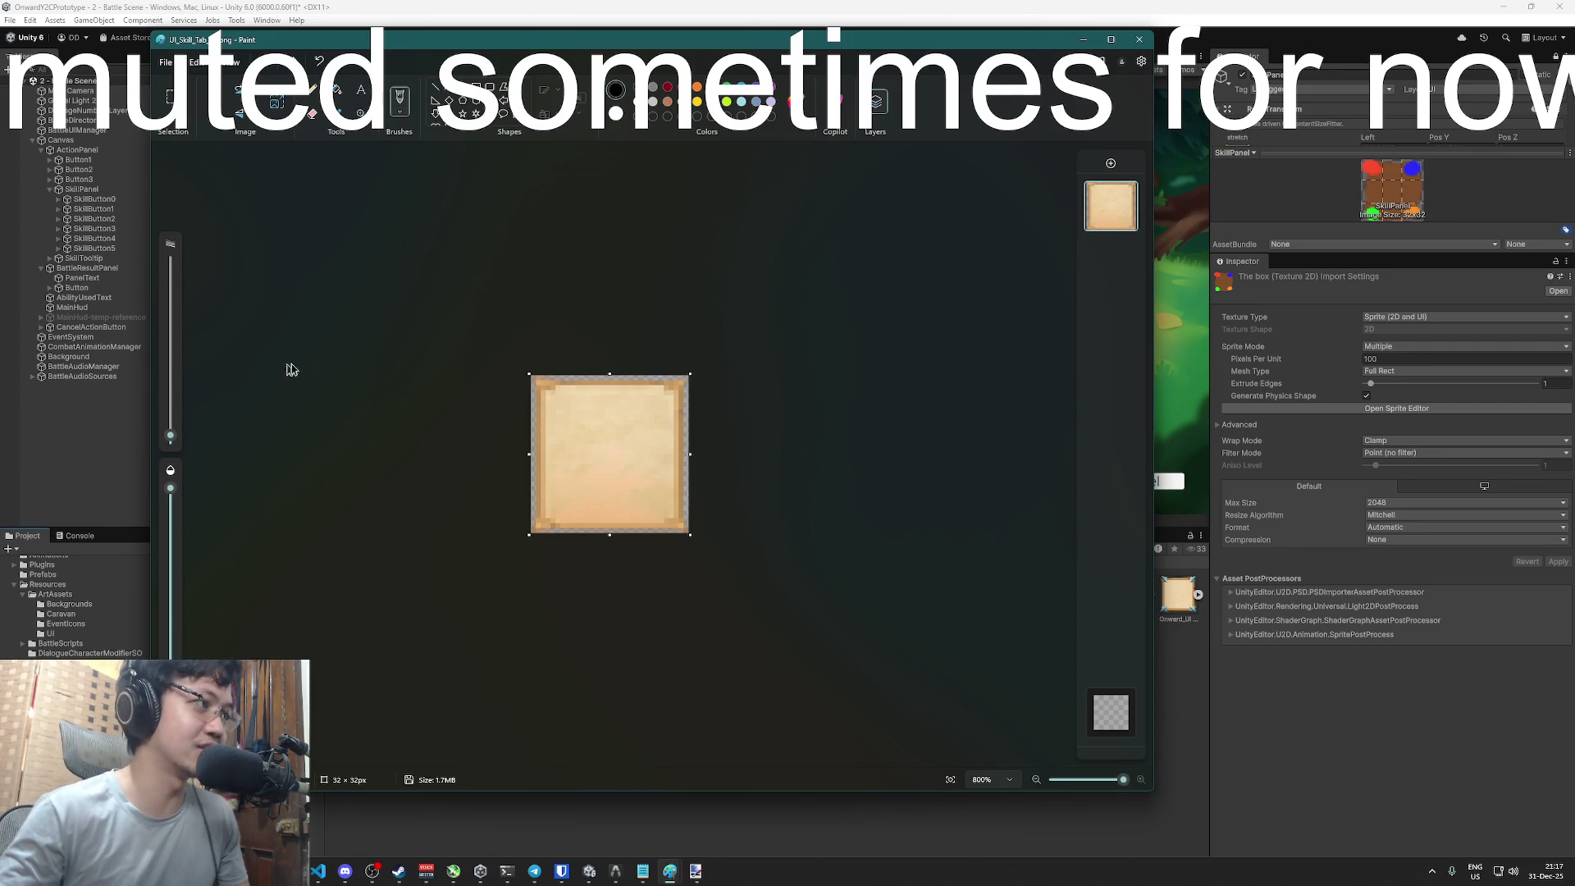
{"action": "left_click", "coordinate": [1138, 39]}
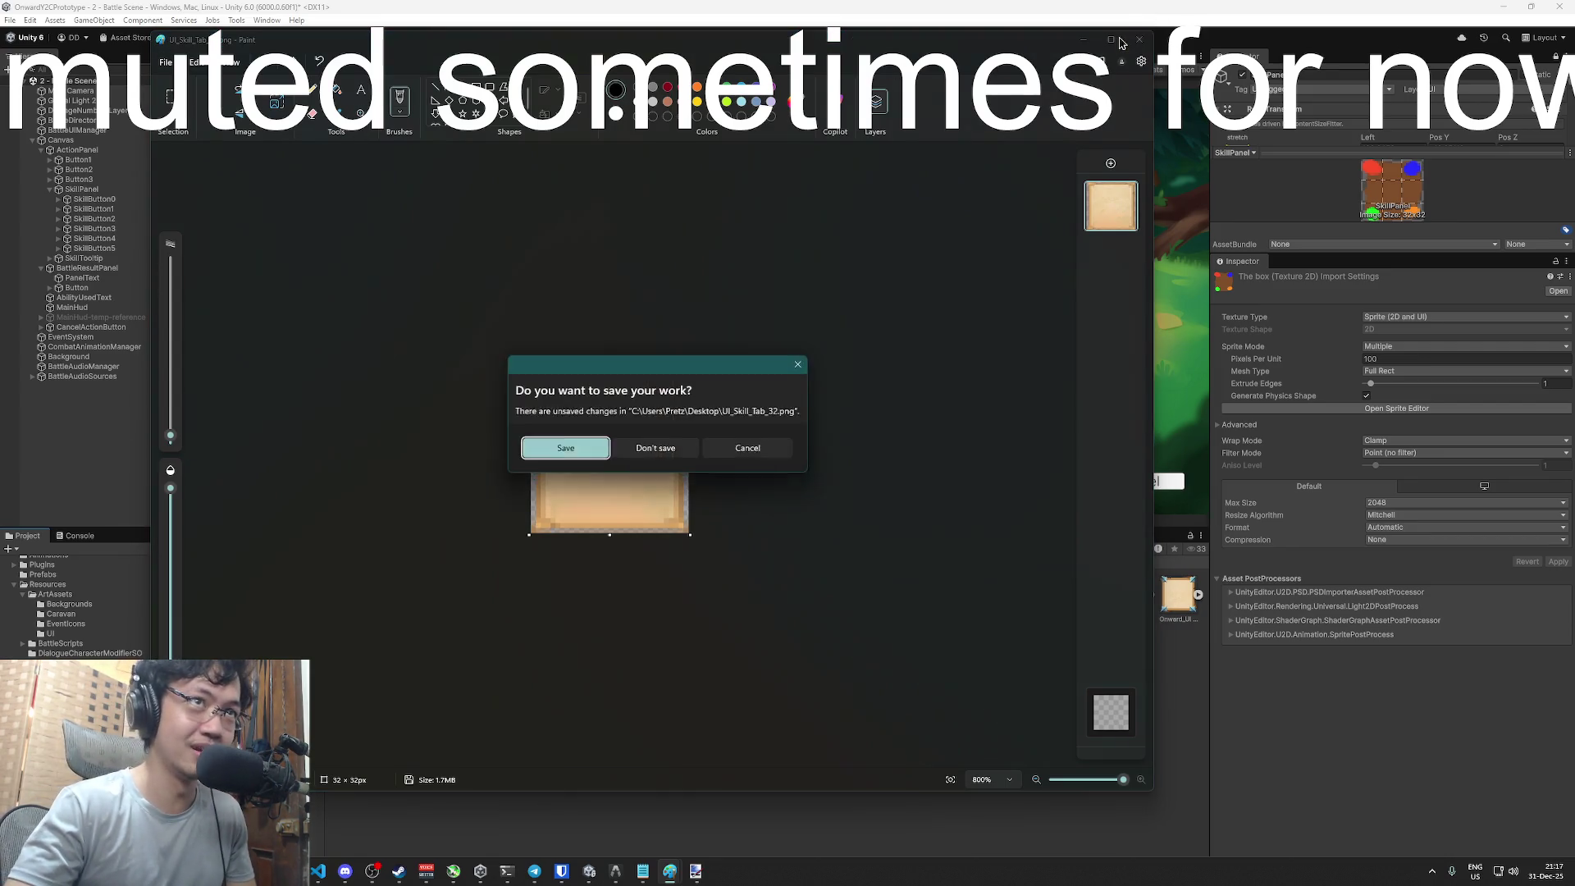
{"action": "key", "text": "Escape"}
{"action": "left_click", "coordinate": [1110, 39]}
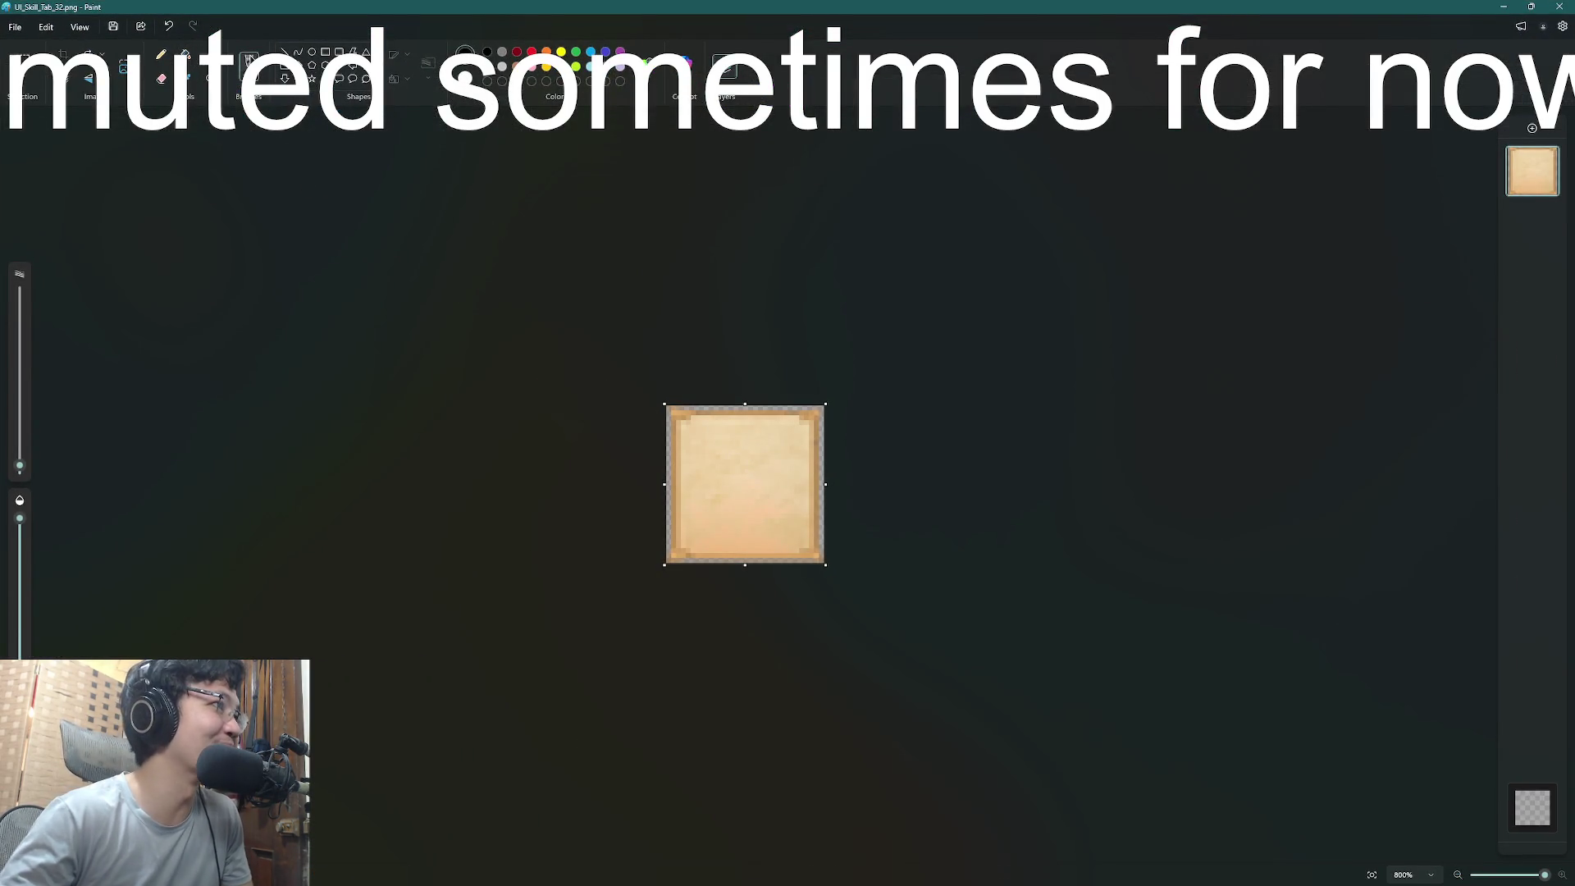
- Dial in a darker brown #916044 drawing colour and undo the stray test mark at top-left
{"action": "left_click", "coordinate": [517, 66]}
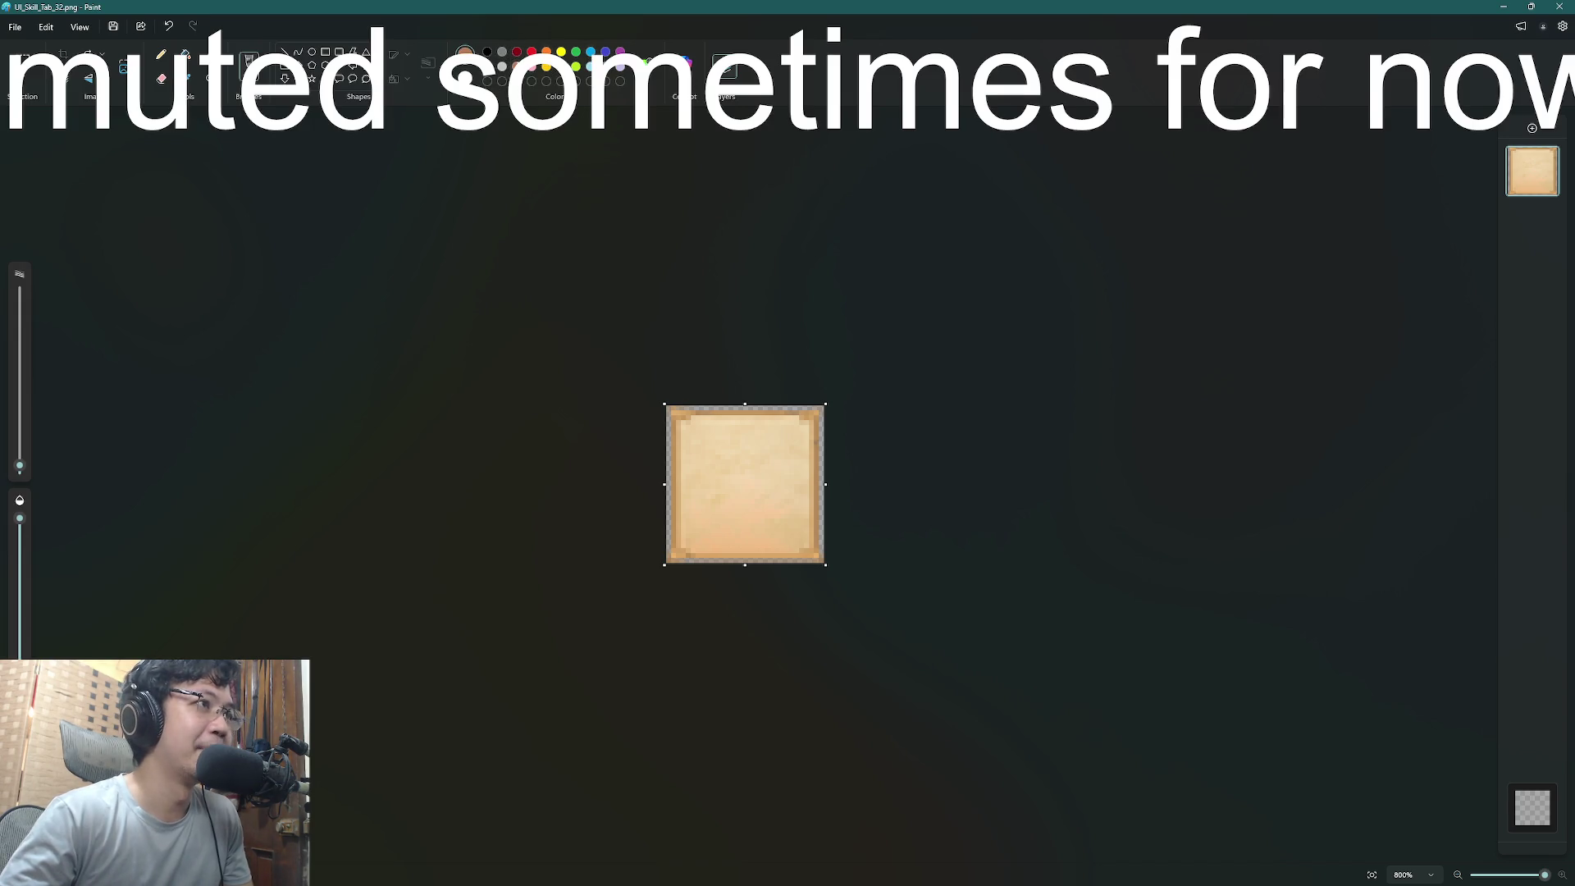
{"action": "left_click", "coordinate": [487, 53]}
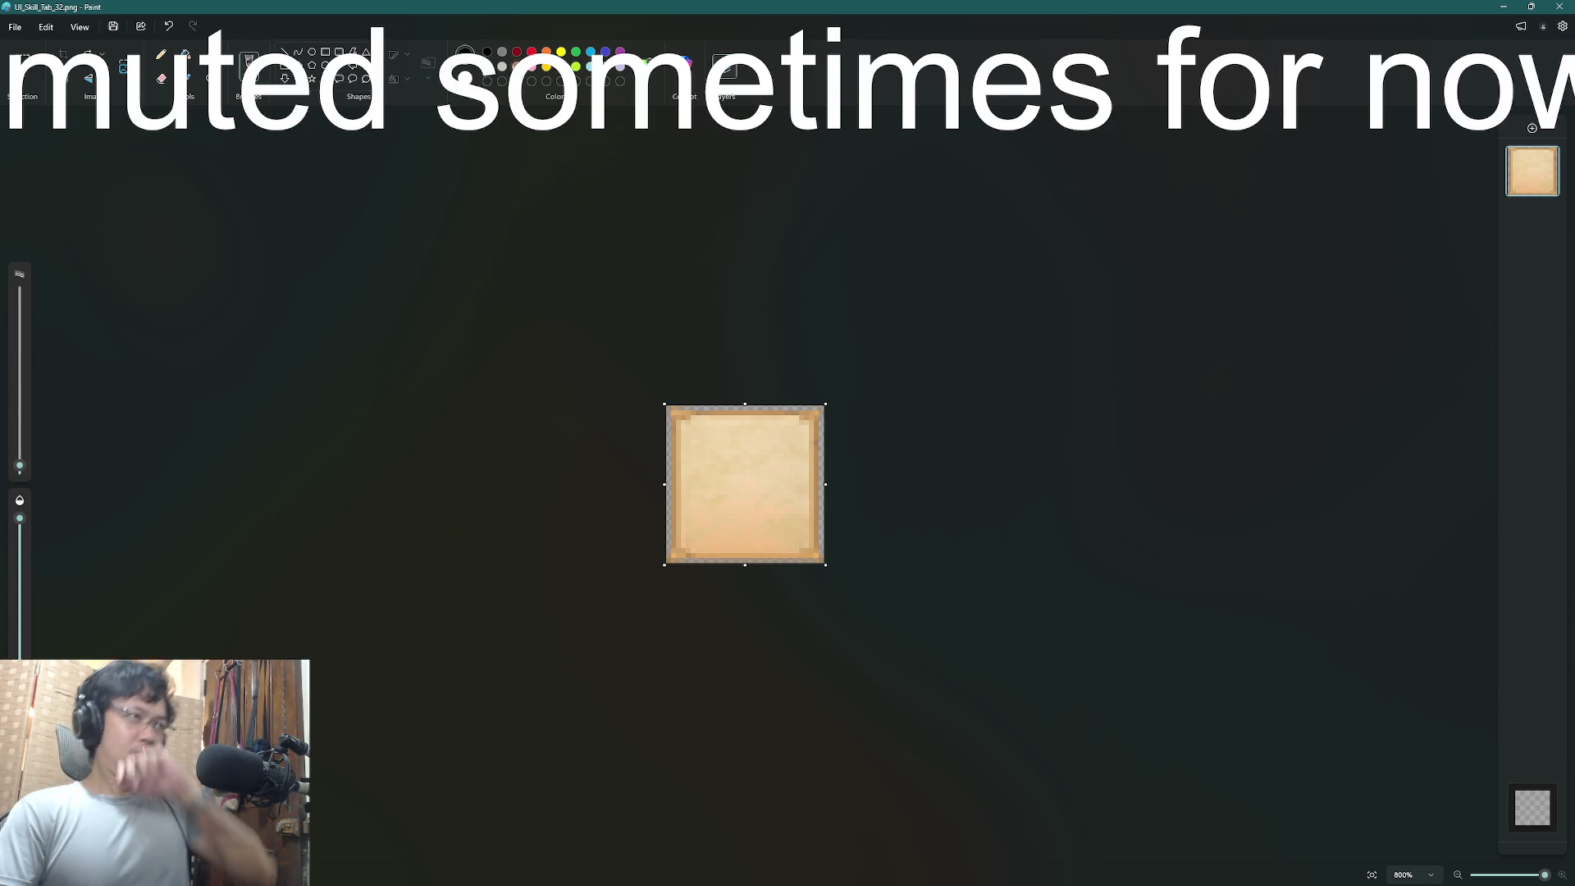
{"action": "left_click", "coordinate": [651, 67]}
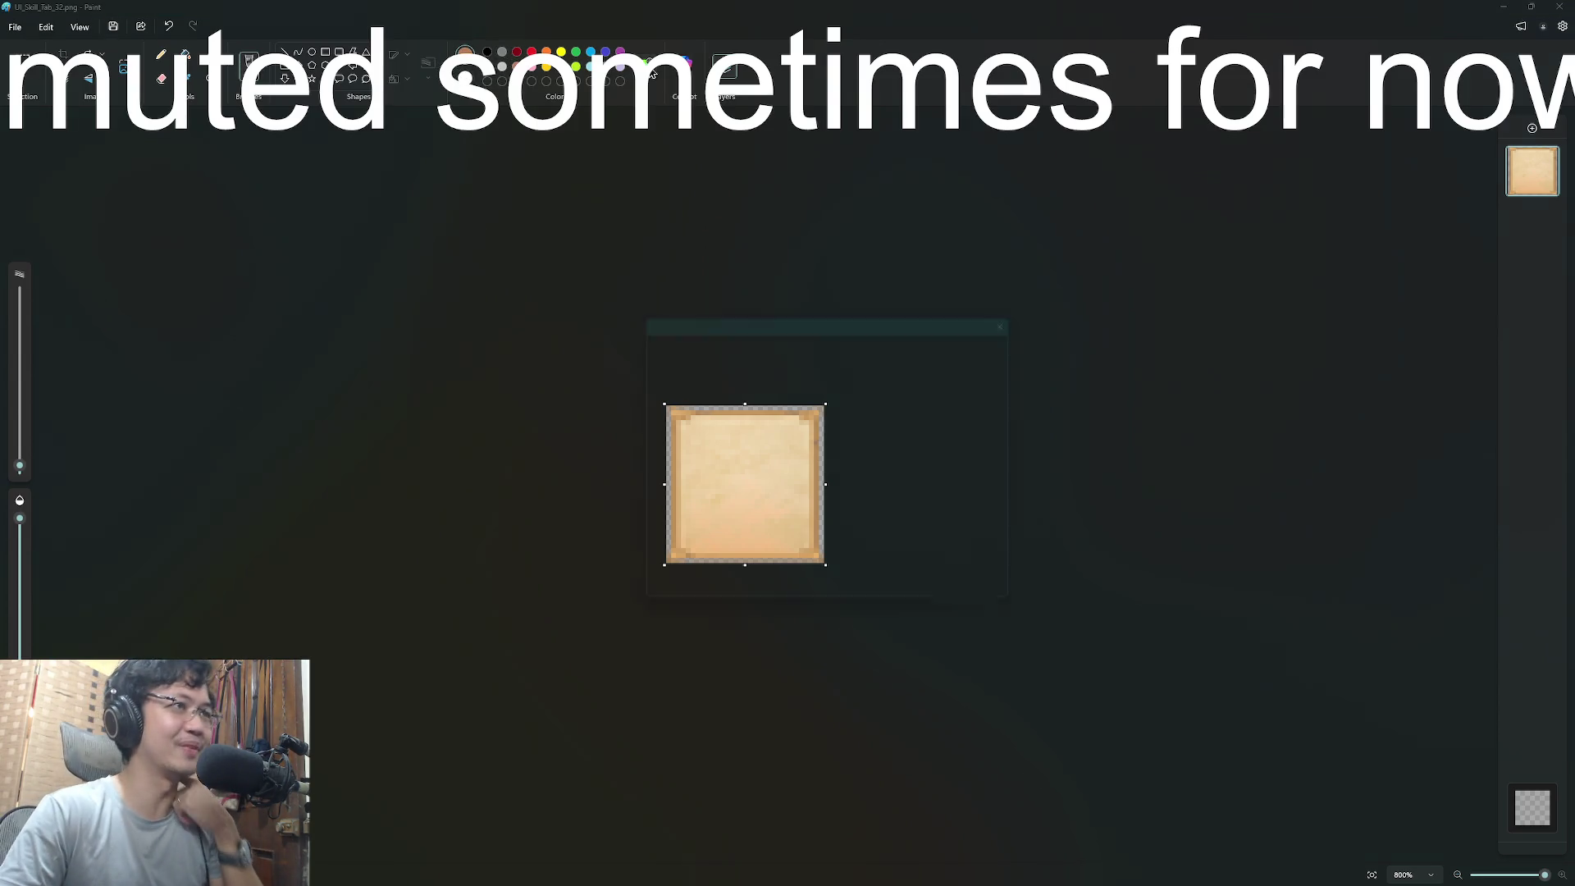
{"action": "left_click_drag", "start_coordinate": [815, 352], "coordinate": [812, 393]}
{"action": "left_click", "coordinate": [724, 610]}
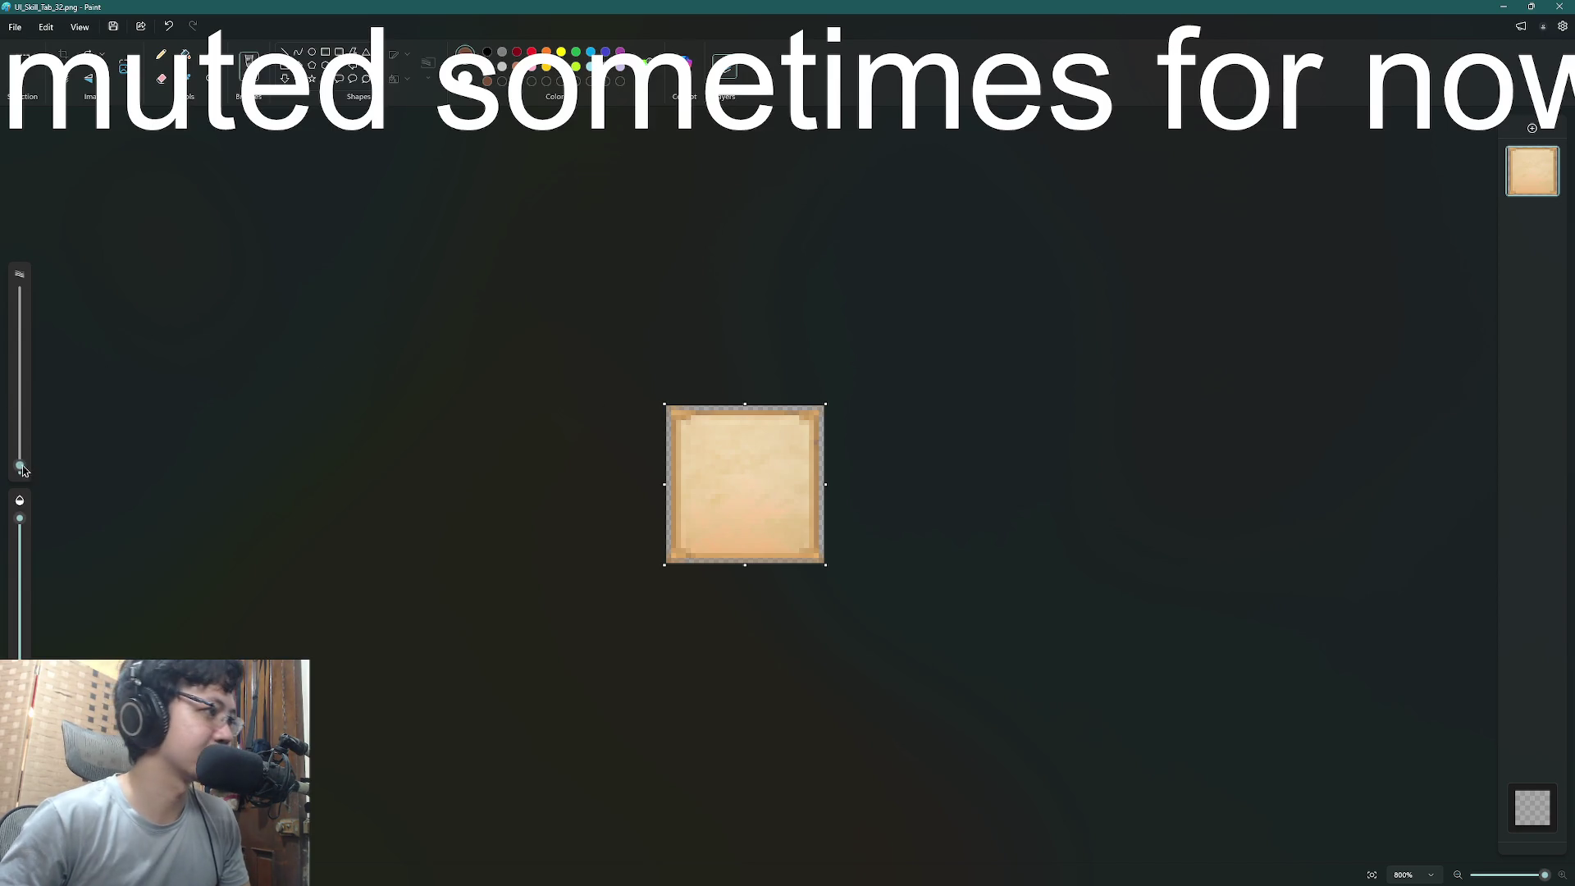
{"action": "mouse_move", "coordinate": [23, 470]}
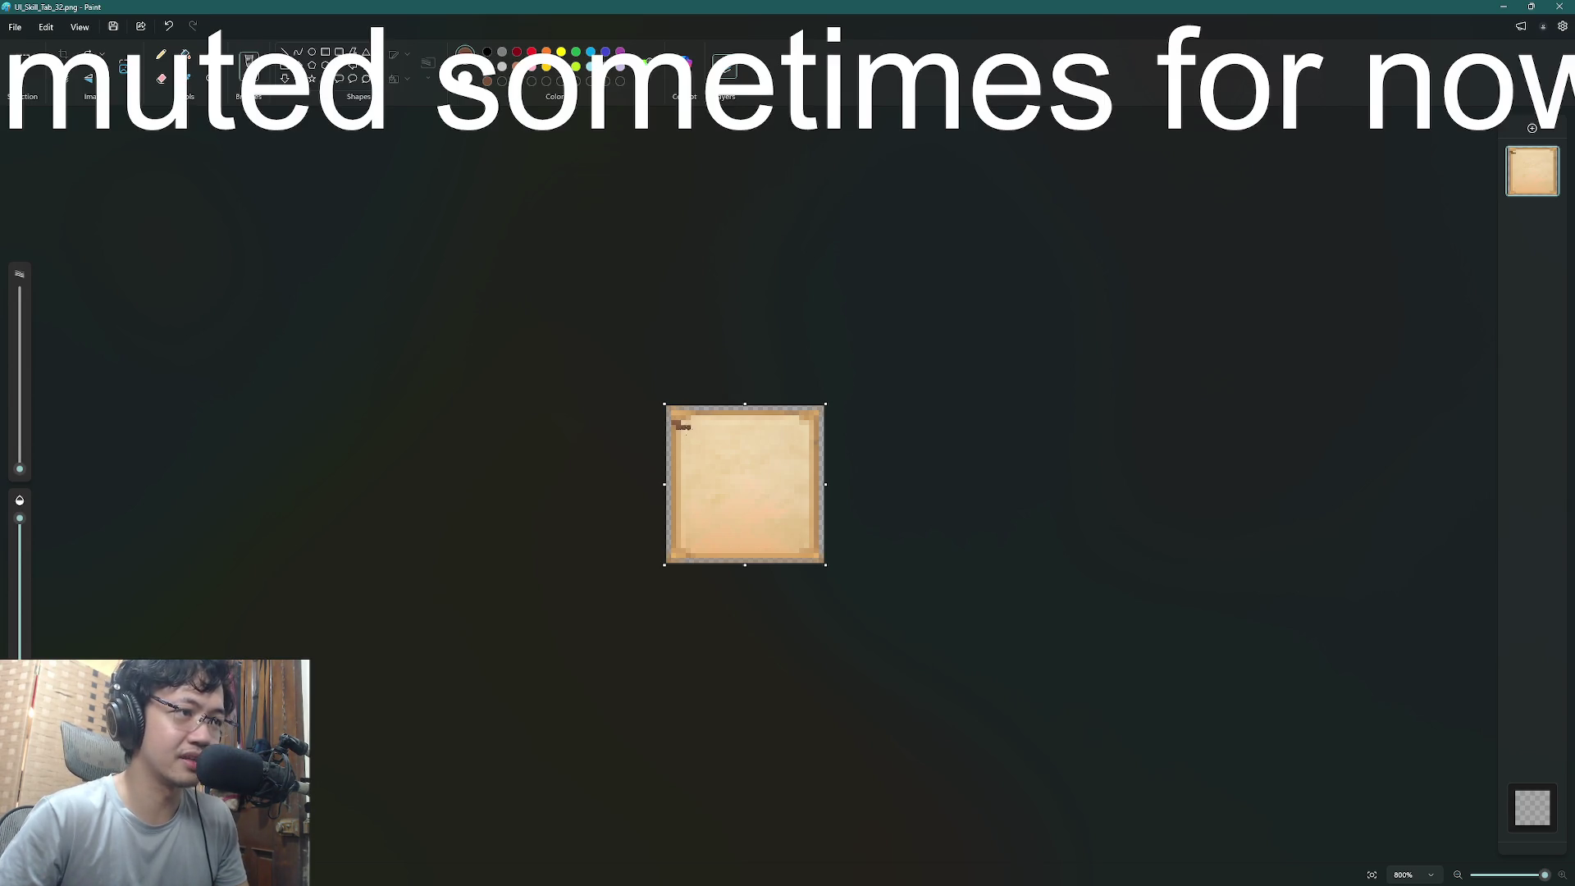
{"action": "key", "text": "ctrl+z"}
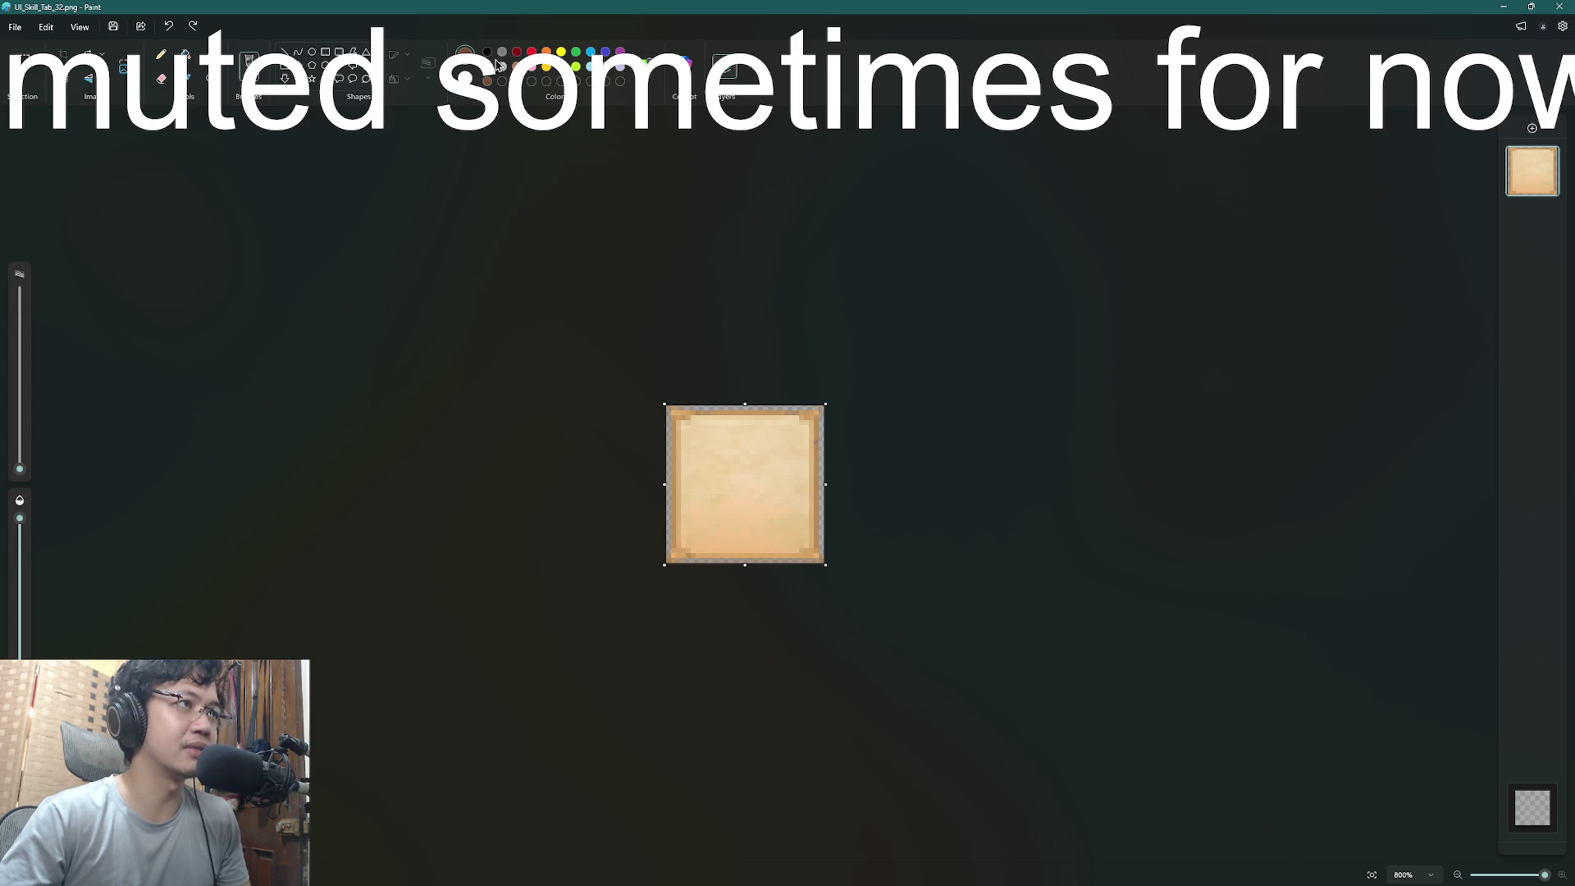
{"action": "left_click", "coordinate": [688, 64]}
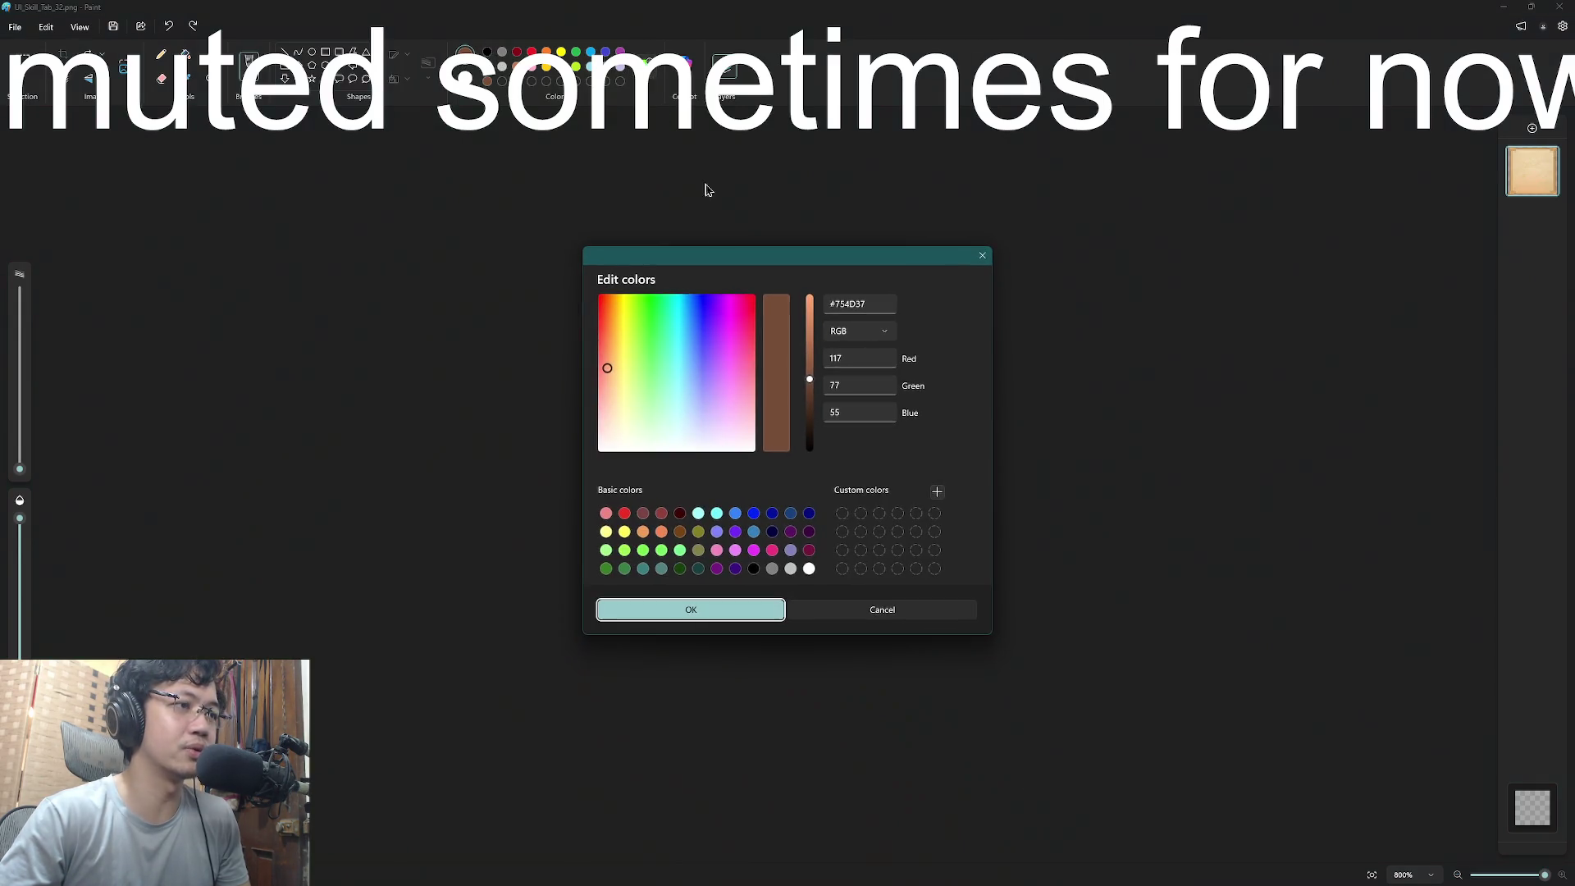
- Confirm brown #916044 and try strokes along the top and inner left edges, undoing misses
{"action": "left_click", "coordinate": [703, 612]}
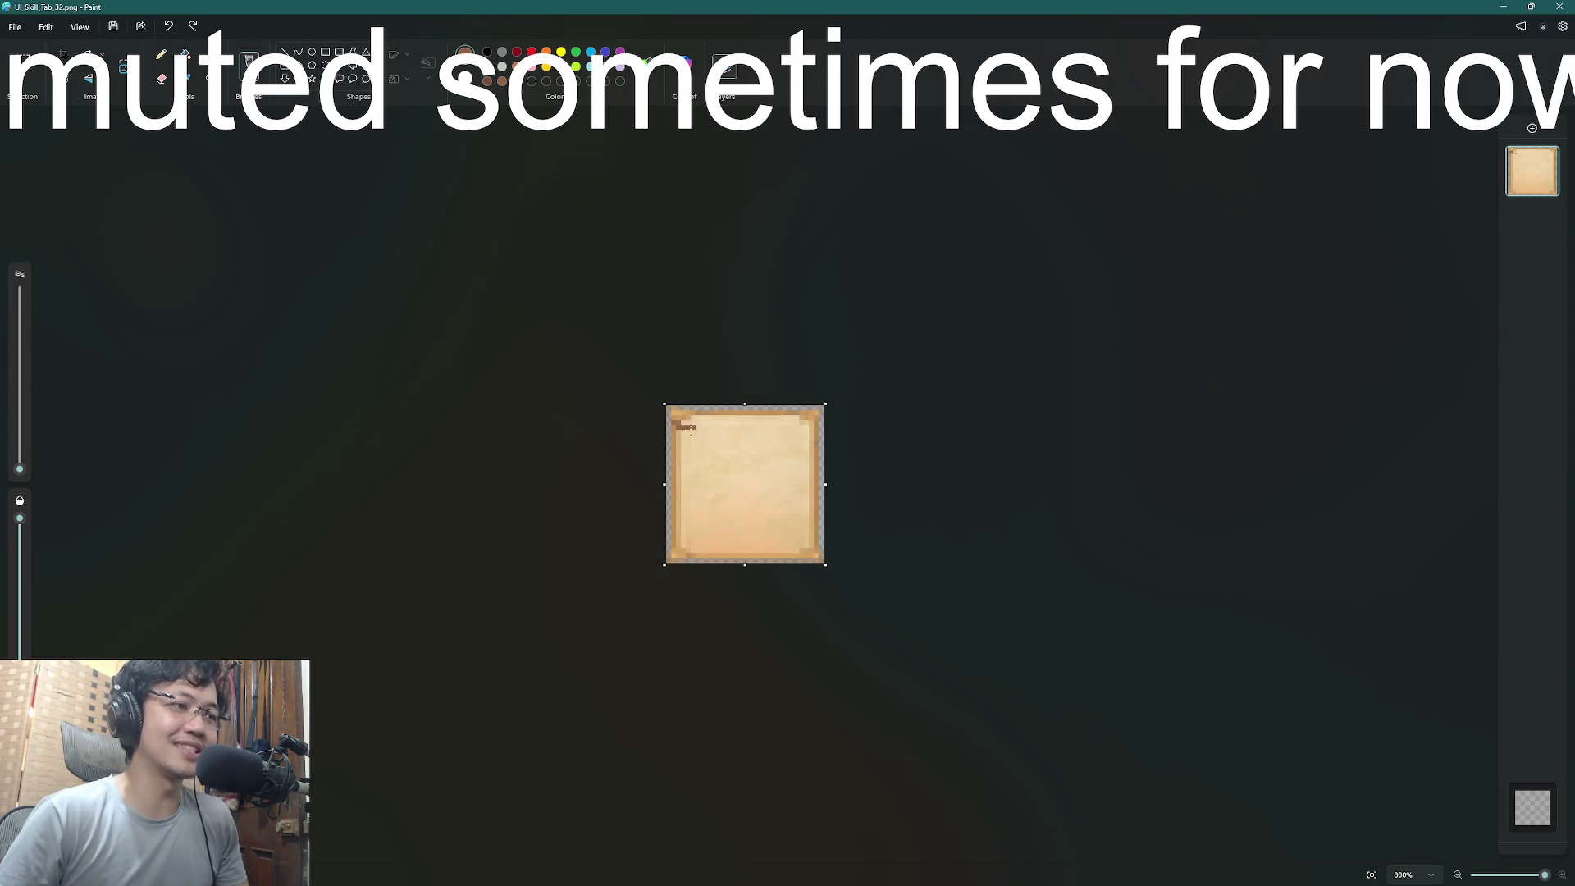
{"action": "key", "text": "ctrl+z"}
{"action": "left_click_drag", "start_coordinate": [689, 423], "coordinate": [798, 421]}
{"action": "key", "text": "ctrl+z"}
{"action": "key", "text": "ctrl+z"}
{"action": "key", "text": "ctrl+z"}
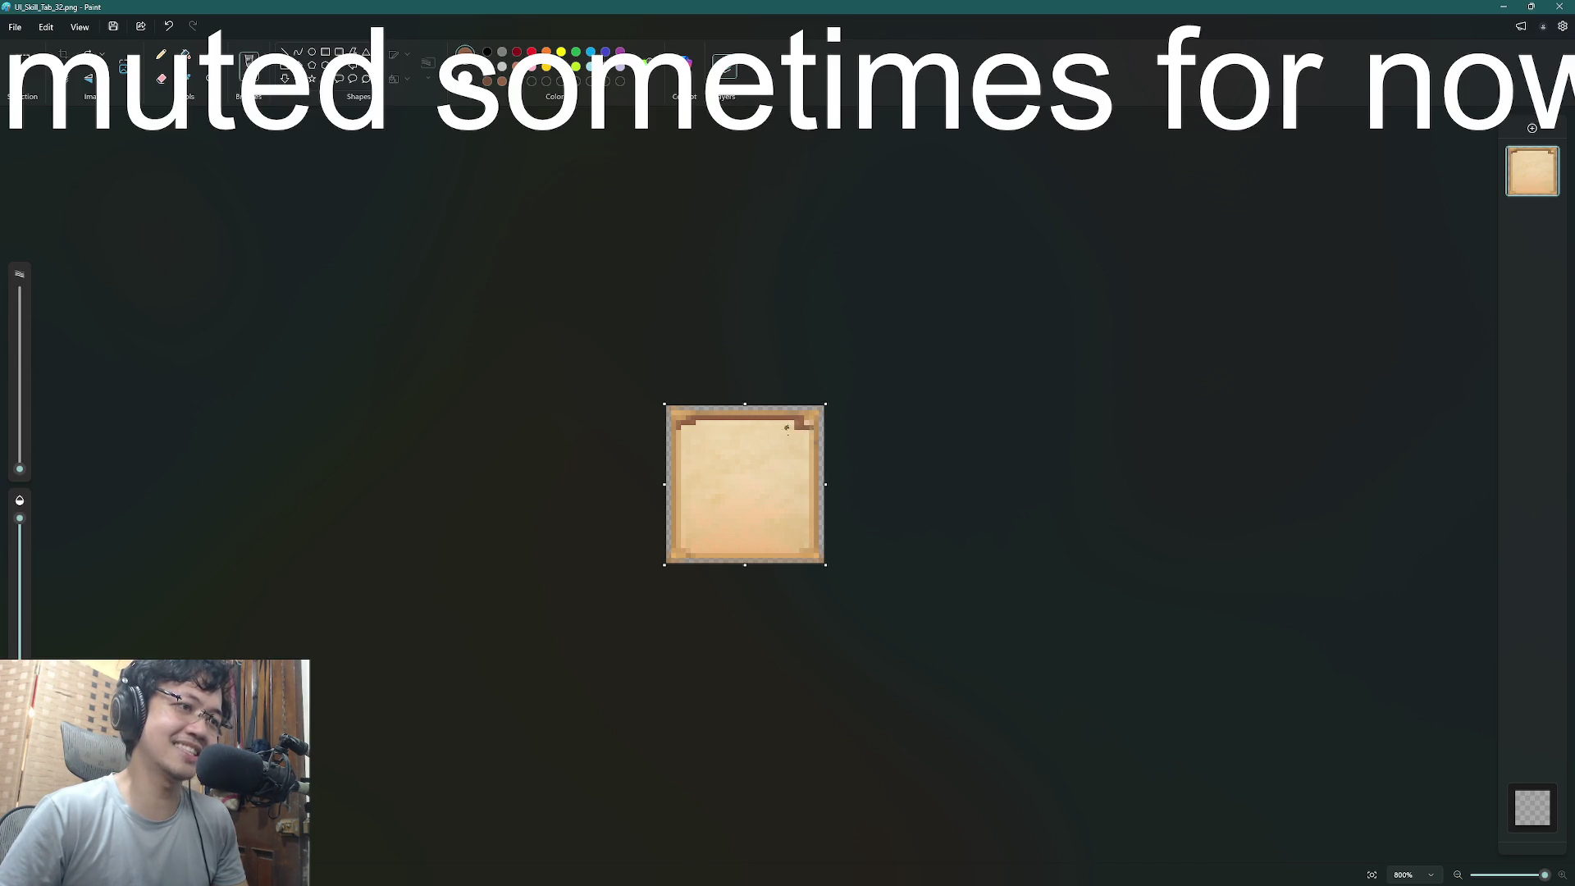
{"action": "key", "text": "ctrl+z"}
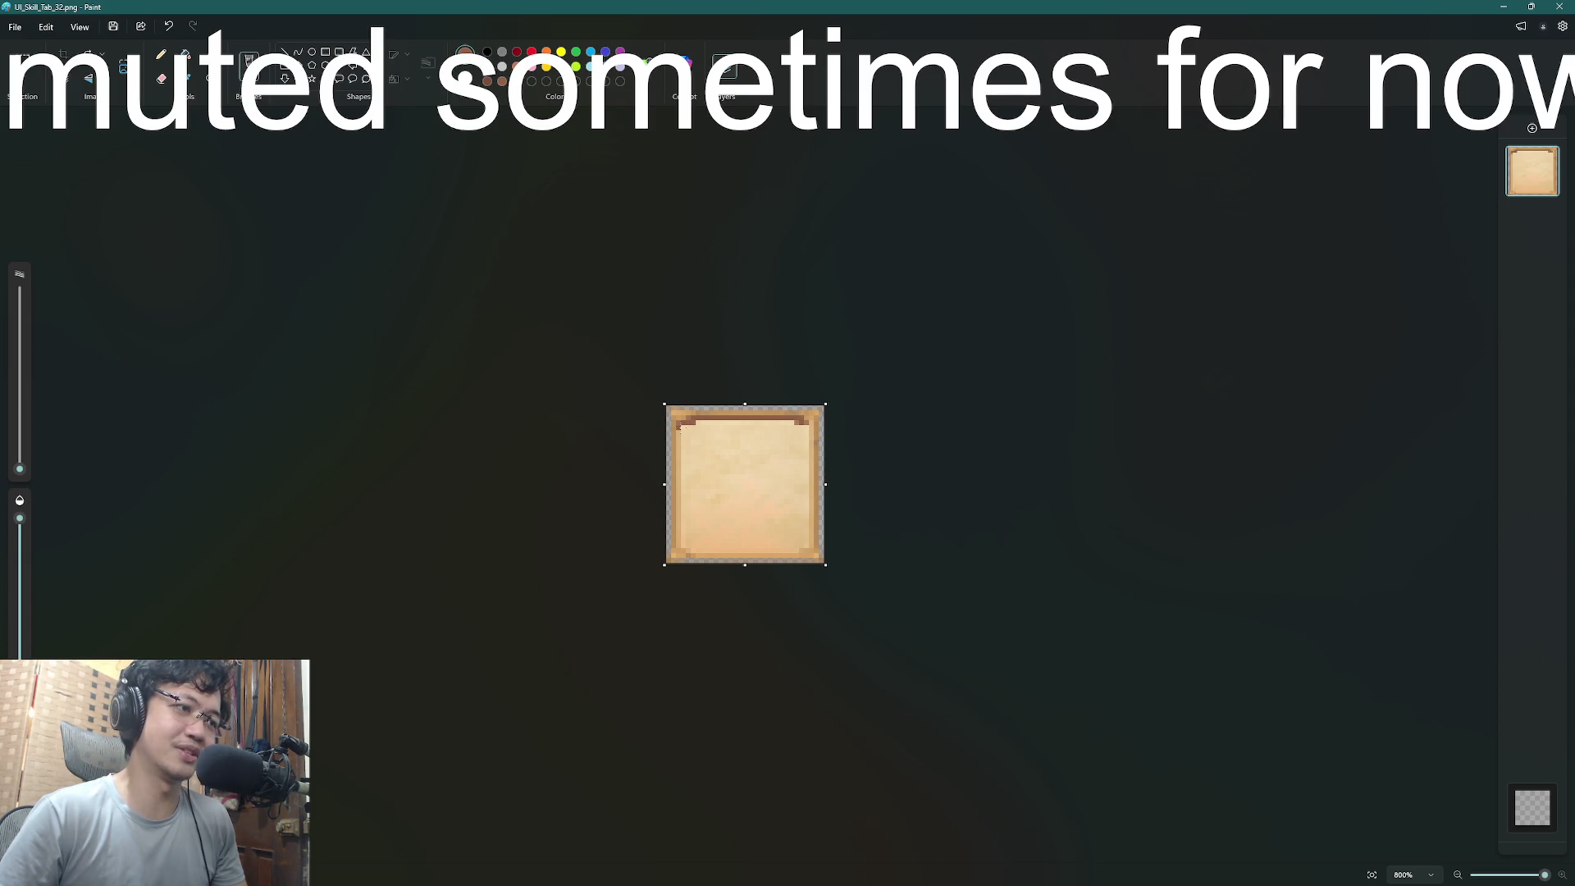
{"action": "left_click_drag", "start_coordinate": [682, 425], "coordinate": [678, 547]}
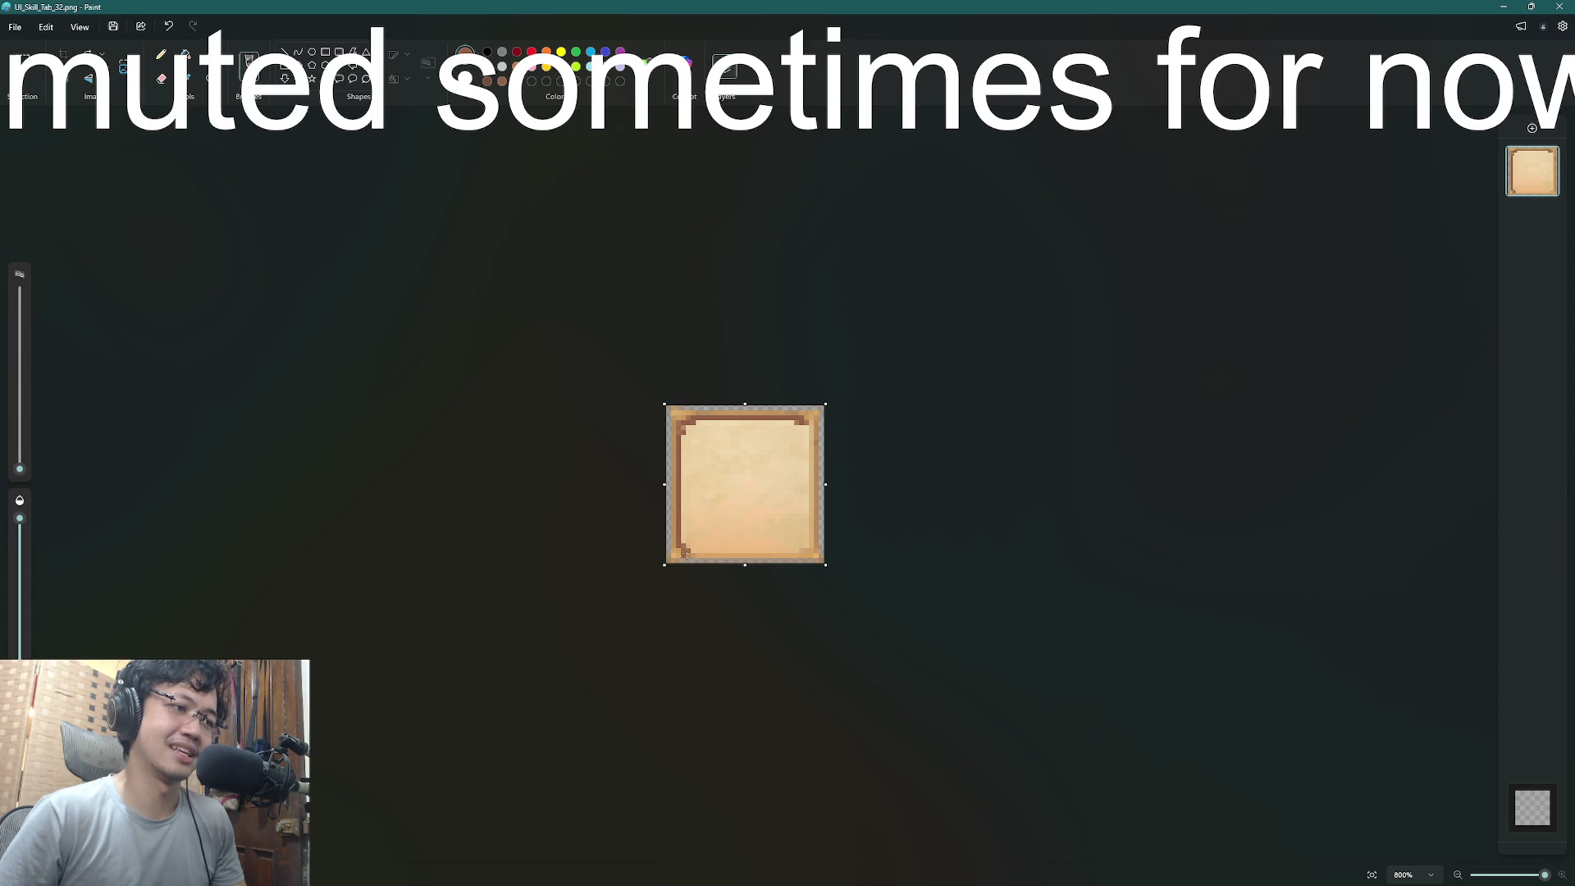
{"action": "key", "text": "ctrl+z"}
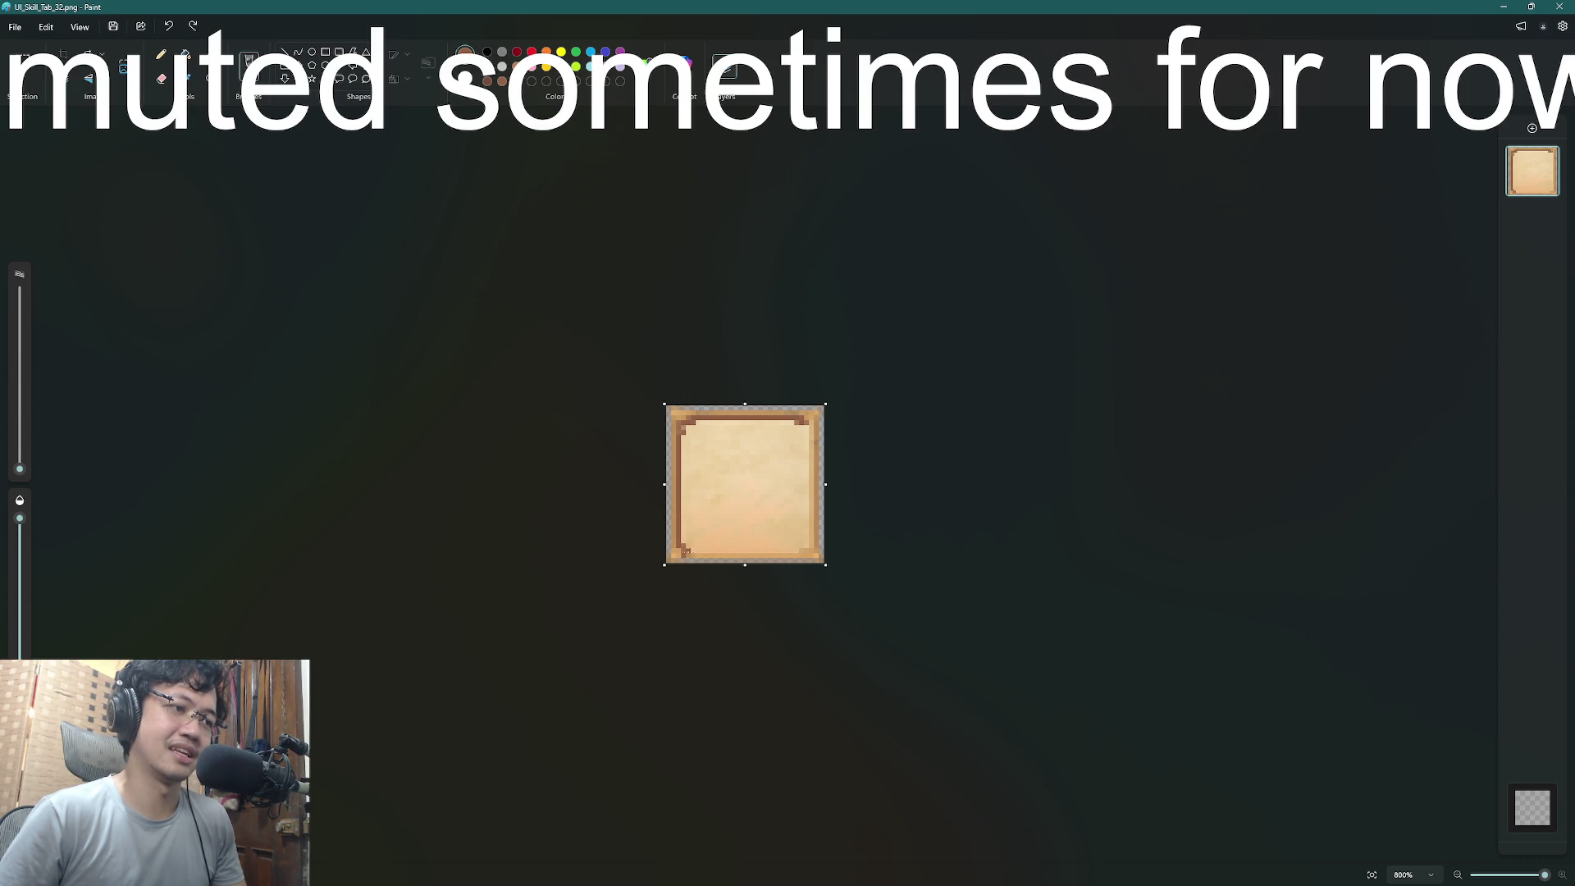
- Draw the brown line along the frame's bottom inner edge, redoing it until it fits
{"action": "left_click_drag", "start_coordinate": [710, 551], "coordinate": [797, 554]}
{"action": "key", "text": "ctrl+z"}
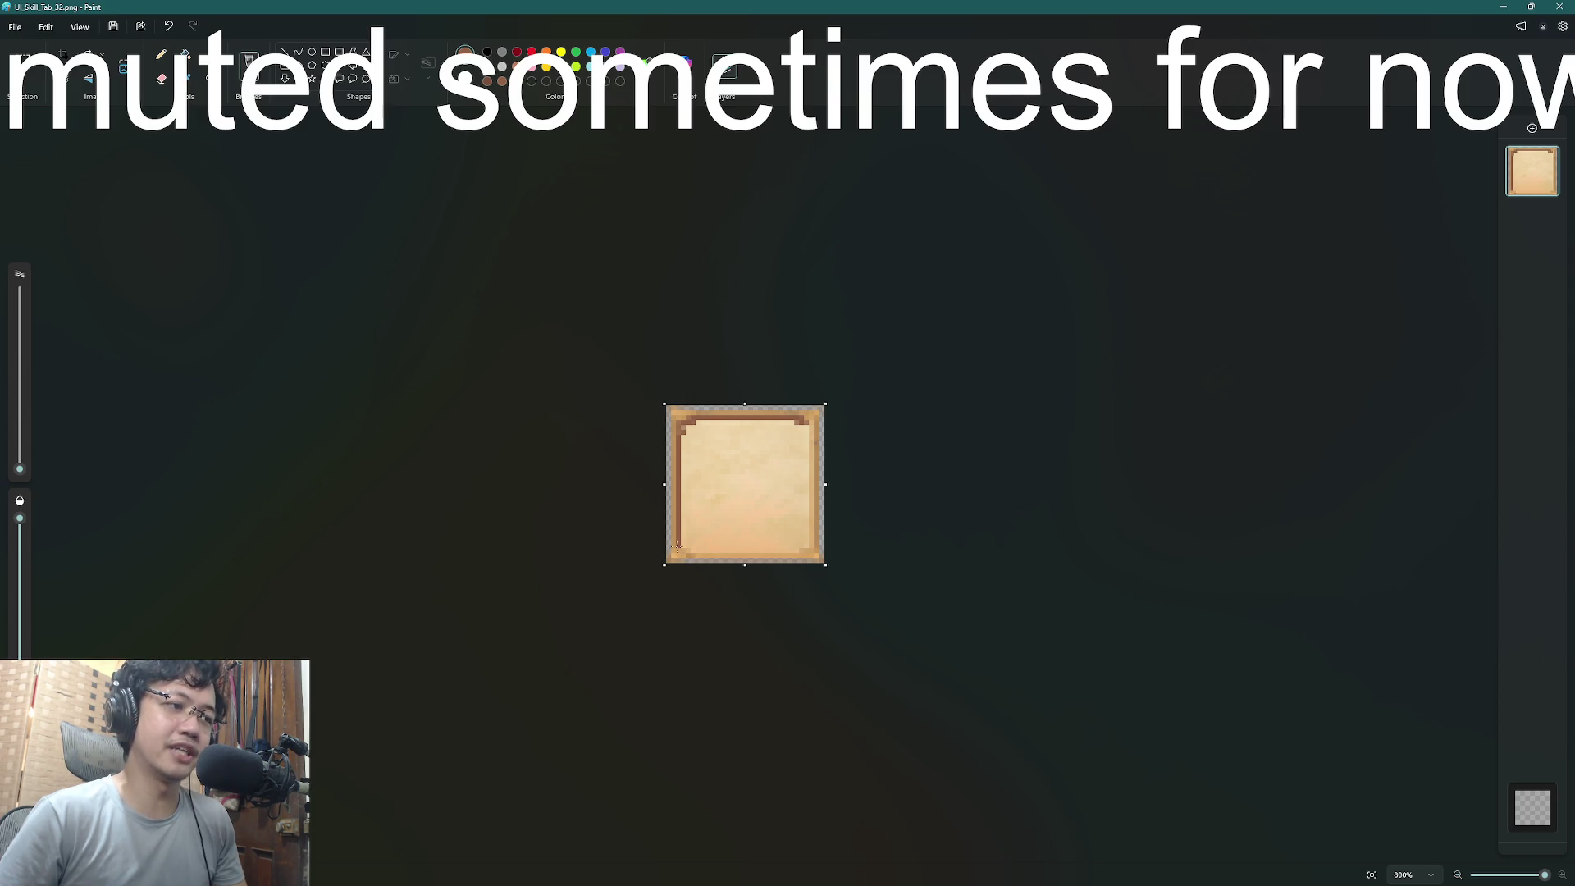
{"action": "left_click_drag", "start_coordinate": [691, 551], "coordinate": [790, 558]}
{"action": "key", "text": "ctrl+z"}
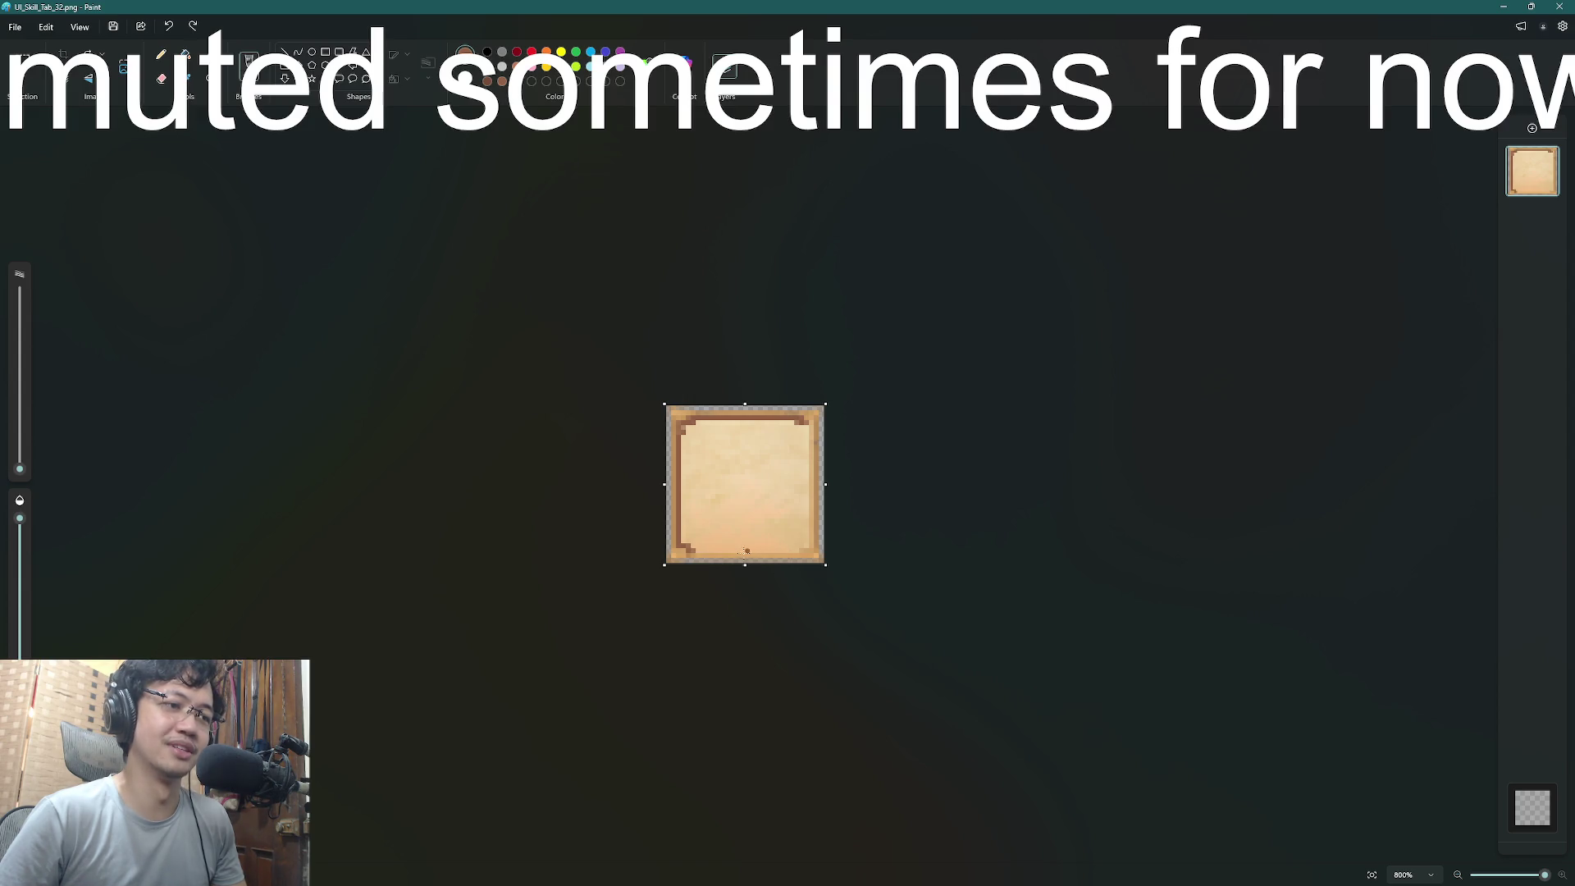
{"action": "left_click_drag", "start_coordinate": [687, 551], "coordinate": [798, 558]}
{"action": "key", "text": "ctrl+z"}
{"action": "key", "text": "ctrl+z"}
{"action": "key", "text": "ctrl+z"}
{"action": "mouse_move", "coordinate": [693, 552]}
{"action": "left_mouse_down"}
{"action": "mouse_move", "coordinate": [794, 551]}
{"action": "mouse_move", "coordinate": [808, 511]}
{"action": "left_mouse_up"}
{"action": "key", "text": "ctrl+z"}
{"action": "key", "text": "ctrl+z"}
- Line the inner right edge, touch up the bottom-right corner pixels, then minimize Paint
{"action": "key", "text": "ctrl+z"}
{"action": "left_click_drag", "start_coordinate": [811, 423], "coordinate": [810, 522]}
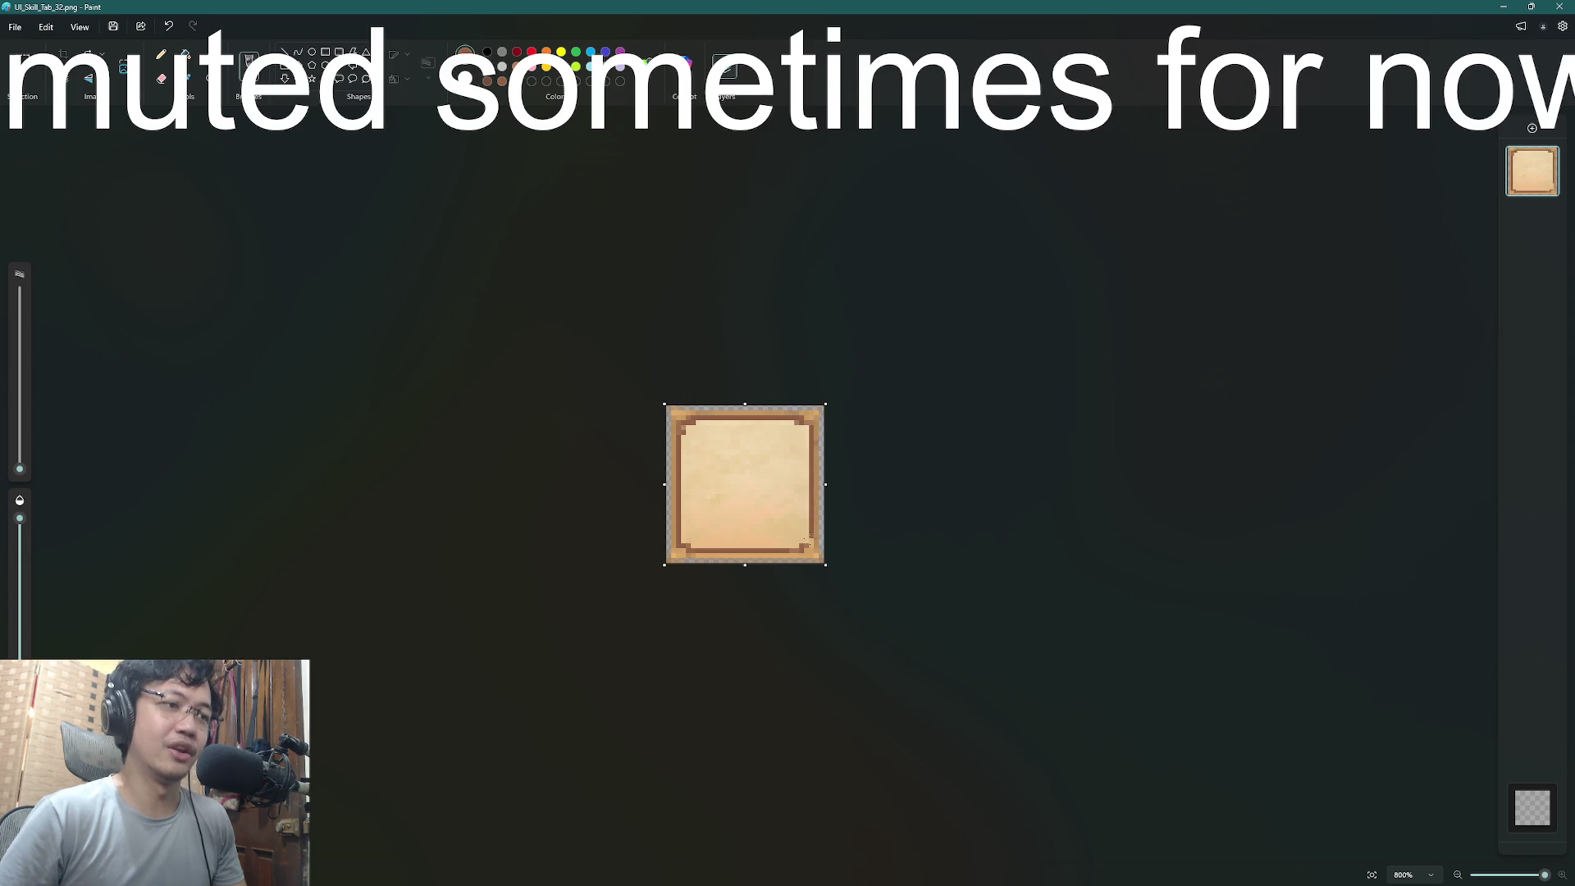
{"action": "key", "text": "ctrl+z"}
{"action": "left_click", "coordinate": [810, 543]}
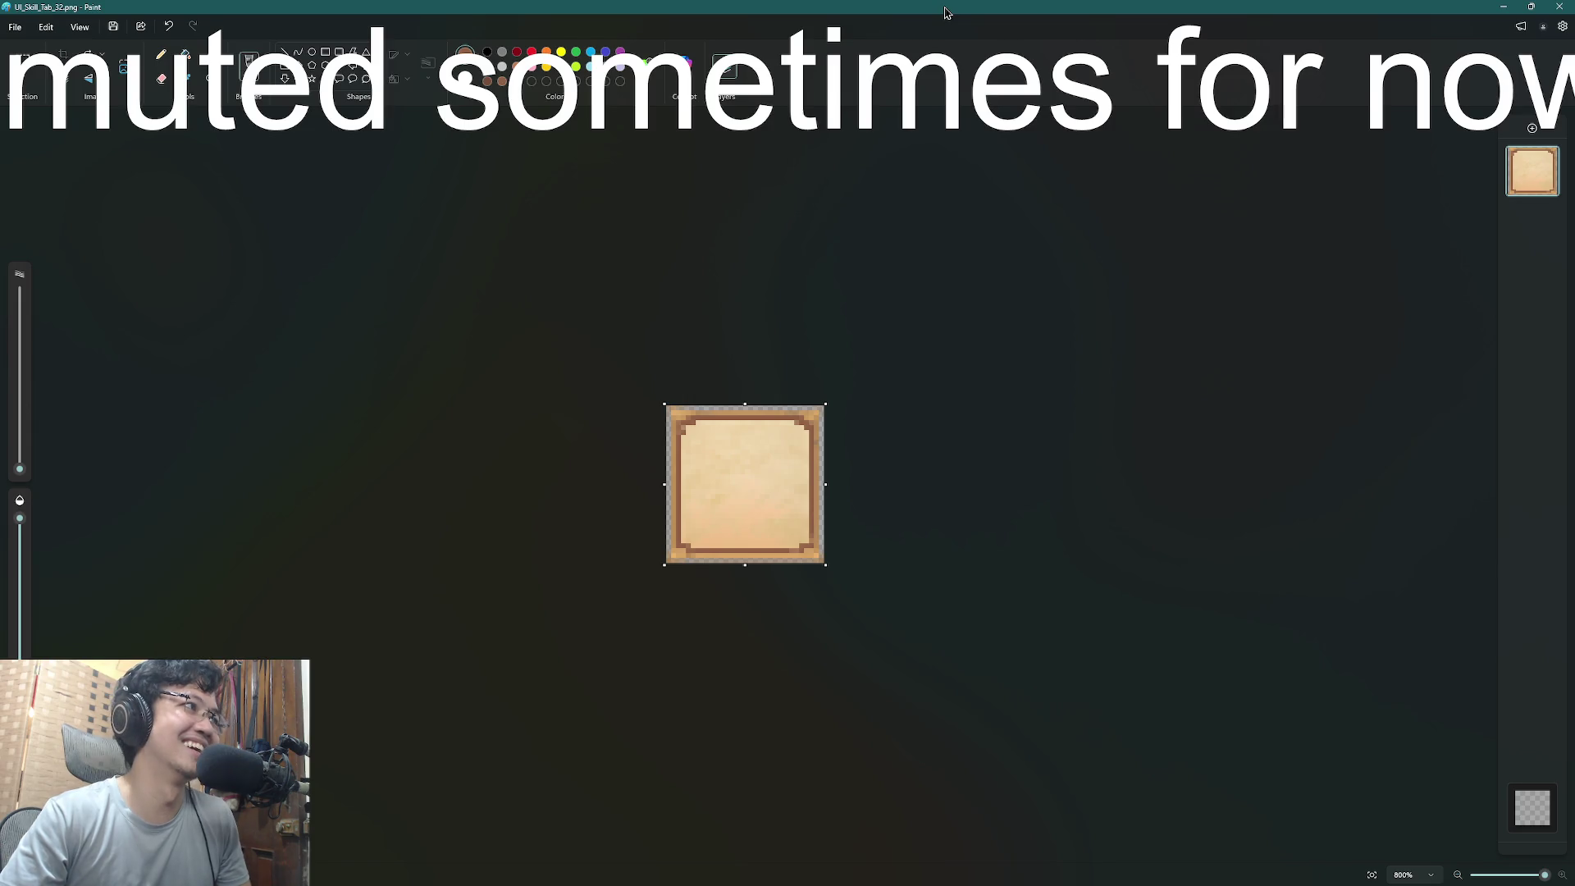
{"action": "double_click", "coordinate": [947, 12]}
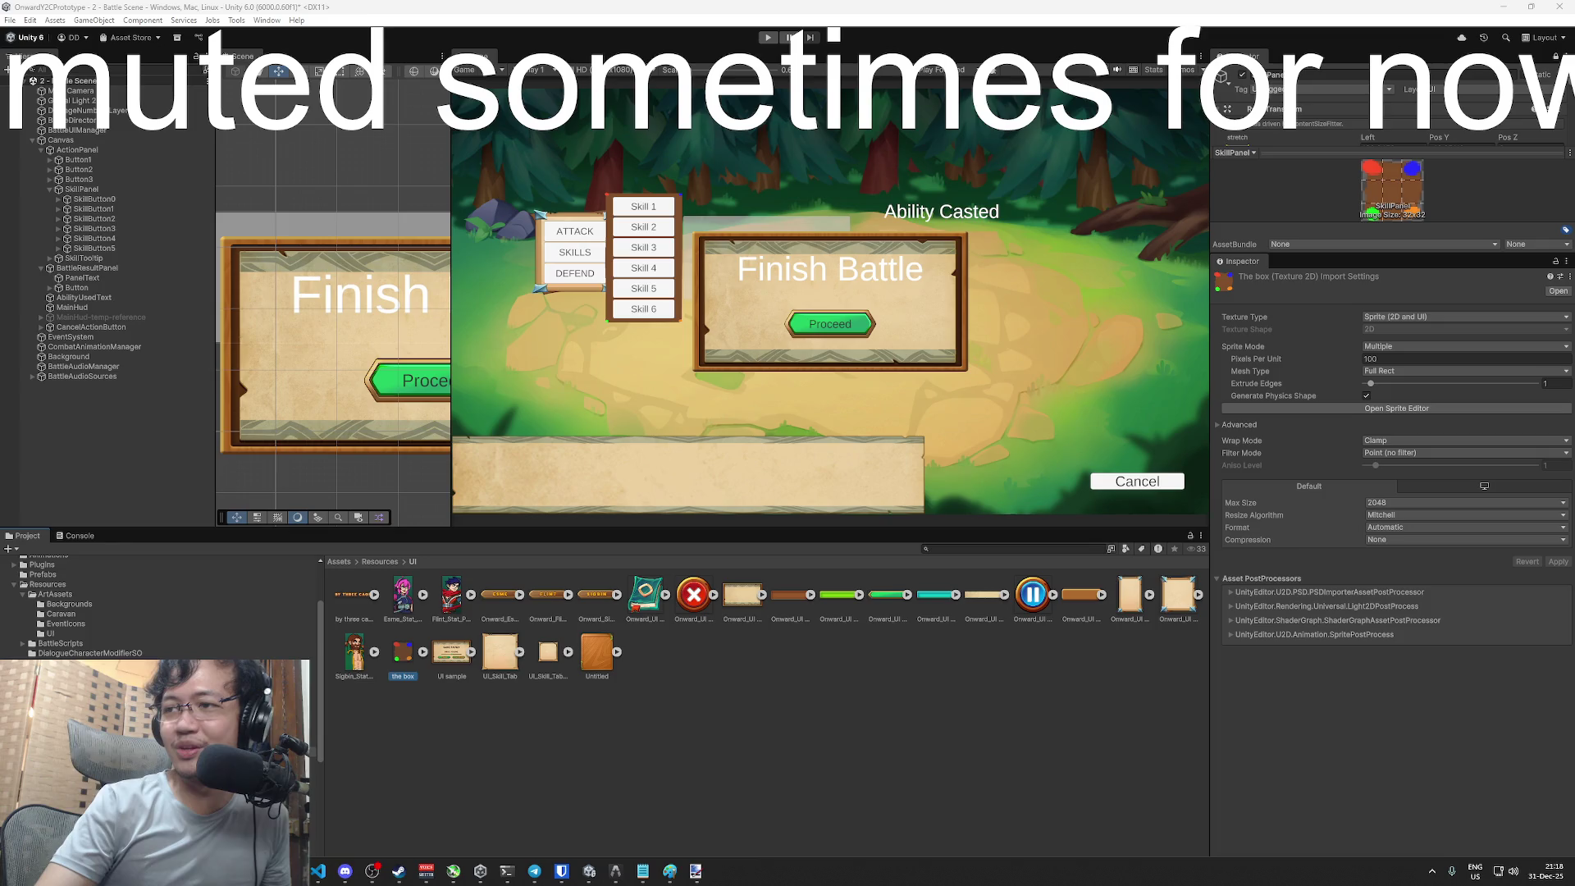
- Set the UI_Skill_Tab texture's Max Size to 32 and apply
{"action": "left_click", "coordinate": [515, 653]}
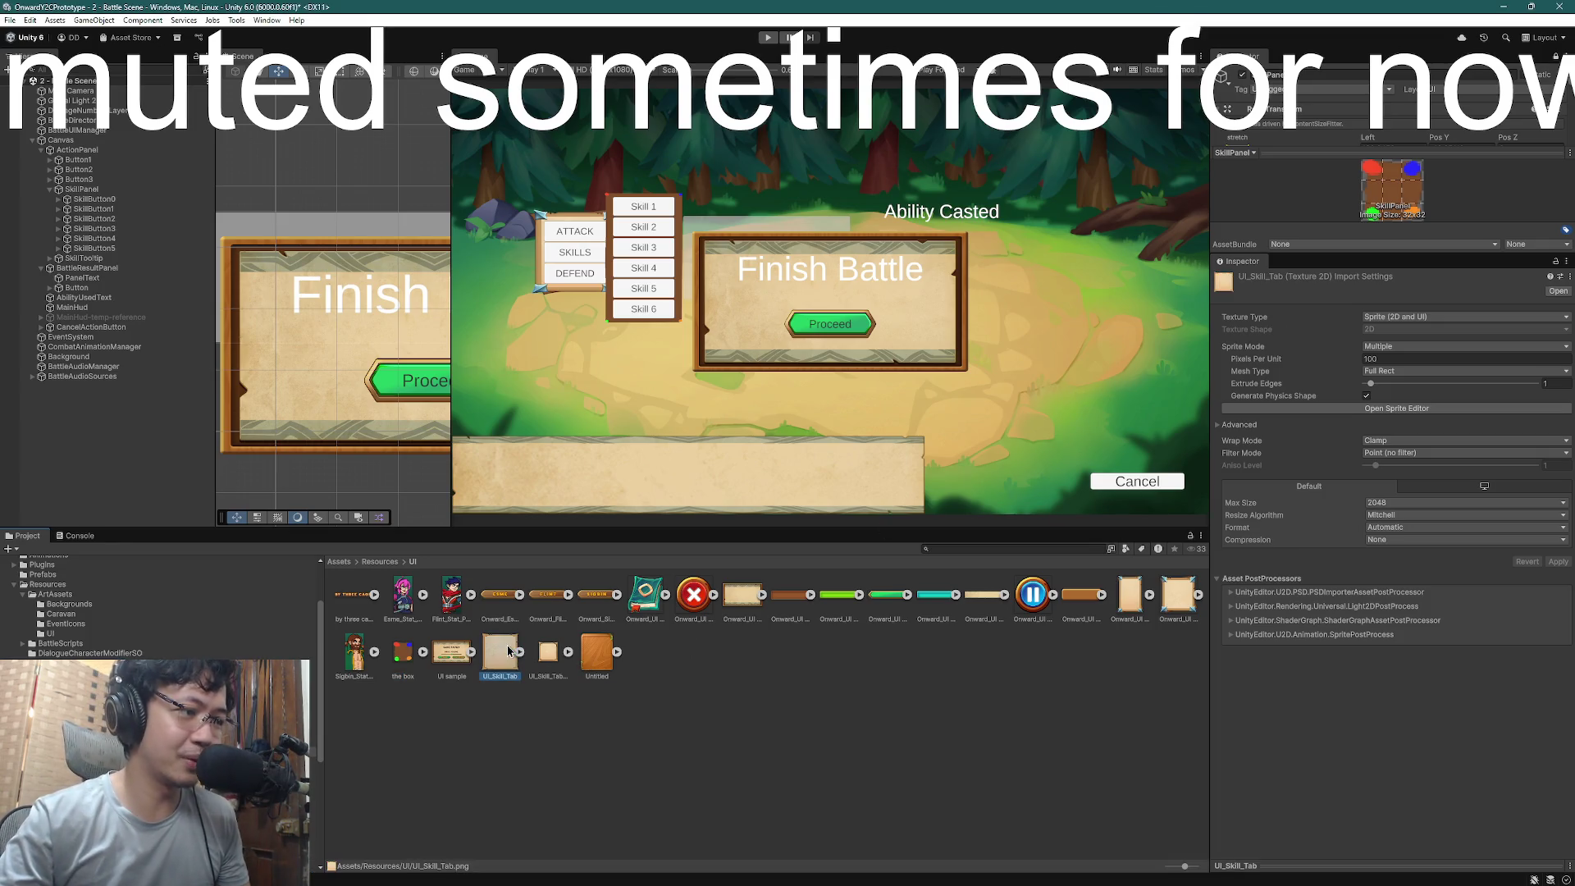
{"action": "left_click", "coordinate": [1392, 503]}
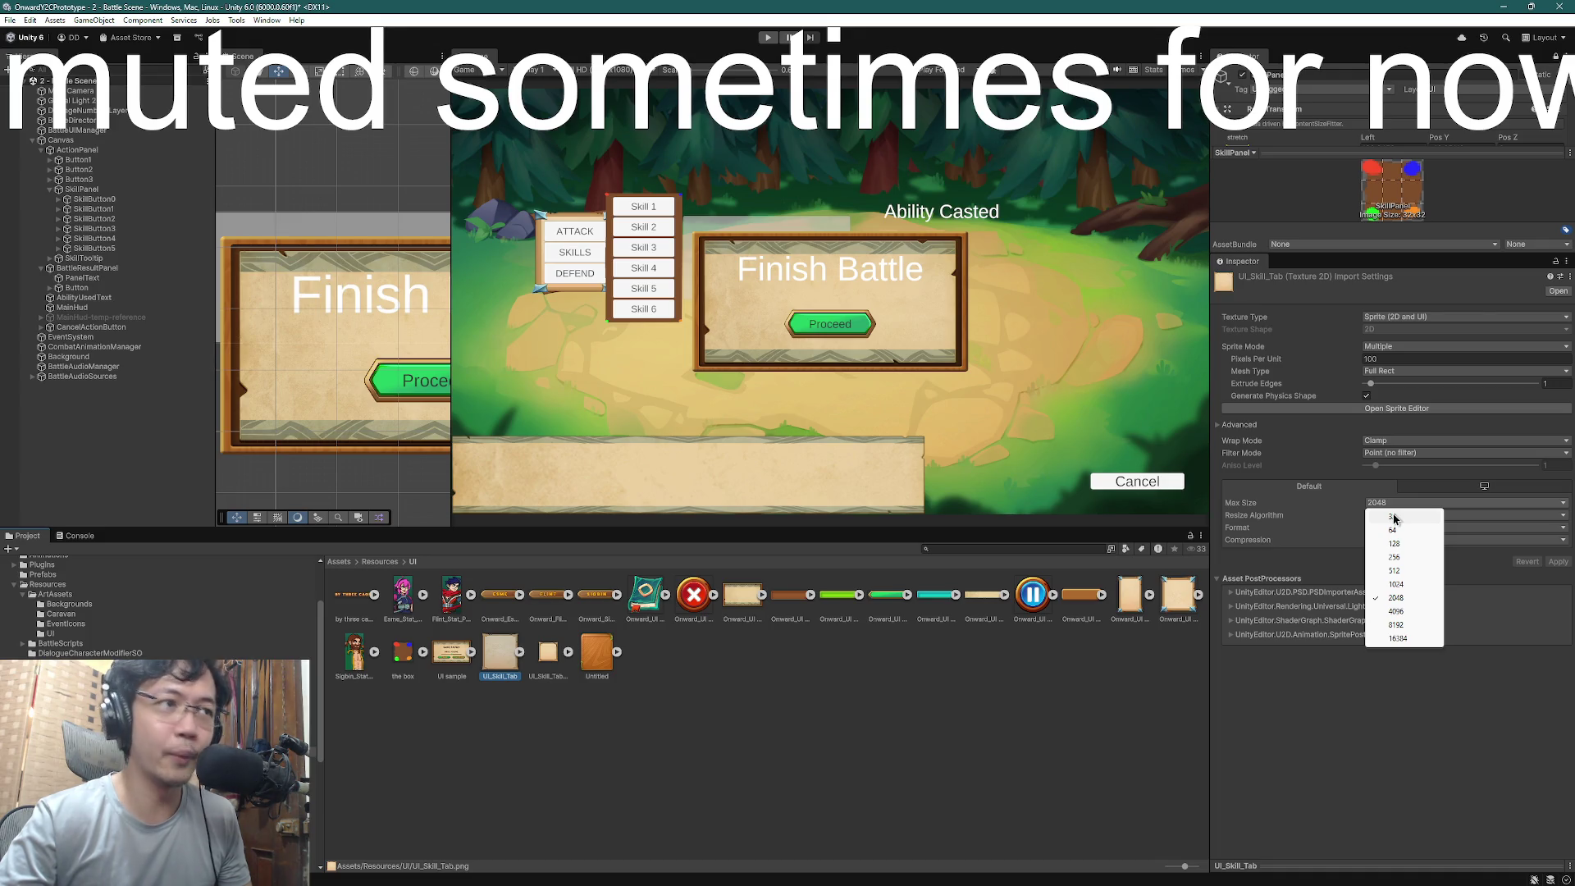
{"action": "left_click", "coordinate": [1393, 517]}
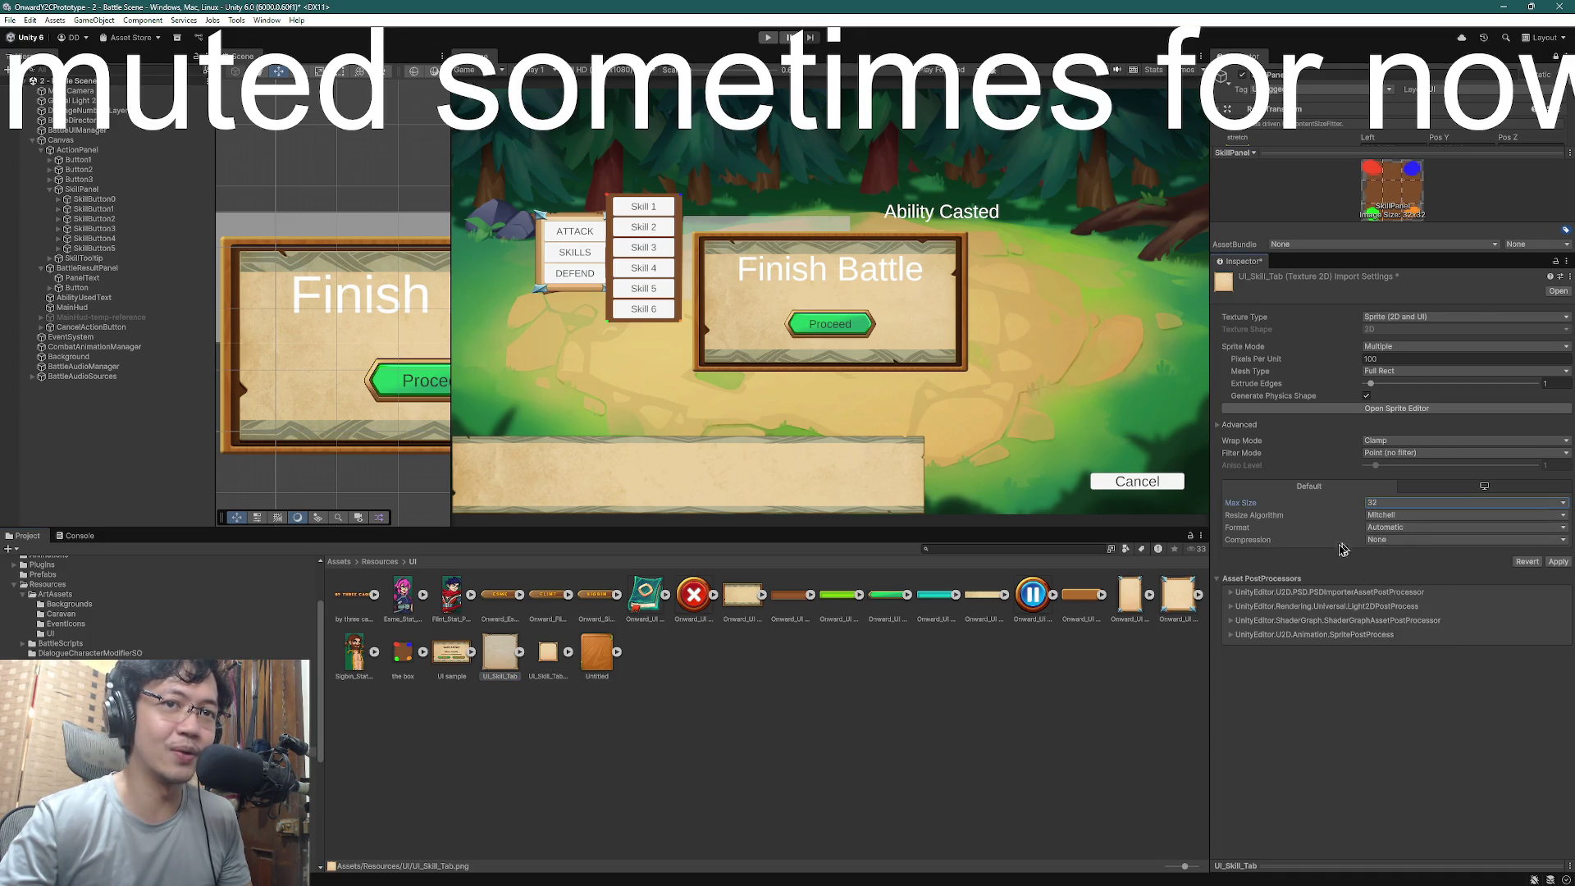
{"action": "left_click", "coordinate": [1555, 563]}
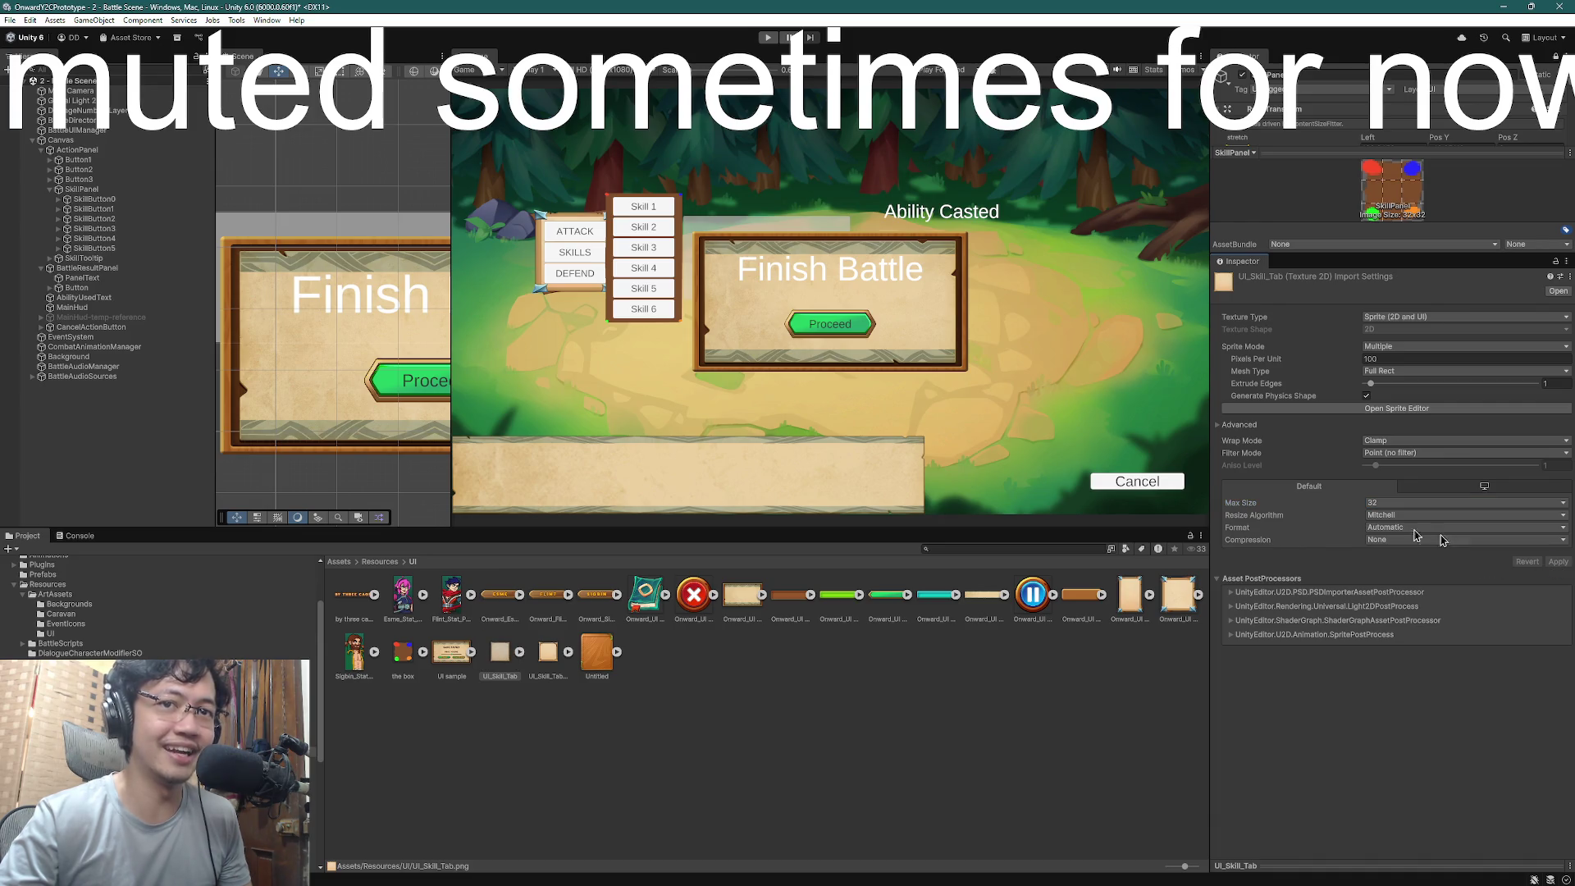
- Compare the UI_Skill_Tab and UI_Skill_Tab_32 assets, then resize the Inspector to show SkillPanel's components
{"action": "left_click", "coordinate": [507, 661]}
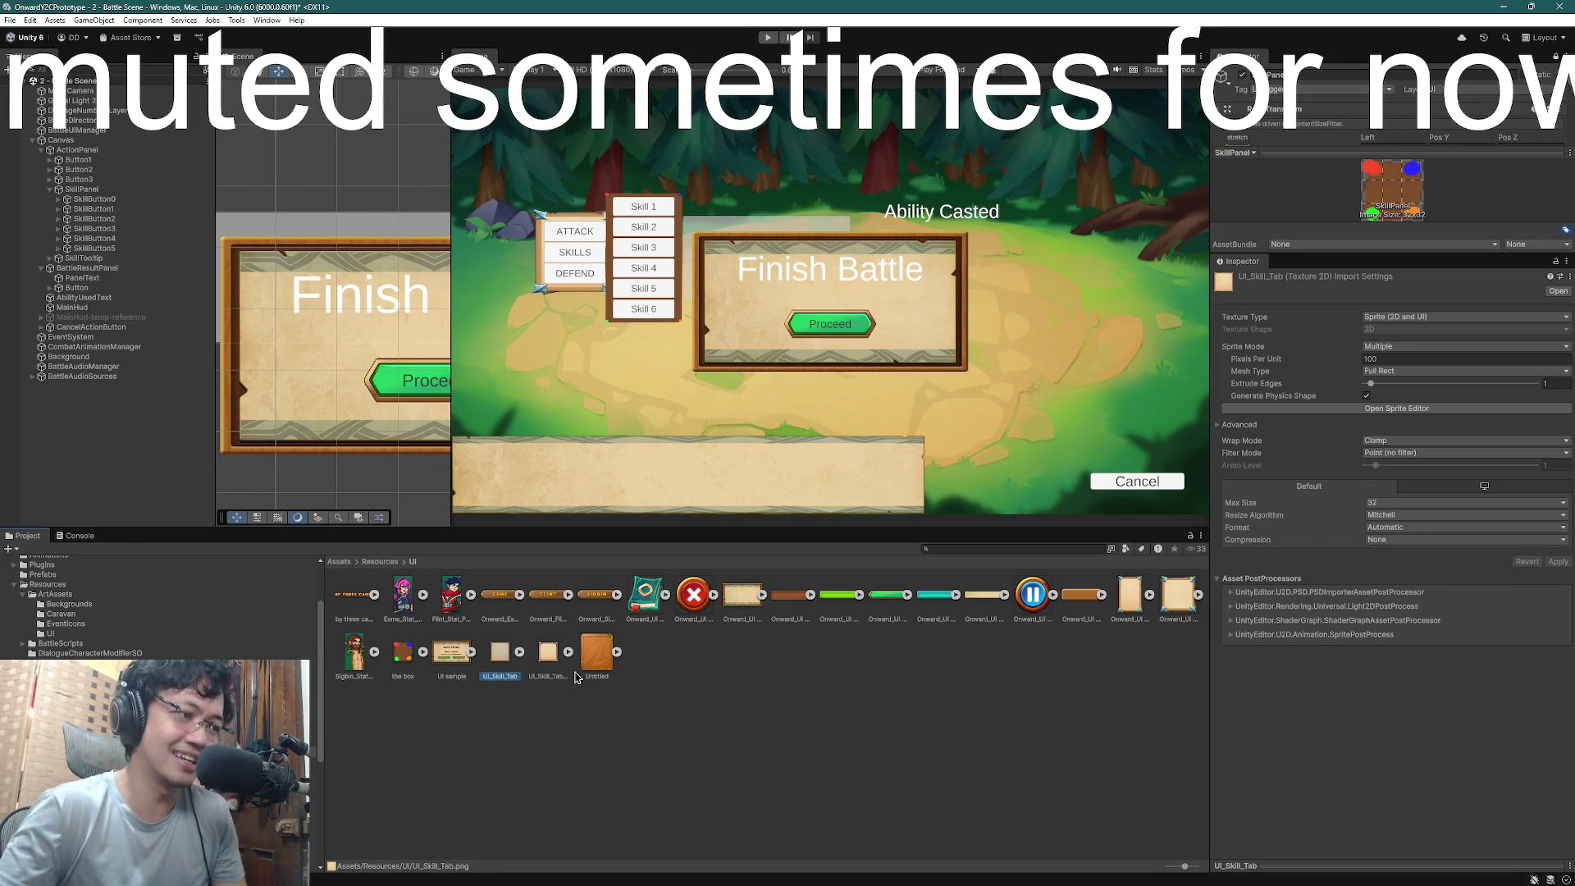
{"action": "left_click", "coordinate": [547, 662]}
{"action": "left_click", "coordinate": [501, 663]}
{"action": "left_click", "coordinate": [531, 668]}
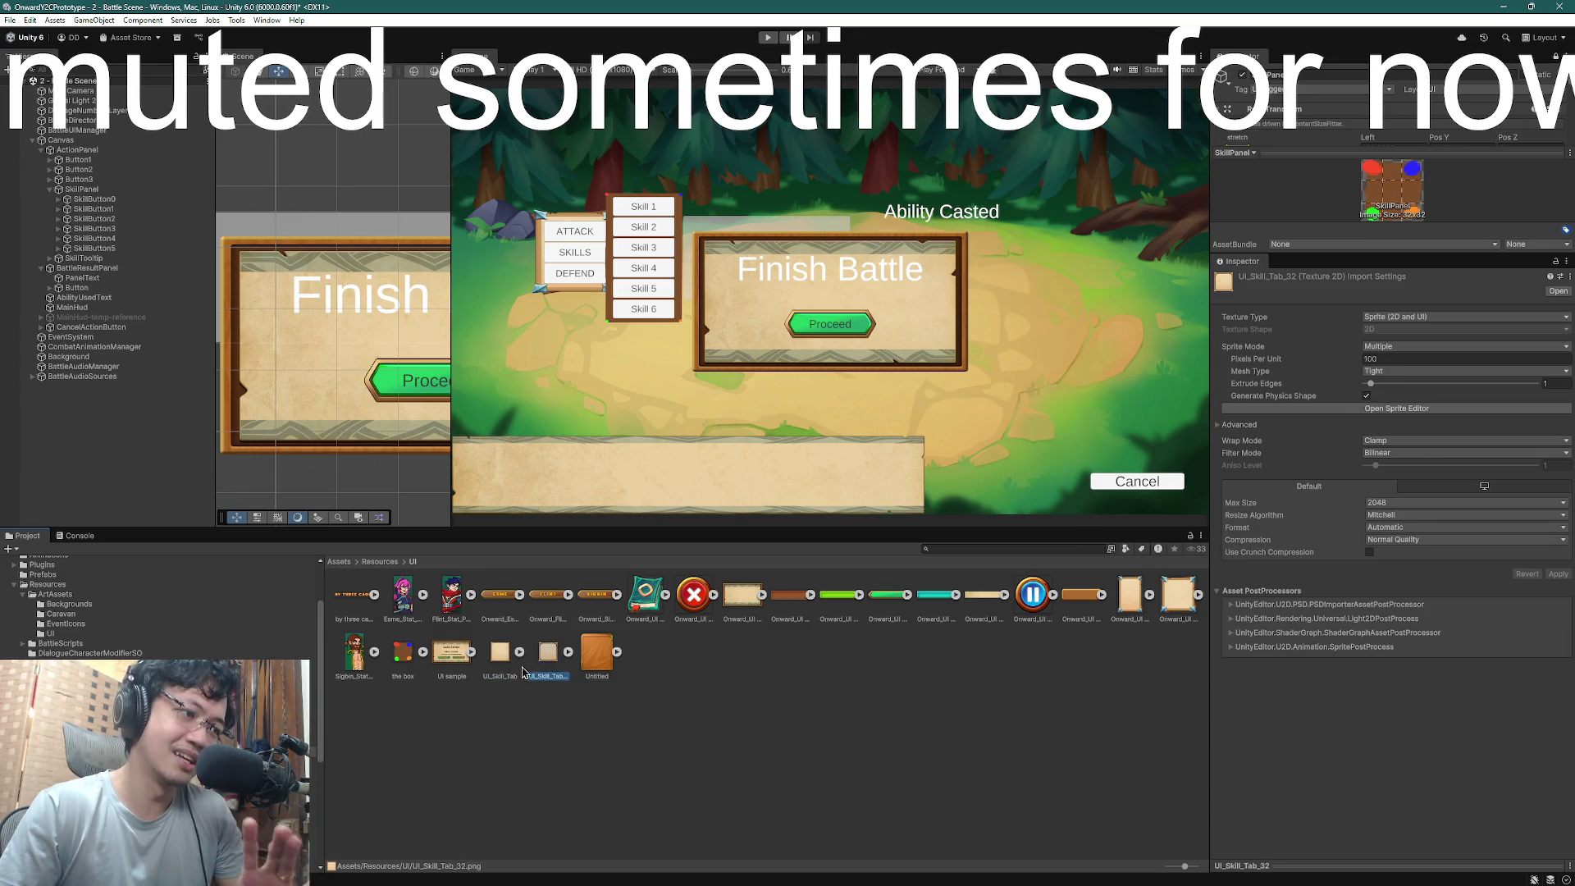
{"action": "left_click", "coordinate": [496, 656]}
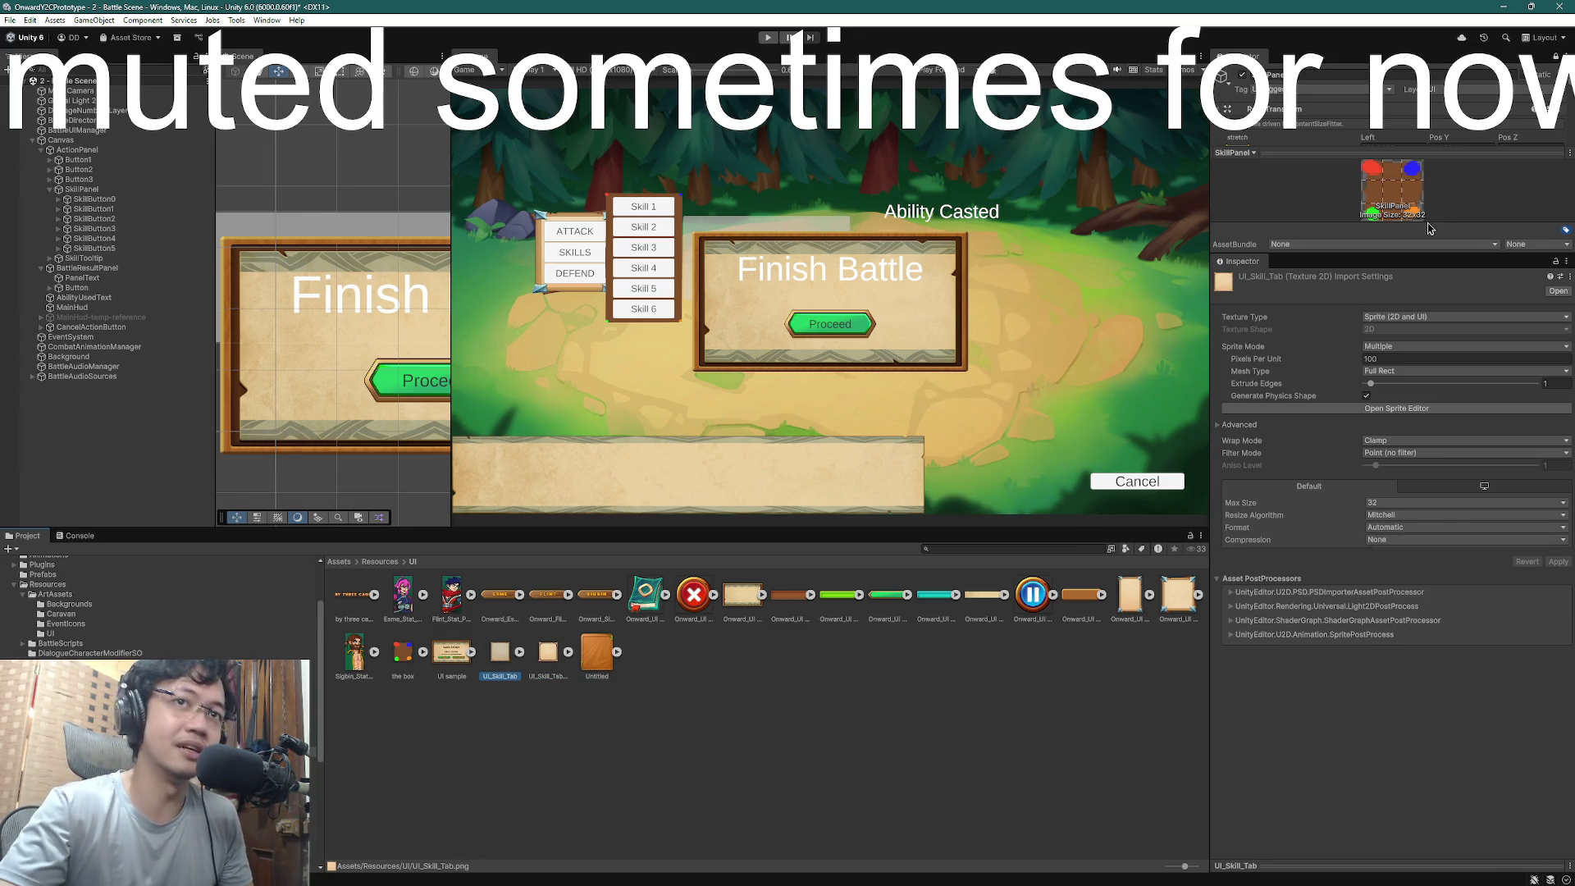
{"action": "left_click", "coordinate": [1433, 230]}
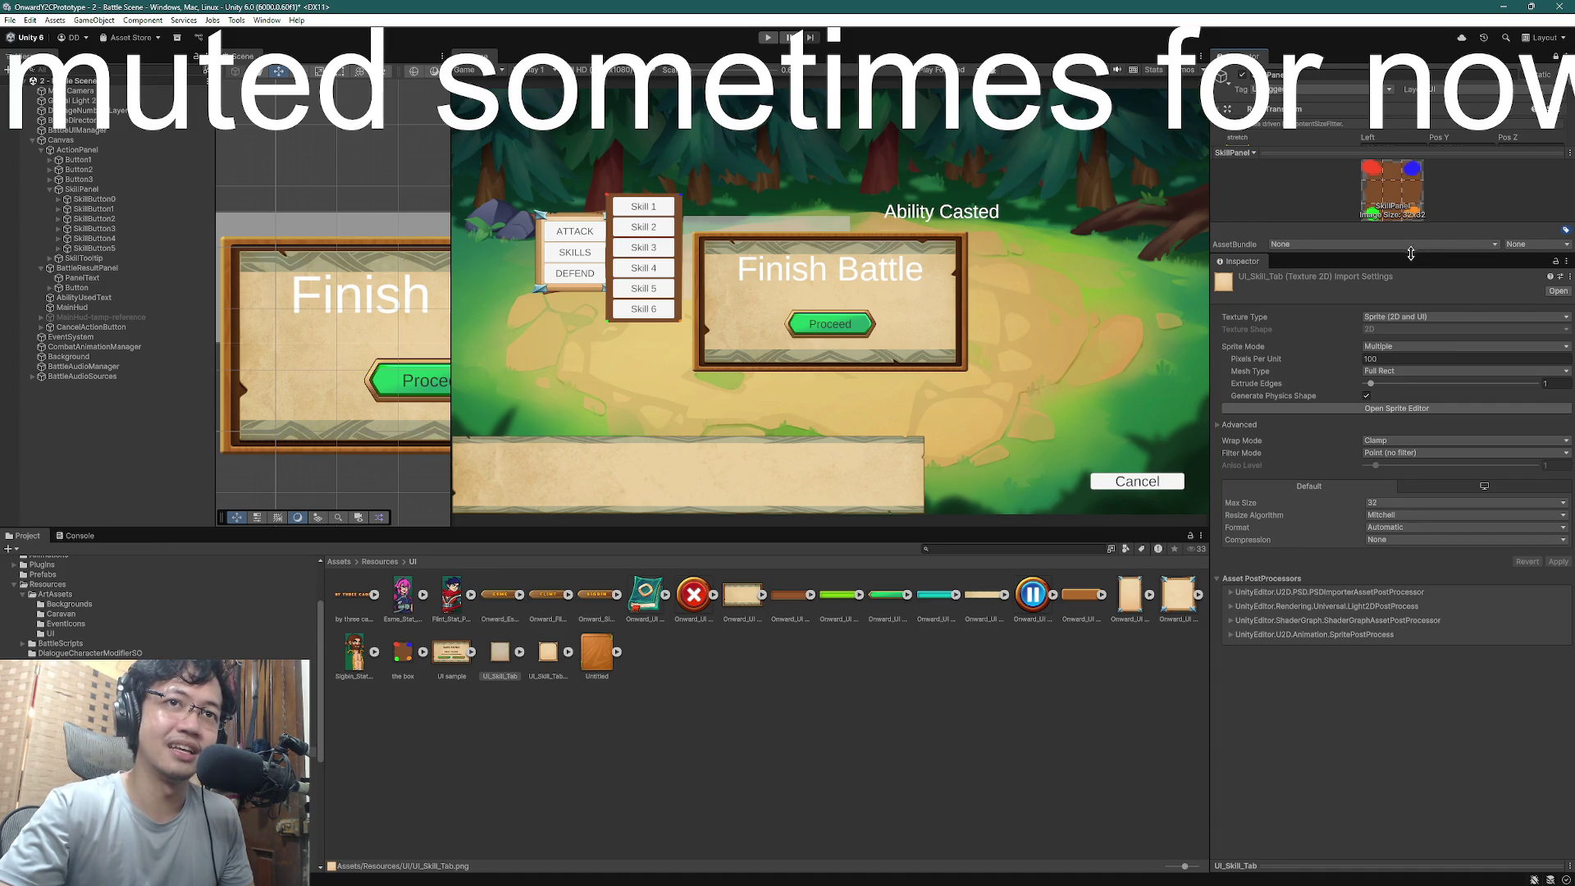
{"action": "left_click_drag", "start_coordinate": [1413, 255], "coordinate": [1427, 639]}
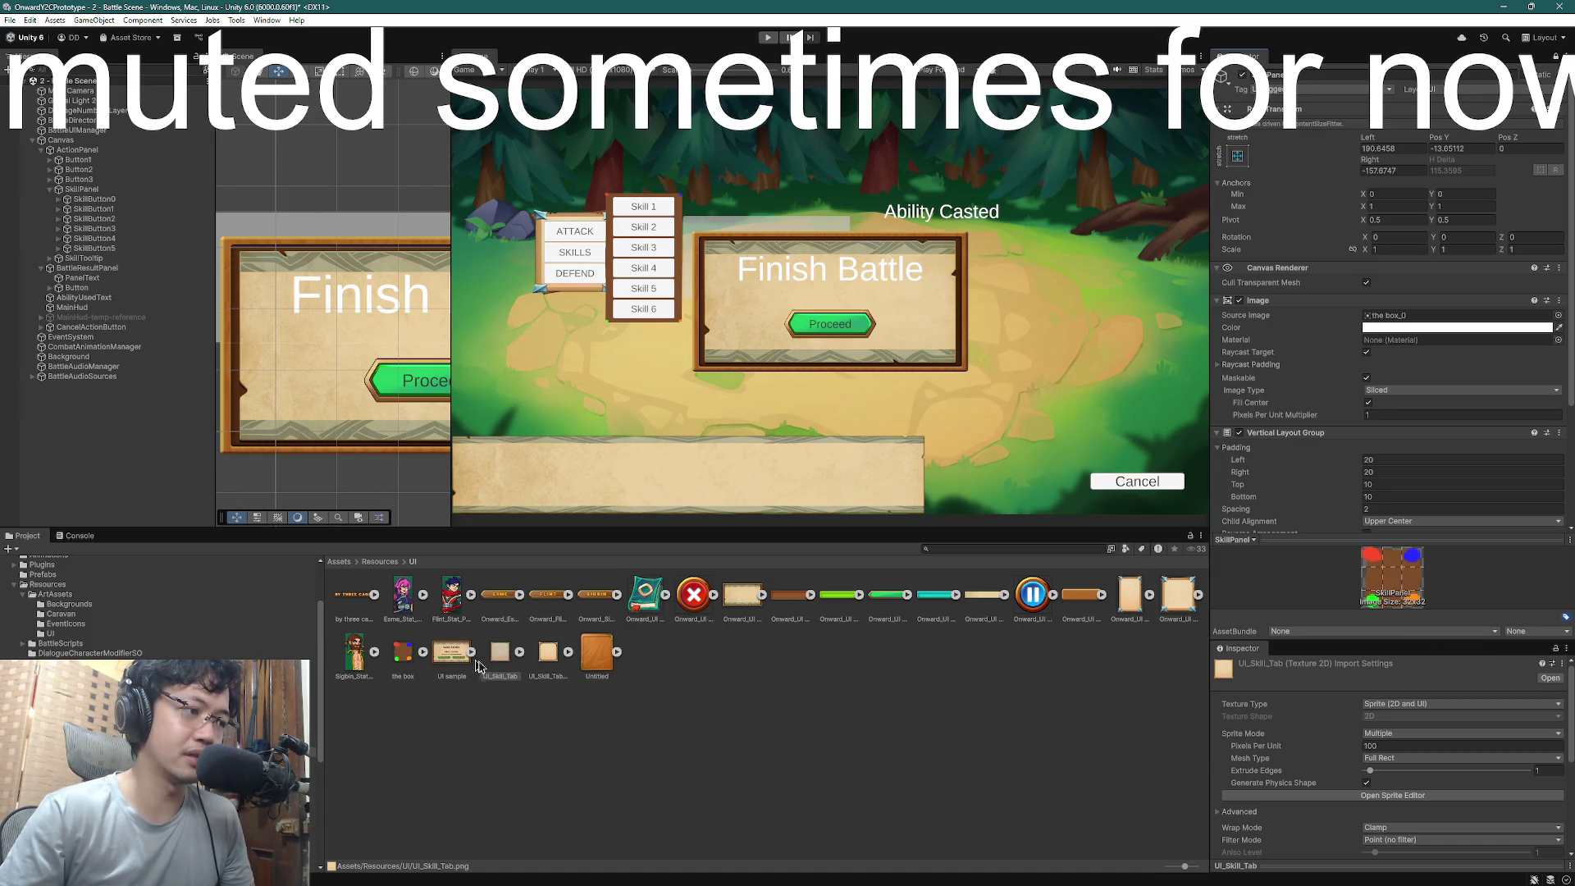
{"action": "left_click", "coordinate": [502, 661]}
{"action": "mouse_move", "coordinate": [502, 661]}
{"action": "left_mouse_down"}
{"action": "mouse_move", "coordinate": [1425, 288]}
{"action": "mouse_move", "coordinate": [1423, 324]}
{"action": "left_mouse_up"}
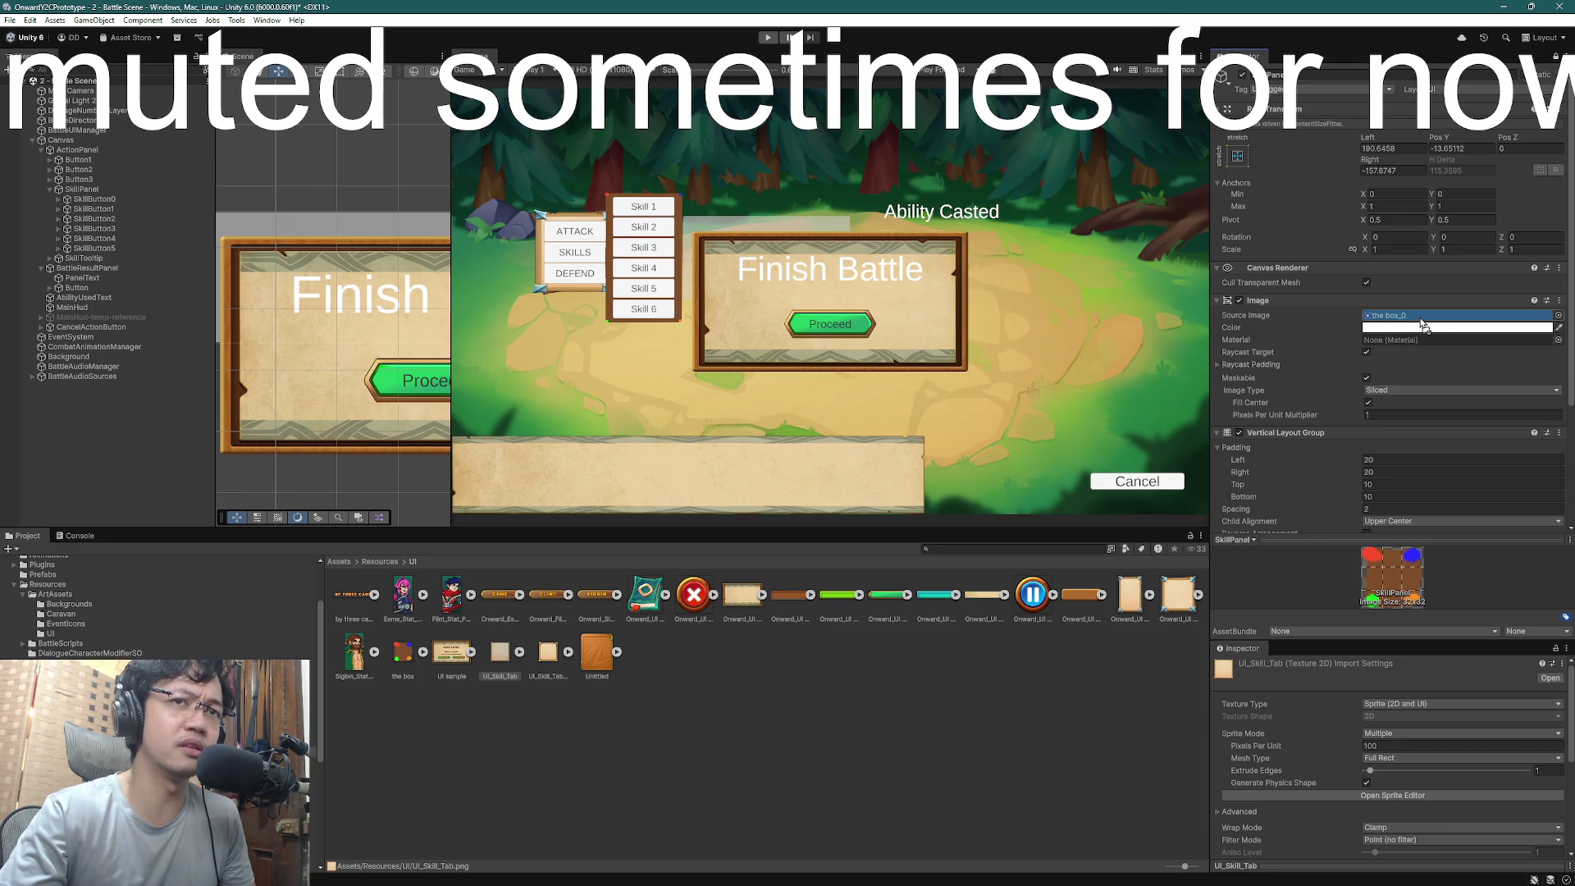
{"action": "left_click_drag", "start_coordinate": [1423, 324], "coordinate": [1423, 322]}
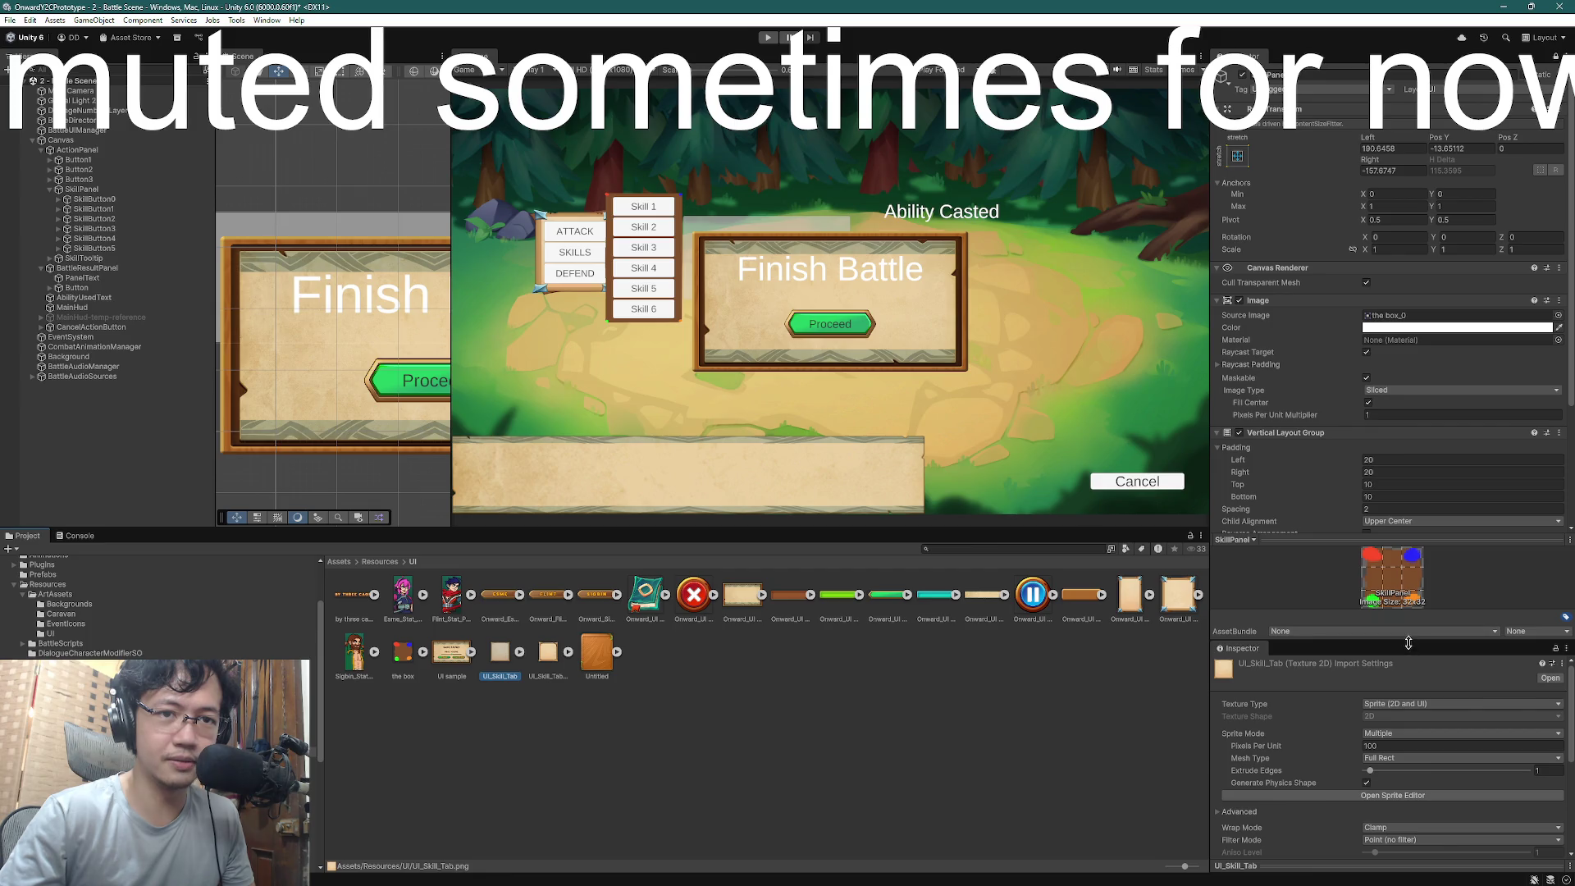
{"action": "left_click_drag", "start_coordinate": [1405, 638], "coordinate": [1400, 489]}
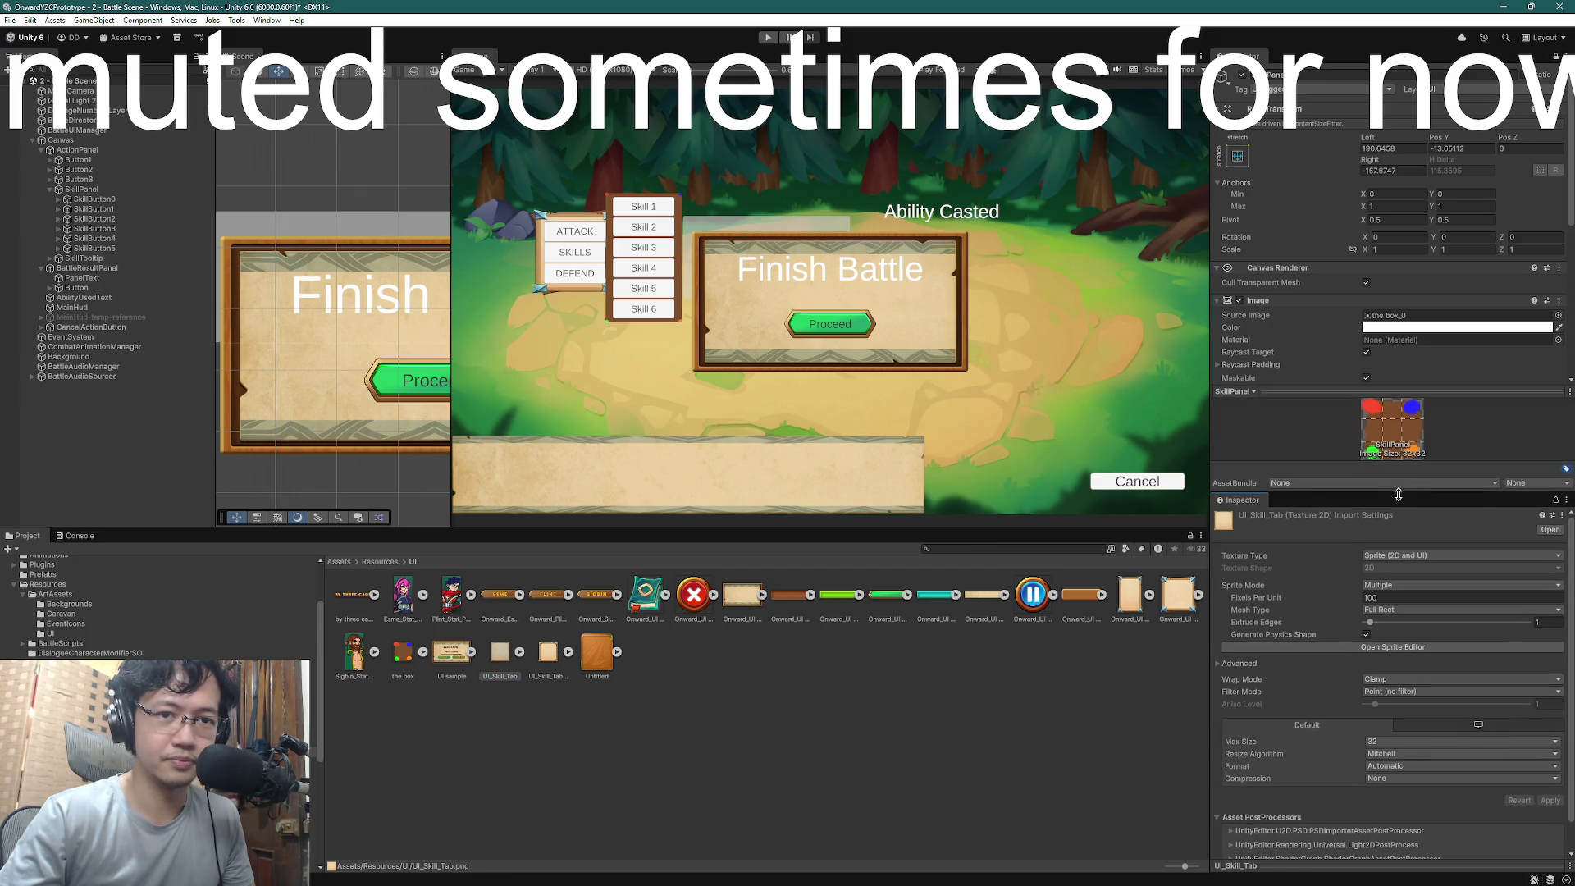
{"action": "left_click", "coordinate": [1400, 647]}
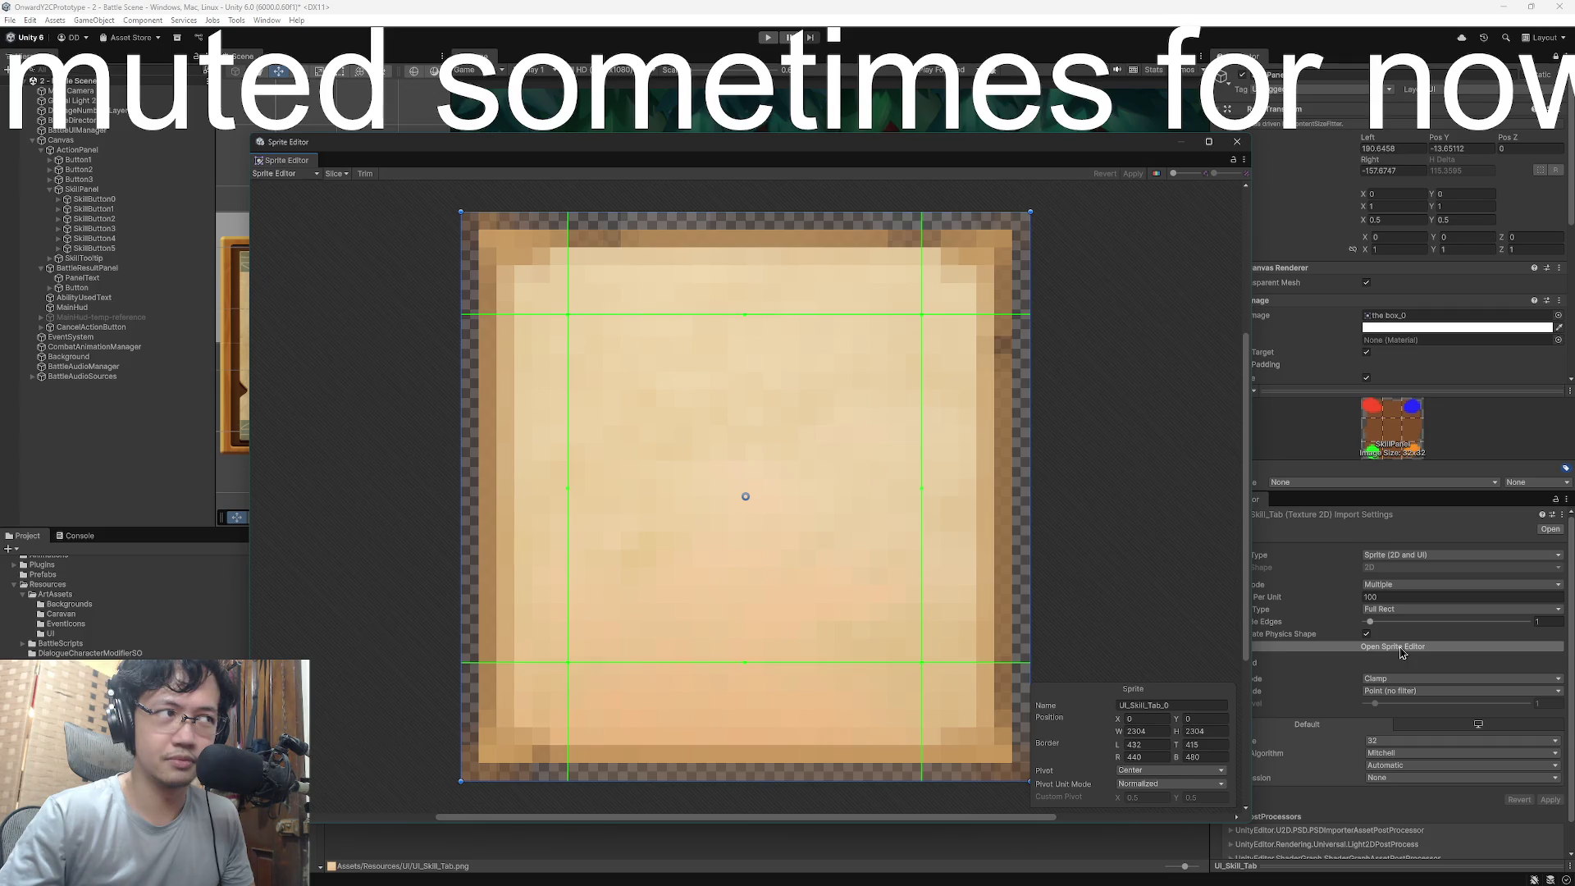
{"action": "left_click", "coordinate": [1234, 146]}
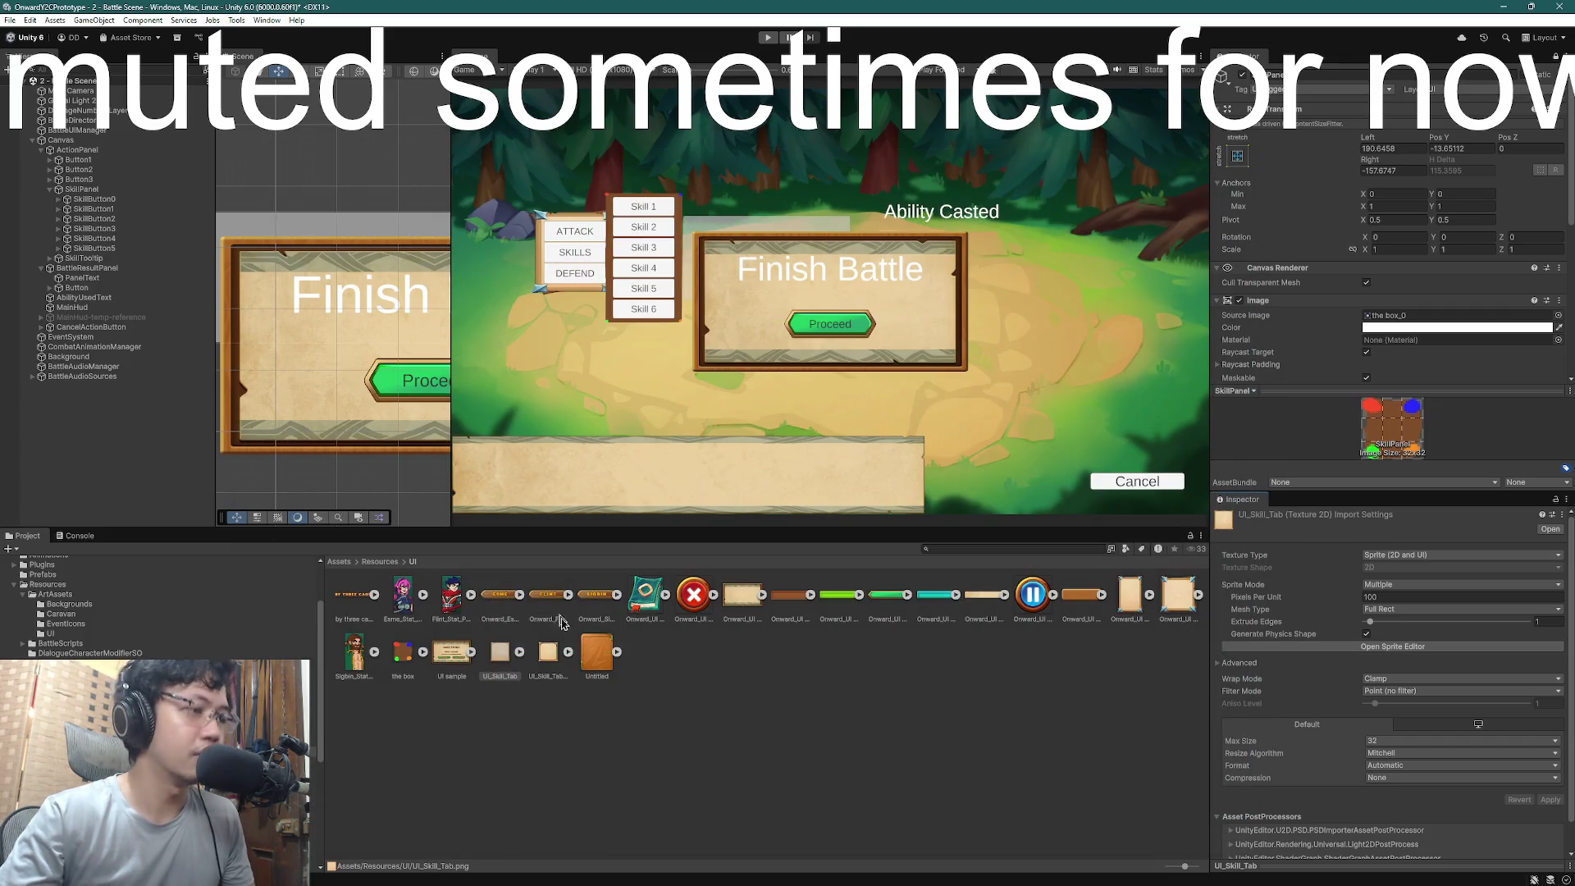
{"action": "left_click", "coordinate": [548, 664]}
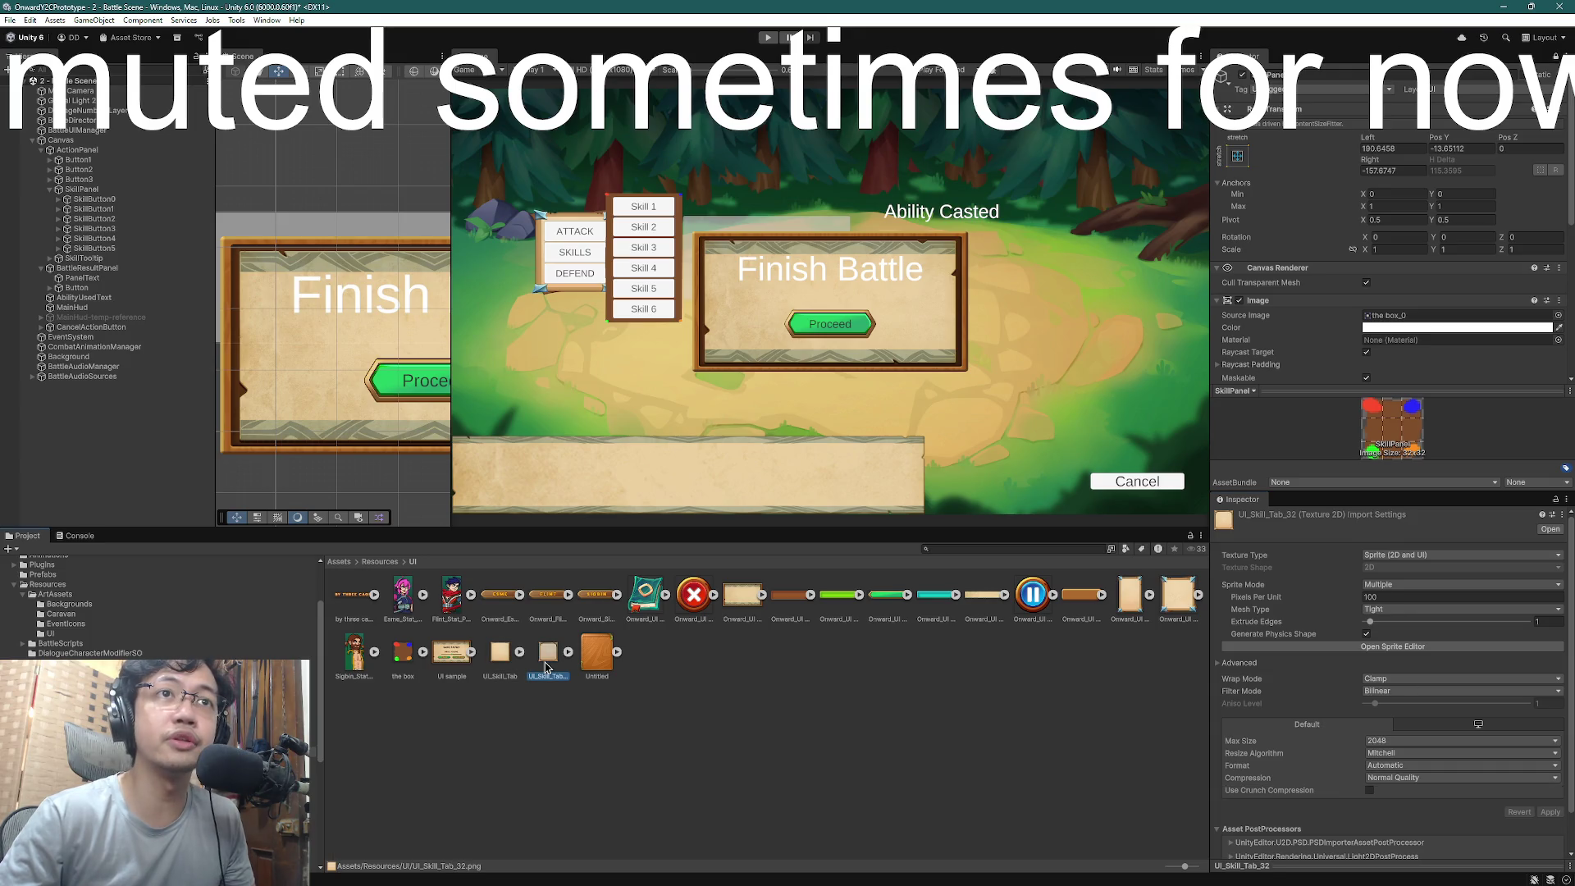
{"action": "left_click", "coordinate": [497, 667]}
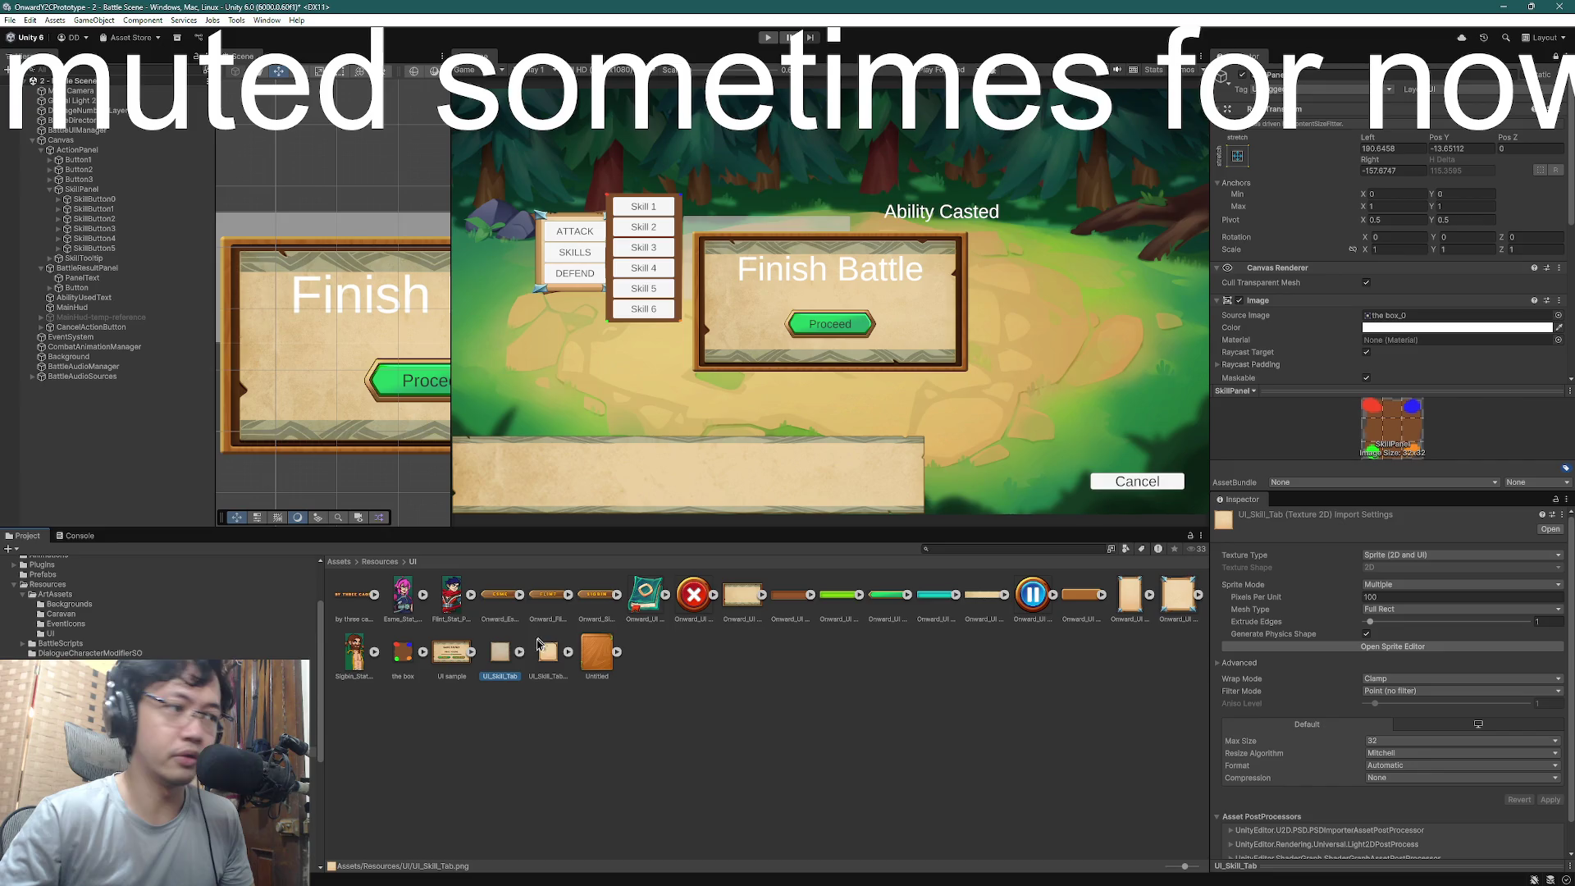
{"action": "mouse_move", "coordinate": [507, 659]}
{"action": "left_mouse_down"}
{"action": "mouse_move", "coordinate": [1404, 152]}
{"action": "mouse_move", "coordinate": [1366, 166]}
{"action": "left_mouse_up"}
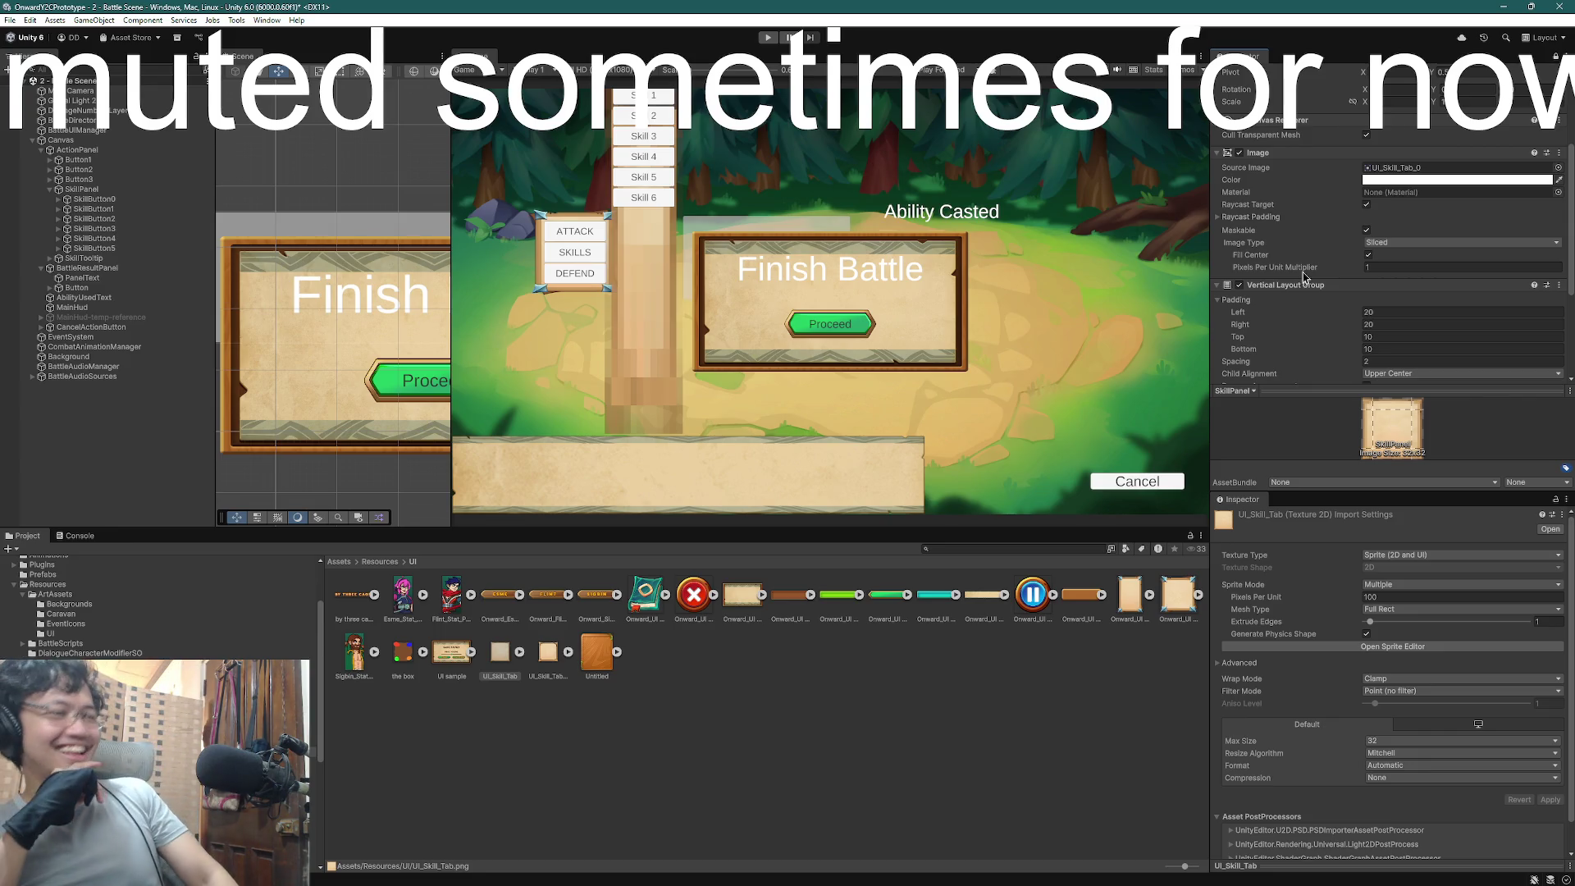
{"action": "key", "text": "ctrl+z"}
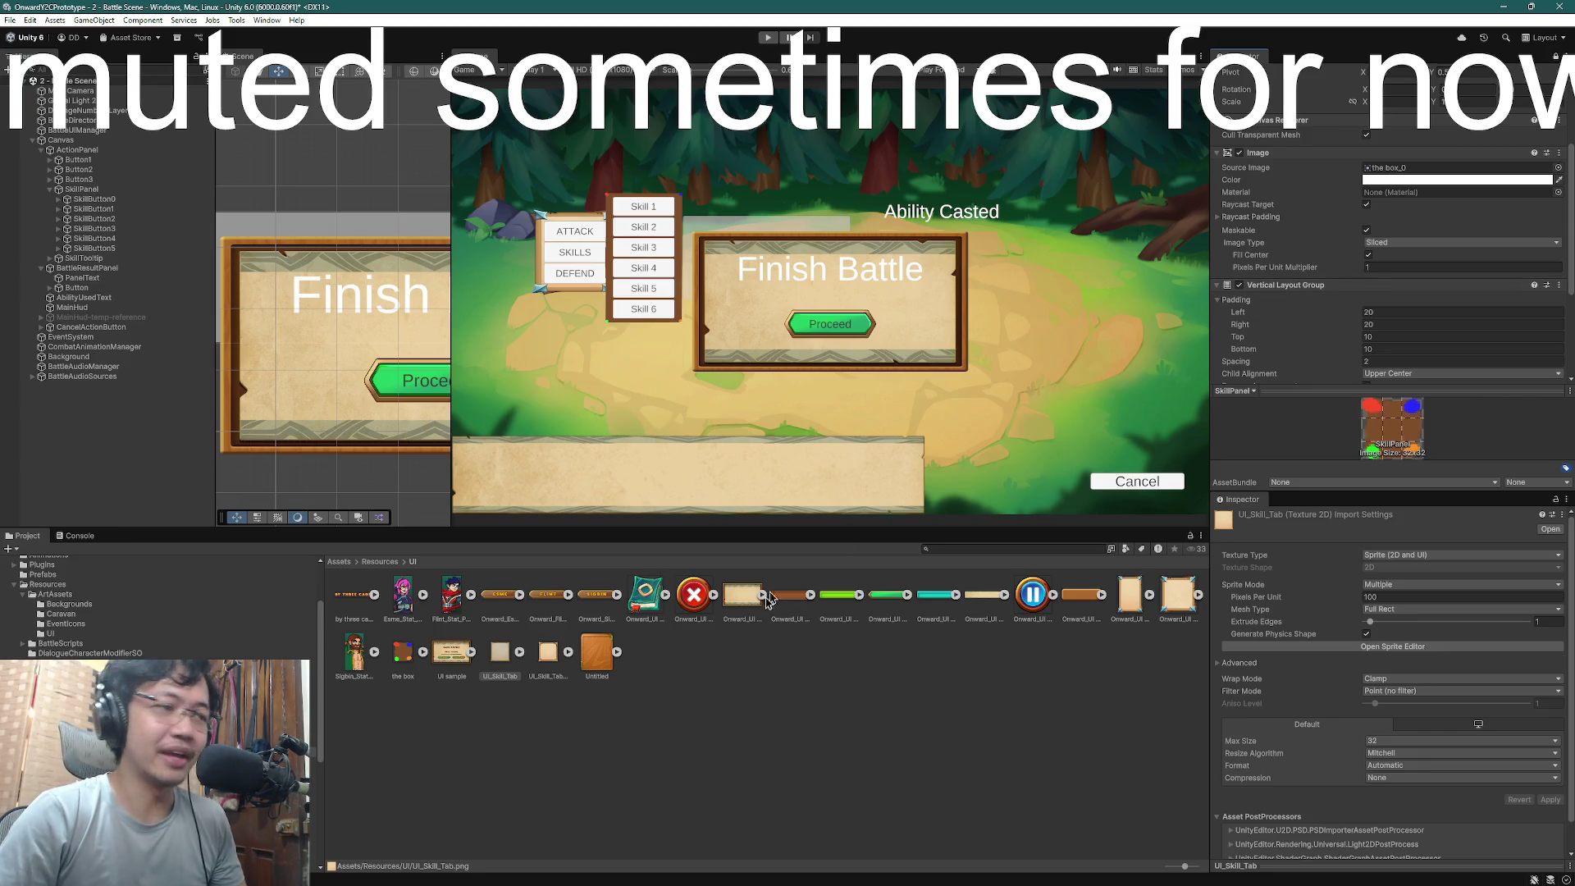
{"action": "left_click", "coordinate": [403, 653]}
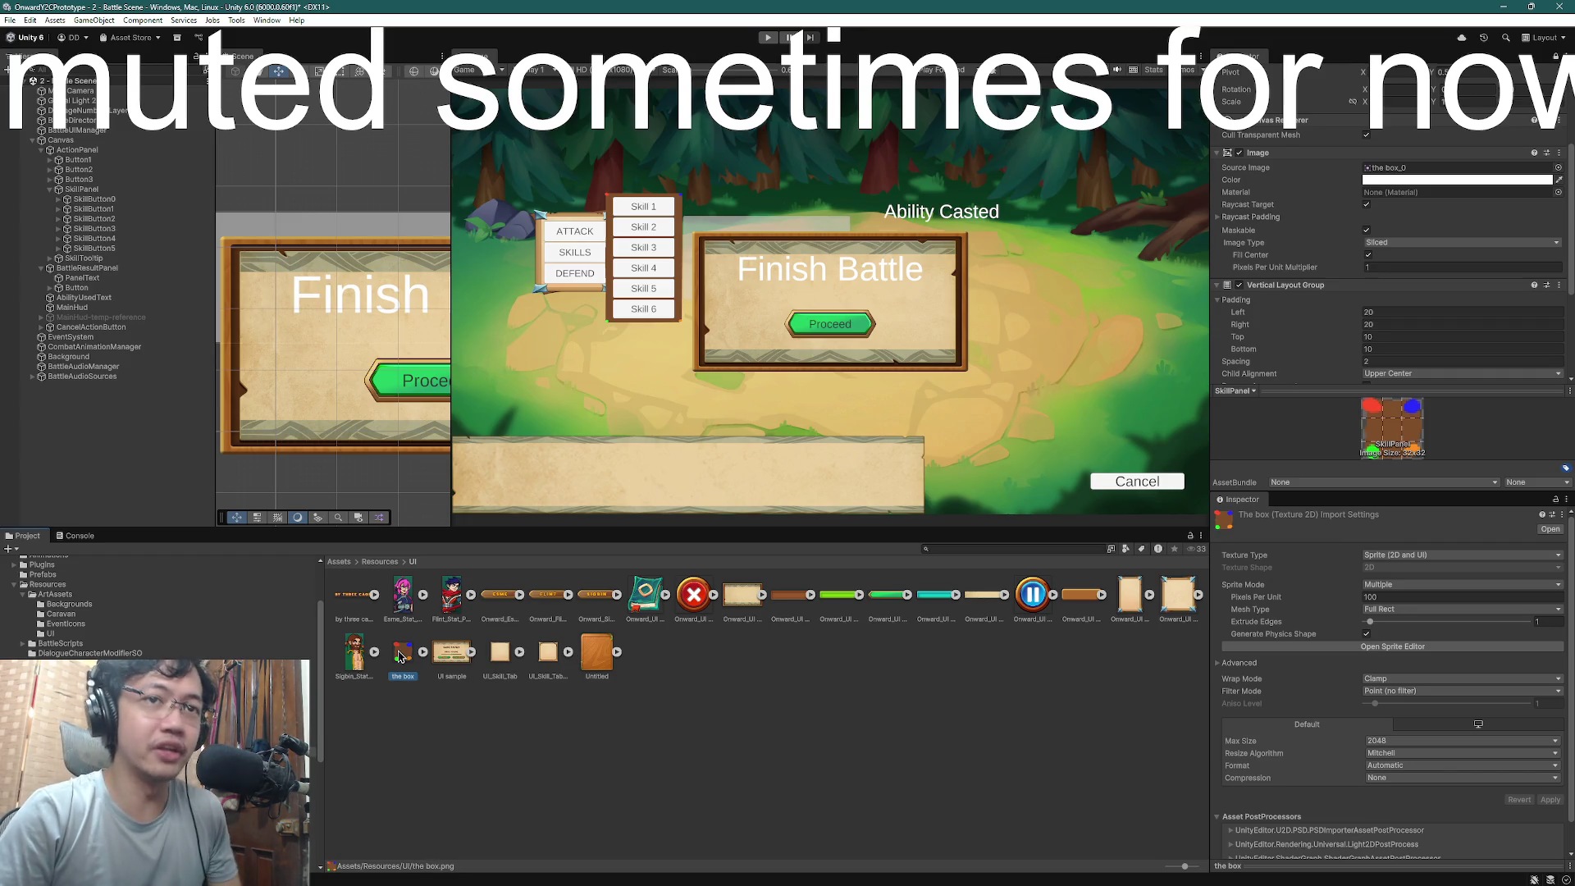
{"action": "left_click", "coordinate": [498, 660]}
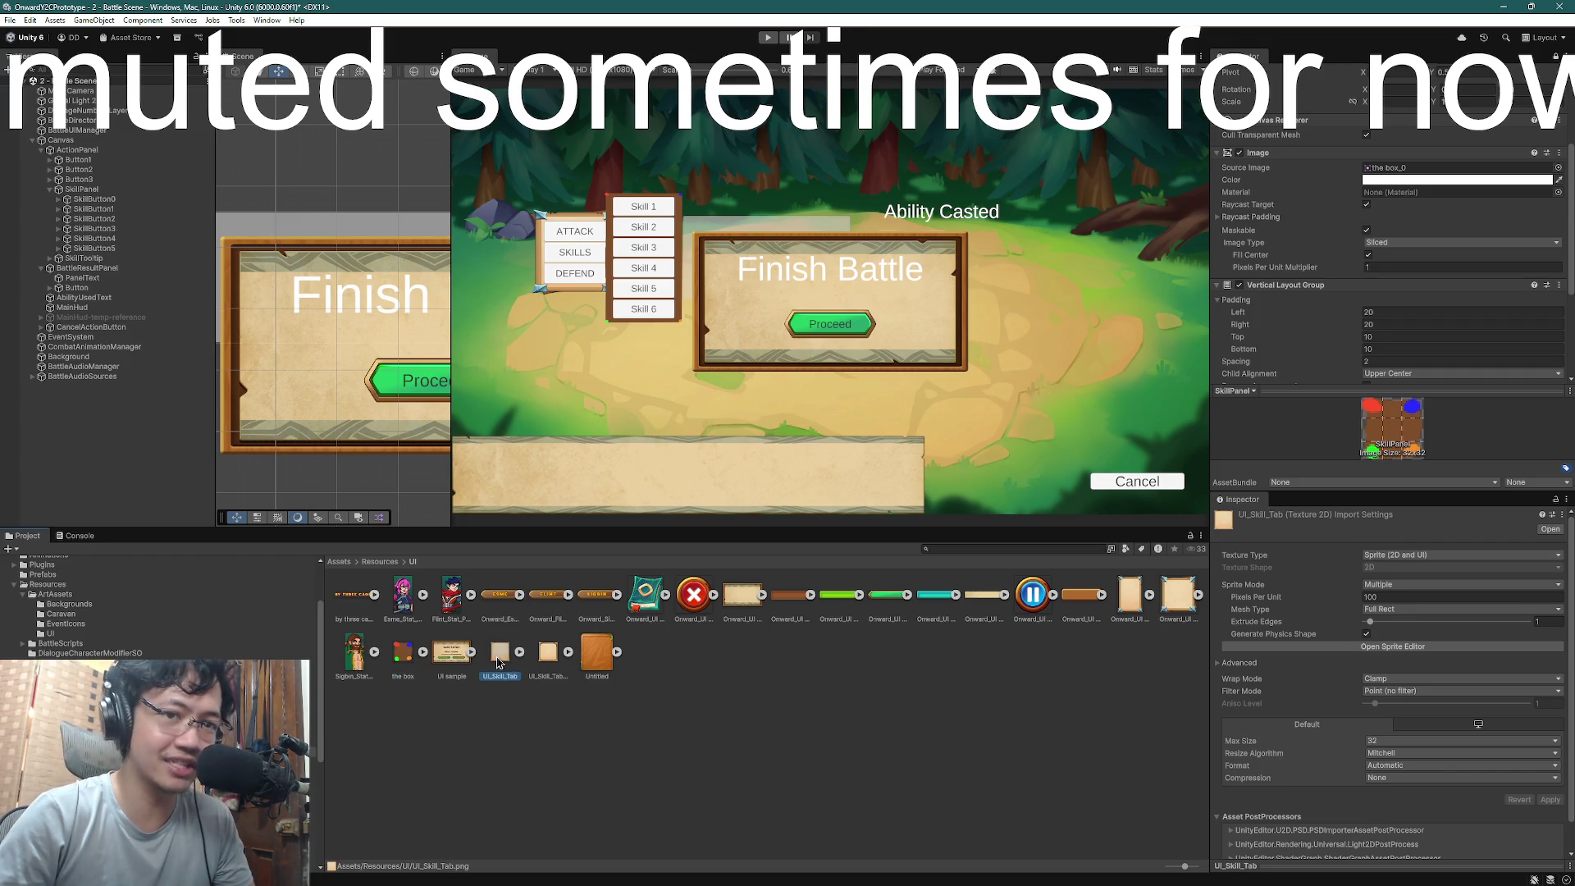
{"action": "left_click", "coordinate": [402, 653]}
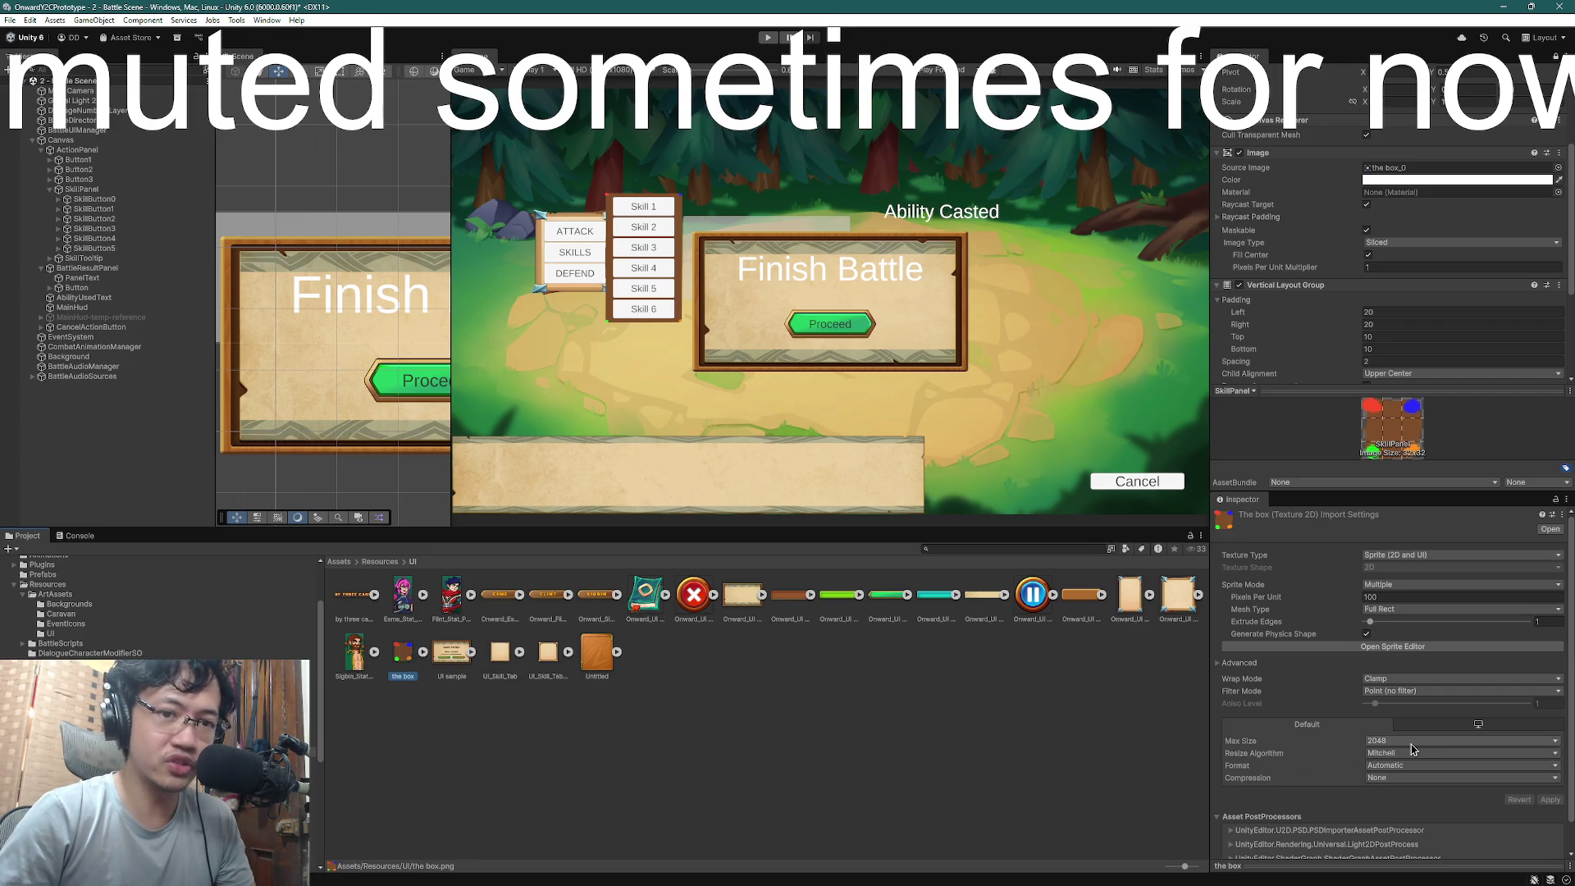
{"action": "left_click", "coordinate": [496, 660]}
{"action": "left_click", "coordinate": [562, 653]}
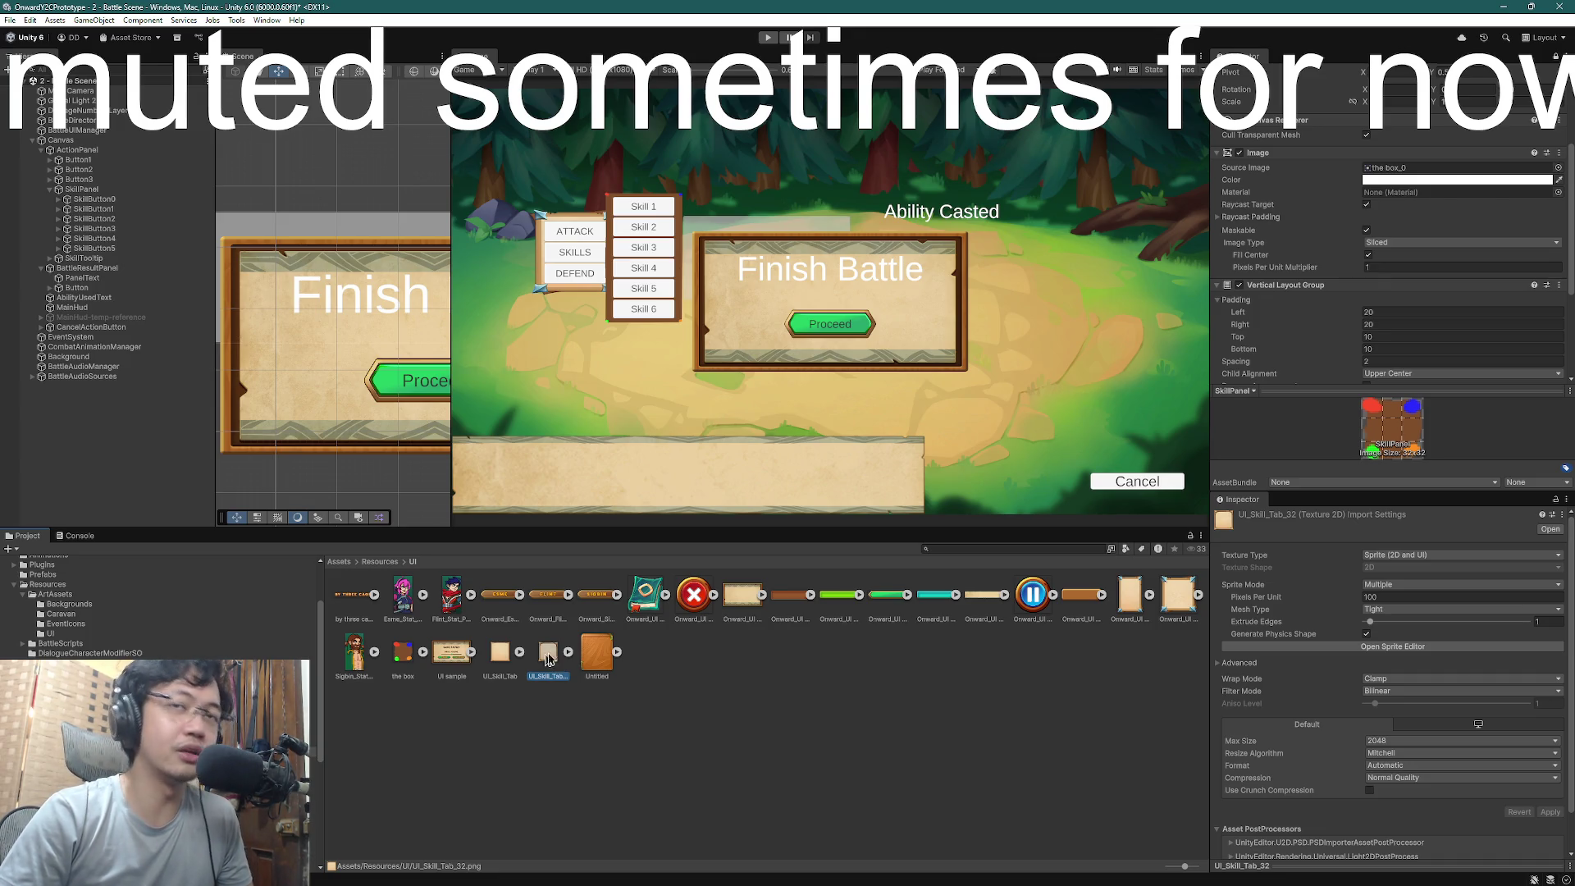
- Assign UI_Skill_Tab_32 as SkillPanel's Image Source Image, replacing box_0
{"action": "mouse_move", "coordinate": [548, 659]}
{"action": "left_mouse_down"}
{"action": "mouse_move", "coordinate": [1261, 227]}
{"action": "mouse_move", "coordinate": [1407, 170]}
{"action": "left_mouse_up"}
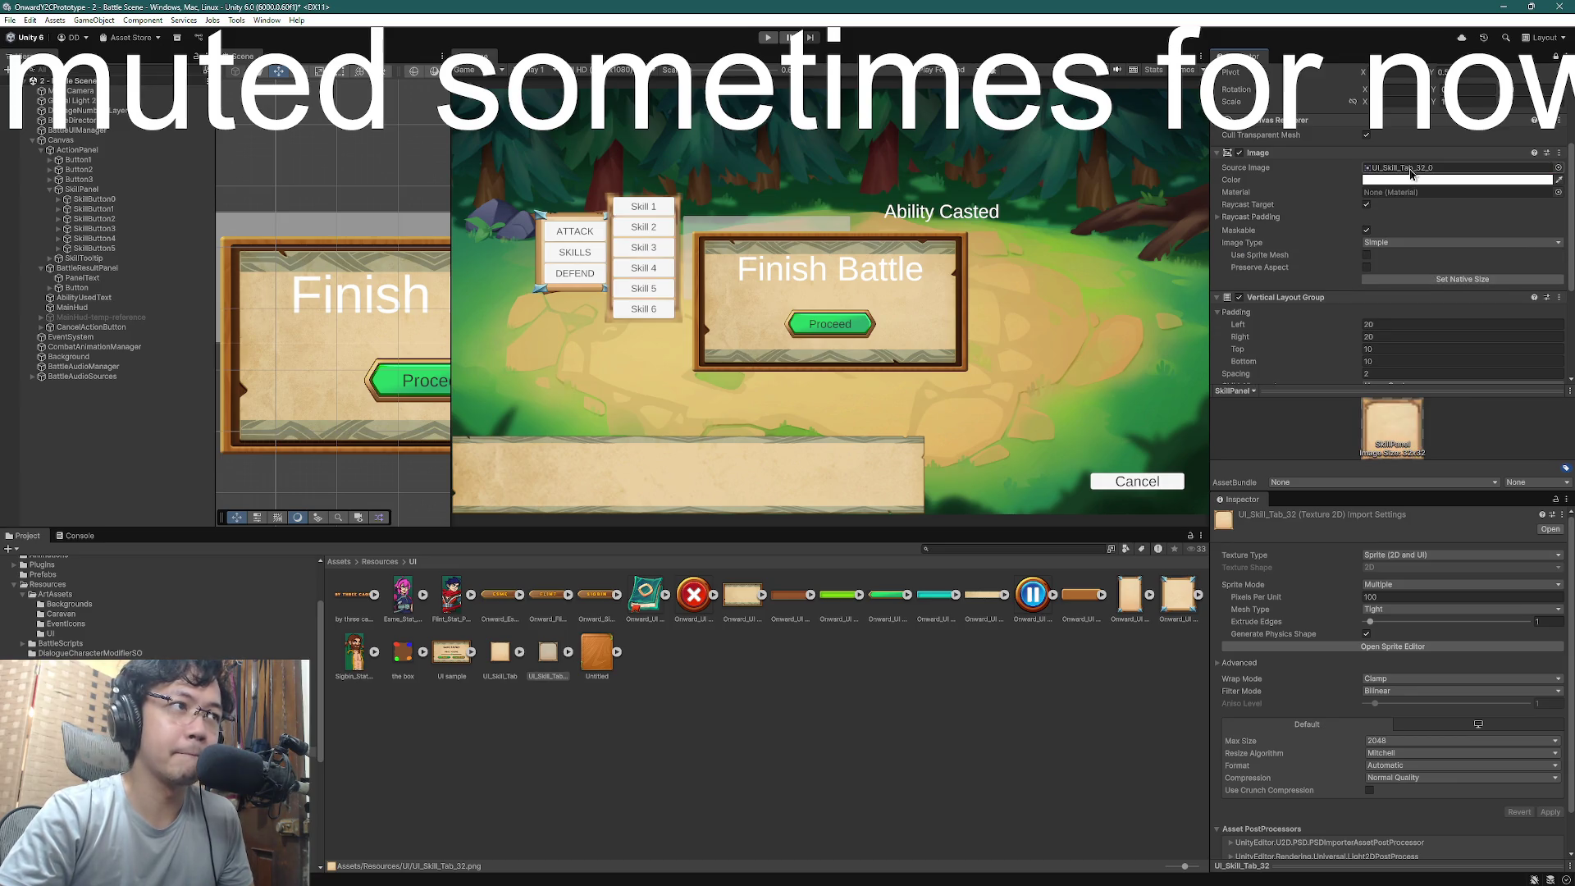
{"action": "key", "text": "ctrl+z"}
{"action": "key", "text": "ctrl+z"}
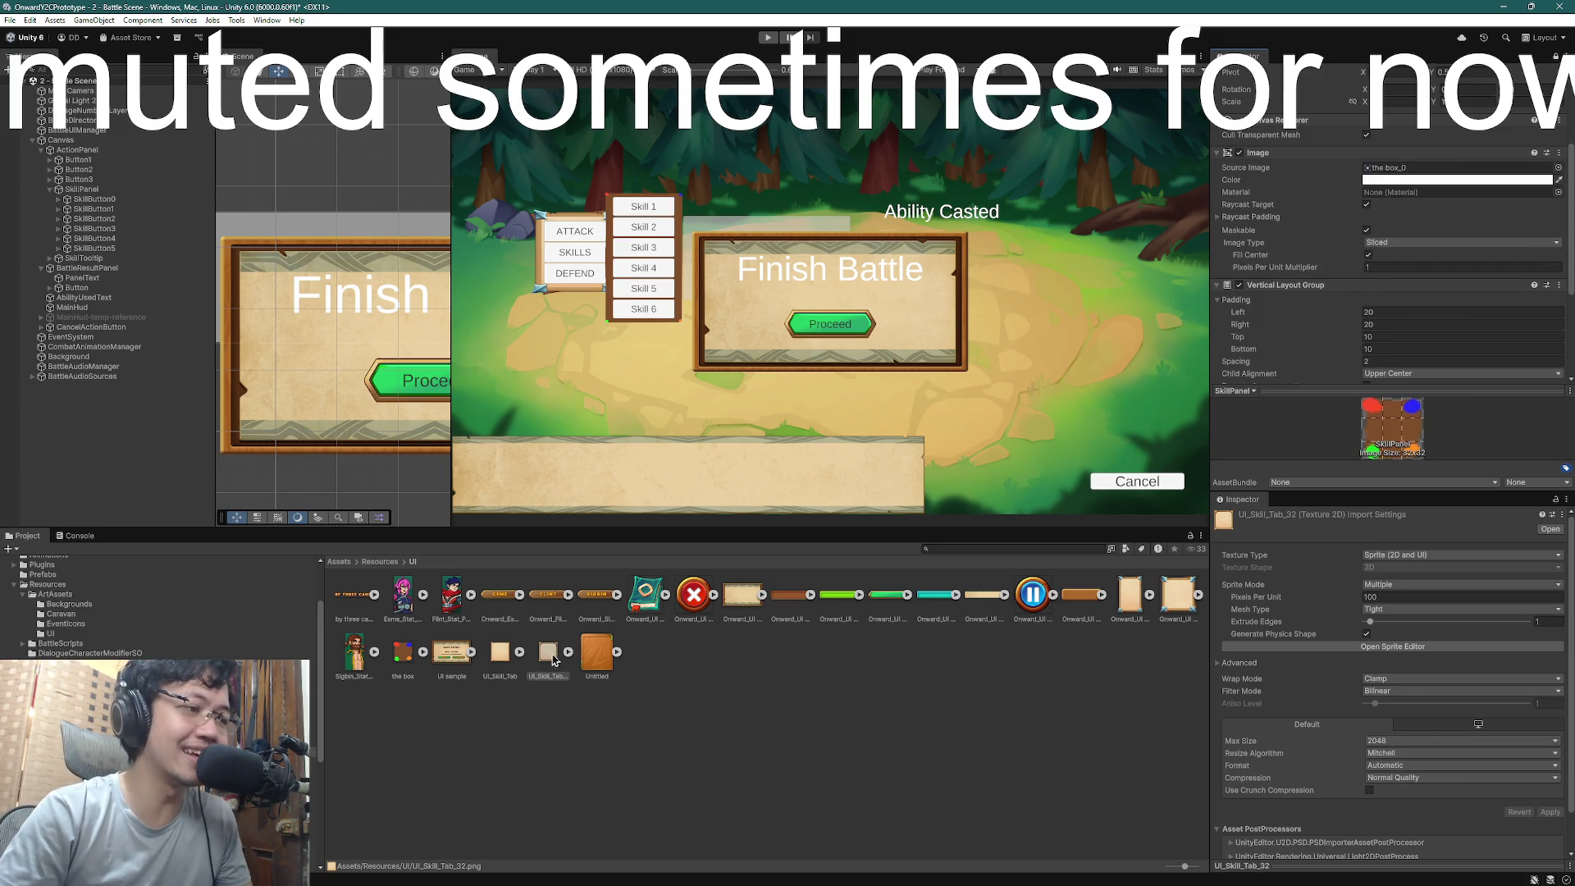
{"action": "left_click_drag", "start_coordinate": [554, 659], "coordinate": [1386, 176]}
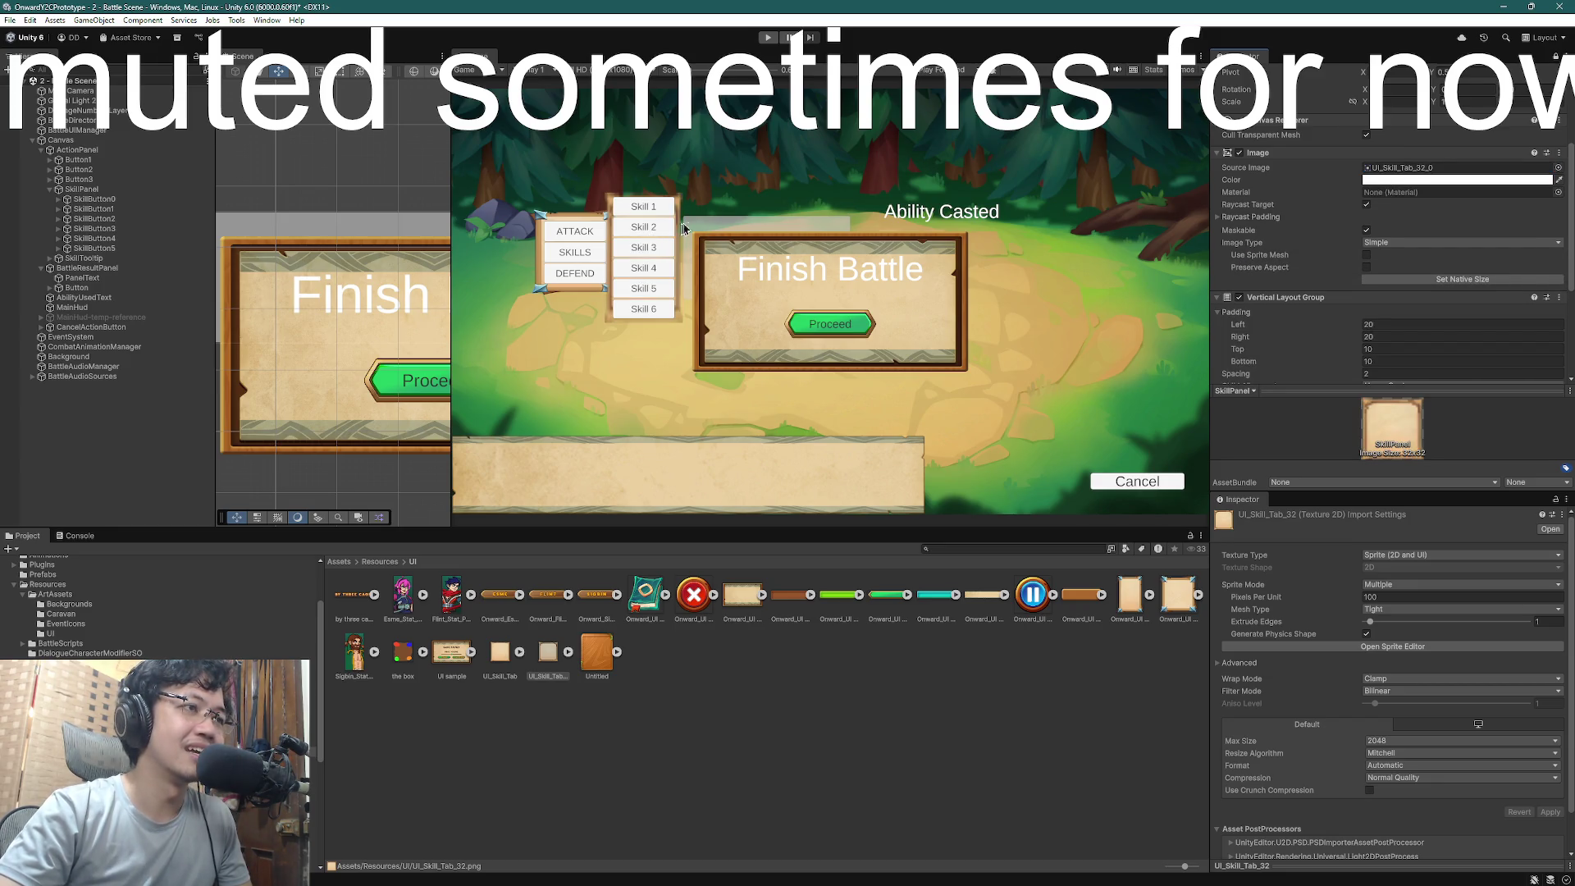
{"action": "scroll", "coordinate": [1454, 305], "scroll_direction": "down", "scroll_amount": 5}
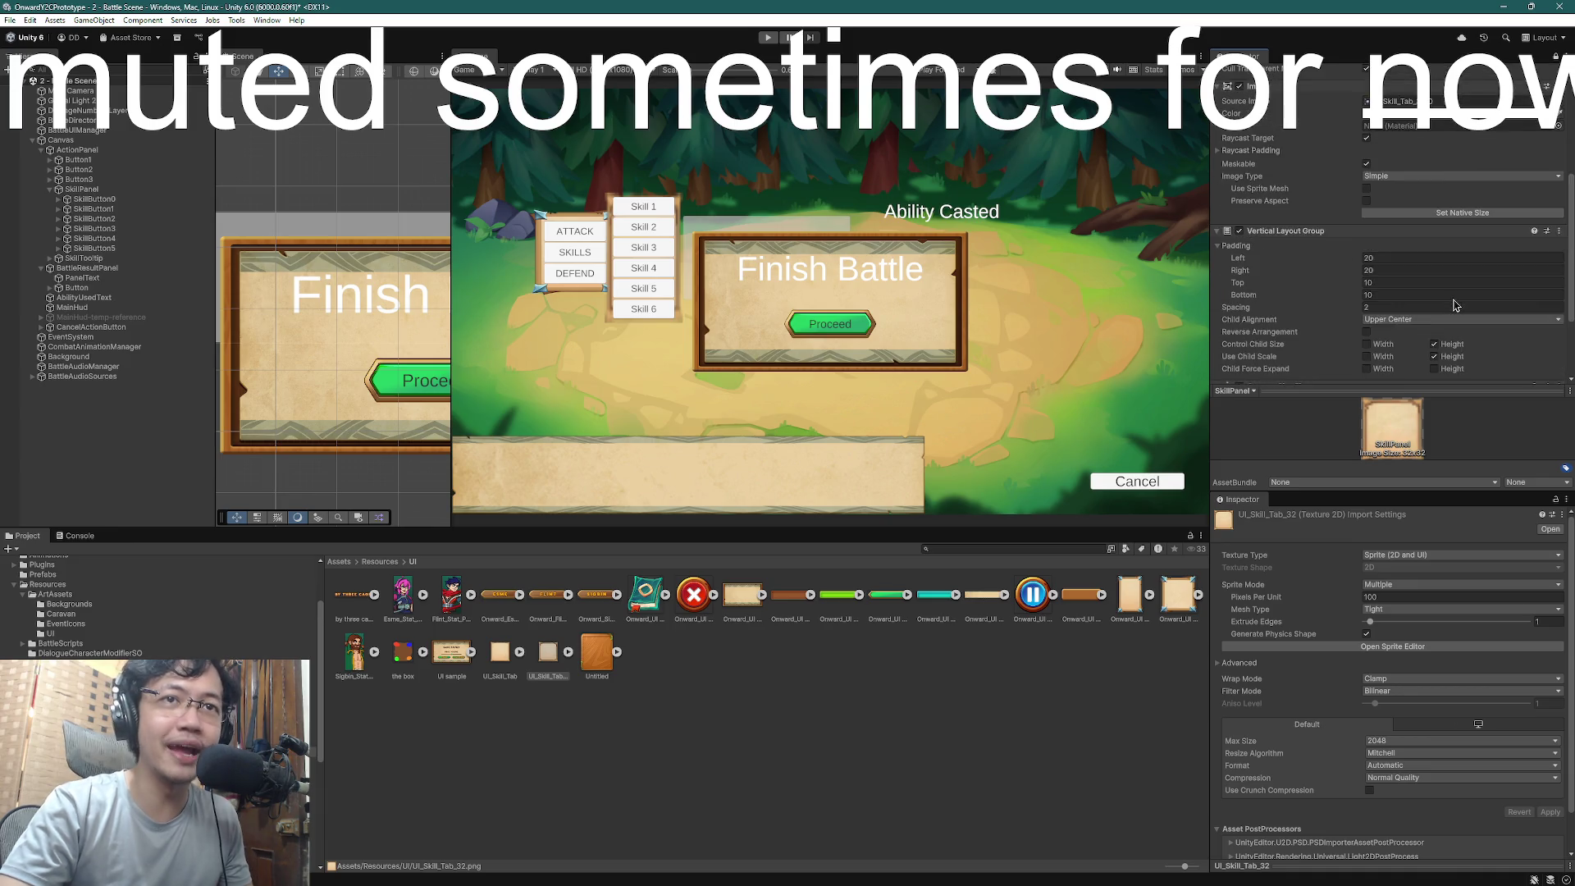
{"action": "scroll", "coordinate": [1453, 305], "scroll_direction": "up", "scroll_amount": 5}
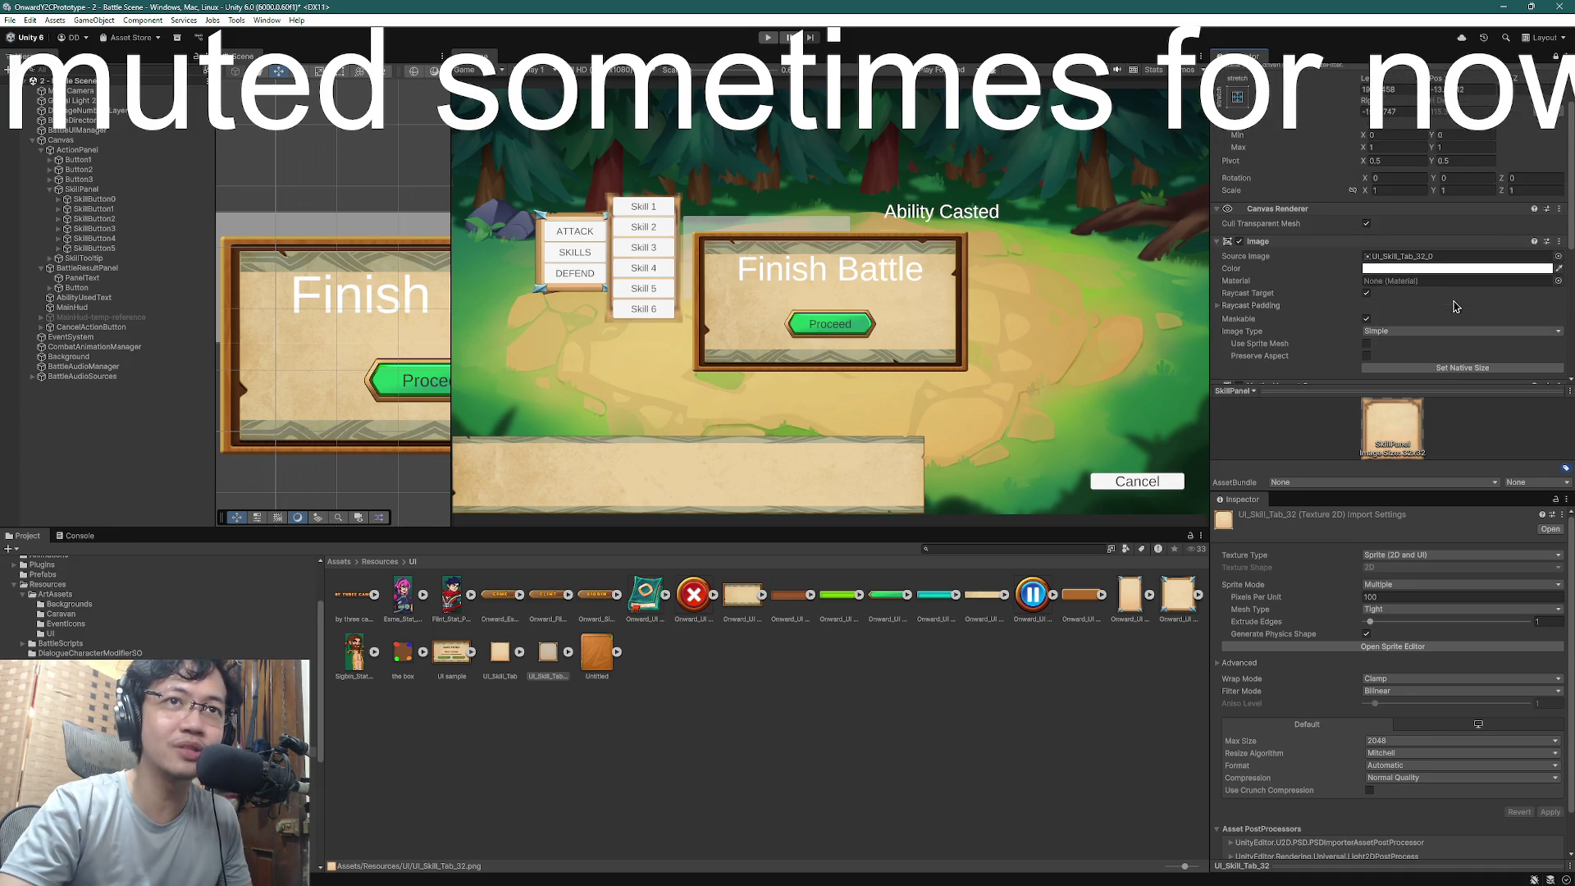
{"action": "scroll", "coordinate": [1453, 303], "scroll_direction": "up", "scroll_amount": 5}
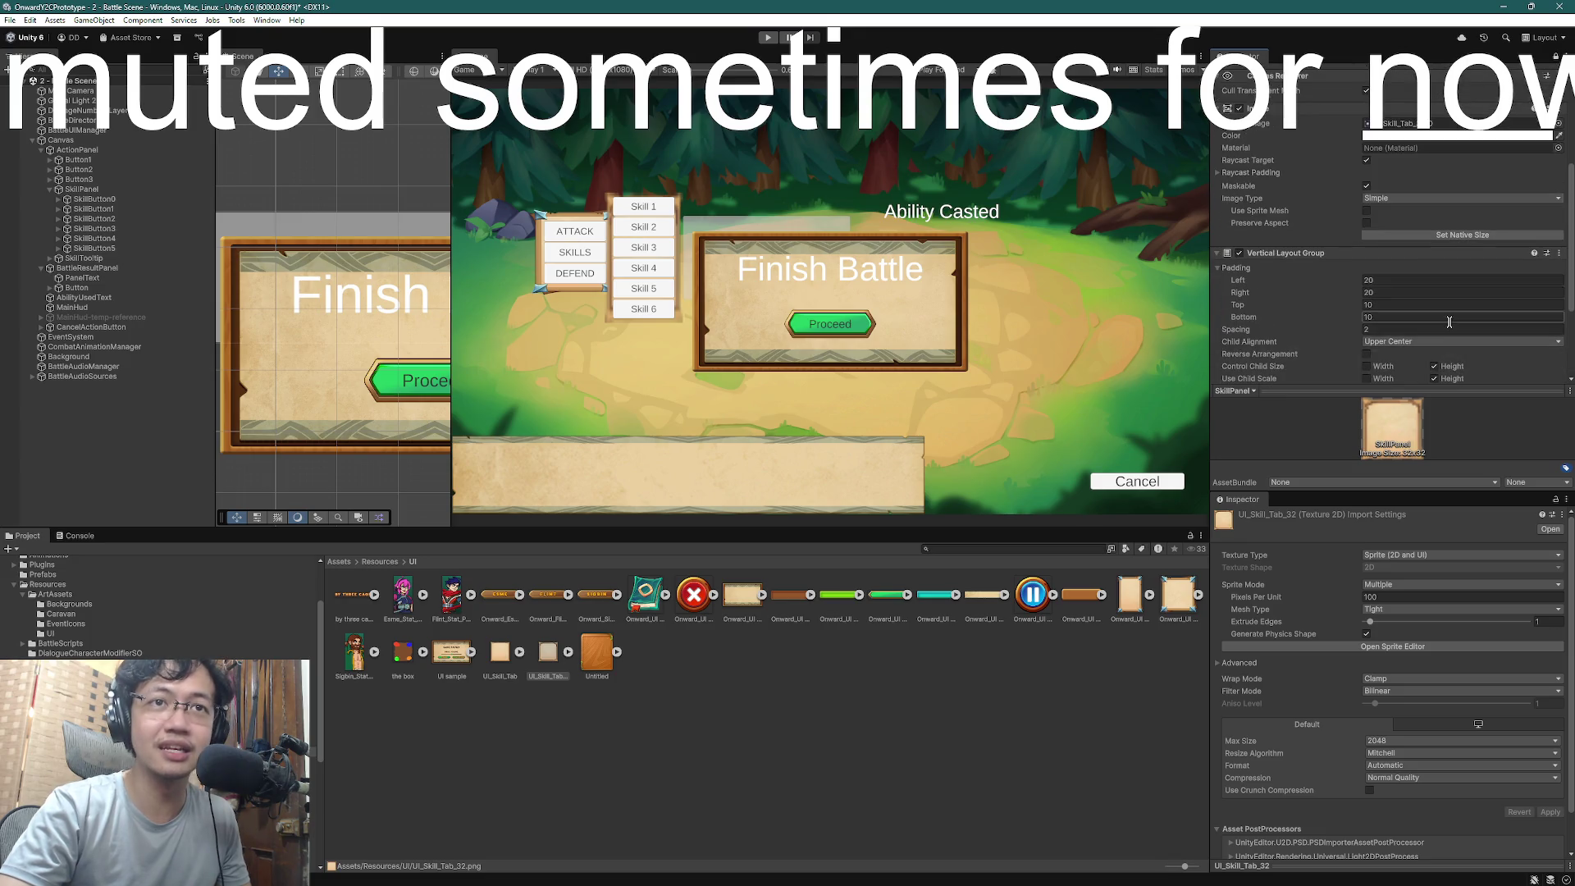
{"action": "scroll", "coordinate": [1449, 325], "scroll_direction": "down", "scroll_amount": 10}
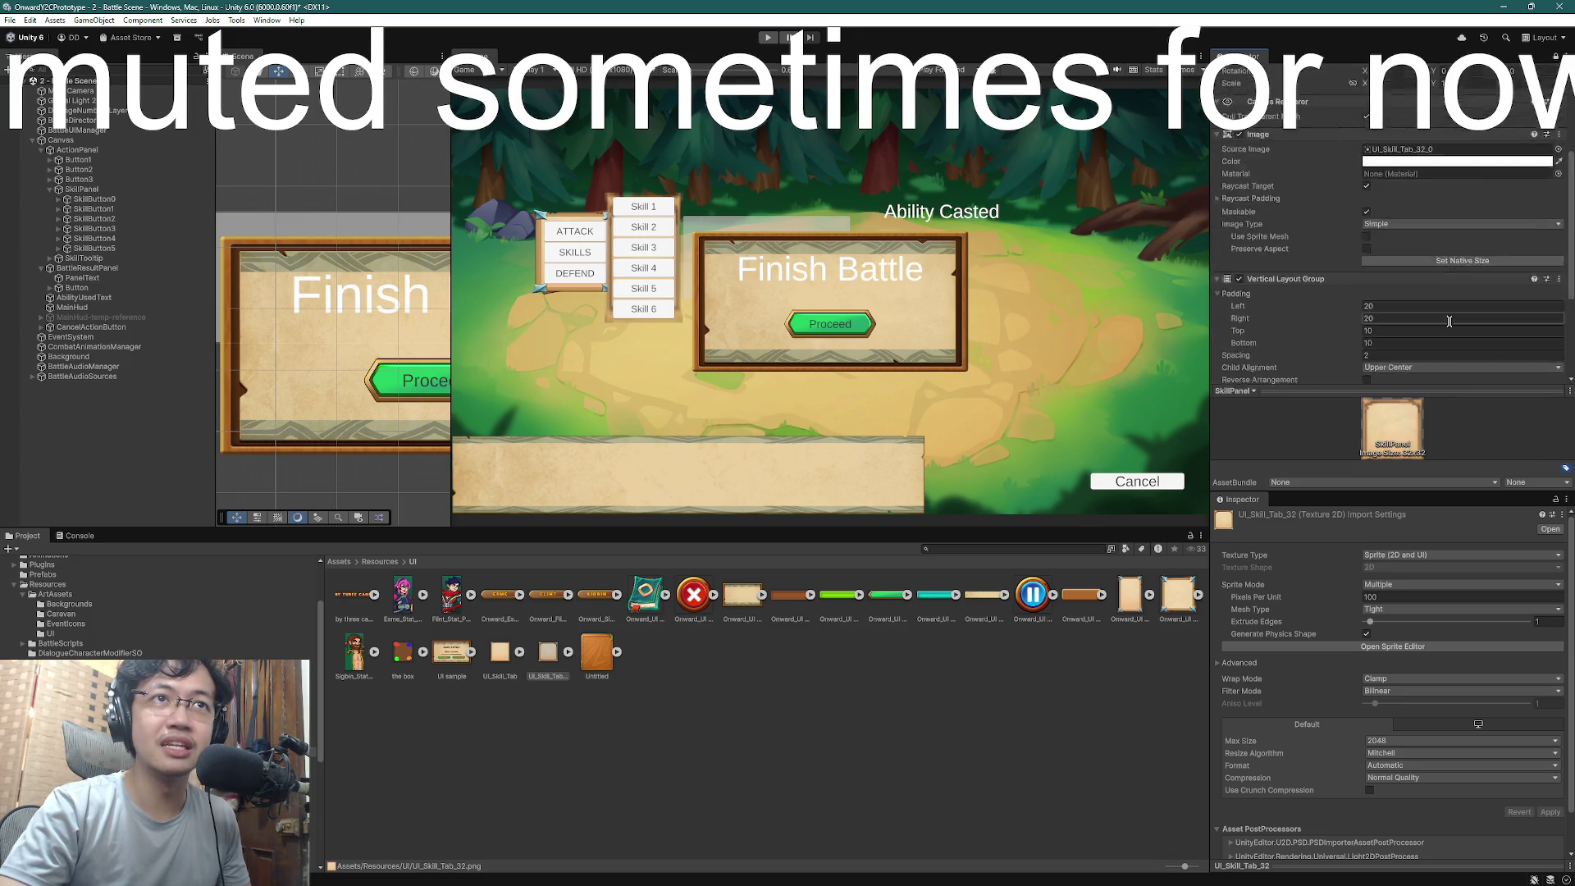
{"action": "scroll", "coordinate": [1449, 325], "scroll_direction": "up", "scroll_amount": 10}
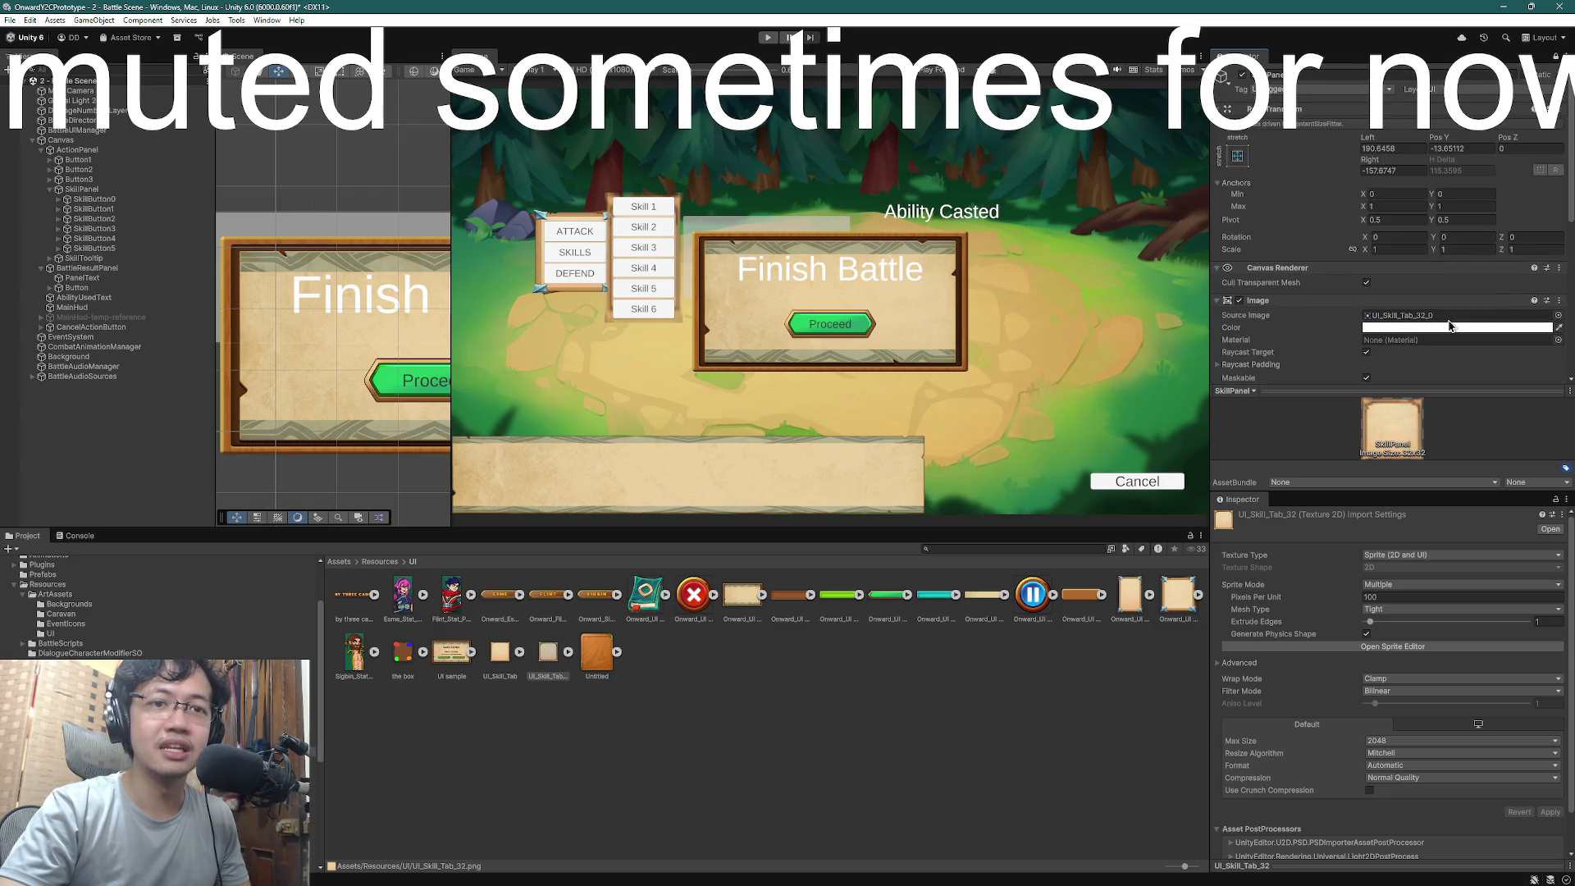
{"action": "scroll", "coordinate": [1435, 261], "scroll_direction": "down", "scroll_amount": 3}
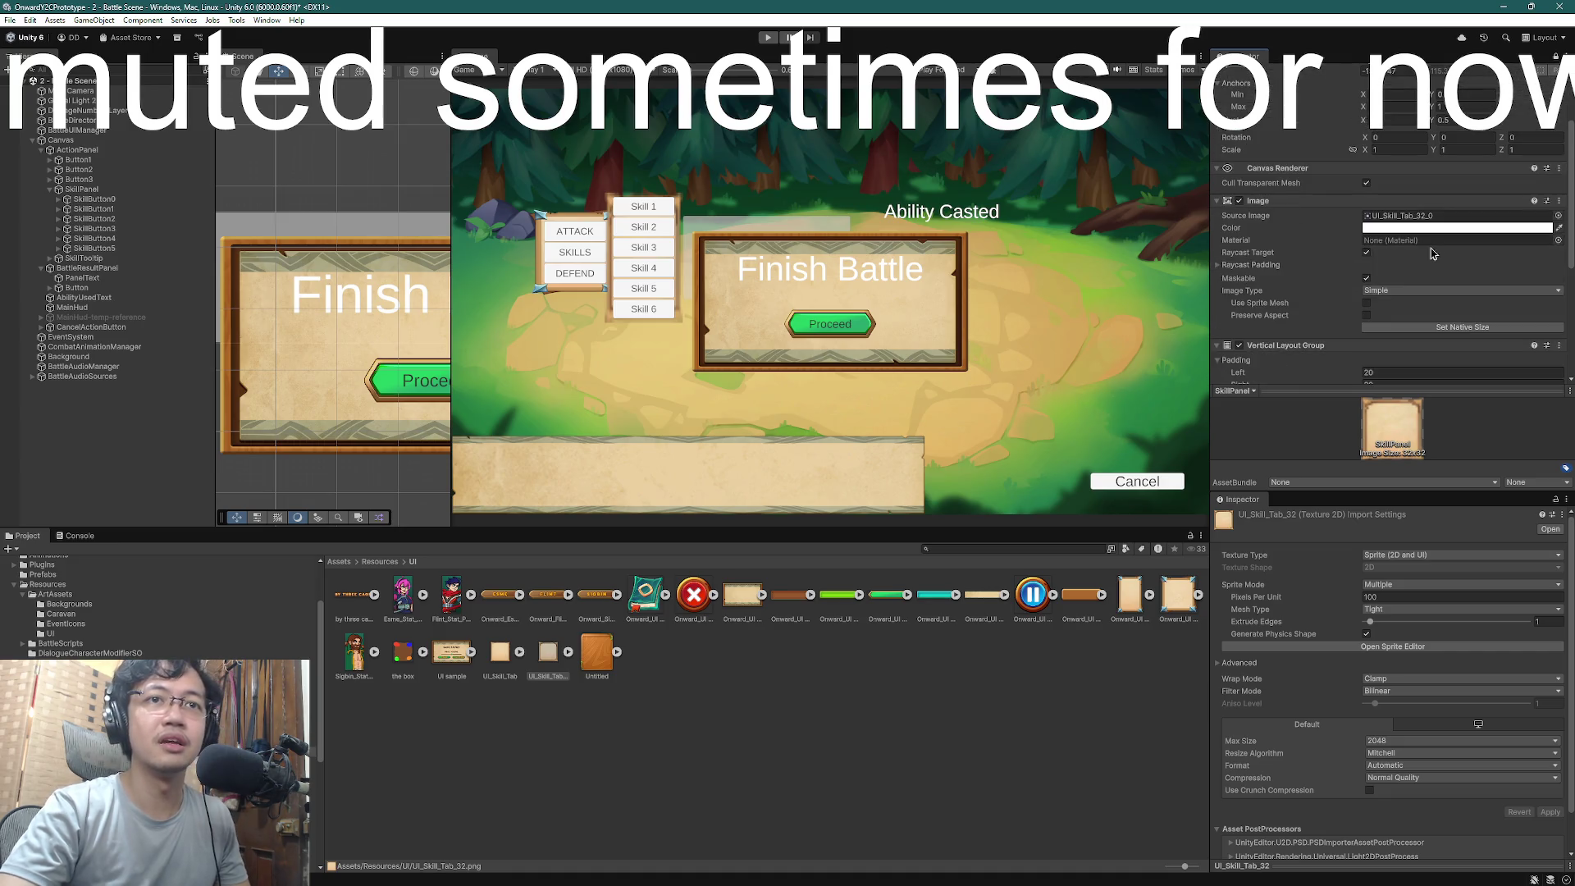
- Open the SkillPanel tint colour picker and close it without changes
{"action": "left_click", "coordinate": [1423, 228]}
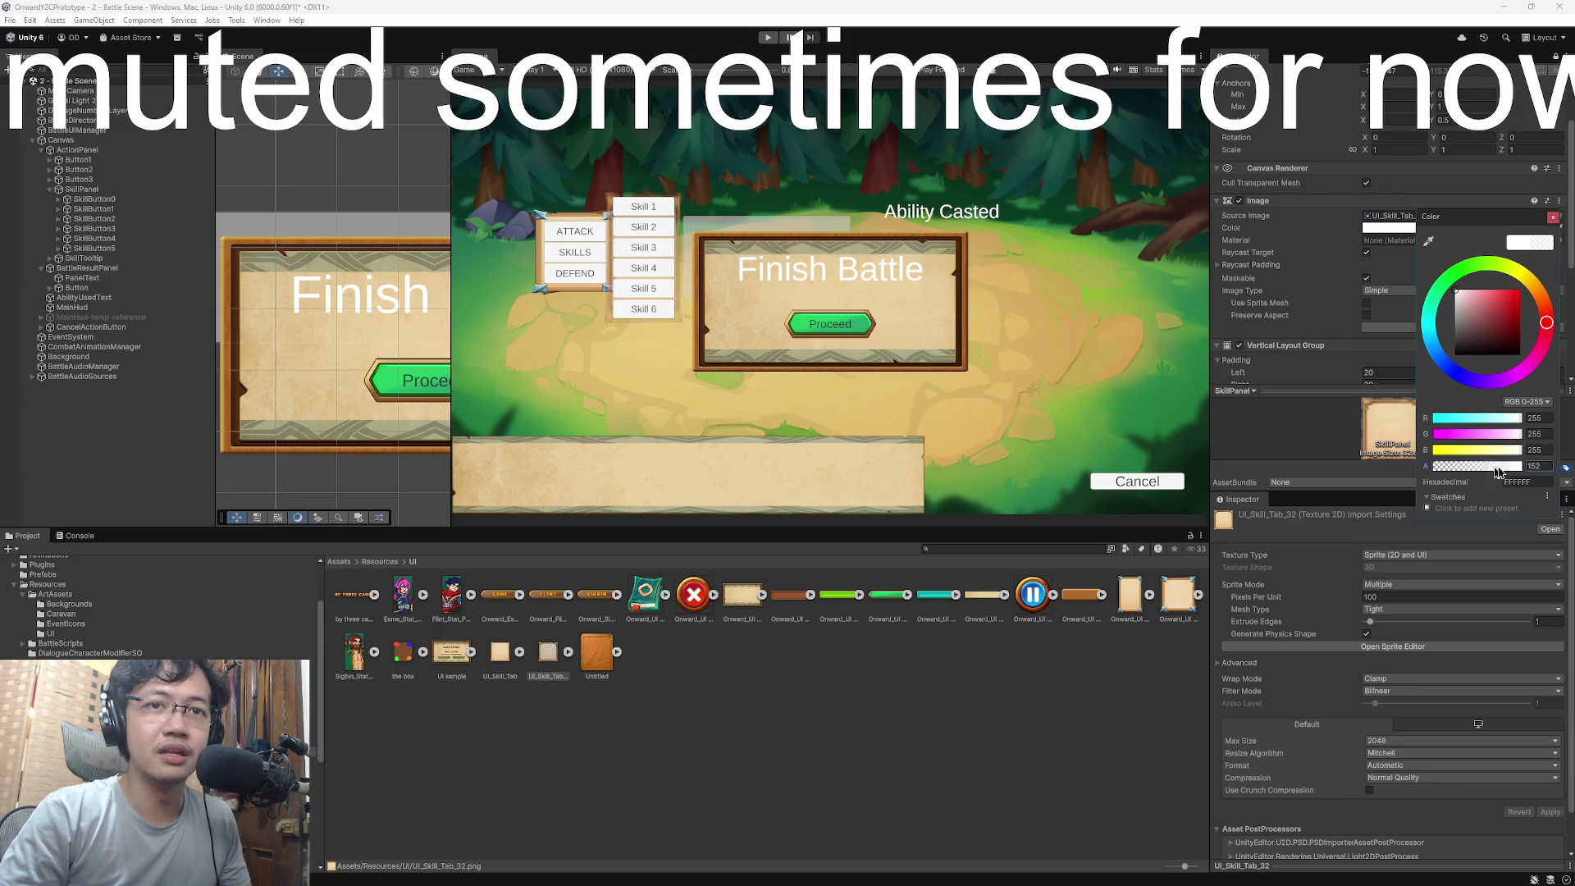
{"action": "left_click", "coordinate": [1552, 219]}
{"action": "scroll", "coordinate": [645, 221], "scroll_direction": "up", "scroll_amount": 3}
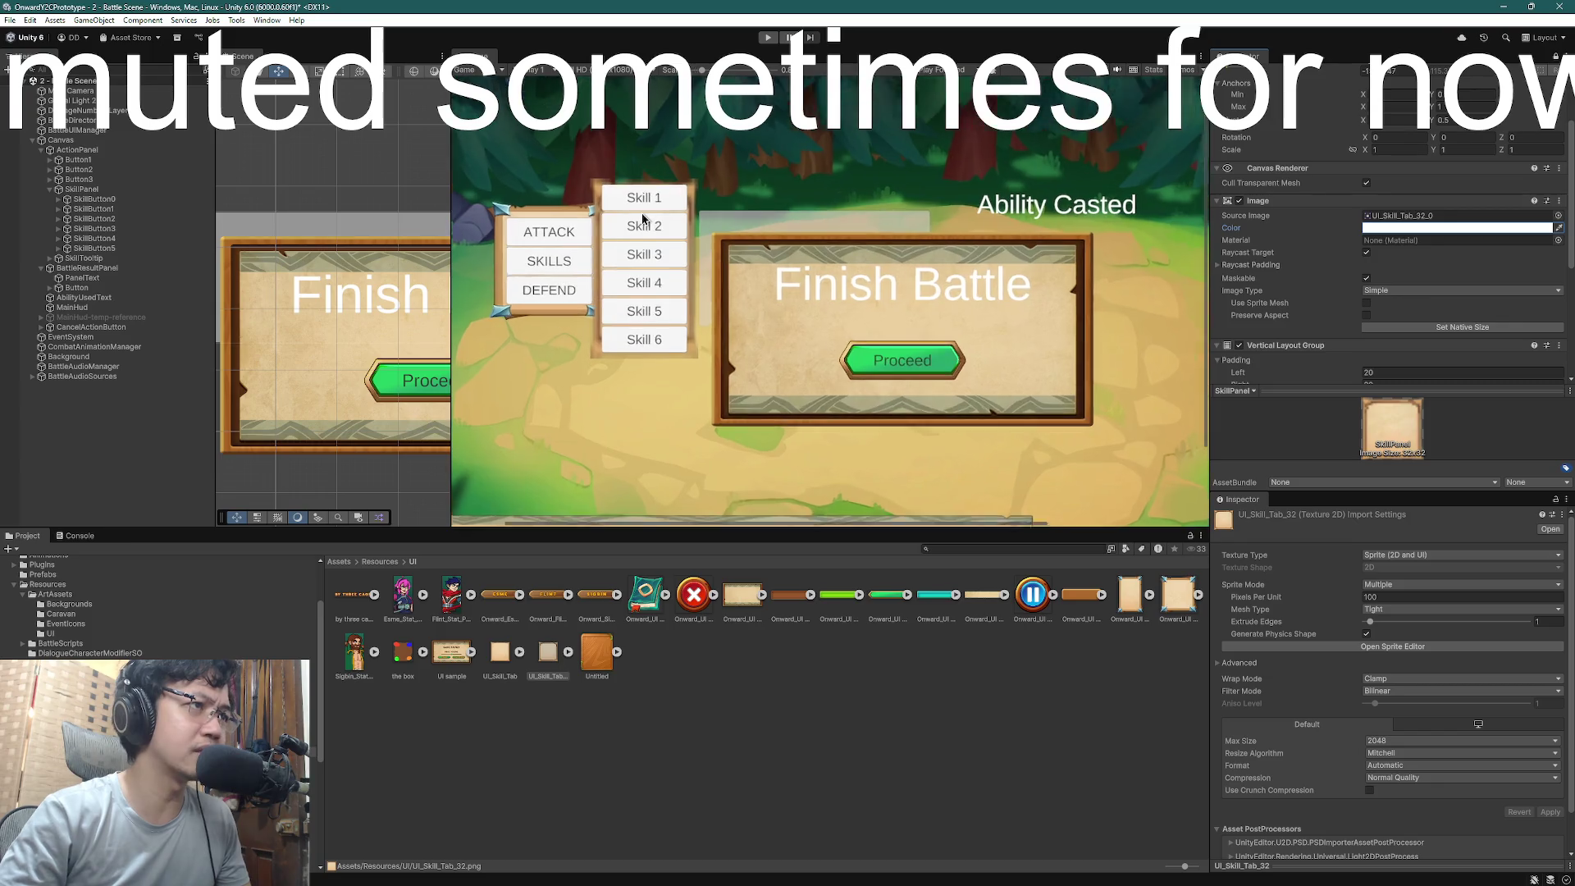
{"action": "scroll", "coordinate": [643, 219], "scroll_direction": "up", "scroll_amount": 2}
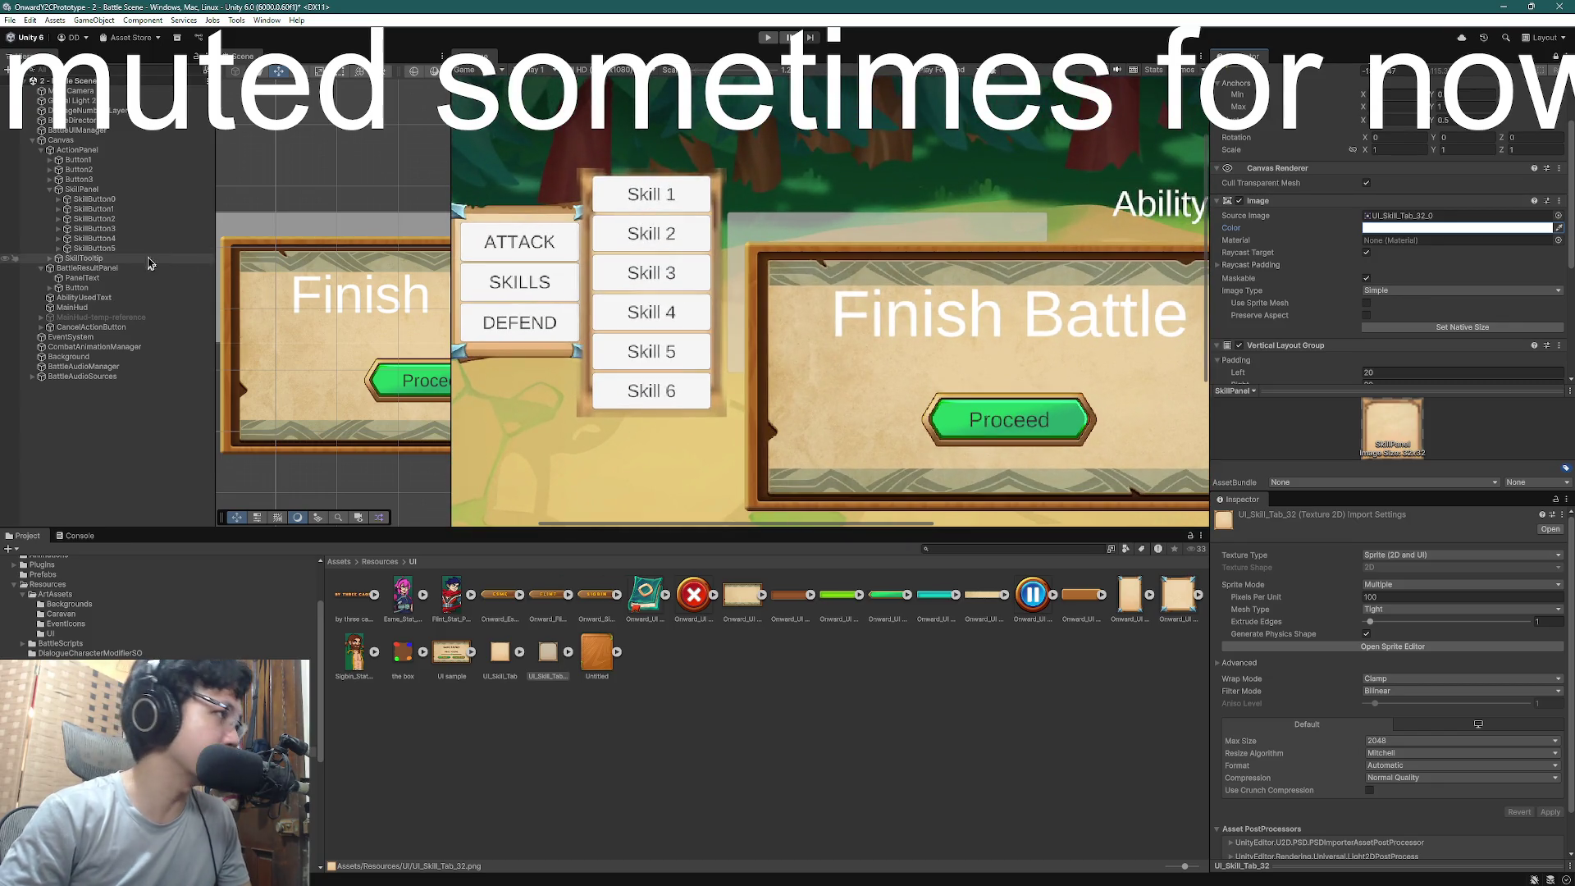
- Select all six skill buttons and toggle them off and on twice to compare the background
{"action": "left_click", "coordinate": [103, 249]}
{"action": "left_click", "coordinate": [94, 200], "text": "shift"}
{"action": "scroll", "coordinate": [1394, 147], "scroll_direction": "up", "scroll_amount": 3}
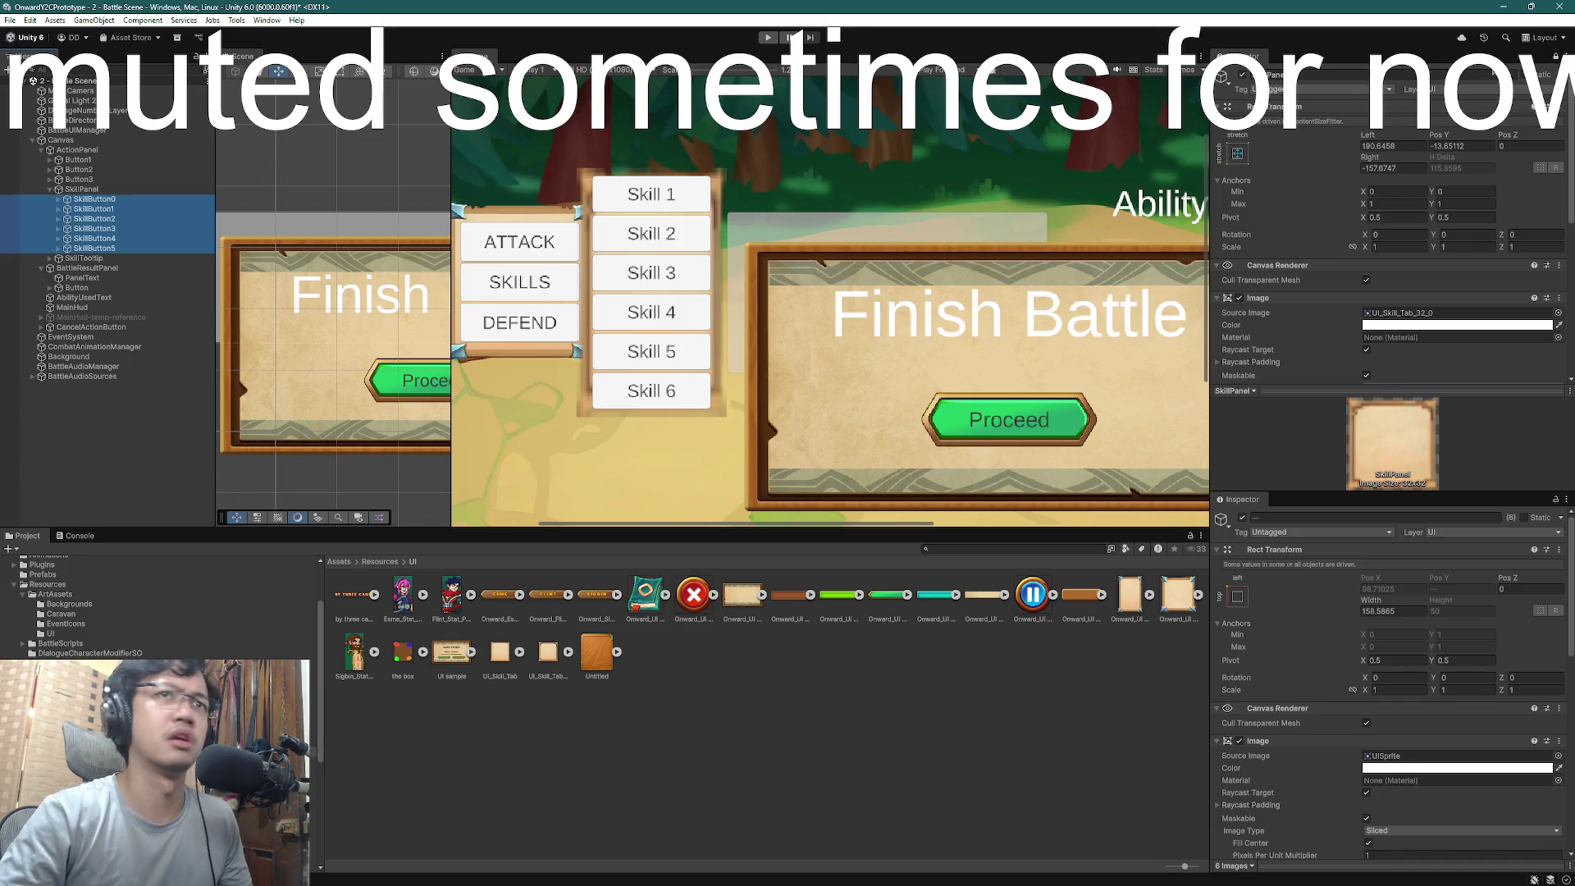
{"action": "left_click", "coordinate": [1242, 518]}
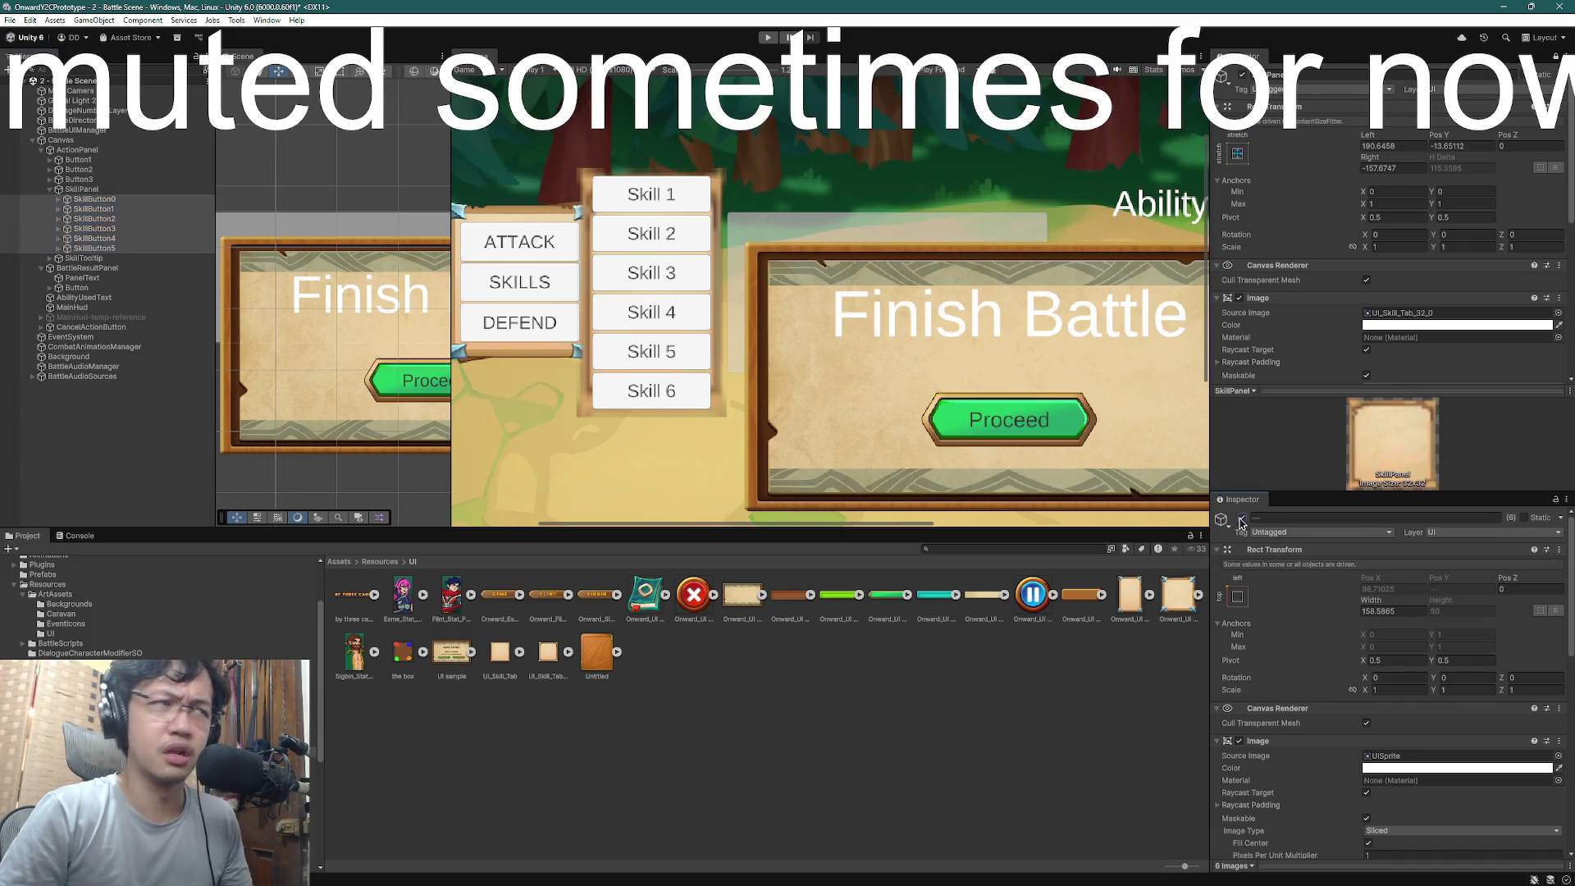
{"action": "left_click", "coordinate": [1242, 518]}
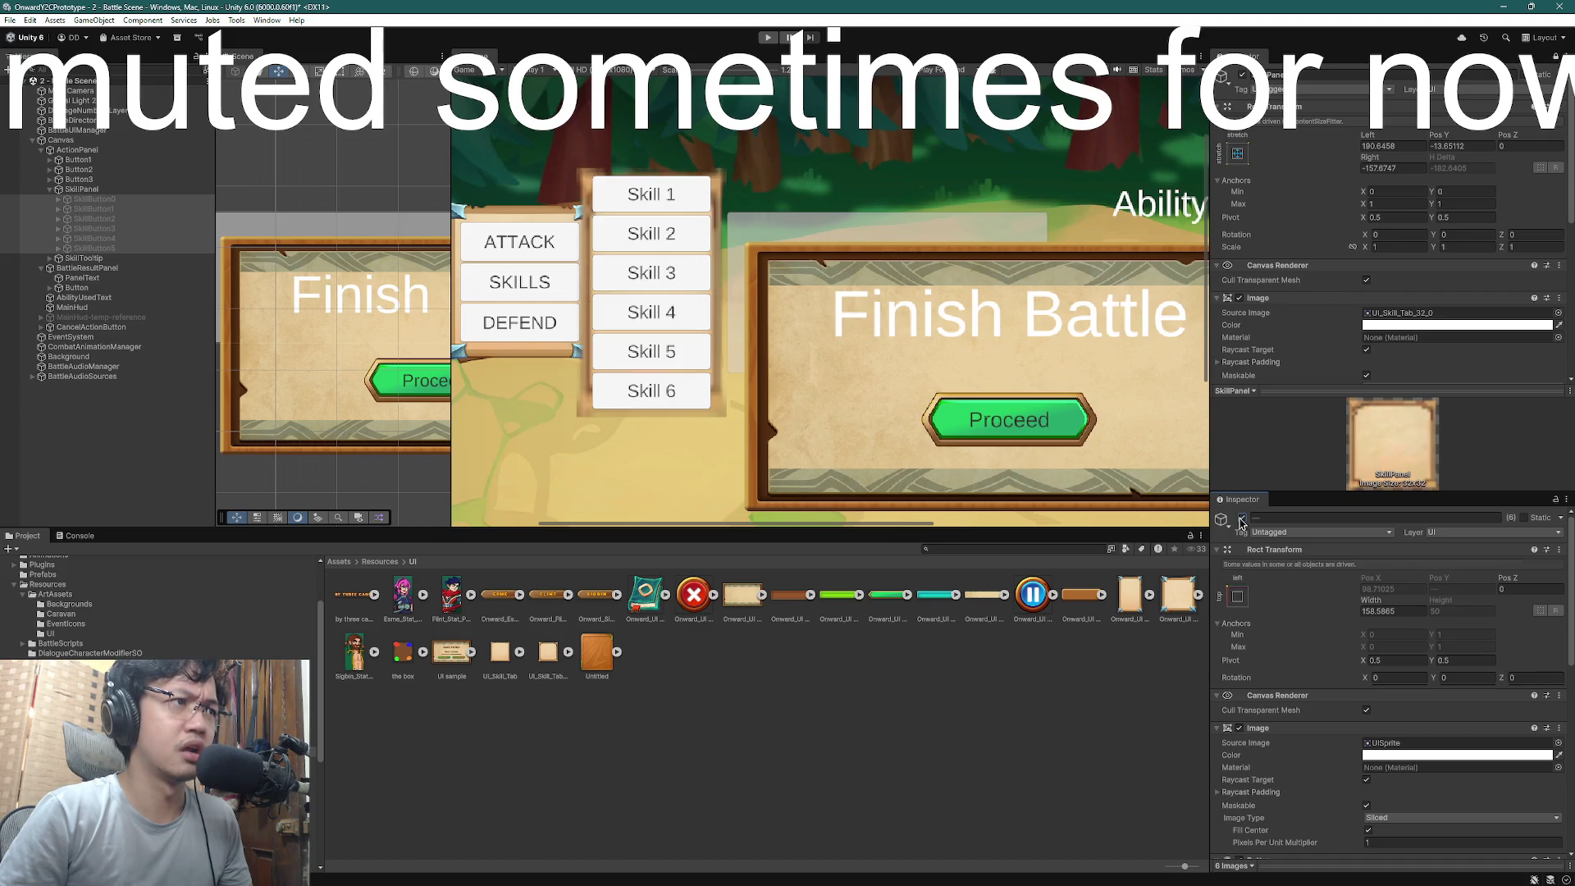
{"action": "left_click", "coordinate": [148, 204]}
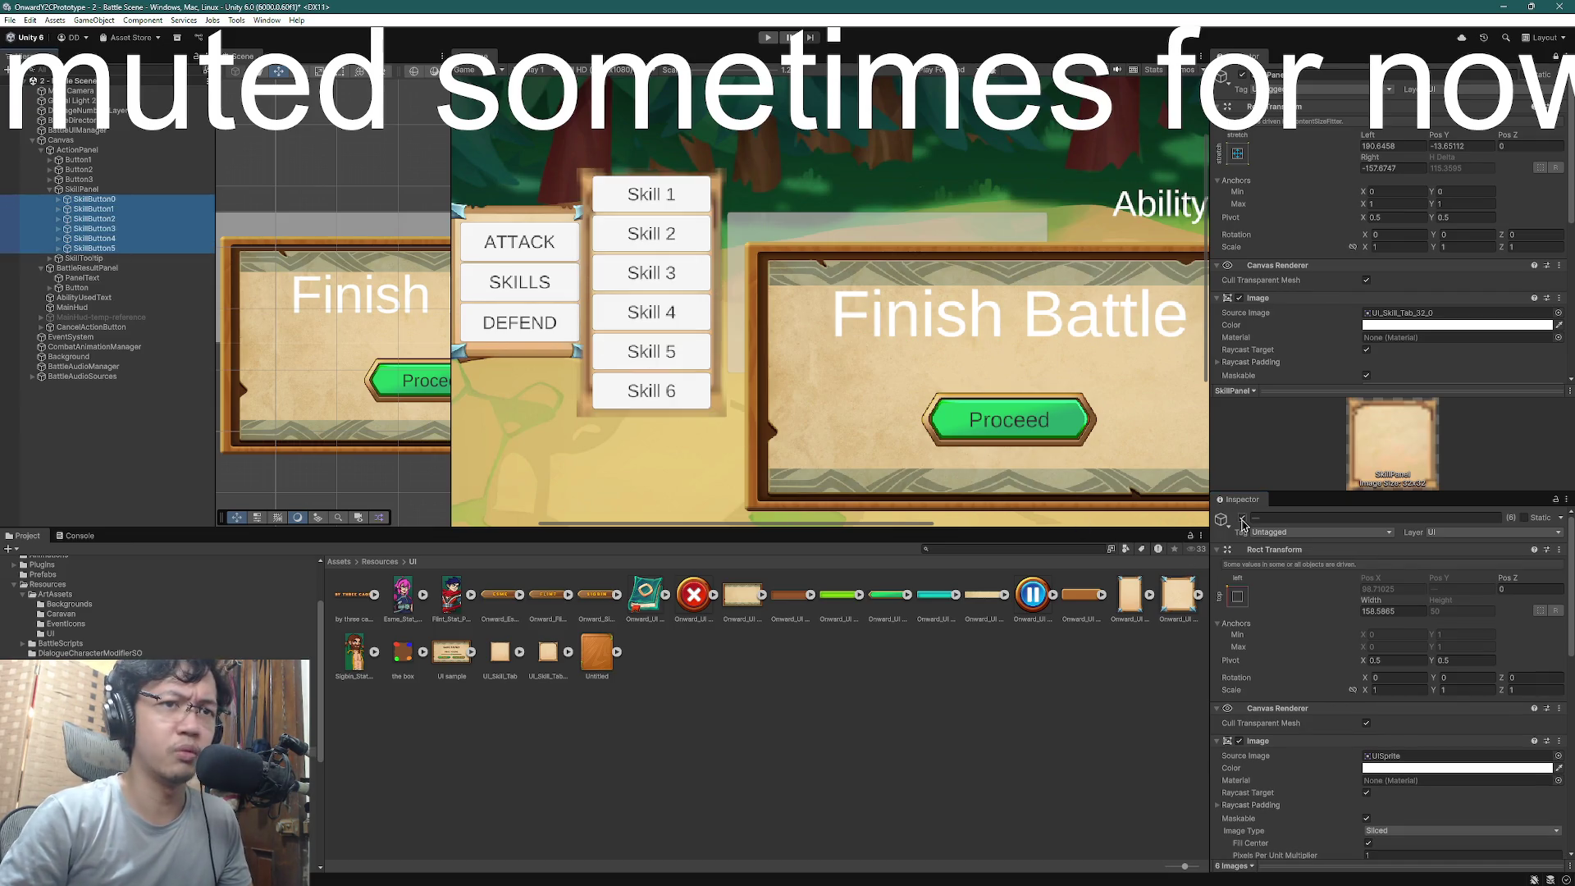
{"action": "left_click", "coordinate": [1242, 518]}
{"action": "left_click", "coordinate": [1242, 518]}
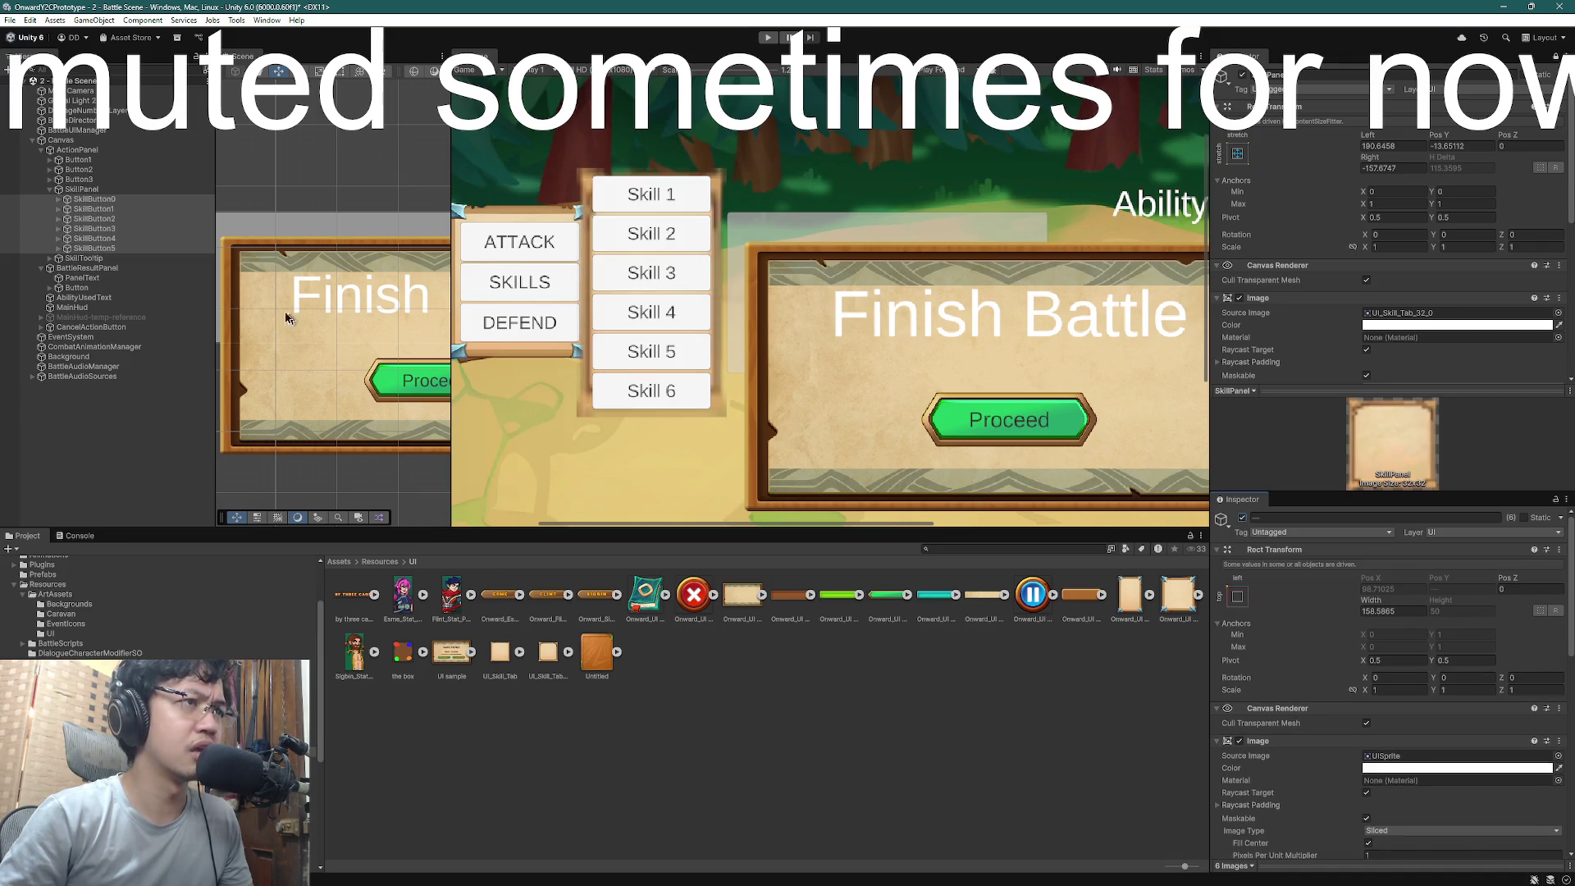
- Reselect SkillPanel after glancing at the UI_Skill_Tab texture's import settings
{"action": "left_click", "coordinate": [82, 189]}
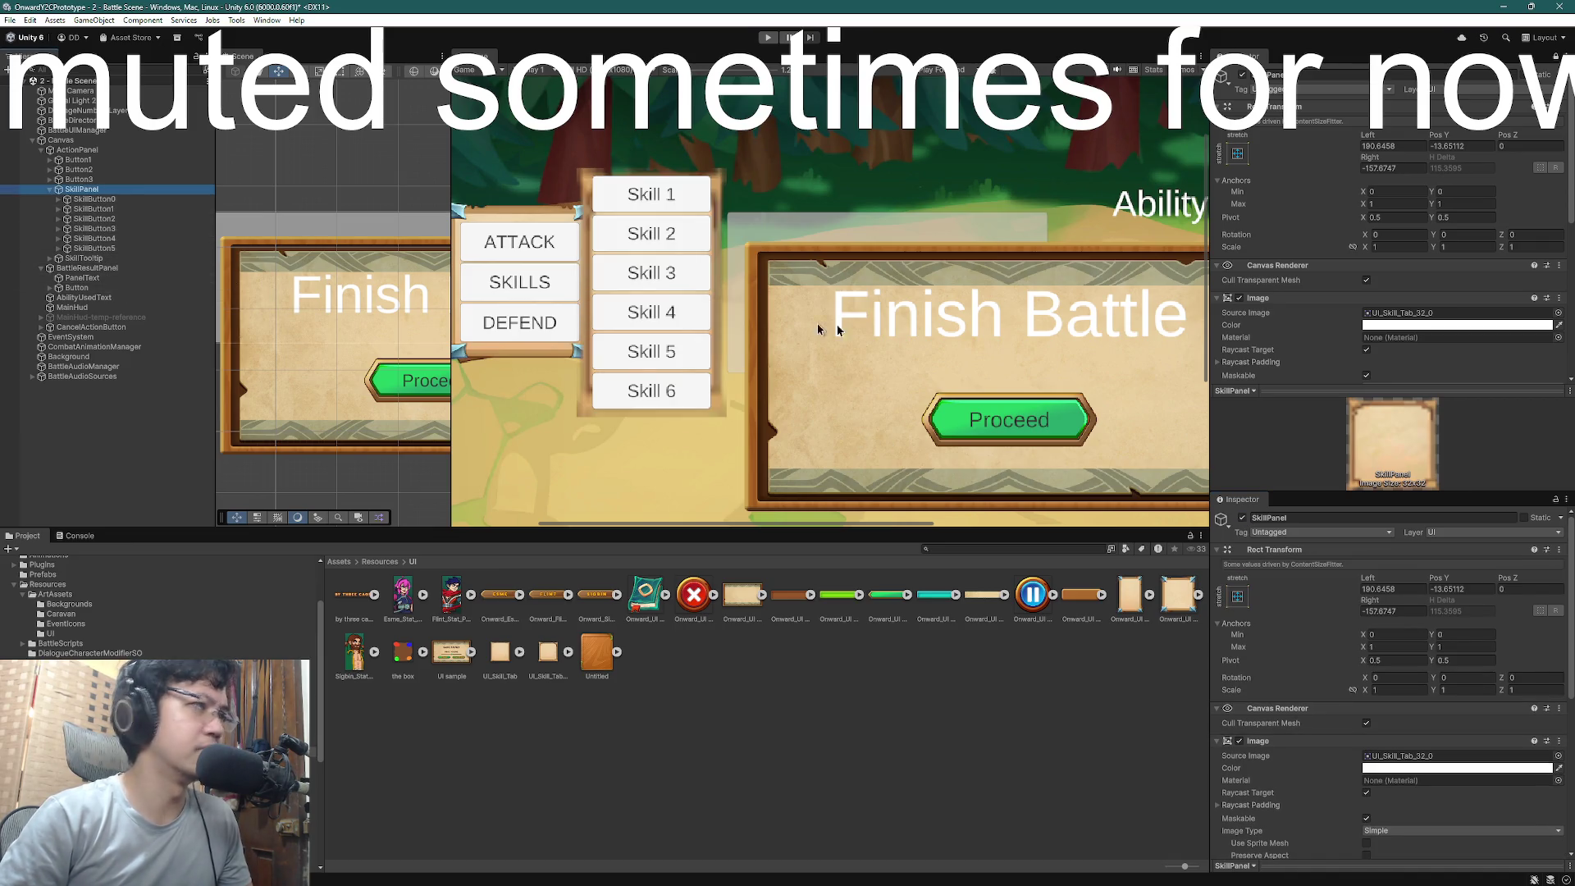
{"action": "left_click", "coordinate": [548, 652]}
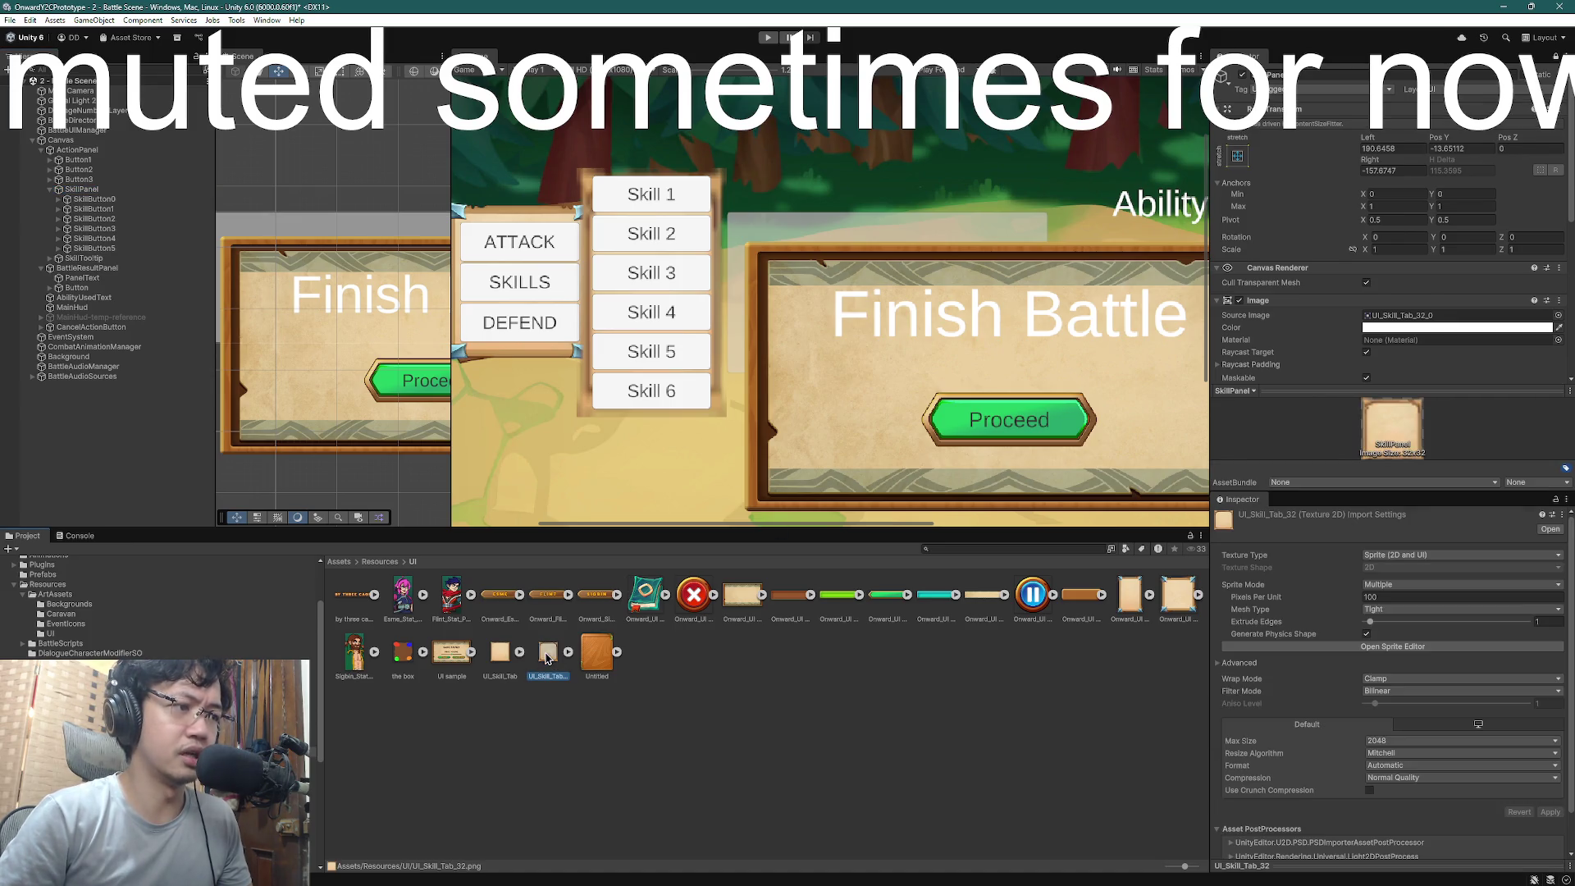
{"action": "left_click", "coordinate": [99, 190]}
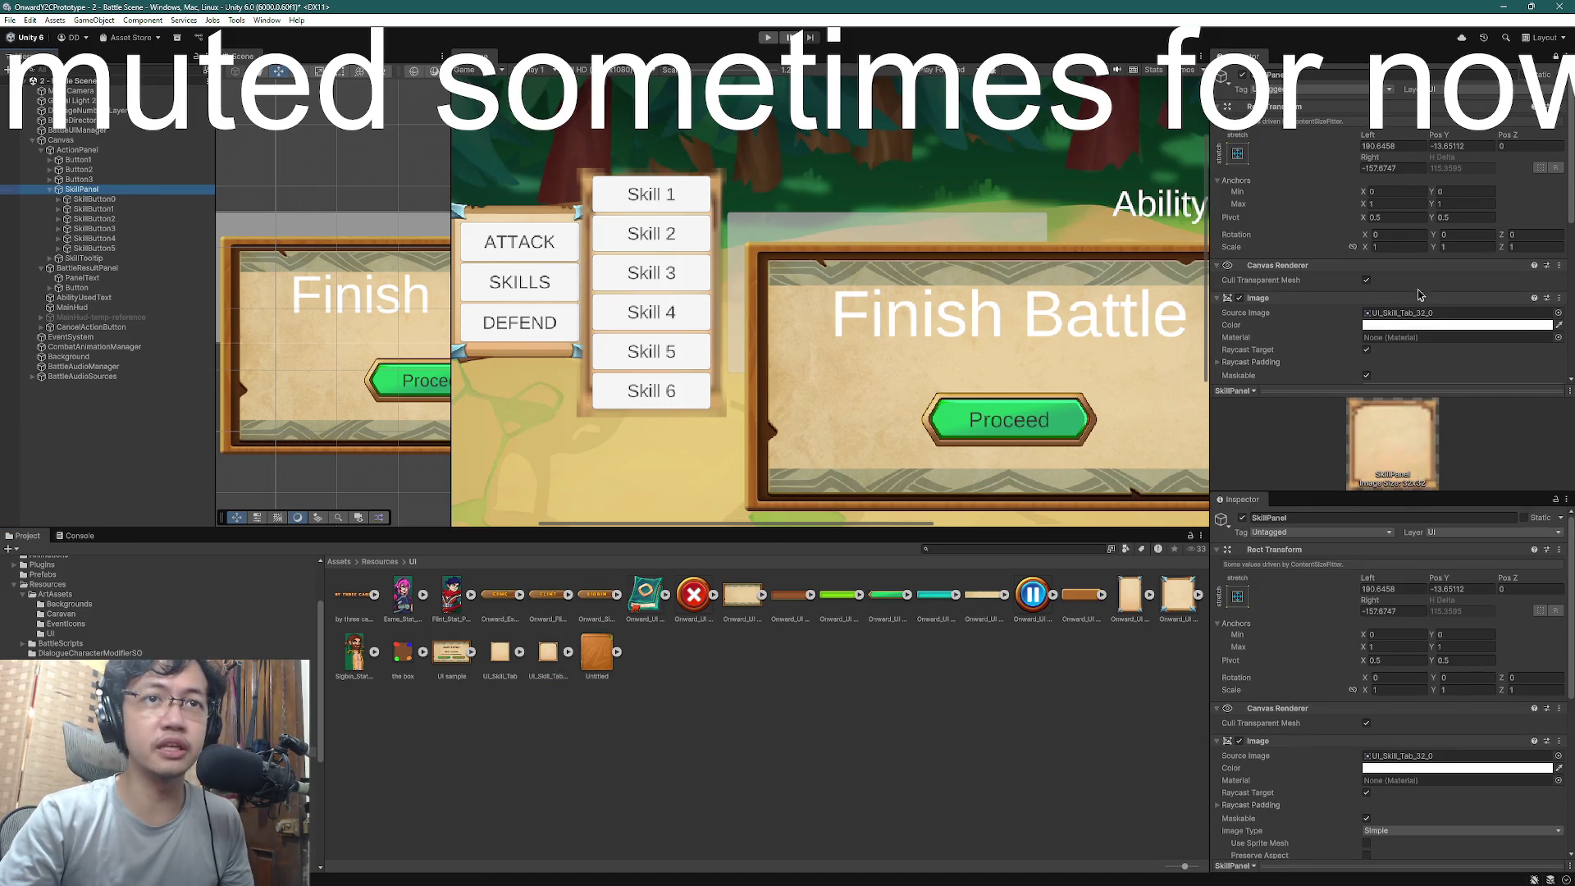
- Tint the SkillPanel colour to RGB 50, 50, 255, then cyan, and close the picker
{"action": "left_click", "coordinate": [1421, 327]}
{"action": "mouse_move", "coordinate": [1517, 516]}
{"action": "left_mouse_down"}
{"action": "mouse_move", "coordinate": [1461, 516]}
{"action": "mouse_move", "coordinate": [1454, 536]}
{"action": "left_mouse_up"}
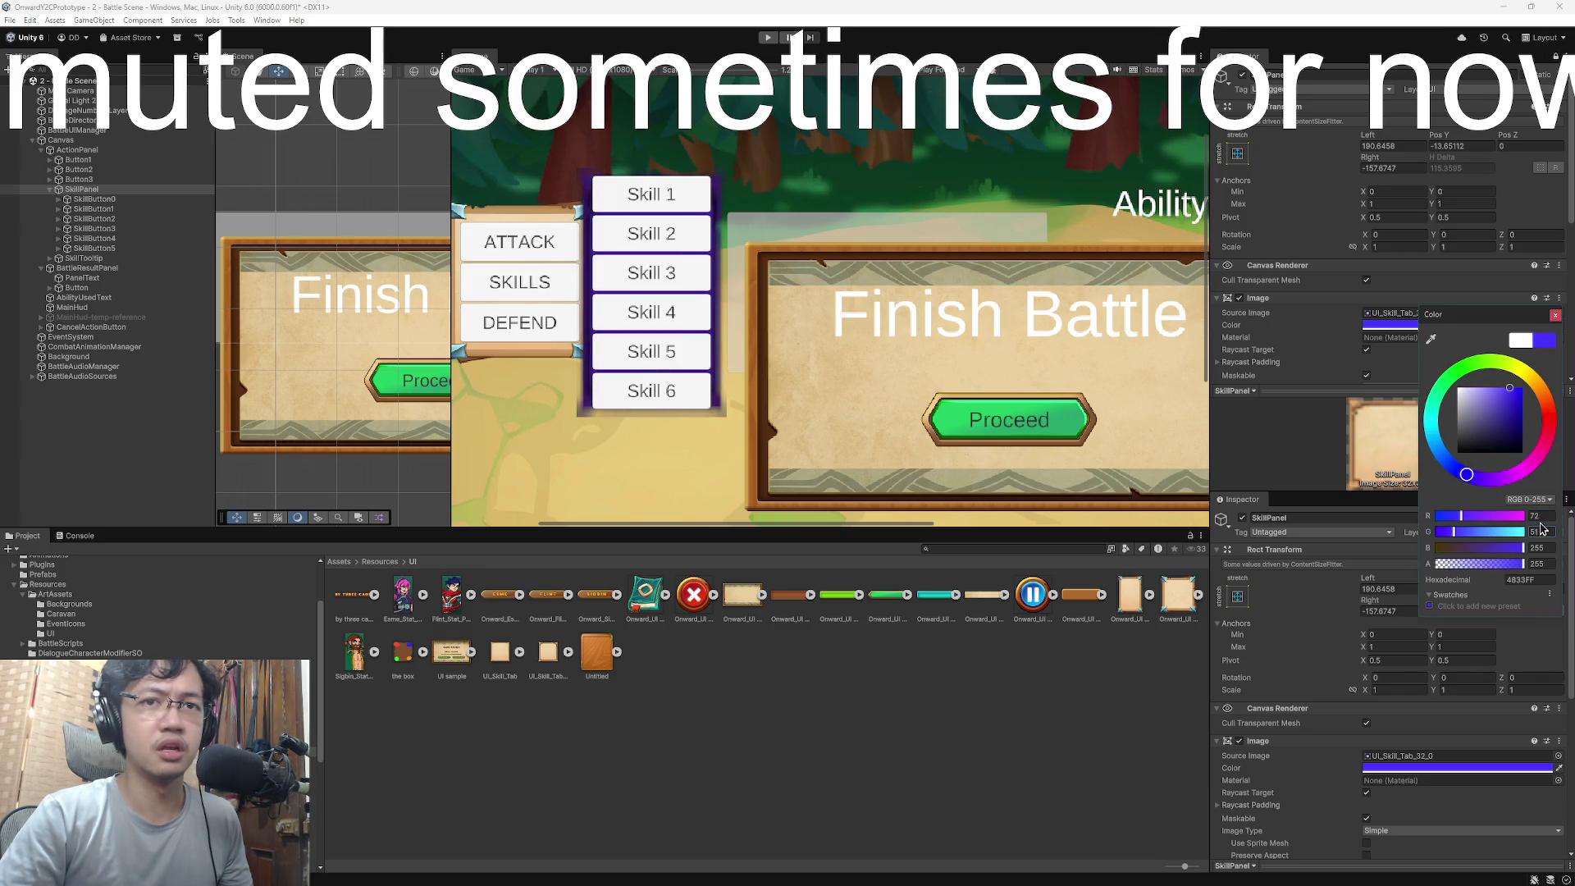
{"action": "left_click", "coordinate": [1533, 516]}
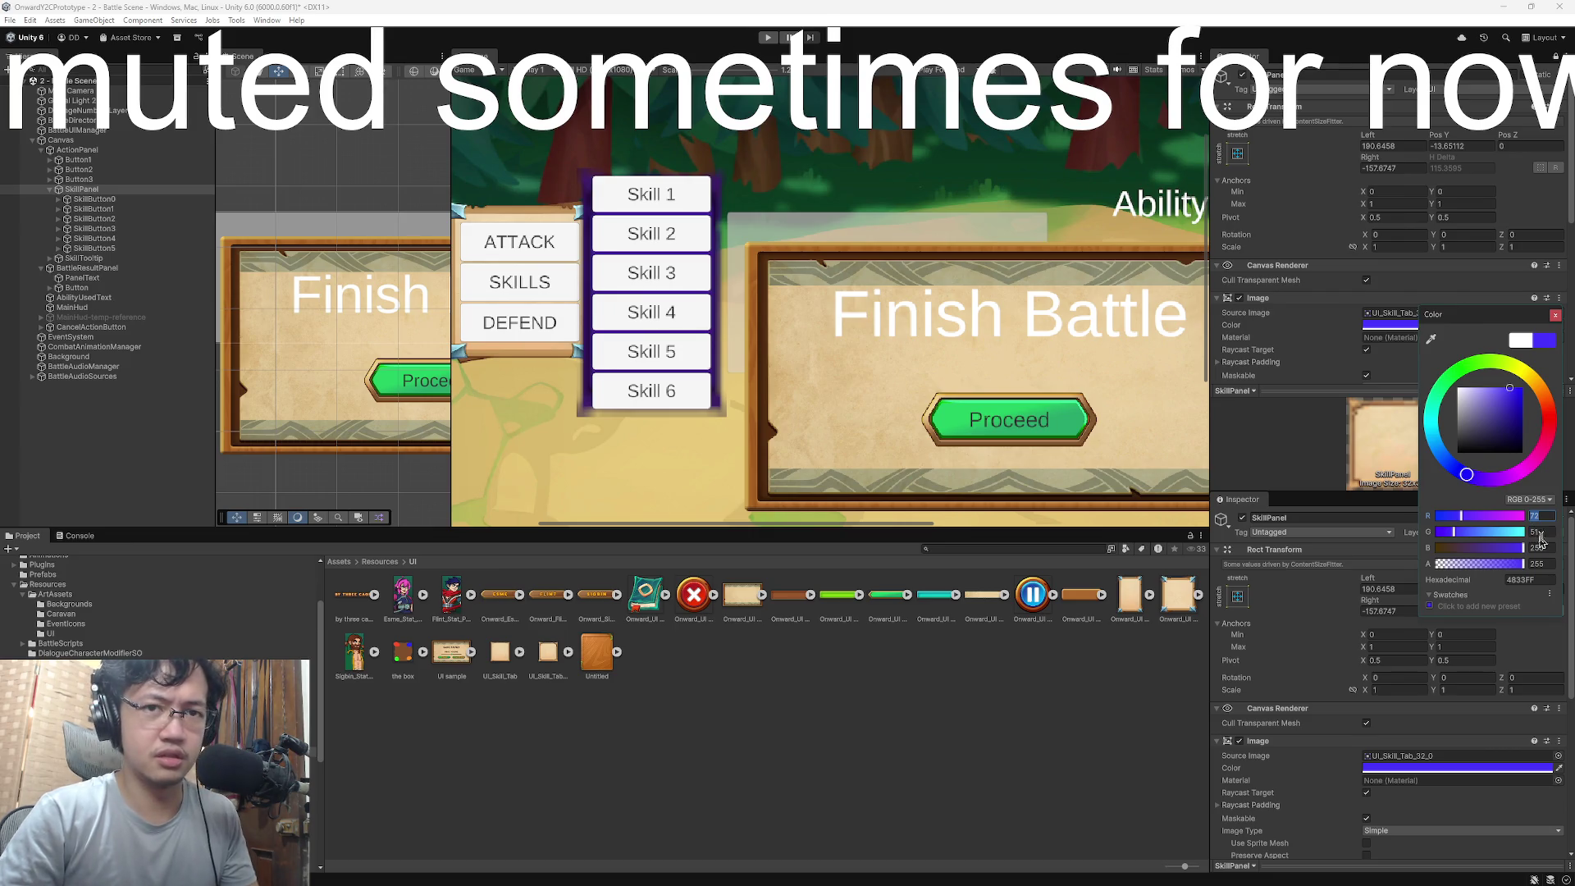
{"action": "type", "text": "50"}
{"action": "key", "text": "Tab"}
{"action": "type", "text": "50"}
{"action": "key", "text": "Tab"}
{"action": "type", "text": "50"}
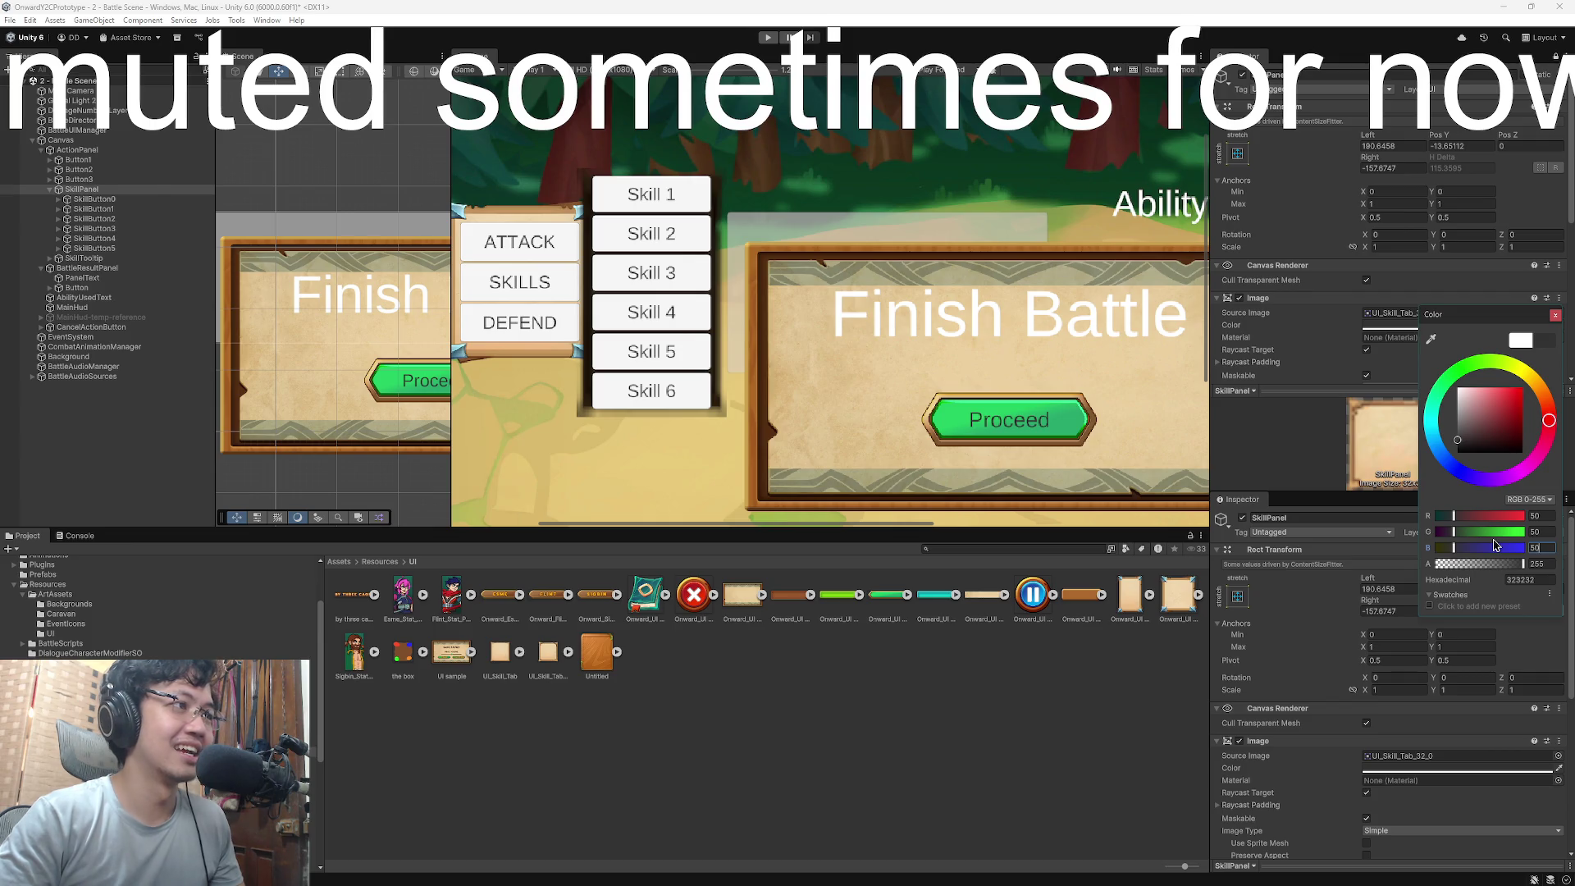
{"action": "key", "text": "BackSpace"}
{"action": "key", "text": "BackSpace"}
{"action": "type", "text": "255"}
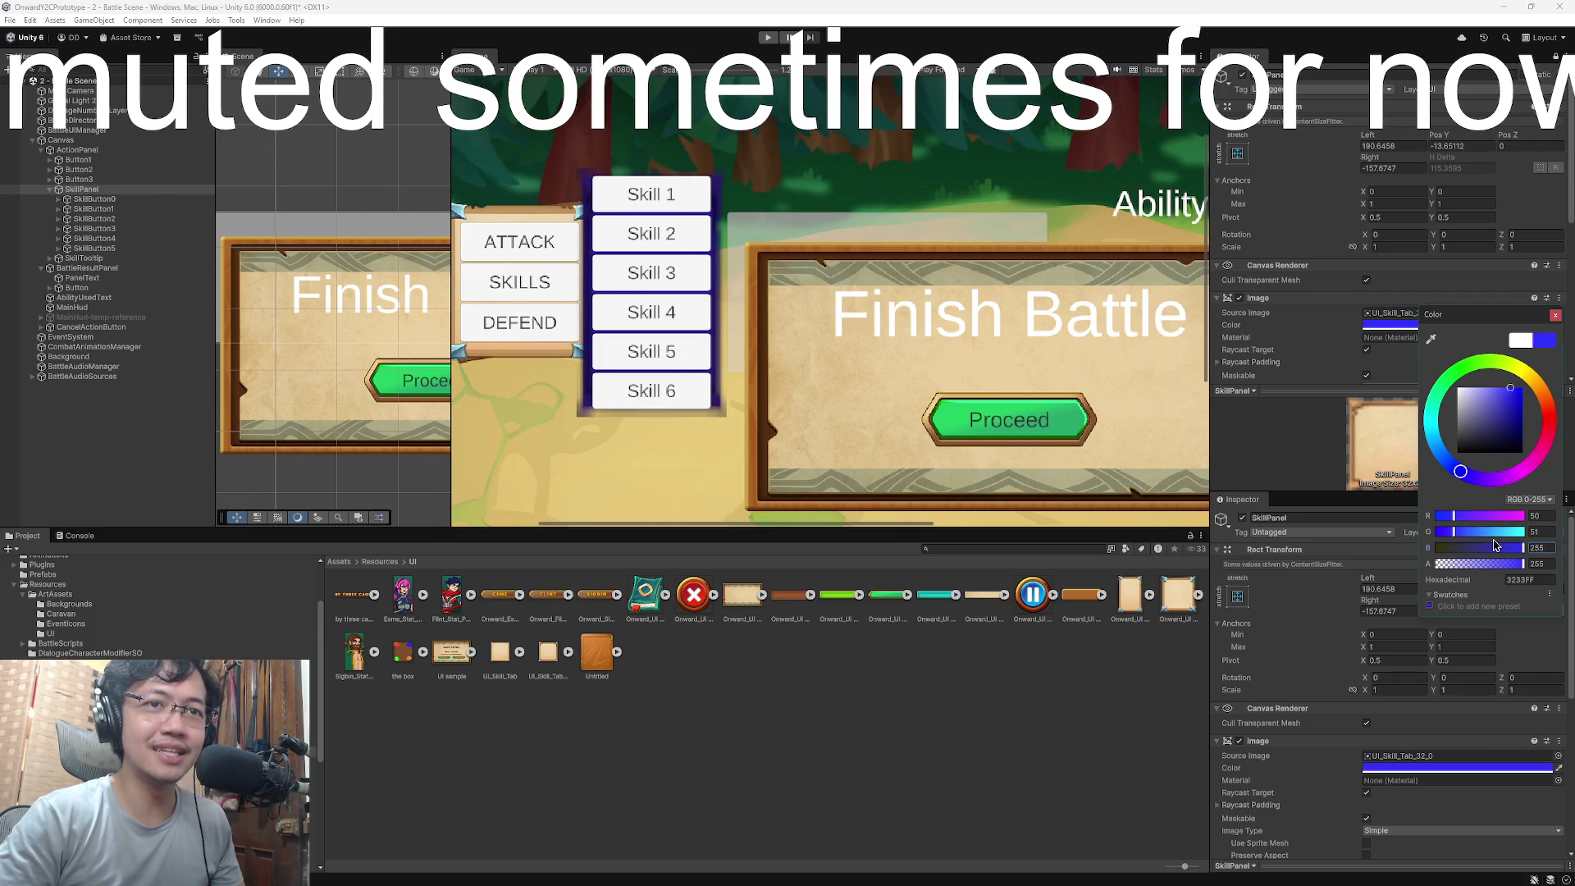
{"action": "left_click_drag", "start_coordinate": [1460, 471], "coordinate": [1430, 420]}
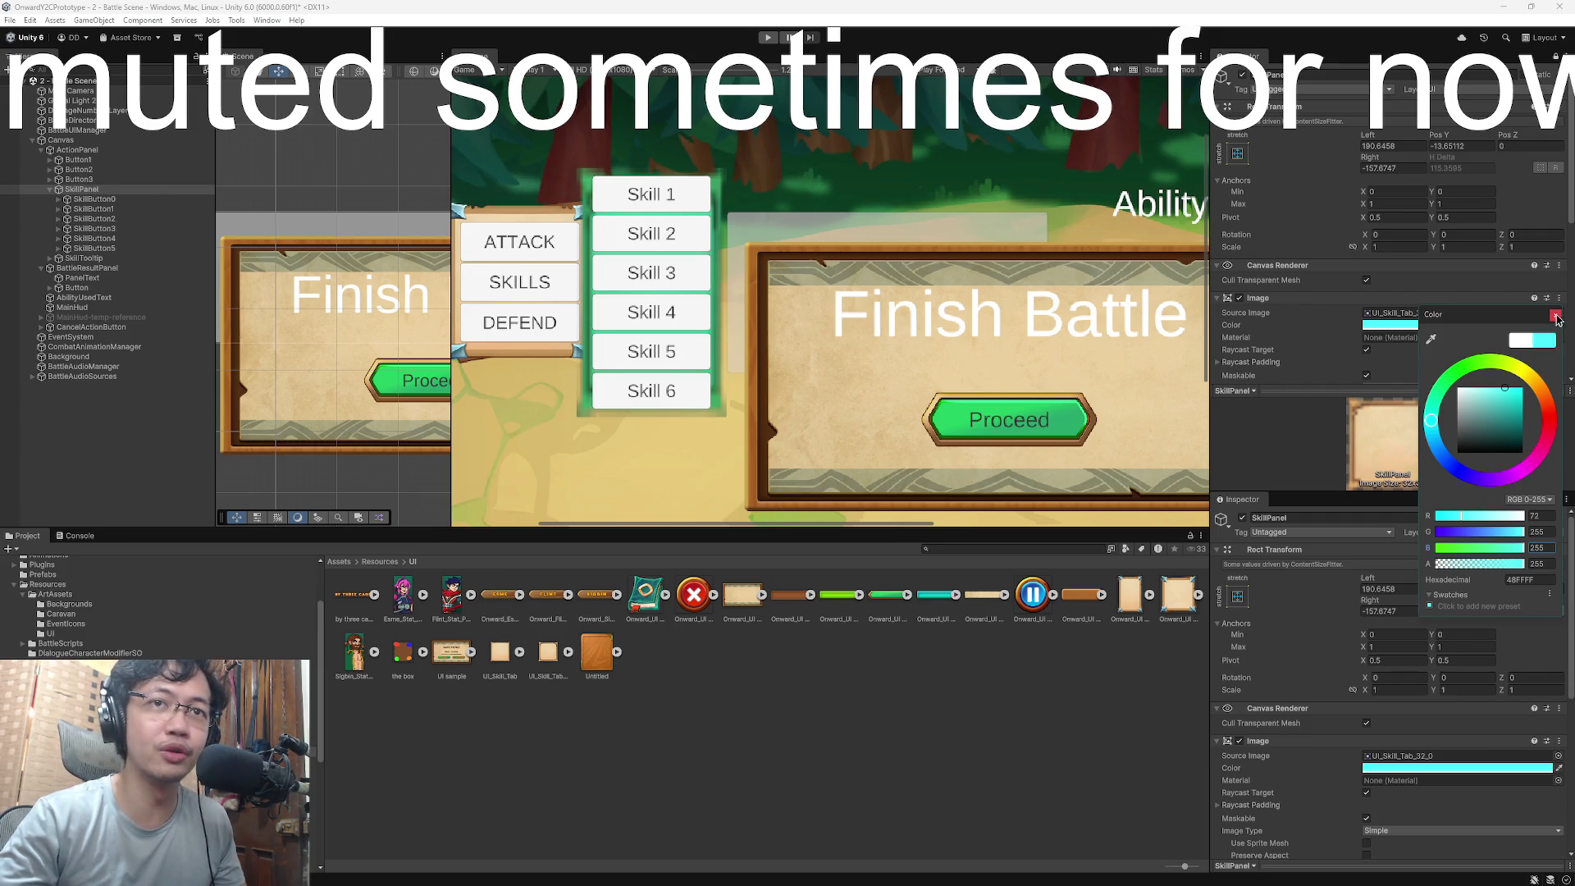
{"action": "left_click", "coordinate": [1555, 316]}
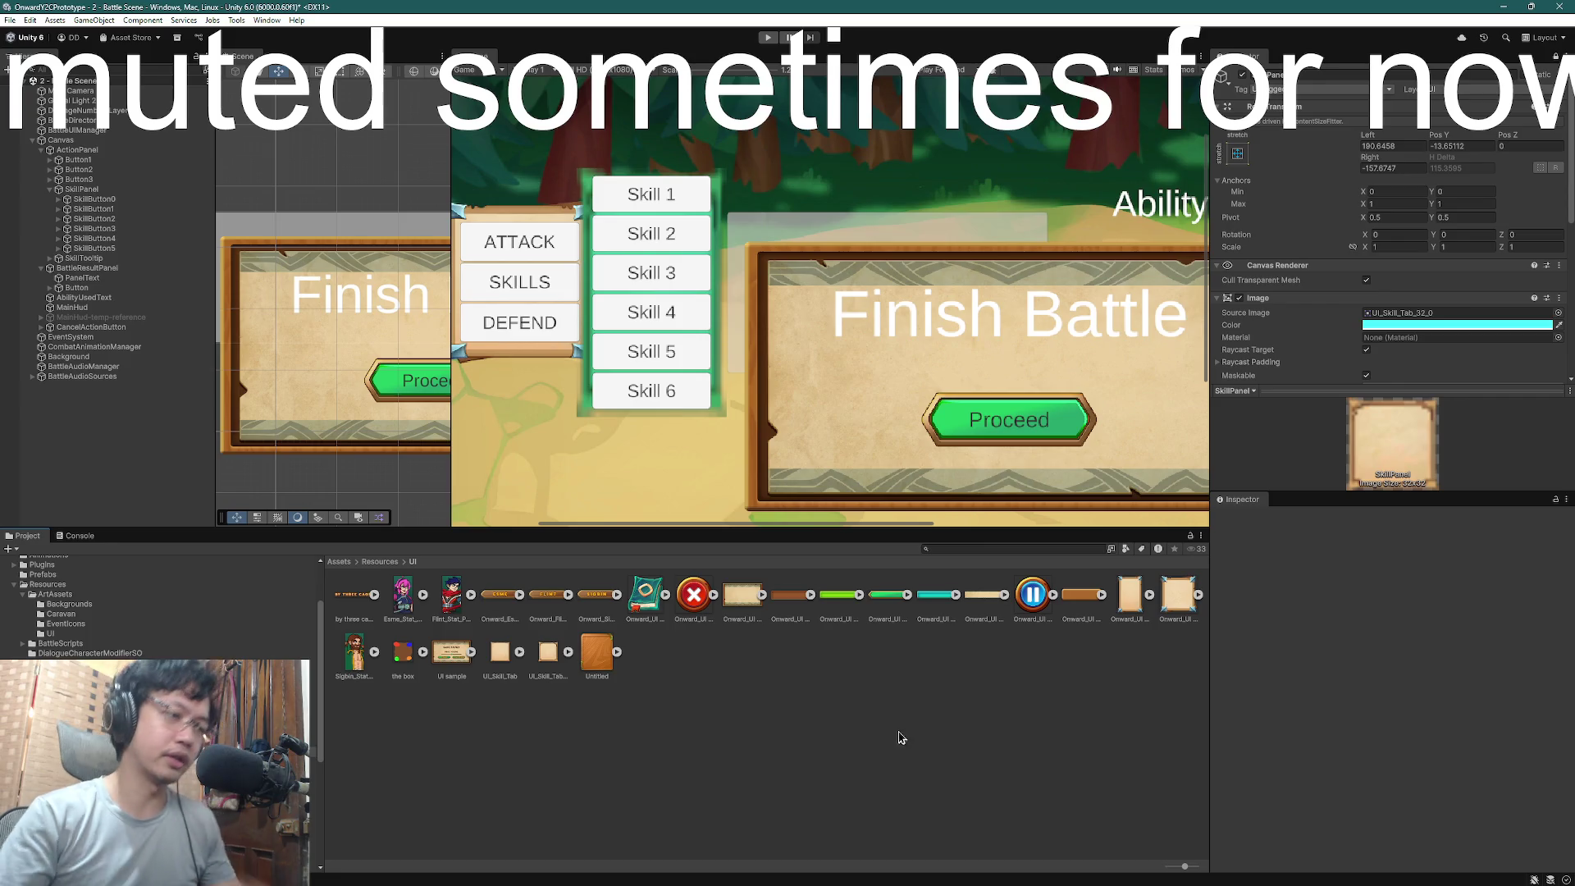
- Undo and redo through recent edits to compare, reverting the panel tint to white
{"action": "key", "text": "ctrl+z"}
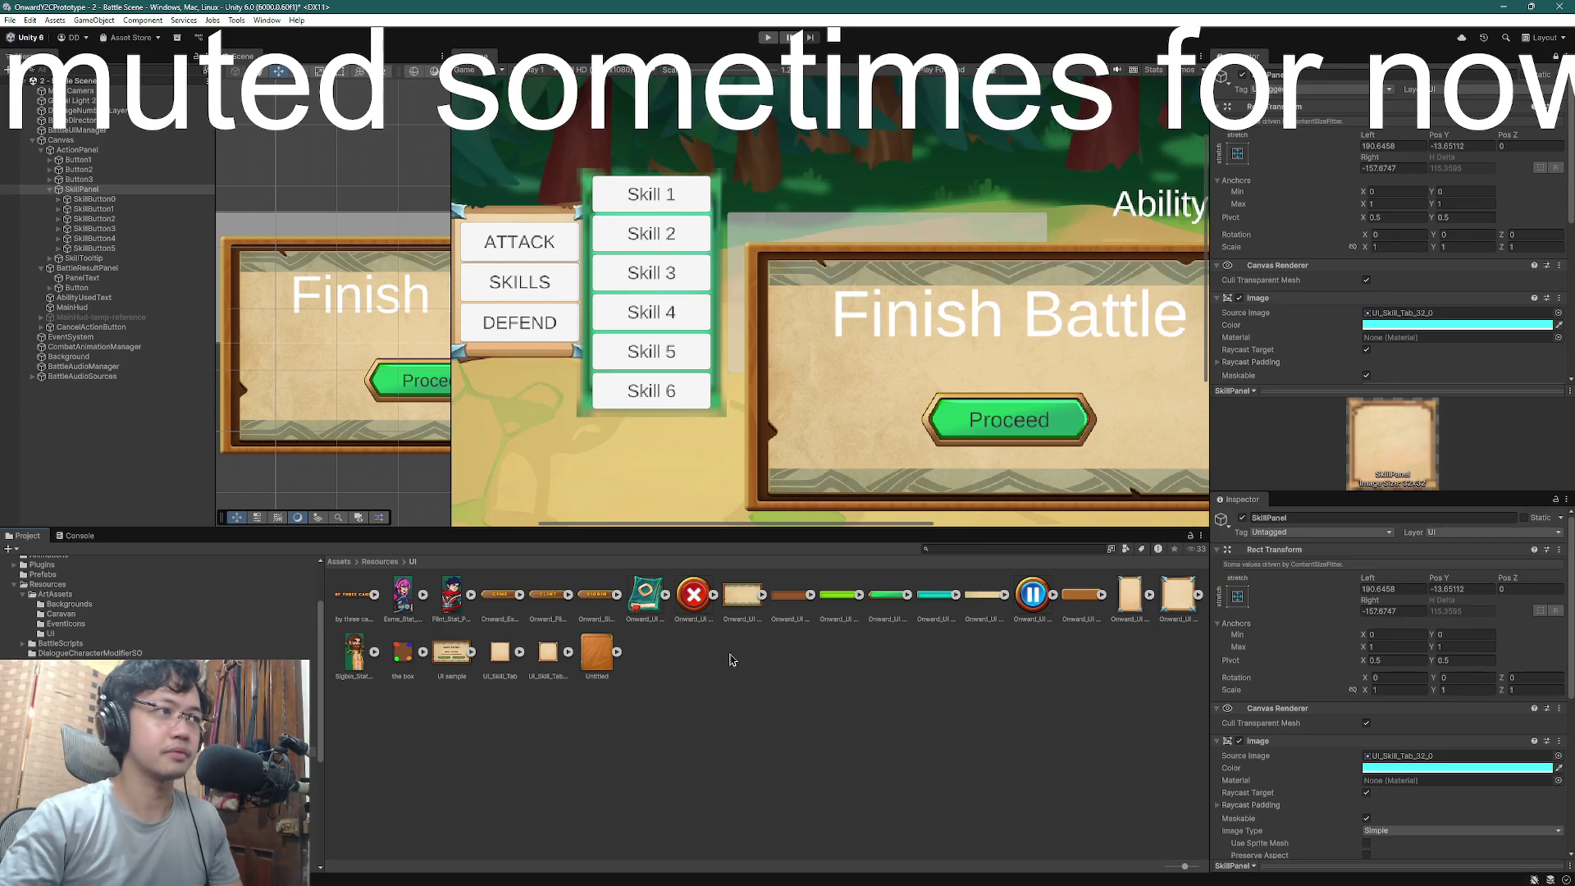
{"action": "key", "text": "ctrl+z"}
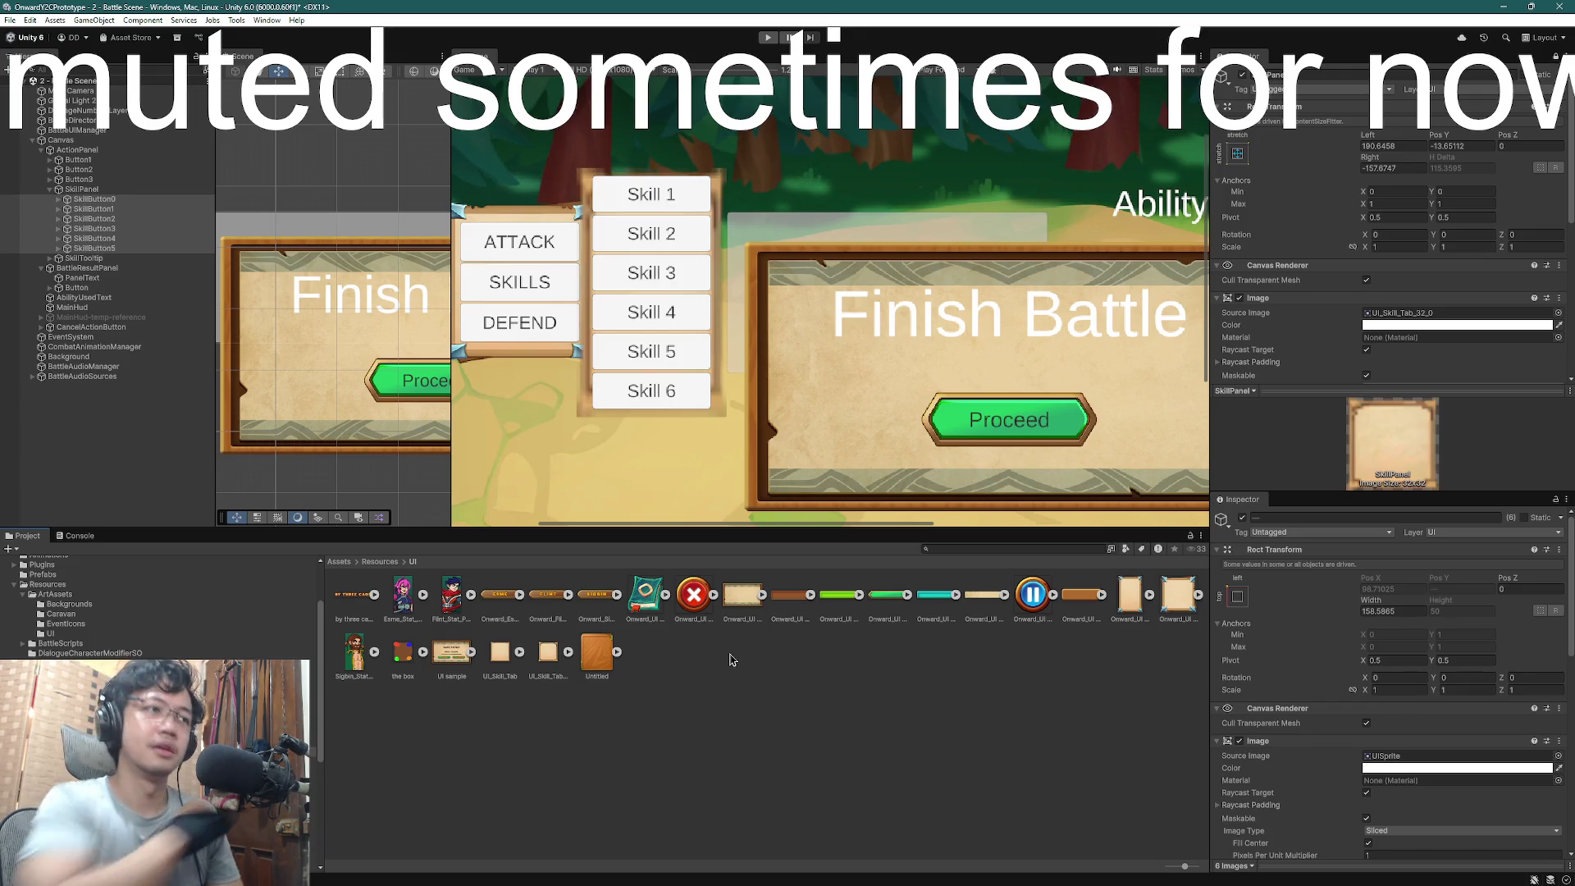
{"action": "key", "text": "ctrl+y"}
{"action": "key", "text": "ctrl+z"}
{"action": "key", "text": "ctrl+y"}
{"action": "key", "text": "ctrl+z"}
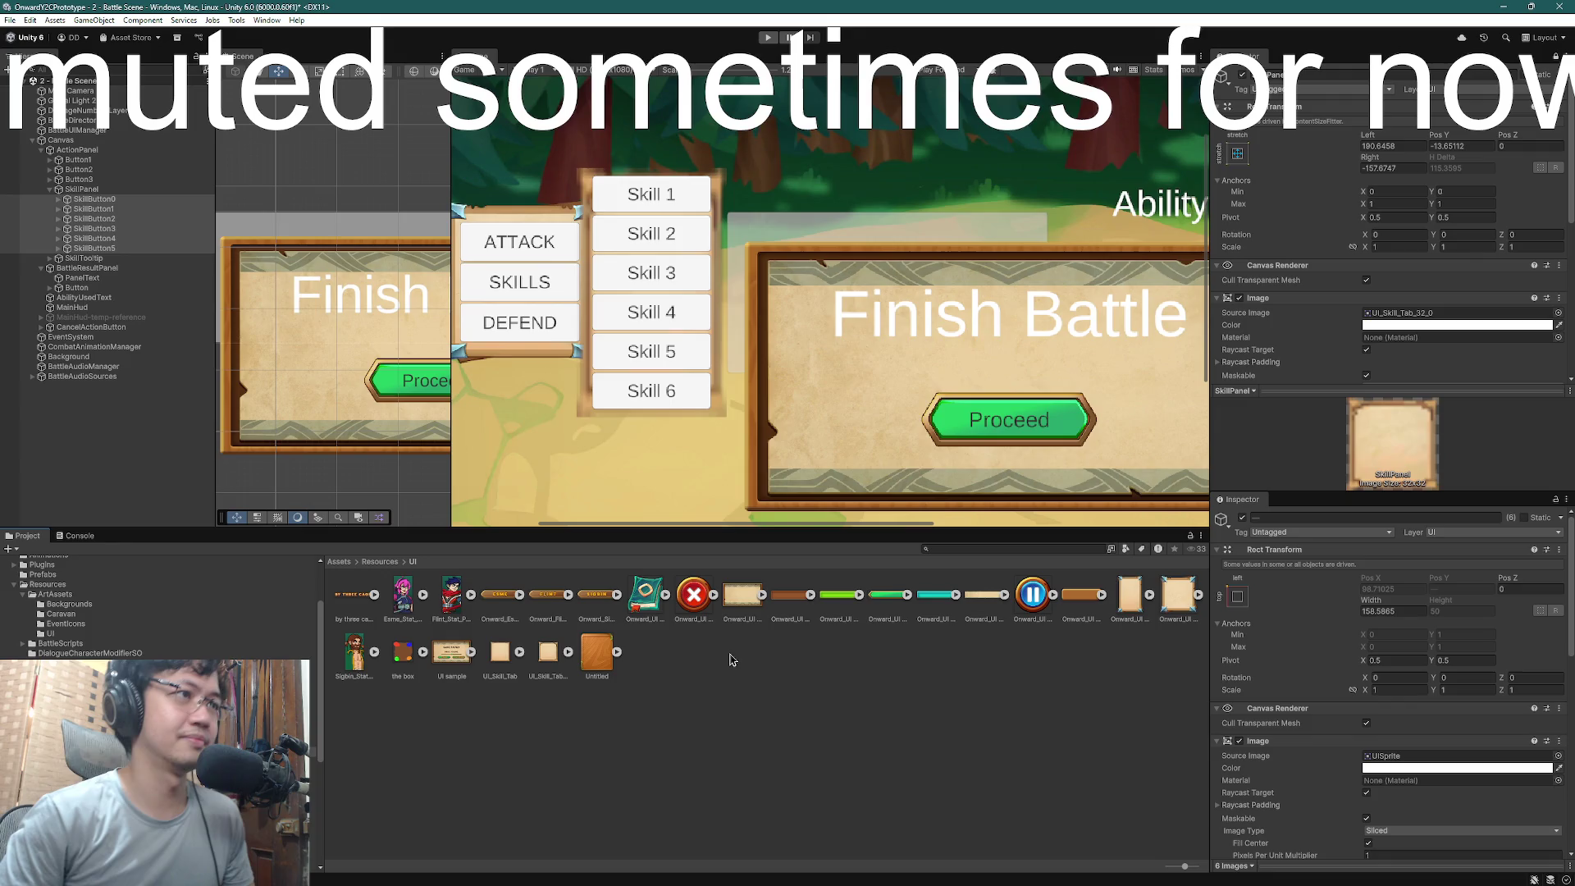
{"action": "key", "text": "ctrl+z"}
{"action": "key", "text": "ctrl+z"}
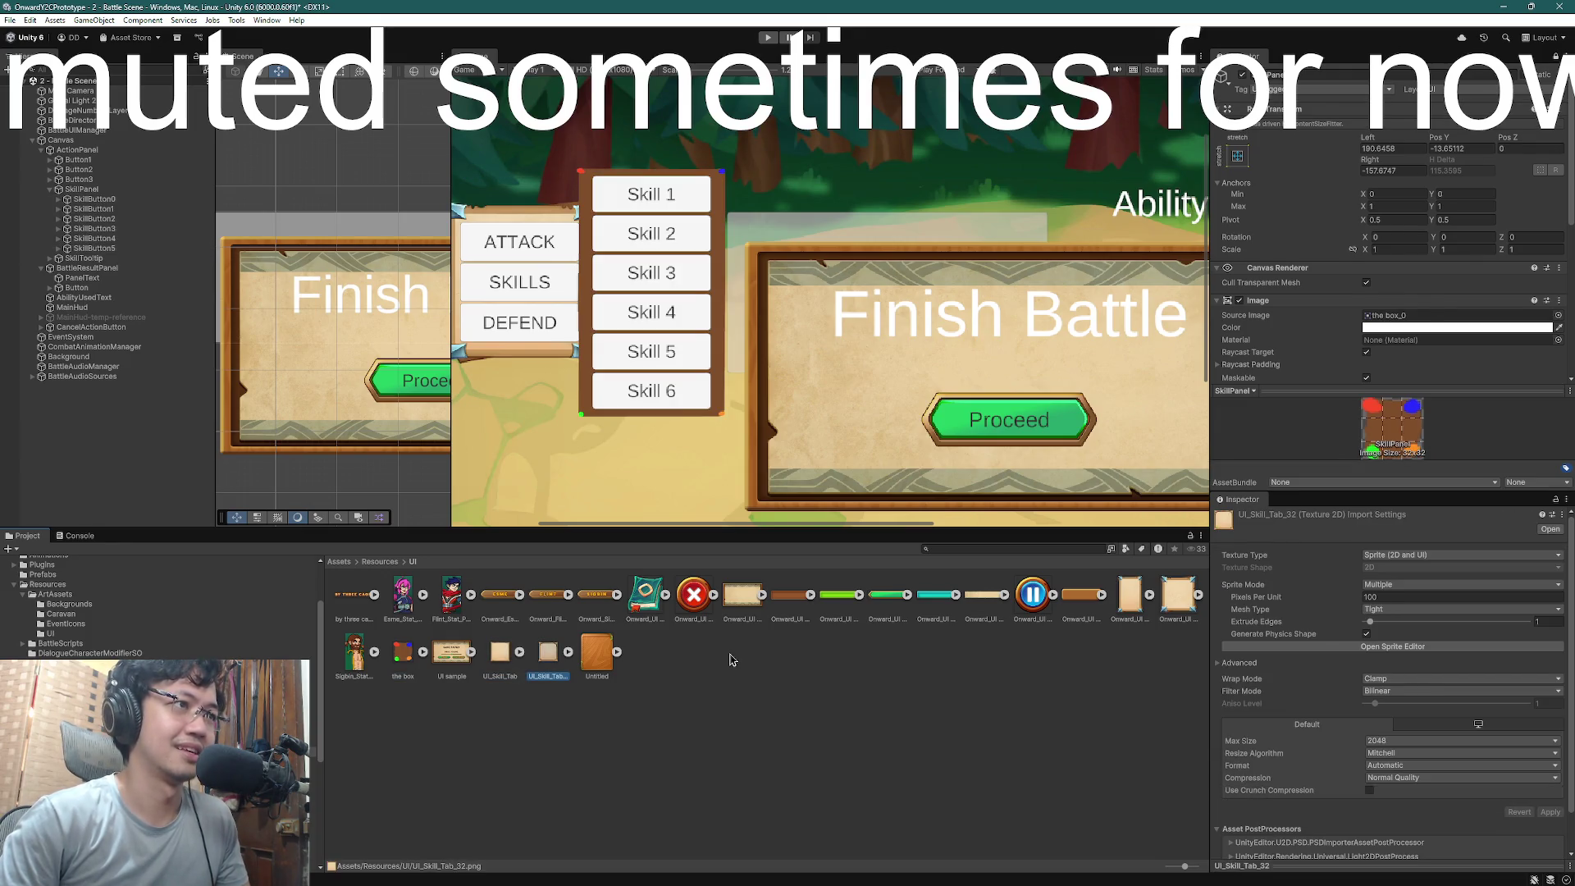
{"action": "key", "text": "ctrl+y"}
{"action": "key", "text": "ctrl+z"}
{"action": "key", "text": "ctrl+y"}
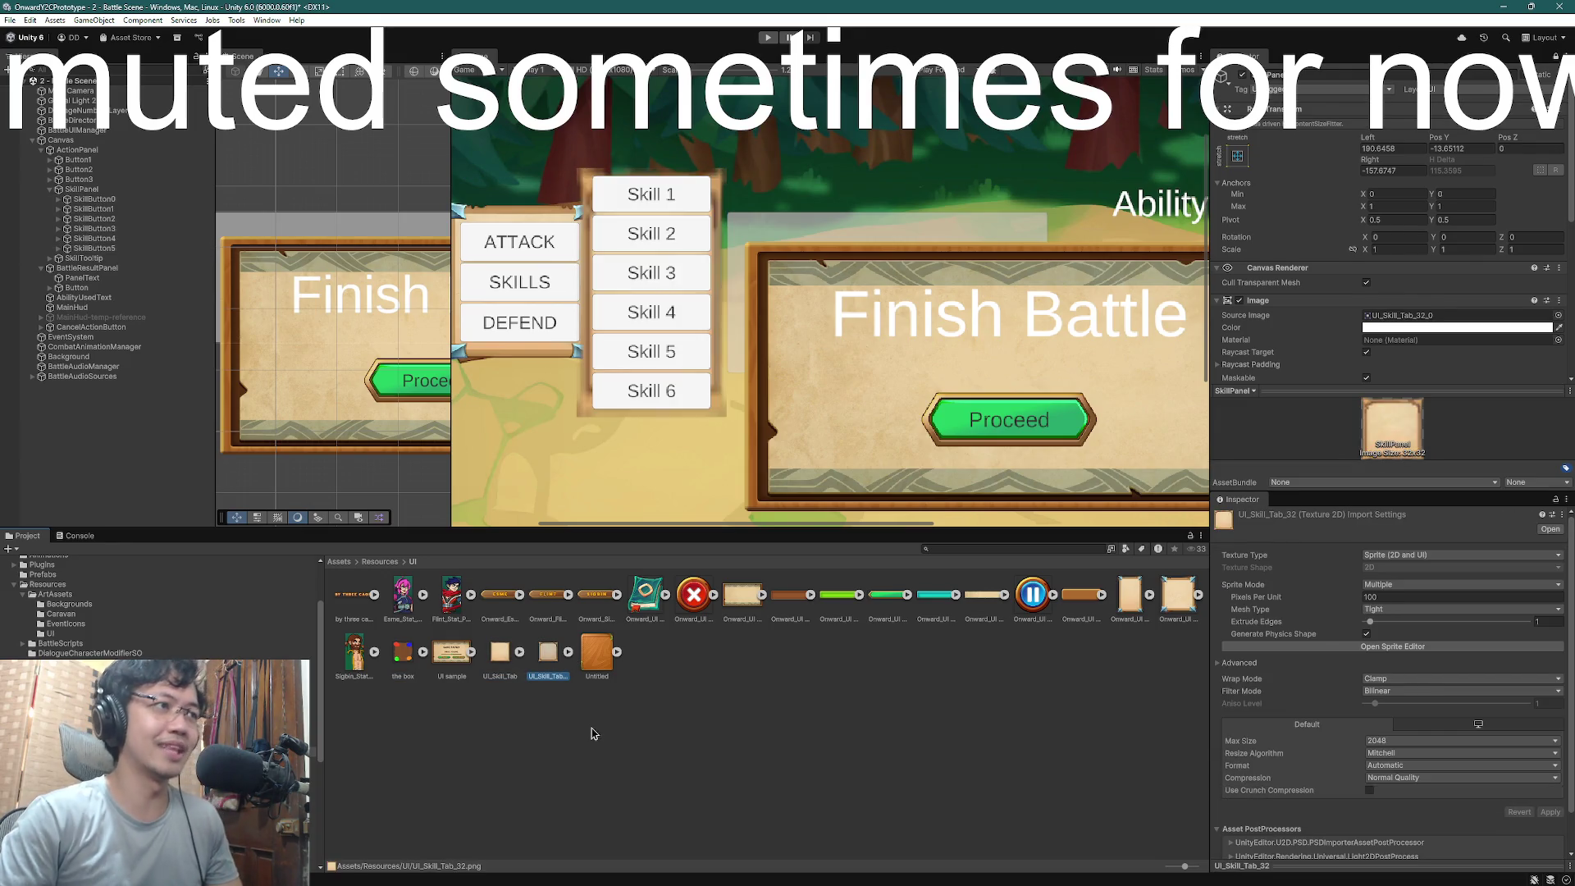
{"action": "key", "text": "ctrl+z"}
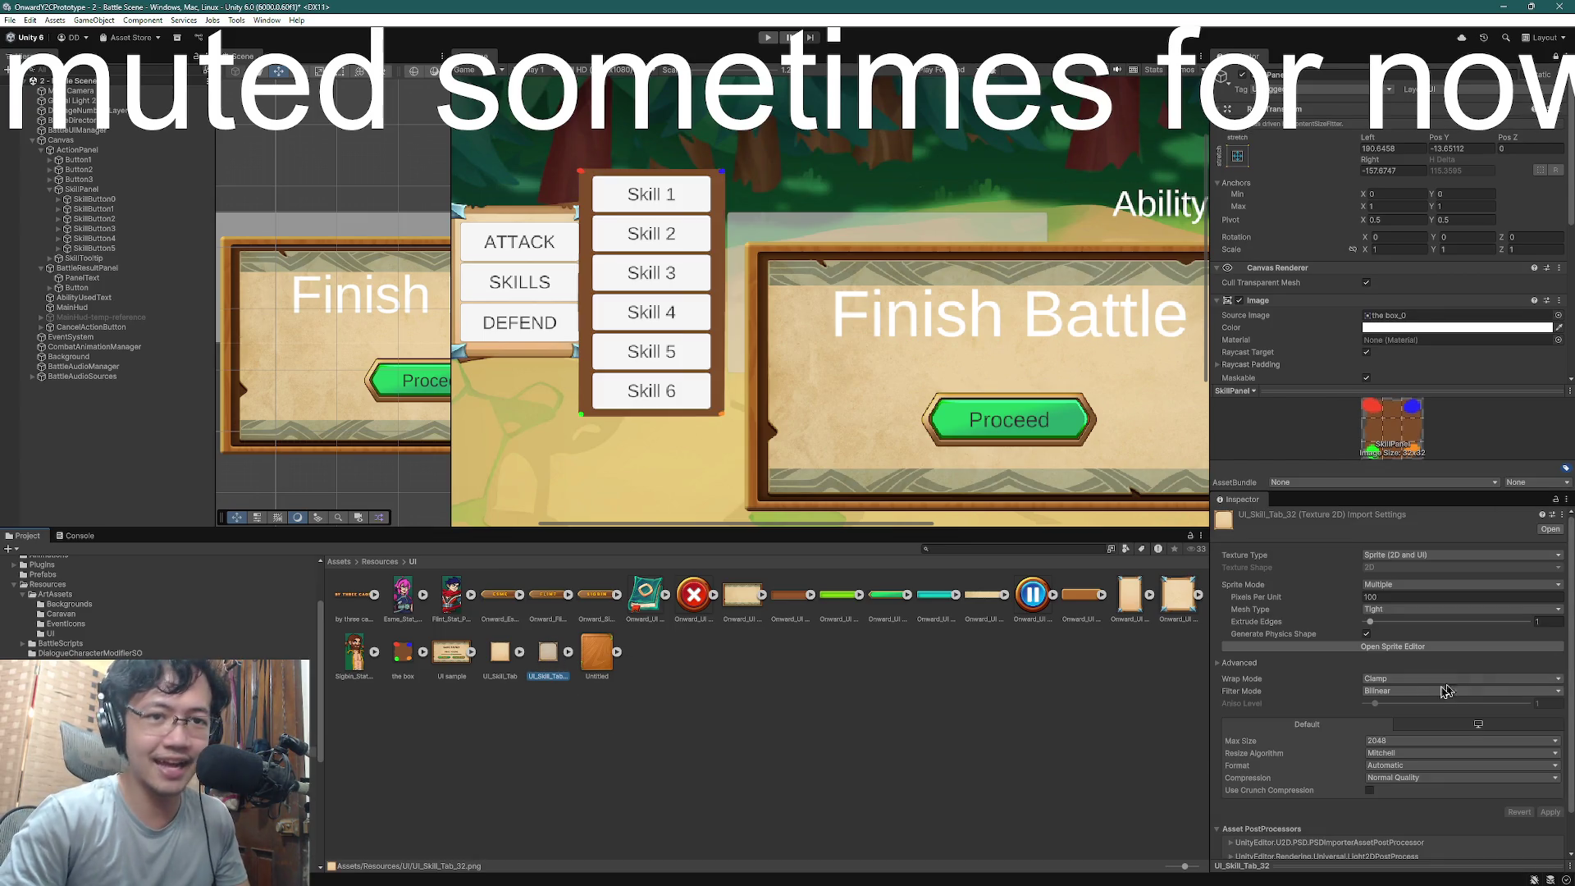
- Set UI_Skill_Tab_32 to Point filtering, no compression and a Full Rect mesh, and apply
{"action": "left_click", "coordinate": [1446, 691]}
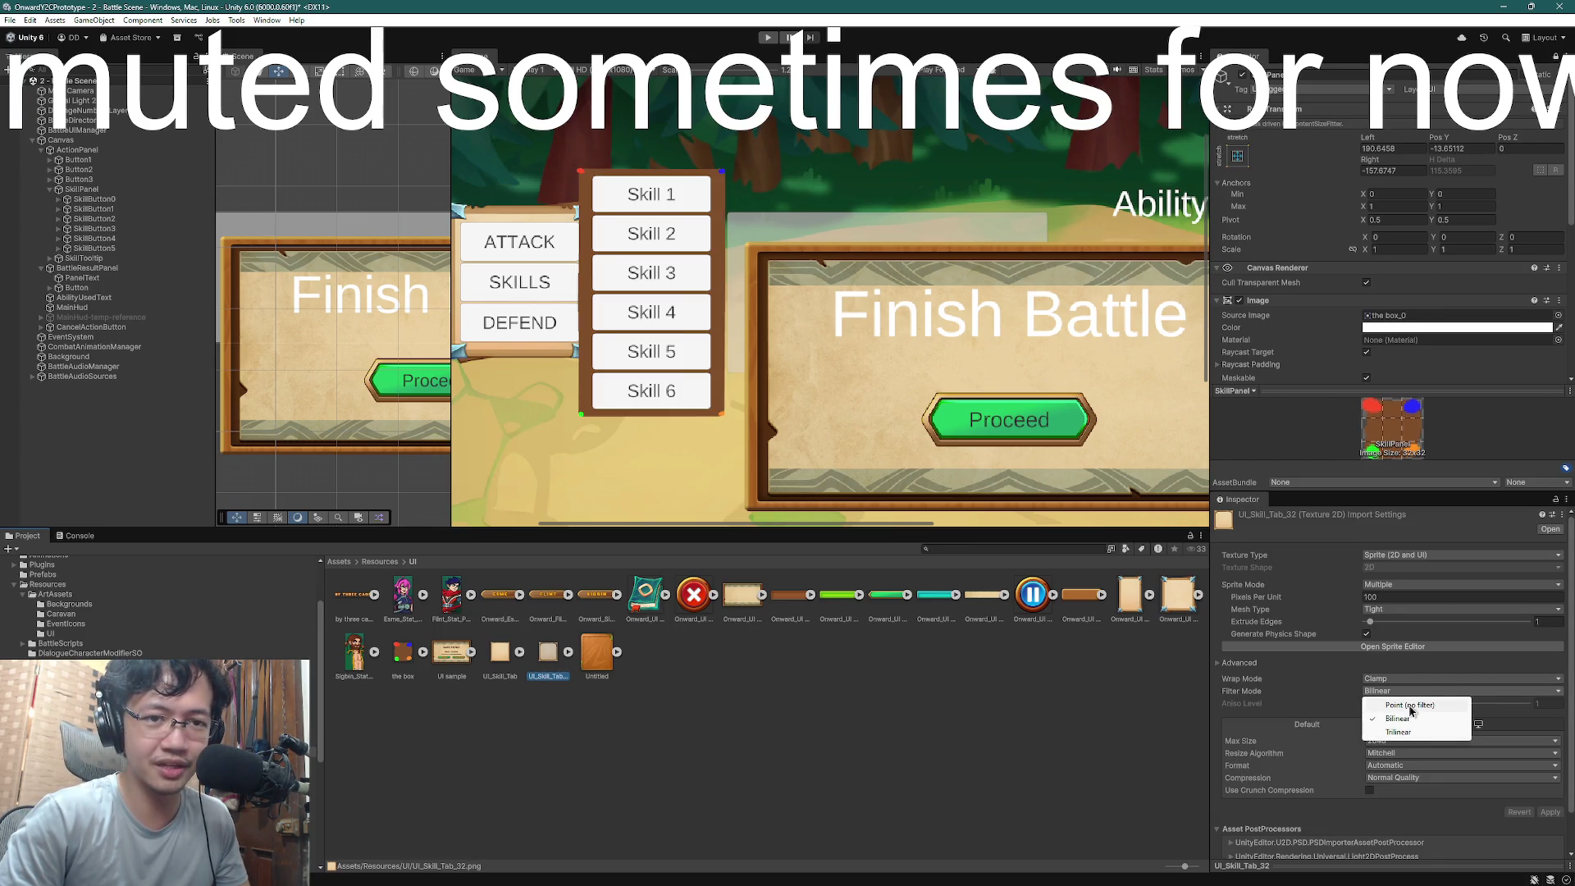
{"action": "left_click", "coordinate": [1409, 706]}
{"action": "left_click", "coordinate": [1405, 778]}
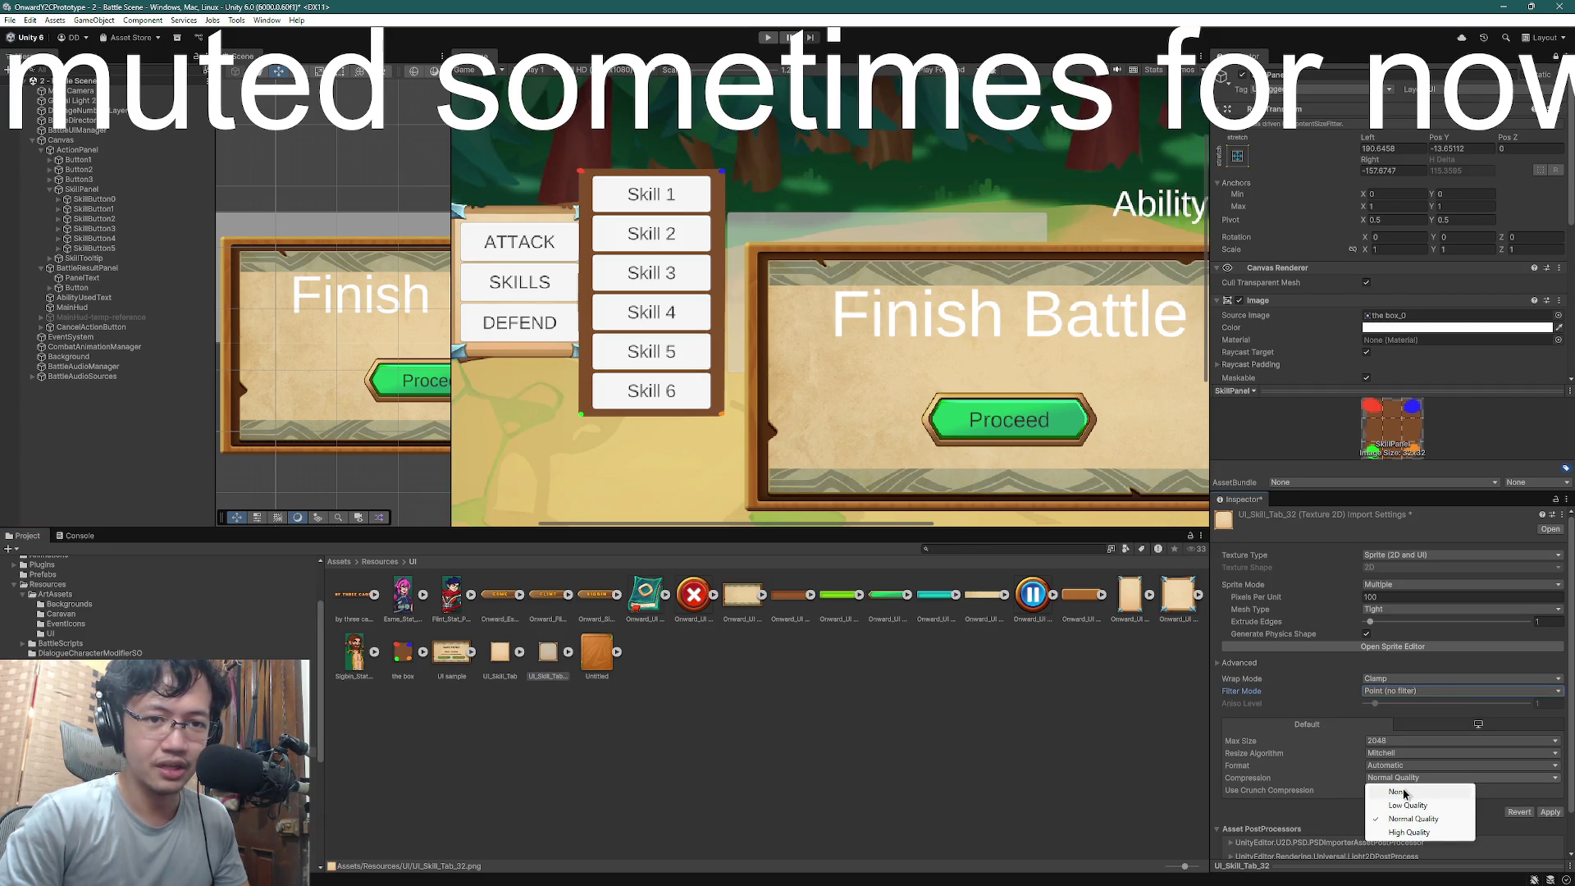
{"action": "left_click", "coordinate": [1404, 793]}
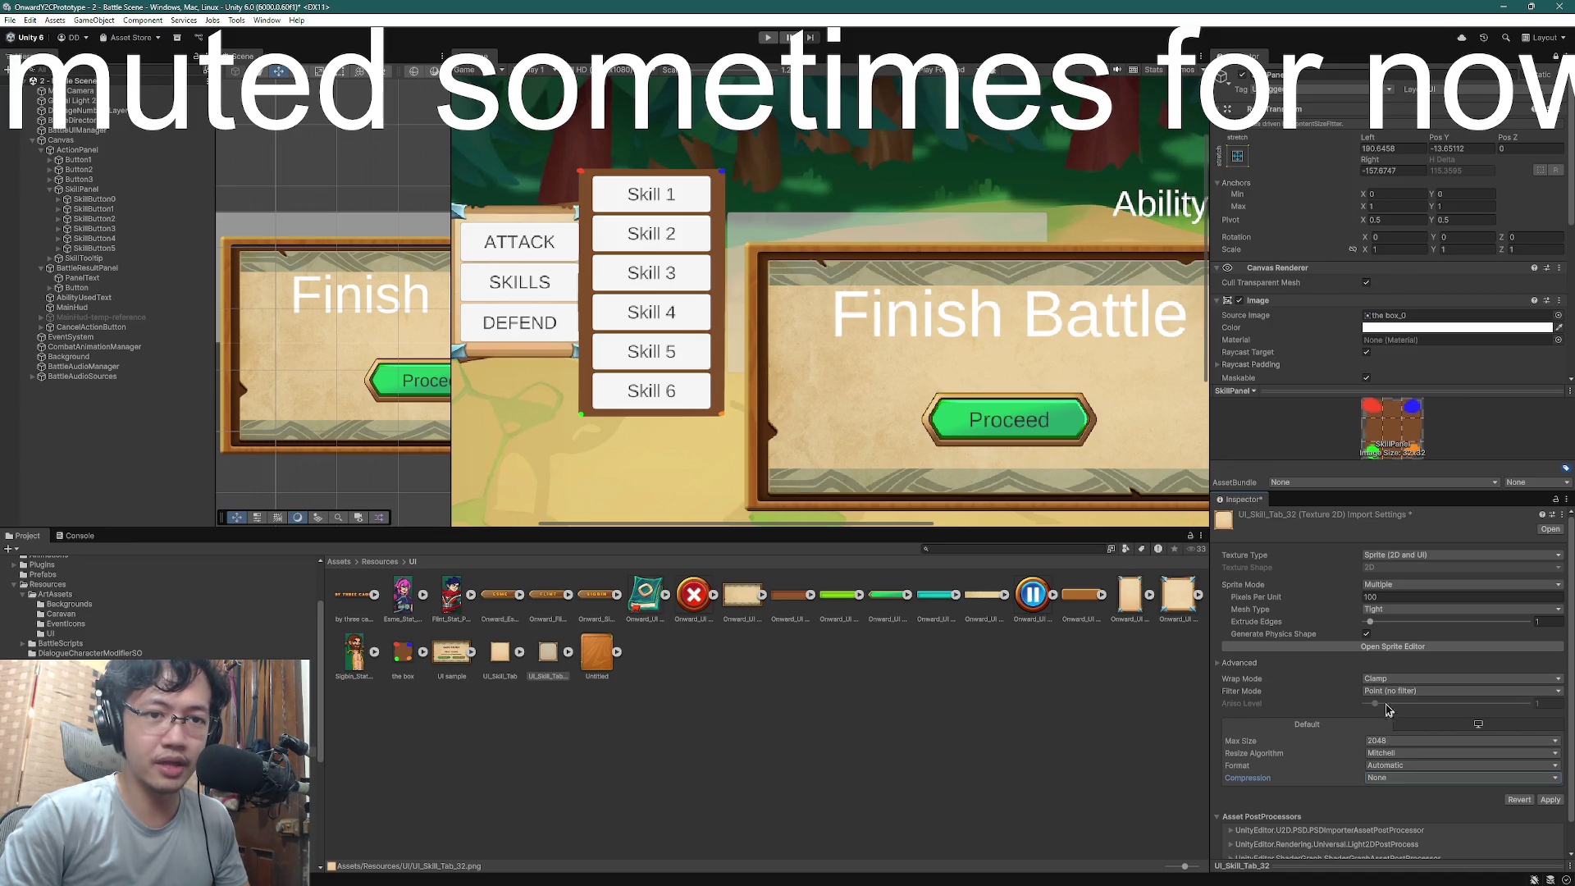
{"action": "left_click", "coordinate": [1397, 611]}
{"action": "left_click", "coordinate": [1419, 625]}
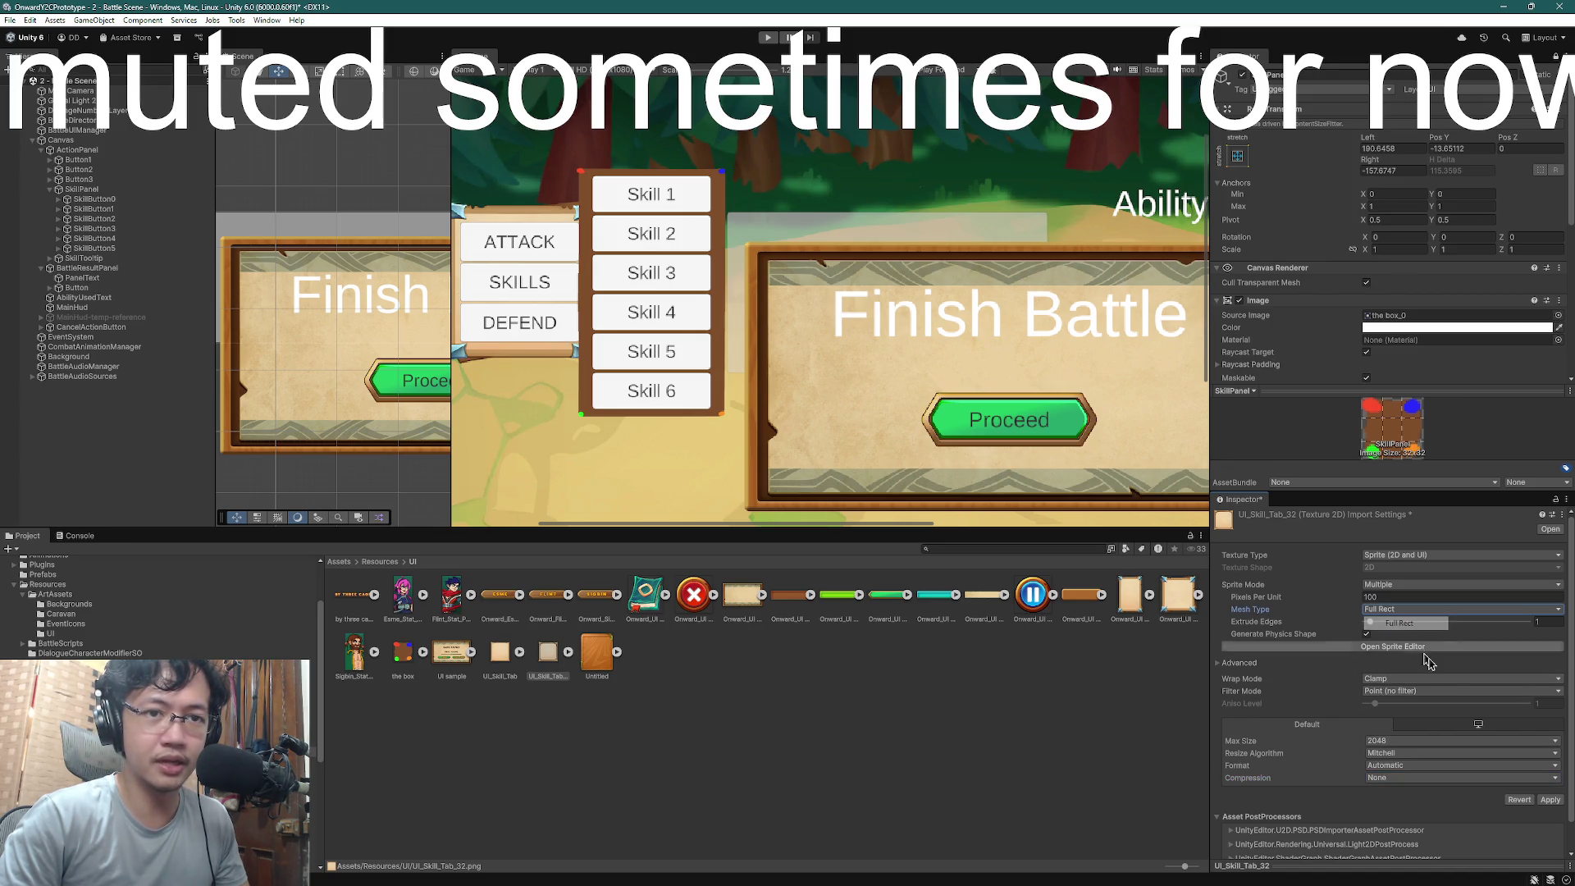
{"action": "left_click", "coordinate": [1548, 799]}
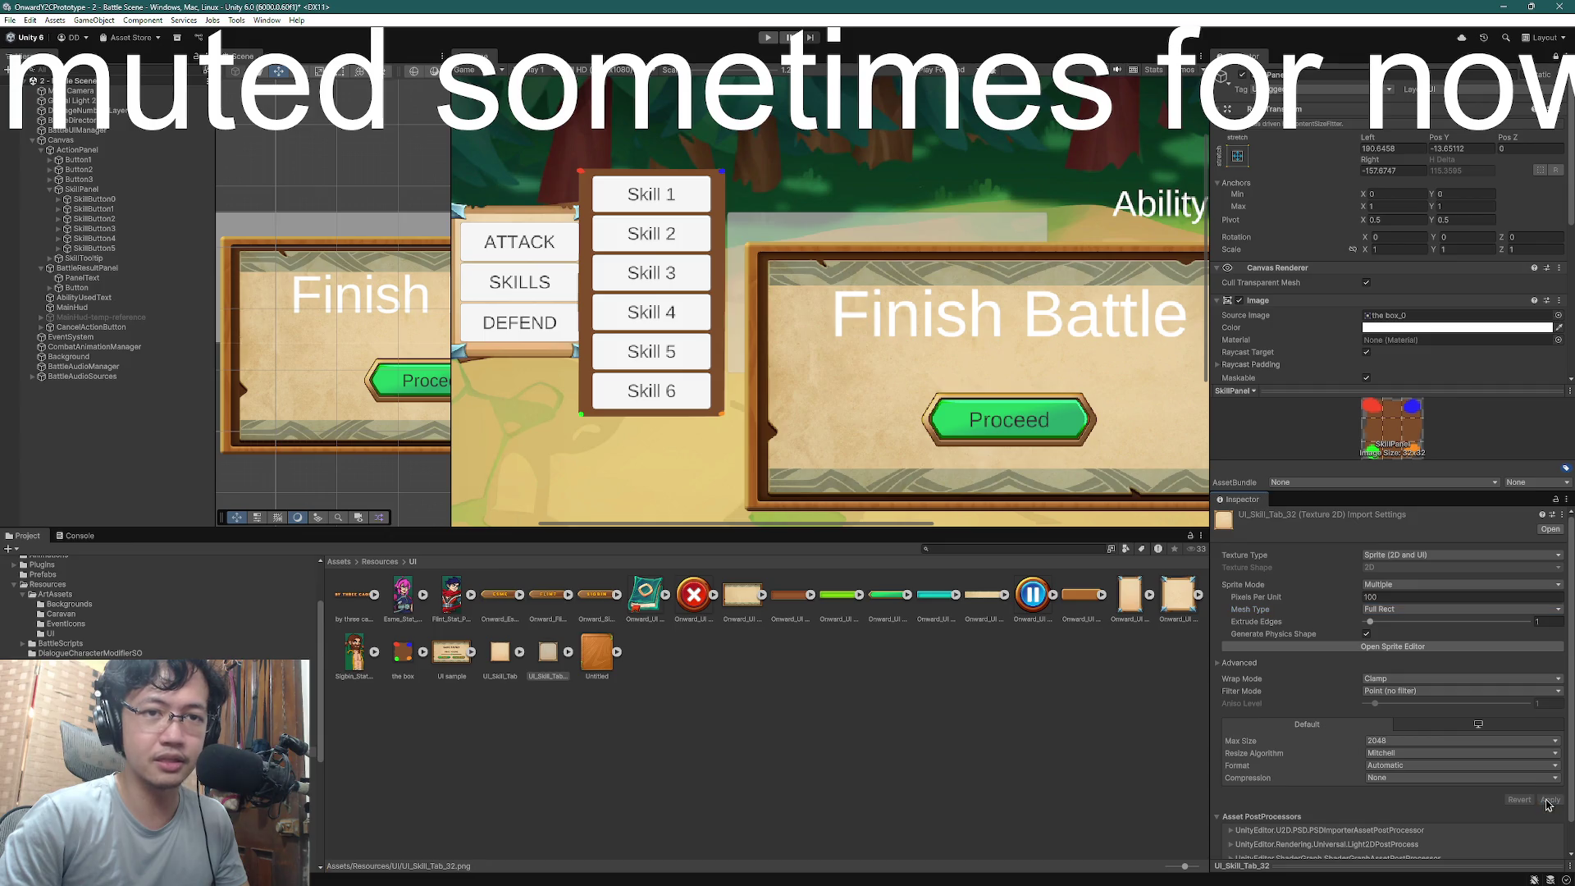
- Assign UI_Skill_Tab_32 as SkillPanel's Source Image, then open the sprite in the Sprite Editor
{"action": "left_click", "coordinate": [555, 662]}
{"action": "mouse_move", "coordinate": [551, 661]}
{"action": "left_mouse_down"}
{"action": "mouse_move", "coordinate": [1235, 405]}
{"action": "mouse_move", "coordinate": [1334, 167]}
{"action": "mouse_move", "coordinate": [1429, 218]}
{"action": "mouse_move", "coordinate": [1408, 92]}
{"action": "left_mouse_up"}
{"action": "scroll", "coordinate": [1279, 287], "scroll_direction": "down", "scroll_amount": 5}
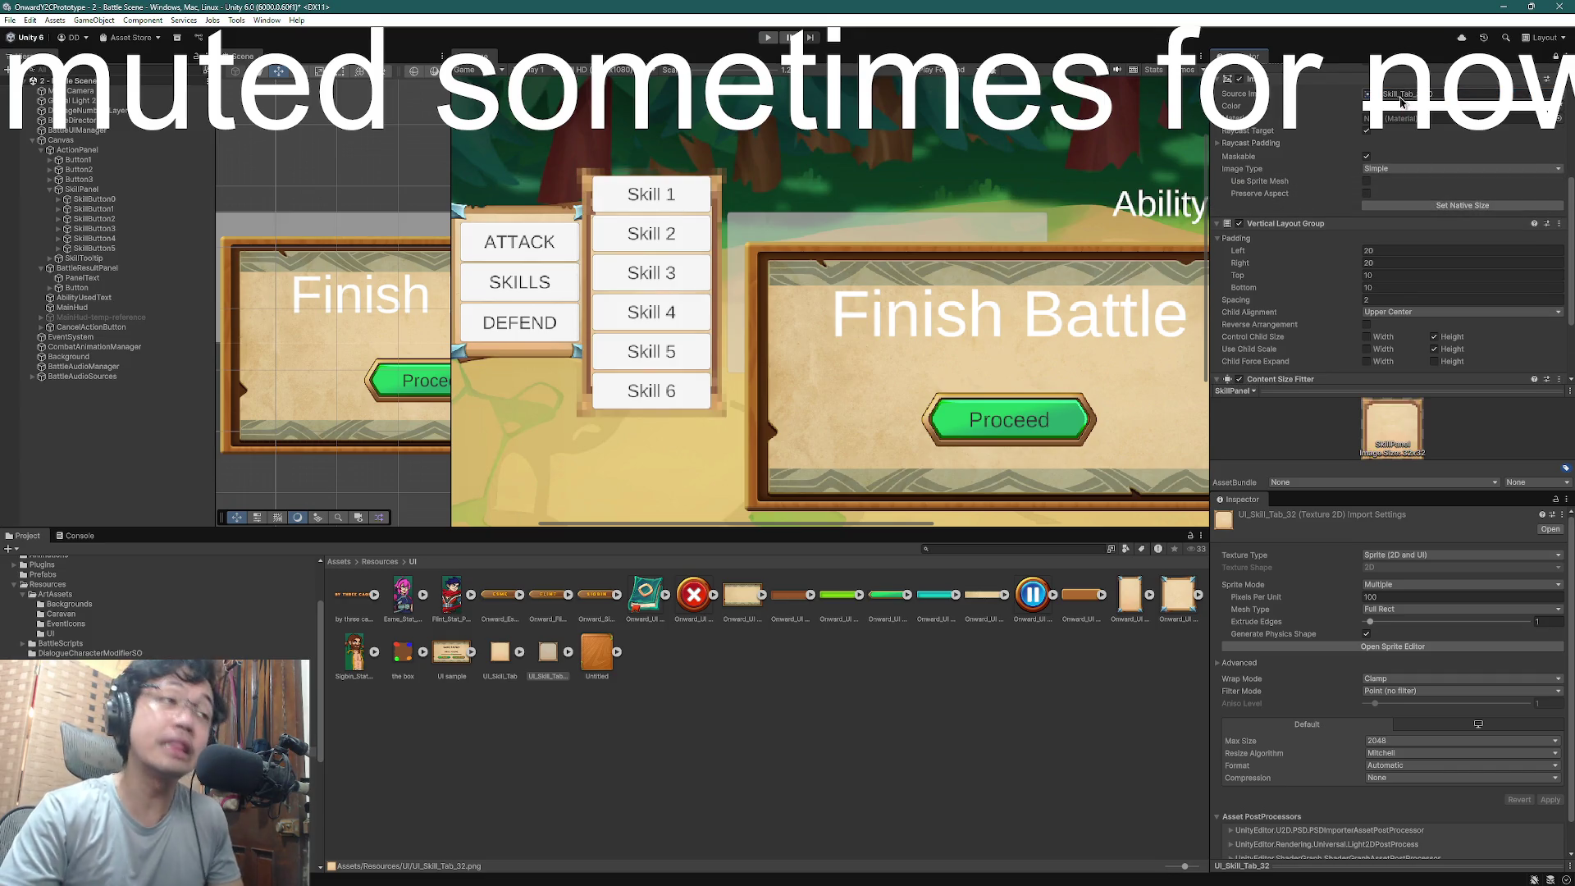
{"action": "key", "text": "ctrl+z"}
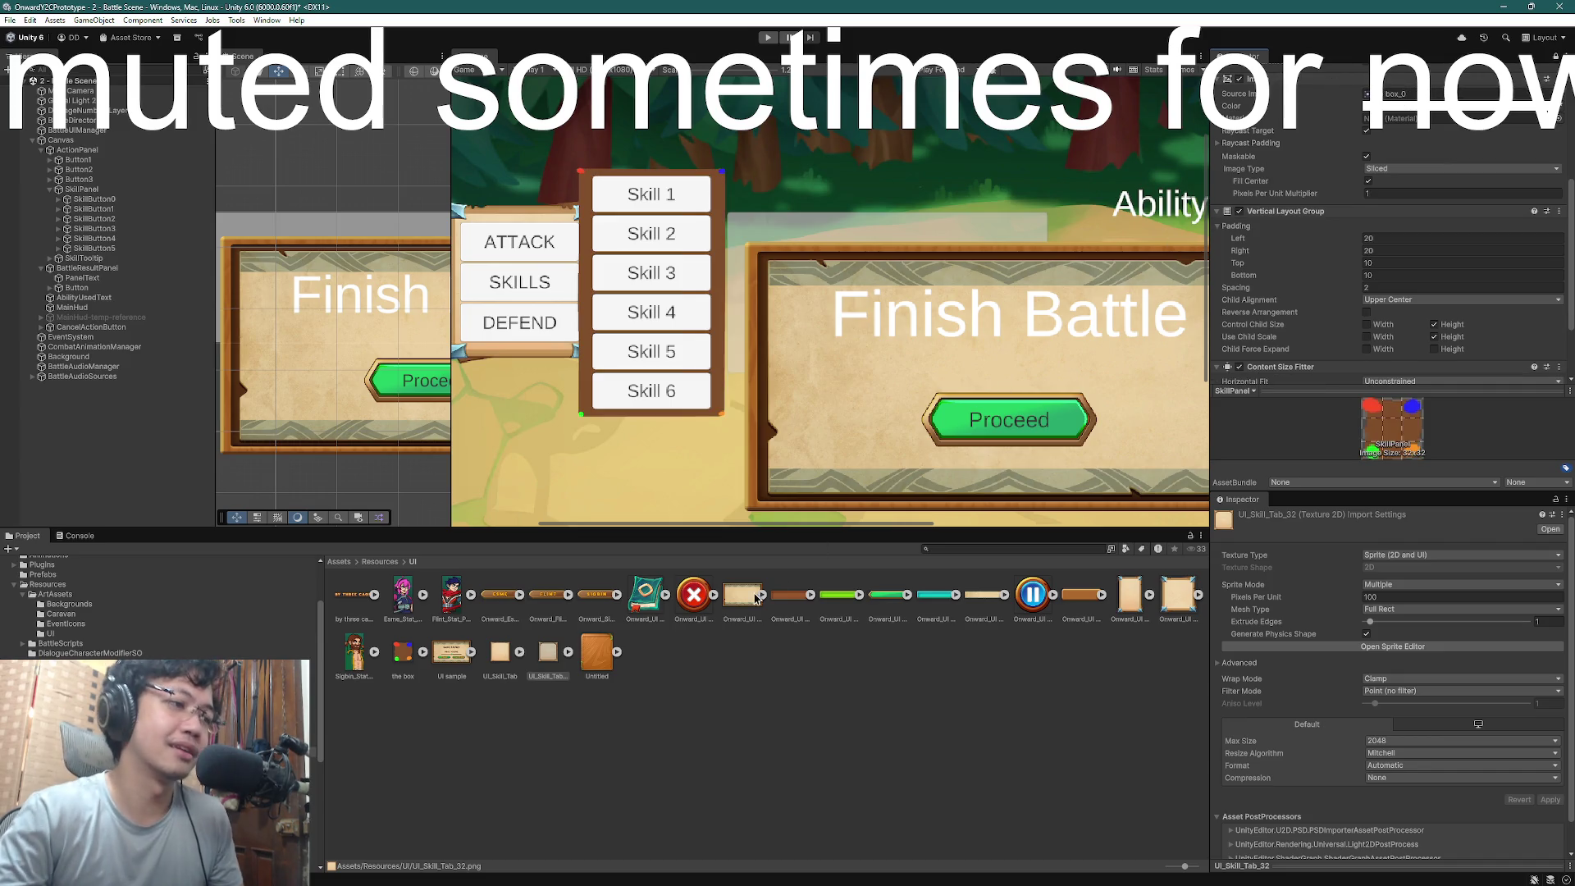
{"action": "key", "text": "ctrl+y"}
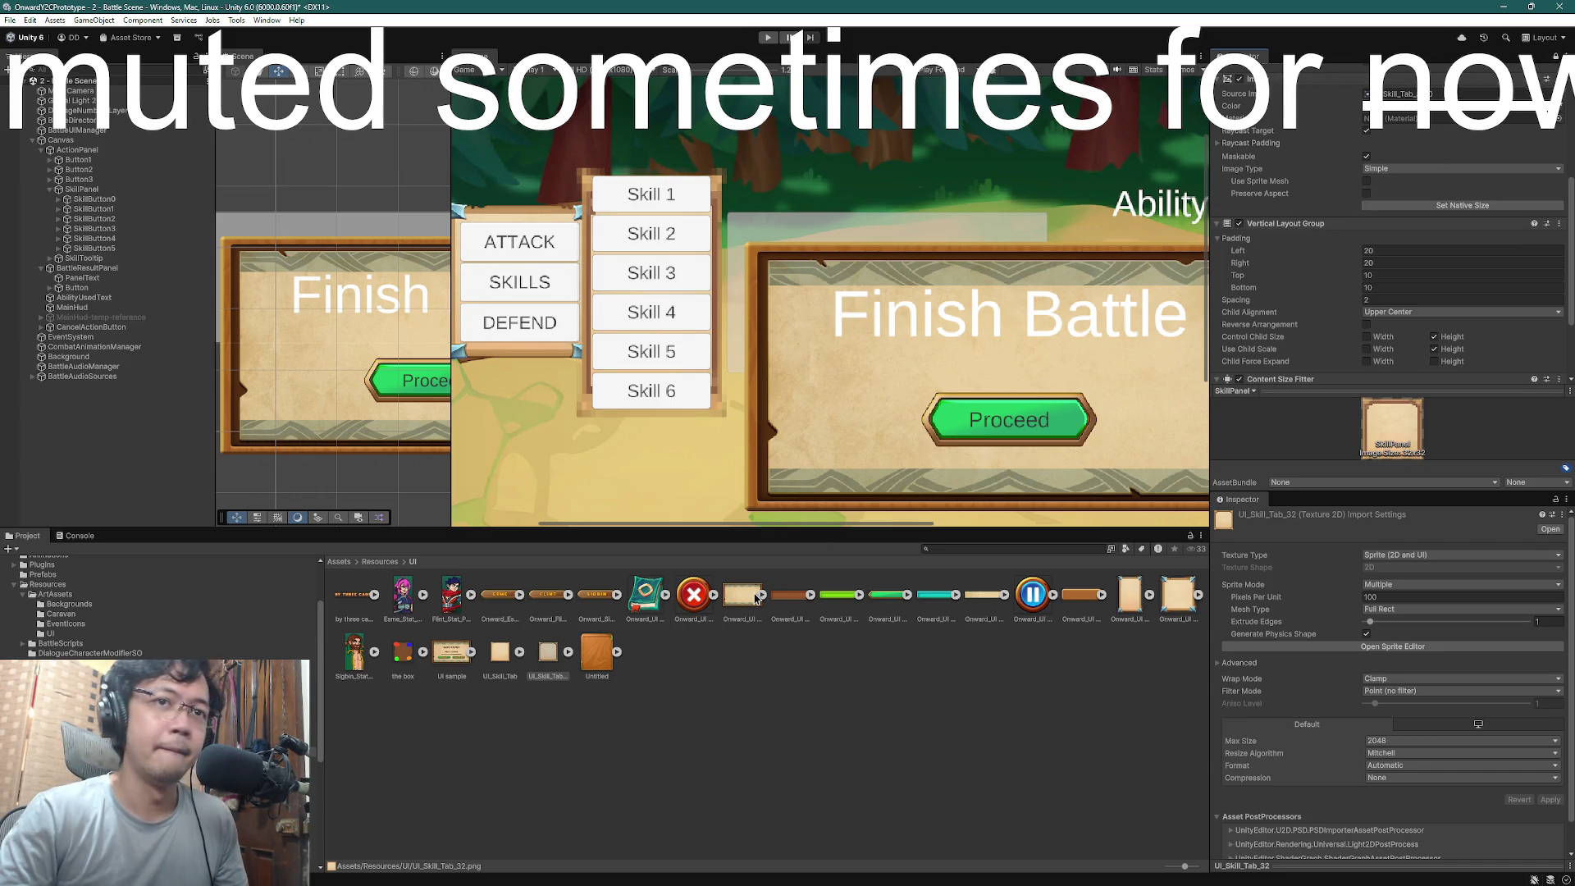
{"action": "left_click", "coordinate": [548, 656]}
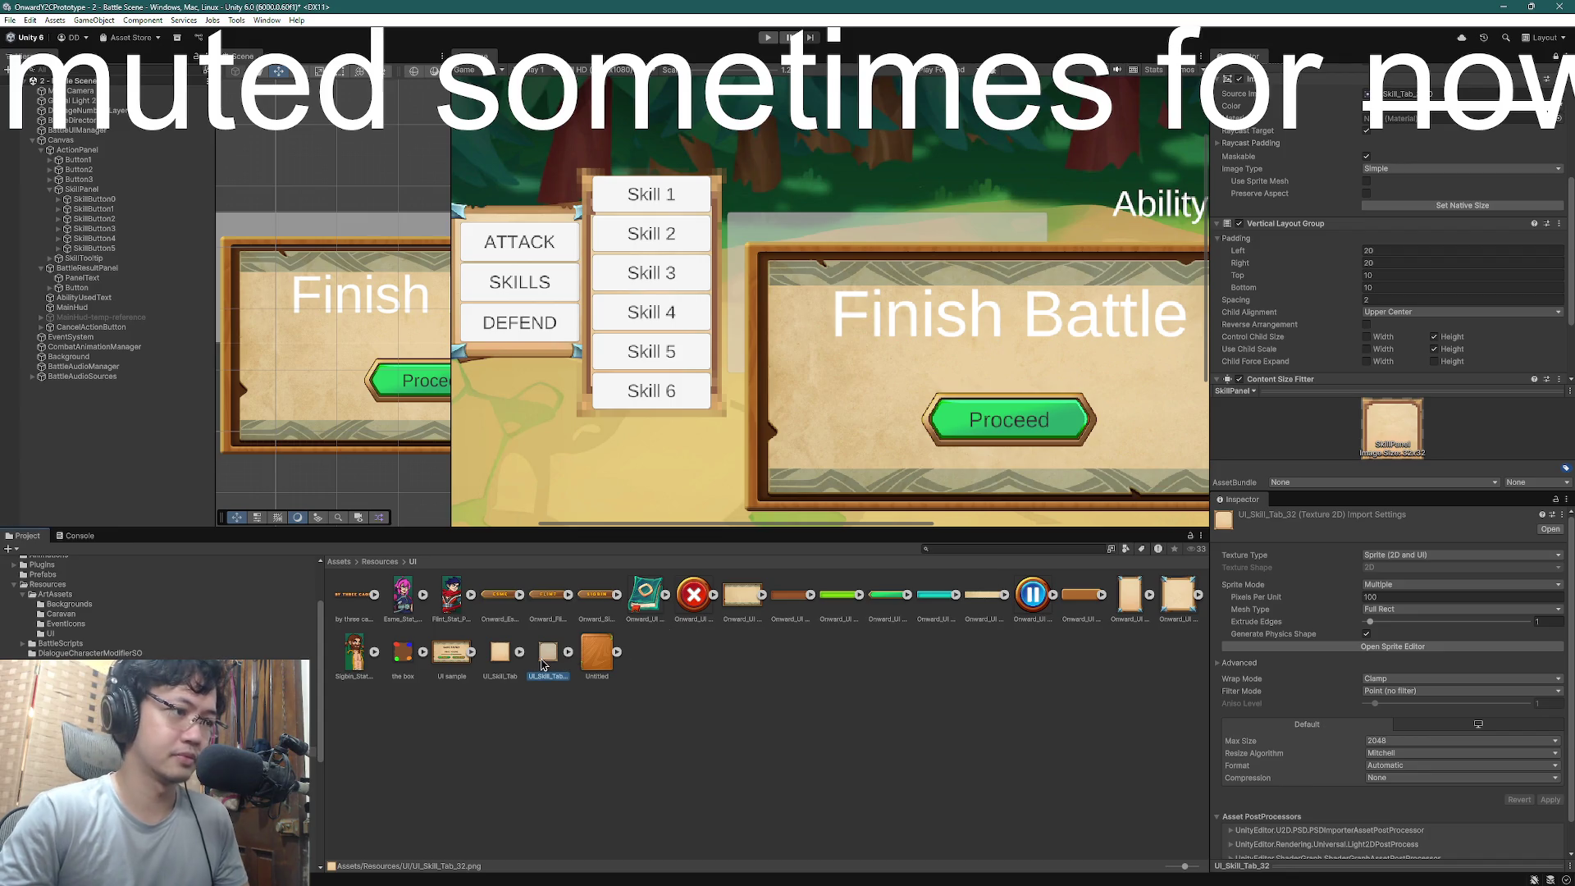
{"action": "left_click", "coordinate": [1404, 646]}
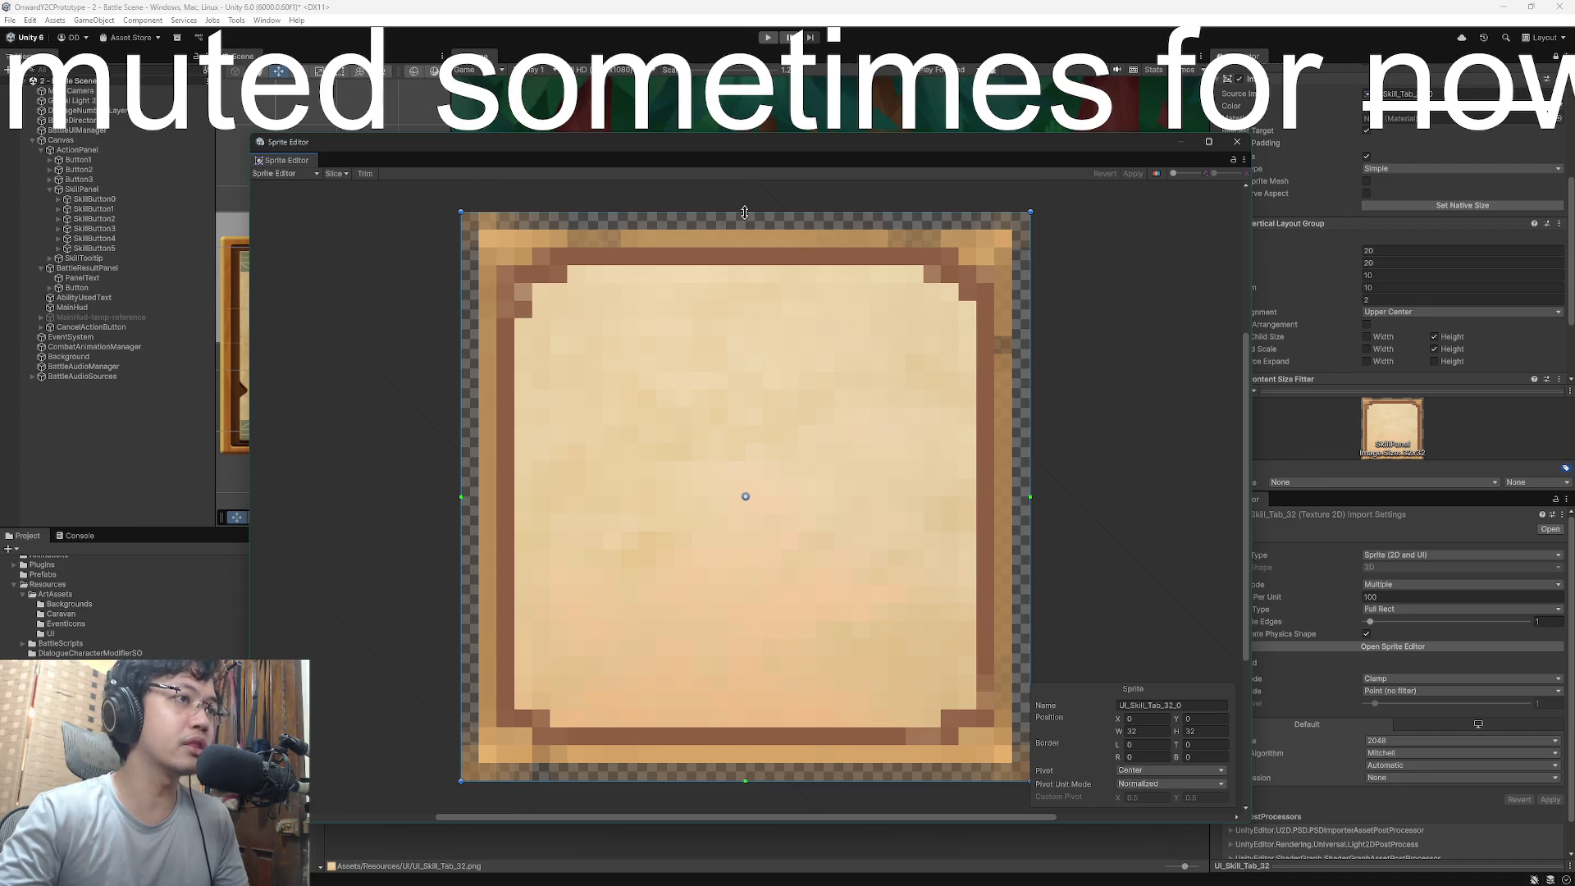
- Drag the slice borders to left 6, right 6, top 6 and bottom 5 pixels
{"action": "left_click_drag", "start_coordinate": [745, 215], "coordinate": [745, 316]}
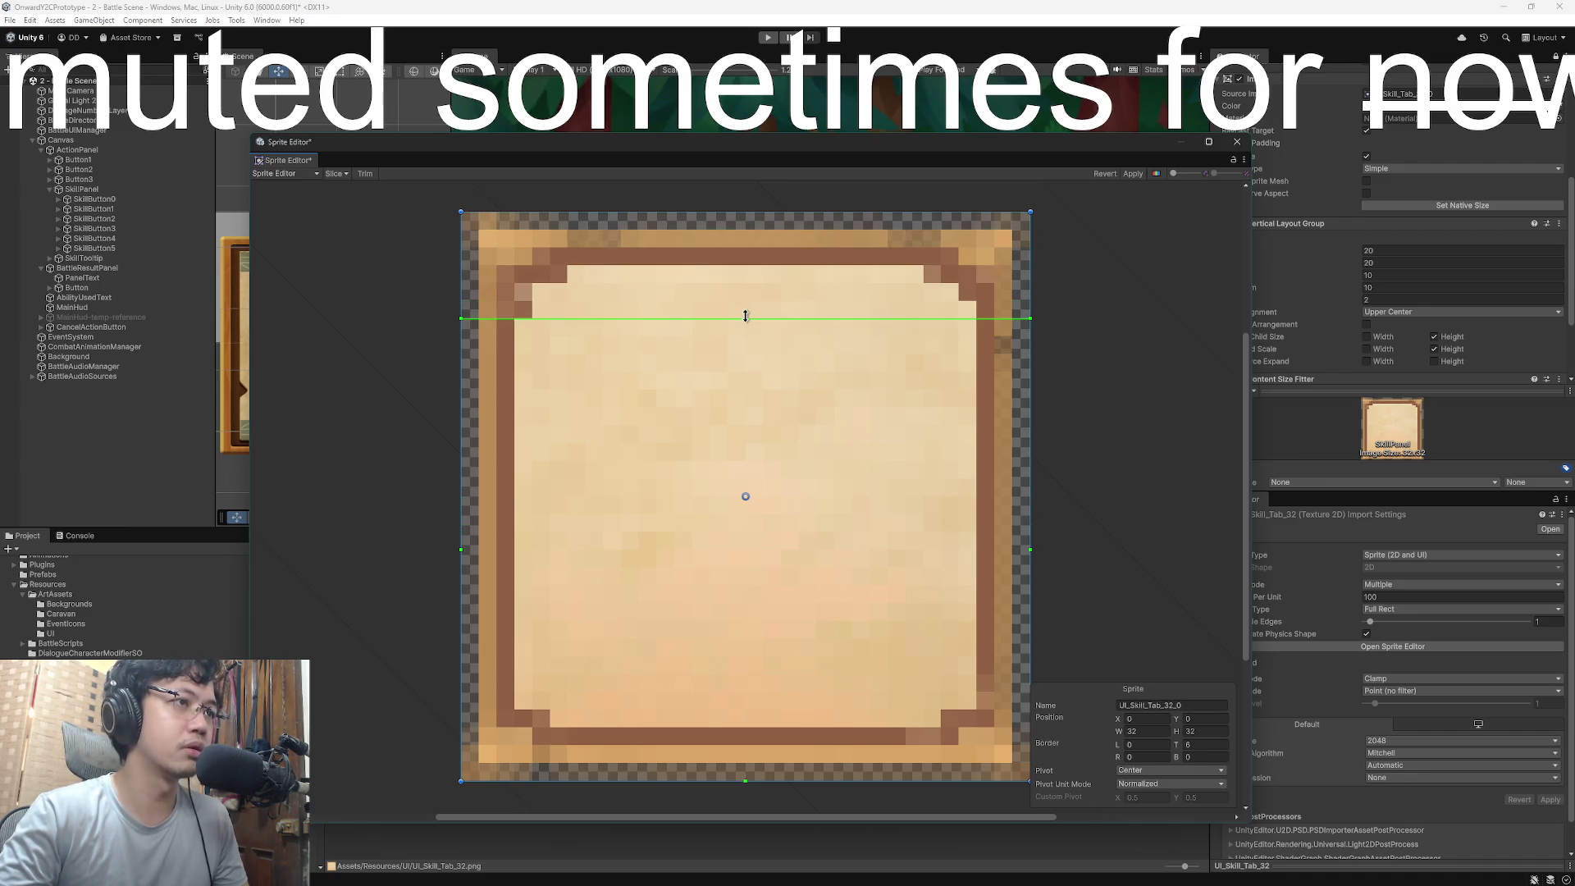
{"action": "left_click_drag", "start_coordinate": [459, 560], "coordinate": [564, 545]}
{"action": "left_click_drag", "start_coordinate": [1030, 550], "coordinate": [924, 543]}
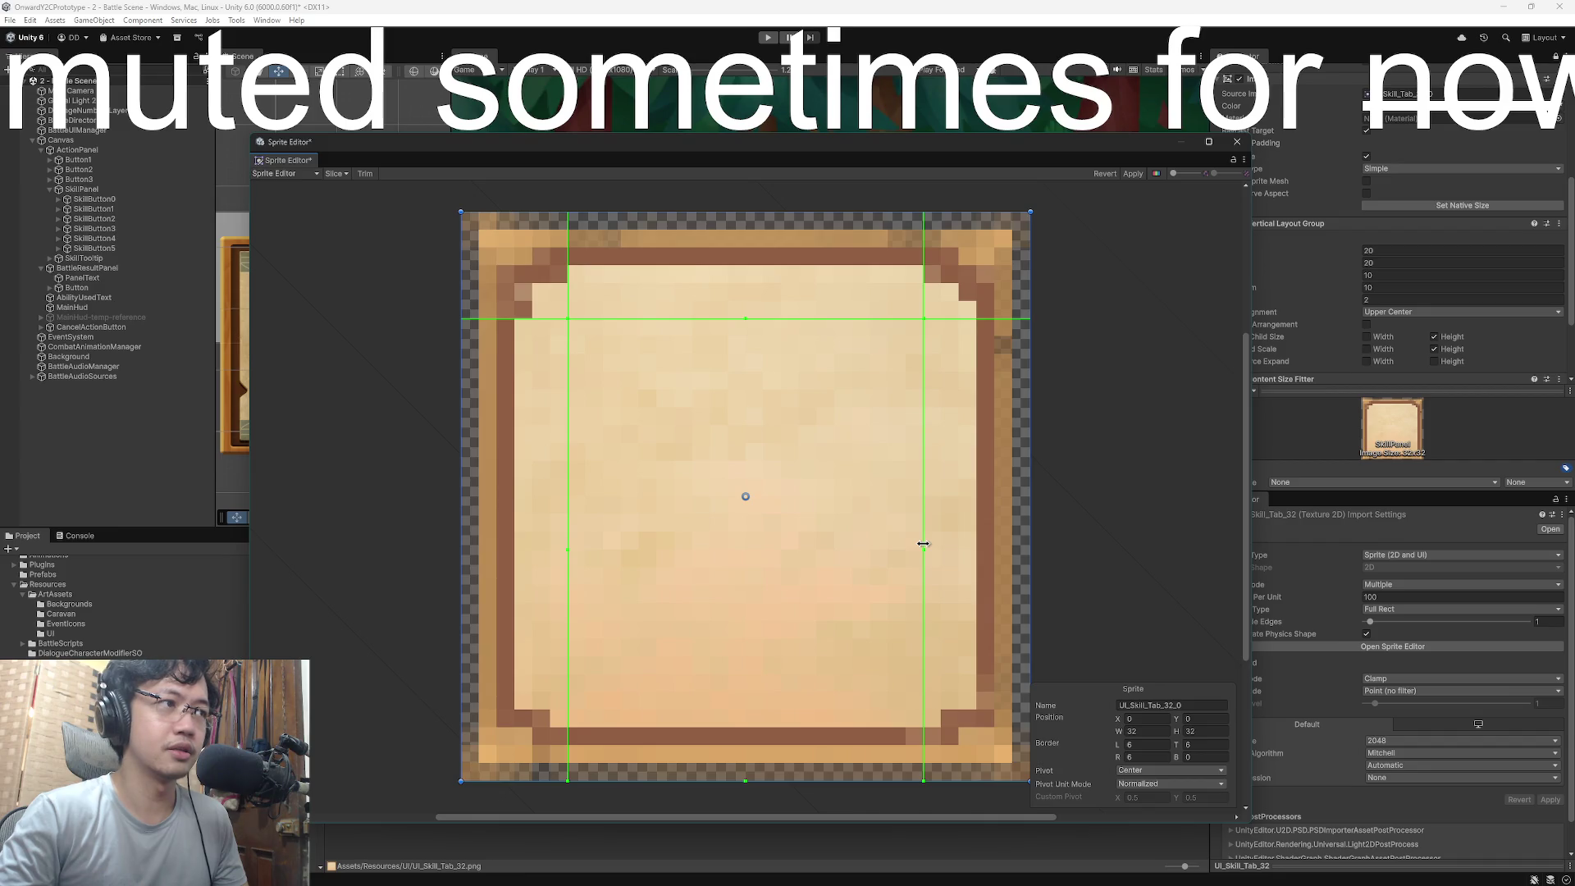
{"action": "left_click_drag", "start_coordinate": [745, 318], "coordinate": [744, 306]}
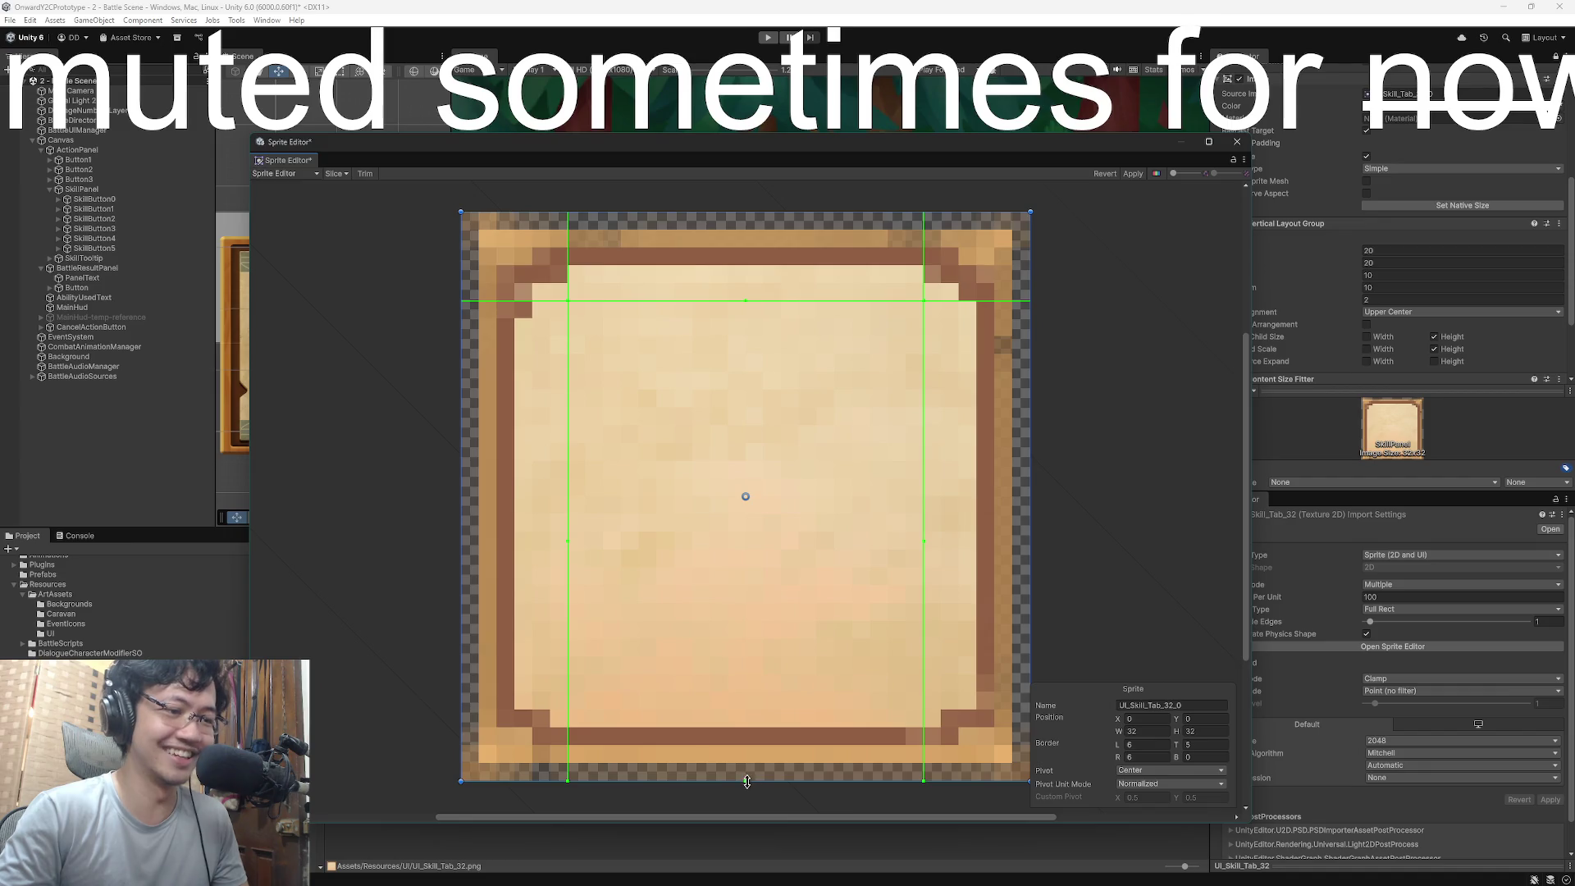
{"action": "left_click_drag", "start_coordinate": [746, 781], "coordinate": [761, 707]}
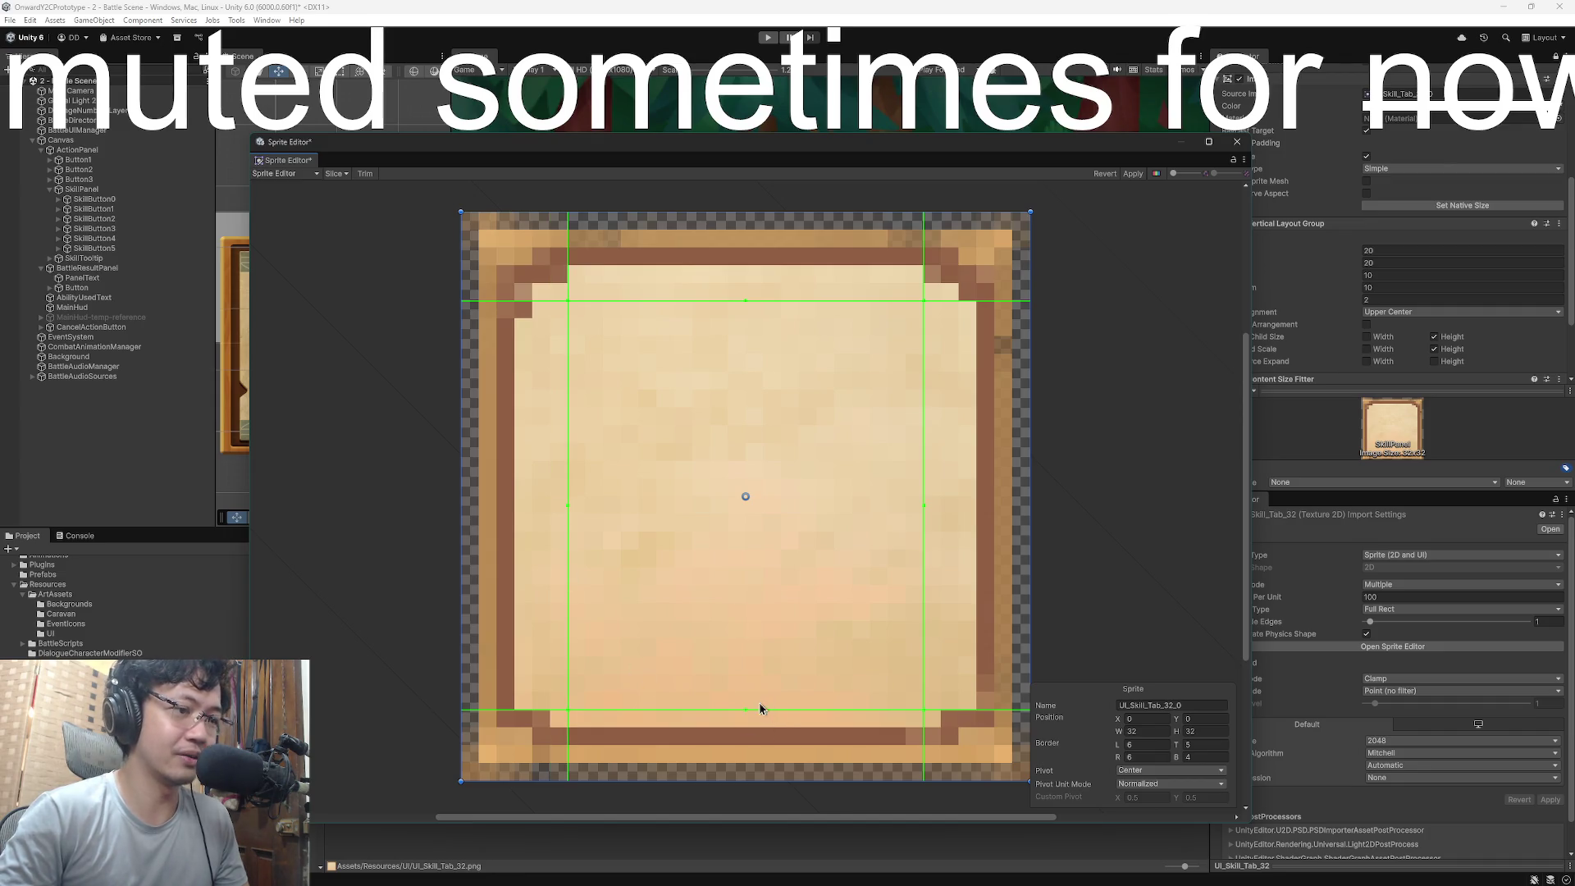
{"action": "left_click_drag", "start_coordinate": [747, 710], "coordinate": [745, 697]}
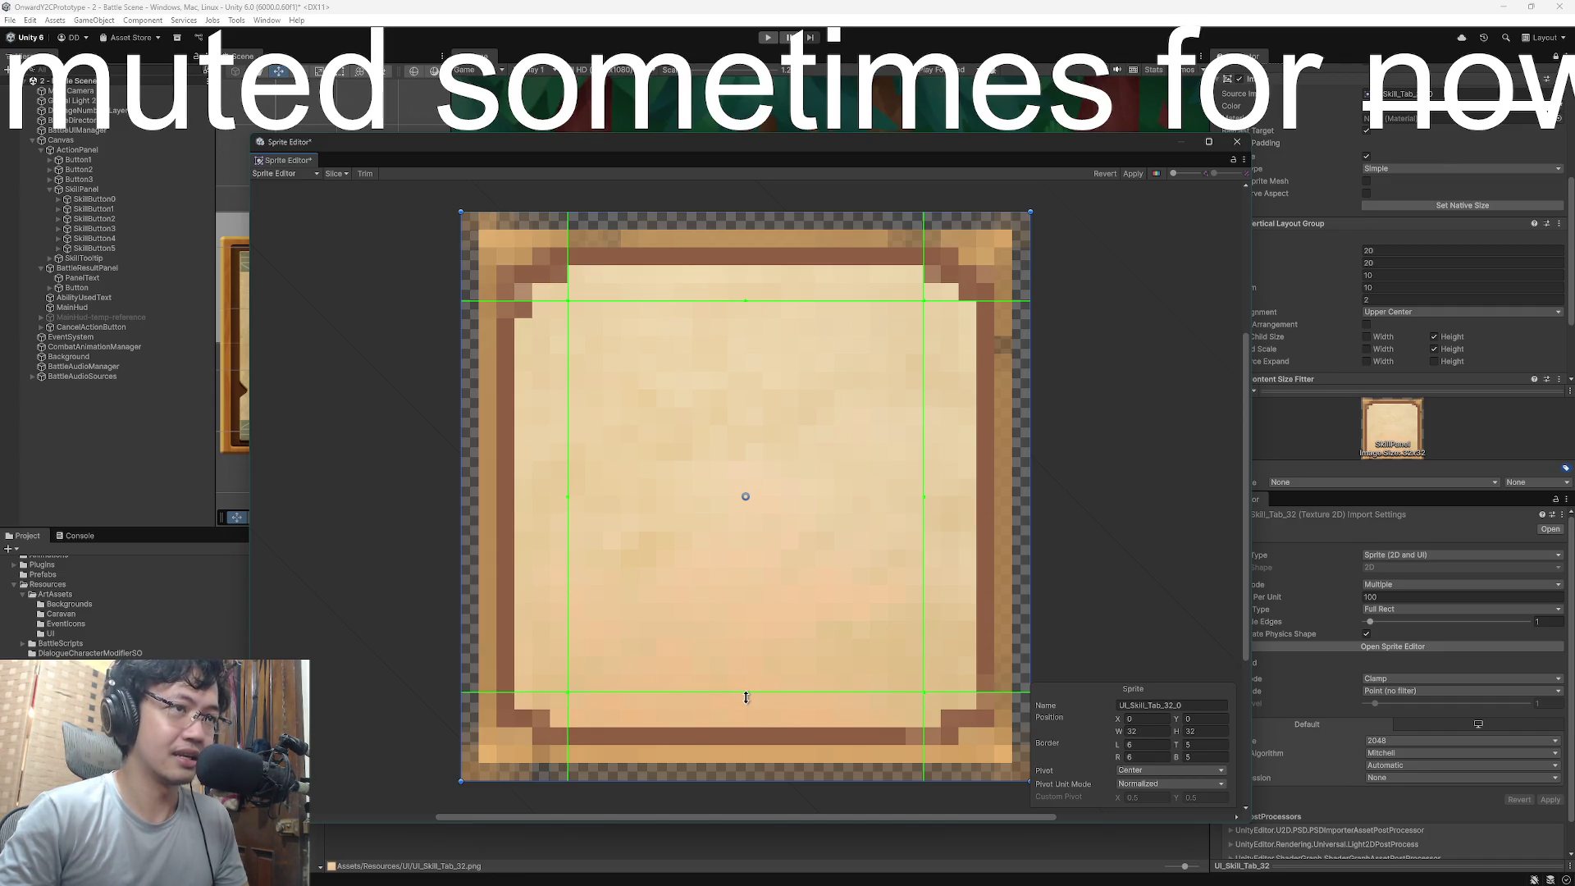
{"action": "left_click_drag", "start_coordinate": [747, 302], "coordinate": [746, 310]}
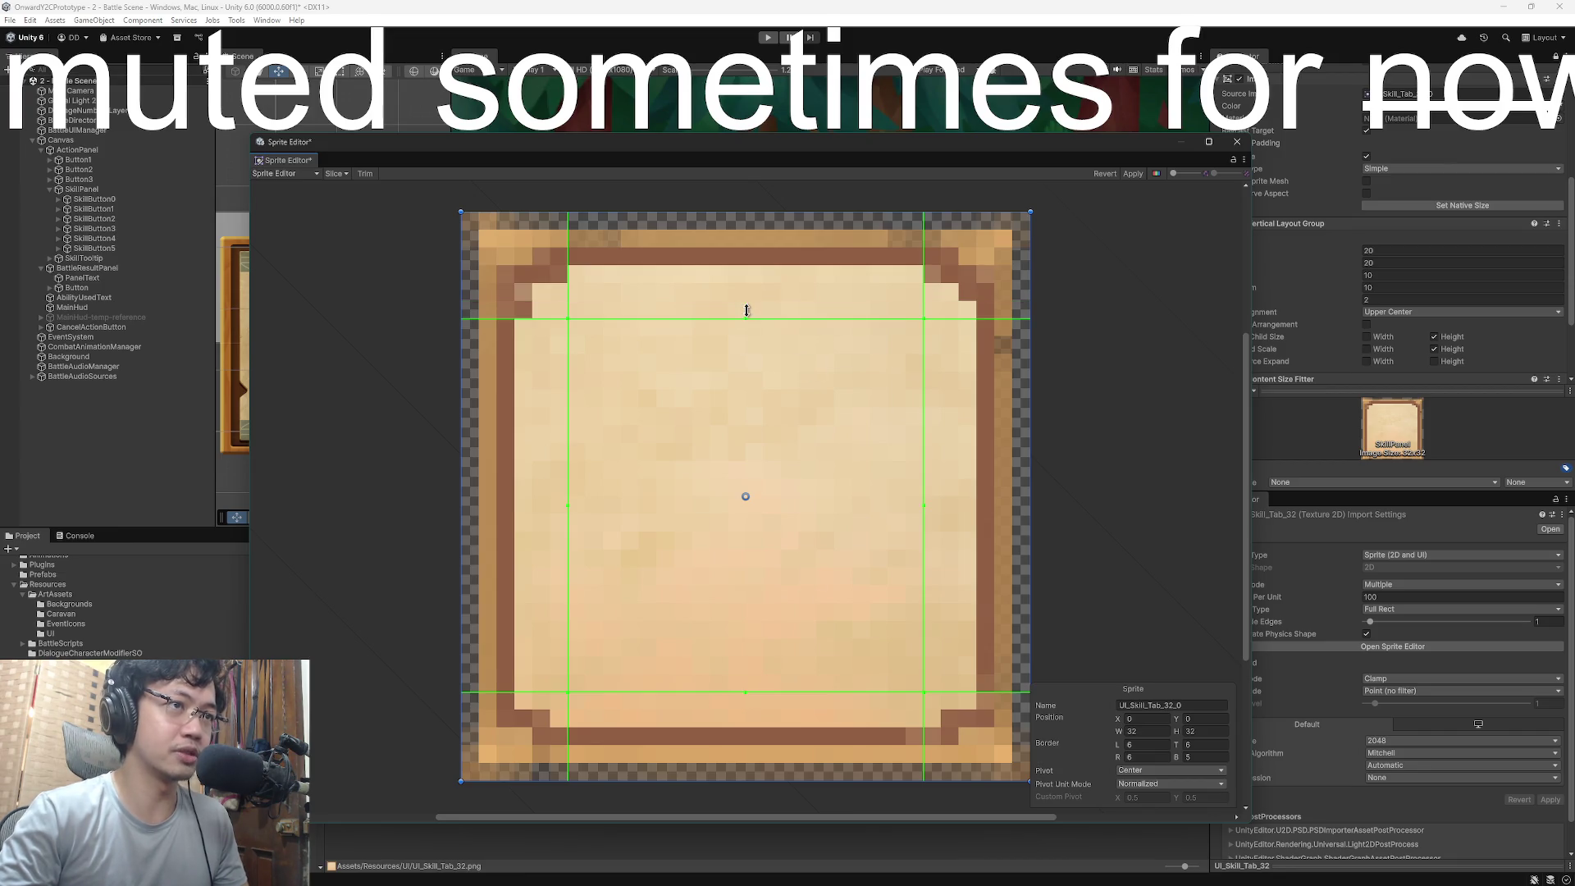
- Apply the border changes and close the Sprite Editor
{"action": "left_click", "coordinate": [1134, 175]}
{"action": "mouse_move", "coordinate": [1081, 136]}
{"action": "left_mouse_down"}
{"action": "mouse_move", "coordinate": [1048, 165]}
{"action": "mouse_move", "coordinate": [1017, 554]}
{"action": "mouse_move", "coordinate": [1040, 148]}
{"action": "left_mouse_up"}
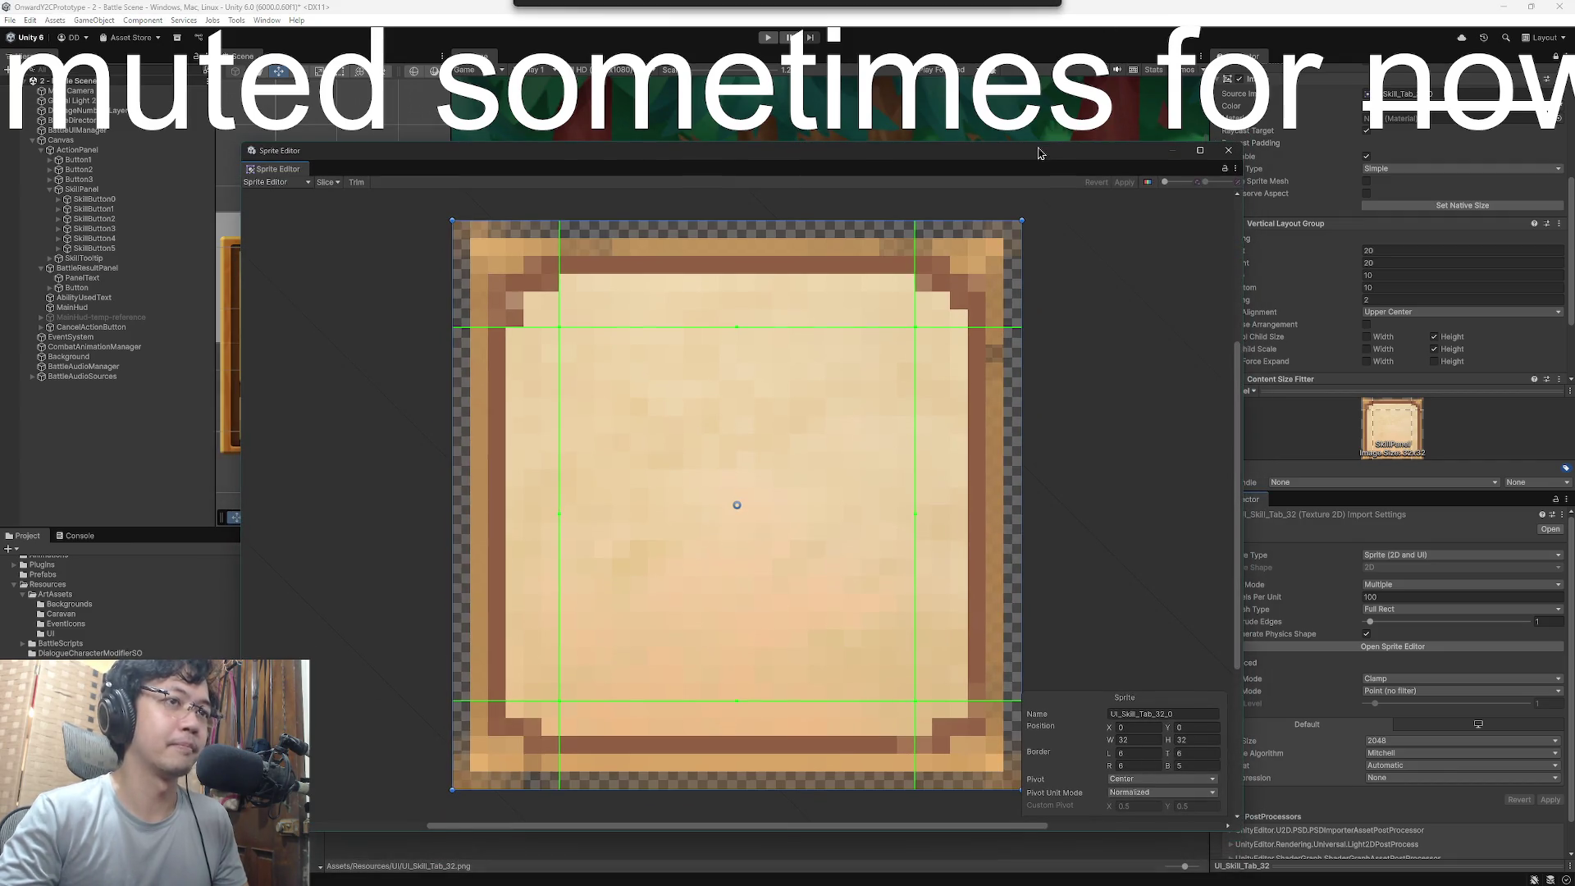
{"action": "left_click", "coordinate": [1198, 141]}
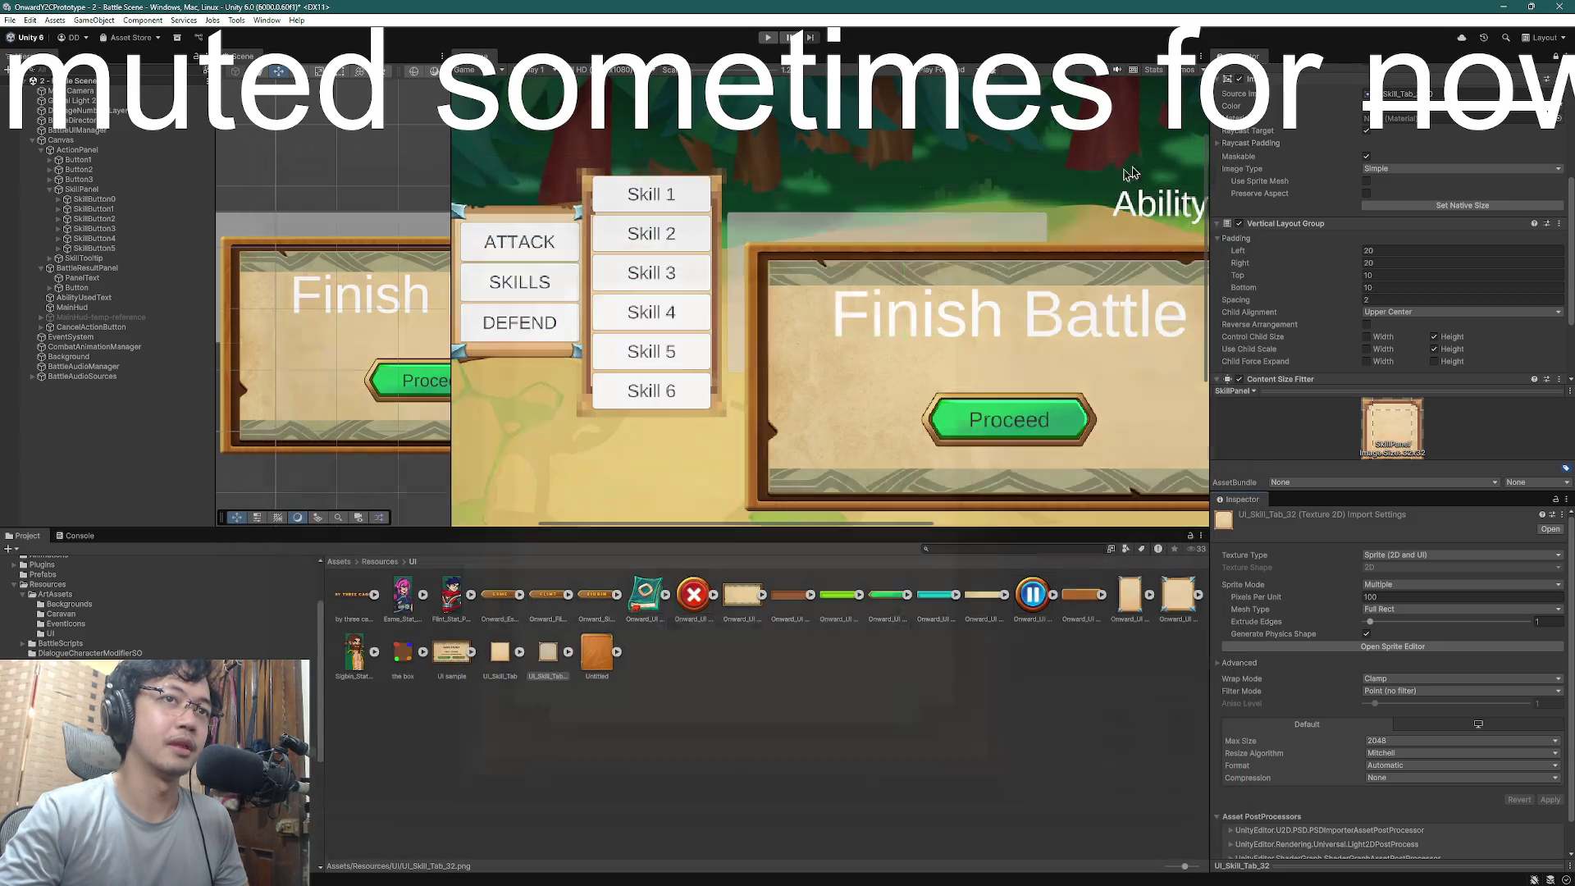
- Select the box texture in Unity and bring up box.png in Paint.NET alongside it
{"action": "left_click", "coordinate": [405, 666]}
{"action": "key", "text": "super+Tab"}
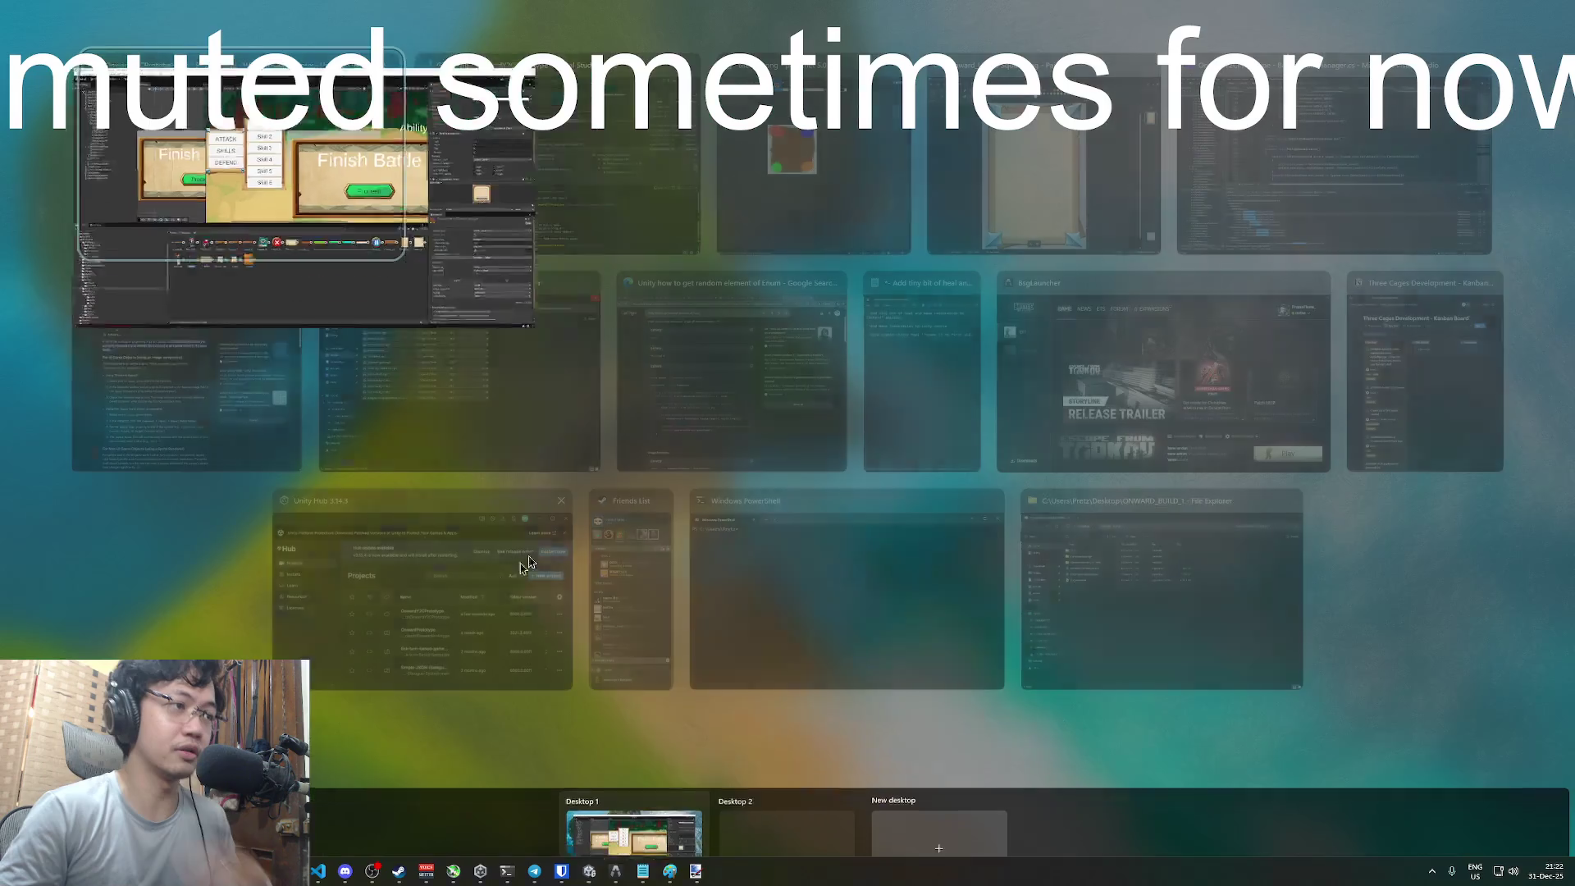
{"action": "left_click", "coordinate": [775, 194]}
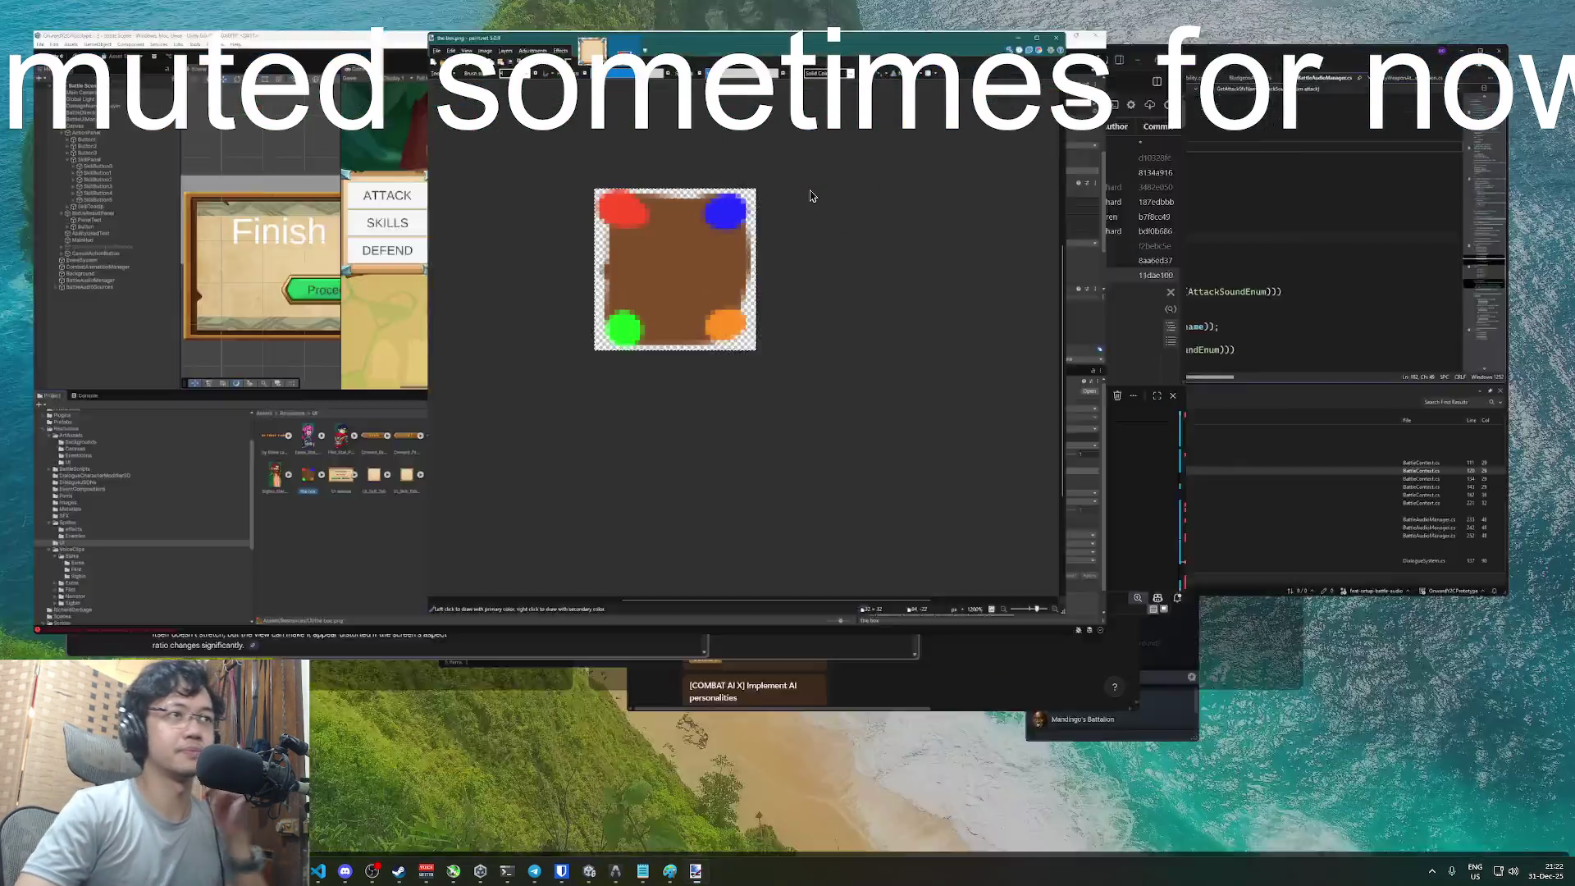
{"action": "mouse_move", "coordinate": [823, 16]}
{"action": "left_mouse_down"}
{"action": "mouse_move", "coordinate": [1231, 52]}
{"action": "mouse_move", "coordinate": [1003, 51]}
{"action": "left_mouse_up"}
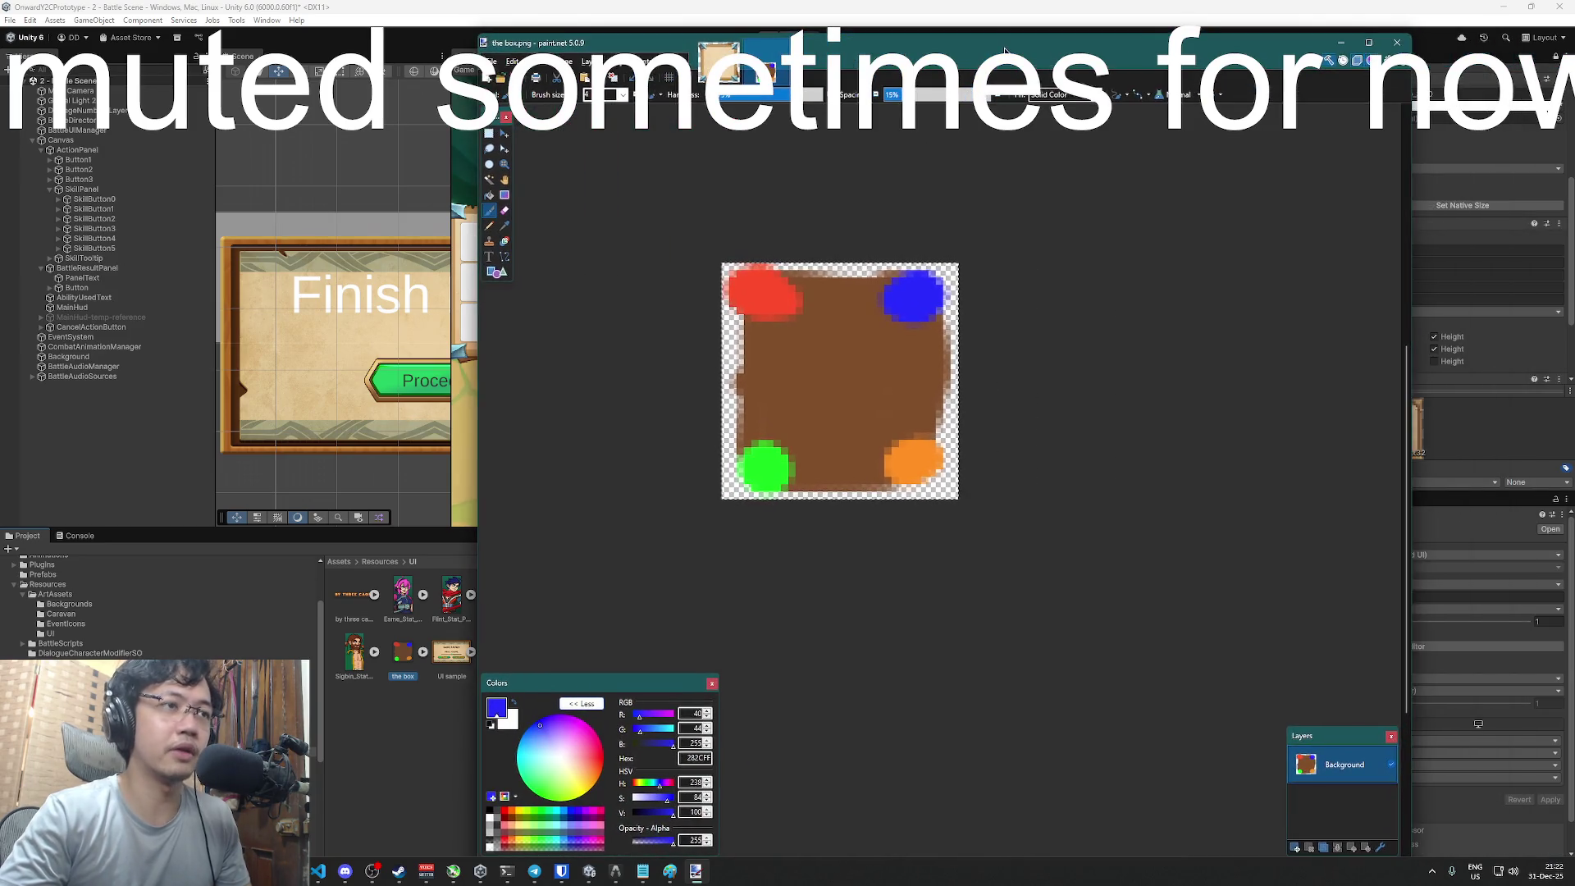
{"action": "scroll", "coordinate": [976, 375], "scroll_direction": "up", "scroll_amount": 1, "text": "ctrl"}
{"action": "scroll", "coordinate": [973, 380], "scroll_direction": "down", "scroll_amount": 1, "text": "ctrl"}
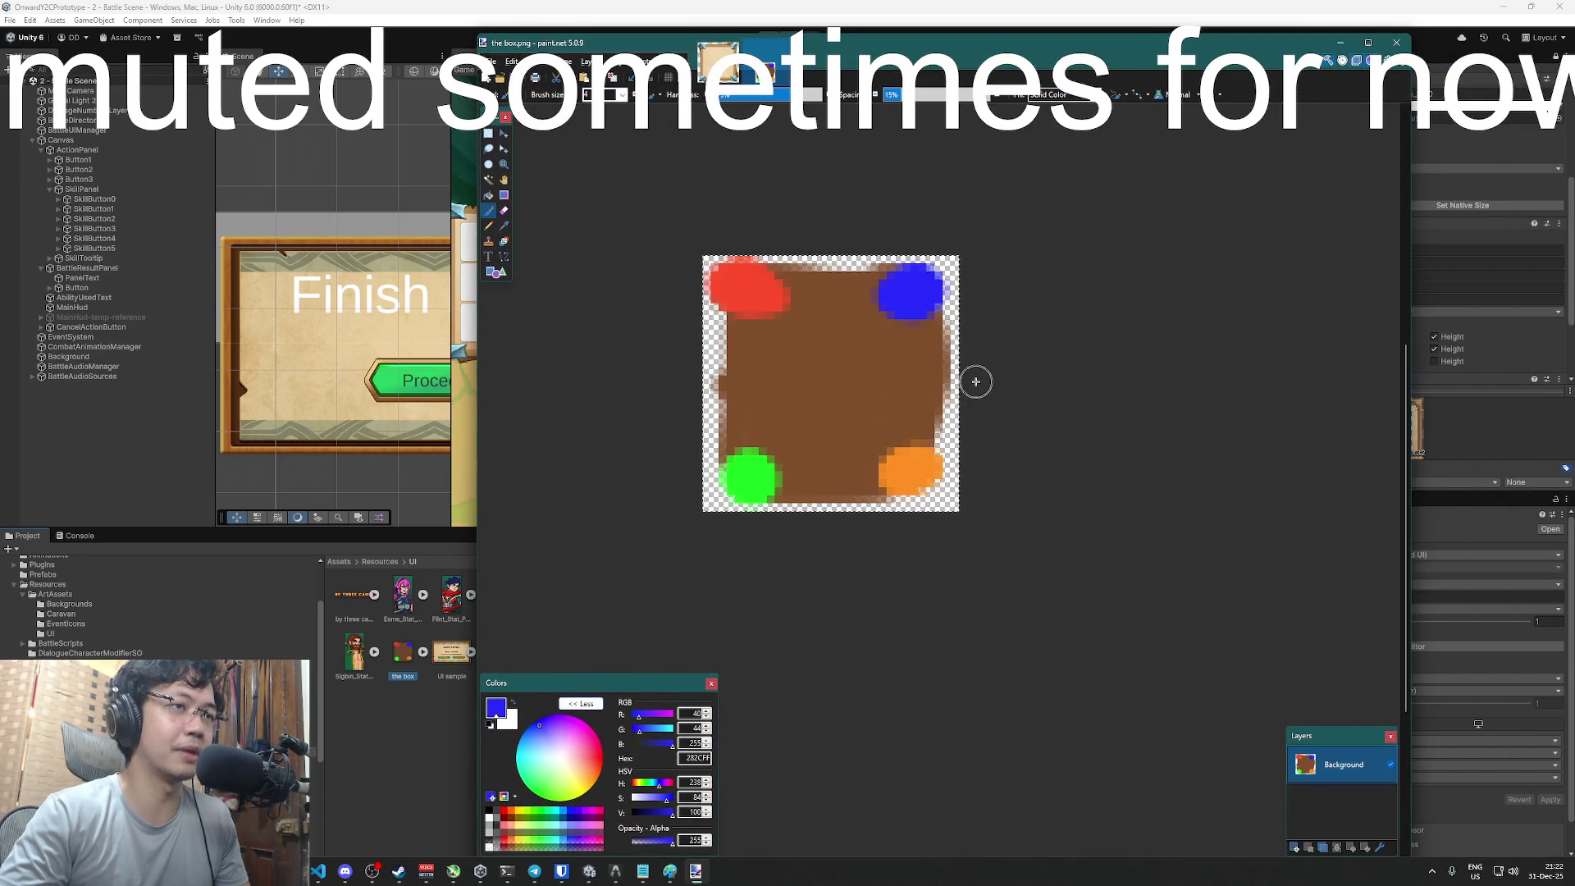
{"action": "scroll", "coordinate": [977, 380], "scroll_direction": "up", "scroll_amount": 1, "text": "ctrl"}
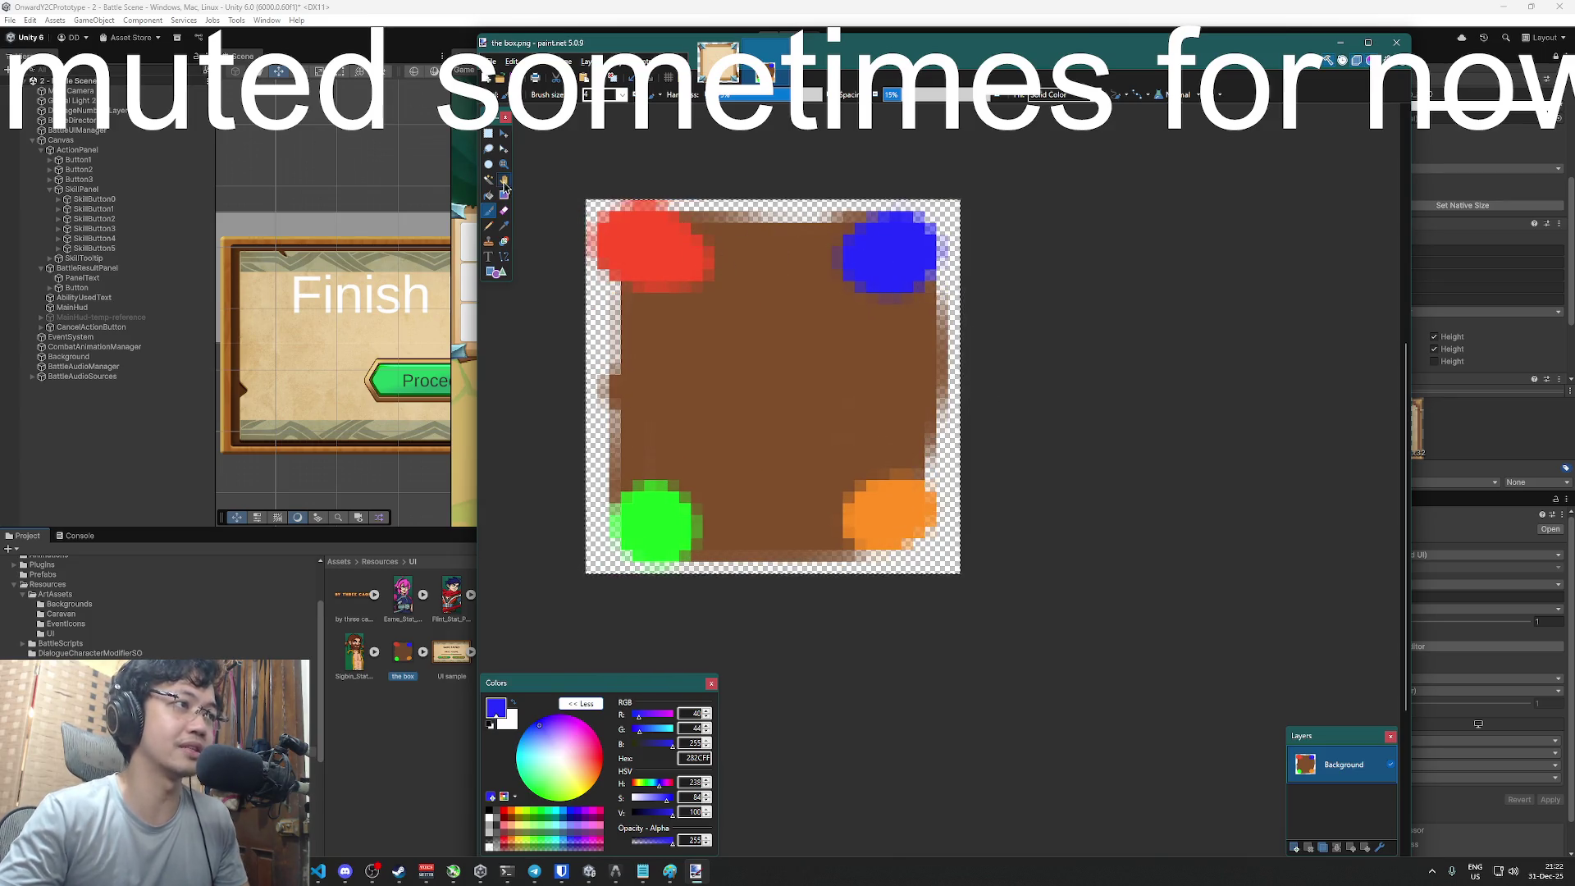
- Sample the brown fill to touch up the box, then pick orange from the bottom-right blob
{"action": "left_click", "coordinate": [504, 228]}
{"action": "left_click", "coordinate": [696, 322]}
{"action": "left_click", "coordinate": [489, 210]}
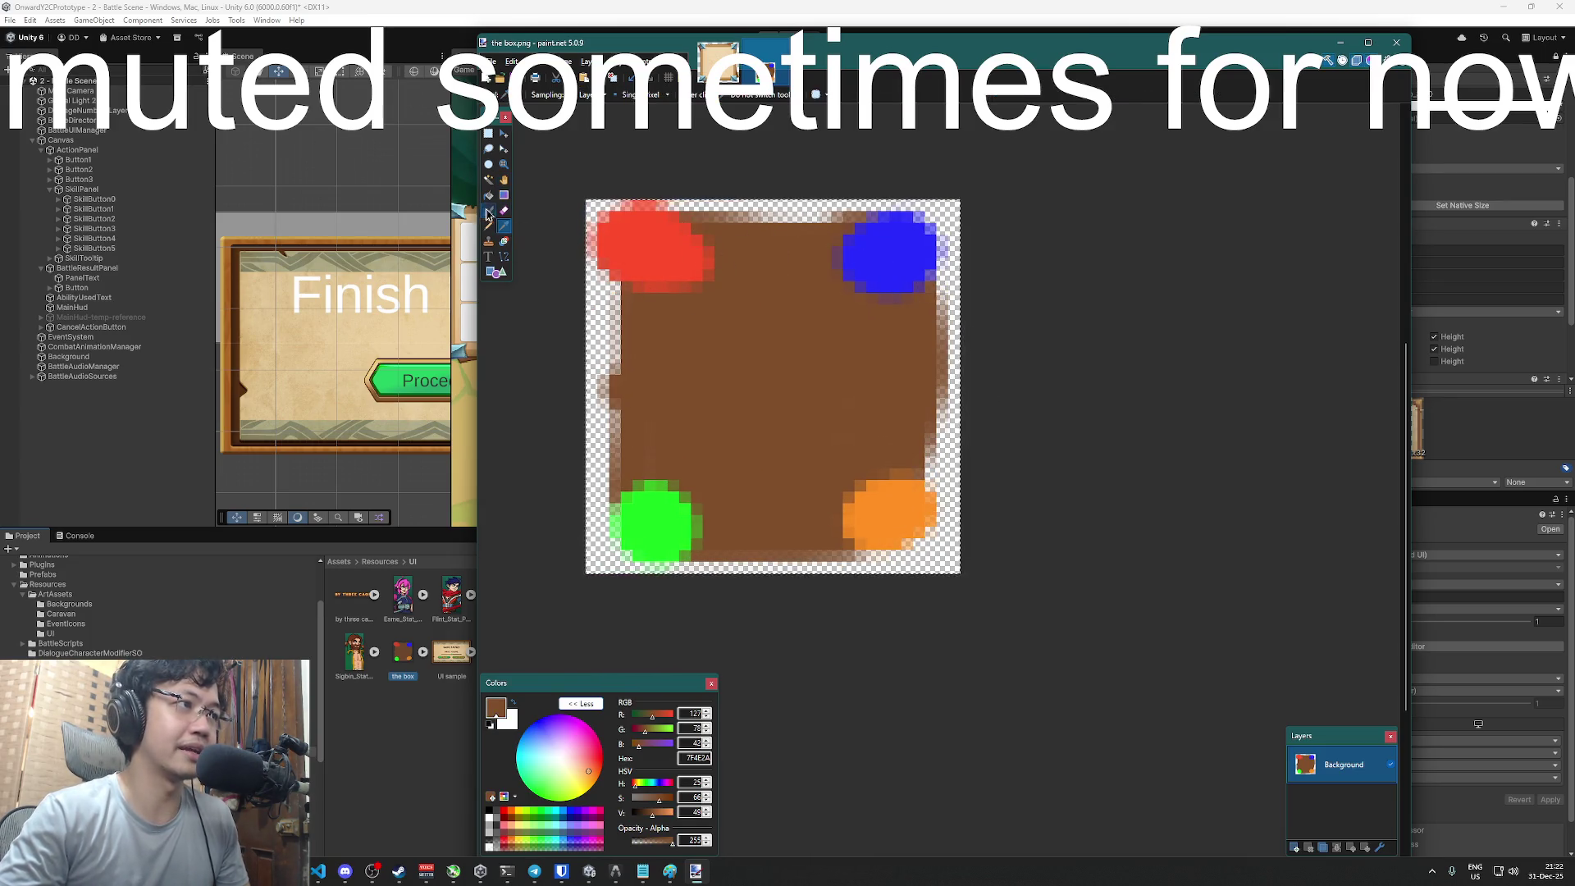
{"action": "left_click", "coordinate": [908, 443]}
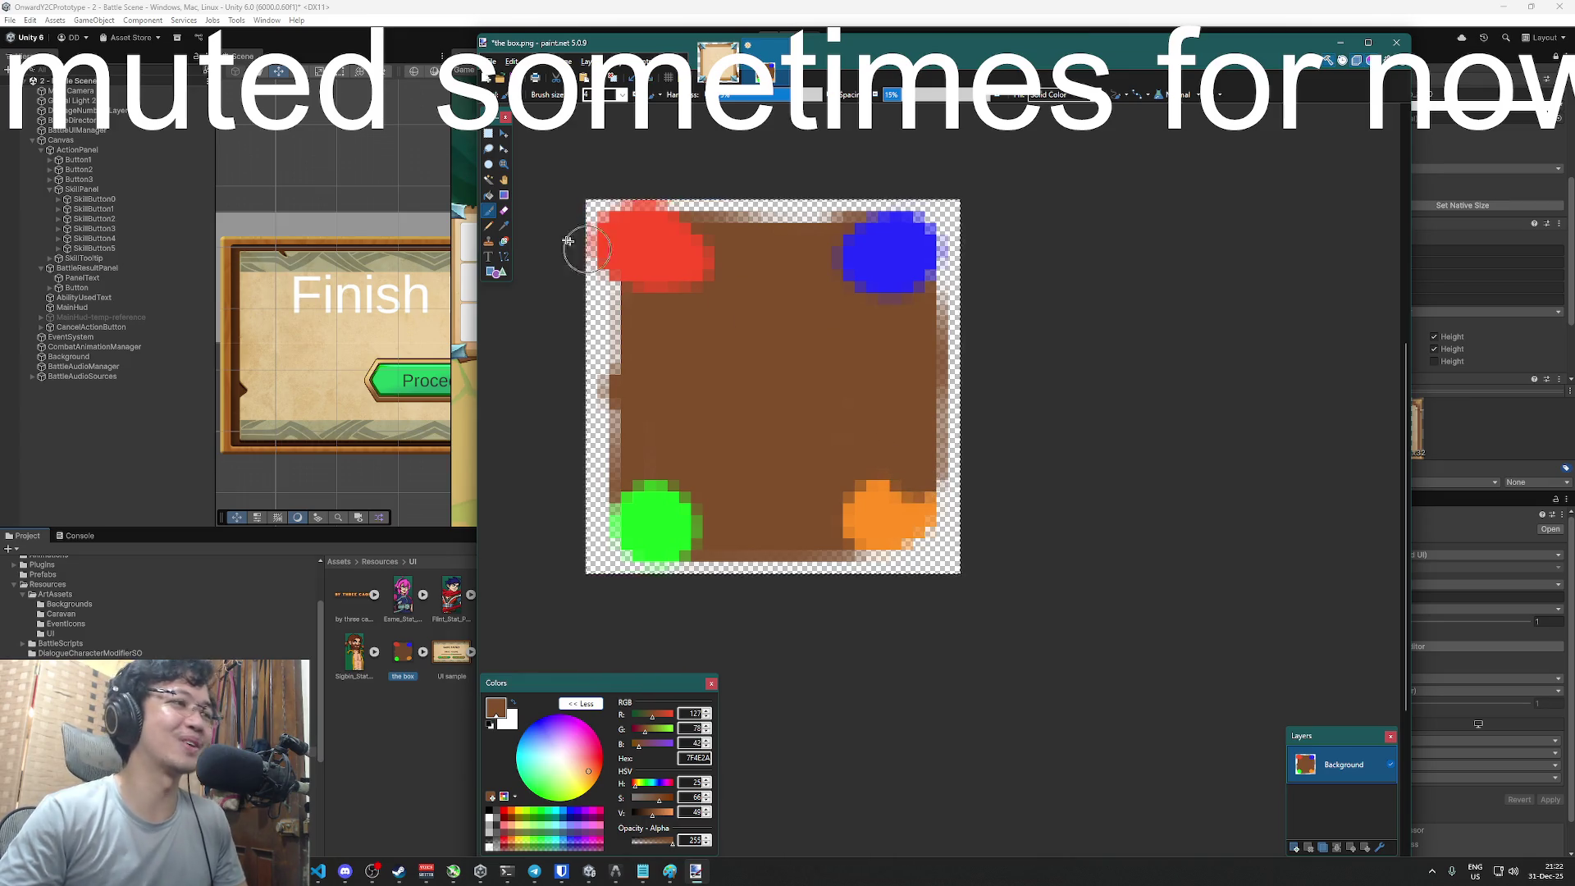
{"action": "left_click", "coordinate": [507, 229]}
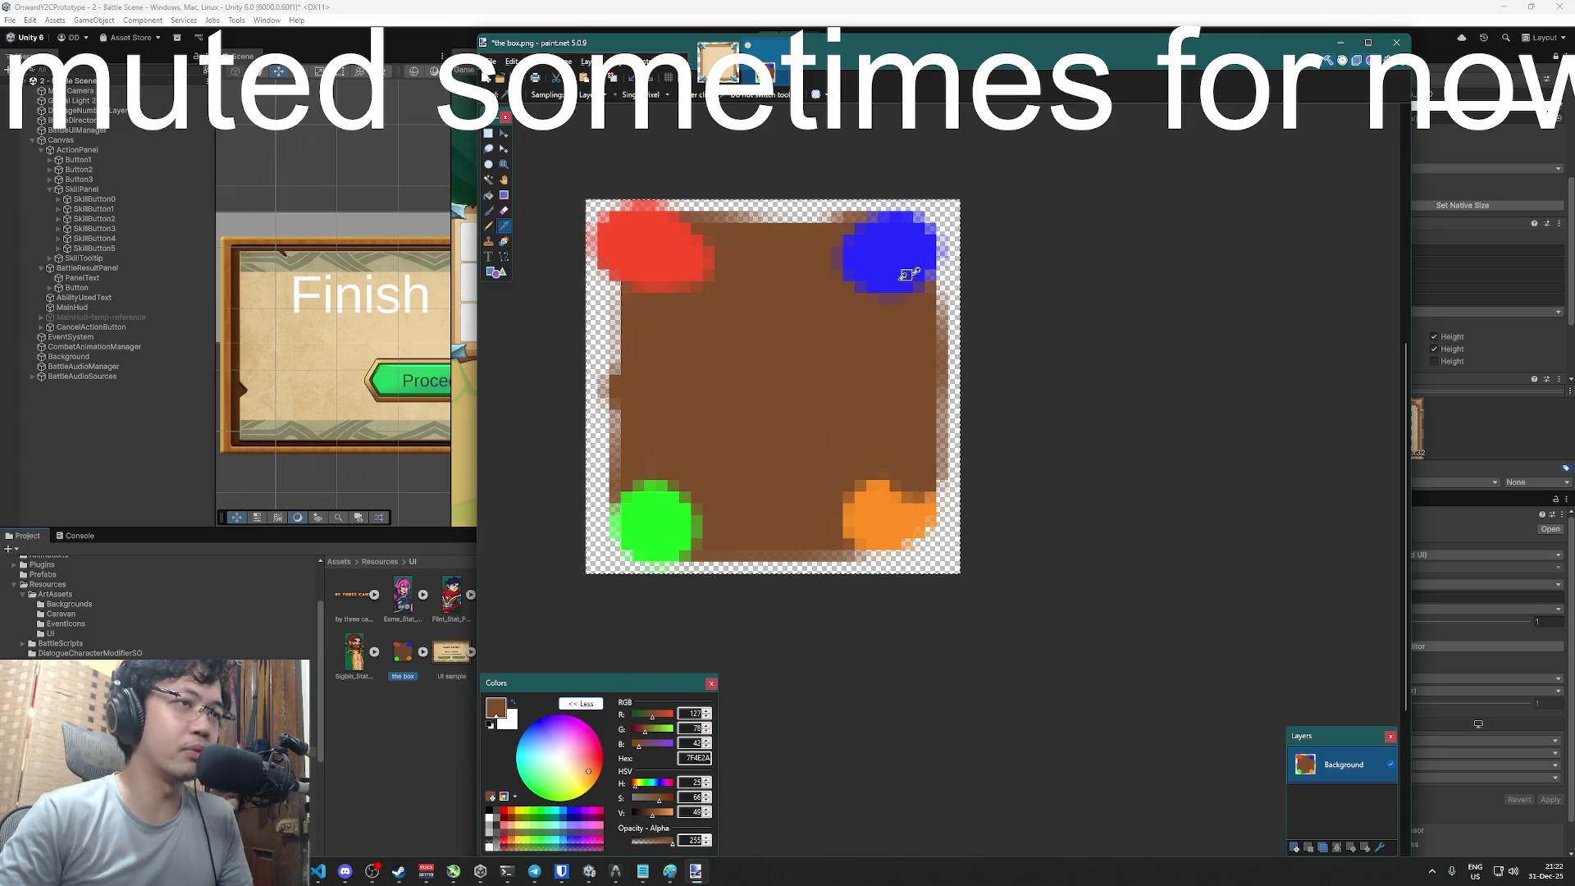
{"action": "left_click", "coordinate": [883, 520]}
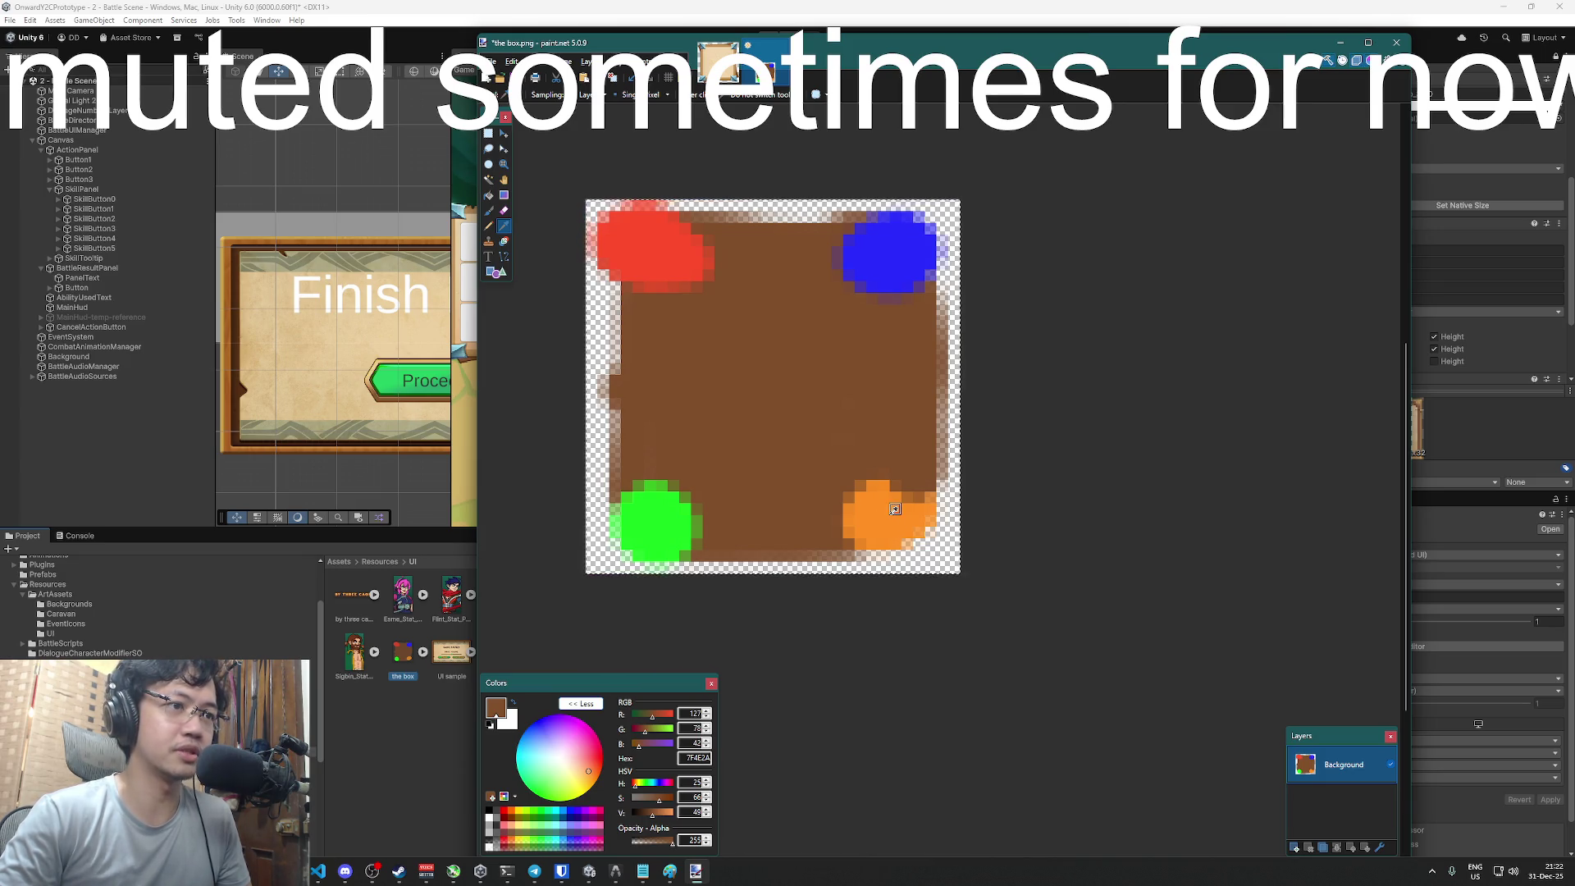
- Paint the bottom-right, green bottom-left, red top-left and blue top-right corner blobs orange
{"action": "left_click", "coordinate": [489, 212]}
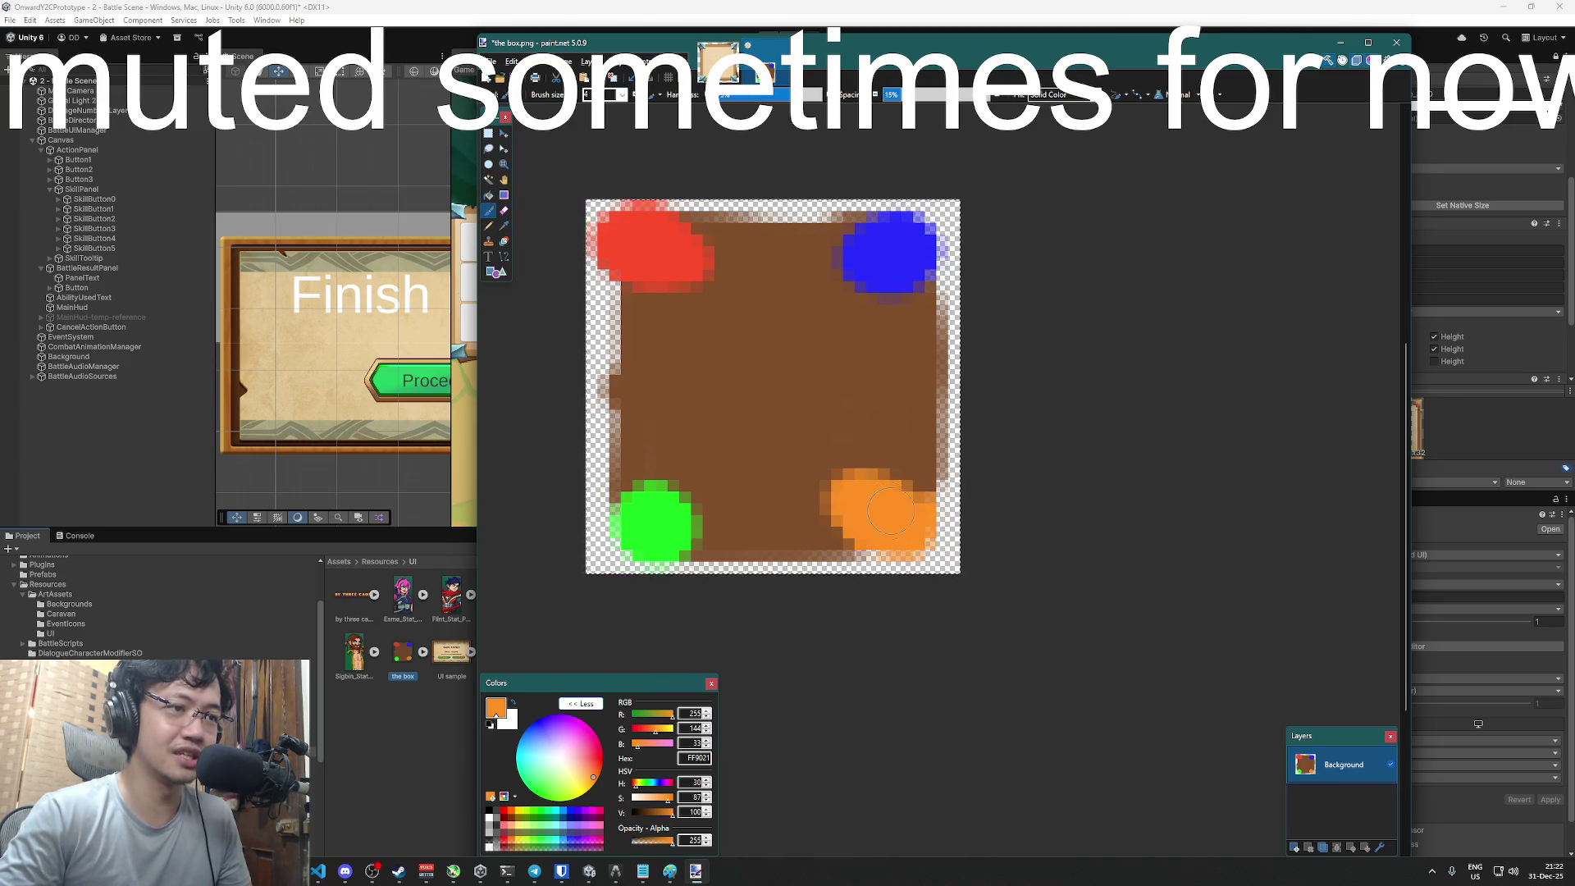
{"action": "mouse_move", "coordinate": [889, 529]}
{"action": "left_mouse_down"}
{"action": "mouse_move", "coordinate": [931, 542]}
{"action": "mouse_move", "coordinate": [848, 541]}
{"action": "mouse_move", "coordinate": [935, 537]}
{"action": "mouse_move", "coordinate": [939, 512]}
{"action": "mouse_move", "coordinate": [865, 480]}
{"action": "left_mouse_up"}
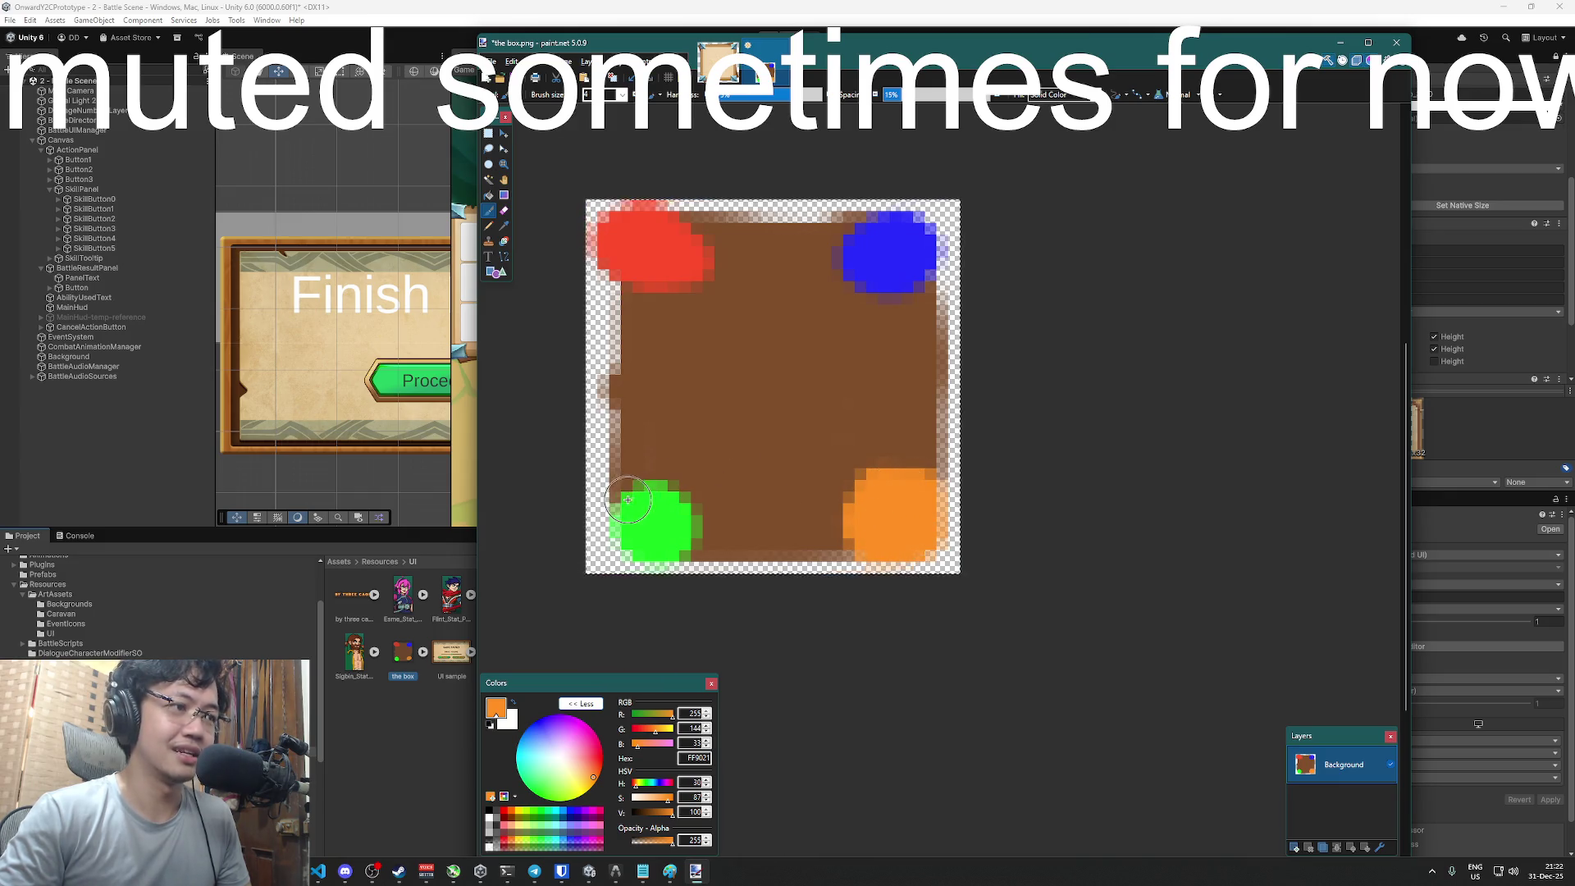
{"action": "mouse_move", "coordinate": [632, 476]}
{"action": "left_mouse_down"}
{"action": "mouse_move", "coordinate": [624, 541]}
{"action": "mouse_move", "coordinate": [648, 536]}
{"action": "left_mouse_up"}
{"action": "key", "text": "ctrl+z"}
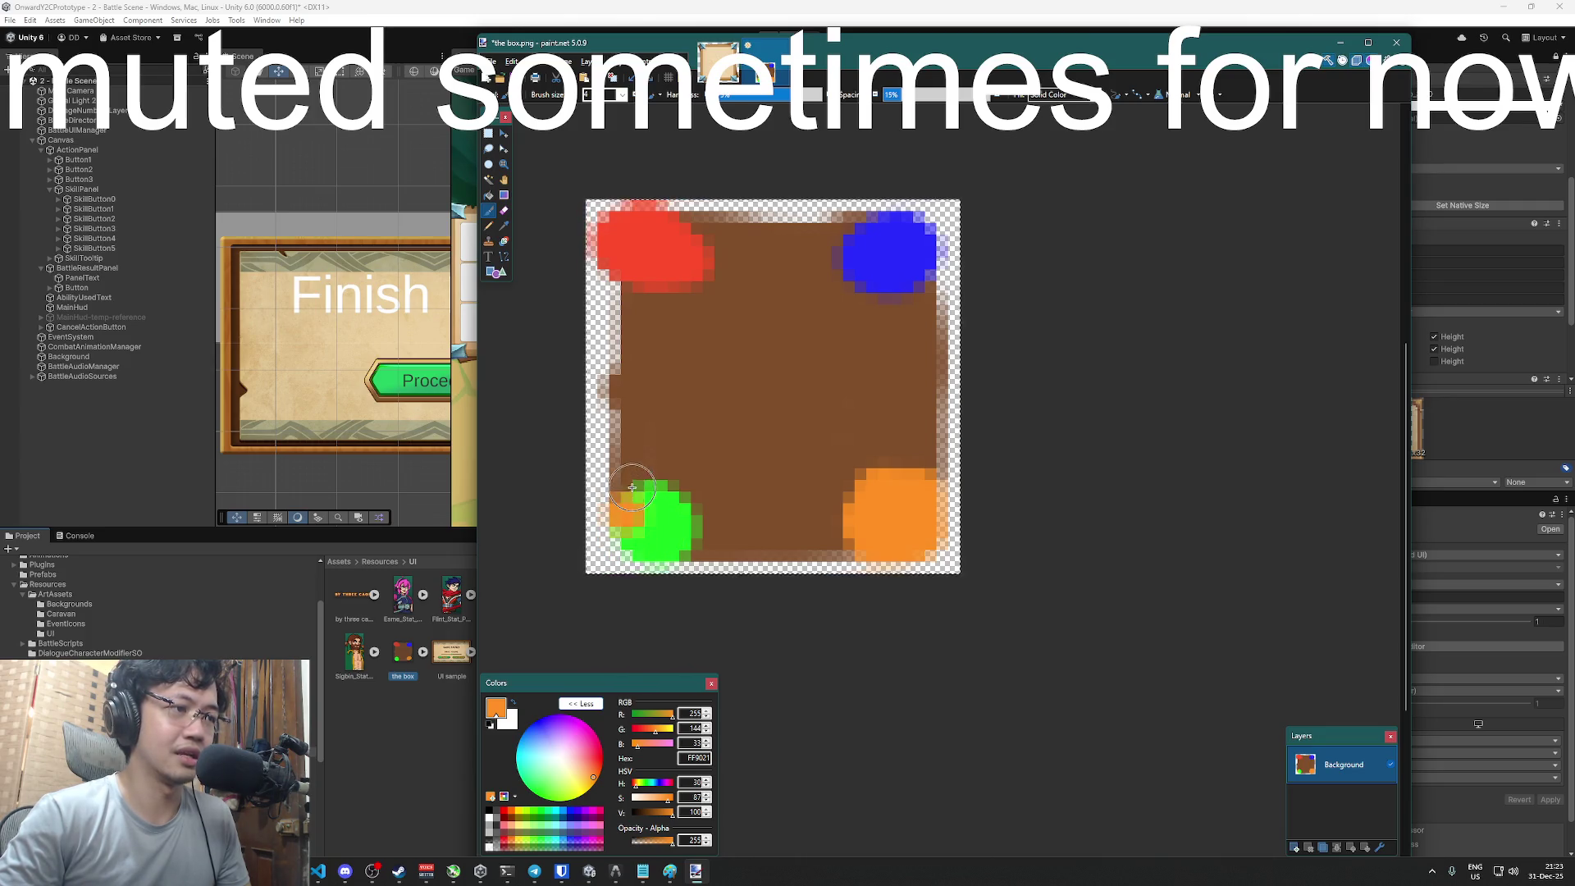
{"action": "left_click_drag", "start_coordinate": [653, 540], "coordinate": [670, 512]}
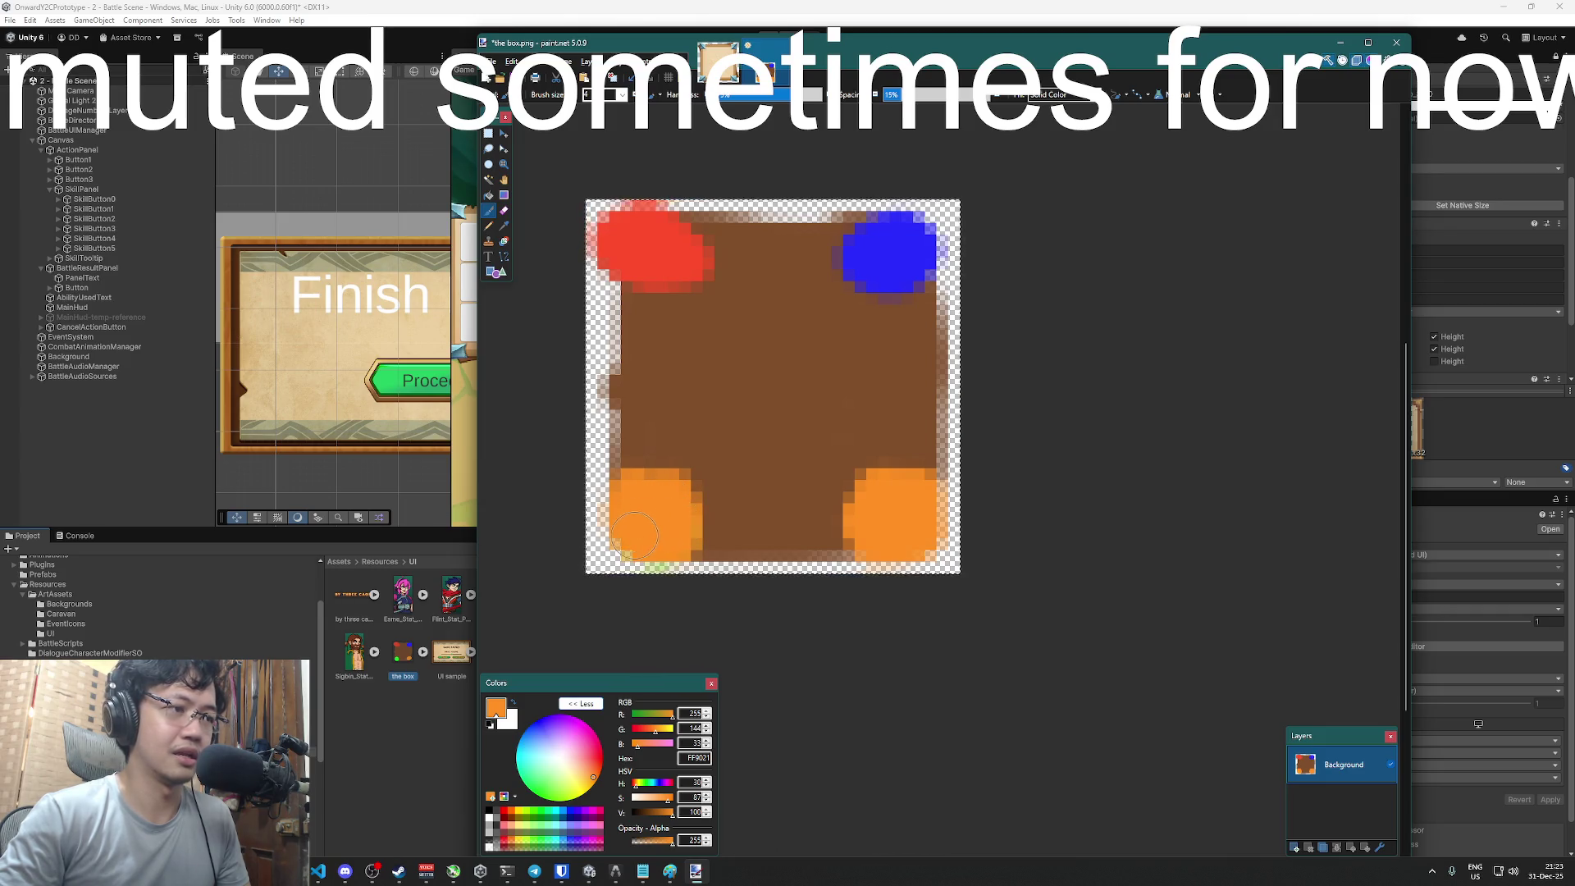
{"action": "left_click_drag", "start_coordinate": [635, 242], "coordinate": [676, 272]}
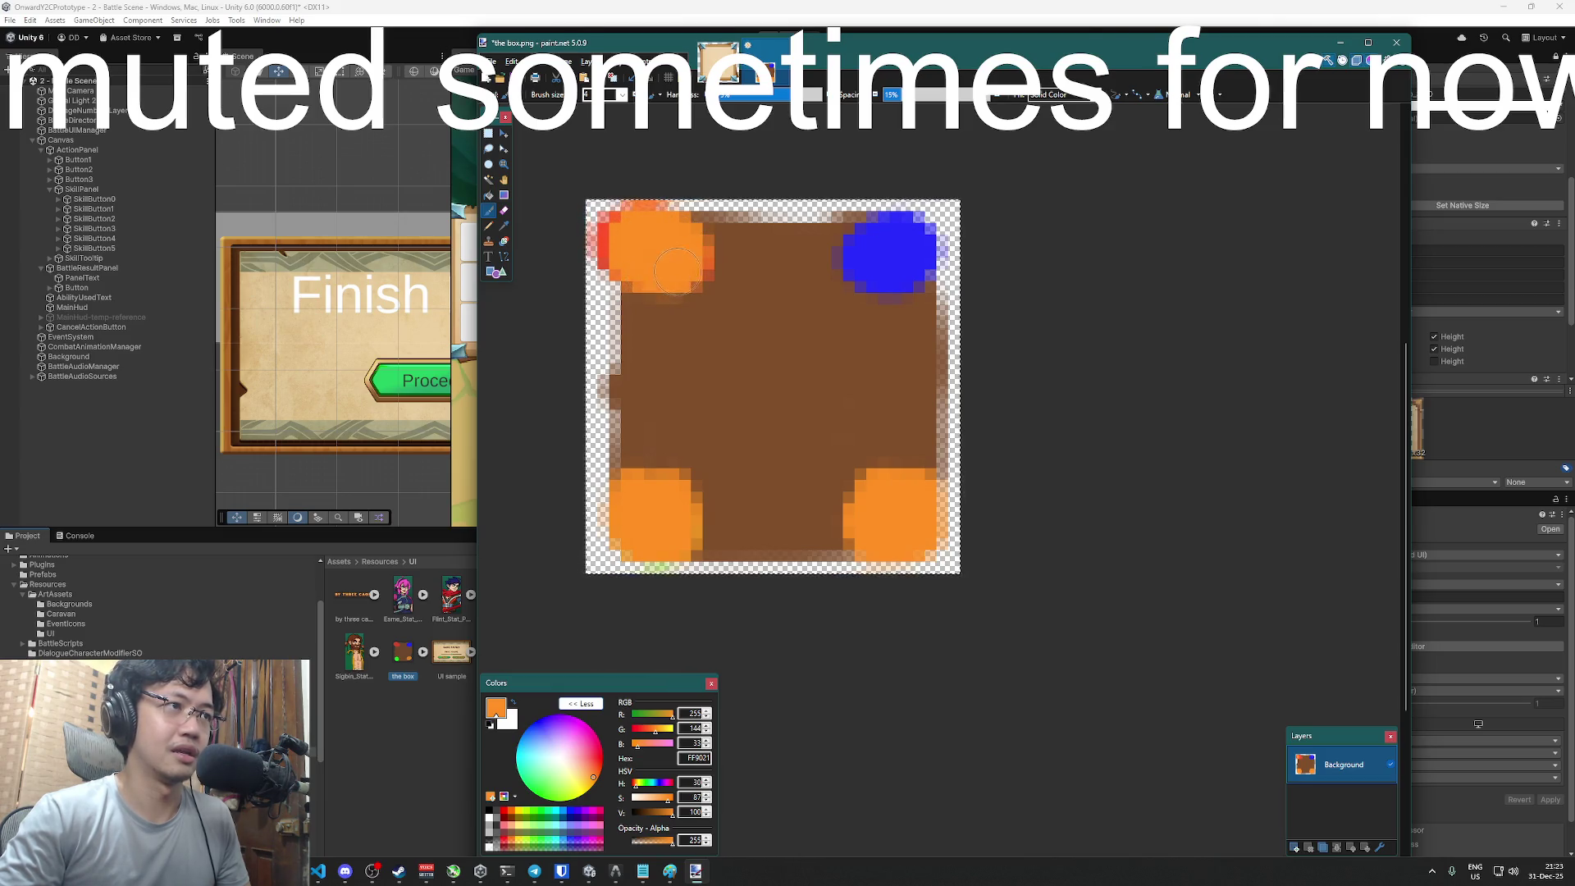
{"action": "mouse_move", "coordinate": [853, 246]}
{"action": "left_mouse_down"}
{"action": "mouse_move", "coordinate": [902, 261]}
{"action": "mouse_move", "coordinate": [912, 240]}
{"action": "mouse_move", "coordinate": [889, 287]}
{"action": "mouse_move", "coordinate": [845, 263]}
{"action": "mouse_move", "coordinate": [894, 291]}
{"action": "mouse_move", "coordinate": [916, 255]}
{"action": "left_mouse_up"}
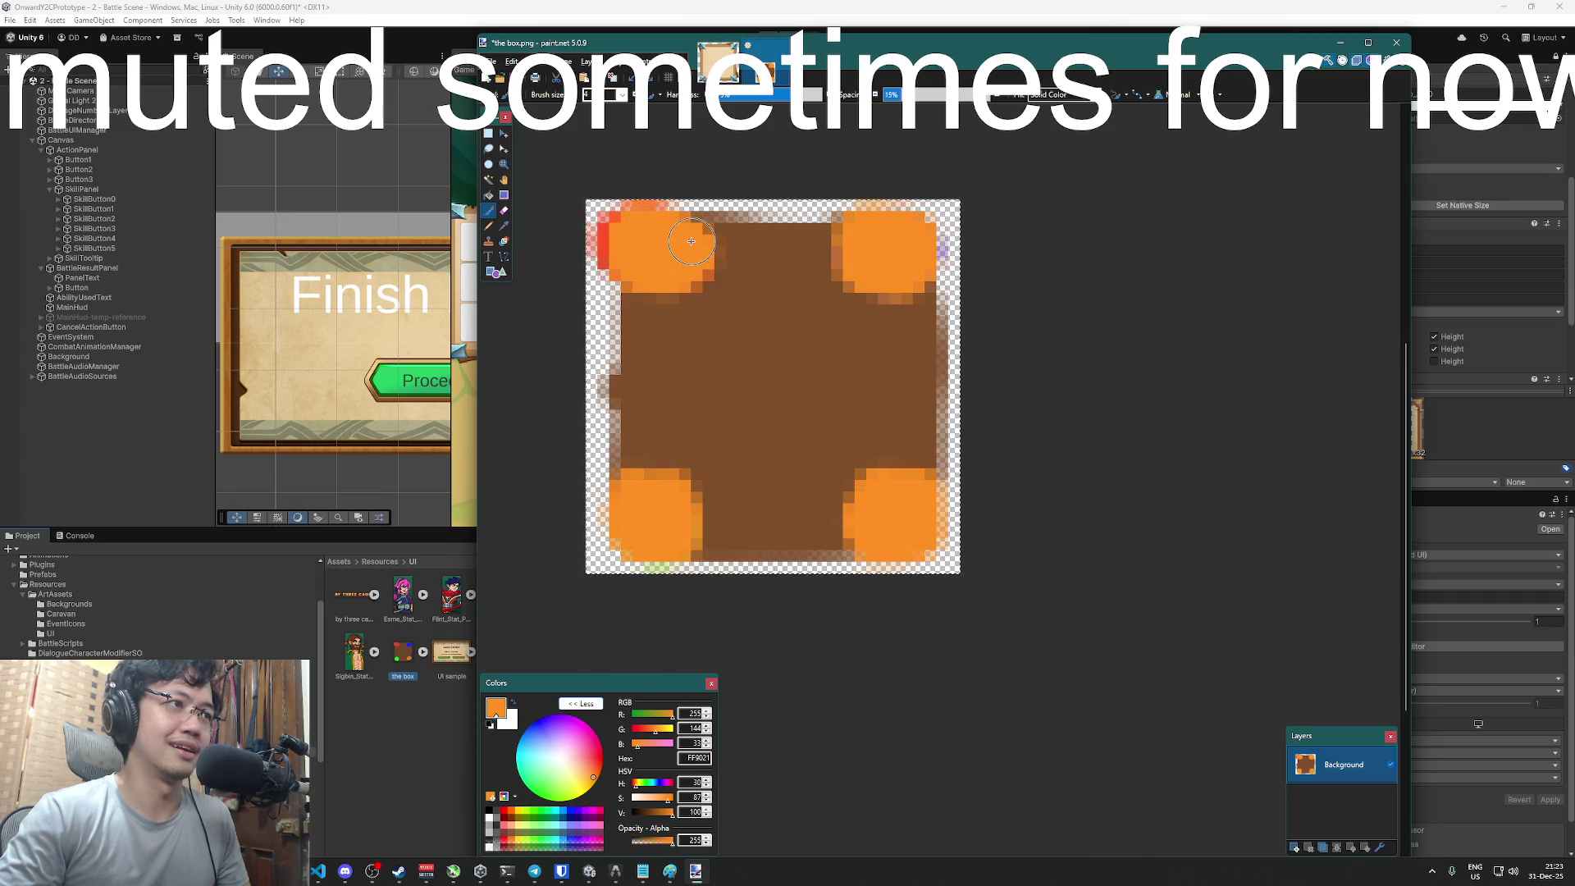
- Erase the red smudges at the top-left, save box.png, and return to Unity
{"action": "left_click", "coordinate": [506, 211]}
{"action": "left_click_drag", "start_coordinate": [565, 228], "coordinate": [584, 271]}
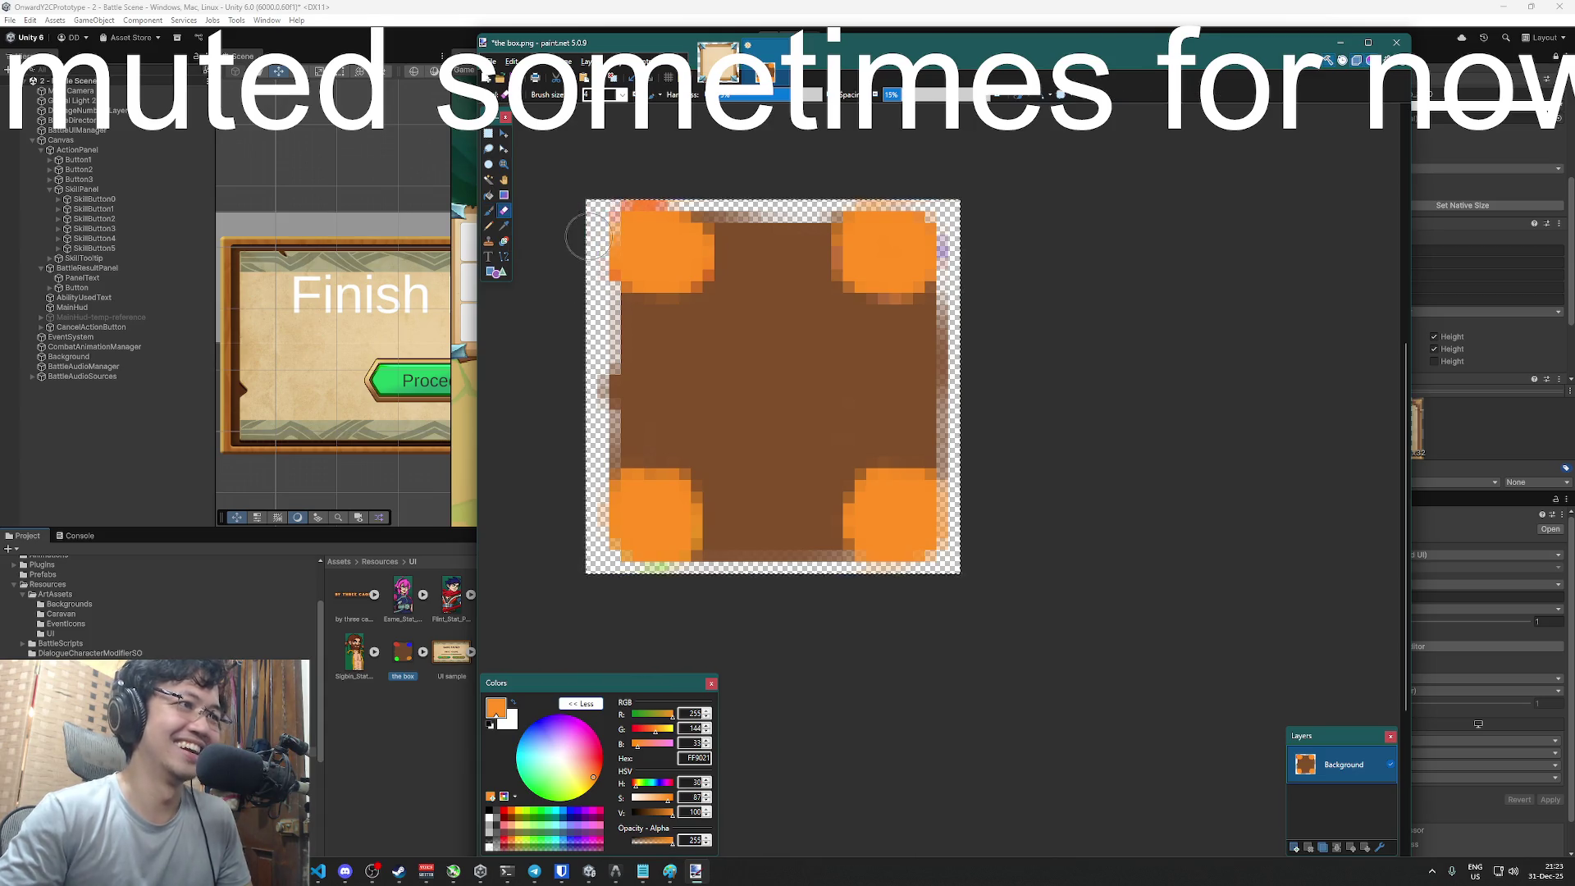
{"action": "key", "text": "ctrl+s"}
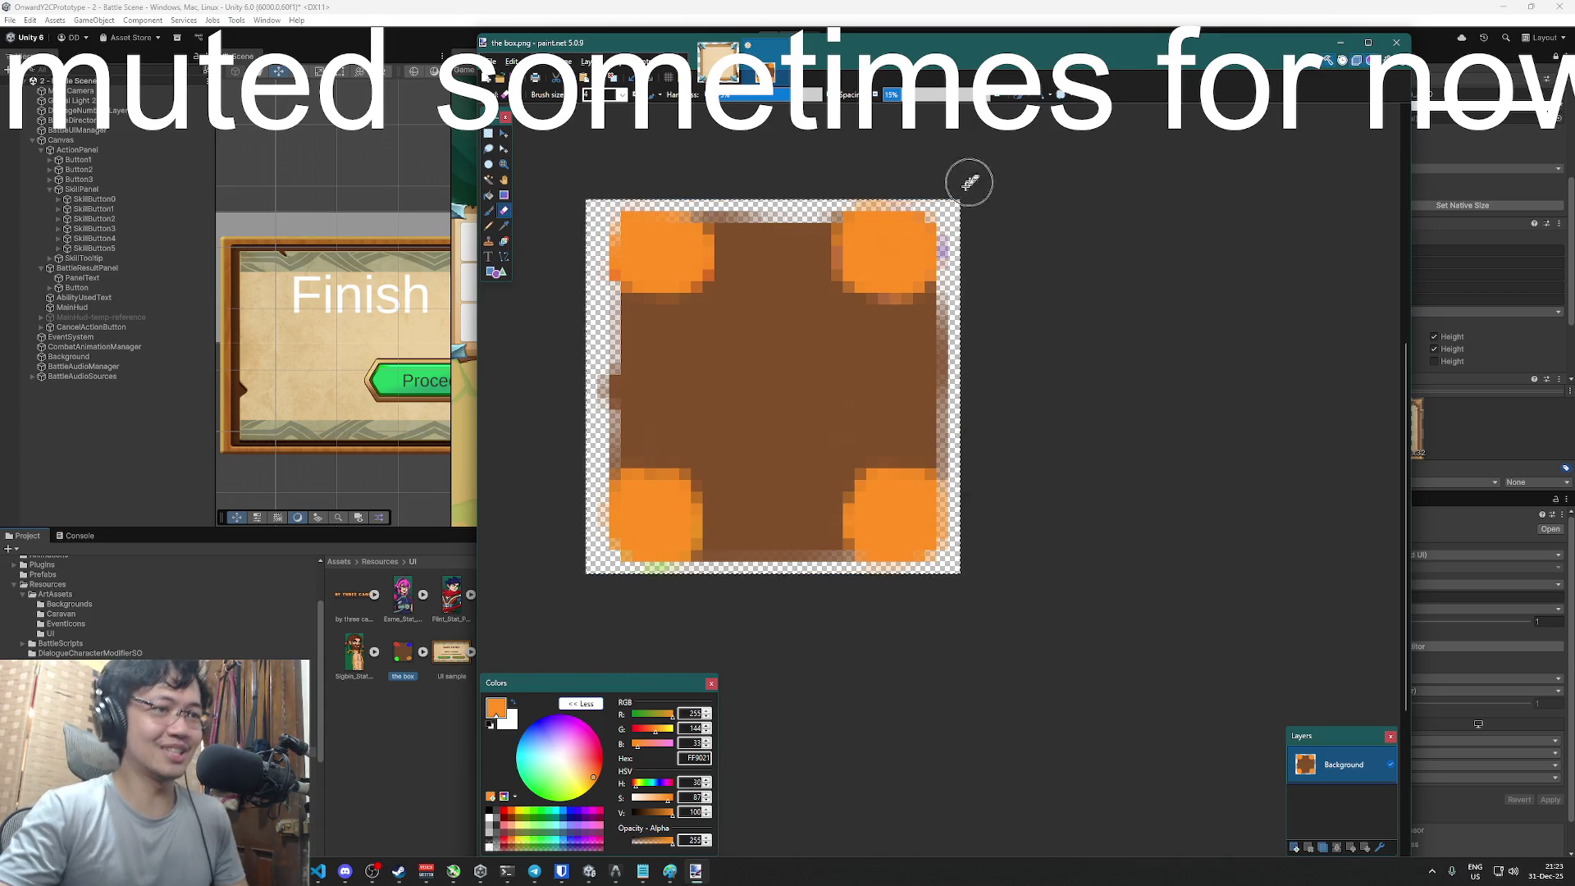
{"action": "left_click", "coordinate": [1140, 8]}
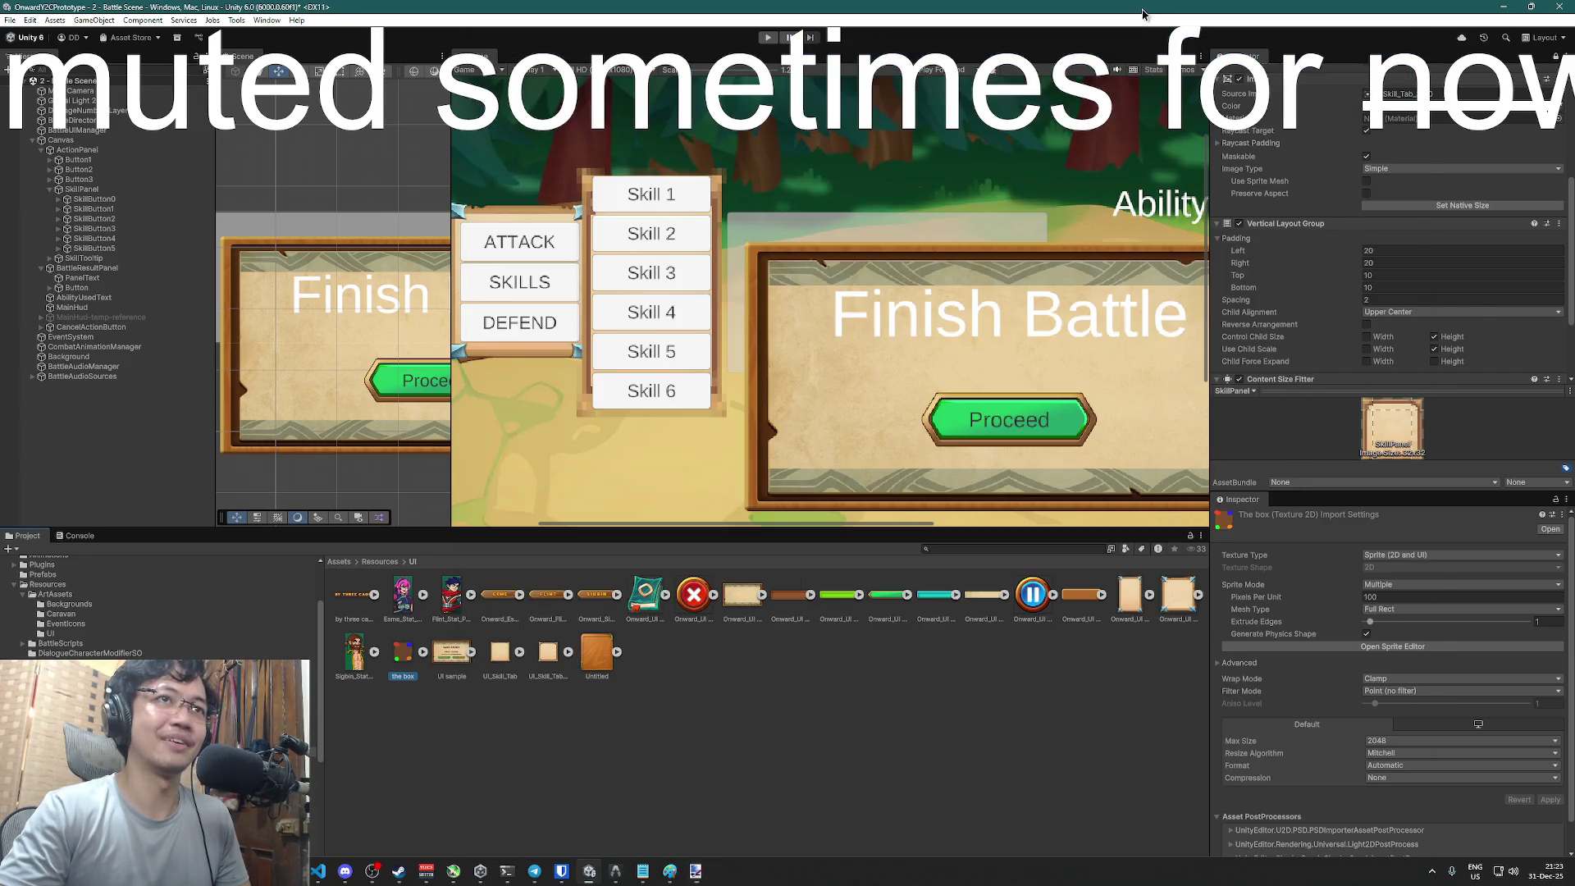
- Keep the old box asset, import the repainted image as 'the box 1', and compare its settings
{"action": "key", "text": "Delete"}
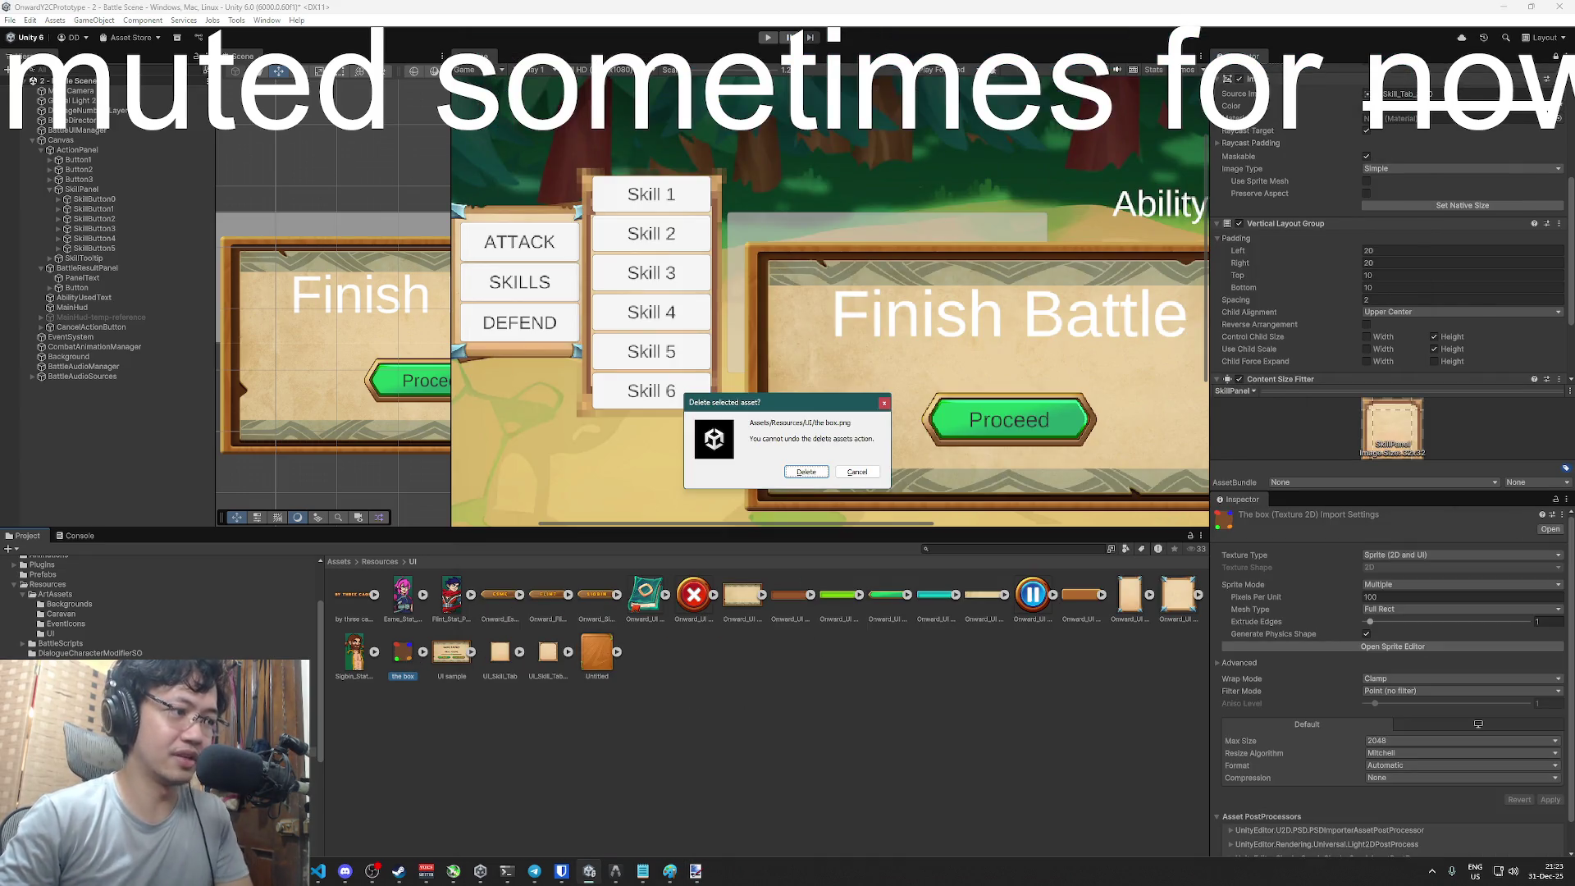
{"action": "left_click", "coordinate": [856, 472]}
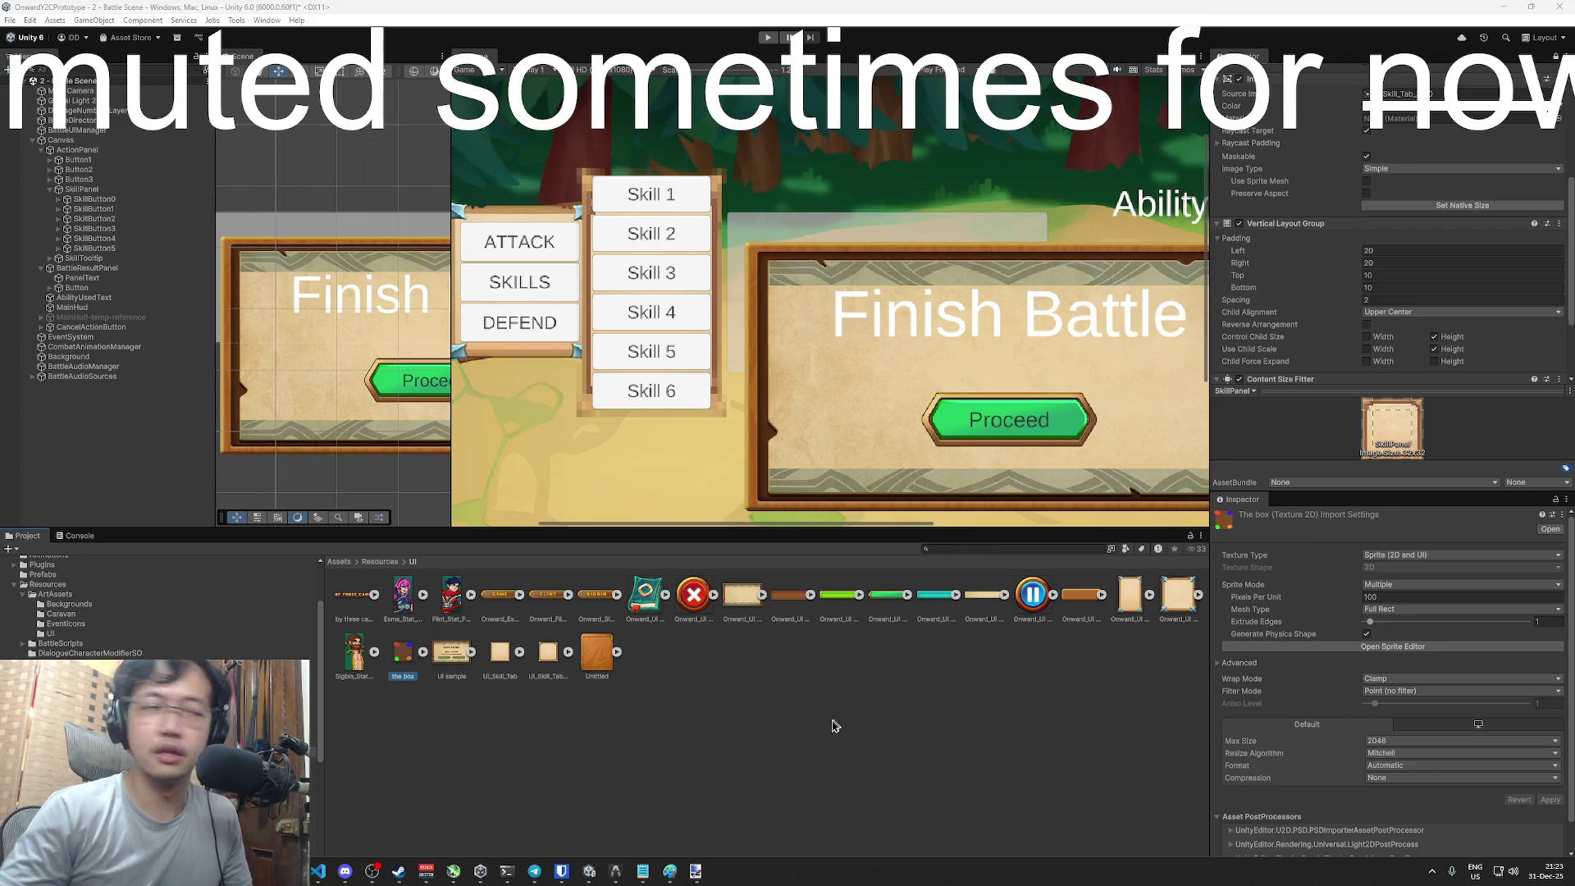
{"action": "left_click", "coordinate": [503, 691]}
{"action": "left_click", "coordinate": [450, 653]}
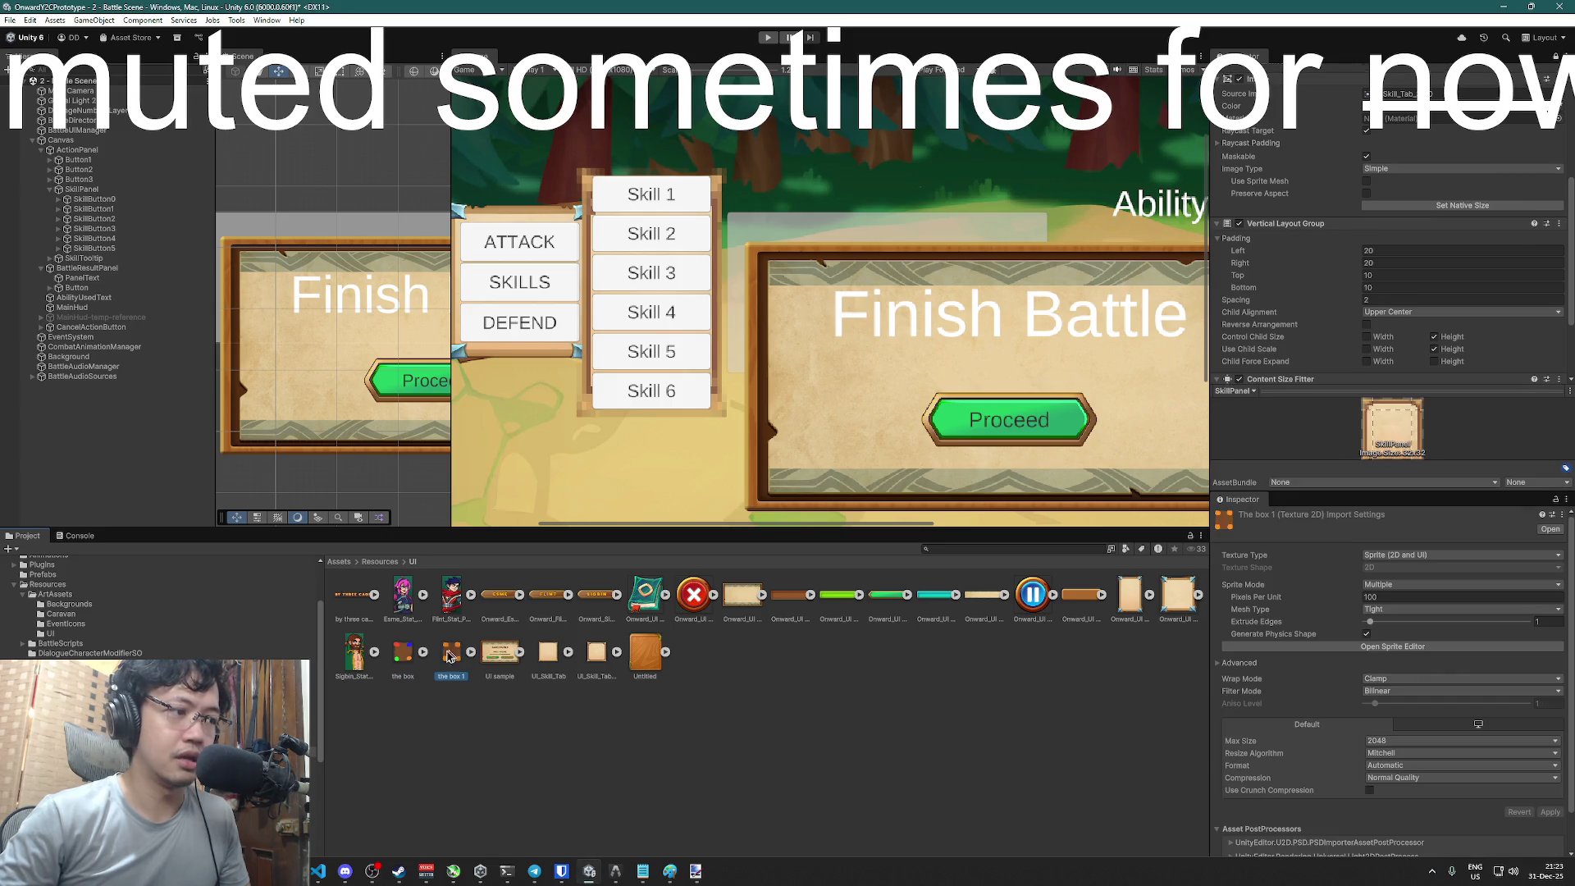
{"action": "left_click", "coordinate": [401, 656]}
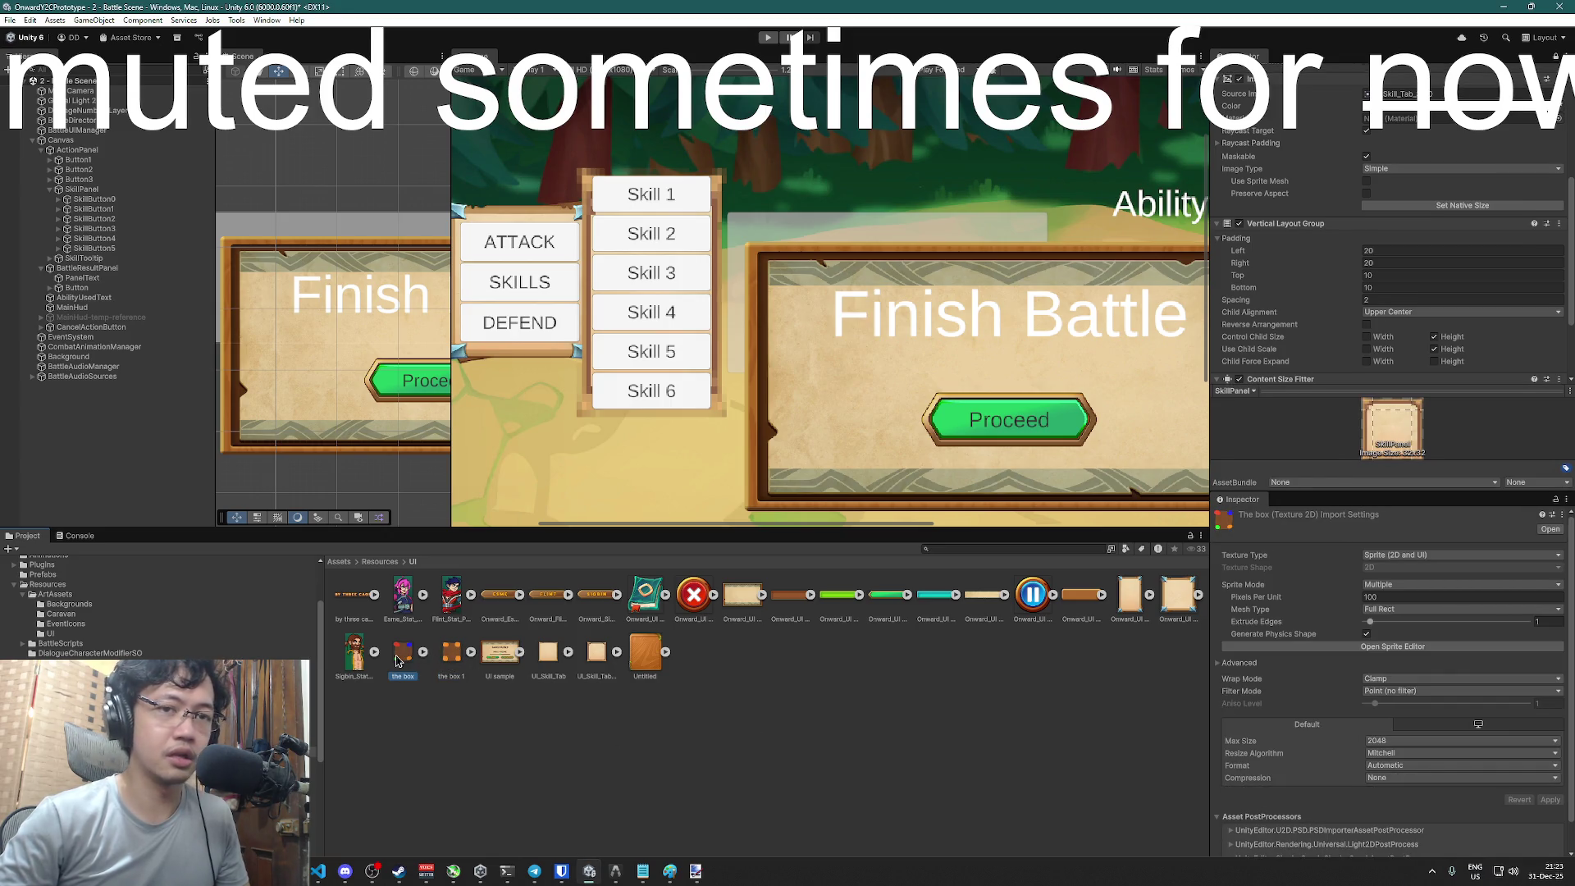
{"action": "left_click", "coordinate": [452, 666]}
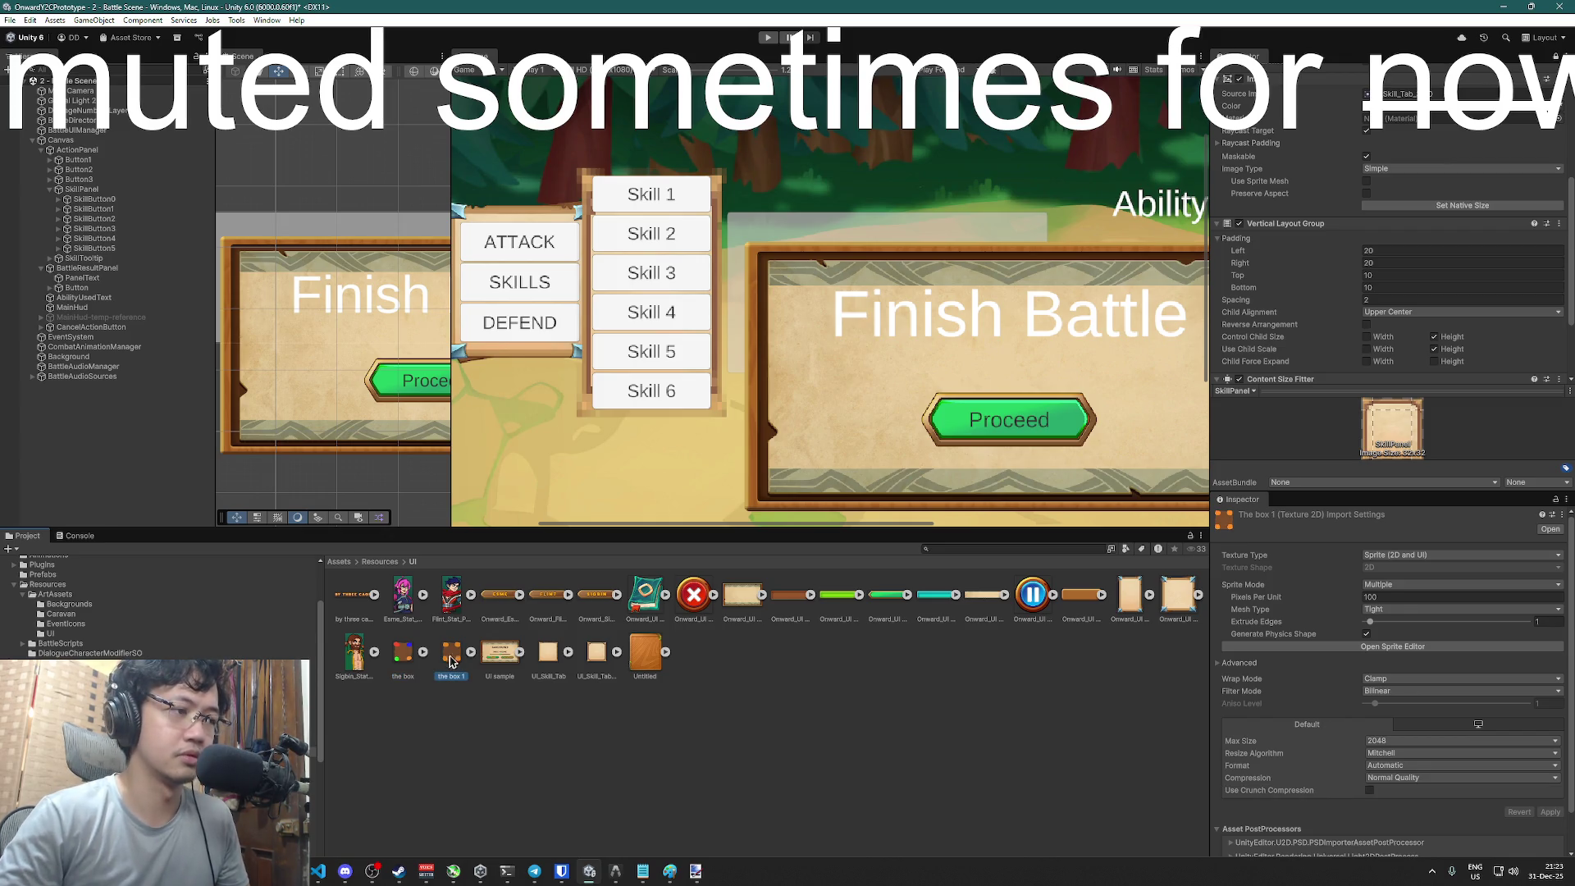
{"action": "left_click", "coordinate": [403, 656]}
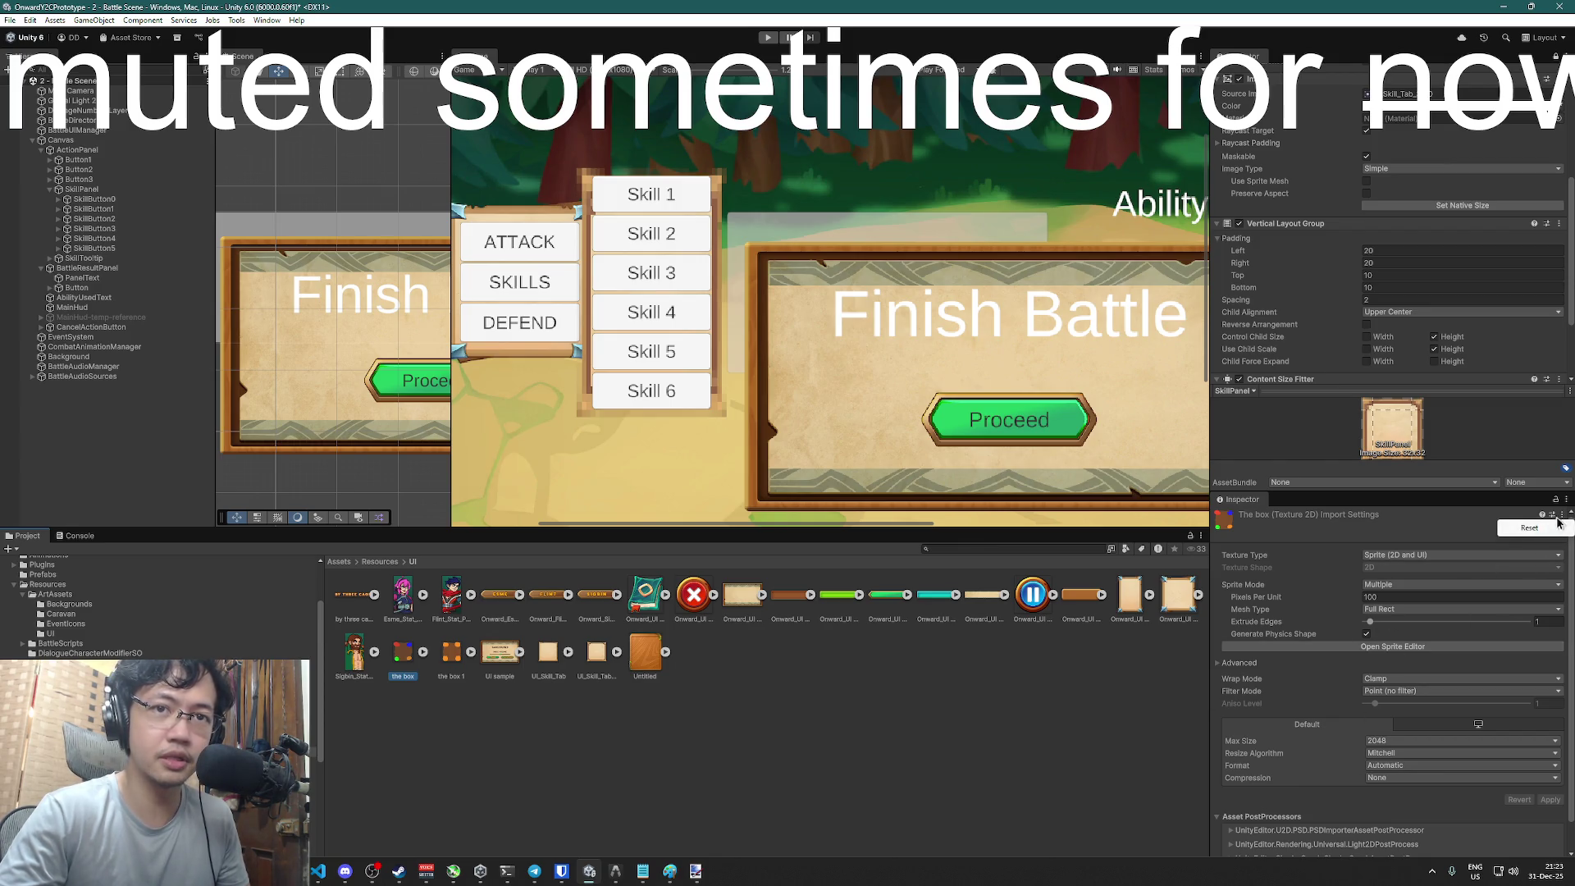
{"action": "left_click", "coordinate": [1506, 520]}
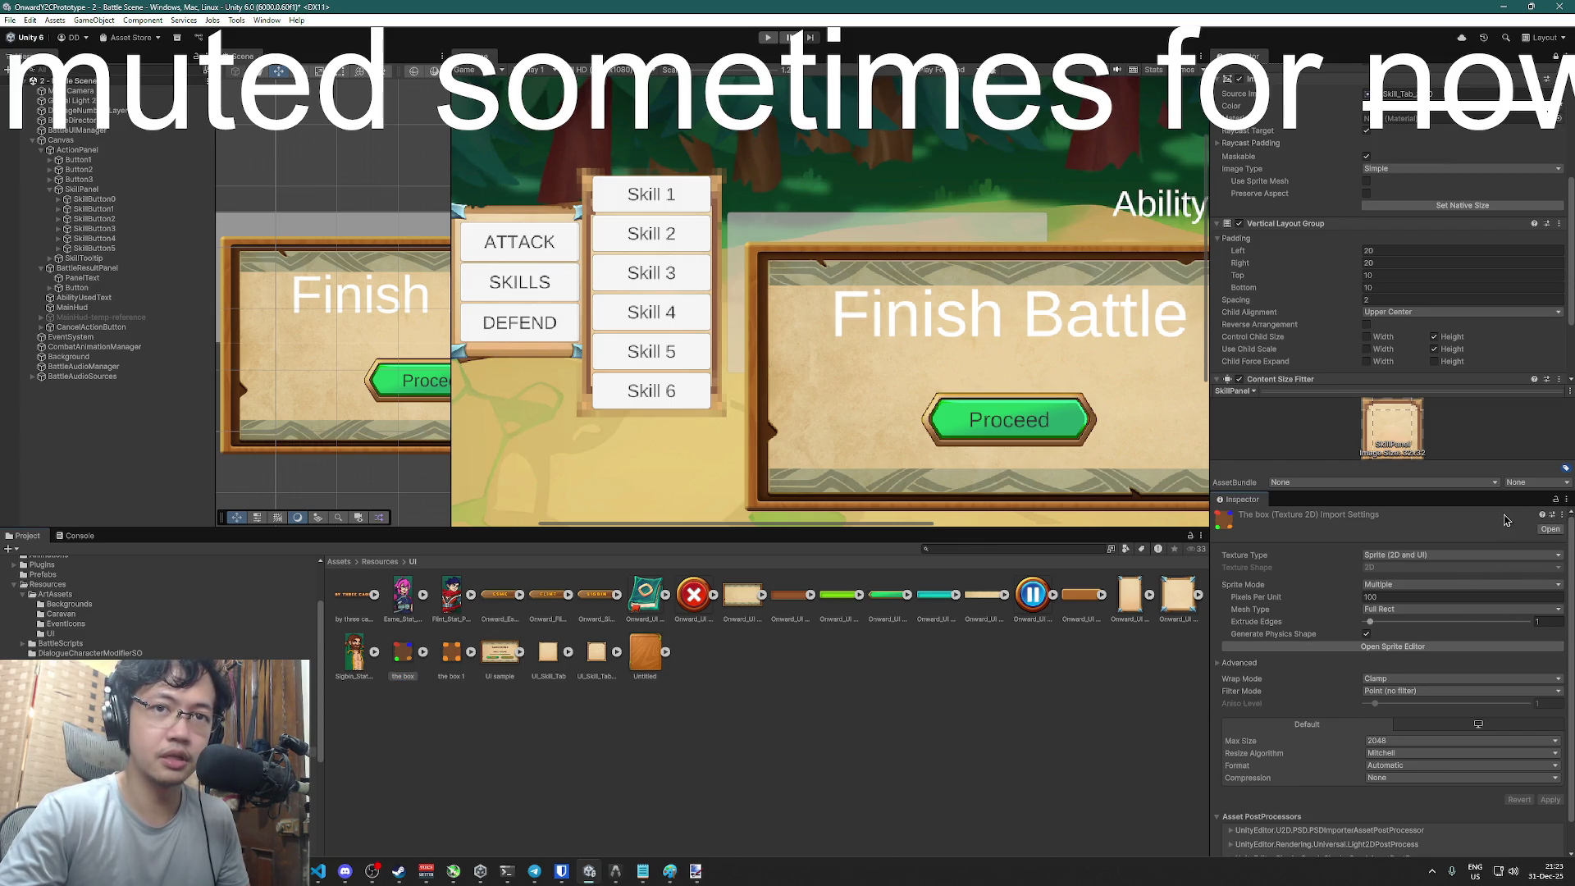
{"action": "left_click", "coordinate": [451, 653]}
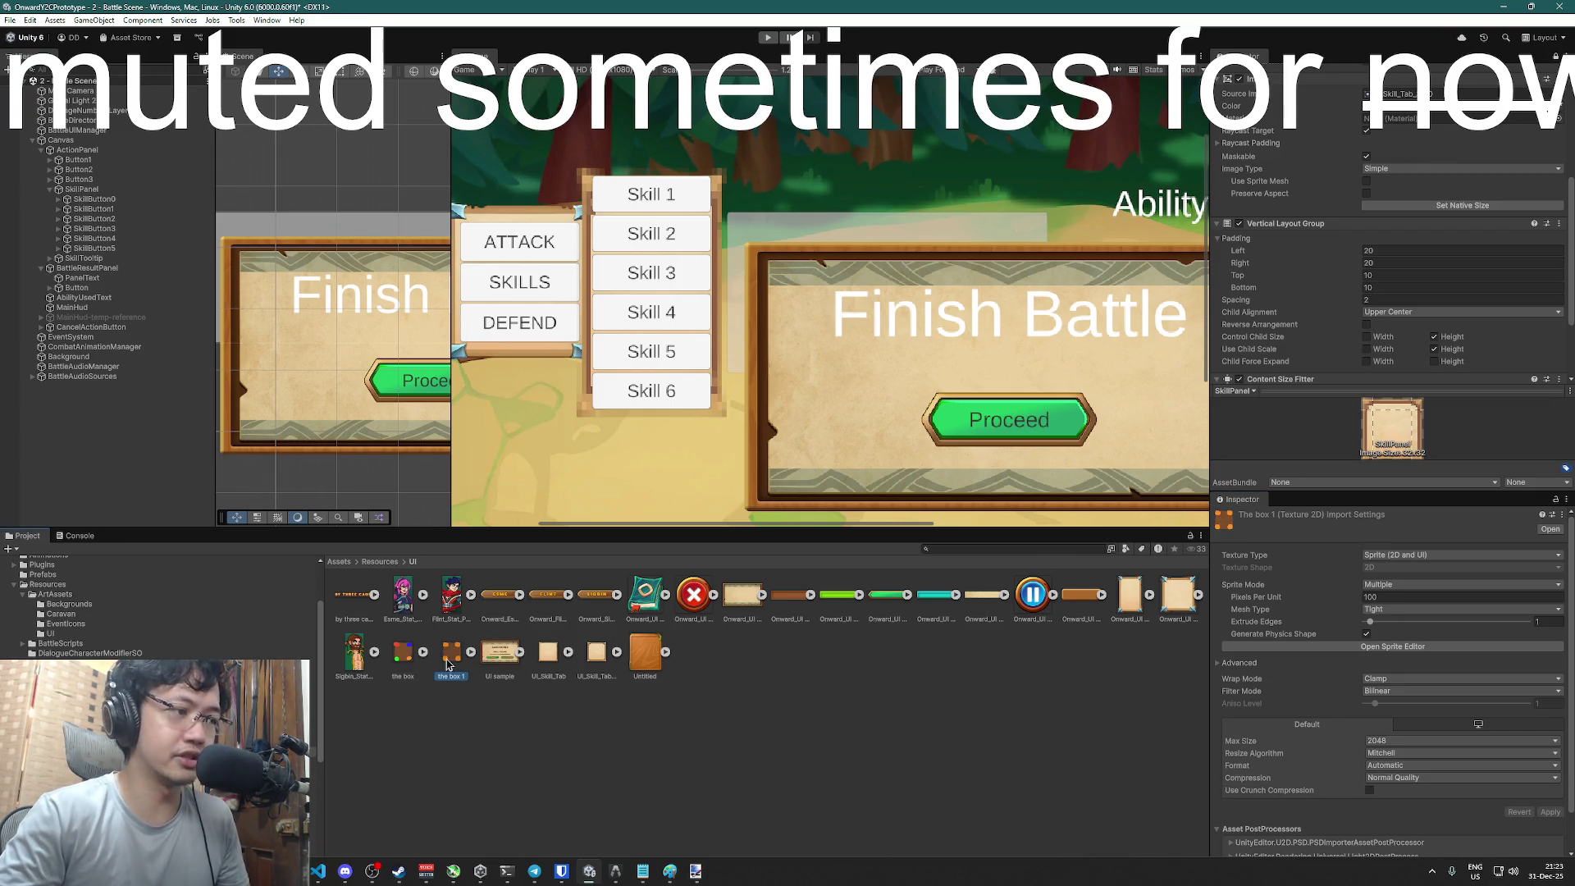
- Give 'the box 1' a Full Rect mesh, no compression and Point (no filter), apply, and open the Sprite Editor
{"action": "left_click", "coordinate": [1380, 611]}
{"action": "left_click", "coordinate": [1398, 626]}
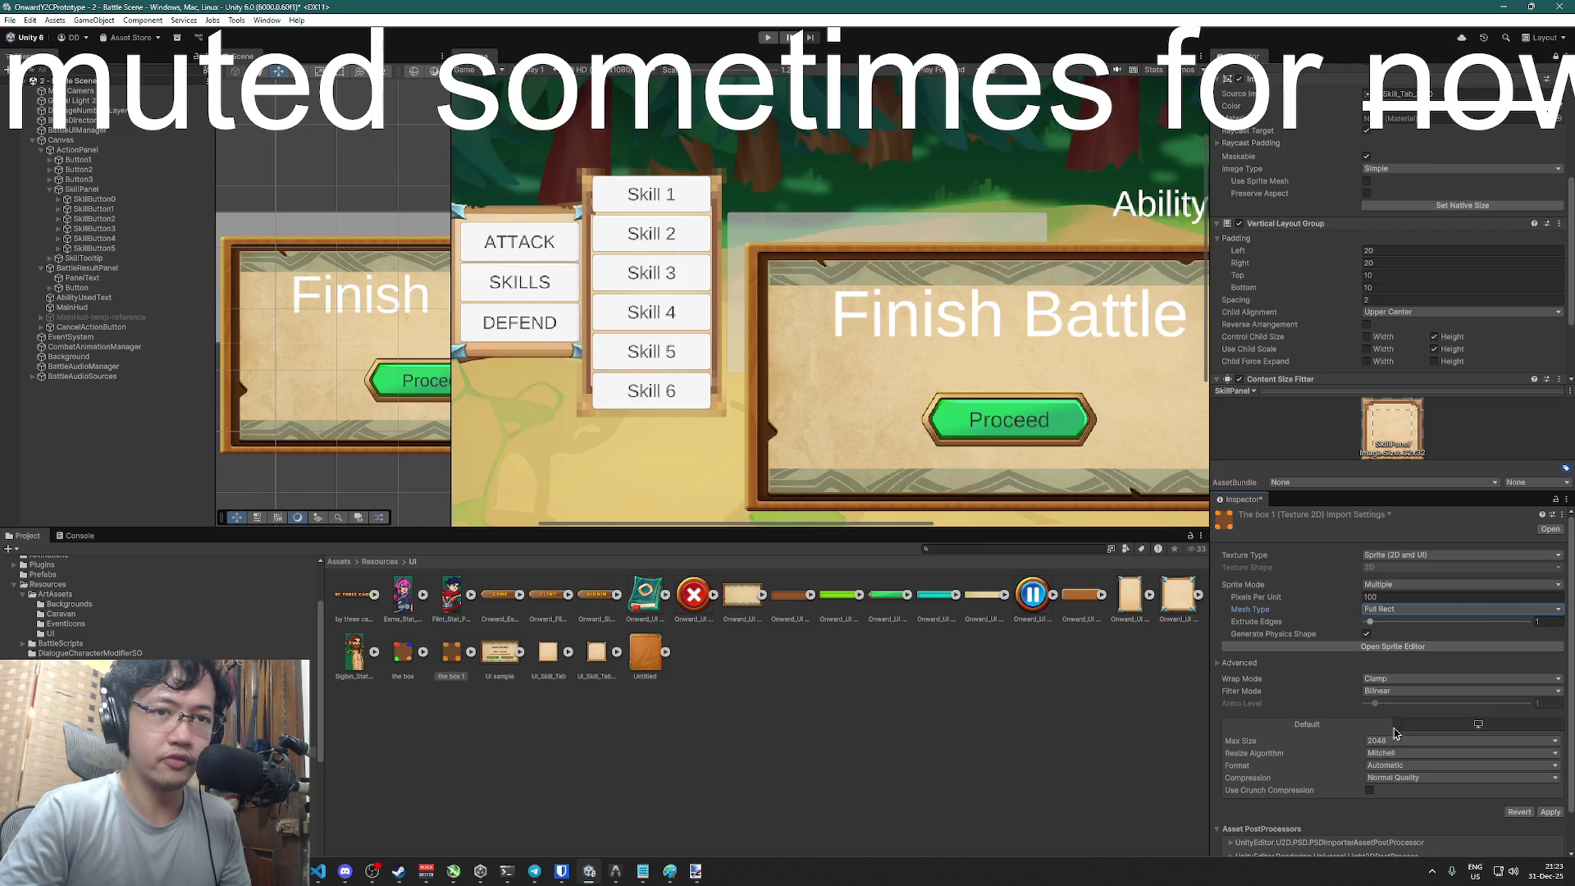
{"action": "left_click", "coordinate": [1394, 767]}
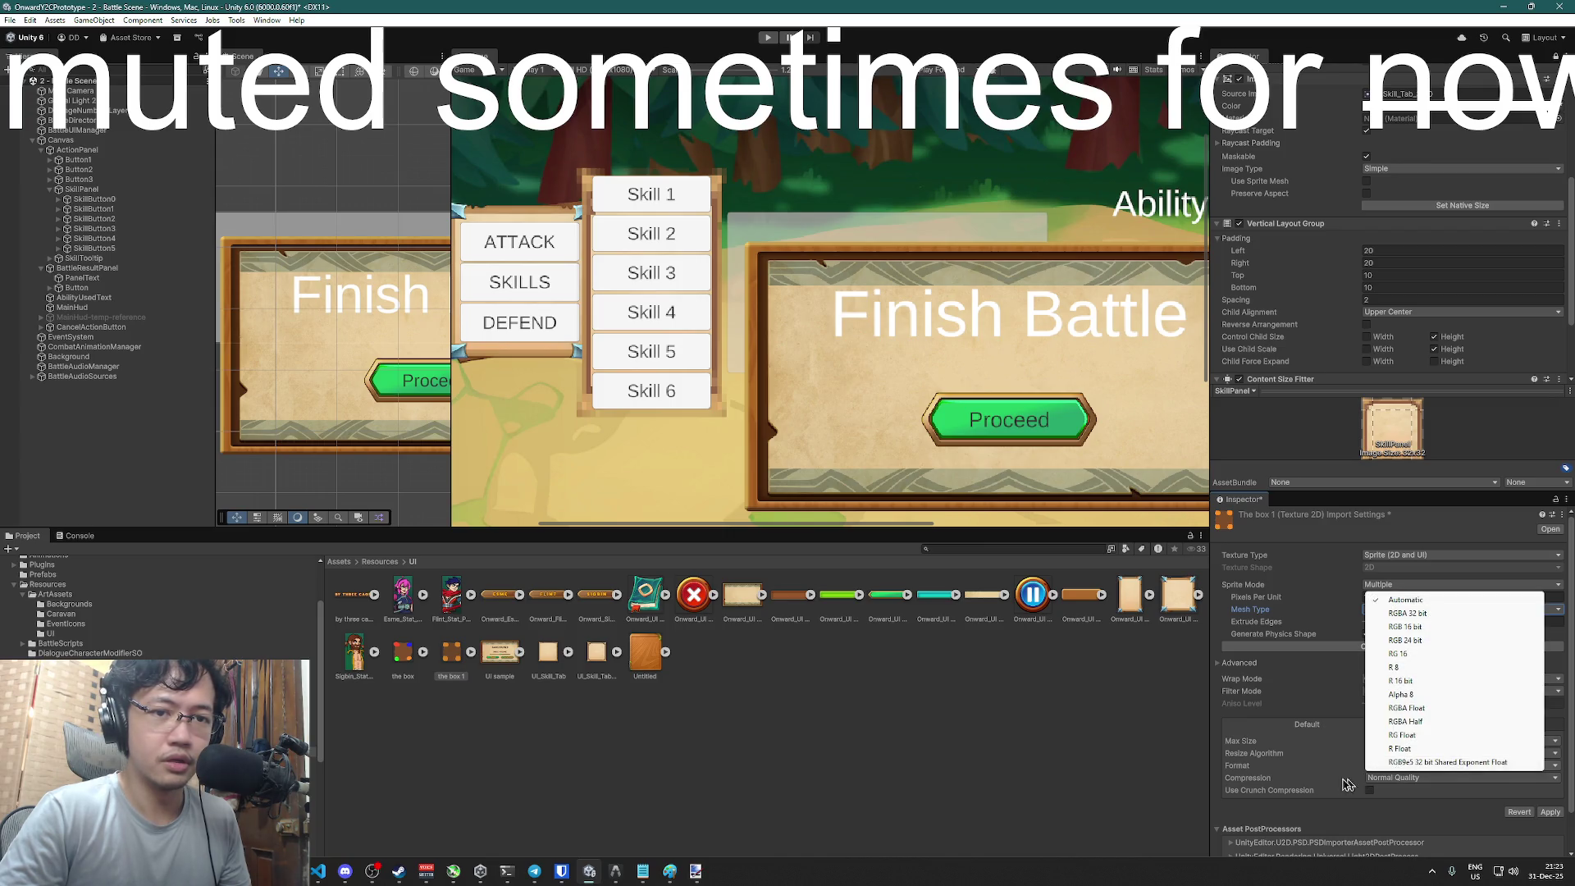
{"action": "left_click", "coordinate": [1394, 768]}
{"action": "left_click", "coordinate": [1395, 777]}
{"action": "left_click", "coordinate": [1393, 792]}
{"action": "left_click", "coordinate": [1394, 690]}
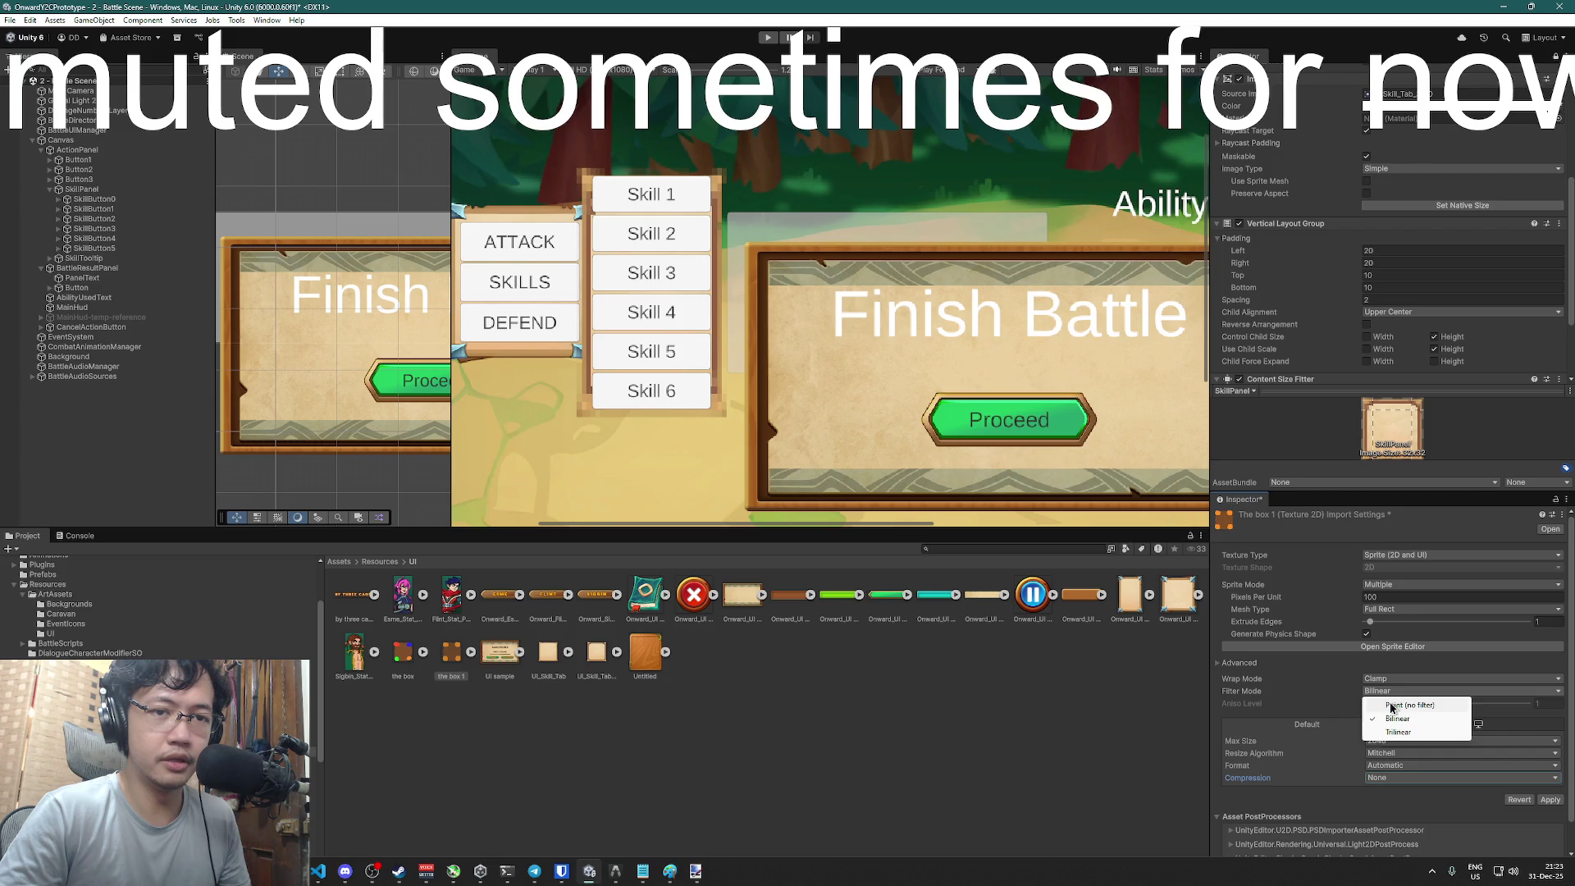
{"action": "left_click", "coordinate": [1396, 702]}
{"action": "left_click", "coordinate": [1553, 802]}
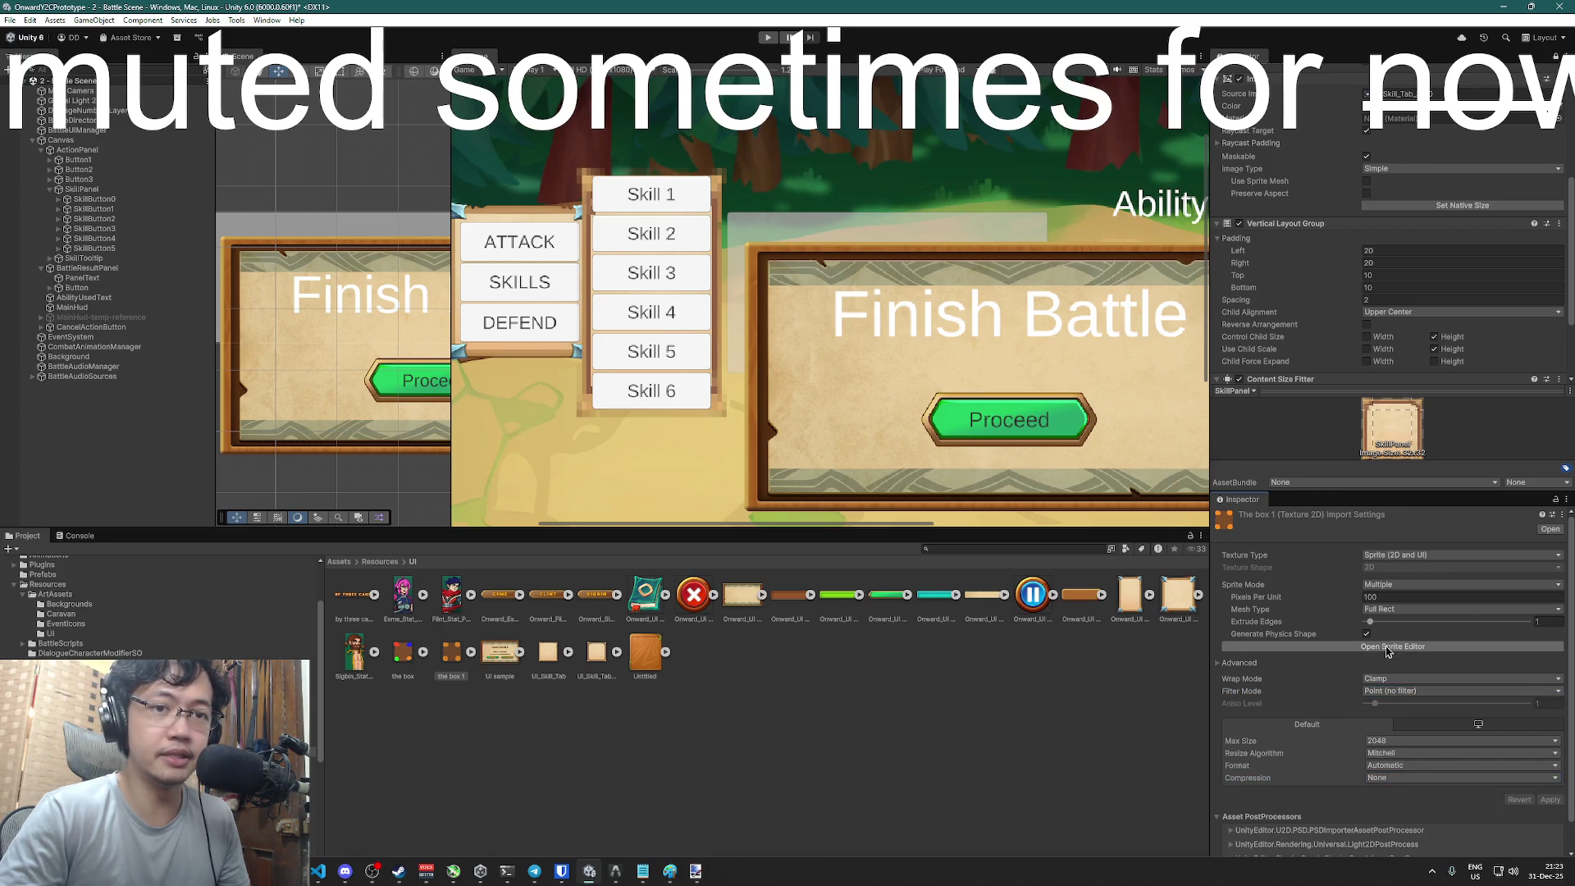
{"action": "left_click", "coordinate": [1394, 646]}
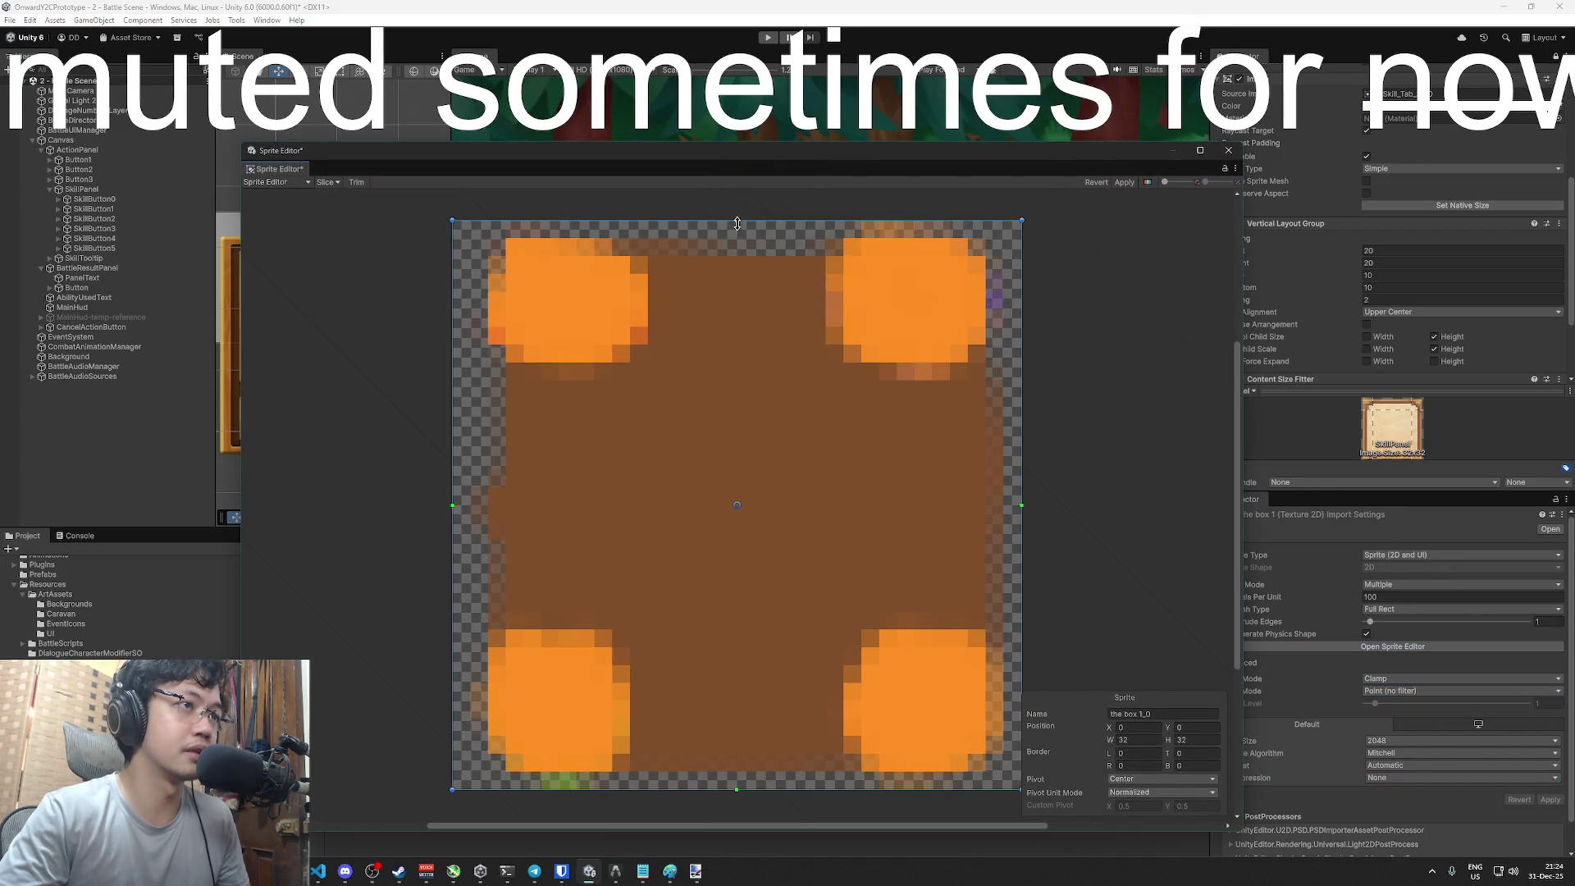
- Drag the box 1 slice borders to top 8, left 11, right 10 and bottom 9 pixels
{"action": "left_click_drag", "start_coordinate": [736, 223], "coordinate": [739, 365]}
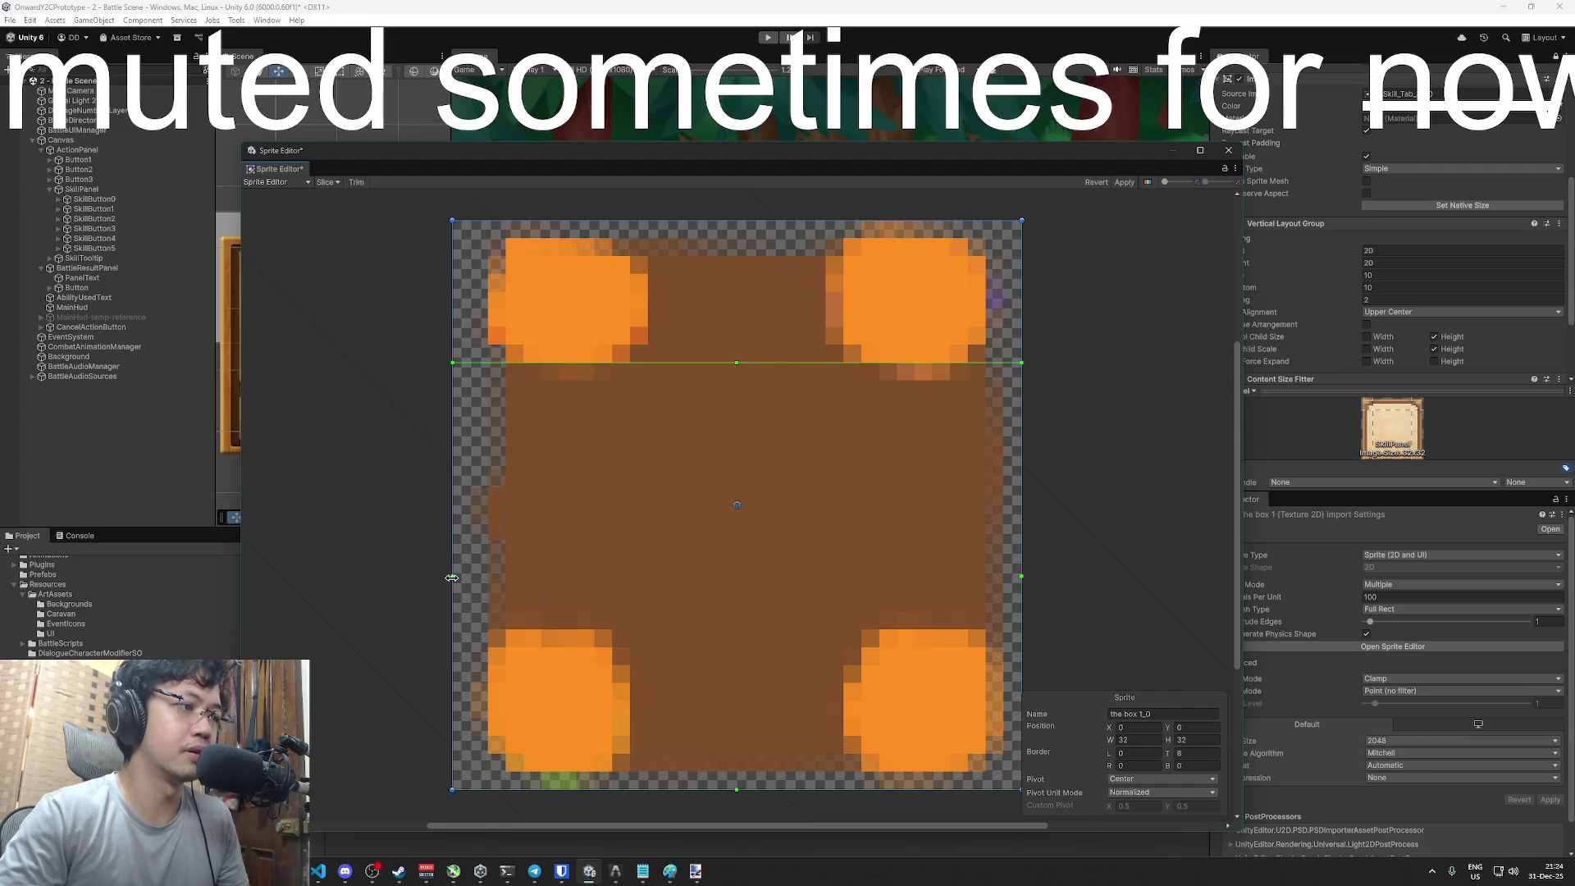
{"action": "left_click_drag", "start_coordinate": [452, 577], "coordinate": [648, 576]}
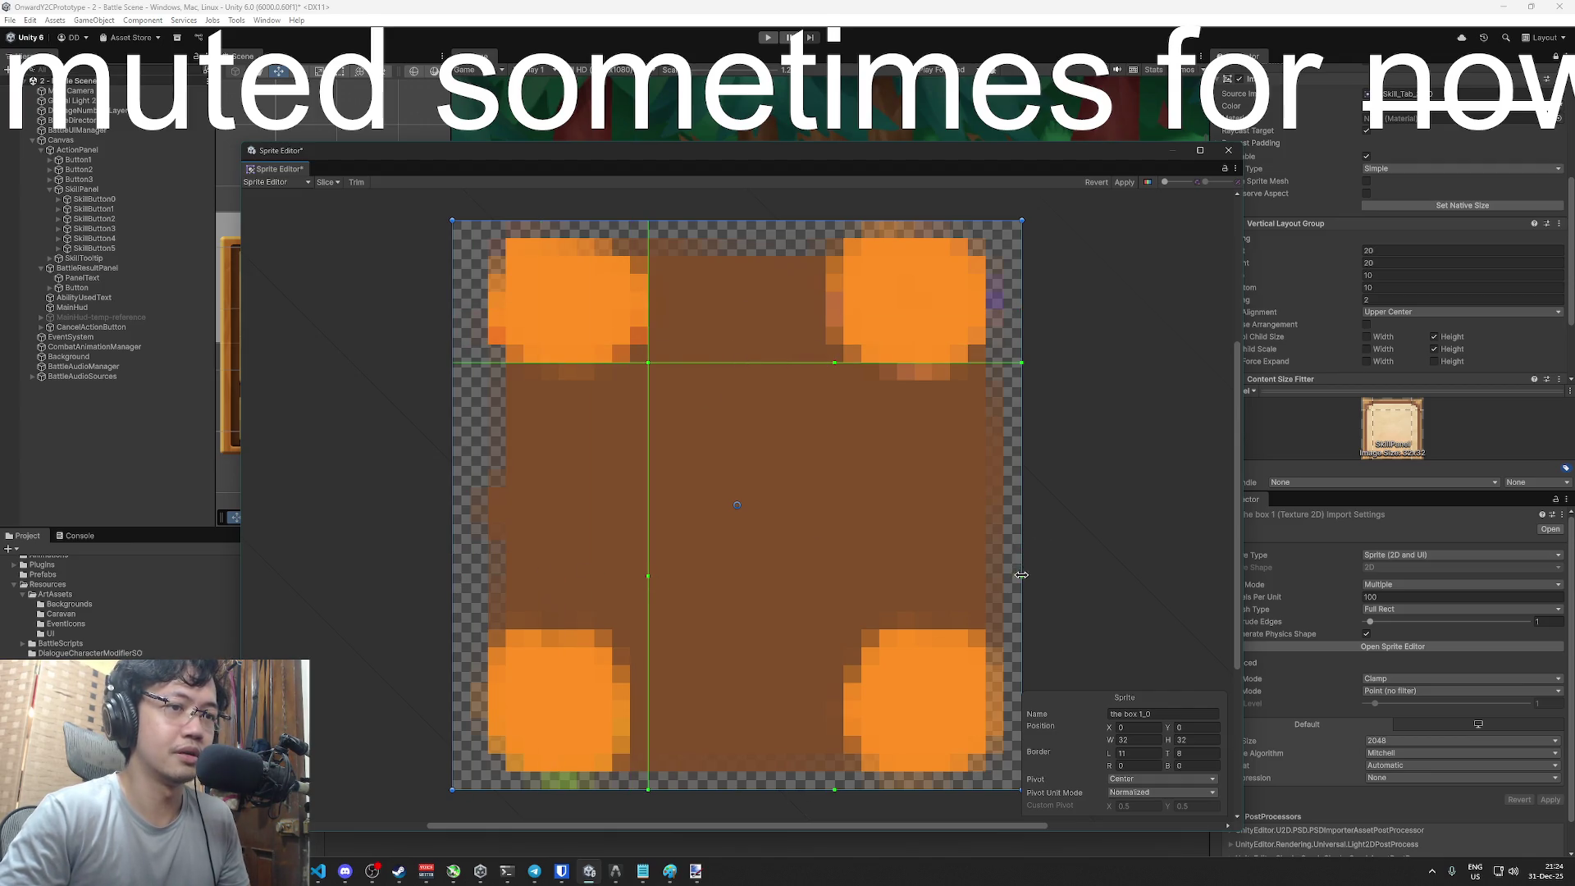
{"action": "left_click_drag", "start_coordinate": [1021, 575], "coordinate": [841, 563]}
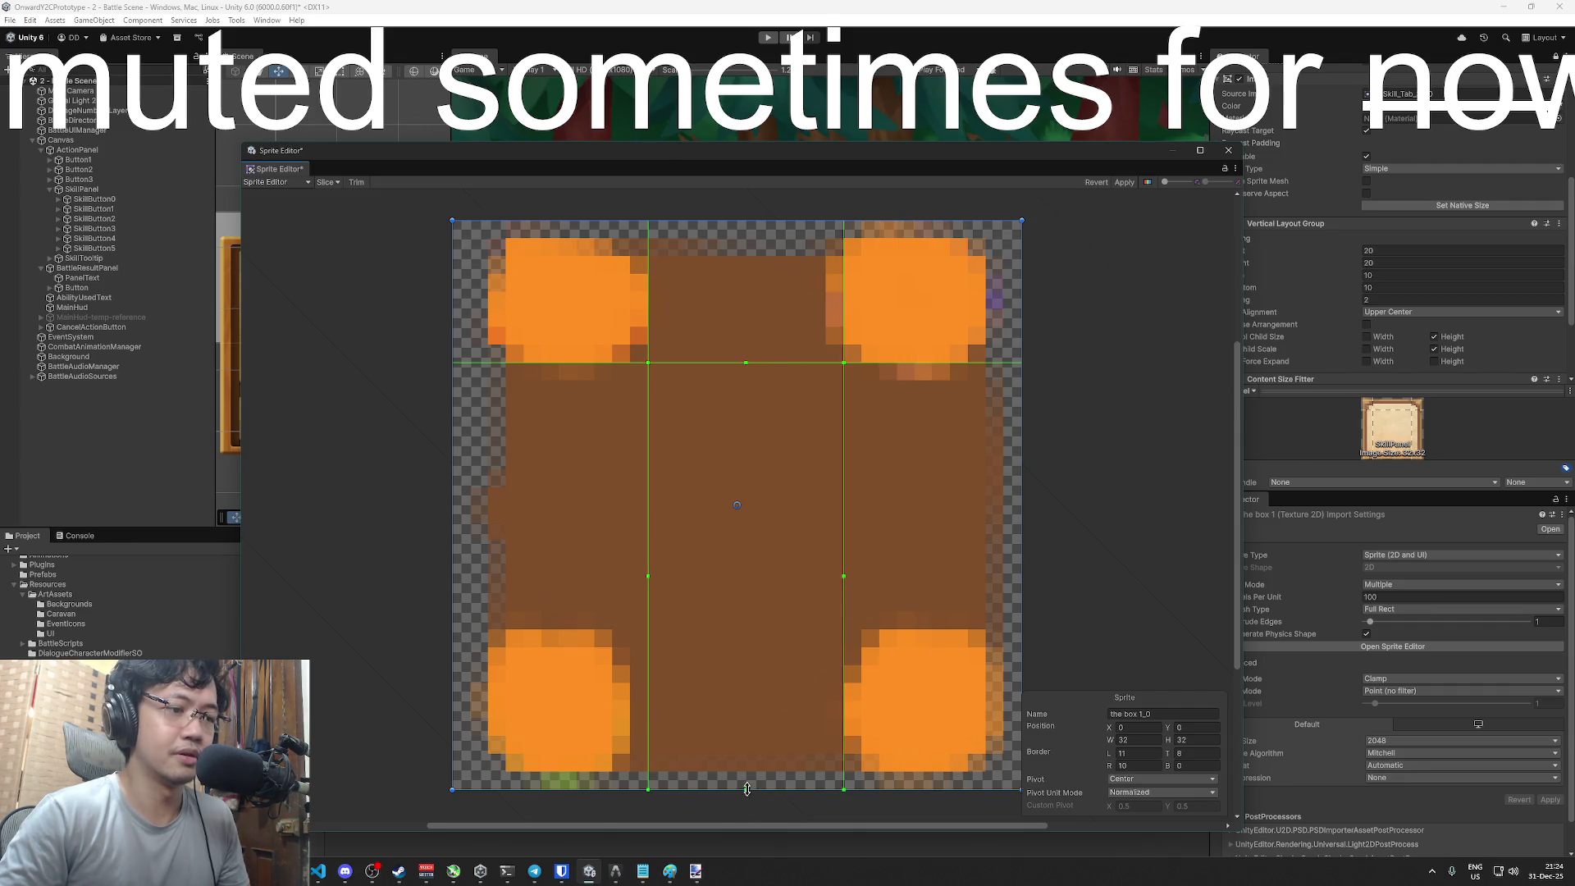
{"action": "mouse_move", "coordinate": [746, 789]}
{"action": "left_mouse_down"}
{"action": "mouse_move", "coordinate": [750, 615]}
{"action": "mouse_move", "coordinate": [747, 630]}
{"action": "left_mouse_up"}
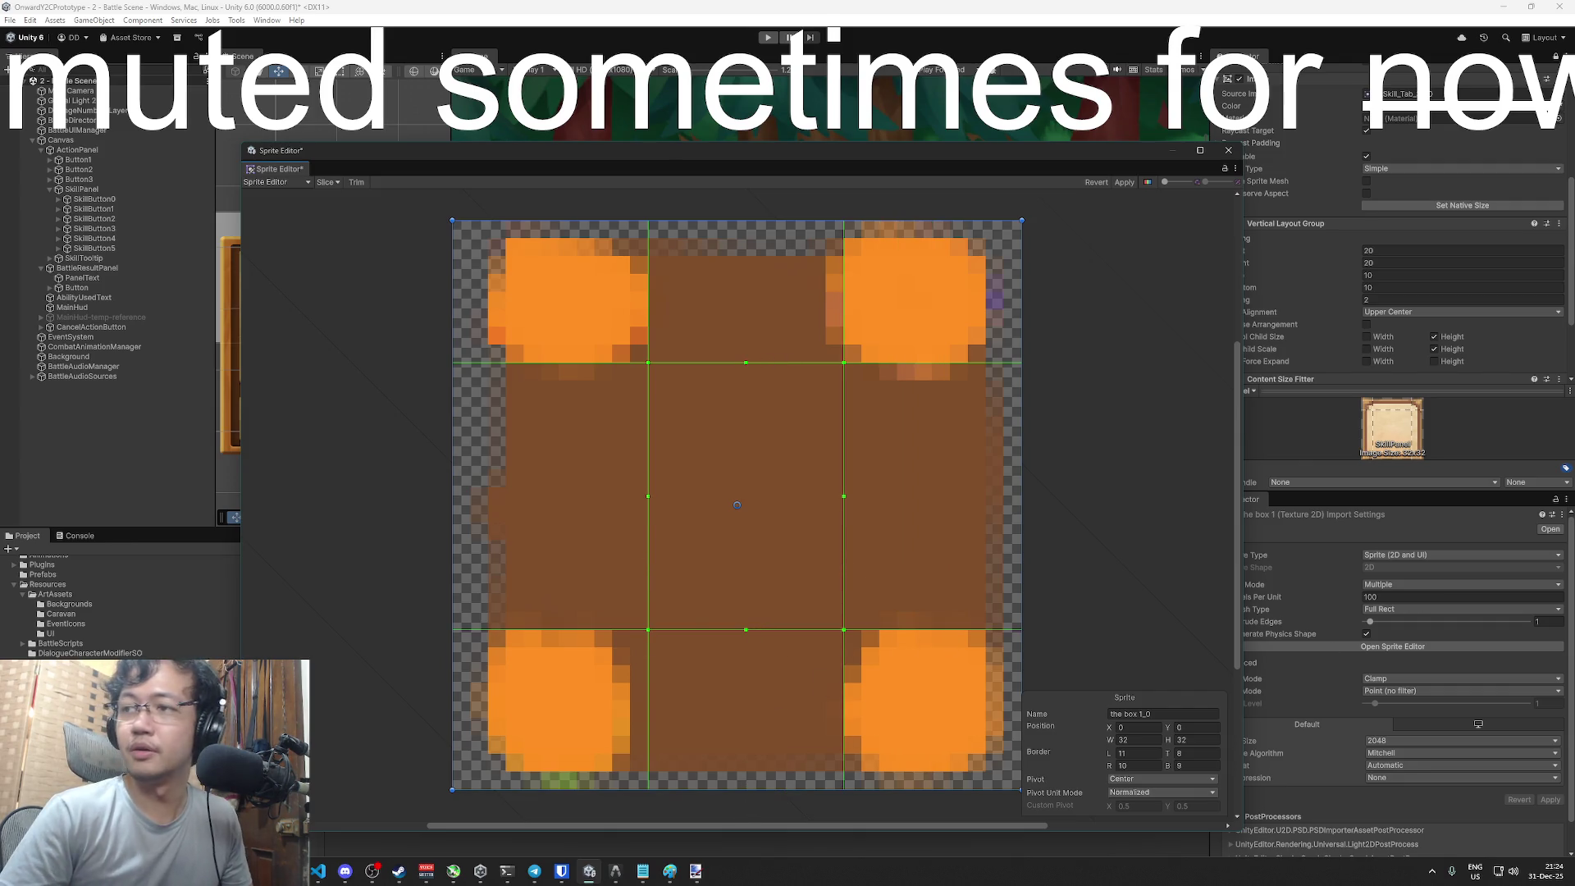
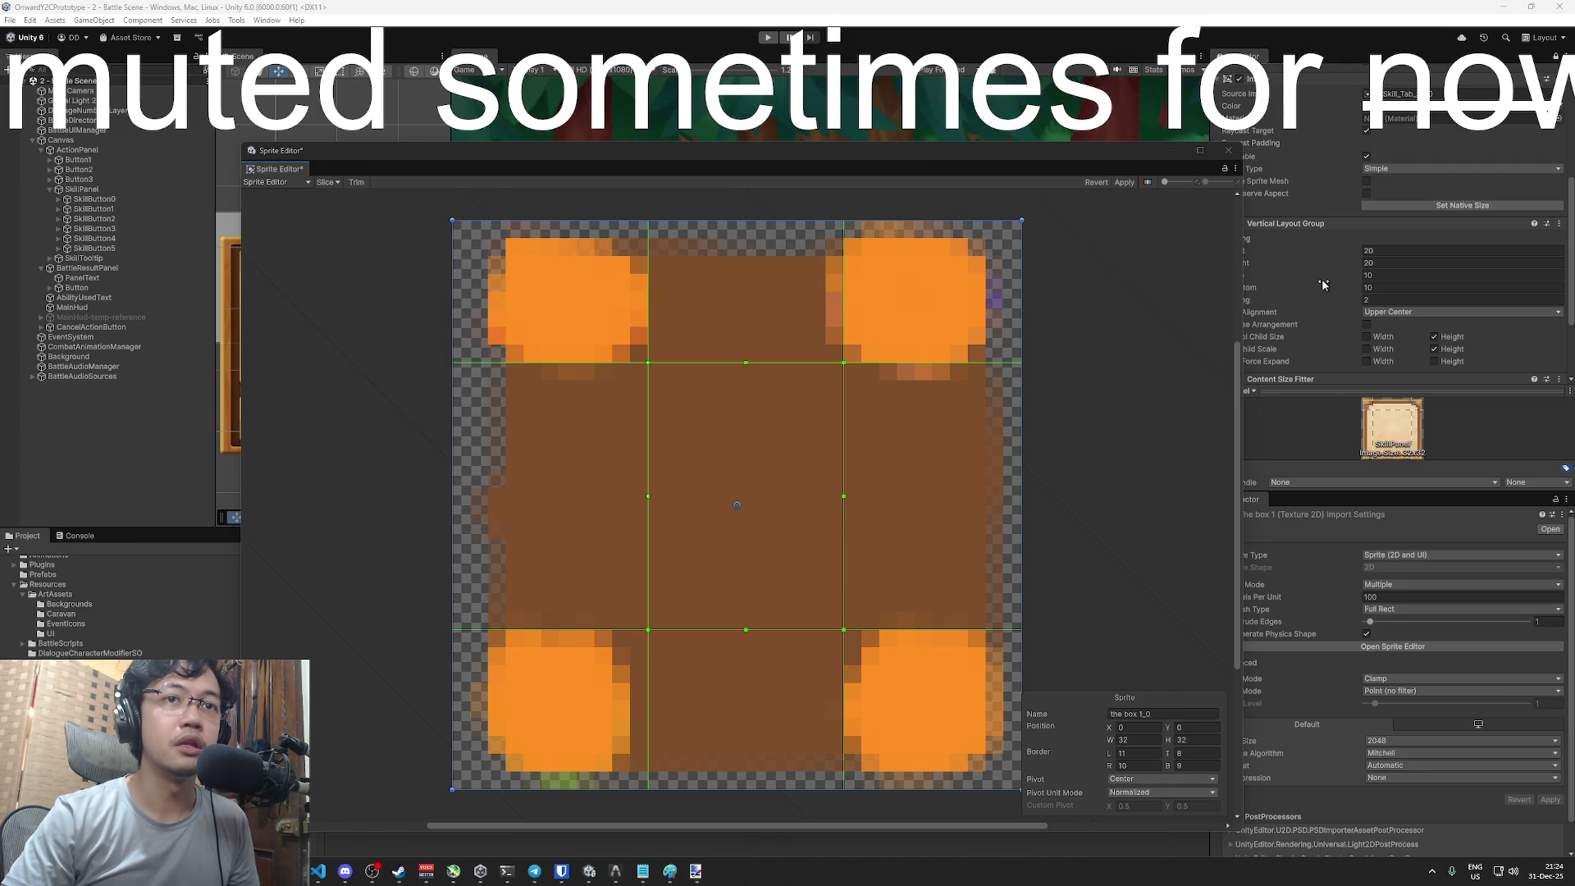
- Apply the adjusted 9-slice borders on the box 1 sprite and close the Sprite Editor
{"action": "left_click_drag", "start_coordinate": [1139, 153], "coordinate": [1042, 151]}
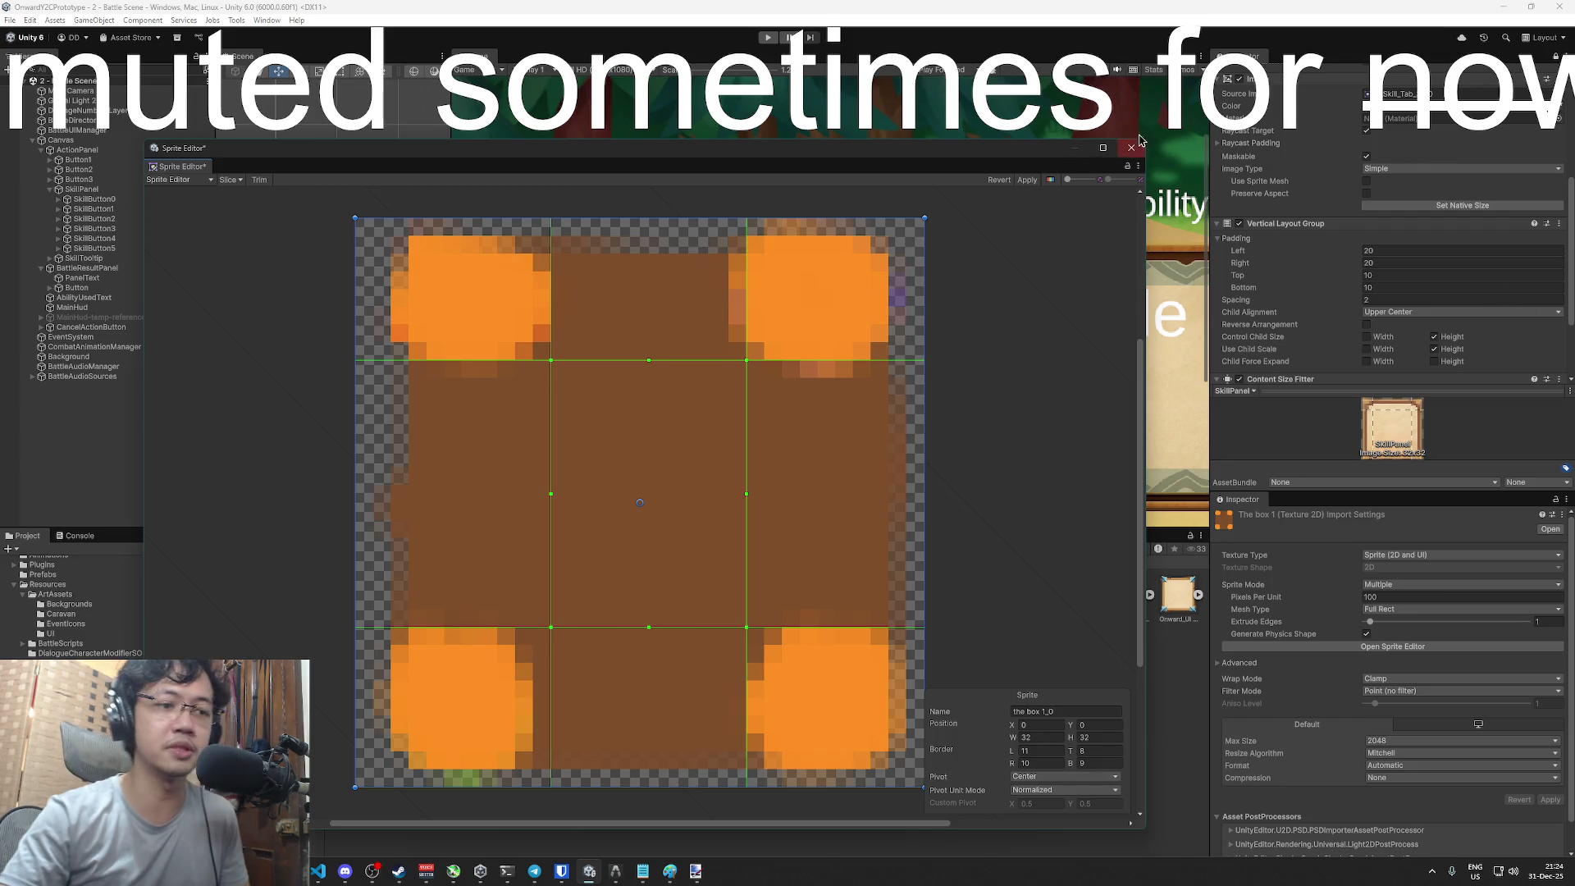
{"action": "left_click", "coordinate": [1025, 179]}
{"action": "left_click", "coordinate": [1130, 148]}
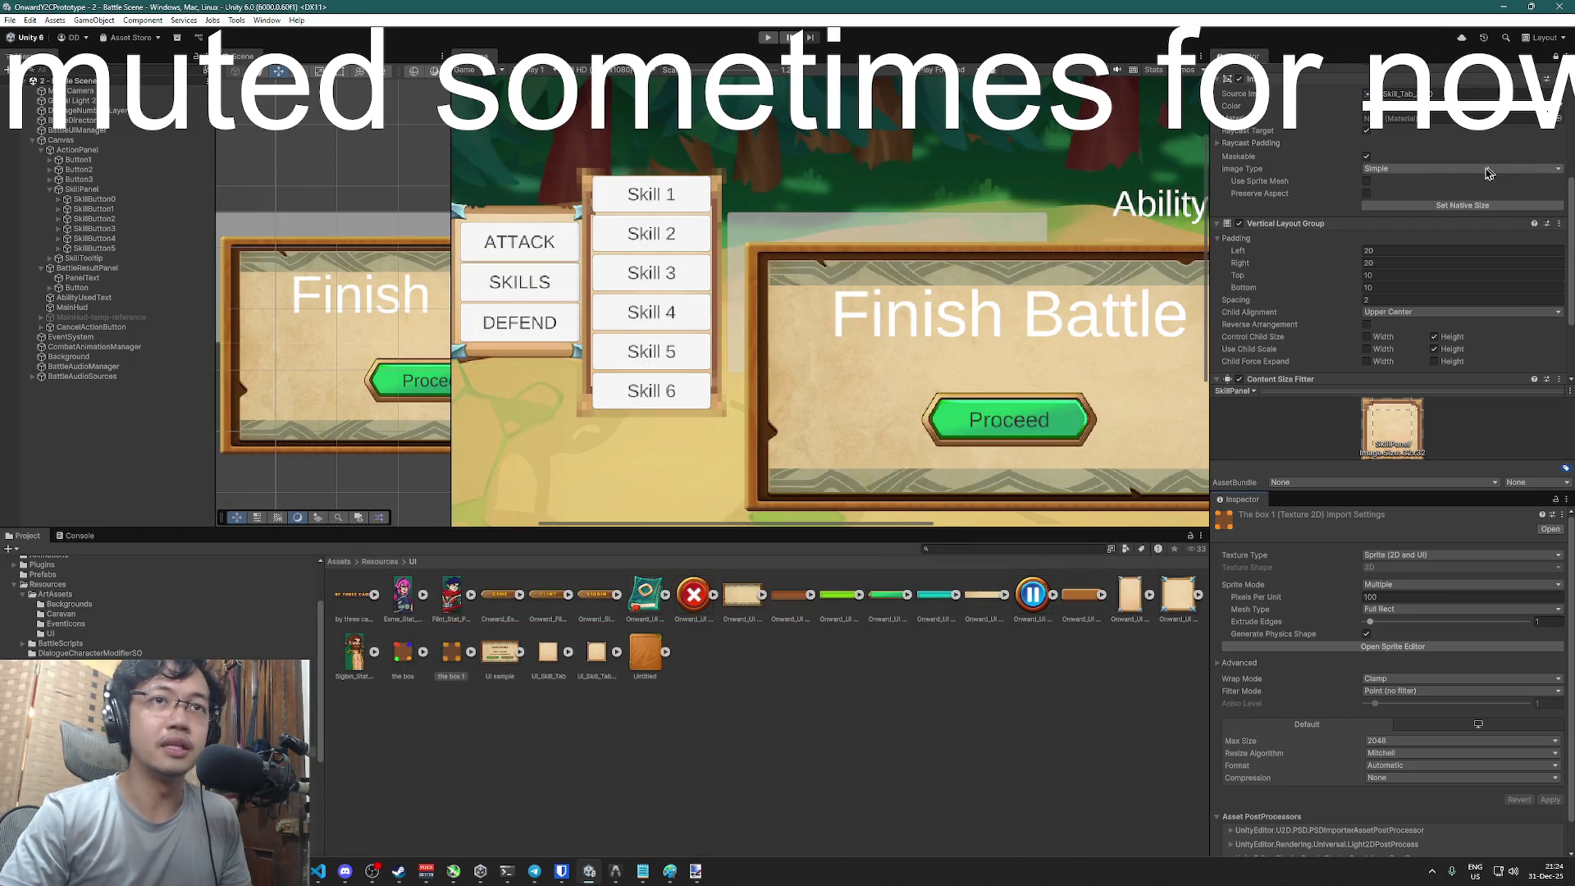
- Make the SkillPanel image type Sliced, then view the UI_Skill_Tab and UI_Skill_Tab_32 import settings
{"action": "left_click", "coordinate": [1448, 168]}
{"action": "left_click", "coordinate": [1402, 195]}
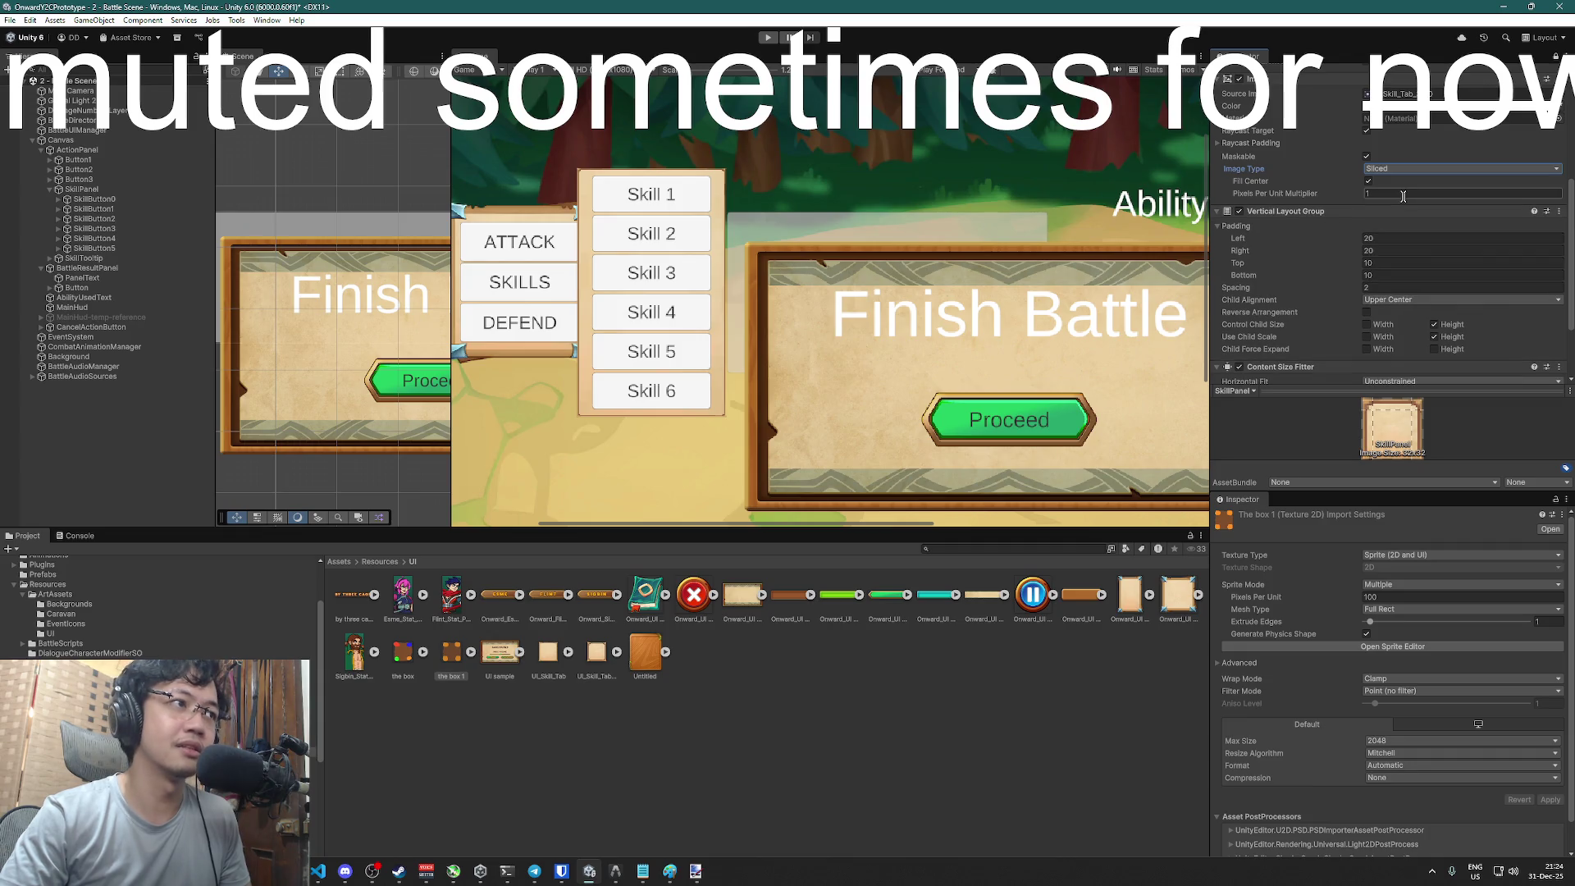
{"action": "left_click", "coordinate": [547, 656]}
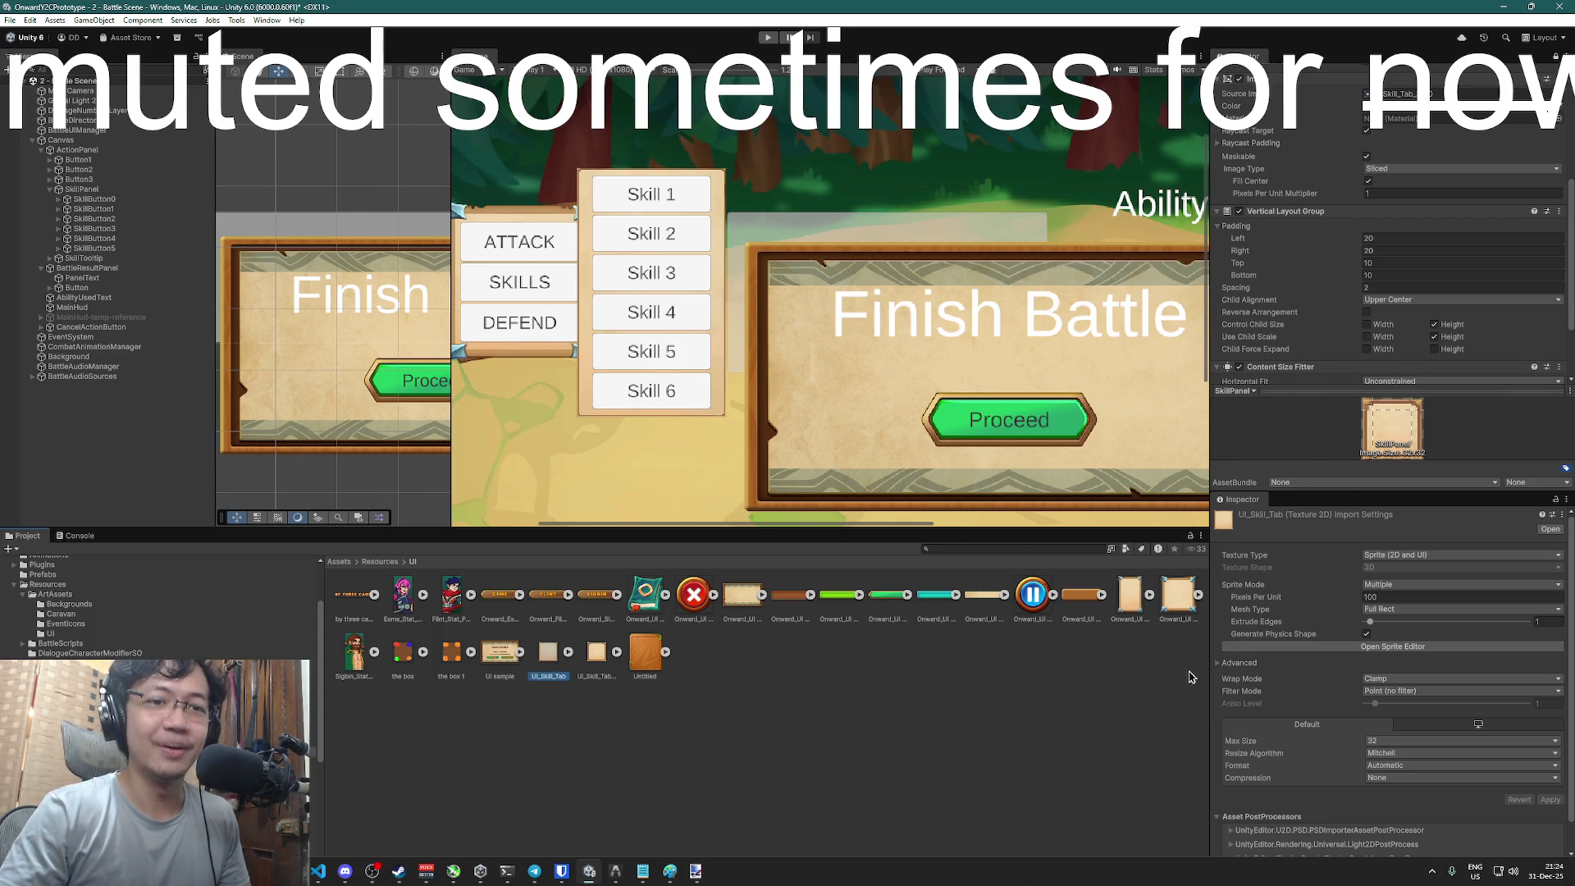
{"action": "left_click", "coordinate": [593, 656]}
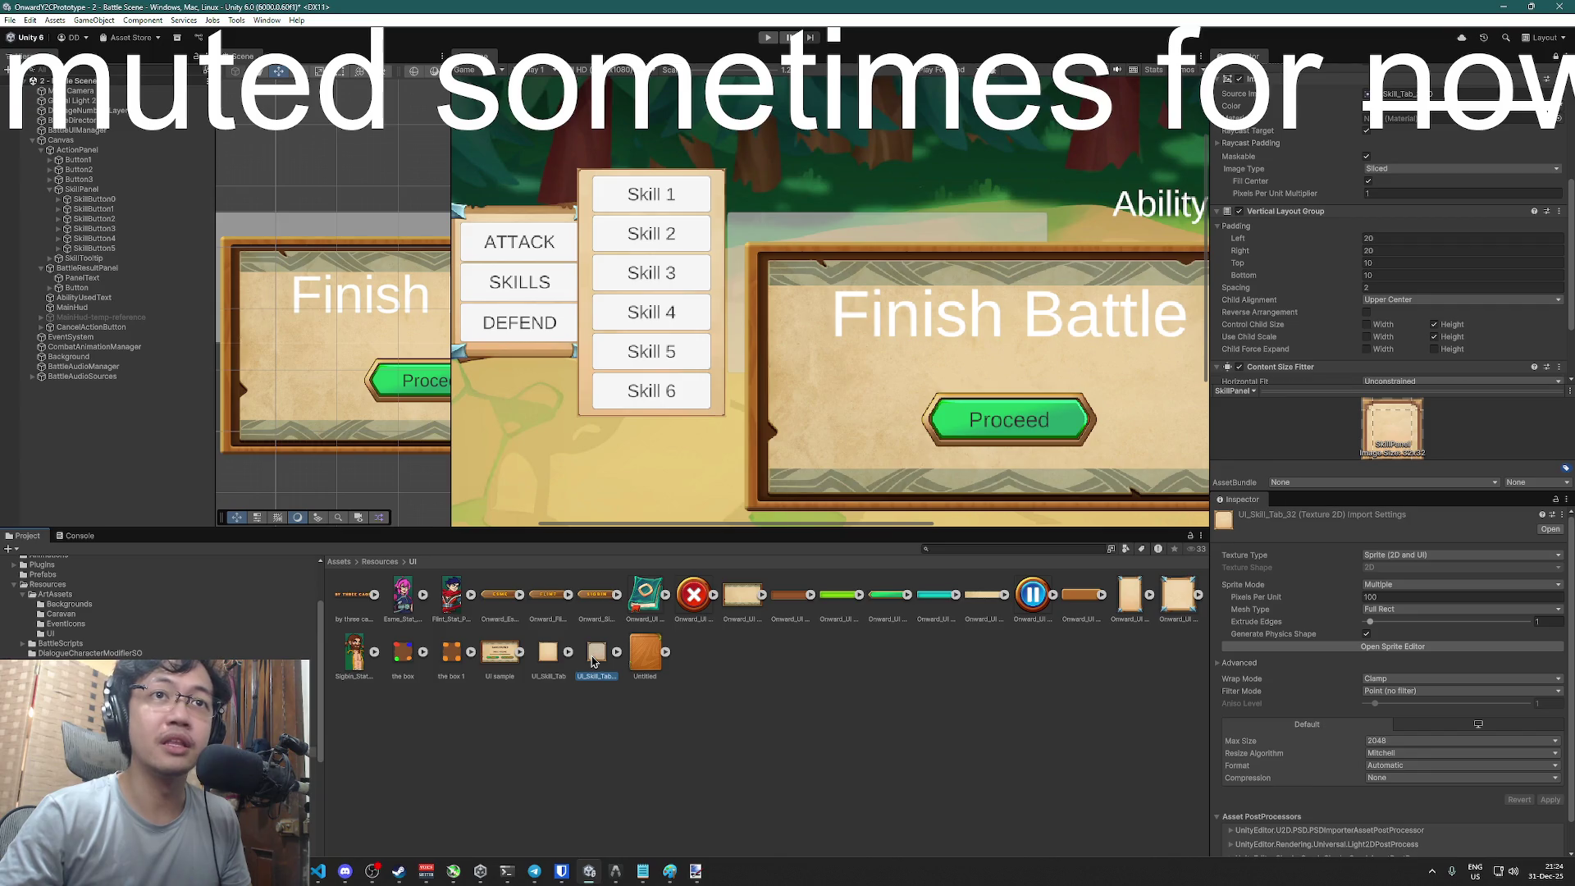
- Lock the Inspector on UI_Skill_Tab and compare its import settings against UI_Skill_Tab_32
{"action": "left_click", "coordinate": [546, 654]}
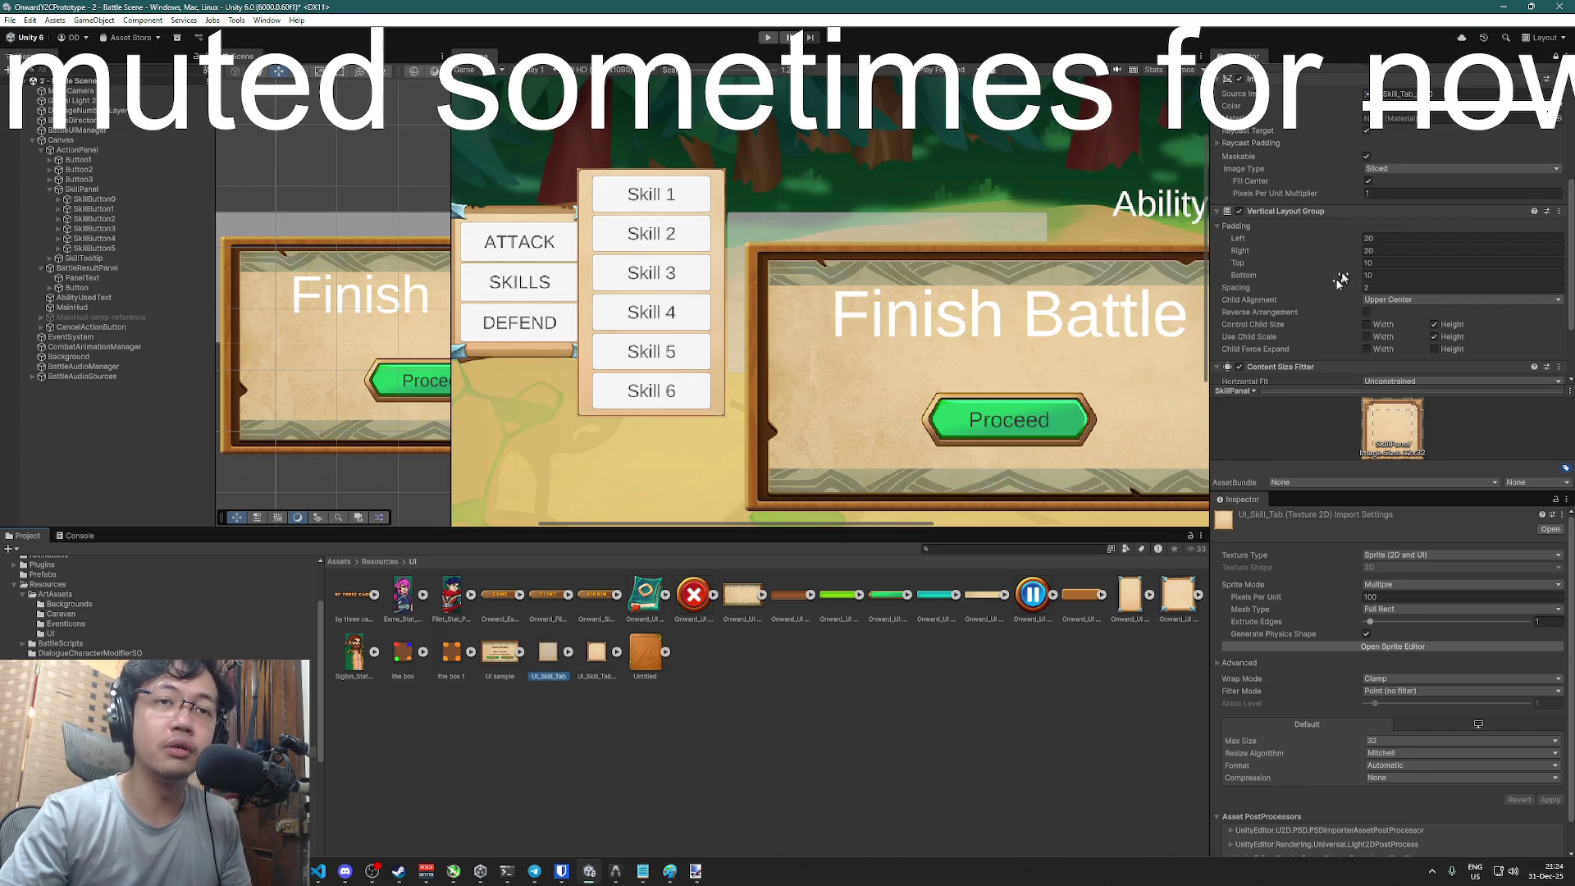
{"action": "left_click", "coordinate": [1555, 56]}
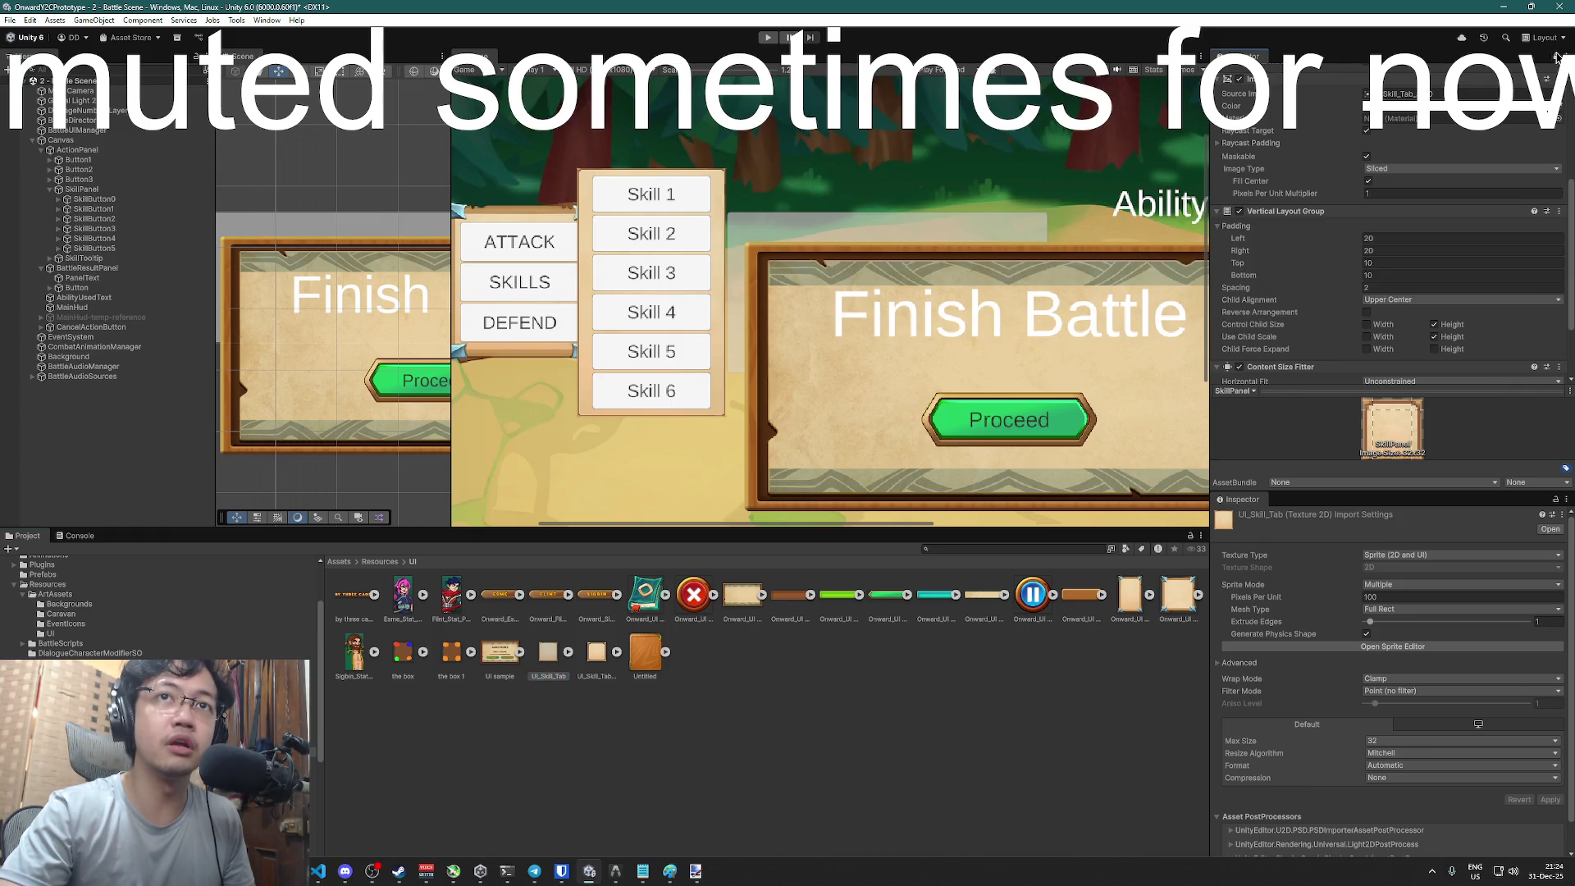
{"action": "left_click", "coordinate": [547, 656]}
{"action": "scroll", "coordinate": [1283, 373], "scroll_direction": "up", "scroll_amount": 1}
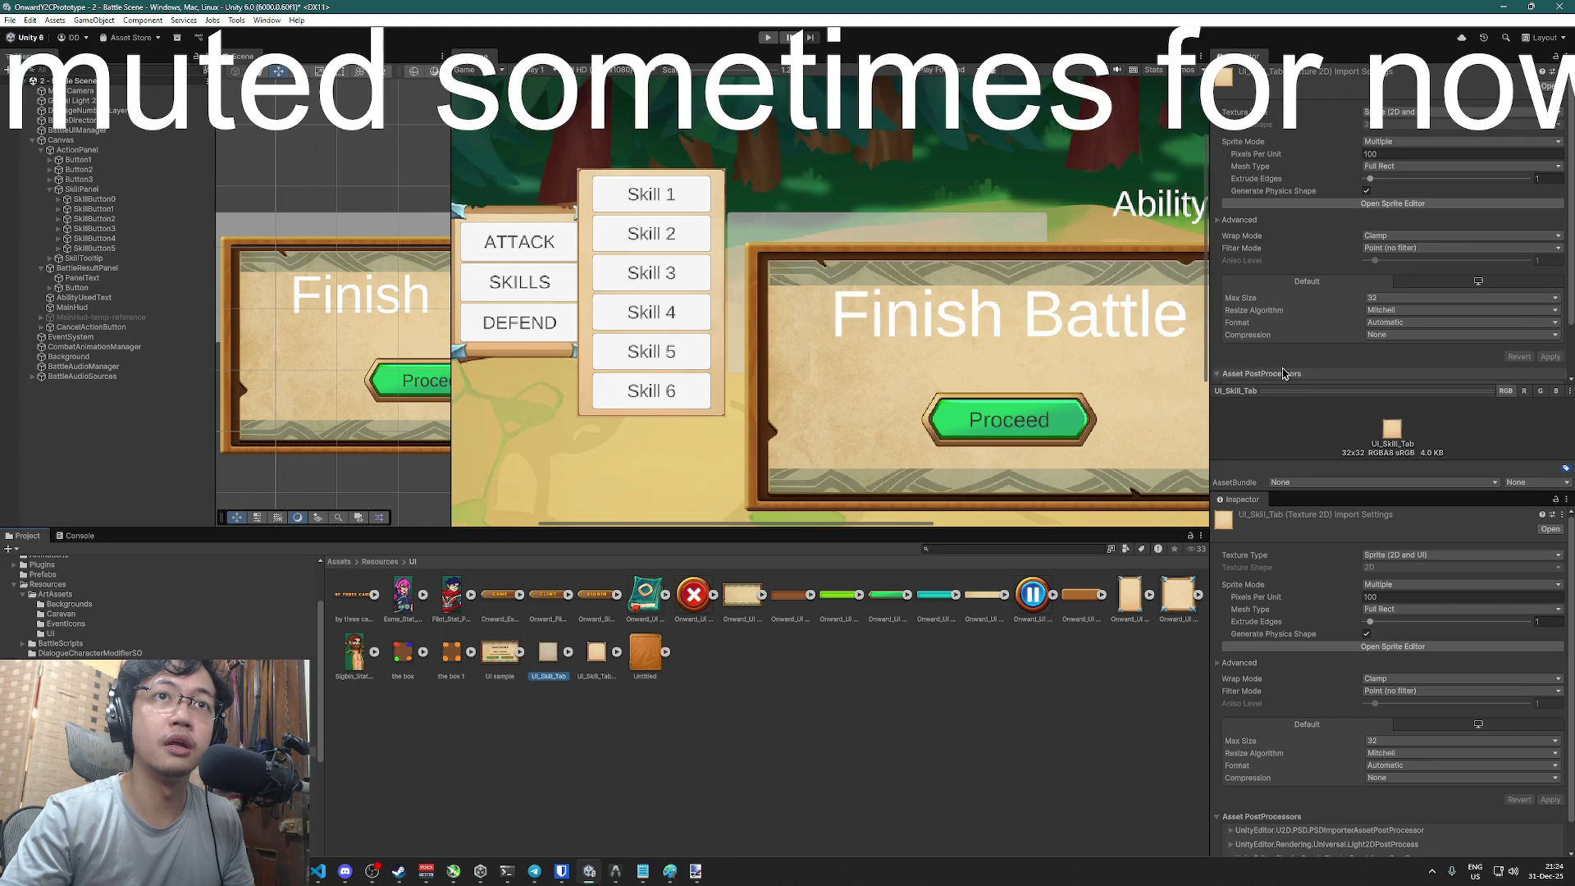
{"action": "scroll", "coordinate": [1283, 373], "scroll_direction": "down", "scroll_amount": 1}
{"action": "scroll", "coordinate": [1283, 373], "scroll_direction": "up", "scroll_amount": 2}
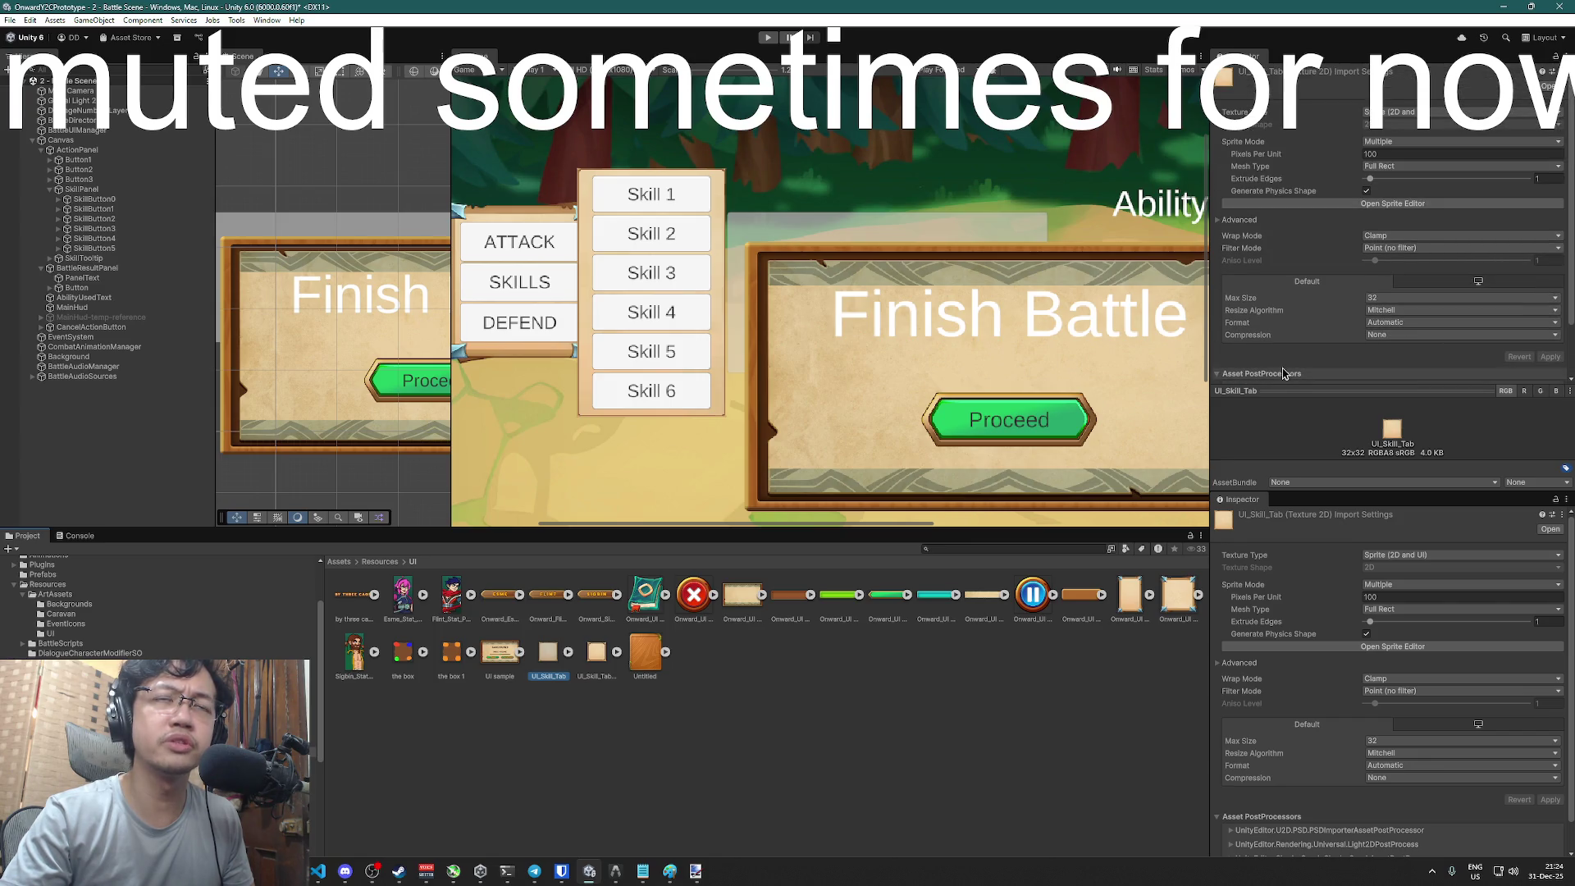
{"action": "scroll", "coordinate": [1283, 373], "scroll_direction": "down", "scroll_amount": 1}
{"action": "scroll", "coordinate": [1283, 373], "scroll_direction": "up", "scroll_amount": 1}
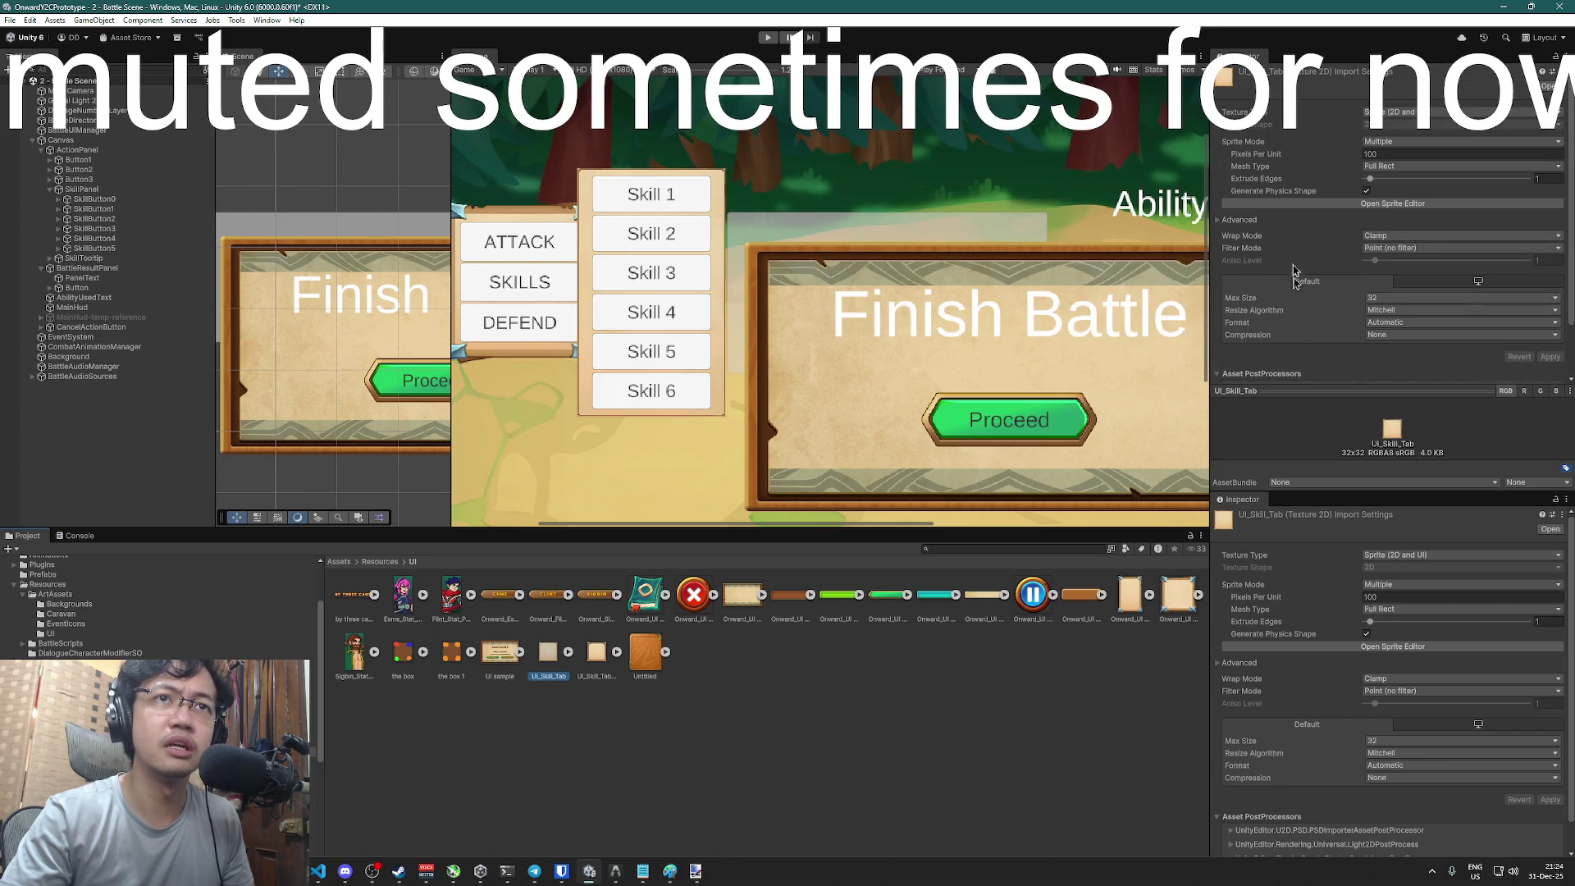
{"action": "left_click", "coordinate": [590, 661]}
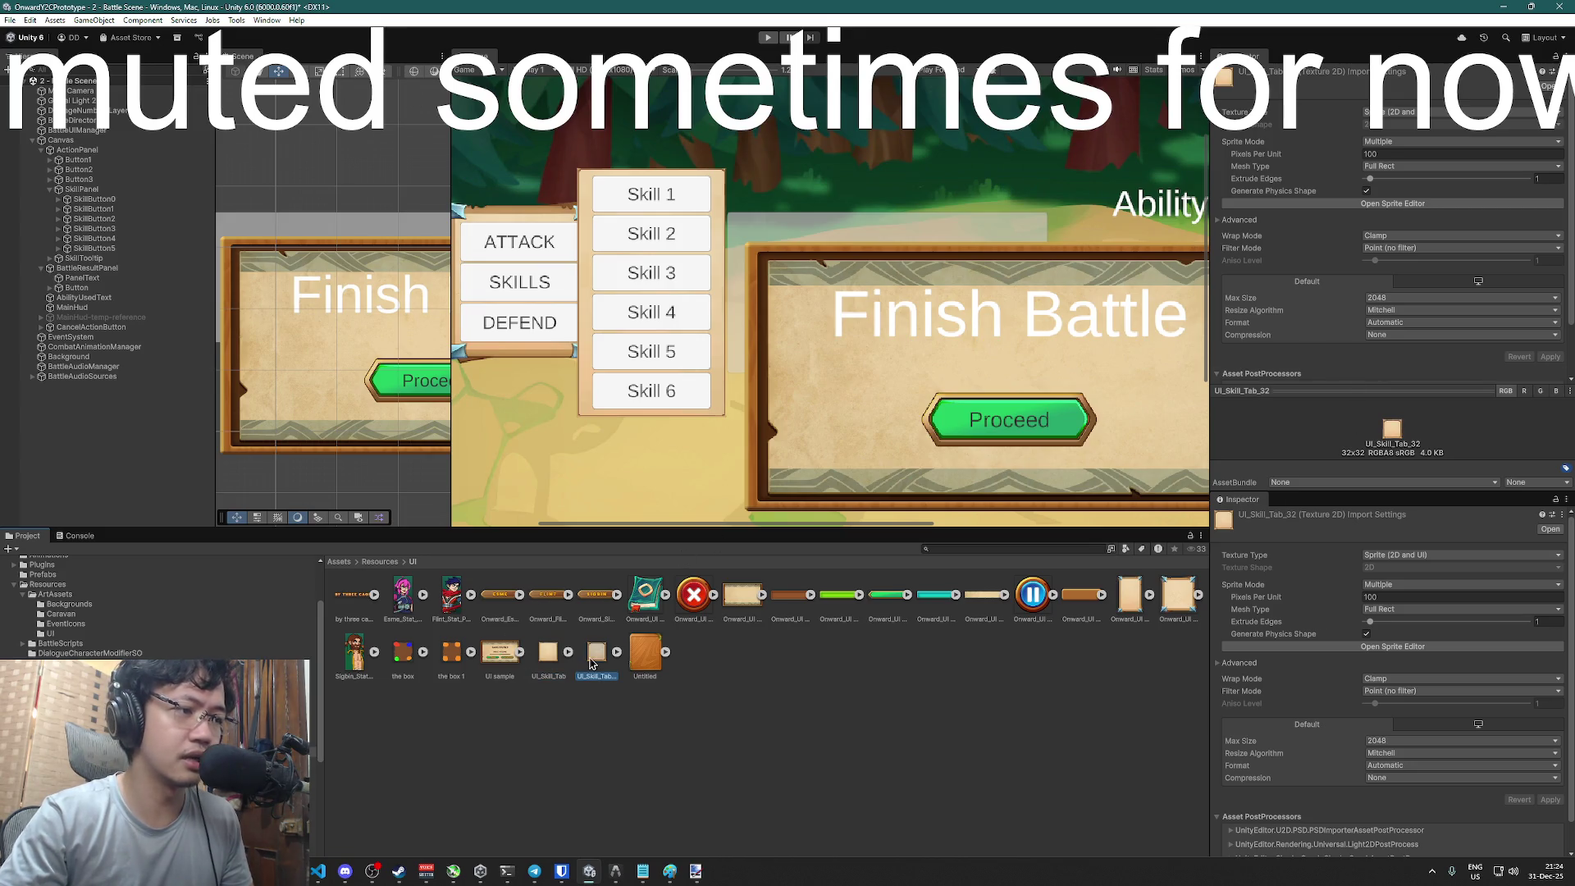
{"action": "left_click", "coordinate": [548, 656]}
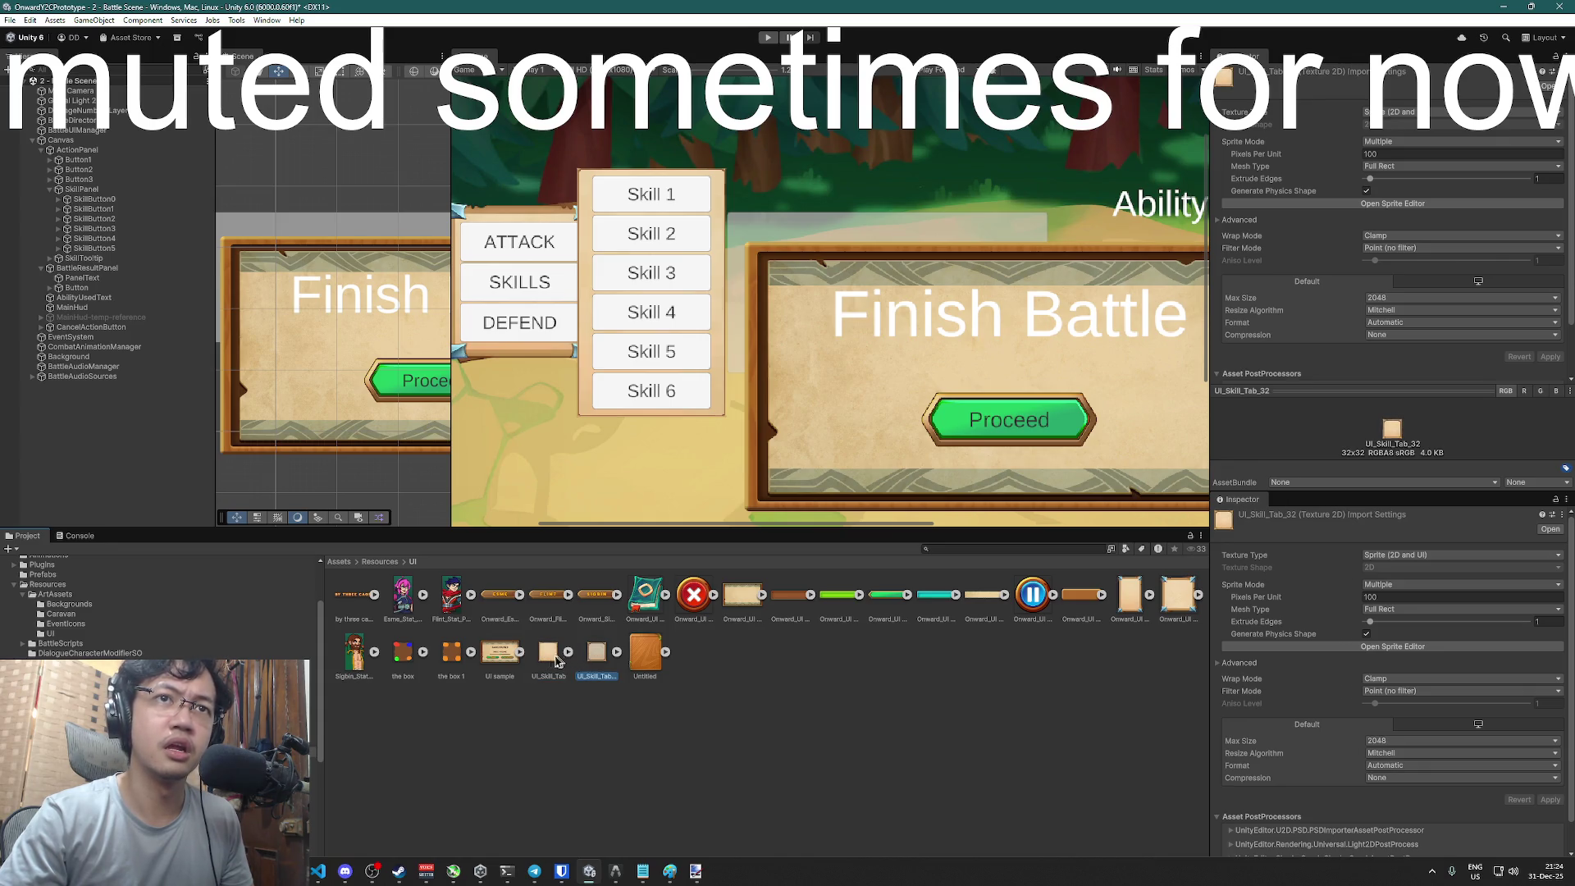
- Switch between the two textures once more, then reselect the SkillPanel object
{"action": "left_click", "coordinate": [596, 656]}
{"action": "left_click", "coordinate": [545, 656]}
{"action": "left_click", "coordinate": [584, 660]}
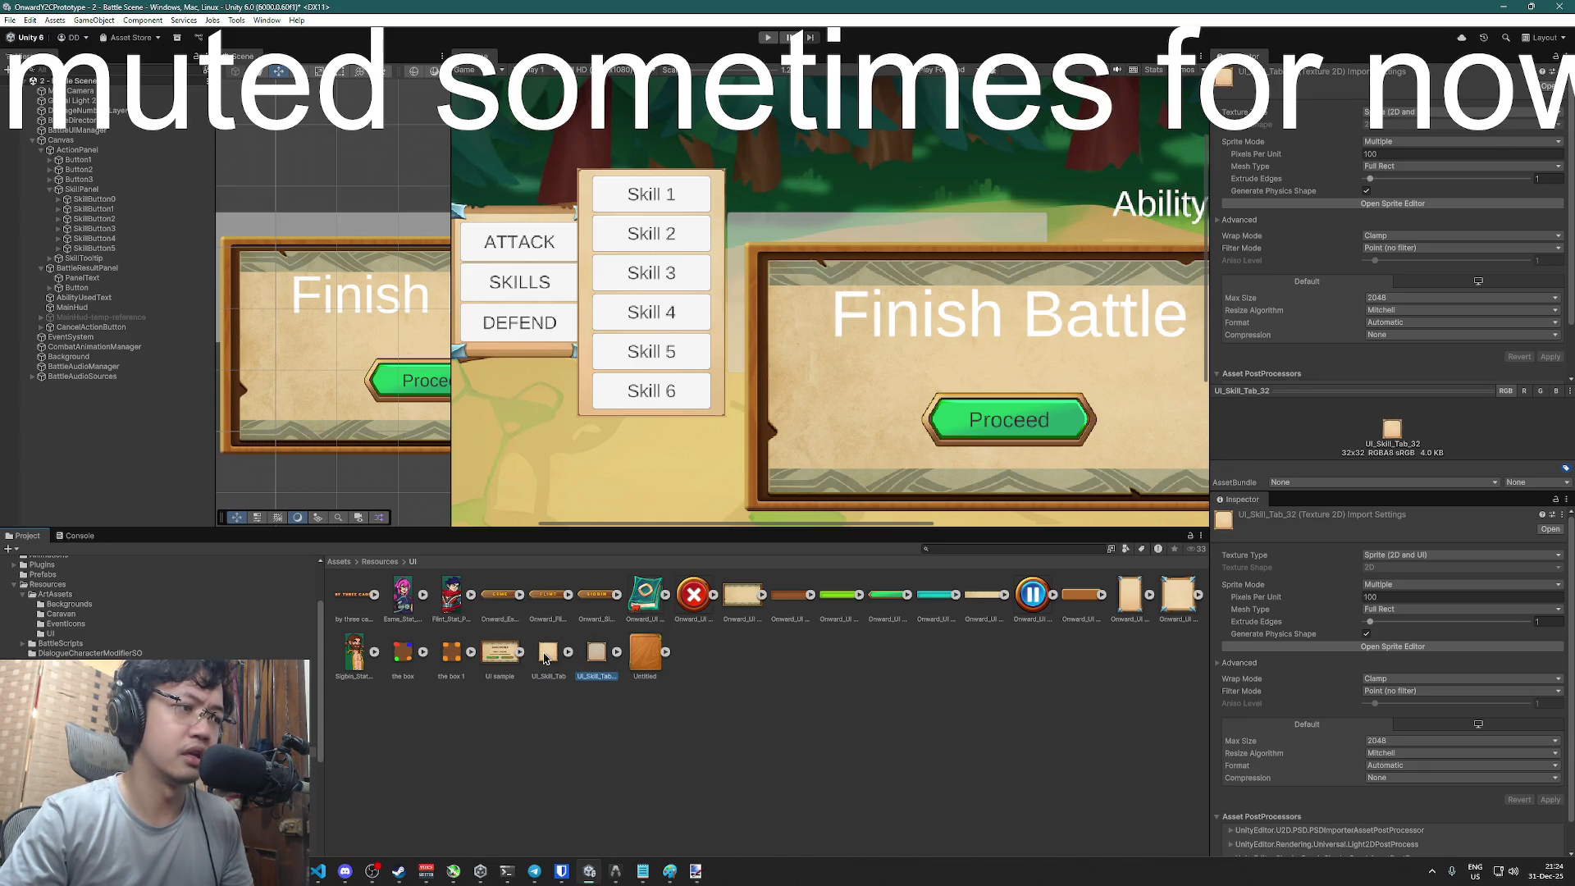
{"action": "left_click", "coordinate": [545, 656]}
{"action": "left_click", "coordinate": [82, 189]}
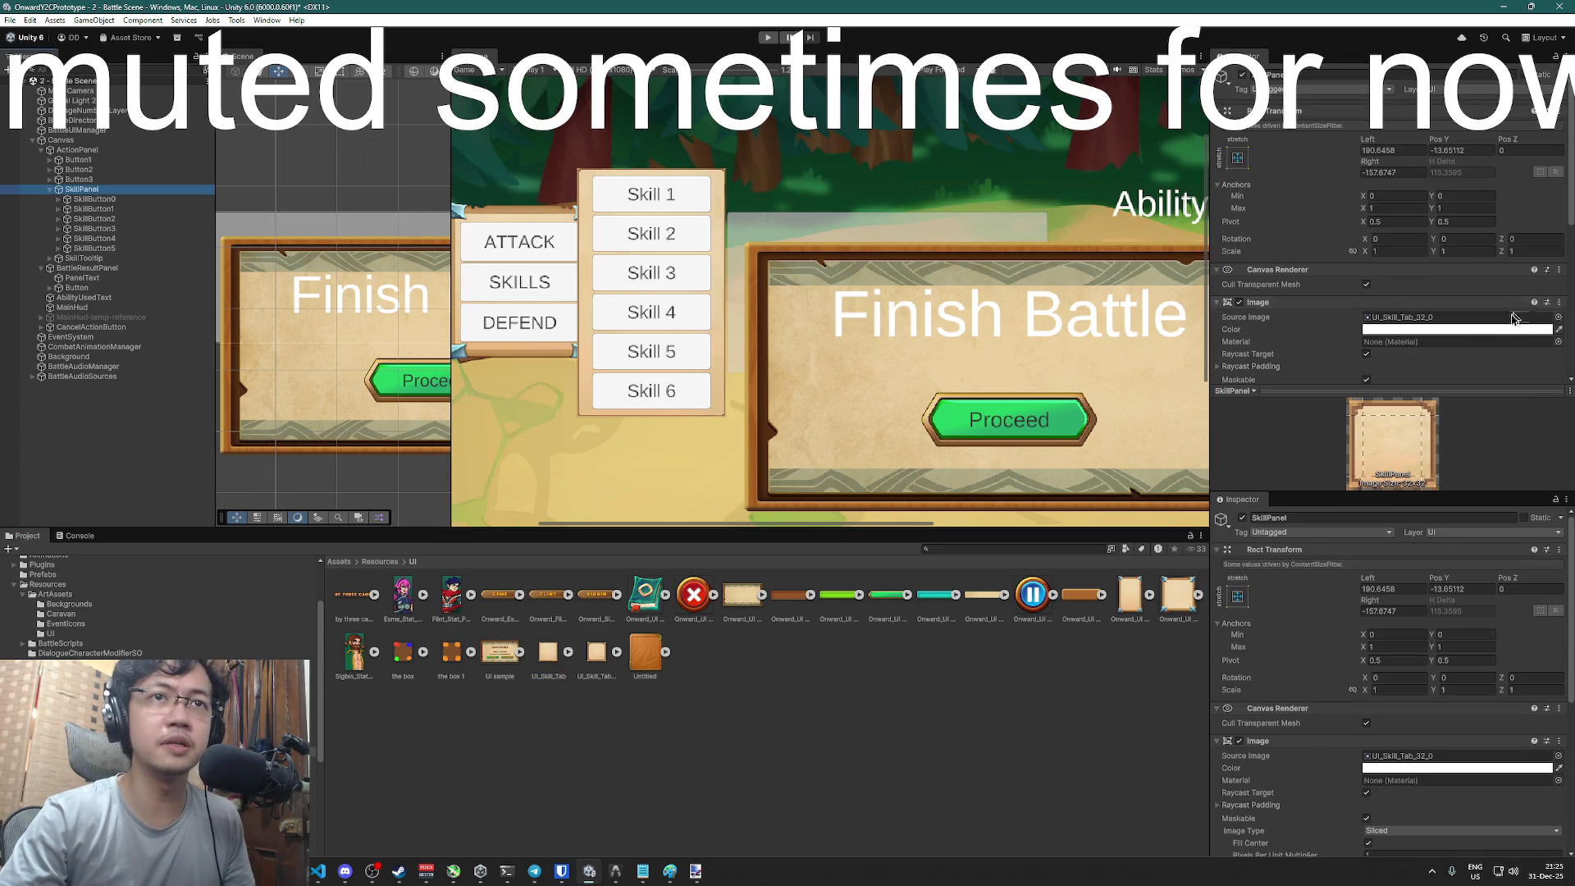
{"action": "scroll", "coordinate": [1394, 229], "scroll_direction": "down", "scroll_amount": 5}
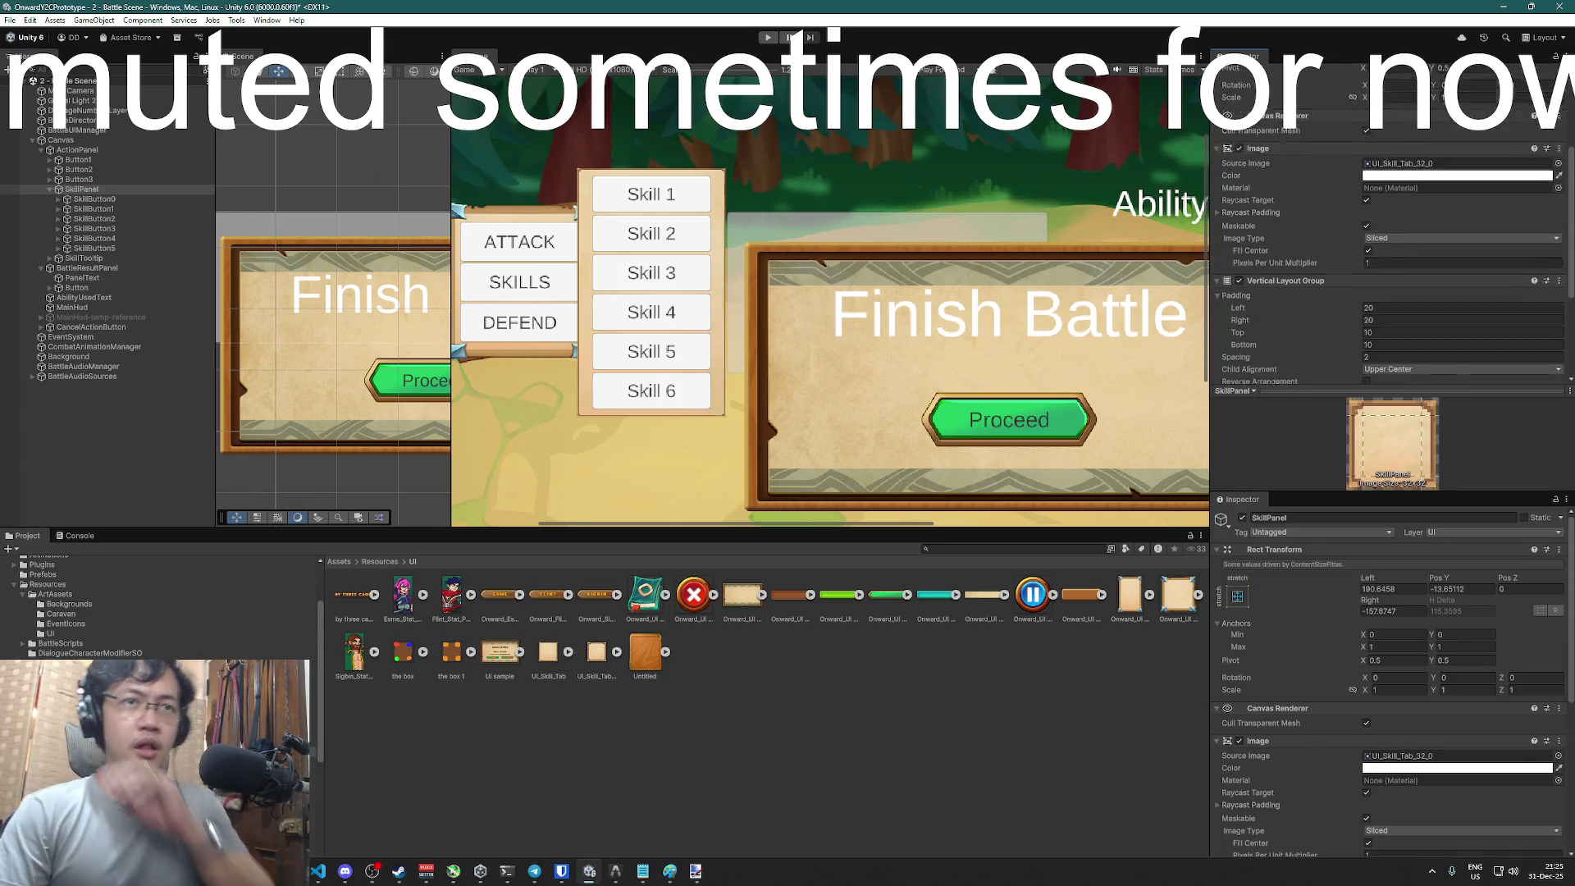
{"action": "left_click", "coordinate": [545, 656]}
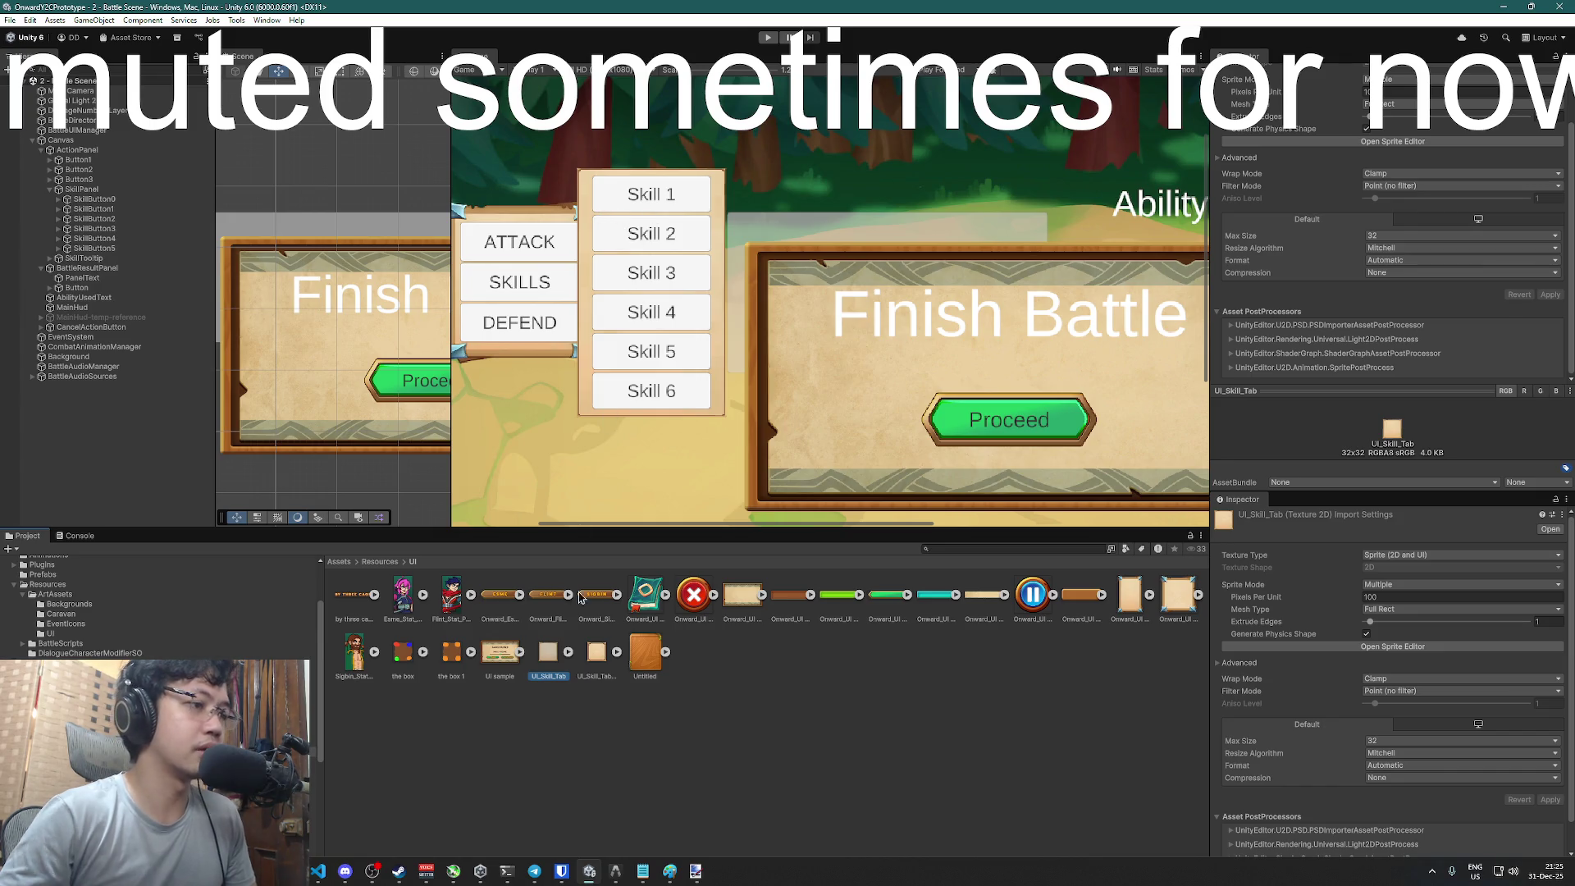
{"action": "left_click", "coordinate": [83, 190]}
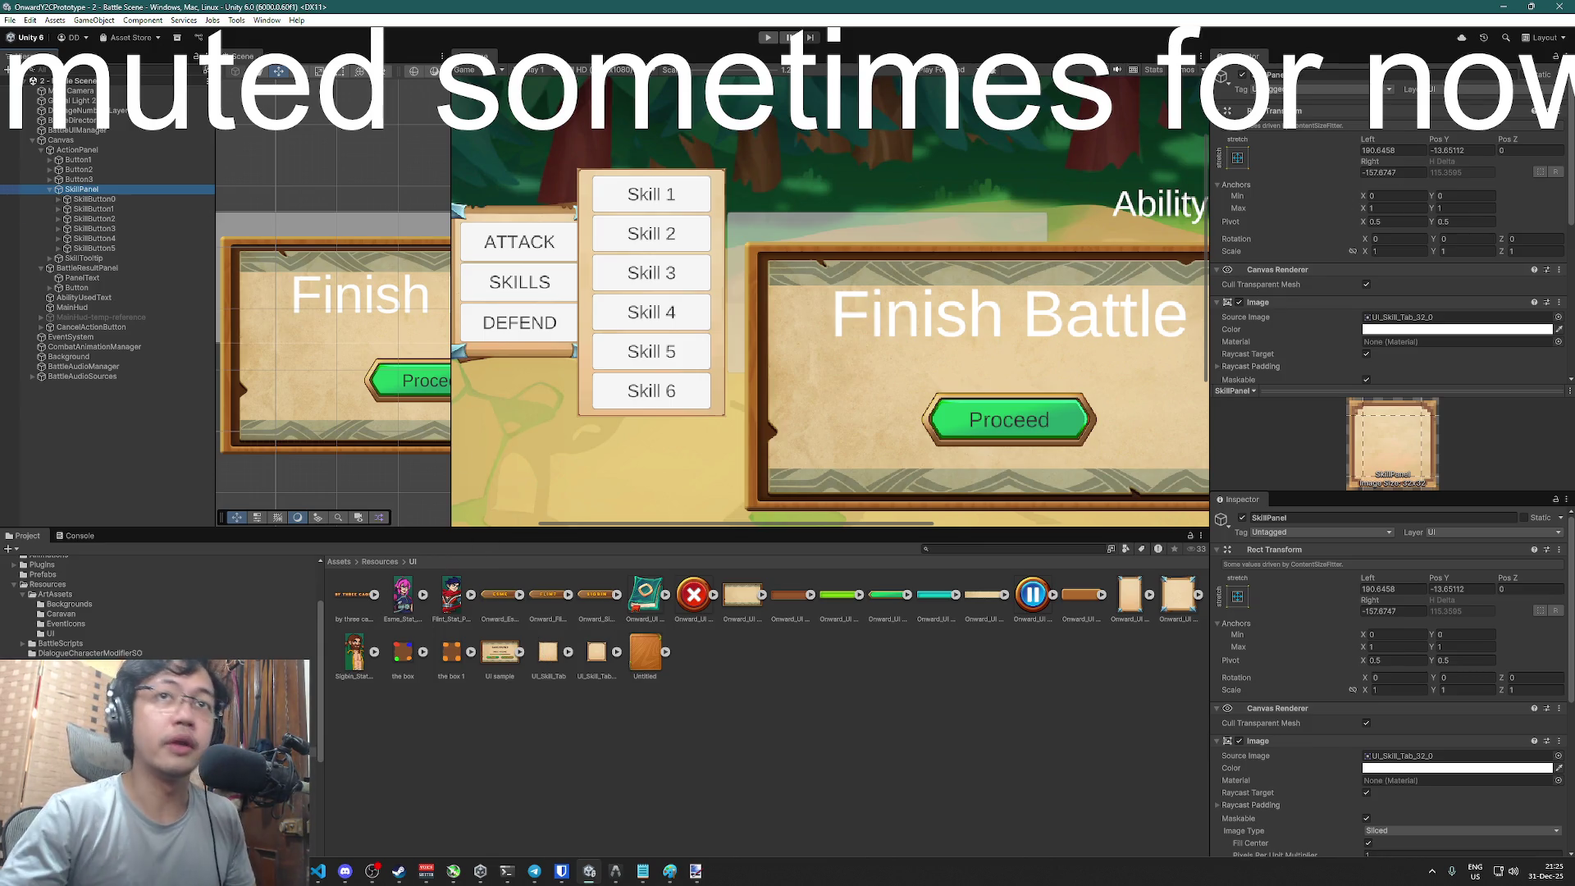
{"action": "left_click", "coordinate": [1557, 61]}
{"action": "mouse_move", "coordinate": [551, 661]}
{"action": "left_mouse_down"}
{"action": "mouse_move", "coordinate": [1386, 212]}
{"action": "mouse_move", "coordinate": [1437, 316]}
{"action": "left_mouse_up"}
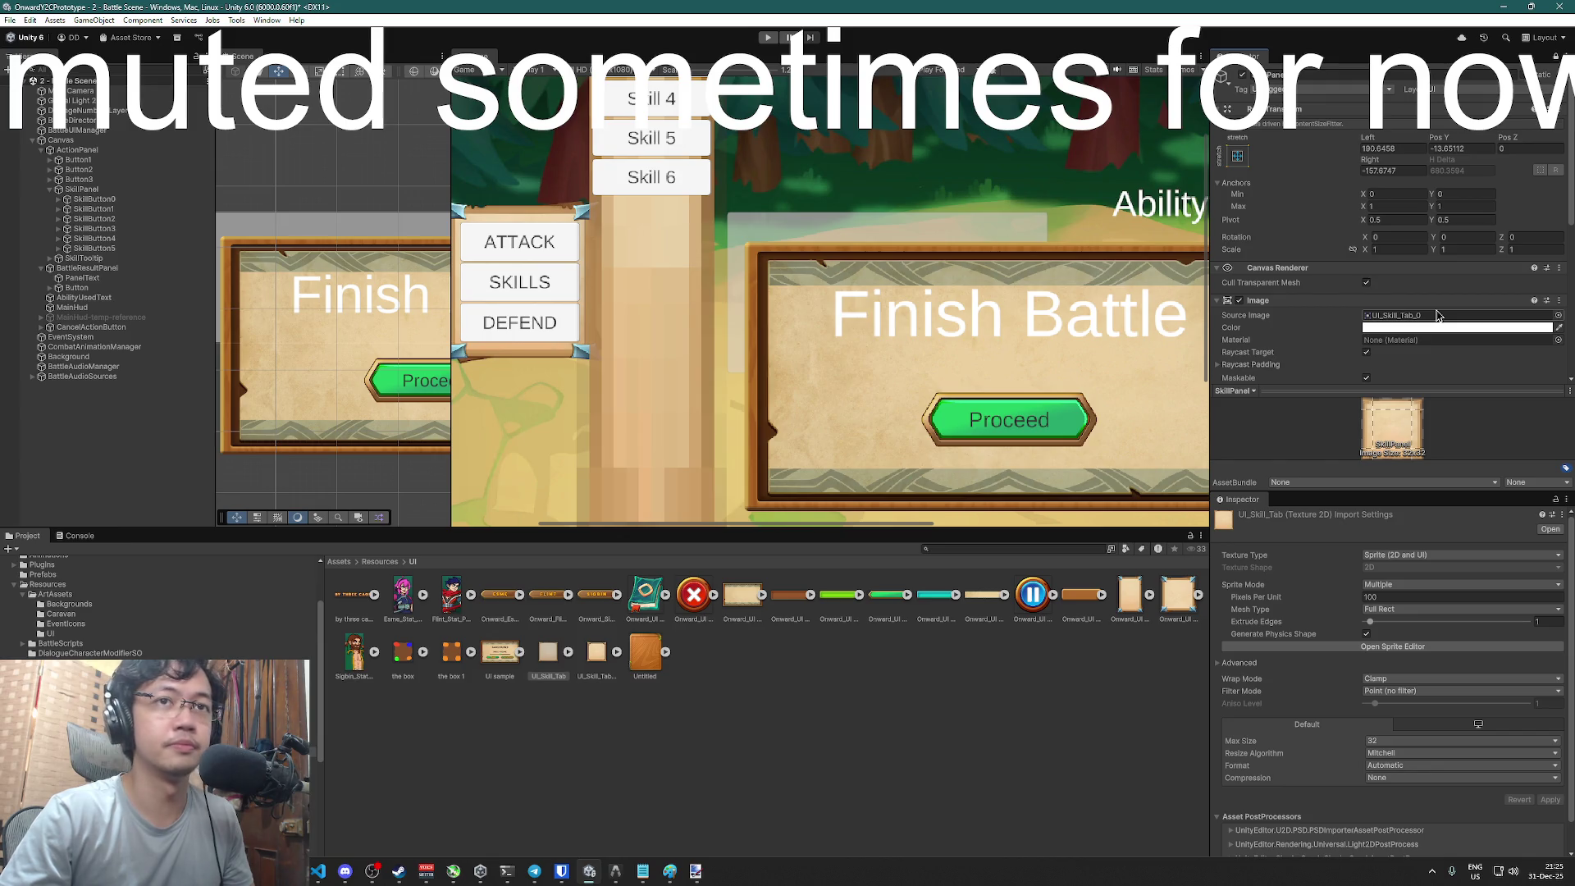
{"action": "scroll", "coordinate": [1437, 316], "scroll_direction": "down", "scroll_amount": 4}
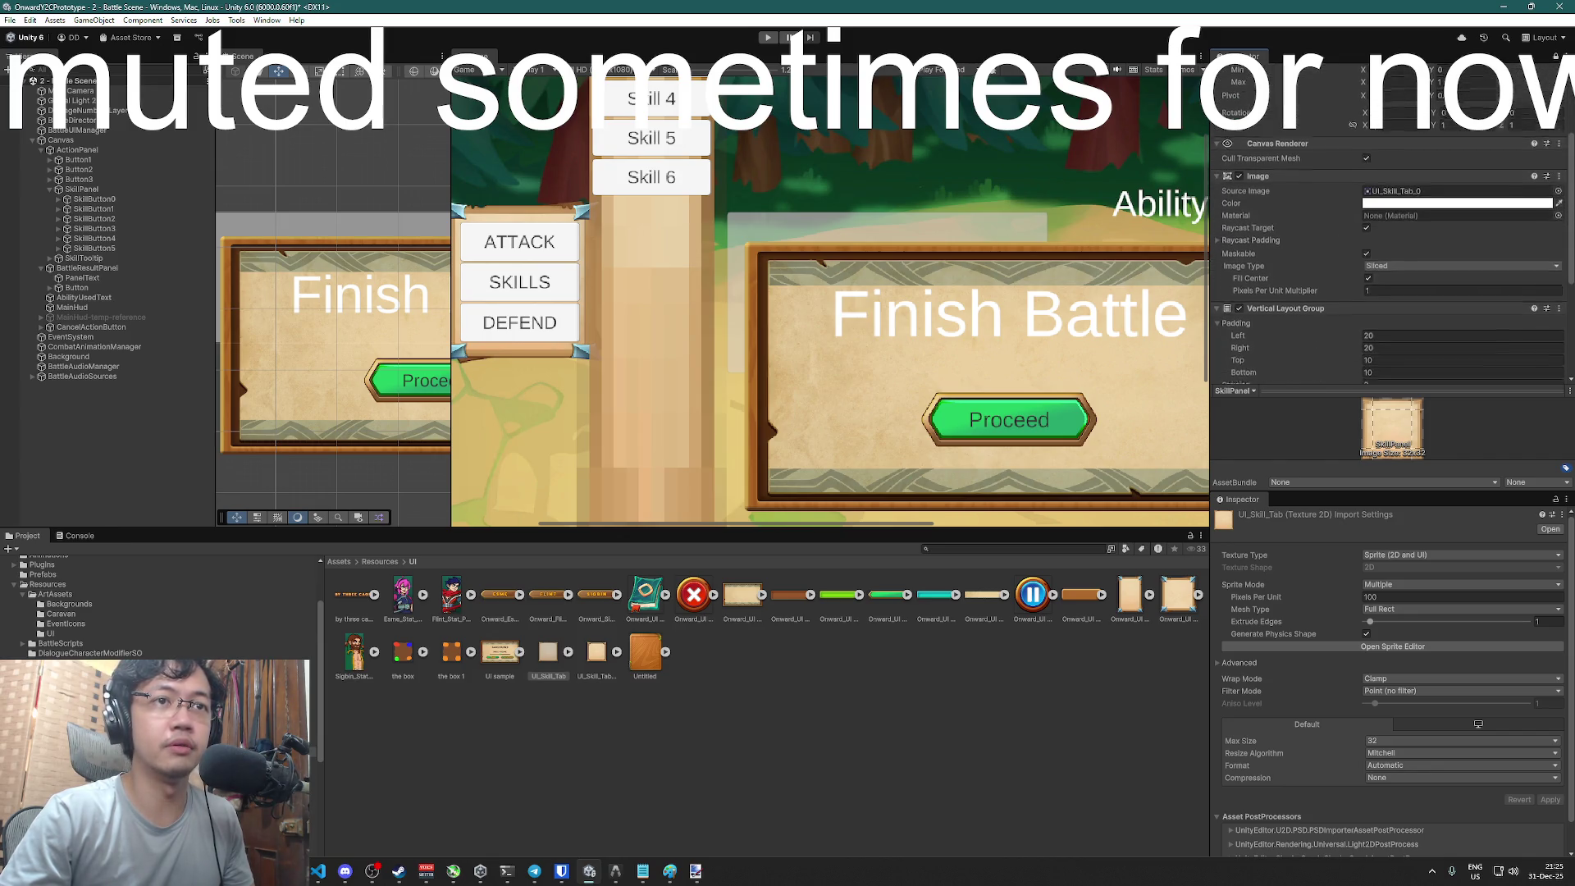
{"action": "scroll", "coordinate": [1437, 317], "scroll_direction": "down", "scroll_amount": 1}
{"action": "left_click", "coordinate": [1411, 252]}
{"action": "left_click", "coordinate": [1398, 266]}
{"action": "left_click", "coordinate": [1406, 252]}
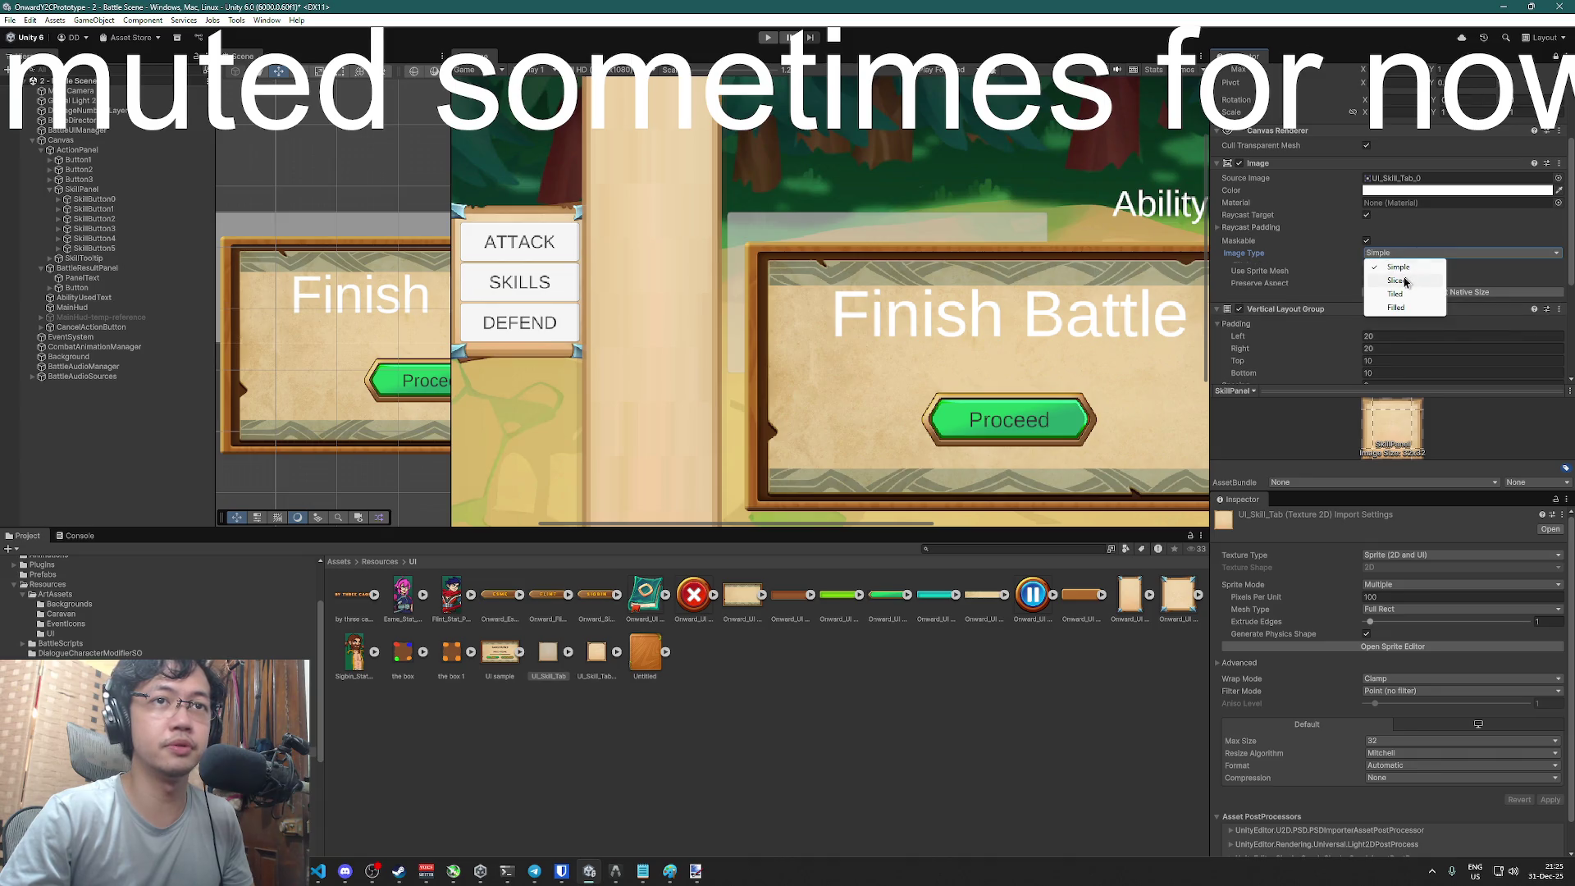
{"action": "left_click", "coordinate": [1405, 282]}
{"action": "left_click", "coordinate": [1402, 253]}
{"action": "left_click", "coordinate": [1394, 293]}
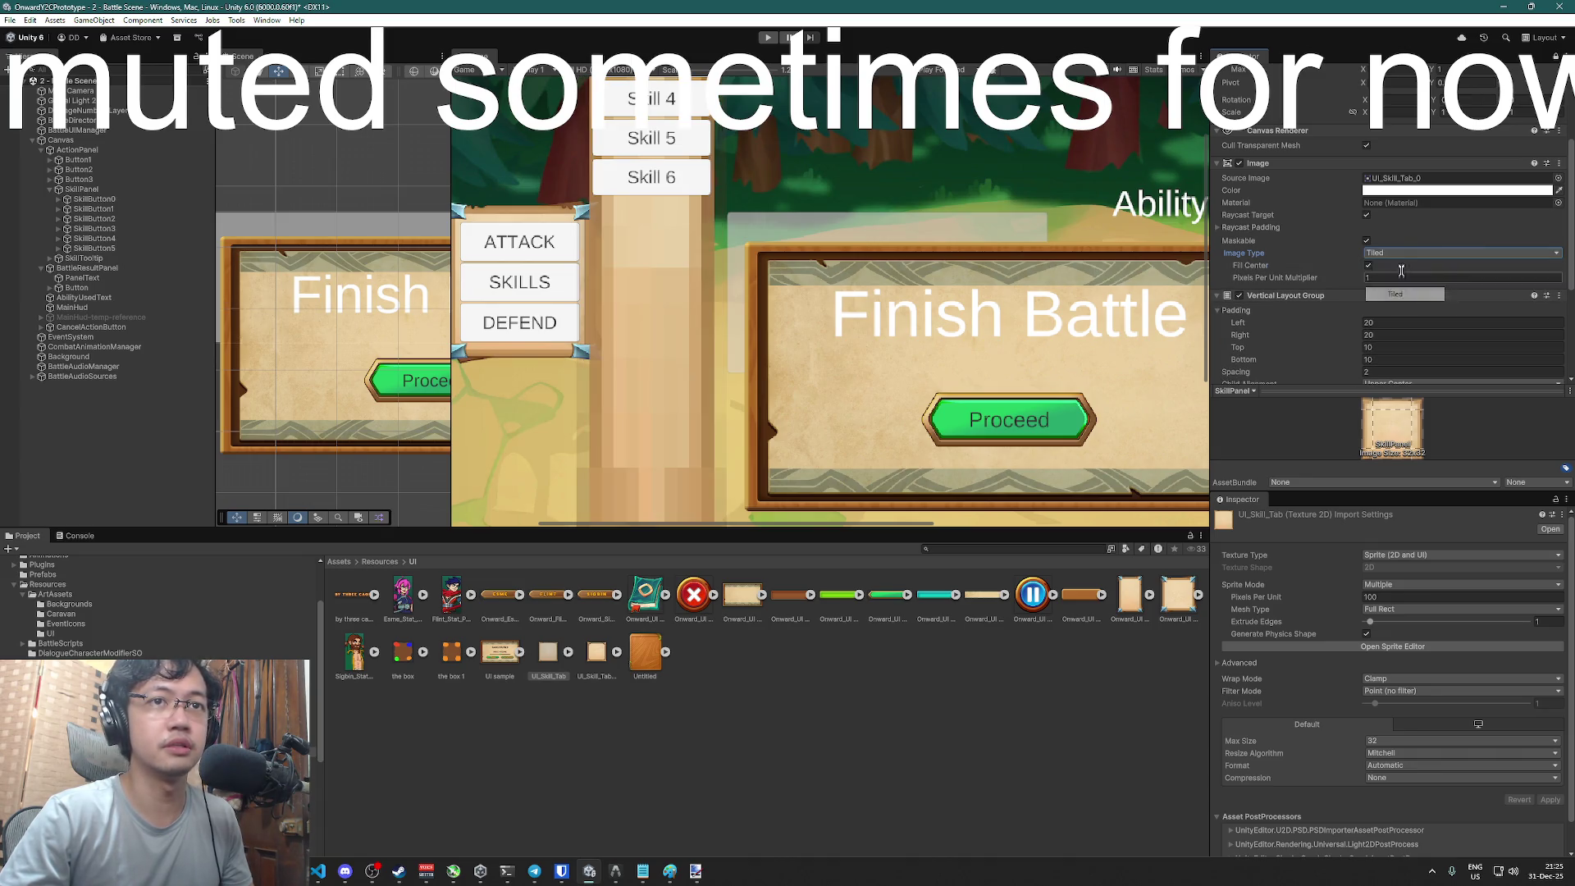
{"action": "left_click", "coordinate": [1395, 252]}
{"action": "left_click", "coordinate": [1398, 267]}
{"action": "left_click", "coordinate": [1394, 253]}
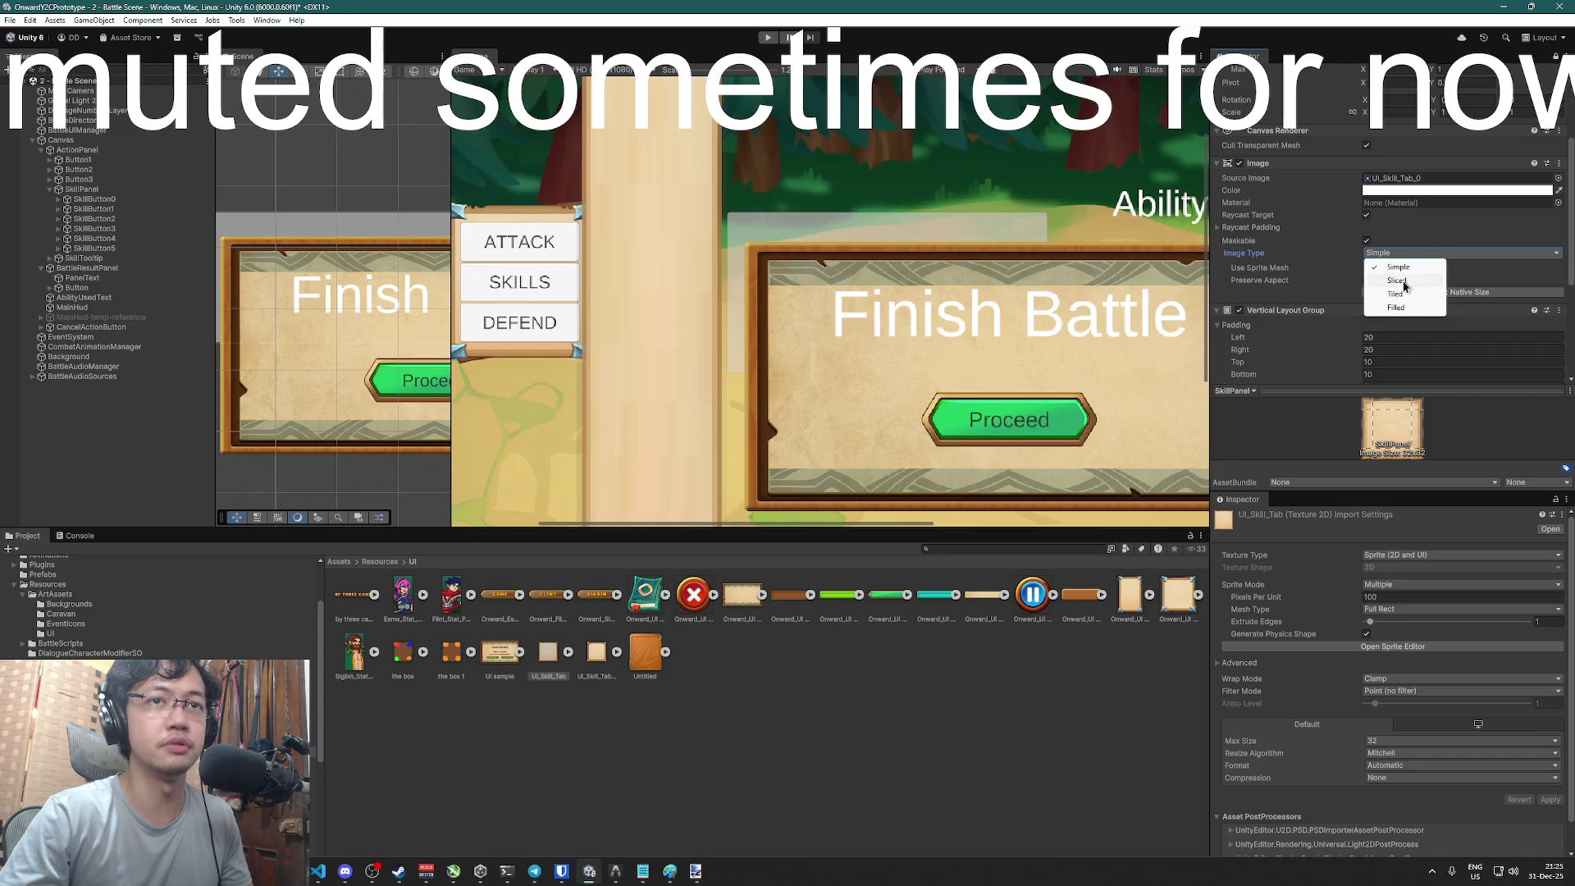
{"action": "left_click", "coordinate": [1398, 279]}
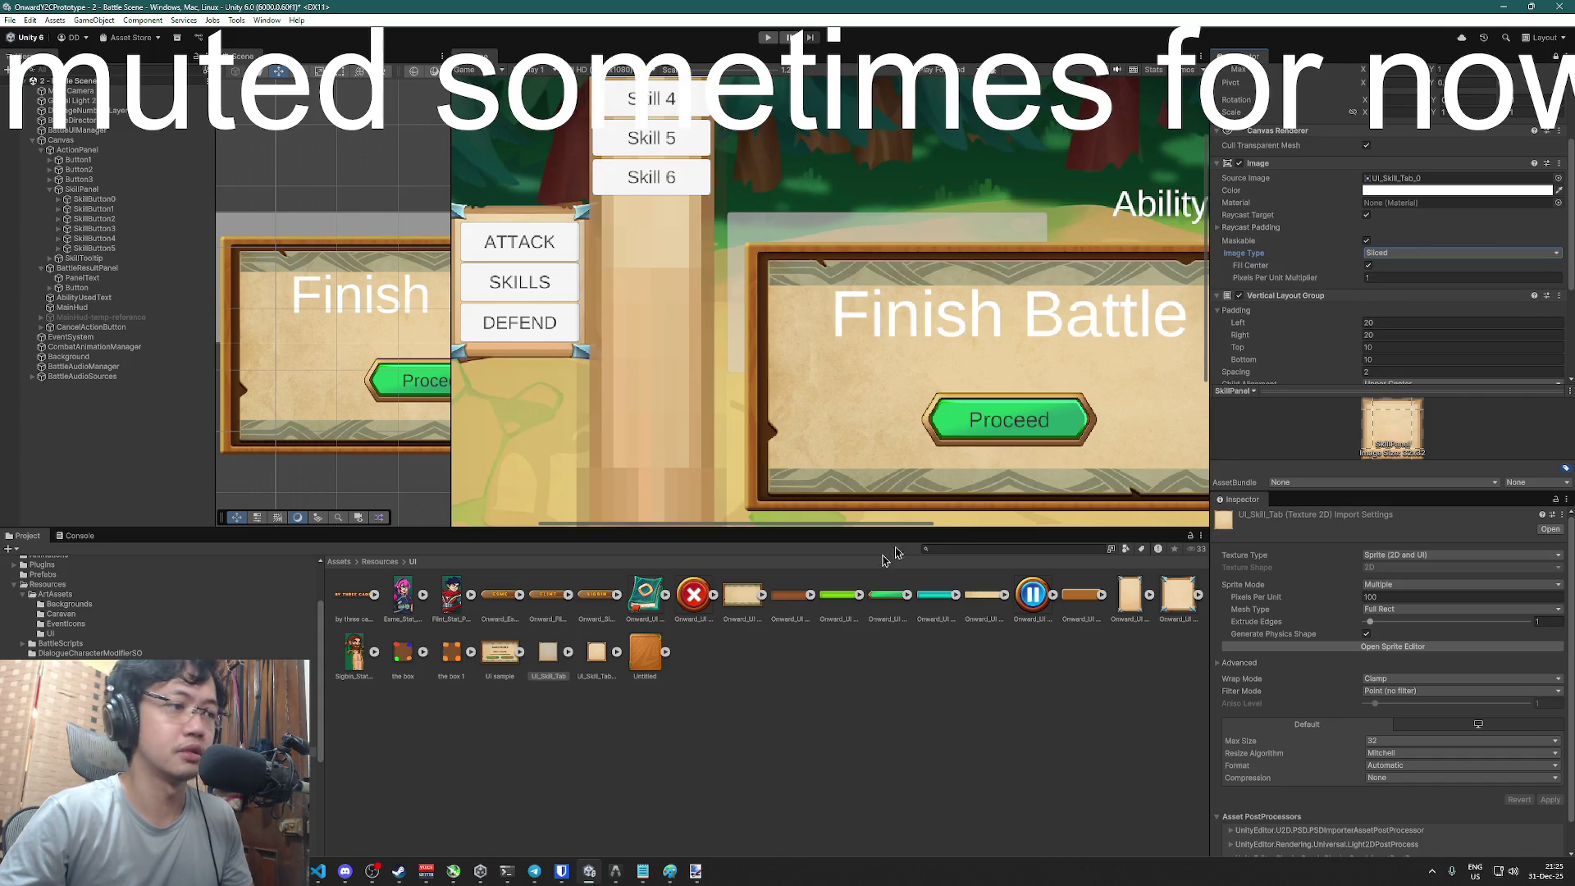
{"action": "left_click", "coordinate": [551, 707]}
{"action": "left_click", "coordinate": [547, 653]}
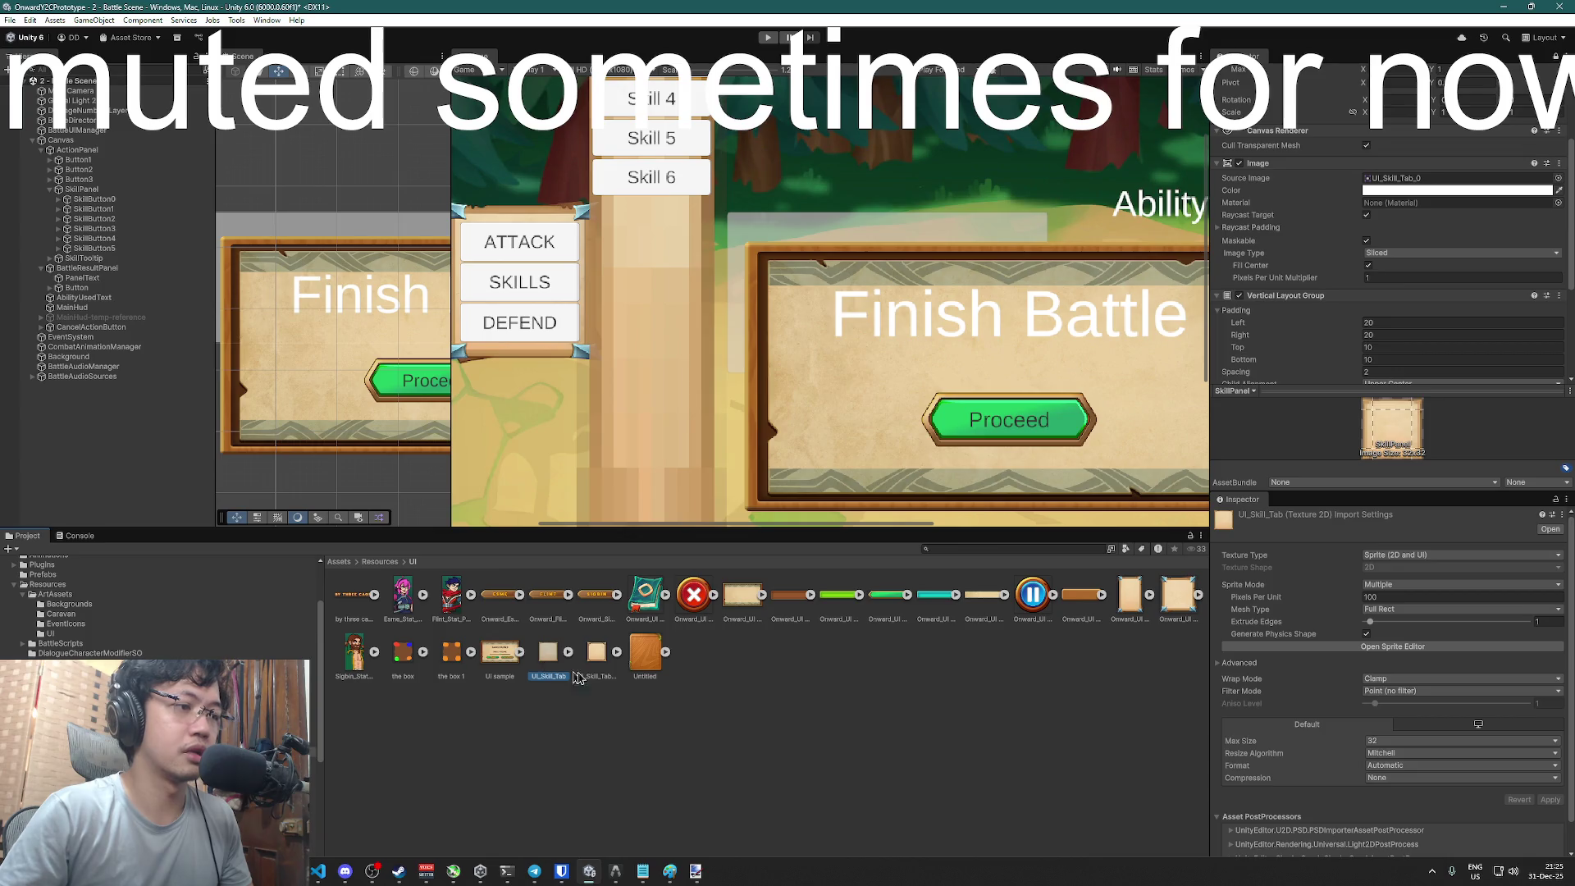
{"action": "left_click", "coordinate": [691, 694]}
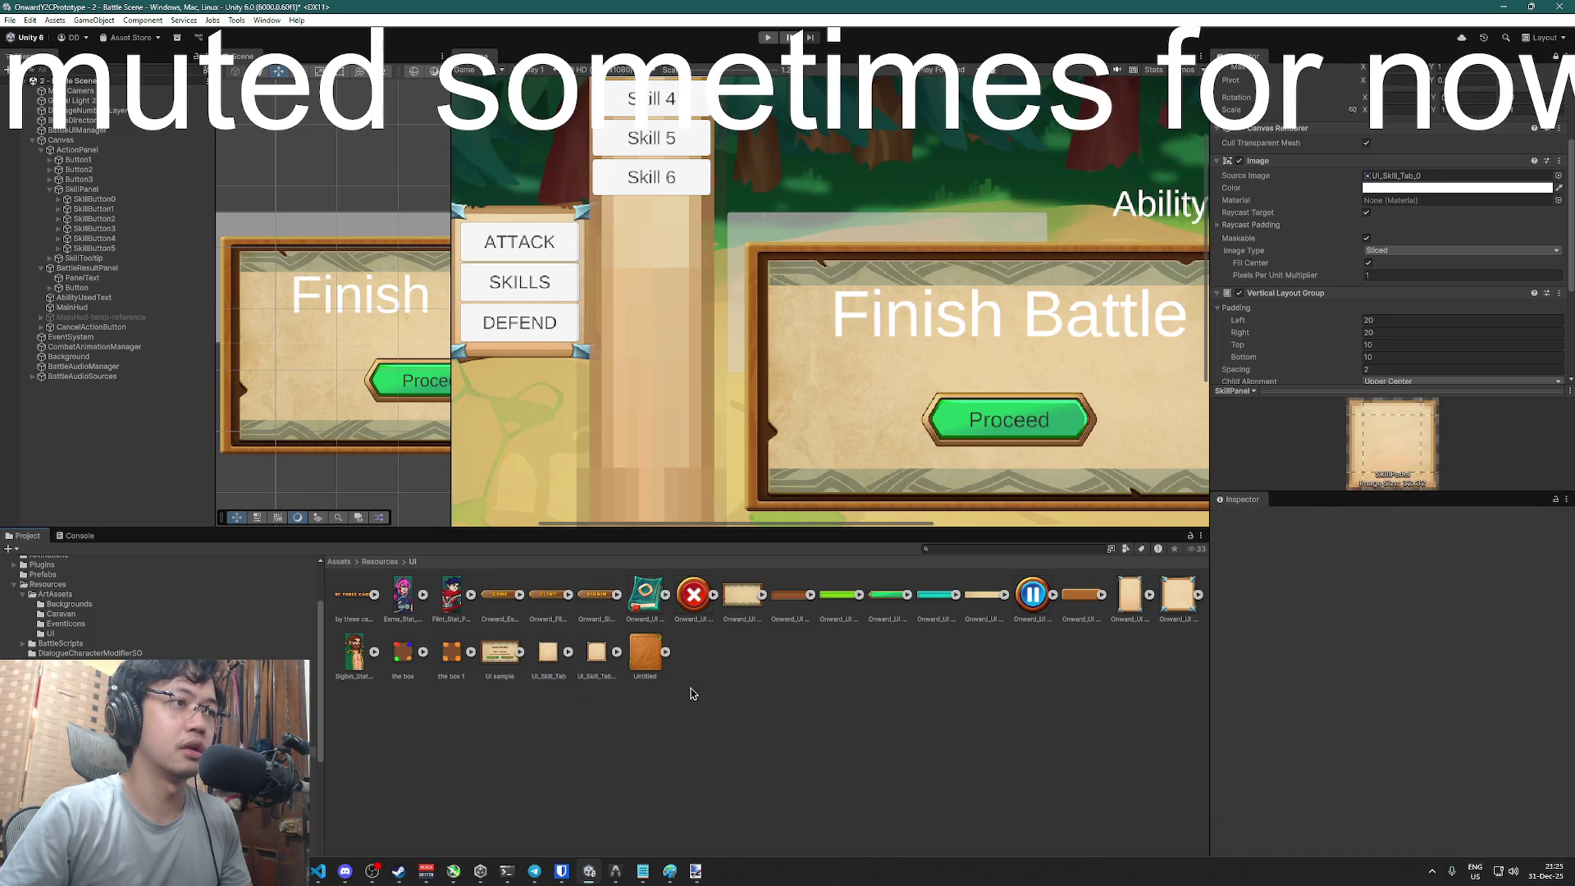
{"action": "key", "text": "ctrl+z"}
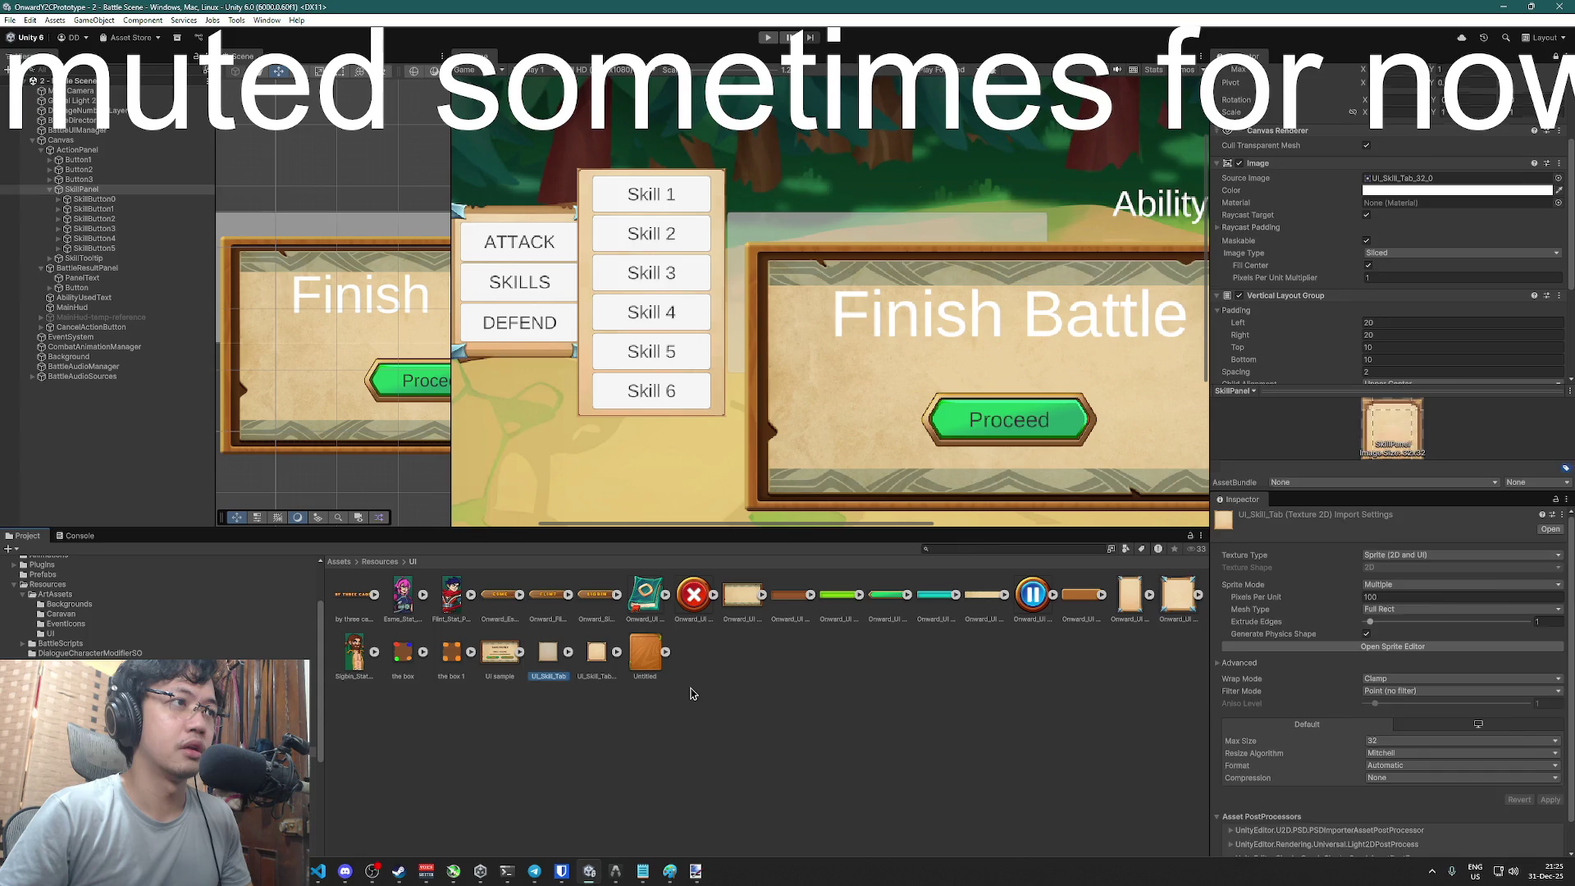
{"action": "left_click", "coordinate": [600, 652]}
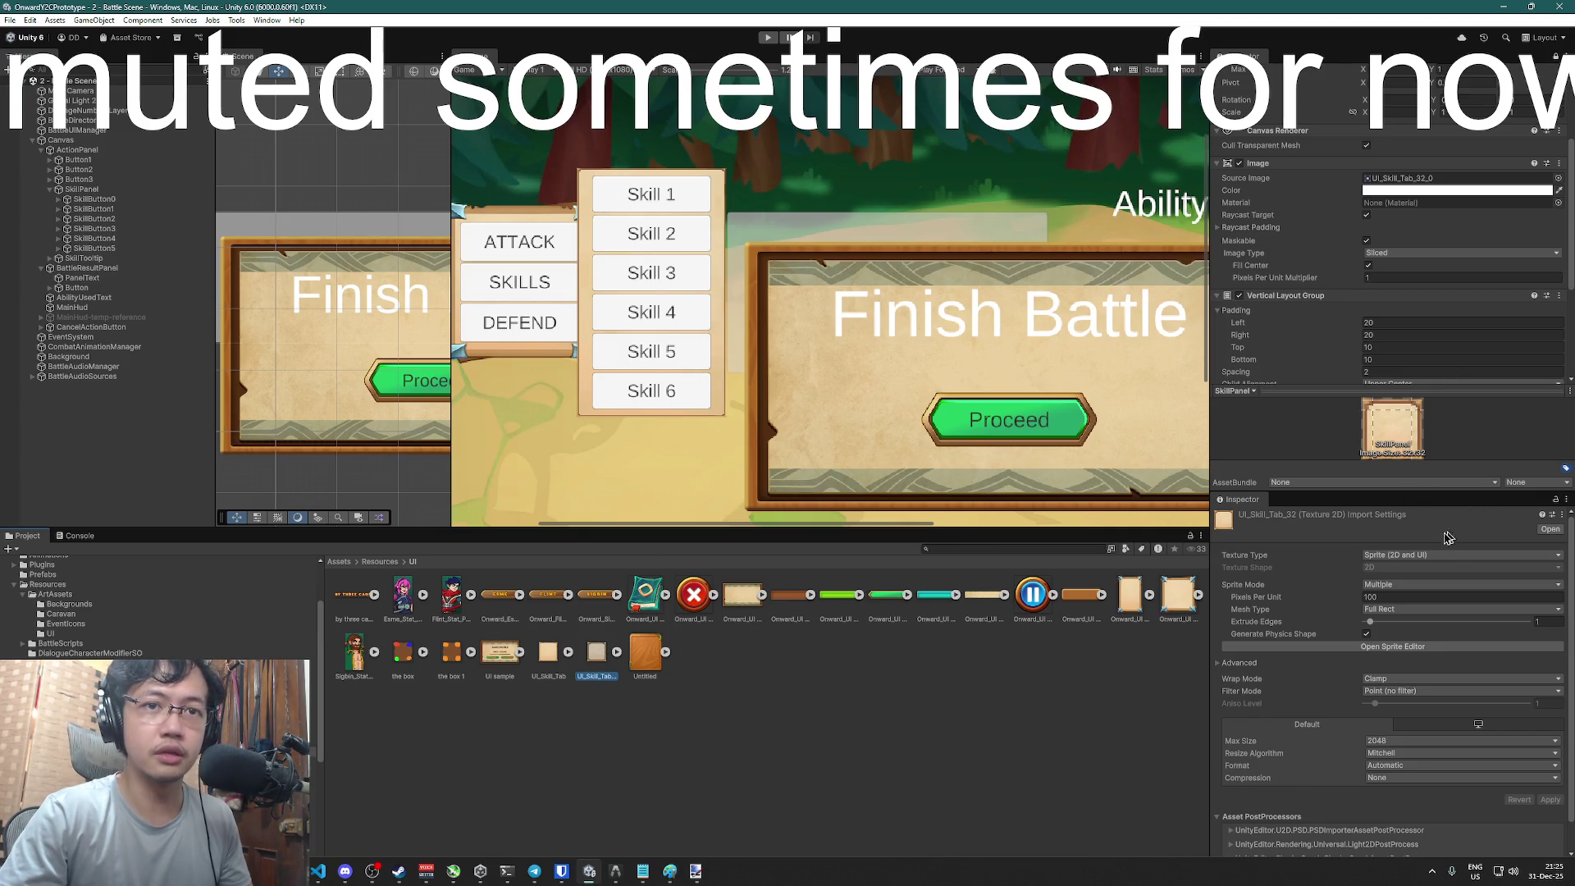
- Drag UI_Skill_Tab_32's slice borders to L 10, R 9, T 10, B 9, apply, and close the editor
{"action": "left_click", "coordinate": [1392, 646]}
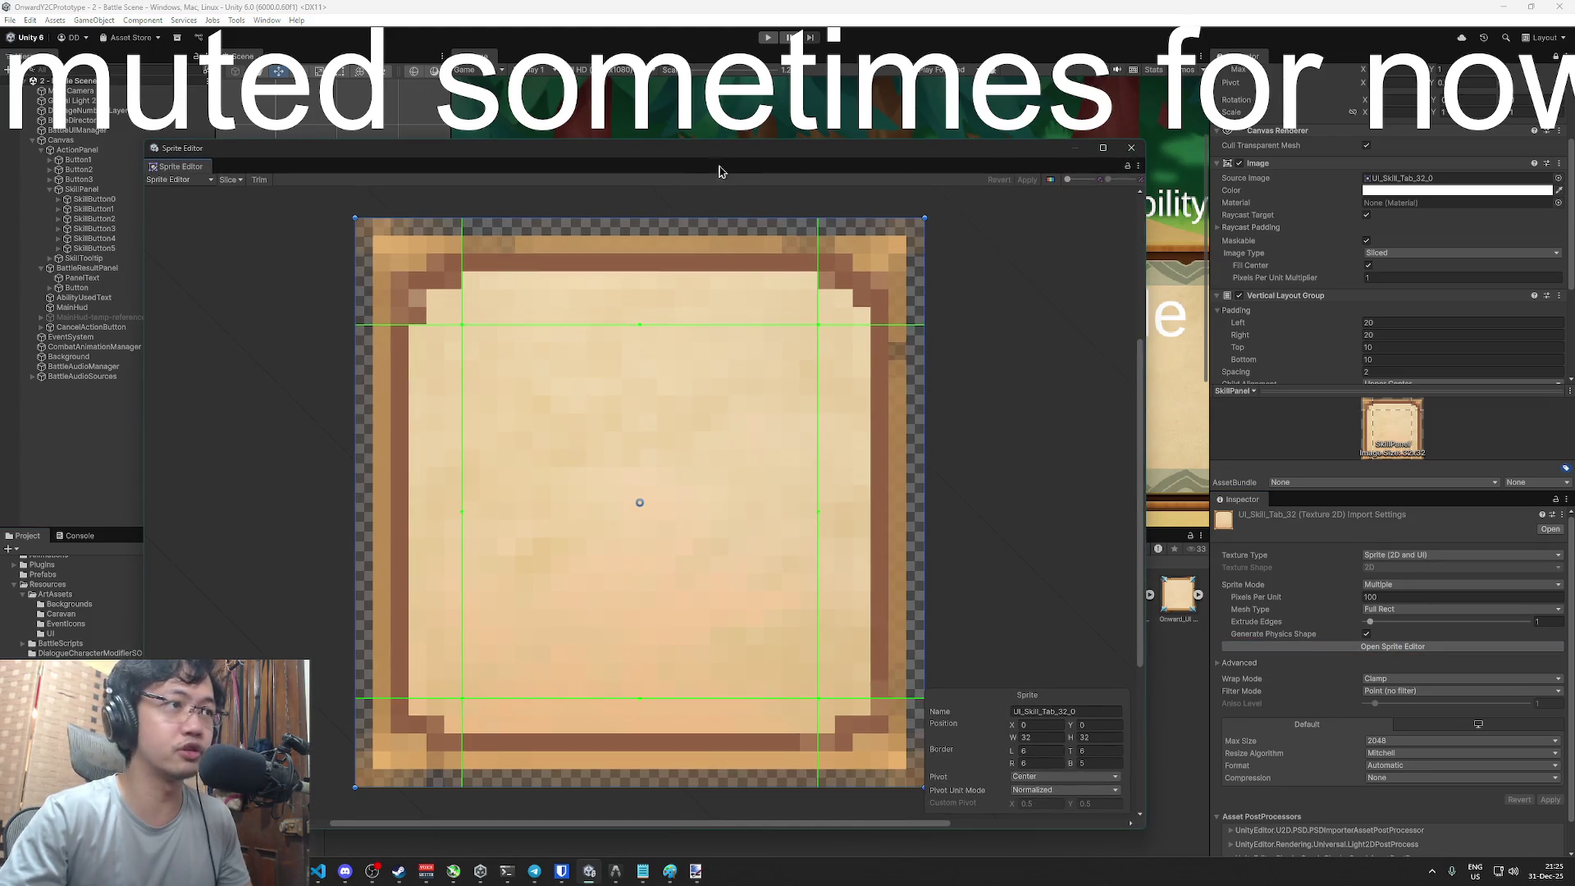
{"action": "left_click_drag", "start_coordinate": [747, 157], "coordinate": [825, 145]}
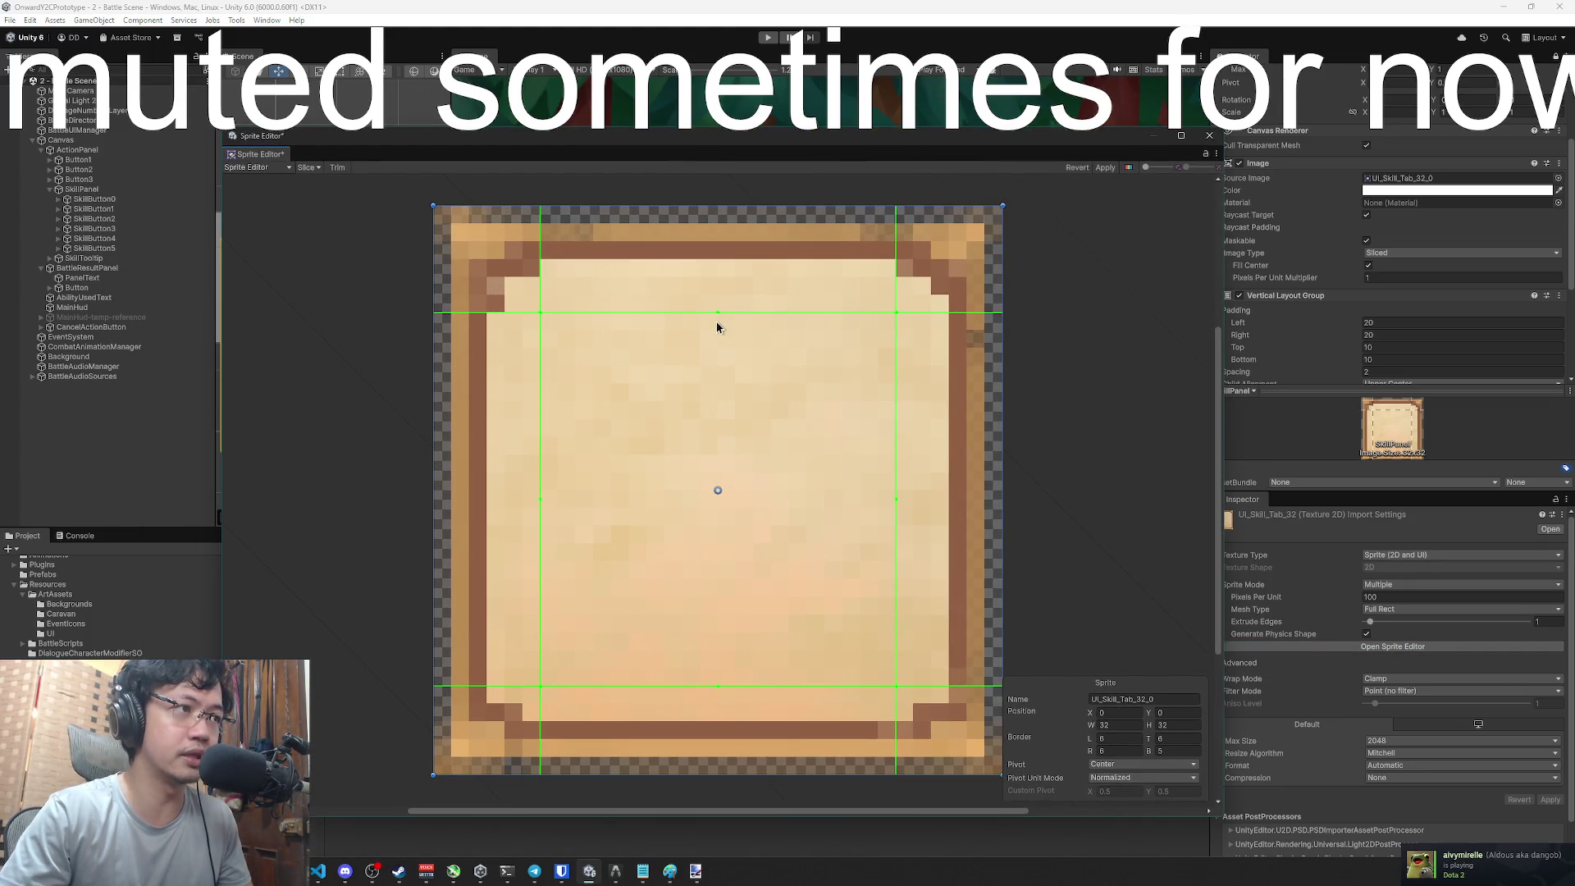
{"action": "left_click_drag", "start_coordinate": [716, 314], "coordinate": [714, 391]}
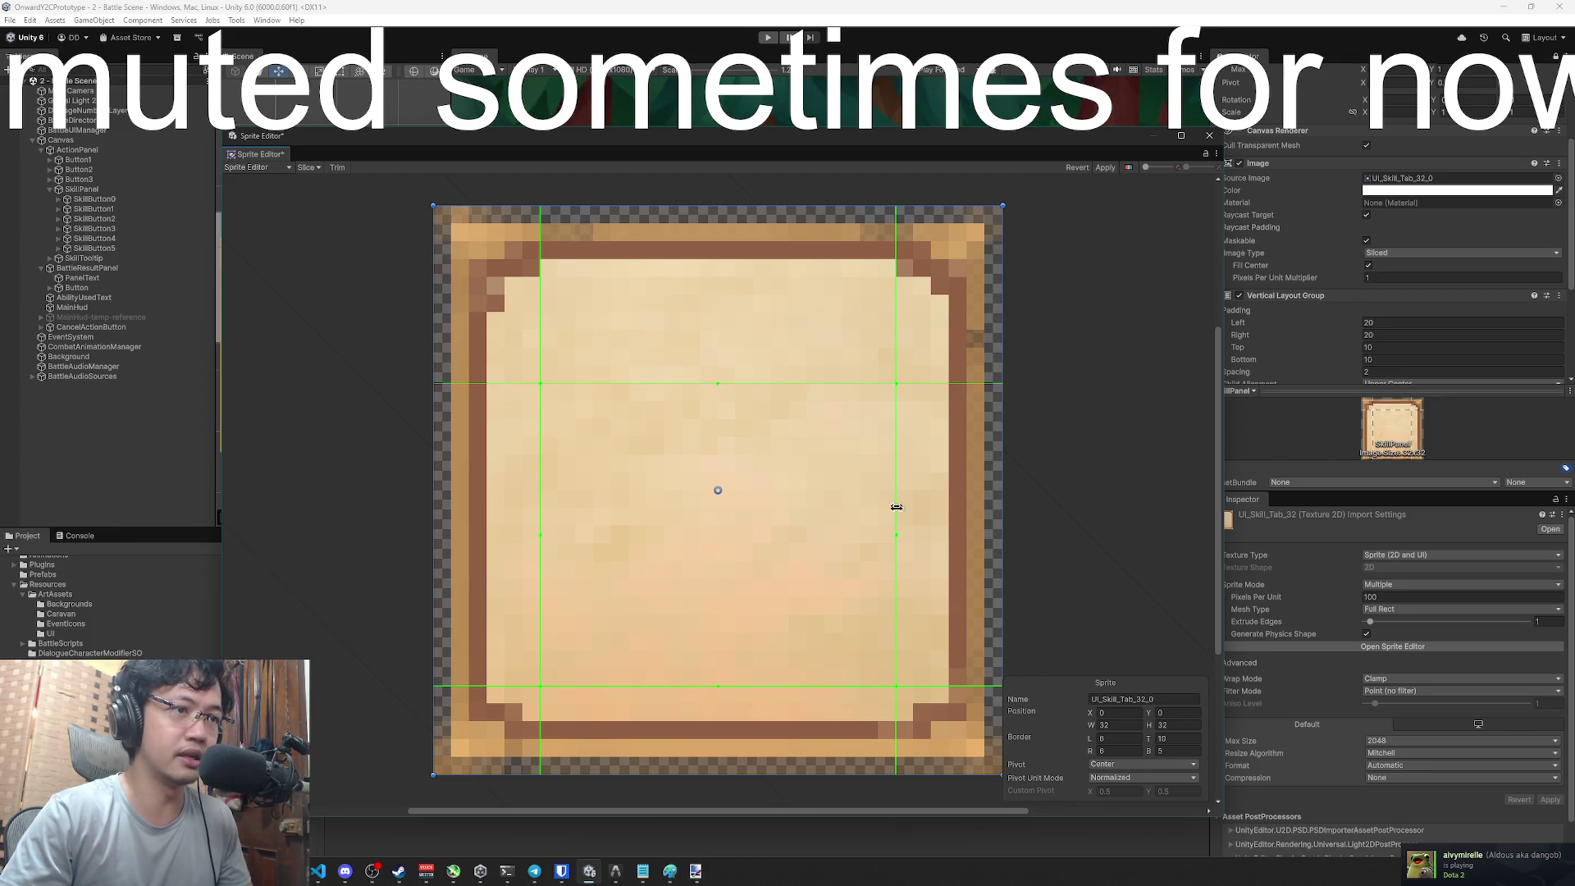
{"action": "left_click_drag", "start_coordinate": [707, 695], "coordinate": [727, 632]}
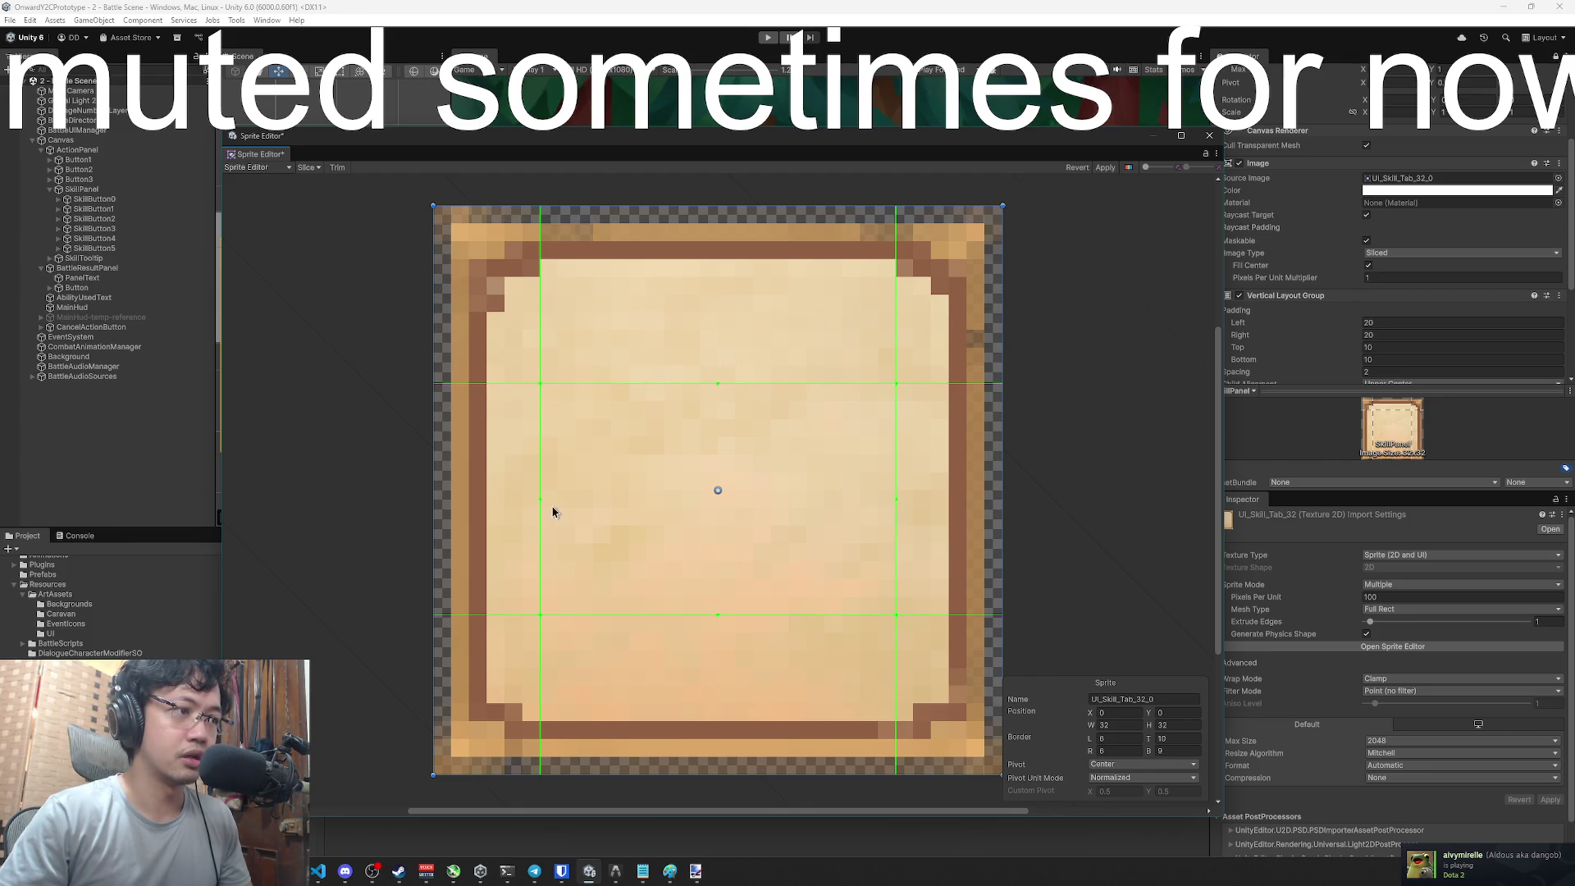
{"action": "left_click_drag", "start_coordinate": [540, 500], "coordinate": [609, 501]}
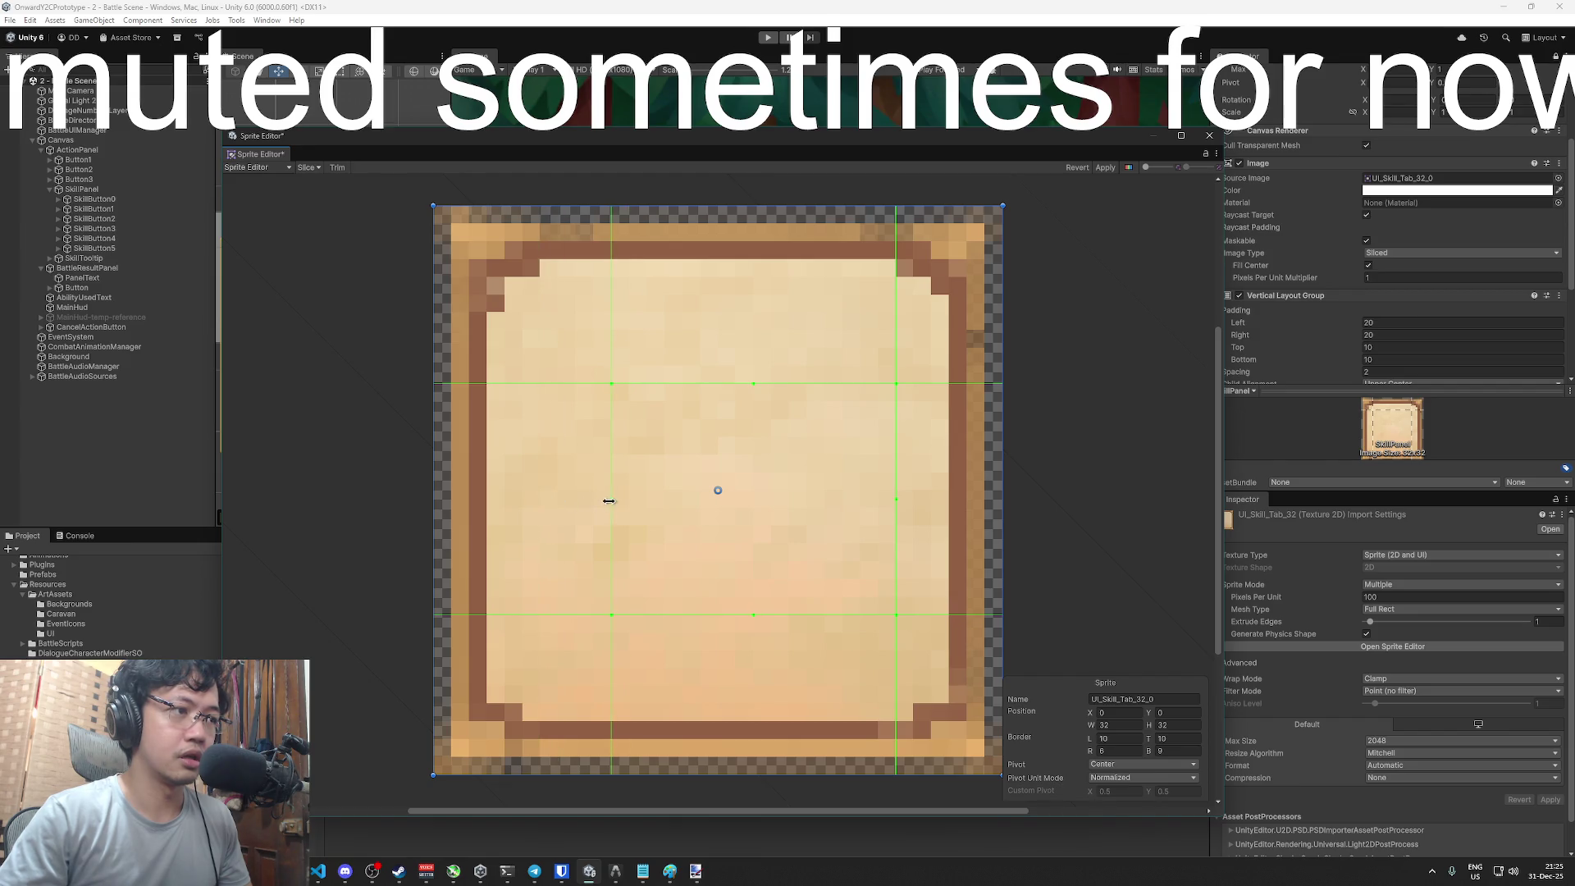
{"action": "left_click_drag", "start_coordinate": [898, 504], "coordinate": [840, 505]}
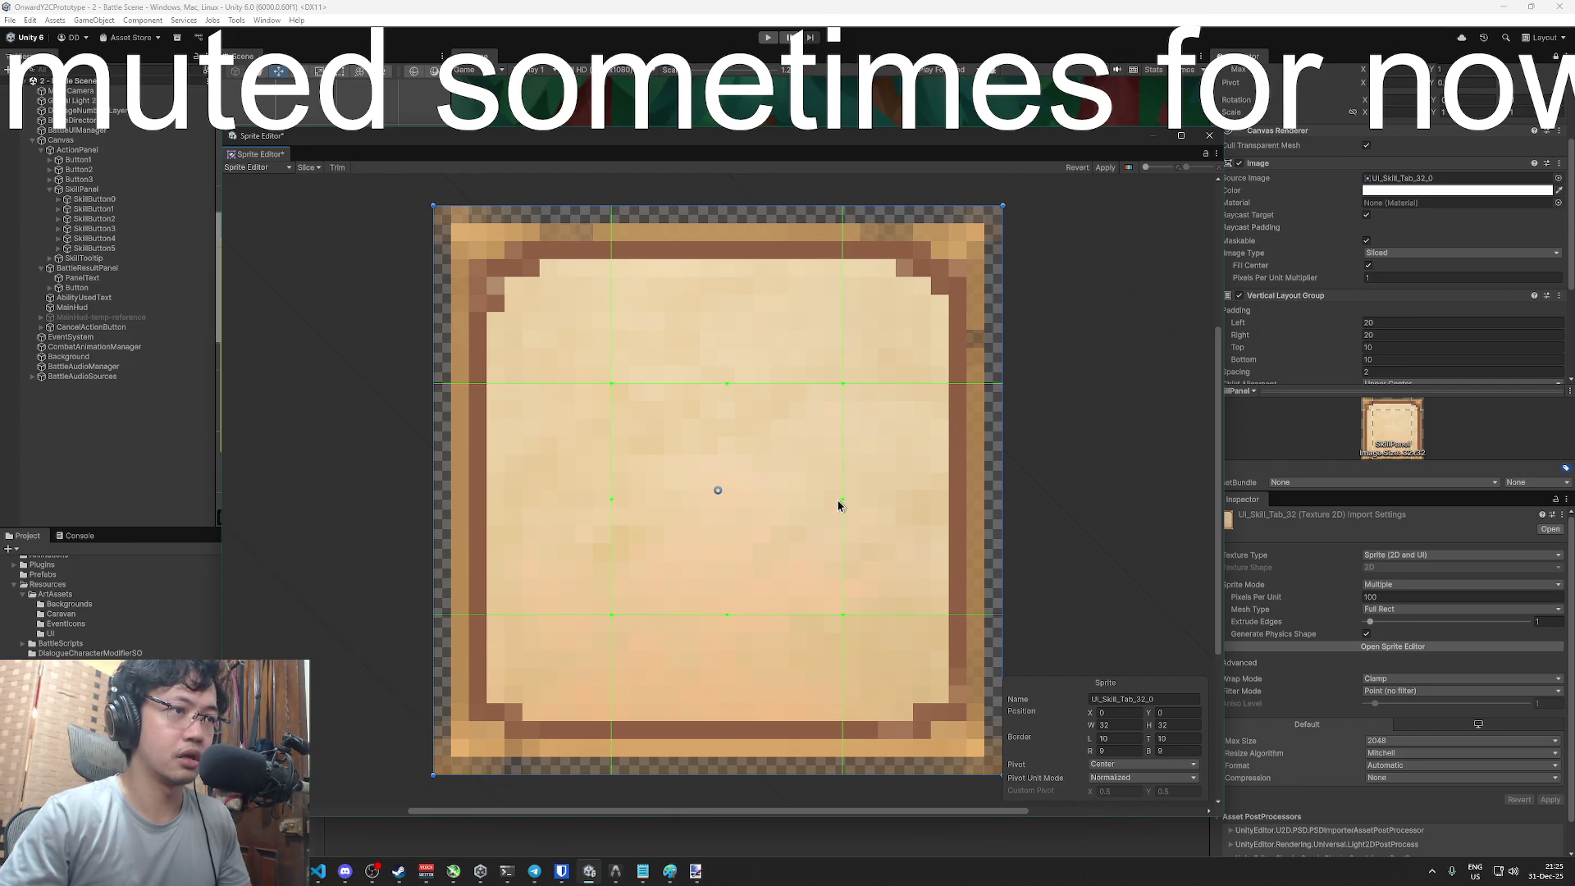
{"action": "left_click", "coordinate": [1105, 168]}
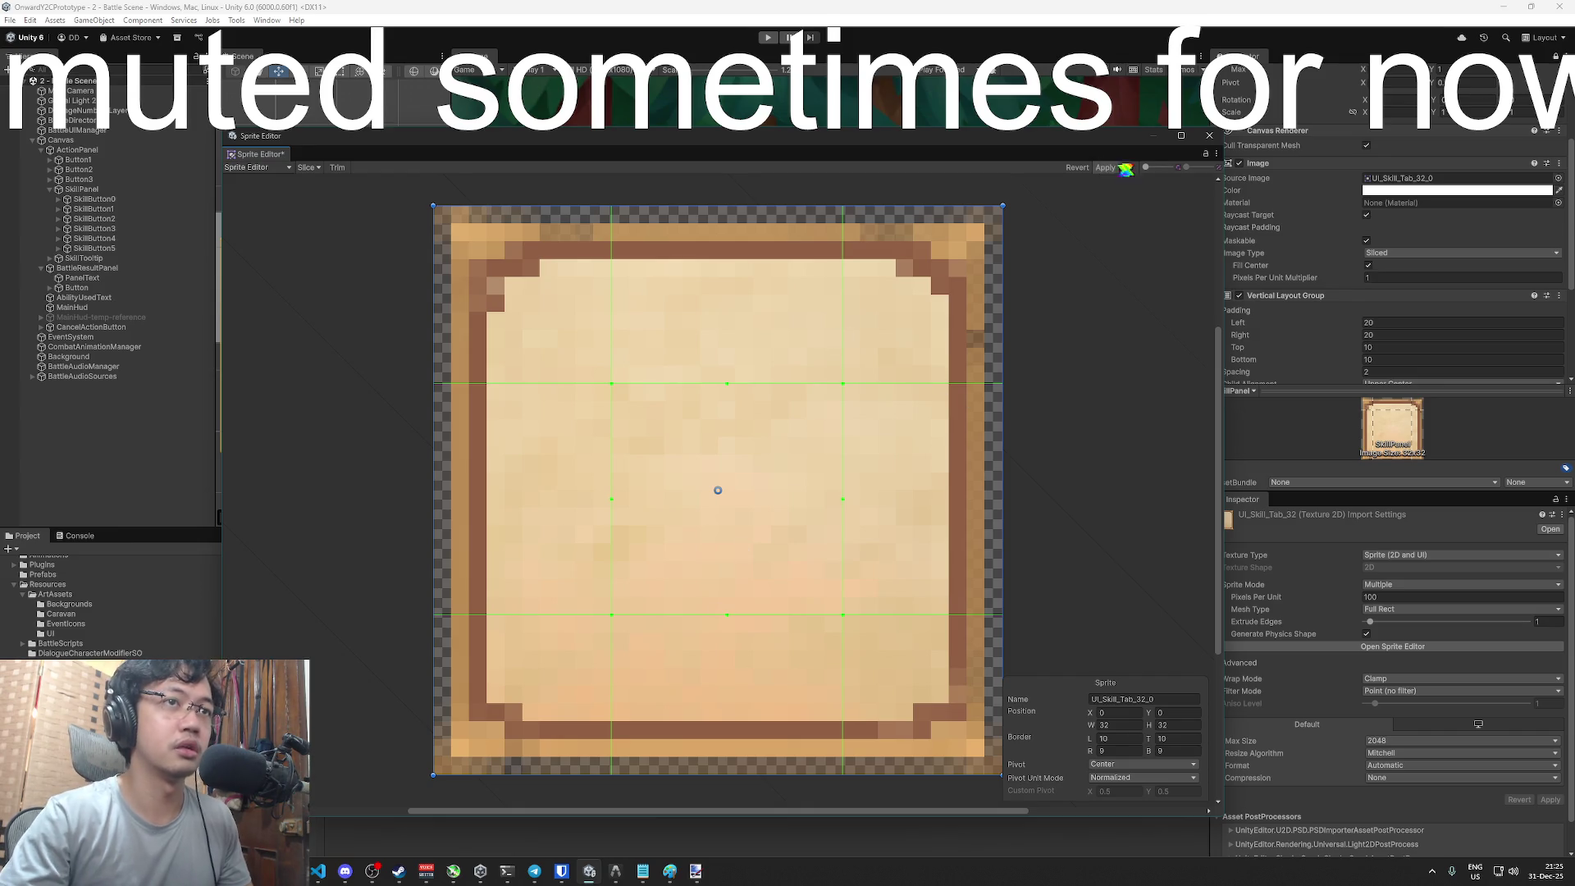
{"action": "left_click", "coordinate": [1209, 135]}
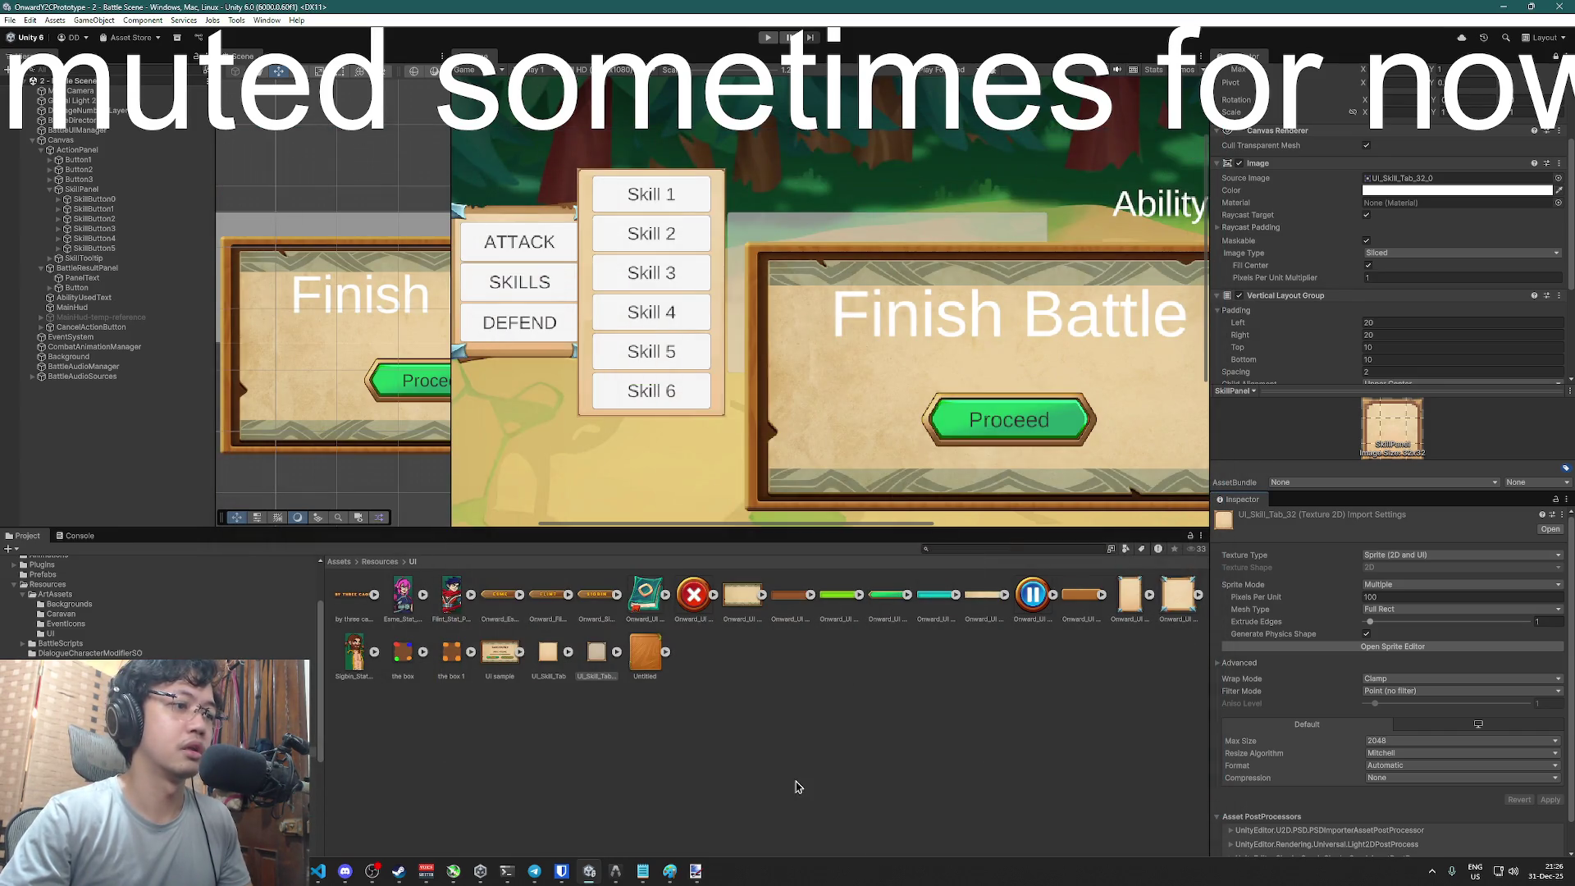
{"action": "left_click", "coordinate": [596, 656]}
{"action": "scroll", "coordinate": [1432, 273], "scroll_direction": "up", "scroll_amount": 3}
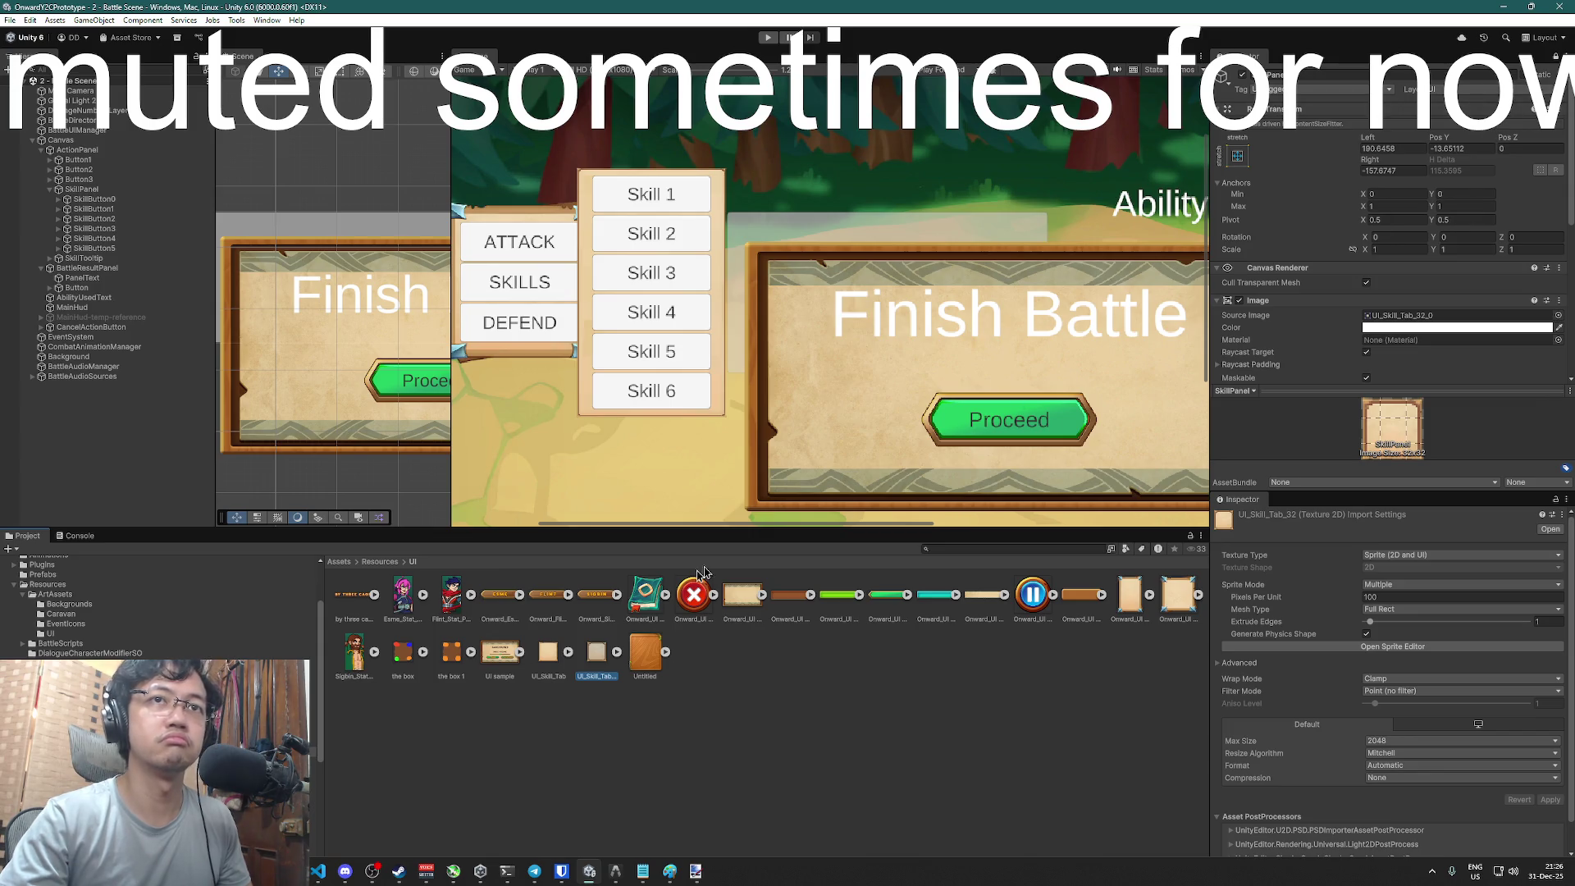
{"action": "double_click", "coordinate": [603, 660]}
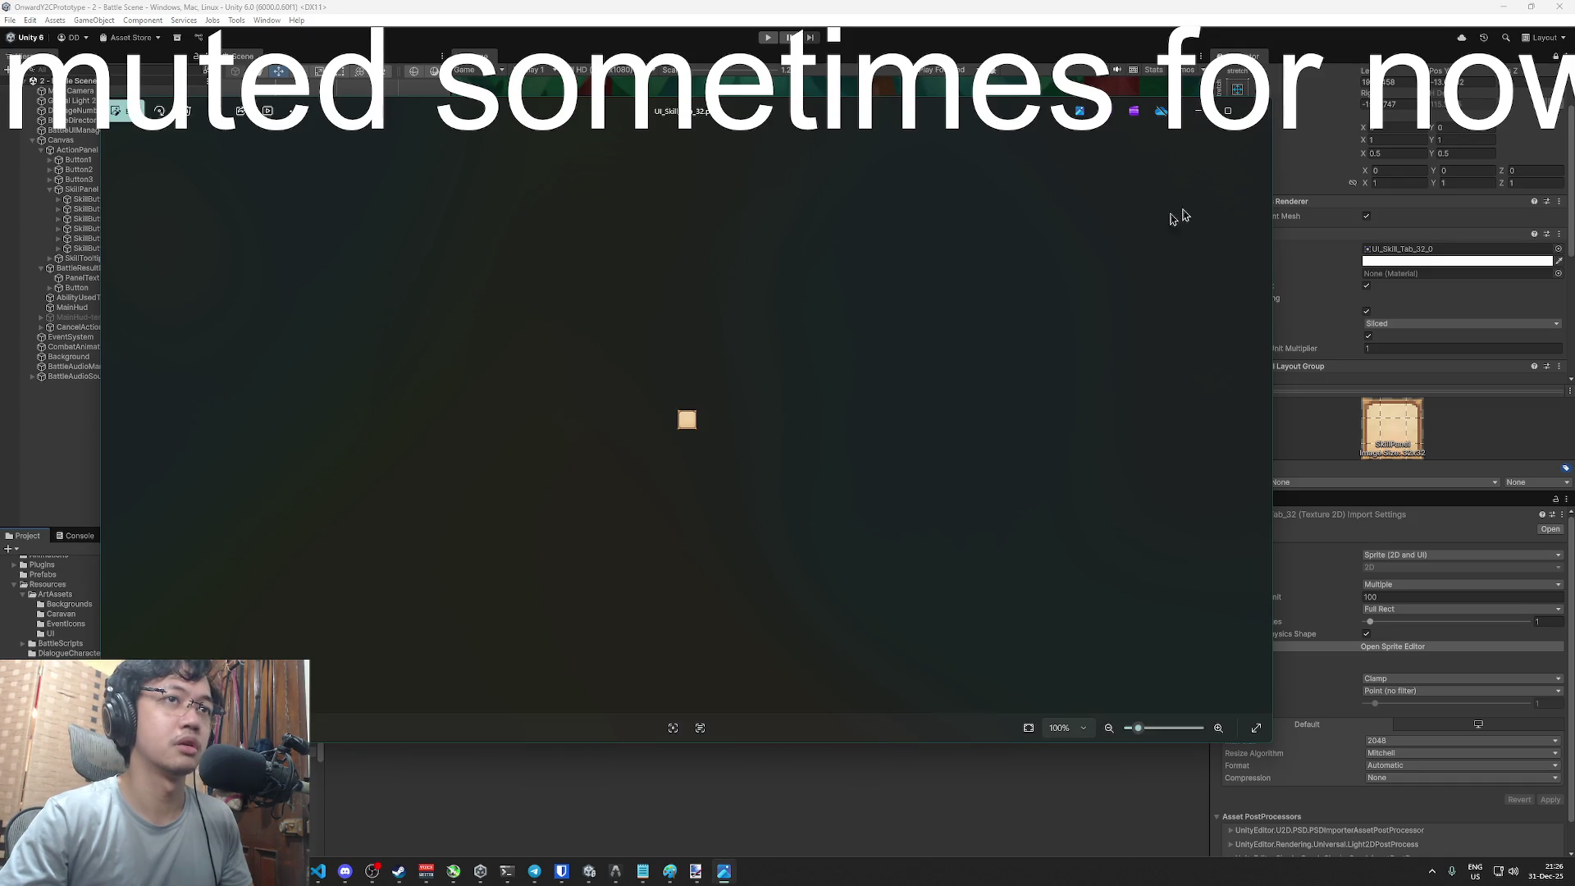
{"action": "left_click", "coordinate": [1386, 474]}
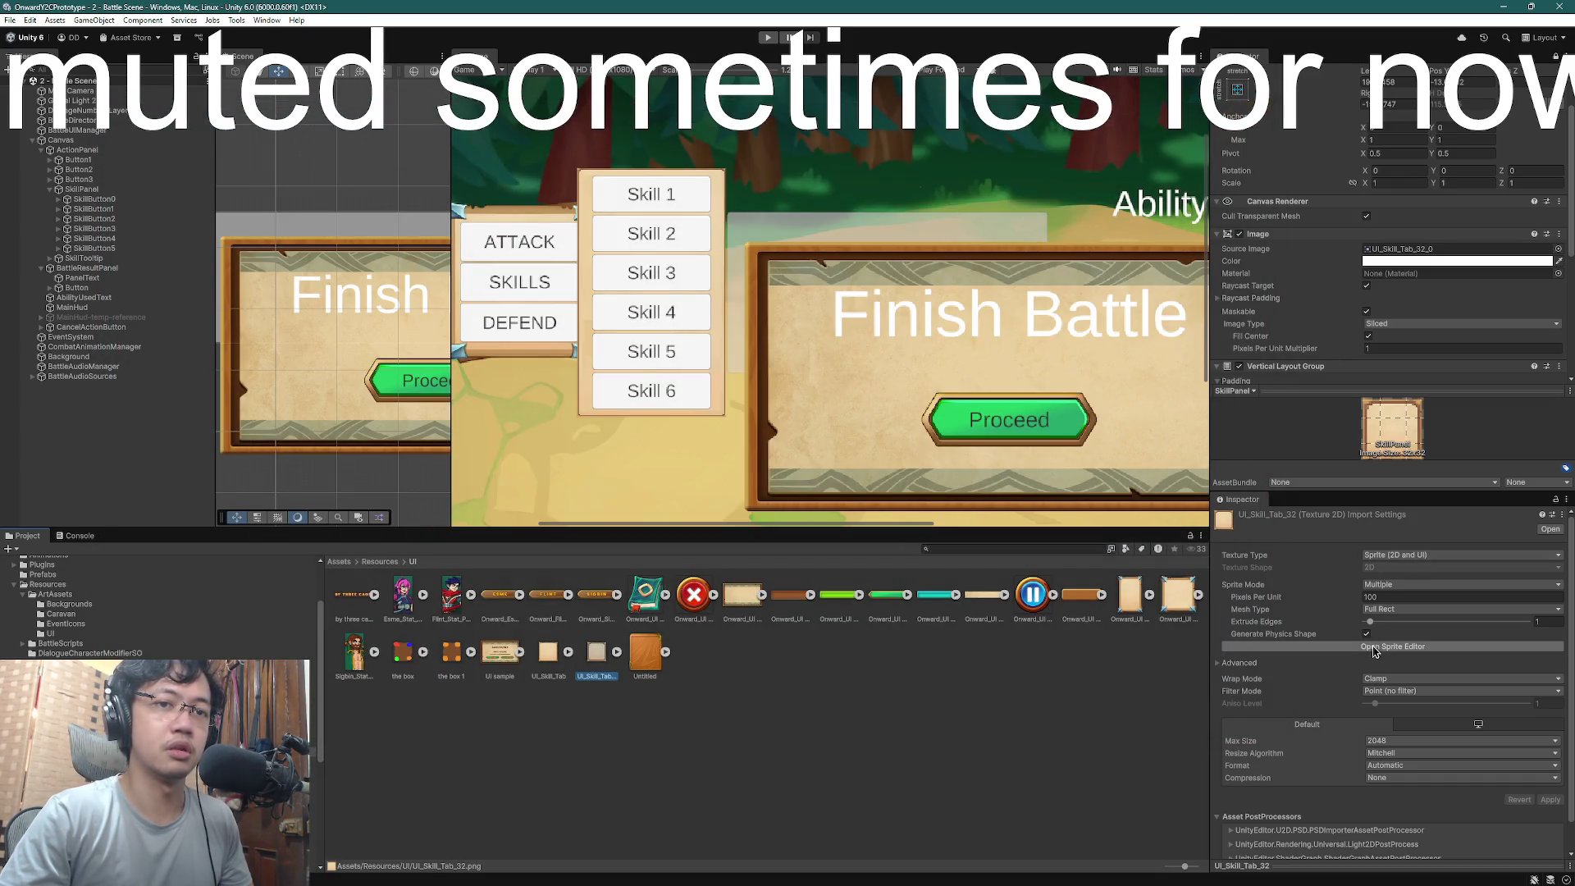
- Reopen the sprite, set the bottom border to 17 and the top border to 13, and apply
{"action": "left_click", "coordinate": [1419, 647]}
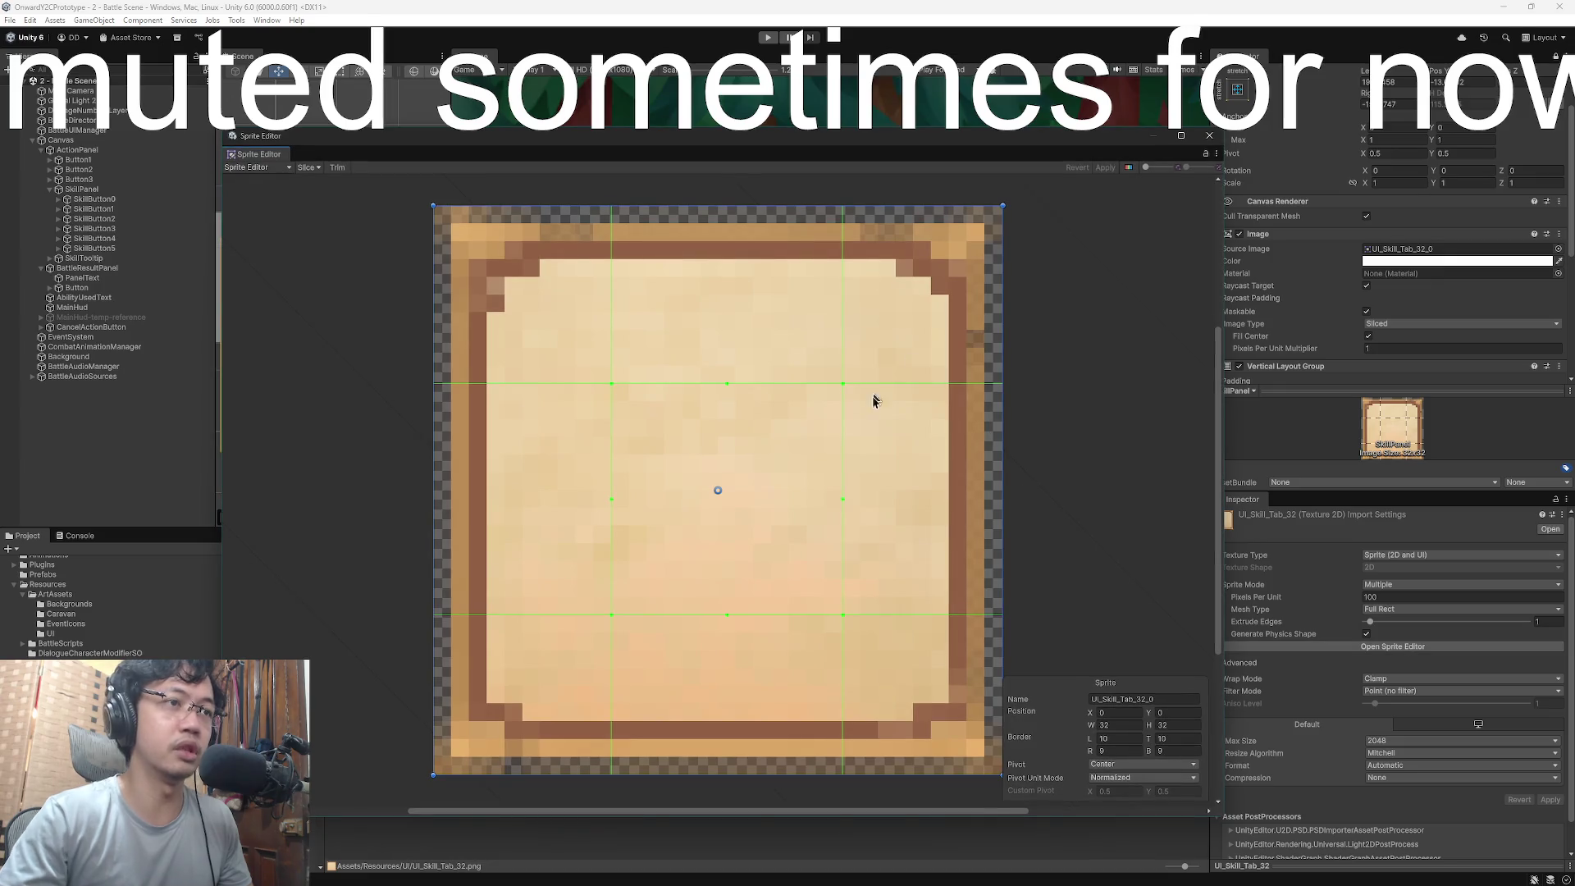
{"action": "left_click_drag", "start_coordinate": [727, 614], "coordinate": [727, 459]}
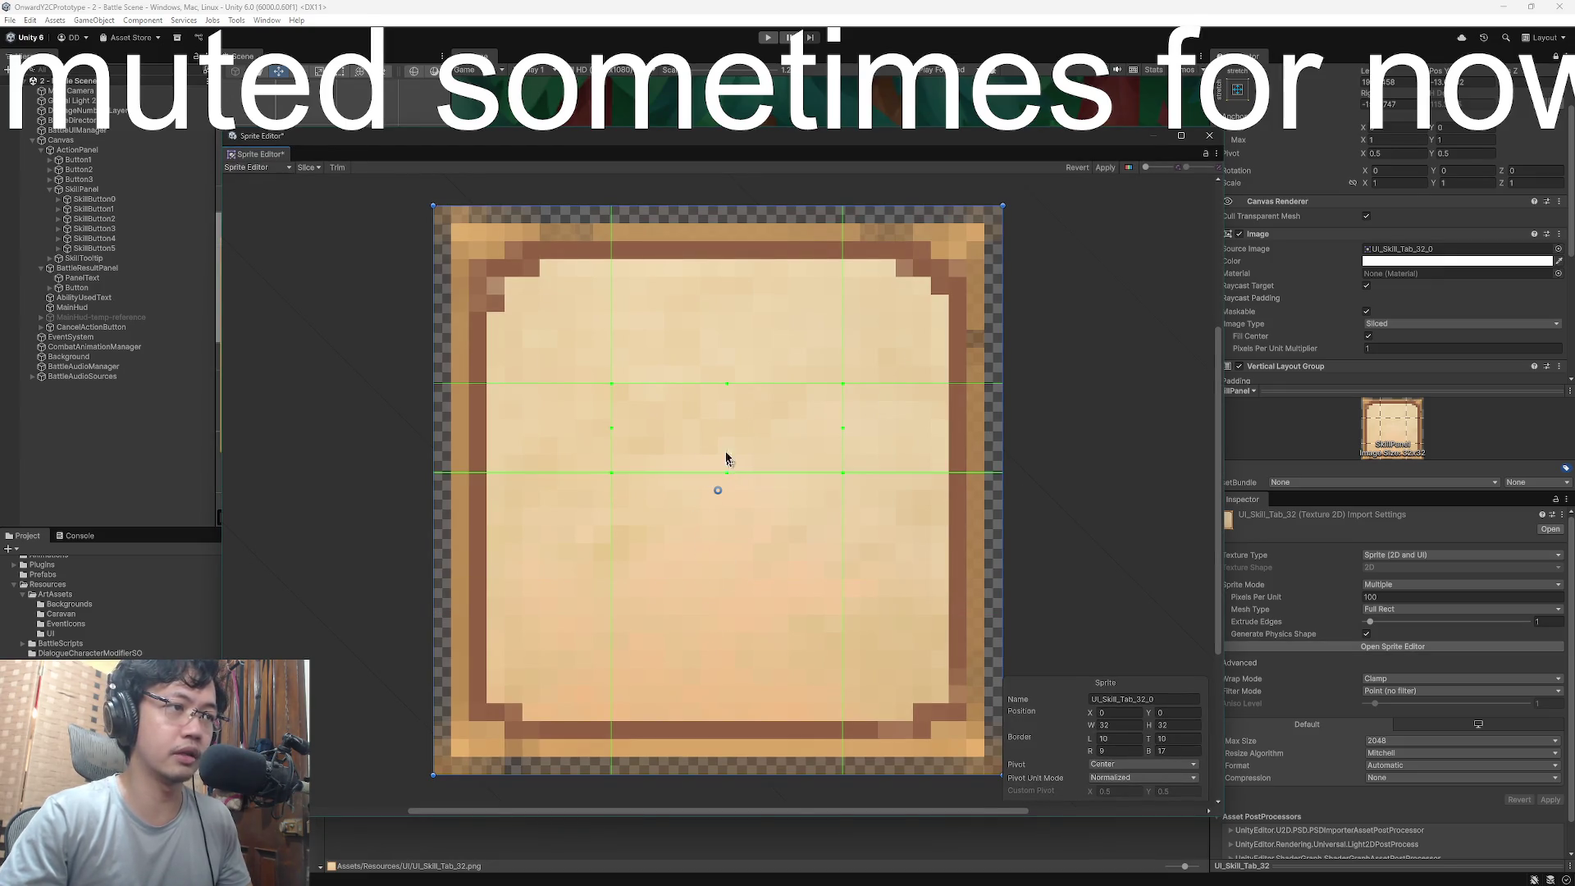
{"action": "left_click_drag", "start_coordinate": [726, 390], "coordinate": [726, 438]}
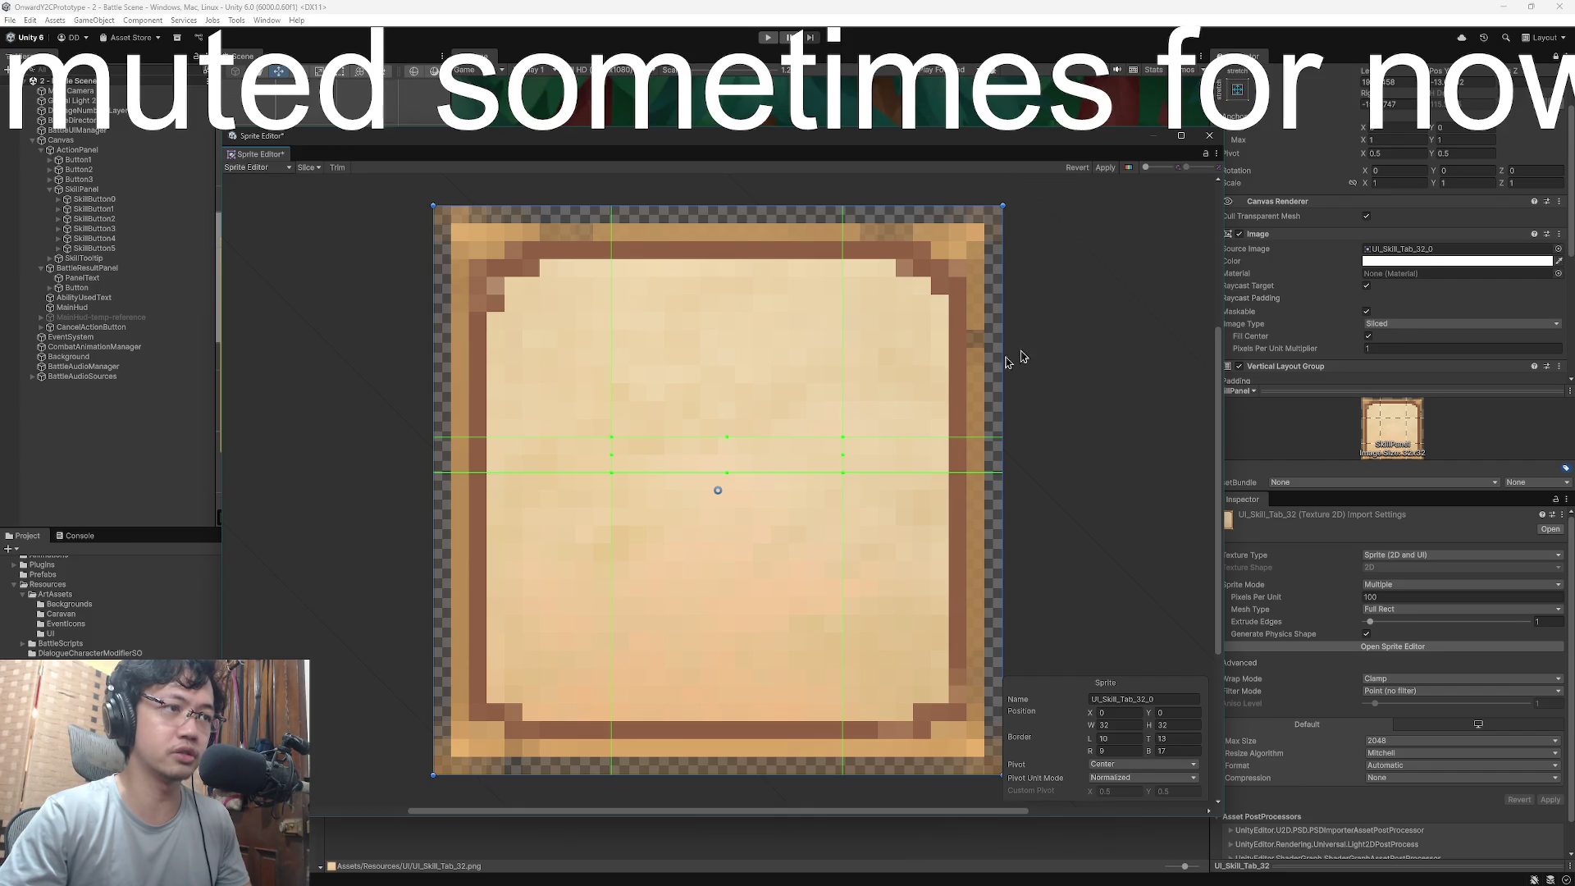
{"action": "left_click_drag", "start_coordinate": [1052, 131], "coordinate": [1082, 351]}
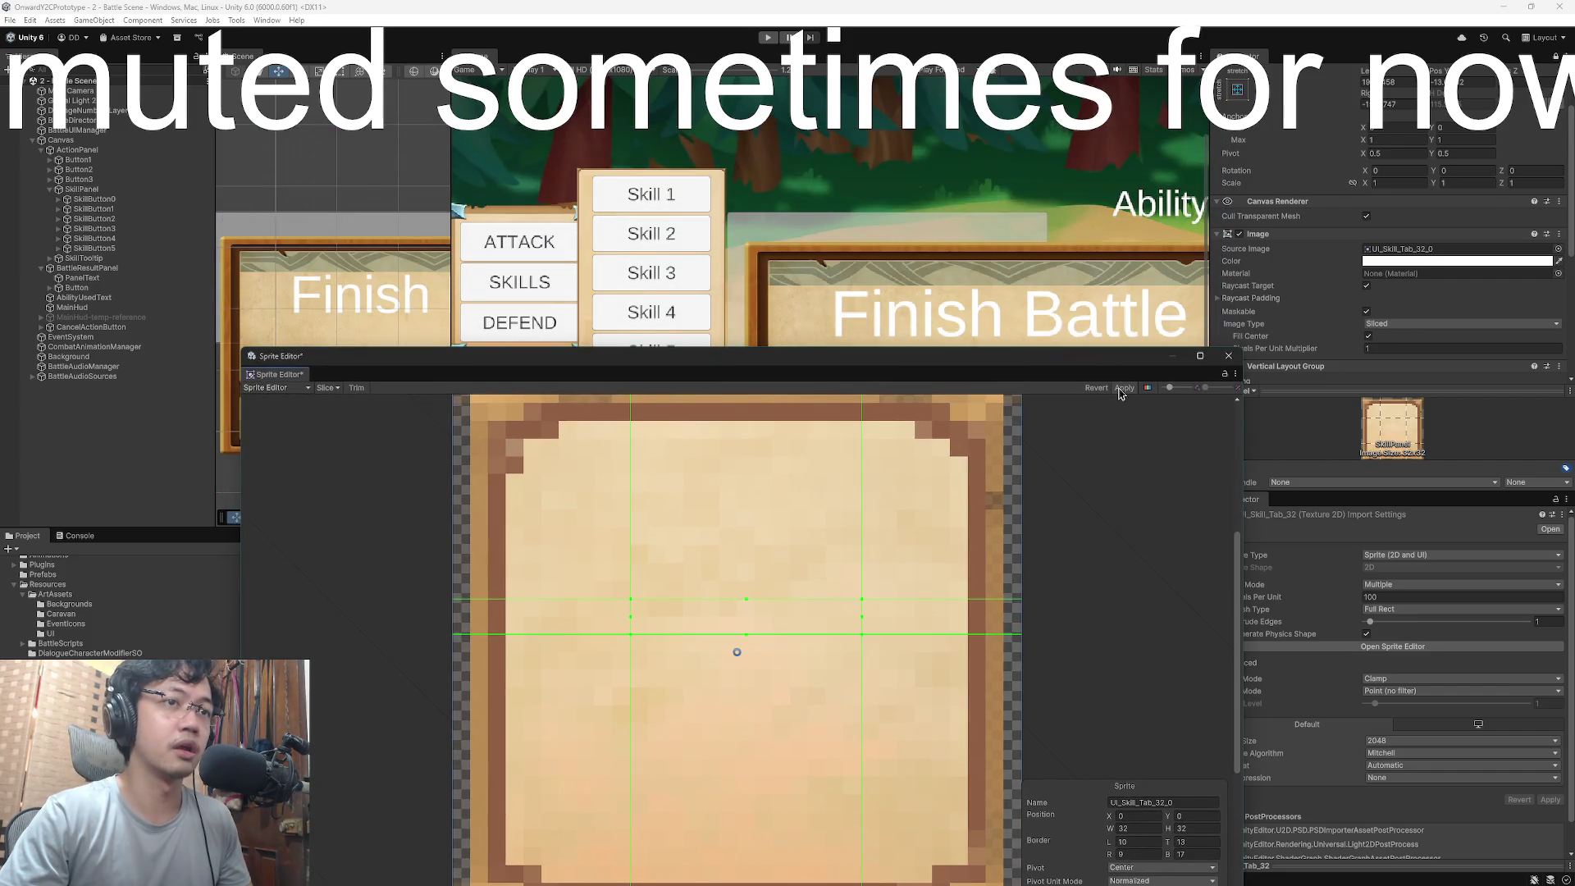
{"action": "left_click", "coordinate": [1121, 389]}
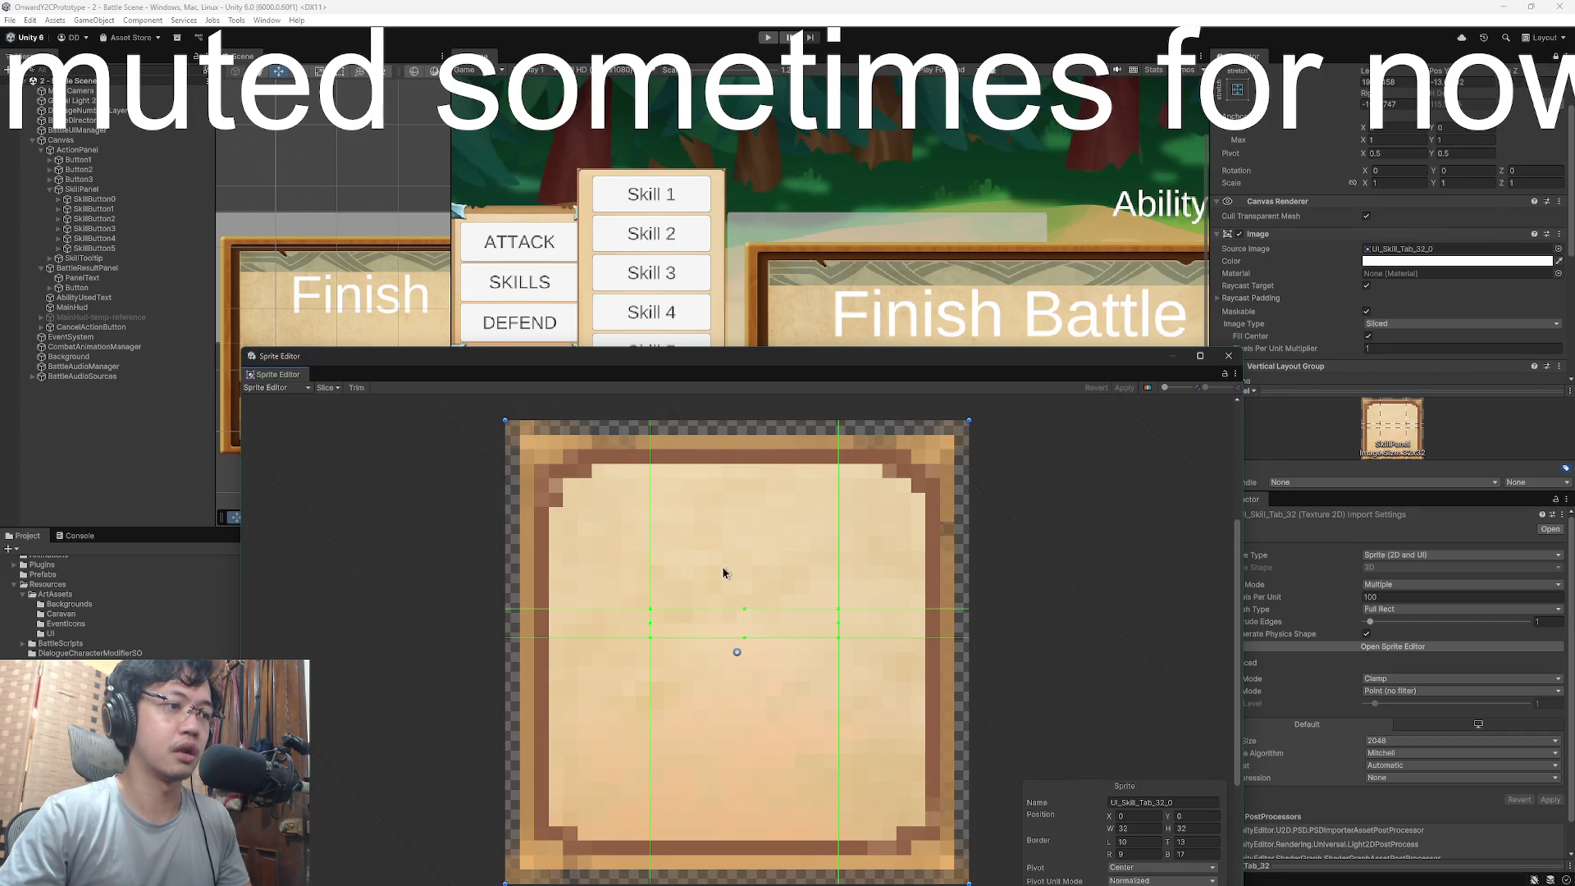
- Pull the slice borders in to 5 on top, left and right and 4 on the bottom
{"action": "left_click", "coordinate": [721, 566]}
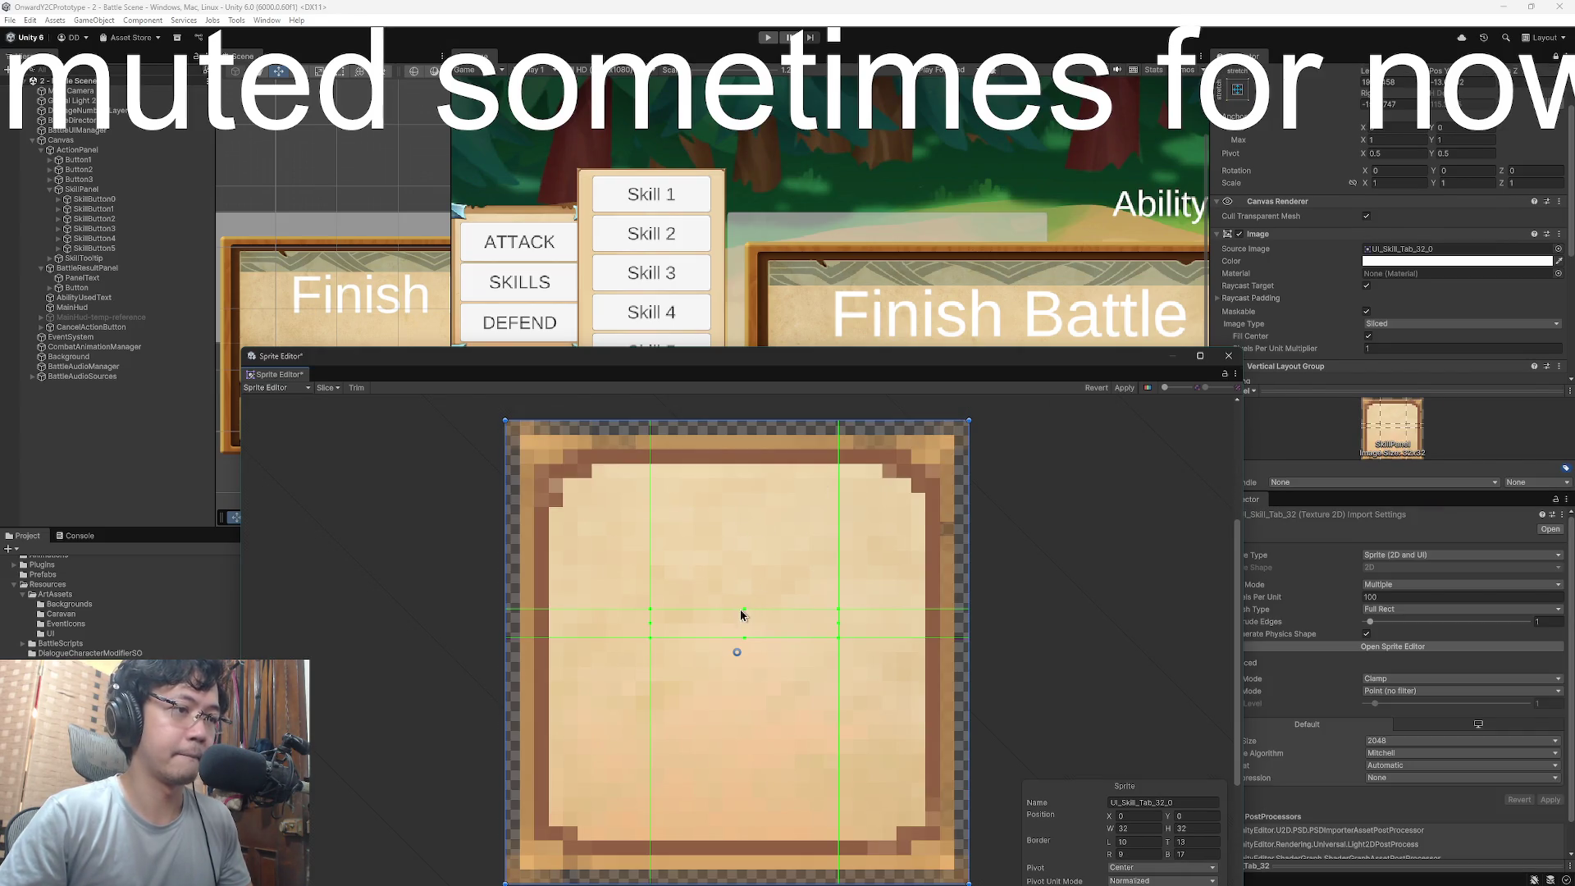
{"action": "mouse_move", "coordinate": [749, 611]}
{"action": "left_mouse_down"}
{"action": "mouse_move", "coordinate": [749, 523]}
{"action": "mouse_move", "coordinate": [750, 542]}
{"action": "left_mouse_up"}
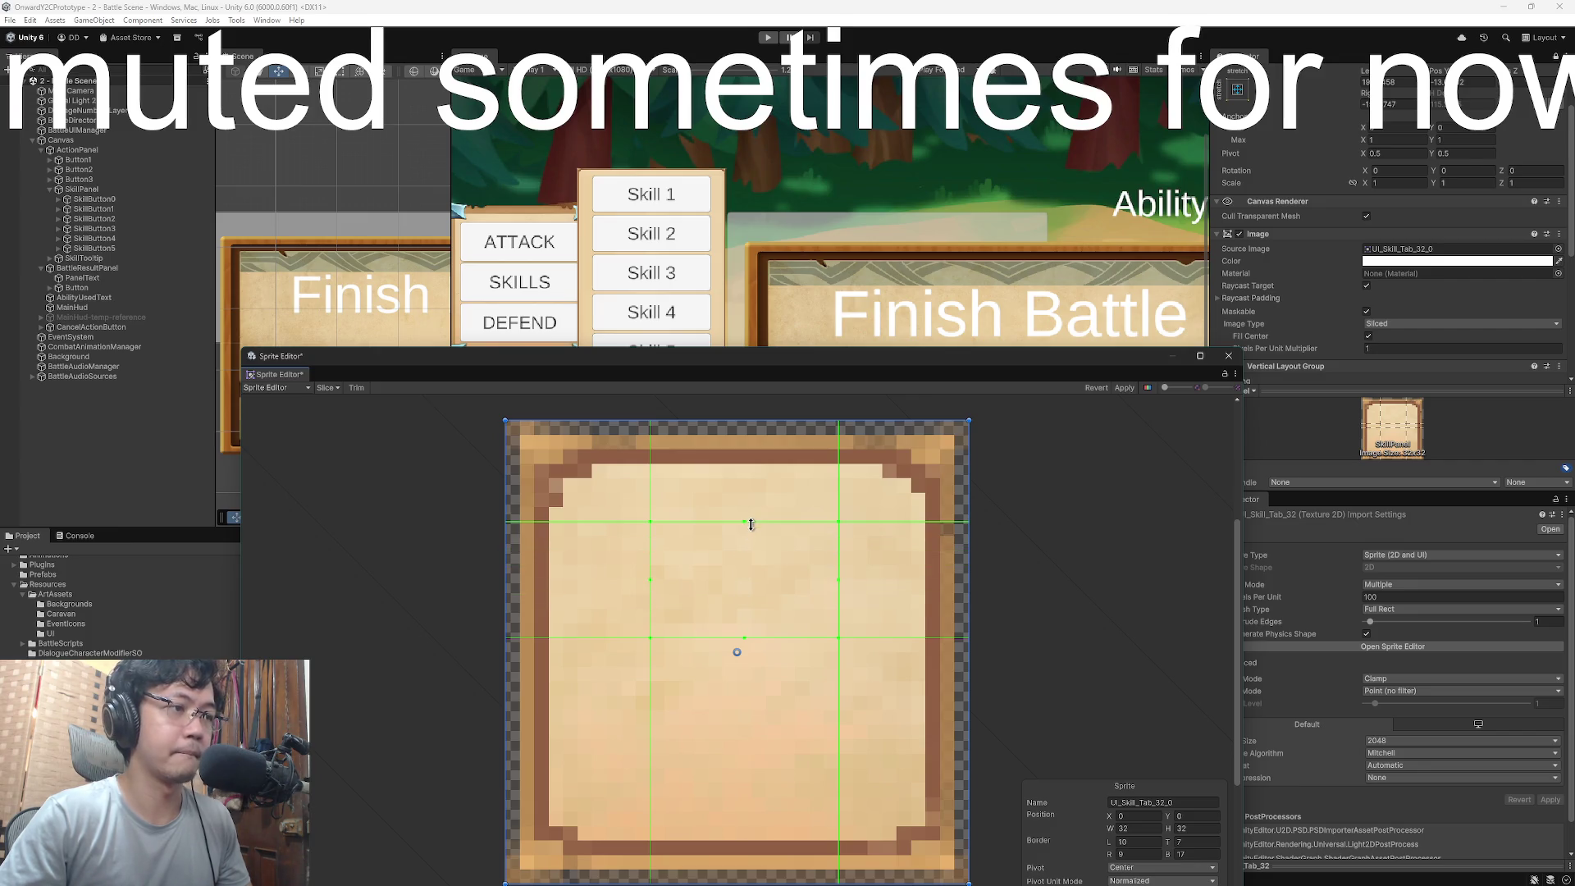
{"action": "mouse_move", "coordinate": [745, 638]}
{"action": "left_mouse_down"}
{"action": "mouse_move", "coordinate": [739, 849]}
{"action": "mouse_move", "coordinate": [738, 827]}
{"action": "left_mouse_up"}
{"action": "left_click_drag", "start_coordinate": [736, 543], "coordinate": [748, 492]}
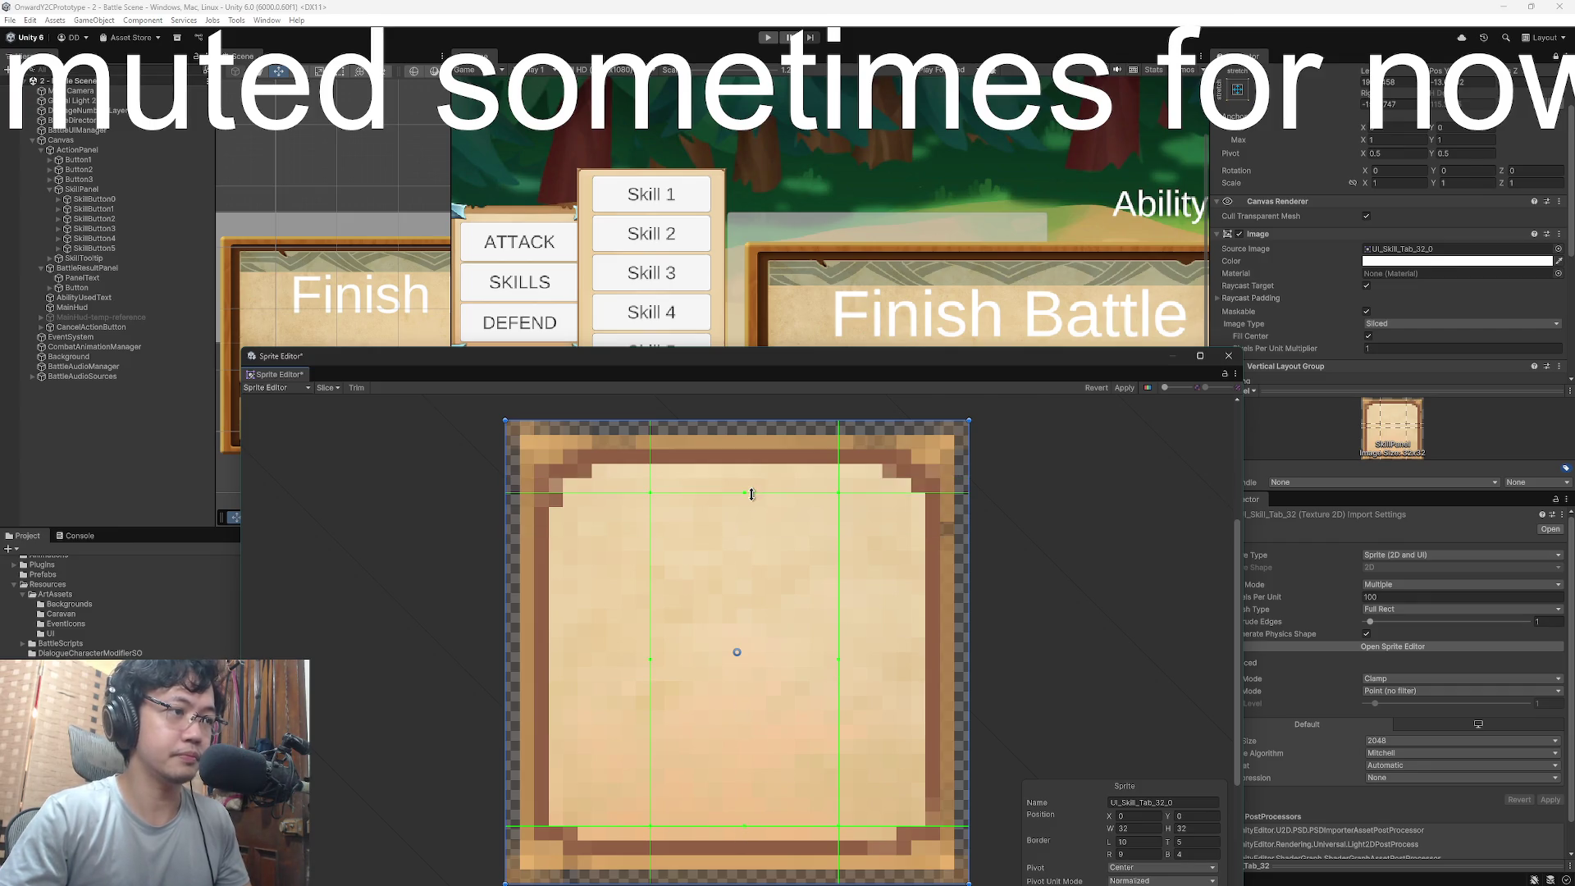
{"action": "left_click_drag", "start_coordinate": [651, 660], "coordinate": [579, 655]}
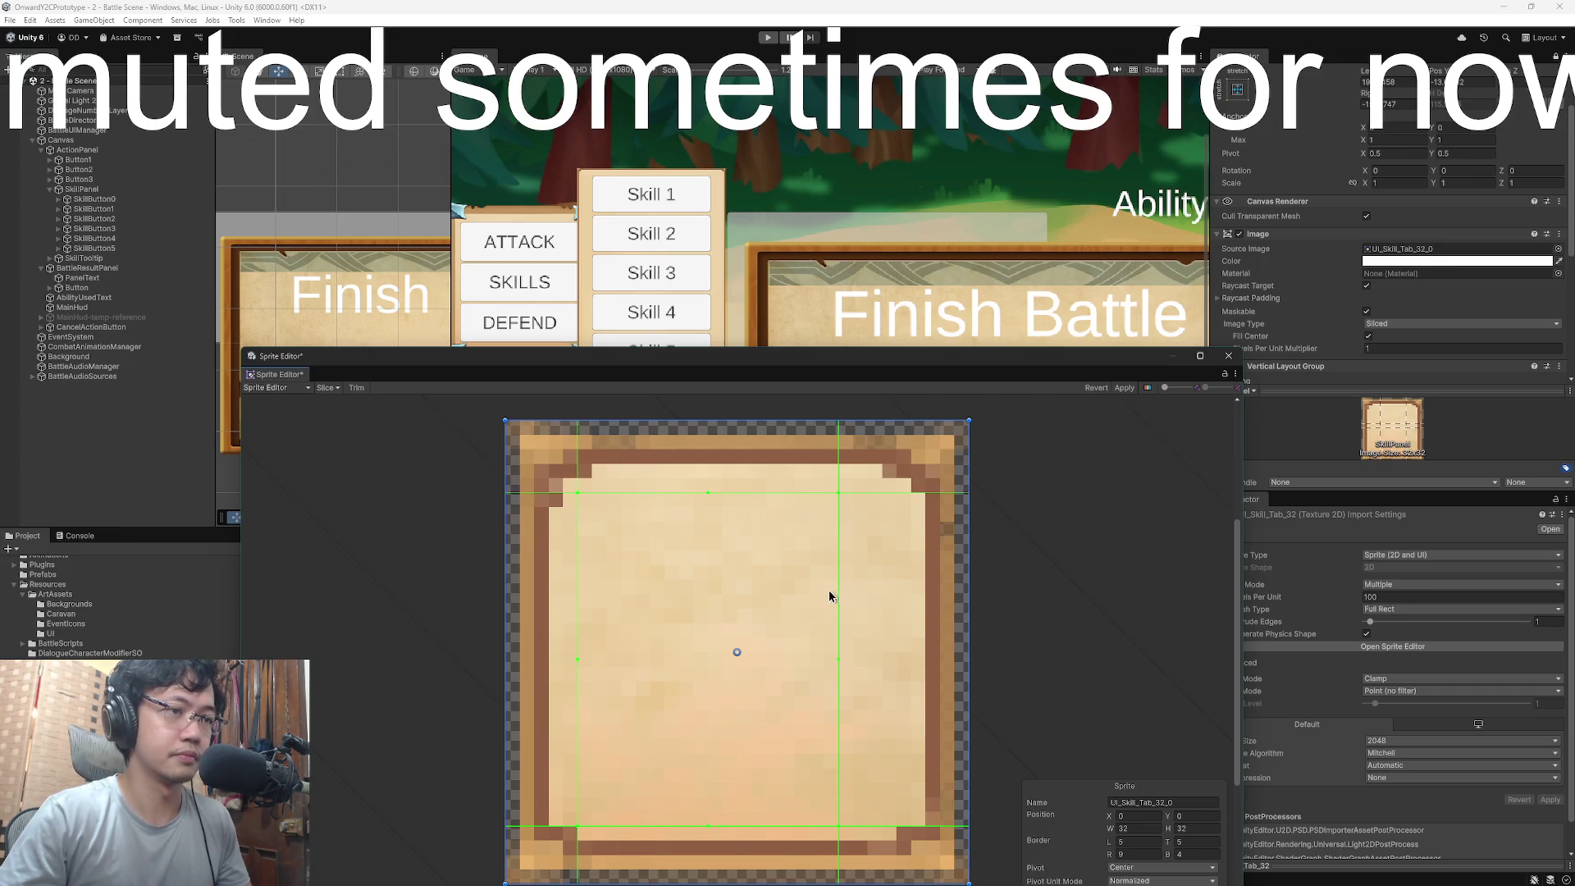
{"action": "left_click_drag", "start_coordinate": [837, 661], "coordinate": [897, 660]}
{"action": "left_click_drag", "start_coordinate": [1057, 361], "coordinate": [1048, 334]}
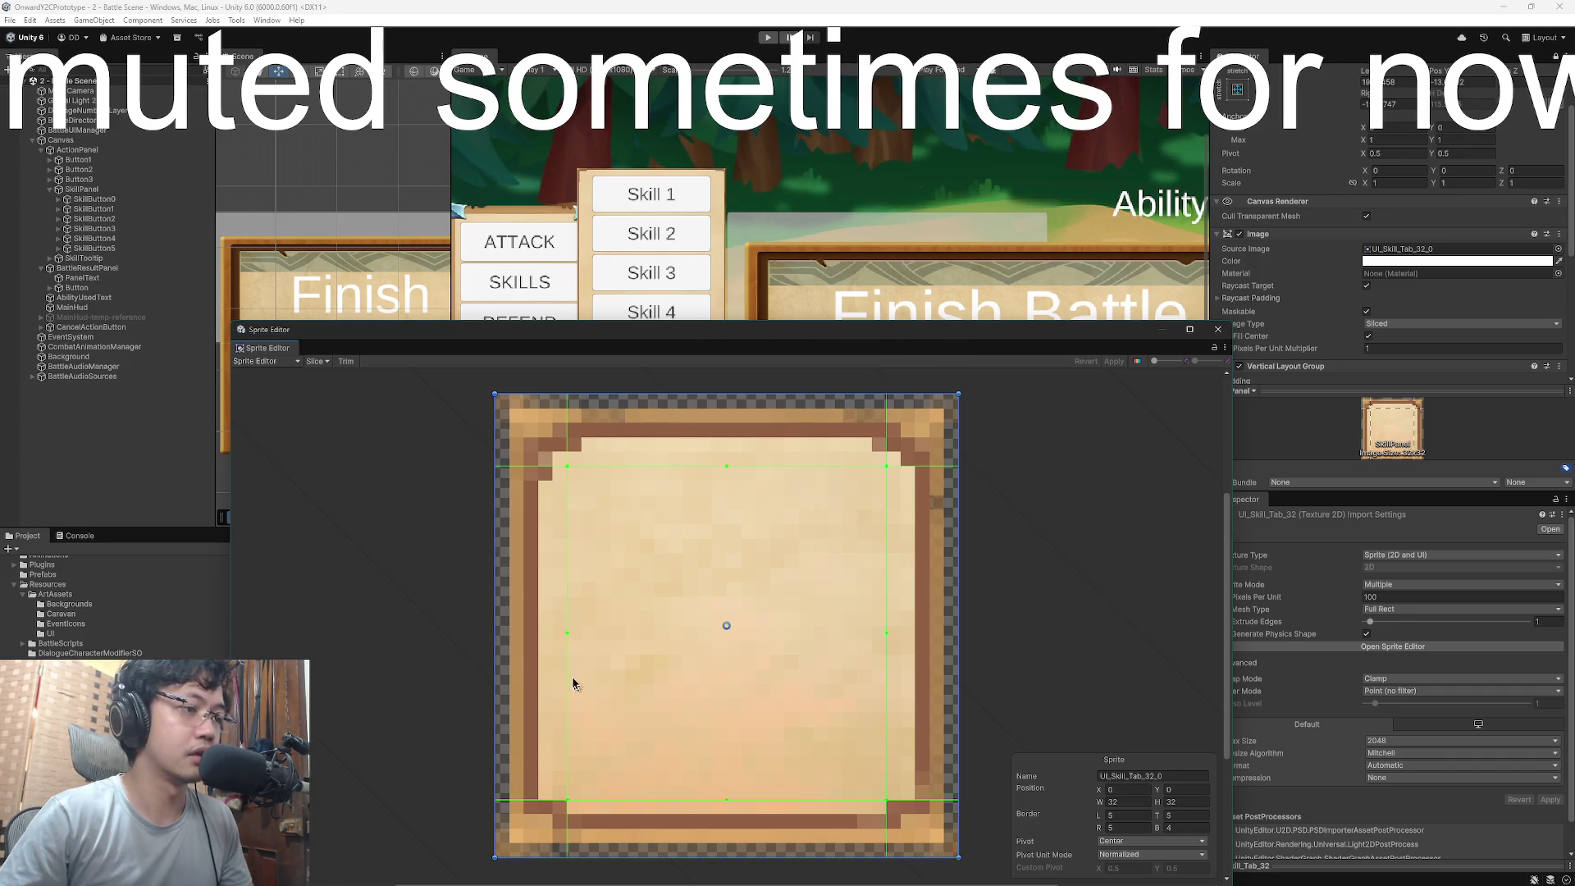
- Reduce all four slice borders to 1 pixel and apply them
{"action": "left_click_drag", "start_coordinate": [567, 632], "coordinate": [509, 639]}
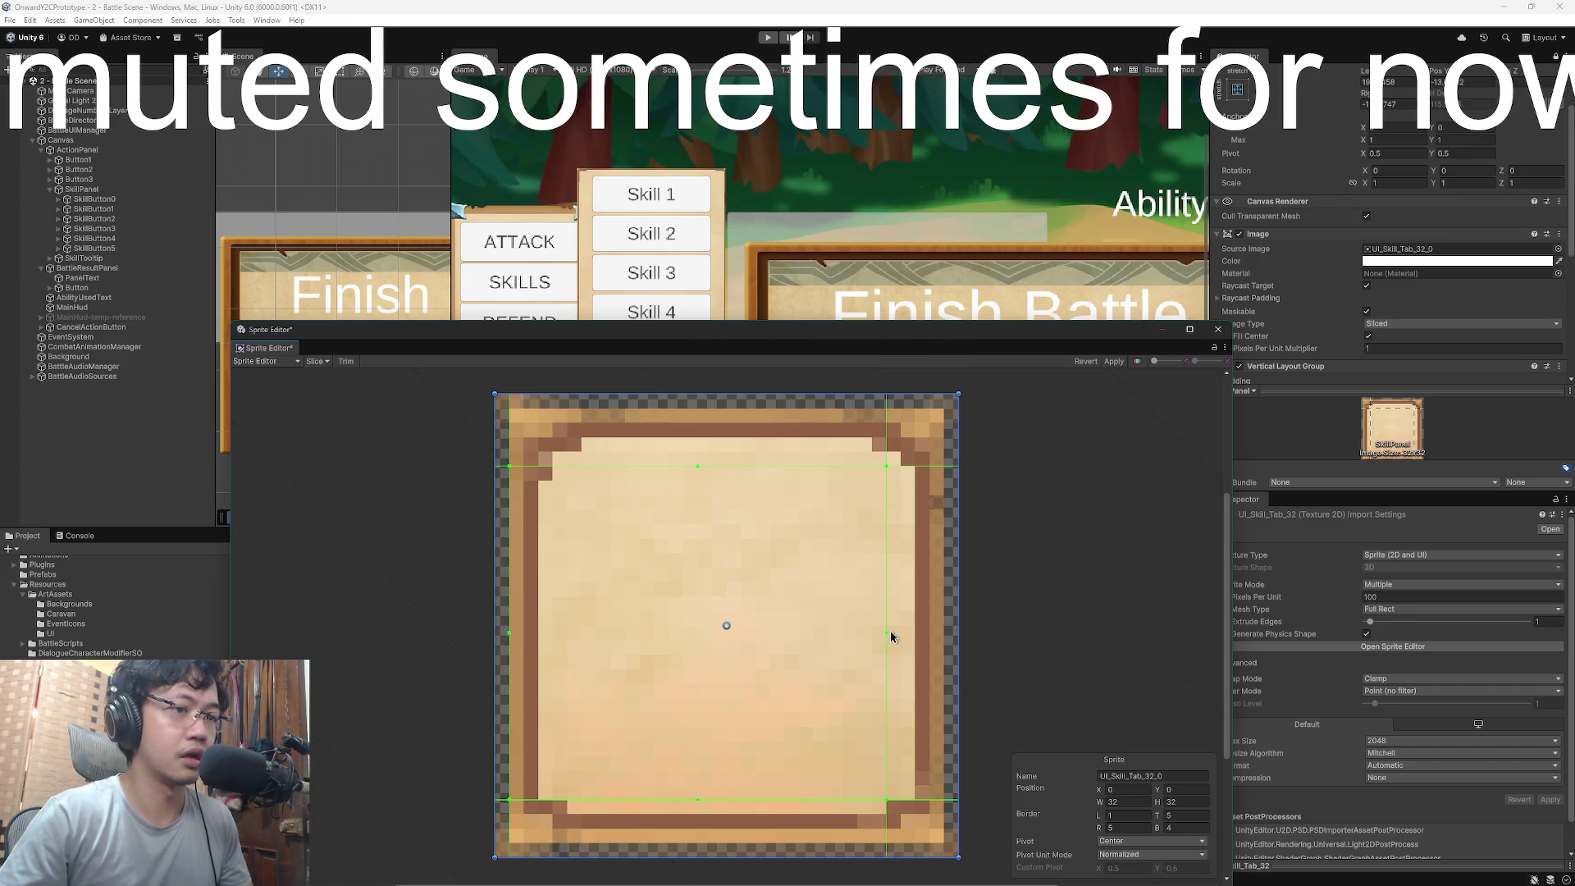
{"action": "left_click_drag", "start_coordinate": [892, 636], "coordinate": [944, 635]}
{"action": "left_click_drag", "start_coordinate": [726, 466], "coordinate": [735, 402]}
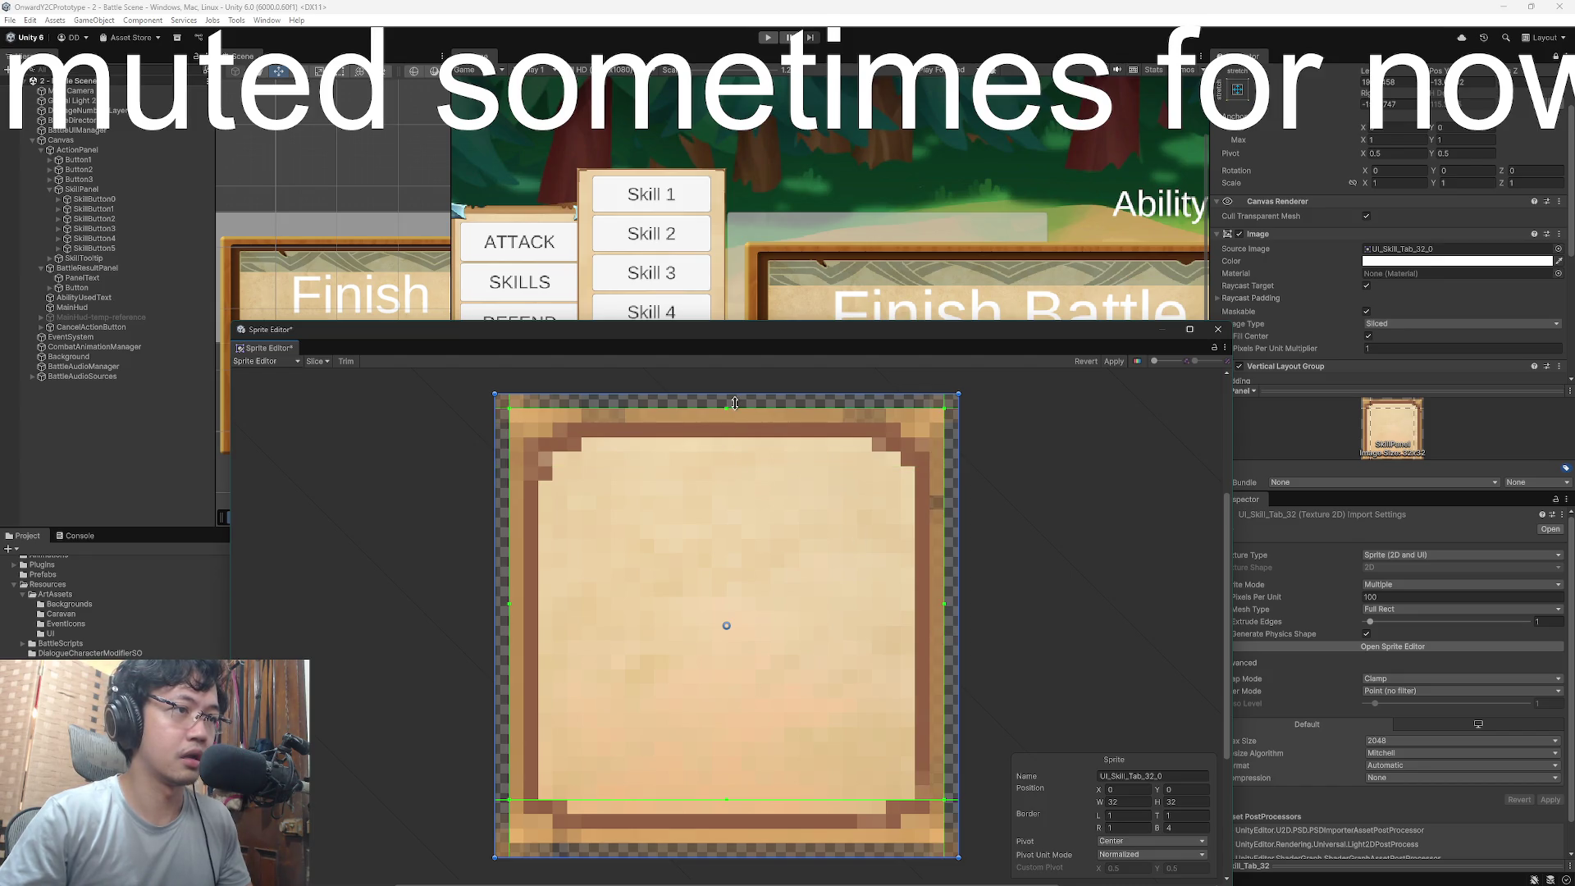
{"action": "left_click_drag", "start_coordinate": [727, 798], "coordinate": [727, 844]}
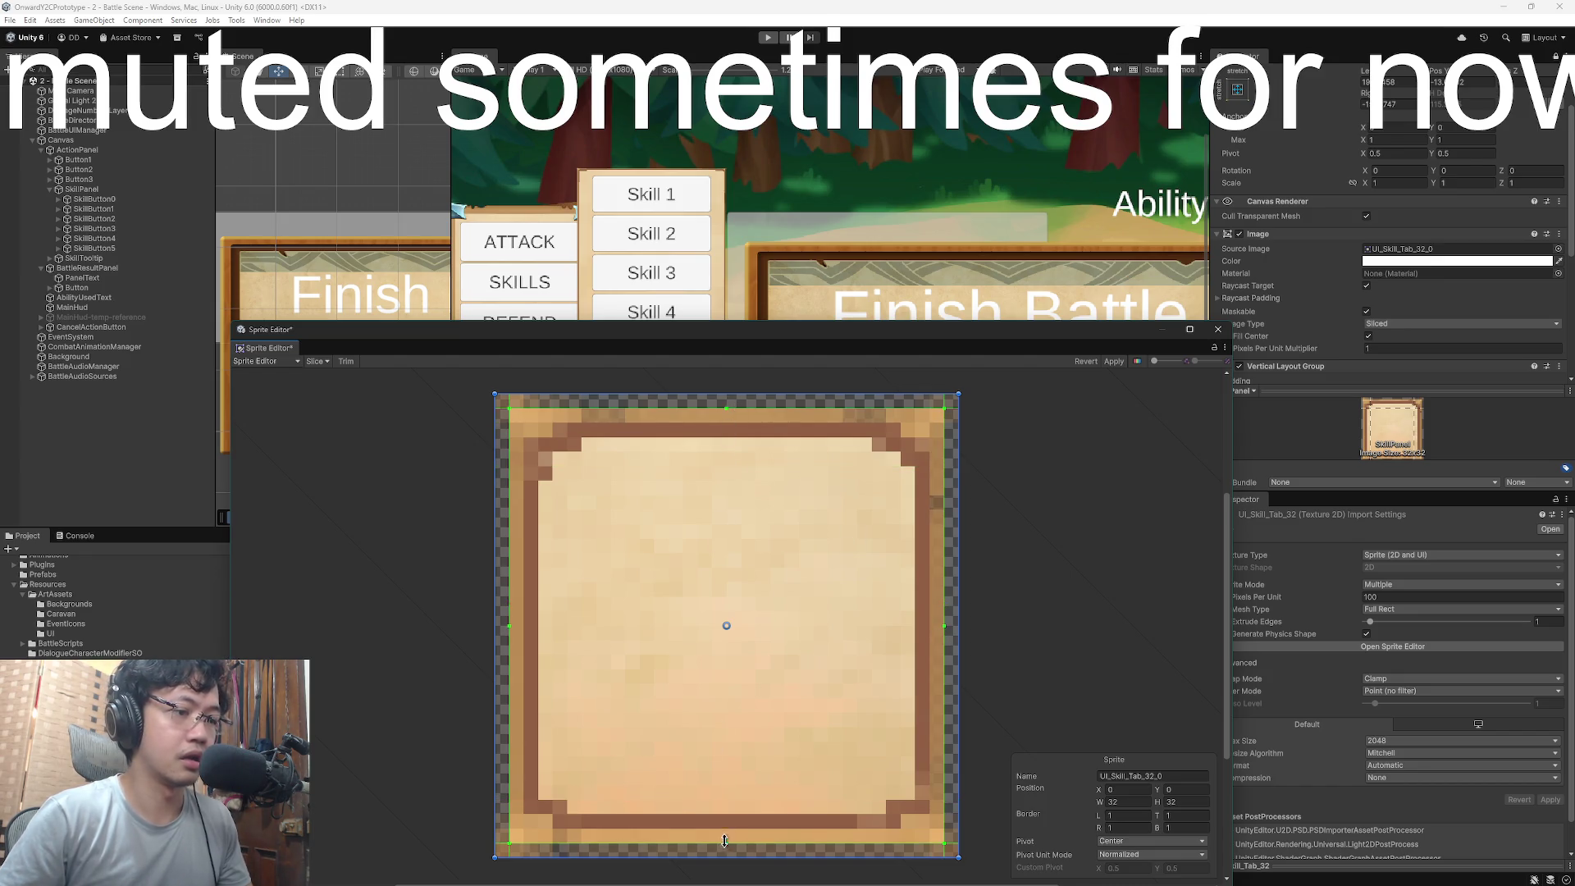
{"action": "left_click", "coordinate": [1114, 364]}
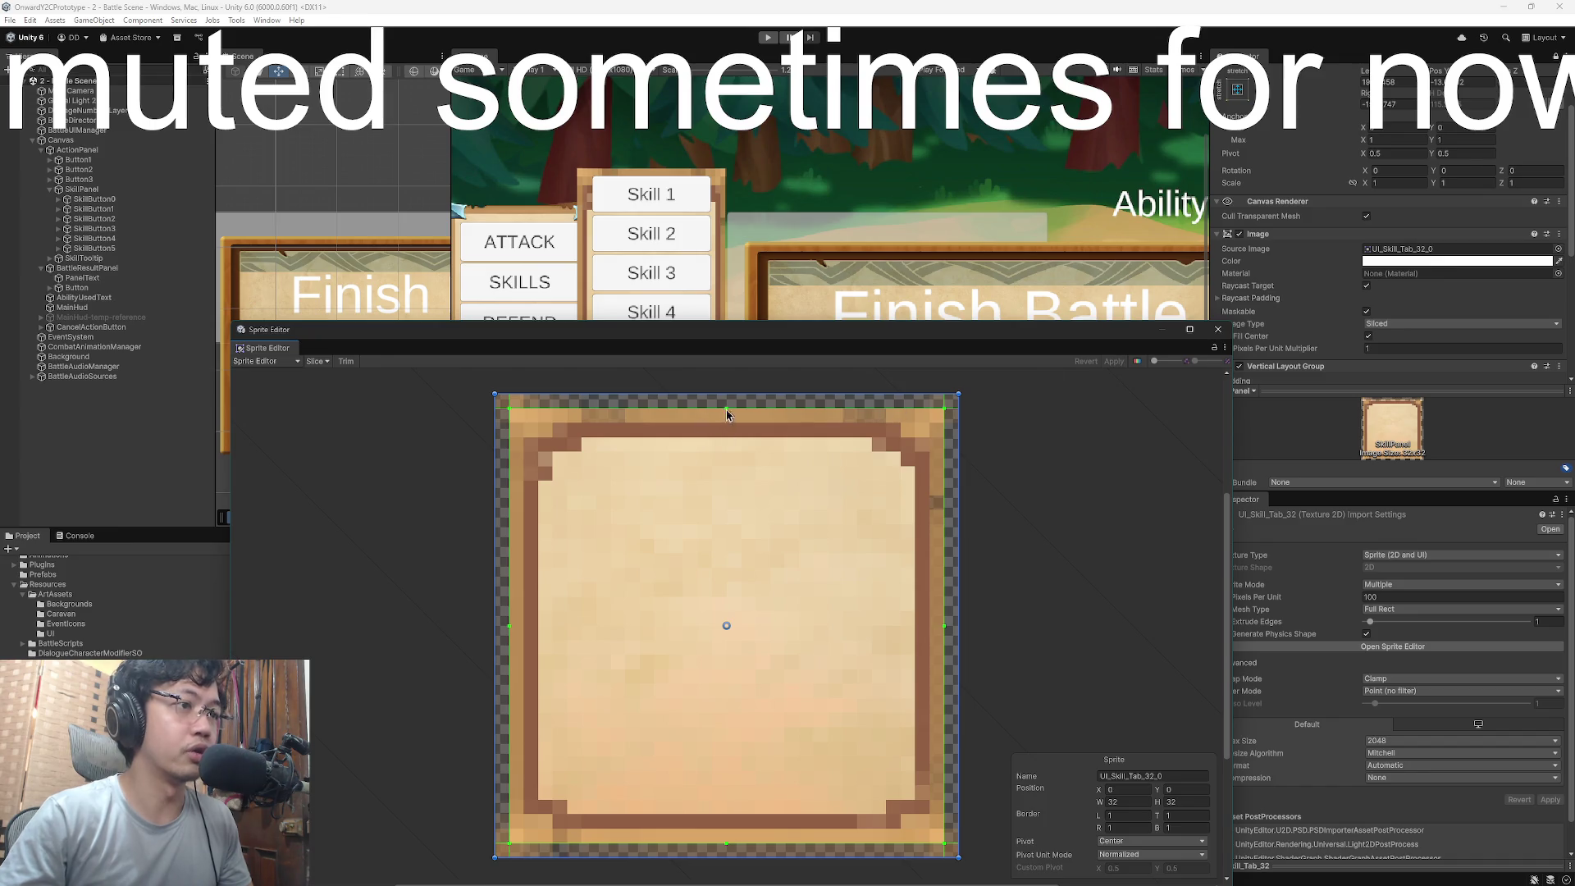
- Set the borders to top 2, left 3, right 3, bottom 4 and apply
{"action": "left_click_drag", "start_coordinate": [728, 410], "coordinate": [727, 432]}
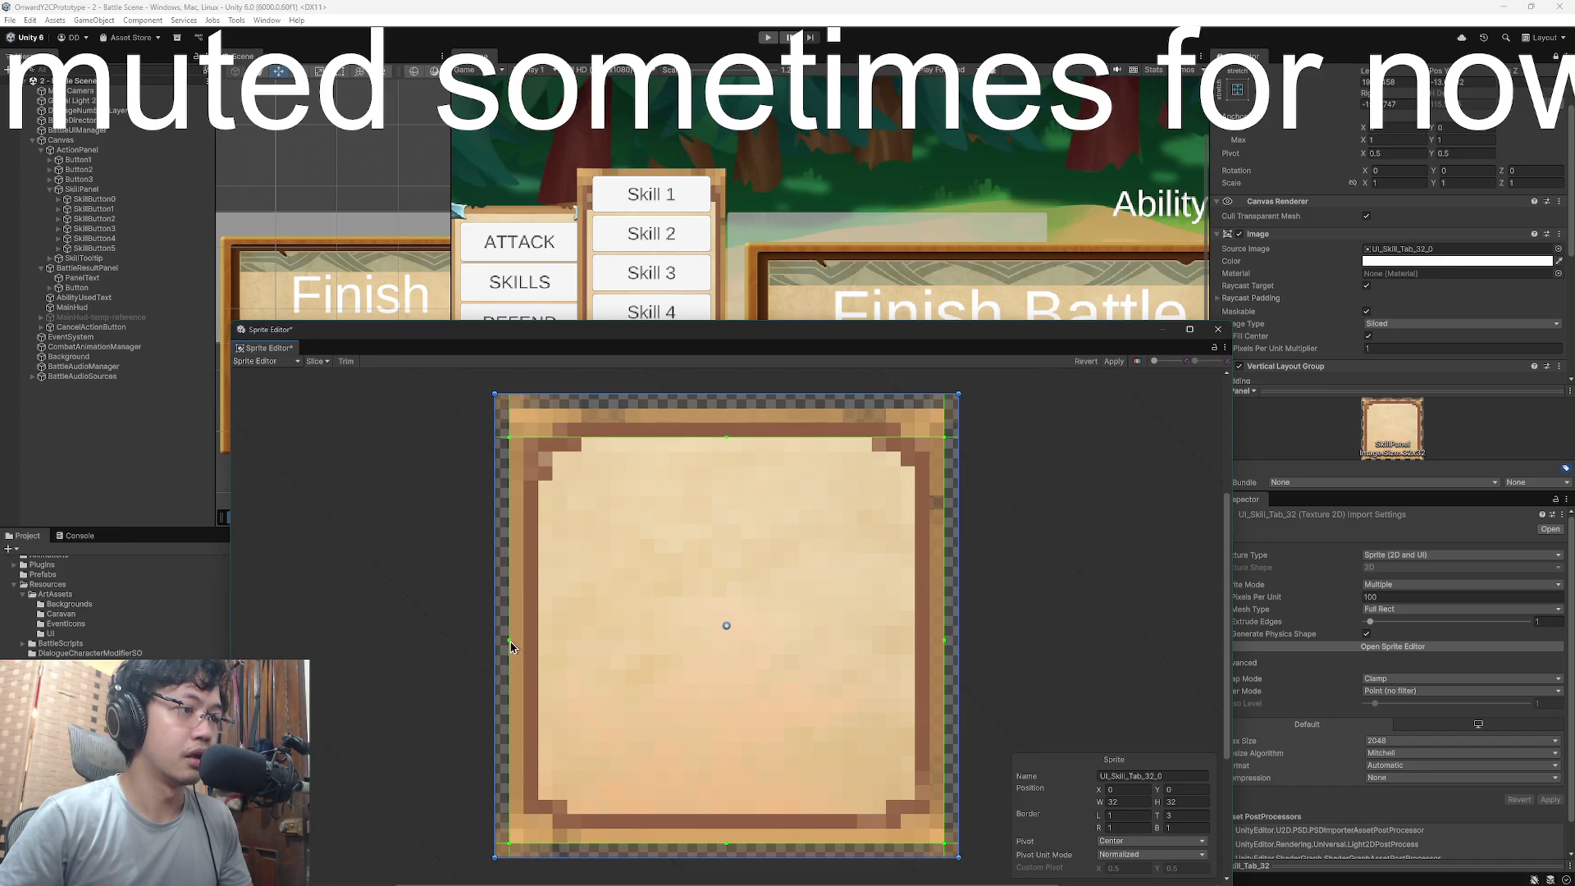
{"action": "left_click_drag", "start_coordinate": [510, 644], "coordinate": [531, 642]}
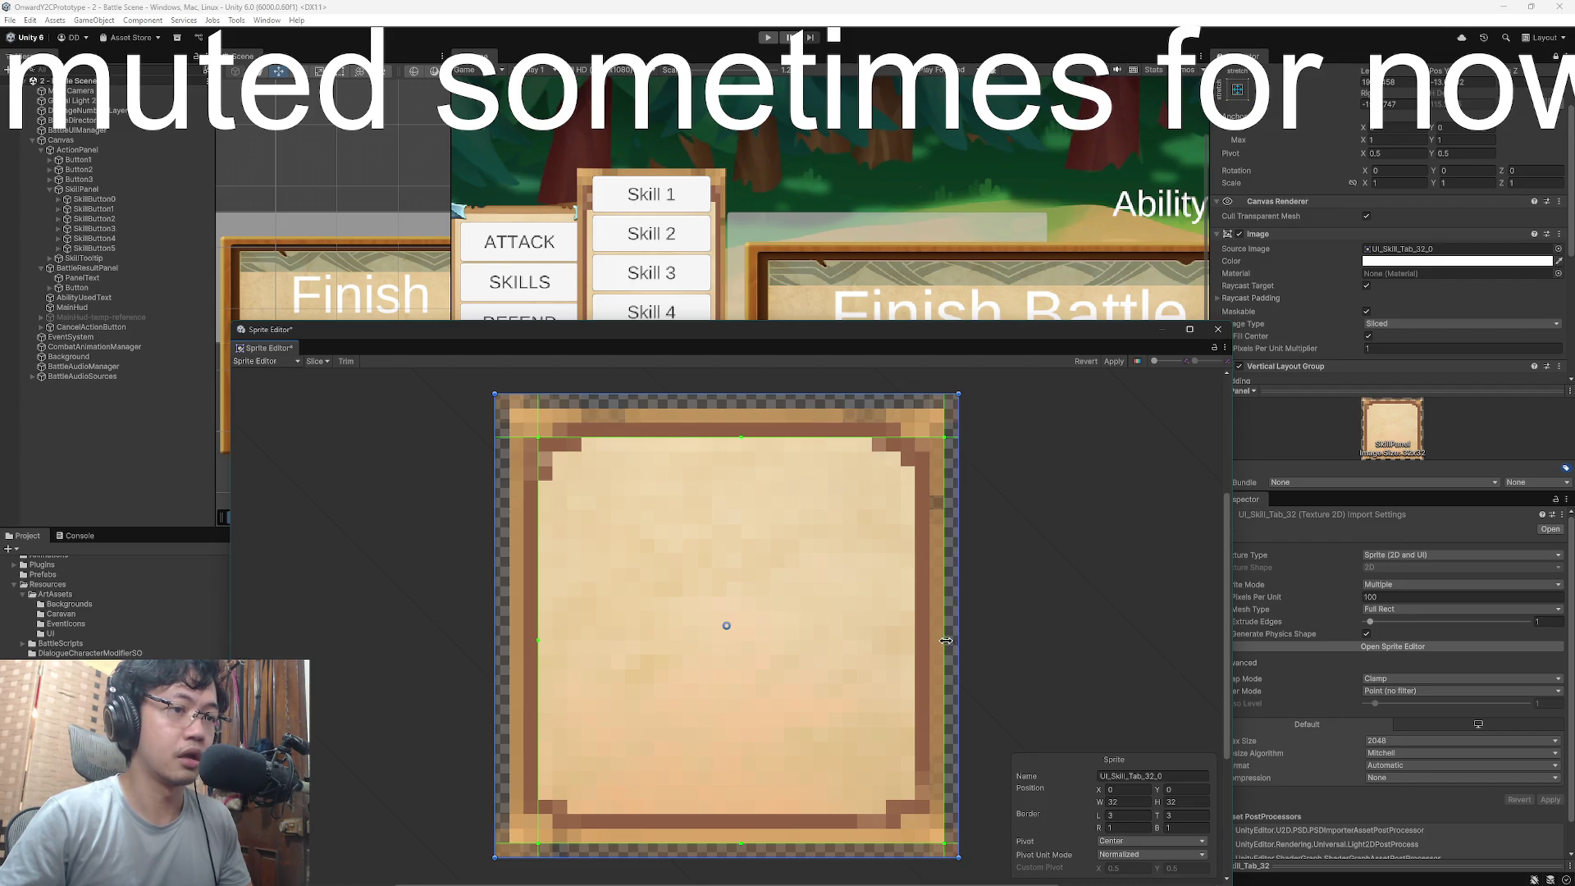
{"action": "left_click_drag", "start_coordinate": [946, 641], "coordinate": [916, 639]}
{"action": "left_click_drag", "start_coordinate": [724, 846], "coordinate": [734, 800]}
{"action": "left_click", "coordinate": [1106, 358]}
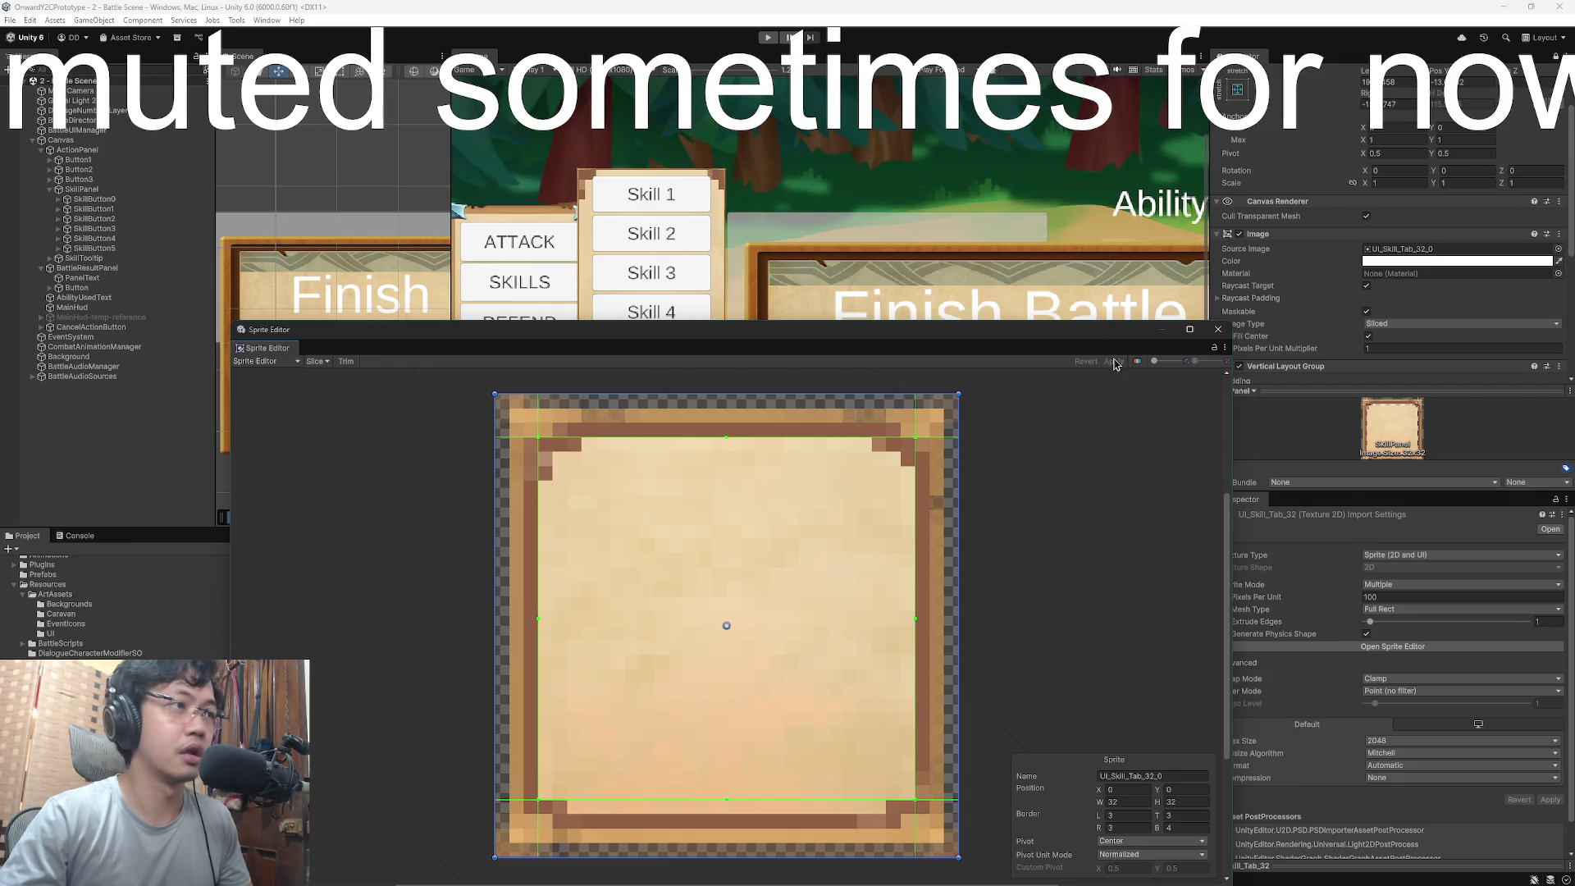
- Try a top border of 2, restore it to 3 with applies, then widen the left border to 4
{"action": "mouse_move", "coordinate": [730, 328]}
{"action": "left_mouse_down"}
{"action": "mouse_move", "coordinate": [932, 593]}
{"action": "mouse_move", "coordinate": [931, 309]}
{"action": "mouse_move", "coordinate": [906, 252]}
{"action": "left_mouse_up"}
{"action": "left_click_drag", "start_coordinate": [700, 359], "coordinate": [701, 352]}
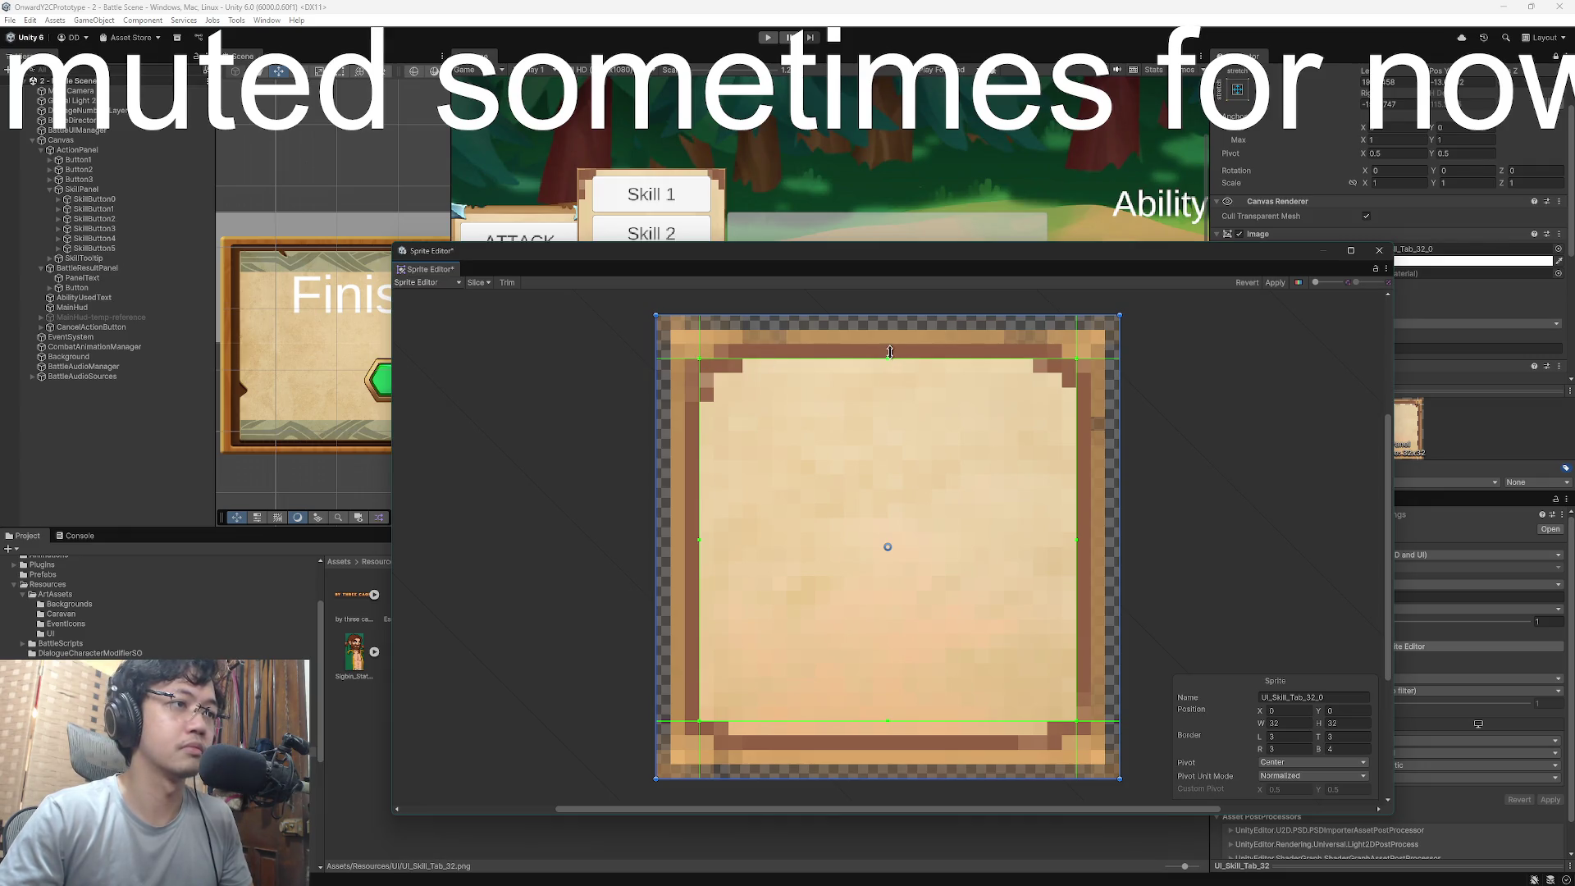
{"action": "left_click_drag", "start_coordinate": [889, 355], "coordinate": [891, 346]}
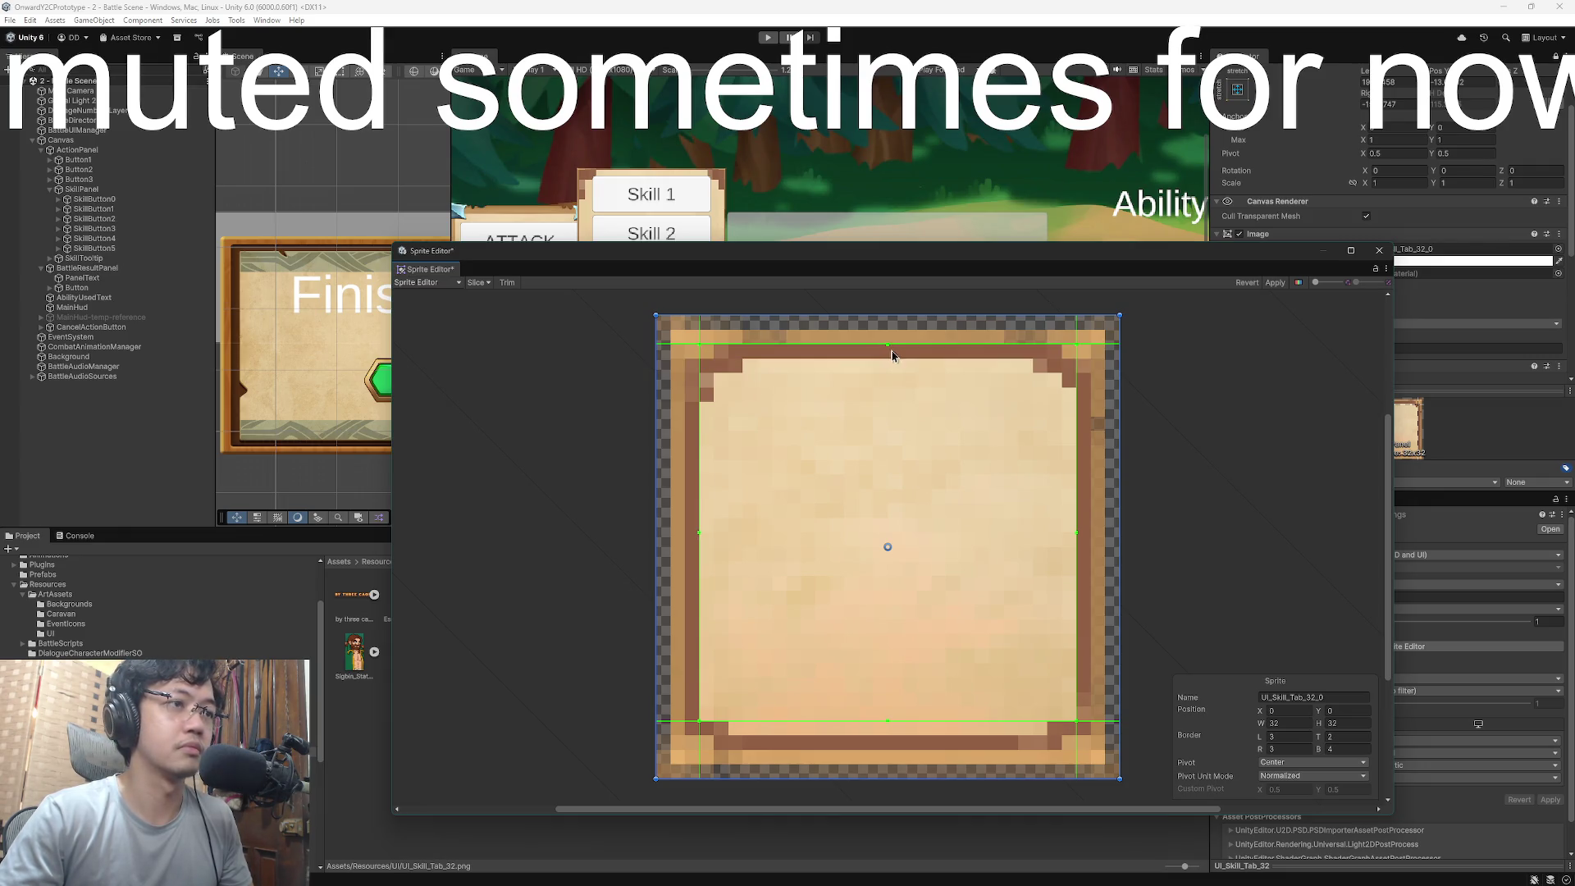
{"action": "left_click", "coordinate": [1276, 284]}
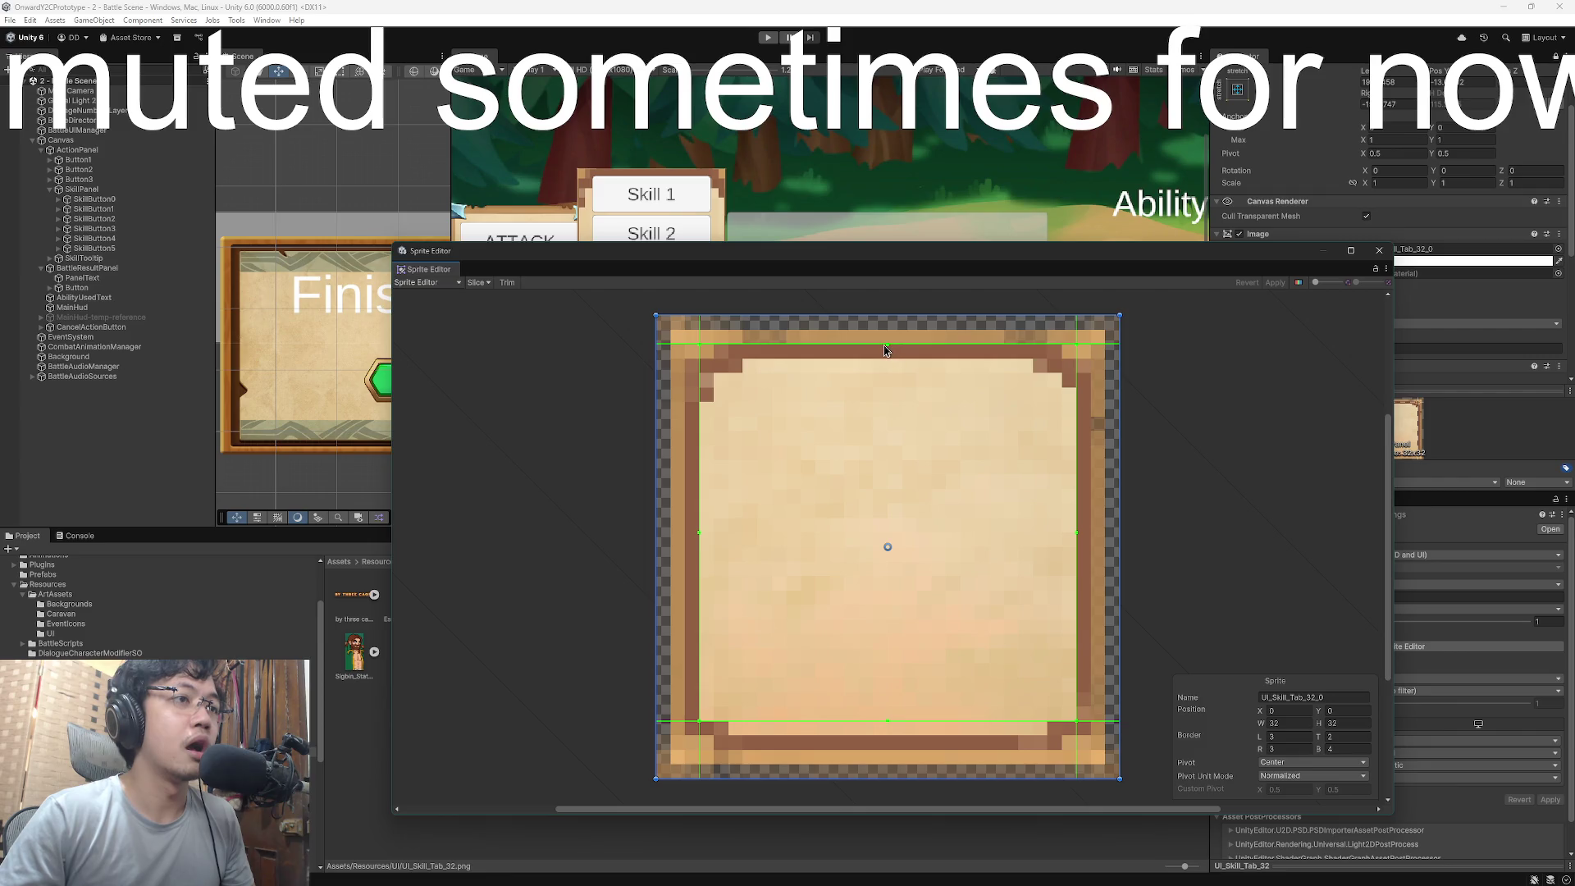
{"action": "left_click_drag", "start_coordinate": [886, 351], "coordinate": [887, 359]}
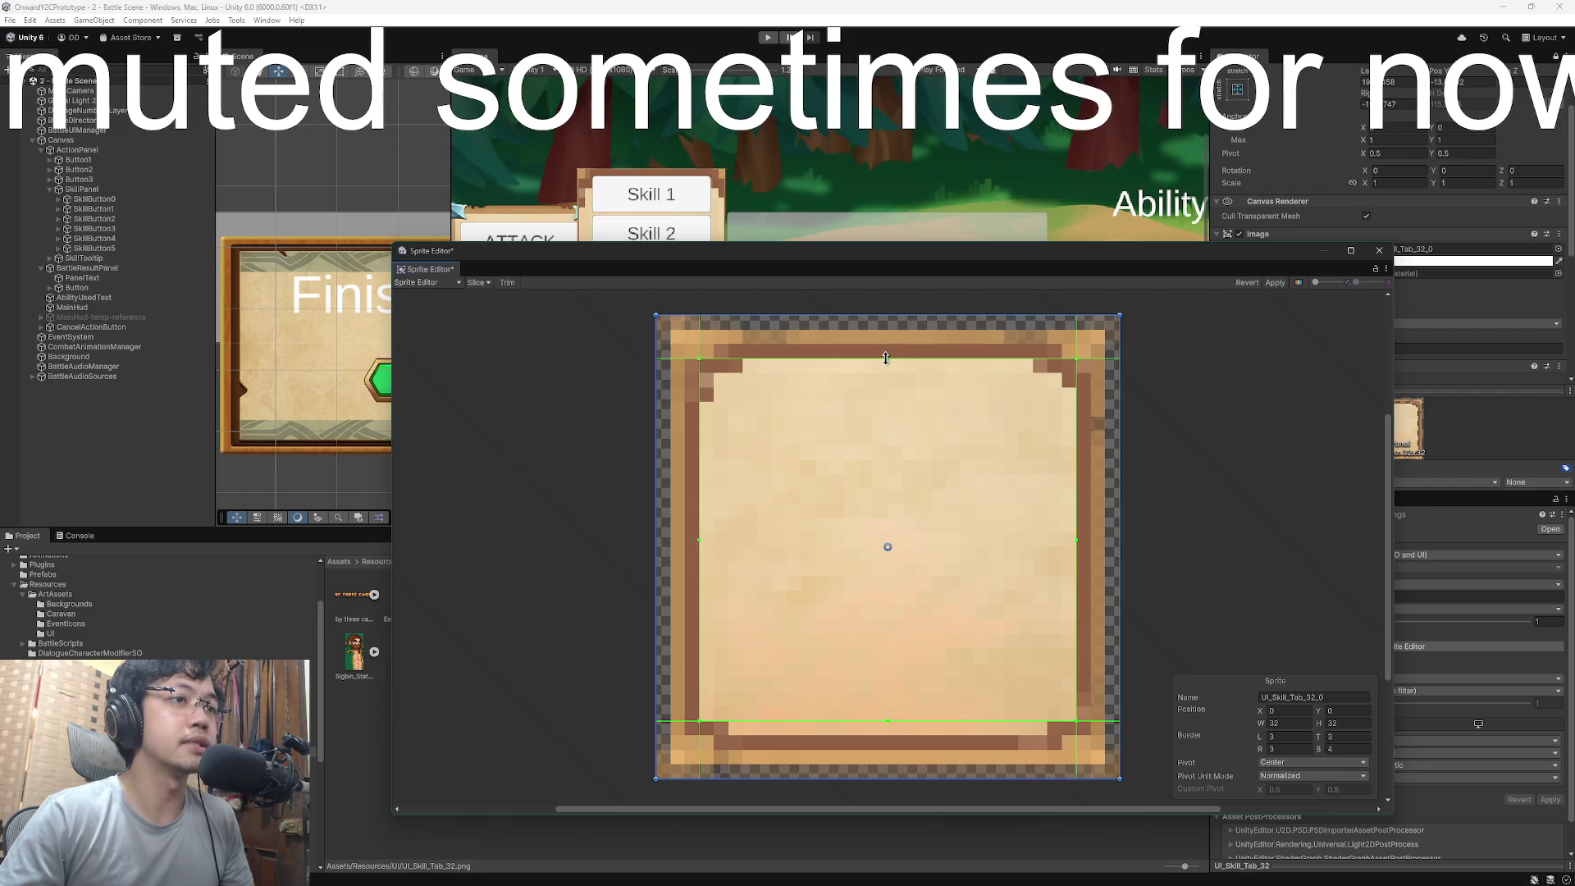
{"action": "left_click", "coordinate": [1281, 284]}
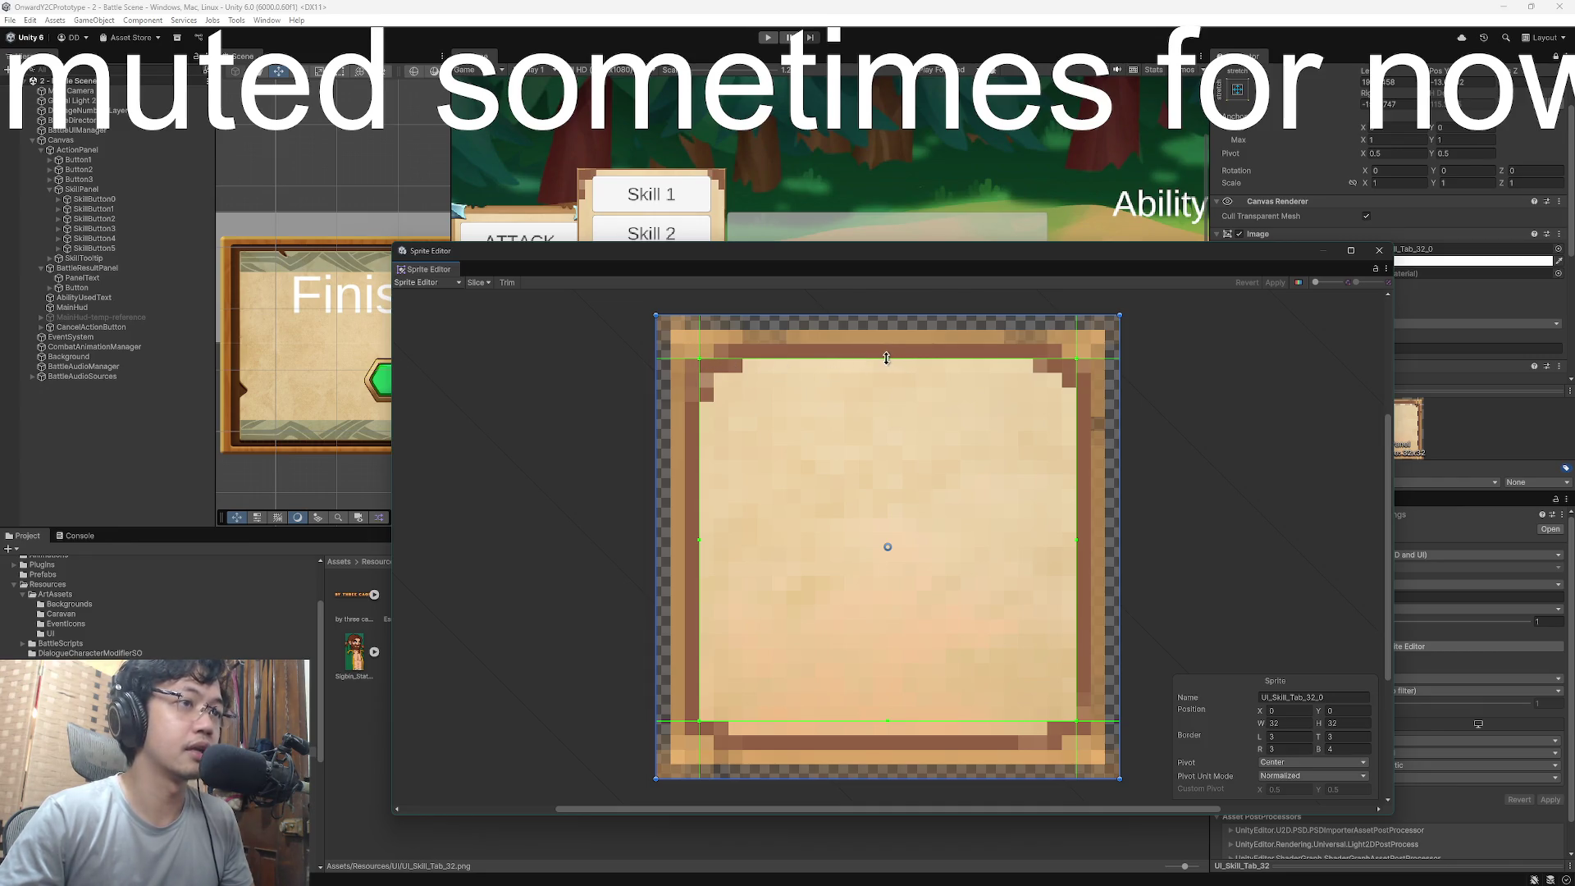
{"action": "left_click_drag", "start_coordinate": [698, 537], "coordinate": [712, 537]}
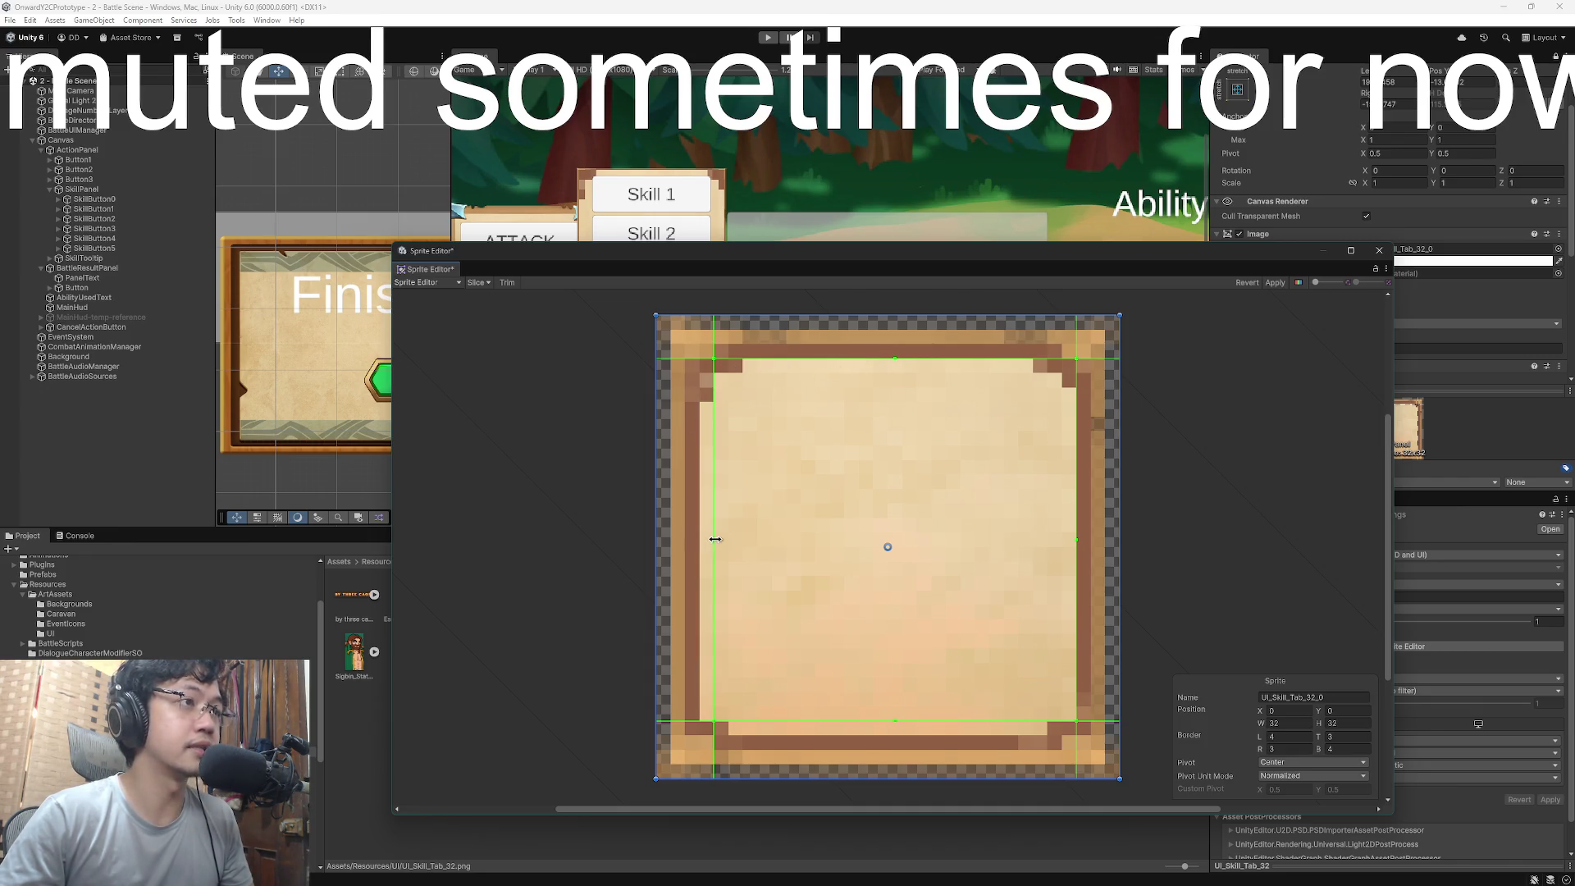
{"action": "left_click_drag", "start_coordinate": [857, 254], "coordinate": [839, 491]}
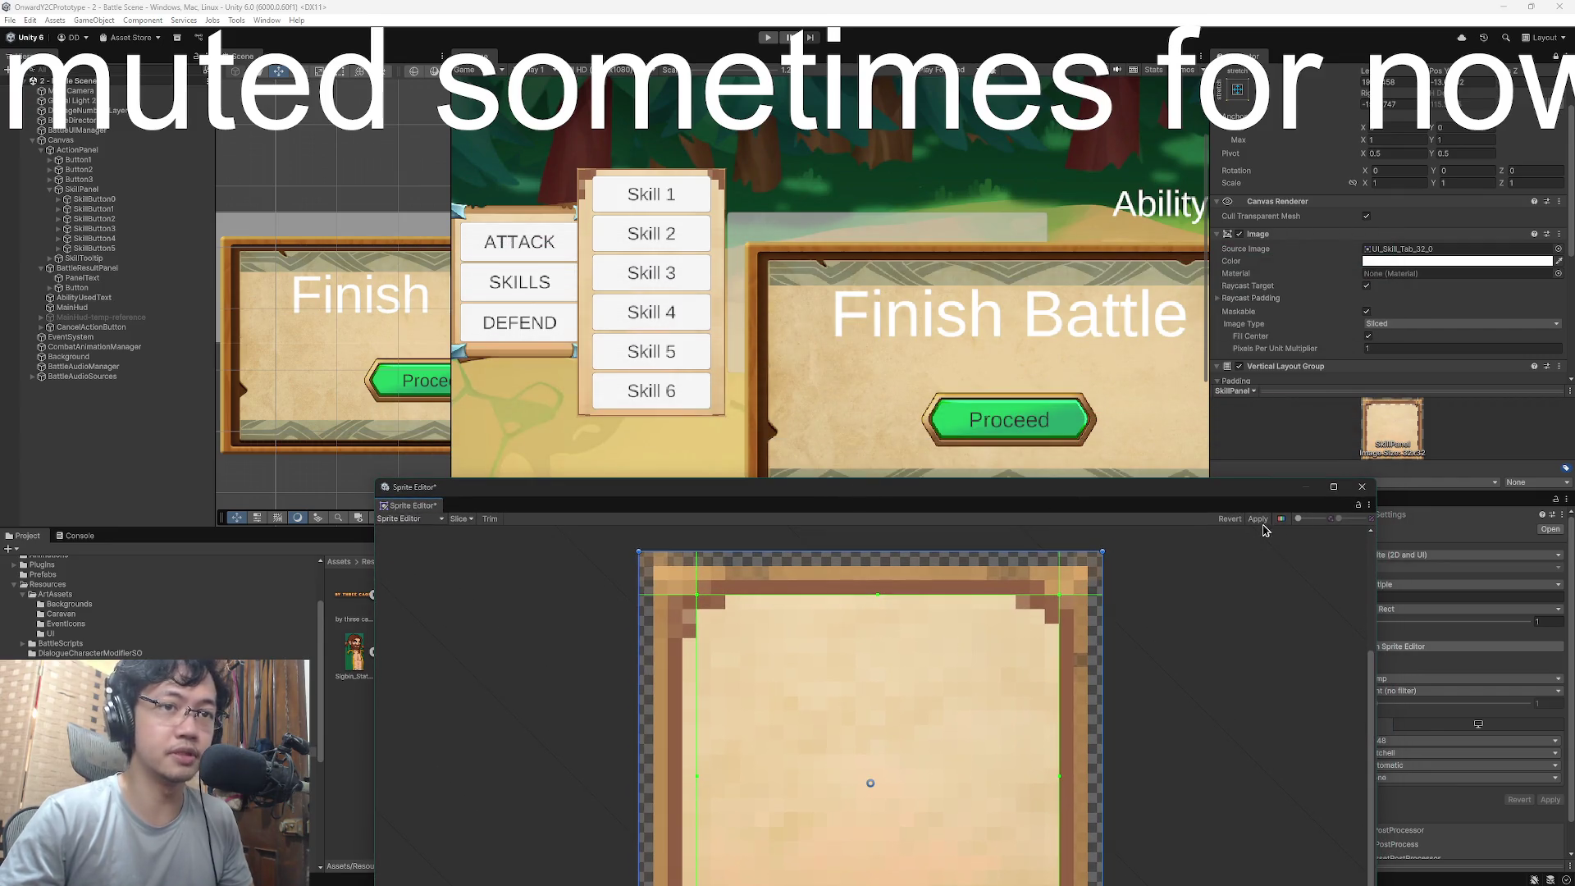
- Apply the widened left border, then try a 30-pixel sprite height with top border 2
{"action": "left_click", "coordinate": [1257, 519]}
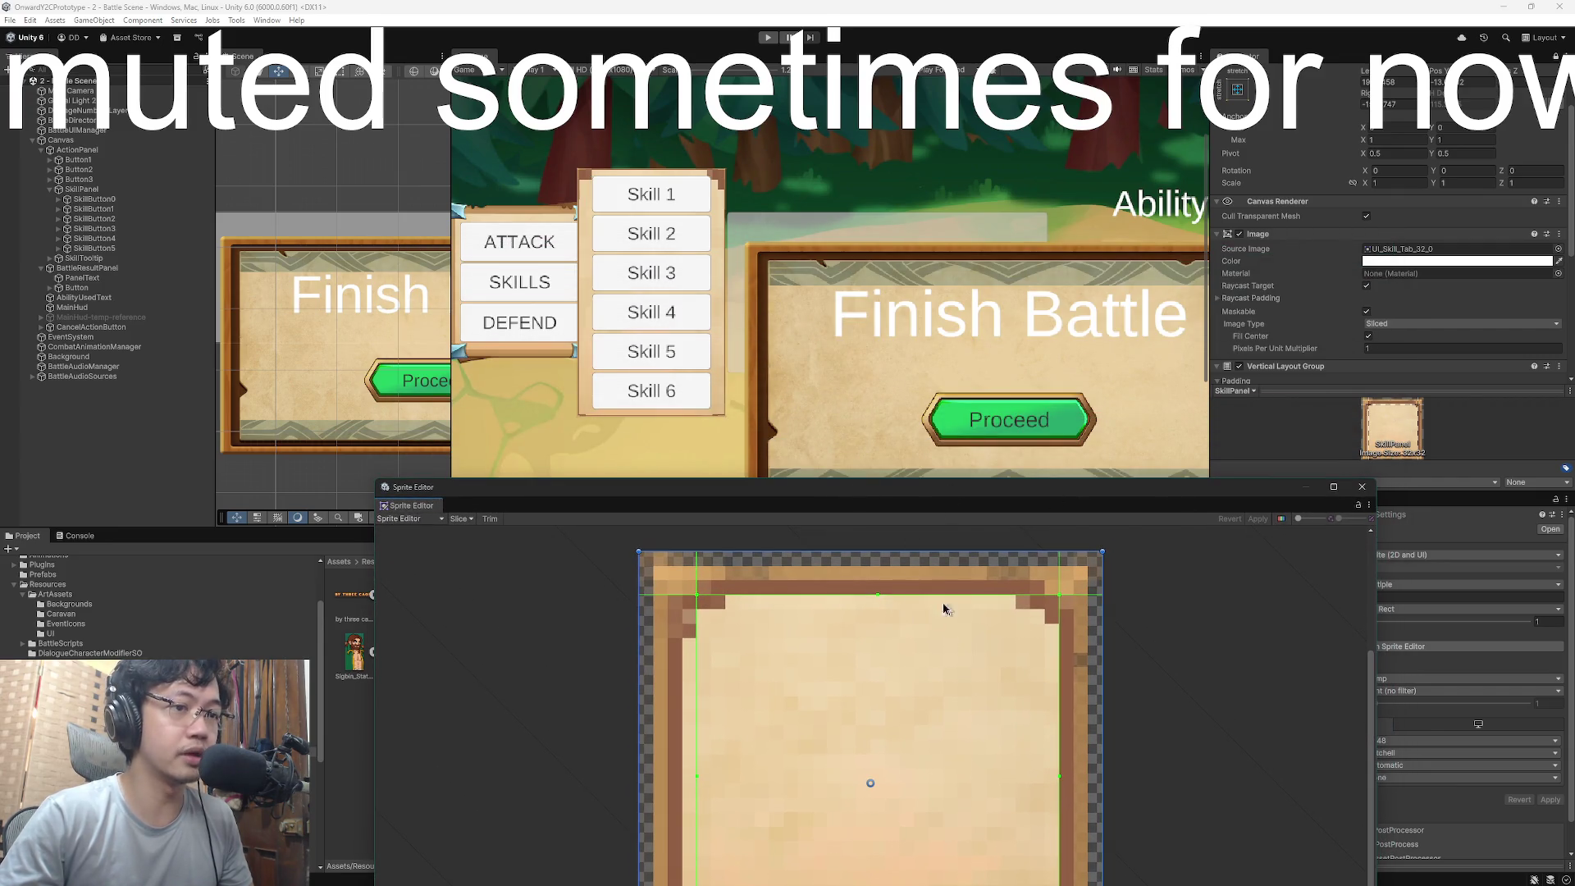
{"action": "left_click_drag", "start_coordinate": [877, 593], "coordinate": [878, 609]}
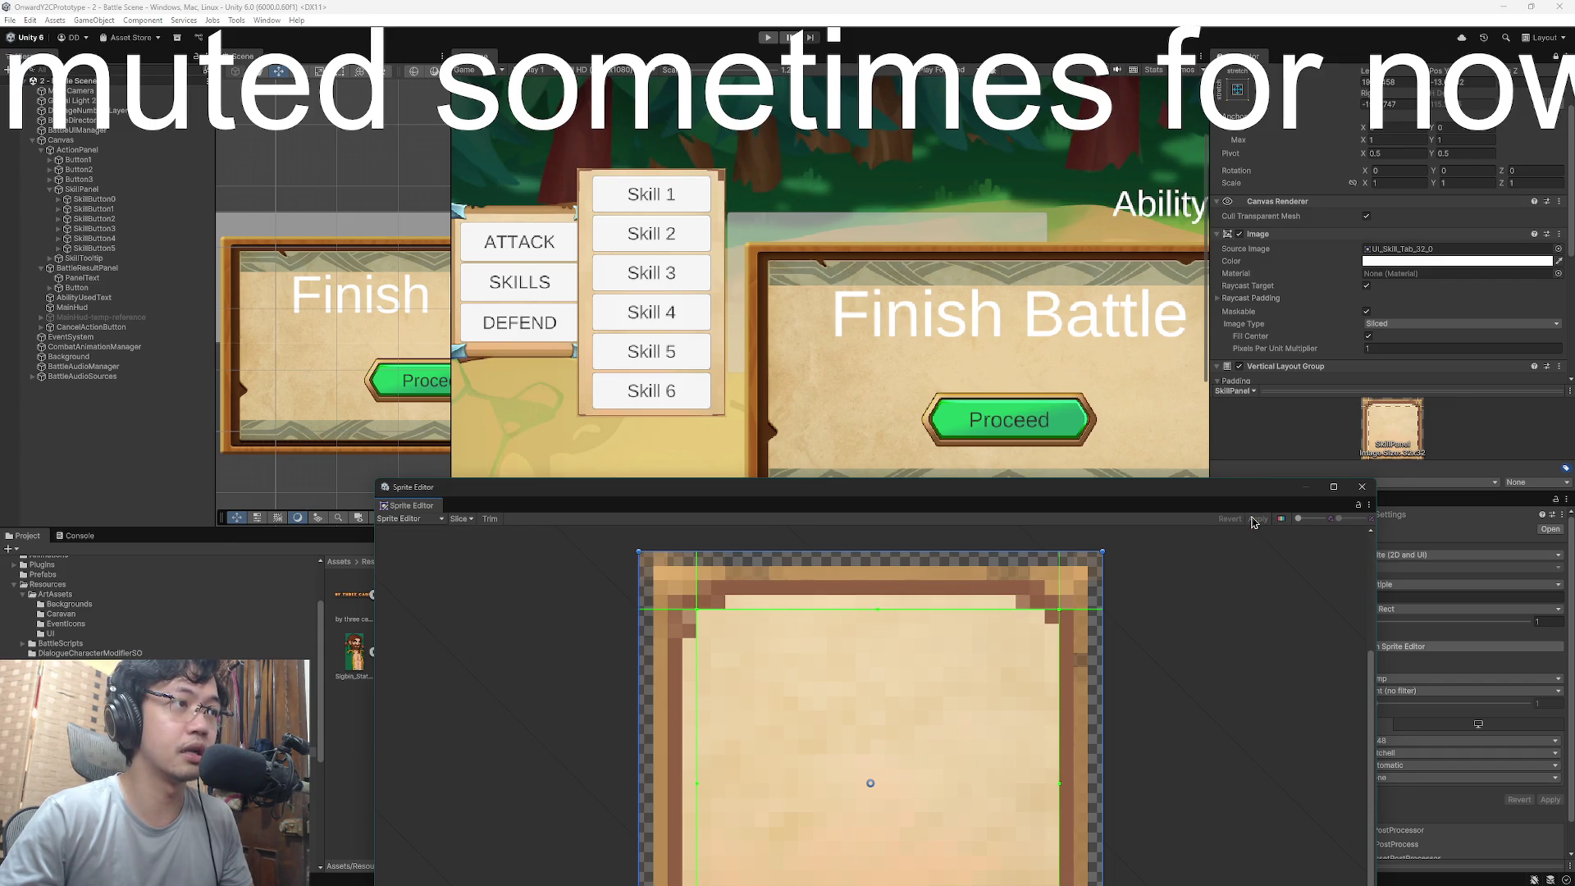
{"action": "left_click_drag", "start_coordinate": [915, 491], "coordinate": [909, 392]}
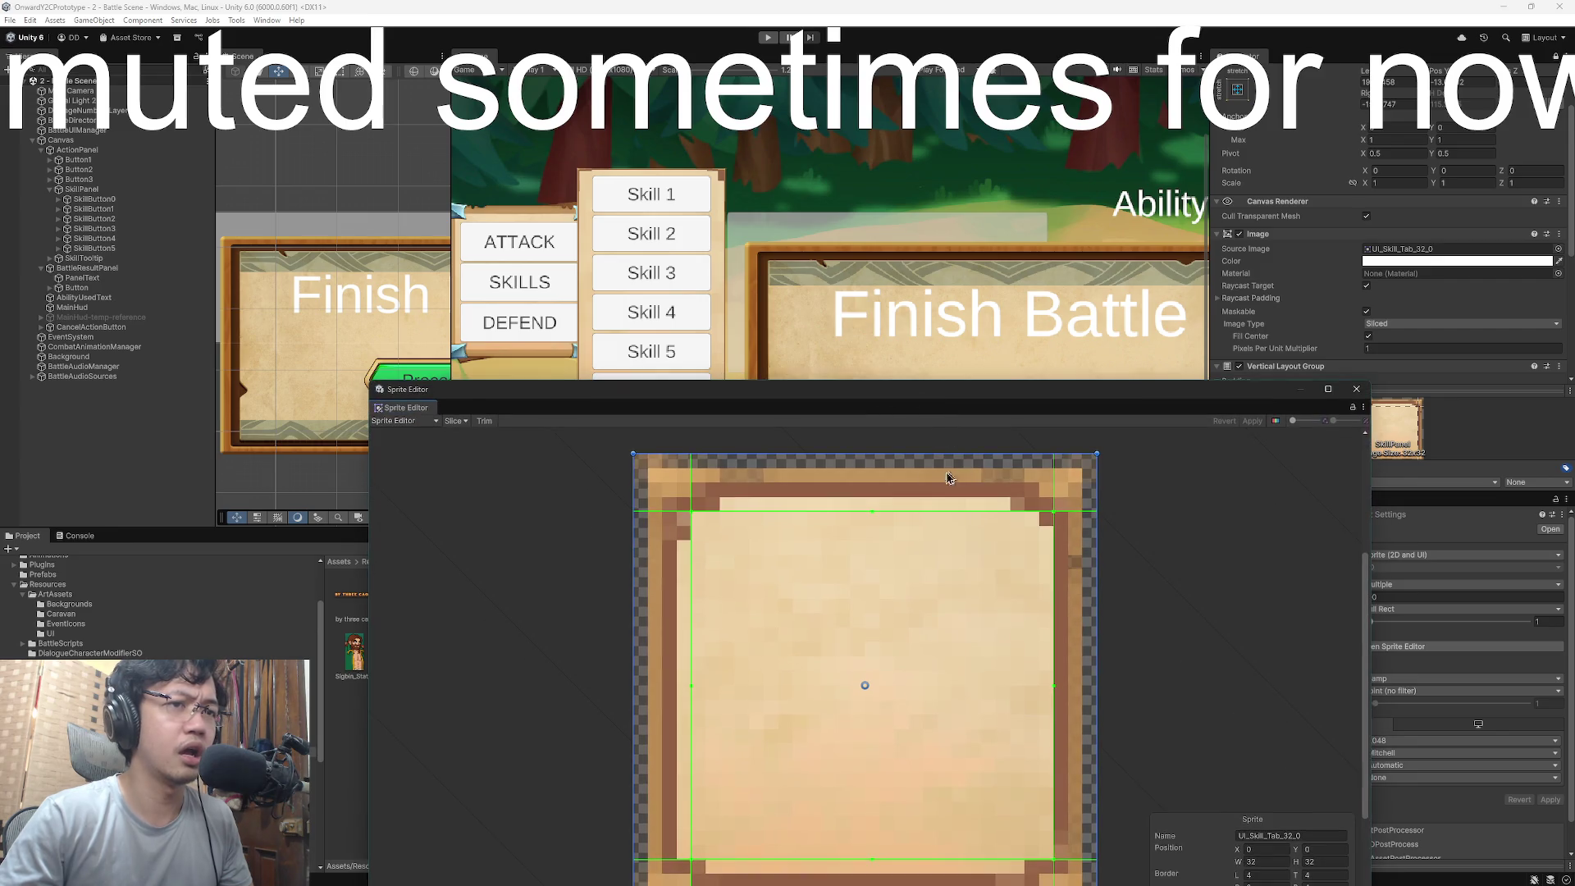
{"action": "left_click_drag", "start_coordinate": [871, 454], "coordinate": [871, 482]}
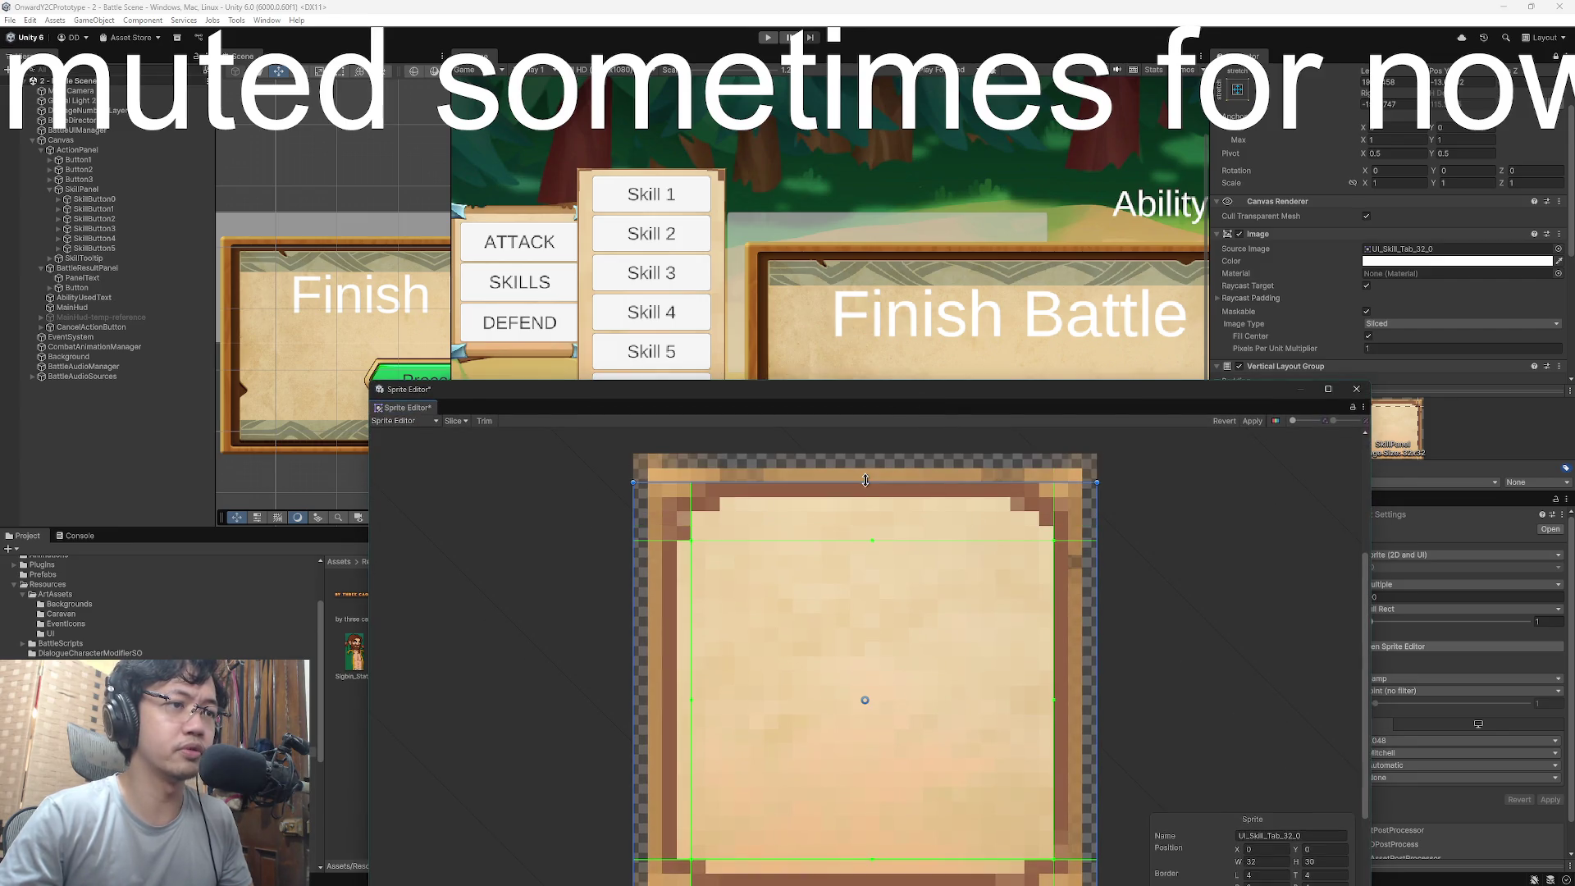
{"action": "left_click", "coordinate": [1254, 423]}
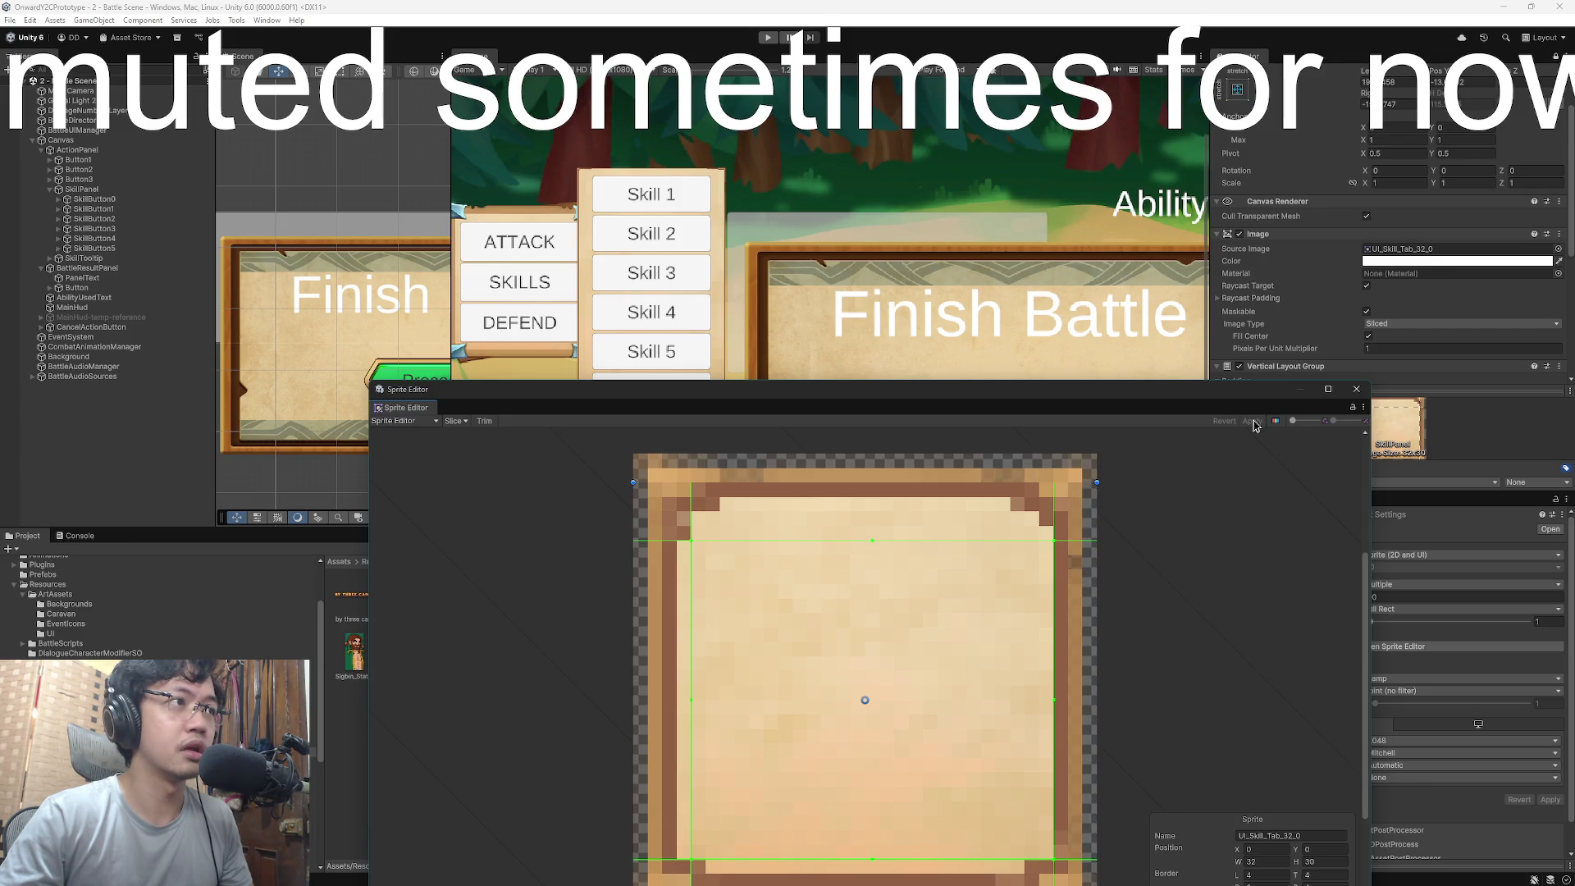
{"action": "left_click_drag", "start_coordinate": [872, 540], "coordinate": [876, 482]}
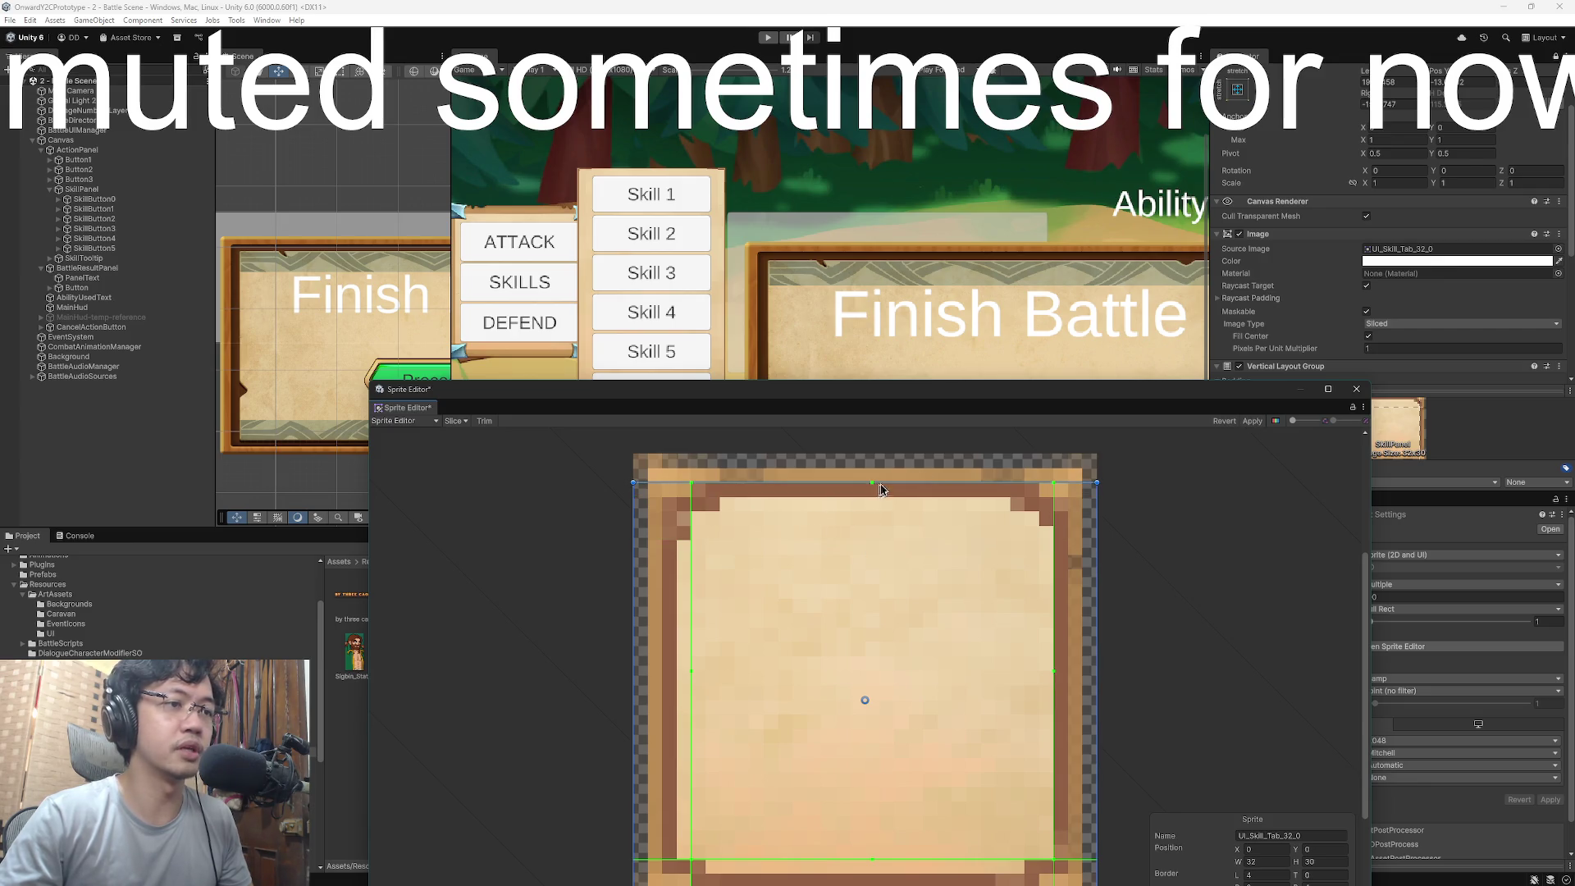
{"action": "left_click", "coordinate": [1253, 422]}
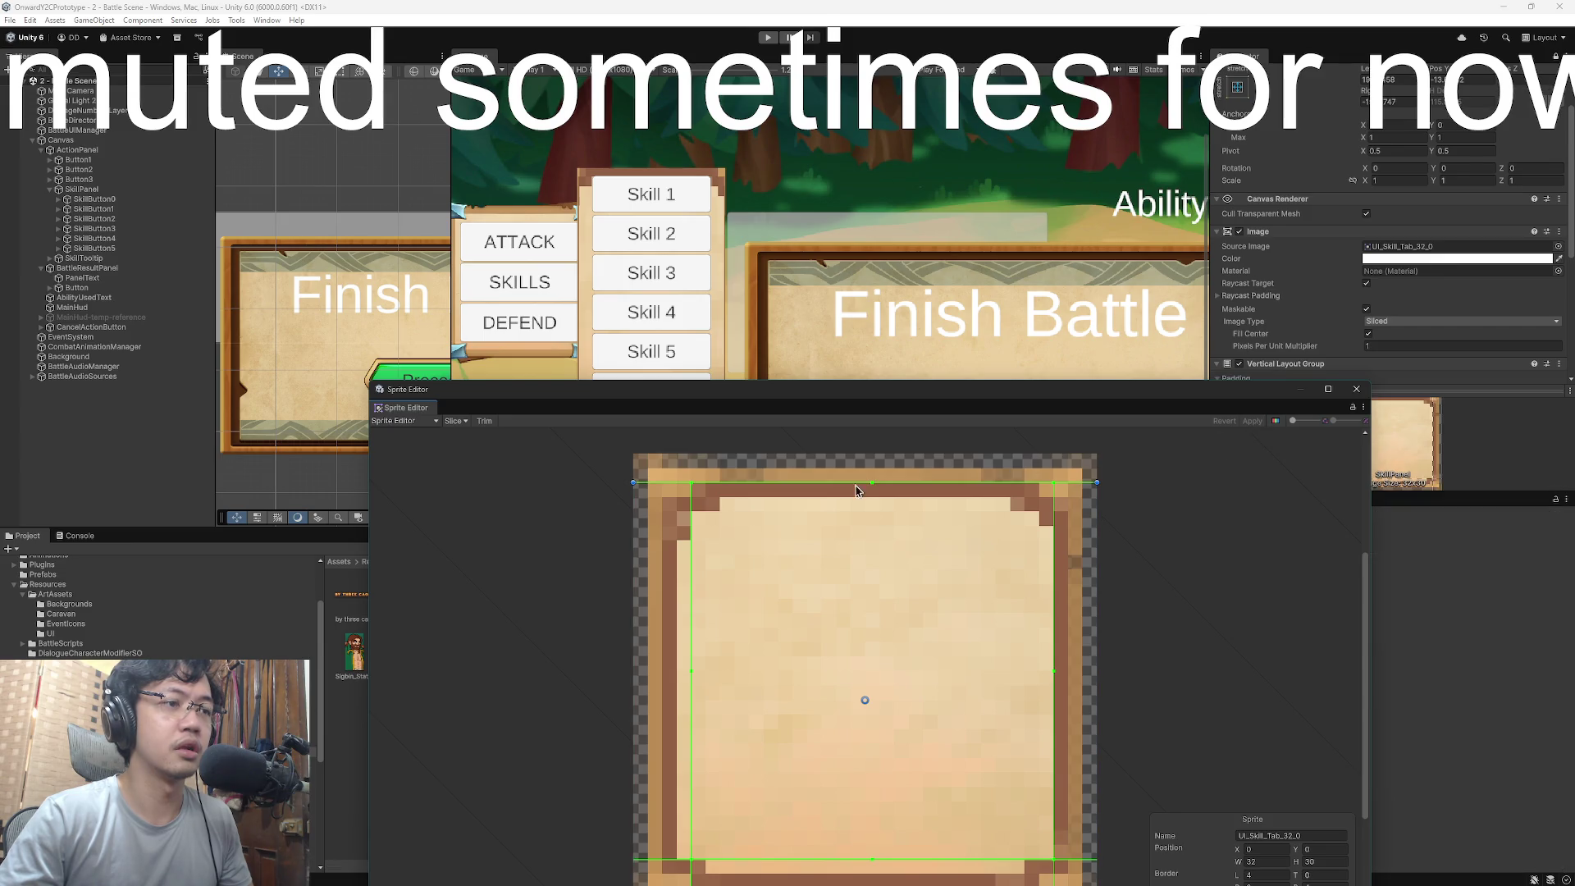
- Restore the sprite to full 32×32, set left border 3 and top border 2, apply, and close
{"action": "left_click_drag", "start_coordinate": [873, 486], "coordinate": [873, 493]}
{"action": "key", "text": "Escape"}
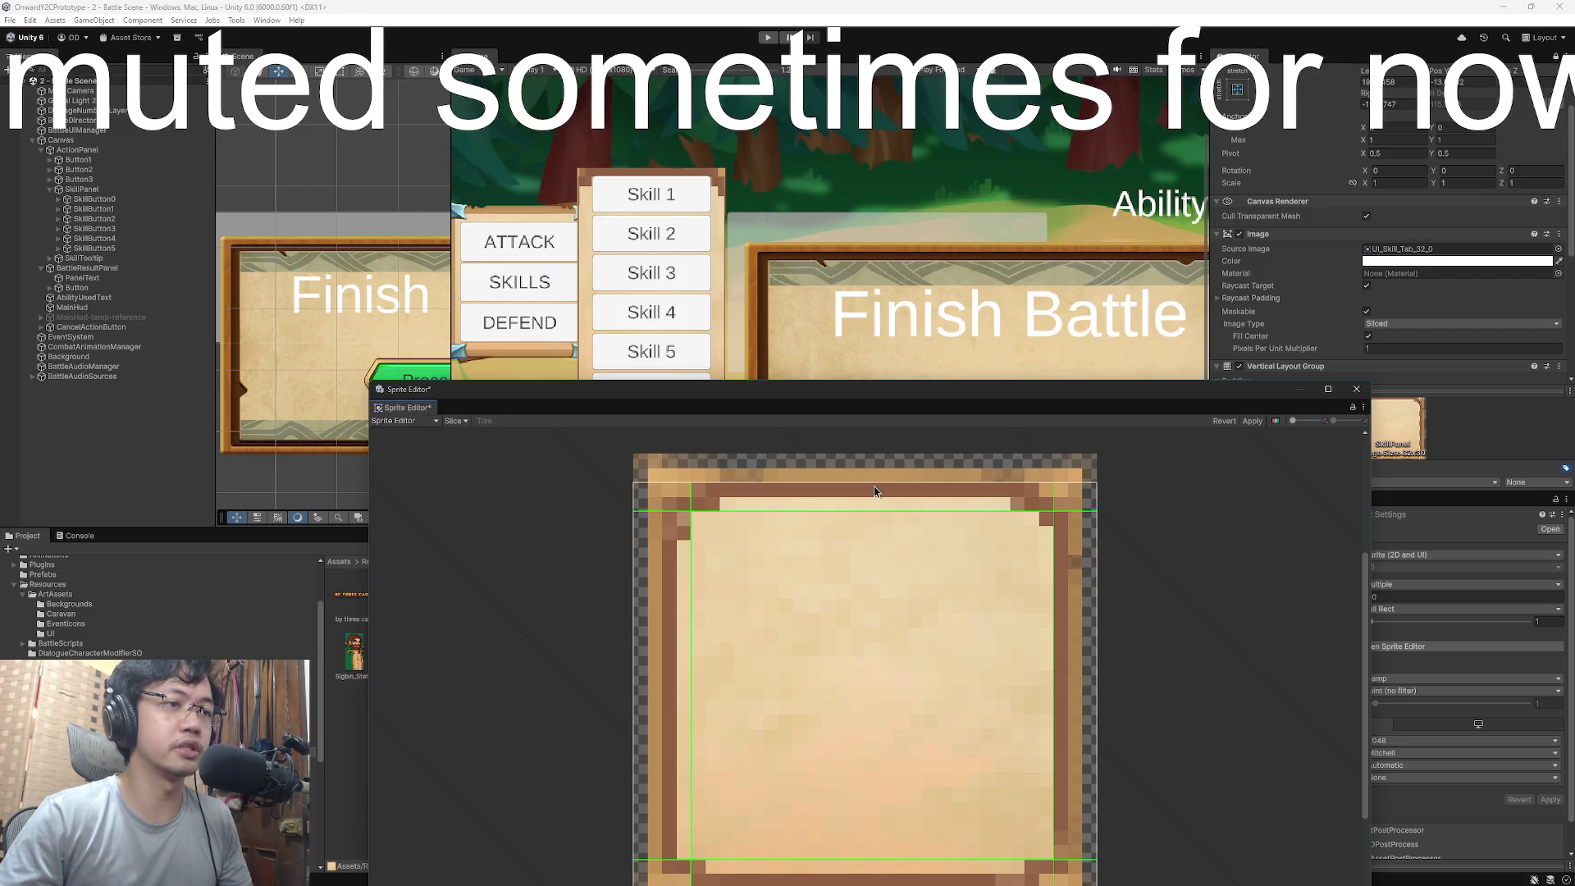
{"action": "left_click", "coordinate": [875, 492]}
{"action": "mouse_move", "coordinate": [875, 483]}
{"action": "left_mouse_down"}
{"action": "mouse_move", "coordinate": [875, 453]}
{"action": "mouse_move", "coordinate": [935, 496]}
{"action": "mouse_move", "coordinate": [868, 492]}
{"action": "left_mouse_up"}
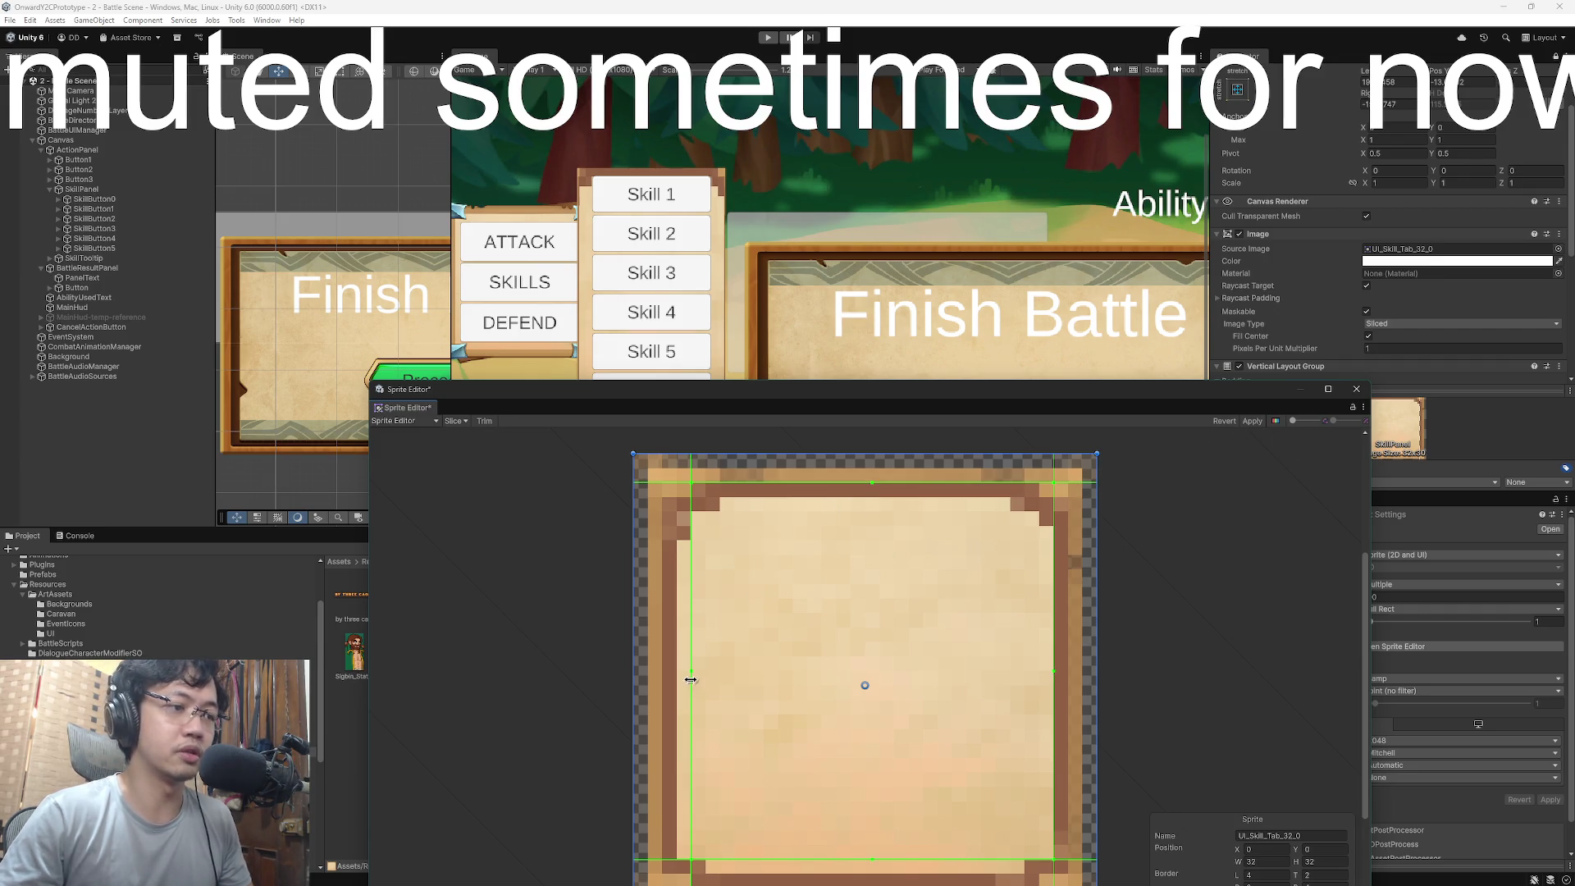
{"action": "left_click_drag", "start_coordinate": [691, 679], "coordinate": [680, 675]}
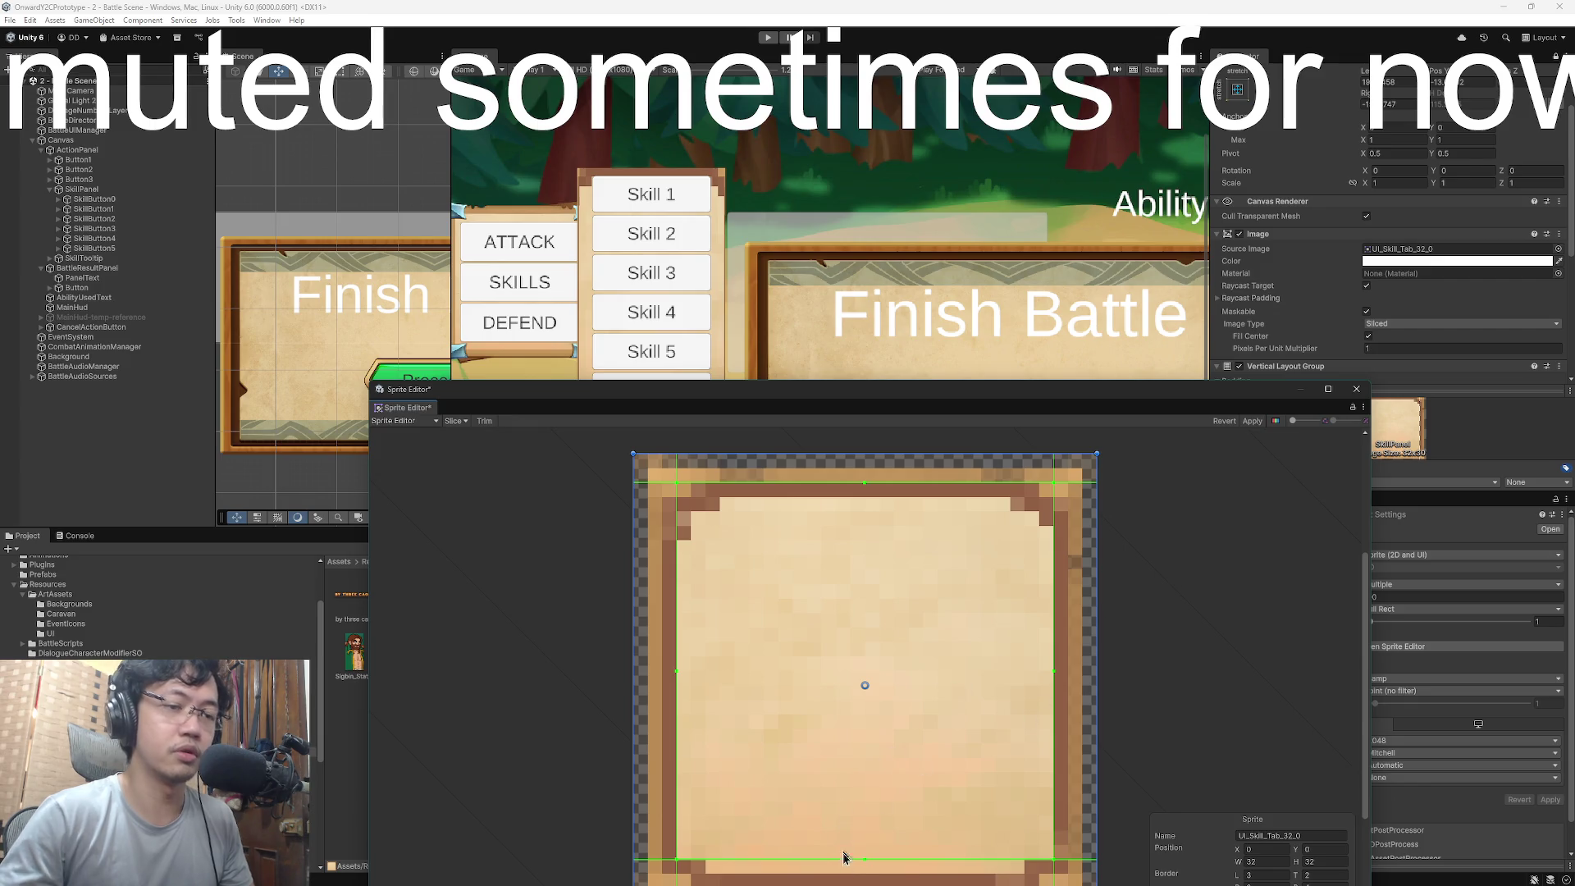
{"action": "left_click_drag", "start_coordinate": [866, 861], "coordinate": [863, 871]}
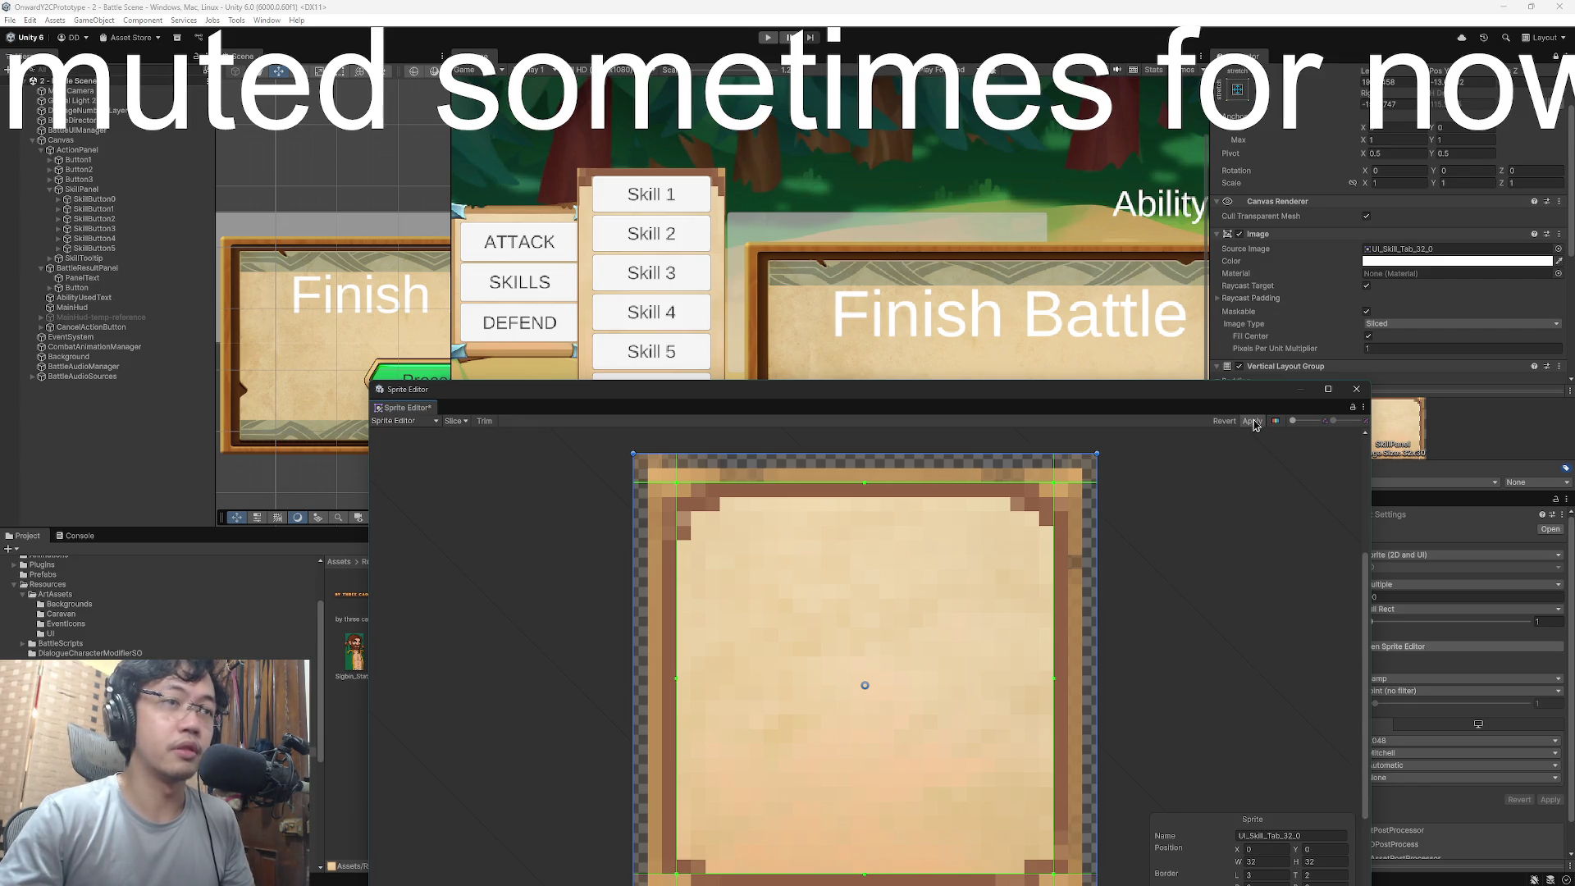
{"action": "left_click", "coordinate": [1252, 421]}
{"action": "mouse_move", "coordinate": [874, 400]}
{"action": "left_mouse_down"}
{"action": "mouse_move", "coordinate": [897, 726]}
{"action": "mouse_move", "coordinate": [907, 538]}
{"action": "mouse_move", "coordinate": [886, 228]}
{"action": "left_mouse_up"}
{"action": "left_click", "coordinate": [1361, 235]}
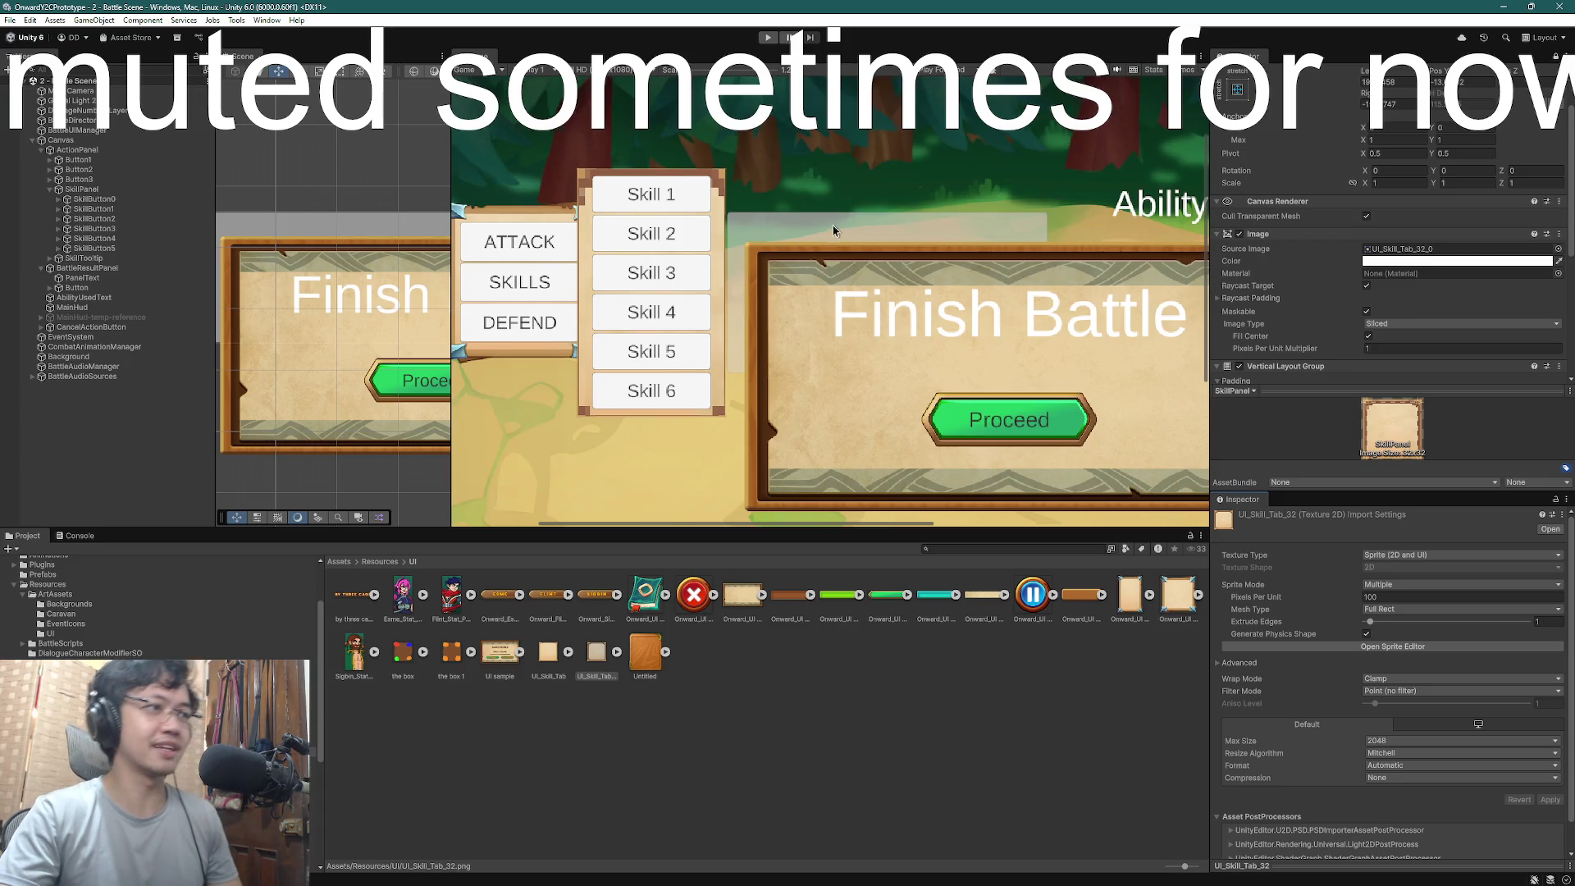
- Unlock the Inspector and review SkillButton0's image and colour settings
{"action": "scroll", "coordinate": [833, 229], "scroll_direction": "down", "scroll_amount": 2}
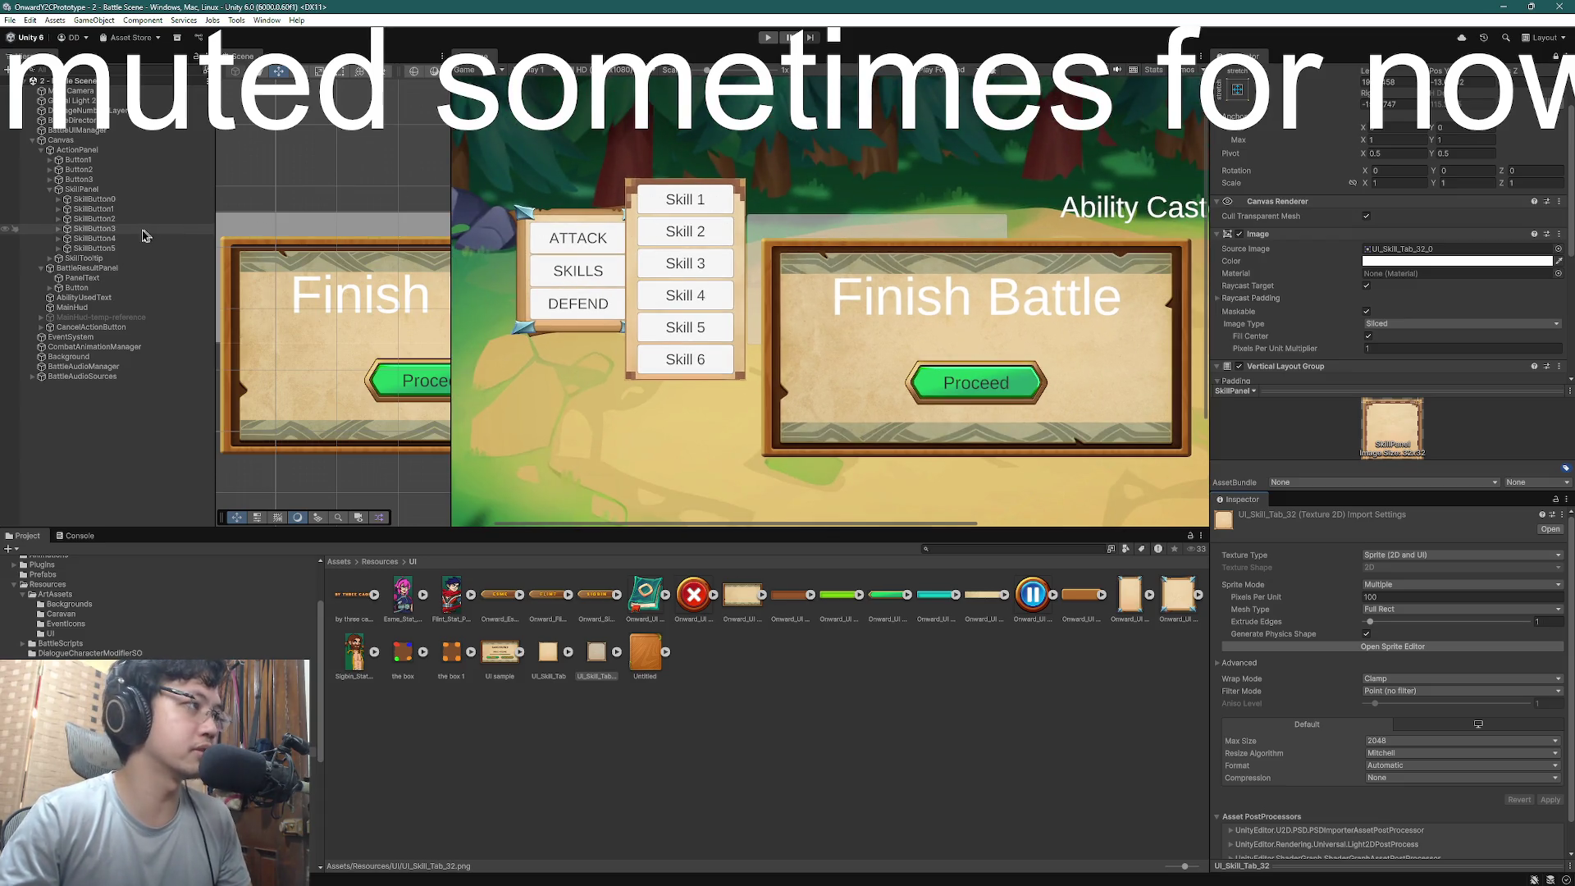
{"action": "left_click", "coordinate": [94, 198]}
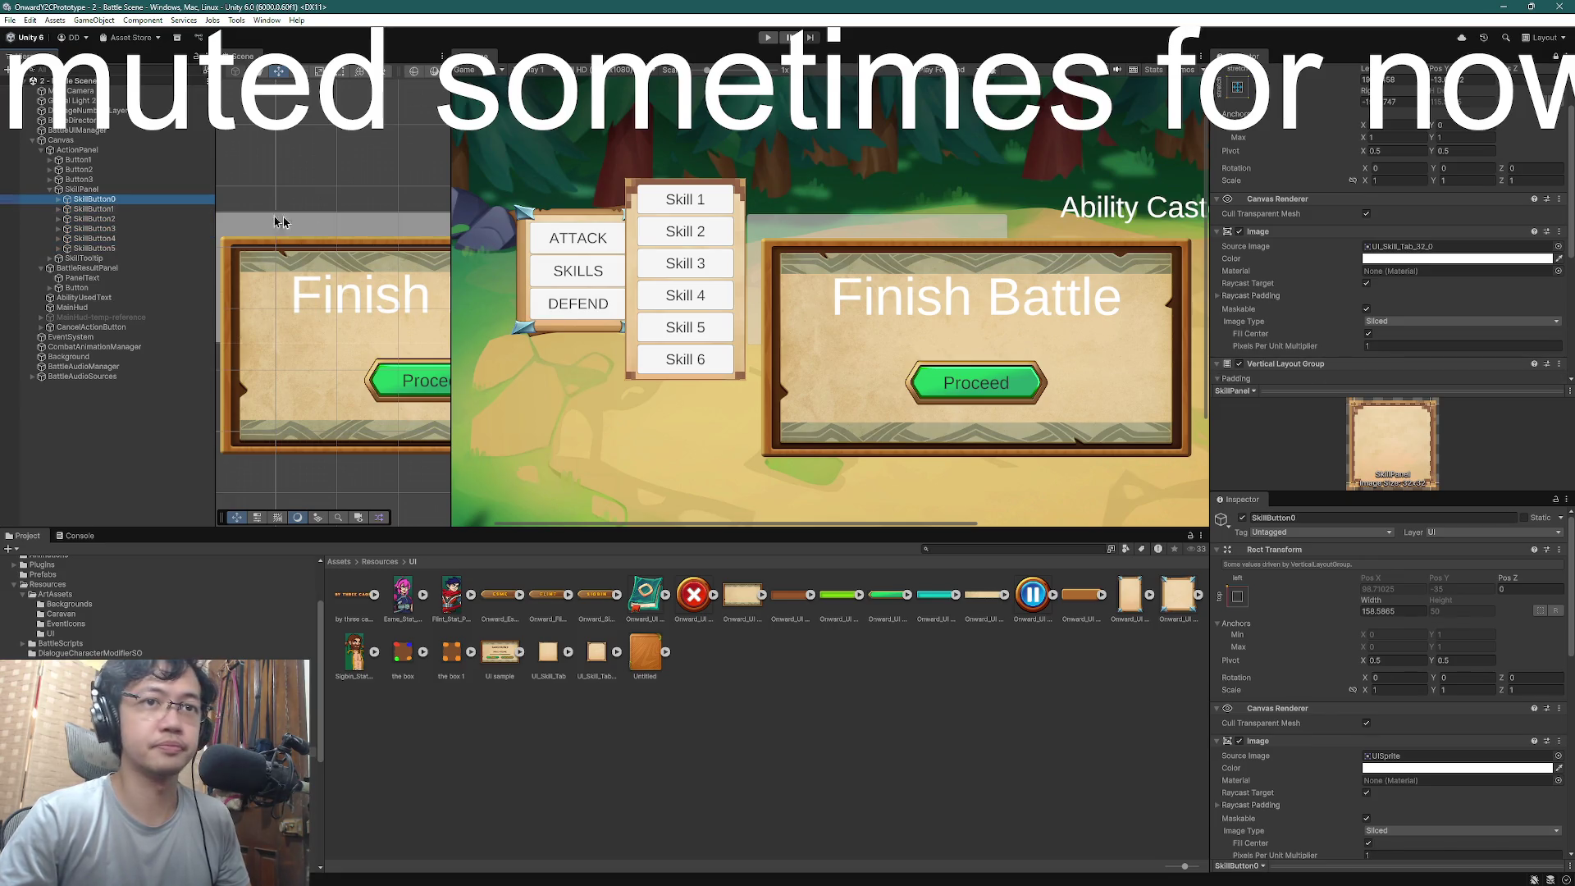
{"action": "left_click", "coordinate": [1555, 56]}
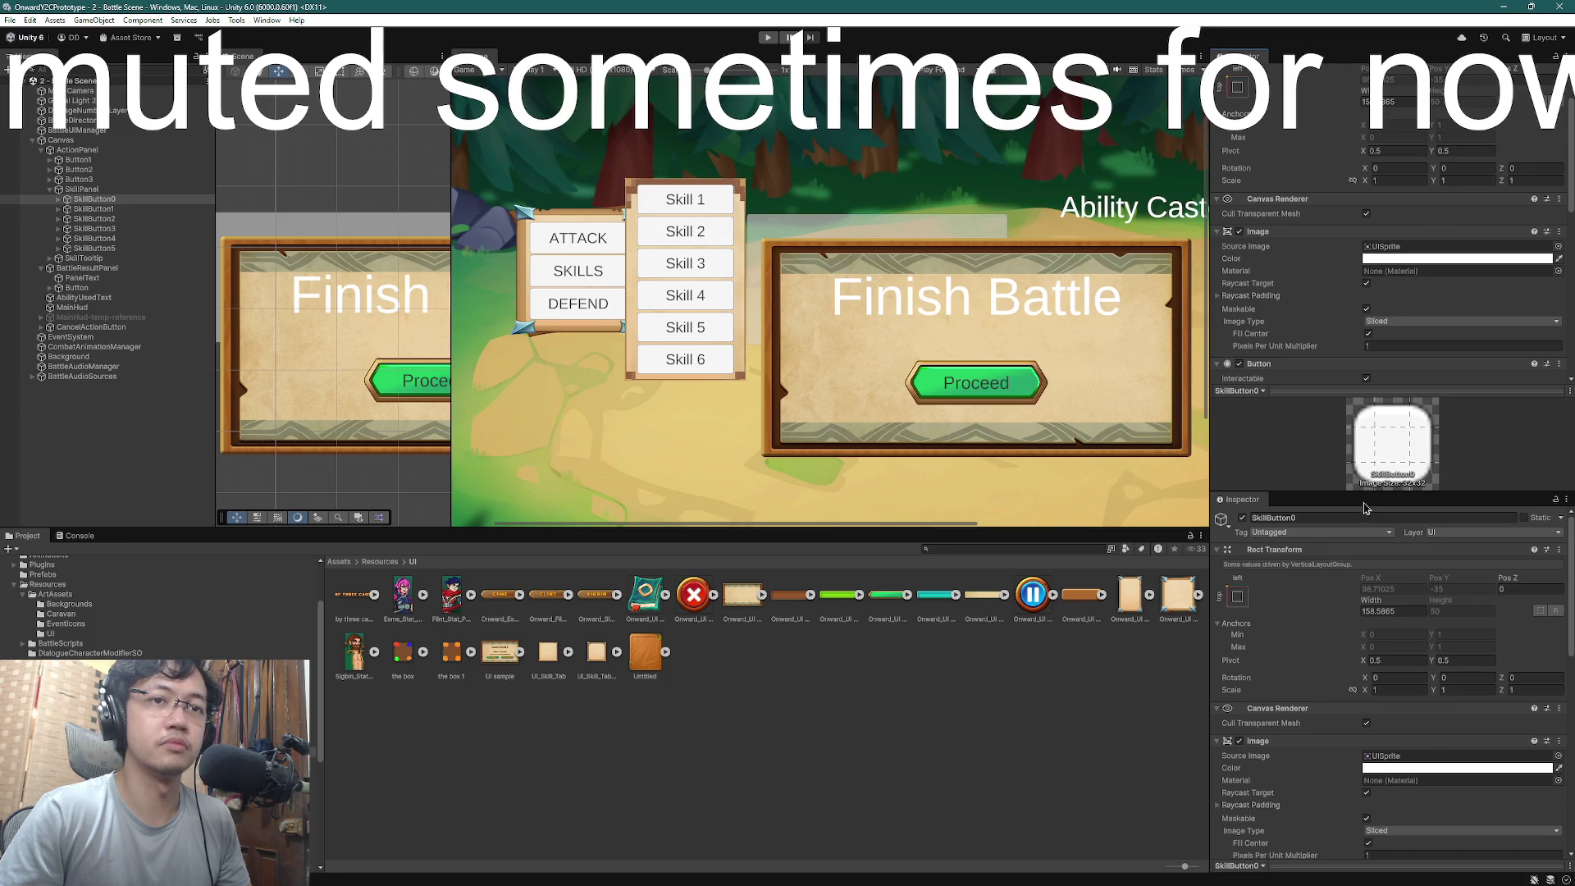
{"action": "left_click_drag", "start_coordinate": [1364, 492], "coordinate": [1337, 638]}
{"action": "left_click", "coordinate": [942, 742]}
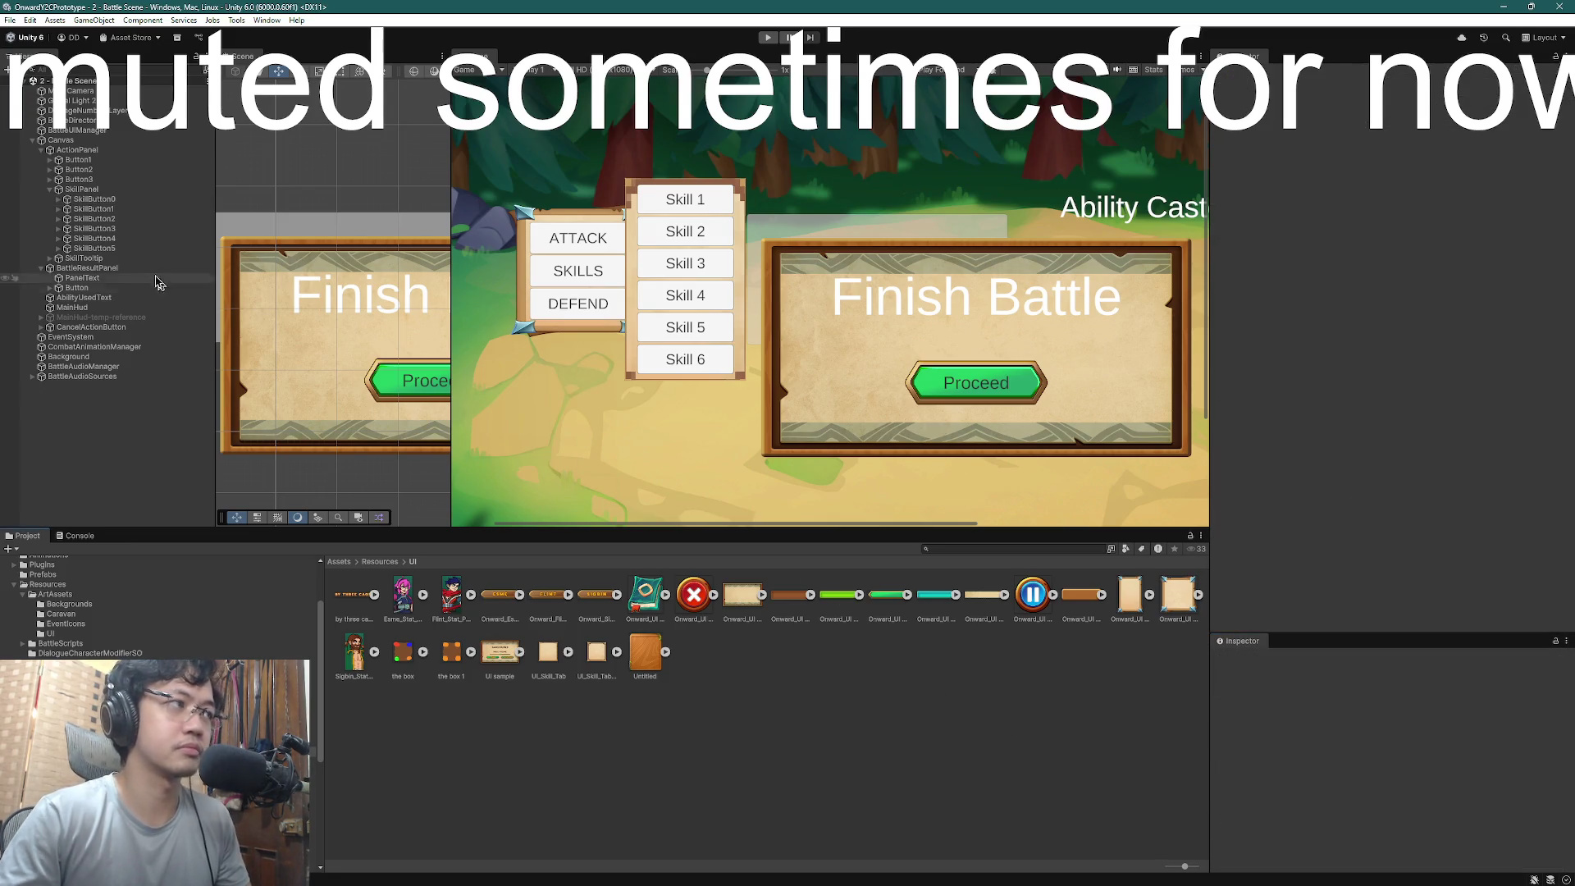
{"action": "left_click", "coordinate": [101, 201]}
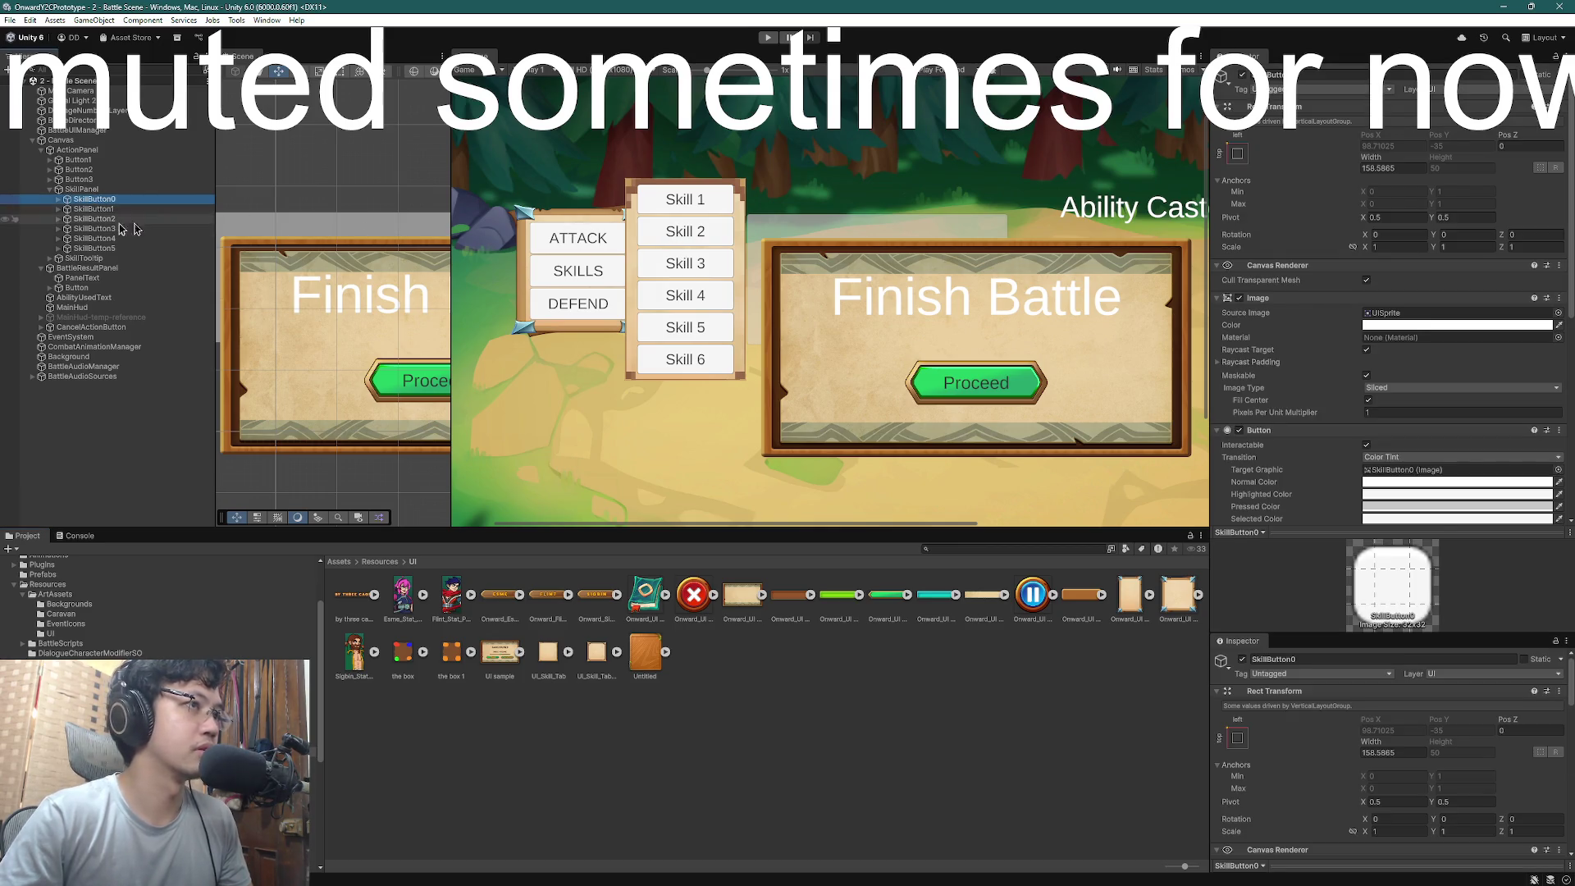
- Check the SkillPanel image colour, then multi-select Button1 through Button3
{"action": "left_click", "coordinate": [82, 190]}
{"action": "left_click", "coordinate": [1442, 326]}
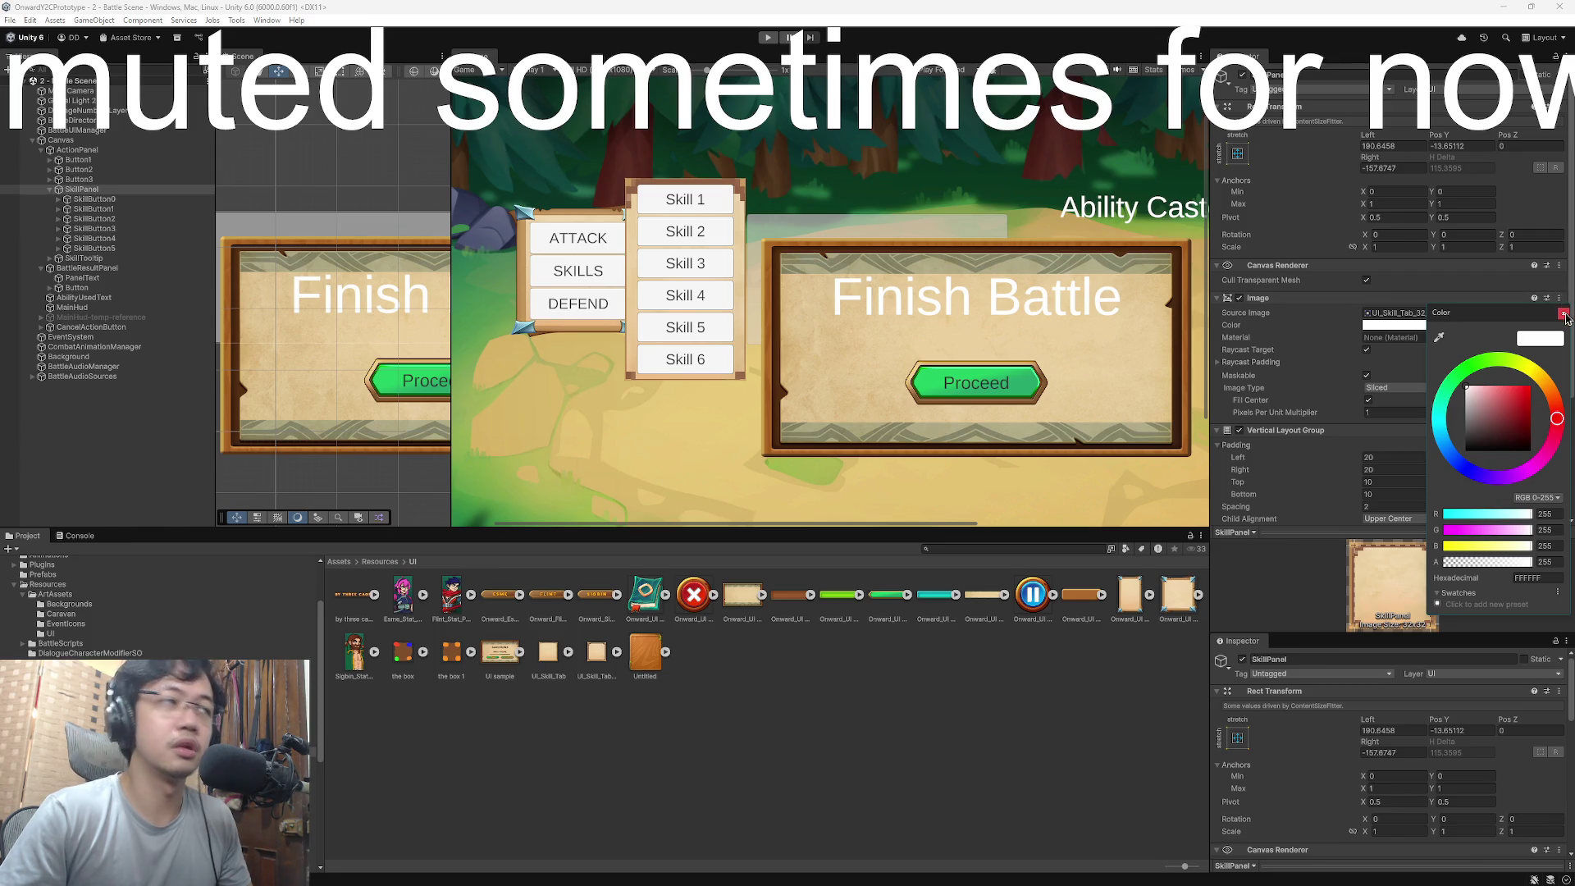
{"action": "left_click", "coordinate": [82, 161]}
{"action": "left_click", "coordinate": [82, 180], "text": "shift"}
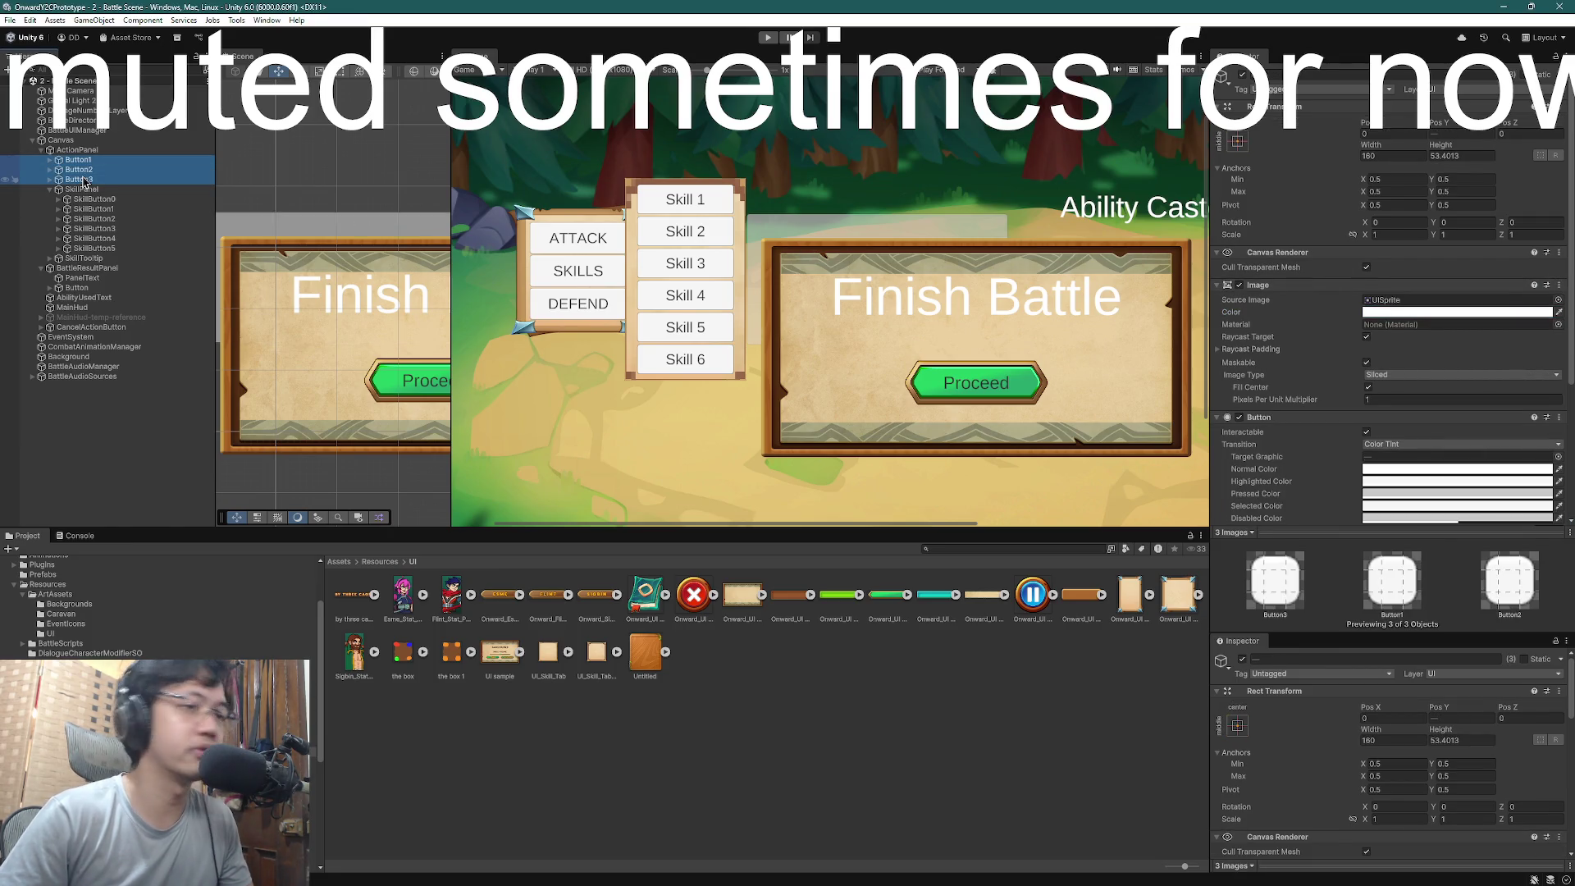